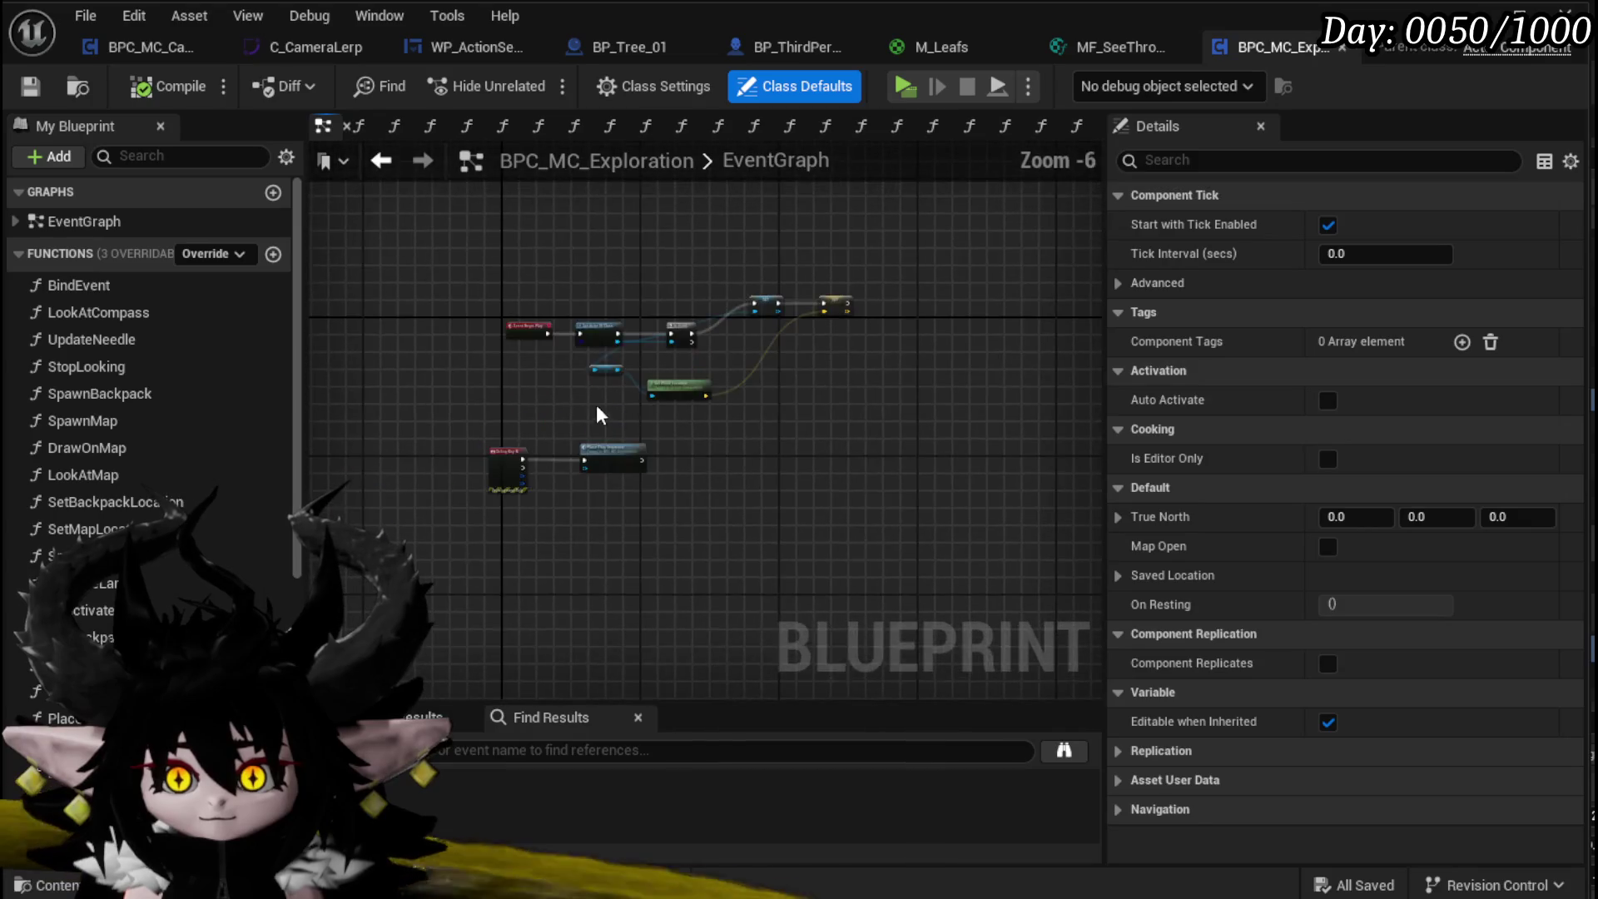
Step: Open the BindEvent function graph, then the SaveLocation function graph
scroll(512, 522, down, 4)
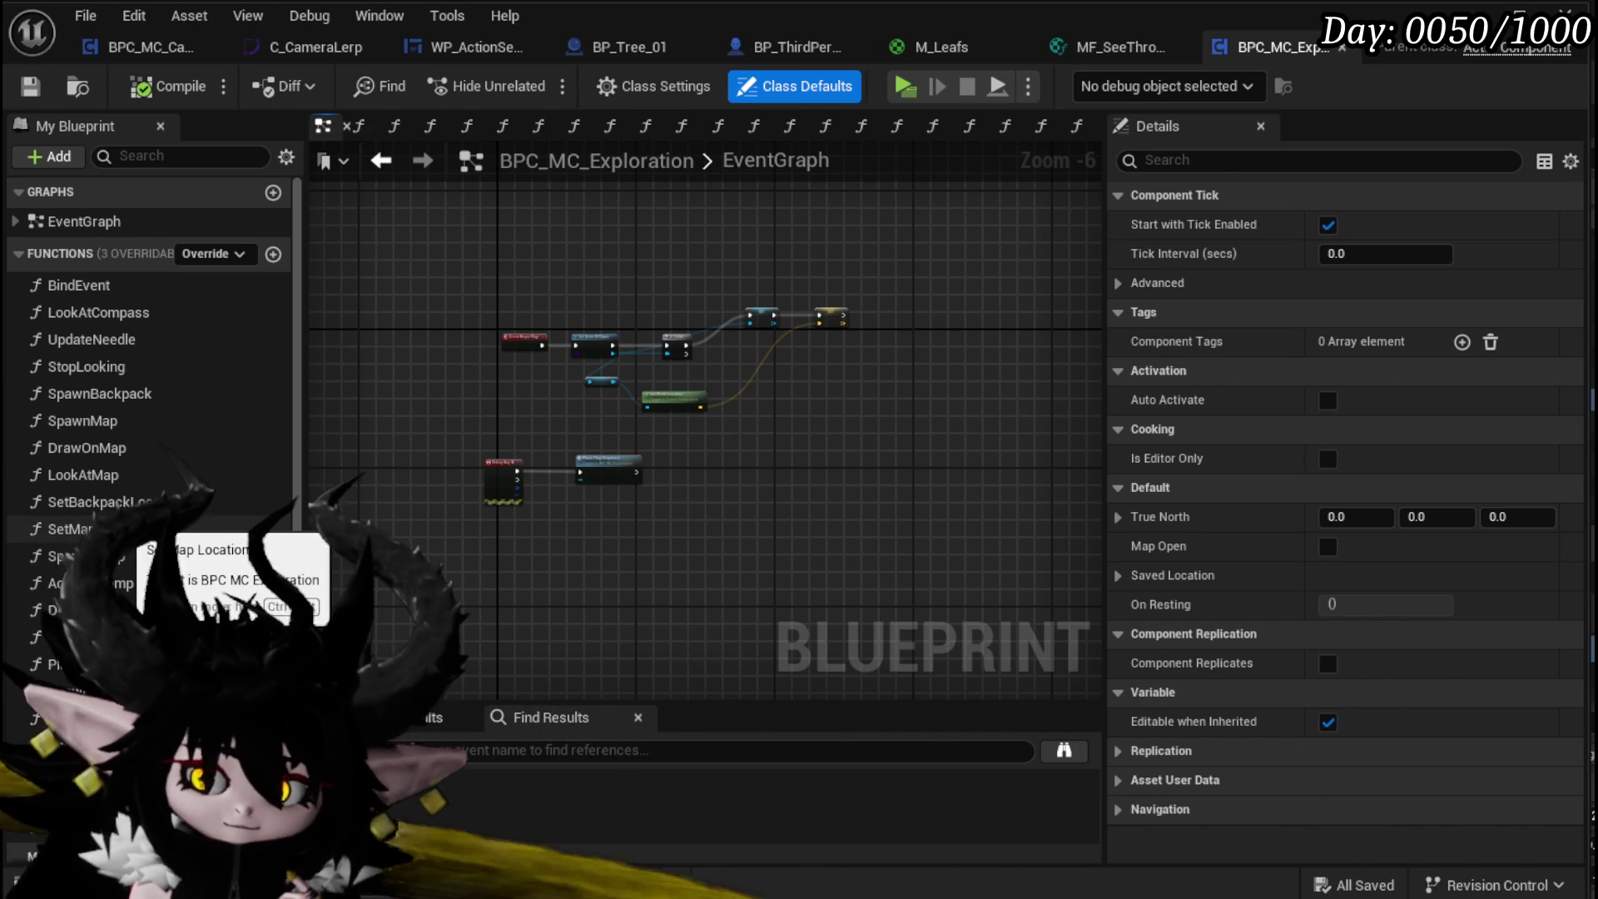
double_click(137, 288)
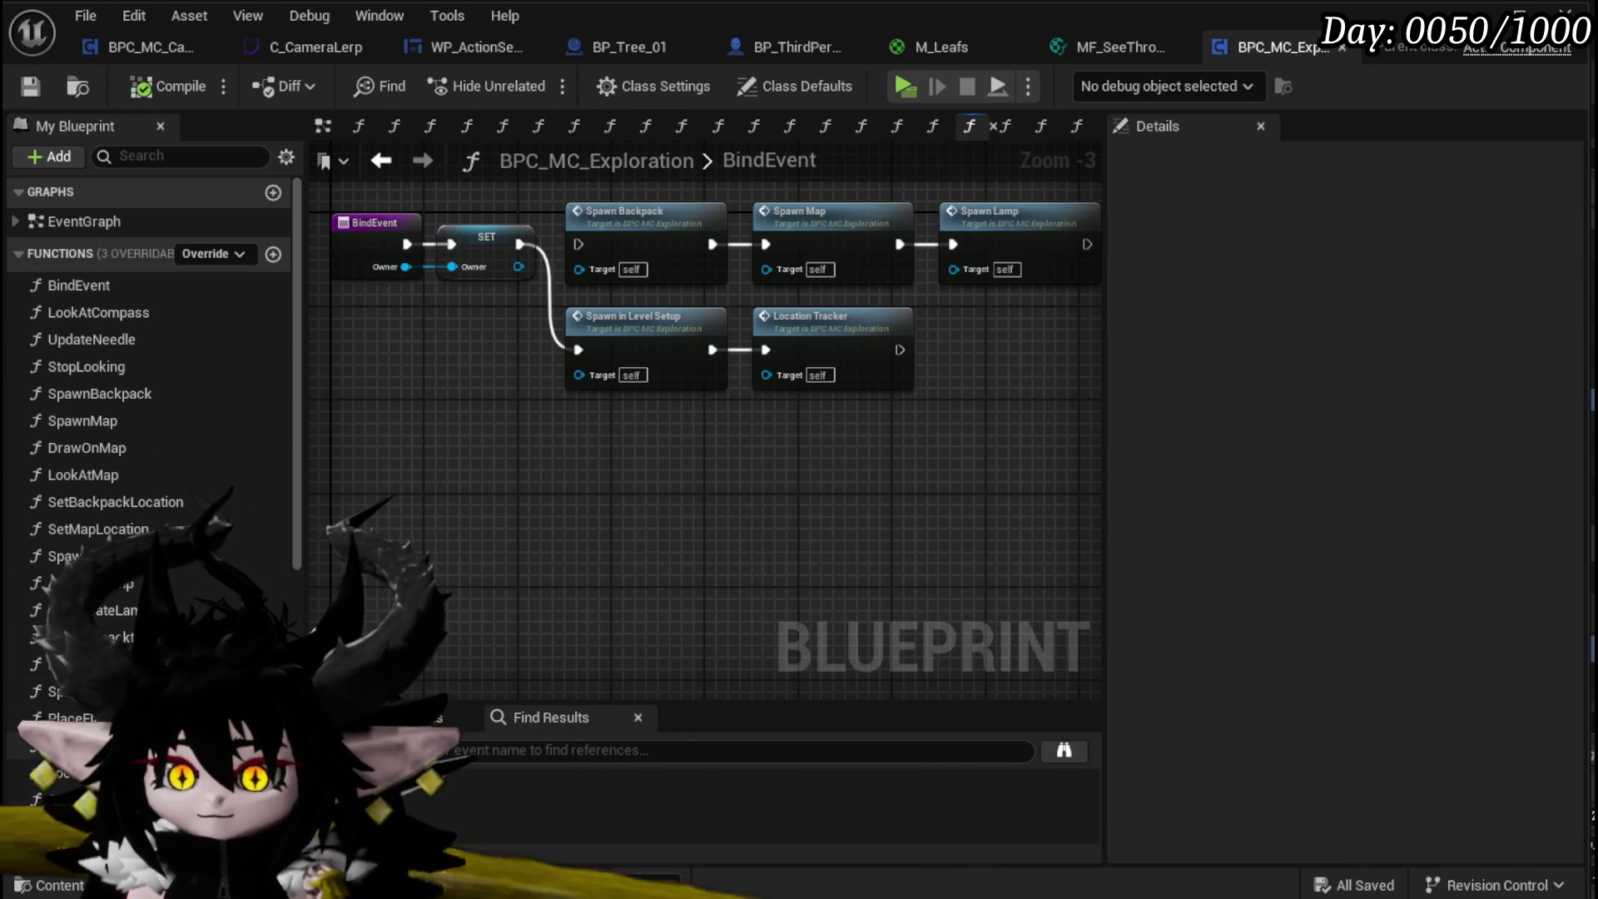
scroll(150, 375, down, 1)
double_click(75, 766)
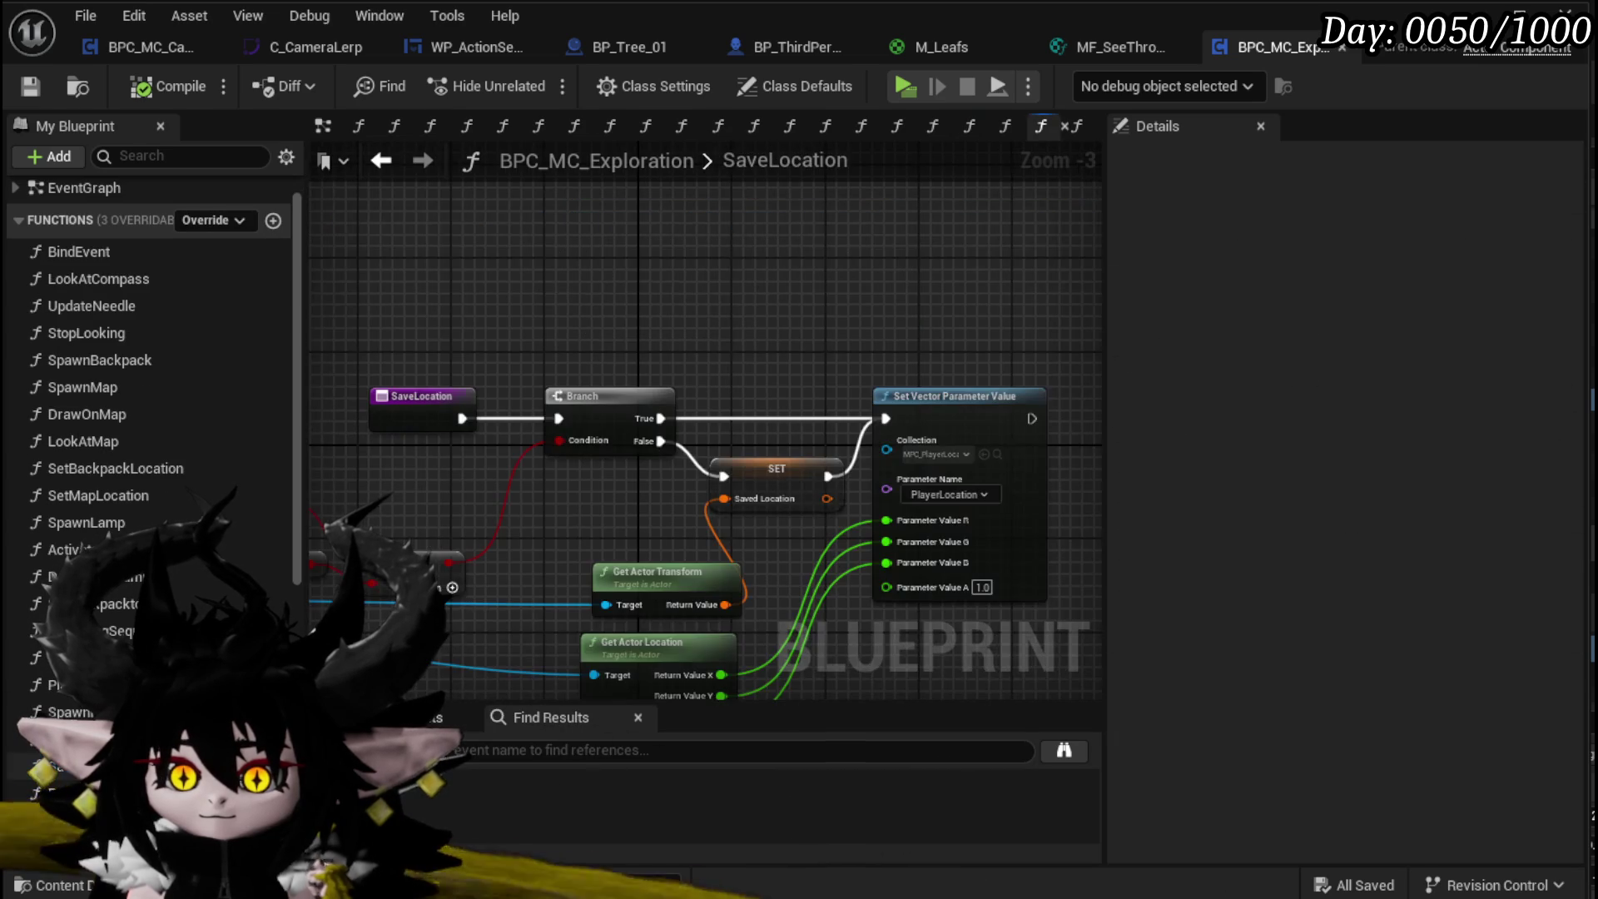
Step: Inspect SaveLocation's Is Falling and OR nodes, then compare it with LocationTracker
drag(572, 456, 557, 442)
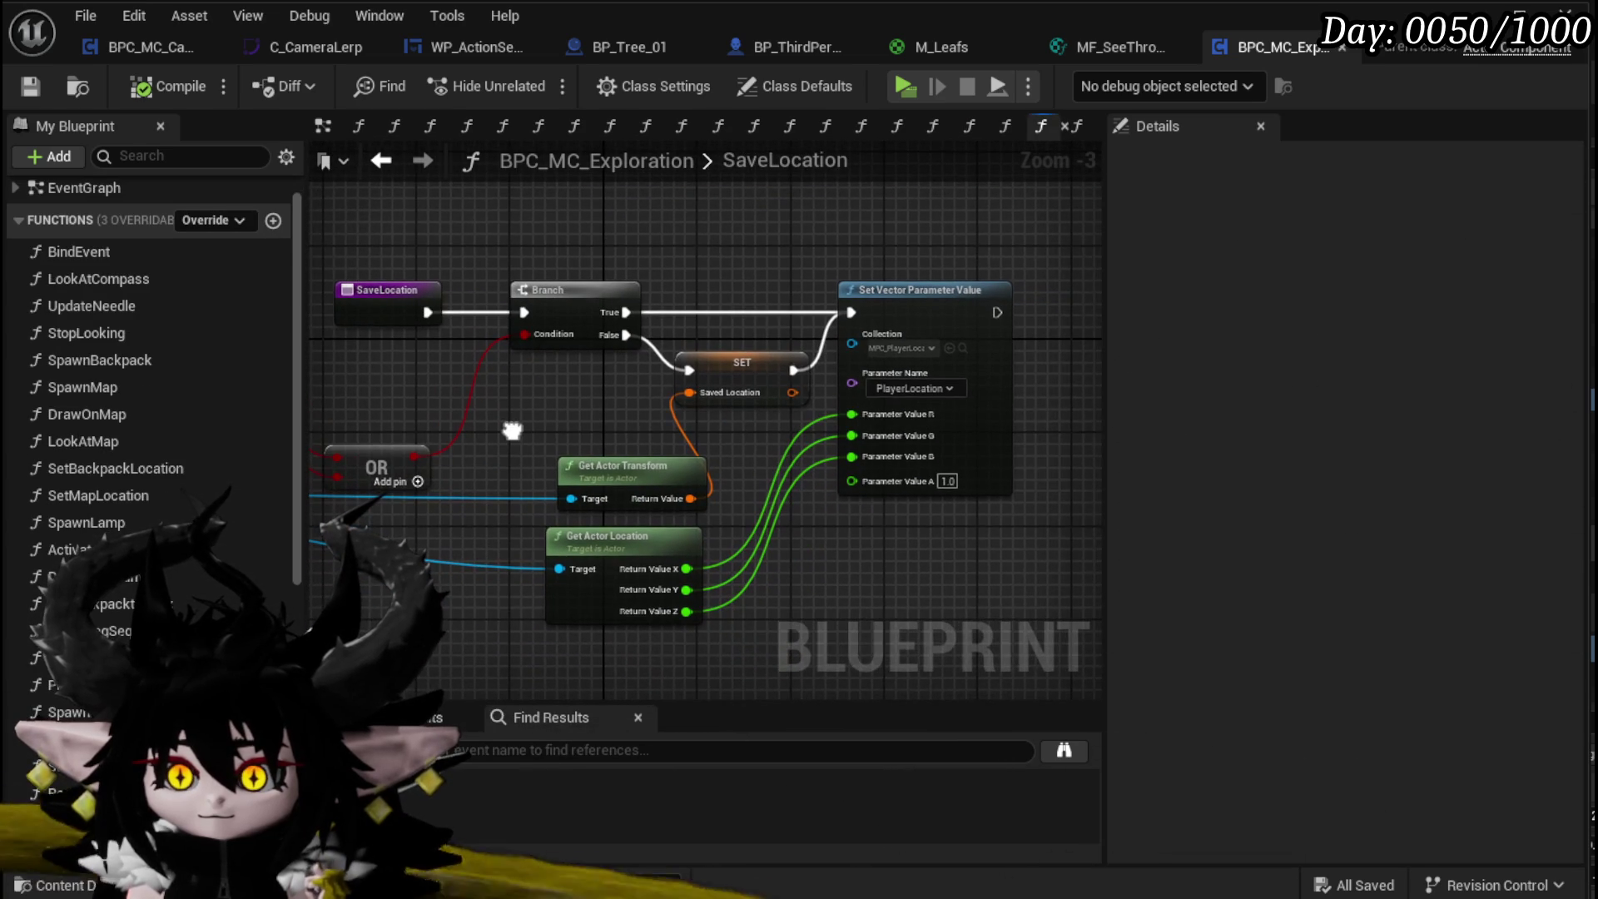
mouse_move(910, 468)
mouse_down()
mouse_move(899, 588)
mouse_move(986, 573)
mouse_up()
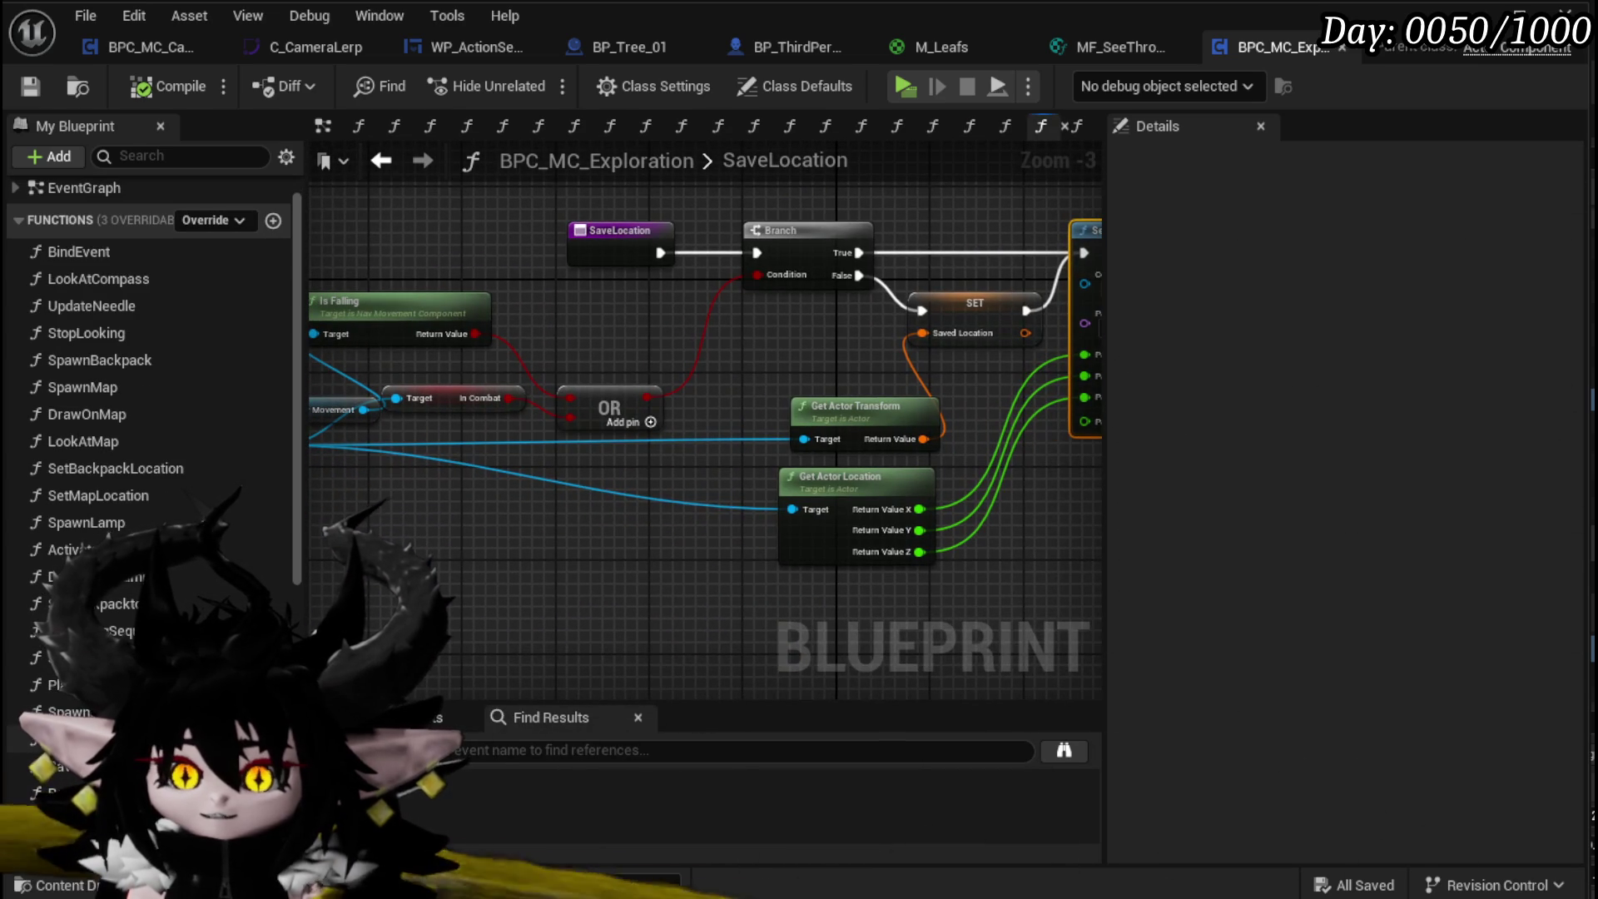
double_click(75, 658)
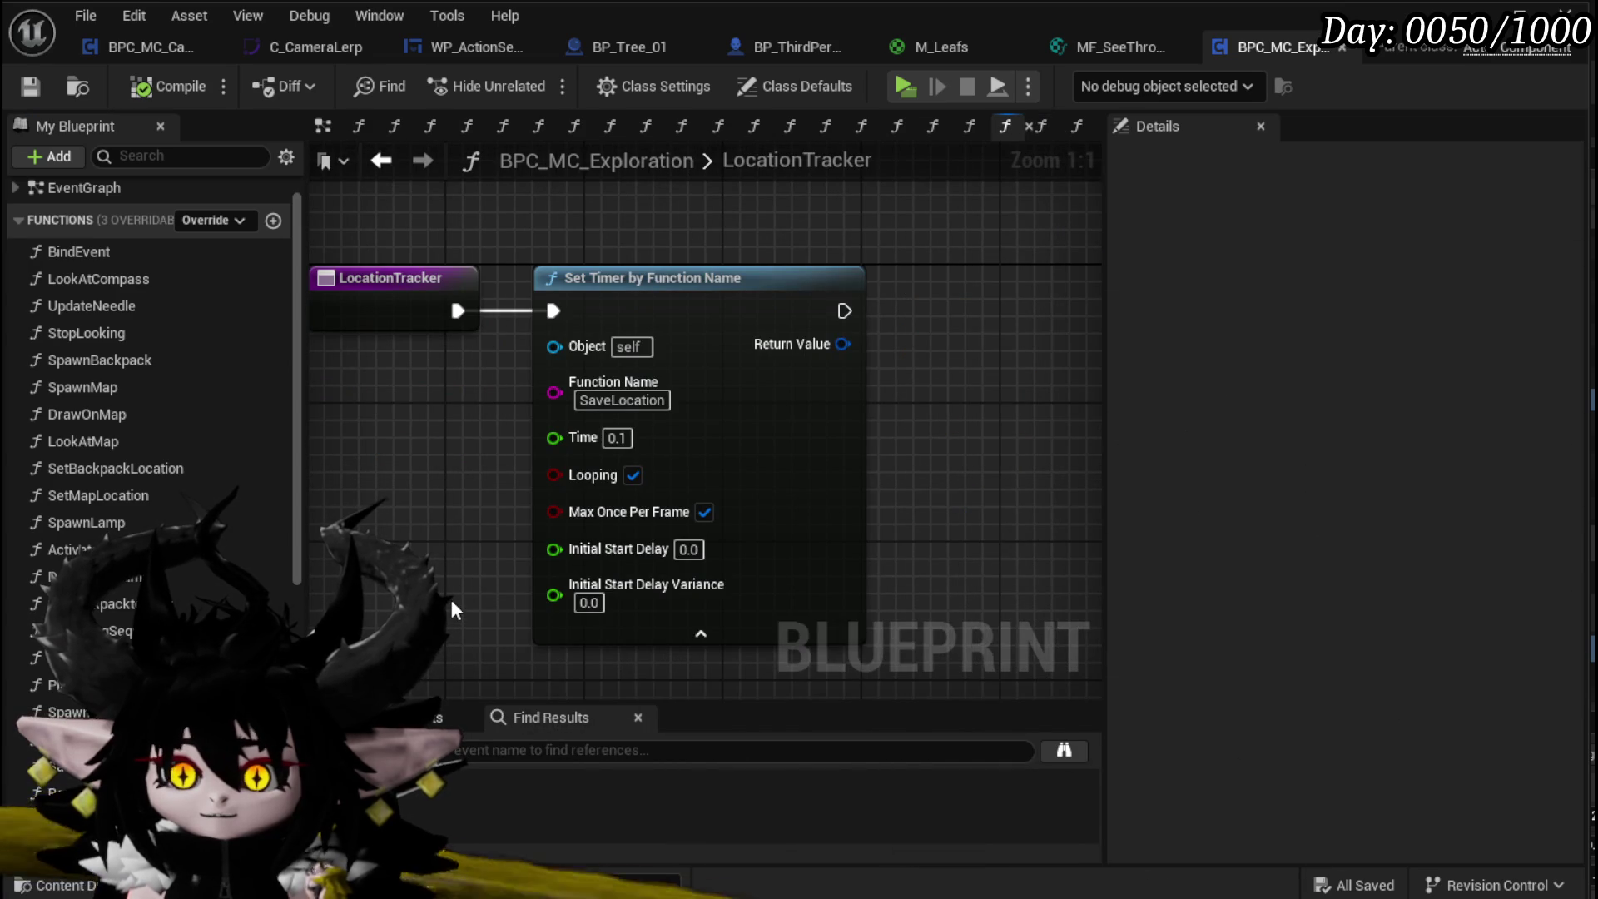
double_click(75, 684)
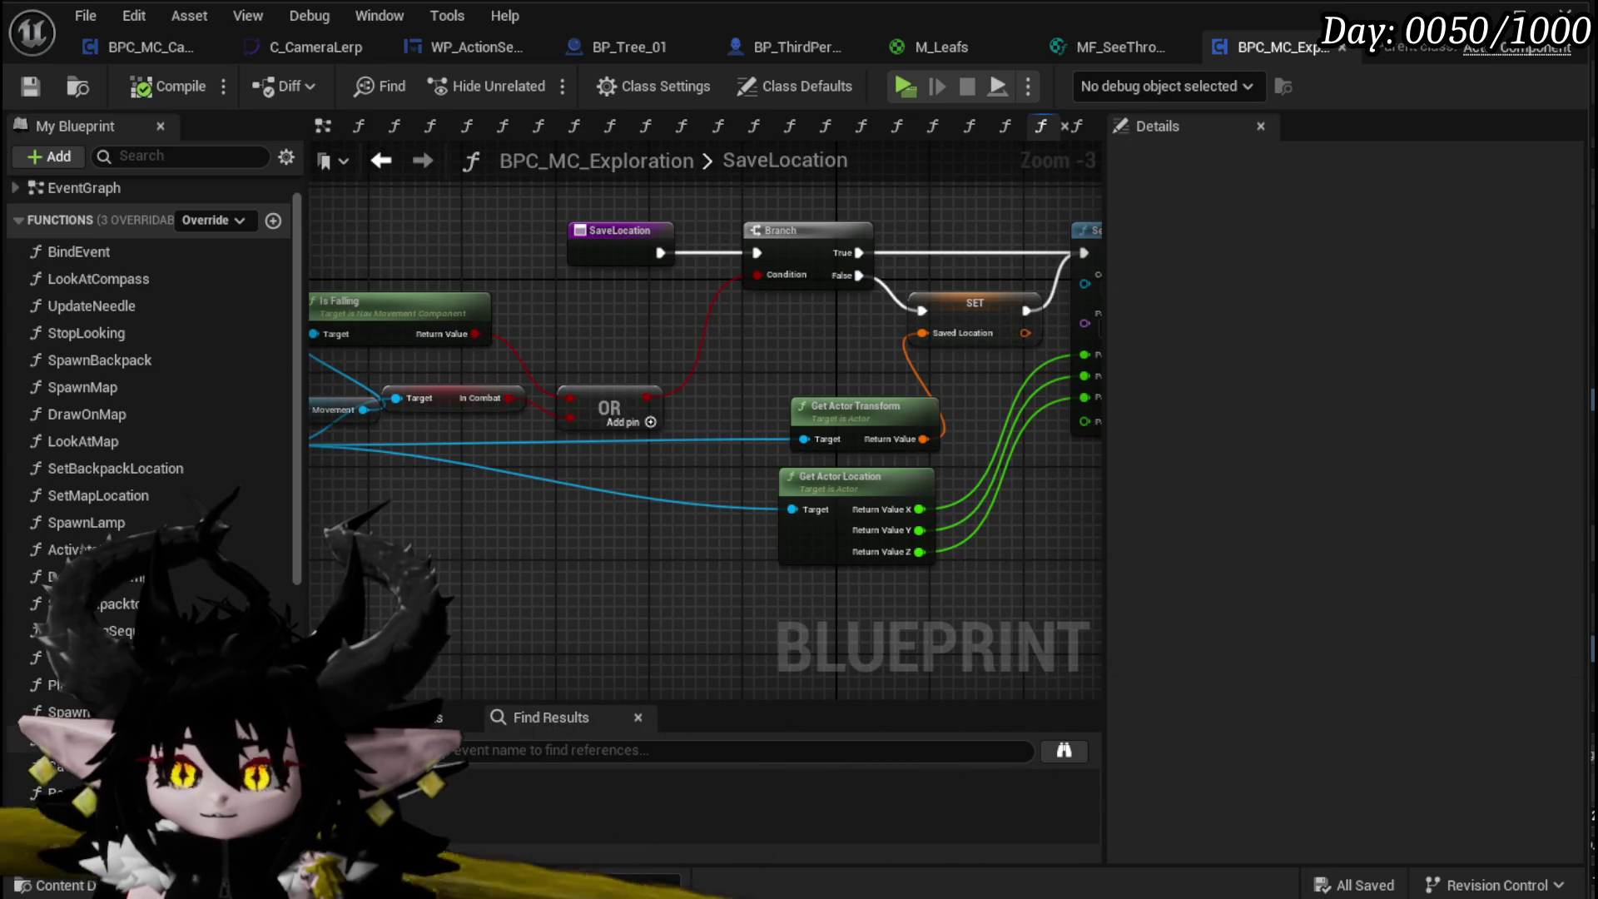
double_click(75, 658)
Step: Bring SaveLocation's Set Vector Parameter Value and the Branch condition nodes into view
scroll(646, 479, up, 2)
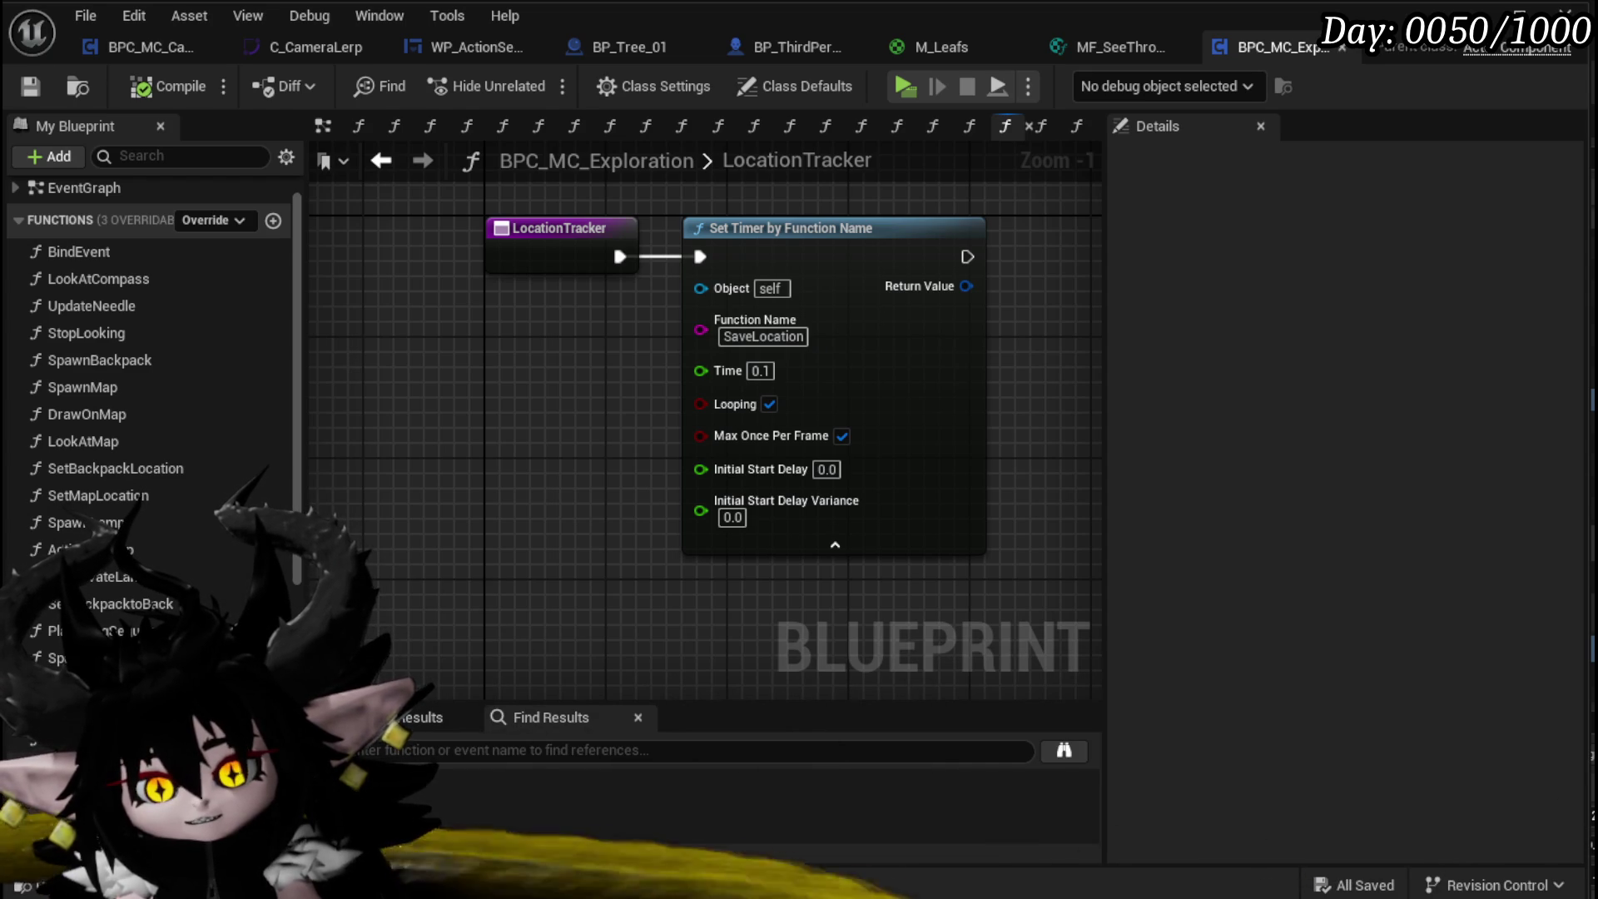
scroll(555, 532, up, 2)
mouse_move(636, 507)
mouse_down()
mouse_move(835, 533)
mouse_move(446, 557)
mouse_up()
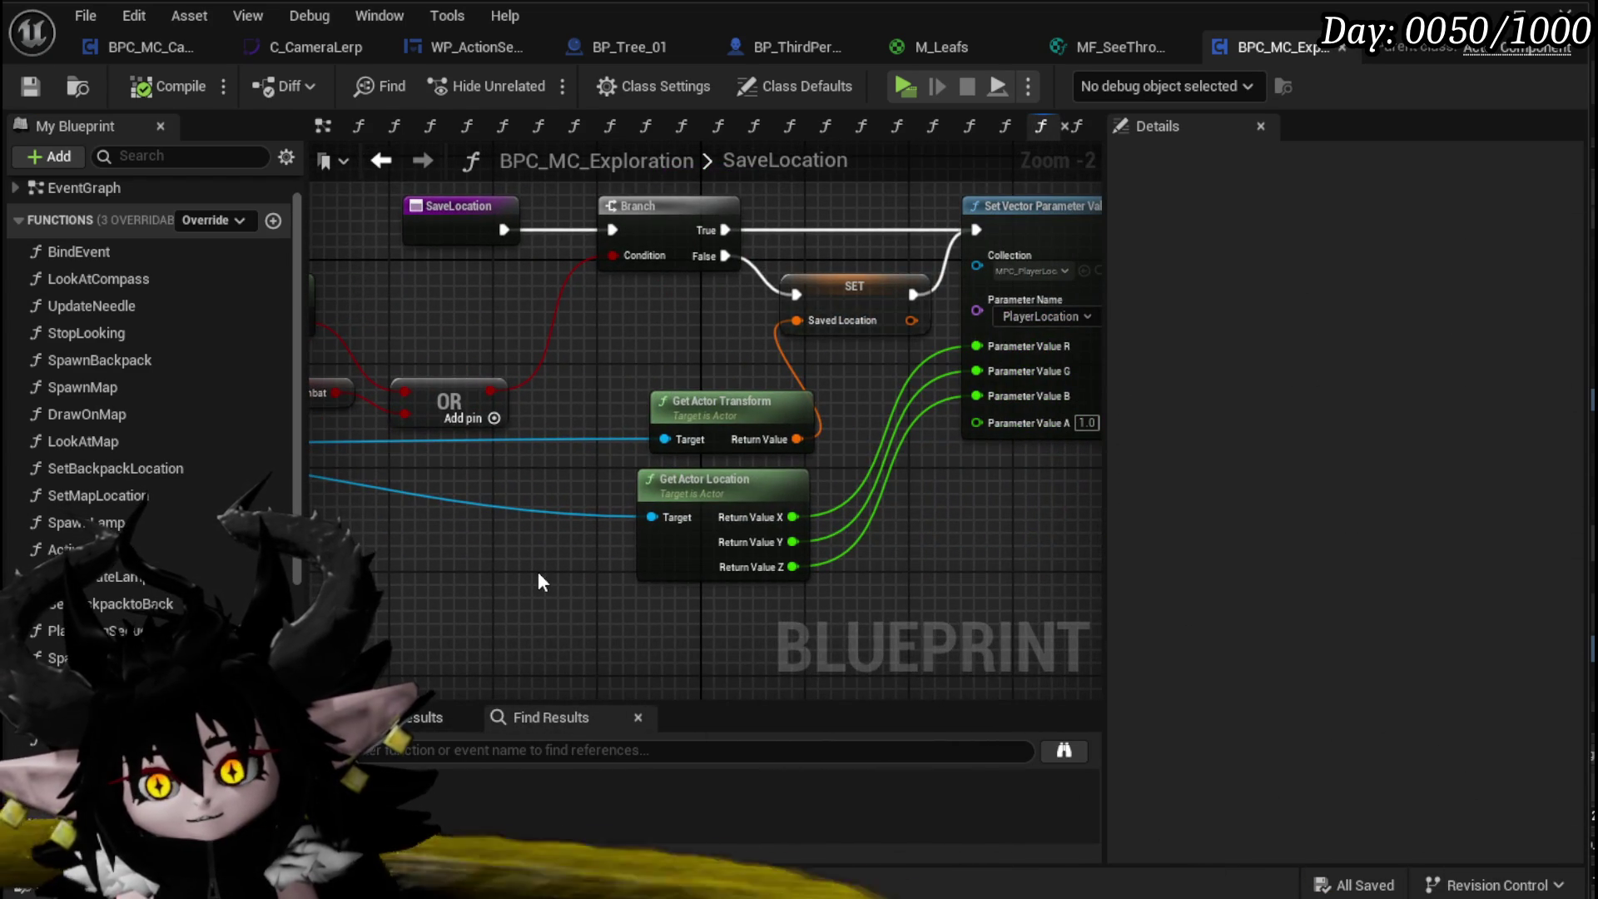
mouse_move(539, 576)
mouse_down()
mouse_move(553, 562)
mouse_move(314, 568)
mouse_up()
mouse_move(704, 556)
mouse_down()
mouse_move(752, 561)
mouse_move(688, 560)
mouse_move(1085, 335)
mouse_up()
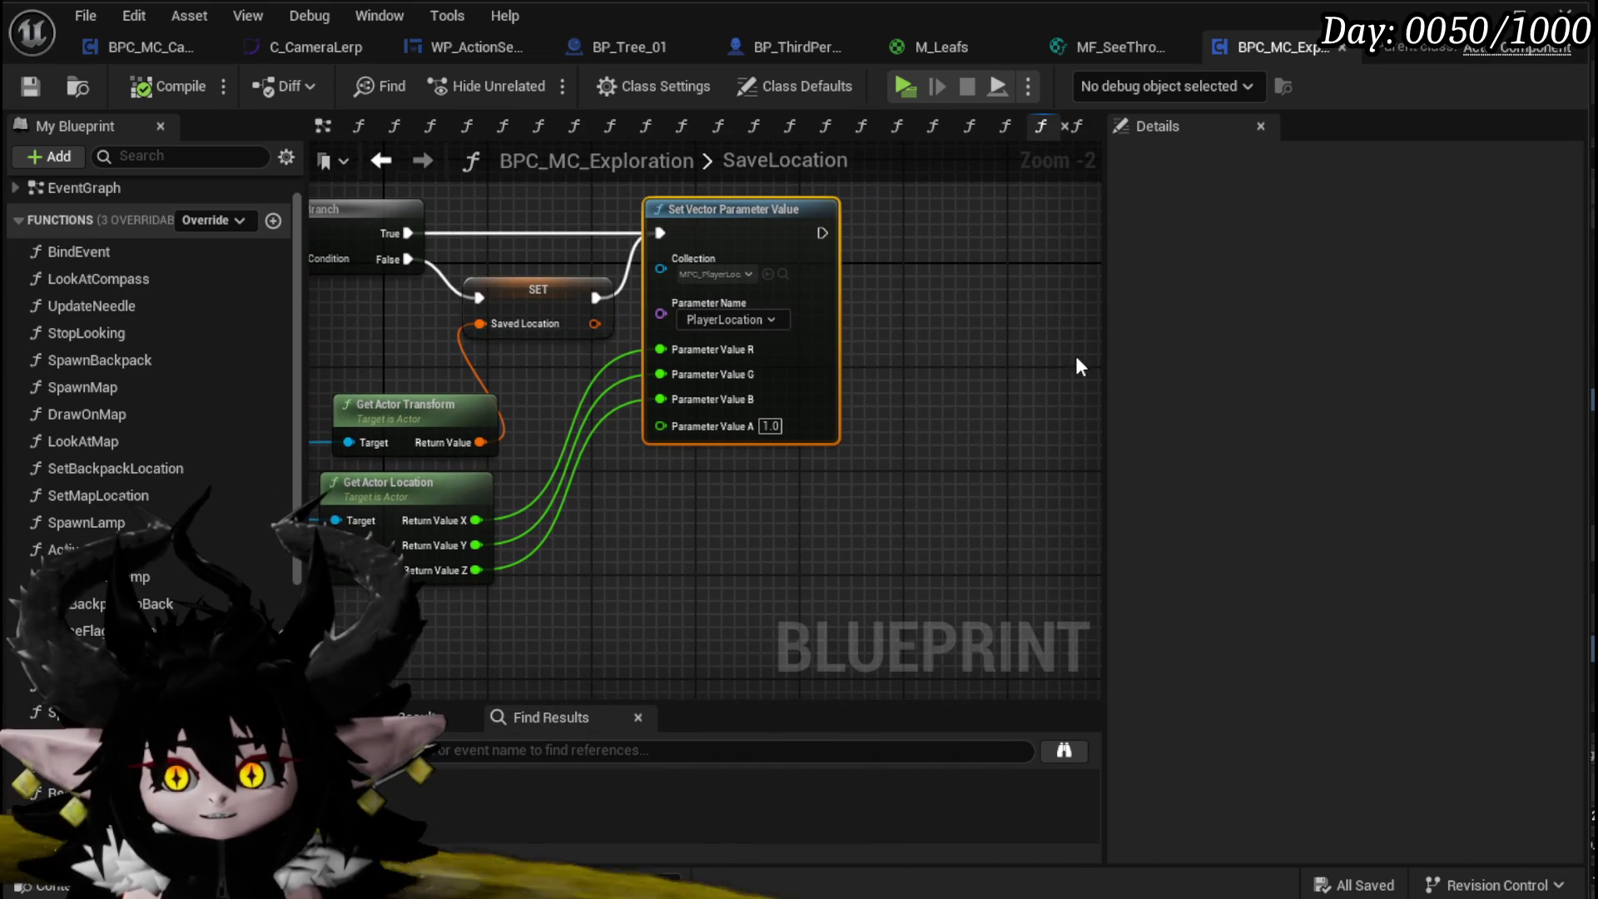
mouse_move(420, 623)
mouse_down()
mouse_move(556, 591)
mouse_move(525, 535)
mouse_move(791, 528)
mouse_move(189, 565)
mouse_move(623, 547)
mouse_up()
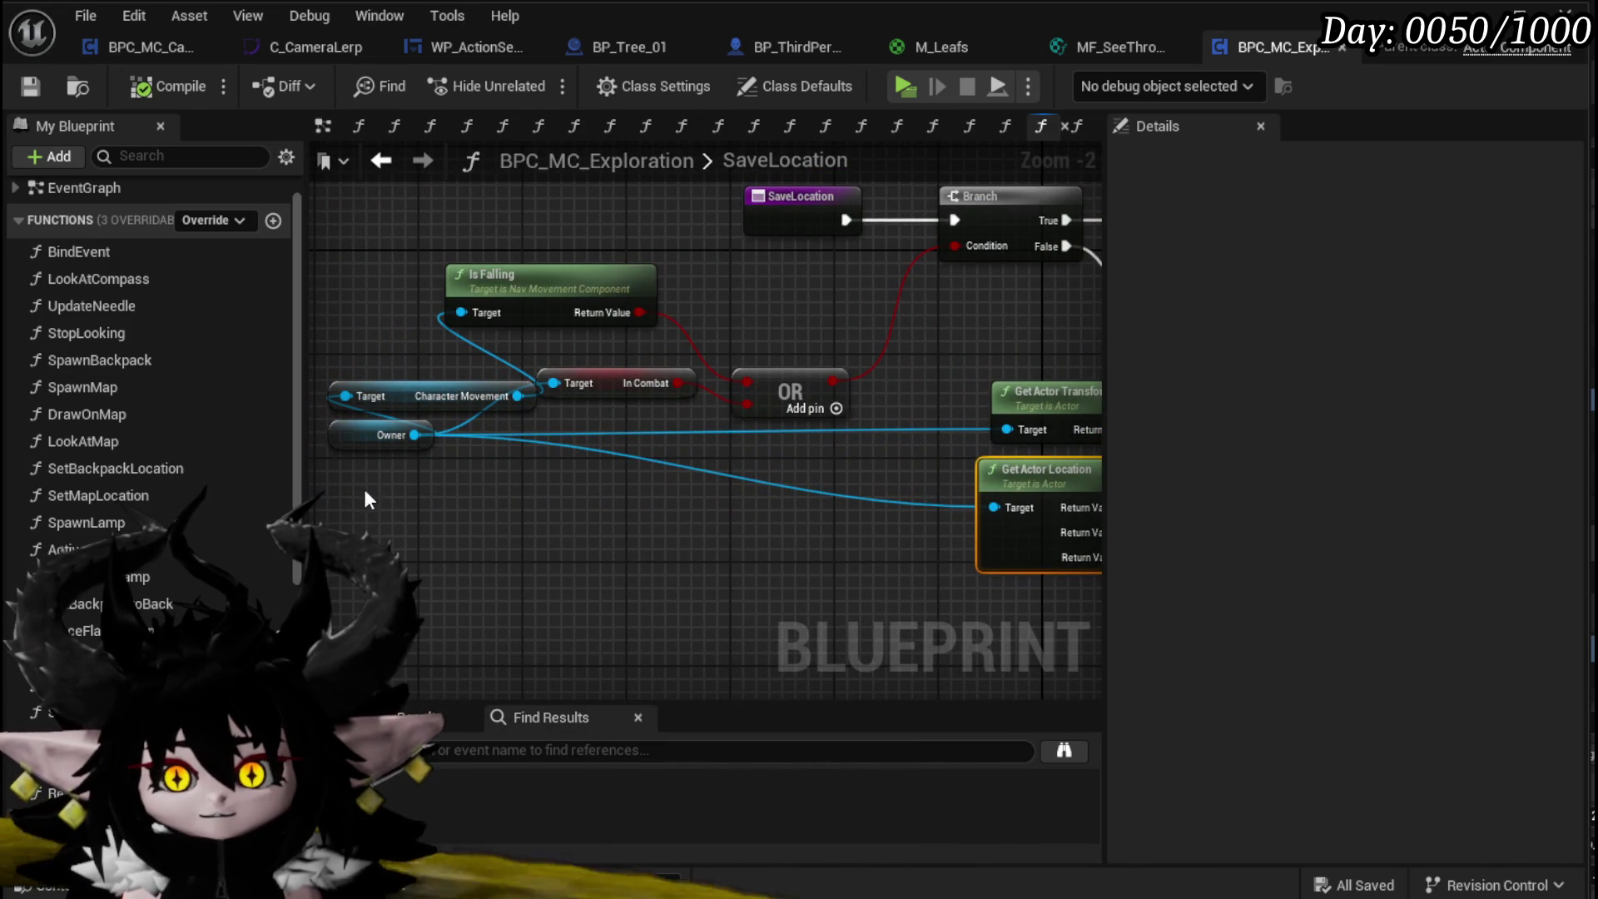
mouse_move(727, 523)
mouse_down()
mouse_move(662, 586)
mouse_move(801, 566)
mouse_move(643, 596)
mouse_up()
Step: Break the Branch and SET execution links into Set Vector Parameter Value, selecting it with Get Actor Location
ctrl+click(753, 275)
click(622, 360)
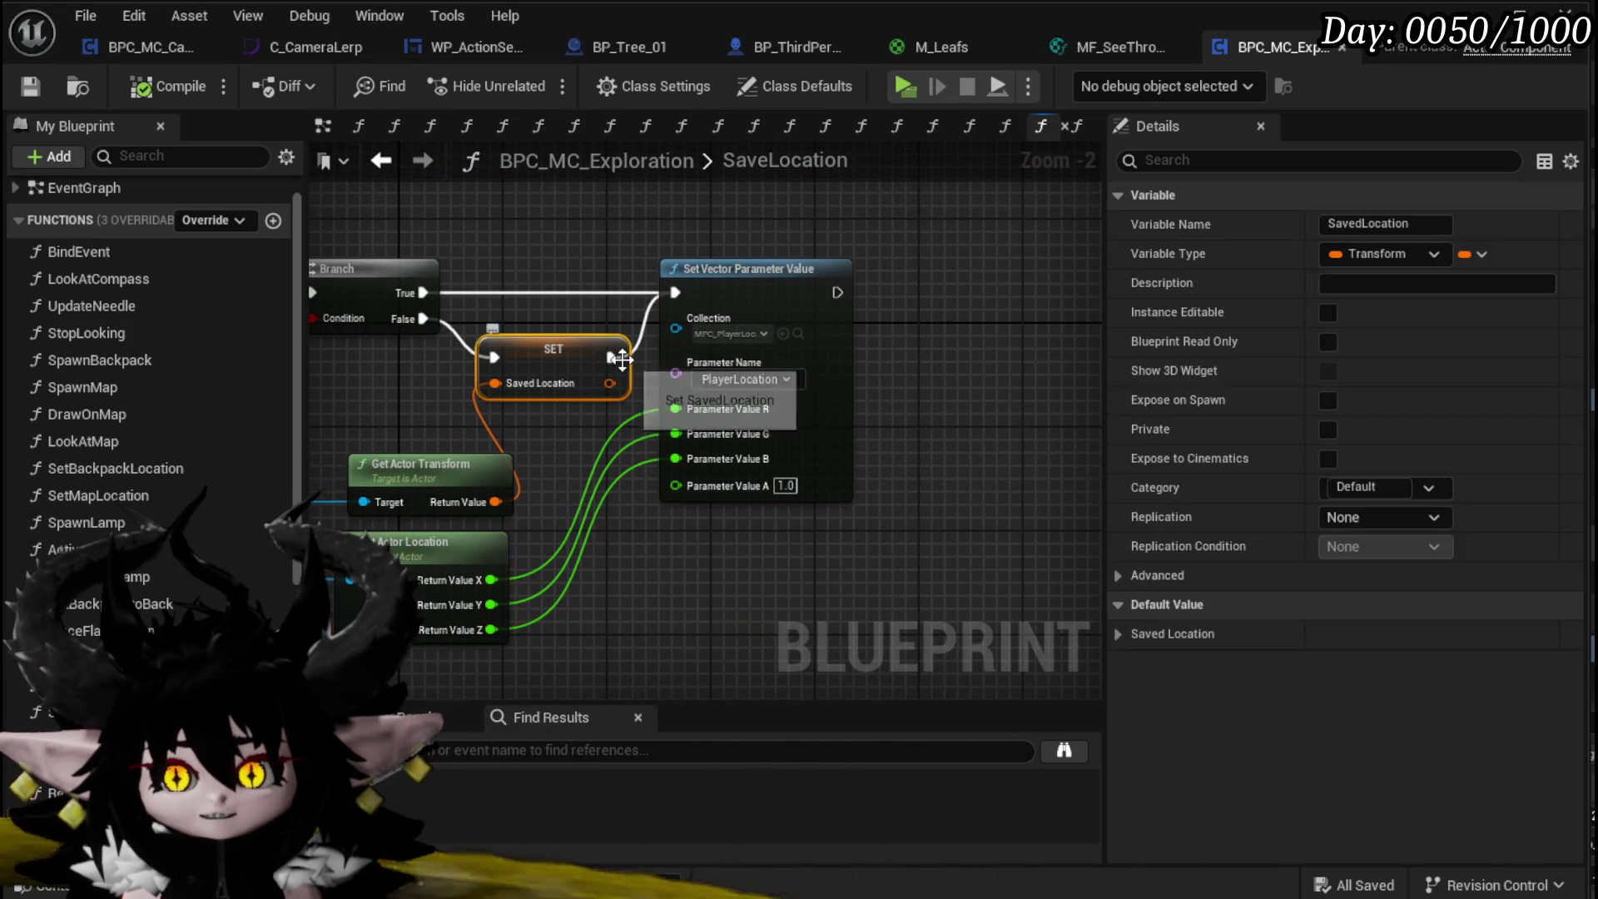
alt+click(616, 358)
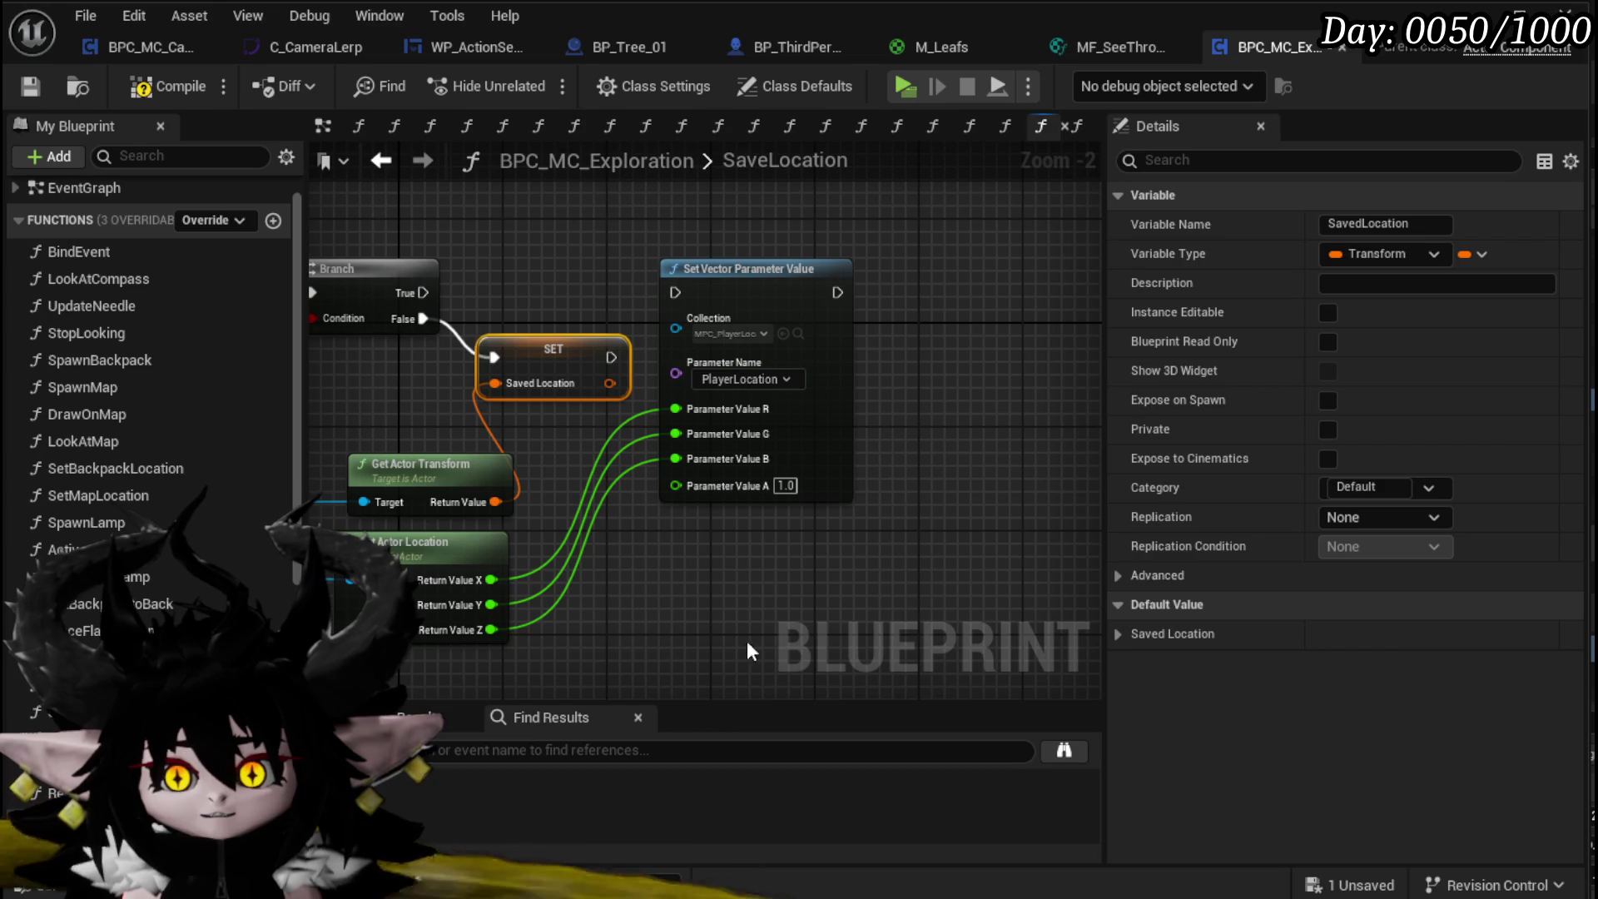
drag(462, 682, 787, 542)
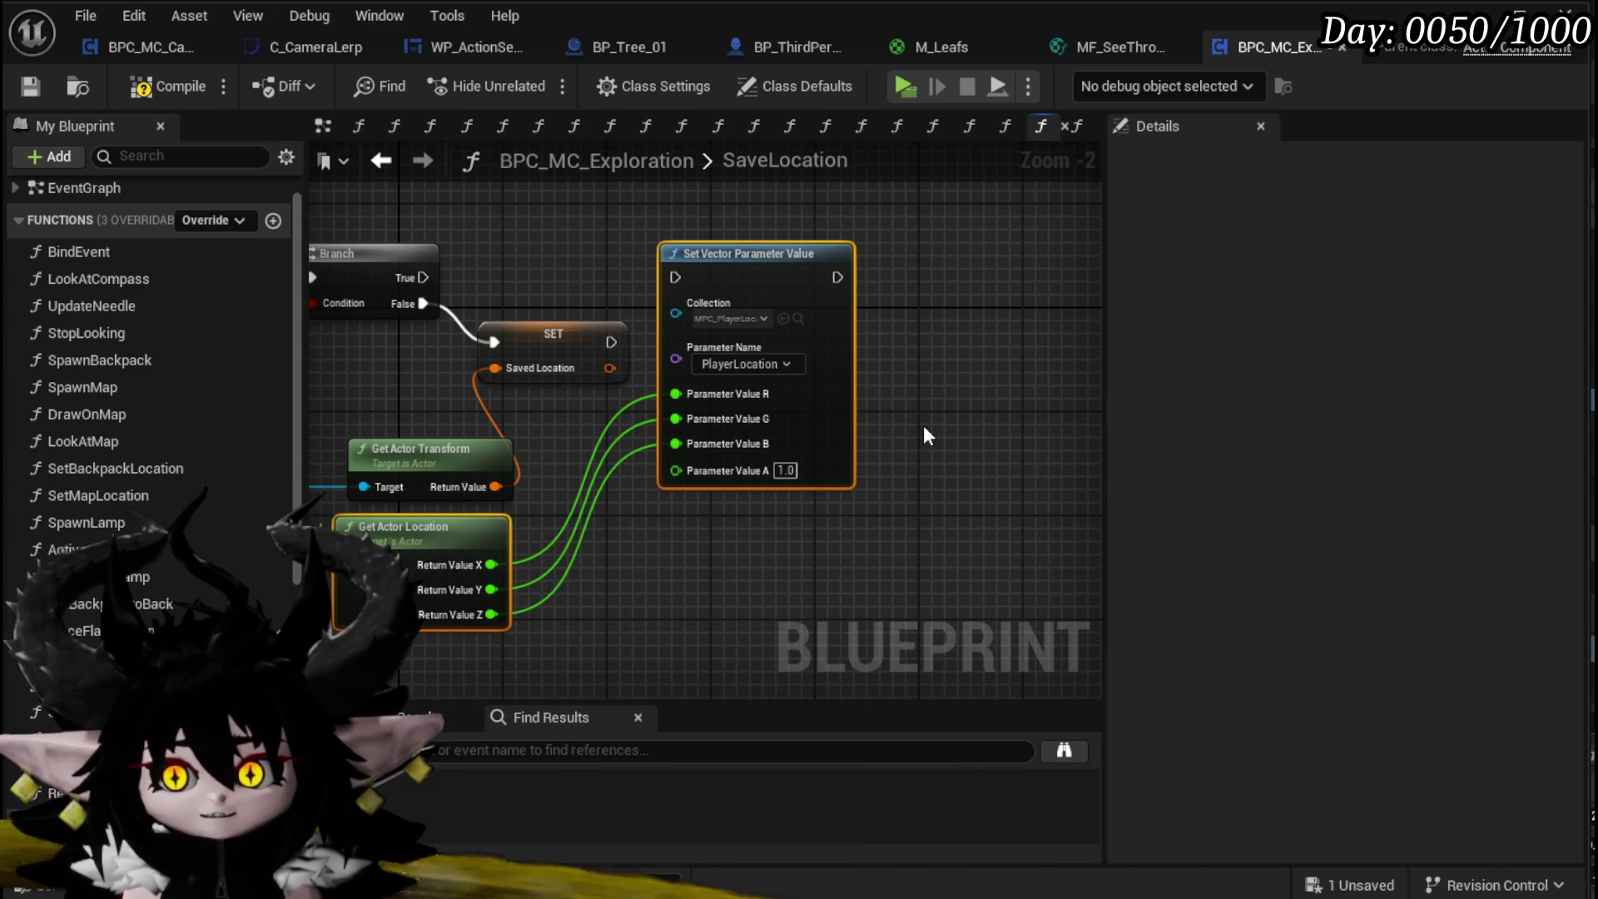
Step: Save Exploration, then paste the nodes into MoveCameraTick between Print String and Branch
click(14, 79)
click(128, 52)
key(ctrl+v)
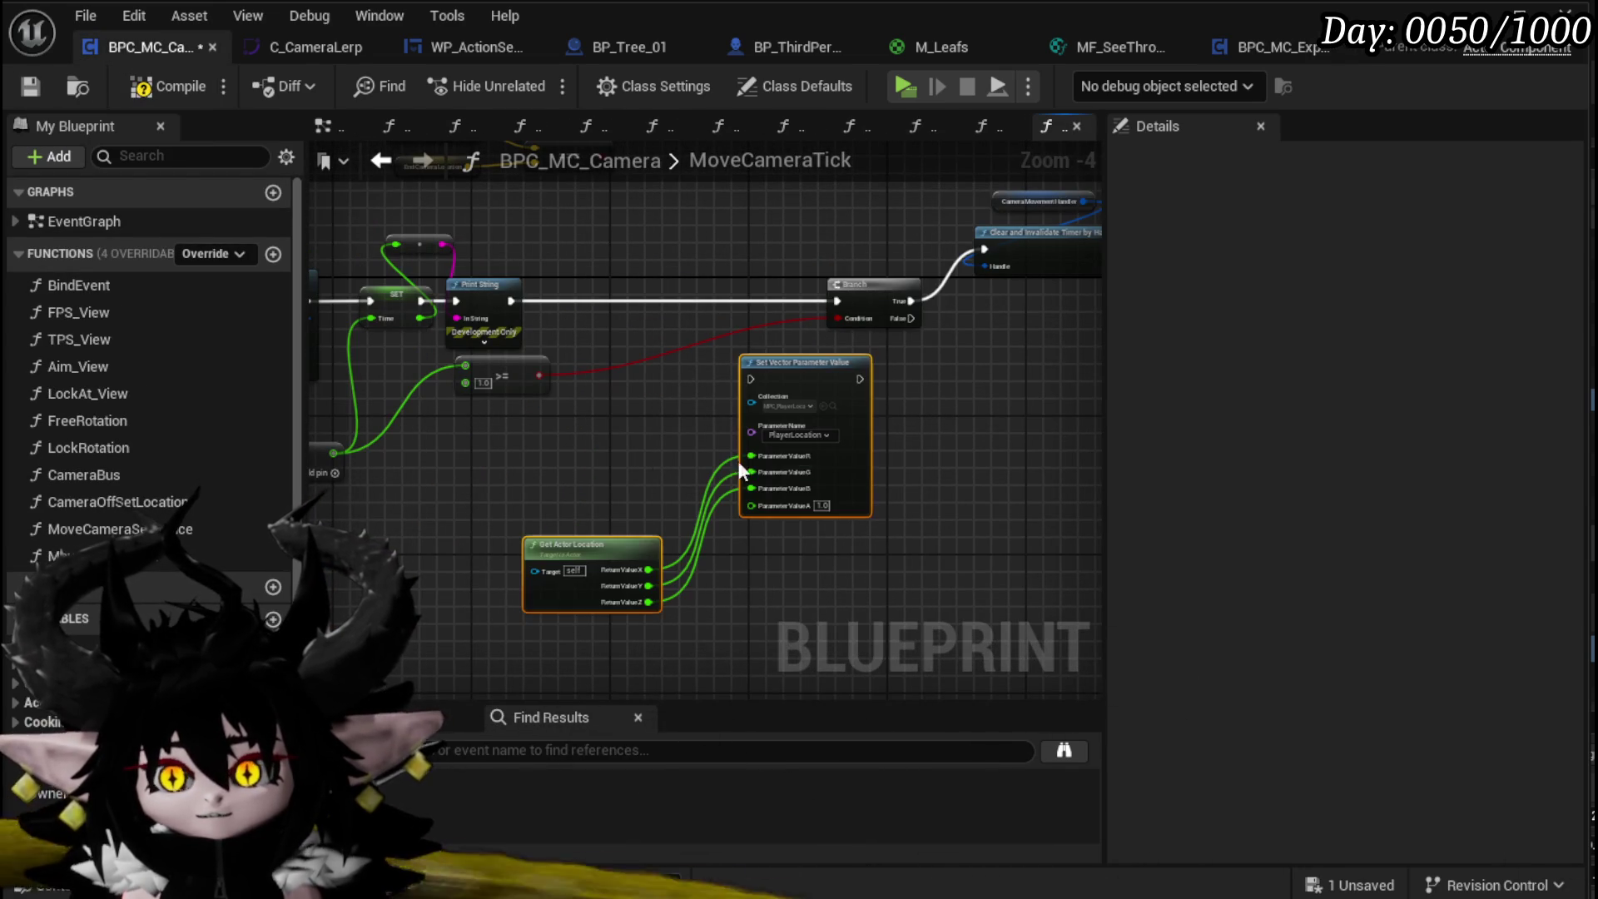
drag(820, 369, 735, 262)
drag(511, 301, 673, 300)
drag(780, 304, 837, 302)
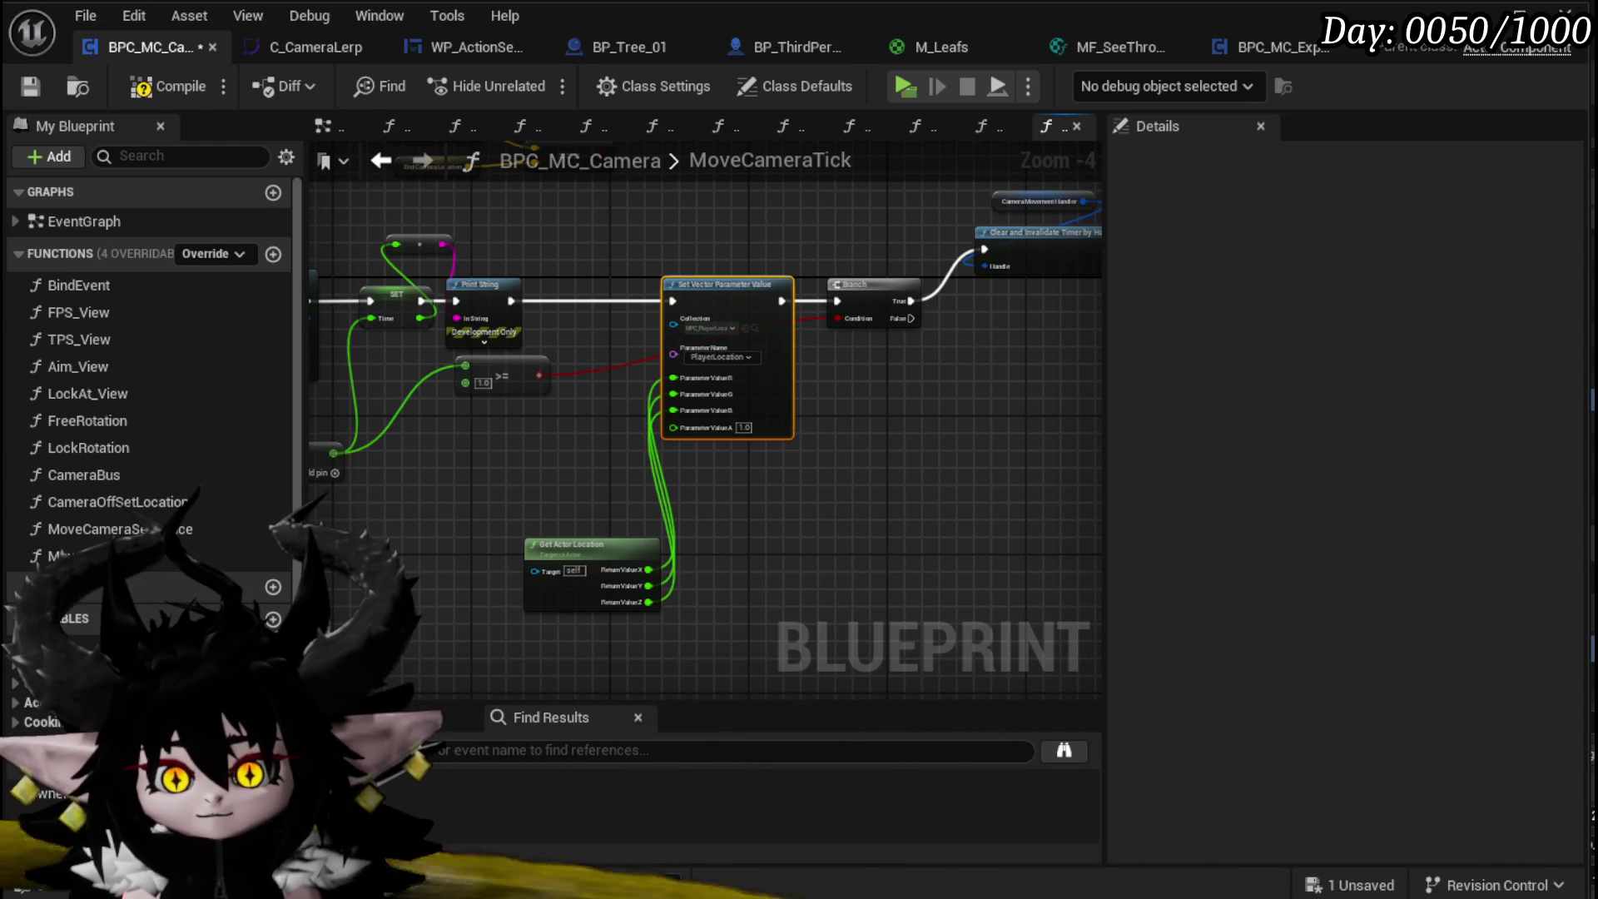
Step: Add CameraLocation's Get World Location and recombine the R, G, B, A pins into Parameter Value
mouse_move(92, 648)
mouse_down()
mouse_move(499, 620)
mouse_move(400, 607)
mouse_move(520, 616)
mouse_move(437, 501)
mouse_up()
text(get)
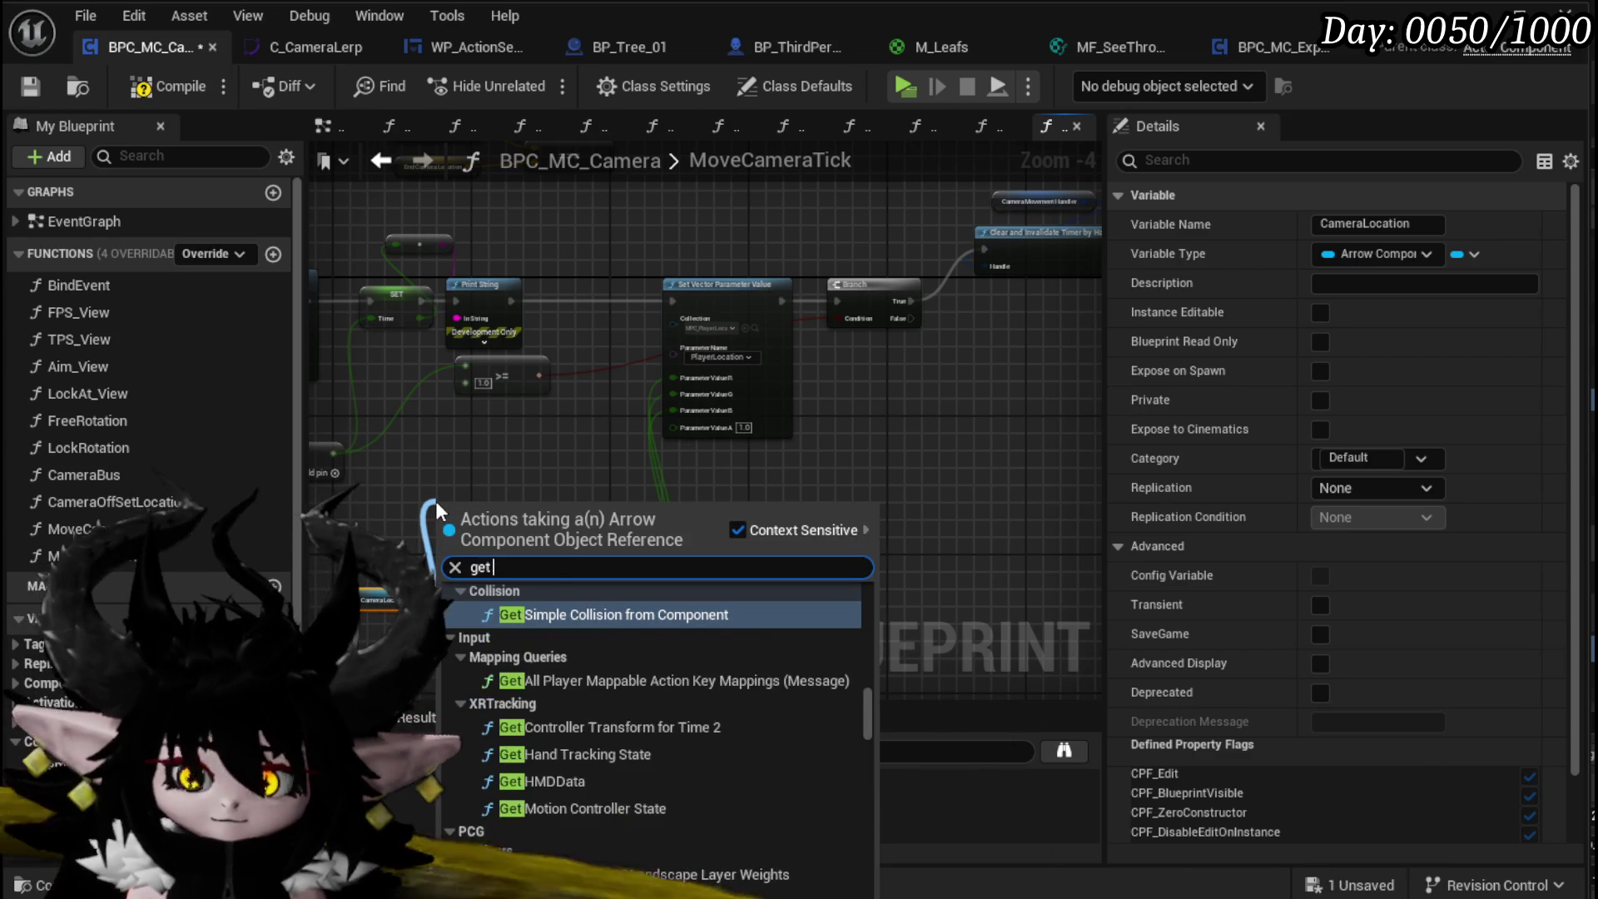
text( world locati)
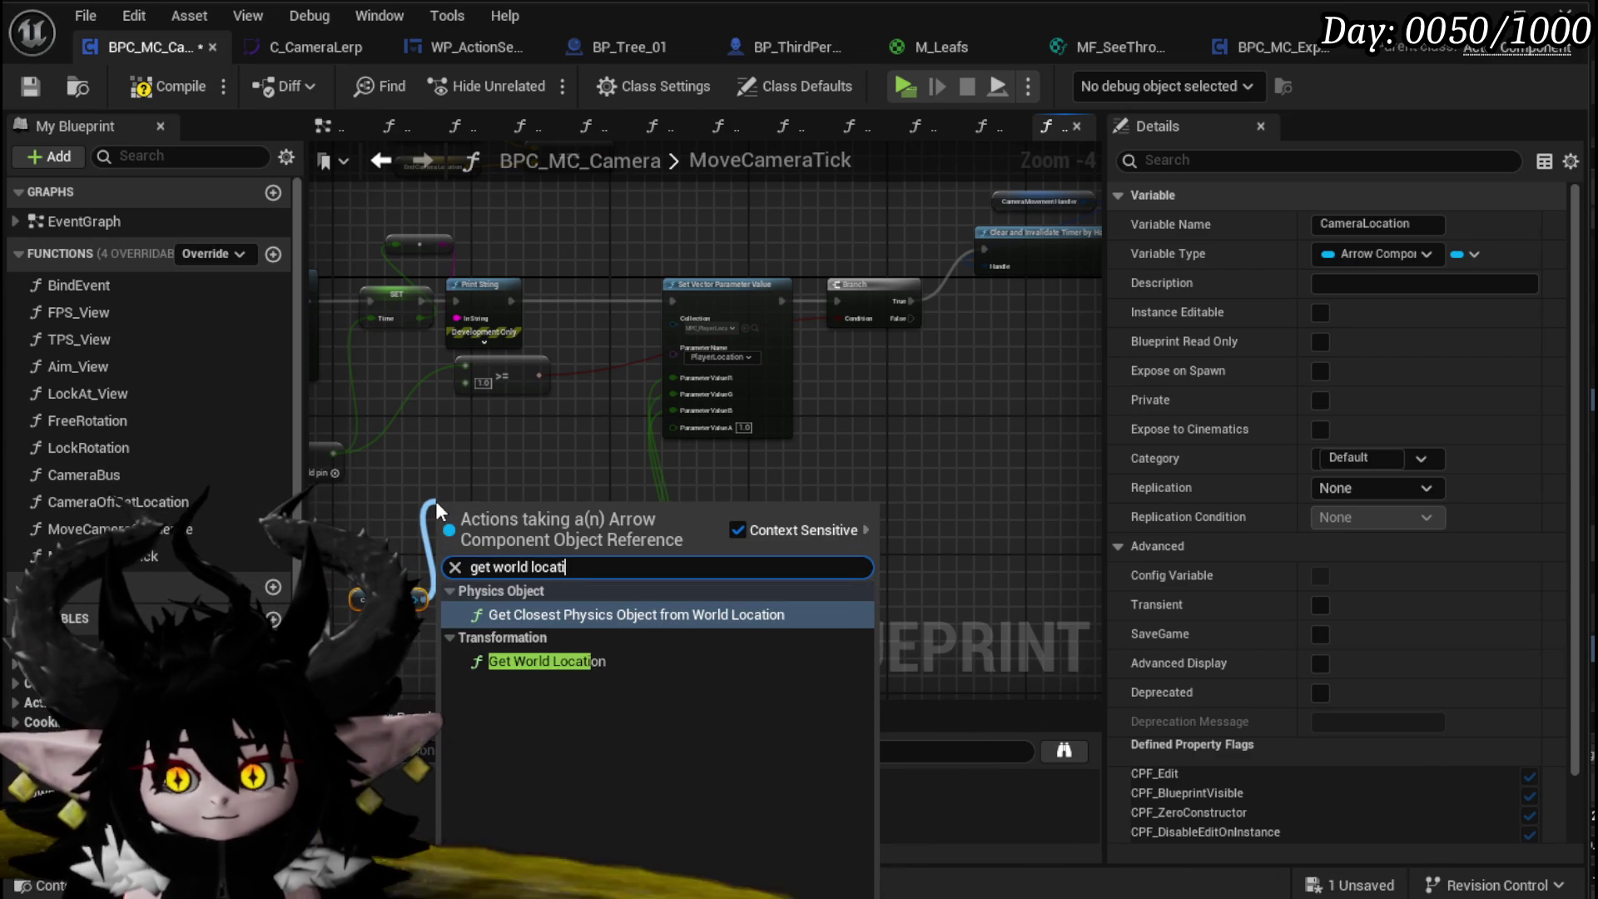
text(on)
click(551, 662)
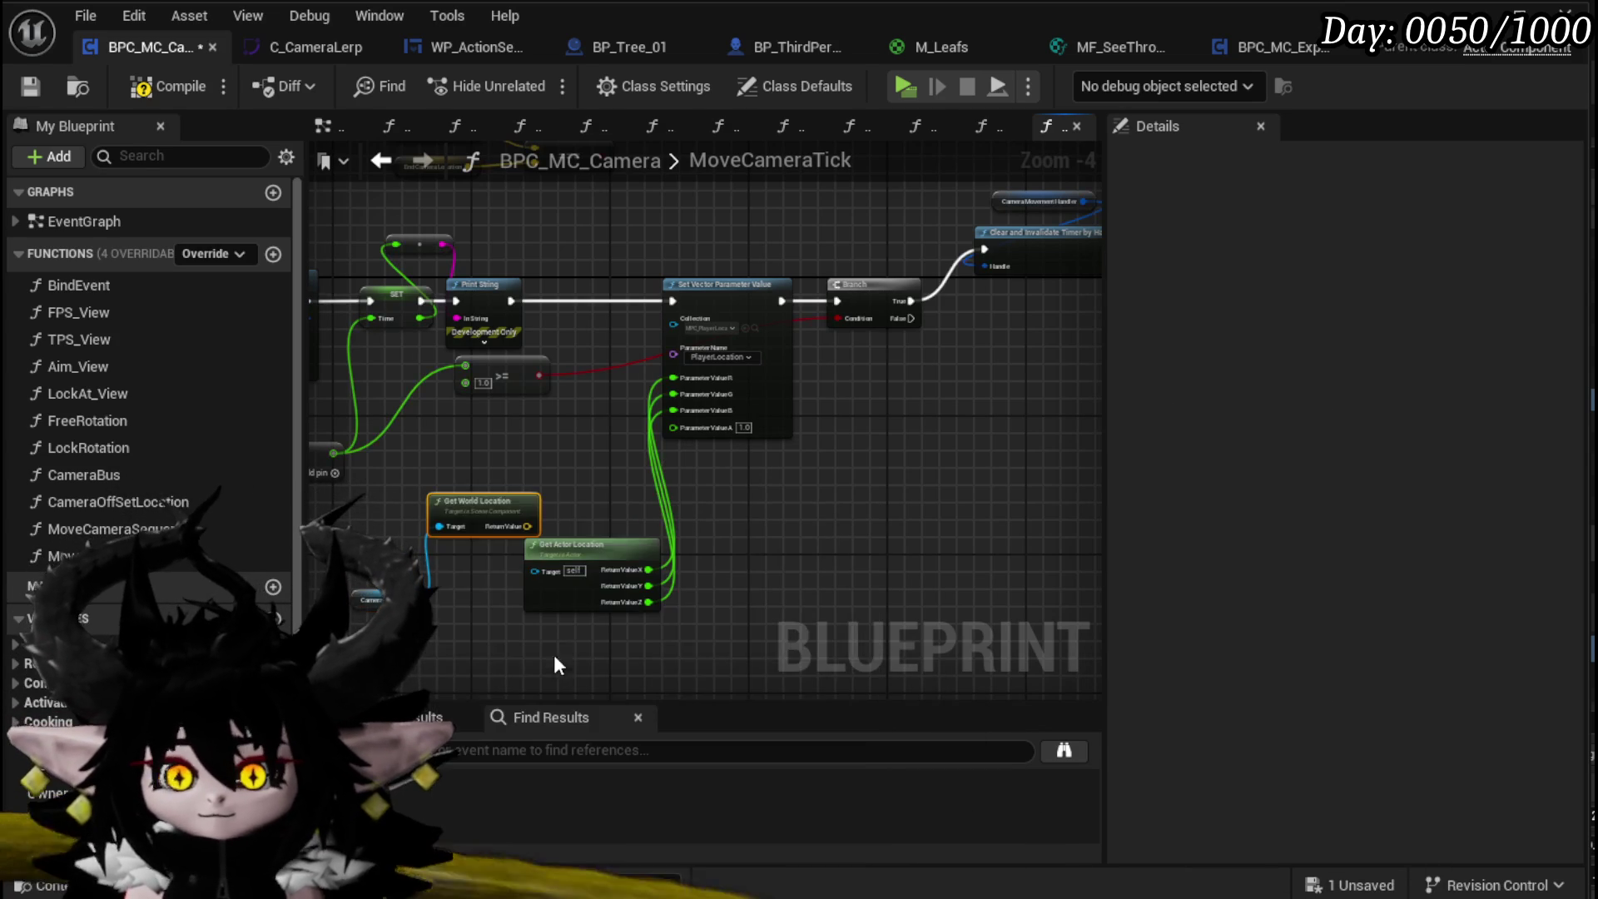
scroll(693, 401, up, 3)
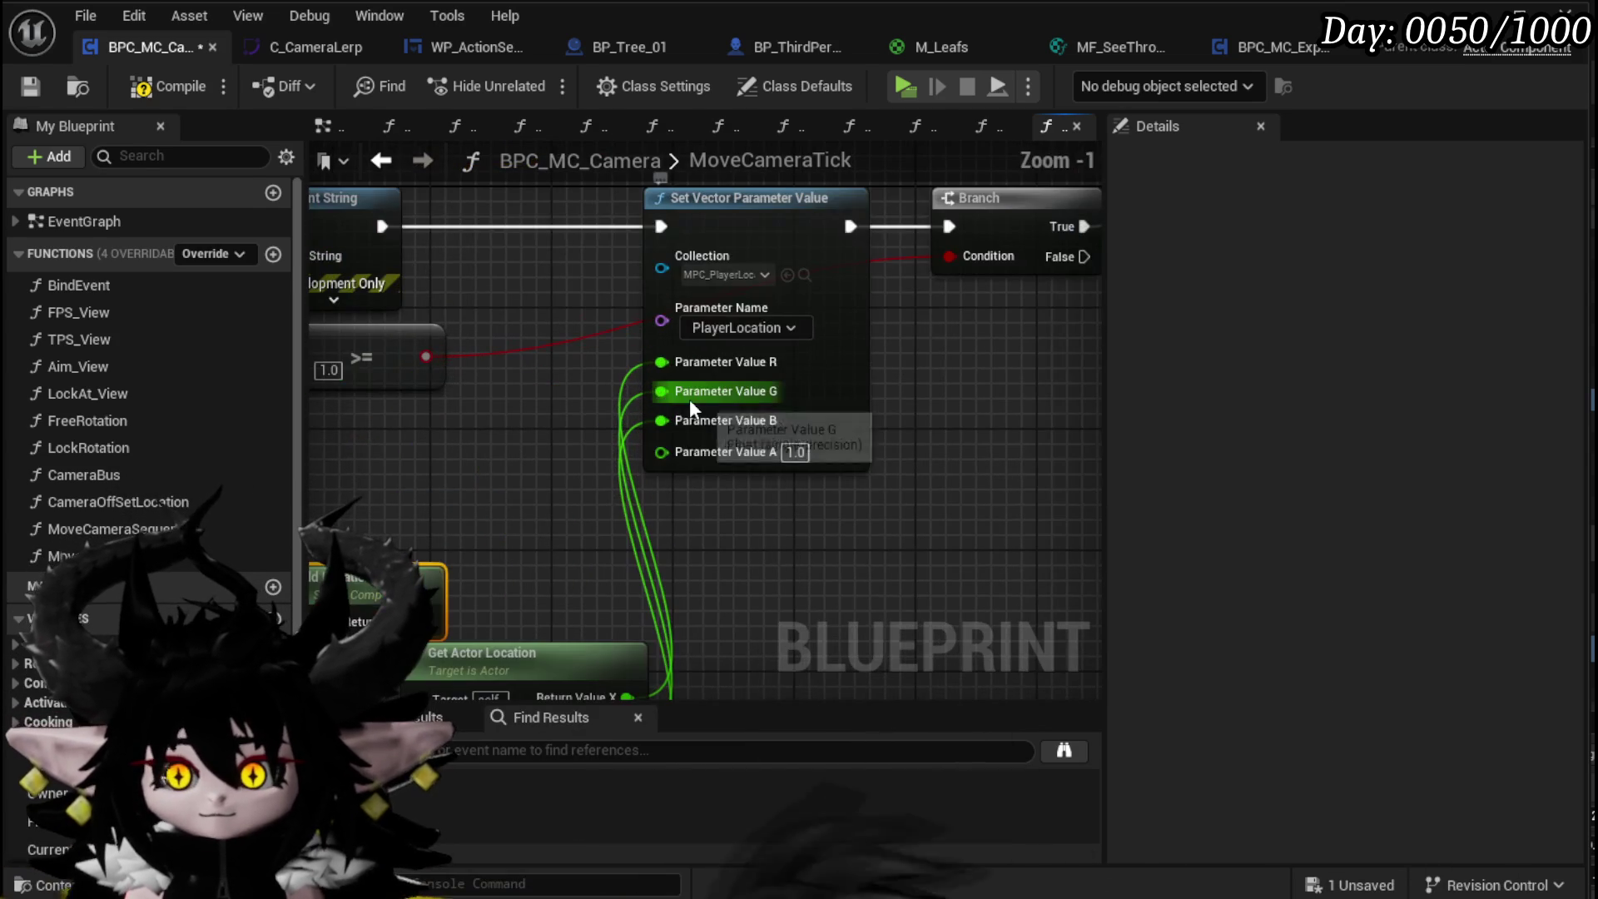
alt+click(659, 362)
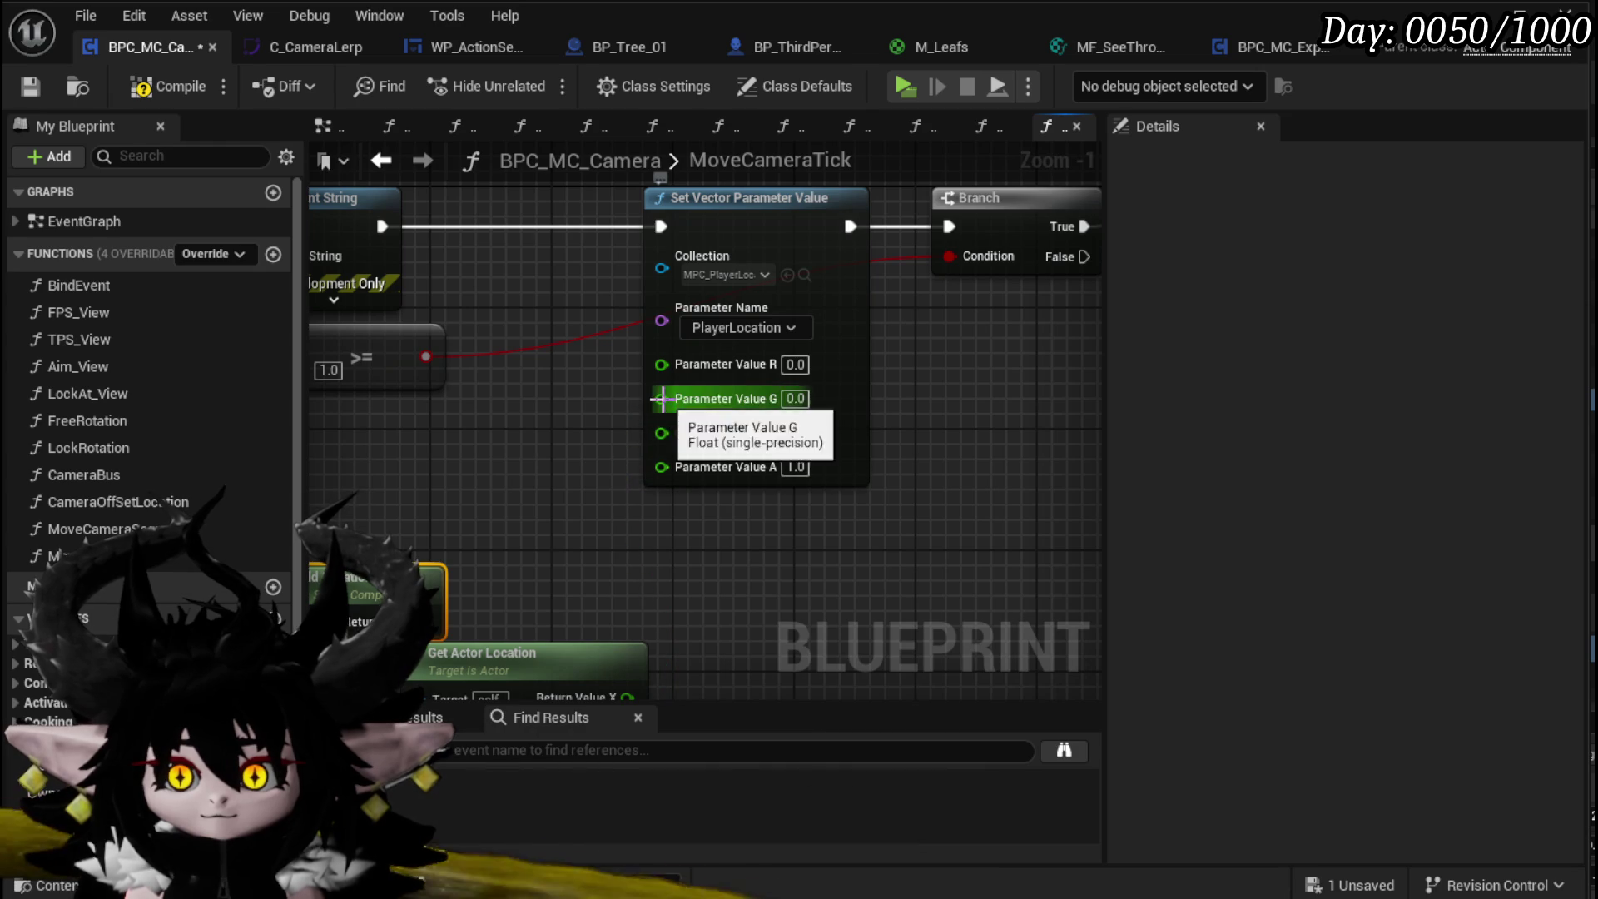
right_click(661, 399)
click(737, 520)
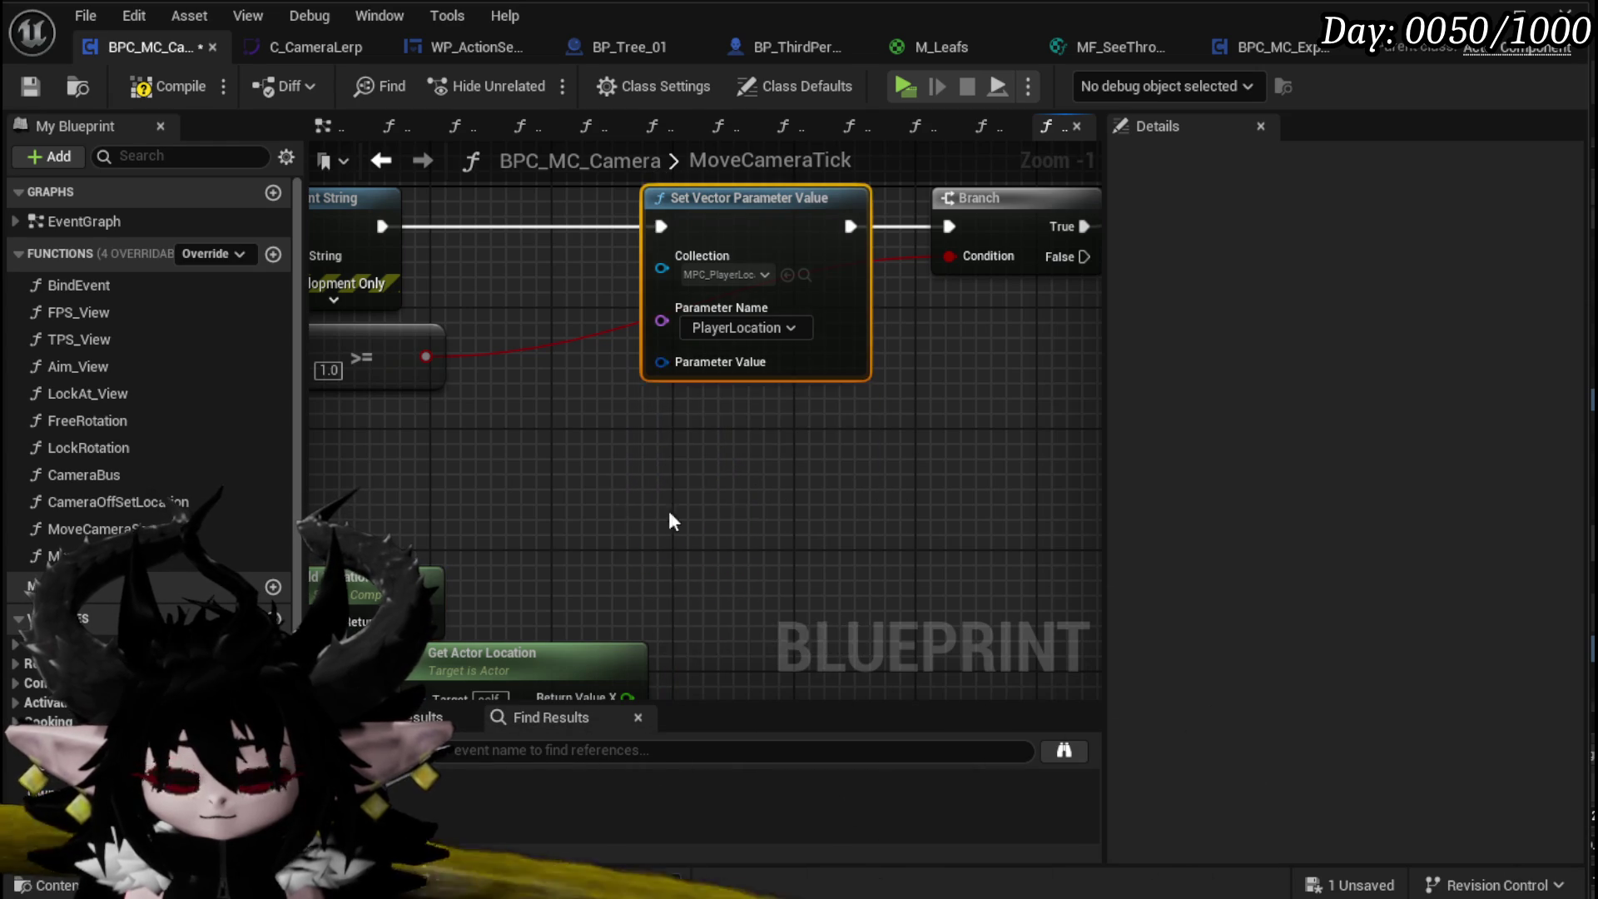
Step: Feed the world location into Parameter Value and compile the camera blueprint
drag(744, 522, 898, 519)
drag(803, 384, 816, 359)
scroll(935, 524, down, 3)
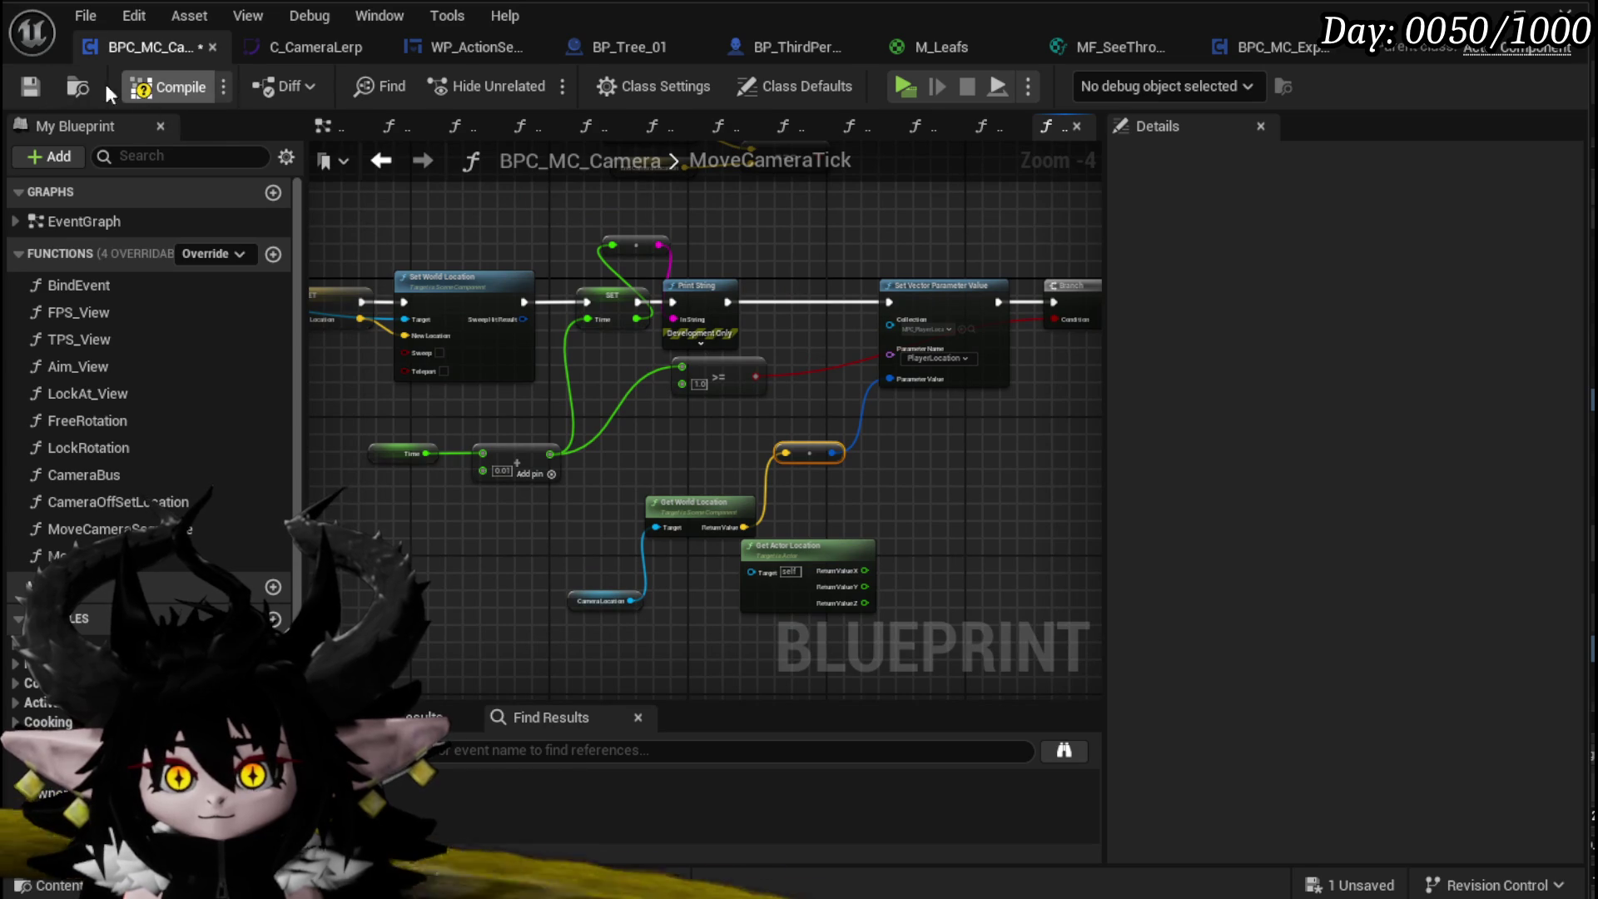
click(142, 88)
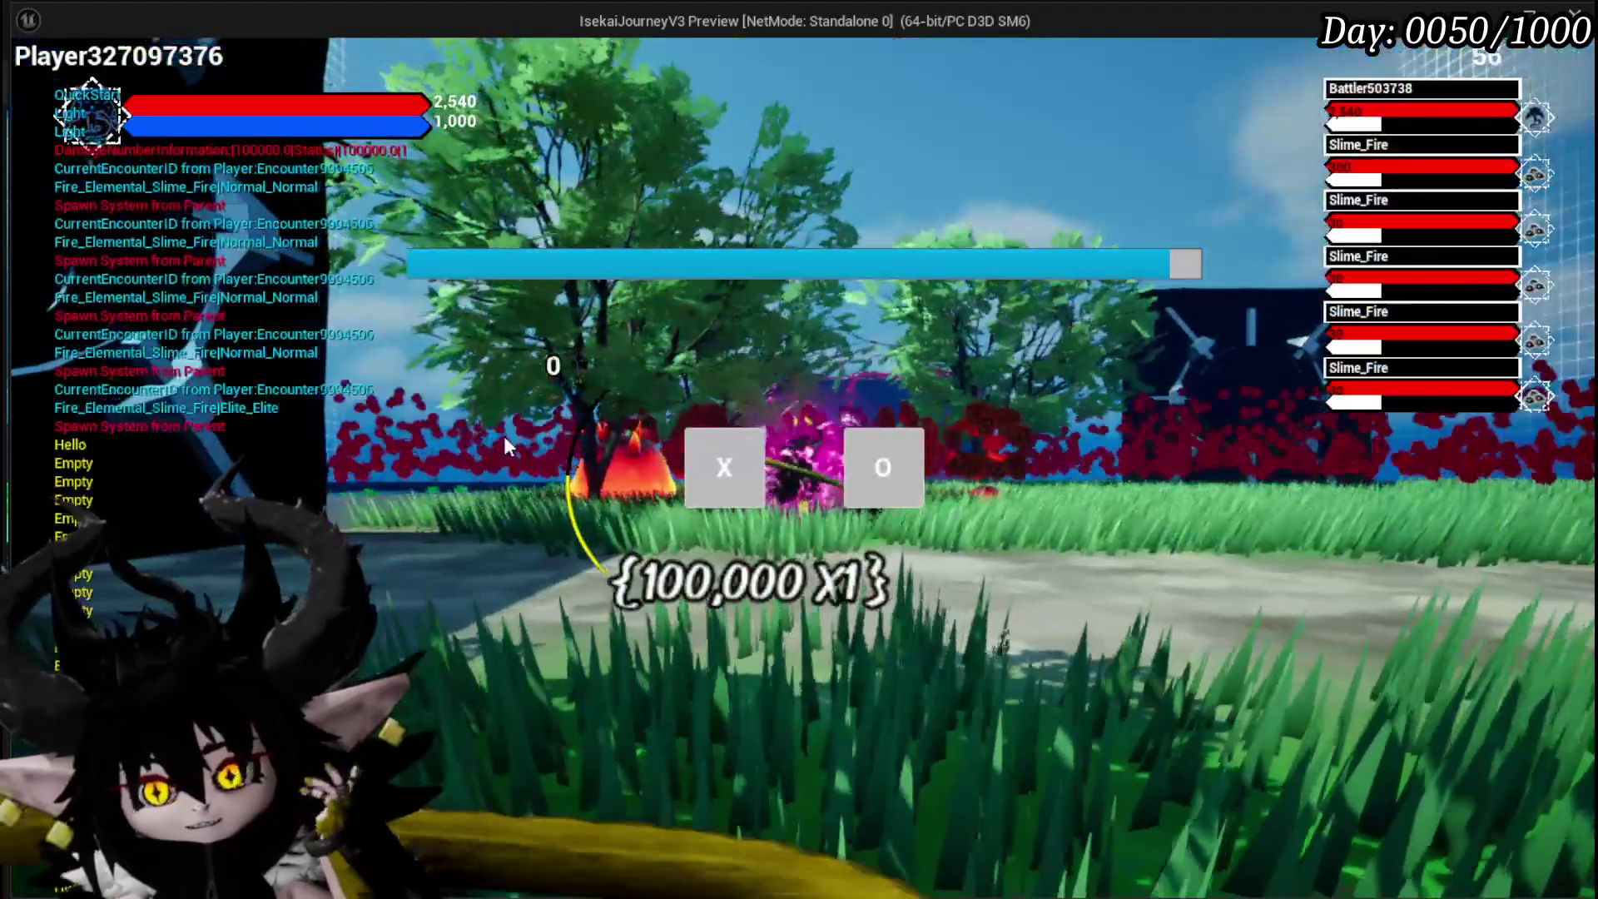
click(714, 463)
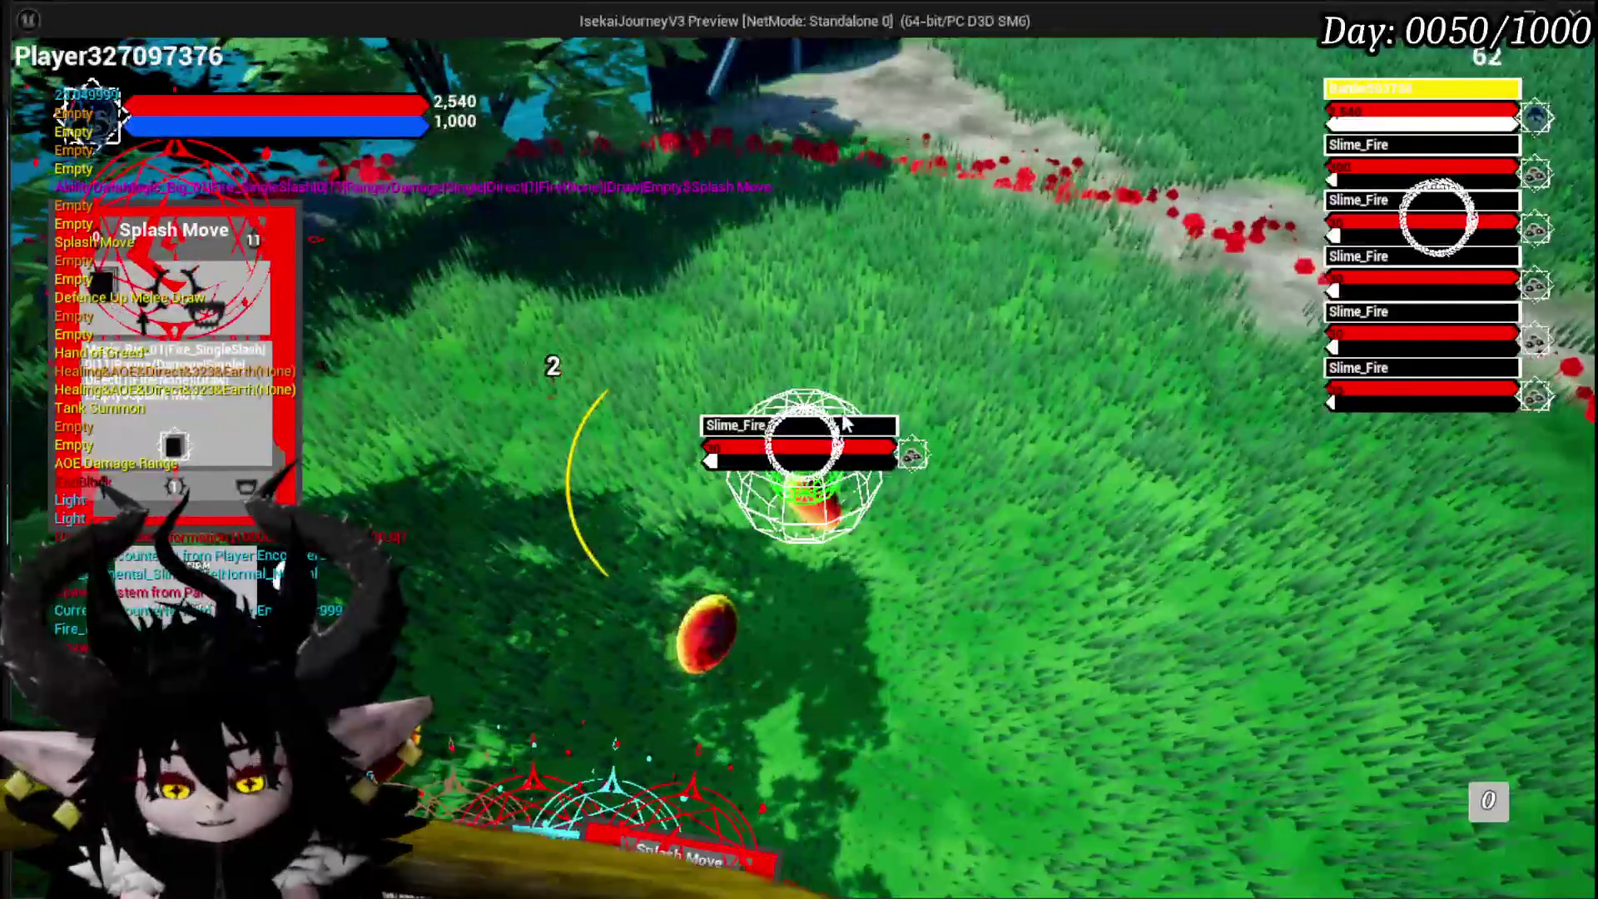
key(Escape)
key(ctrl+s)
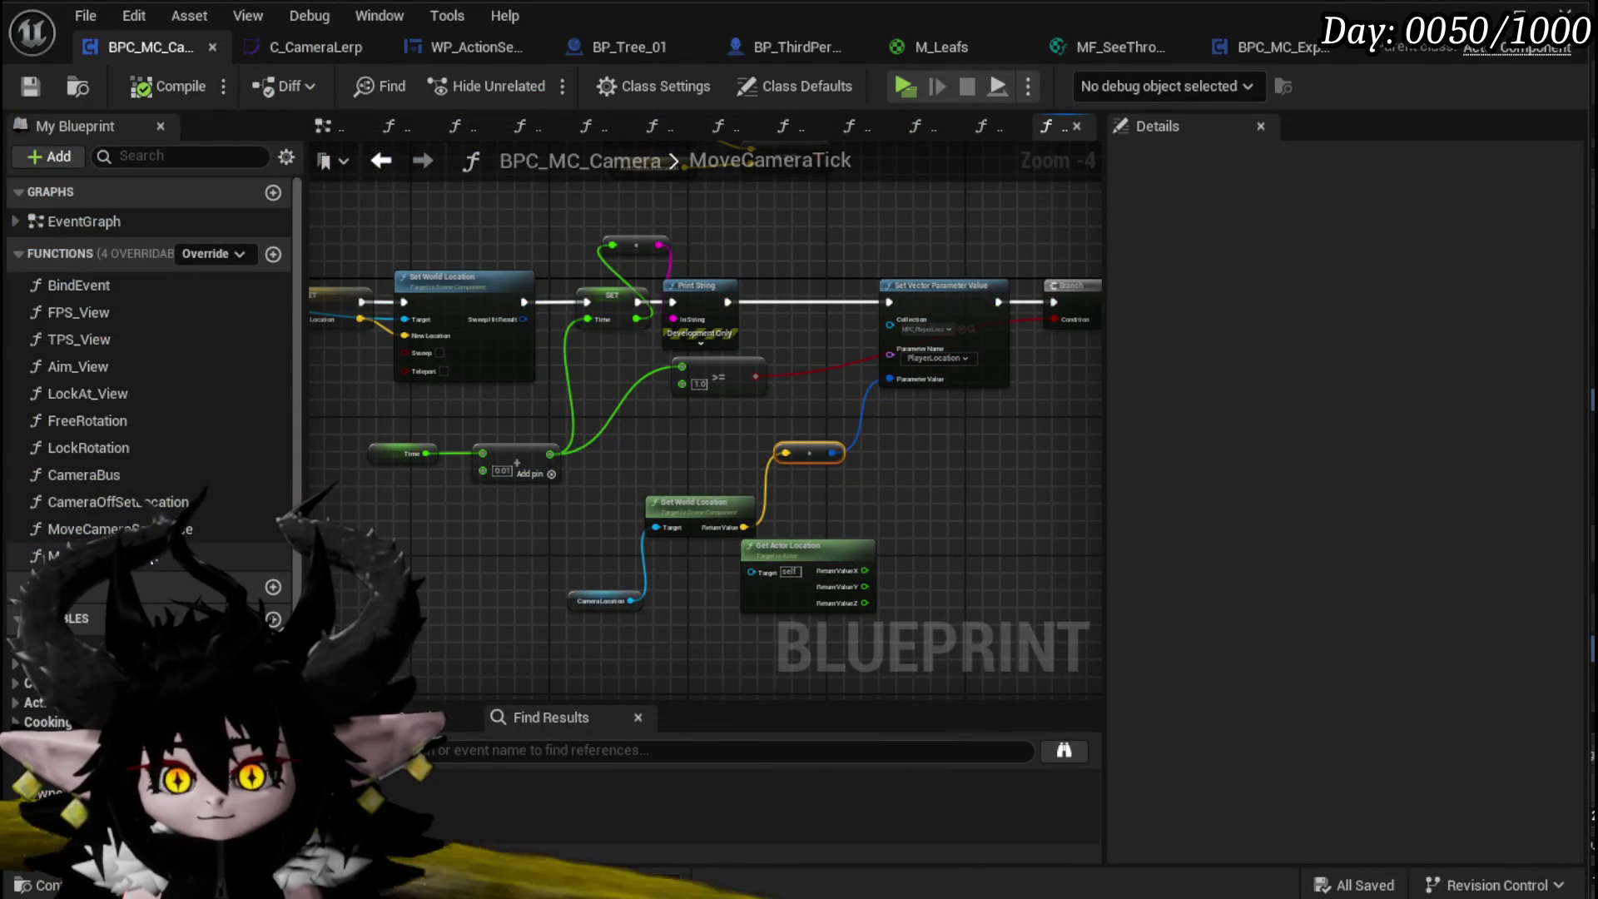
Step: Back in SaveLocation, add a Get Camera Holder node from Owner
click(1354, 48)
mouse_move(612, 394)
mouse_down()
mouse_move(641, 473)
mouse_move(763, 458)
mouse_move(726, 423)
mouse_move(980, 406)
mouse_move(888, 398)
mouse_up()
drag(416, 360, 498, 454)
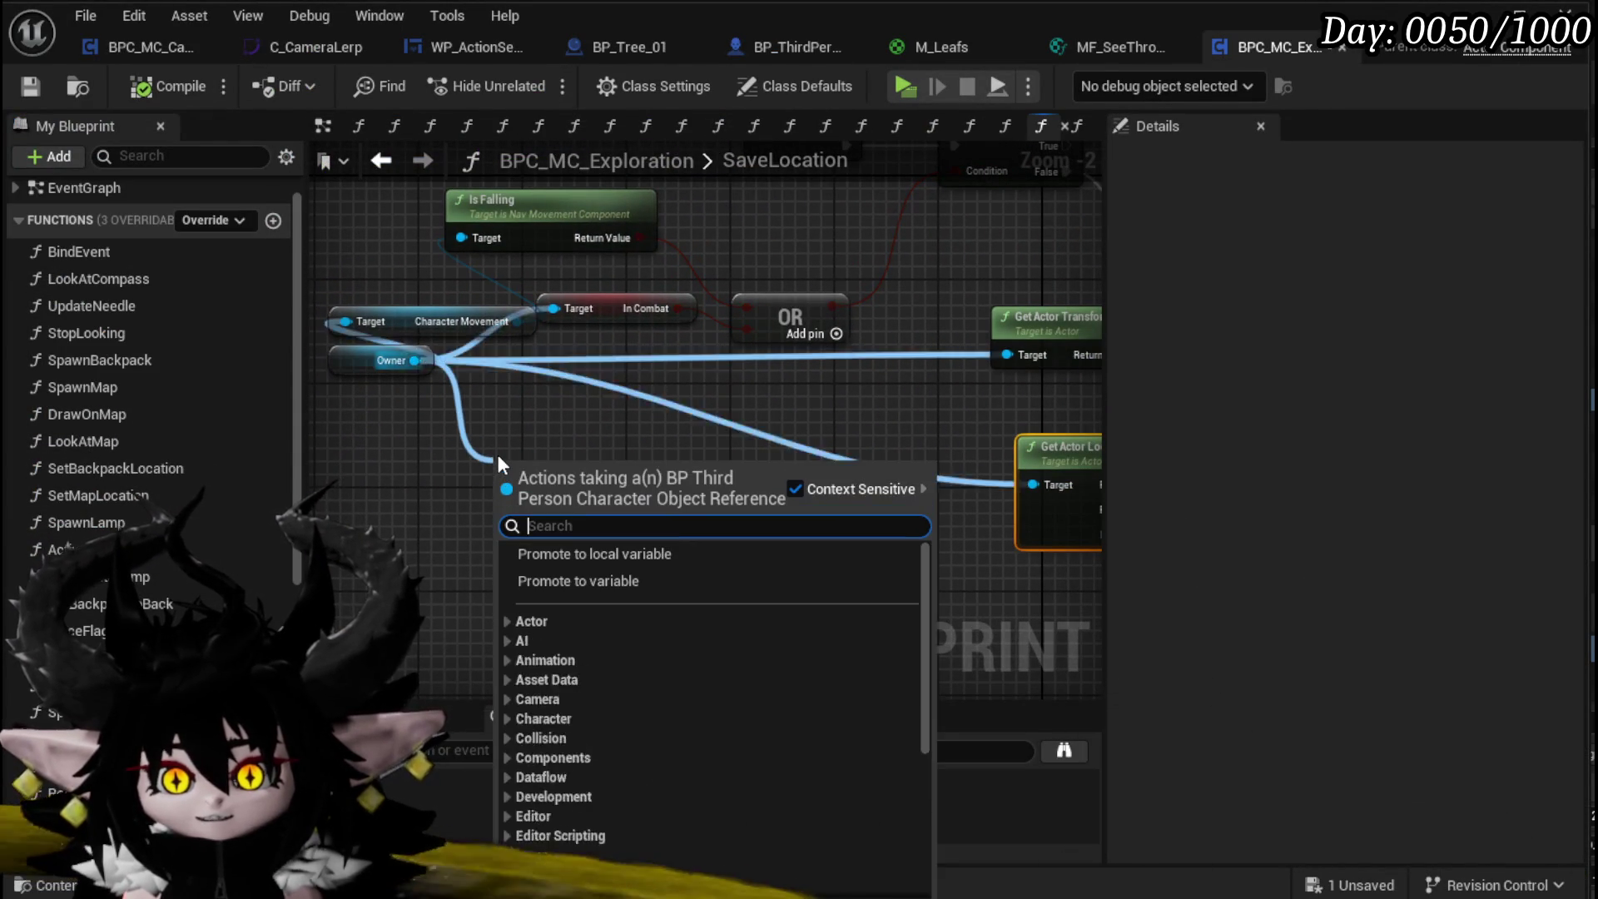
text(camera holder)
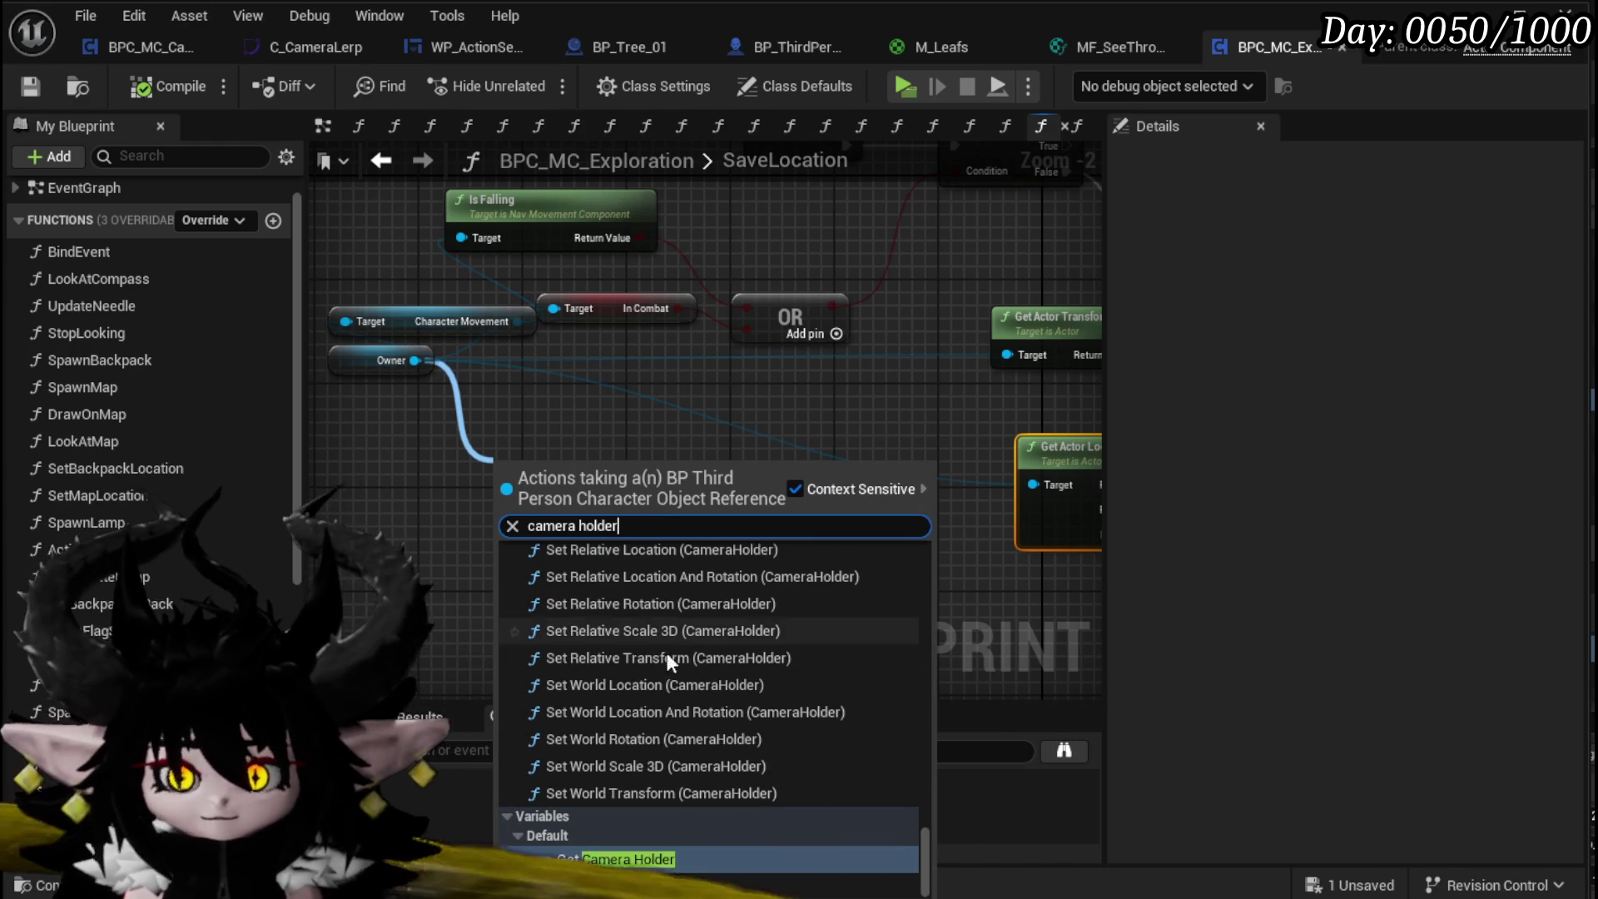
click(615, 859)
mouse_move(708, 282)
mouse_down()
mouse_move(655, 503)
mouse_move(617, 263)
mouse_move(384, 397)
mouse_move(670, 380)
mouse_move(661, 542)
mouse_move(469, 564)
mouse_move(612, 539)
mouse_up()
Step: Try linking Camera Holder to Get Actor Location's target and tidy the Owner and Camera Holder nodes
drag(731, 553, 824, 550)
drag(633, 541, 762, 522)
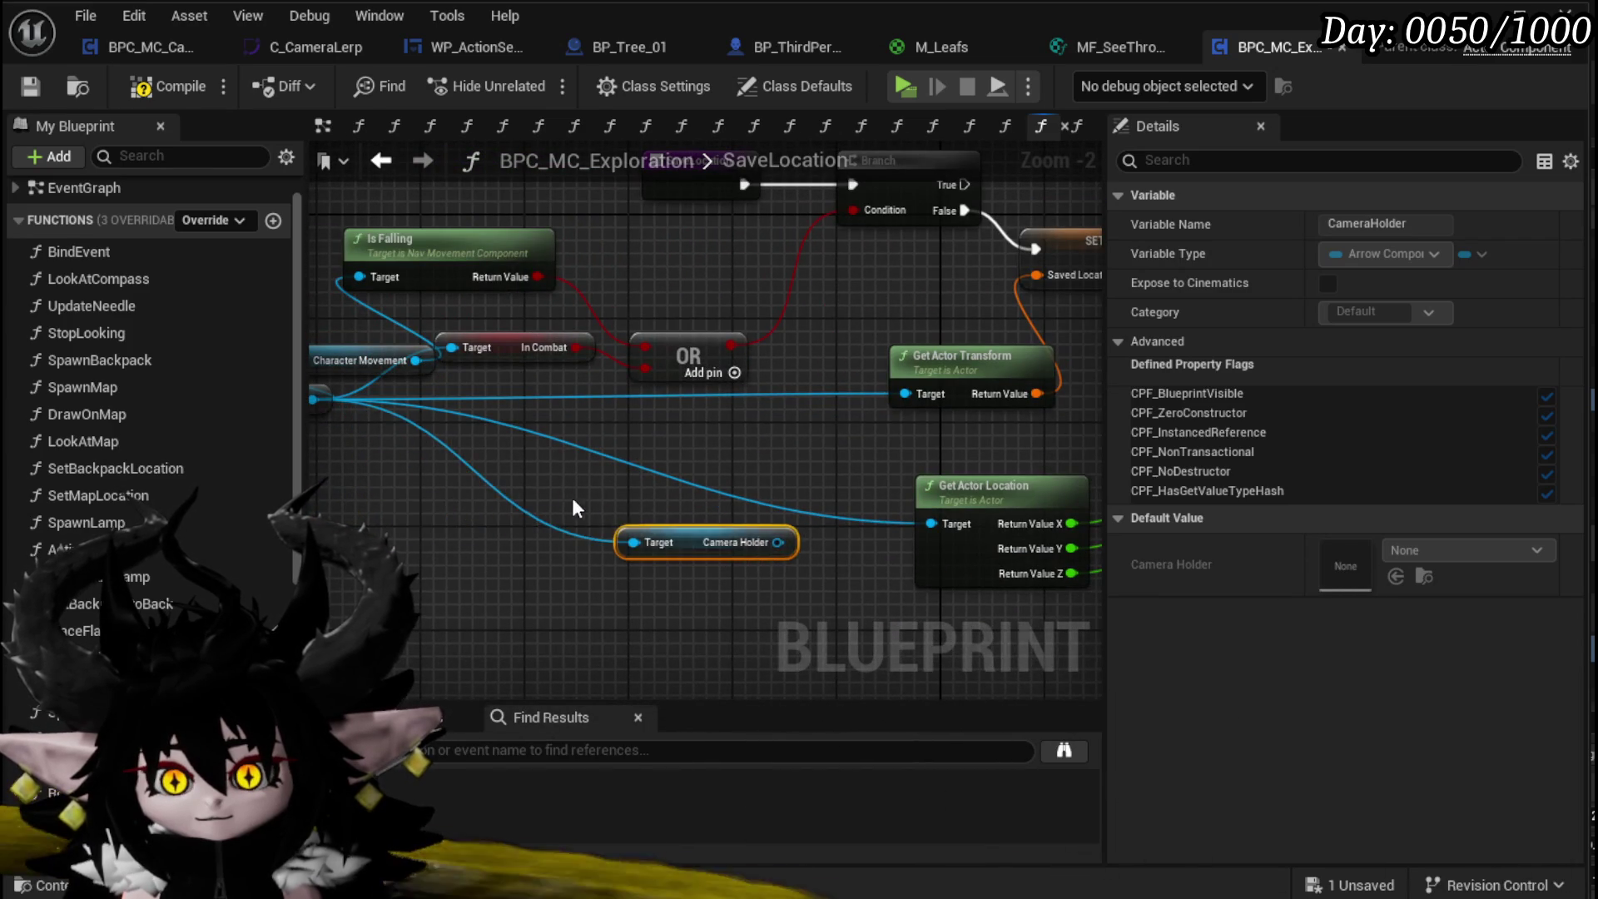
drag(583, 506, 742, 485)
drag(534, 361, 488, 315)
click(437, 398)
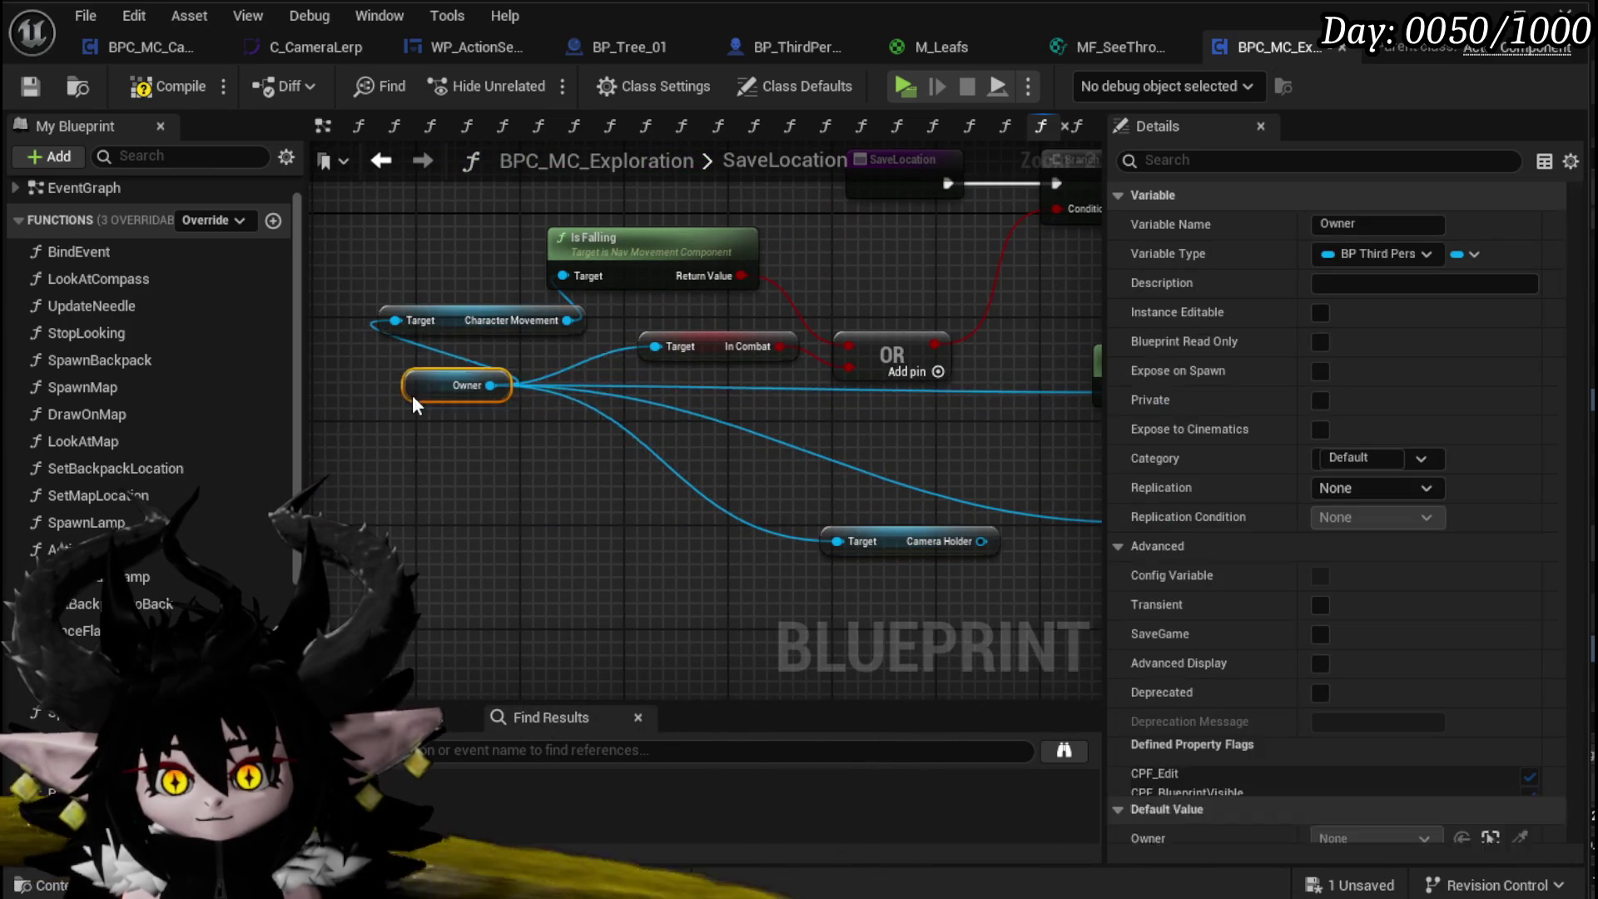
drag(800, 448, 389, 463)
drag(667, 453, 582, 435)
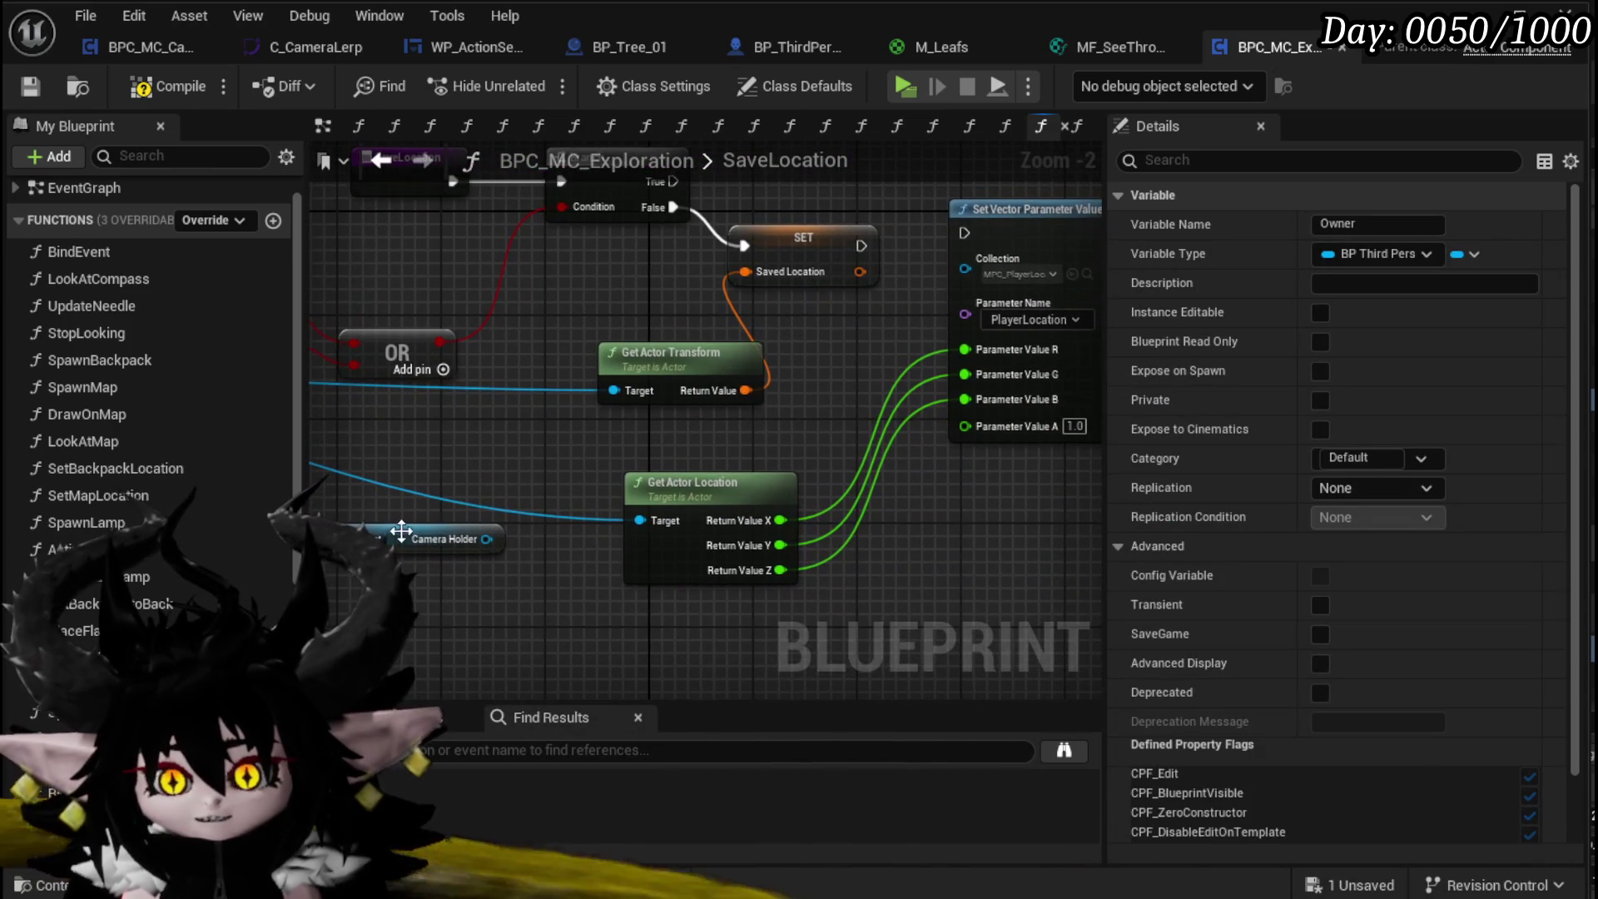
click(433, 513)
drag(665, 485, 612, 607)
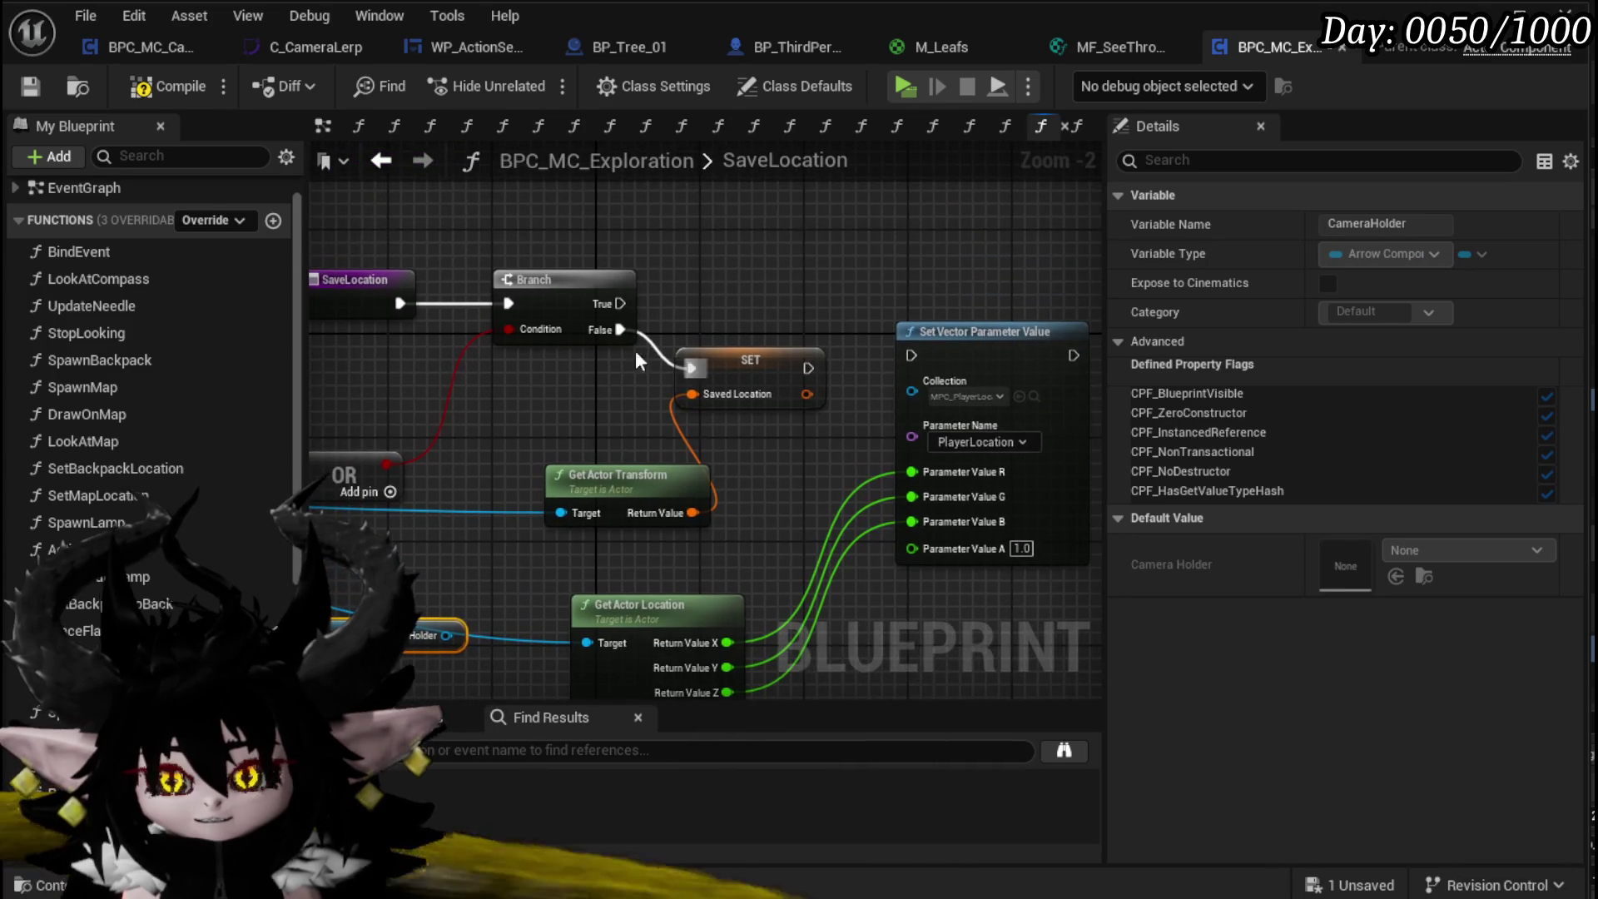
Step: Wire Branch True and SET's execution output into Set Vector Parameter Value
drag(921, 358, 911, 356)
click(989, 332)
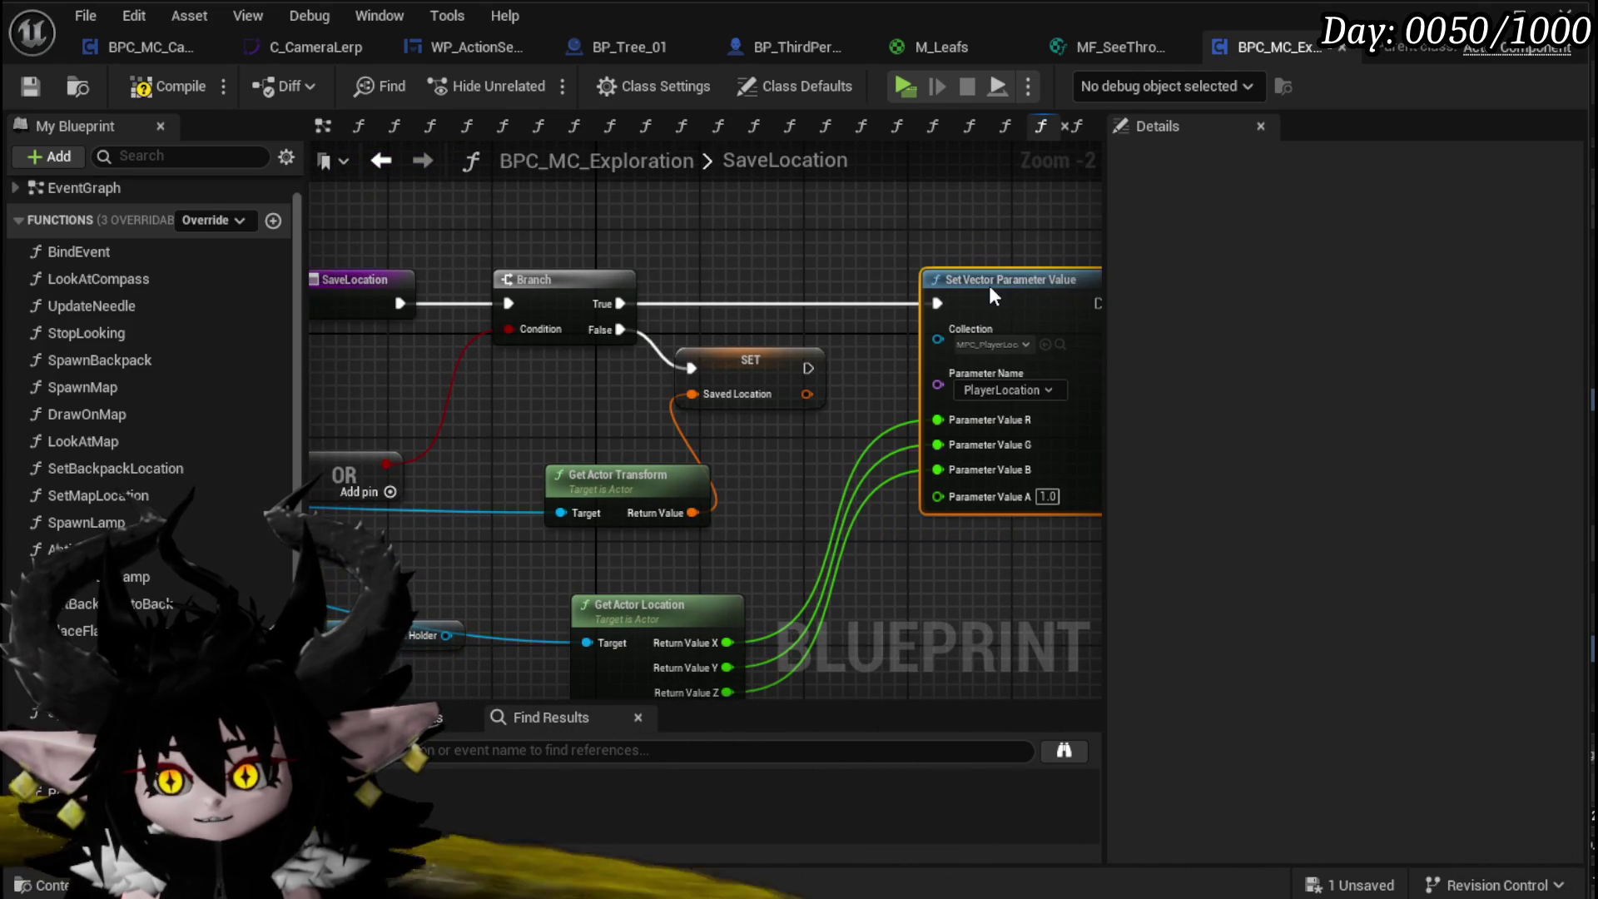
drag(791, 520, 826, 385)
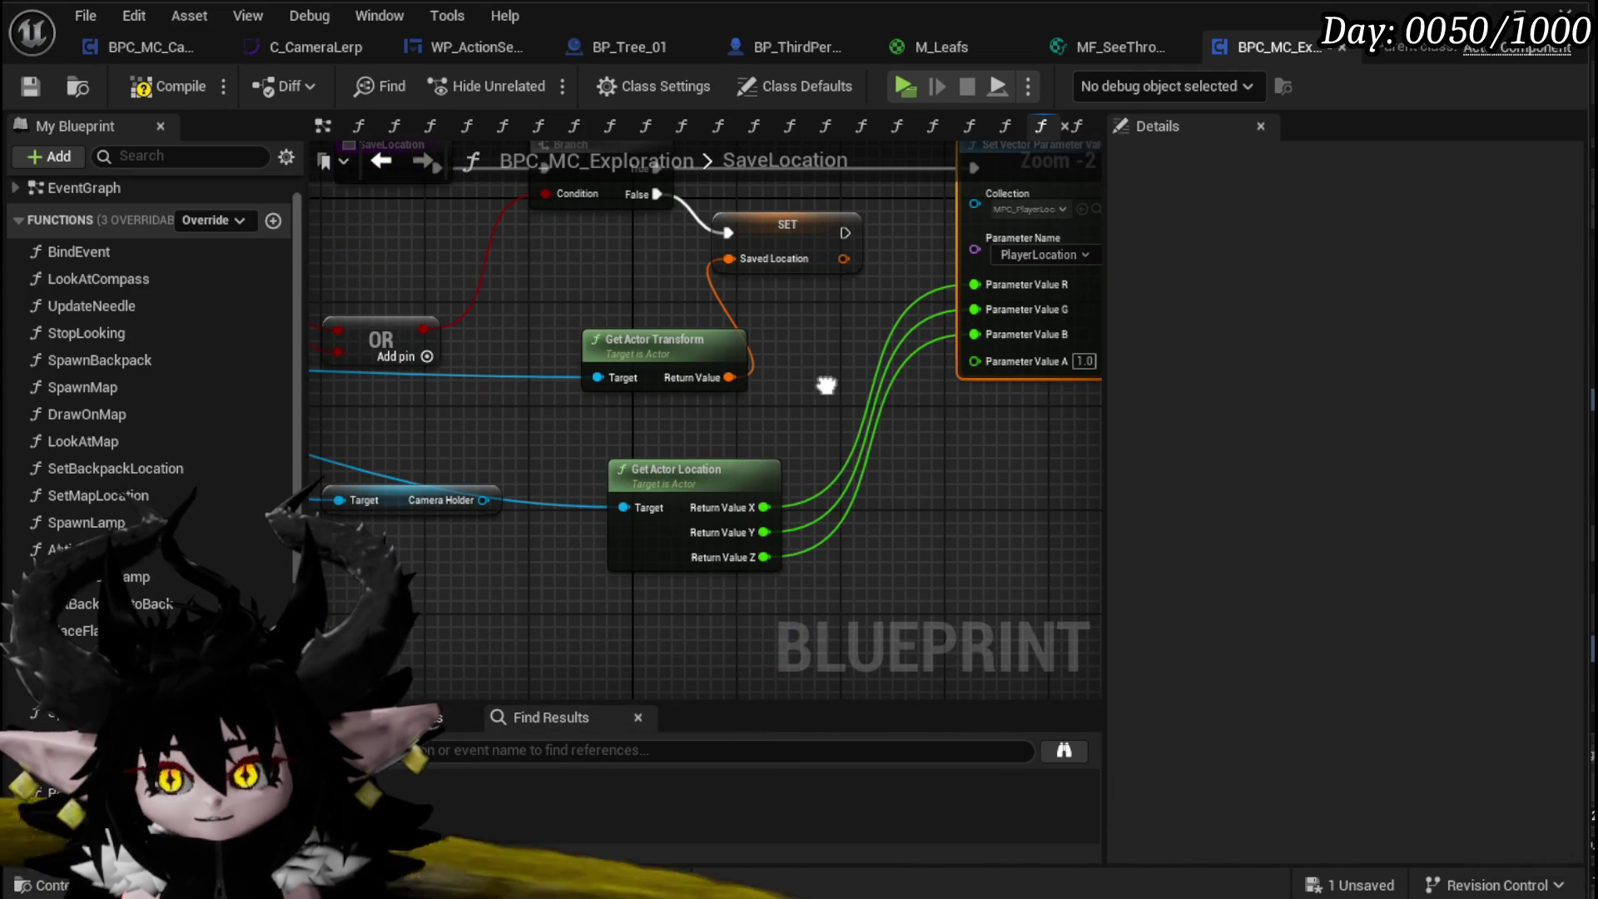
mouse_move(826, 384)
mouse_down()
mouse_move(776, 342)
mouse_move(822, 282)
mouse_up()
mouse_move(359, 609)
mouse_down()
mouse_move(642, 497)
mouse_move(524, 409)
mouse_move(533, 477)
mouse_move(576, 449)
mouse_up()
mouse_move(507, 502)
mouse_down()
mouse_move(453, 563)
mouse_move(474, 583)
mouse_up()
Step: In SaveLocation, feed Camera Holder's world location into a recombined Parameter Value pin
text(get world)
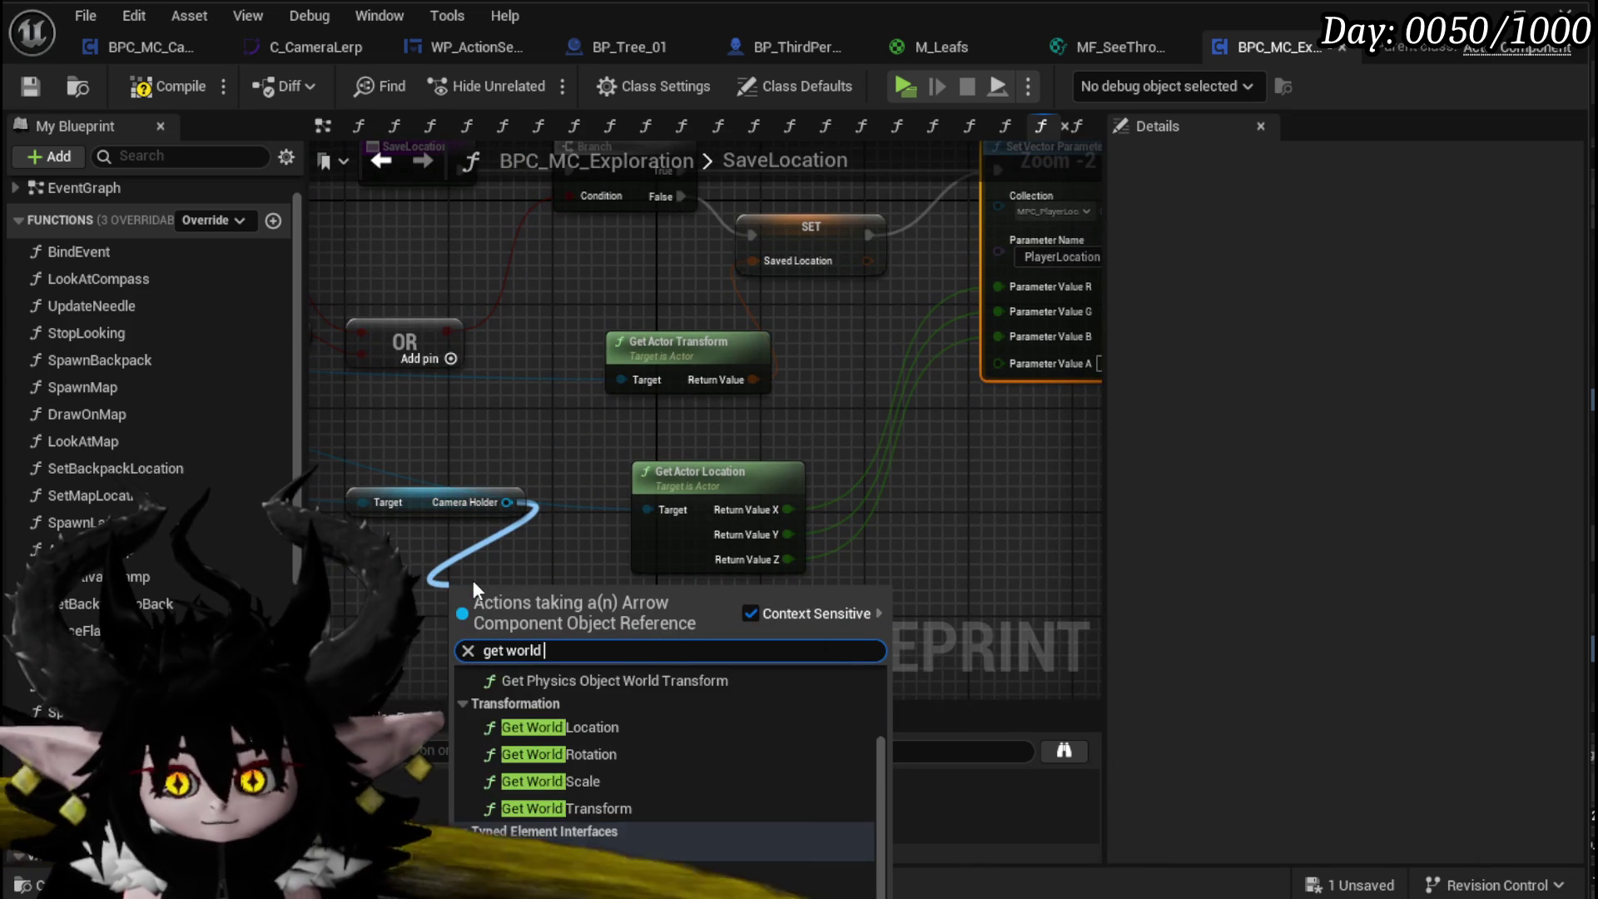
text( location)
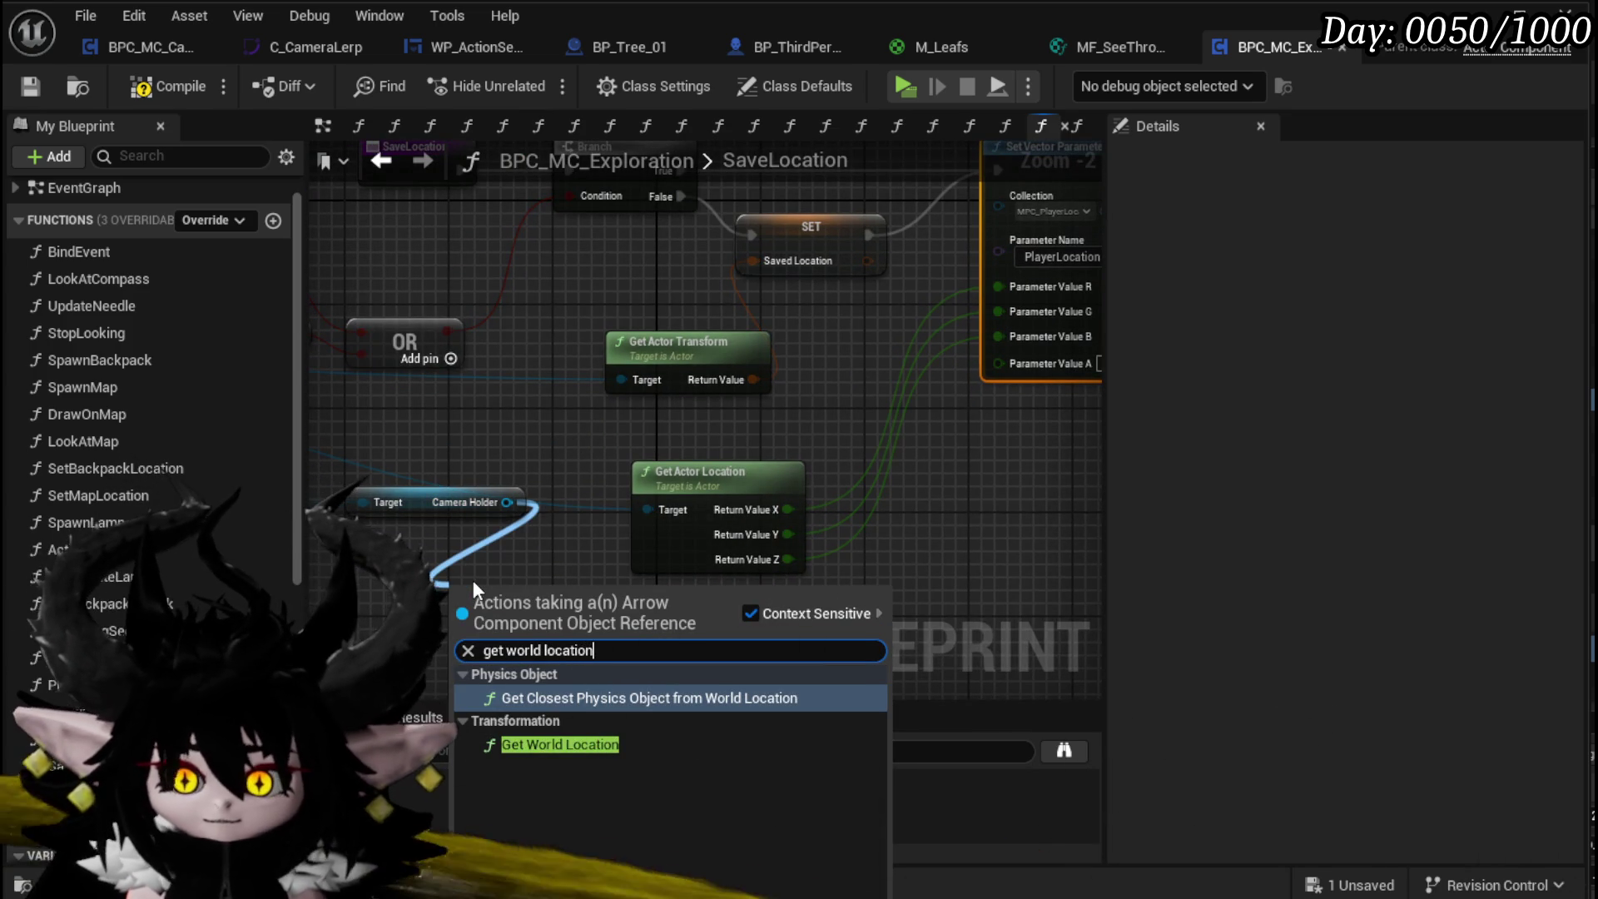
click(566, 745)
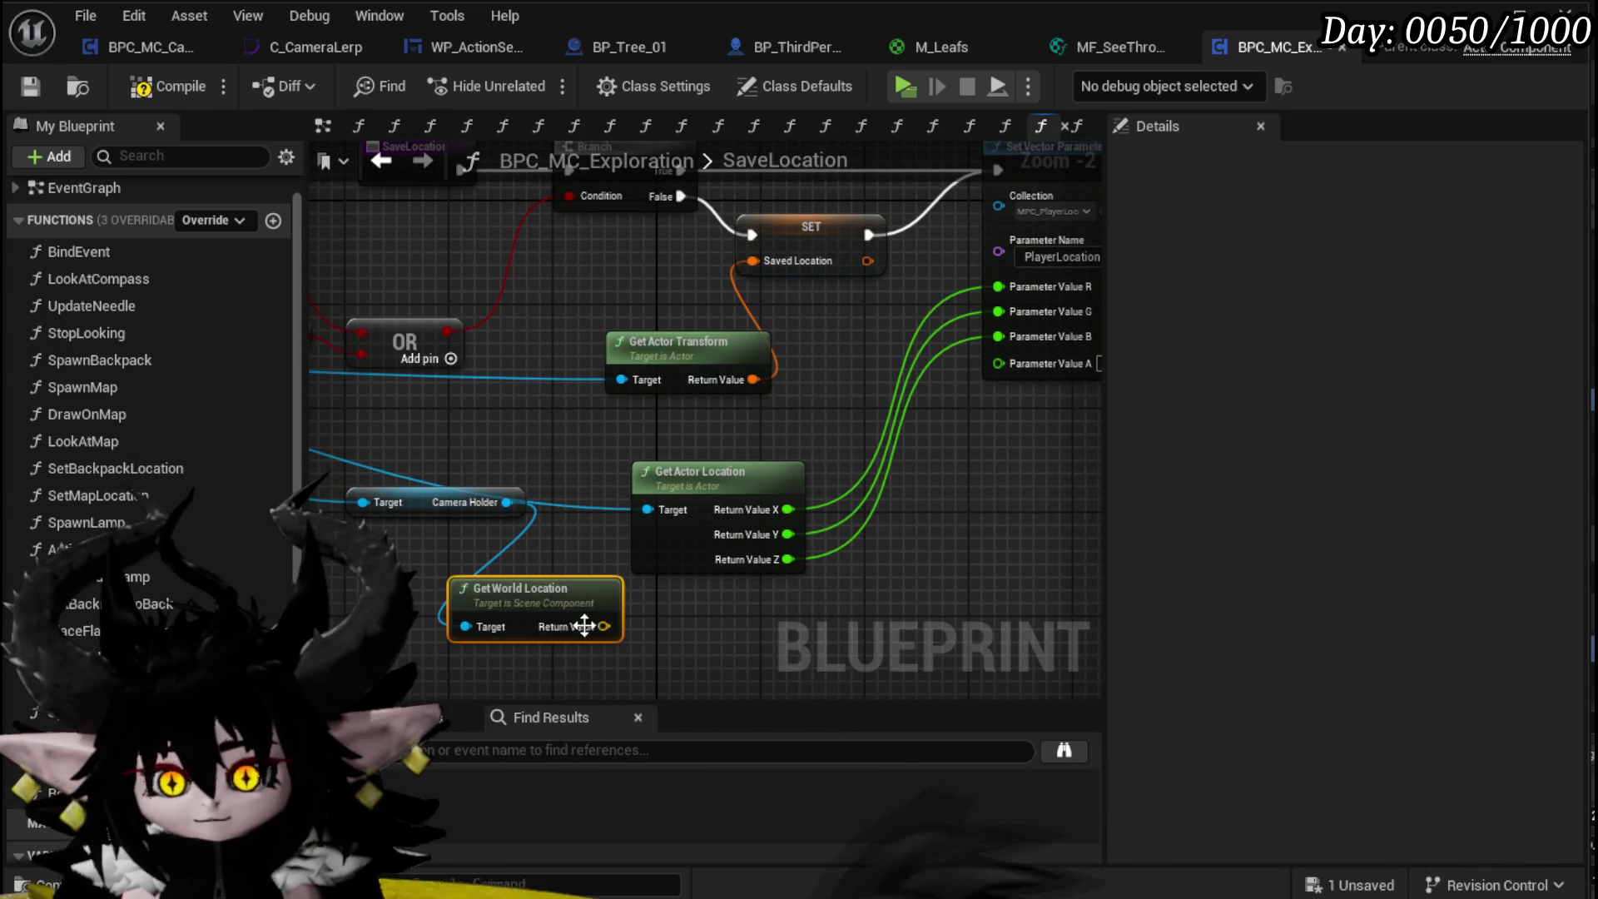
alt+click(998, 311)
alt+click(999, 287)
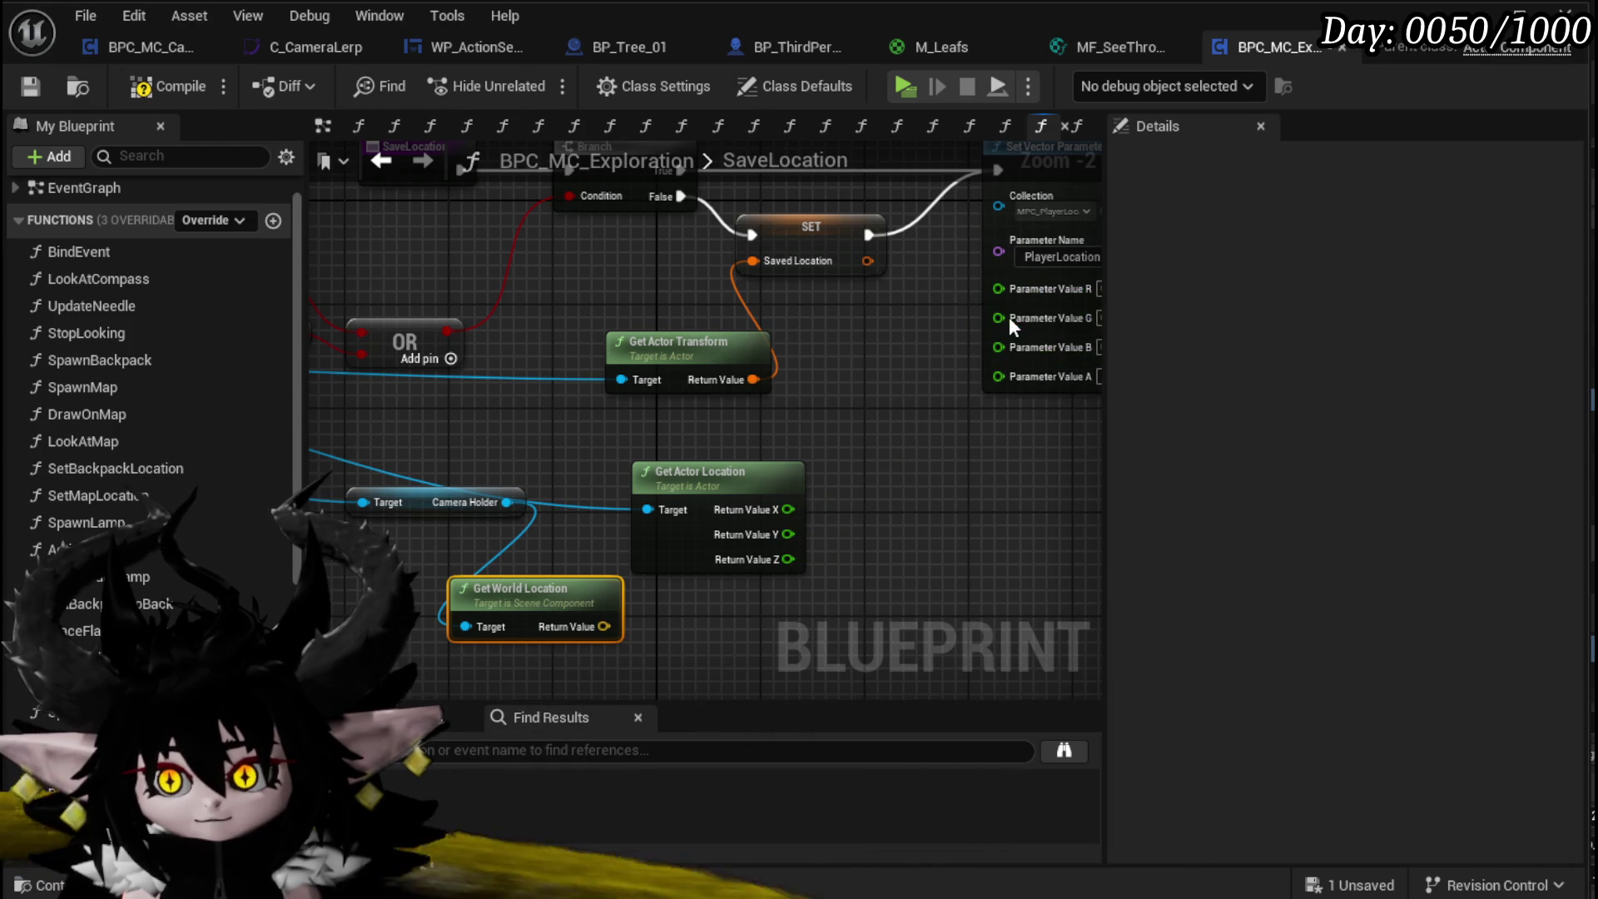
right_click(1010, 320)
click(1083, 431)
mouse_move(516, 595)
mouse_down()
mouse_move(747, 557)
mouse_move(1002, 408)
mouse_up()
mouse_move(1092, 432)
mouse_down()
mouse_move(995, 392)
mouse_move(899, 287)
mouse_up()
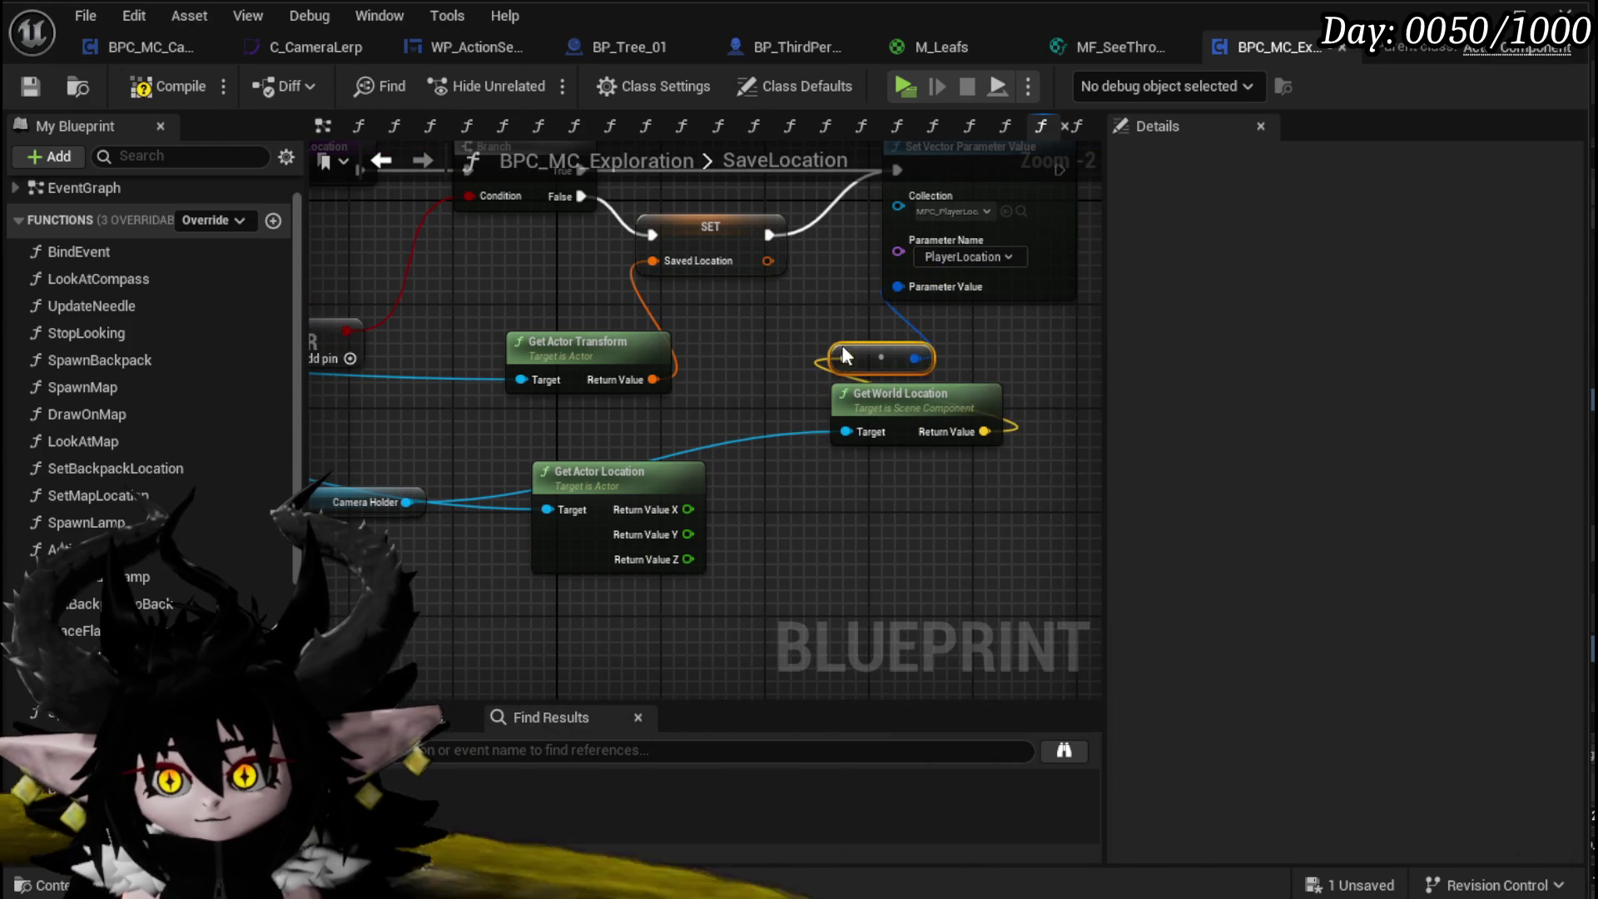
Step: Delete Get Actor Location, move the Camera Holder getter beside Get World Location, and save
scroll(874, 445, down, 1)
key(Delete)
drag(546, 519, 934, 526)
key(Escape)
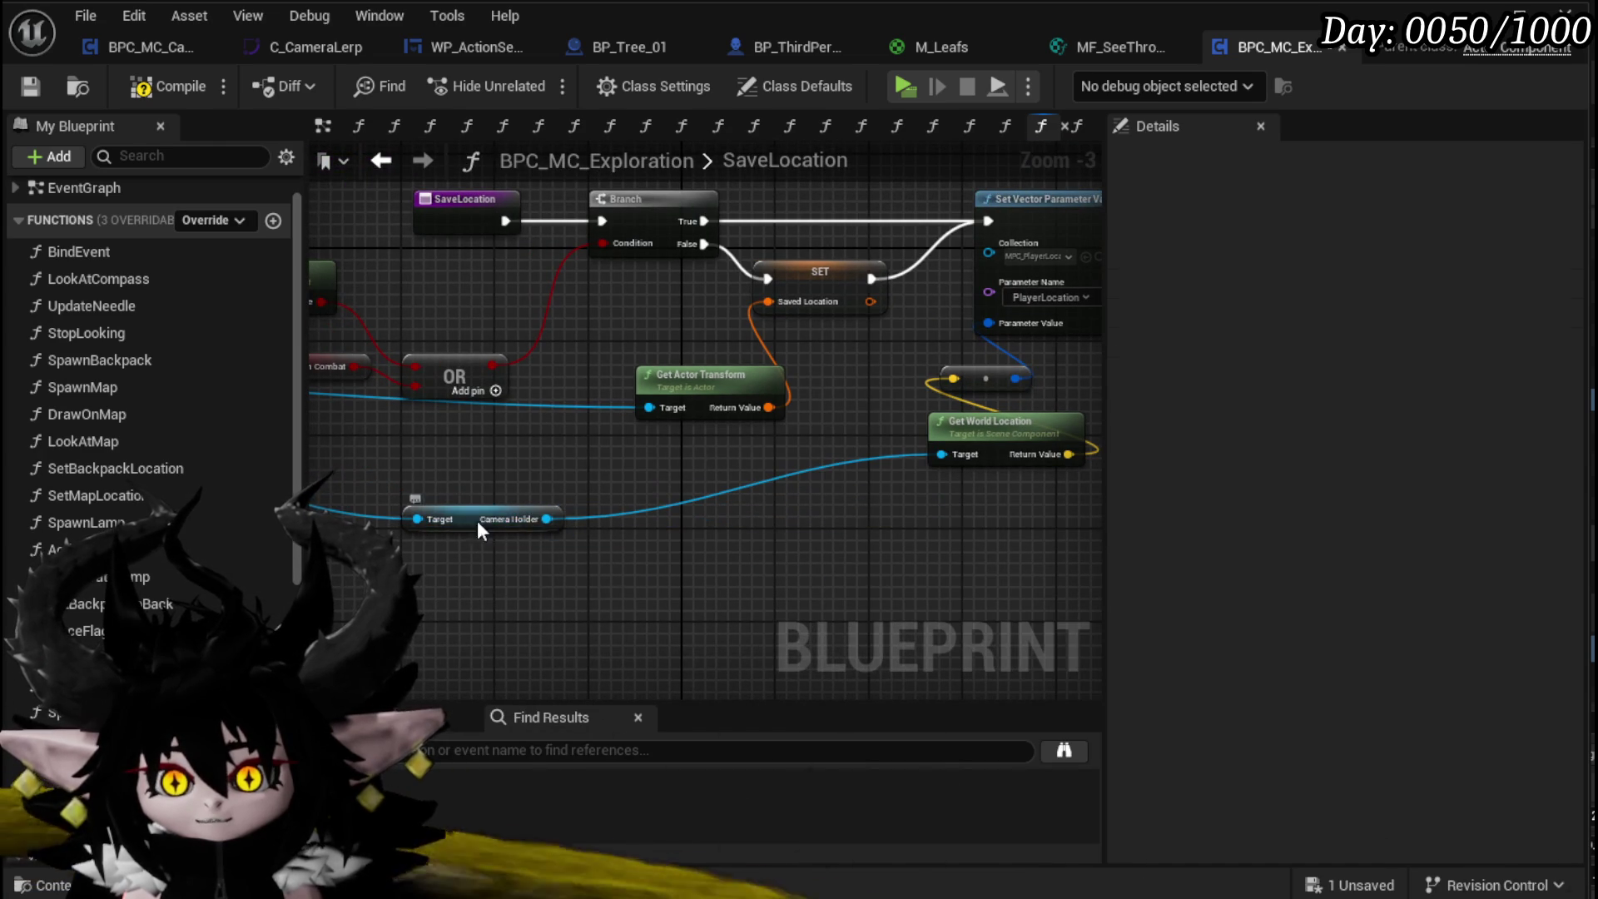
drag(466, 519, 981, 484)
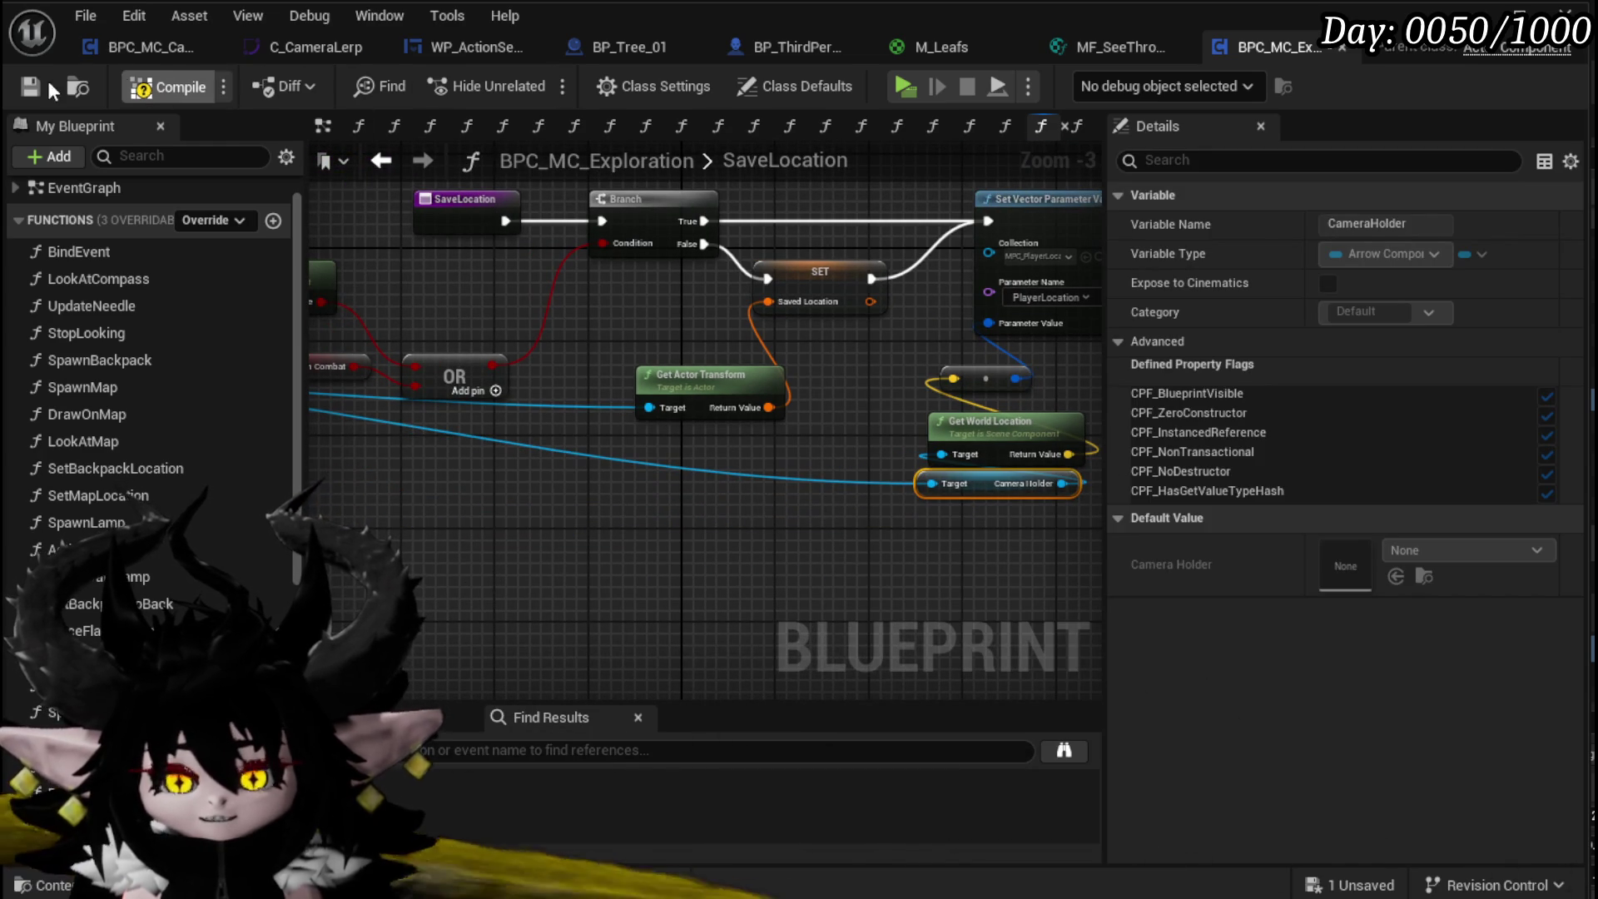
click(166, 85)
key(ctrl+s)
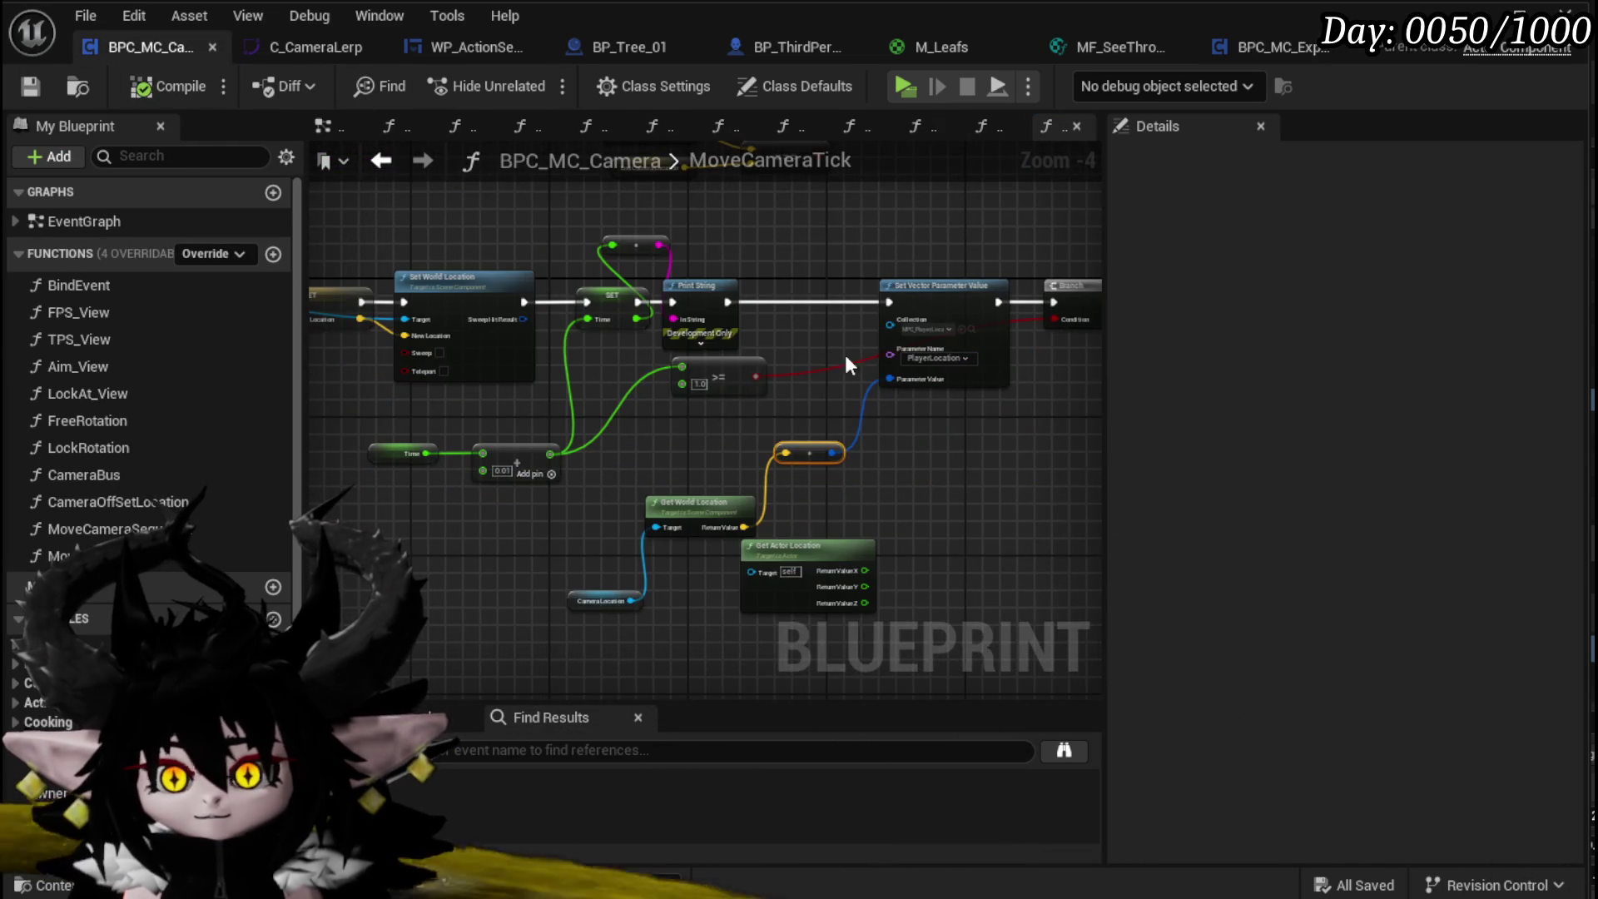
Step: In MoveCameraTick, rewire Print String to Branch and delete the old Get Actor Location node
scroll(790, 368, up, 3)
mouse_move(519, 351)
mouse_down()
mouse_move(1093, 351)
mouse_move(933, 352)
mouse_up()
drag(729, 336, 806, 601)
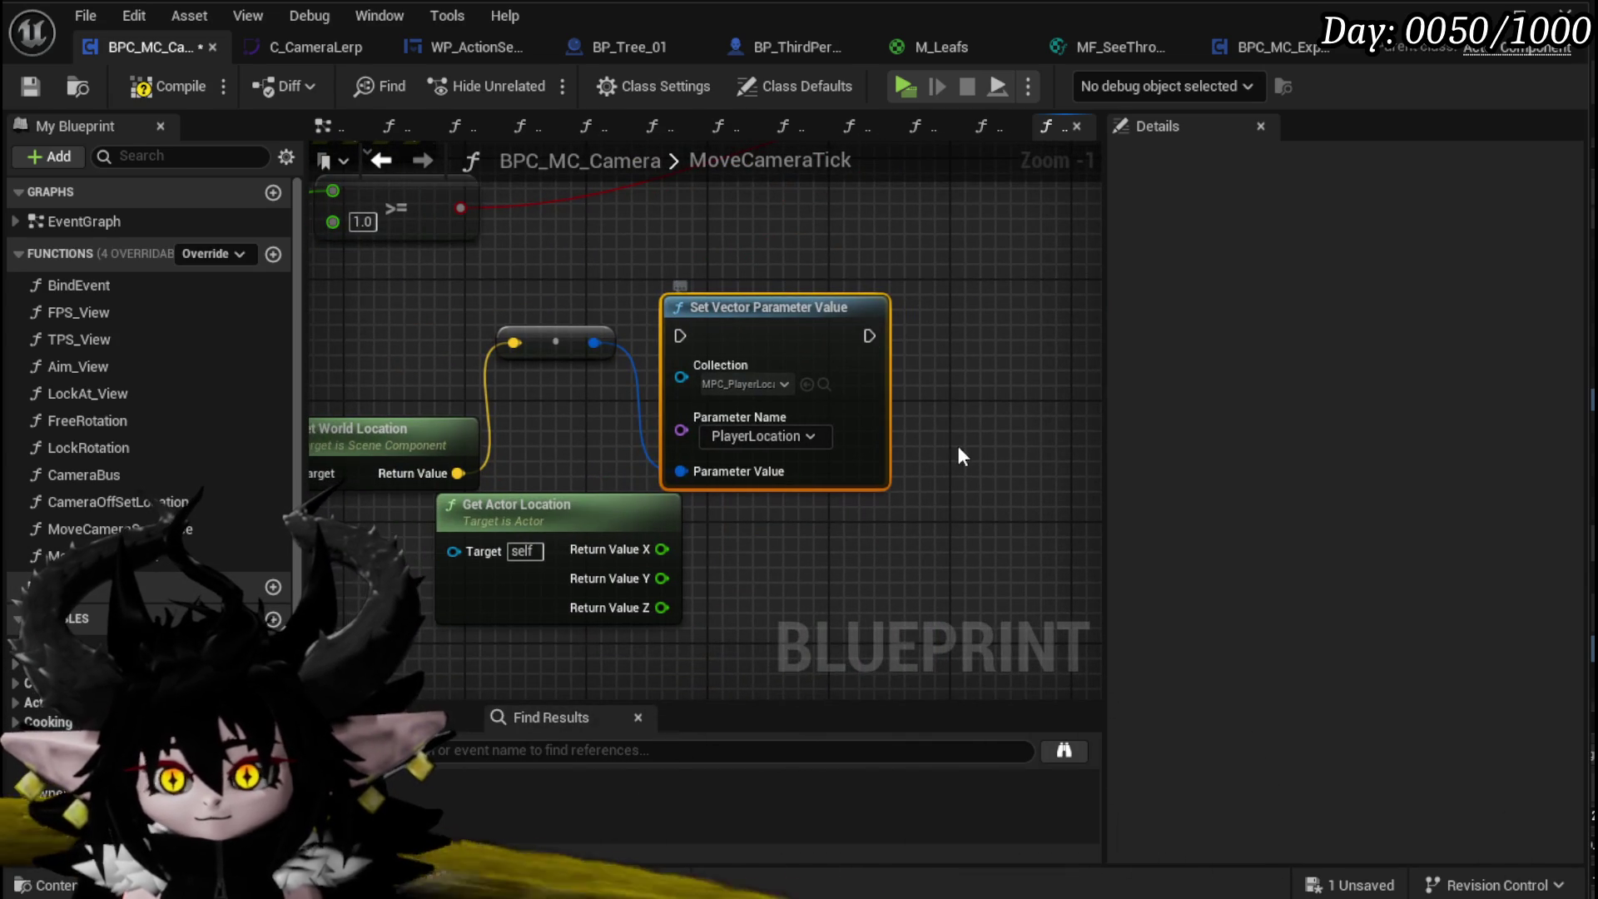
scroll(916, 450, down, 2)
click(553, 512)
key(Delete)
Step: Arrange the CameraLocation, Get World Location and Set Vector Parameter Value nodes neatly
click(499, 539)
drag(496, 527, 636, 367)
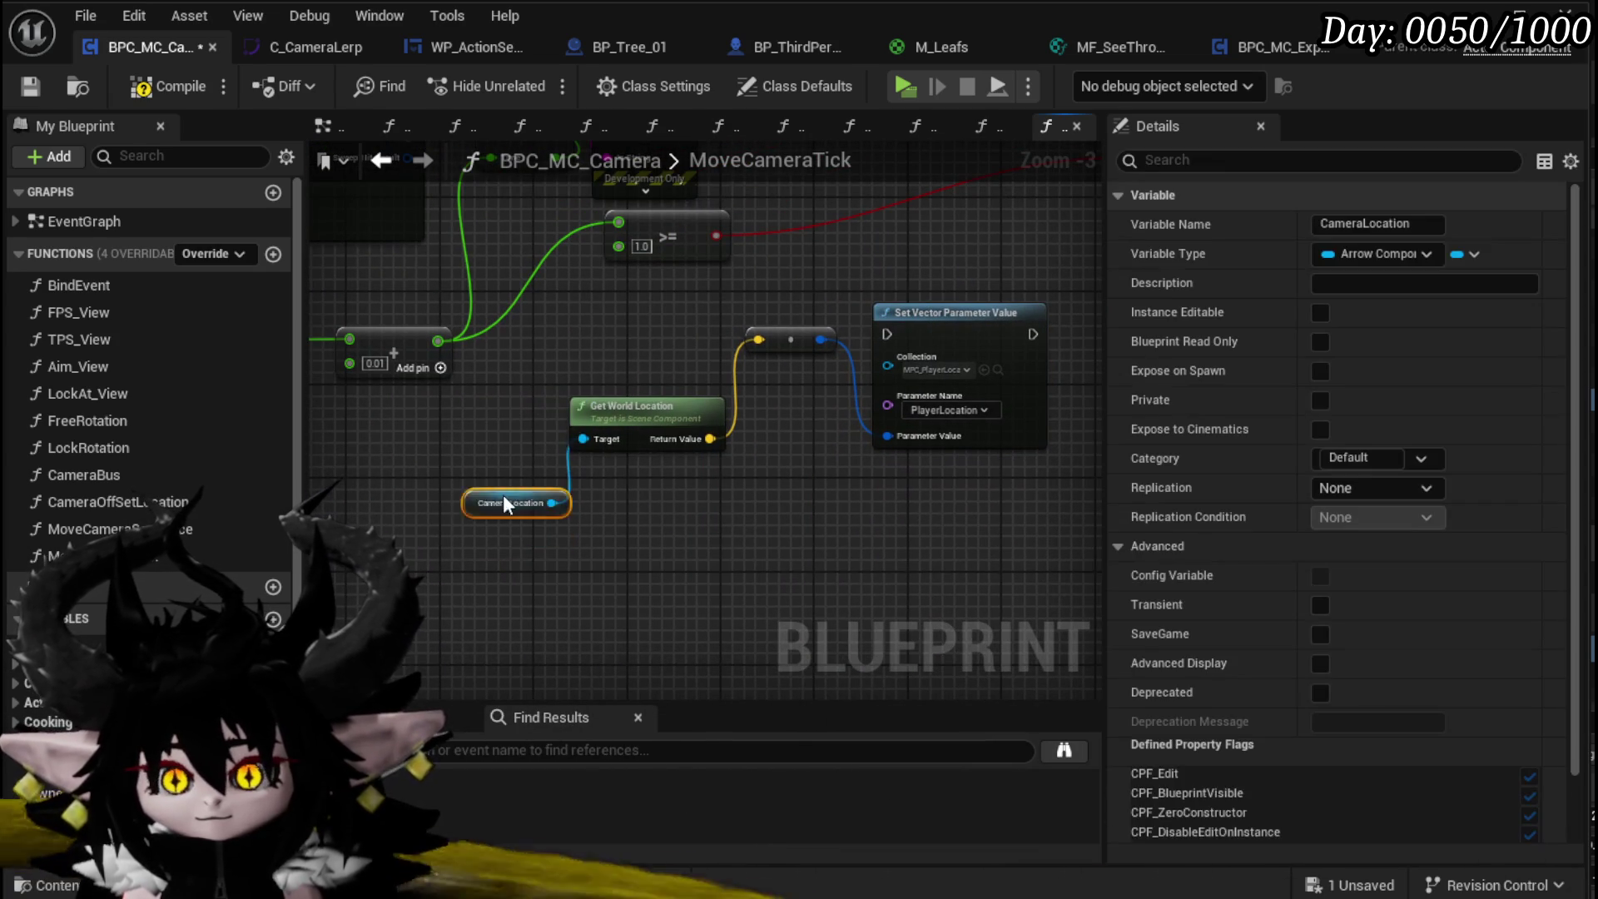
drag(628, 305, 974, 466)
drag(945, 317, 936, 502)
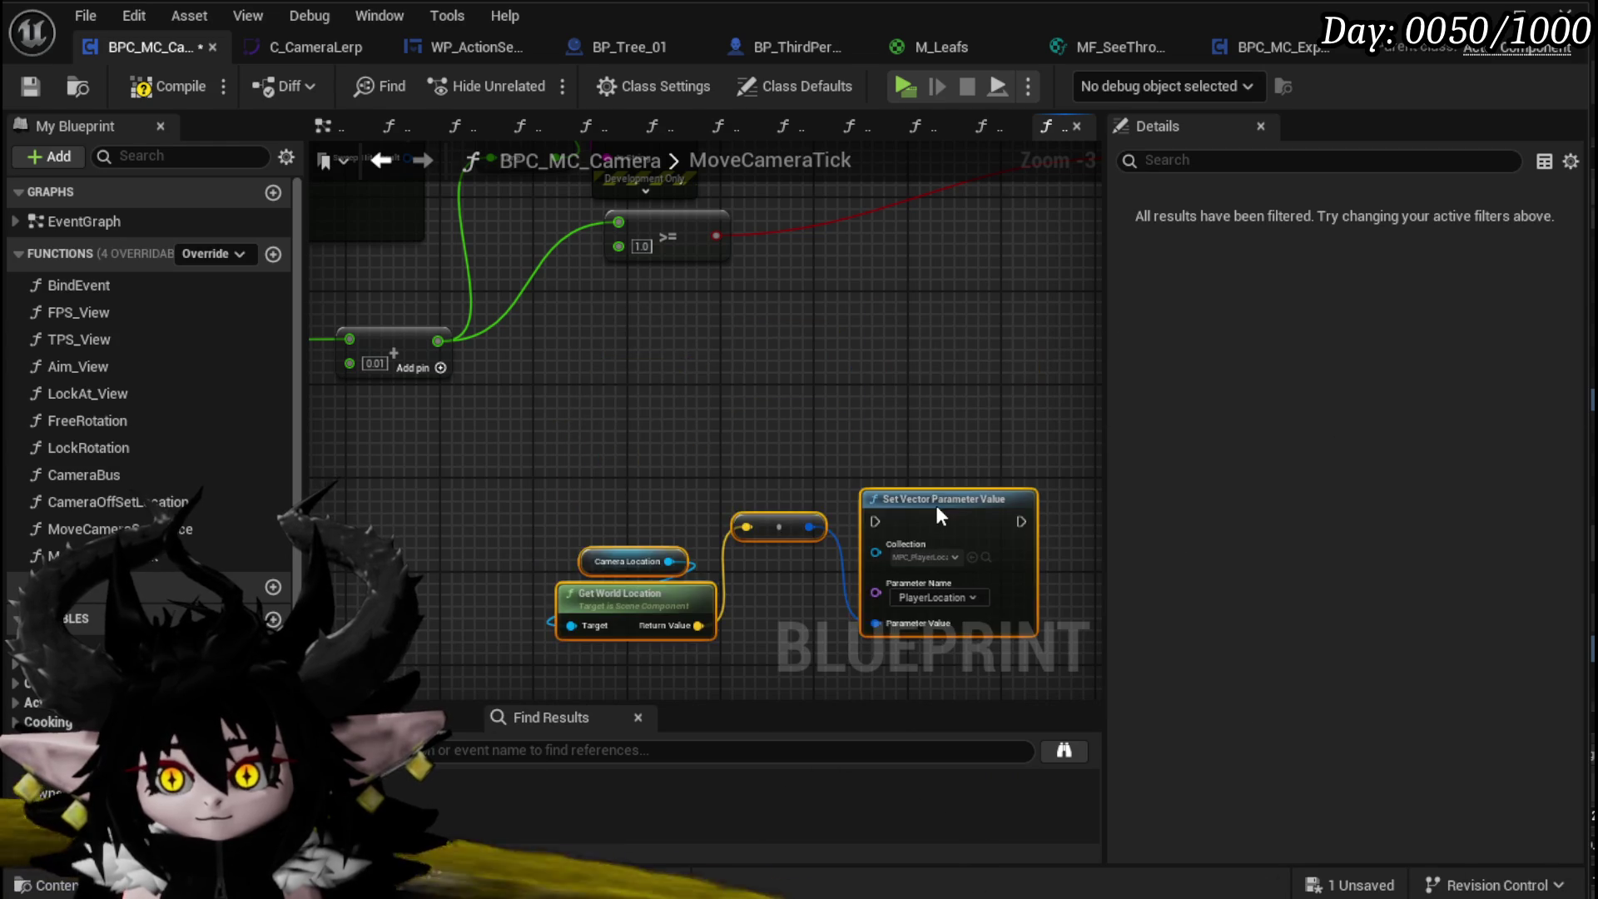
click(841, 350)
mouse_move(862, 371)
mouse_down()
mouse_move(731, 495)
mouse_move(742, 451)
mouse_up()
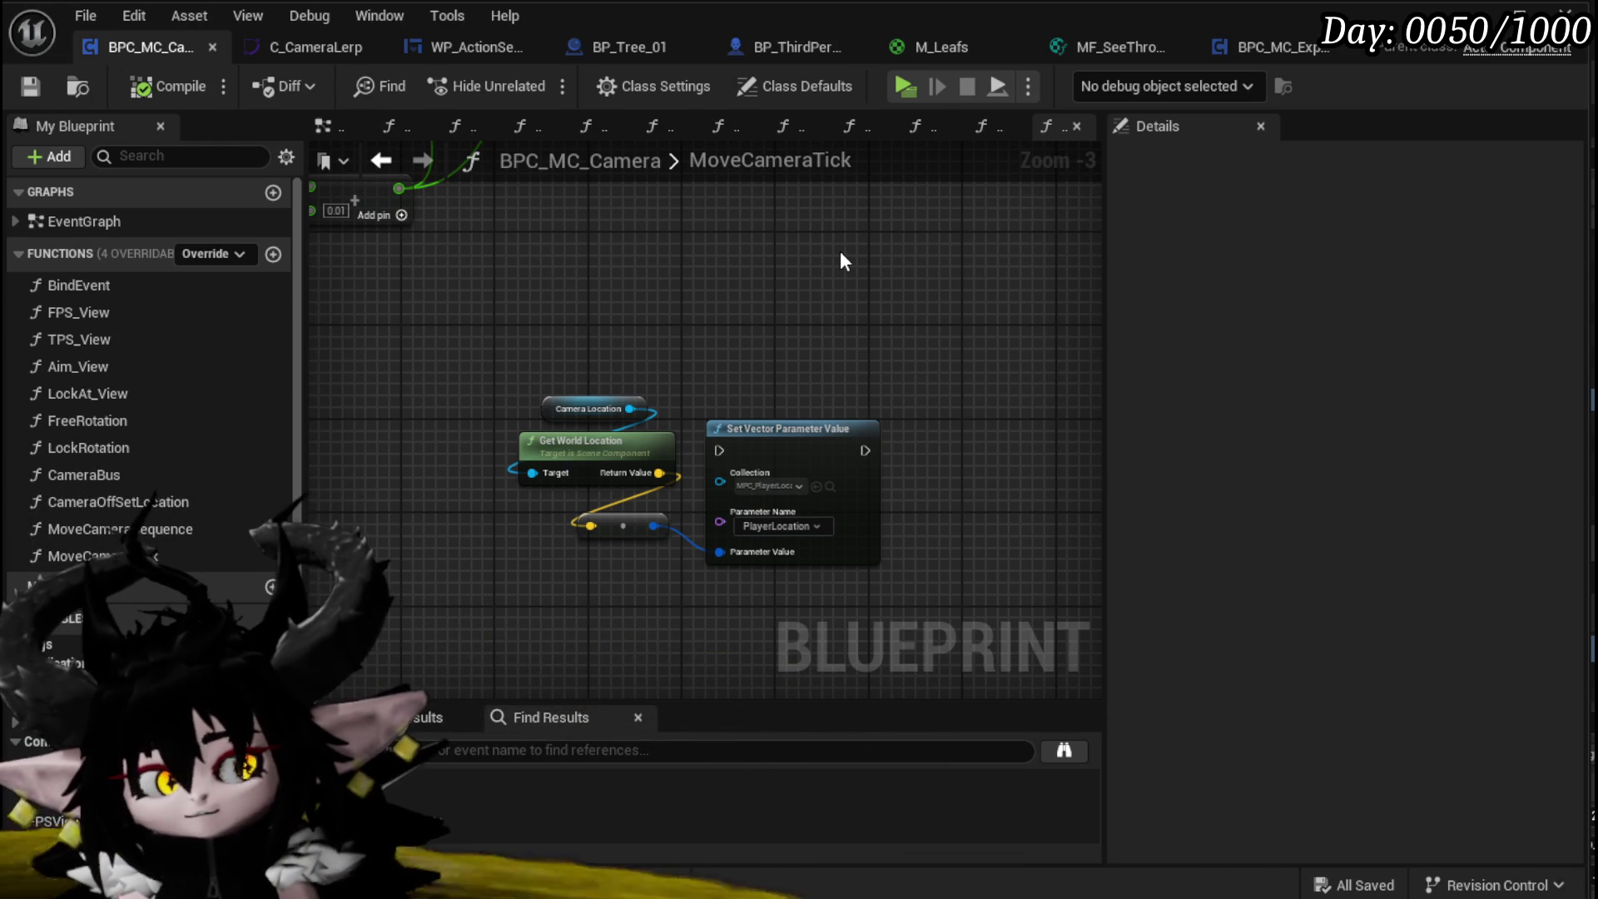
Step: Open the CameraBus function graph and locate its Switch on String nodes
scroll(738, 288, down, 5)
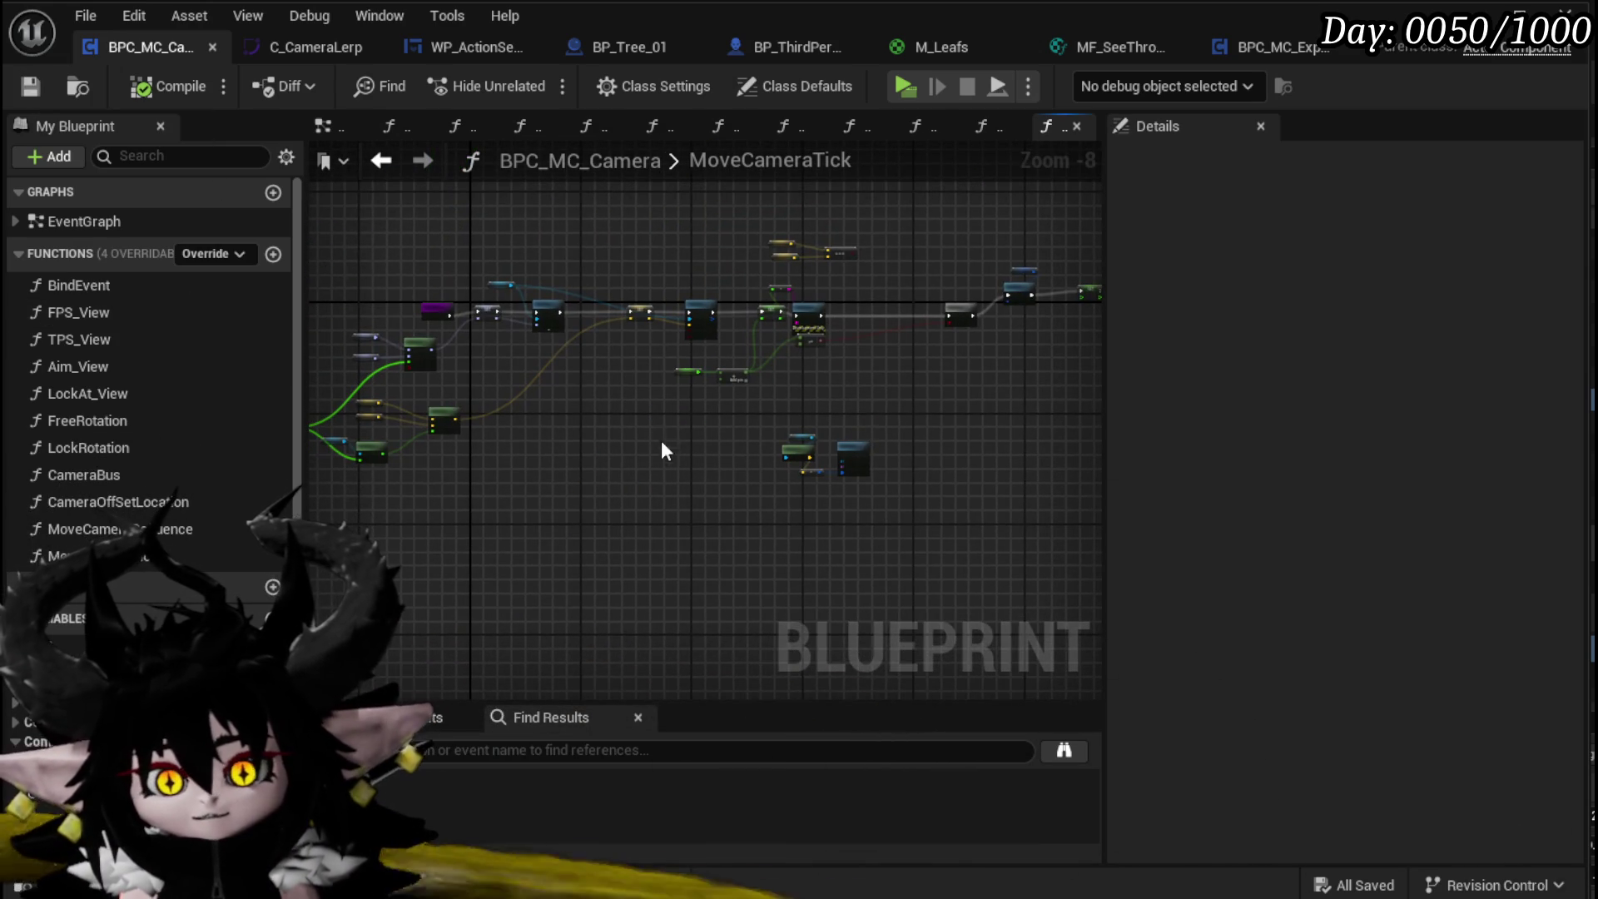
scroll(496, 351, up, 6)
scroll(496, 351, down, 1)
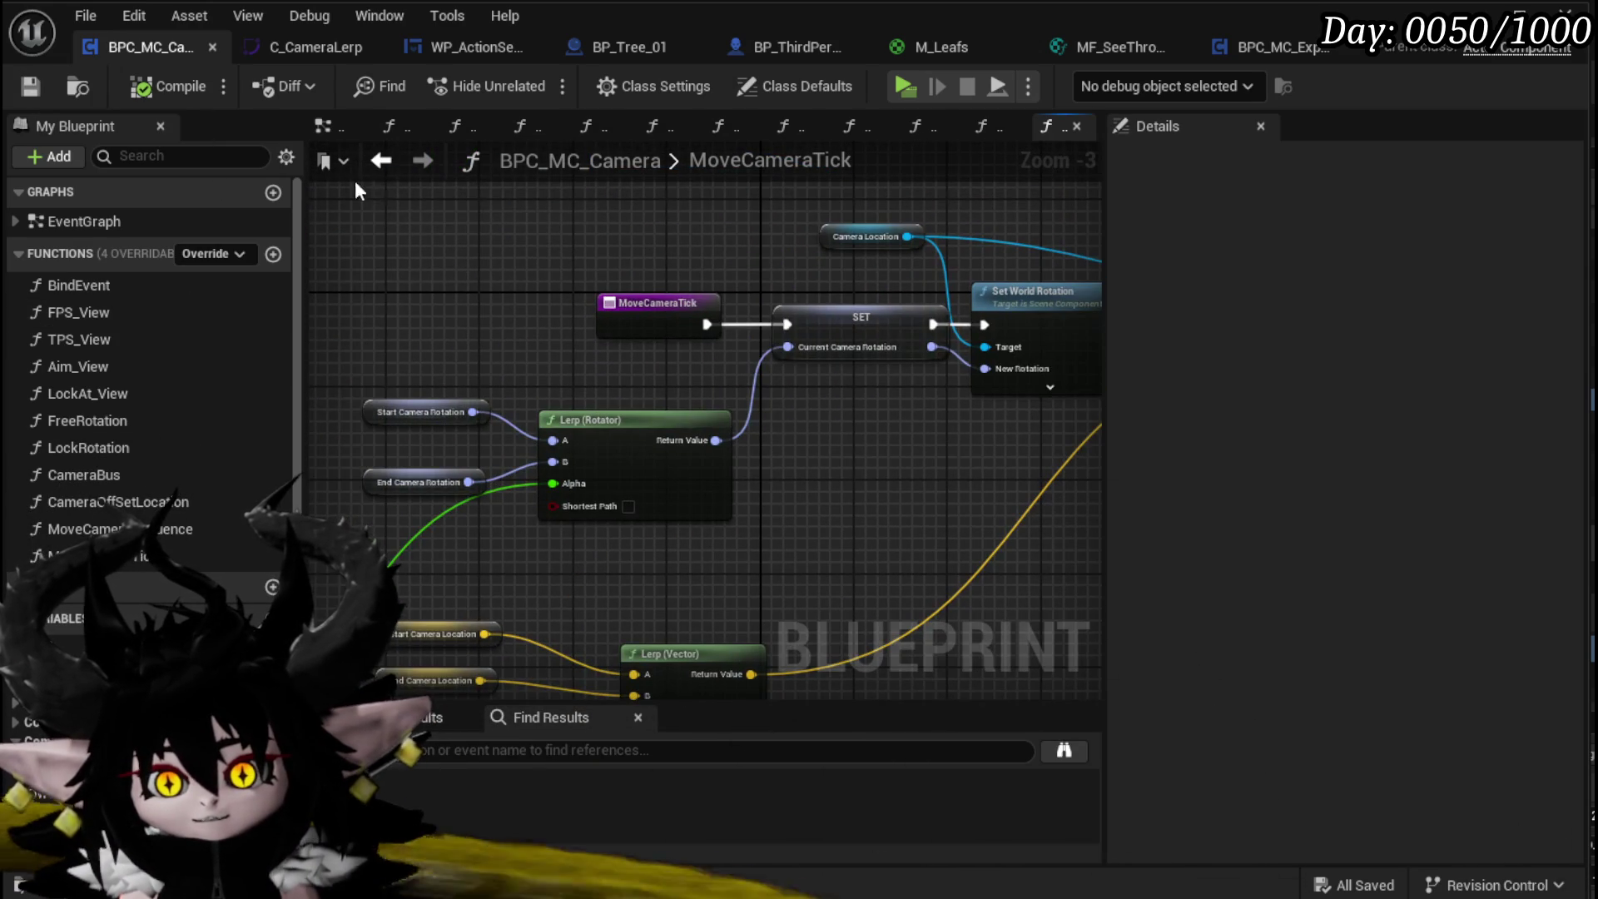
double_click(125, 473)
scroll(499, 476, down, 4)
scroll(505, 400, up, 4)
drag(506, 401, 573, 385)
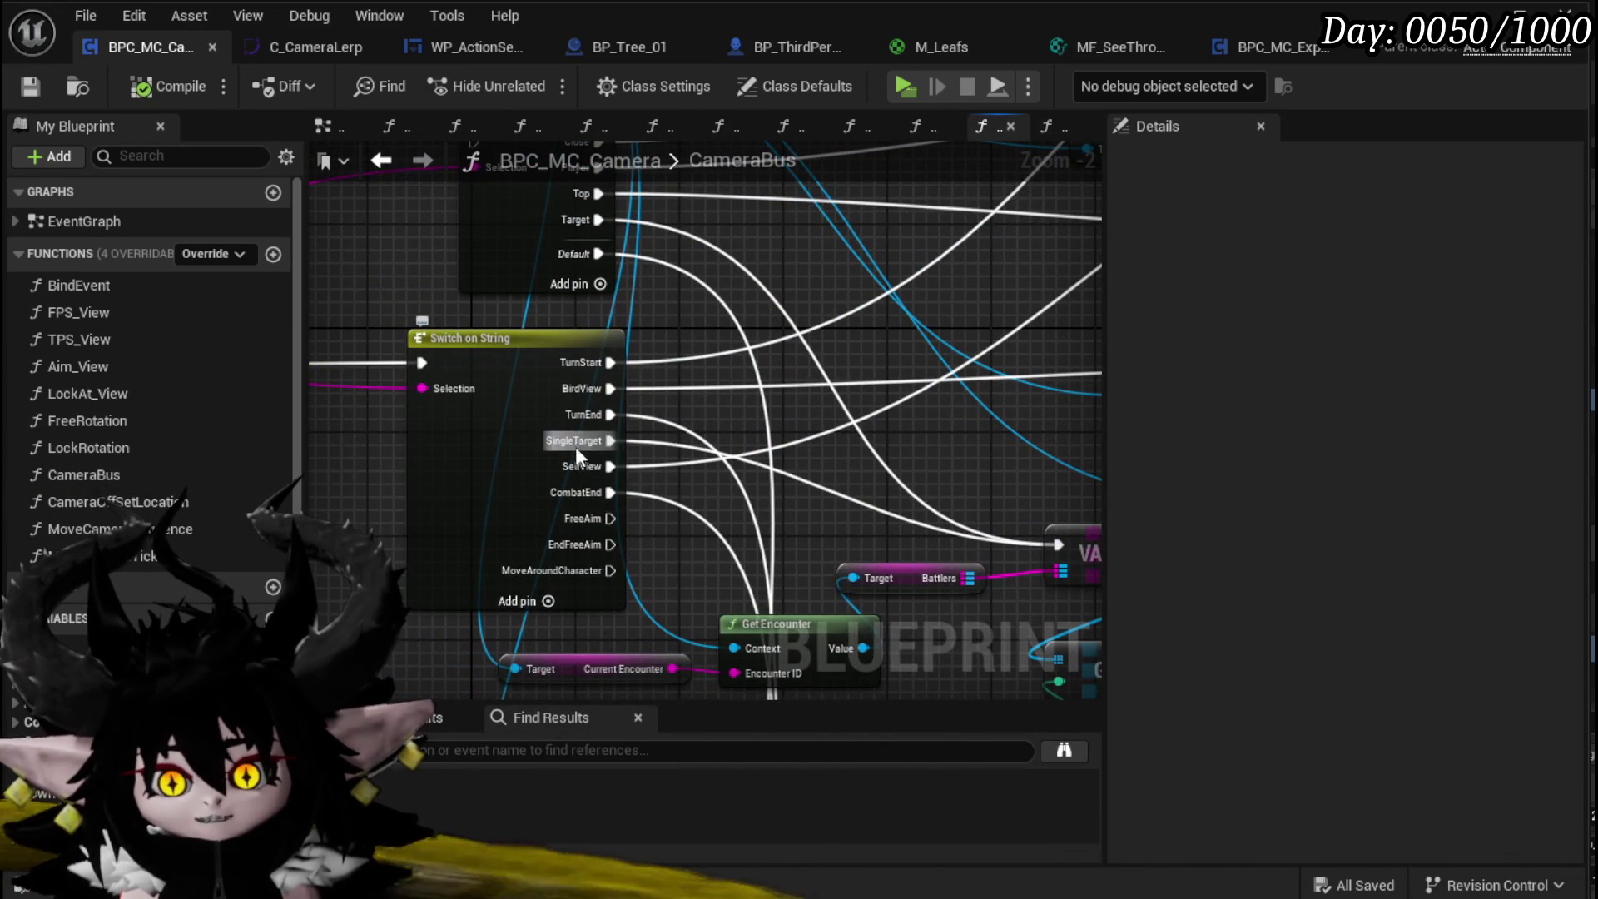
mouse_move(588, 556)
mouse_down()
mouse_move(587, 469)
mouse_move(590, 487)
mouse_up()
scroll(877, 373, down, 3)
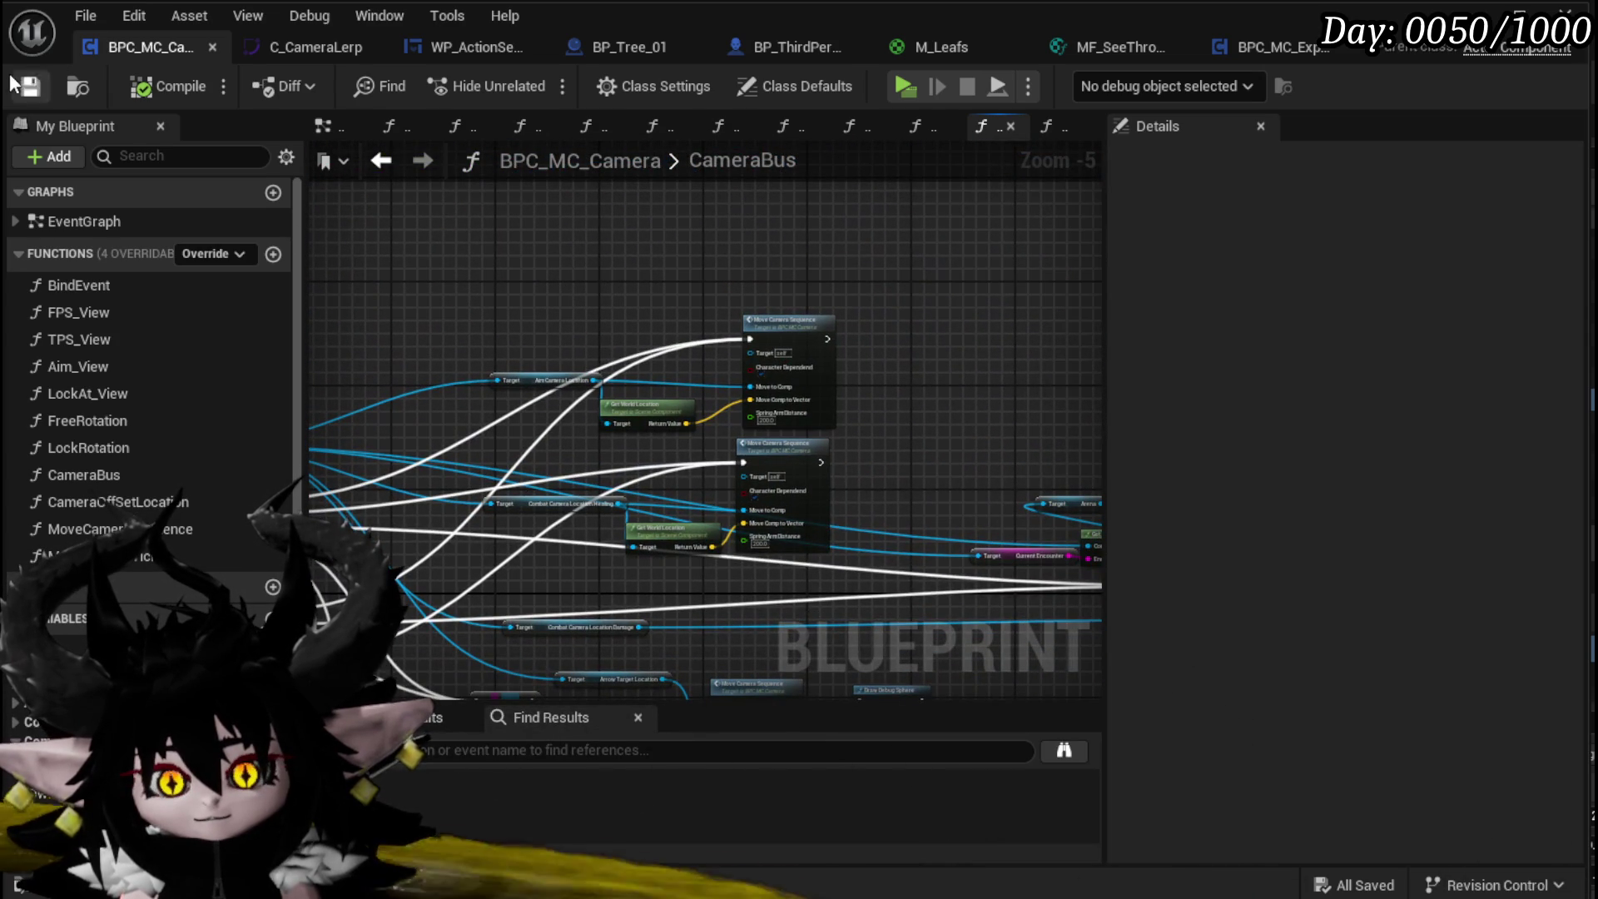
Step: Delete the Close/Player/Top/Target Switch on String node, then compile and save
drag(671, 423, 606, 221)
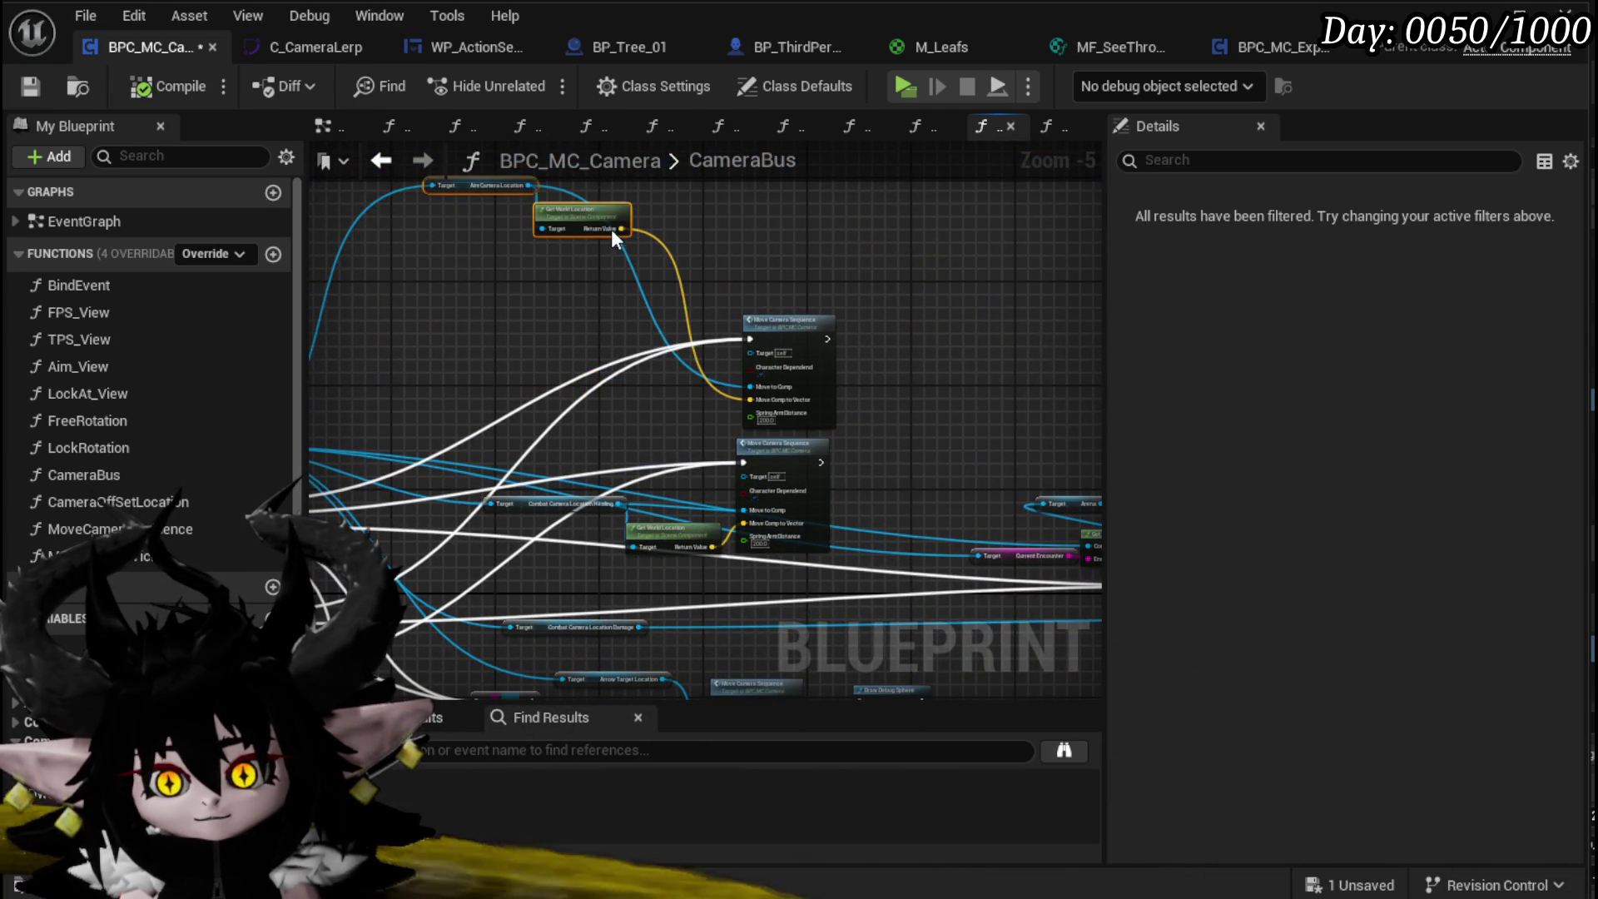
drag(557, 312, 638, 346)
click(587, 366)
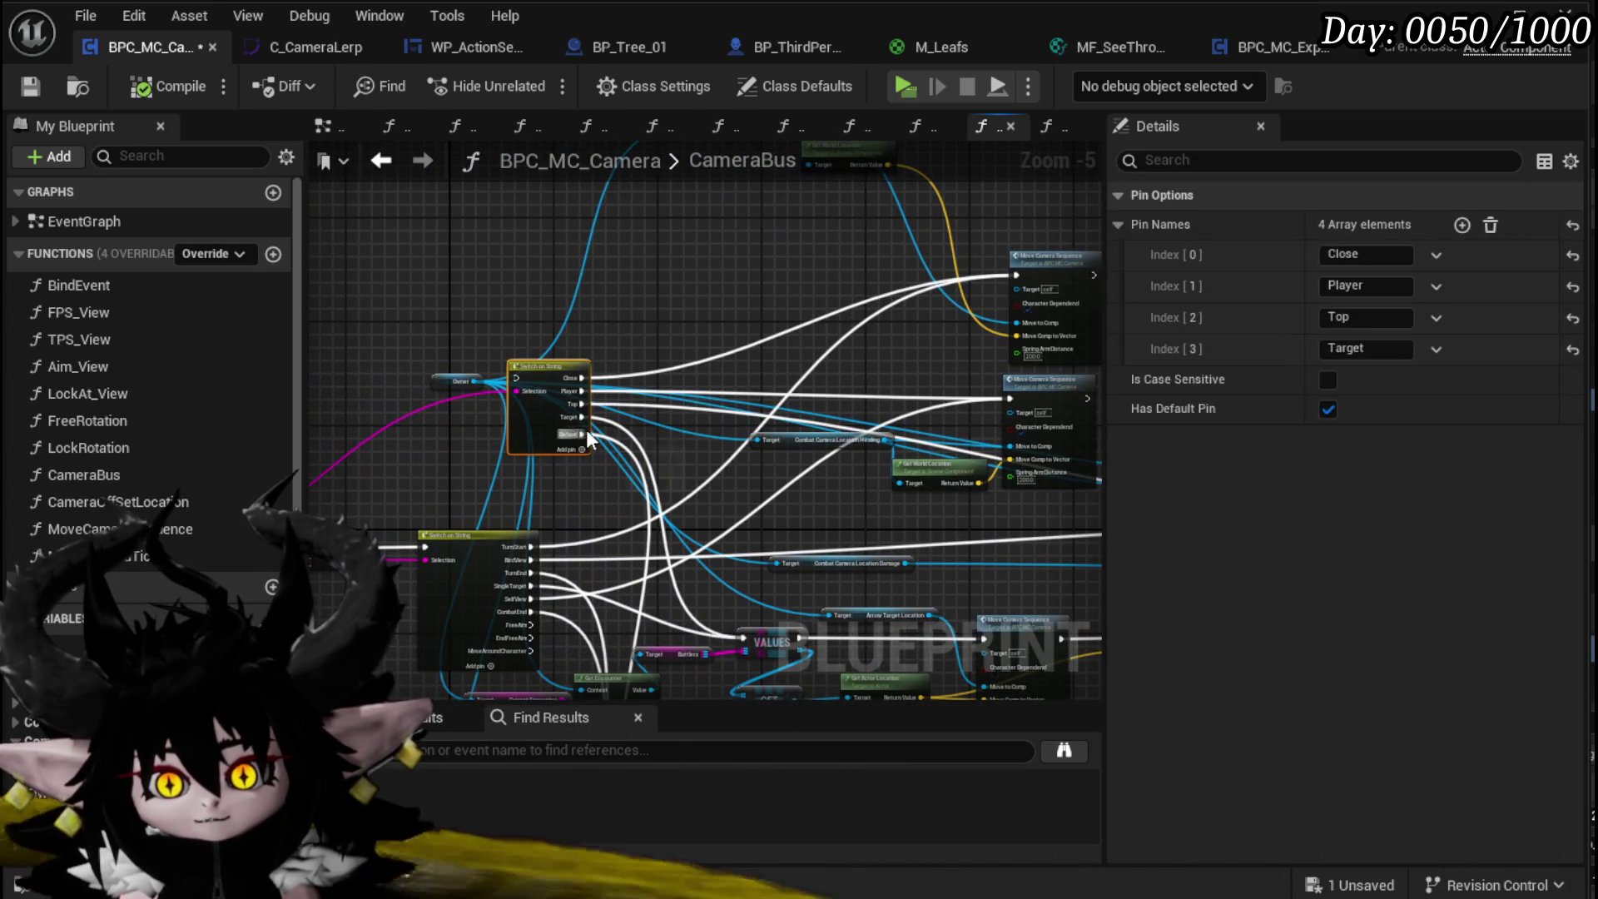
key(Delete)
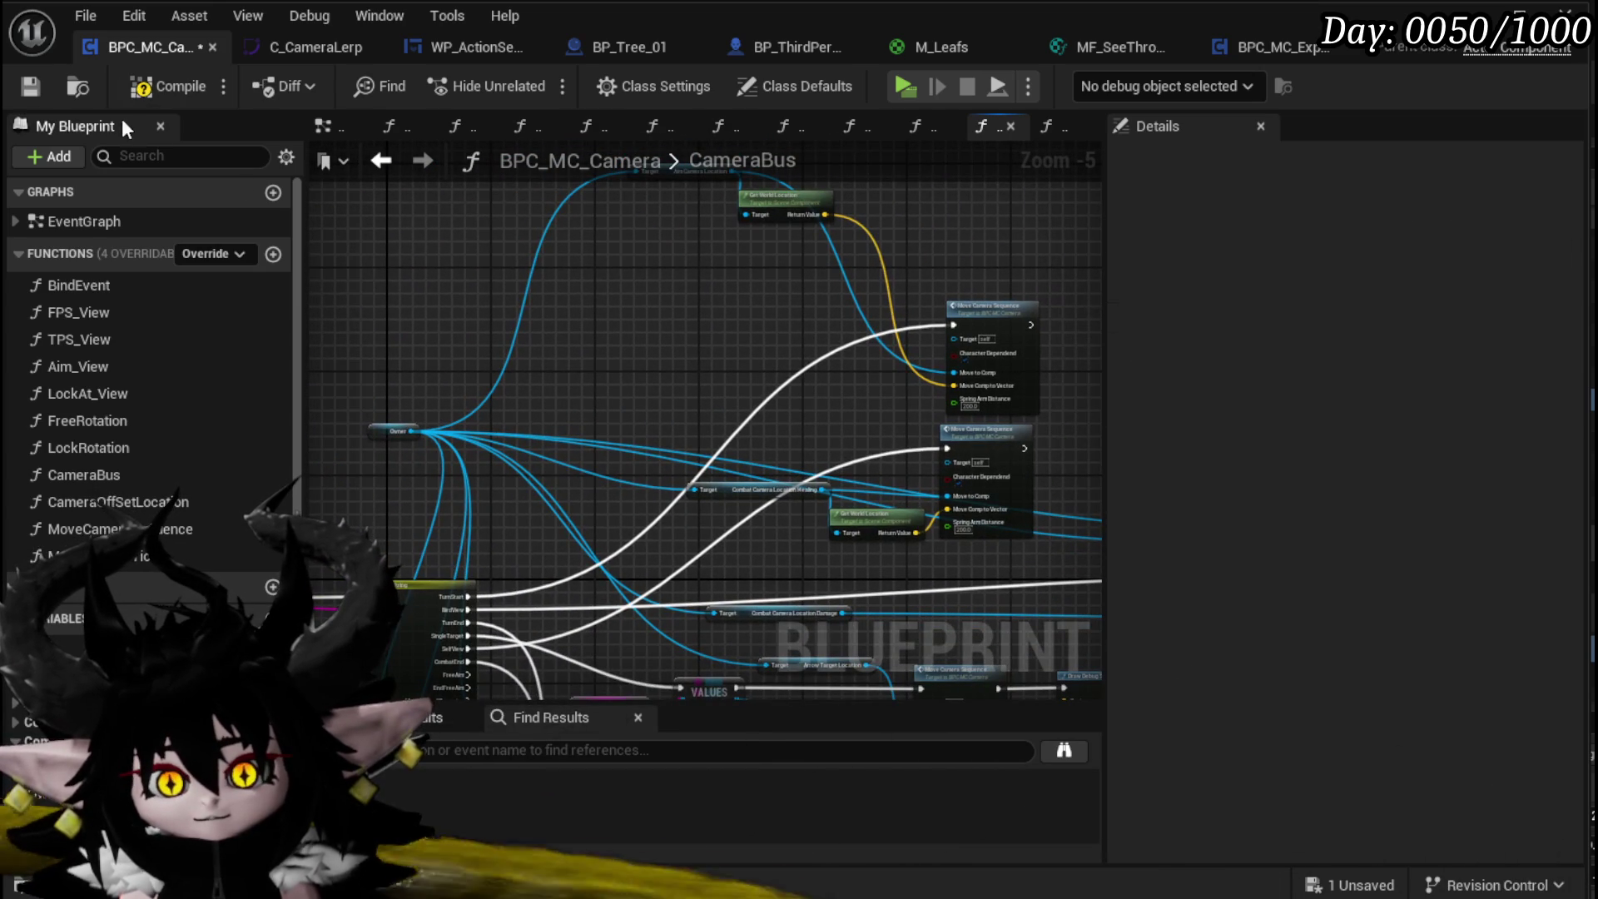
click(187, 92)
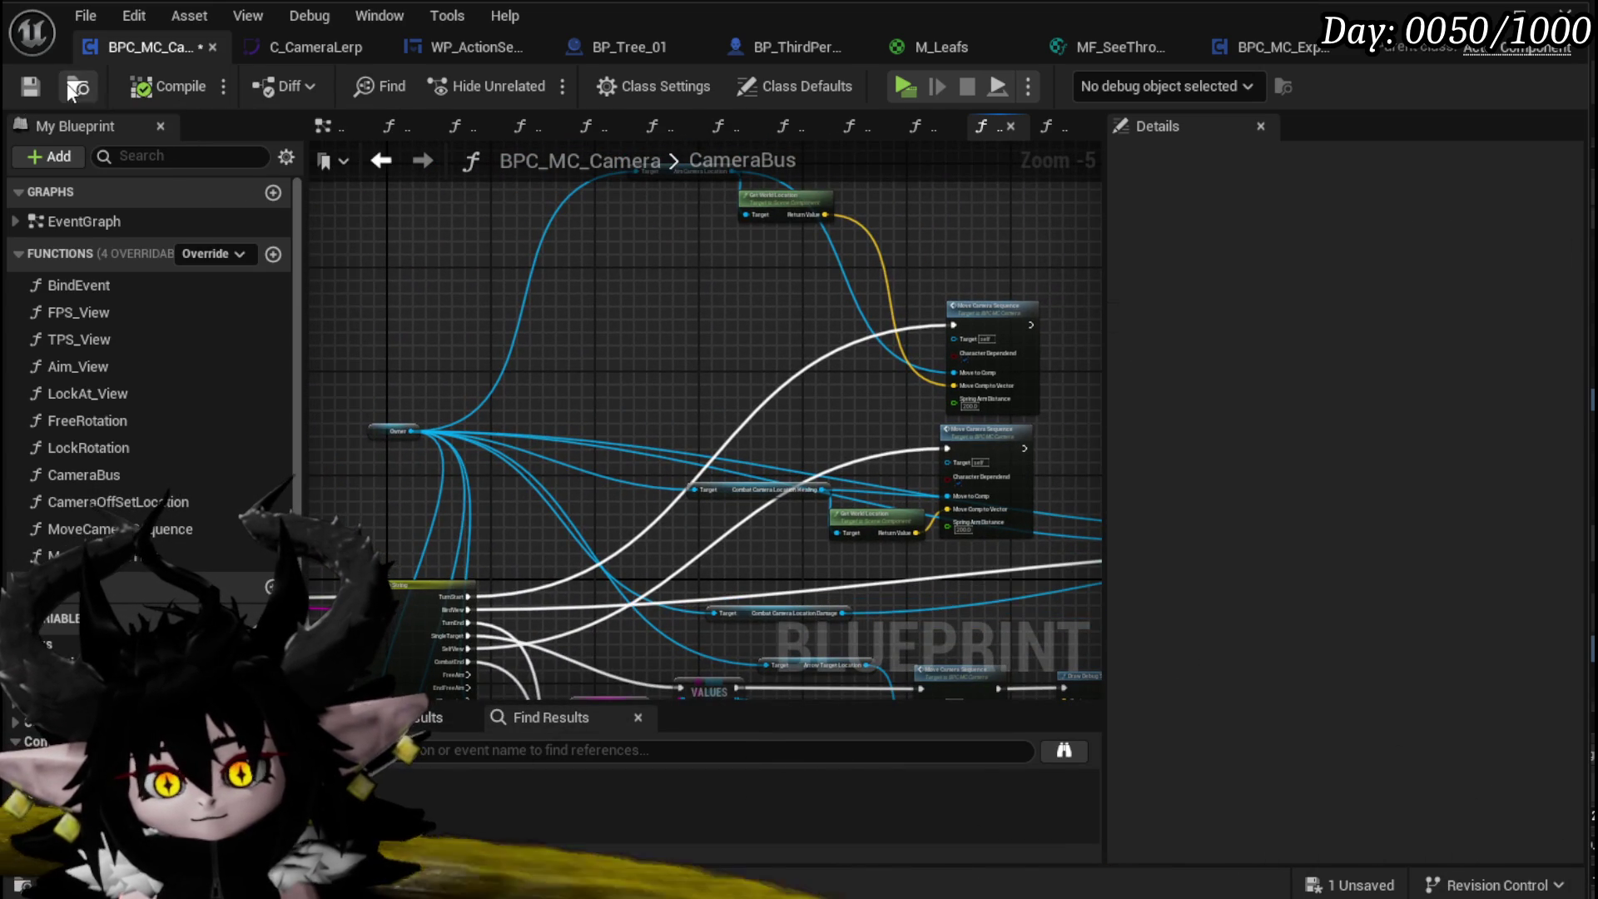
click(30, 86)
Step: Wire a copied Owner getter into Aim Camera Location's Target, compile, save and play-test
click(392, 430)
scroll(410, 438, up, 4)
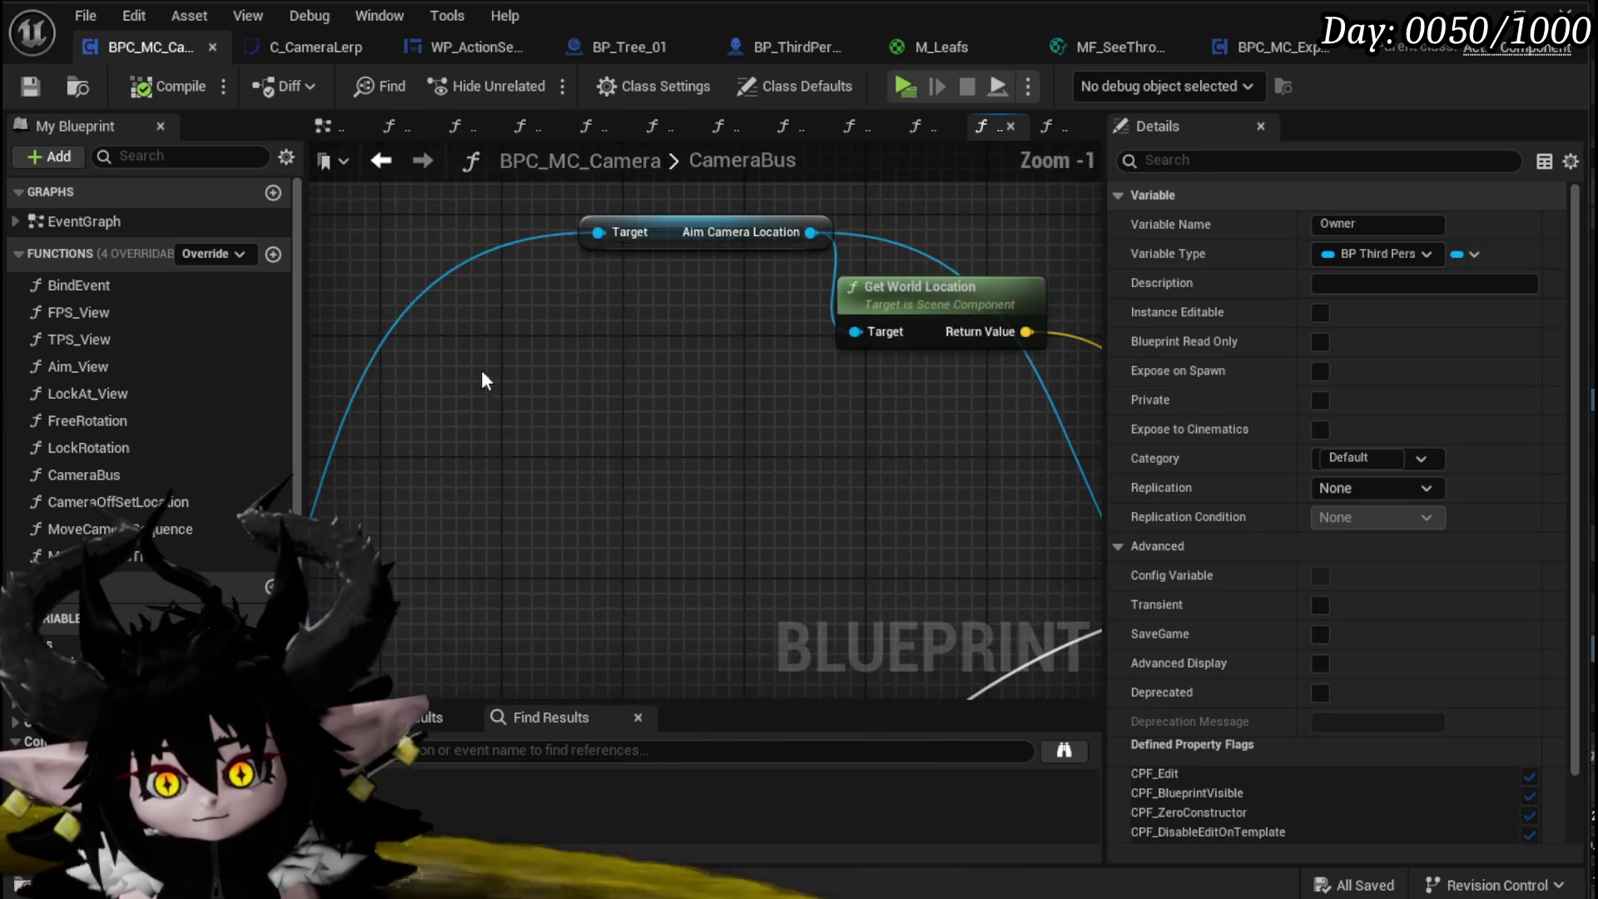
key(ctrl+w)
drag(482, 247, 600, 234)
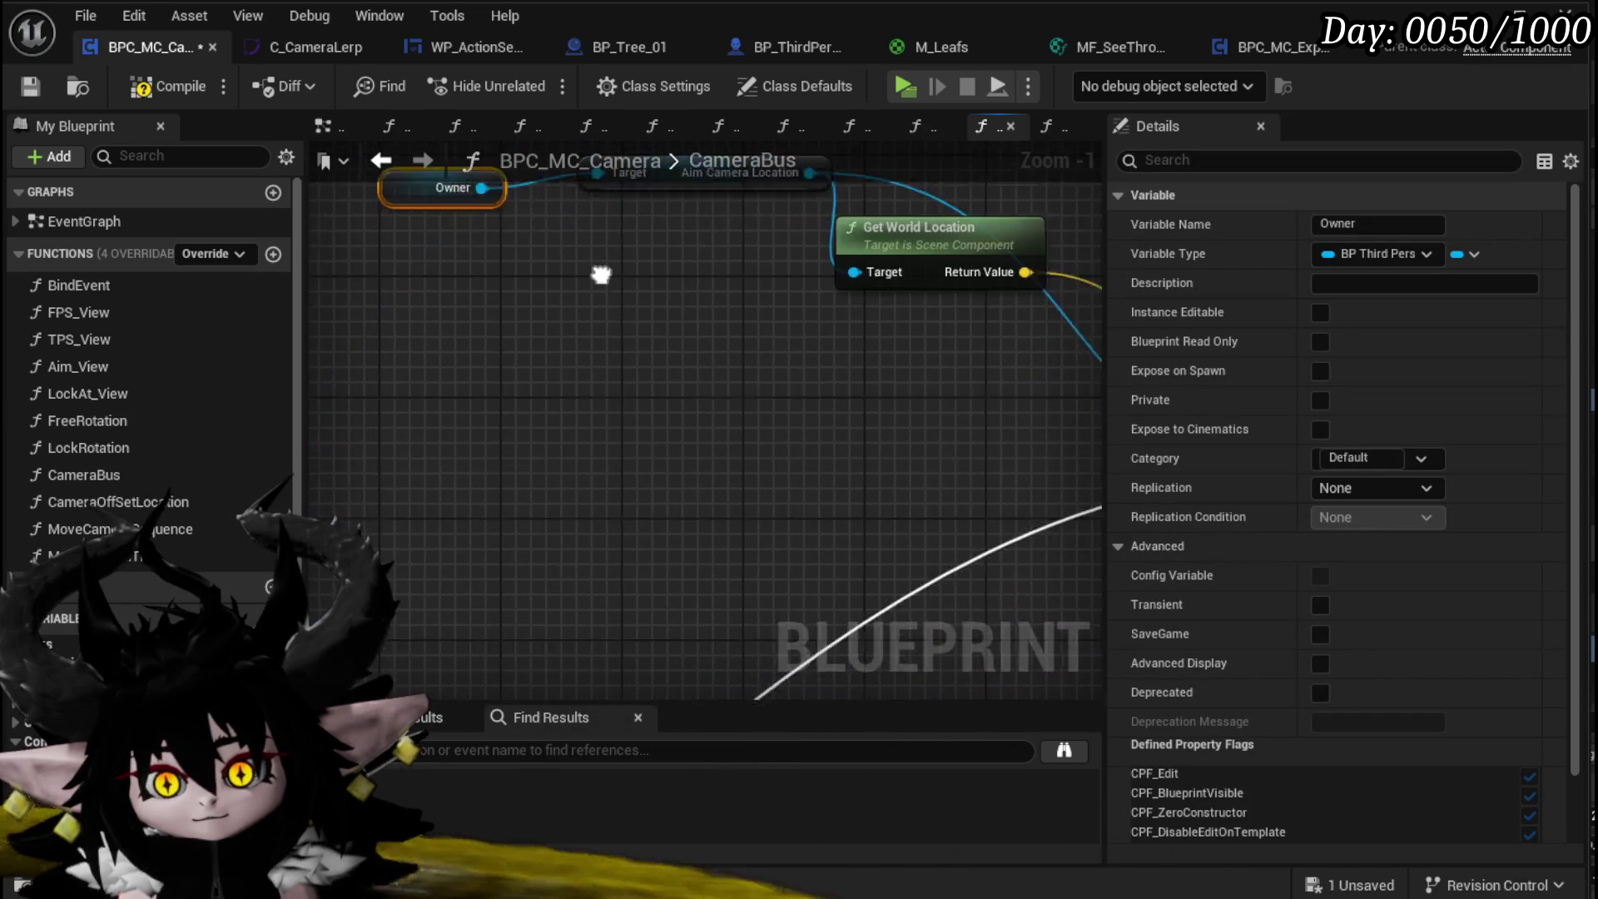
scroll(602, 305, down, 4)
click(718, 375)
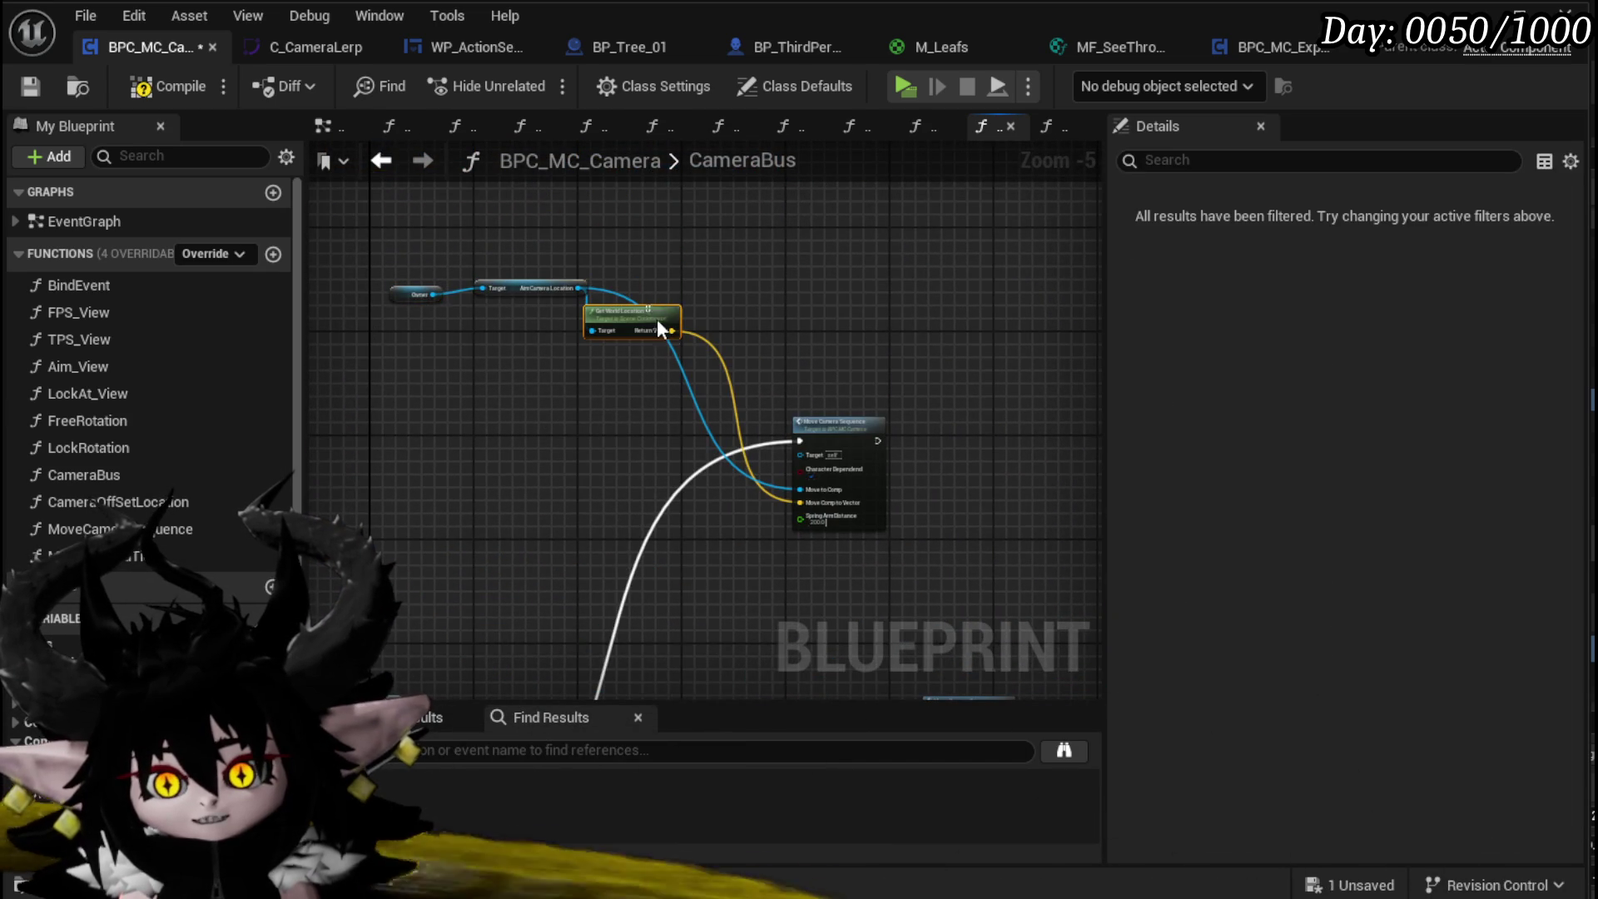
mouse_move(412, 357)
mouse_down()
mouse_move(475, 311)
mouse_move(626, 305)
mouse_move(747, 380)
mouse_up()
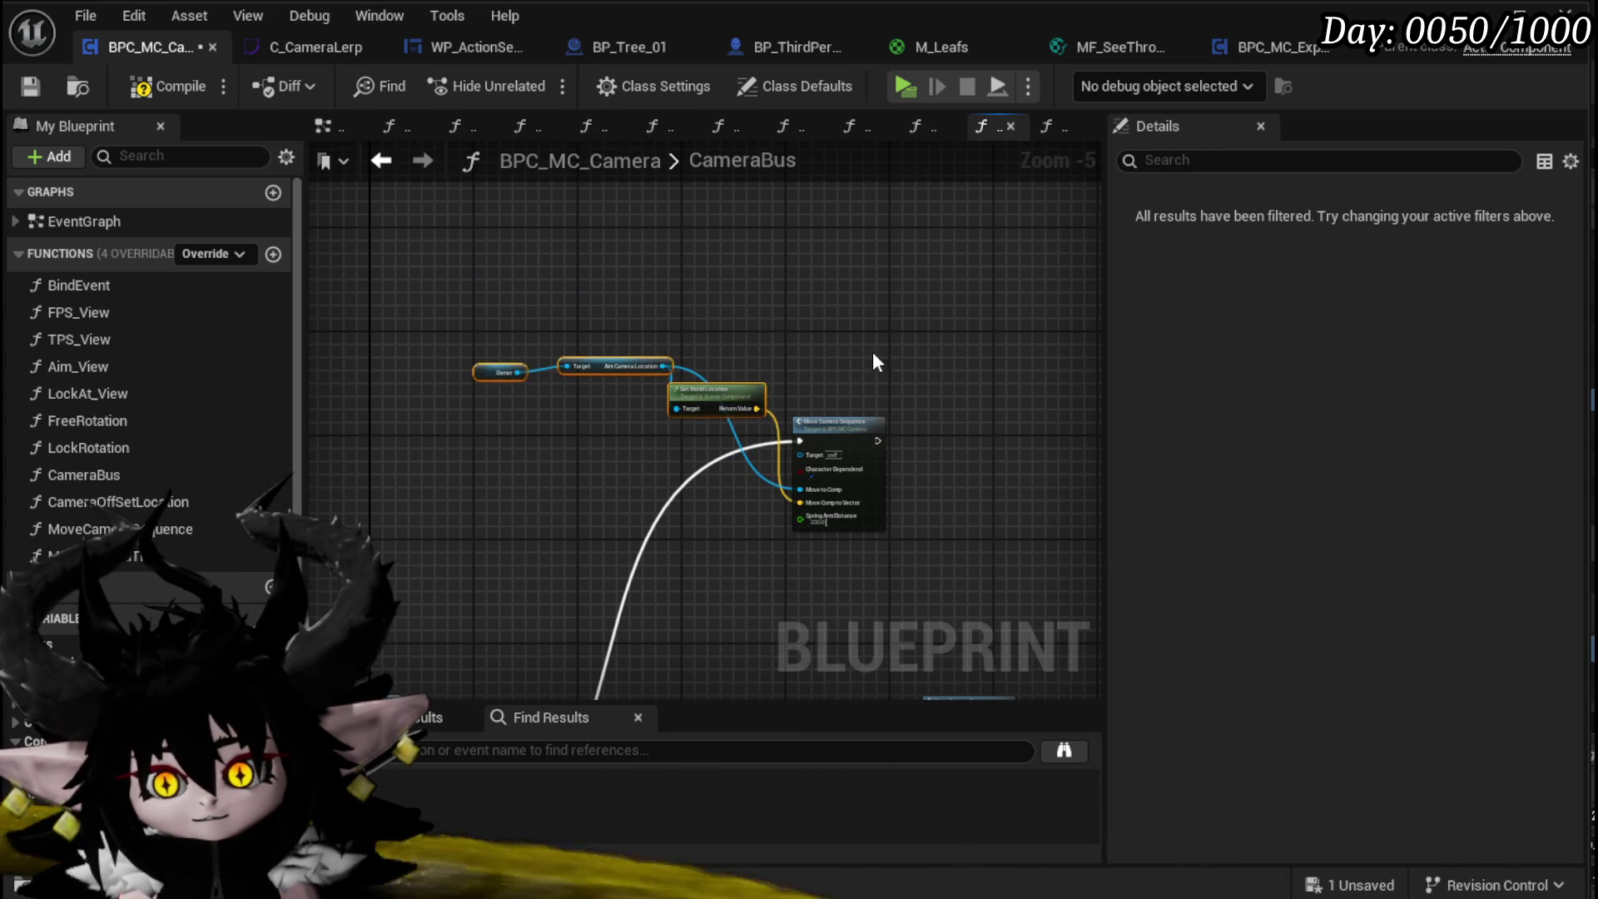
click(877, 363)
click(30, 86)
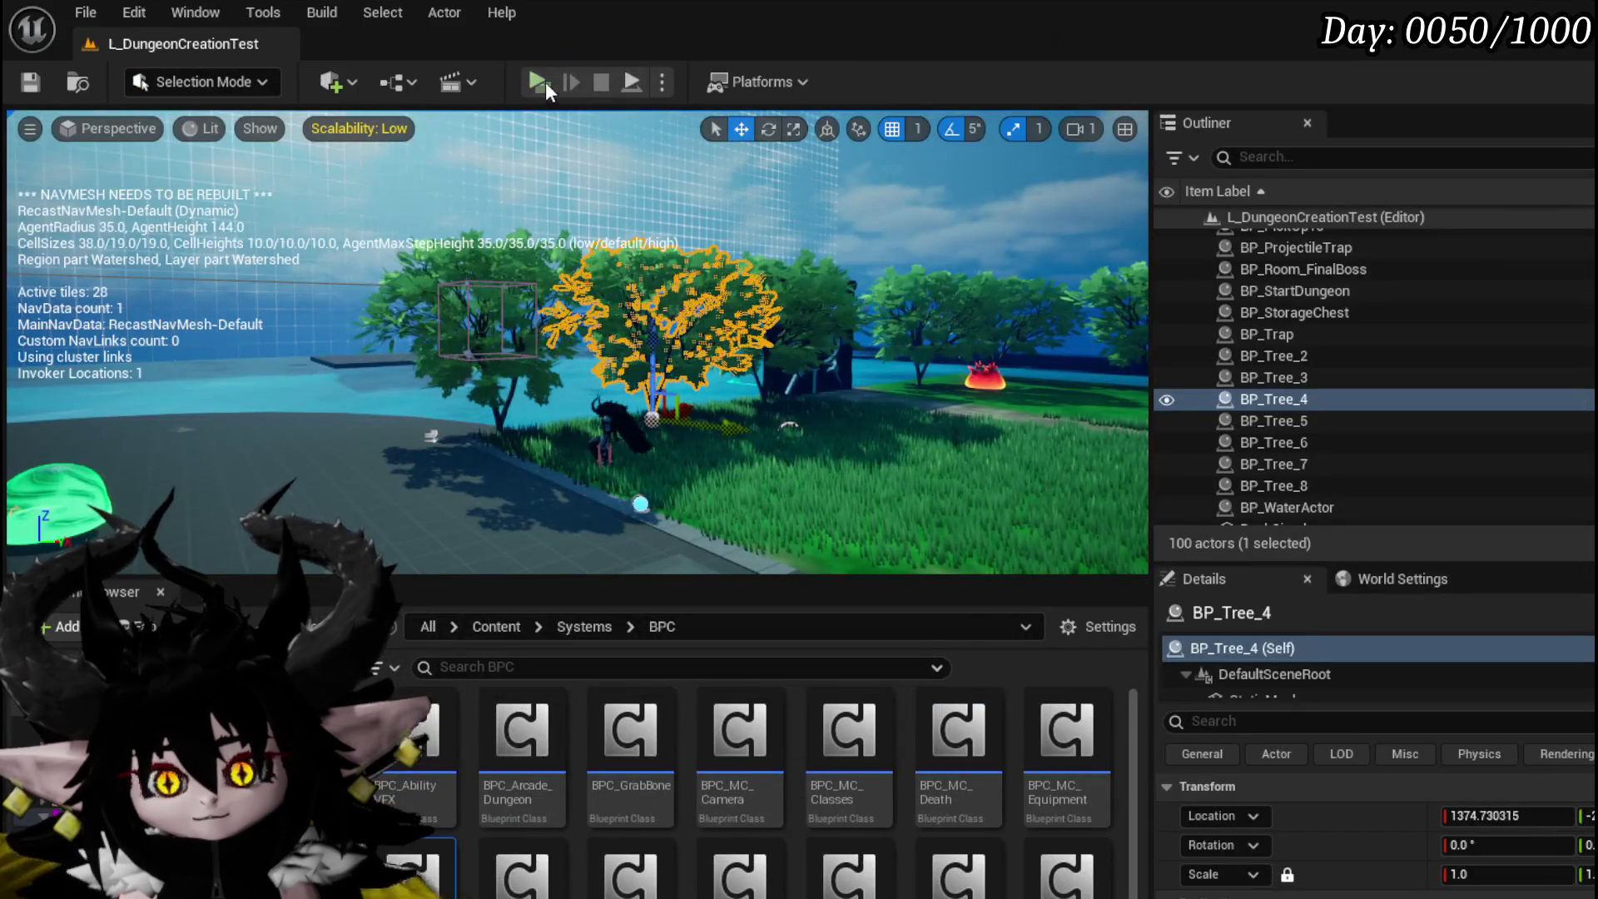
click(543, 82)
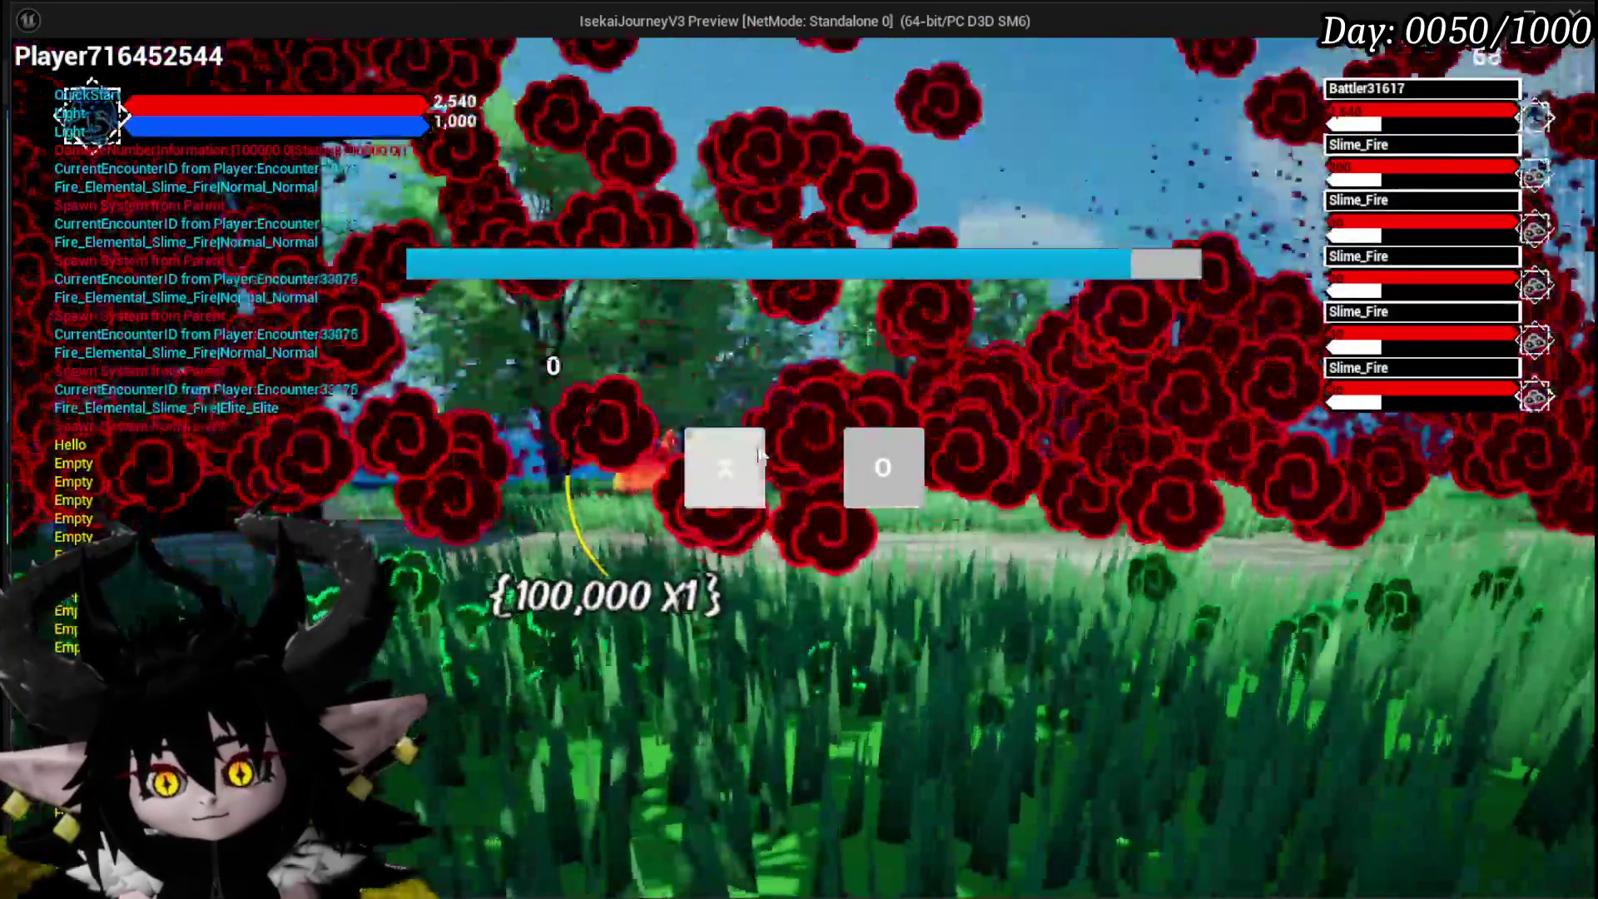
Step: Enter the battle in the play test, then stop it and save the level
click(759, 454)
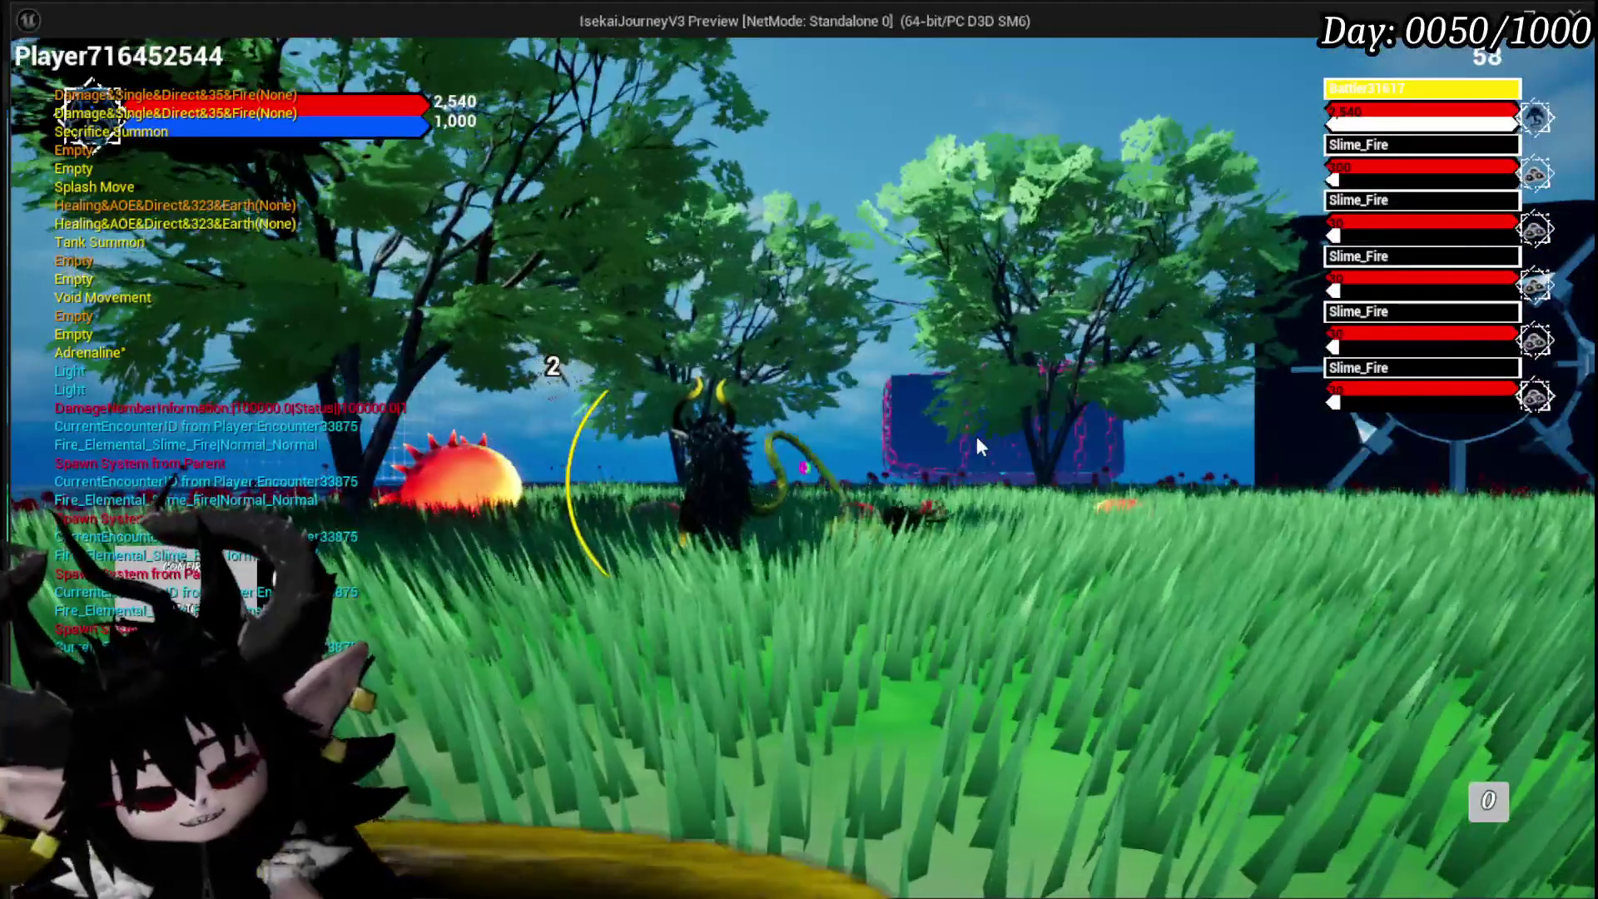
key(Escape)
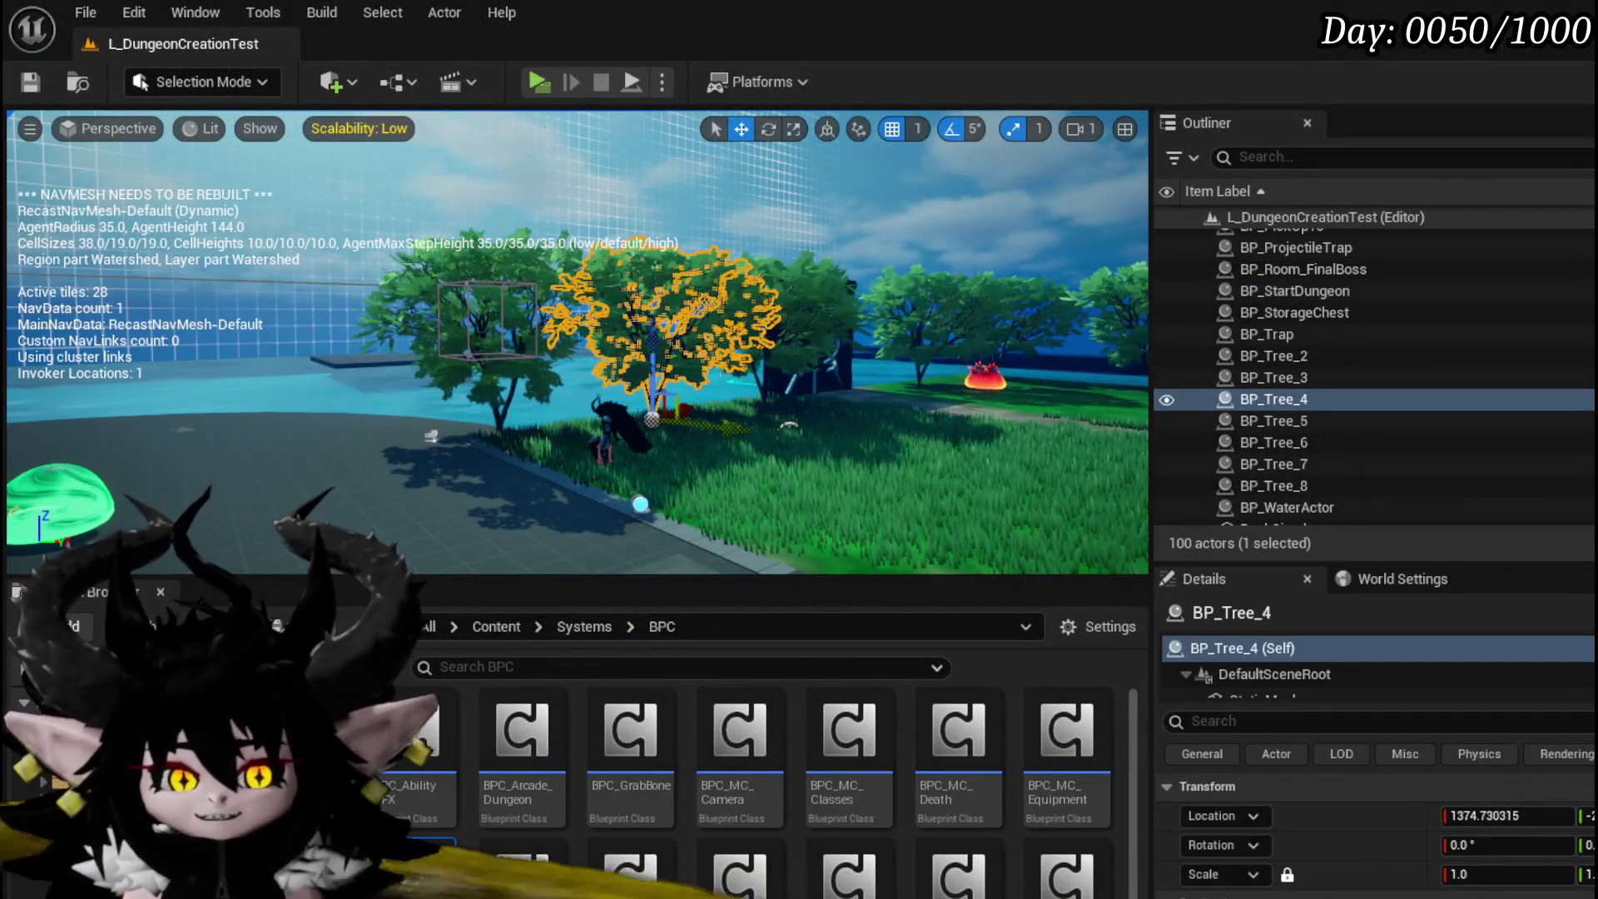
click(20, 80)
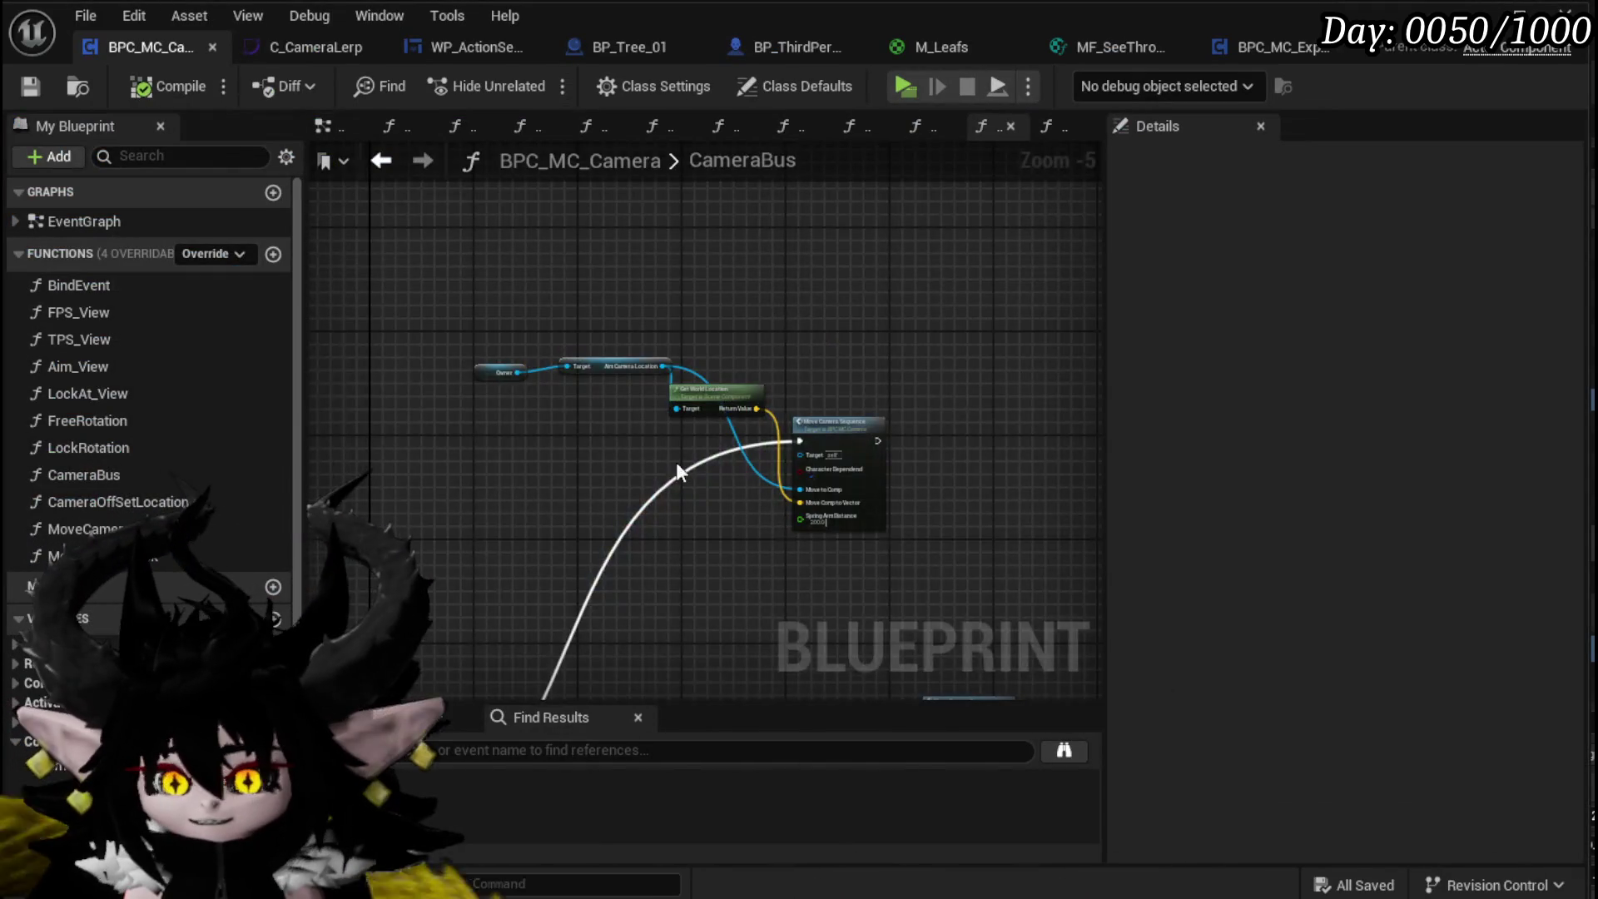
Step: Open MoveCameraSequence, then CameraOffSetLocation, and inspect its Target Arm Length setter
scroll(676, 468, up, 5)
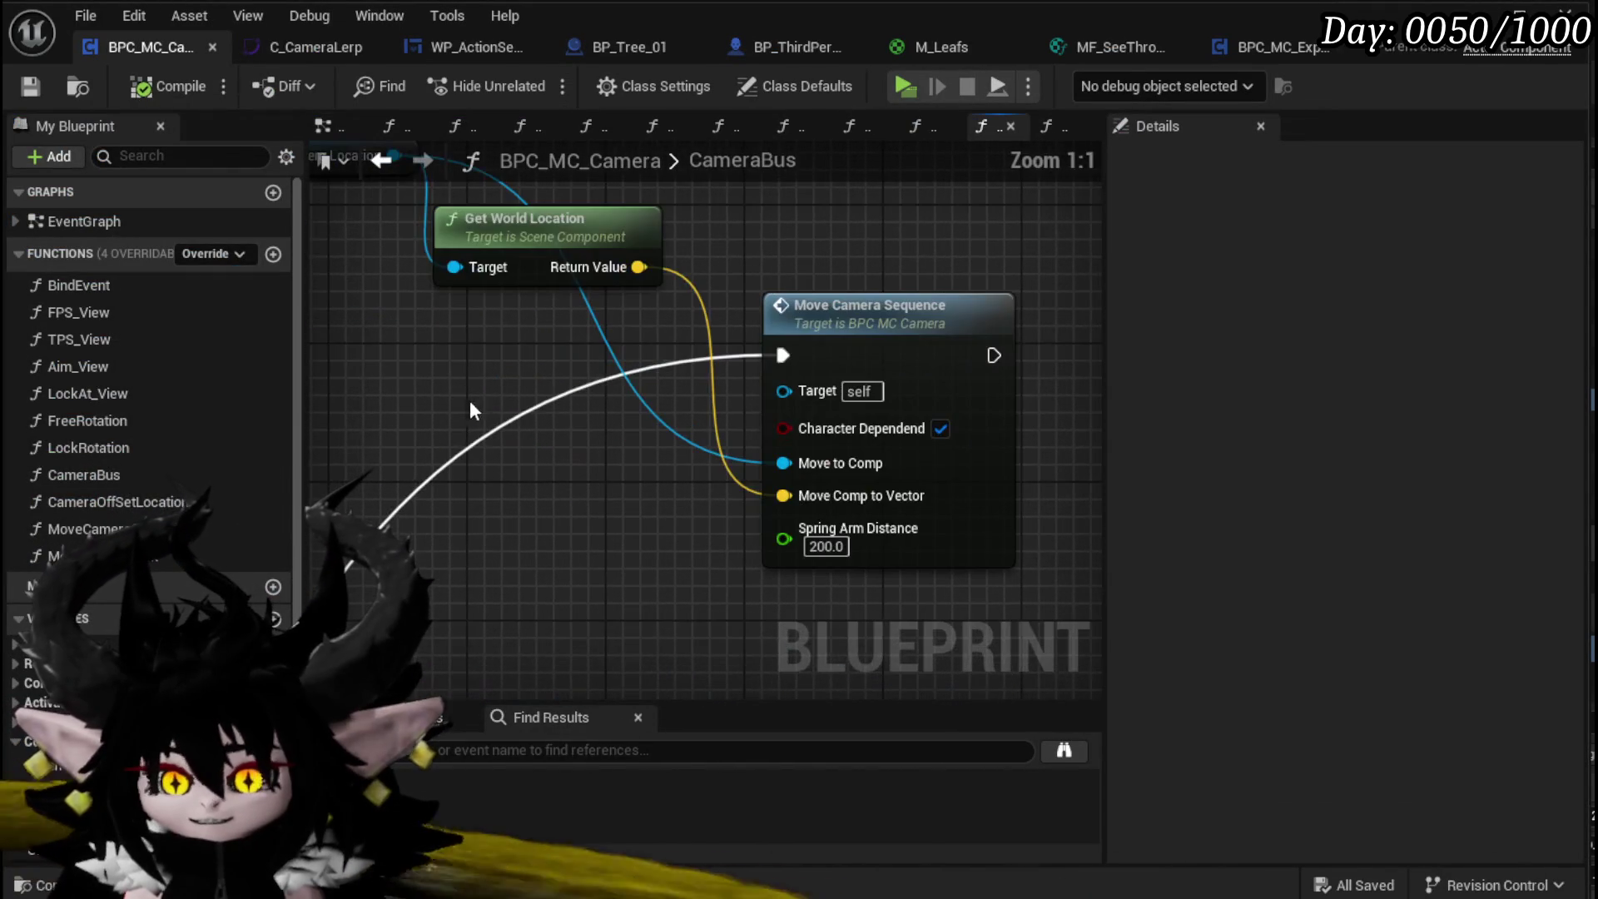
double_click(952, 535)
double_click(816, 441)
mouse_move(785, 507)
mouse_down()
mouse_move(669, 487)
mouse_move(449, 405)
mouse_up()
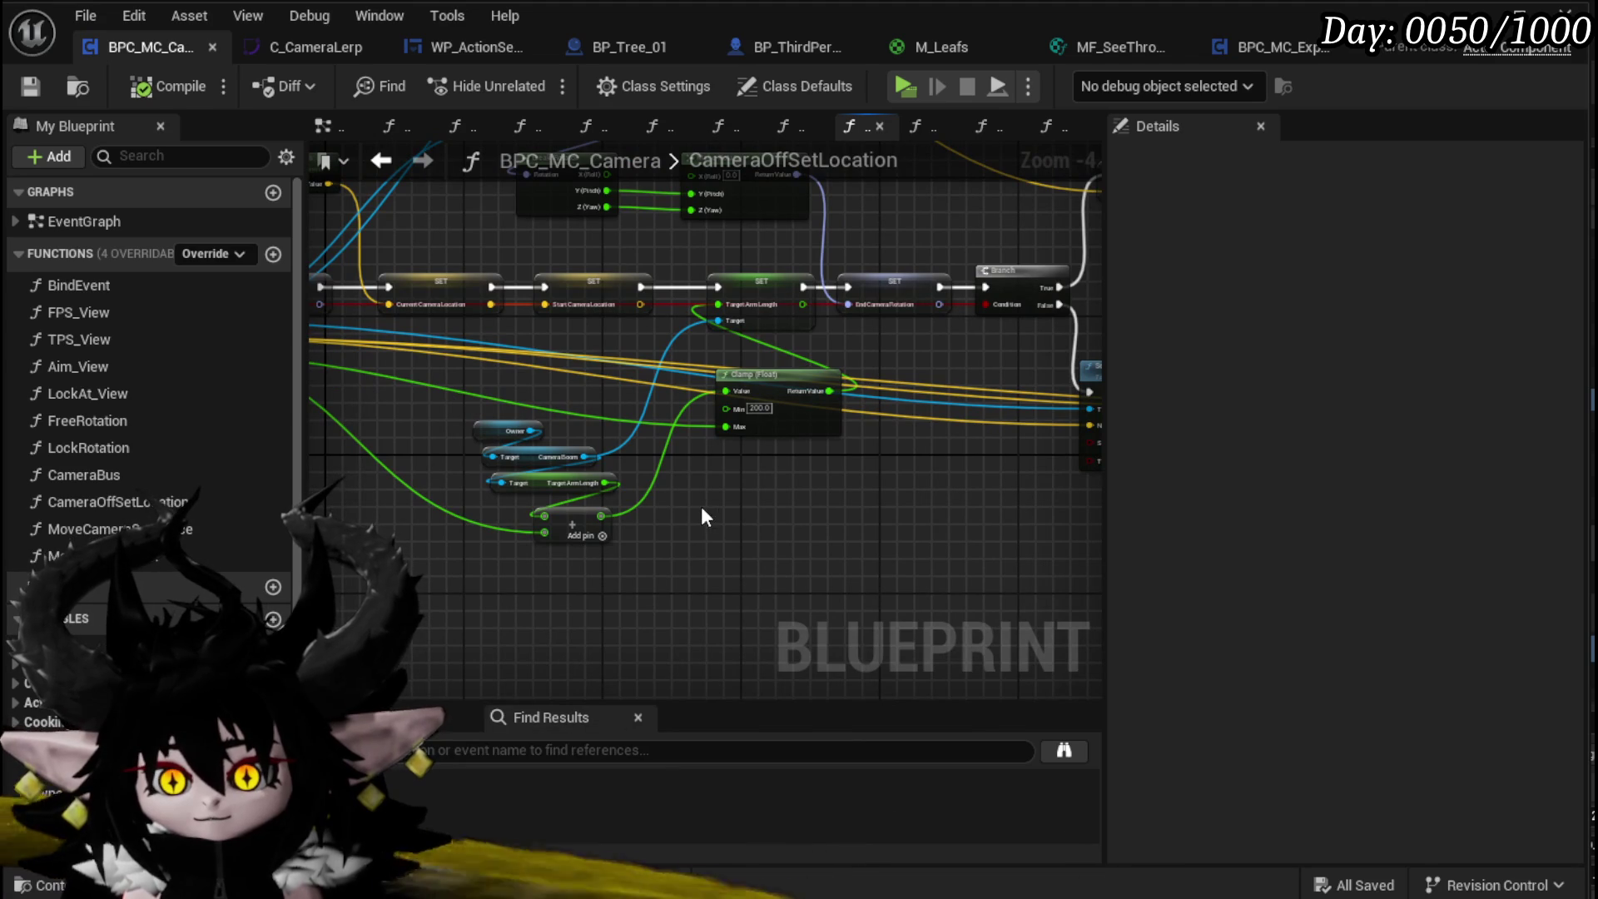
mouse_move(756, 401)
mouse_down()
mouse_move(546, 454)
mouse_move(760, 398)
mouse_move(682, 398)
mouse_up()
click(708, 341)
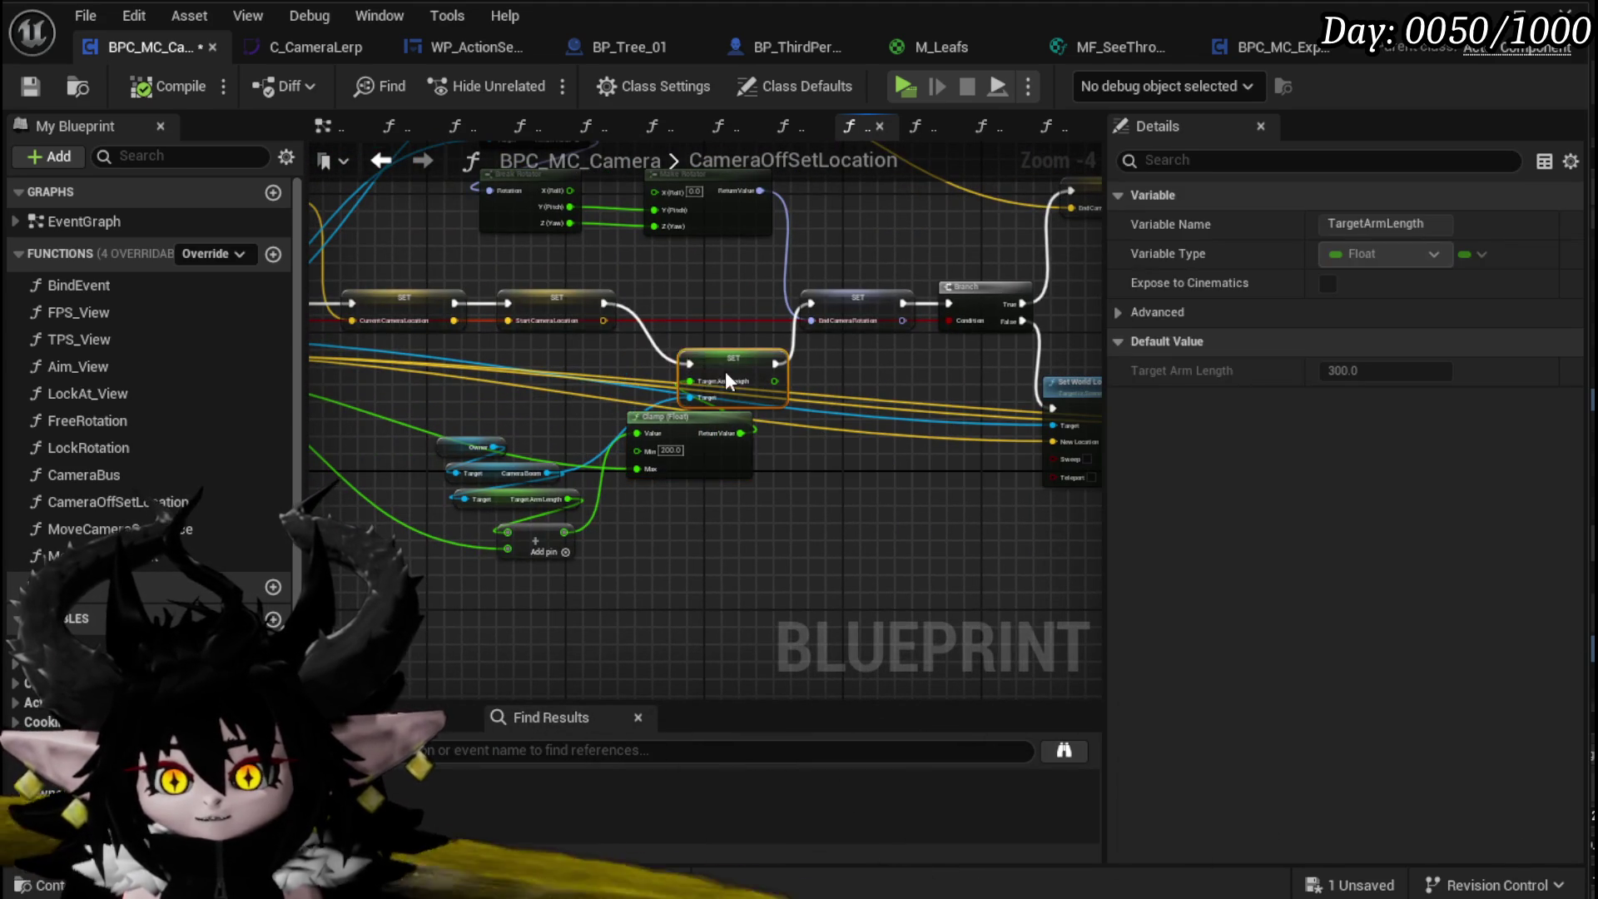
Step: Move the Owner, Camera Boom and Target Arm Length getters further left
scroll(574, 420, up, 3)
mouse_move(573, 439)
mouse_down()
mouse_move(744, 384)
mouse_move(666, 549)
mouse_up()
drag(777, 516, 451, 457)
right_click(573, 464)
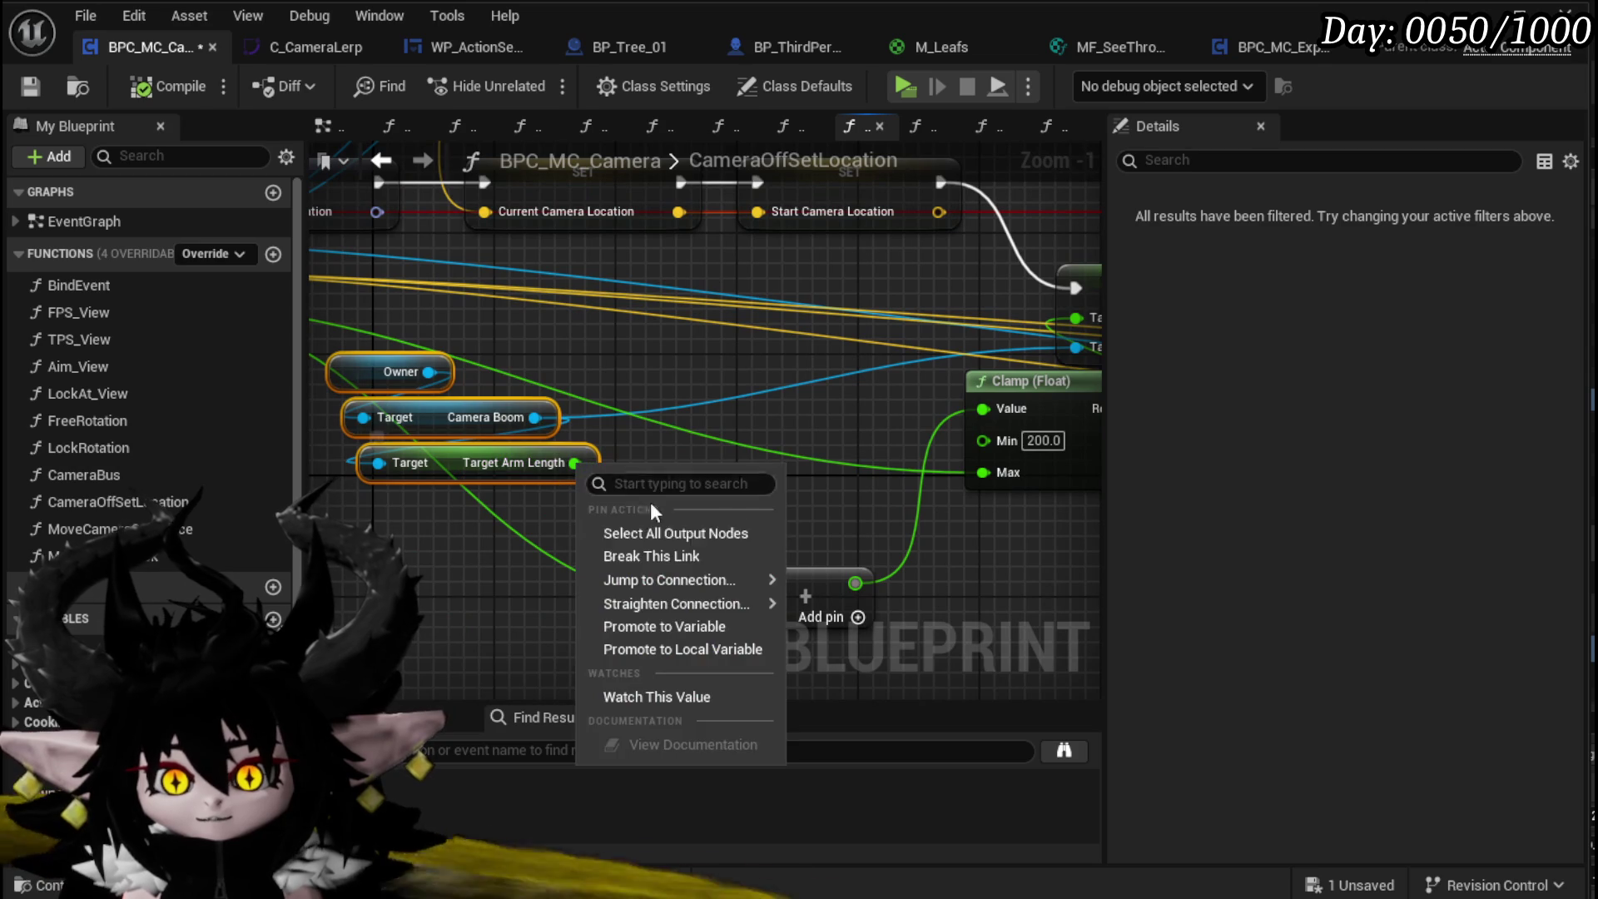
Step: Promote Target Arm Length to a SavedArmLength variable set after Start Camera Location
click(667, 621)
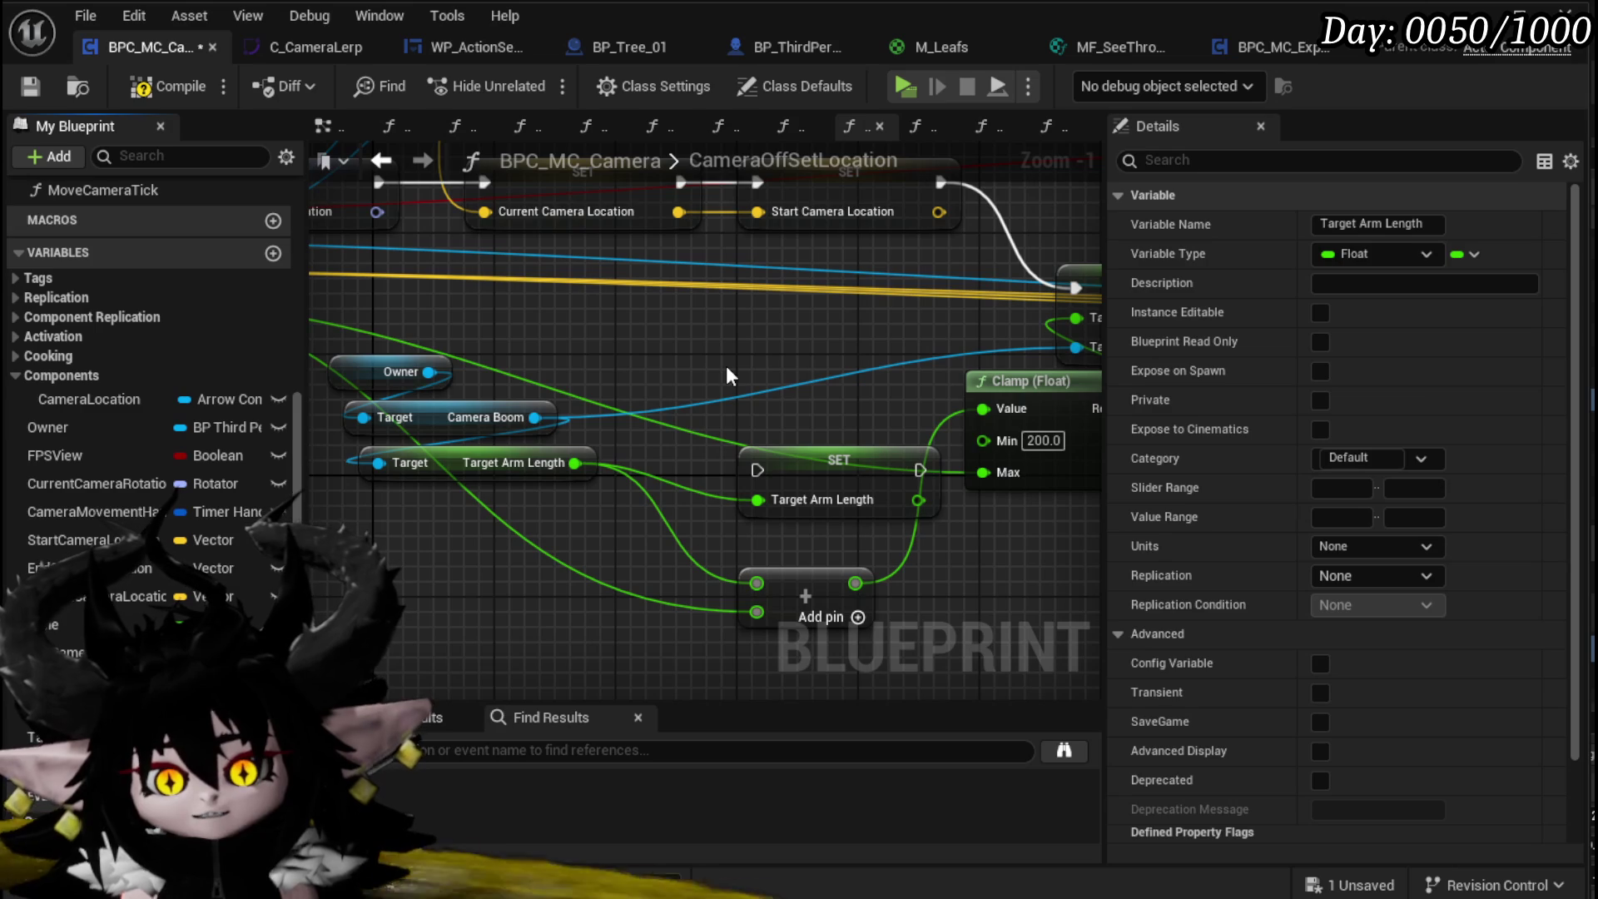
key(ctrl+z)
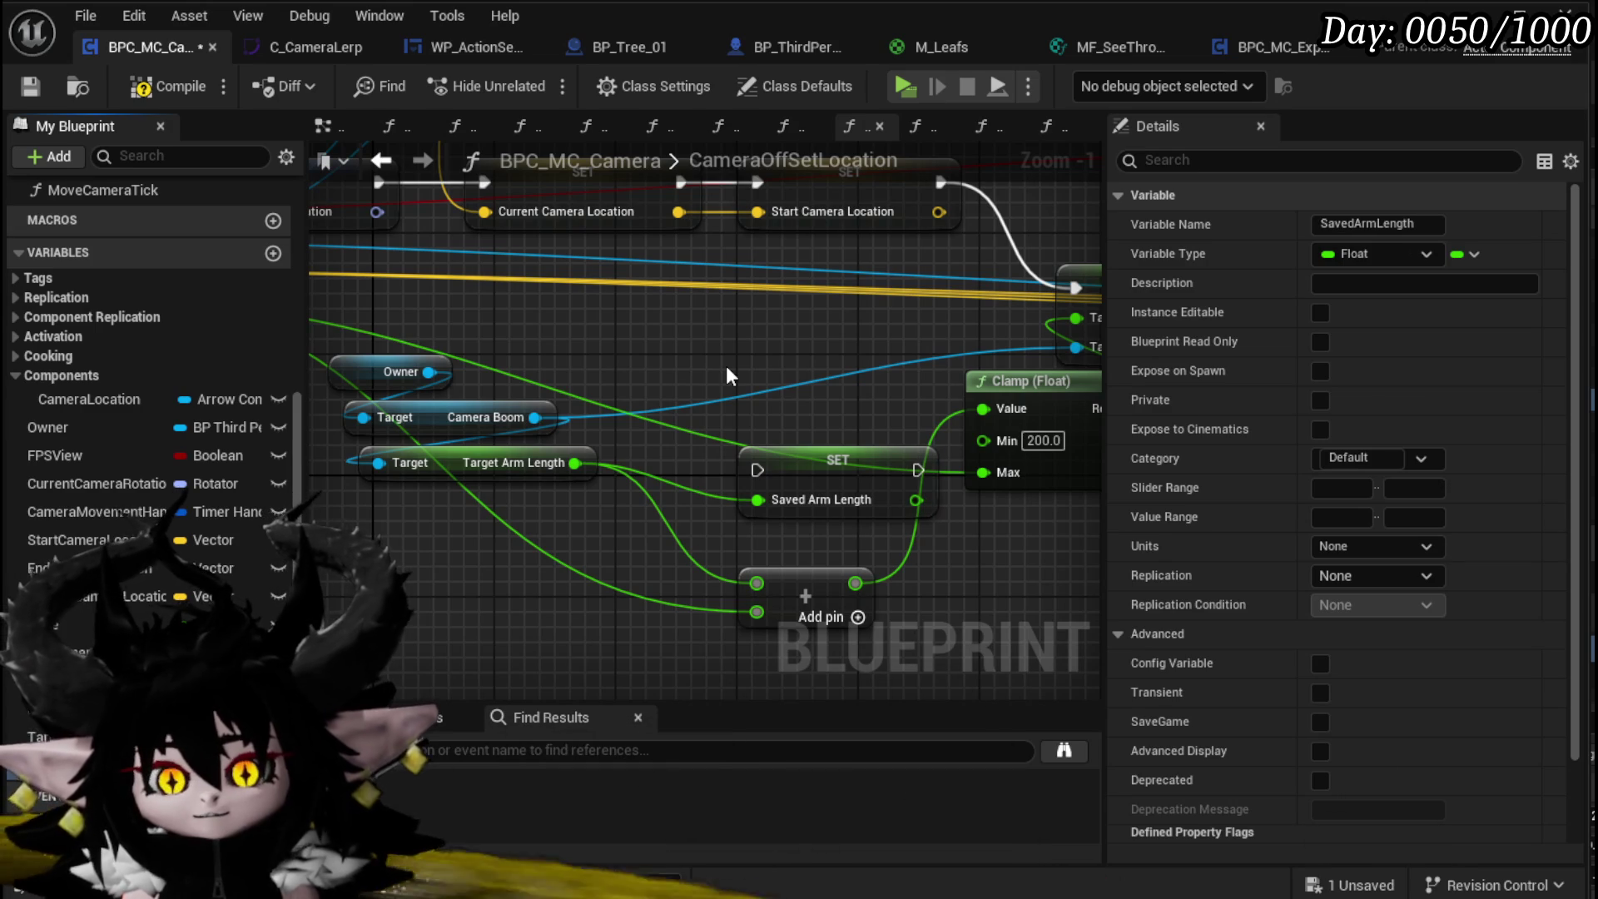
drag(630, 555, 873, 268)
drag(767, 266, 824, 264)
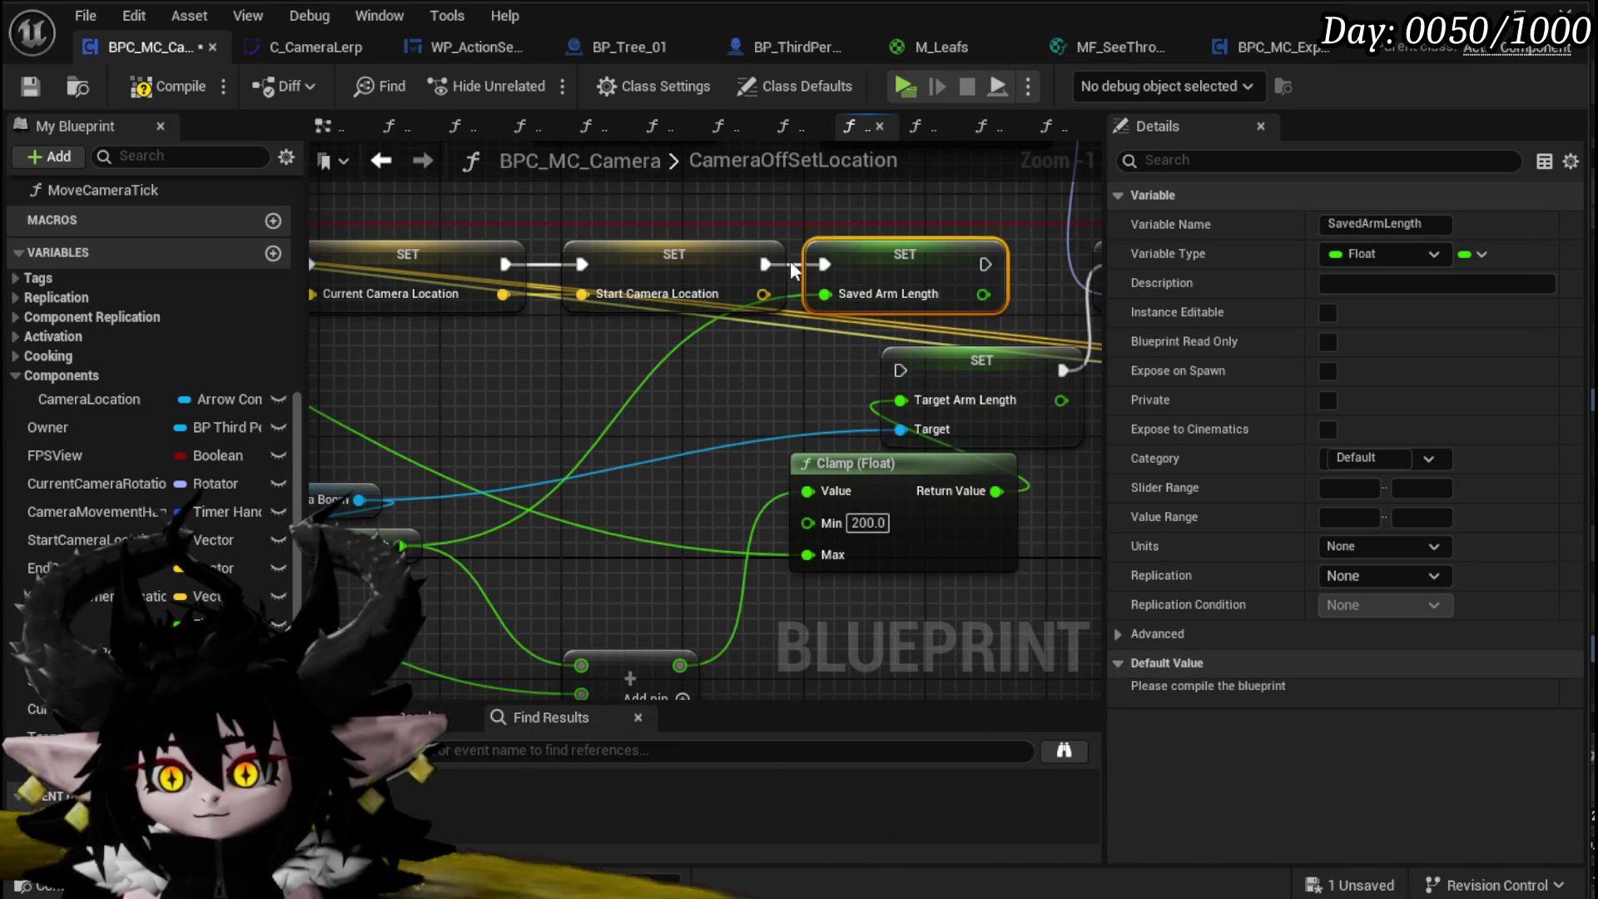
Step: Reposition the Clamp (Float) and Add nodes further left and down
scroll(899, 212, down, 3)
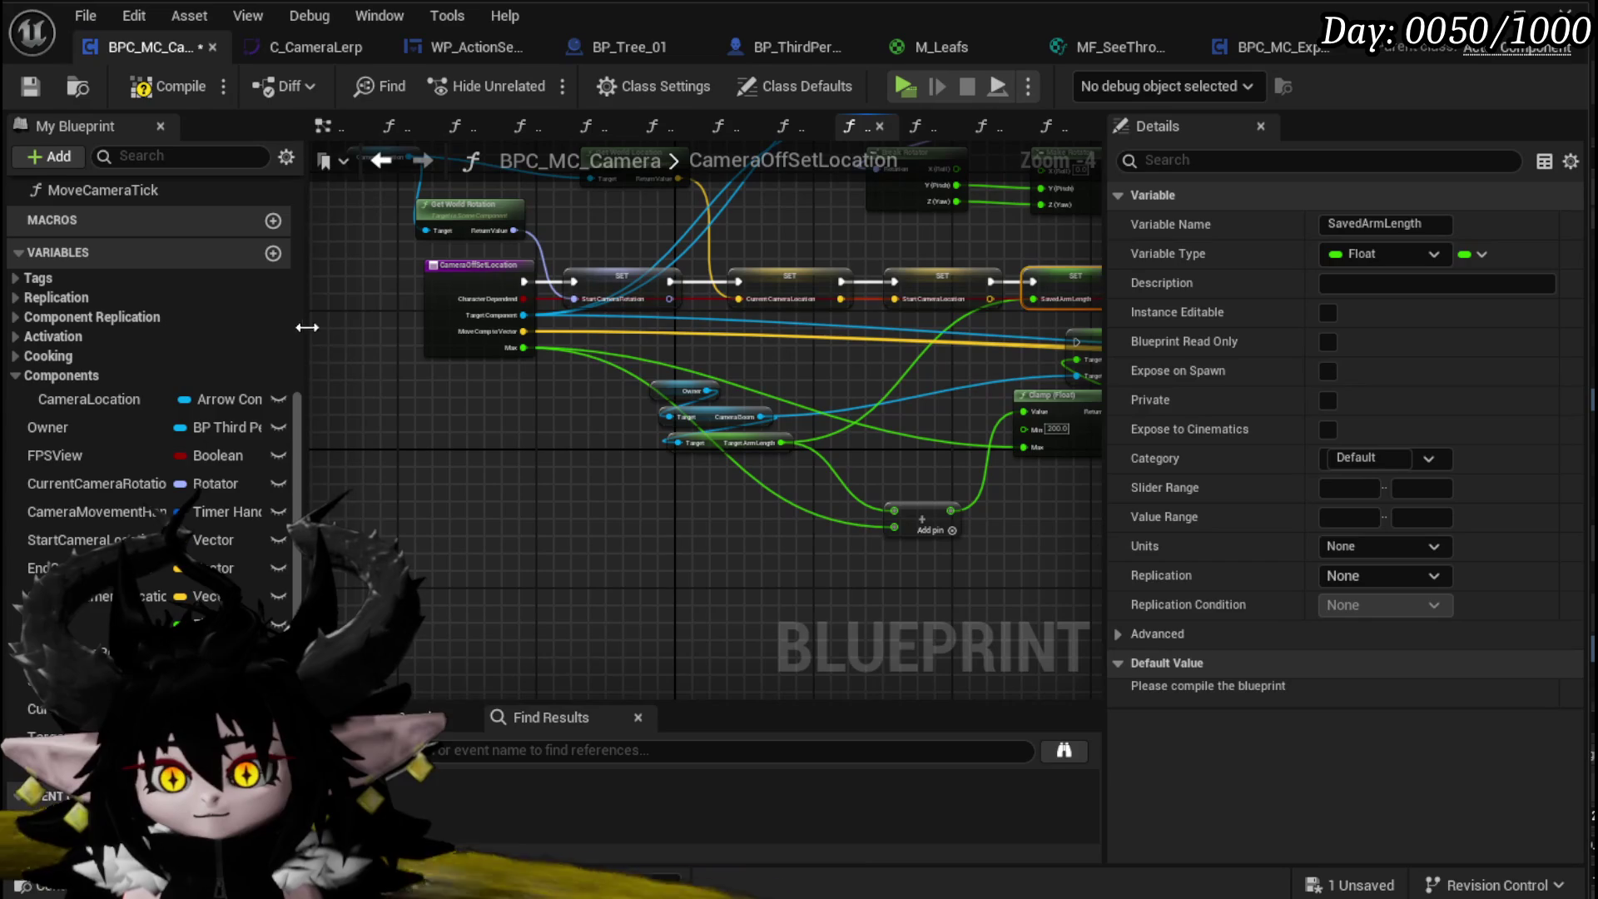
drag(1070, 267, 923, 282)
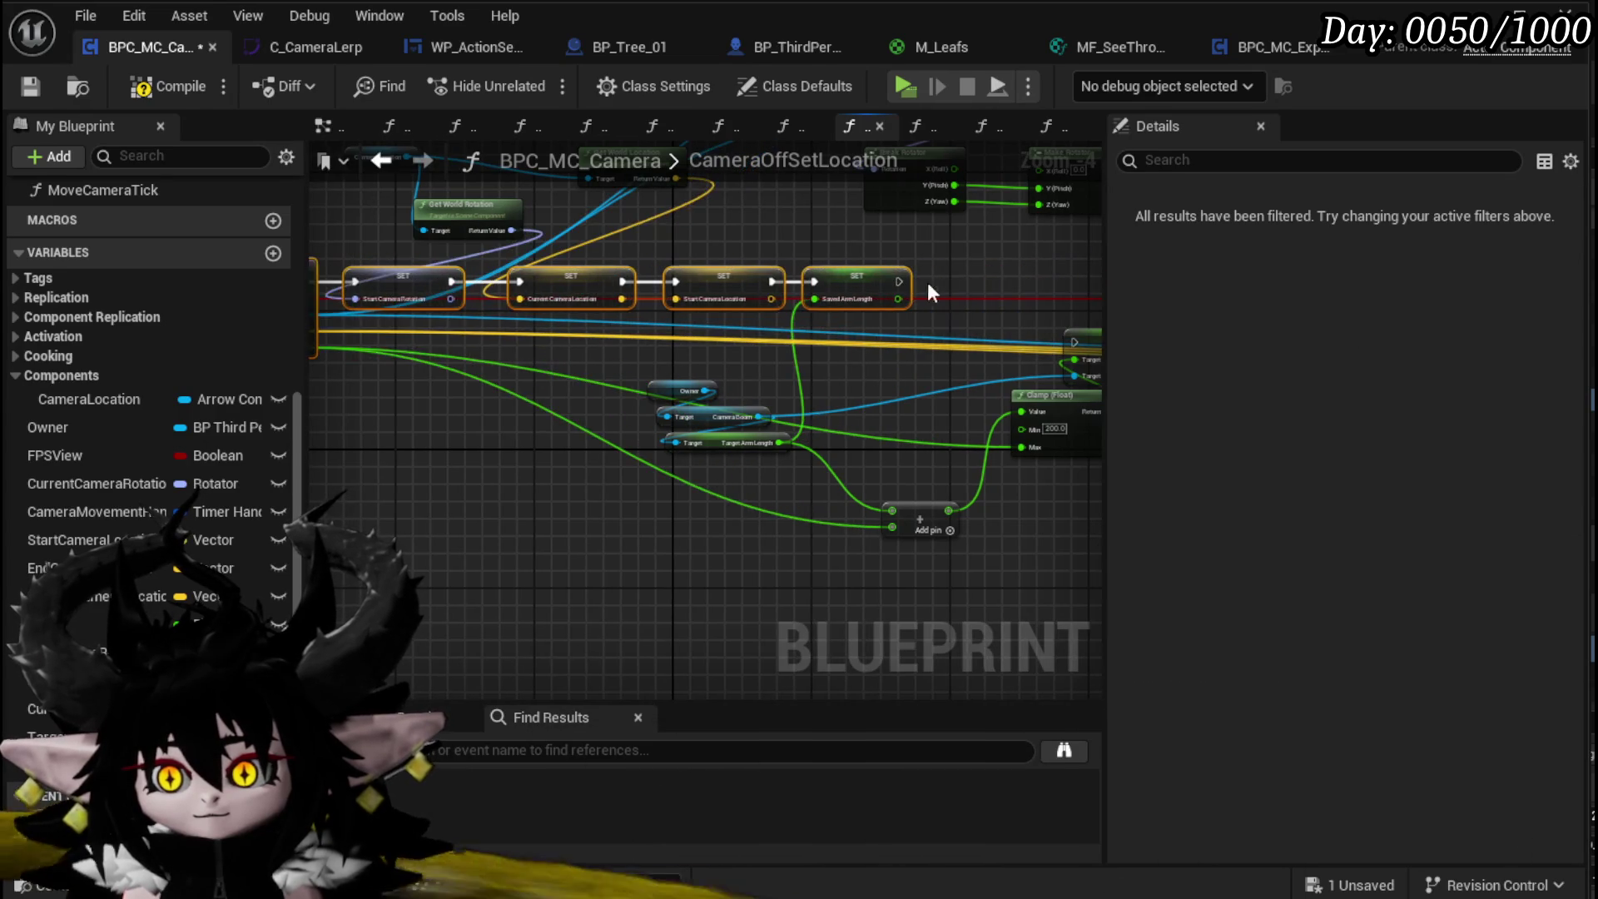
scroll(922, 294, up, 2)
mouse_move(753, 376)
mouse_down()
mouse_move(676, 366)
mouse_move(617, 388)
mouse_up()
mouse_move(757, 402)
mouse_down()
mouse_move(691, 400)
mouse_move(701, 426)
mouse_move(959, 444)
mouse_up()
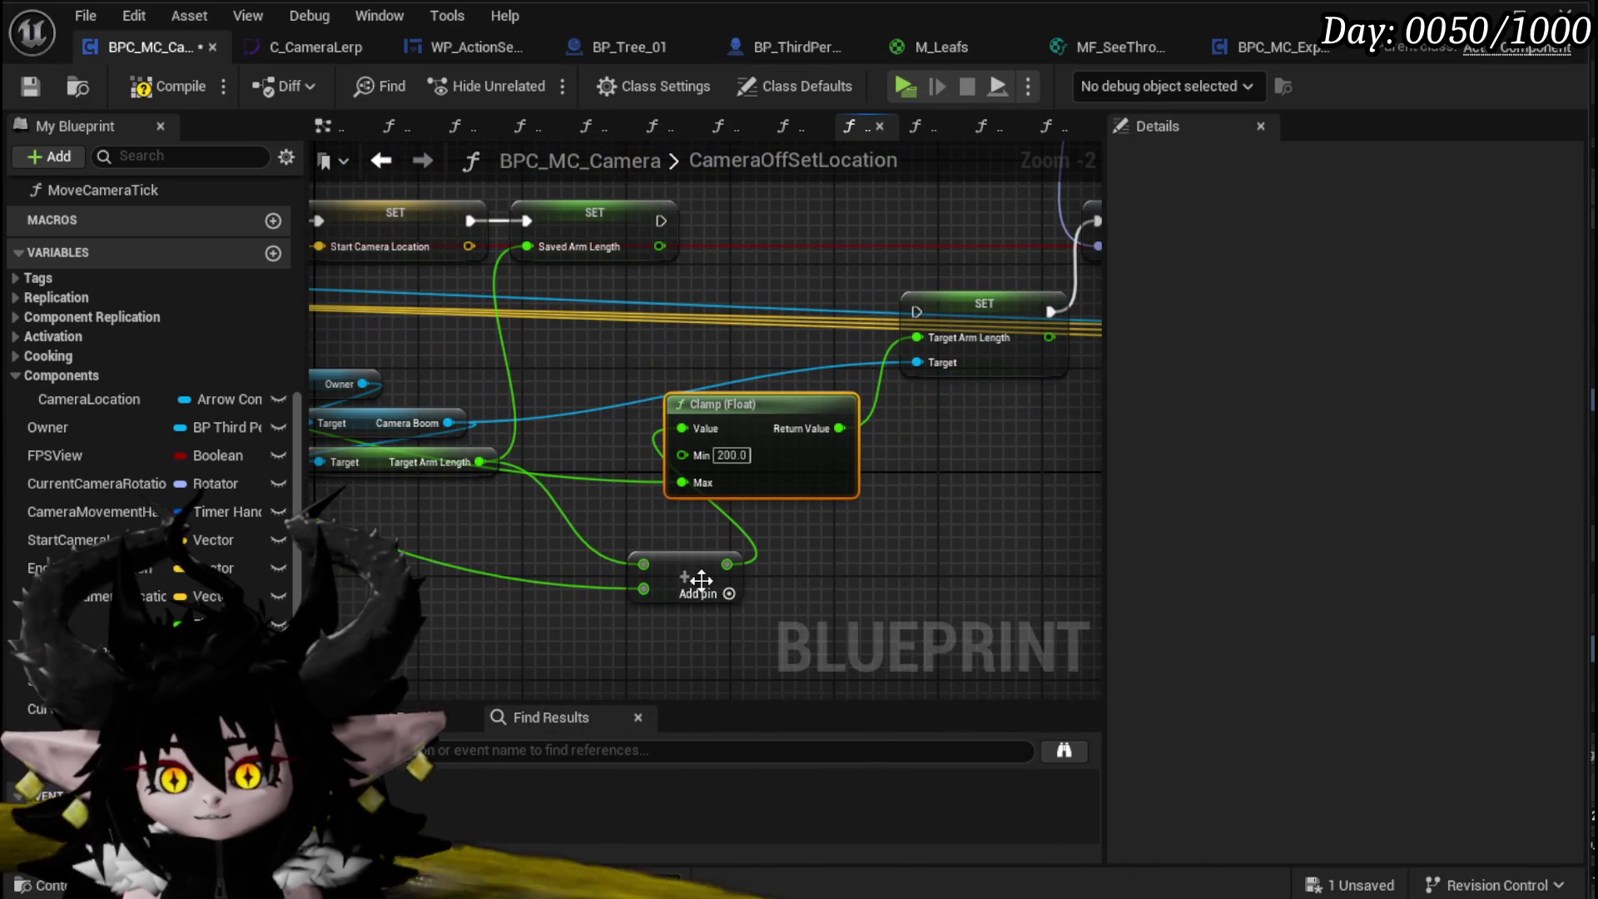
drag(702, 580, 552, 563)
drag(774, 397, 754, 462)
drag(890, 481, 757, 506)
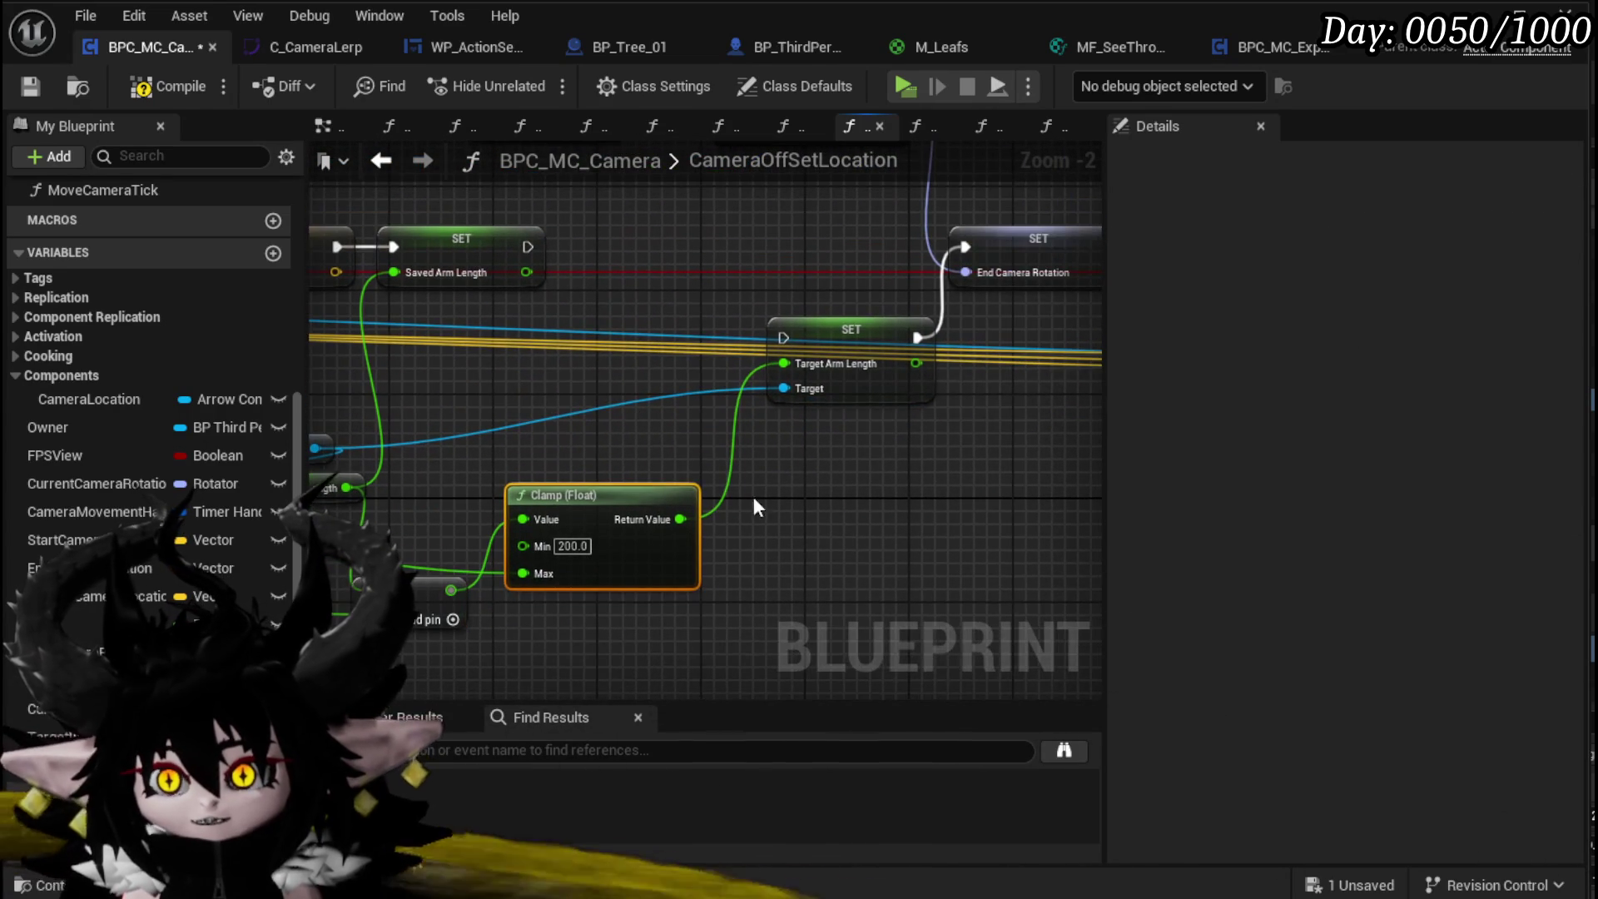
Step: Delete the SET Target Arm Length node
click(833, 391)
mouse_move(830, 442)
mouse_down()
mouse_move(946, 432)
mouse_move(744, 437)
mouse_up()
key(Delete)
right_click(595, 517)
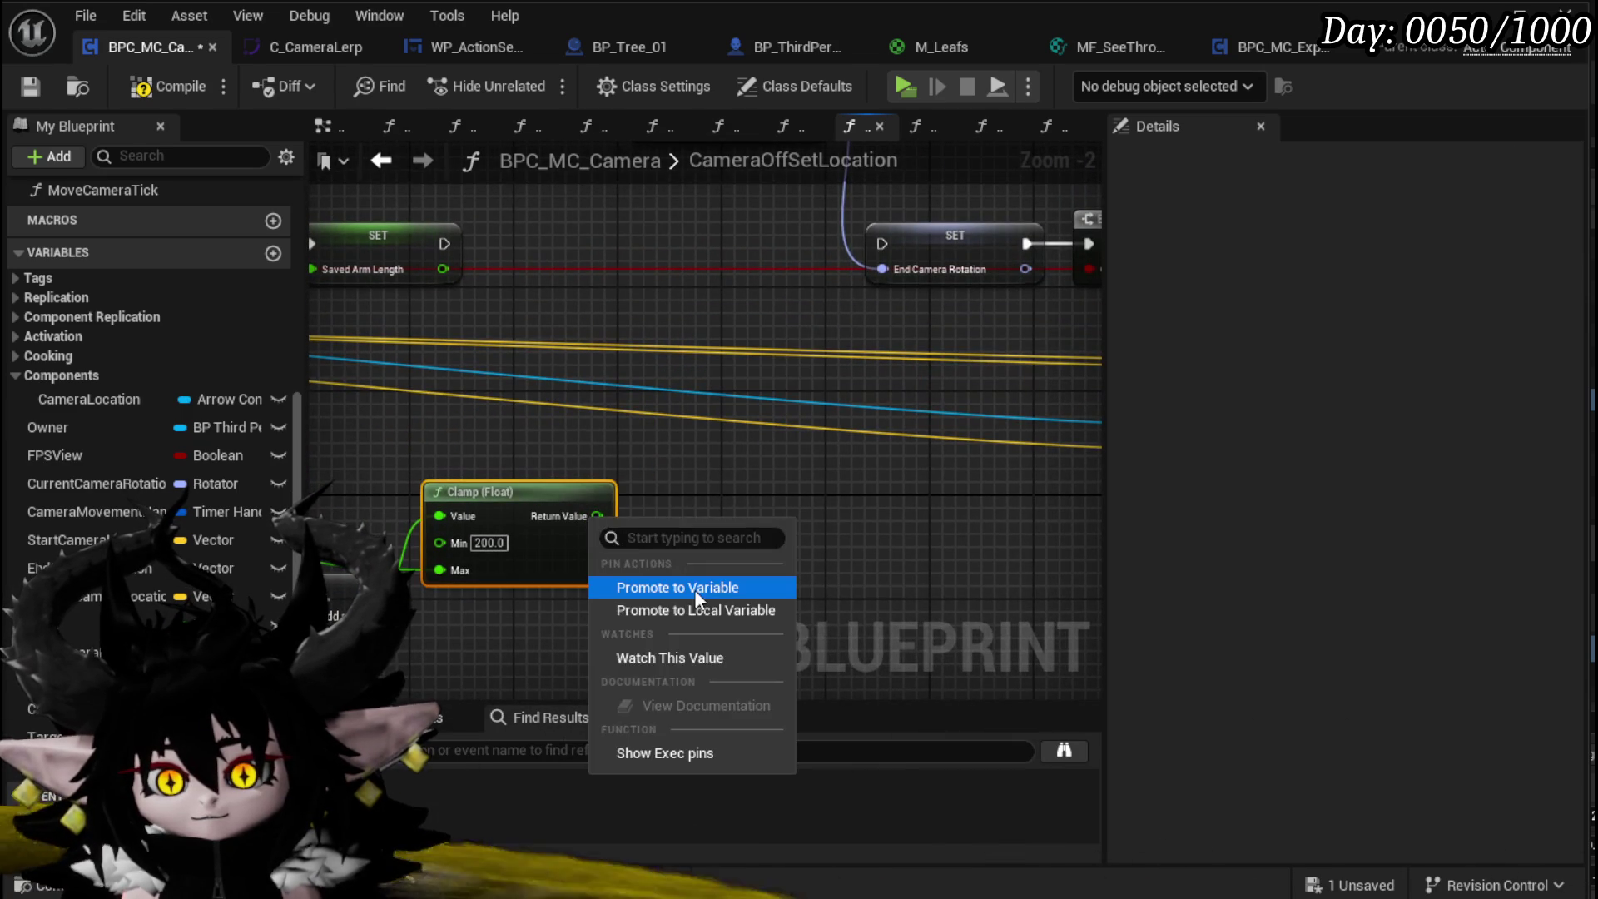
Step: Promote the Clamp result to a new EndArmLength variable and place its setter before End Camera Rotation
click(695, 588)
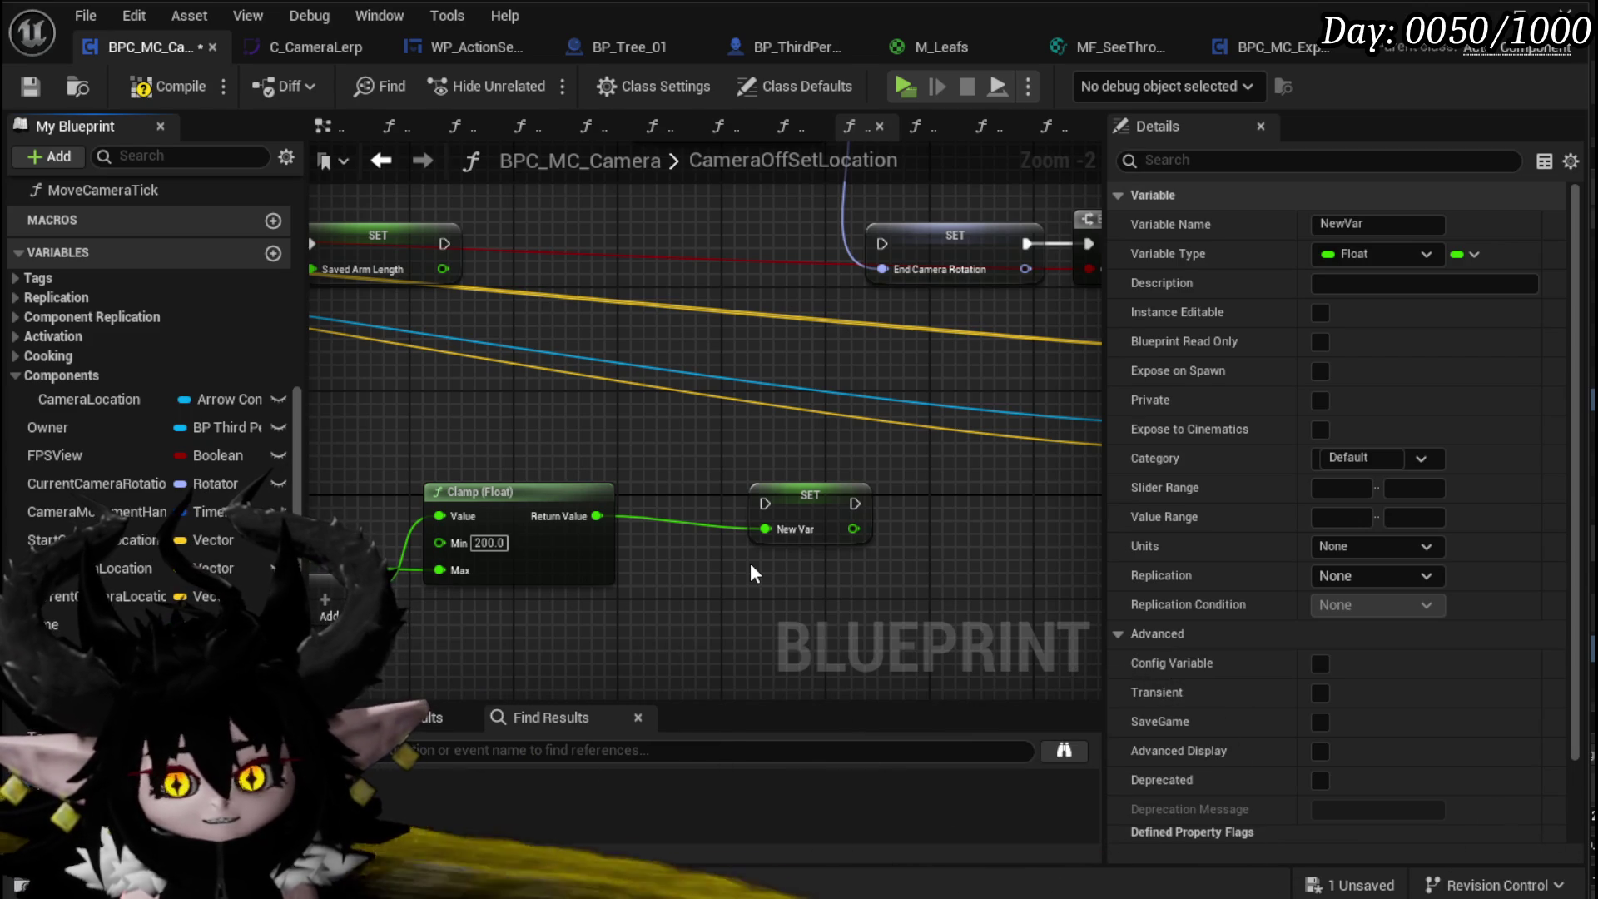
text(EndArmLength)
key(Return)
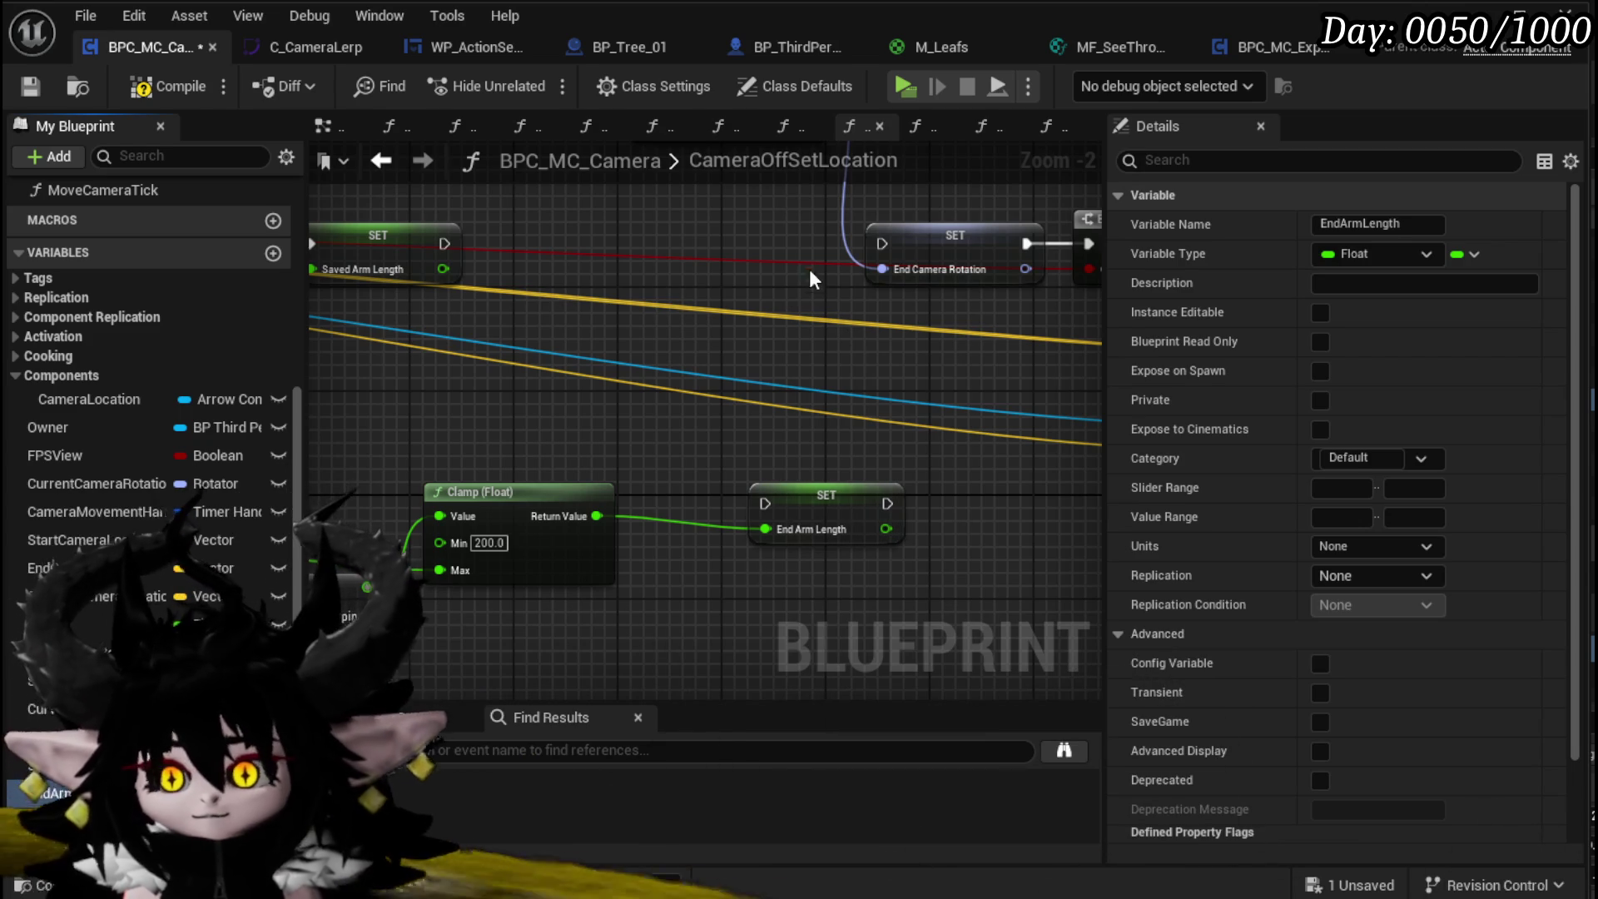
drag(825, 496, 773, 236)
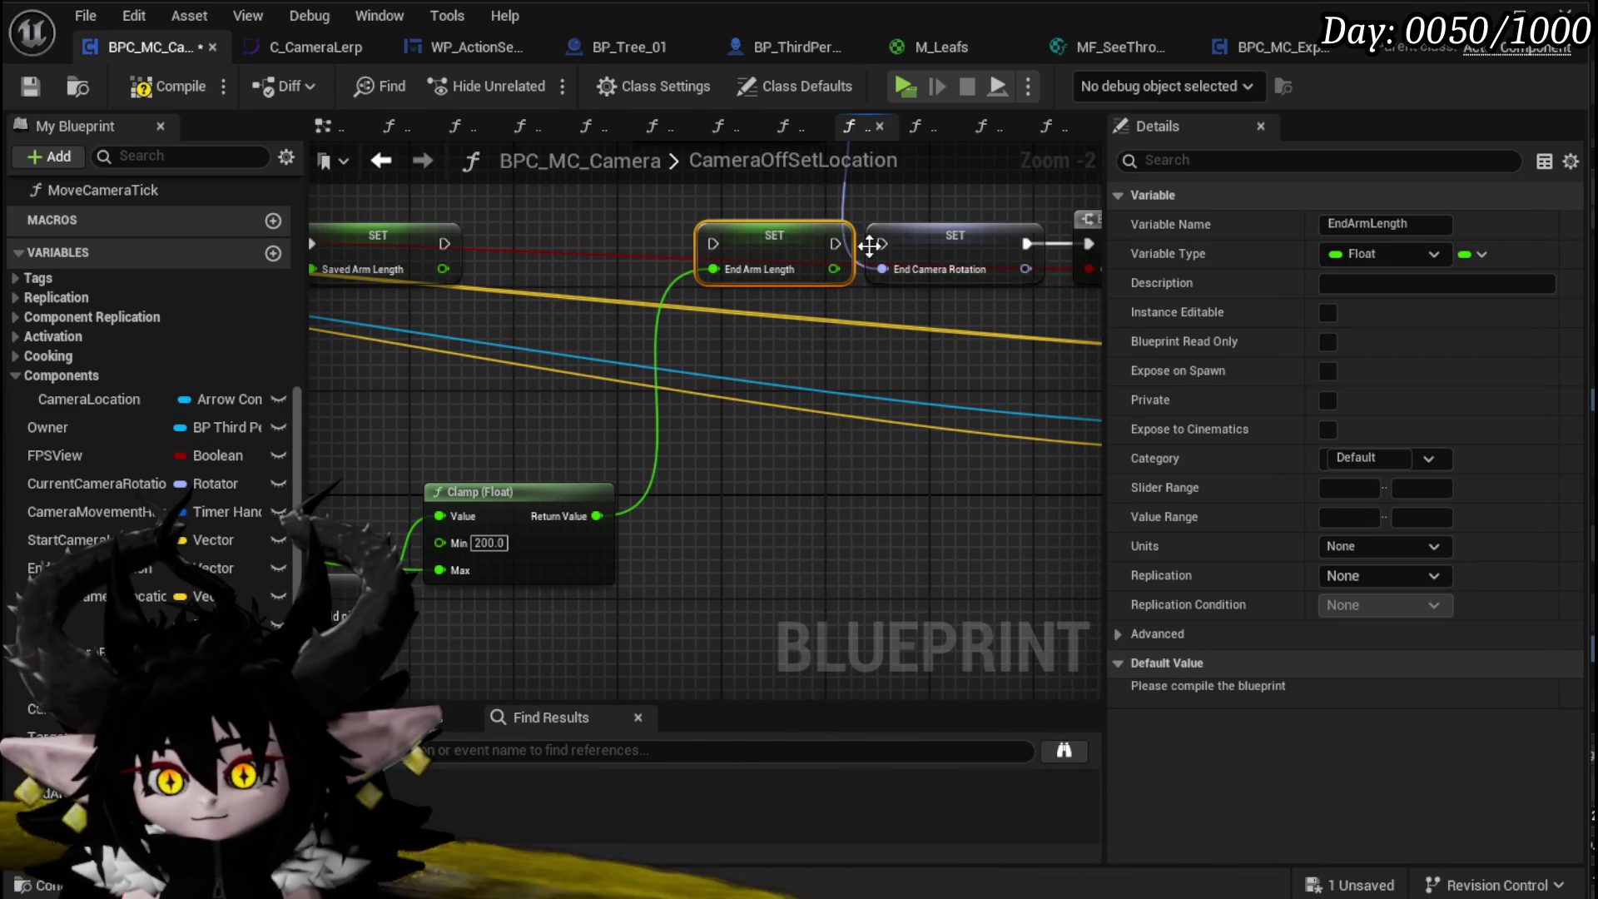
Step: Promote the Saved Arm Length output to a new StartArmLength variable set ahead of End Arm Length
mouse_move(627, 233)
mouse_down()
mouse_move(902, 258)
mouse_move(756, 412)
mouse_up()
click(647, 512)
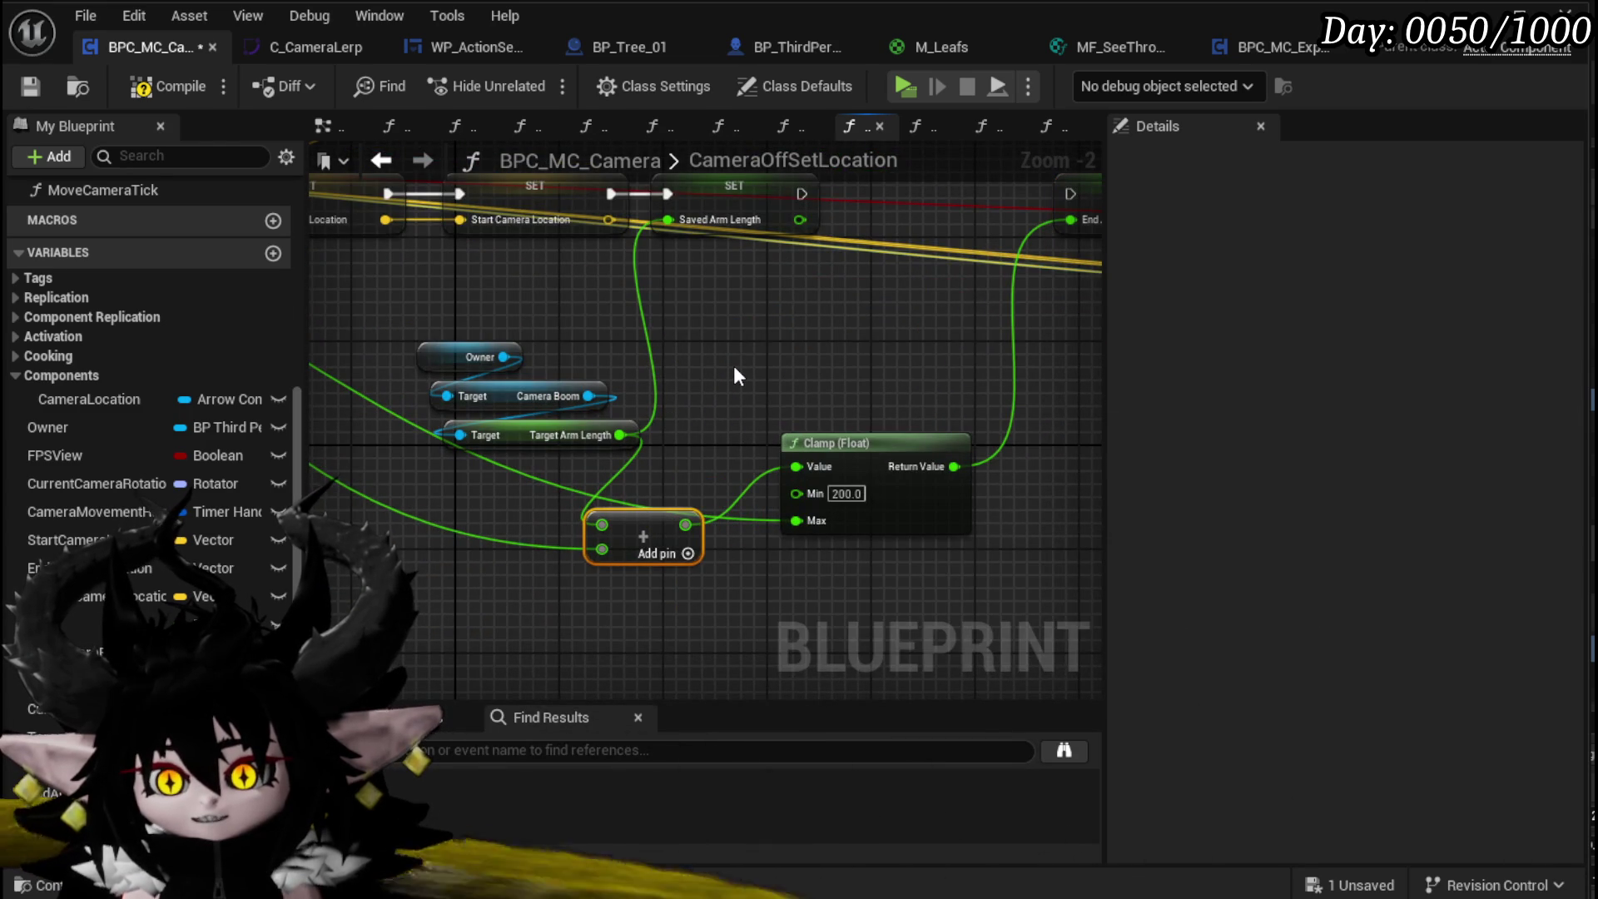
drag(732, 364, 594, 484)
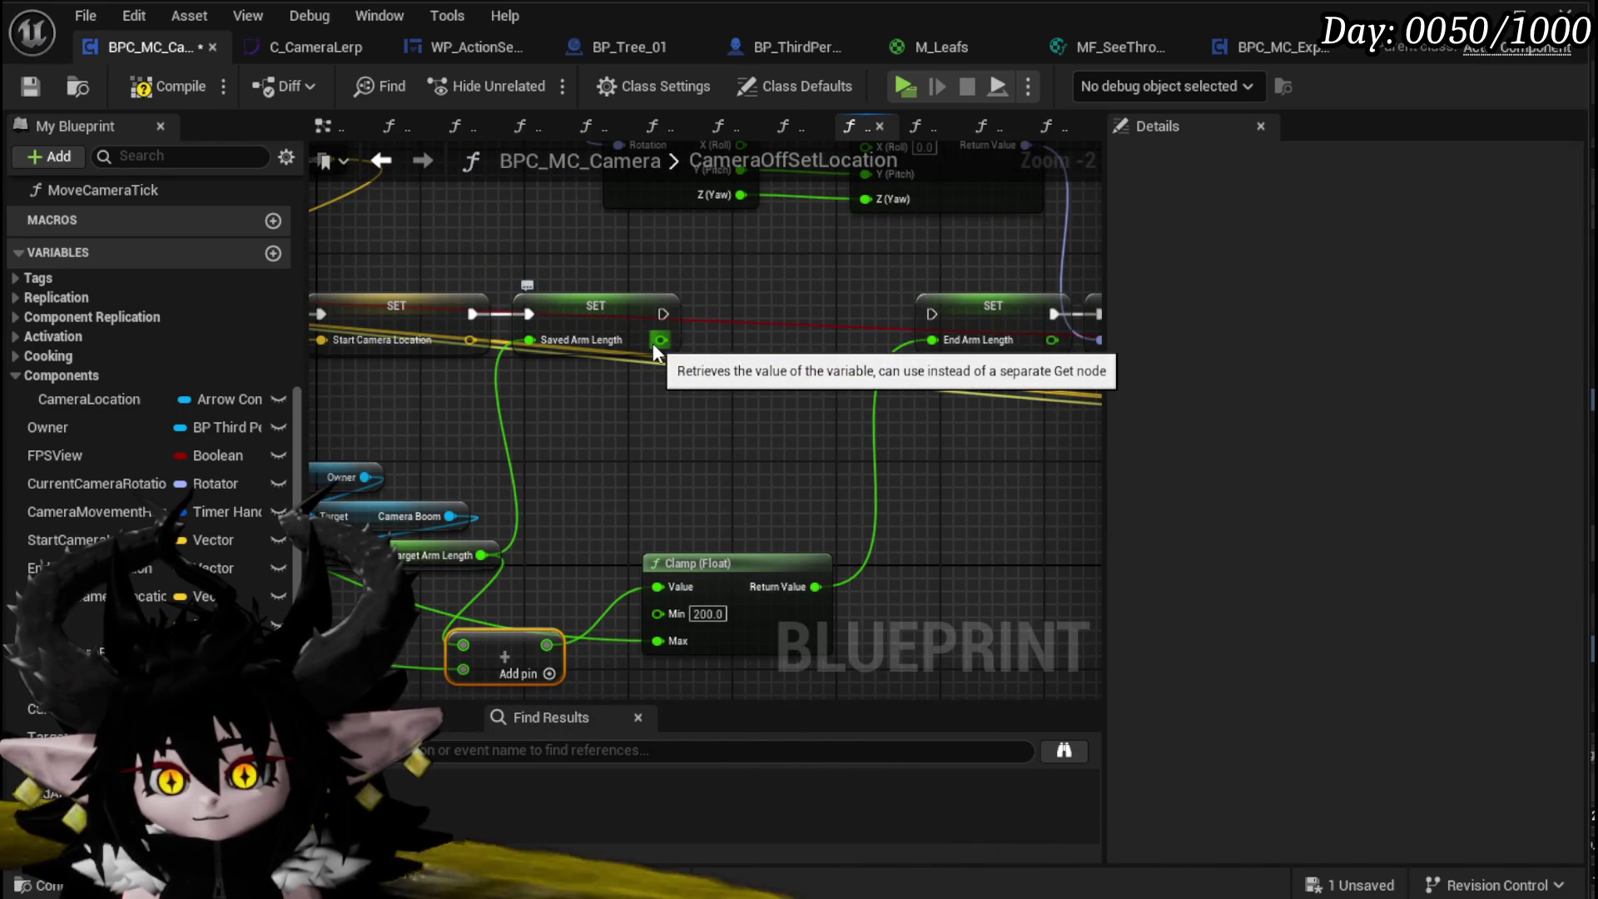
drag(699, 422, 647, 404)
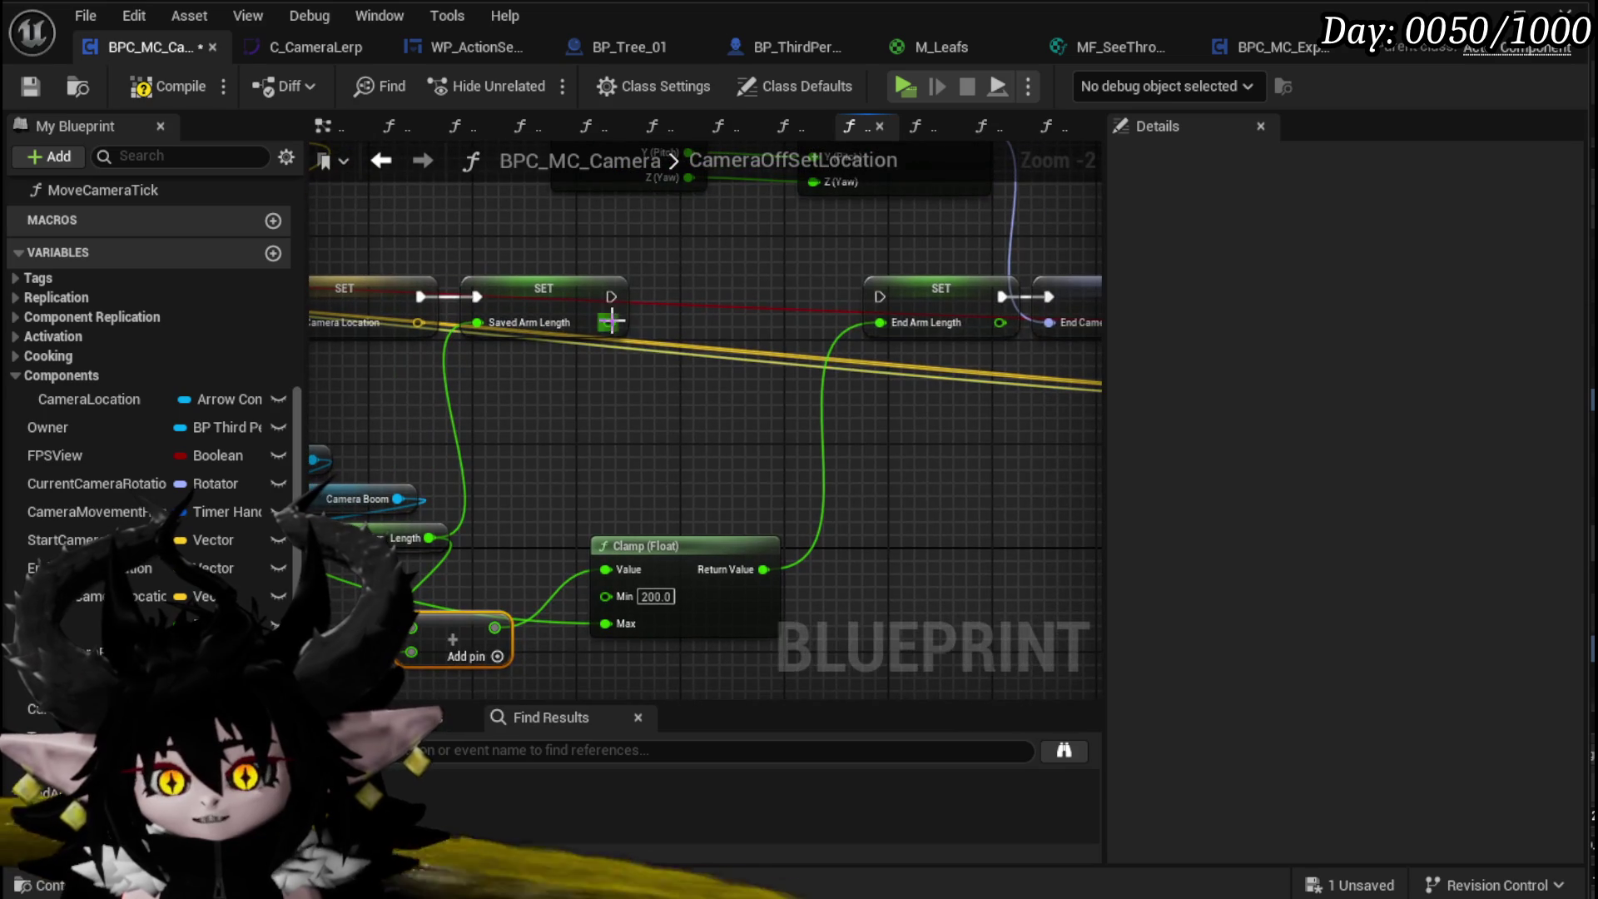
drag(613, 322, 643, 339)
click(693, 394)
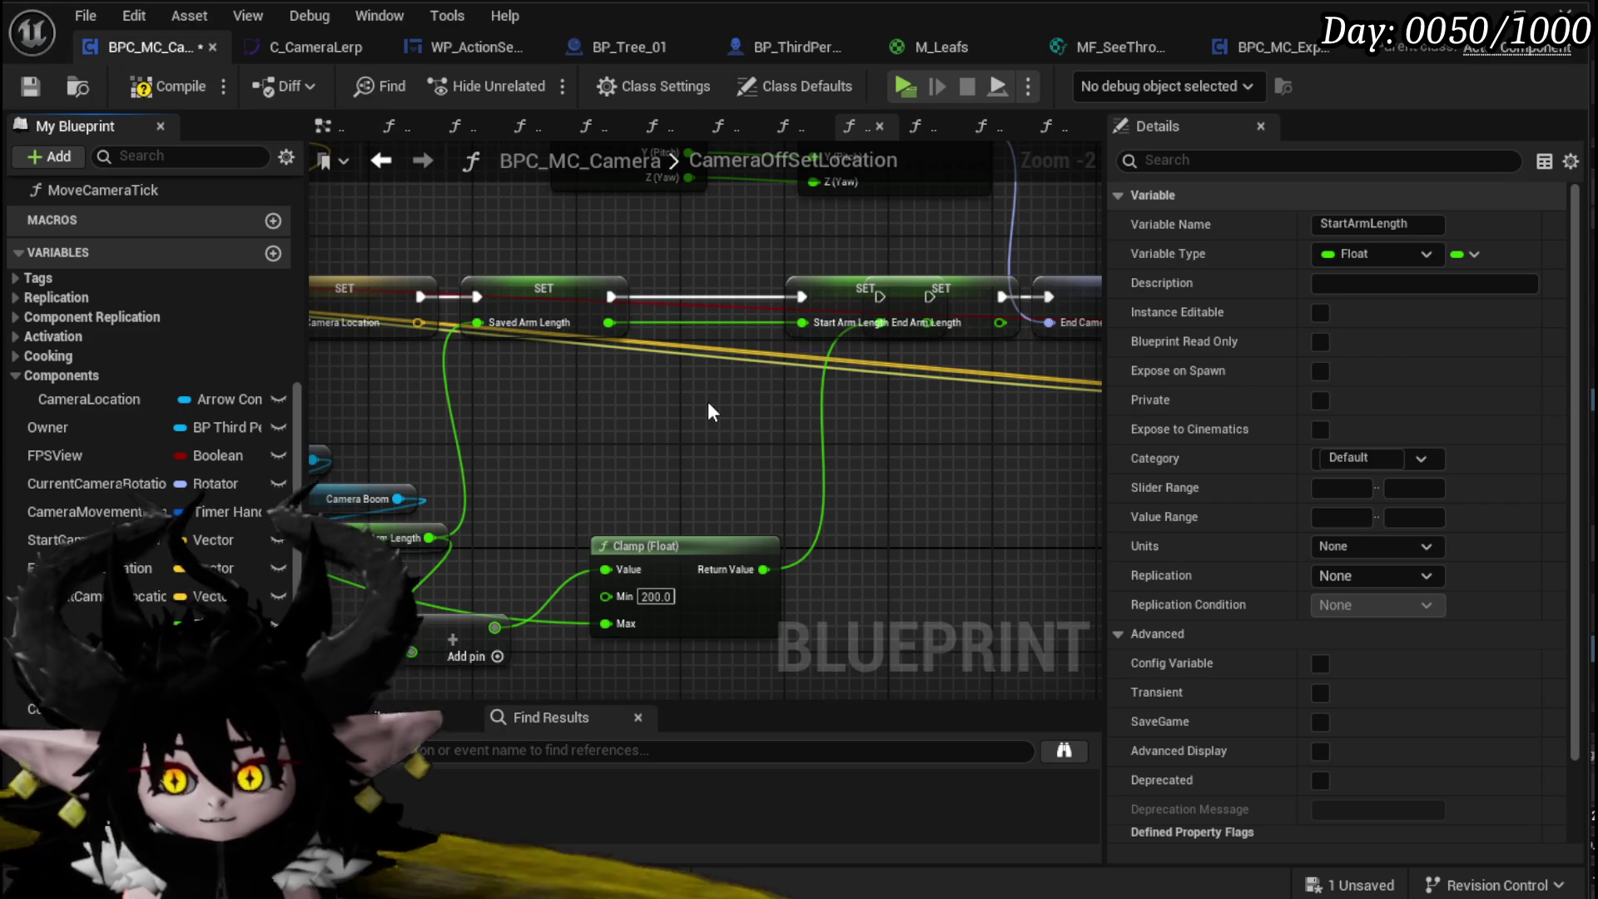
mouse_move(834, 286)
mouse_down()
mouse_move(742, 283)
mouse_move(771, 298)
mouse_up()
drag(922, 373, 957, 407)
Step: Compile and save the camera Blueprint
scroll(957, 406, down, 3)
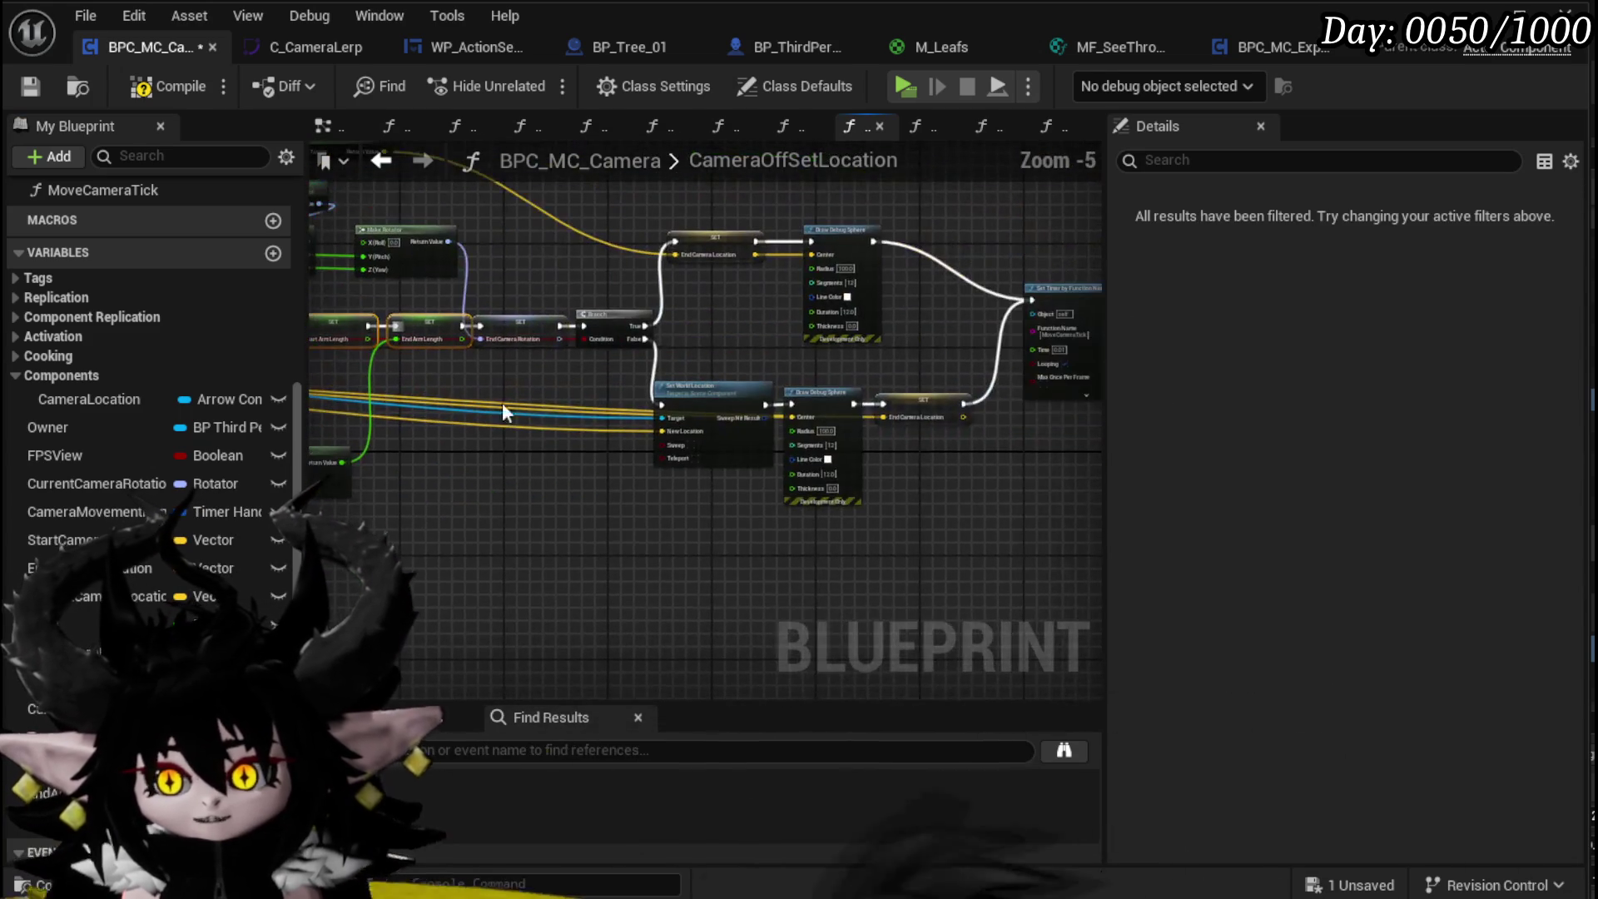
click(161, 85)
click(31, 86)
scroll(90, 458, up, 5)
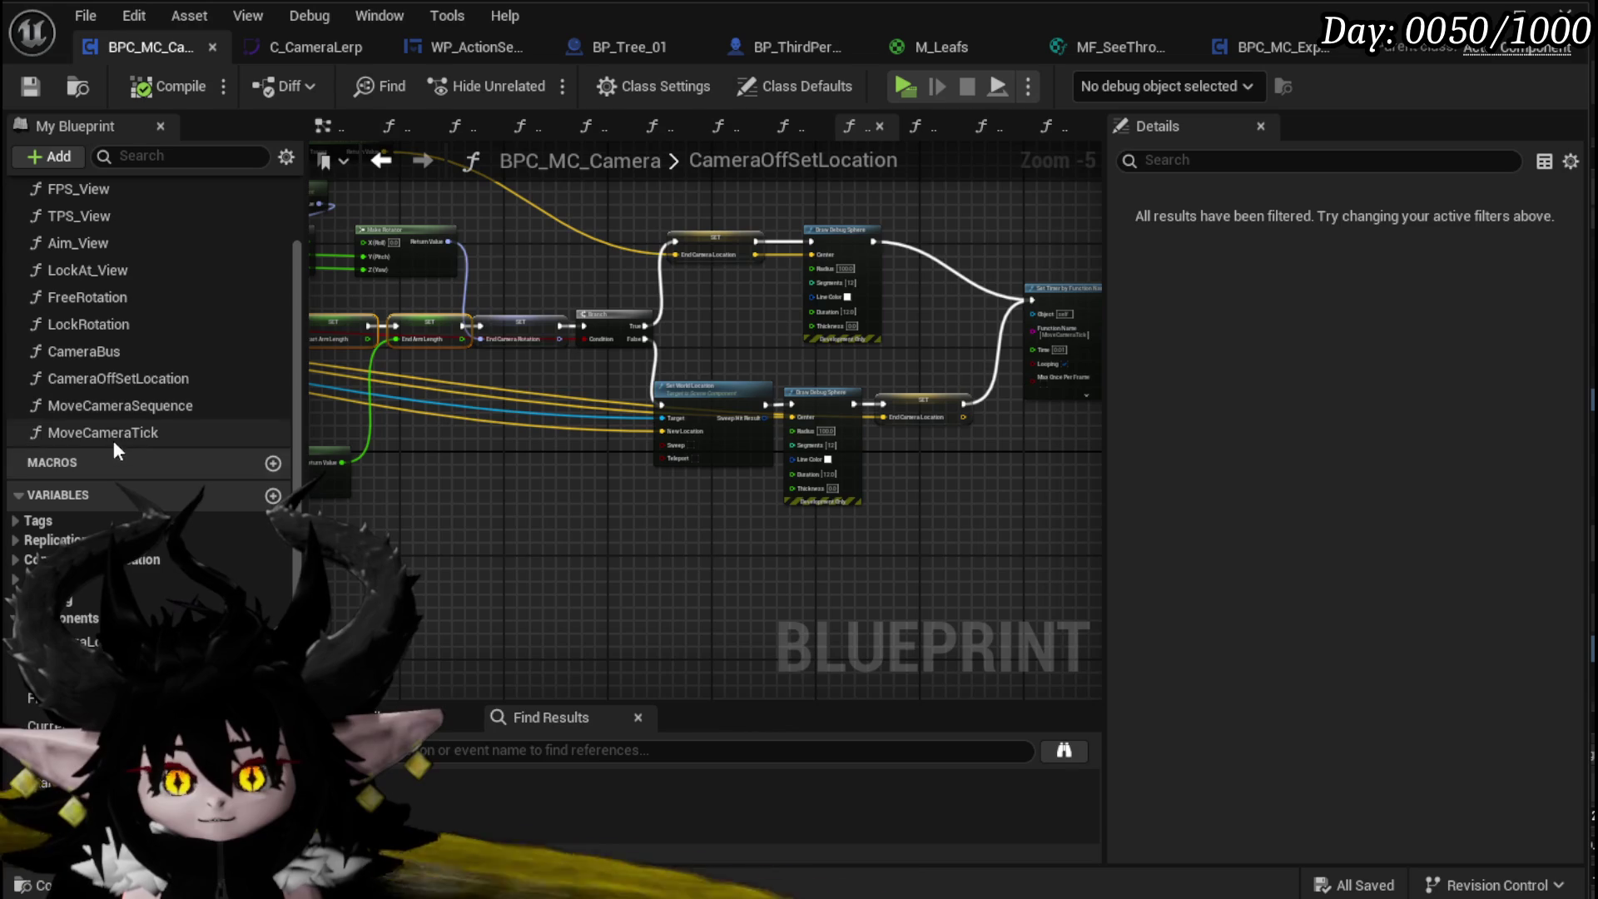
Step: In MoveCameraTick, add getters for StartArmLength and EndArmLength
double_click(107, 435)
scroll(521, 544, up, 3)
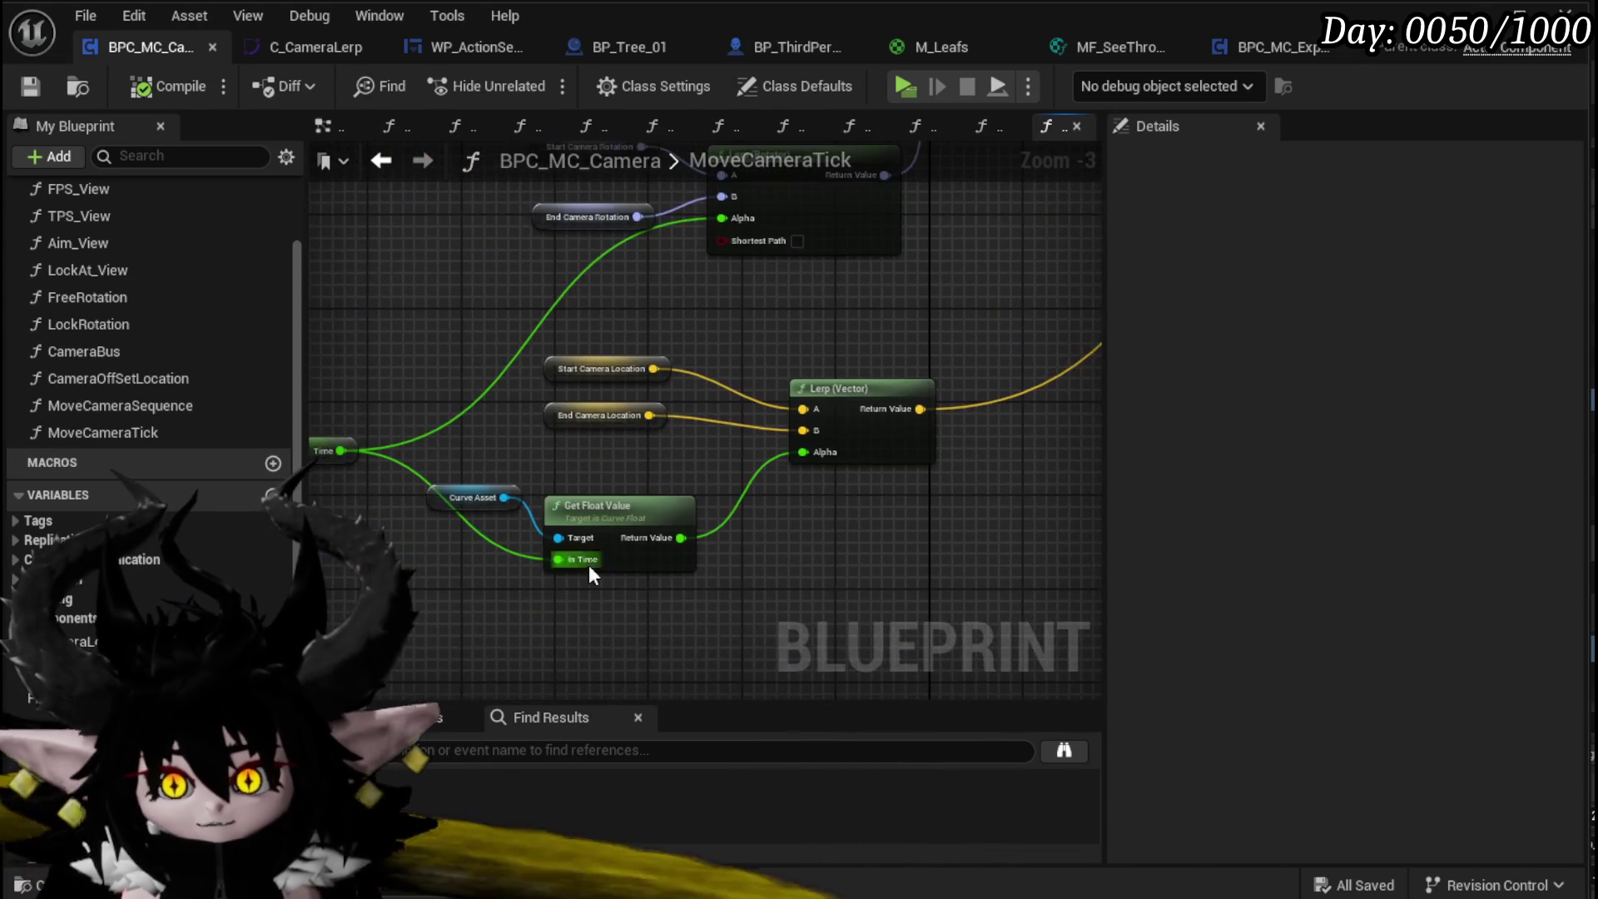
drag(768, 537, 669, 373)
scroll(149, 375, down, 5)
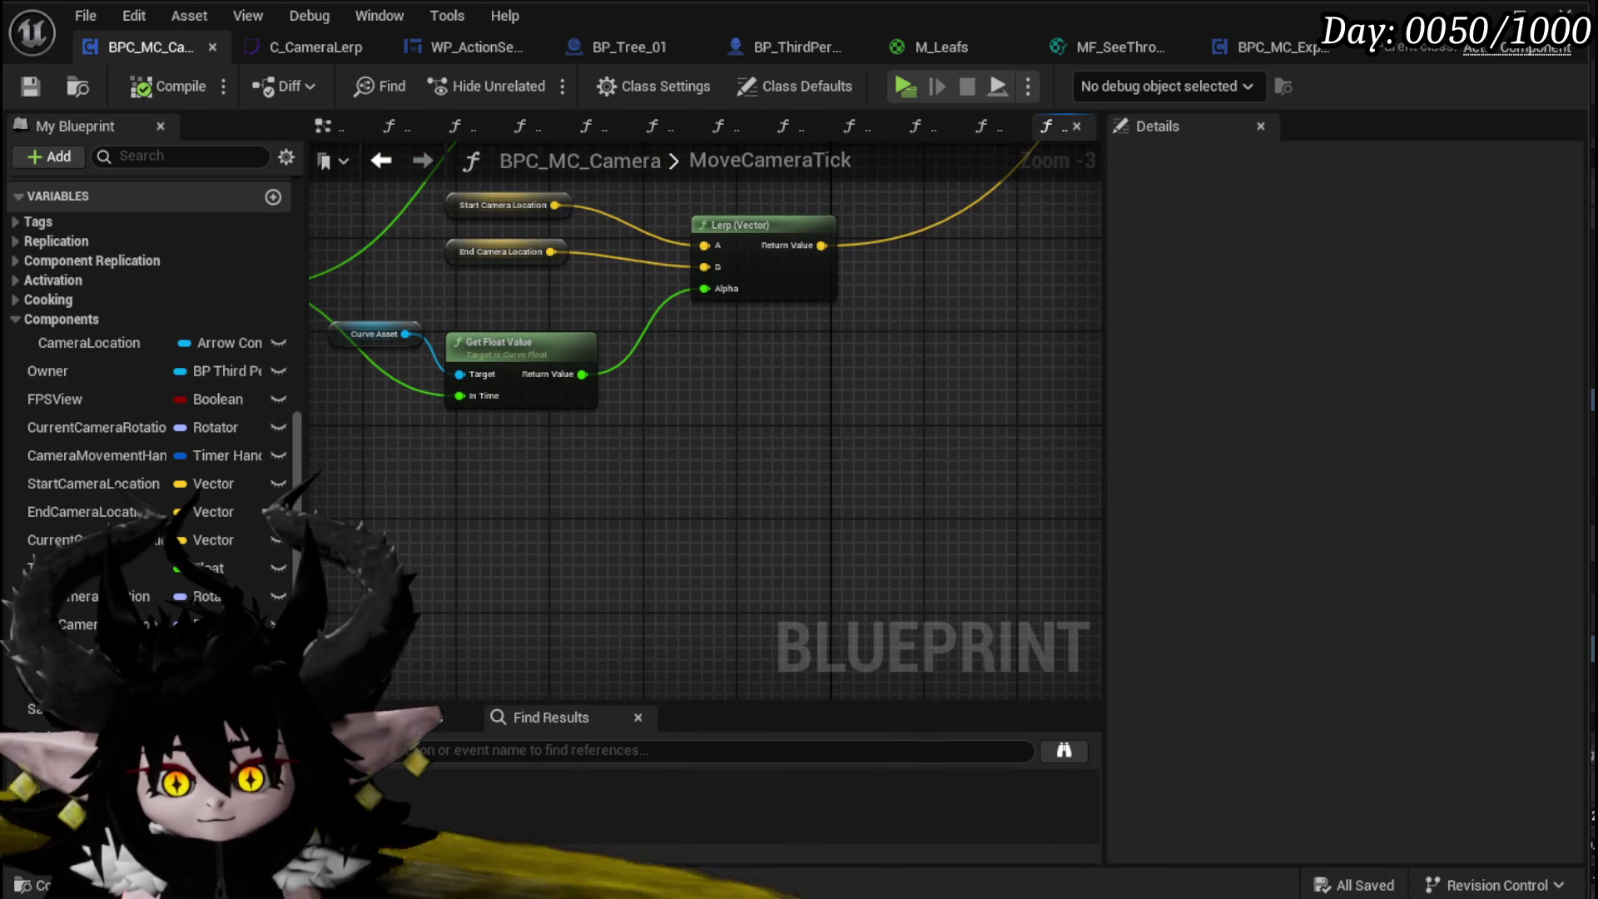
drag(83, 567, 696, 441)
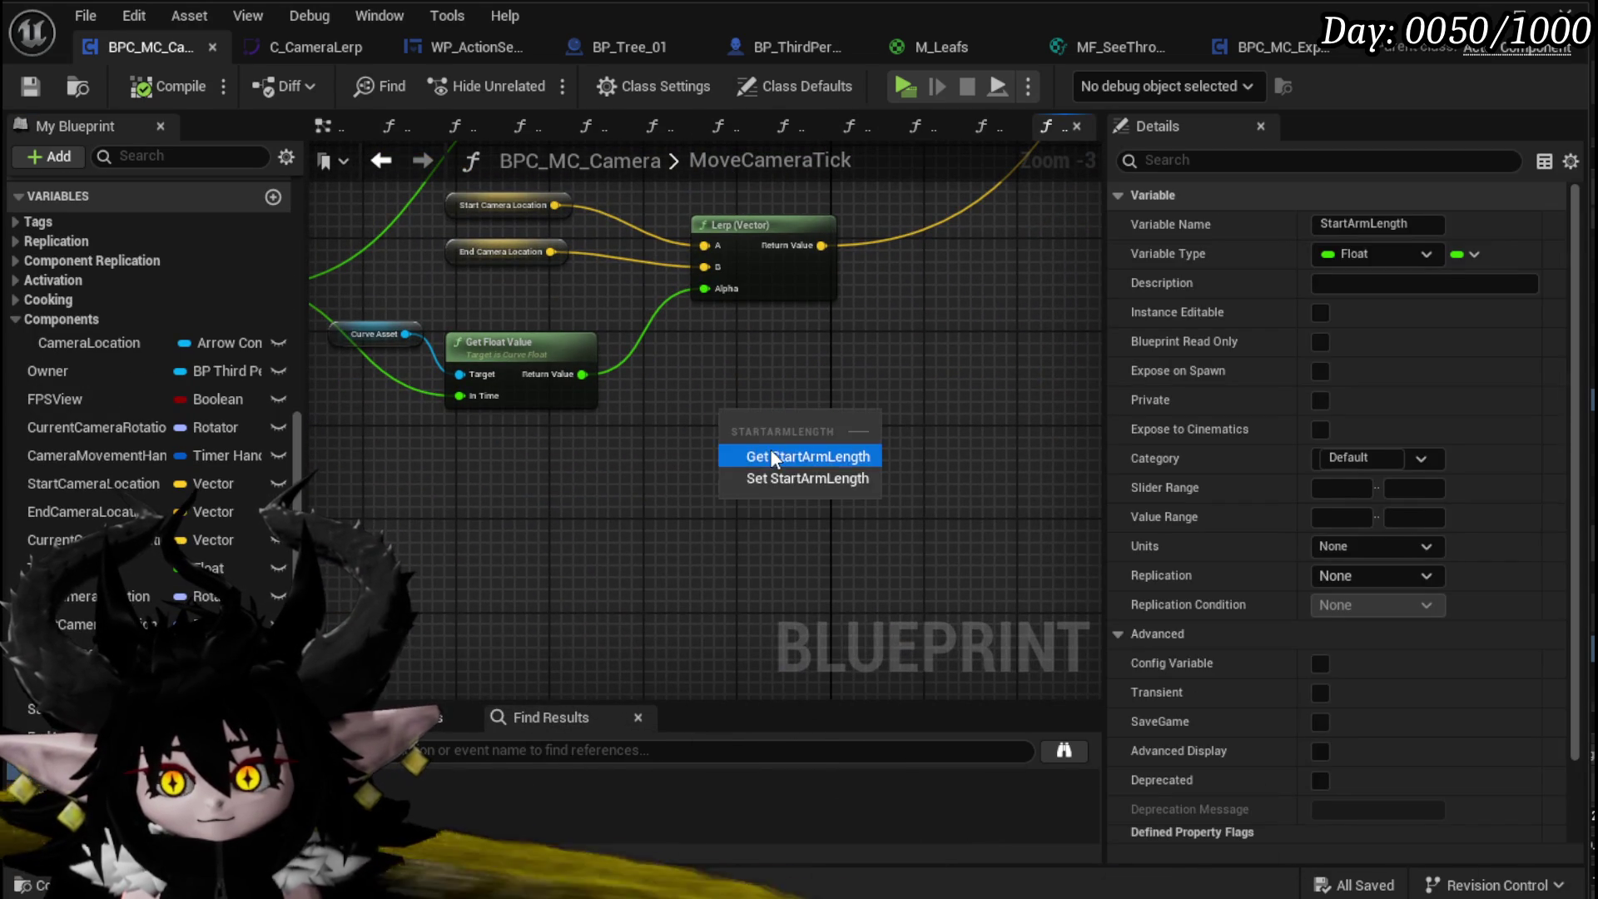
click(774, 457)
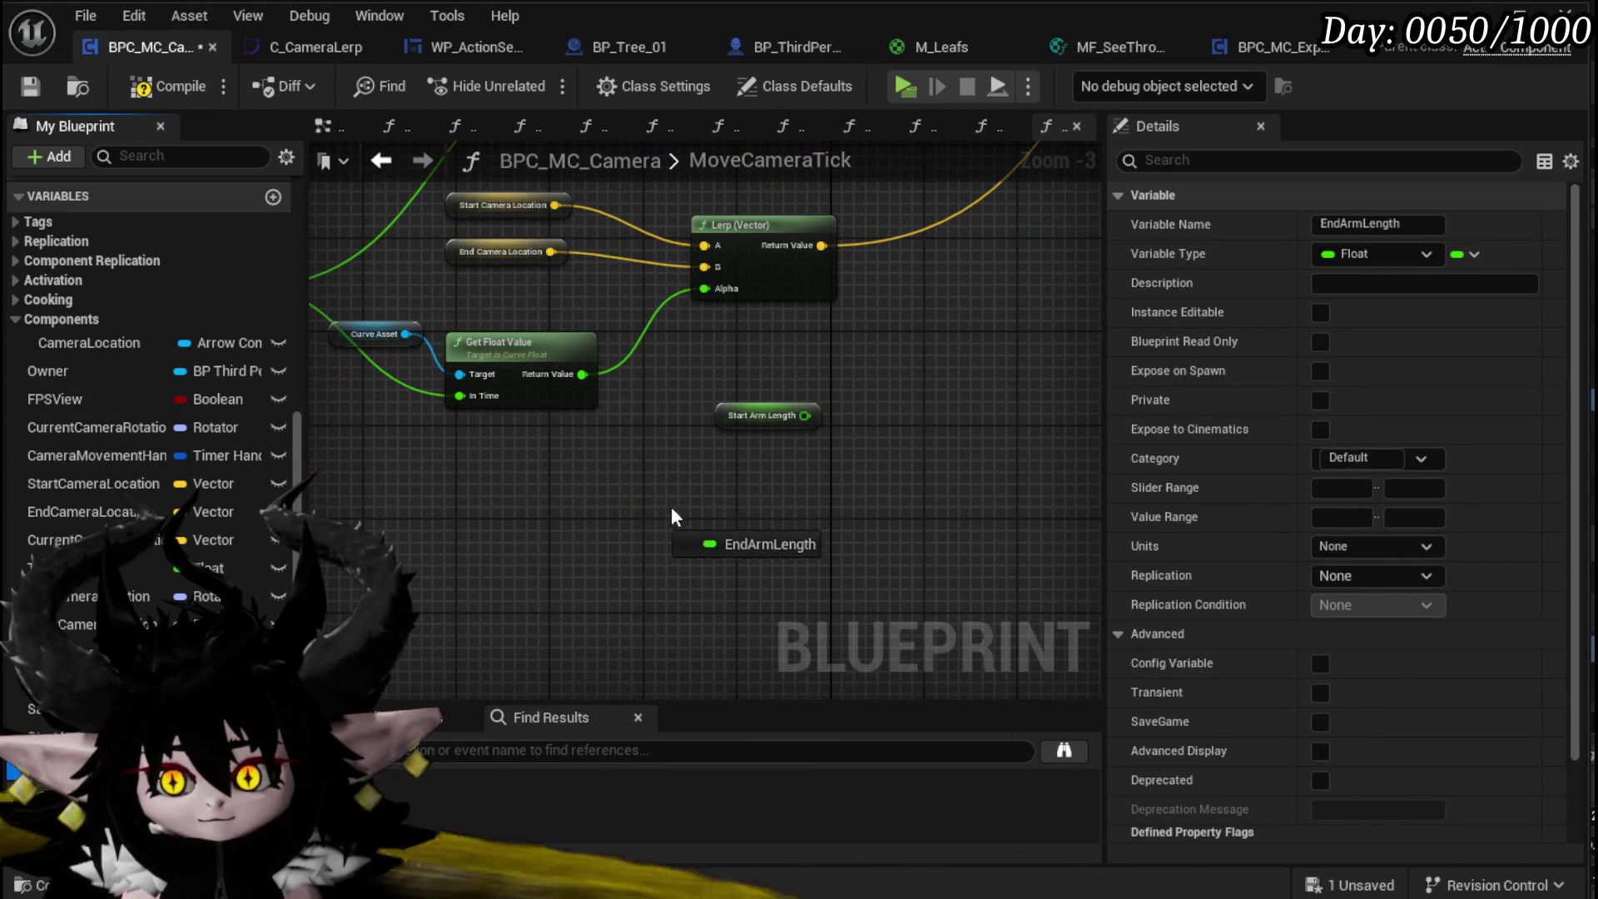
drag(649, 524, 801, 510)
click(801, 510)
Step: Add a float Lerp with Start Arm Length as A and End Arm Length as B
drag(683, 408, 782, 416)
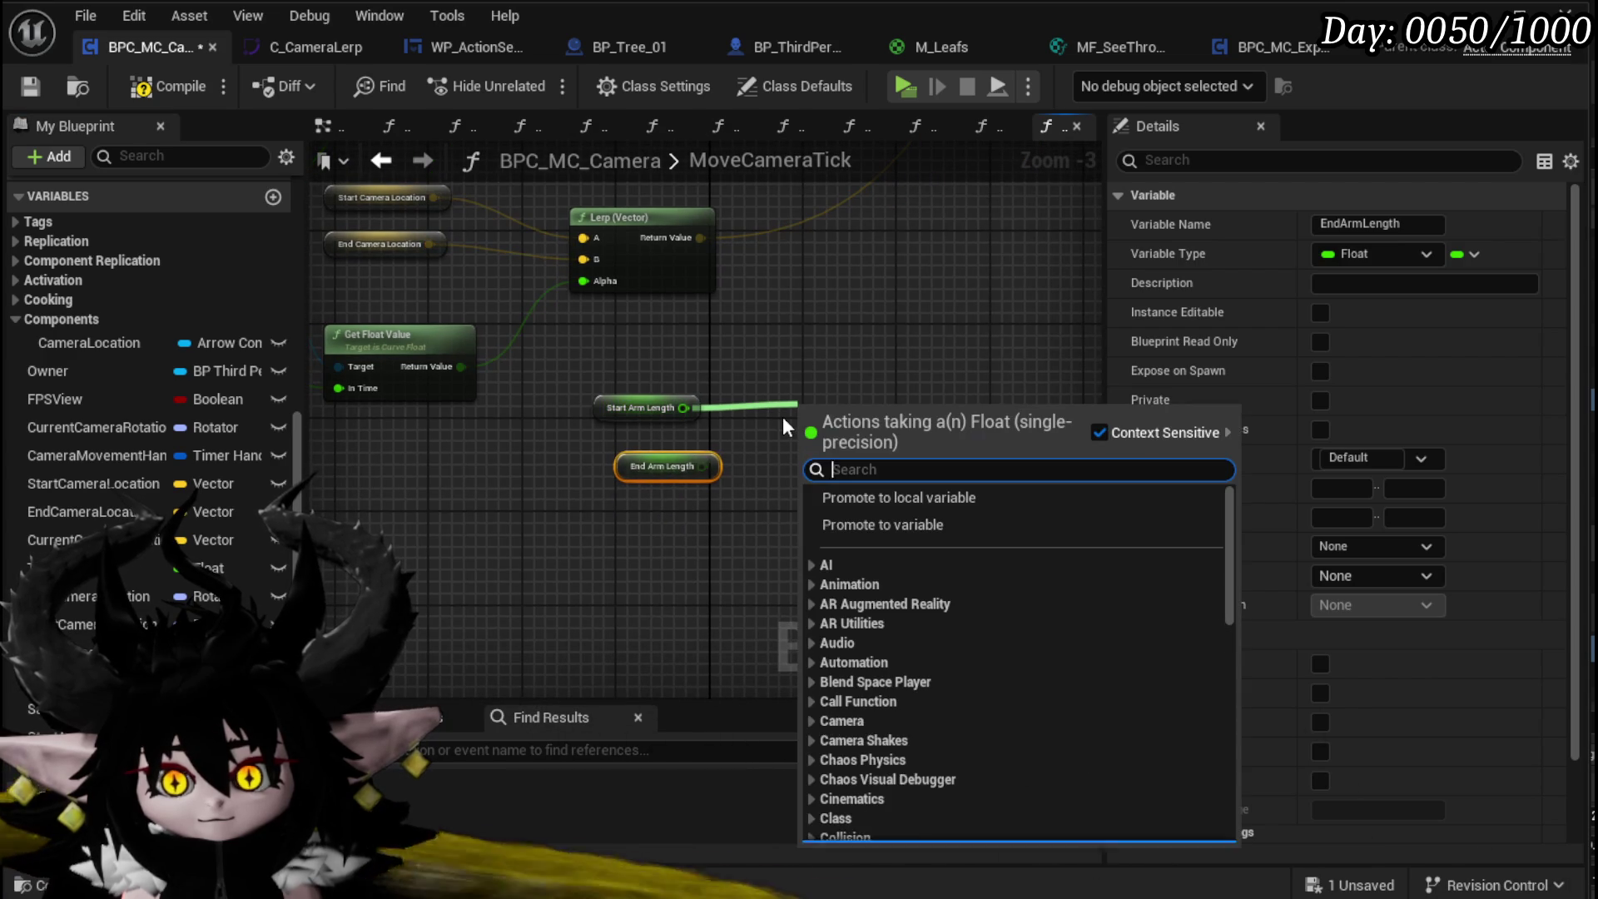
text(lerp)
key(Return)
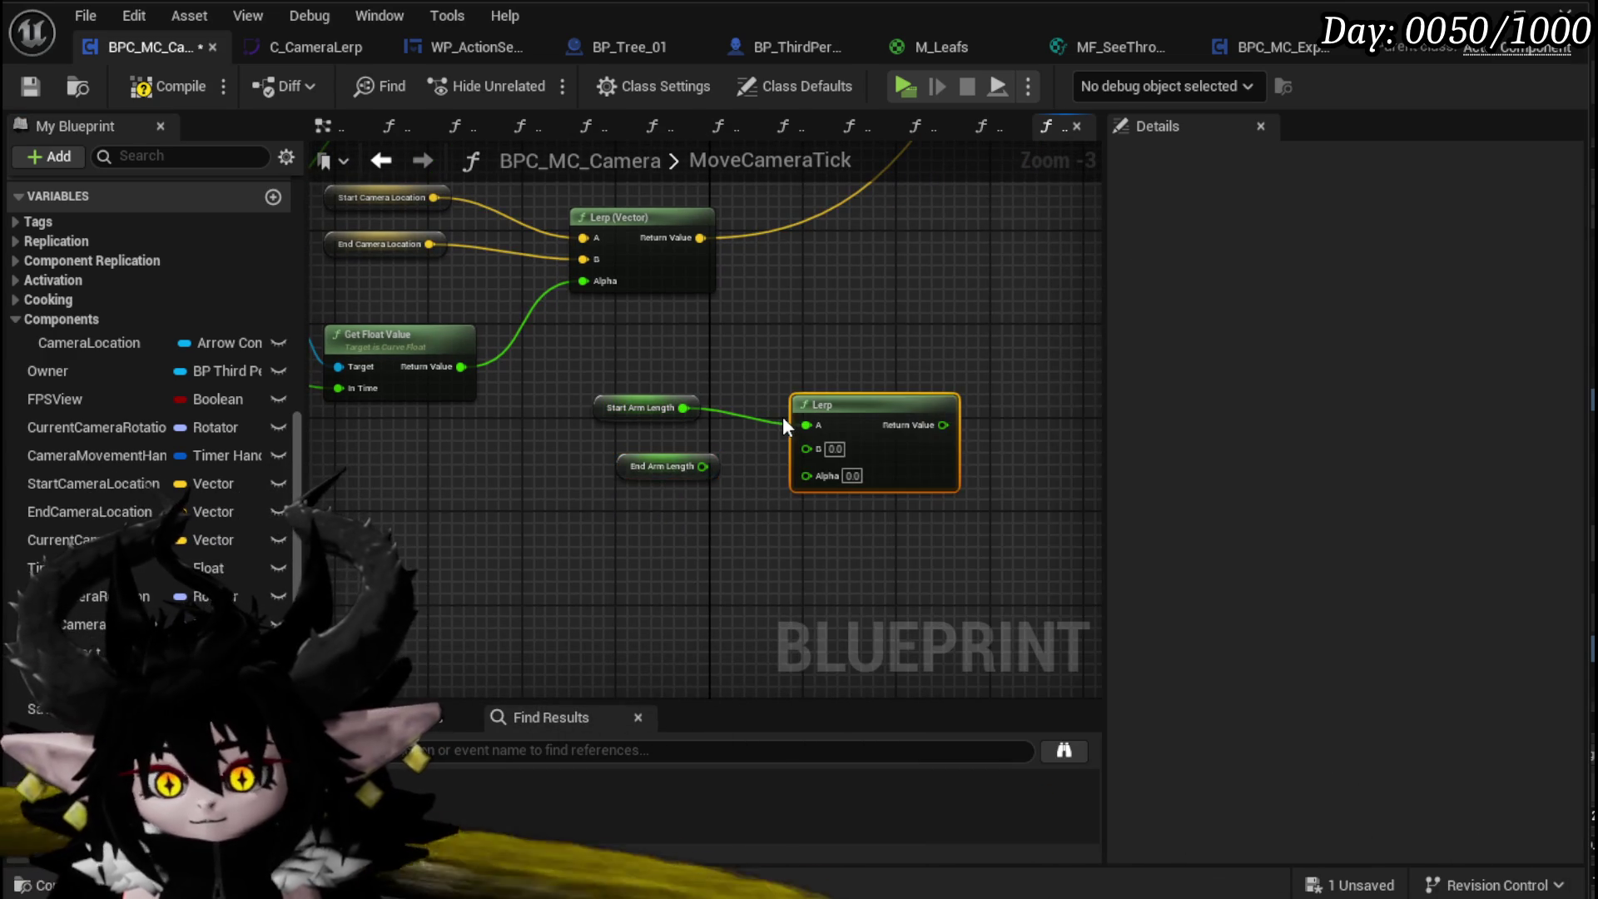
drag(703, 467, 806, 447)
click(701, 474)
mouse_move(637, 465)
mouse_down()
mouse_move(611, 423)
mouse_move(481, 414)
mouse_up()
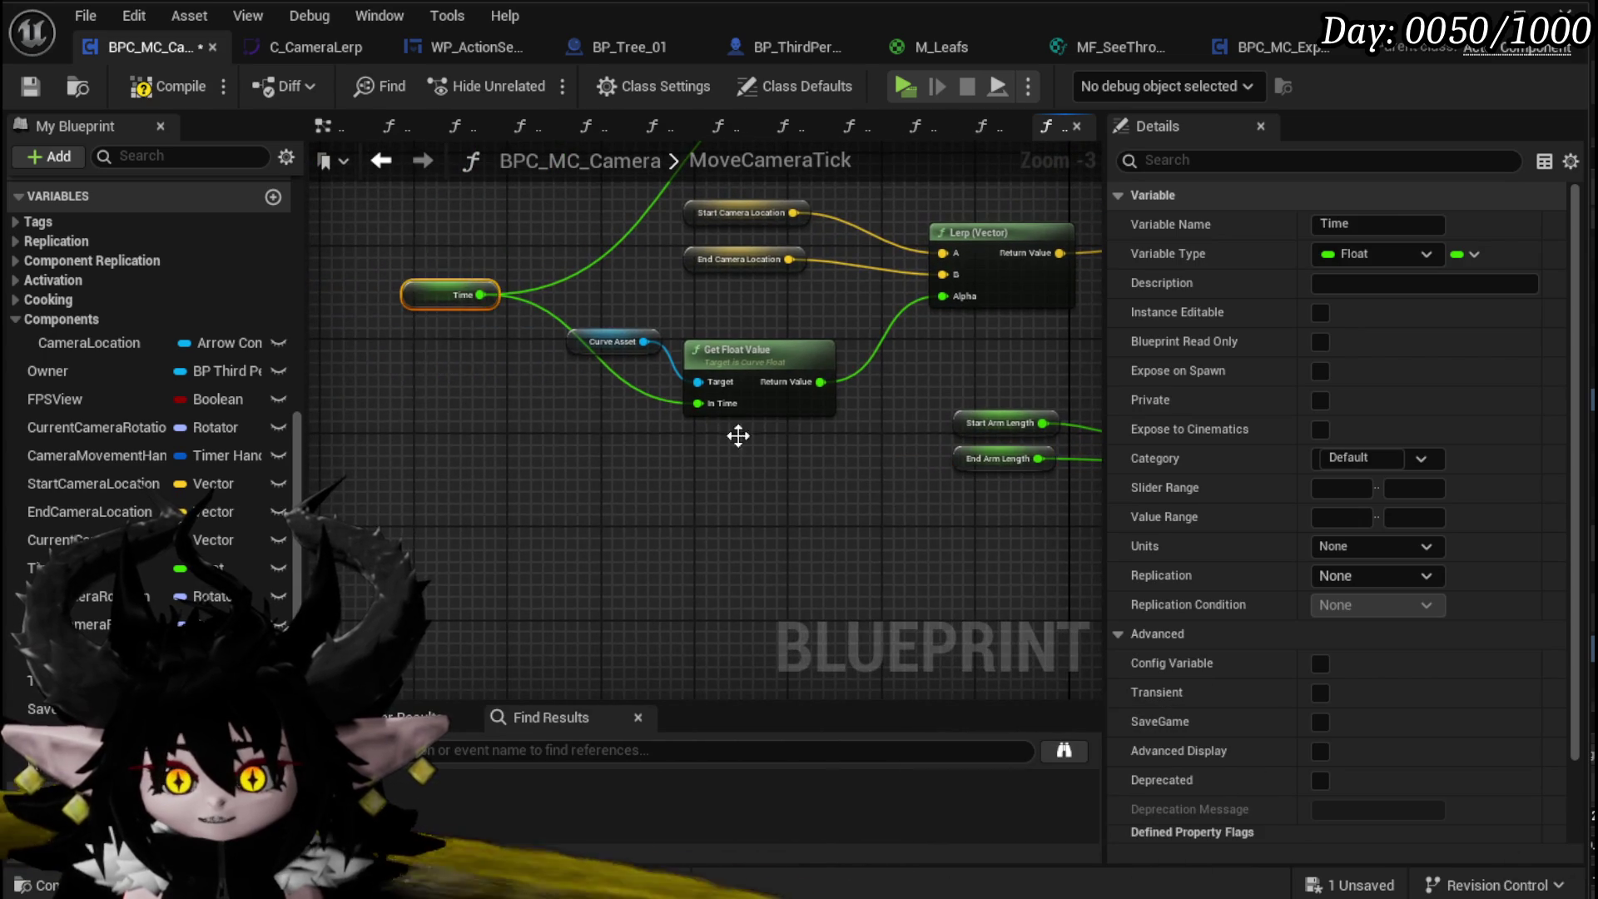
Step: Feed a Time getter into the Lerp's Alpha and drop an Owner getter into the graph
drag(615, 363, 517, 513)
key(ctrl+v)
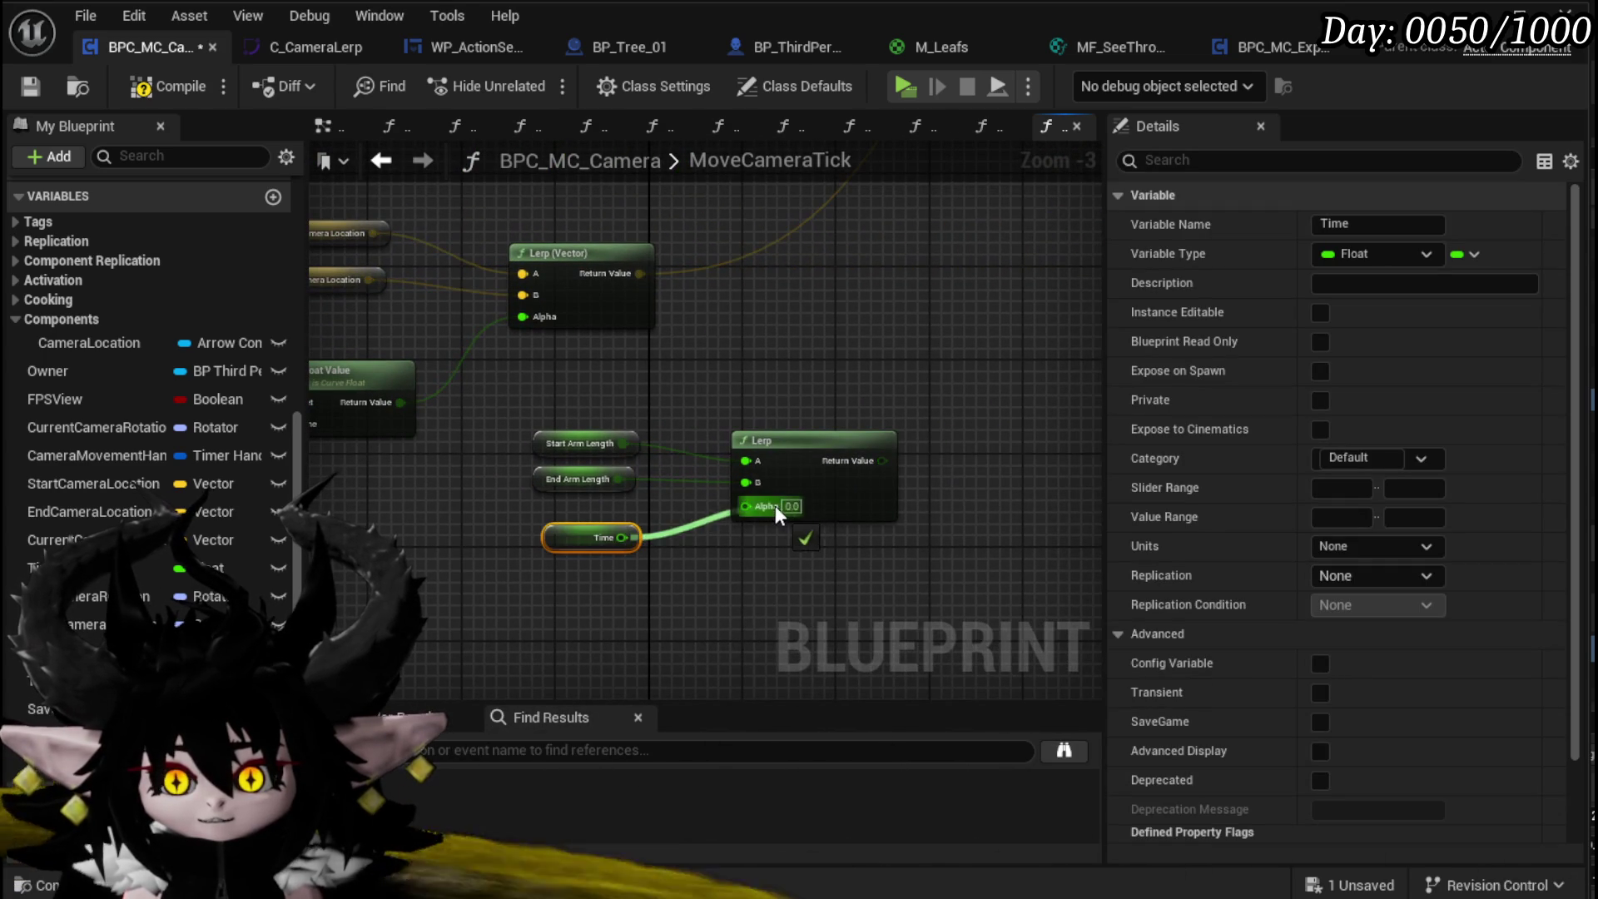
drag(776, 506, 776, 506)
click(295, 561)
mouse_move(92, 348)
mouse_down()
mouse_move(881, 381)
mouse_move(341, 385)
mouse_up()
mouse_move(67, 370)
mouse_down()
mouse_move(608, 356)
mouse_move(668, 401)
mouse_move(651, 363)
mouse_move(699, 393)
mouse_up()
Step: Get the Camera Boom from the Owner reference
text(Se)
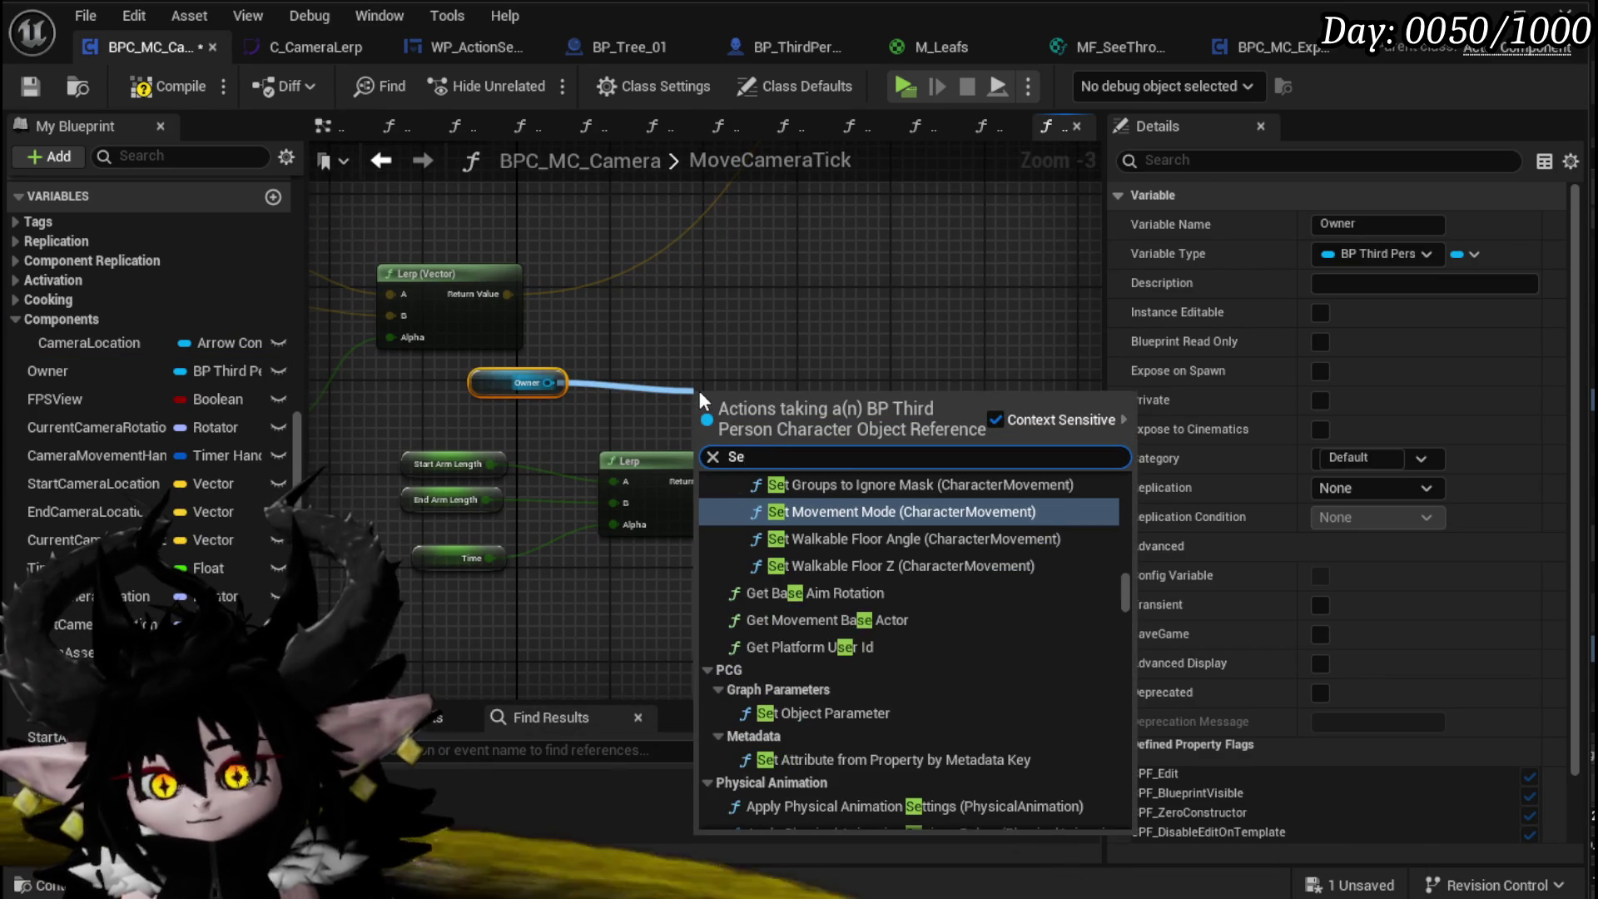
text(t Arm)
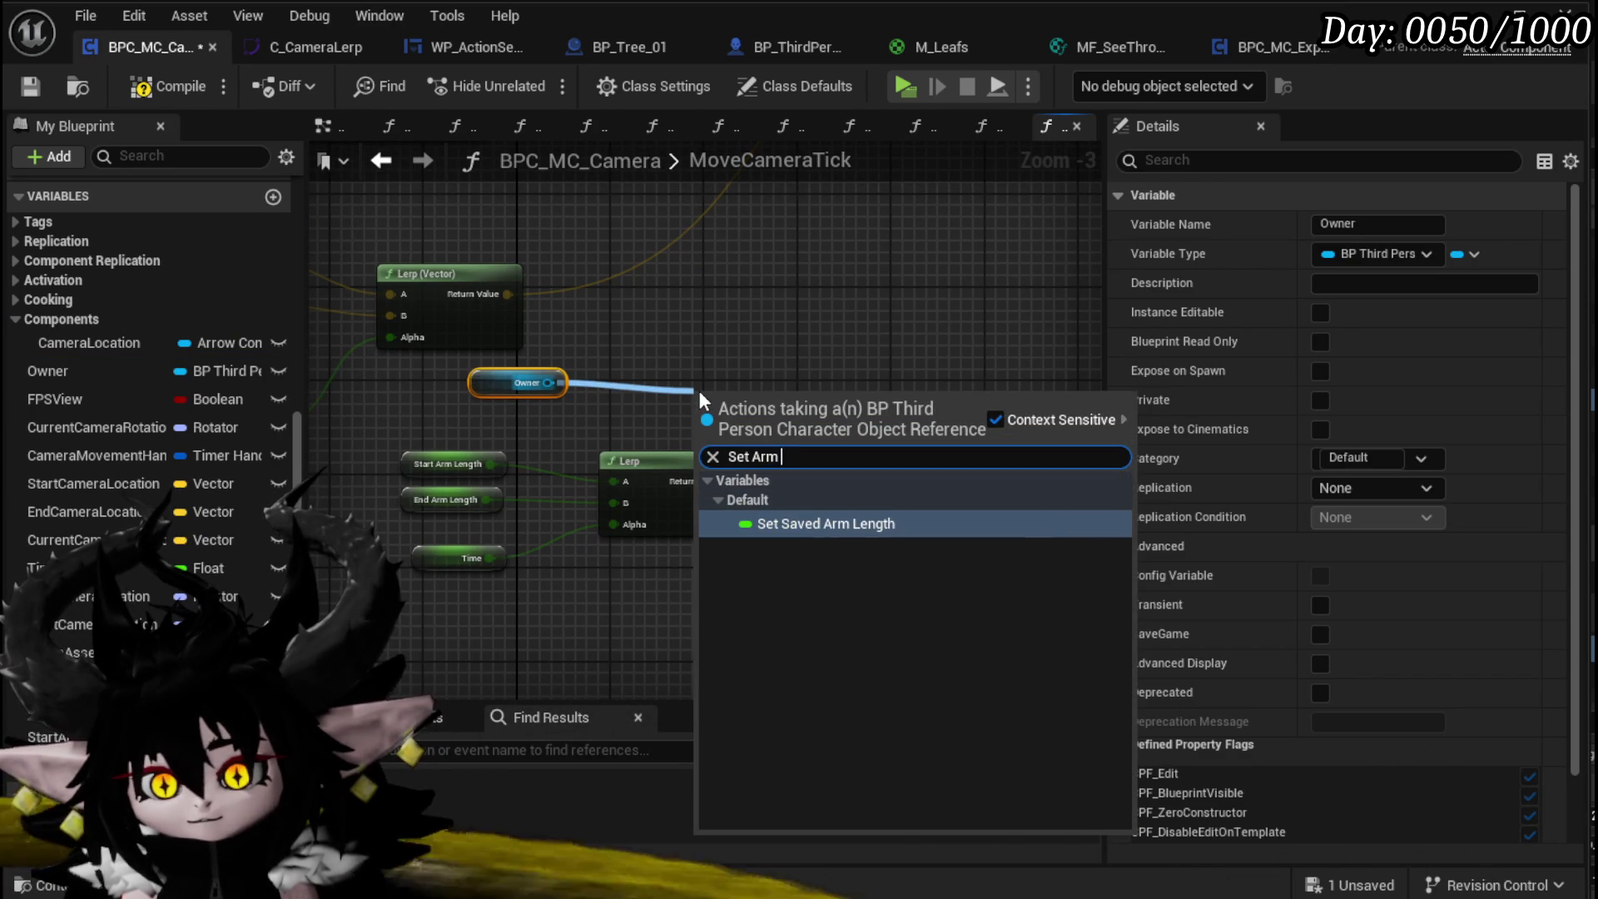
drag(547, 383, 645, 381)
text(Spr)
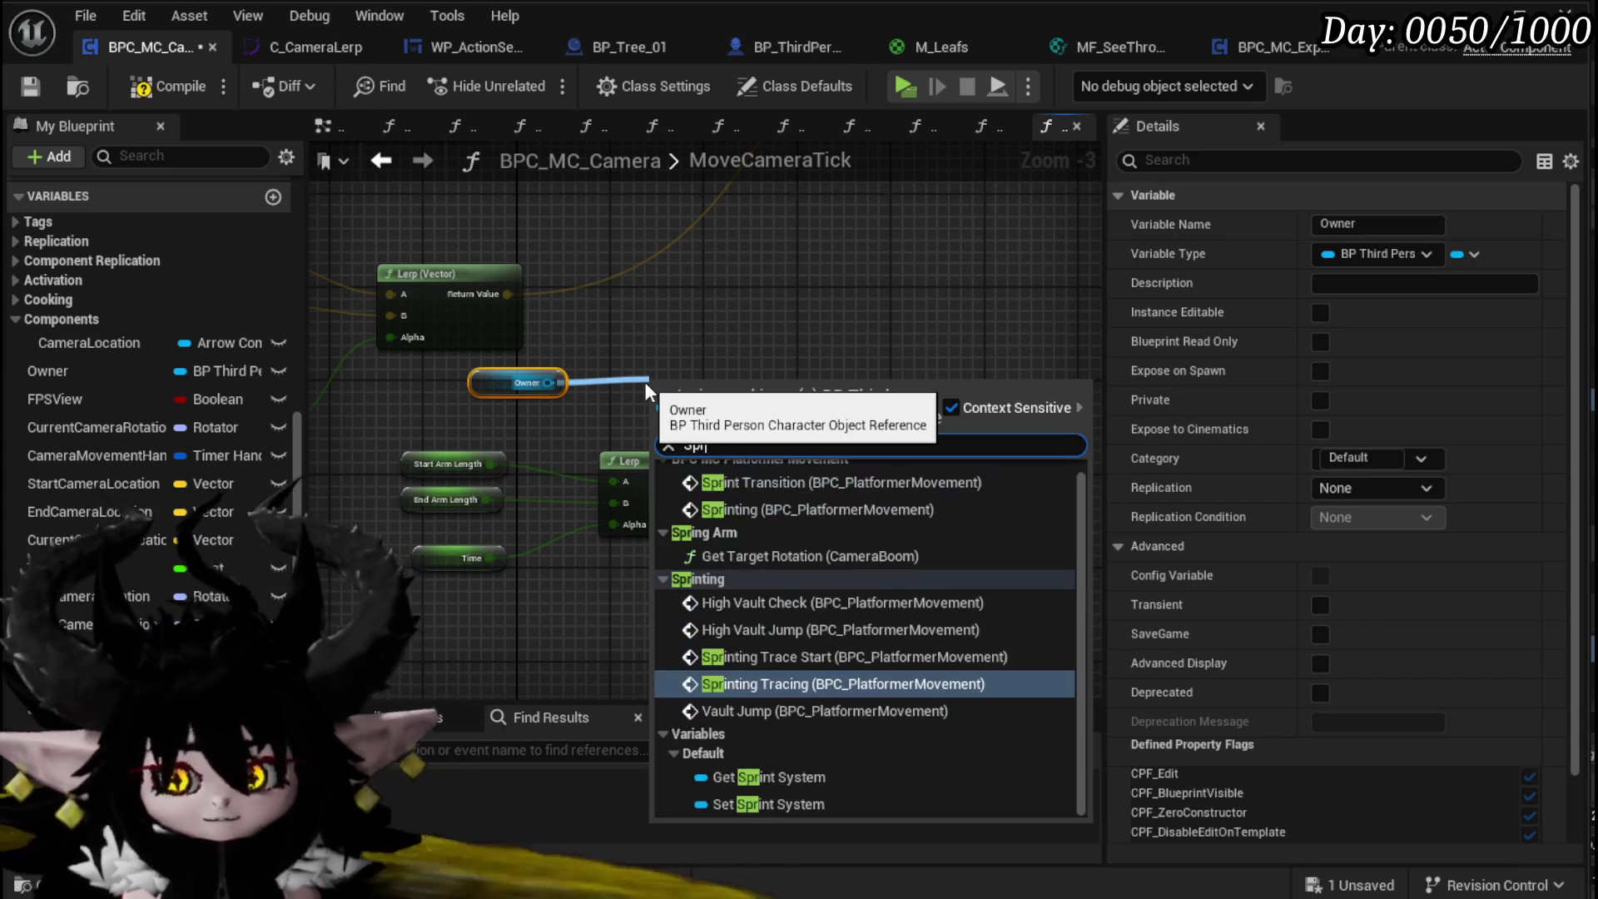
key(BackSpace)
key(BackSpace)
key(BackSpace)
text(Cam)
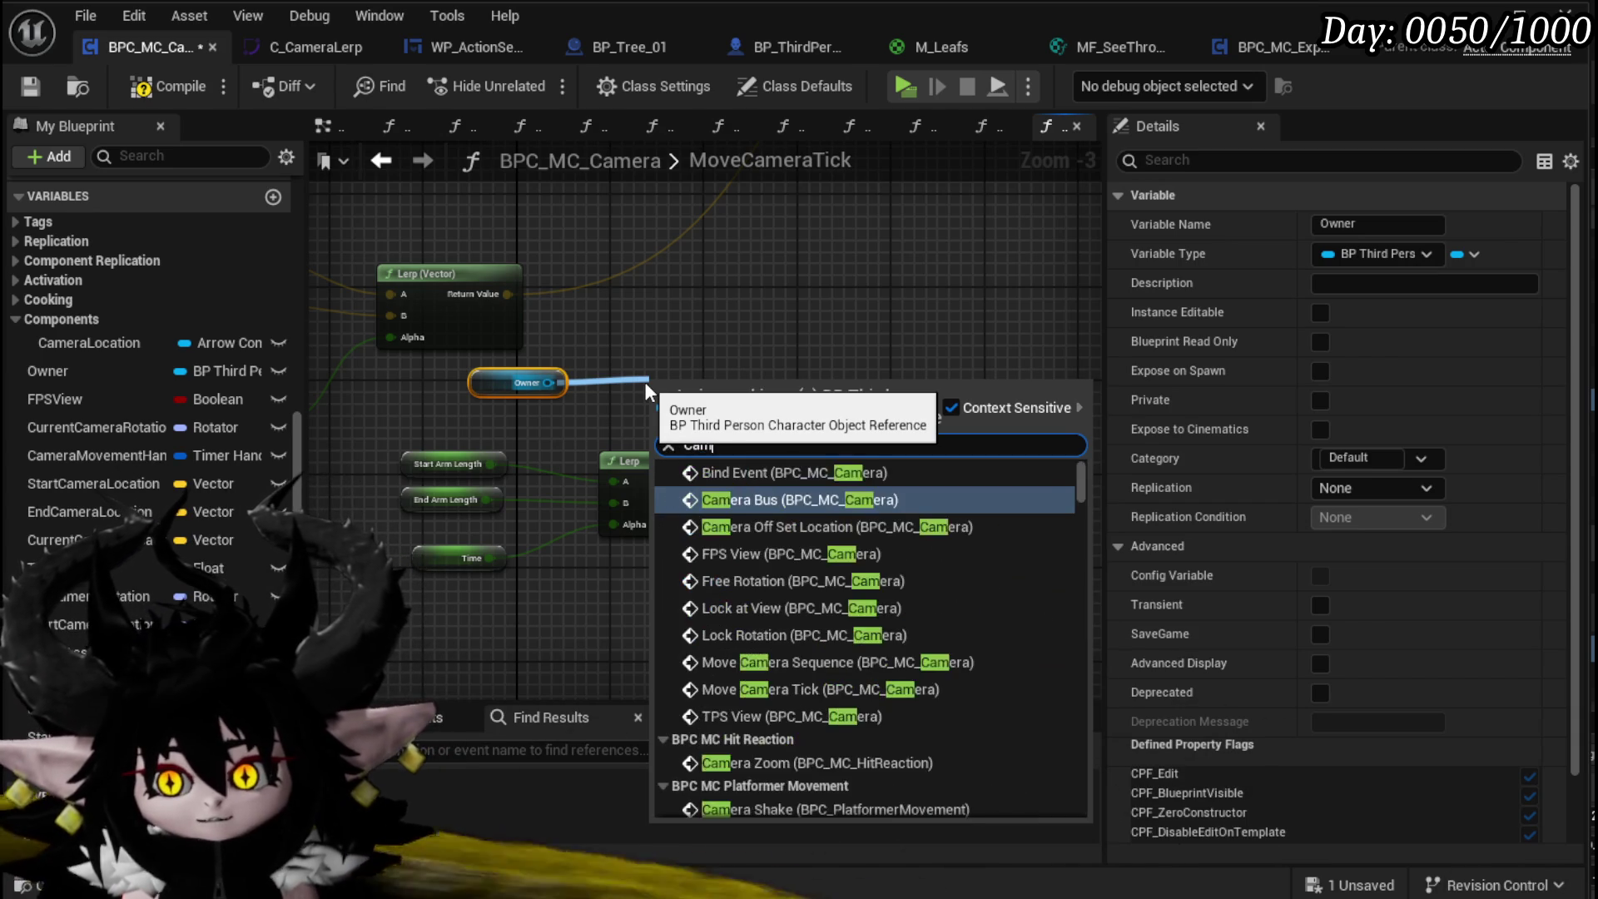
text(era boom)
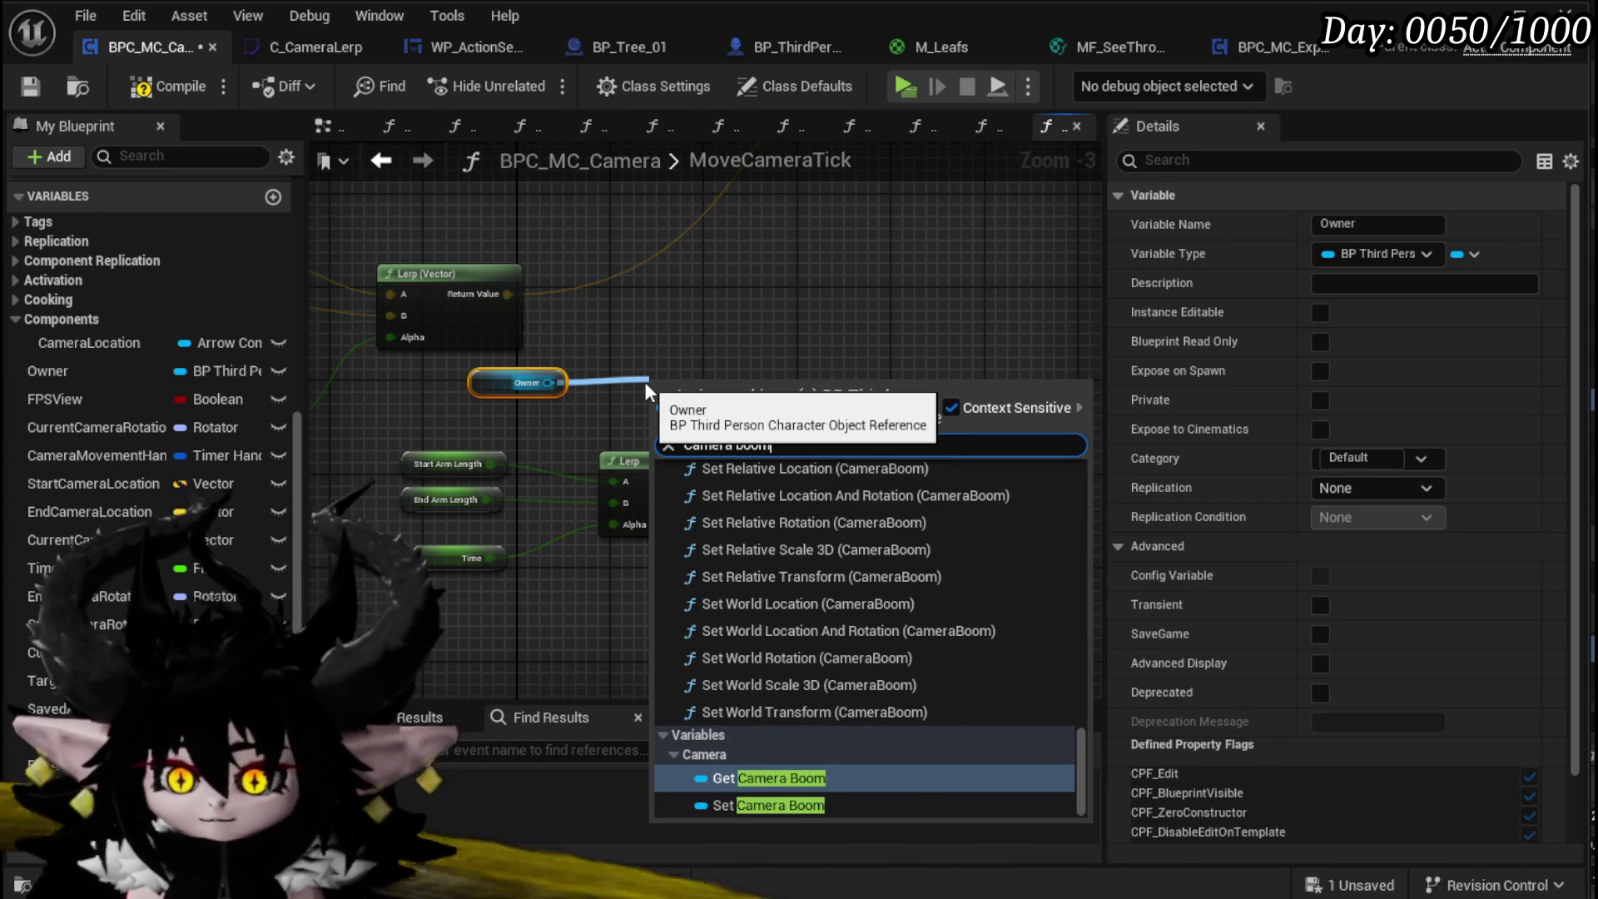
click(756, 776)
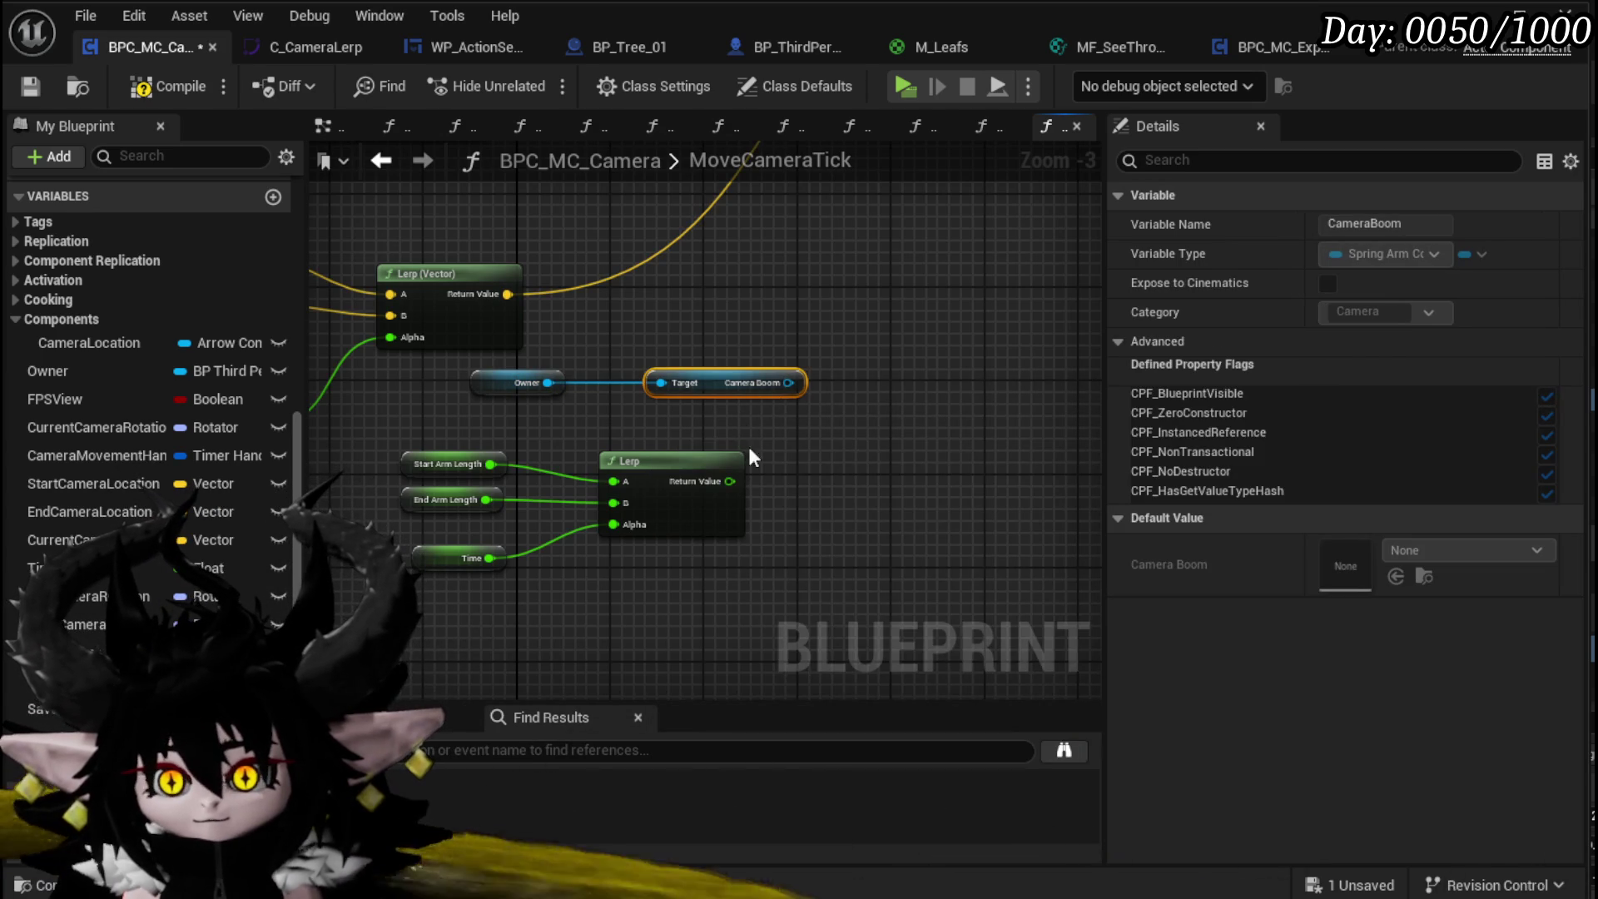
Step: Promote the arm-length Lerp result to a new CurrentArmLength variable
right_click(729, 481)
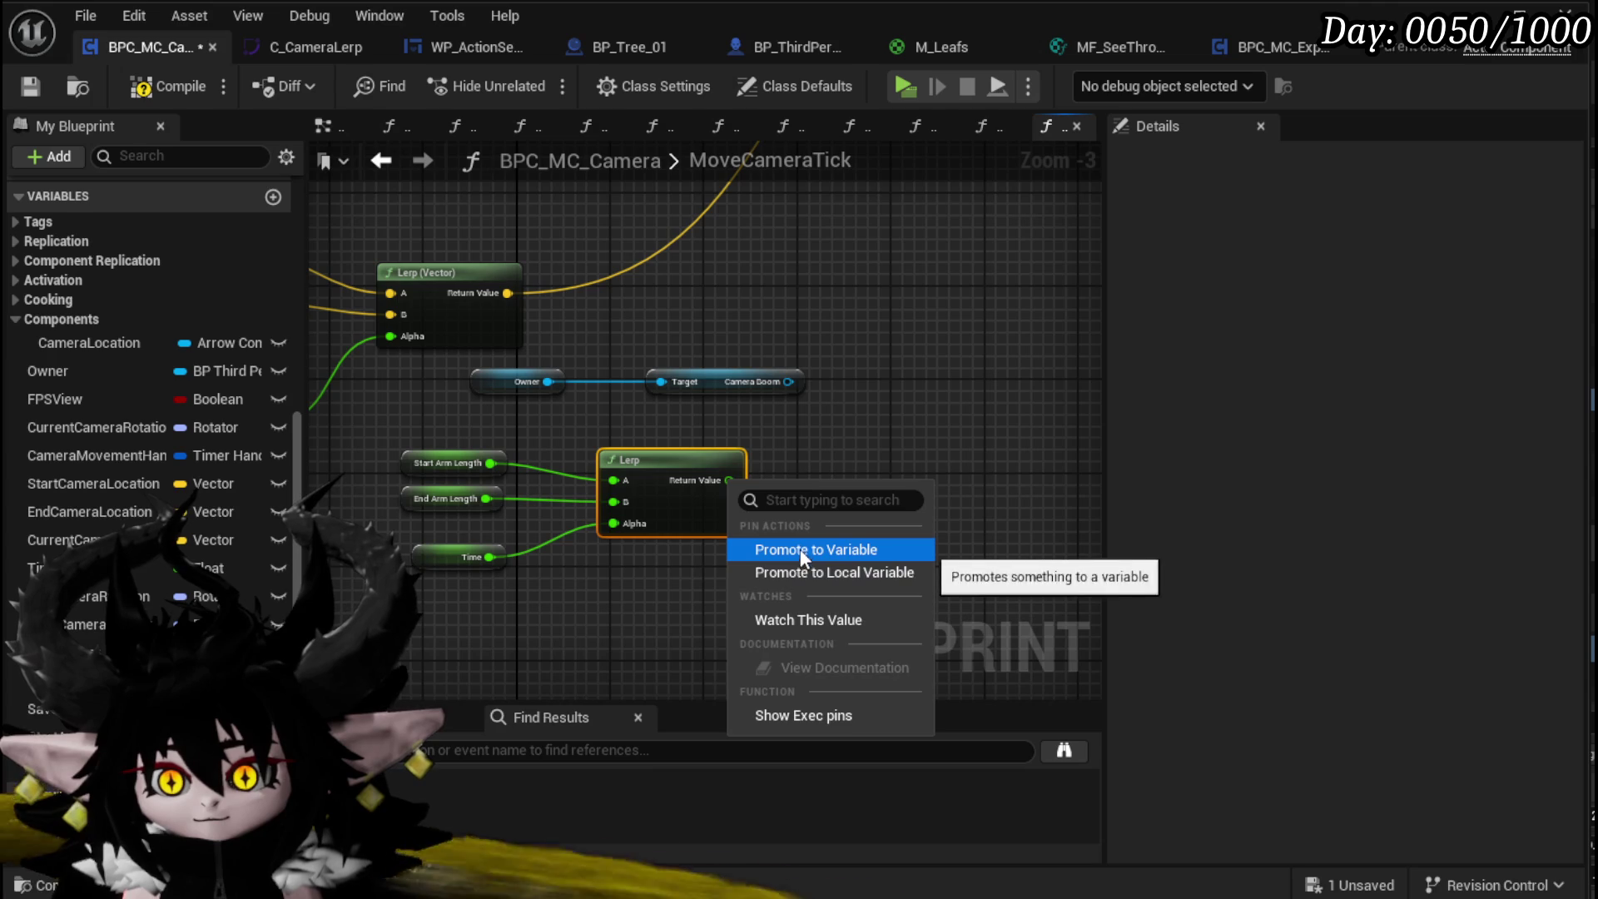
click(801, 549)
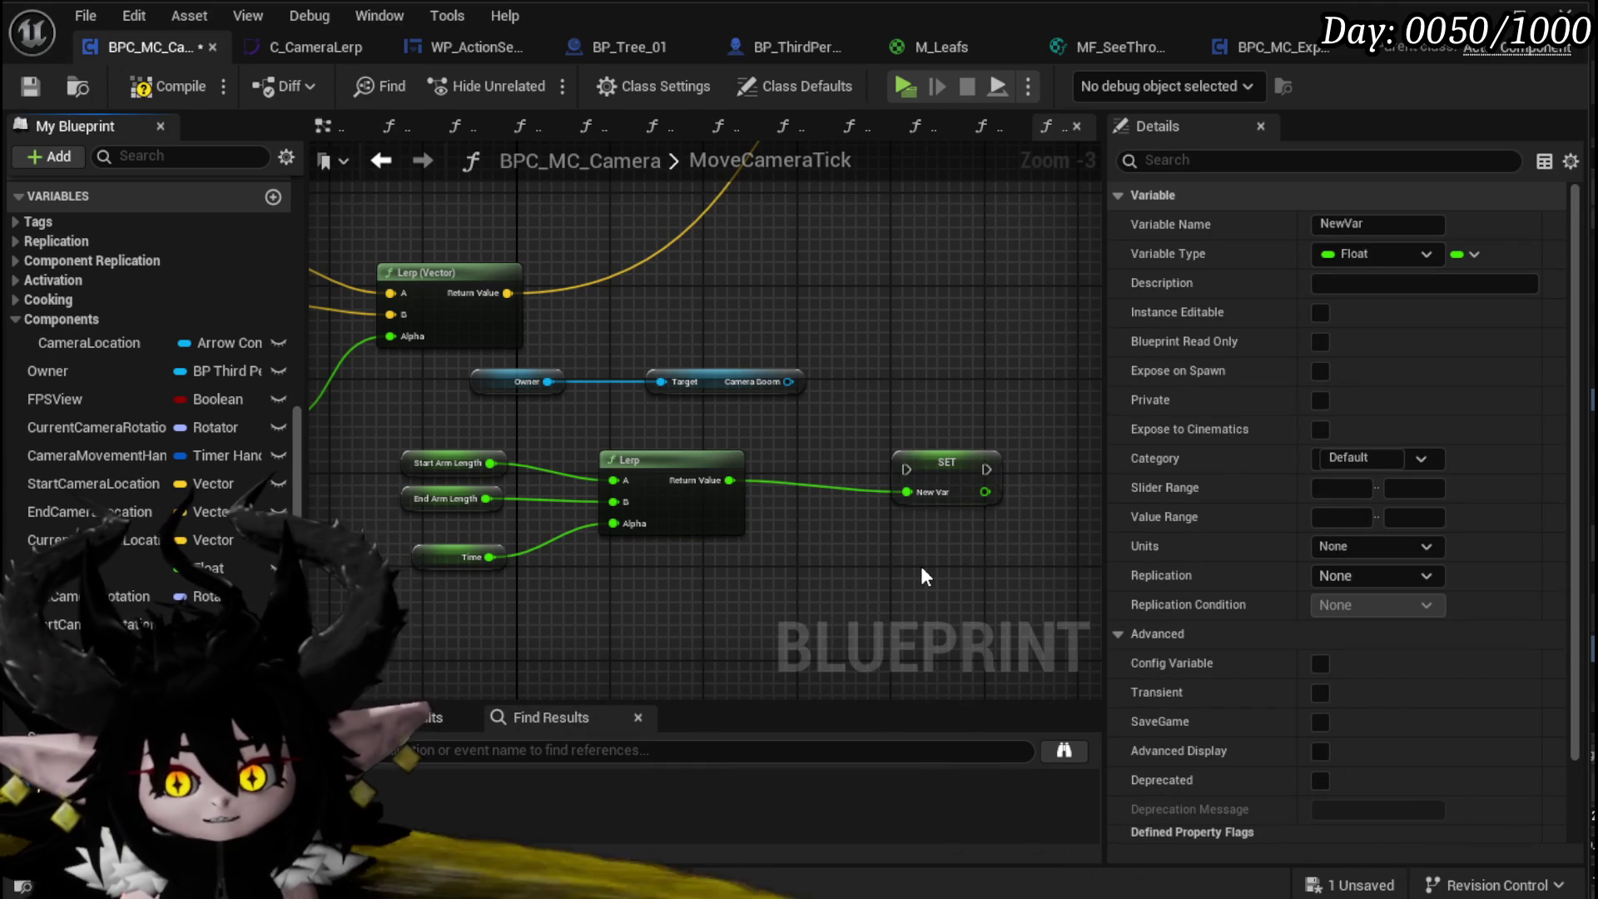
key(Return)
Step: Add a Camera Boom Set Target Arm Length node beside SET Current Arm Length
drag(764, 389, 792, 407)
text(A)
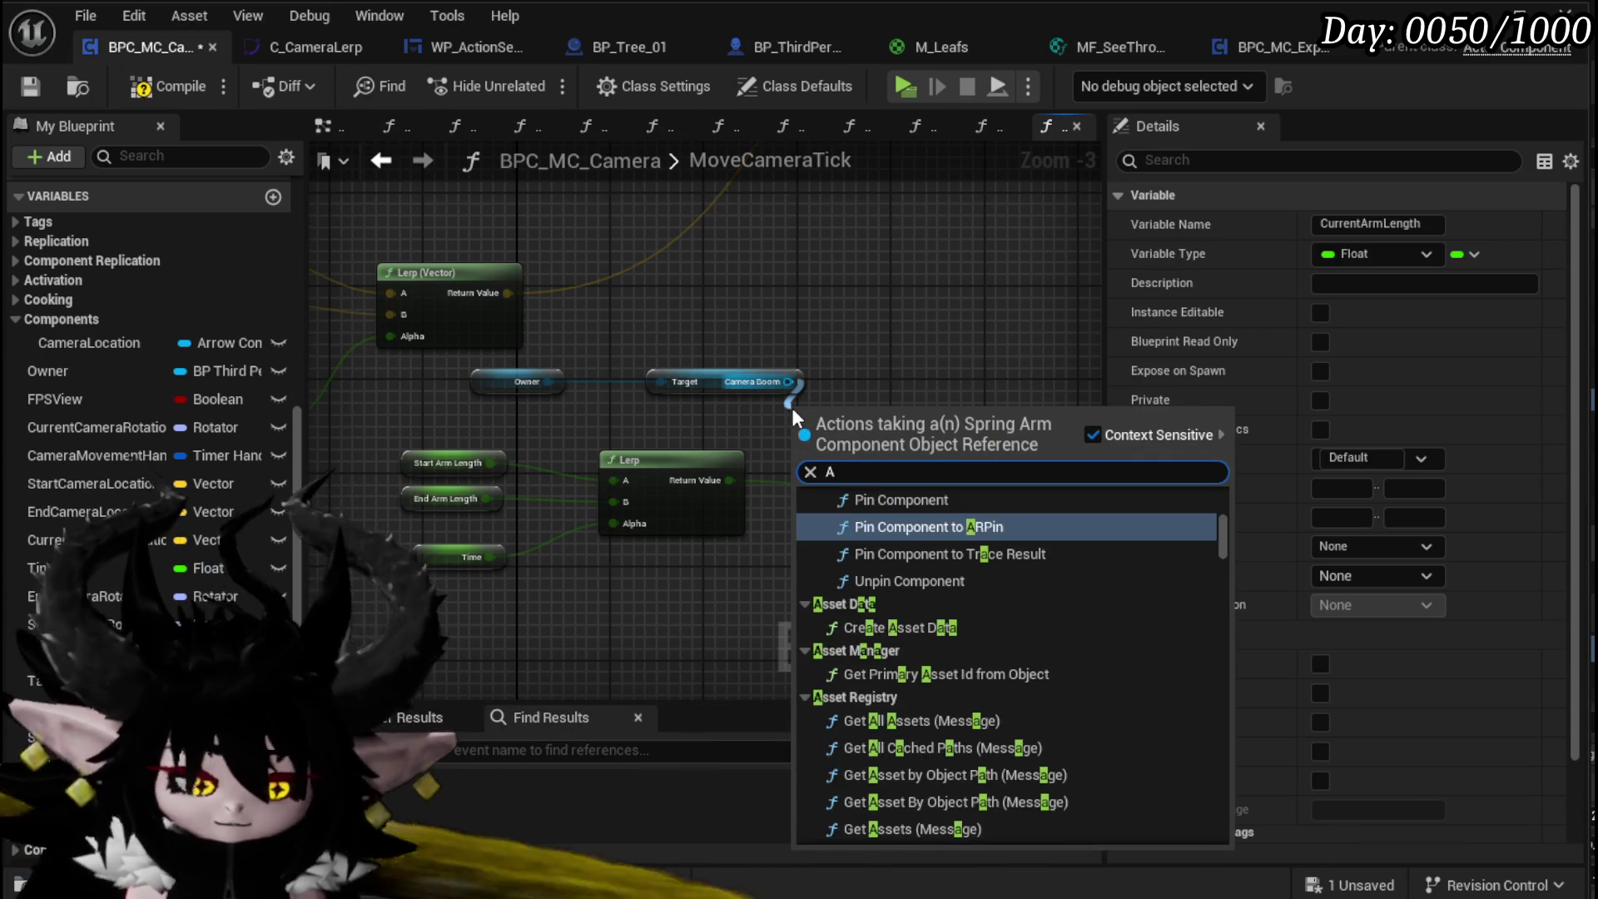
text(rm len)
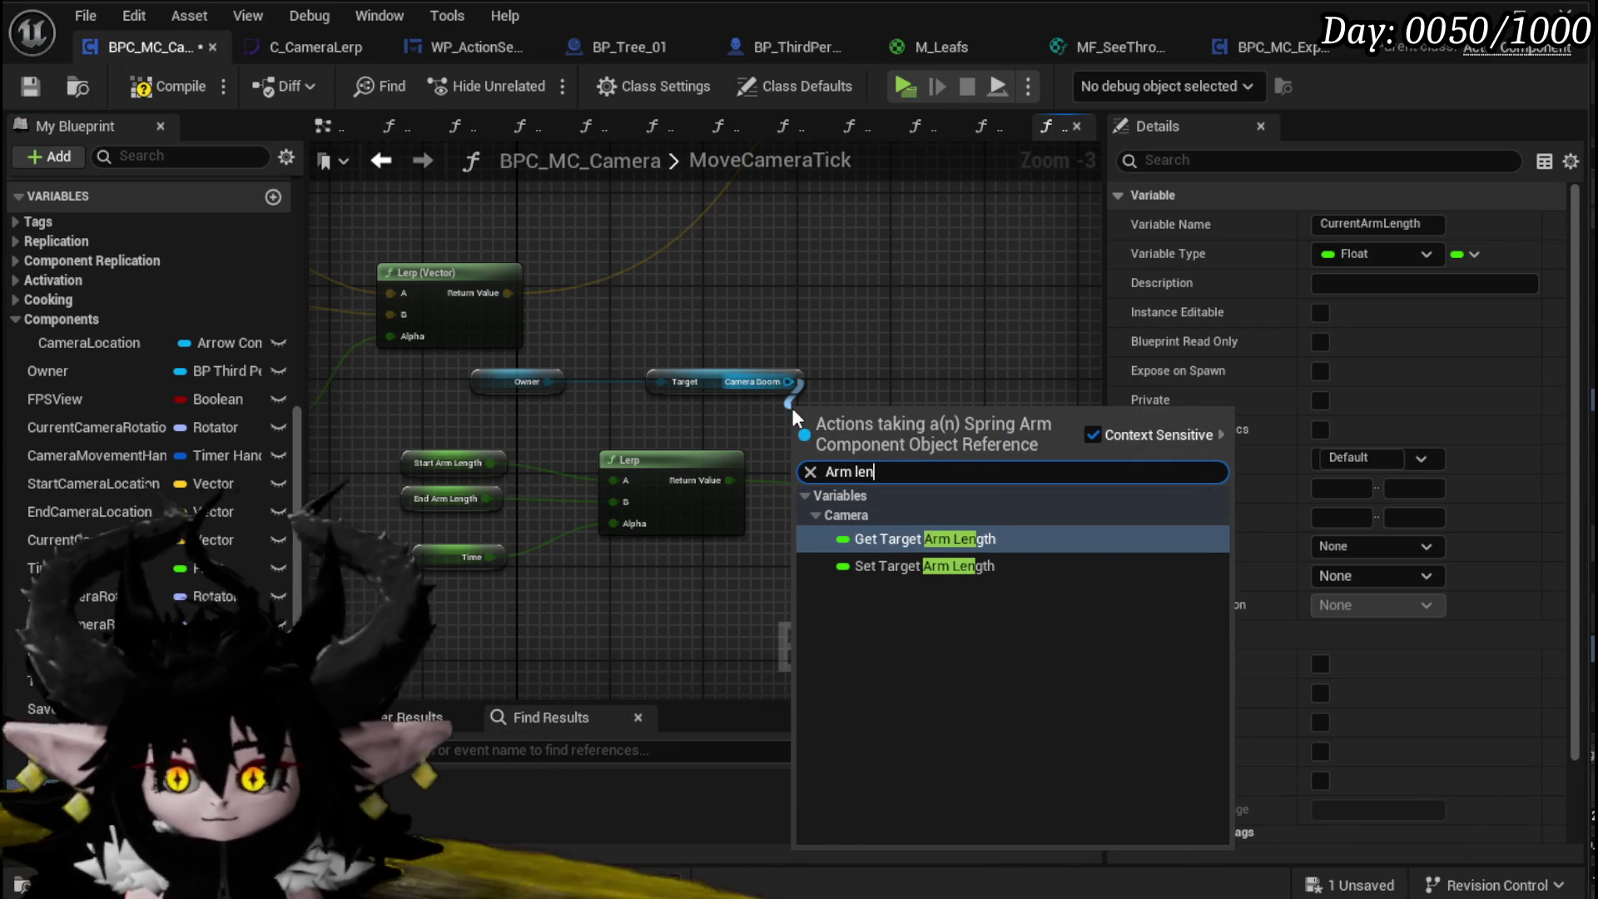
click(916, 567)
mouse_move(802, 553)
mouse_down()
mouse_move(752, 471)
mouse_move(767, 447)
mouse_move(833, 447)
mouse_move(835, 473)
mouse_up()
Step: Chain Set World Rotation into SET Current Arm Length, then into SET Target Arm Length
scroll(614, 542, down, 4)
scroll(745, 545, up, 3)
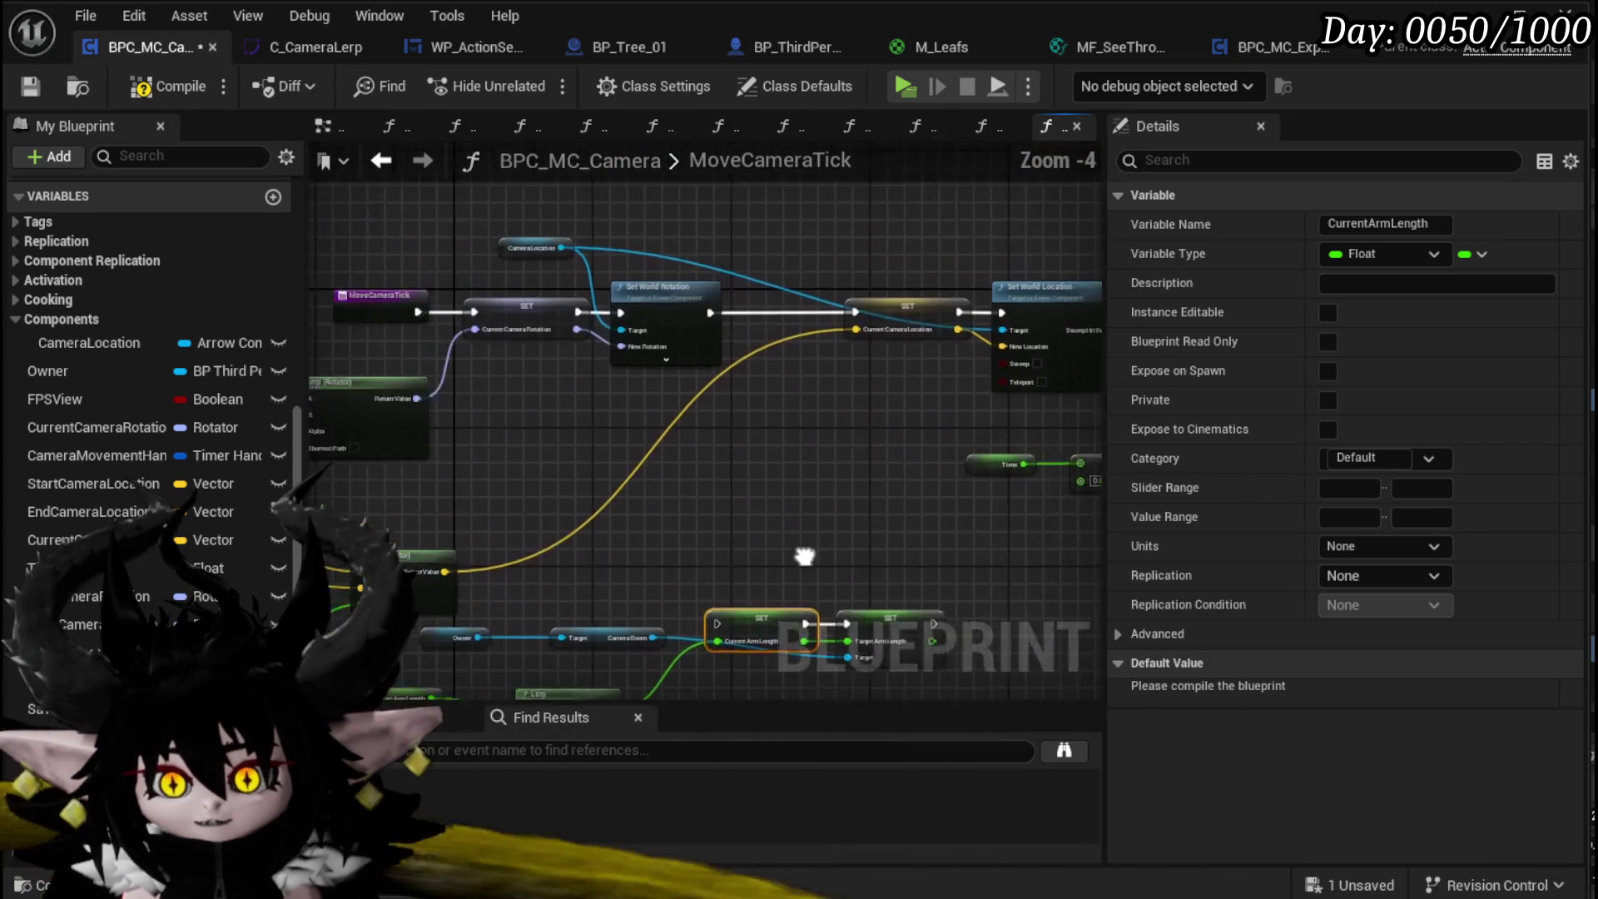
scroll(745, 545, down, 1)
mouse_move(897, 310)
mouse_down()
mouse_move(672, 338)
mouse_move(657, 322)
mouse_up()
drag(664, 464, 626, 463)
mouse_move(716, 513)
mouse_down()
mouse_move(866, 575)
mouse_move(711, 316)
mouse_up()
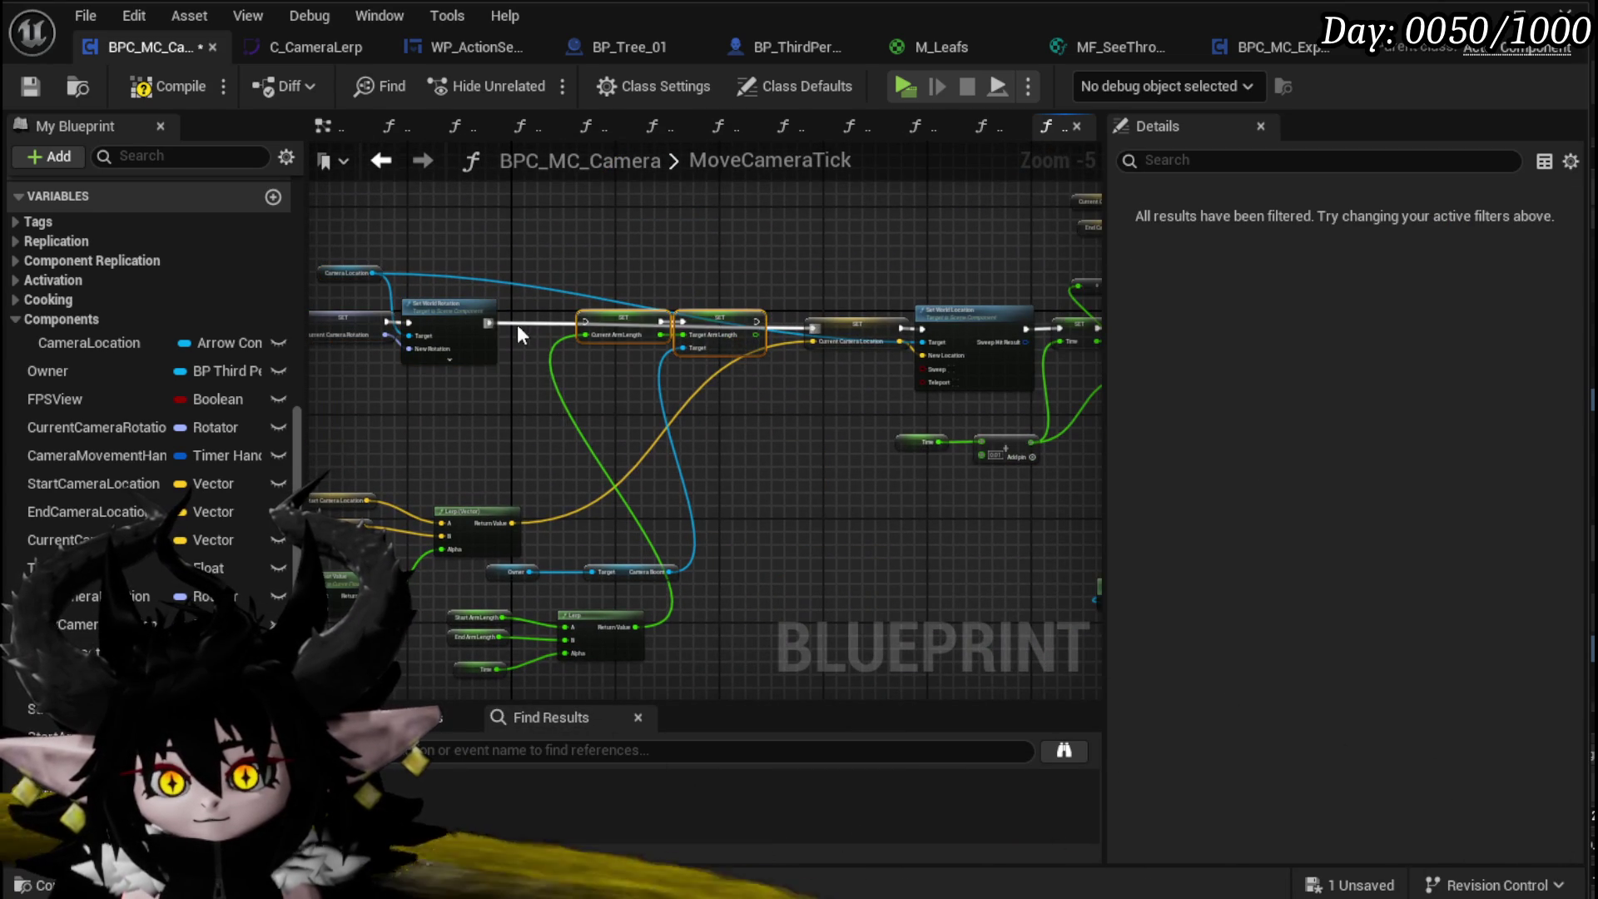
mouse_move(490, 321)
mouse_down()
mouse_move(511, 339)
mouse_move(585, 323)
mouse_up()
drag(757, 329, 811, 327)
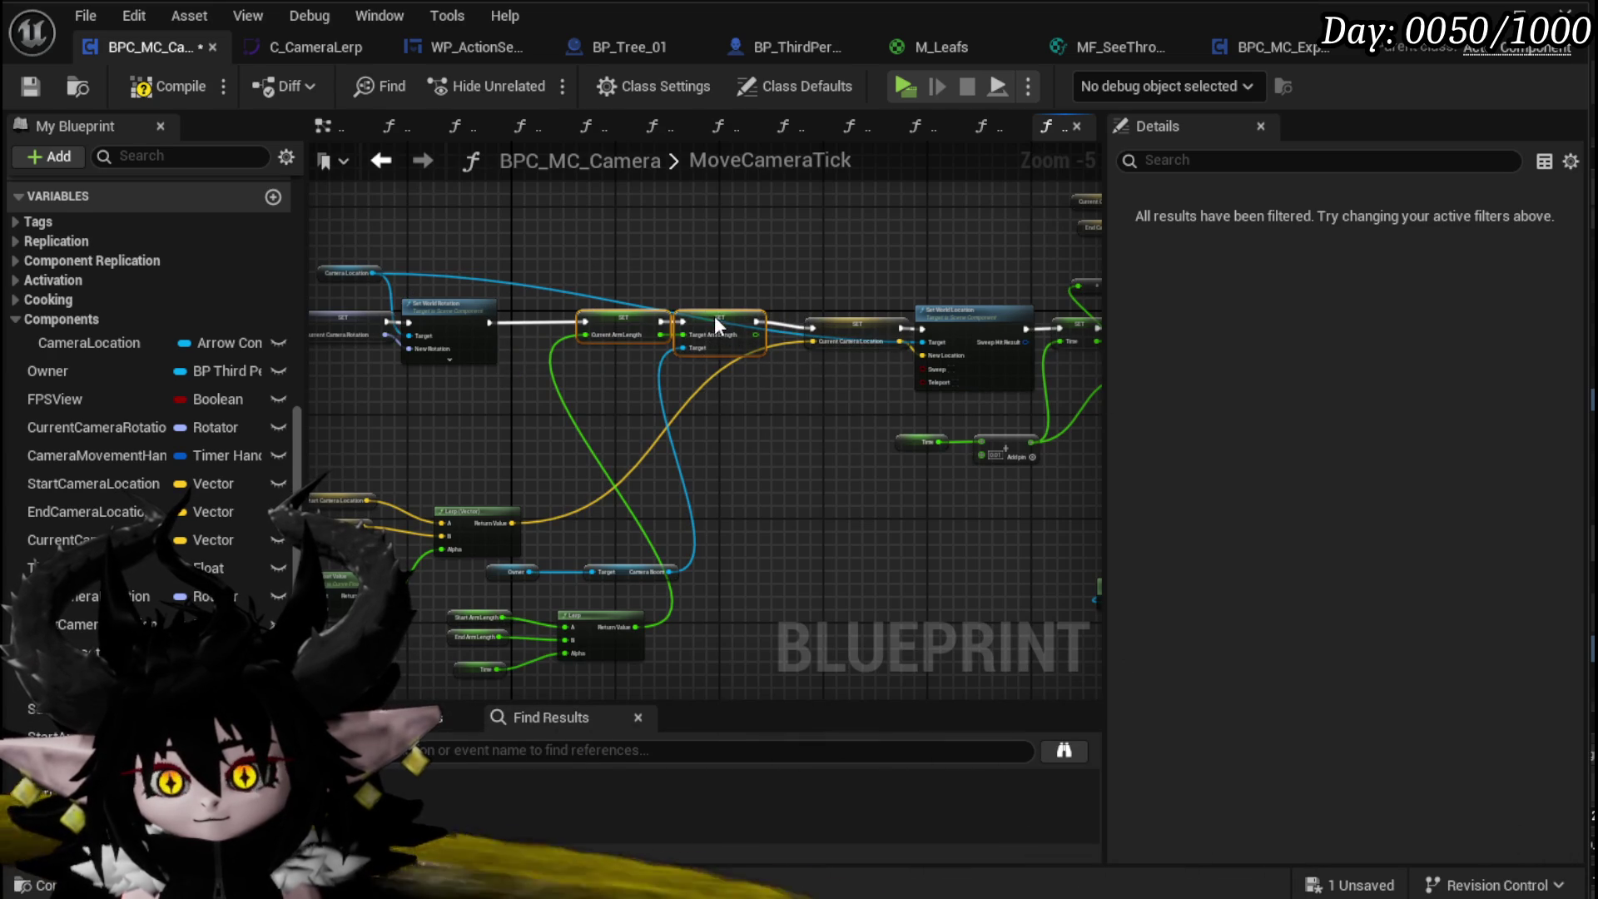
Step: Save the Blueprint, regroup the Owner, Camera Boom and arm-length Lerp nodes, and minimize the editor
drag(382, 398, 640, 410)
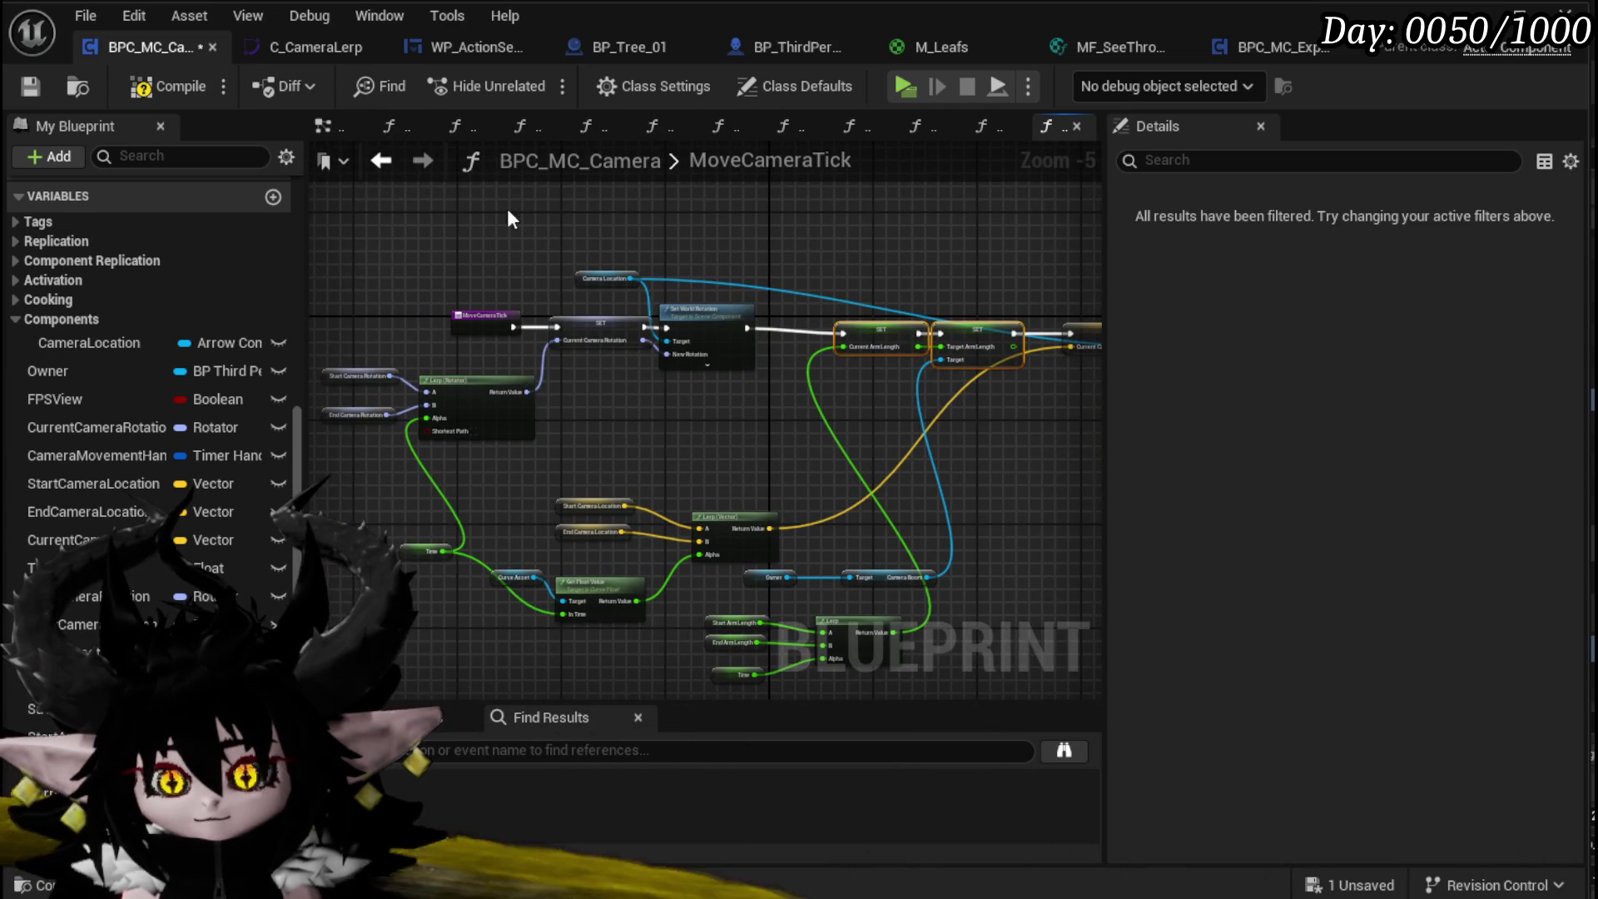
click(27, 88)
drag(790, 604, 596, 541)
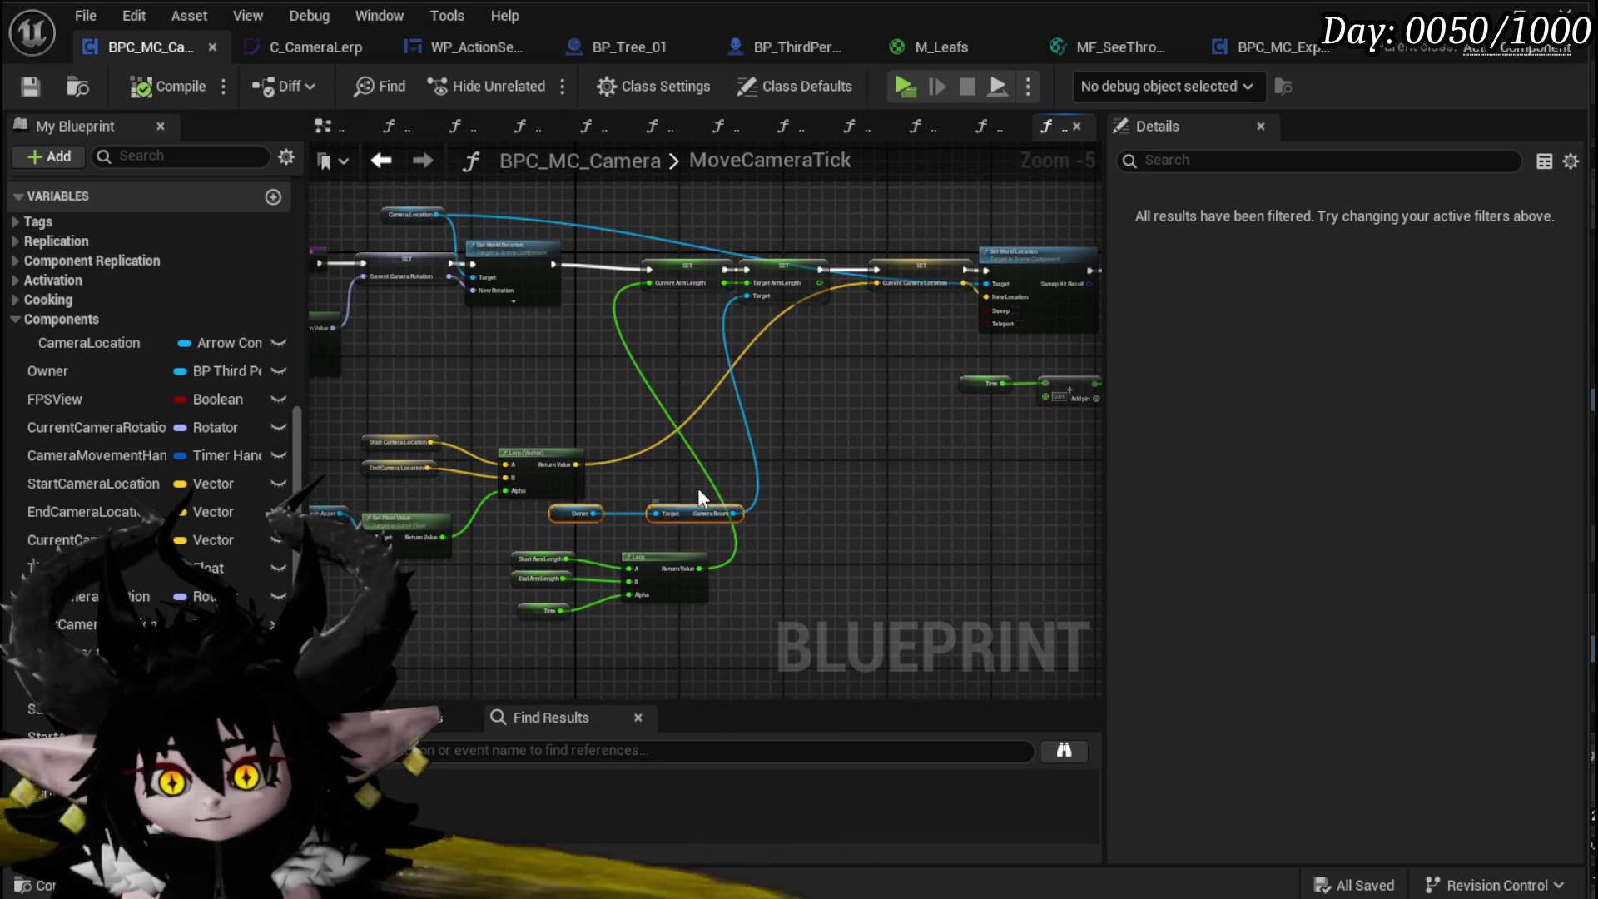
drag(685, 511, 757, 213)
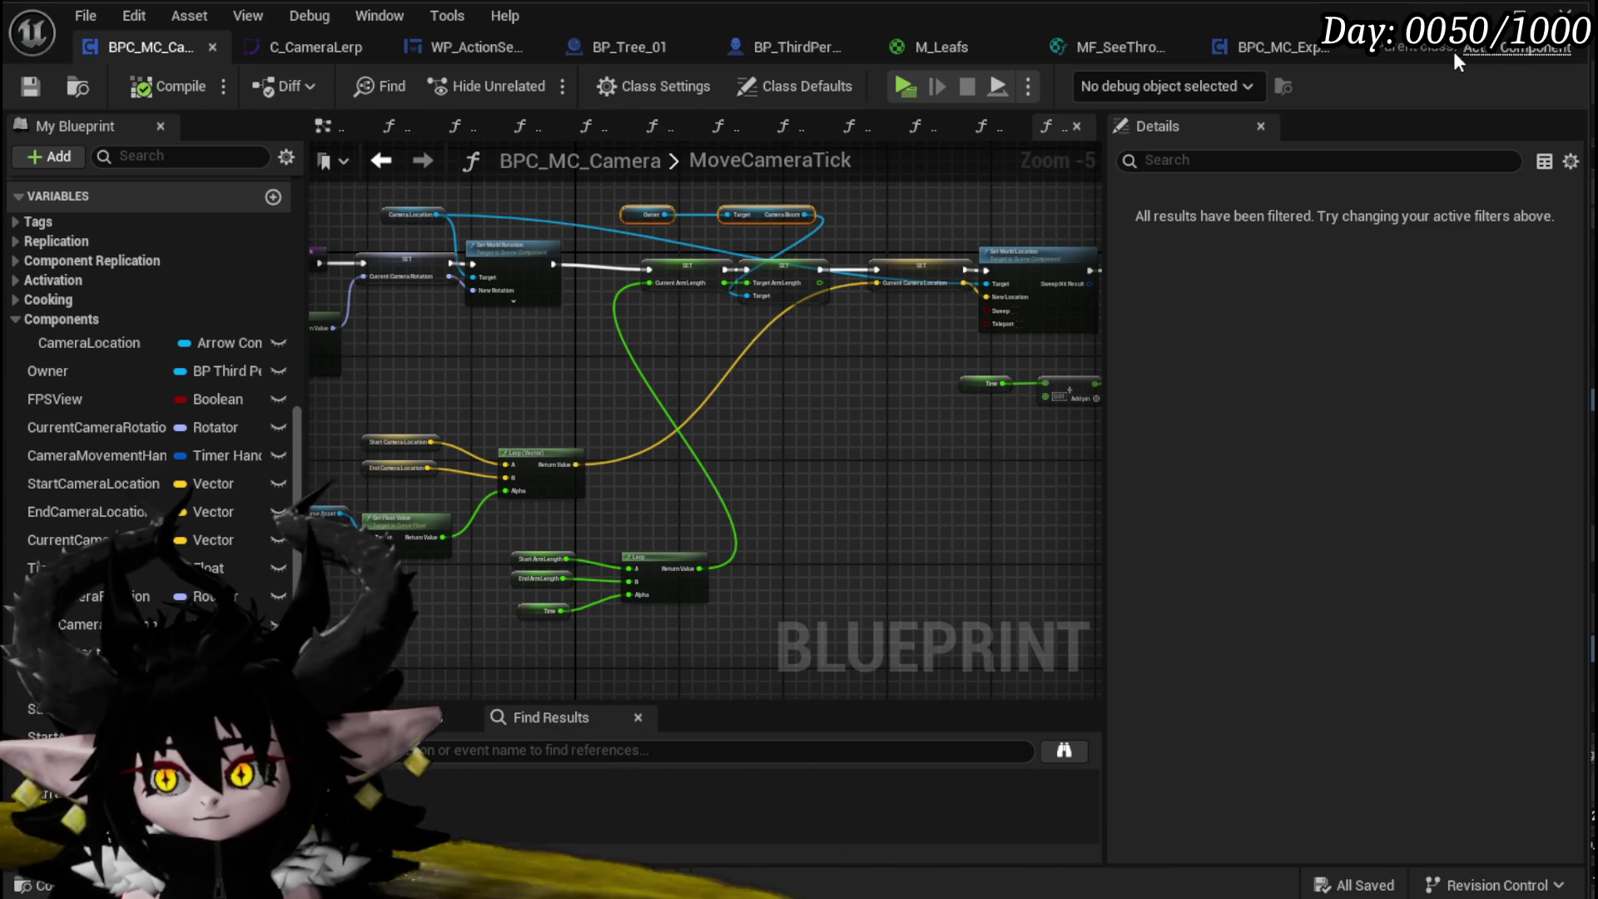
mouse_move(686, 552)
mouse_down()
mouse_move(880, 448)
mouse_move(725, 348)
mouse_up()
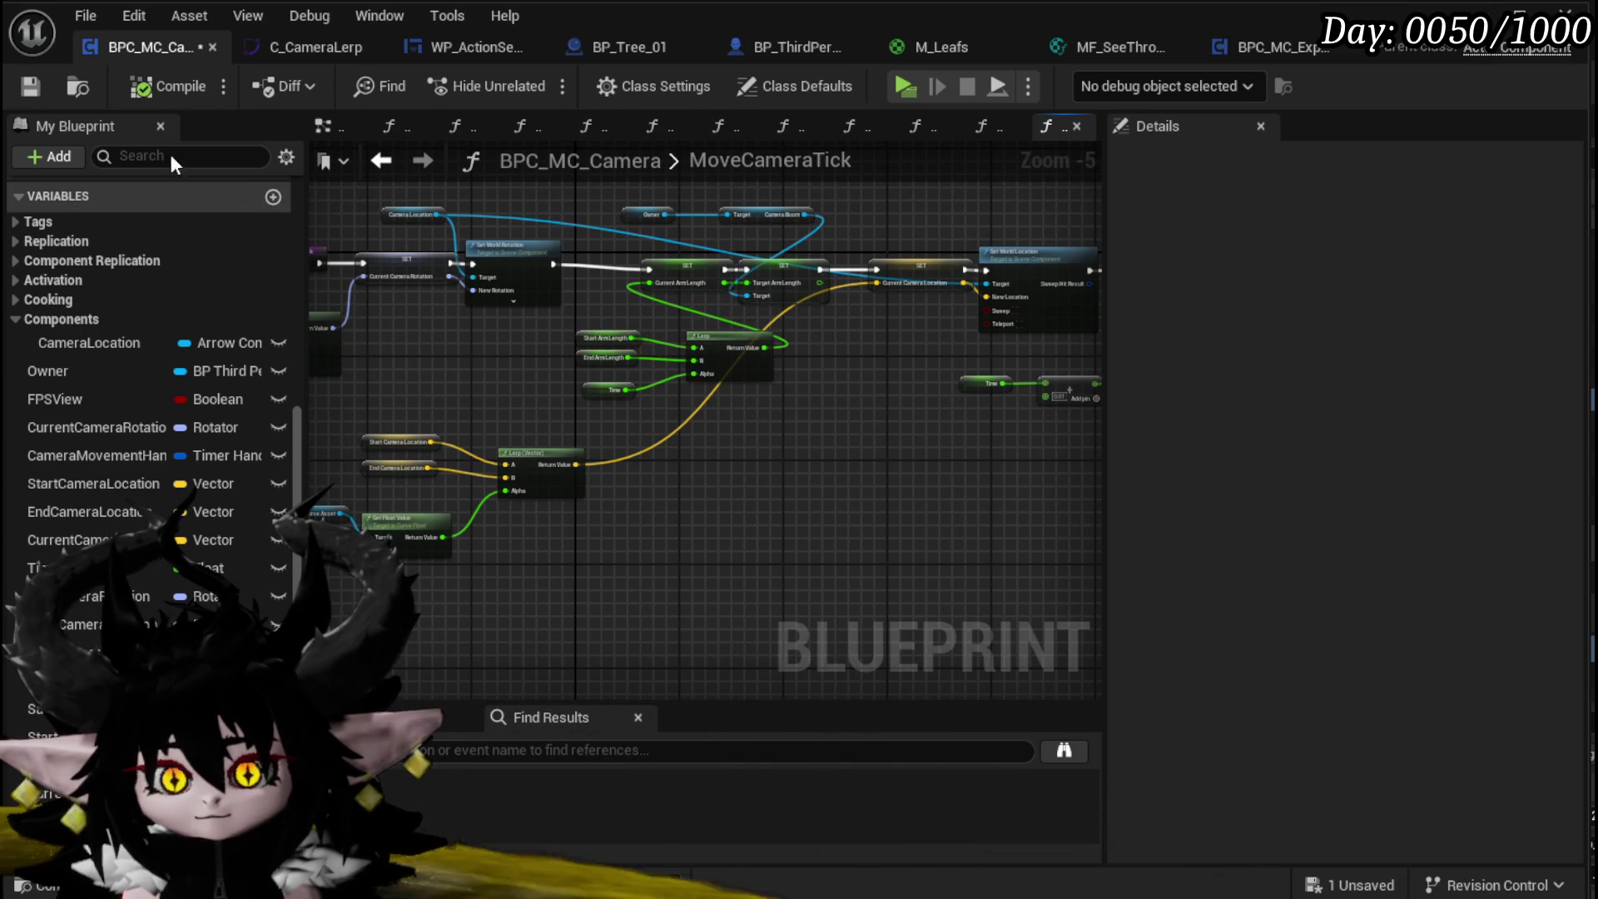
click(1474, 13)
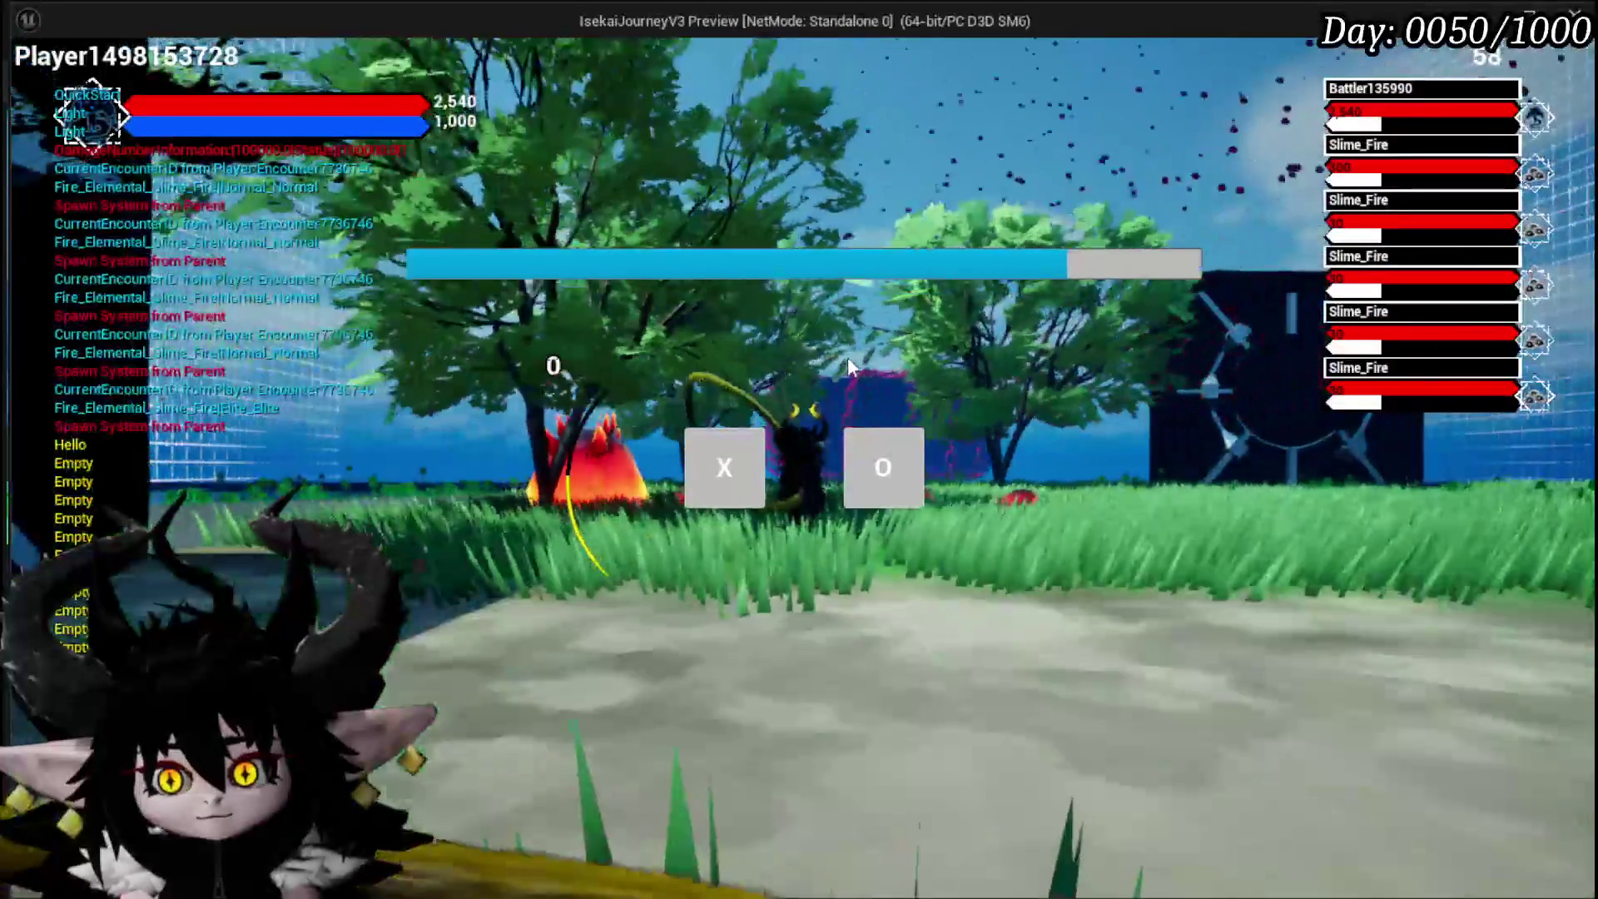
Step: Play-test a battle against Slime_Fire enemies to watch the camera, then exit with Esc
key(x)
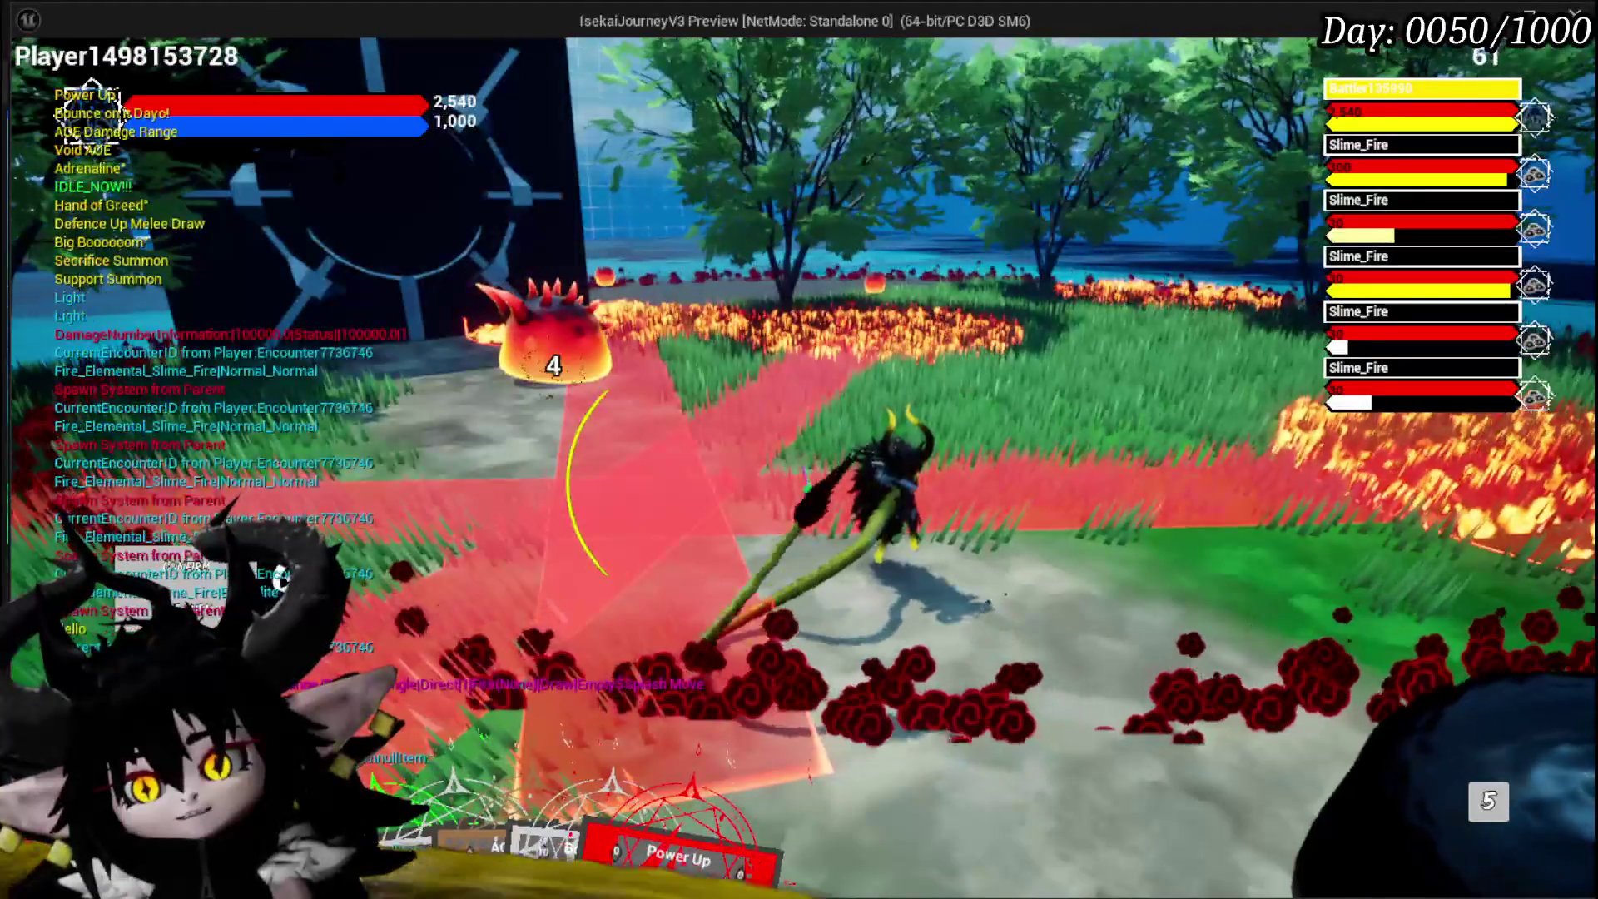
key(Escape)
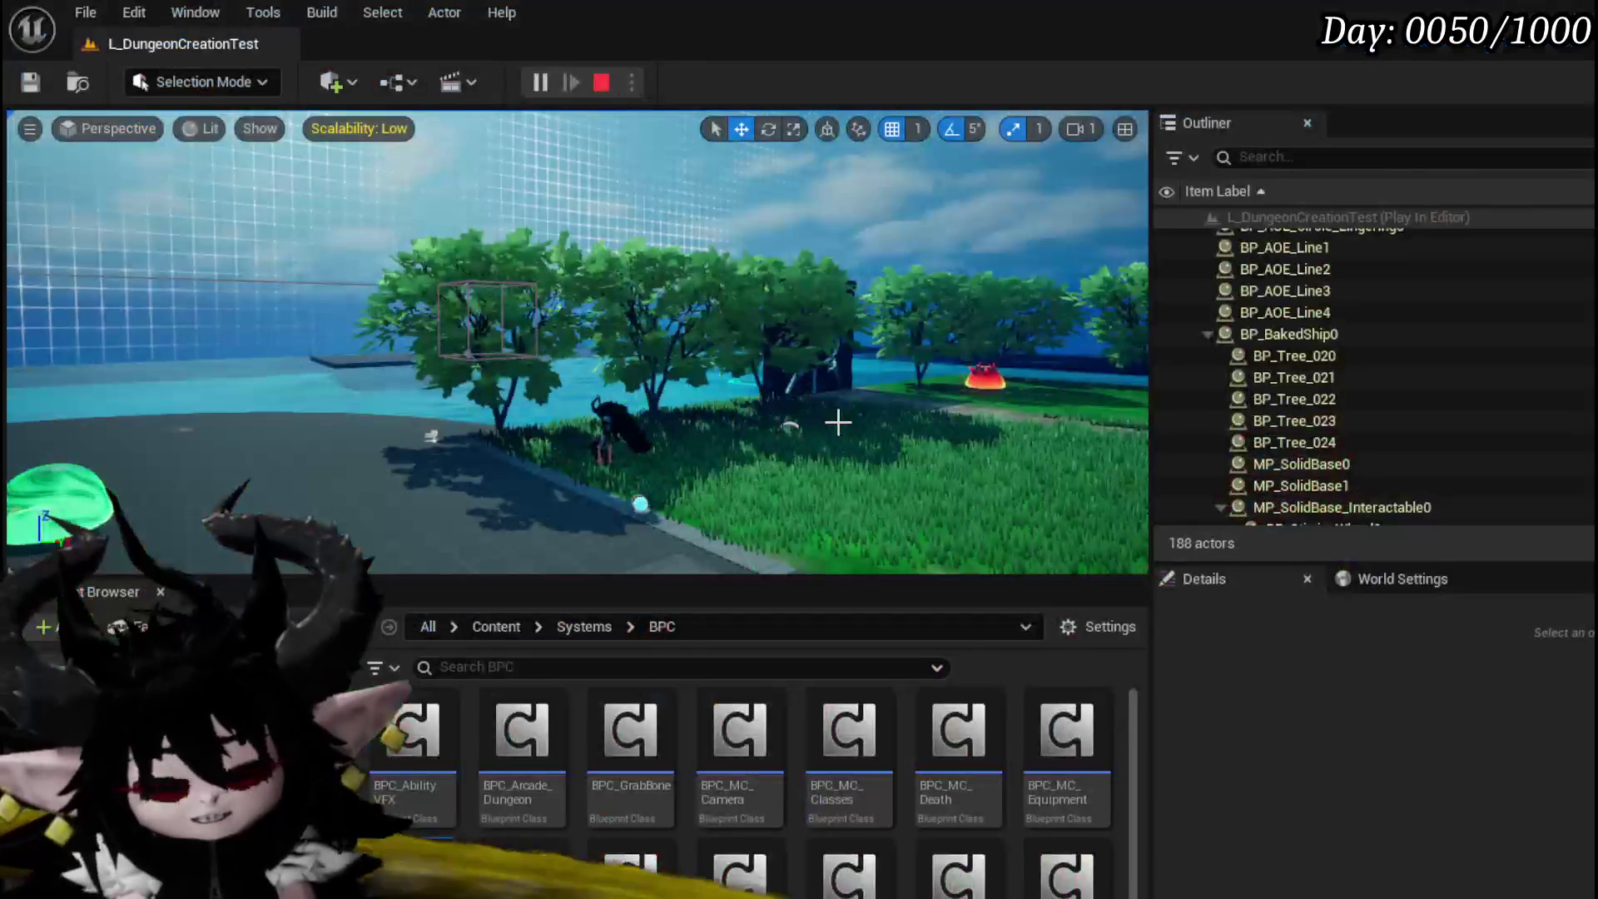
Step: Save the L_DungeonCreationTest map and review MoveCameraTick's location, rotation and arm-length Lerps
click(31, 82)
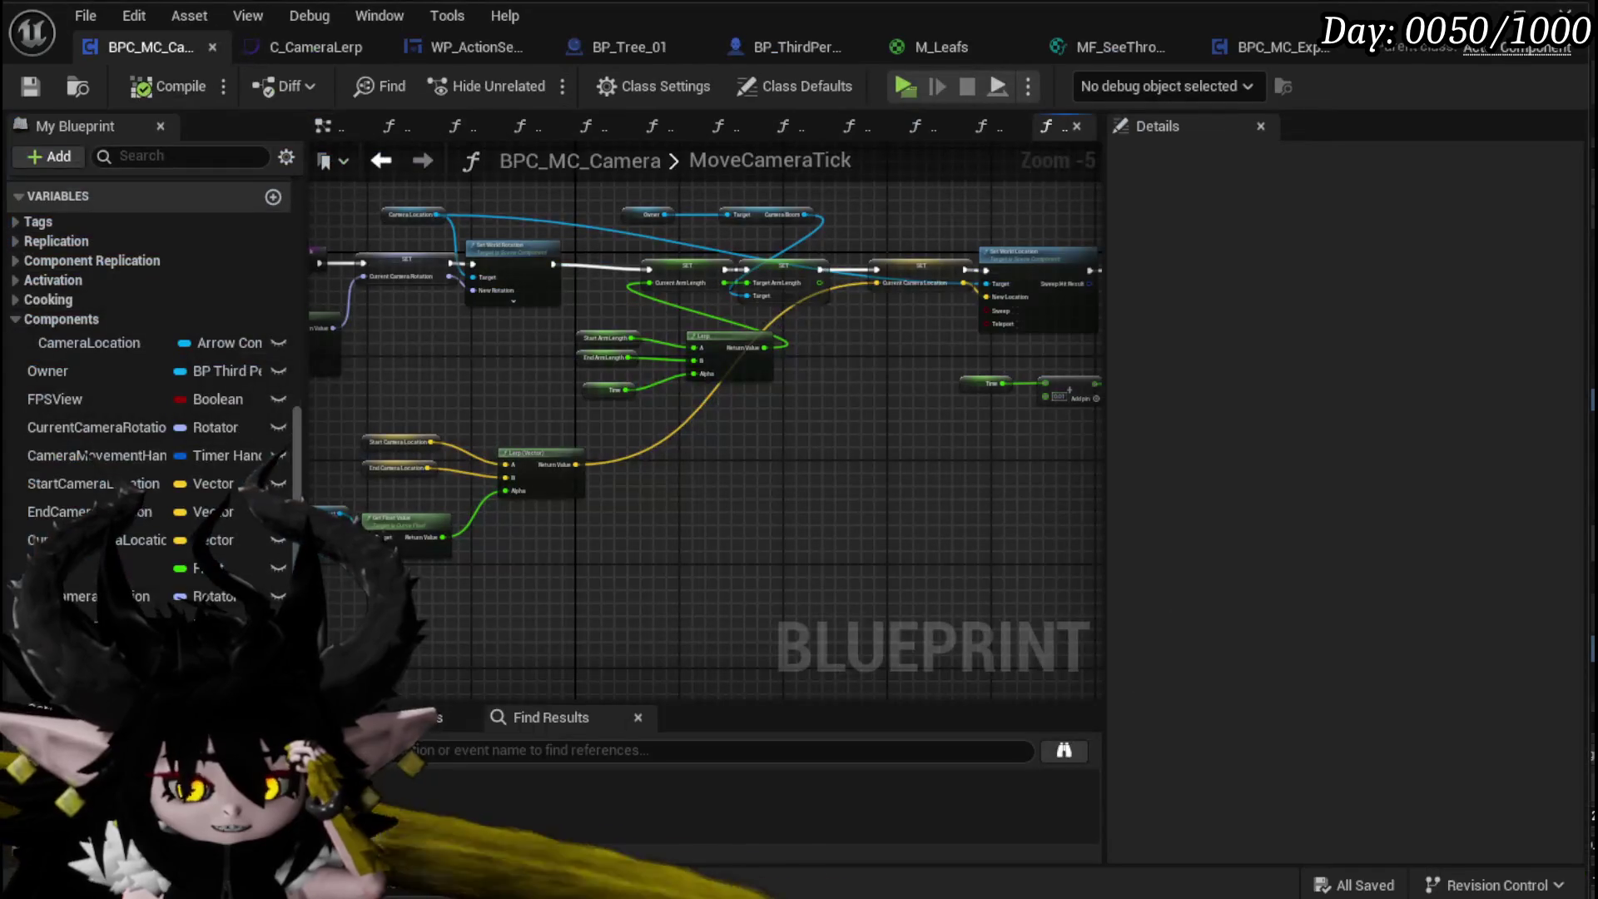
mouse_move(672, 489)
mouse_down()
mouse_move(561, 525)
mouse_move(381, 528)
mouse_move(909, 522)
mouse_move(417, 467)
mouse_move(642, 557)
mouse_up()
scroll(596, 545, down, 1)
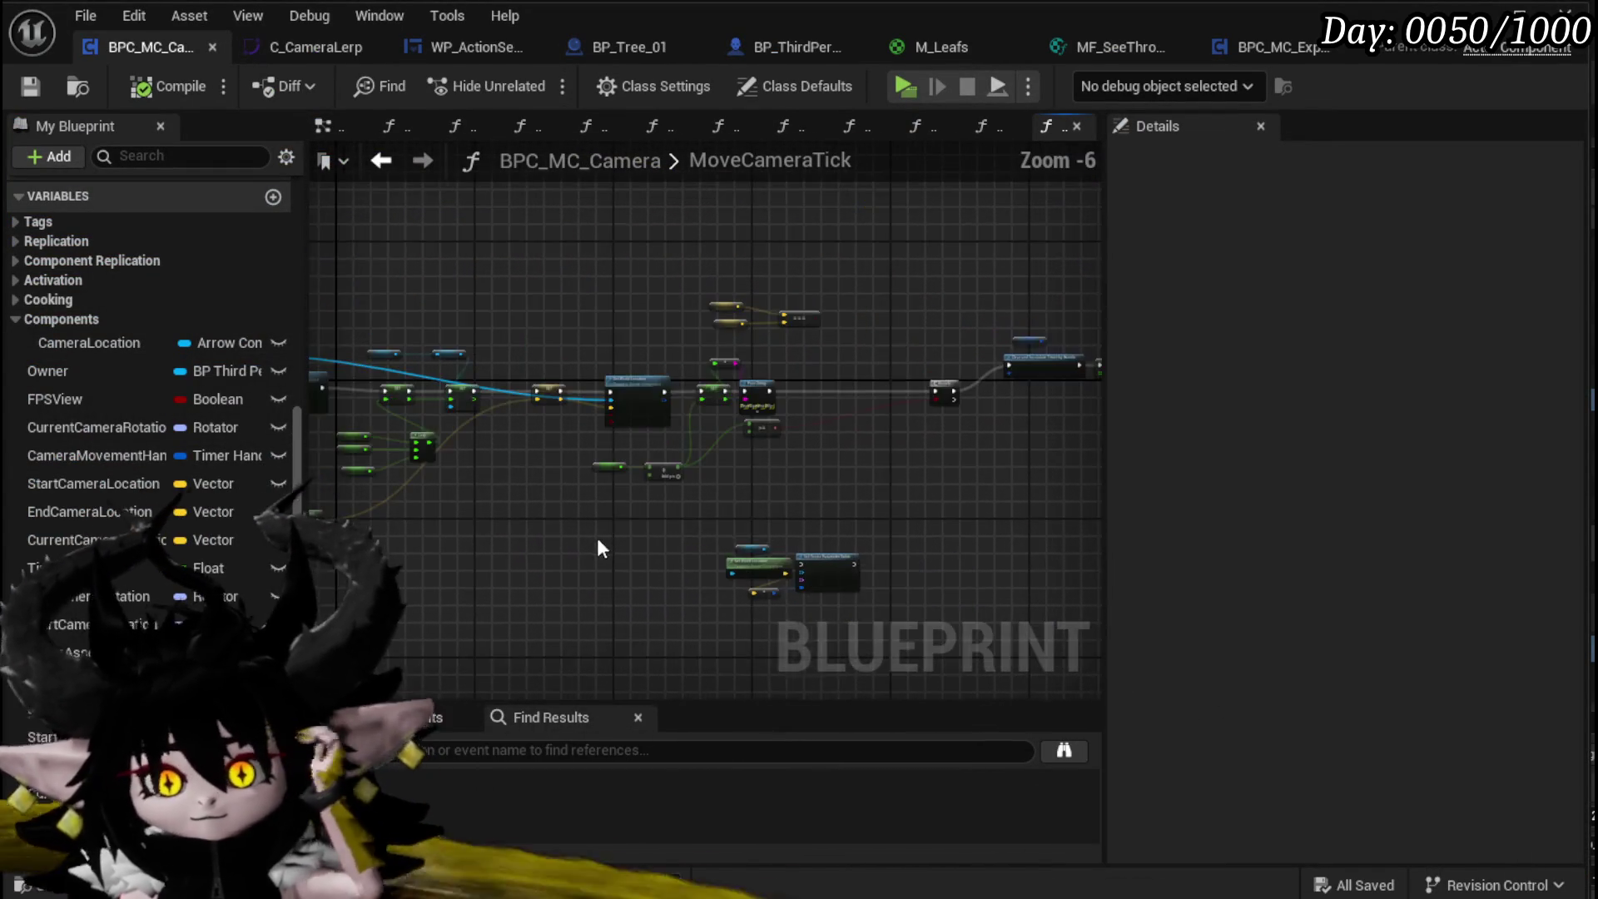
drag(835, 571, 872, 487)
scroll(502, 512, up, 2)
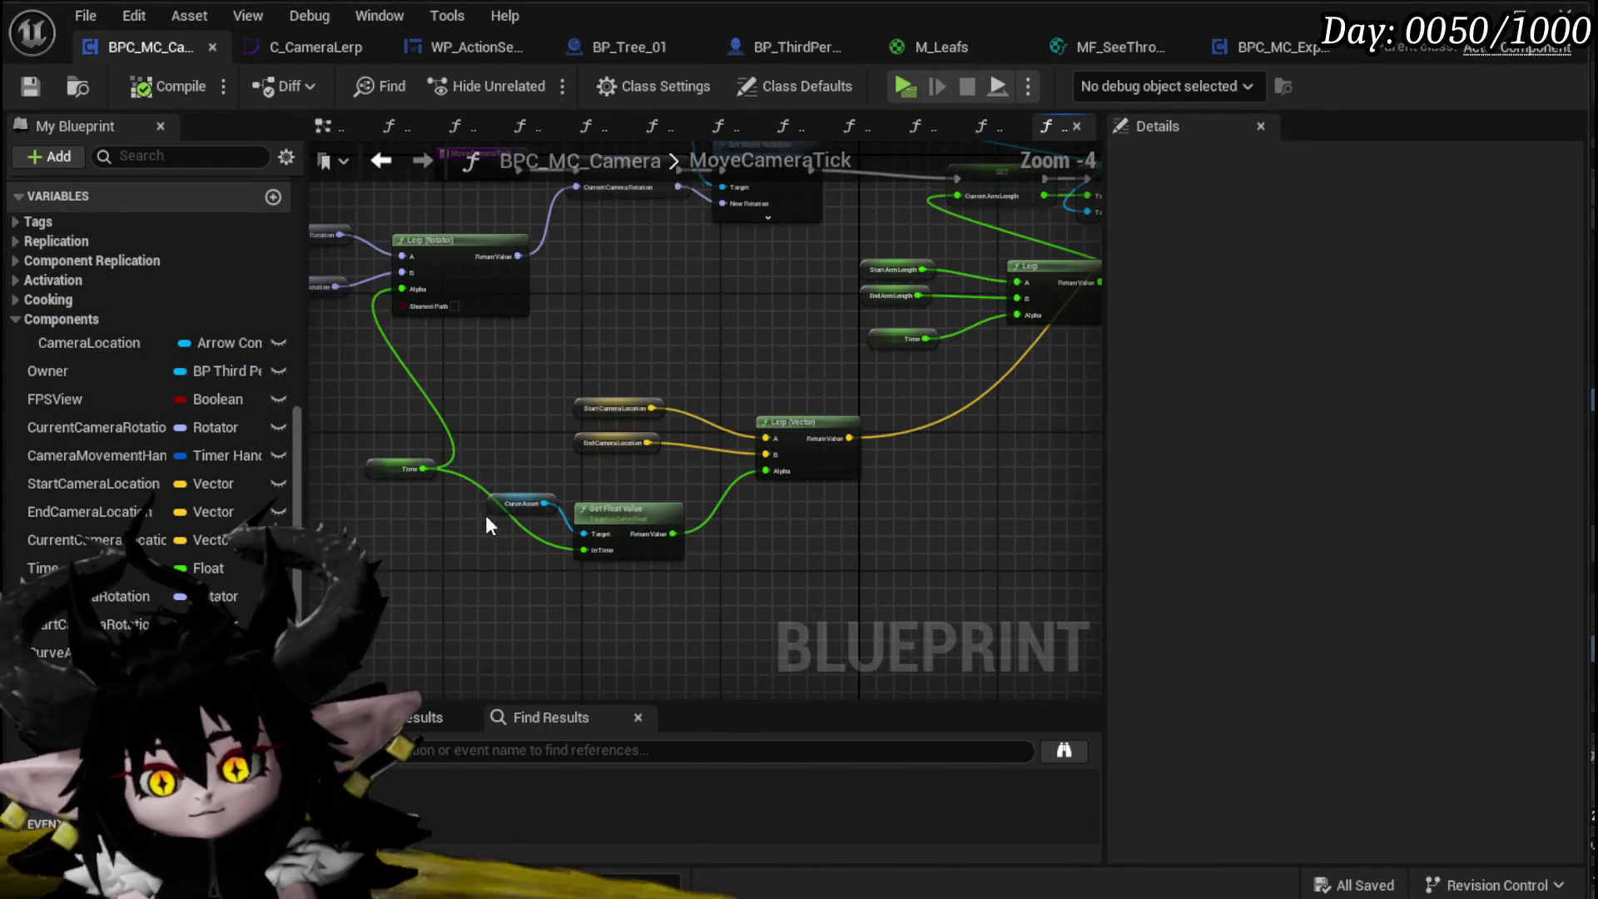
scroll(115, 398, up, 5)
scroll(116, 404, up, 3)
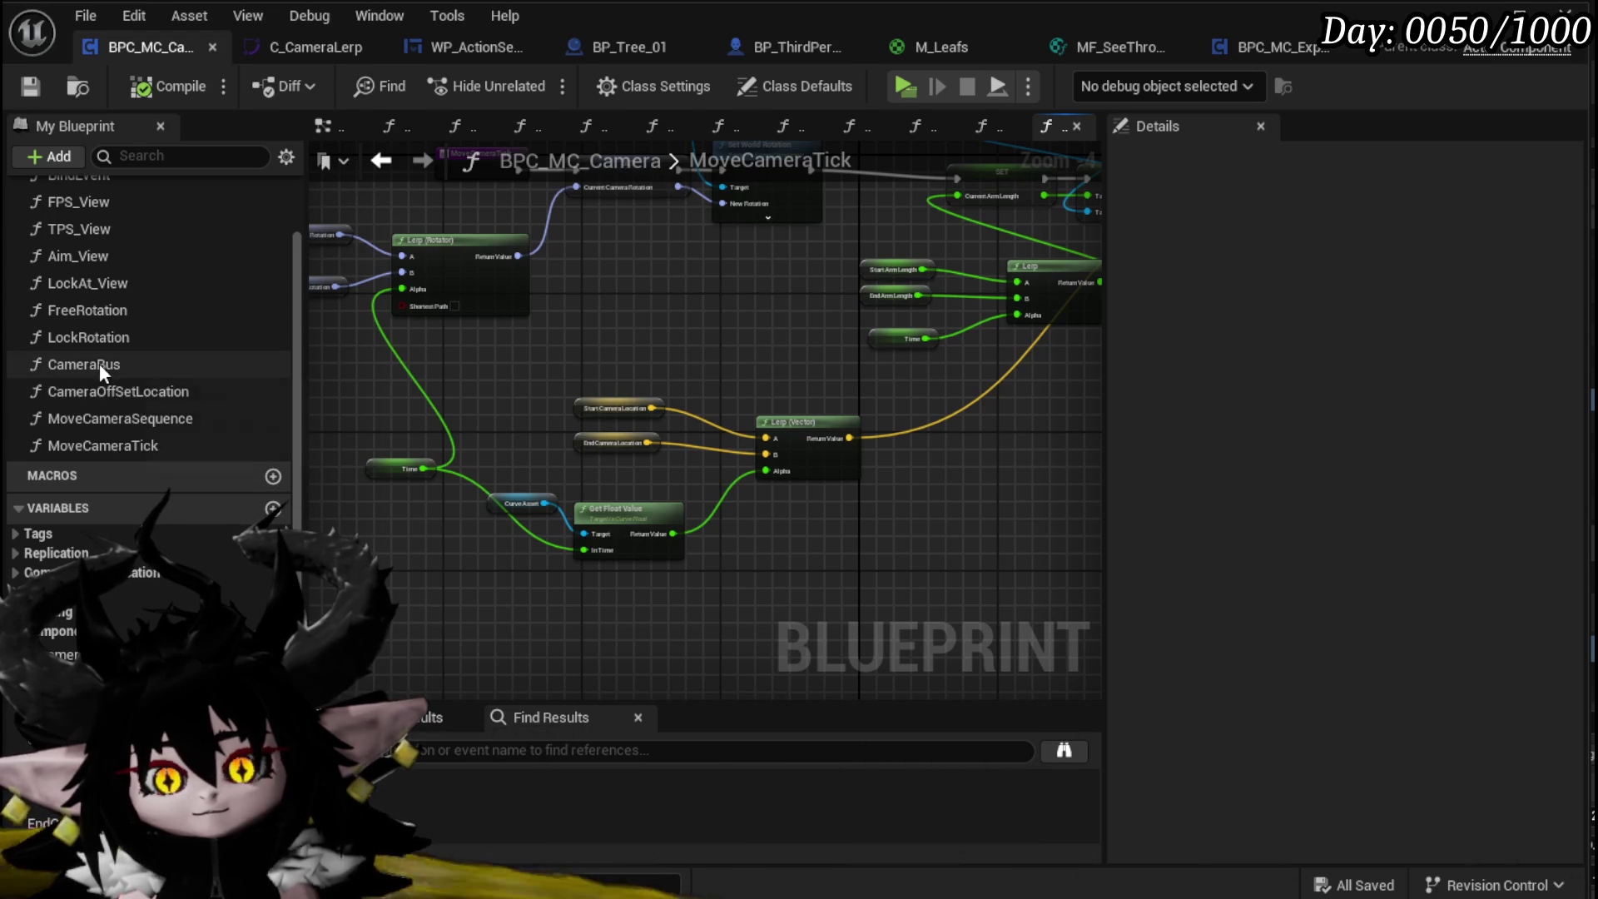
Step: Open FreeRotation and review its Set Control Rotation chain from Current Camera Rotation via MP_Controller
double_click(93, 315)
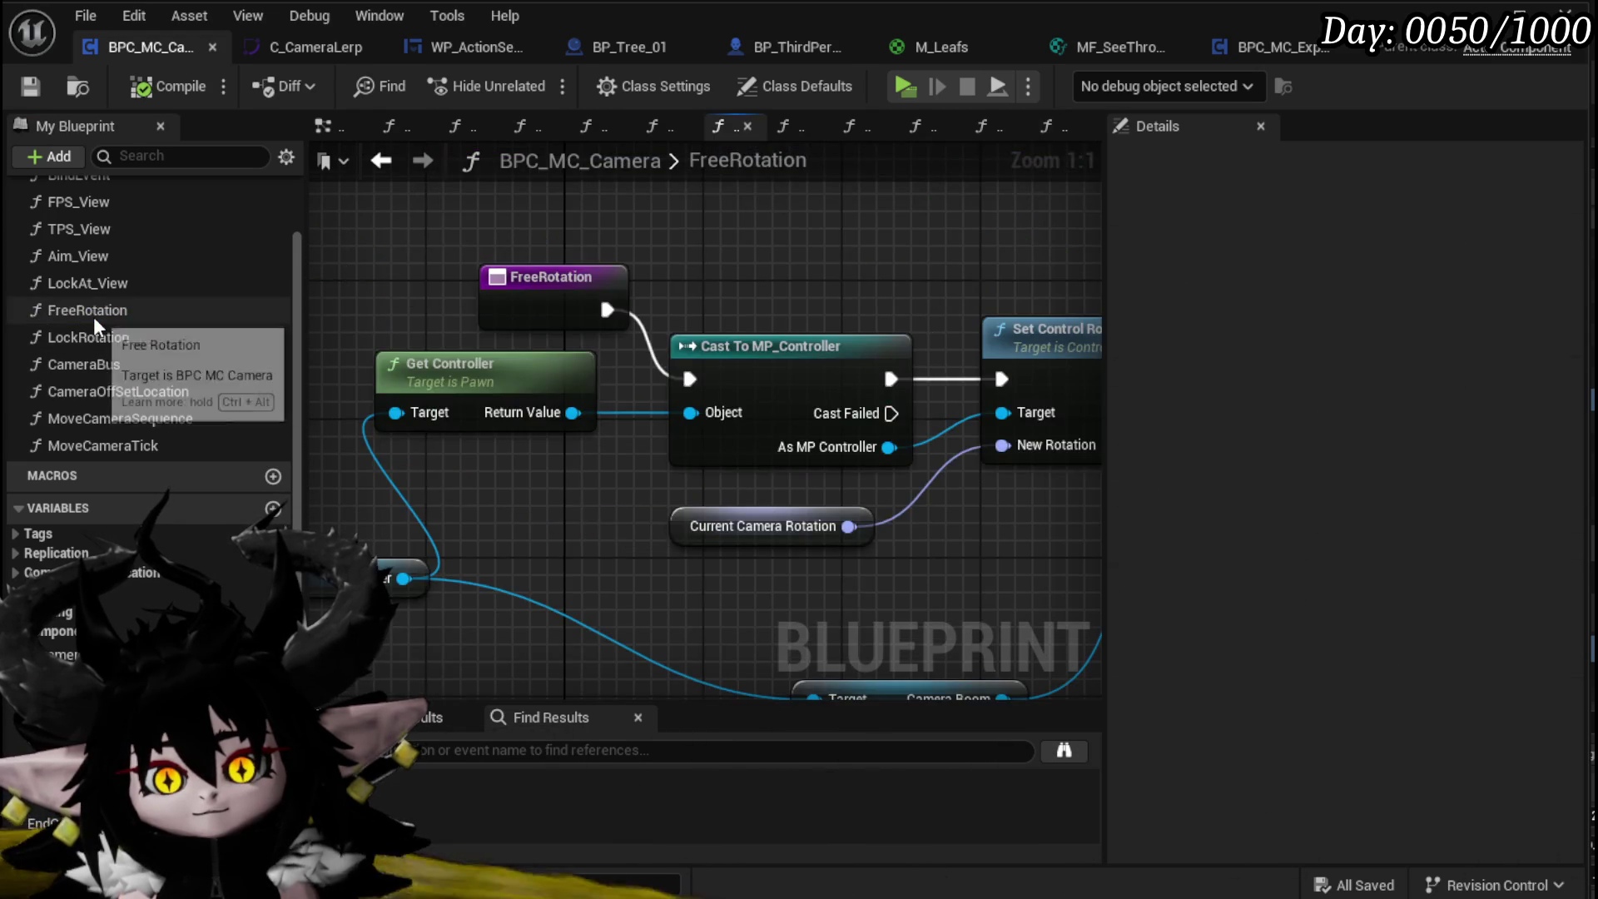
mouse_move(553, 475)
mouse_down()
mouse_move(342, 459)
mouse_move(703, 446)
mouse_move(827, 421)
mouse_up()
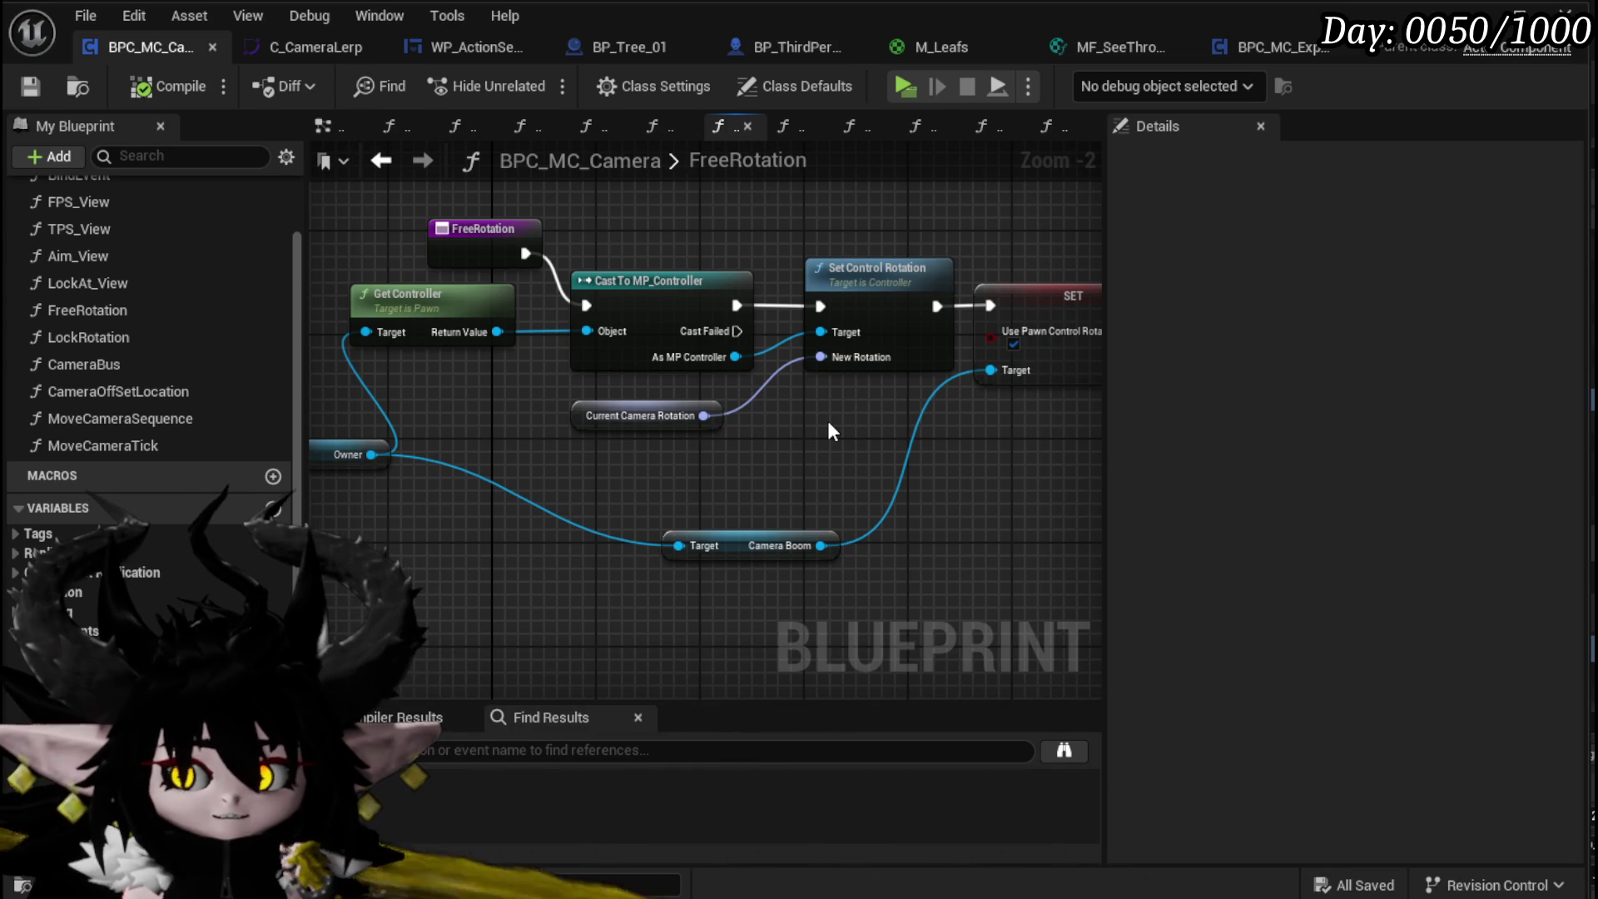
mouse_move(828, 421)
mouse_down()
mouse_move(581, 431)
mouse_move(825, 429)
mouse_up()
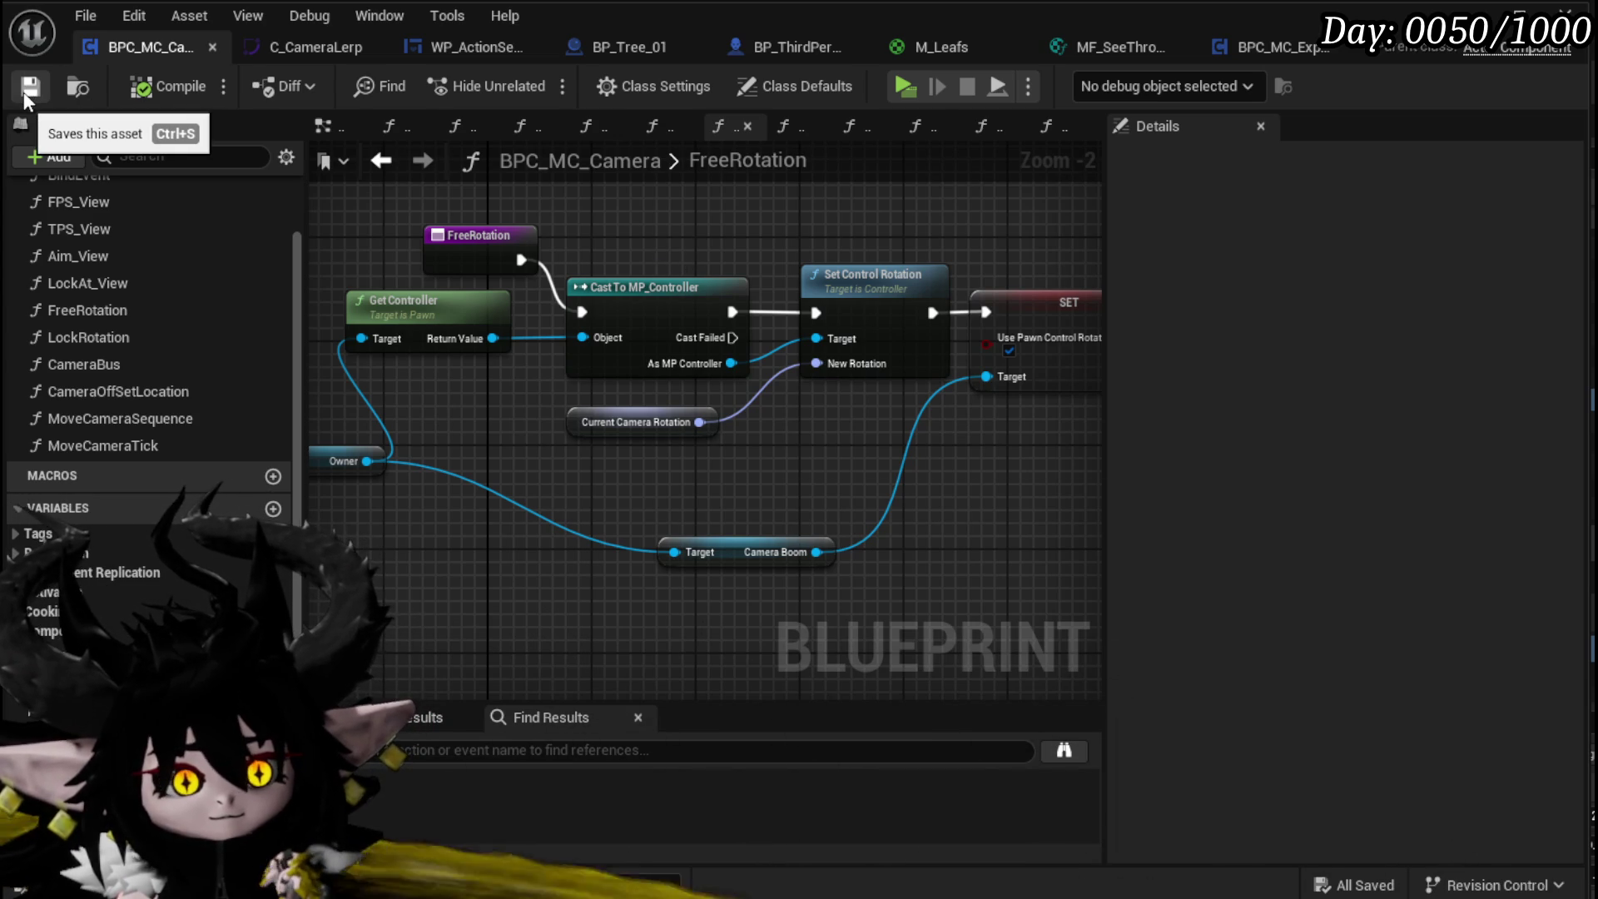
scroll(68, 187, up, 3)
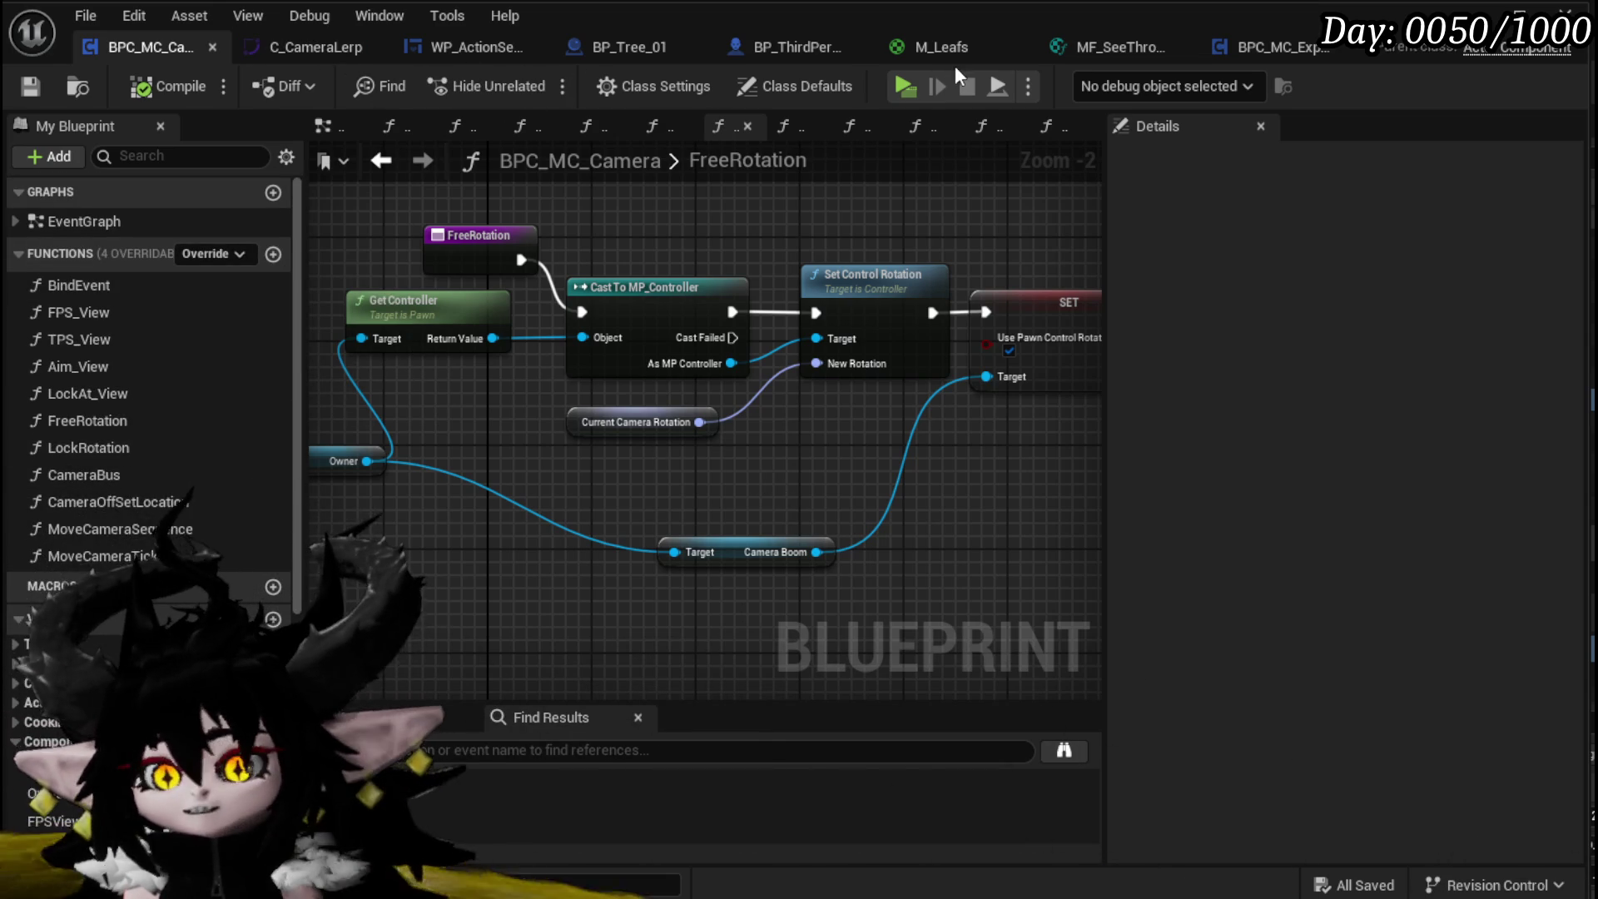
Step: Leave the WP_ActionSelection event graph and return to BPC_MC_Camera's FreeRotation nodes
click(458, 53)
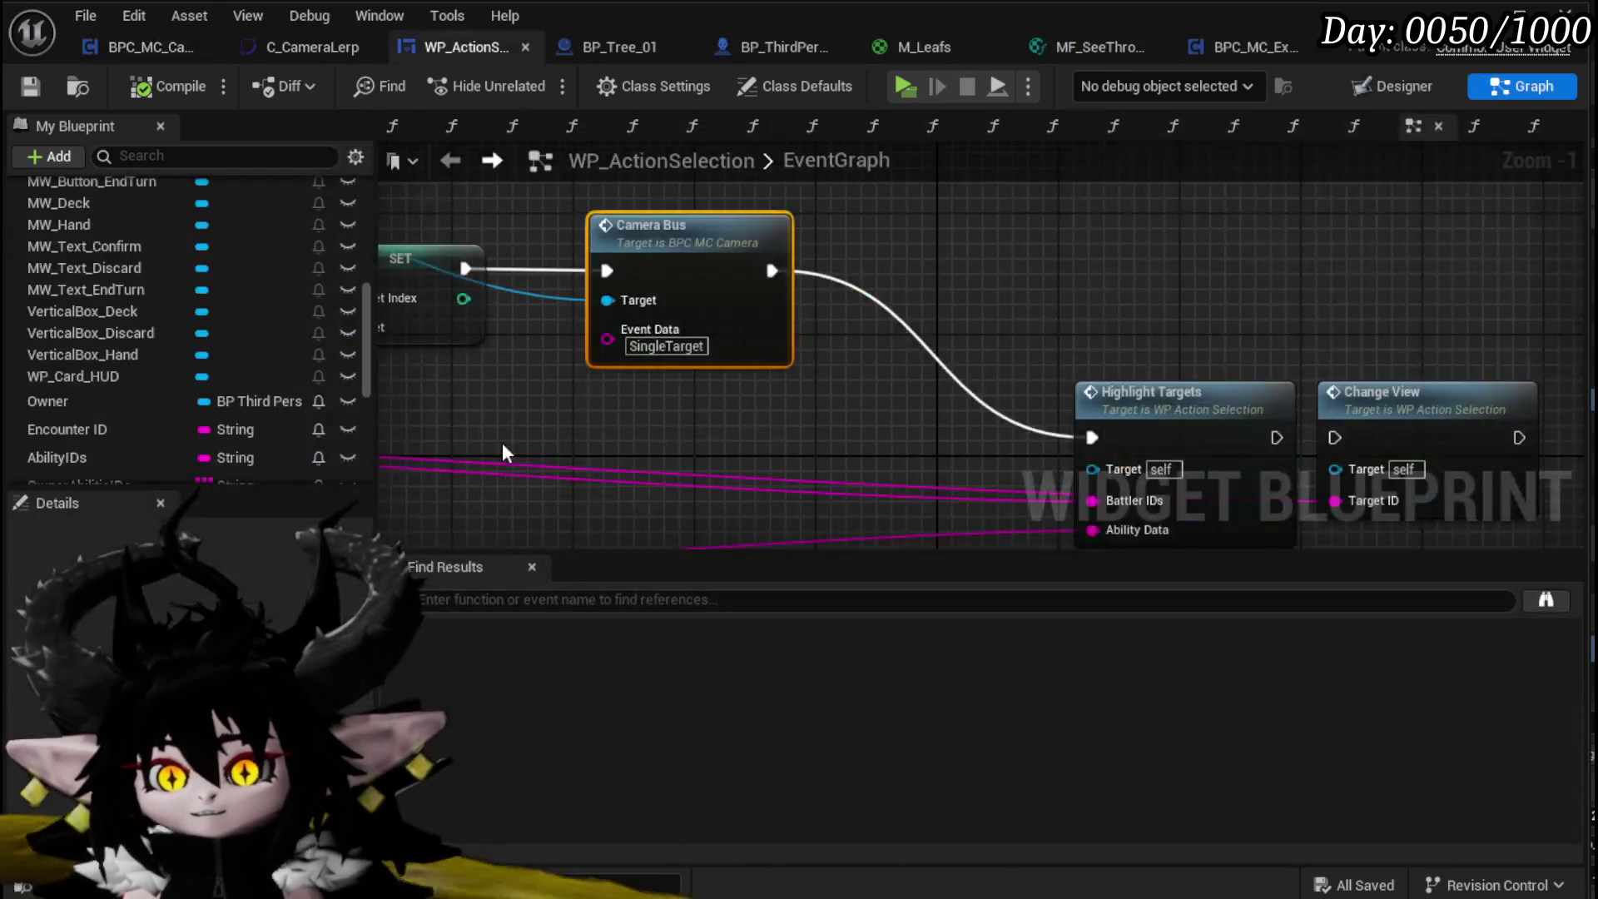
scroll(502, 402, down, 3)
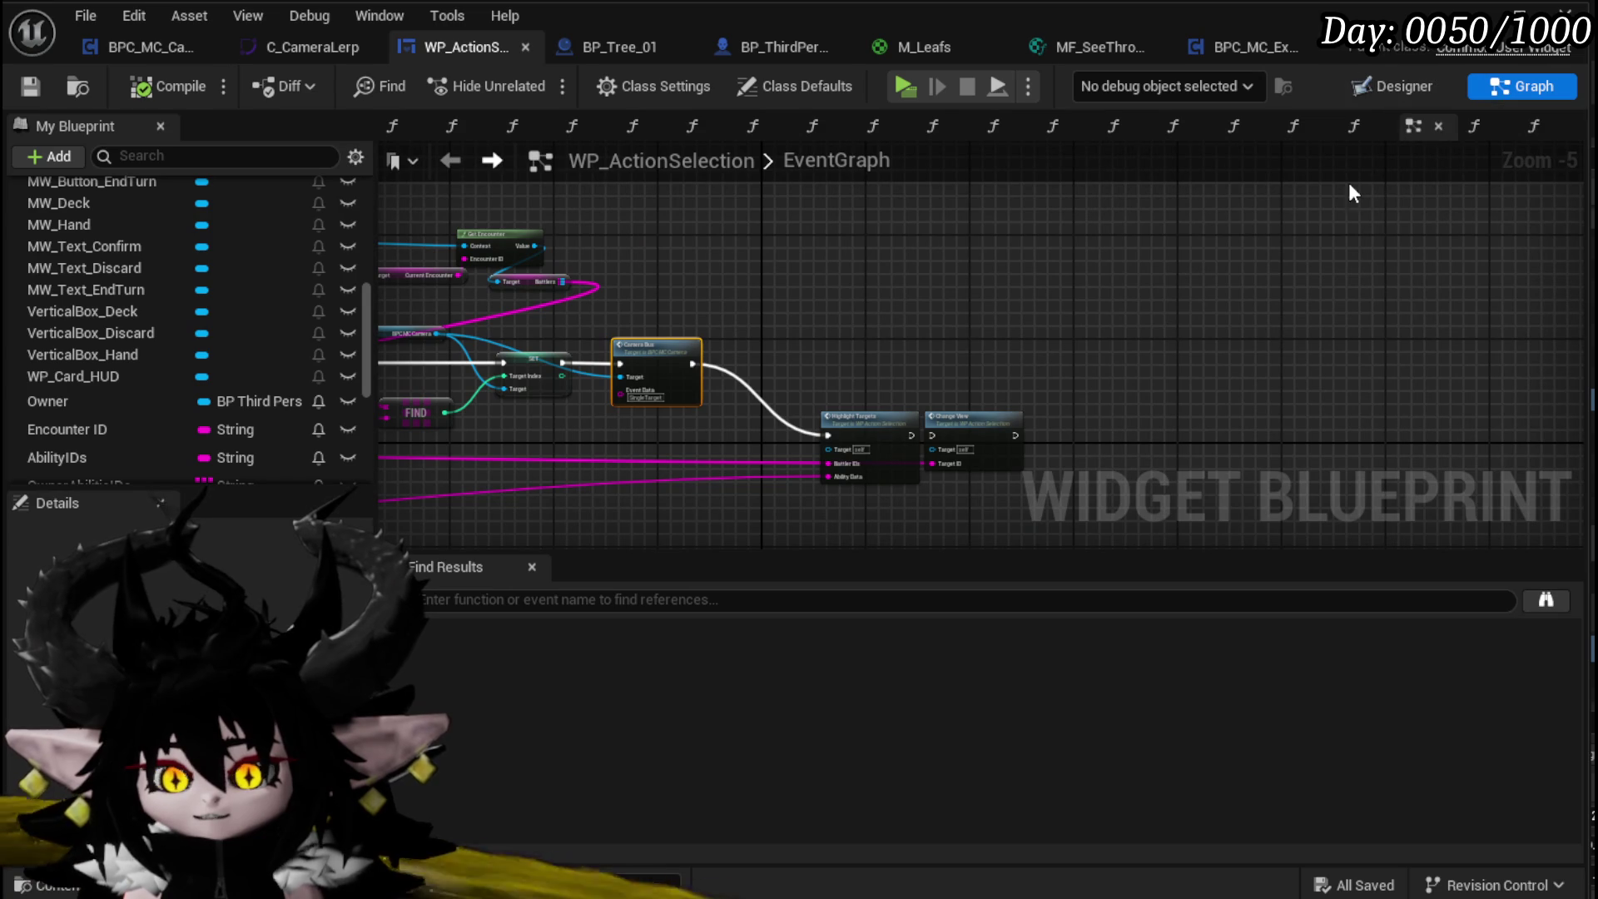
scroll(887, 471, down, 5)
scroll(714, 287, up, 8)
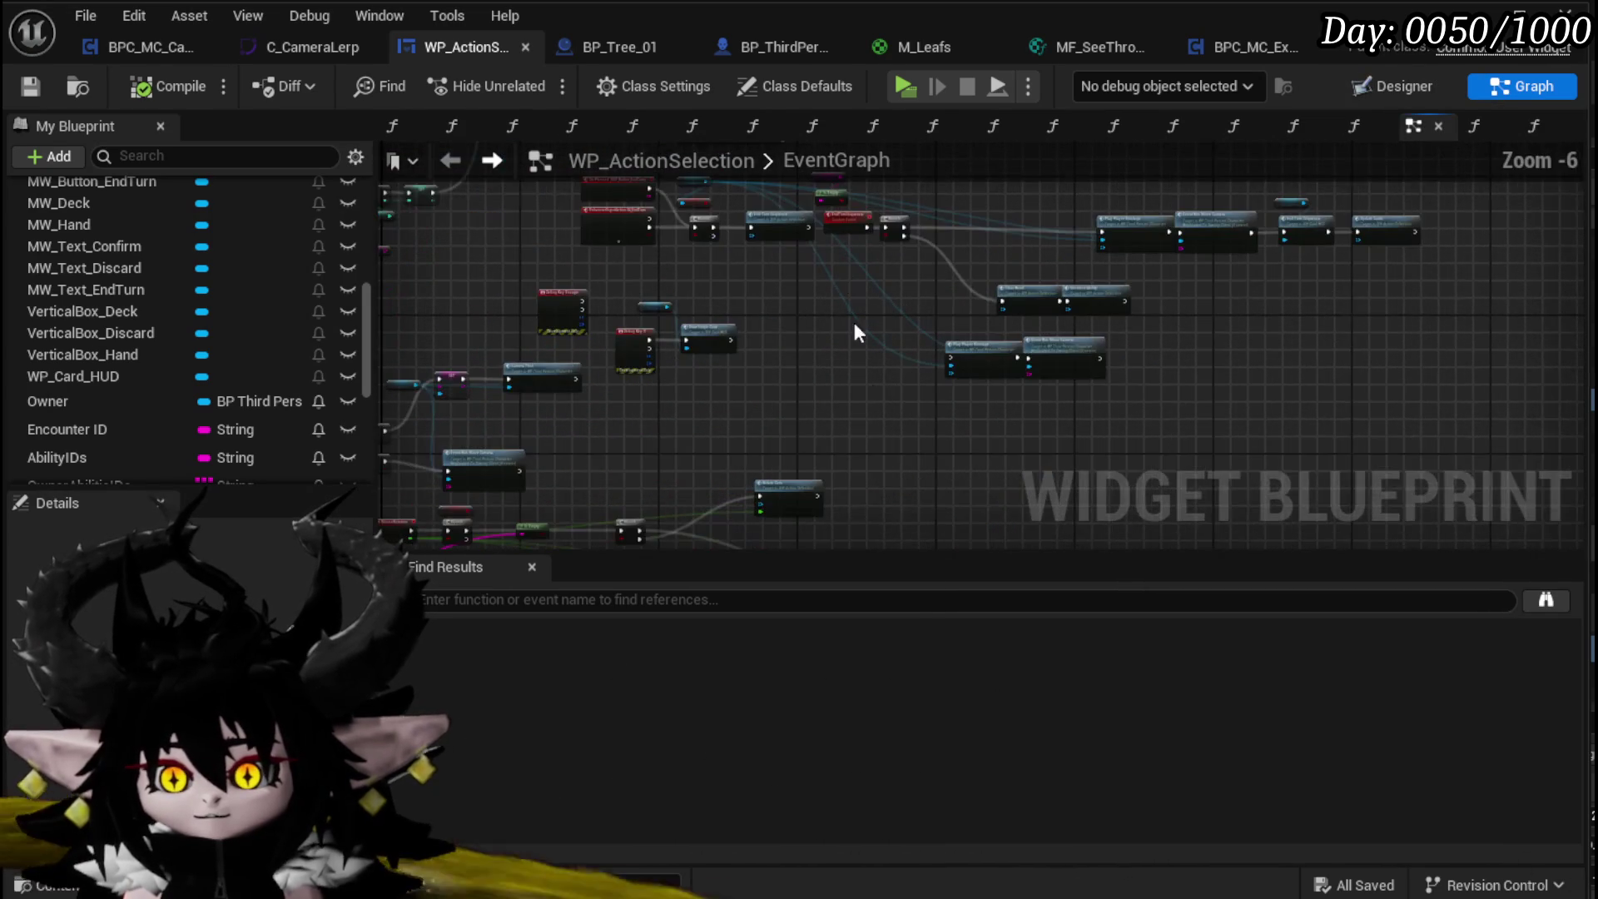
scroll(725, 312, down, 3)
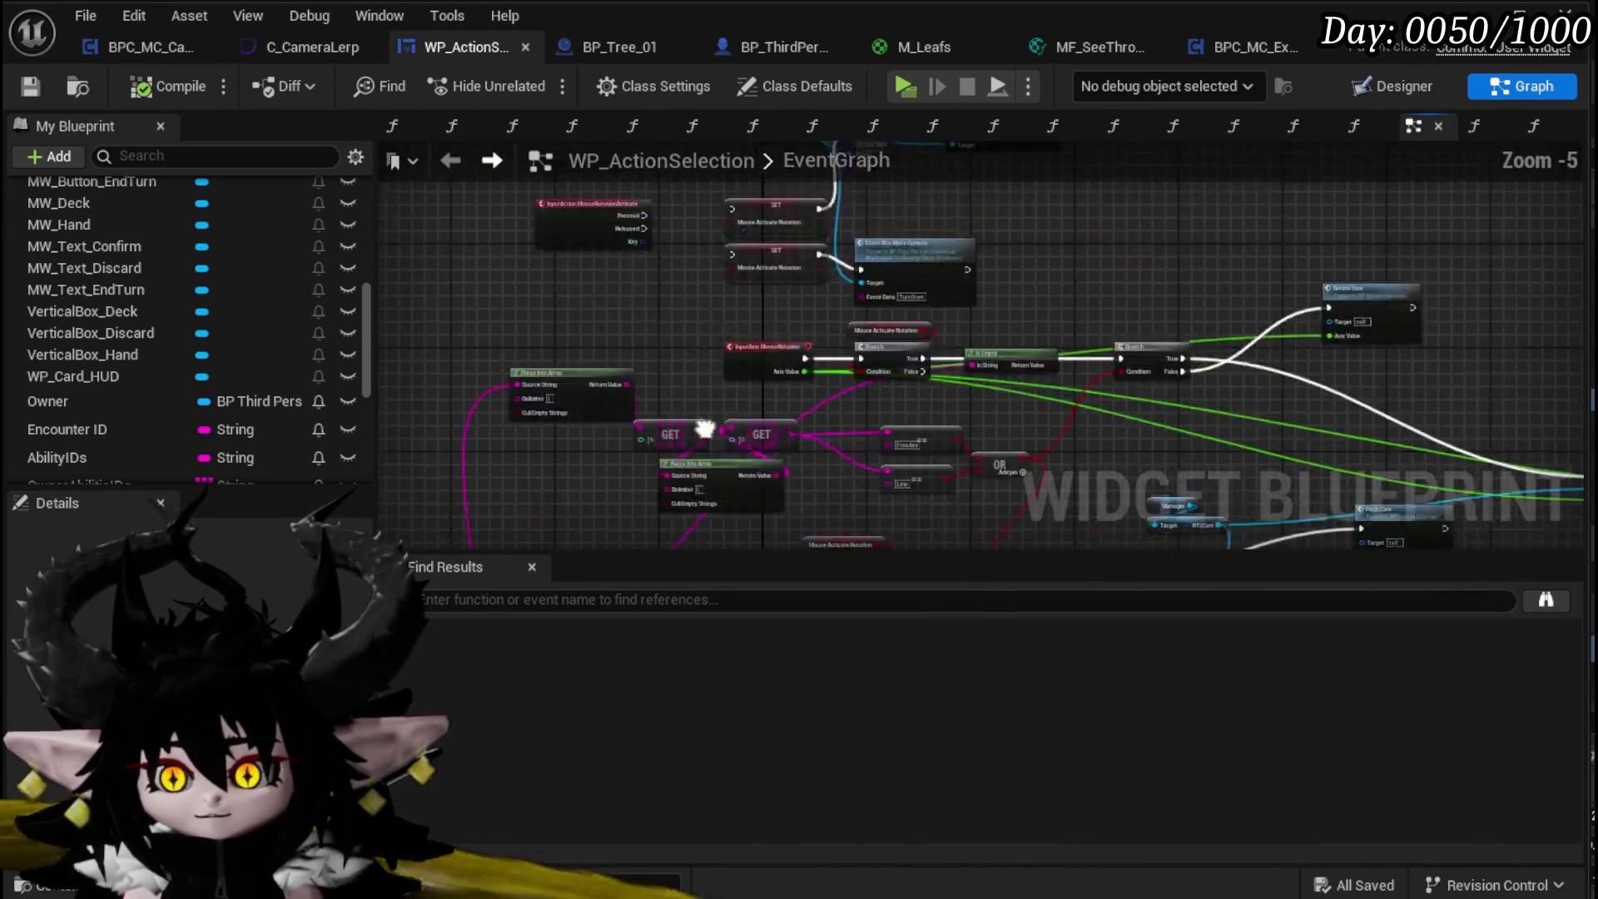
scroll(702, 385, up, 1)
click(737, 226)
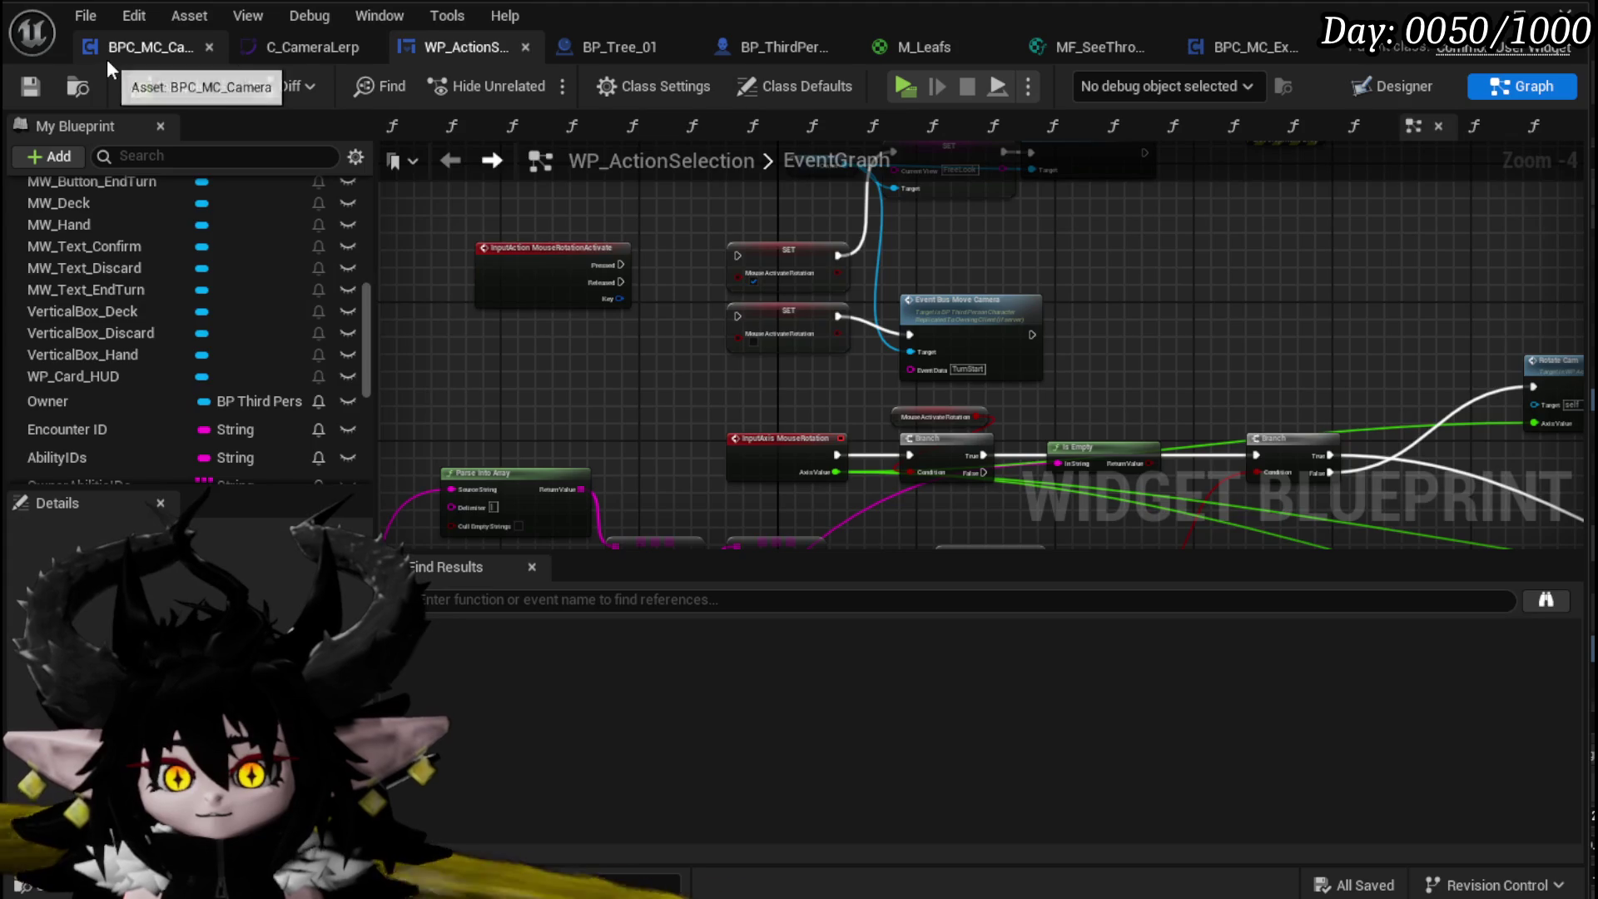
click(107, 58)
scroll(766, 366, down, 3)
mouse_move(734, 442)
mouse_down()
mouse_move(621, 439)
mouse_move(625, 554)
mouse_up()
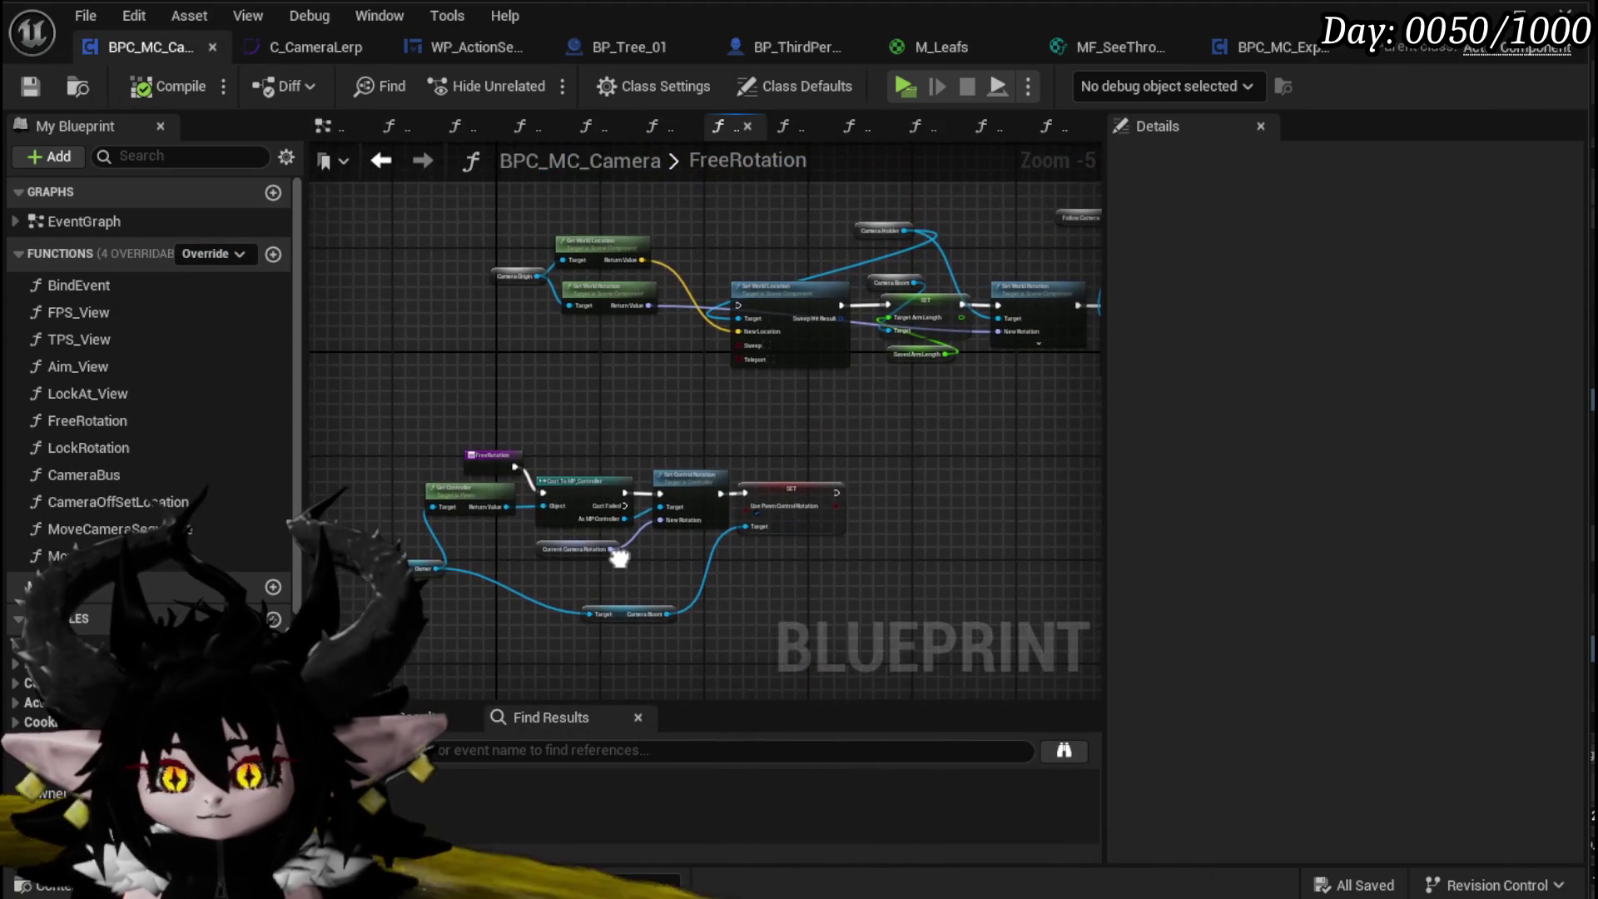
mouse_move(812, 616)
mouse_down()
mouse_move(793, 575)
mouse_move(806, 432)
mouse_up()
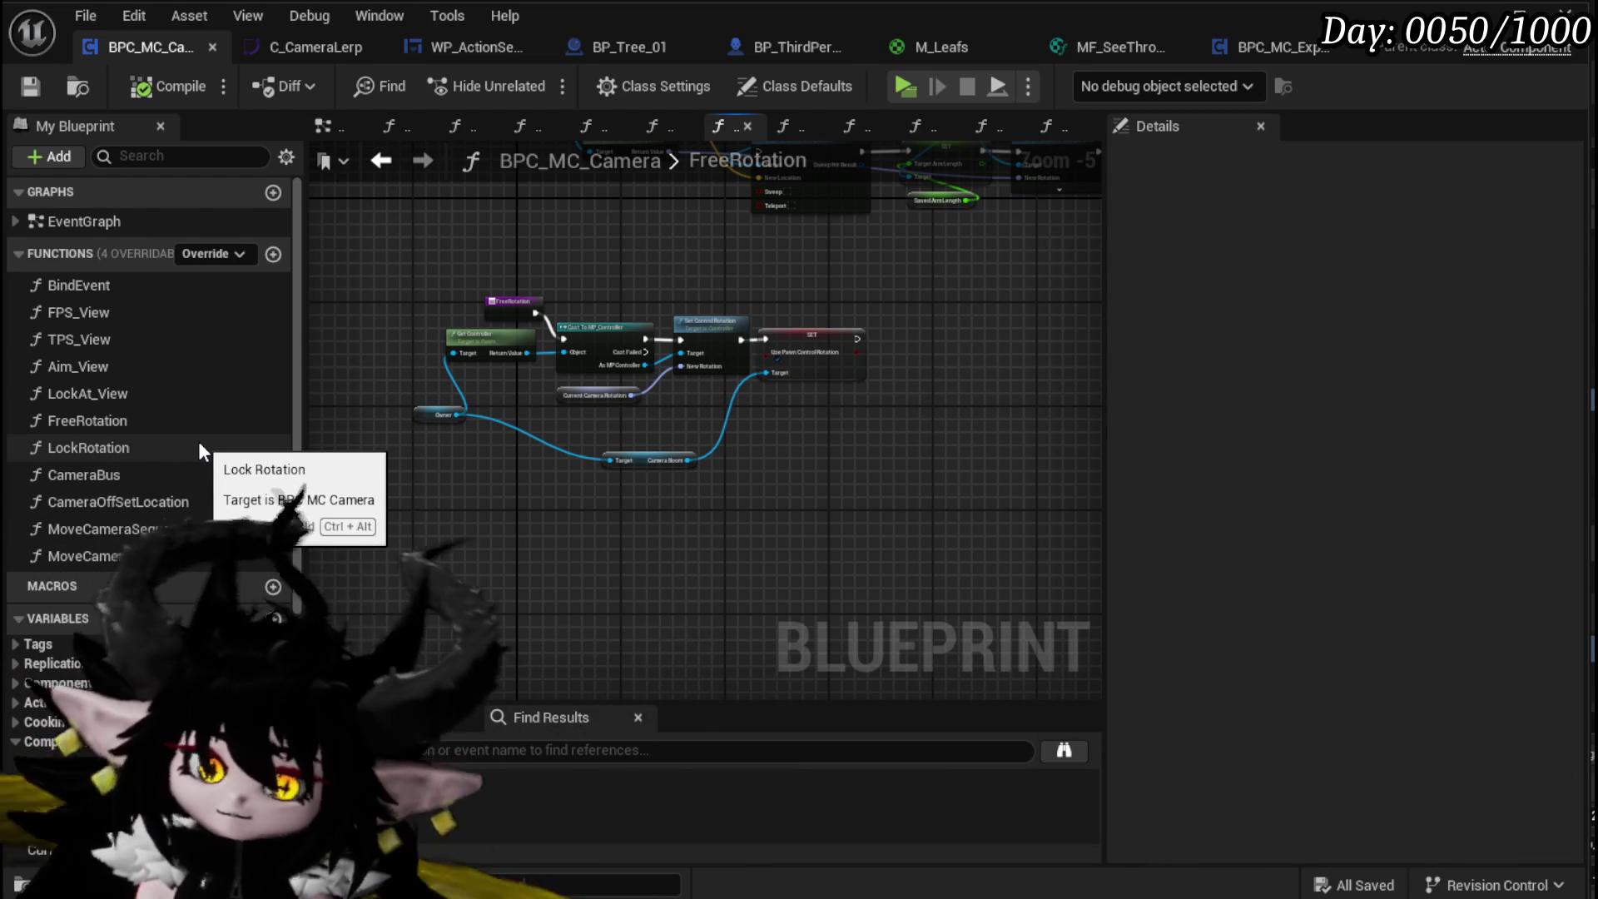
mouse_move(542, 525)
mouse_down()
mouse_move(549, 483)
mouse_move(582, 491)
mouse_up()
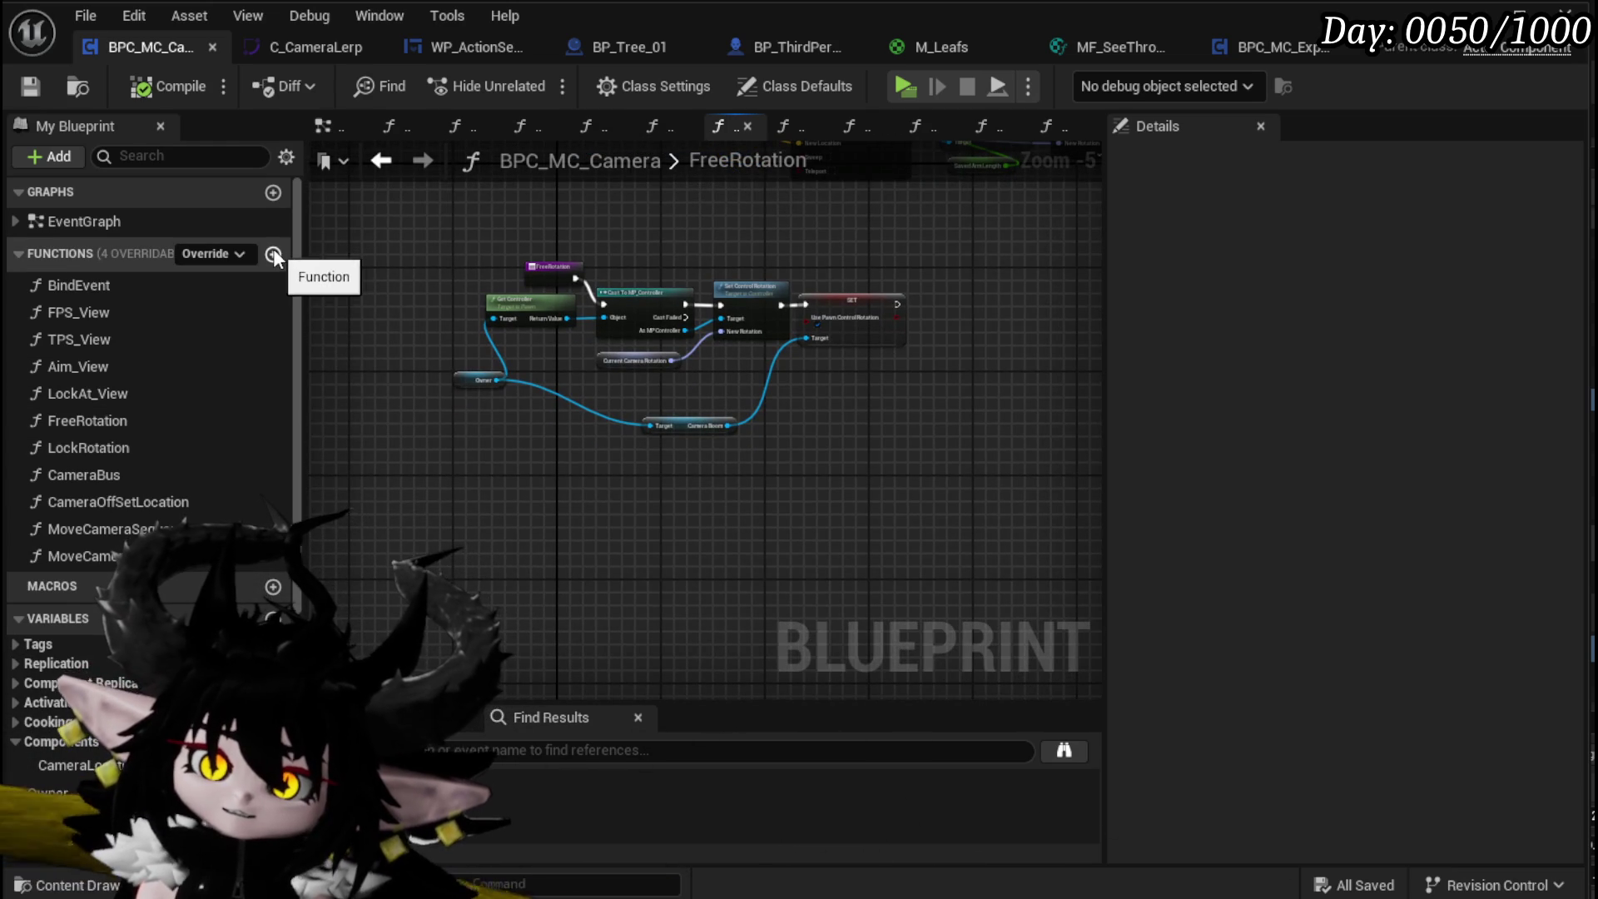
Step: Add and save an UpdateMeshOrientation function, then place an Owner getter in its graph
click(275, 255)
text(U)
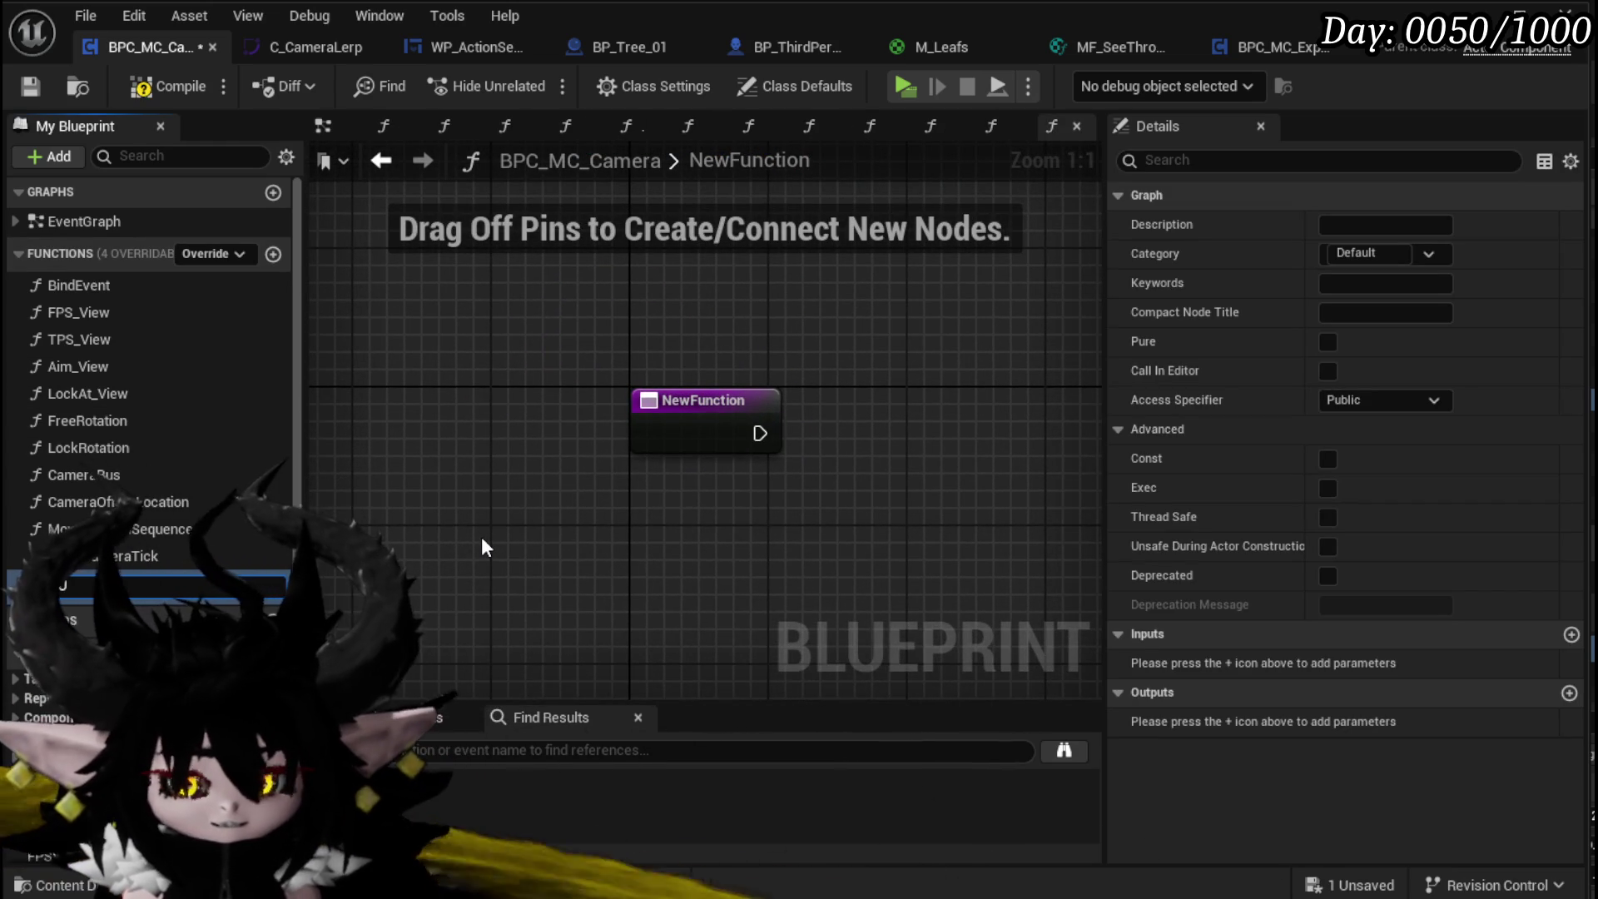
text(pdate)
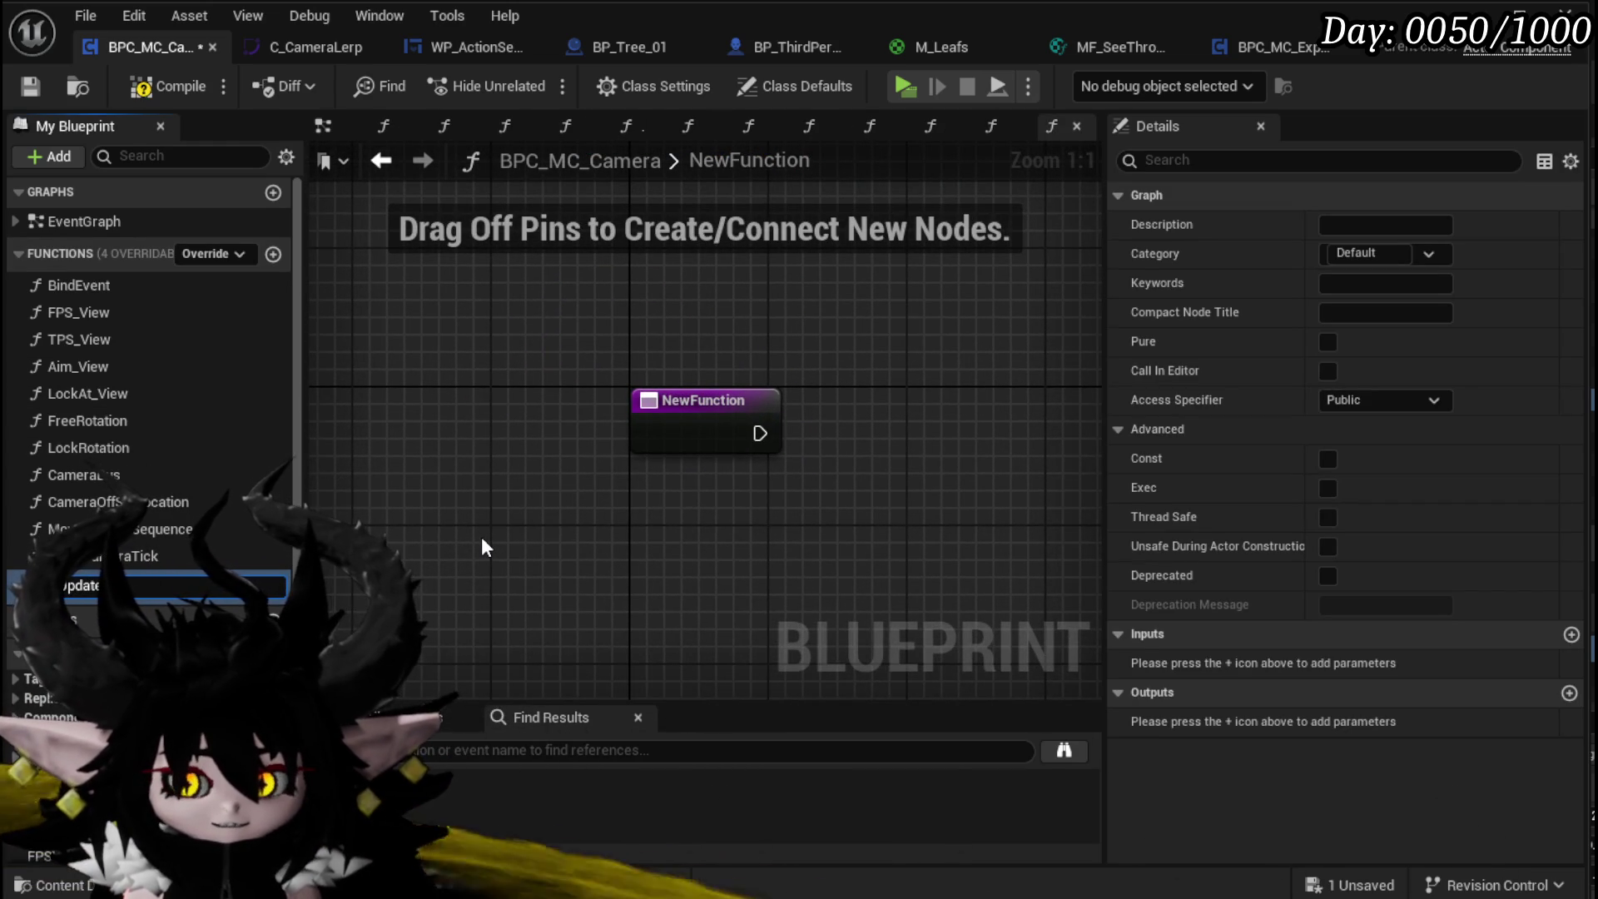
text(TimerMesh)
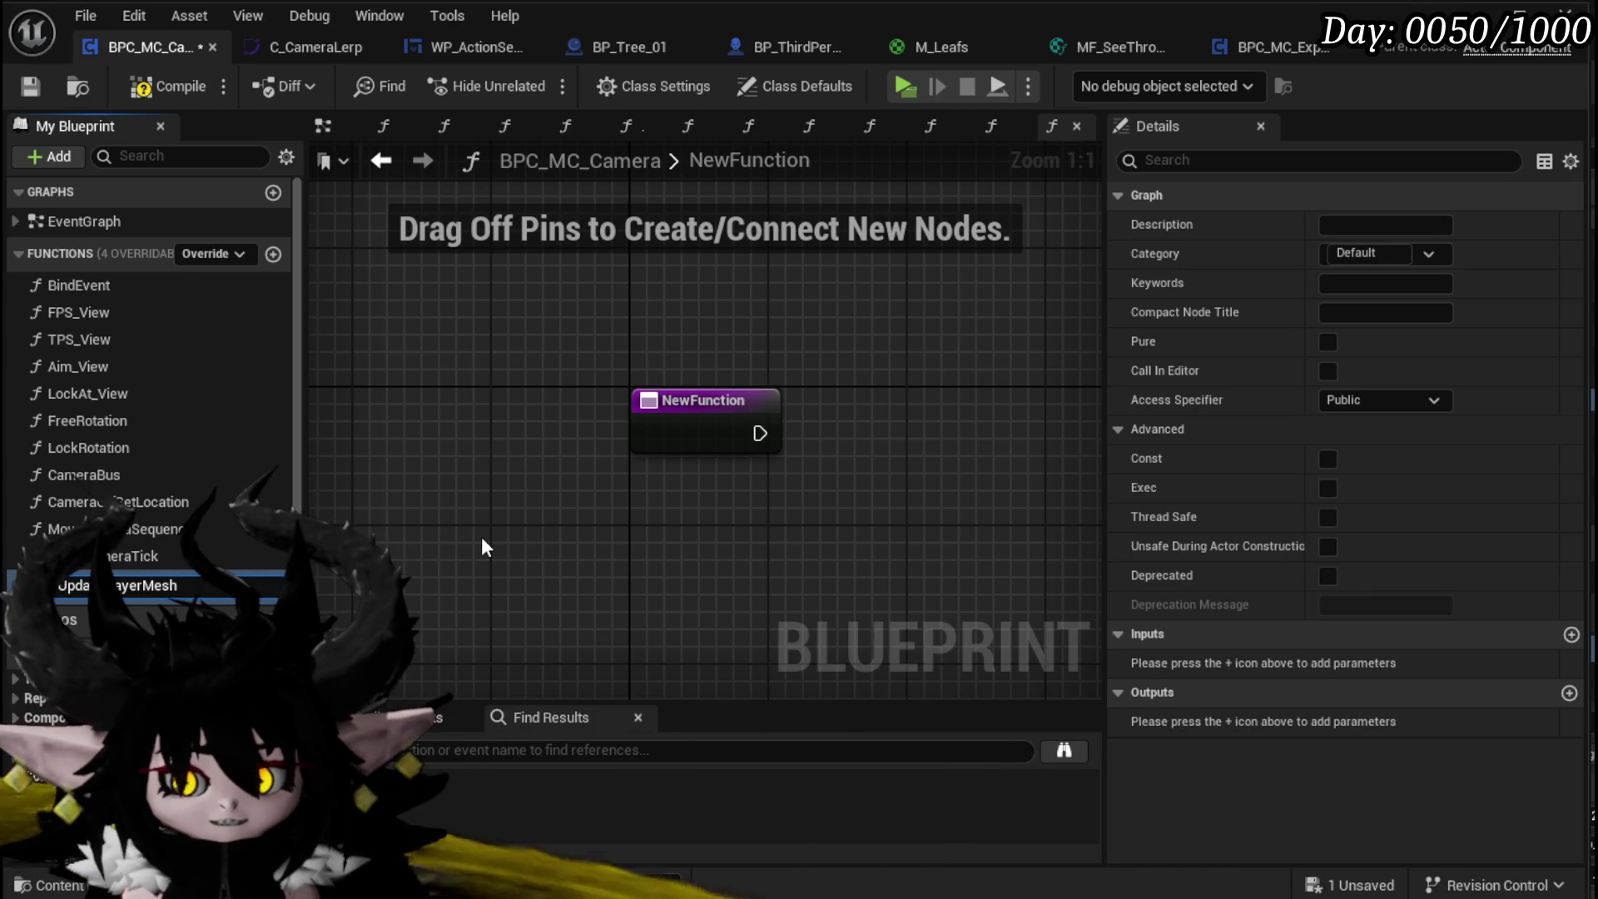
text(O)
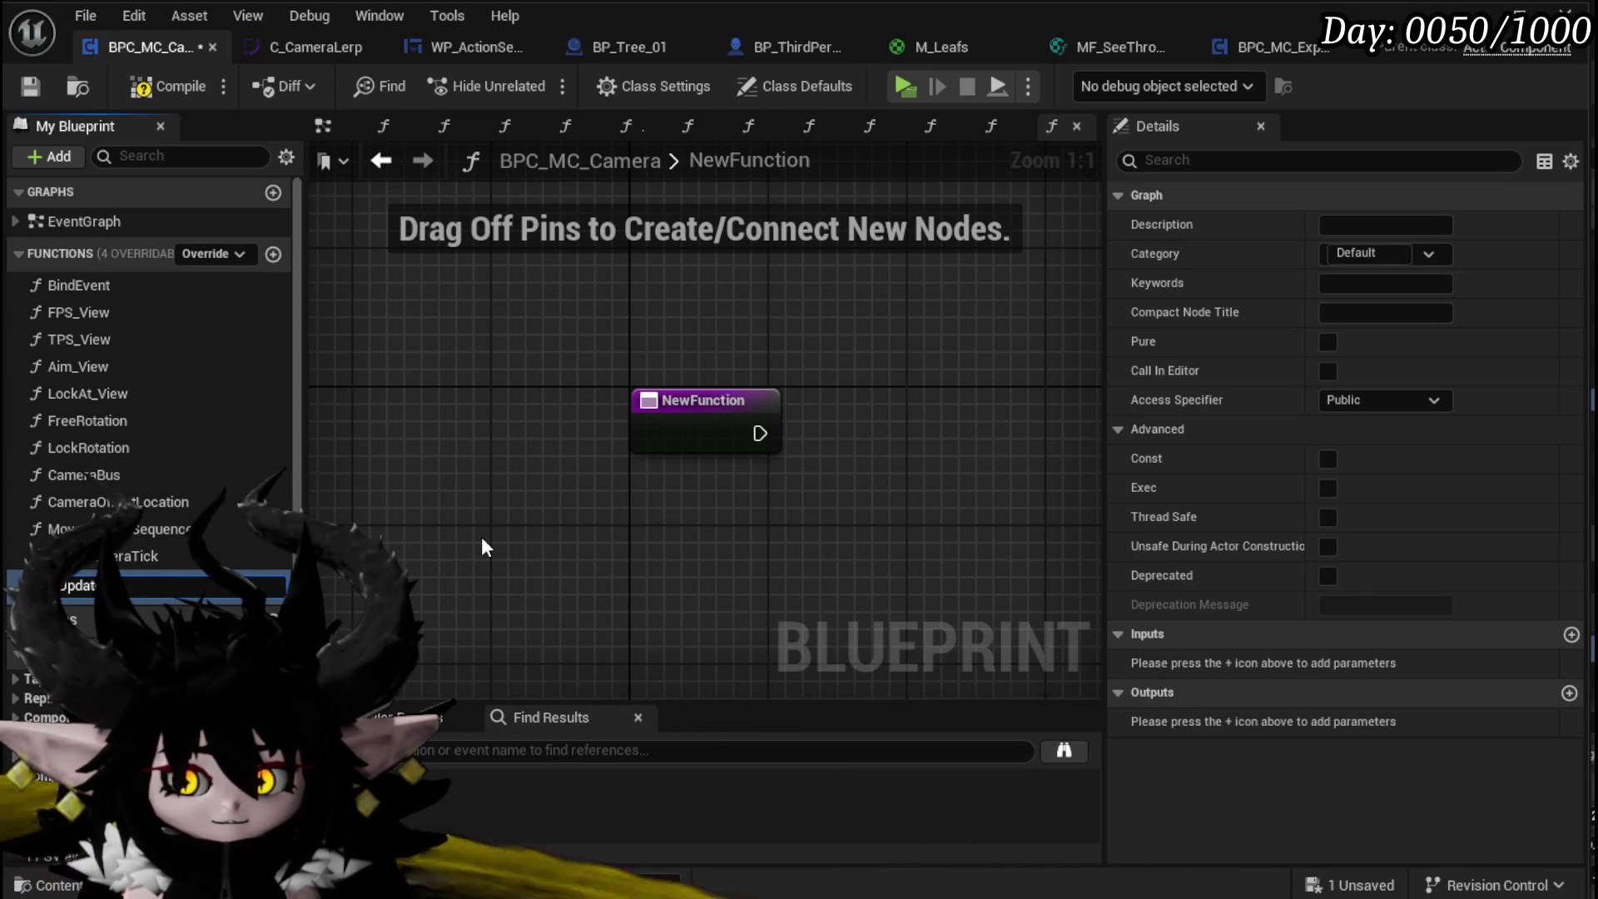
text(rientation)
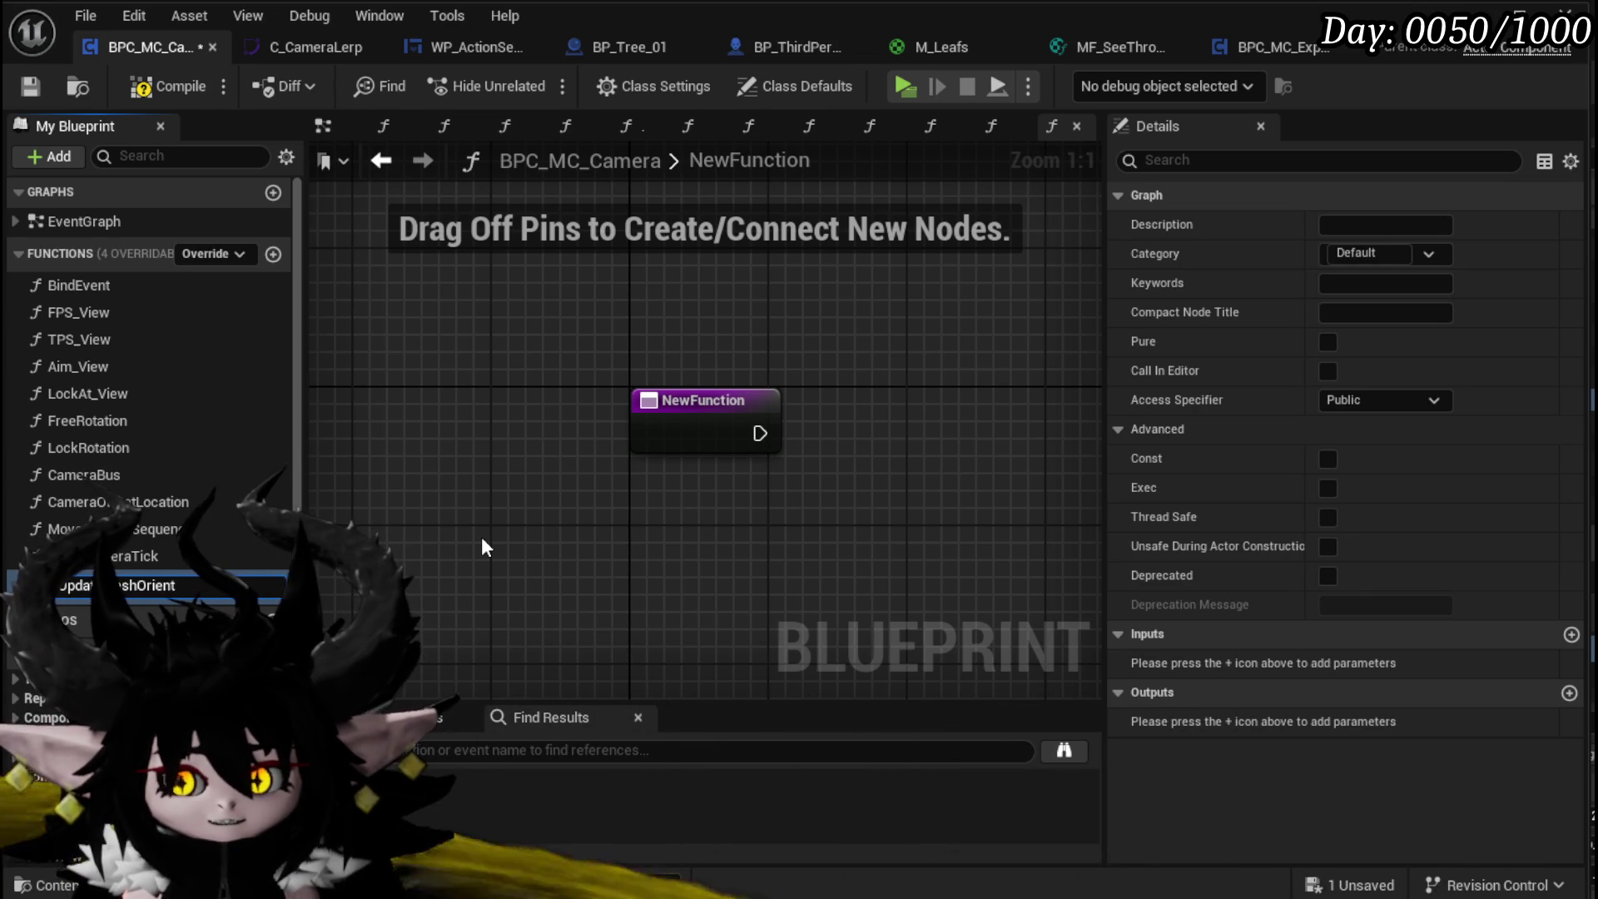
key(Return)
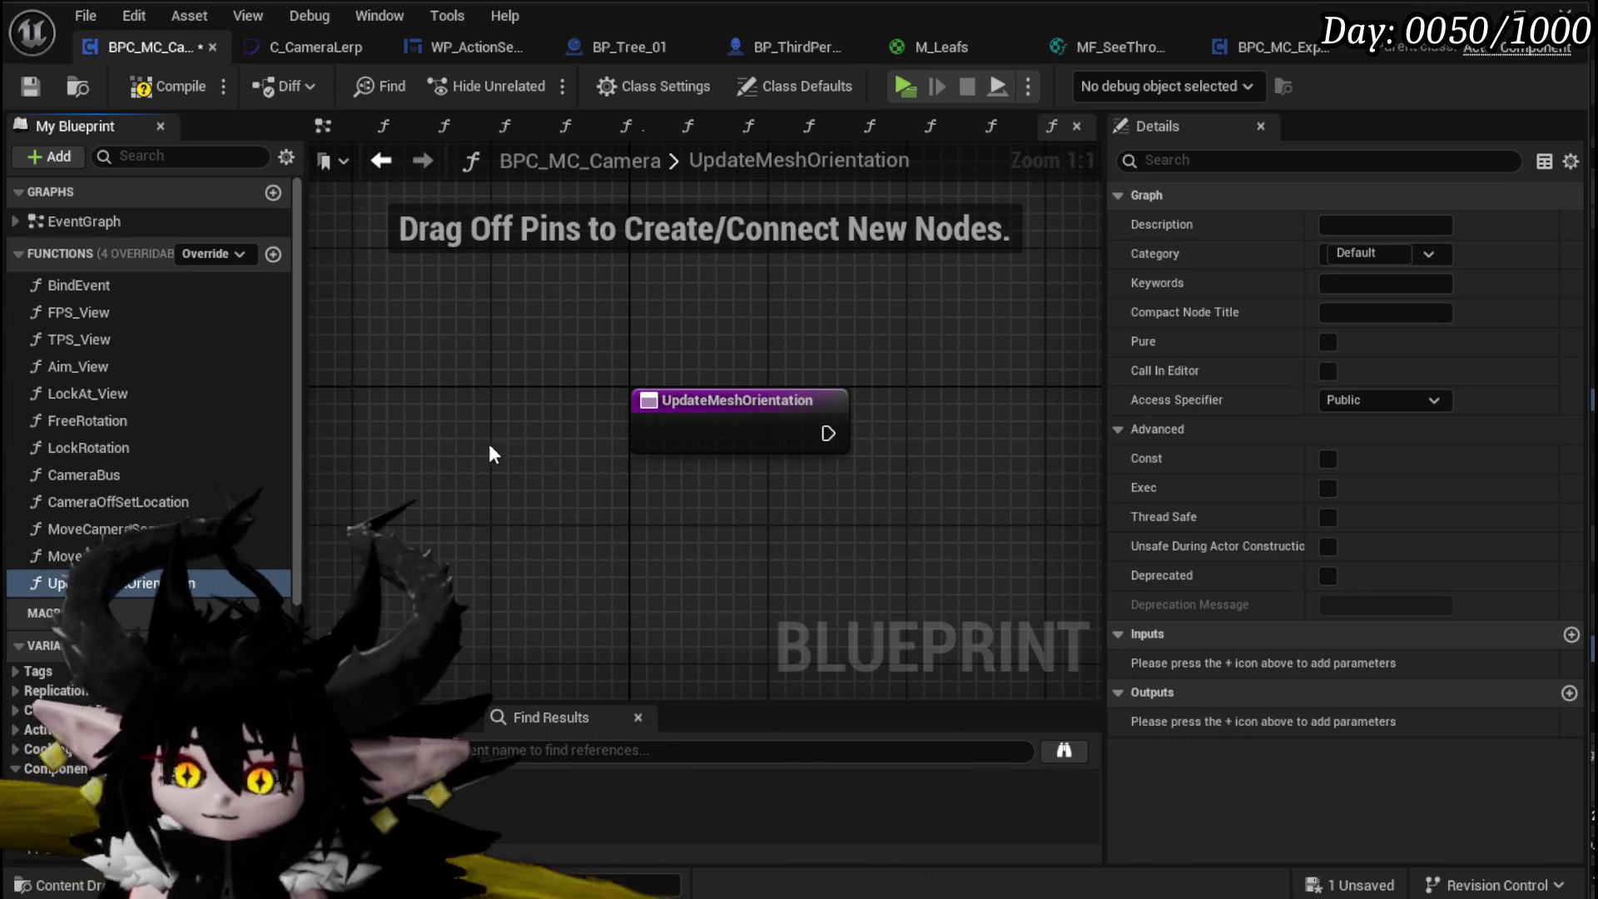
click(30, 88)
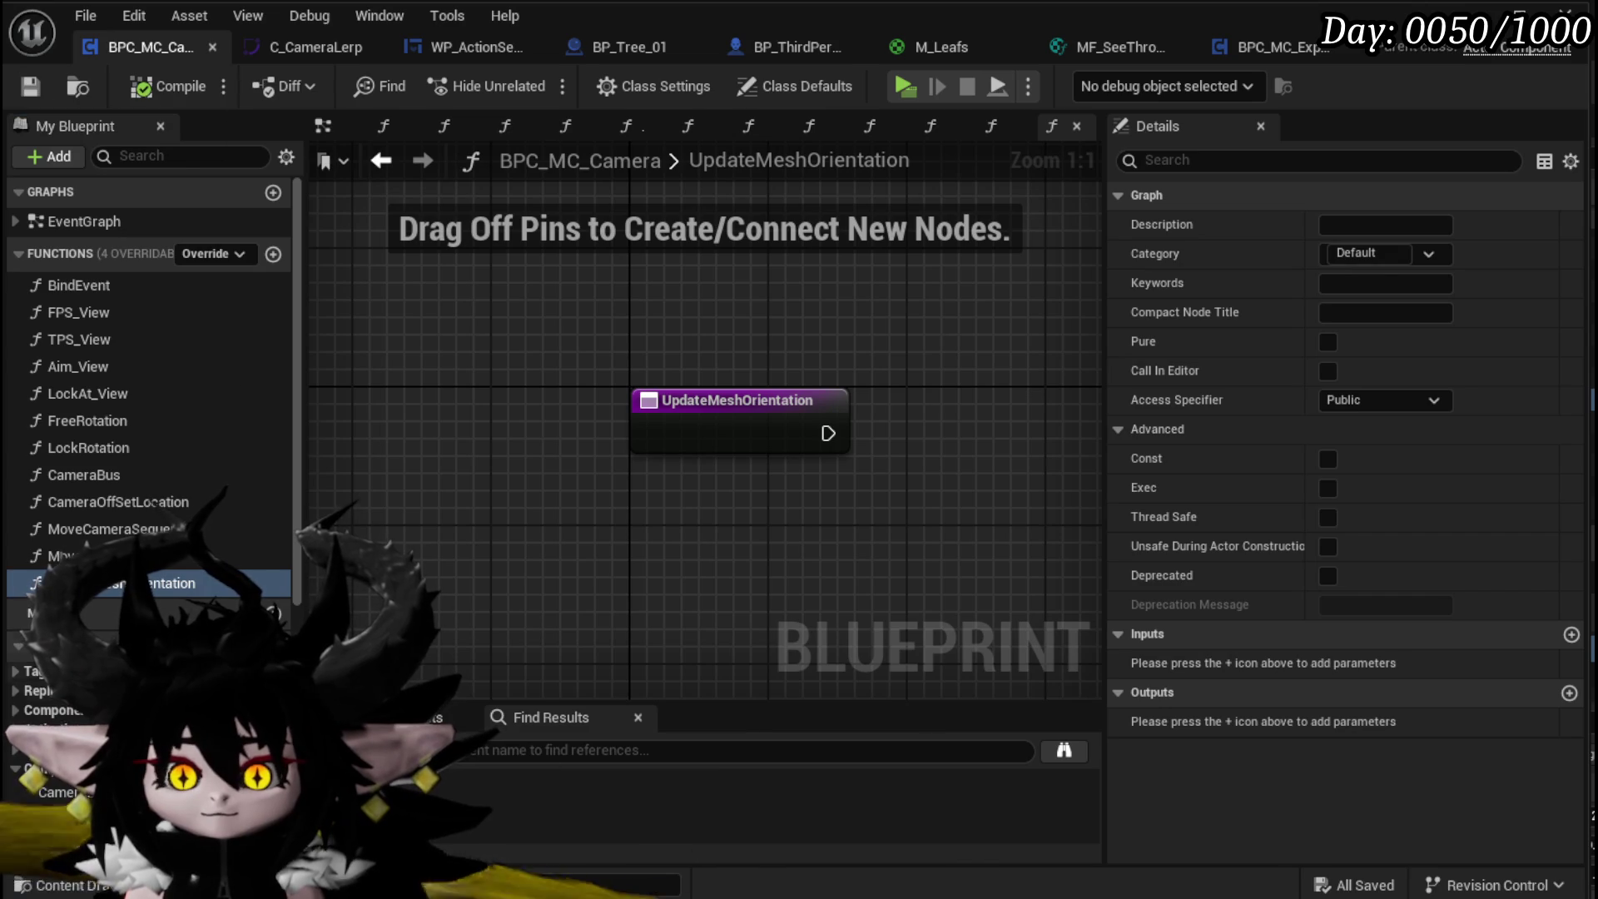
click(47, 820)
drag(658, 275, 661, 279)
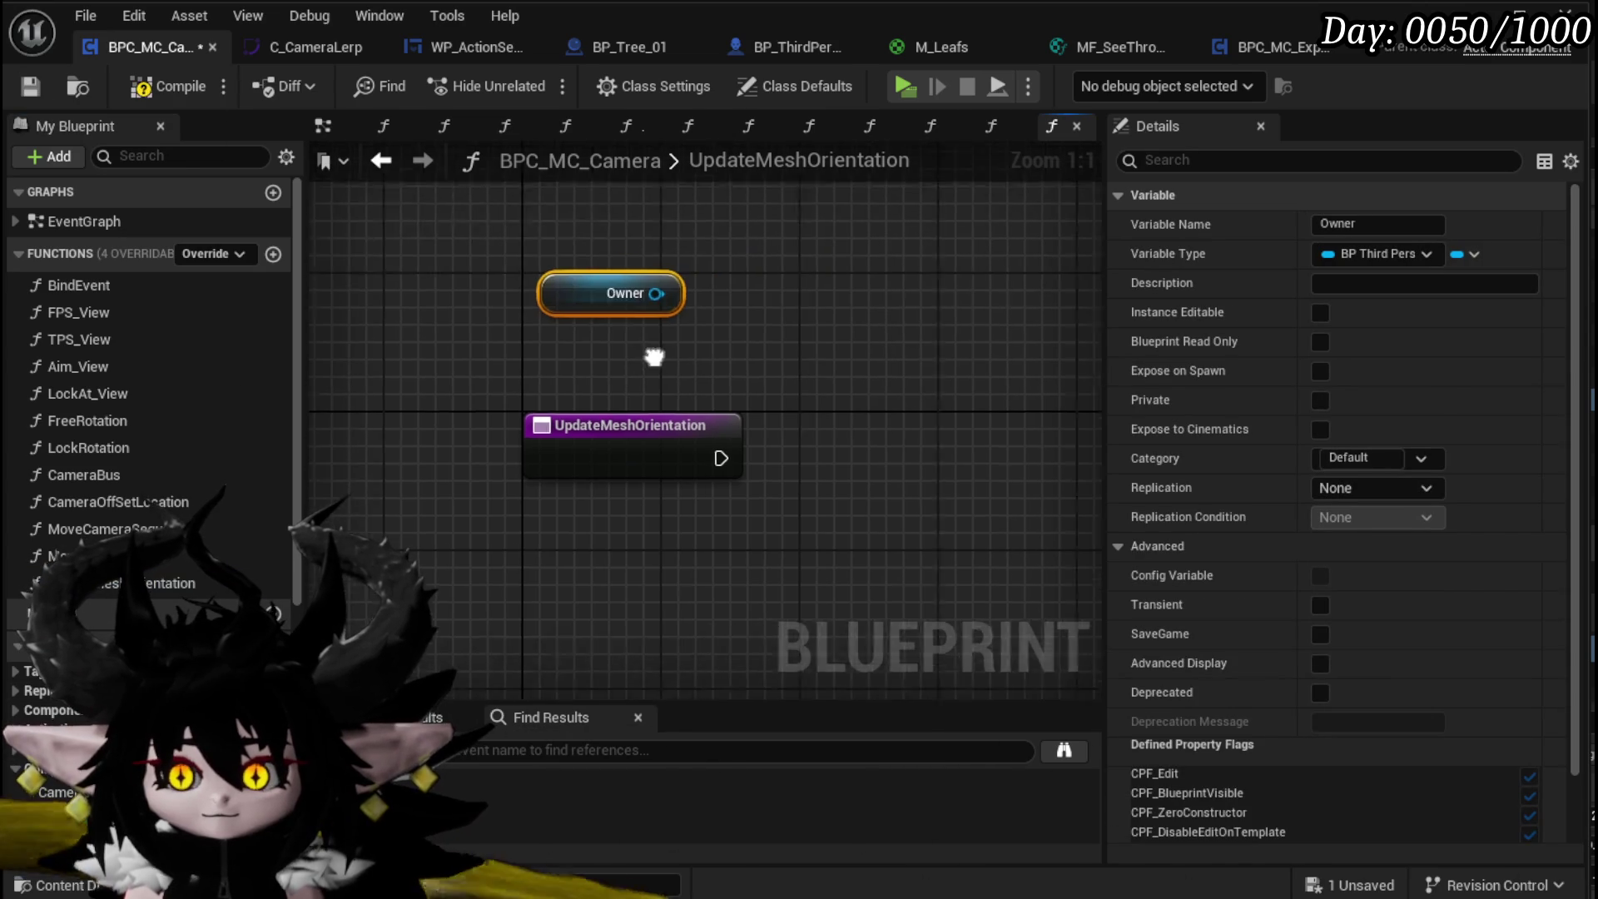
Step: Get the Owner's Mesh and add a Find Look at Rotation node
drag(509, 306, 794, 350)
text(Mesh)
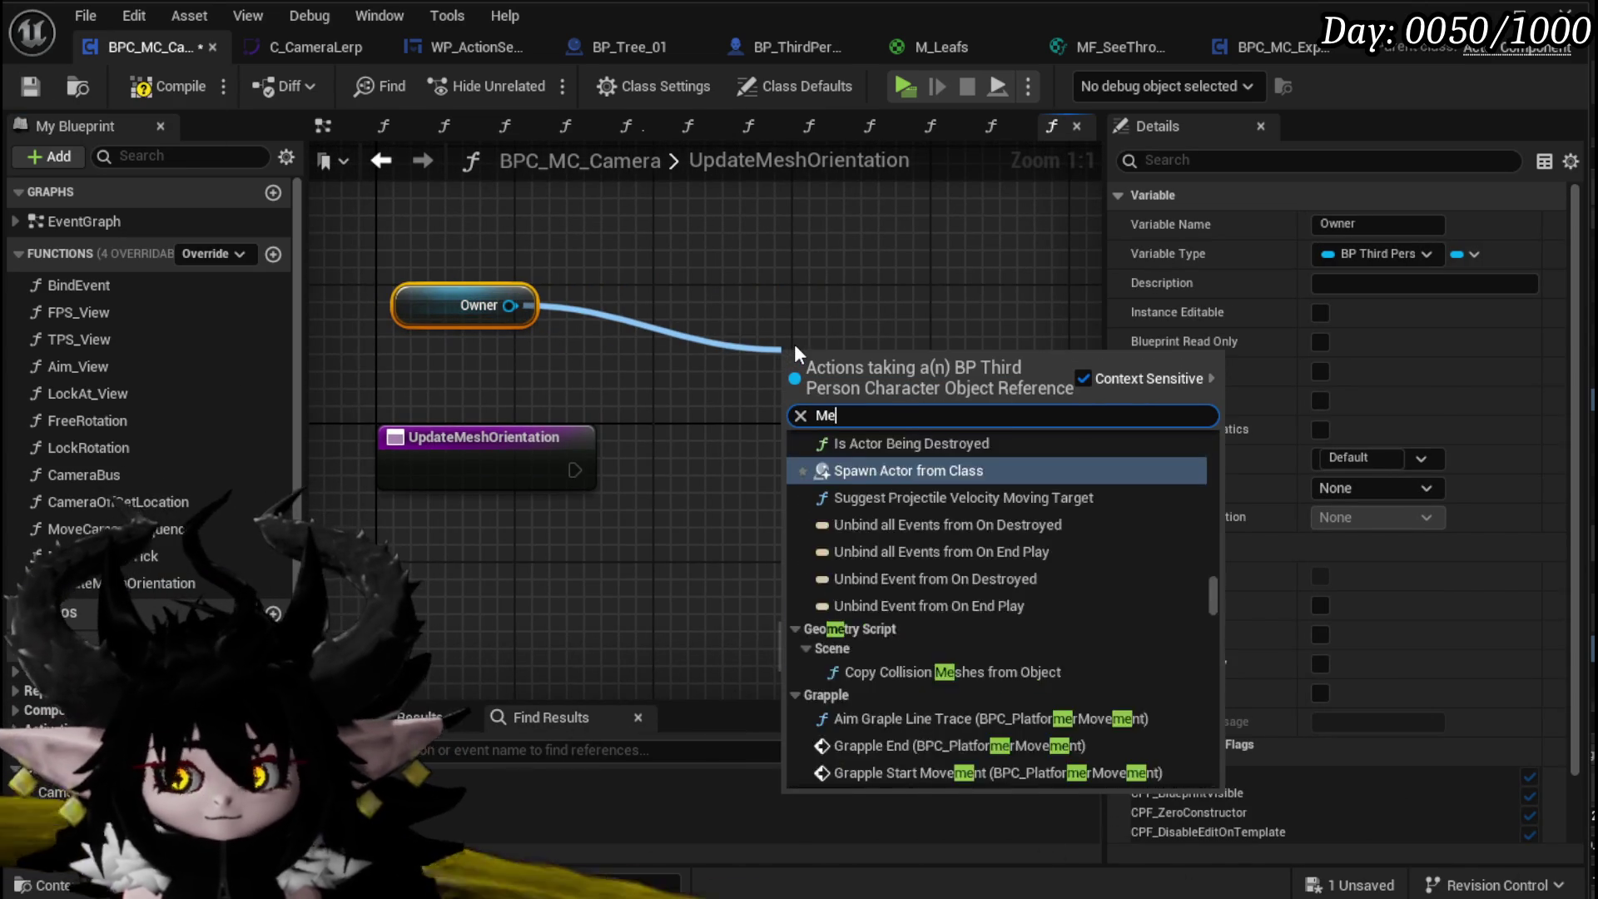
click(874, 655)
drag(507, 377, 489, 376)
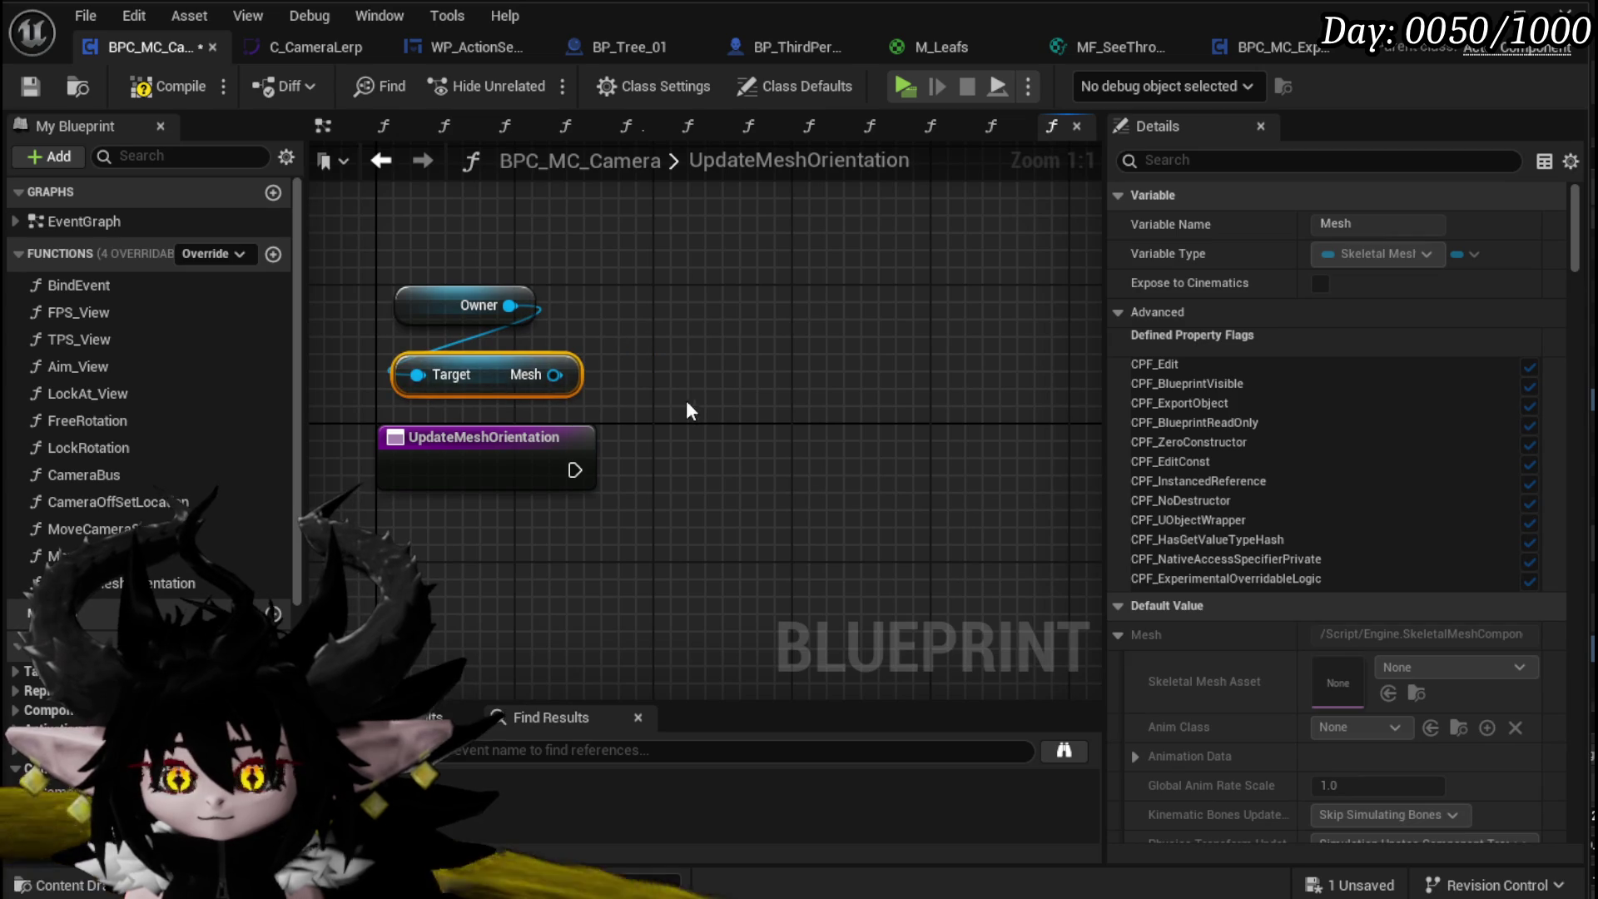
right_click(735, 369)
text(find look)
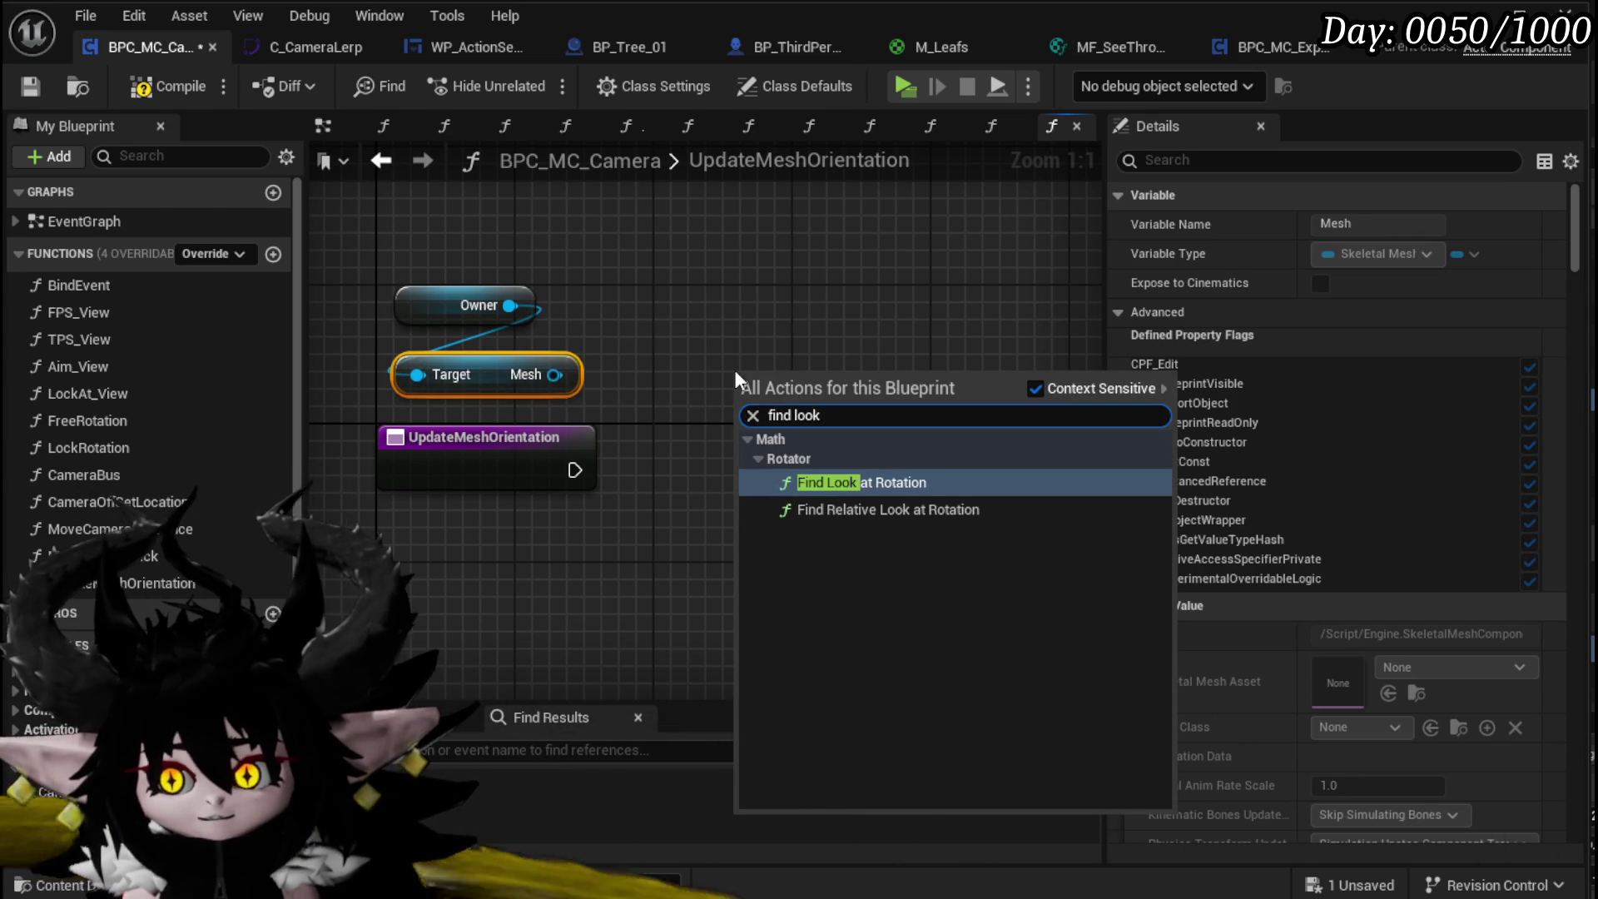
click(891, 482)
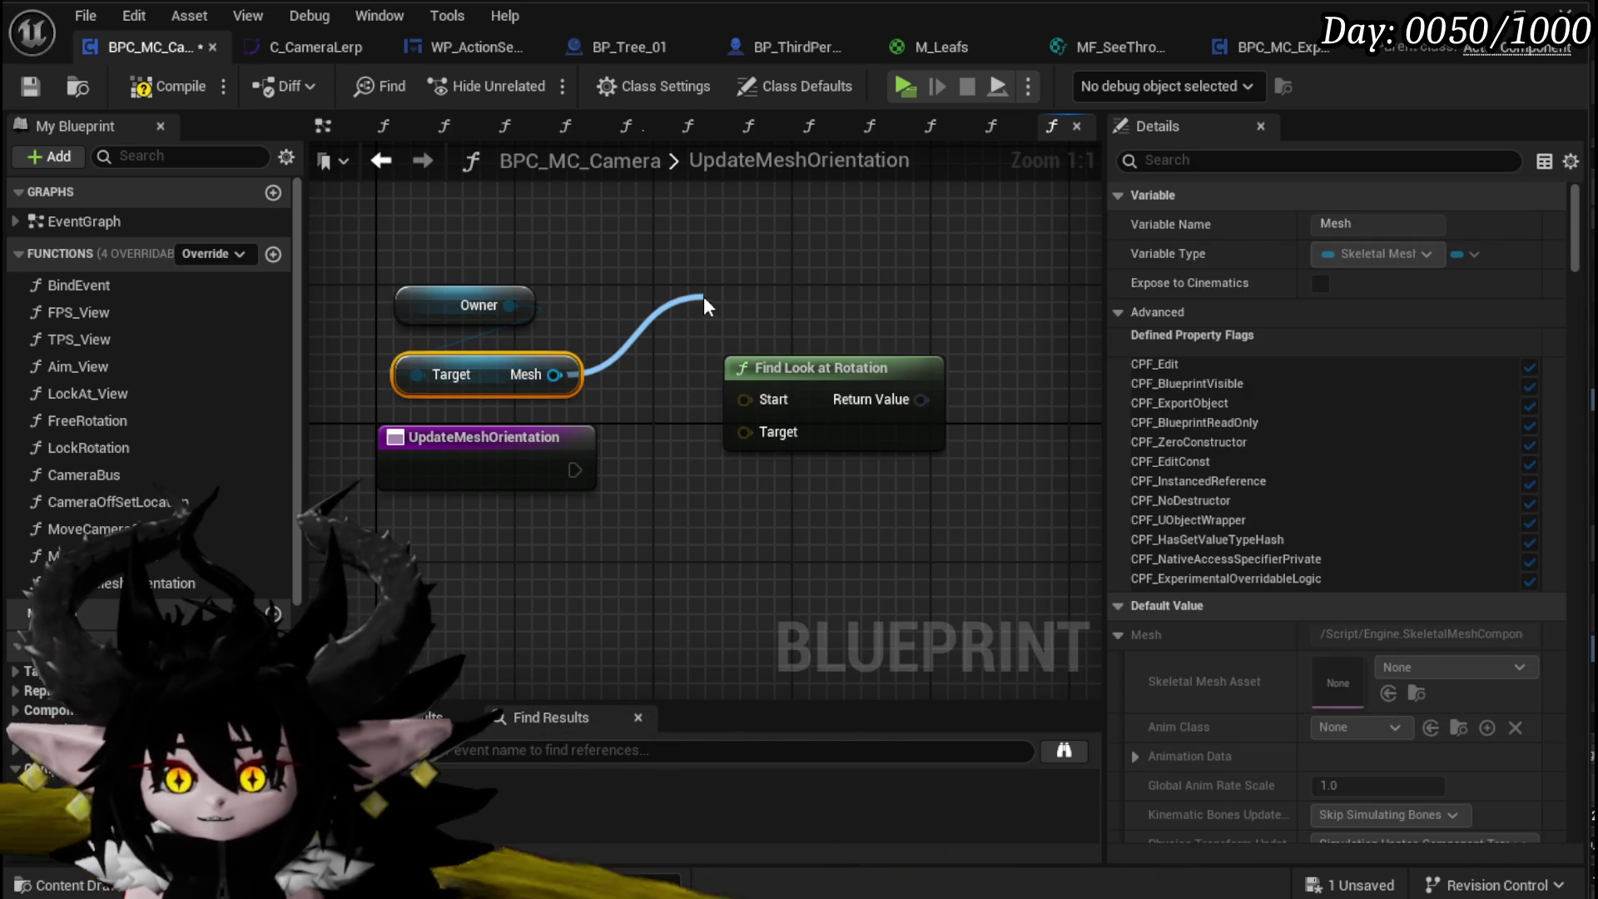
Step: Add a Mesh Set World Rotation node, splitting its New Rotation and the look-at result into X, Y, Z
drag(703, 296, 703, 305)
text(rotate)
key(BackSpace)
key(BackSpace)
key(BackSpace)
text(Set Rotation)
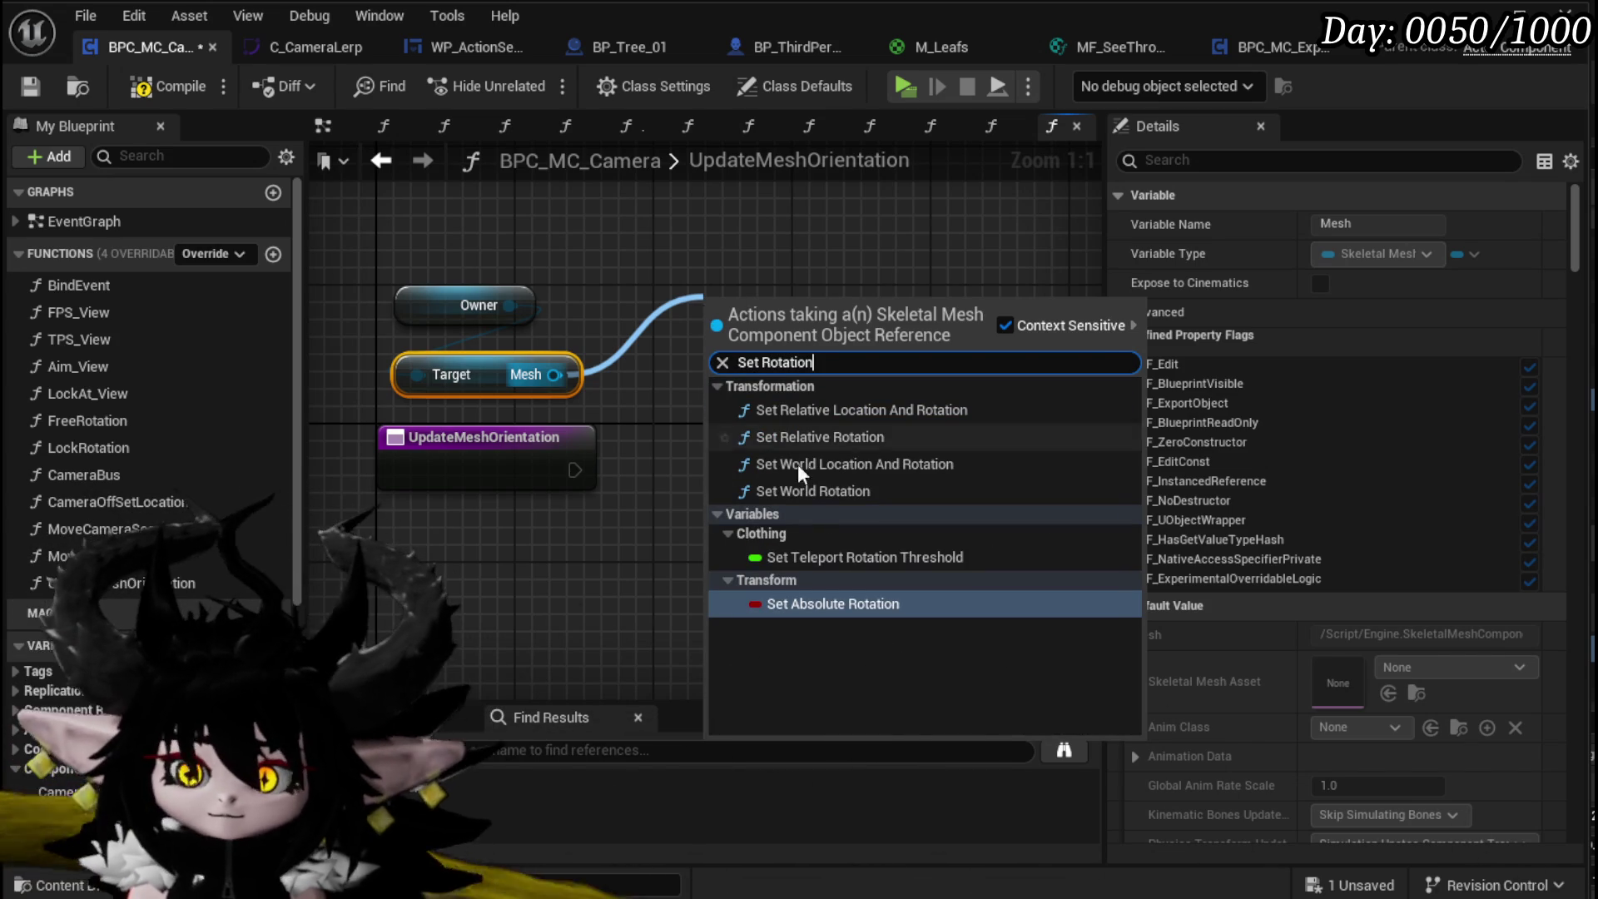
click(799, 491)
drag(593, 287, 954, 346)
right_click(899, 417)
click(983, 631)
drag(982, 466, 1053, 431)
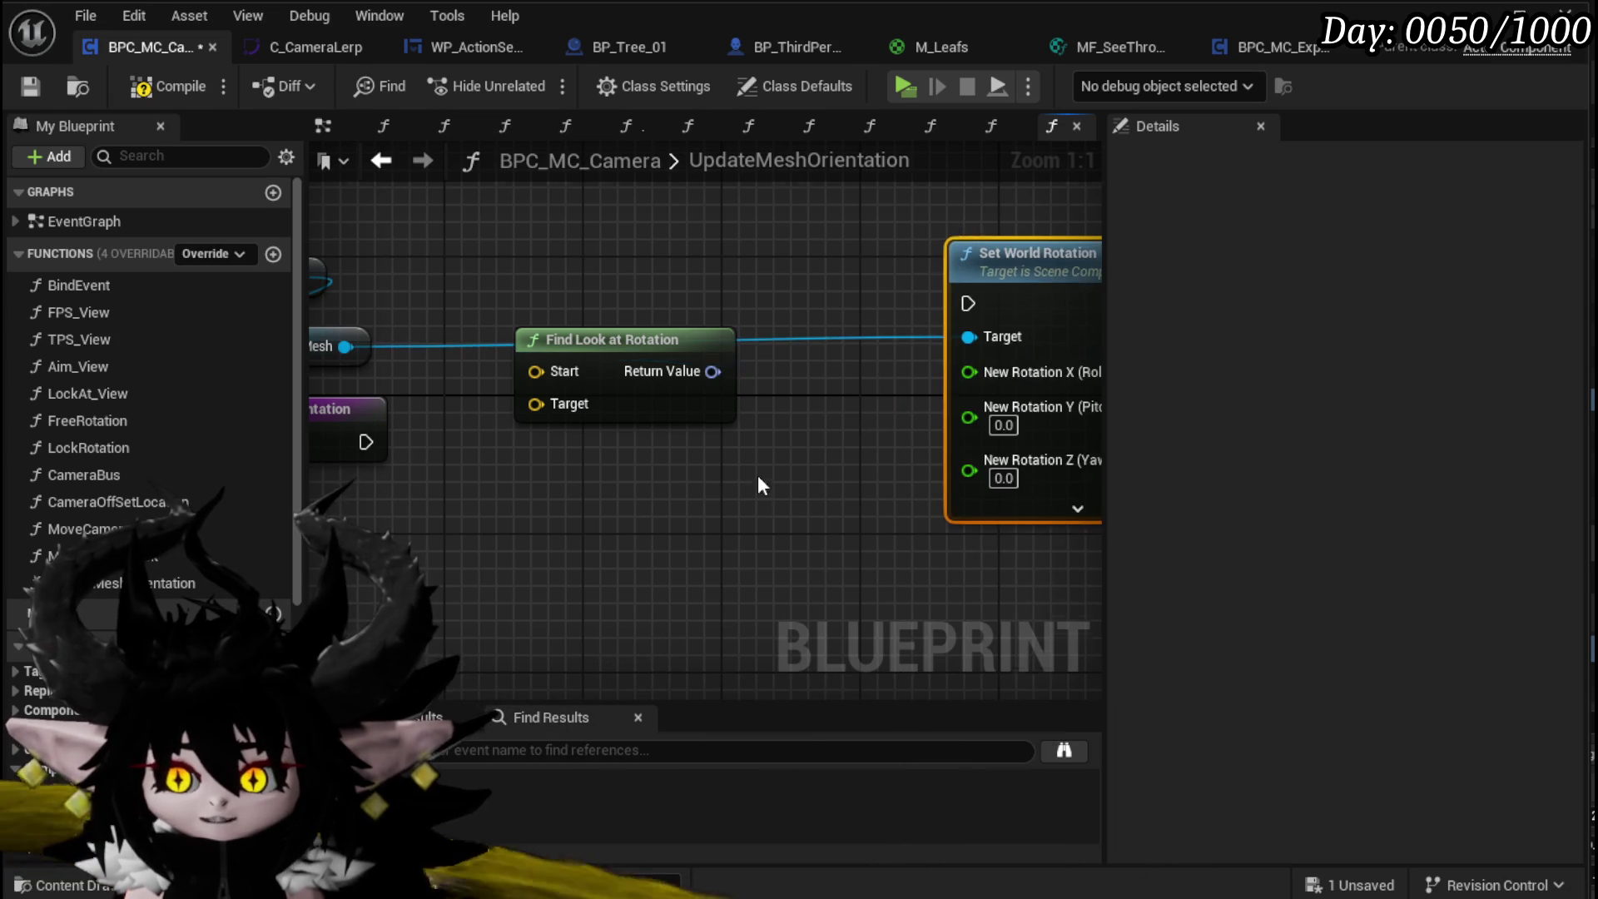
right_click(674, 302)
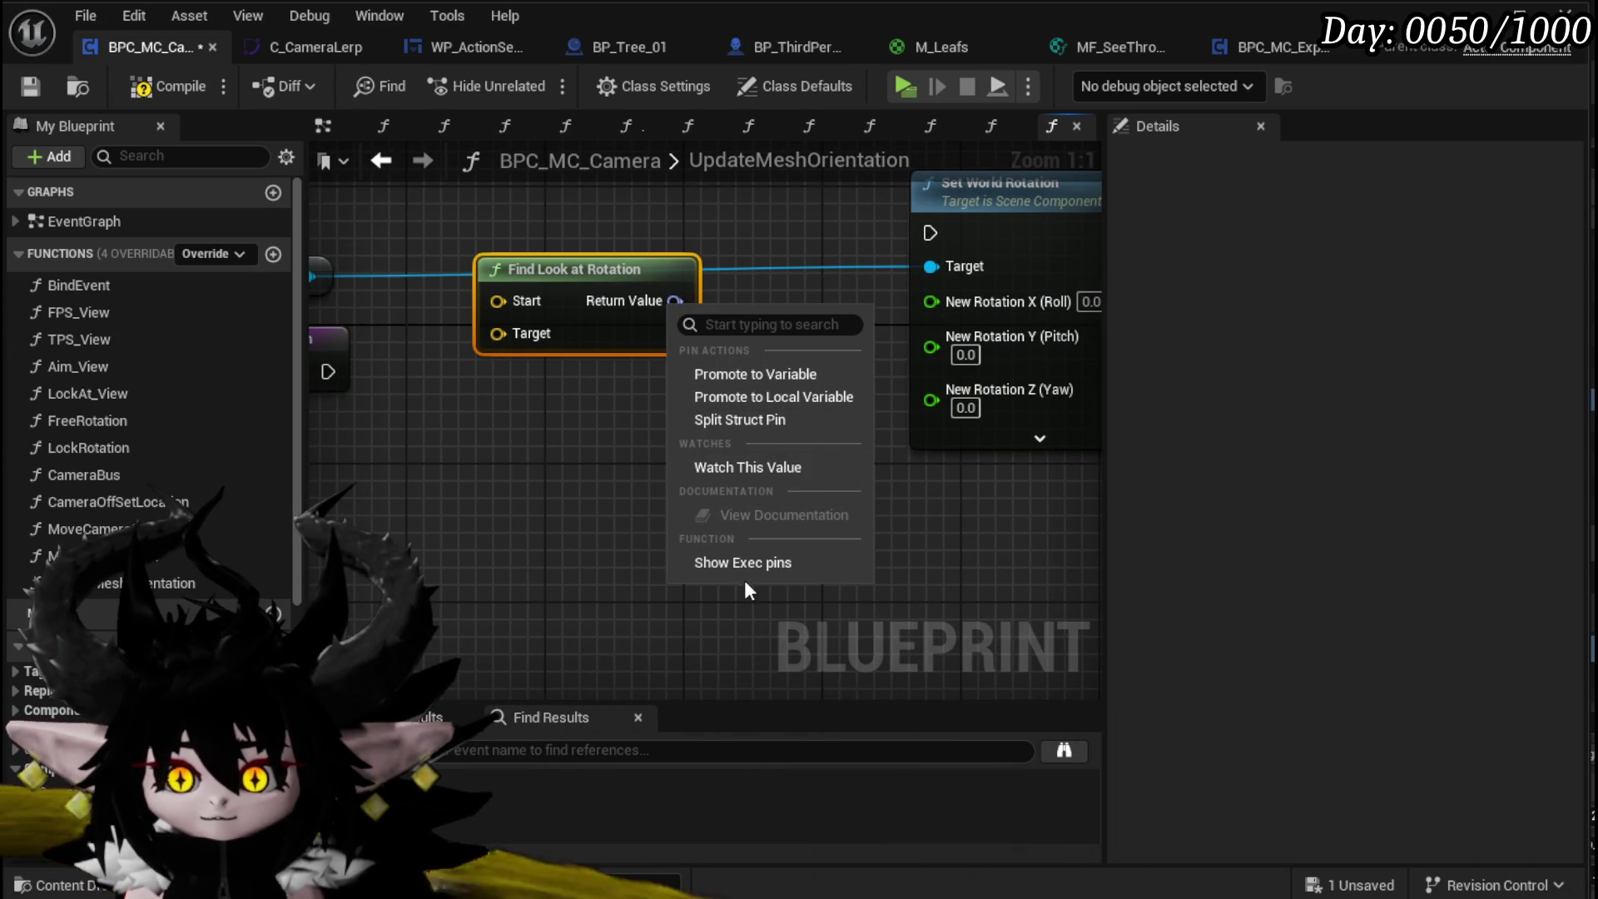
click(754, 422)
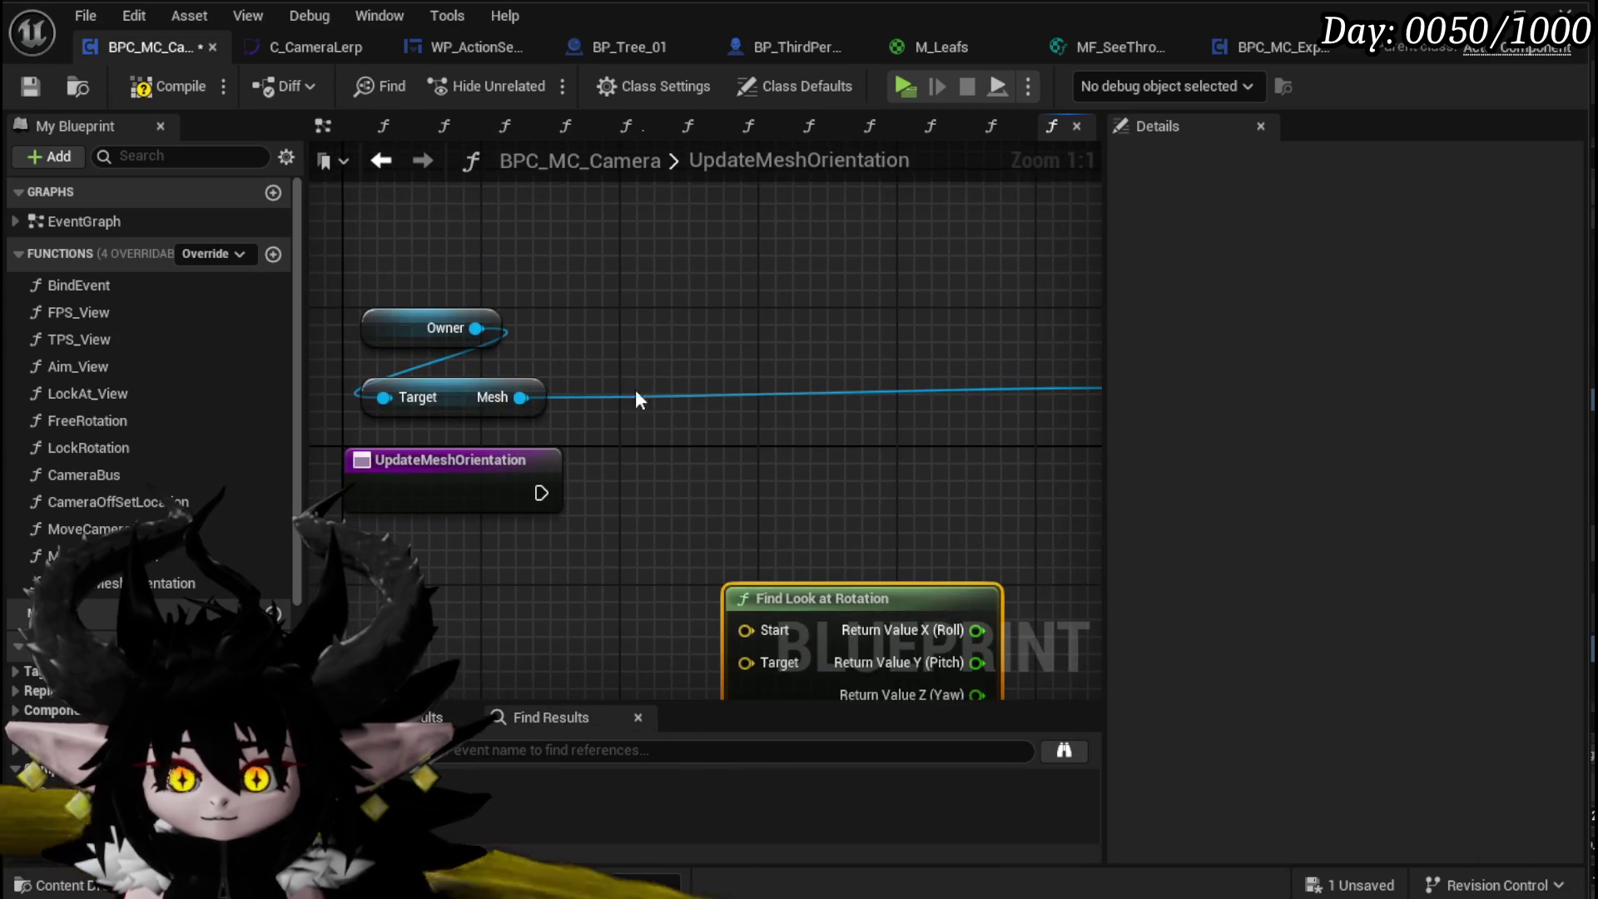
Step: Add a split Mesh Get World Rotation; wire its X/Y and the look-at Z into New Rotation
drag(522, 397, 671, 287)
text(get)
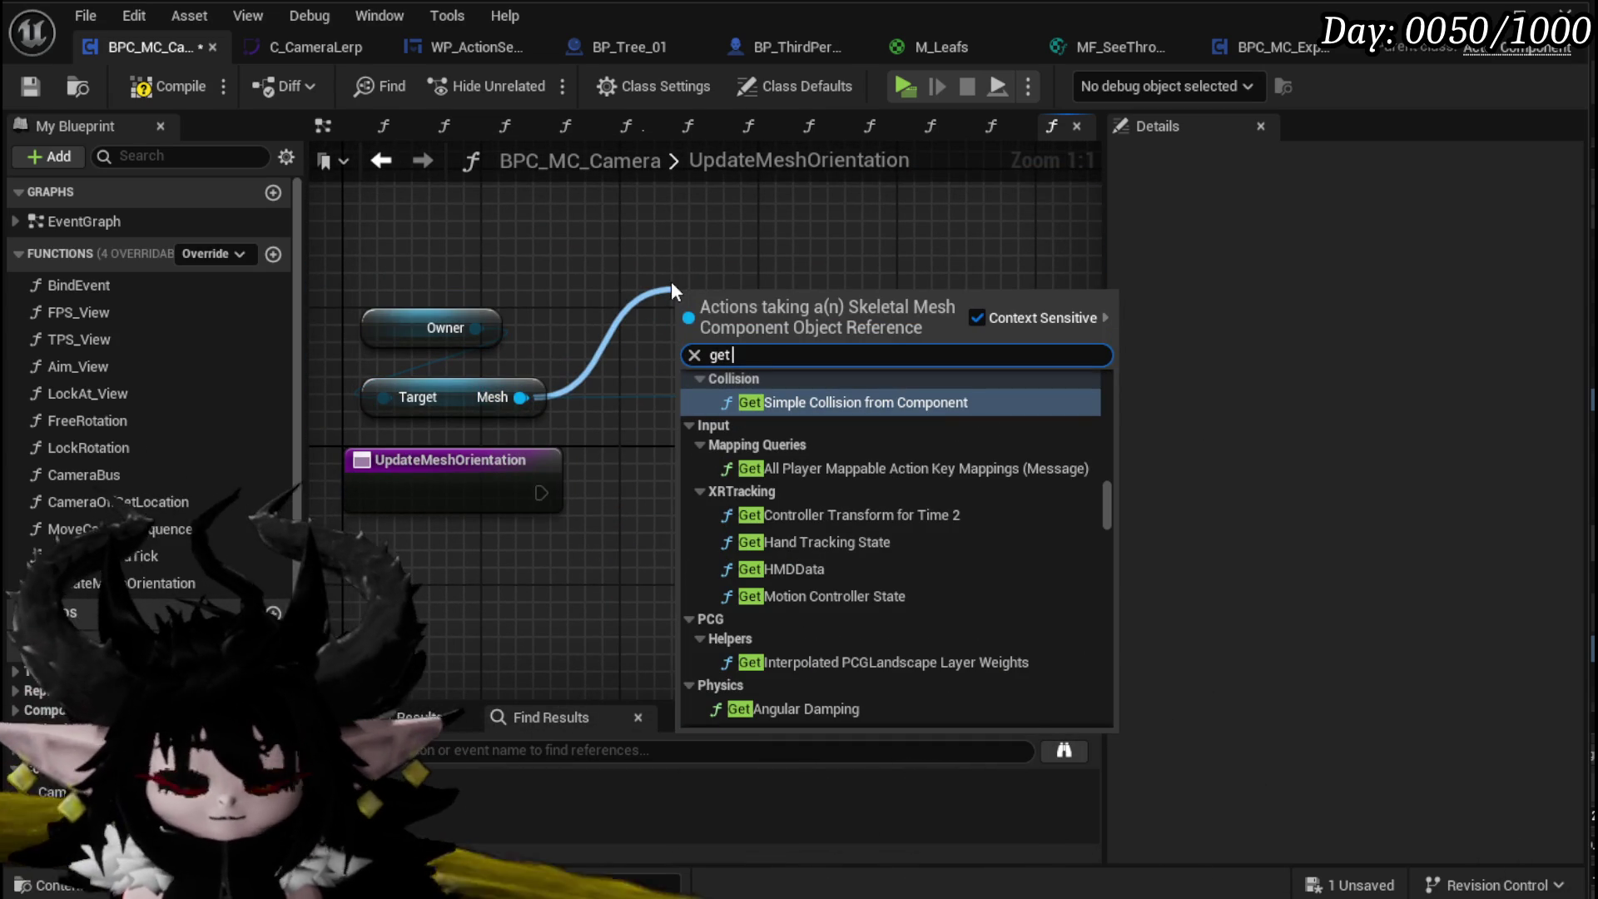
text( Rotatio)
key(BackSpace)
key(BackSpace)
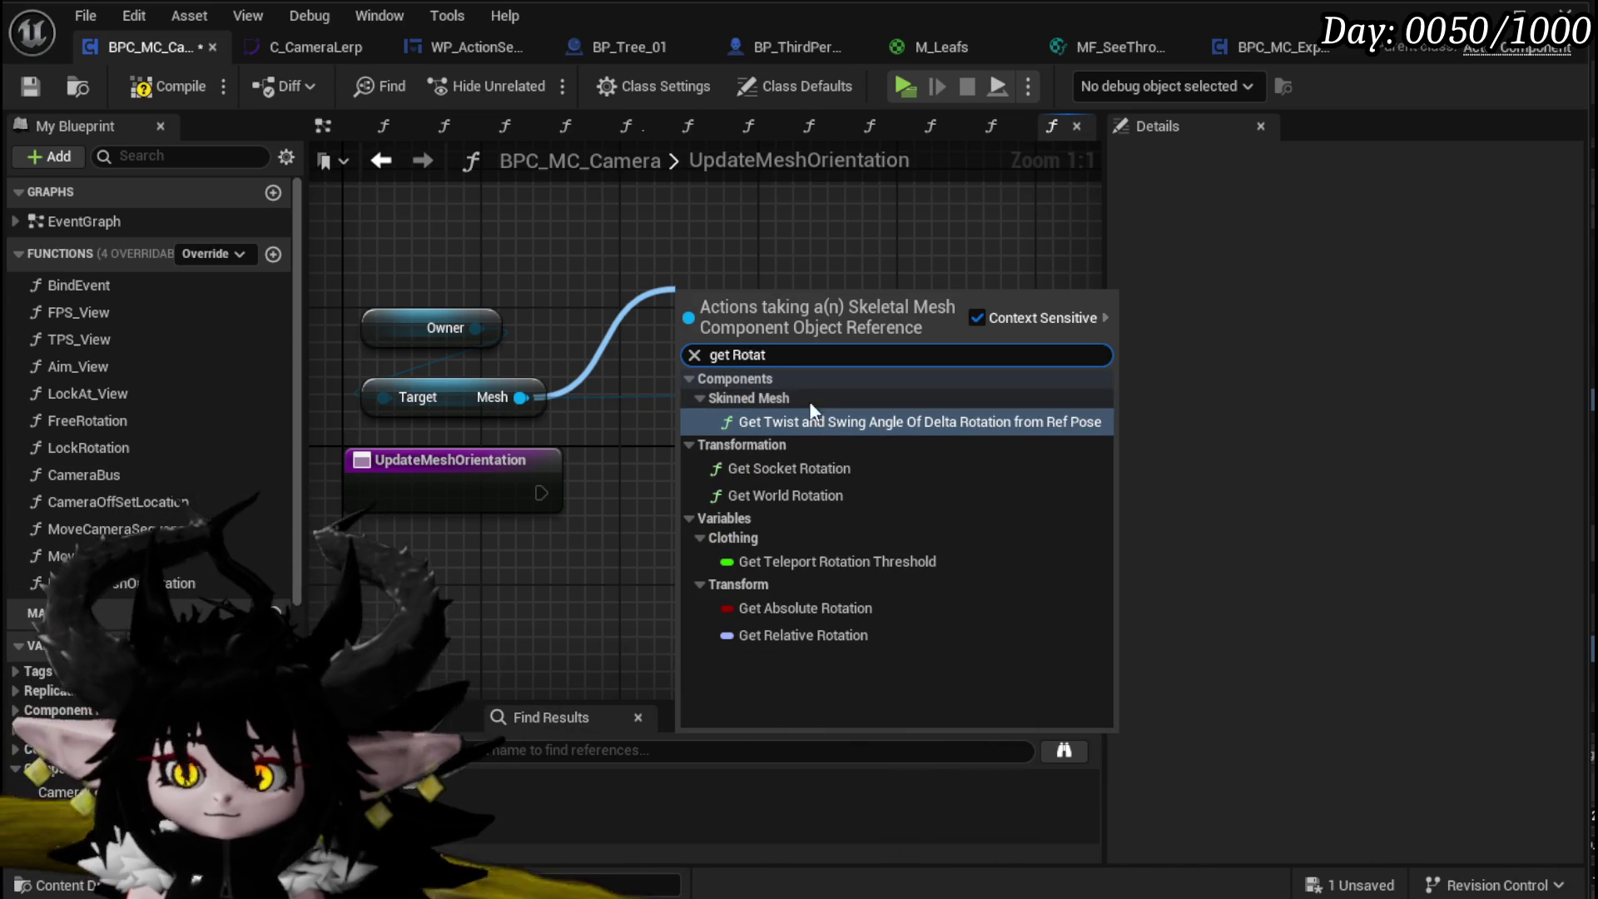
click(806, 495)
right_click(620, 318)
click(696, 442)
drag(934, 404, 934, 404)
drag(653, 346, 937, 441)
drag(666, 544, 932, 331)
drag(721, 466, 721, 366)
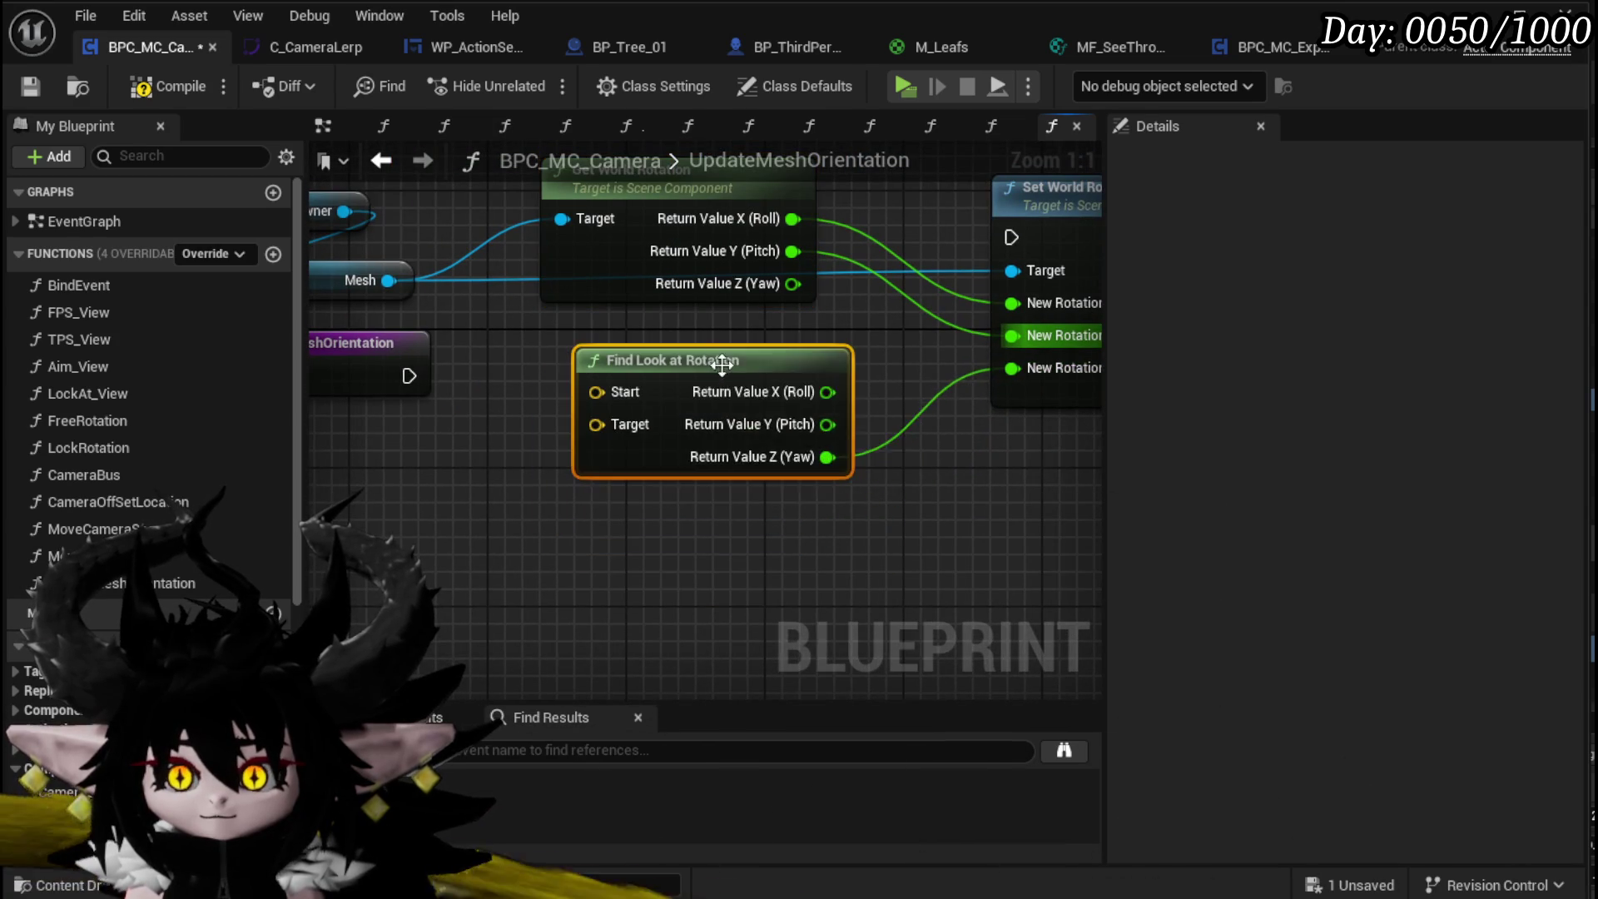
drag(407, 371, 646, 439)
click(392, 407)
Step: Rearrange the rotation, Owner and Mesh nodes to make room in the UpdateMeshOrientation graph
scroll(777, 423, down, 2)
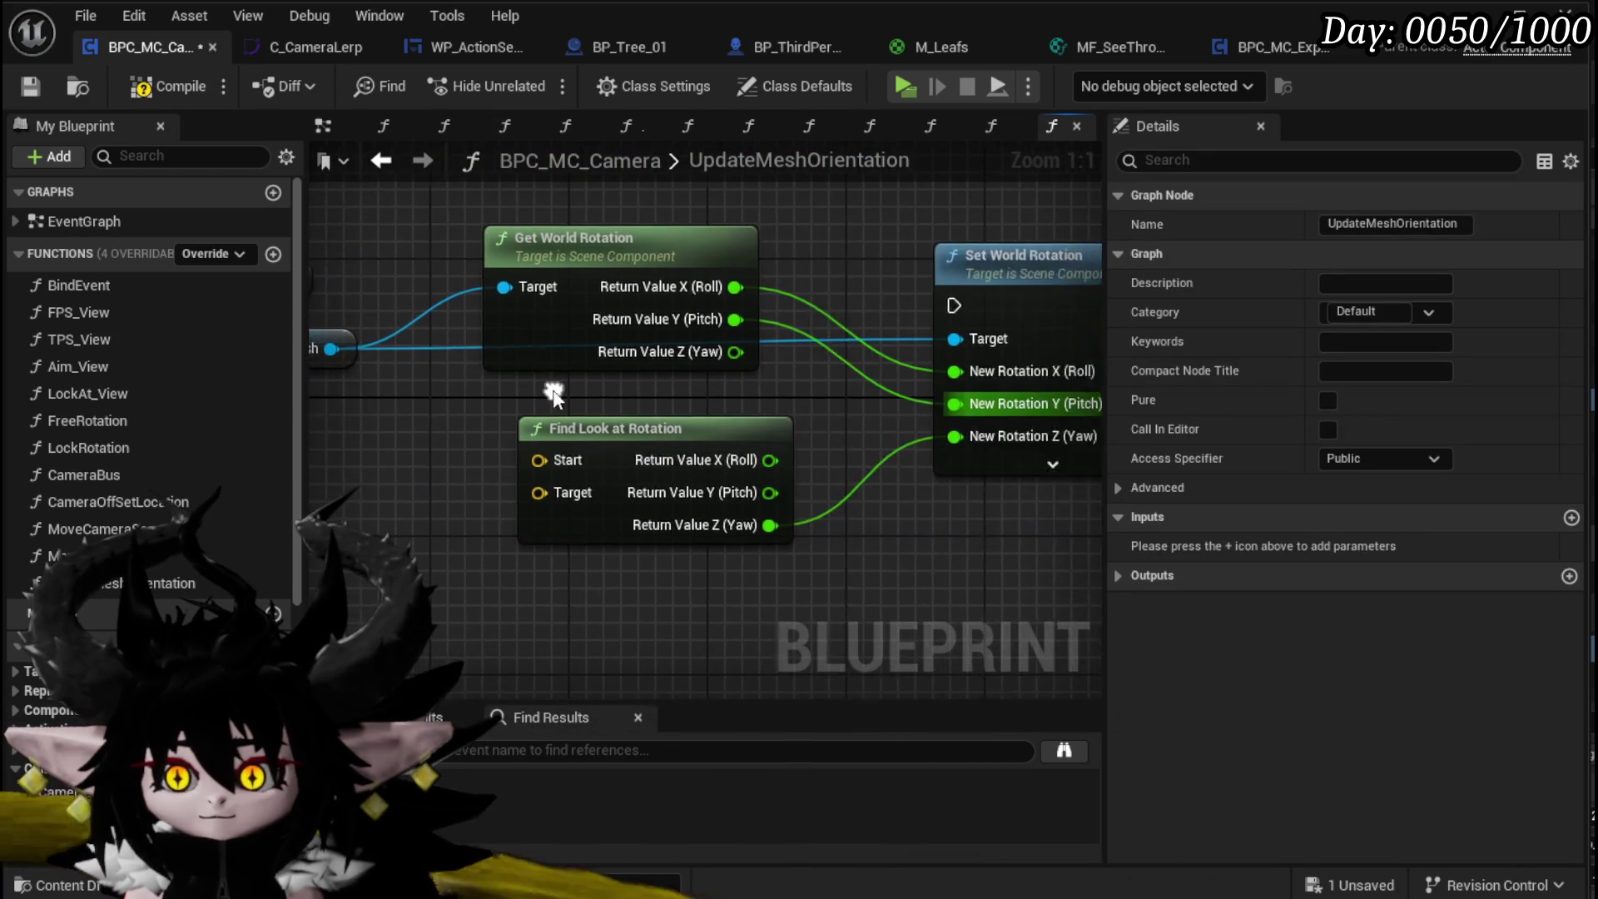
drag(611, 496, 942, 293)
drag(701, 317, 882, 310)
click(842, 428)
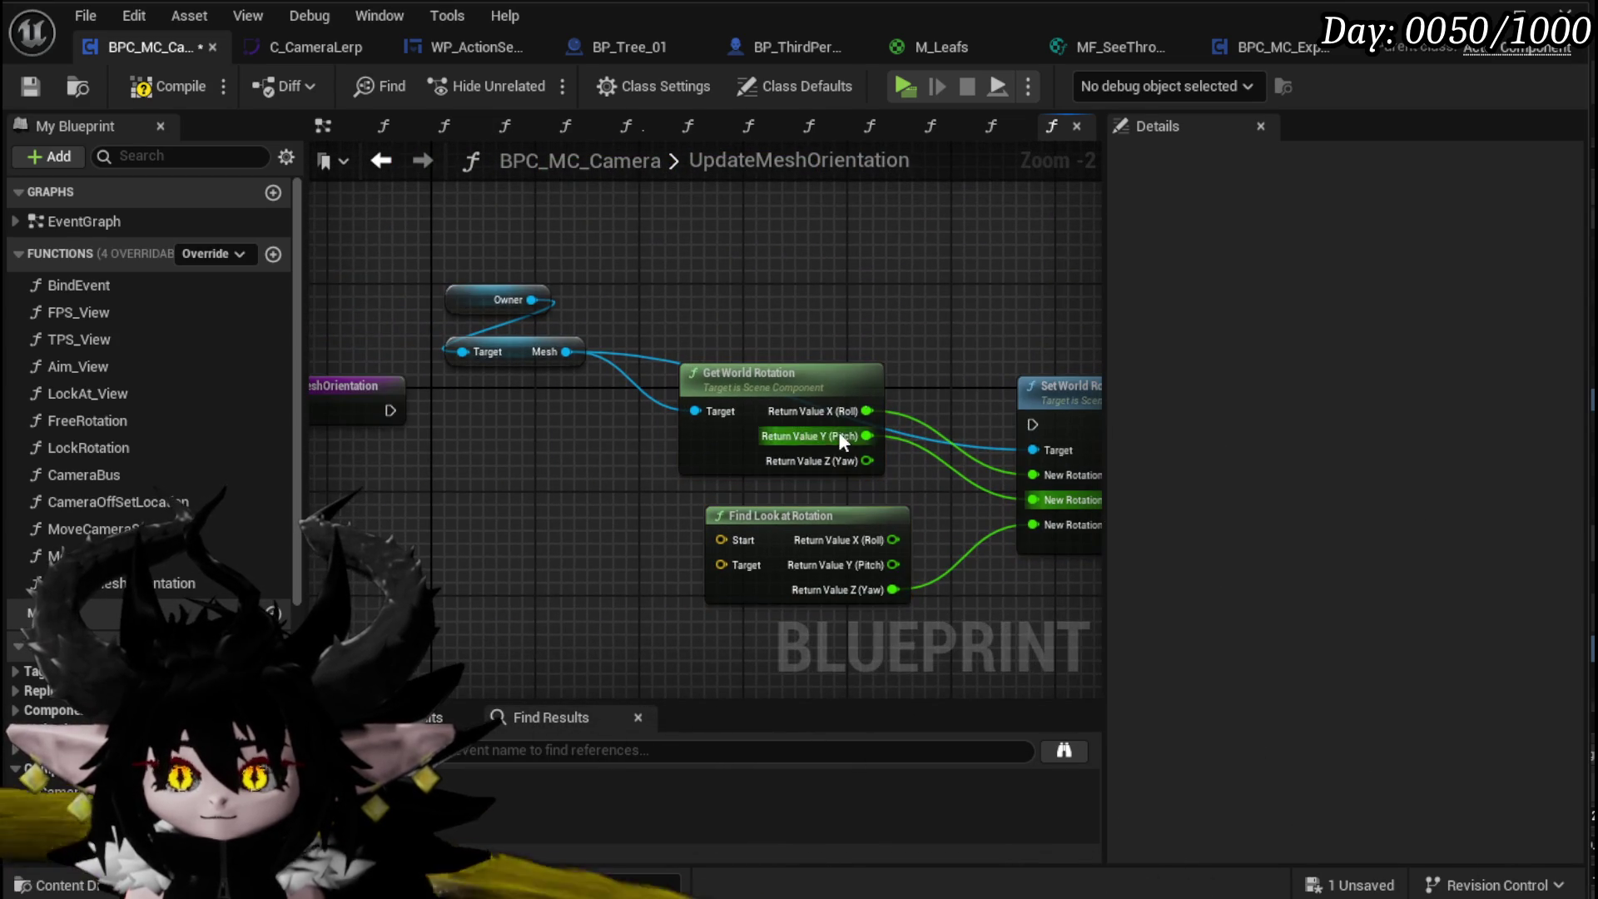
drag(790, 511, 762, 498)
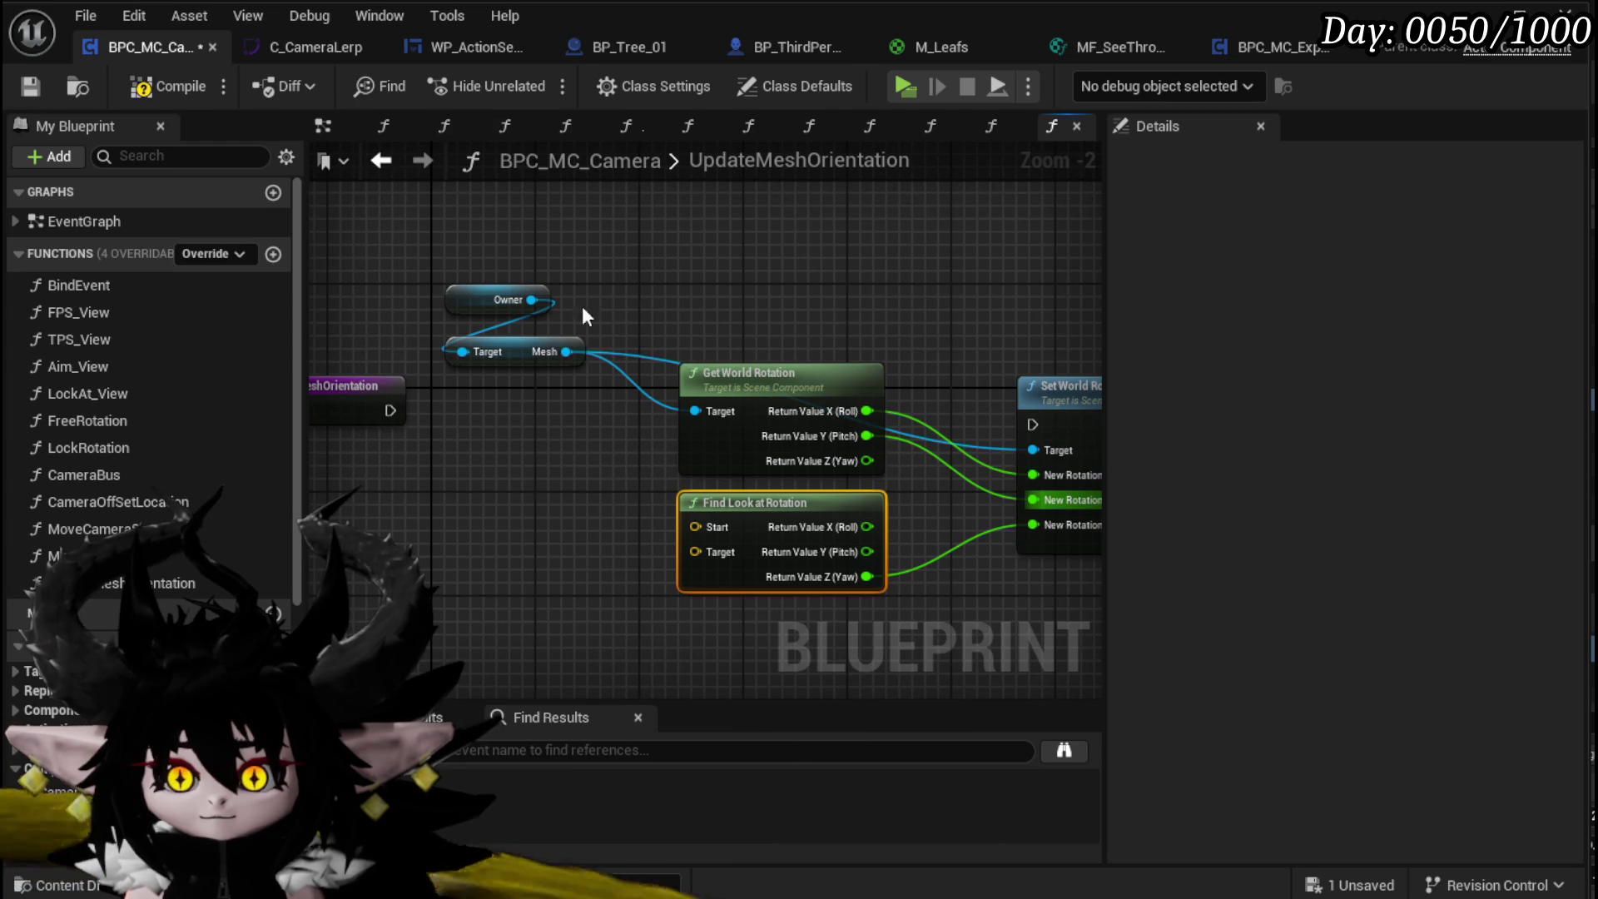
drag(618, 293, 466, 366)
mouse_move(527, 299)
mouse_down()
mouse_move(397, 235)
mouse_move(538, 238)
mouse_up()
click(543, 268)
Step: Add a Get Actor Location node for Owner and feed it into Find Look at Rotation's Start
text(get actor location)
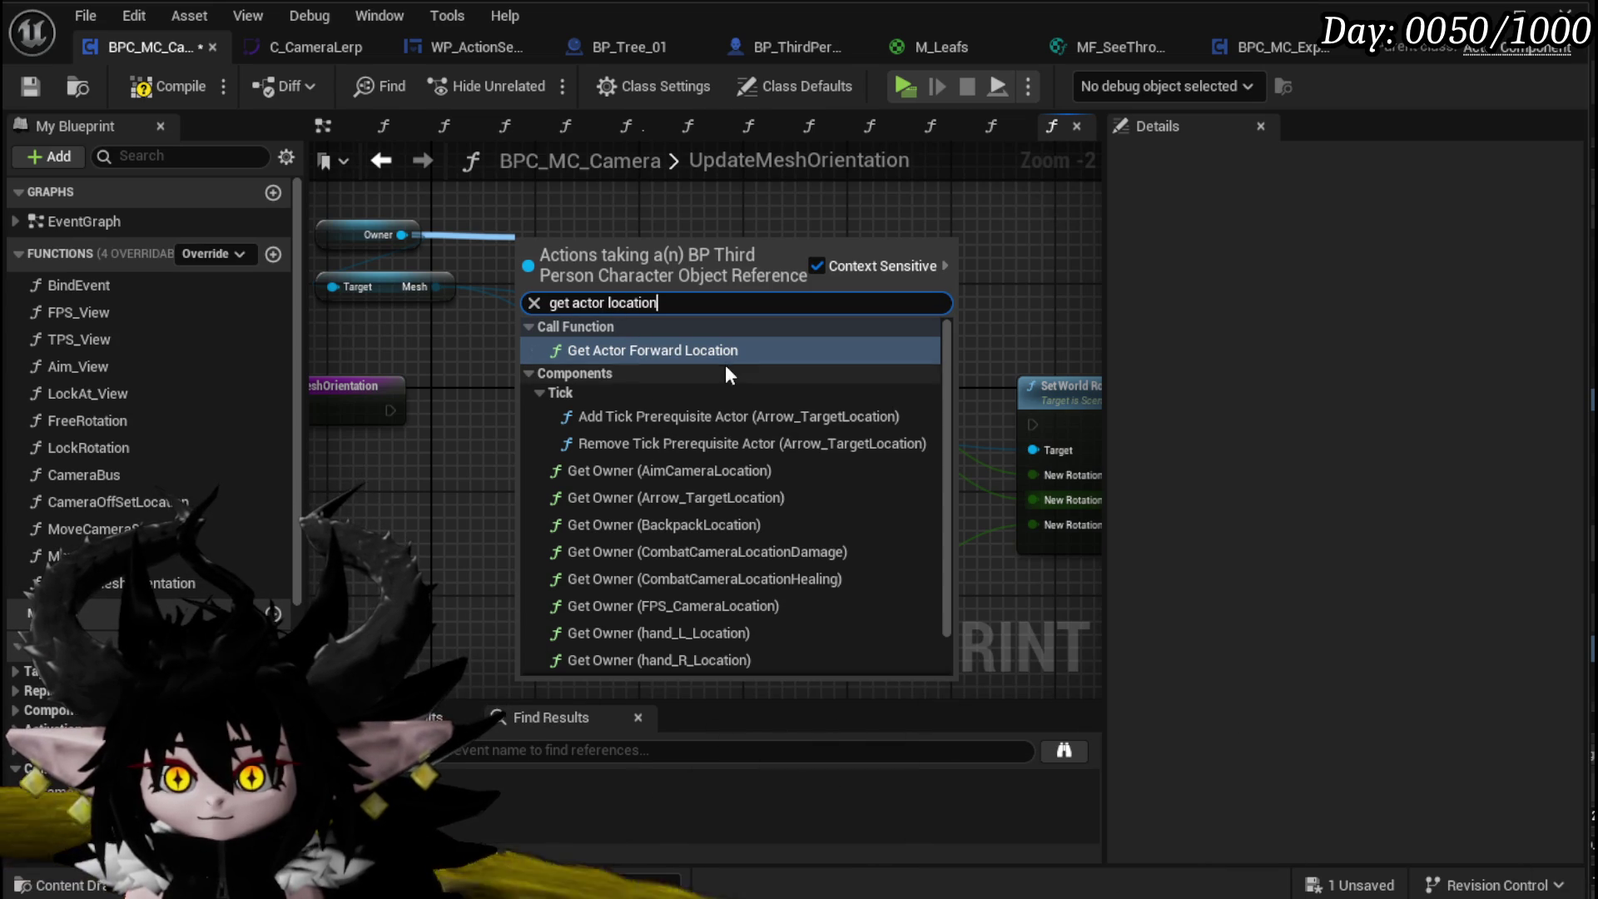
scroll(726, 365, down, 2)
click(583, 760)
mouse_move(629, 235)
mouse_down()
mouse_move(576, 388)
mouse_move(676, 171)
mouse_move(616, 219)
mouse_move(647, 616)
mouse_move(692, 600)
mouse_up()
drag(539, 536, 627, 494)
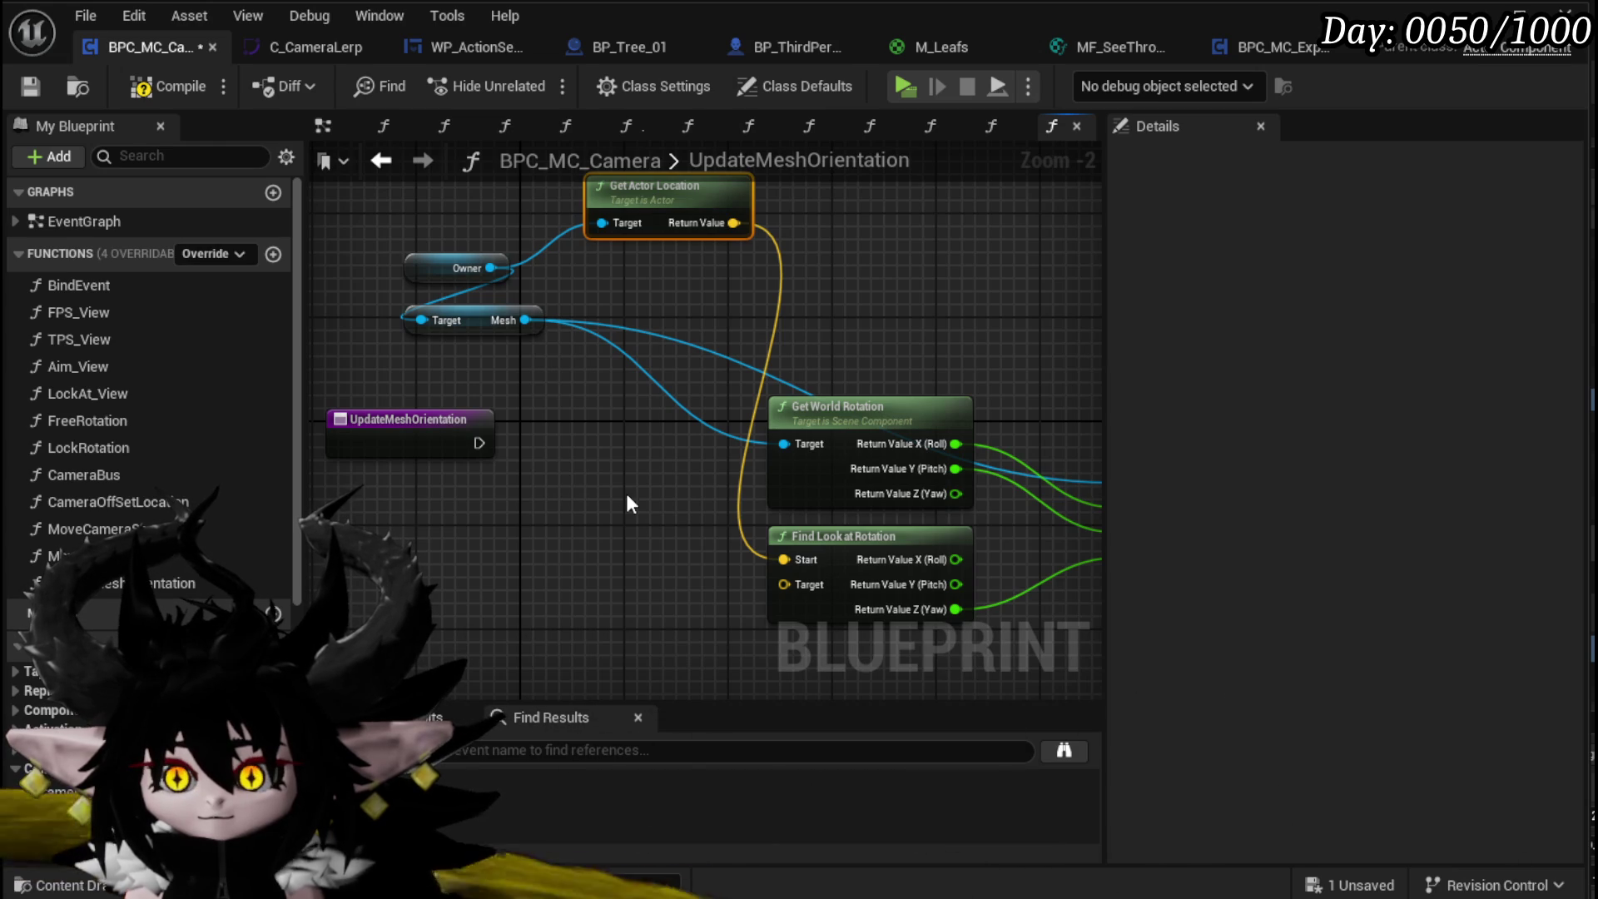
Step: Add a Get Camera Holder node from the Owner character reference
drag(406, 364, 448, 240)
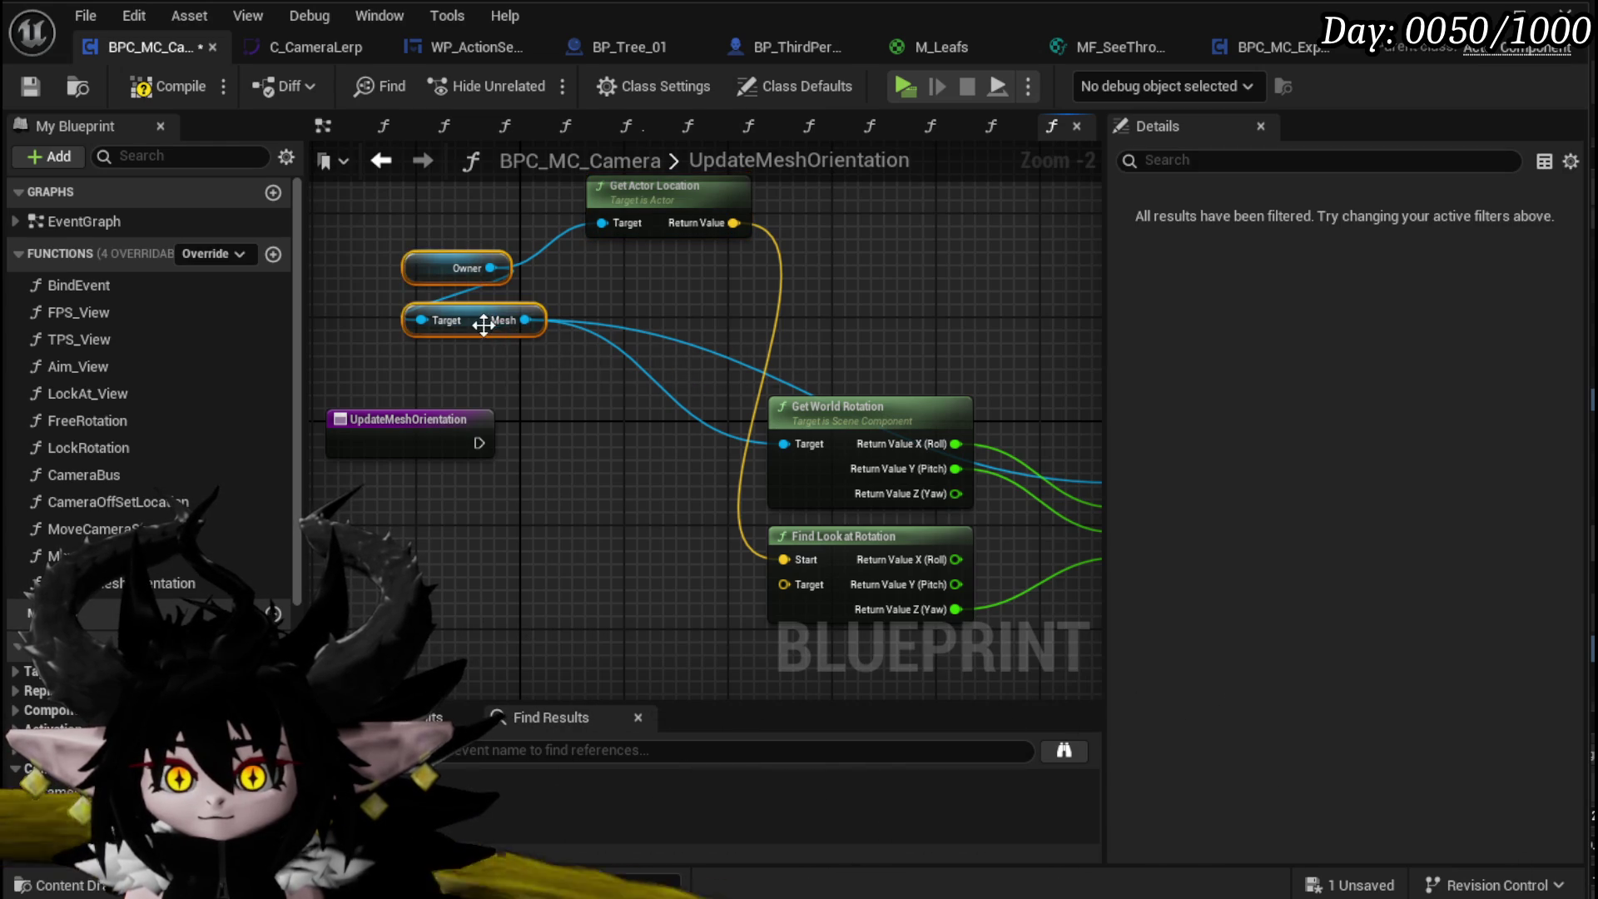
drag(486, 325, 395, 324)
click(502, 373)
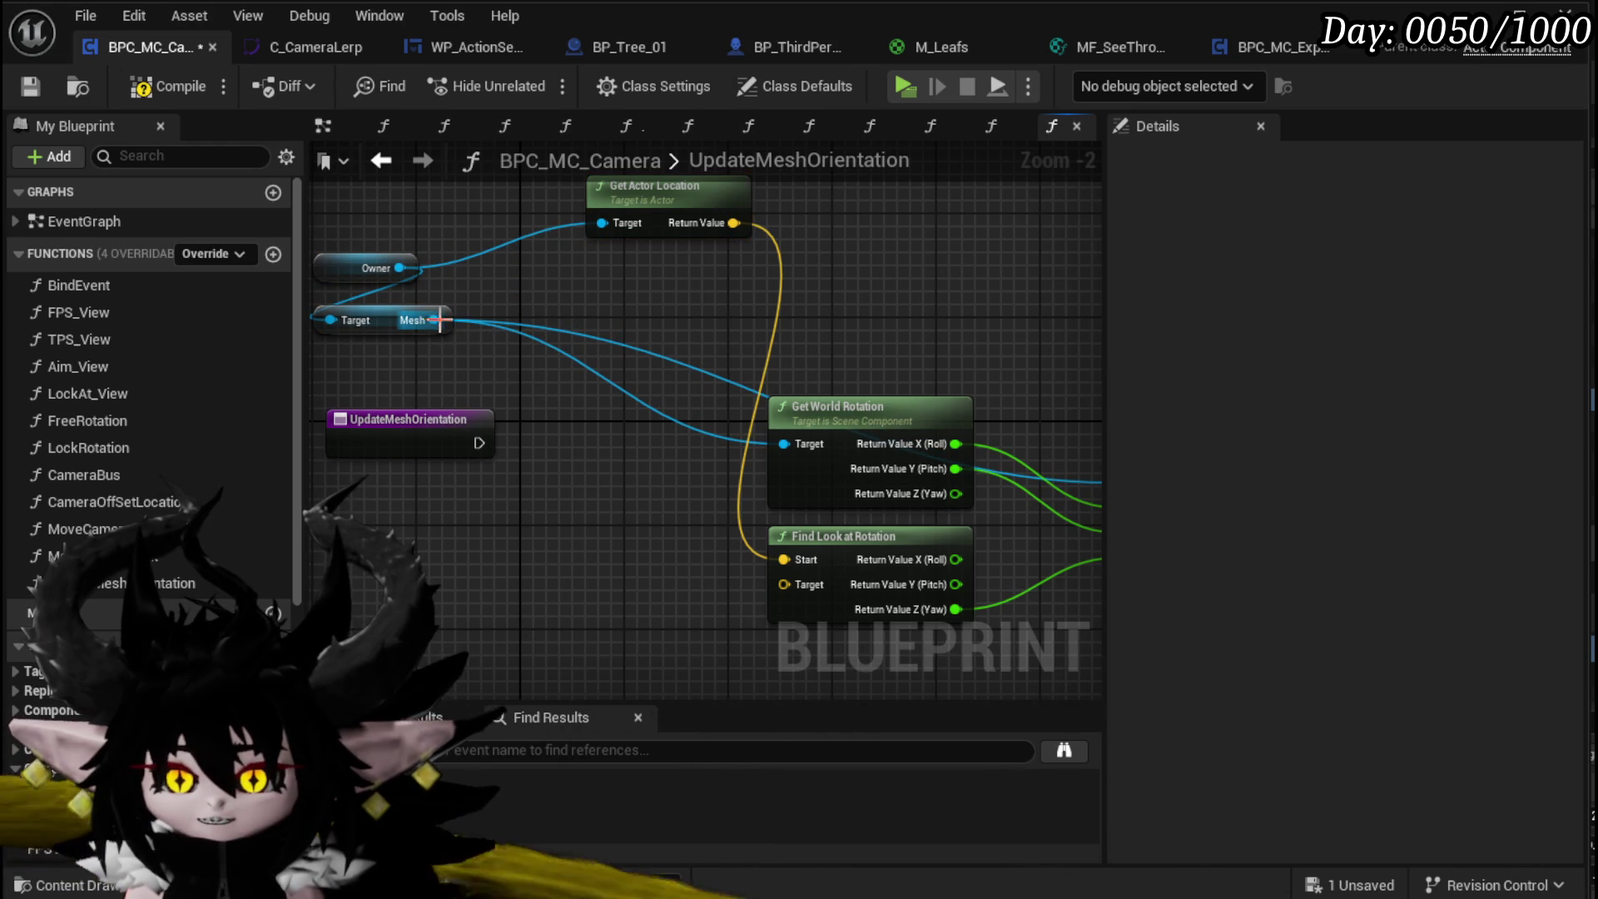
drag(437, 321, 524, 371)
drag(411, 268, 511, 307)
text(get follow)
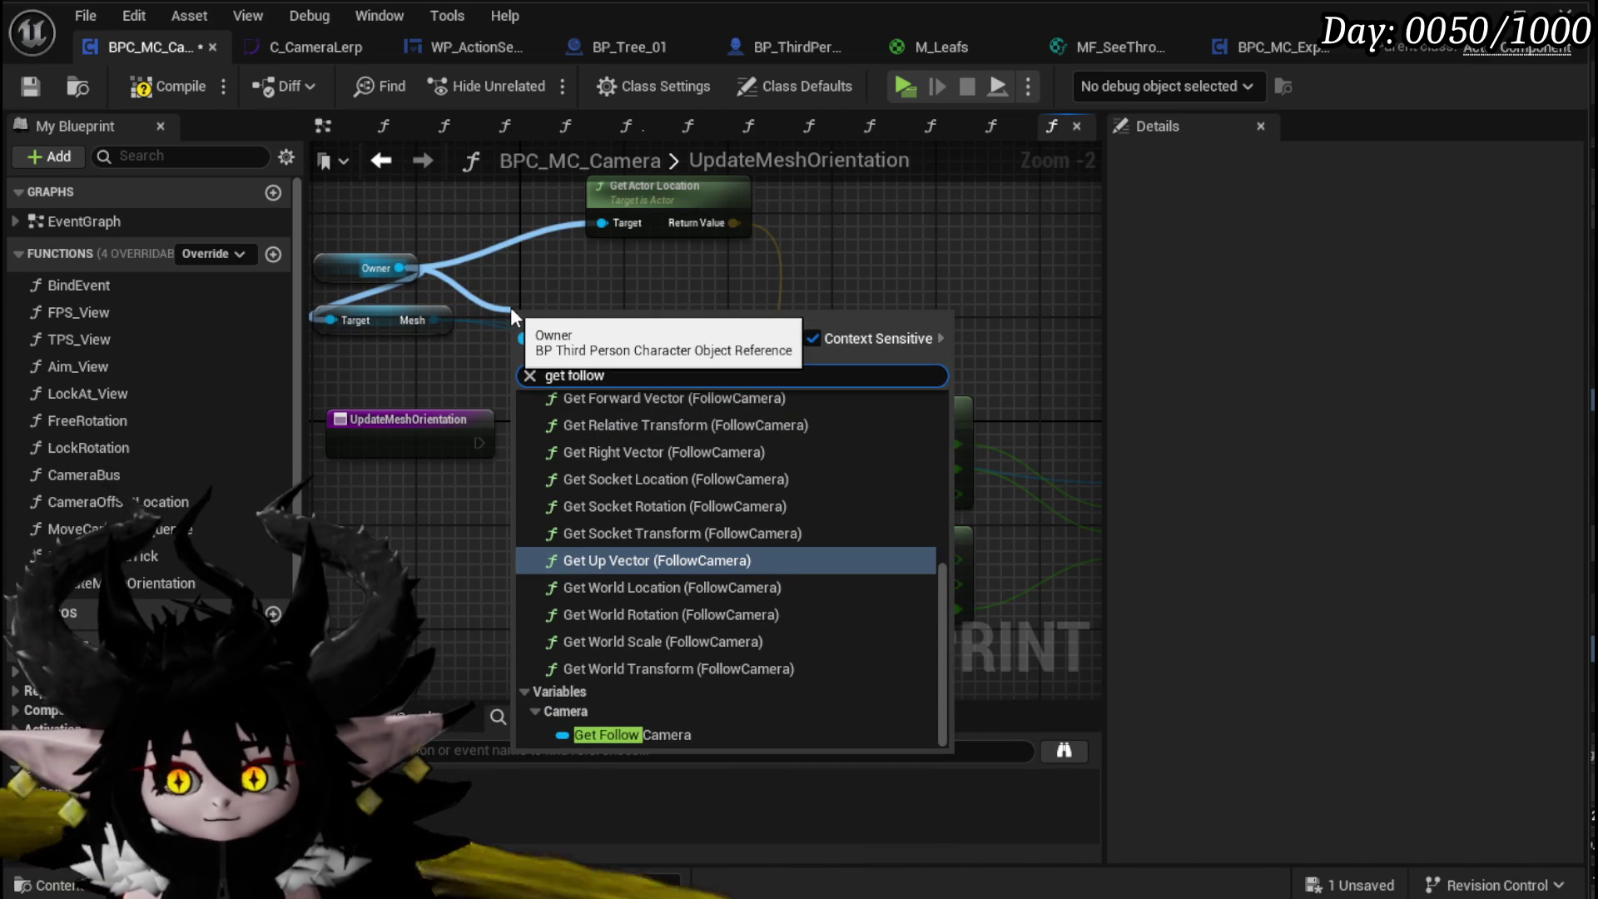
double_click(632, 377)
text(camera holder)
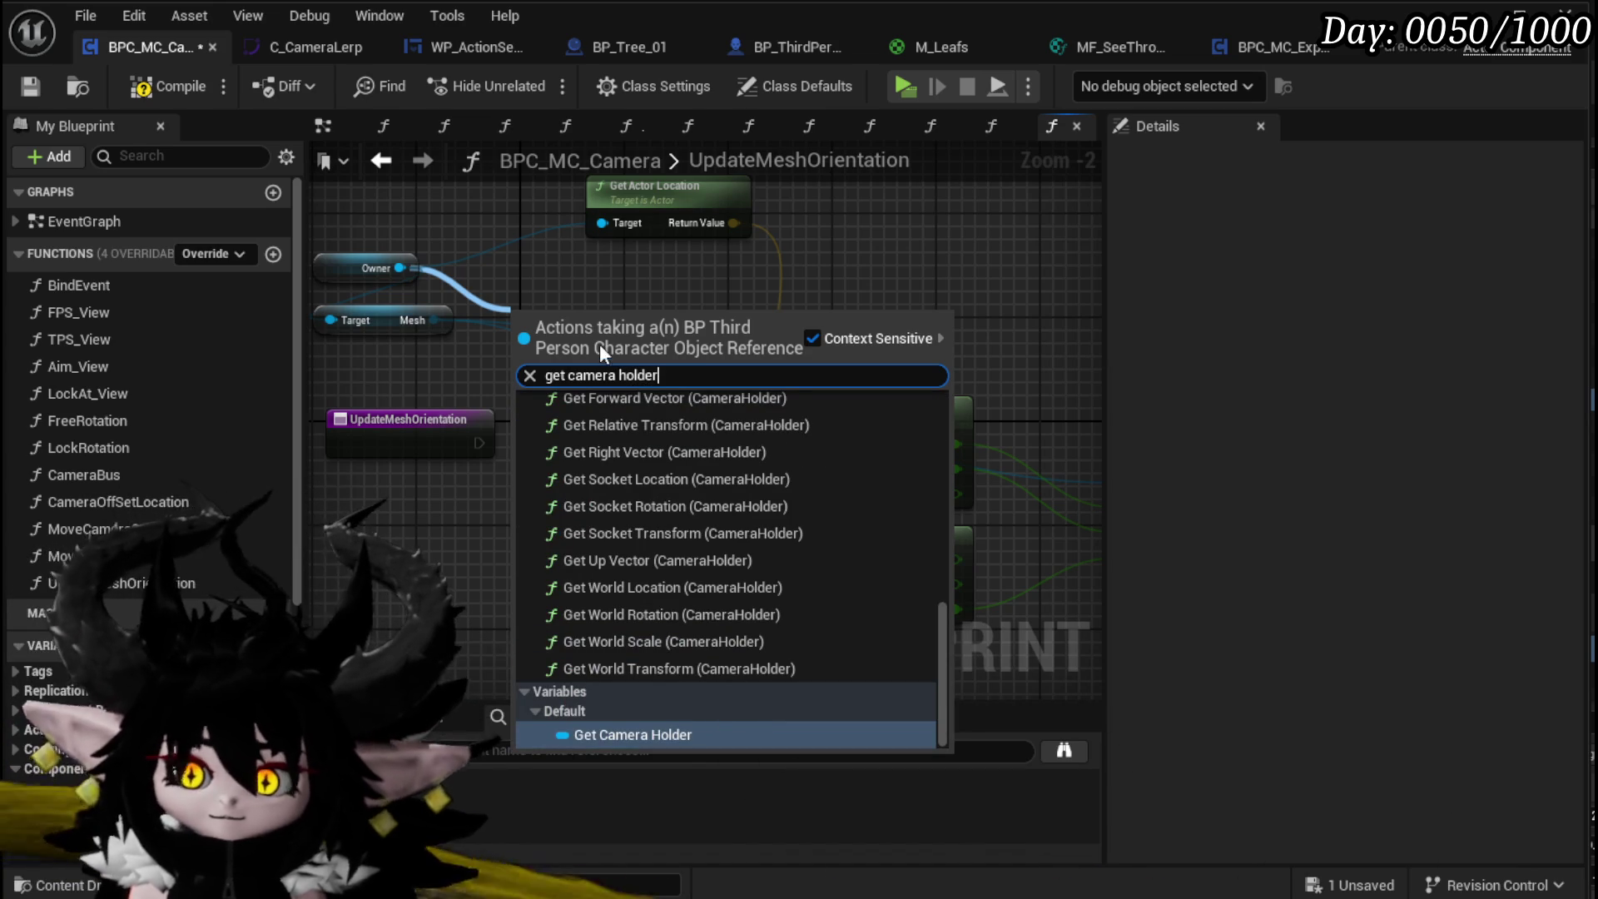
click(626, 733)
Step: Add a Get World Location node for CameraHolder, replacing a wrongly added physics node
mouse_move(740, 227)
mouse_down()
mouse_move(412, 408)
mouse_move(419, 502)
mouse_move(395, 510)
mouse_up()
text(get)
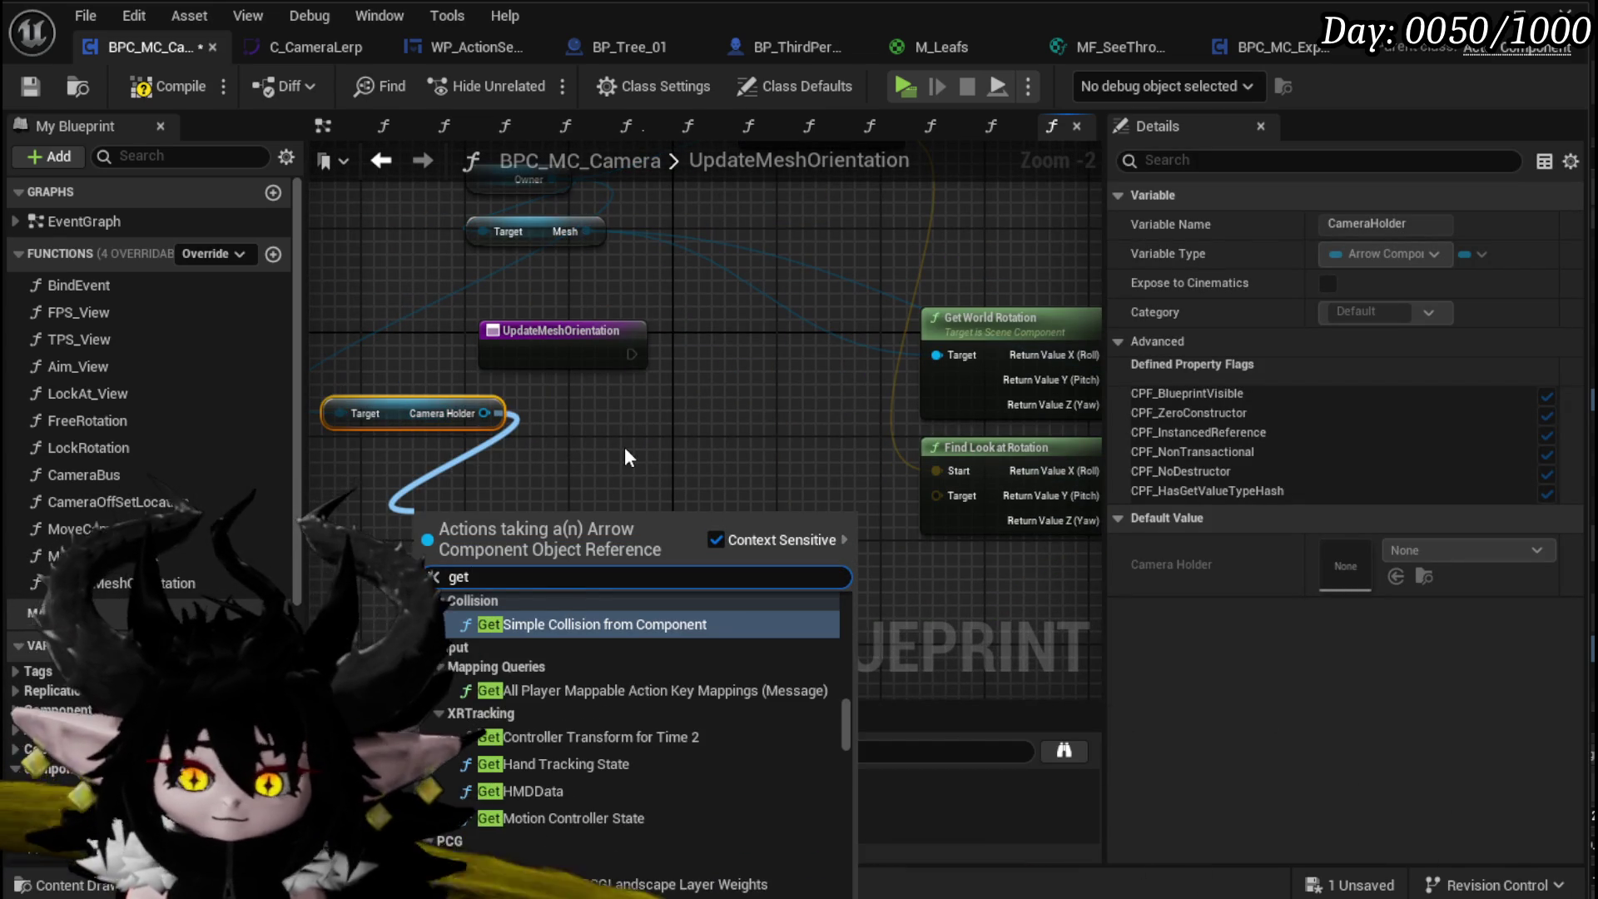
text( world locatio)
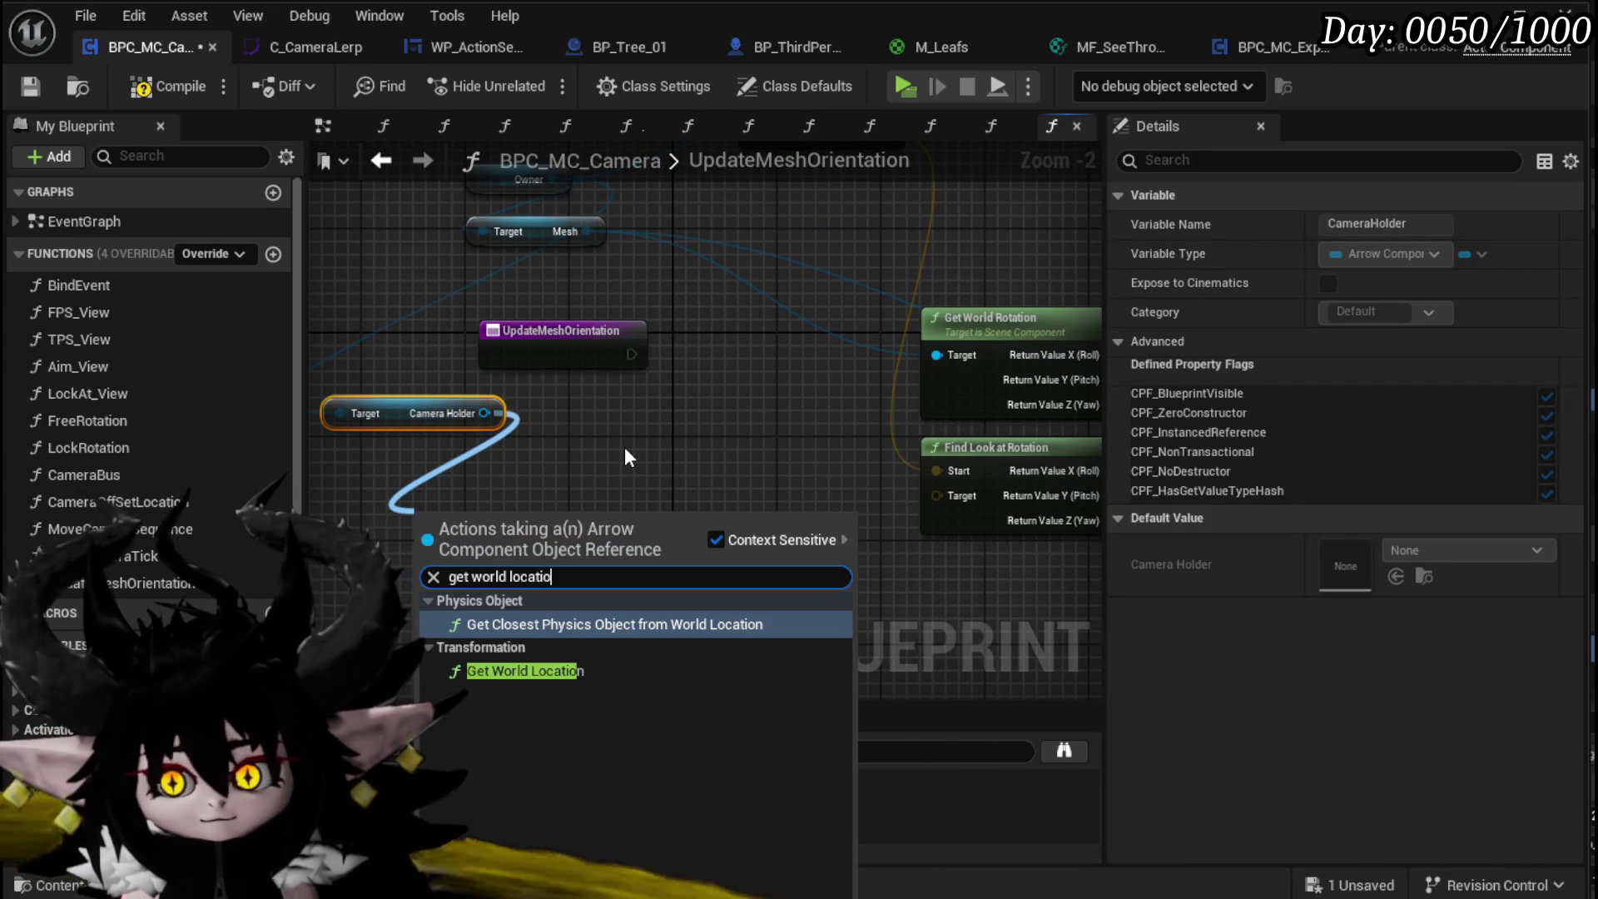
key(Return)
key(Delete)
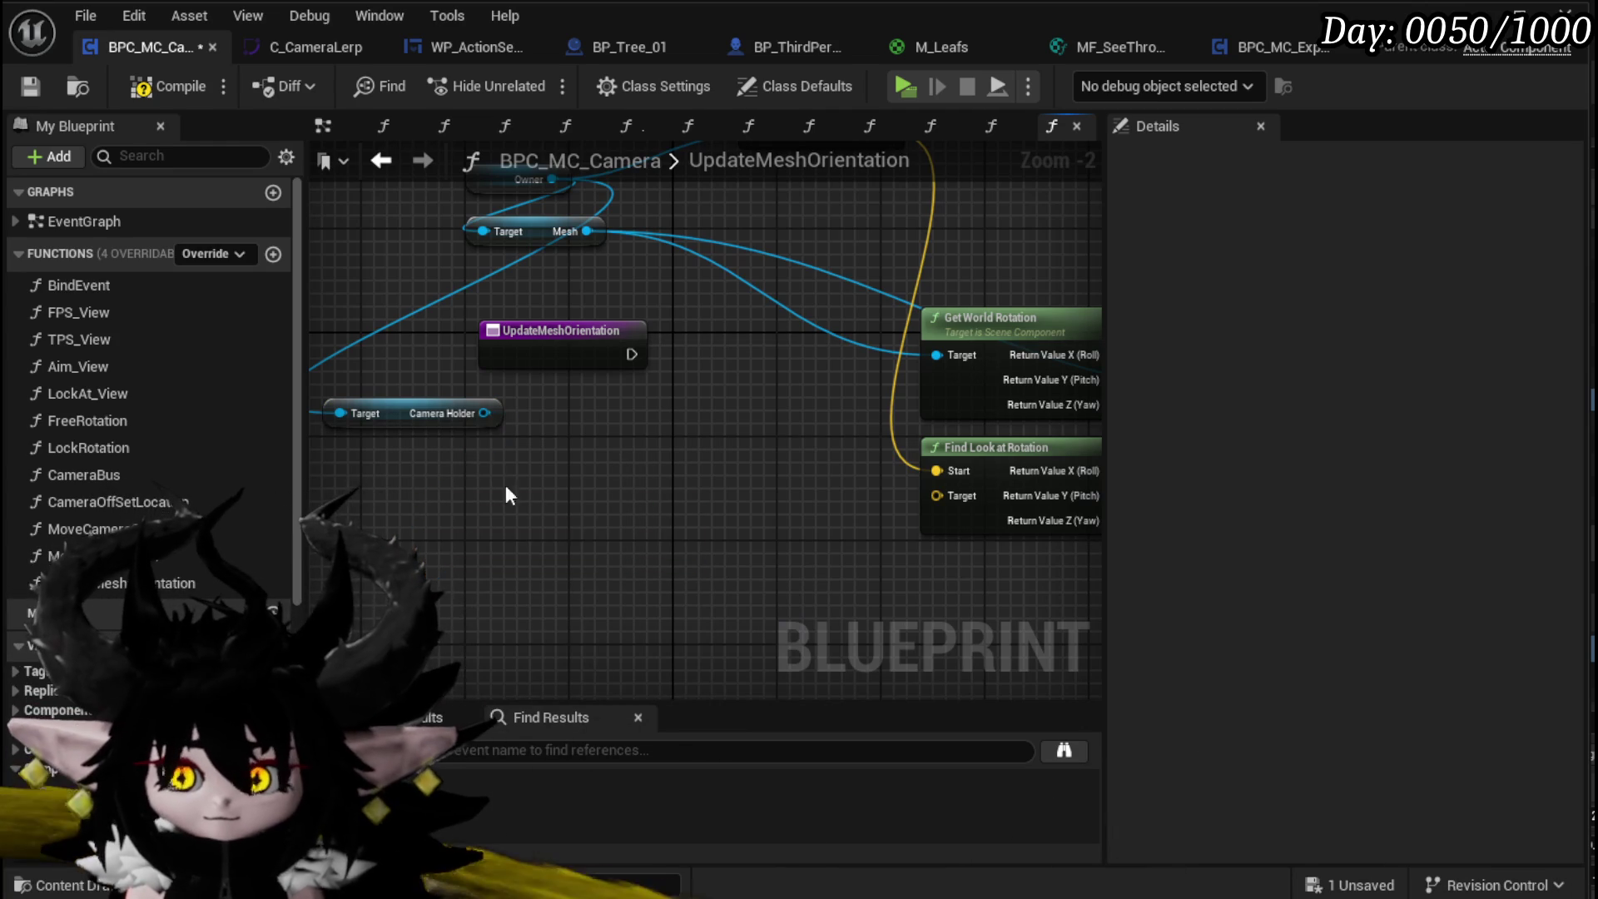
drag(483, 413, 509, 532)
text(get worl)
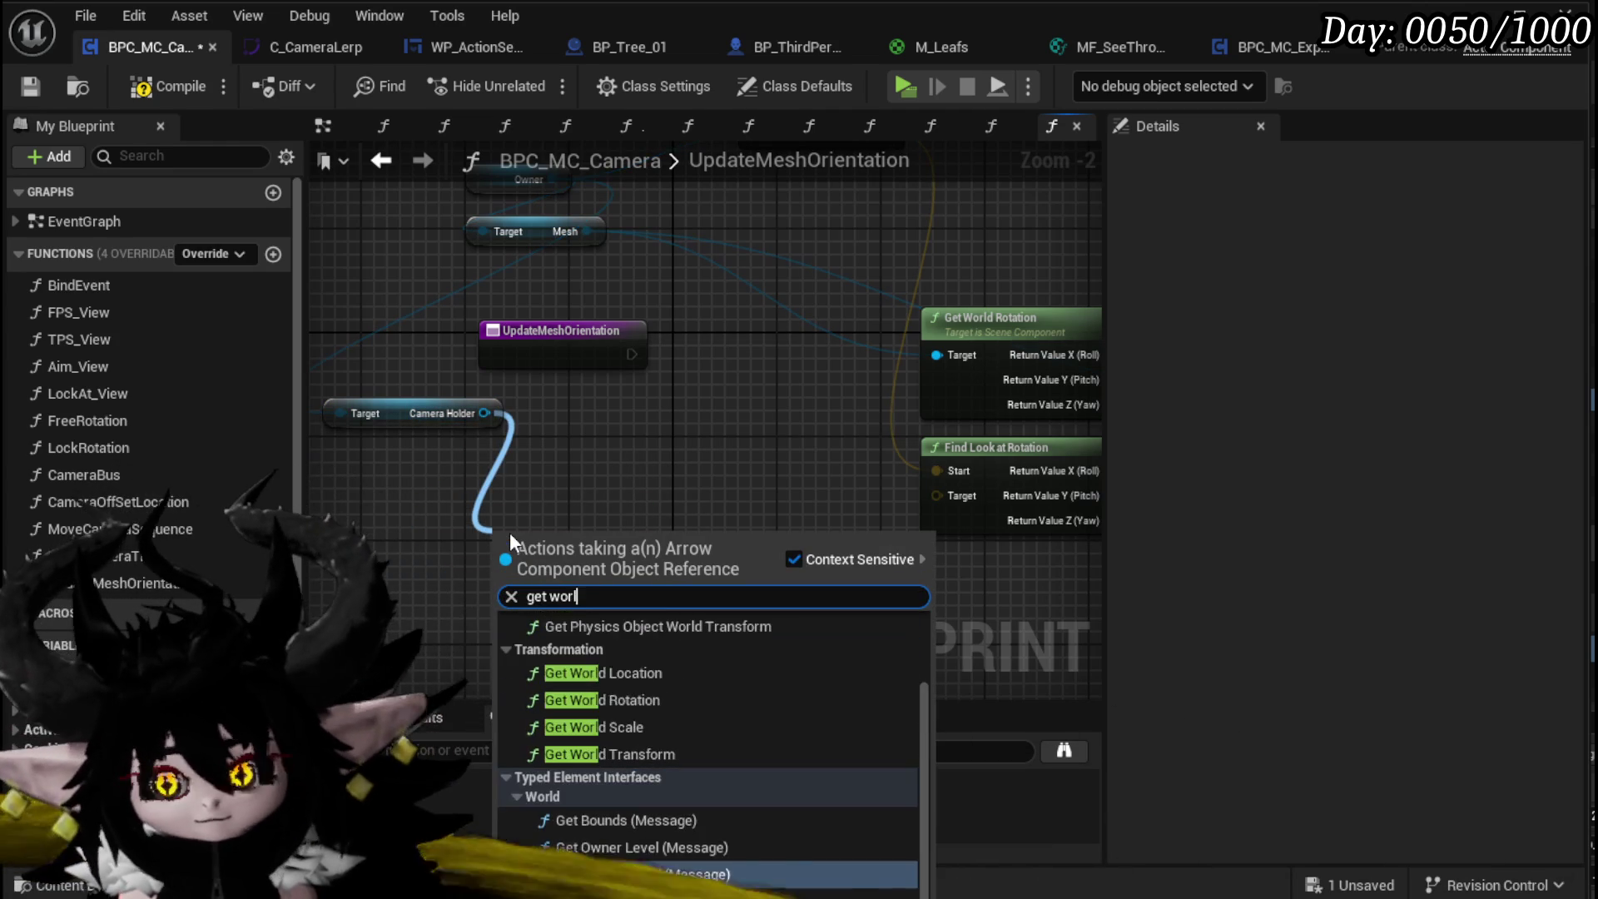
text(d locati)
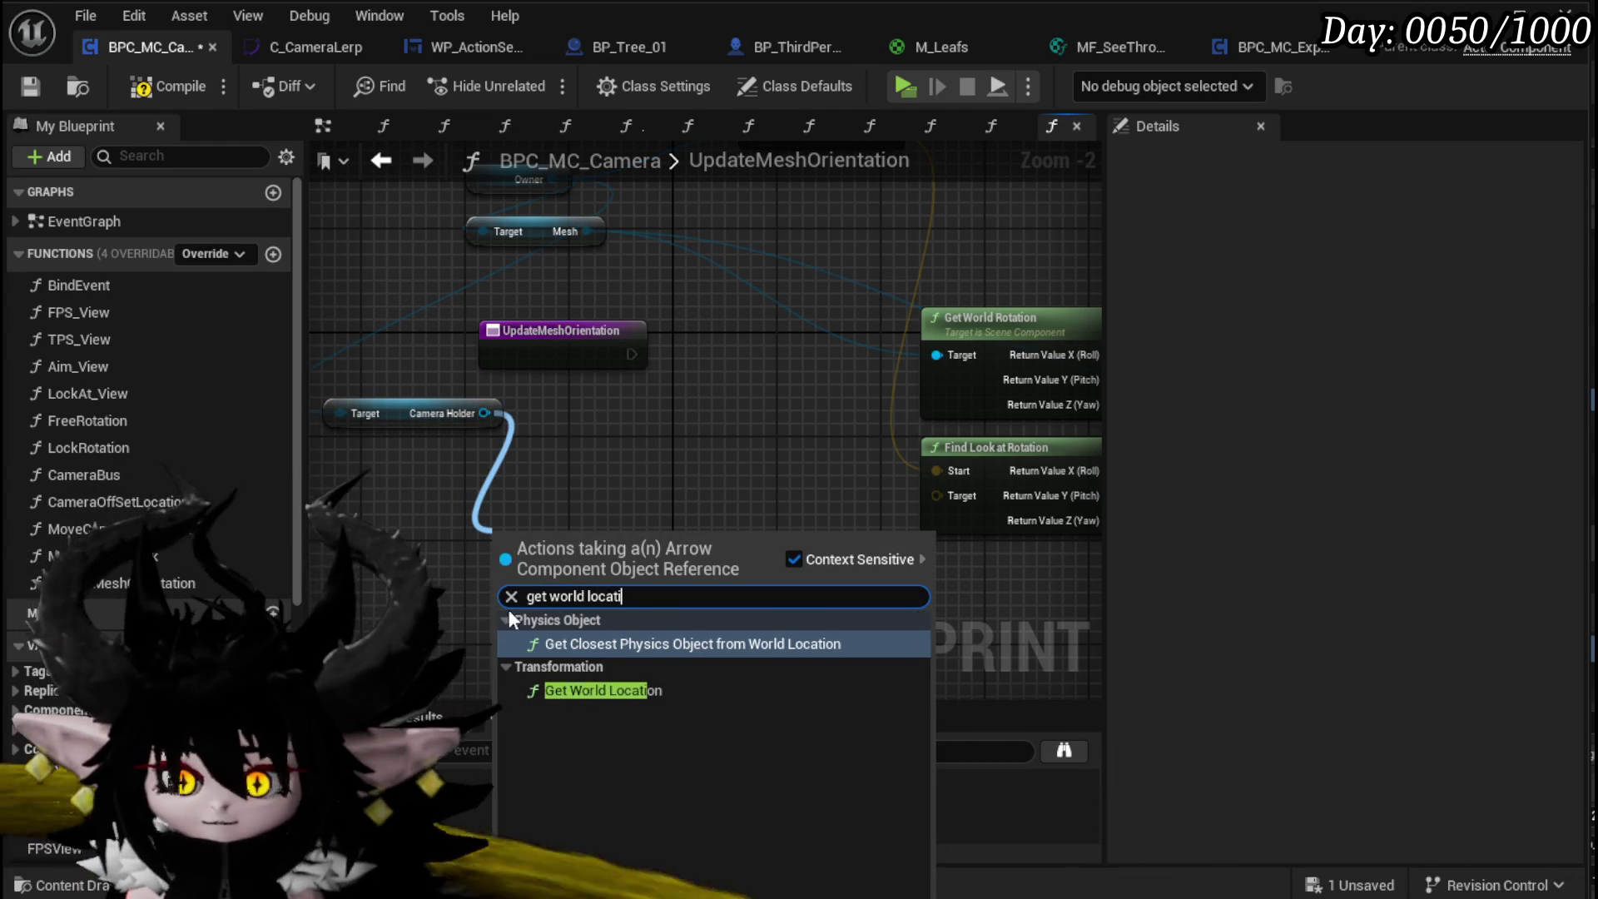
click(593, 691)
drag(576, 555, 418, 510)
drag(612, 525, 637, 381)
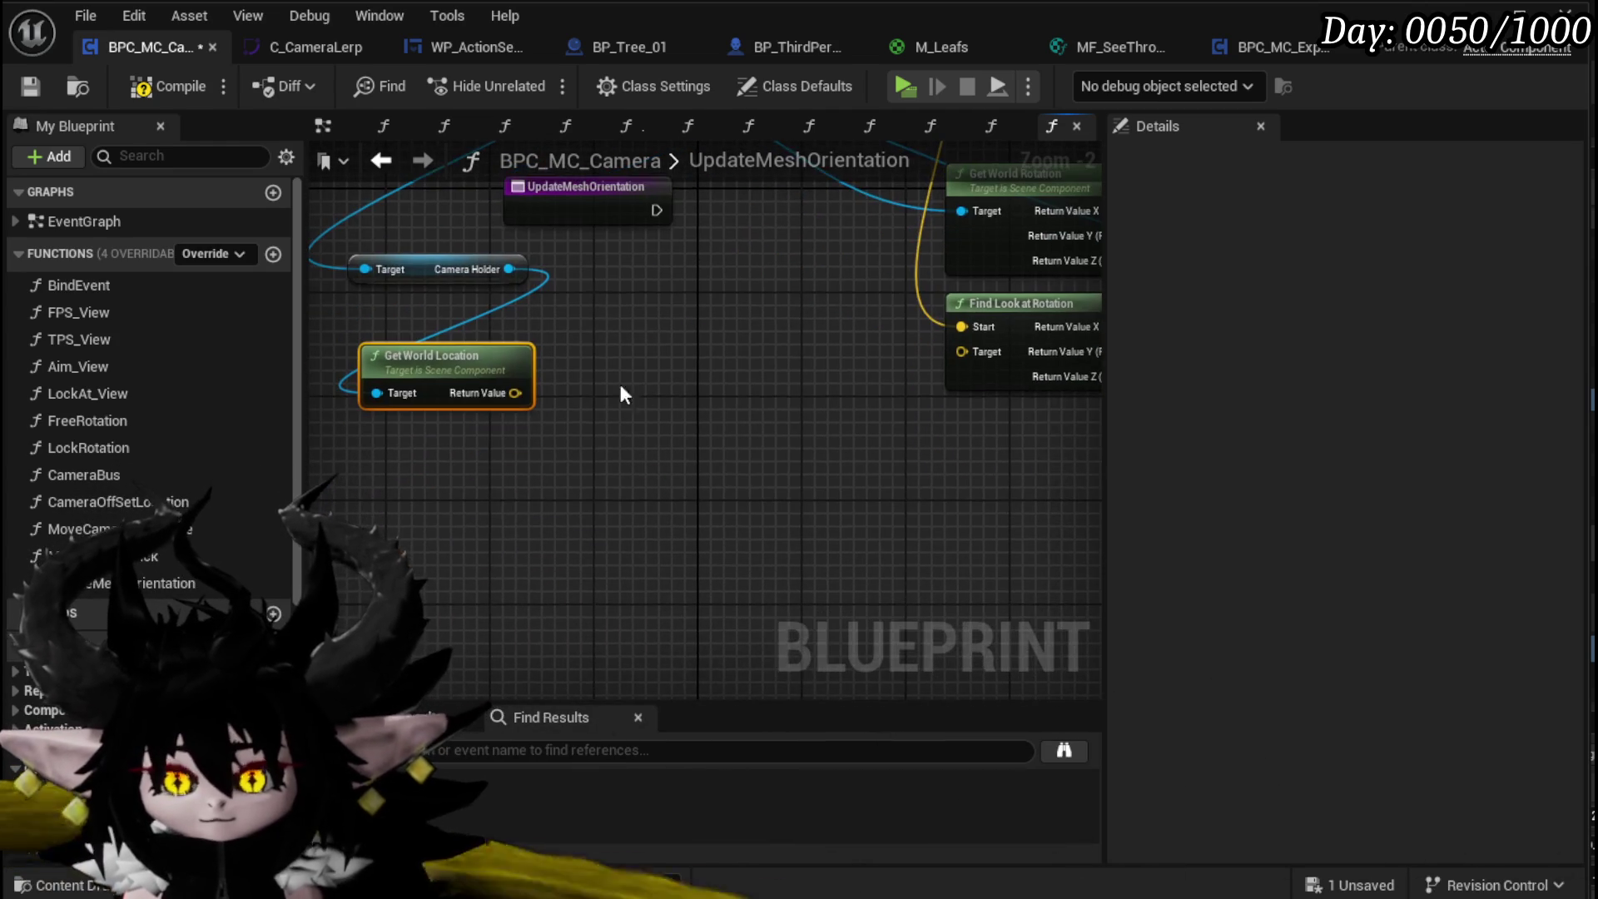
Step: Multiply CameraHolder's forward vector by a single float value of 400
mouse_move(515, 392)
mouse_down()
mouse_move(573, 461)
mouse_move(637, 454)
mouse_up()
mouse_move(513, 268)
mouse_down()
mouse_move(631, 326)
mouse_move(596, 336)
mouse_up()
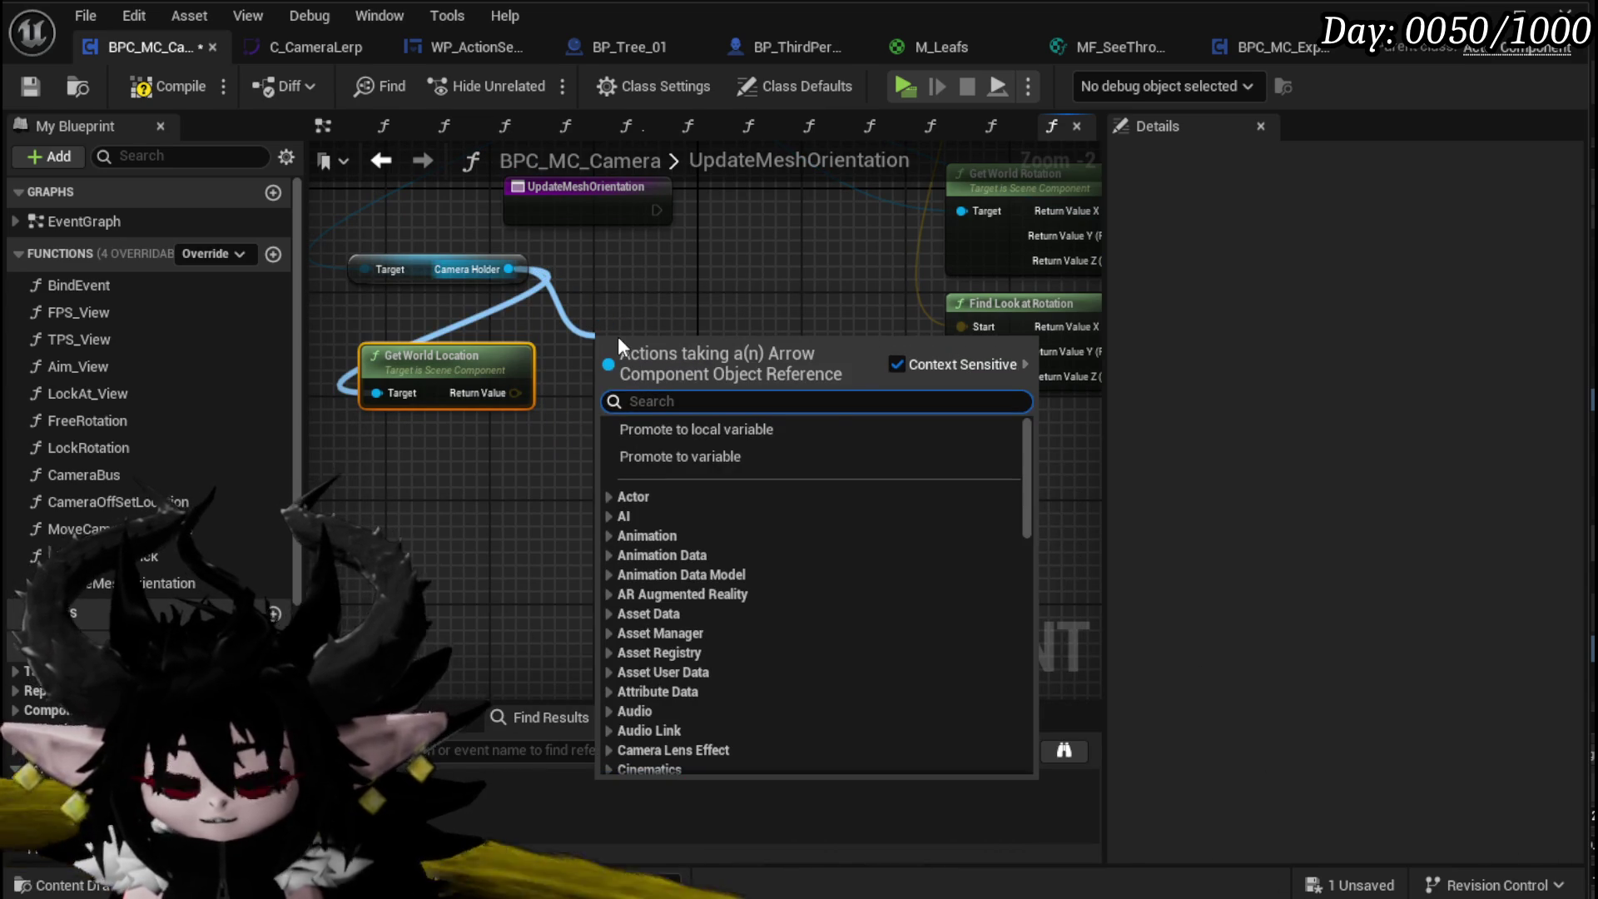
text(forwar)
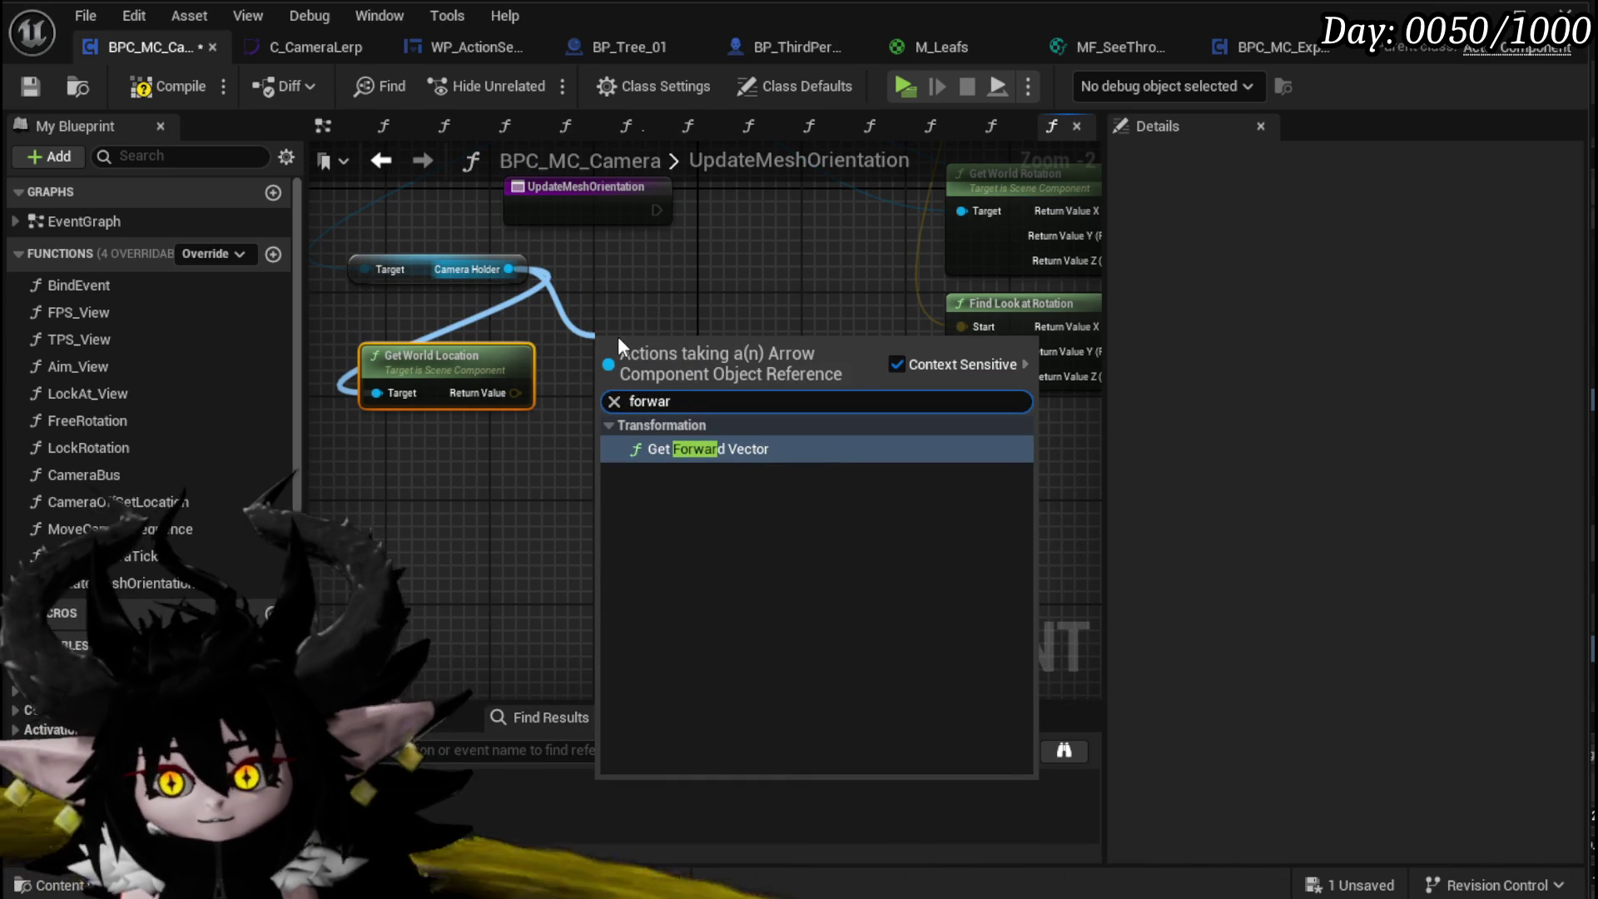
click(687, 449)
mouse_move(636, 370)
mouse_down()
mouse_move(430, 475)
mouse_move(586, 517)
mouse_up()
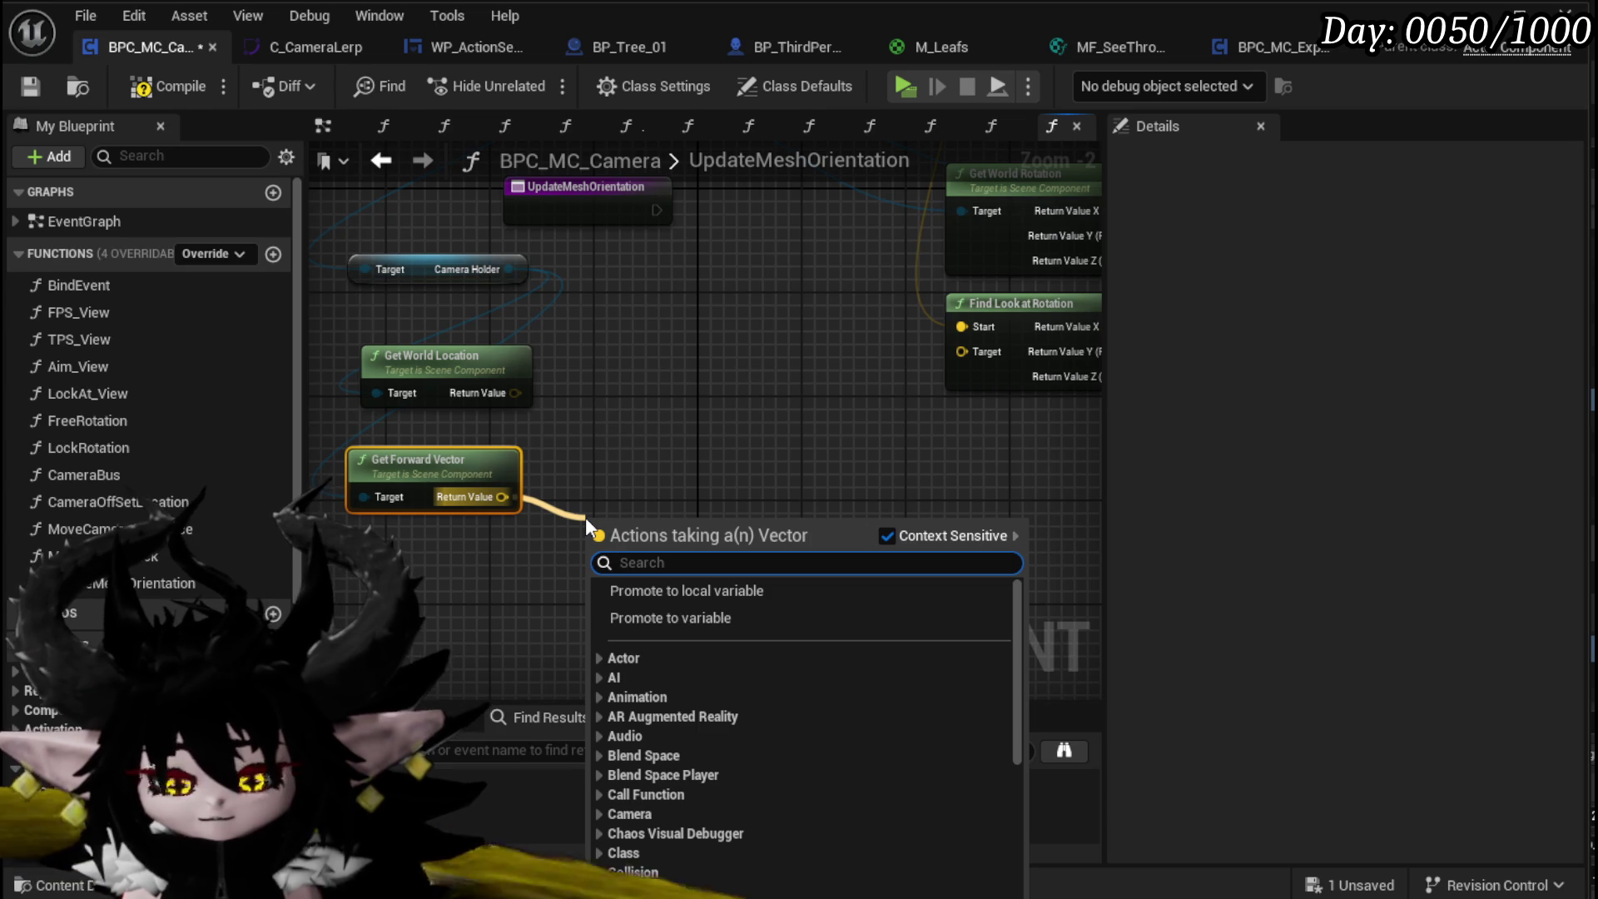
text(*)
click(663, 626)
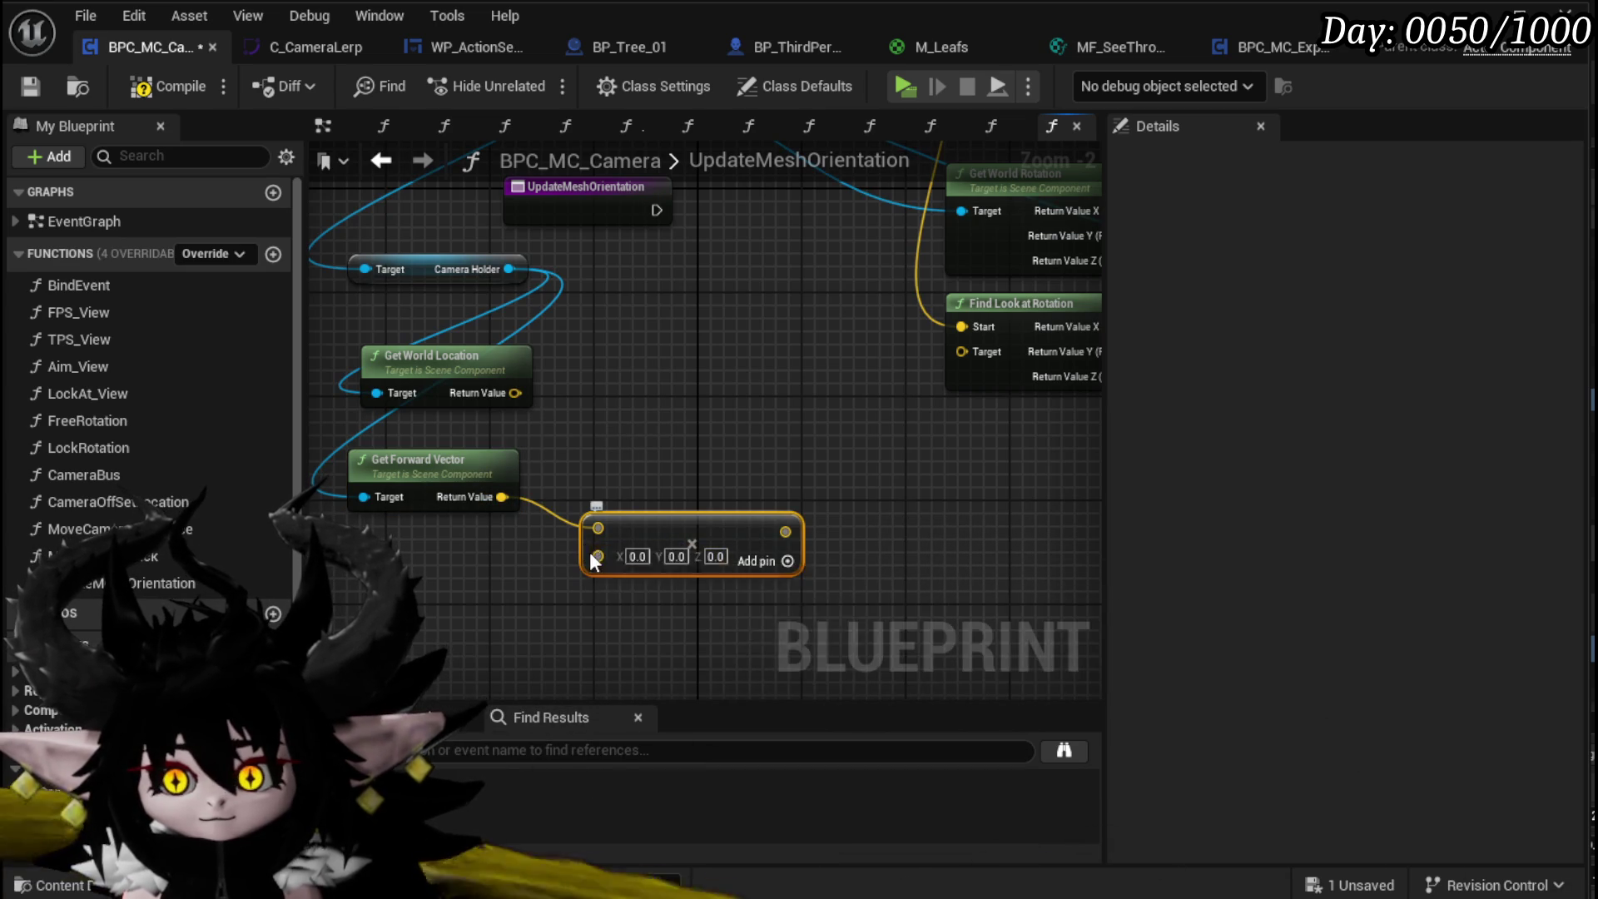
right_click(615, 560)
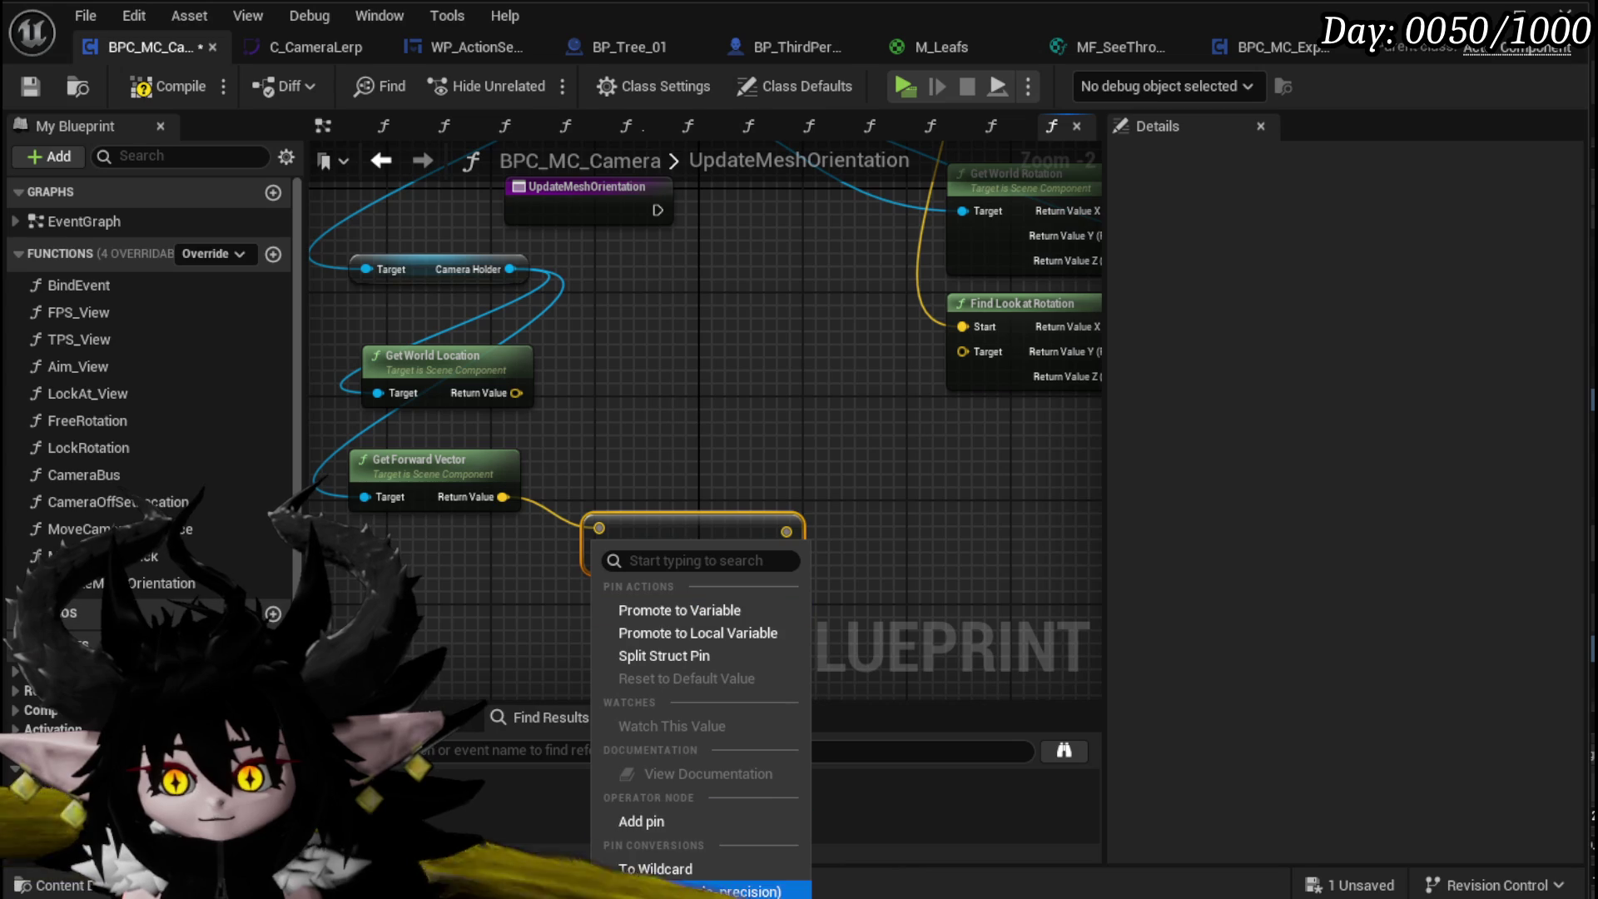
click(707, 889)
click(631, 556)
text(400)
Step: Add the scaled forward vector to the world location and wire the chain into Find Look at Rotation
drag(516, 393, 759, 420)
click(828, 528)
mouse_move(706, 530)
mouse_down()
mouse_move(761, 453)
mouse_move(980, 353)
mouse_move(947, 378)
mouse_move(548, 455)
mouse_move(923, 425)
mouse_move(494, 381)
mouse_move(1076, 367)
mouse_move(1031, 358)
mouse_up()
click(508, 360)
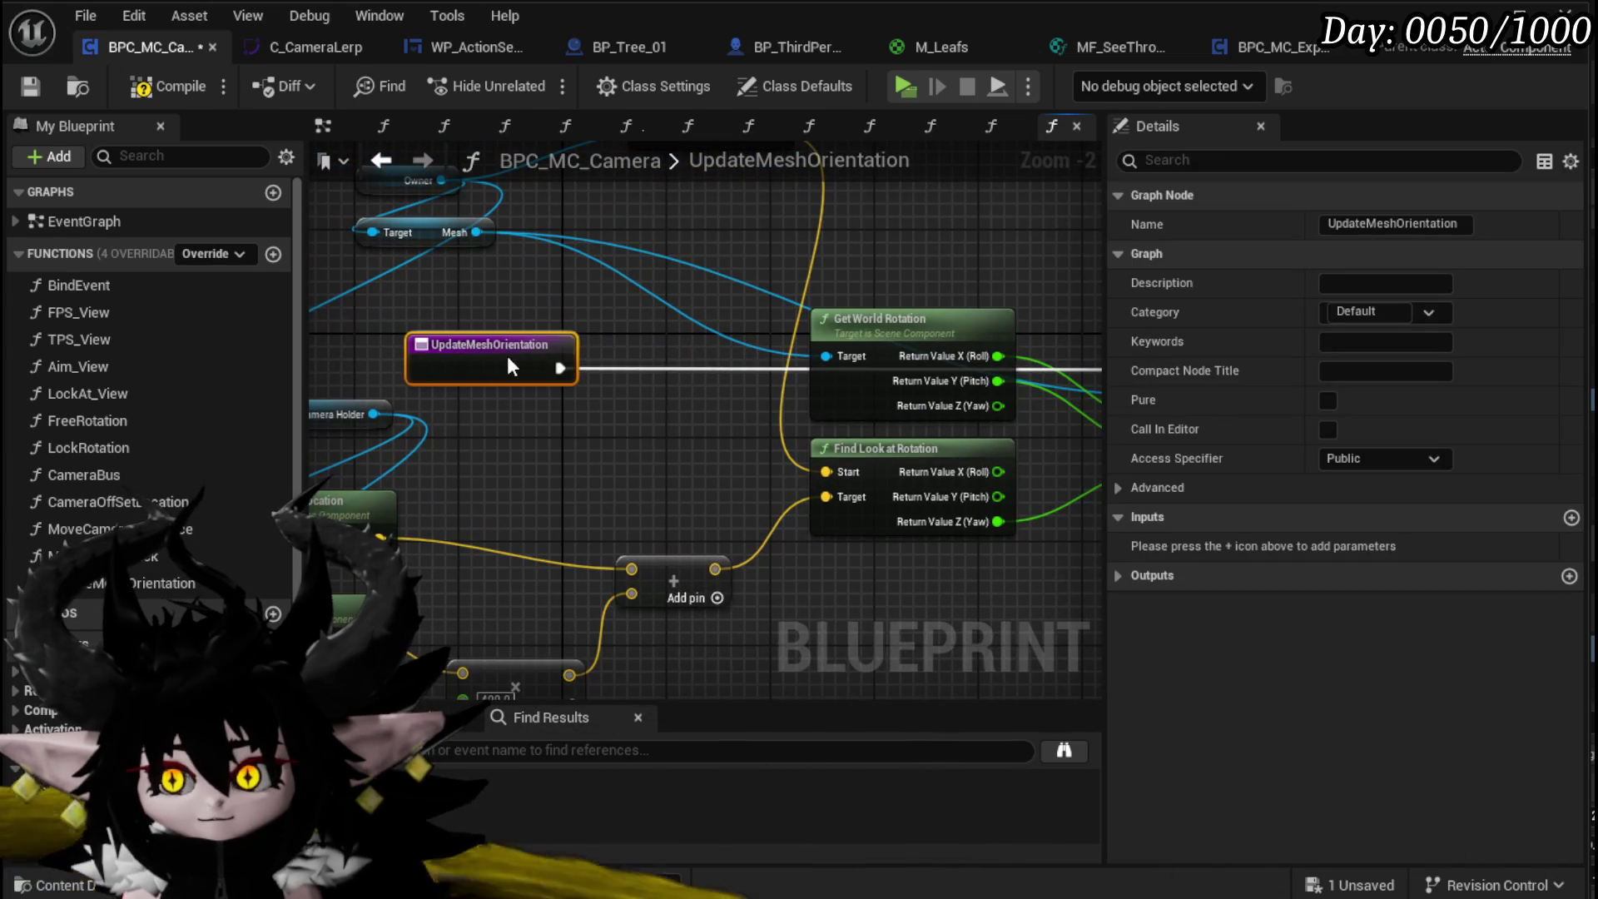
scroll(586, 321, down, 3)
mouse_move(586, 321)
mouse_down()
mouse_move(463, 357)
mouse_move(443, 553)
mouse_move(631, 455)
mouse_move(634, 489)
mouse_up()
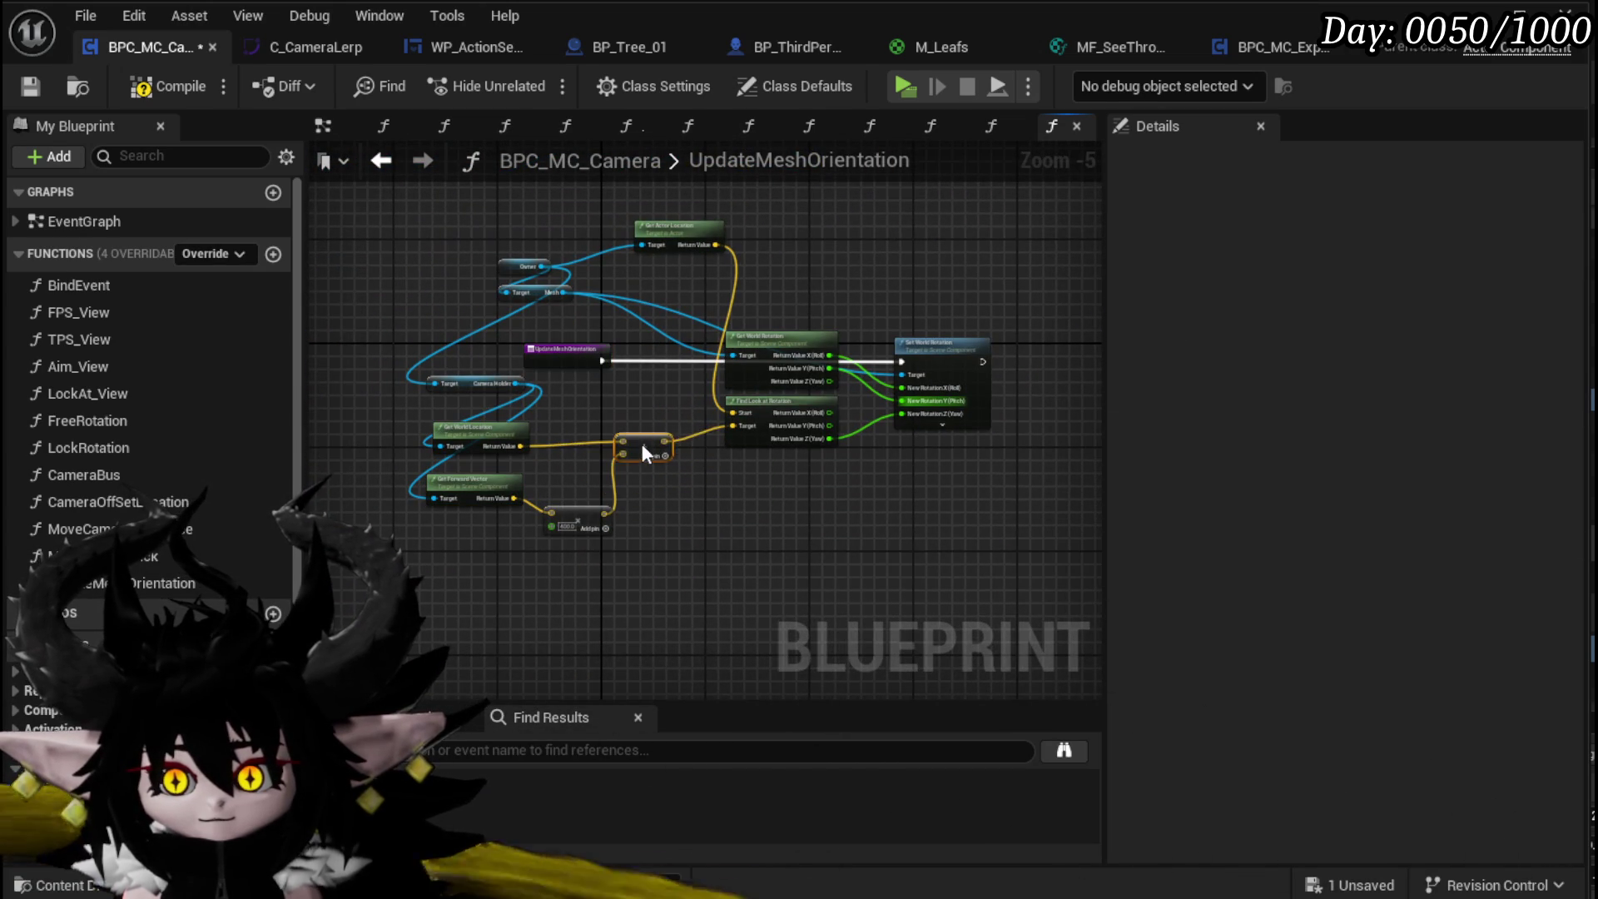
drag(643, 454, 656, 461)
click(636, 404)
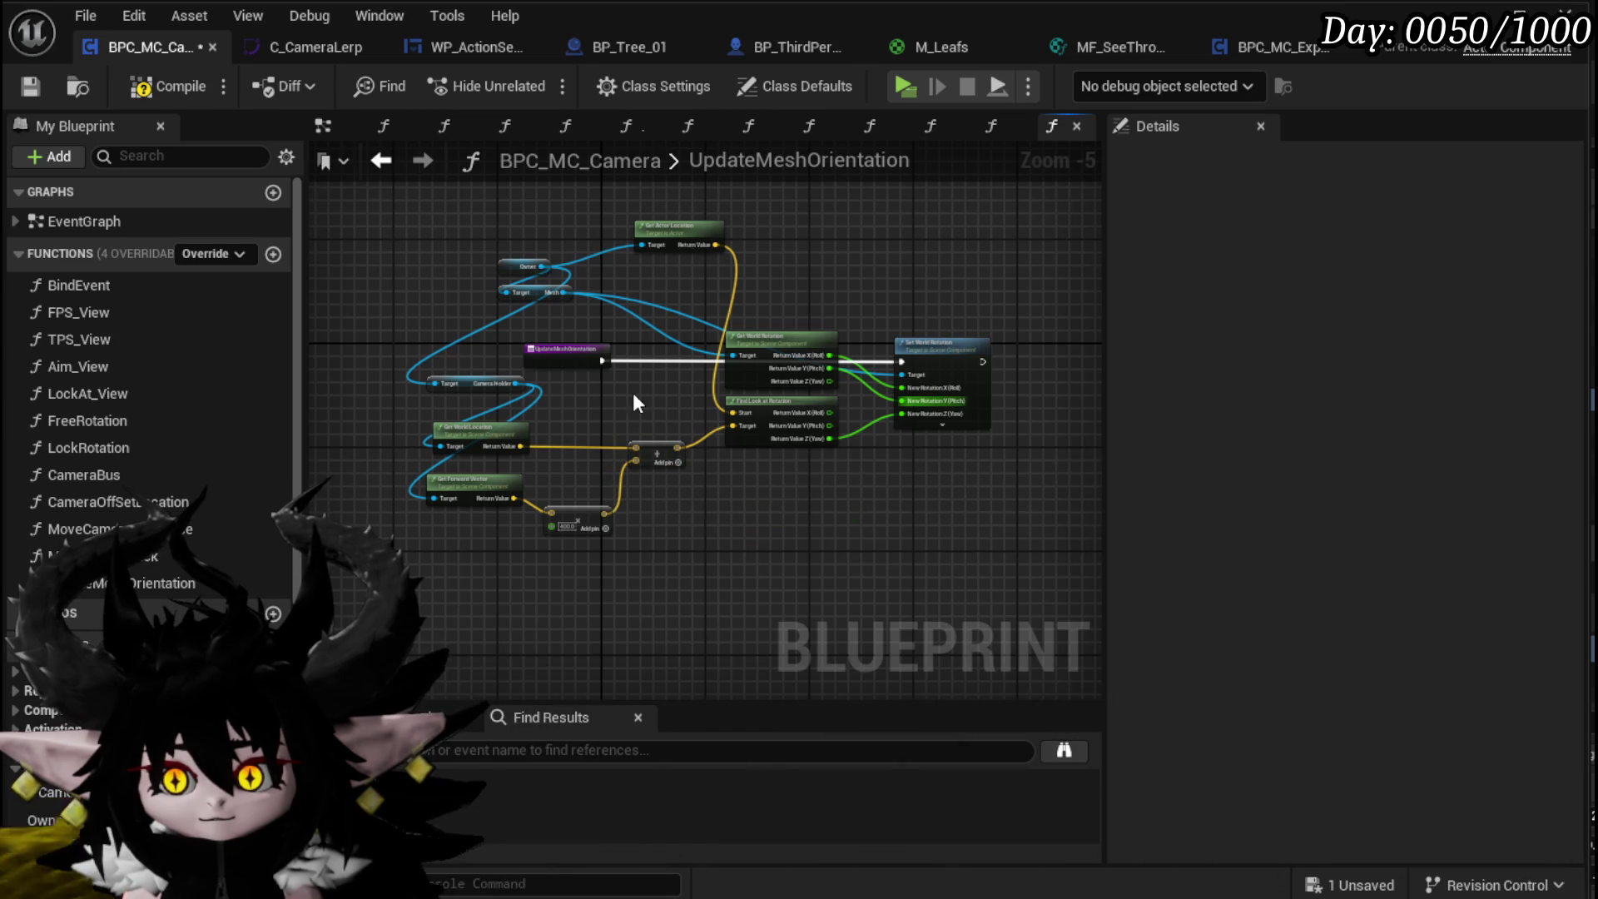
Step: Compile the blueprint and inspect the Middle Mouse Button debug event in the EventGraph
click(162, 93)
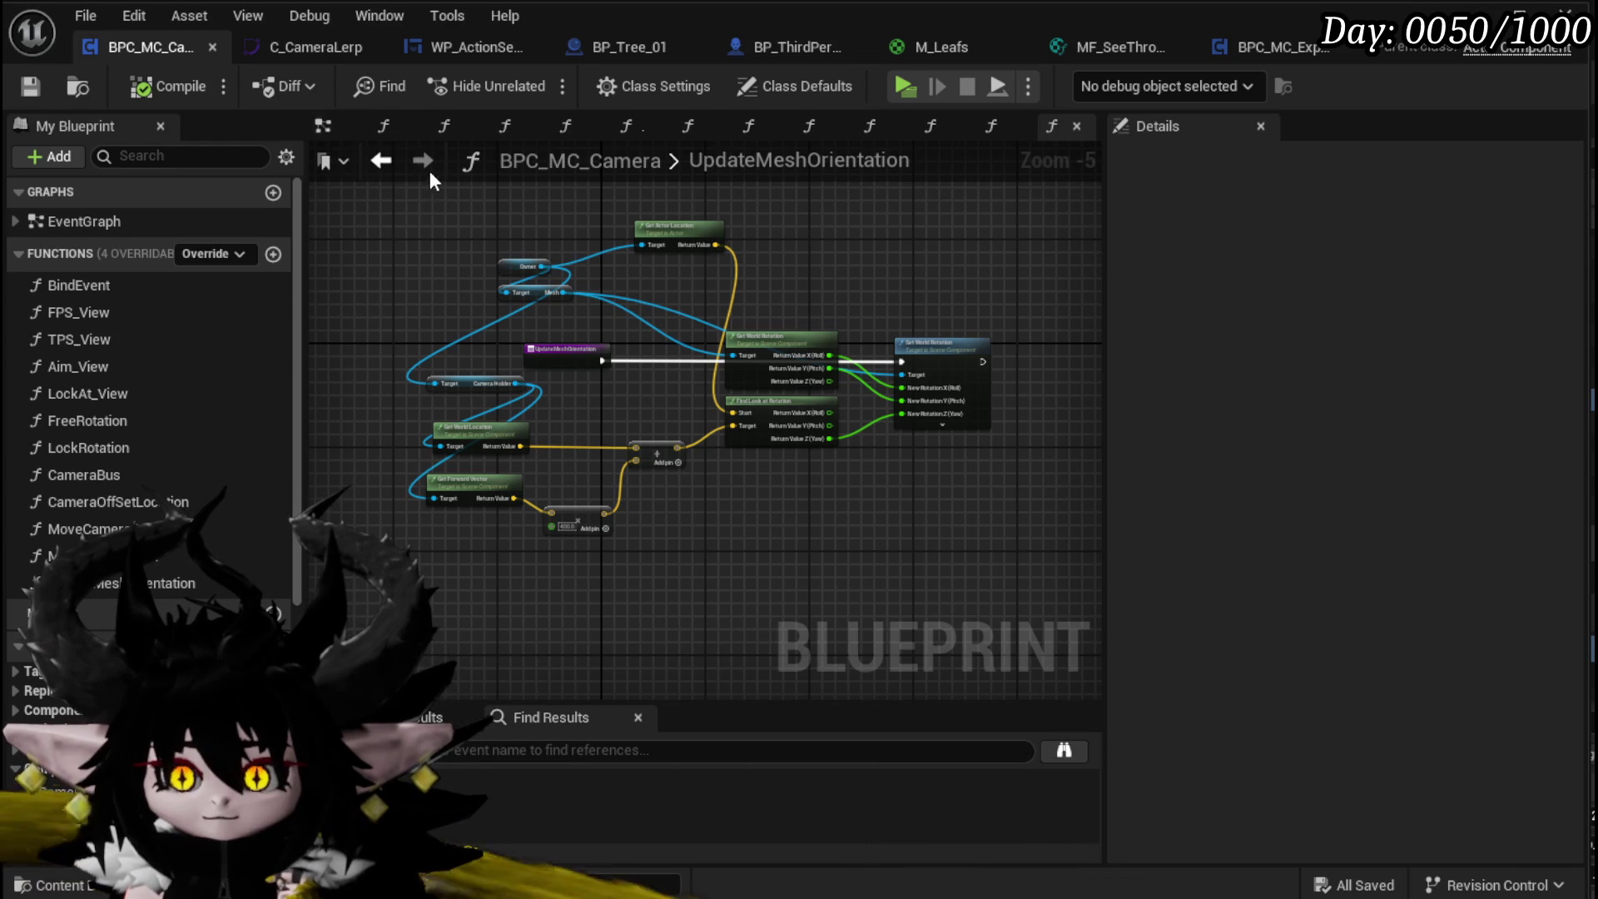
click(323, 129)
scroll(816, 336, down, 3)
scroll(646, 402, up, 4)
click(433, 458)
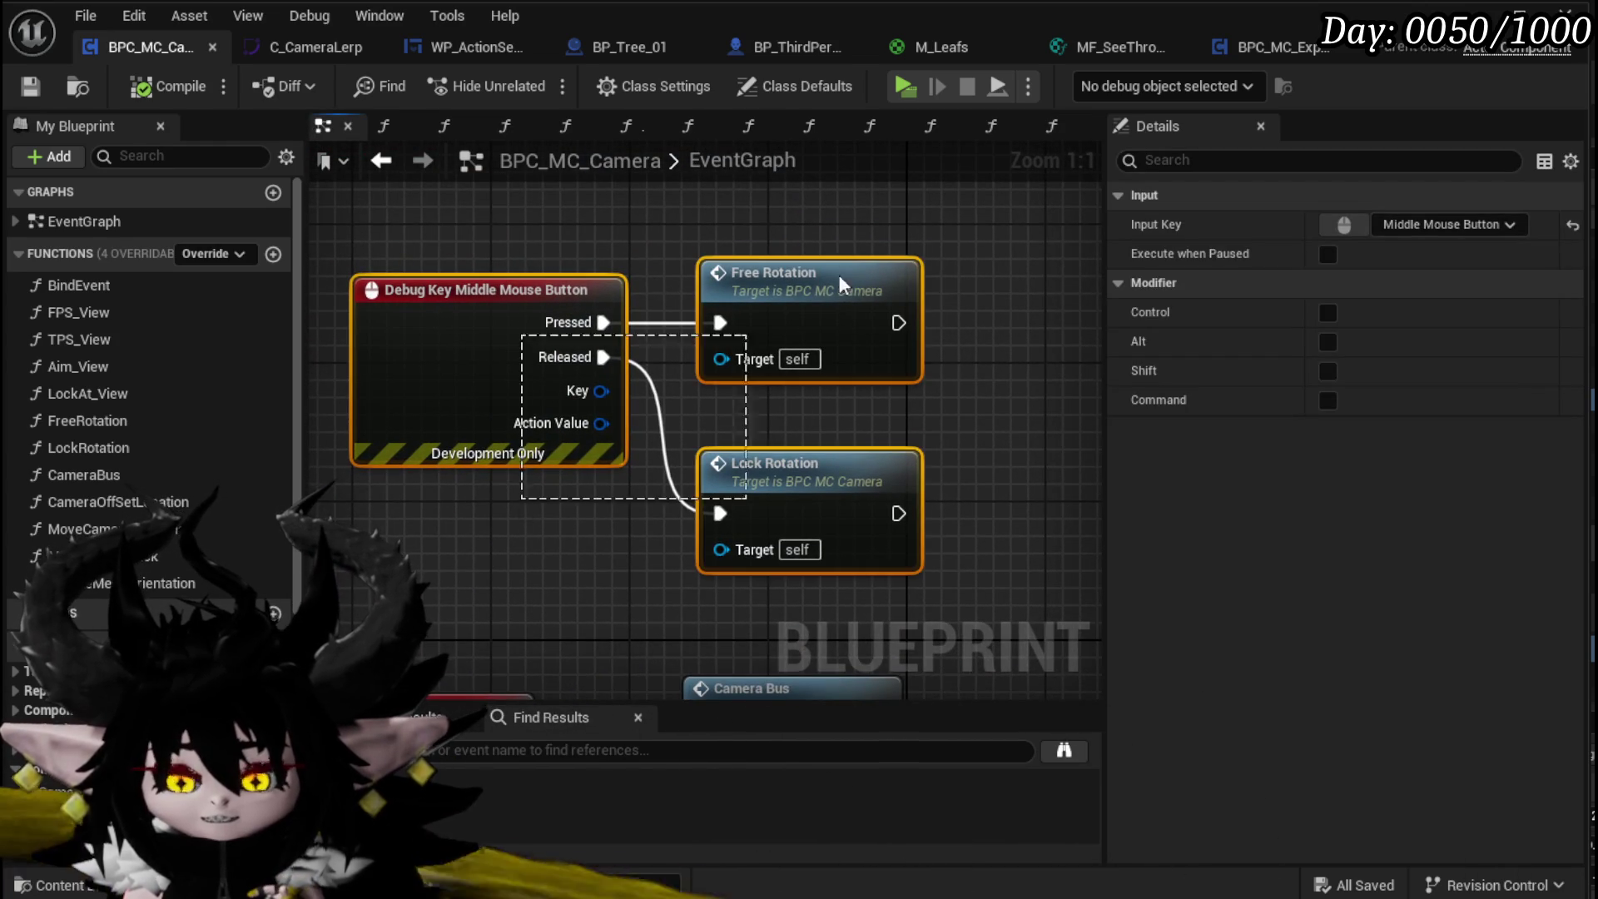
Step: Inspect the Free Rotation call in the EventGraph
click(860, 239)
scroll(860, 239, down, 1)
scroll(910, 257, up, 1)
click(739, 304)
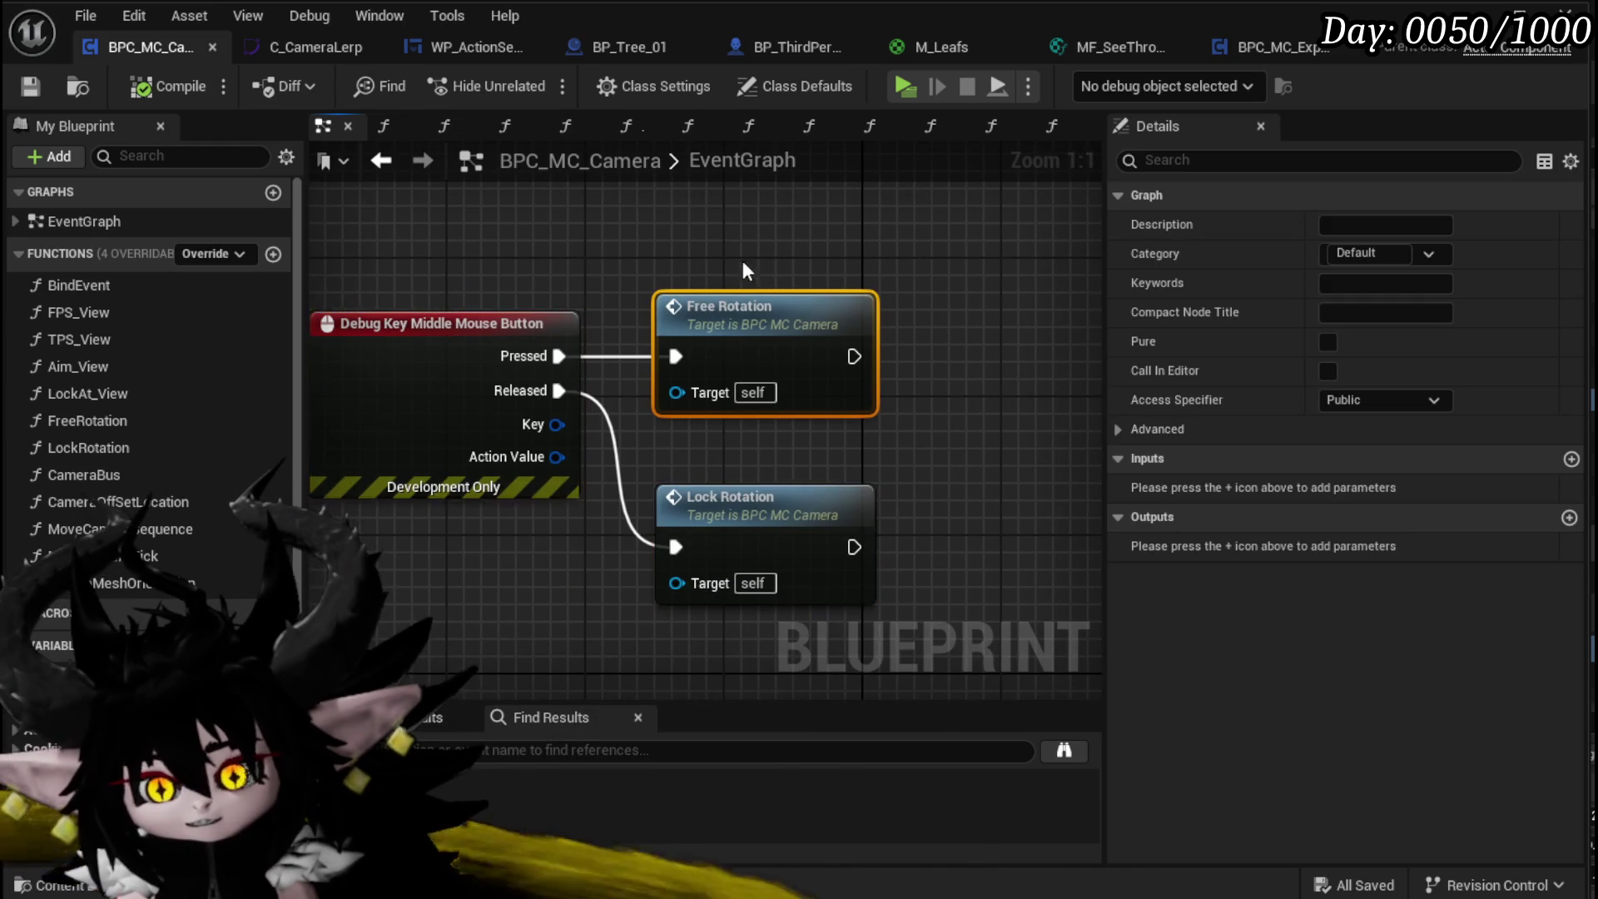
drag(737, 268, 510, 265)
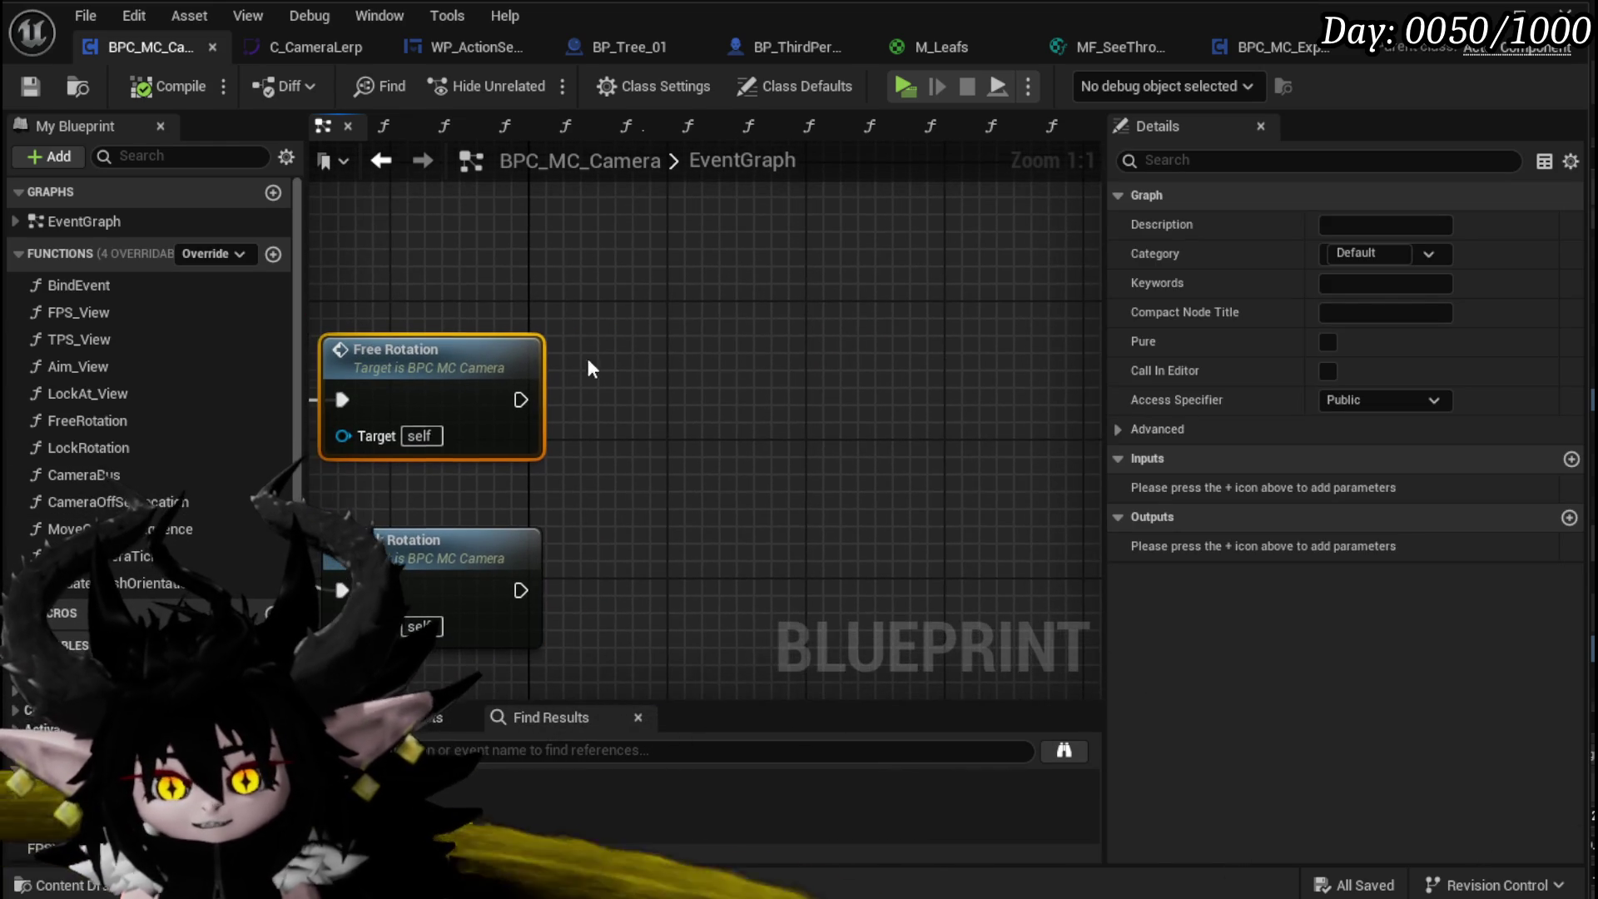
Step: Create a new function named UpdateMeshOrientationSequence
click(273, 254)
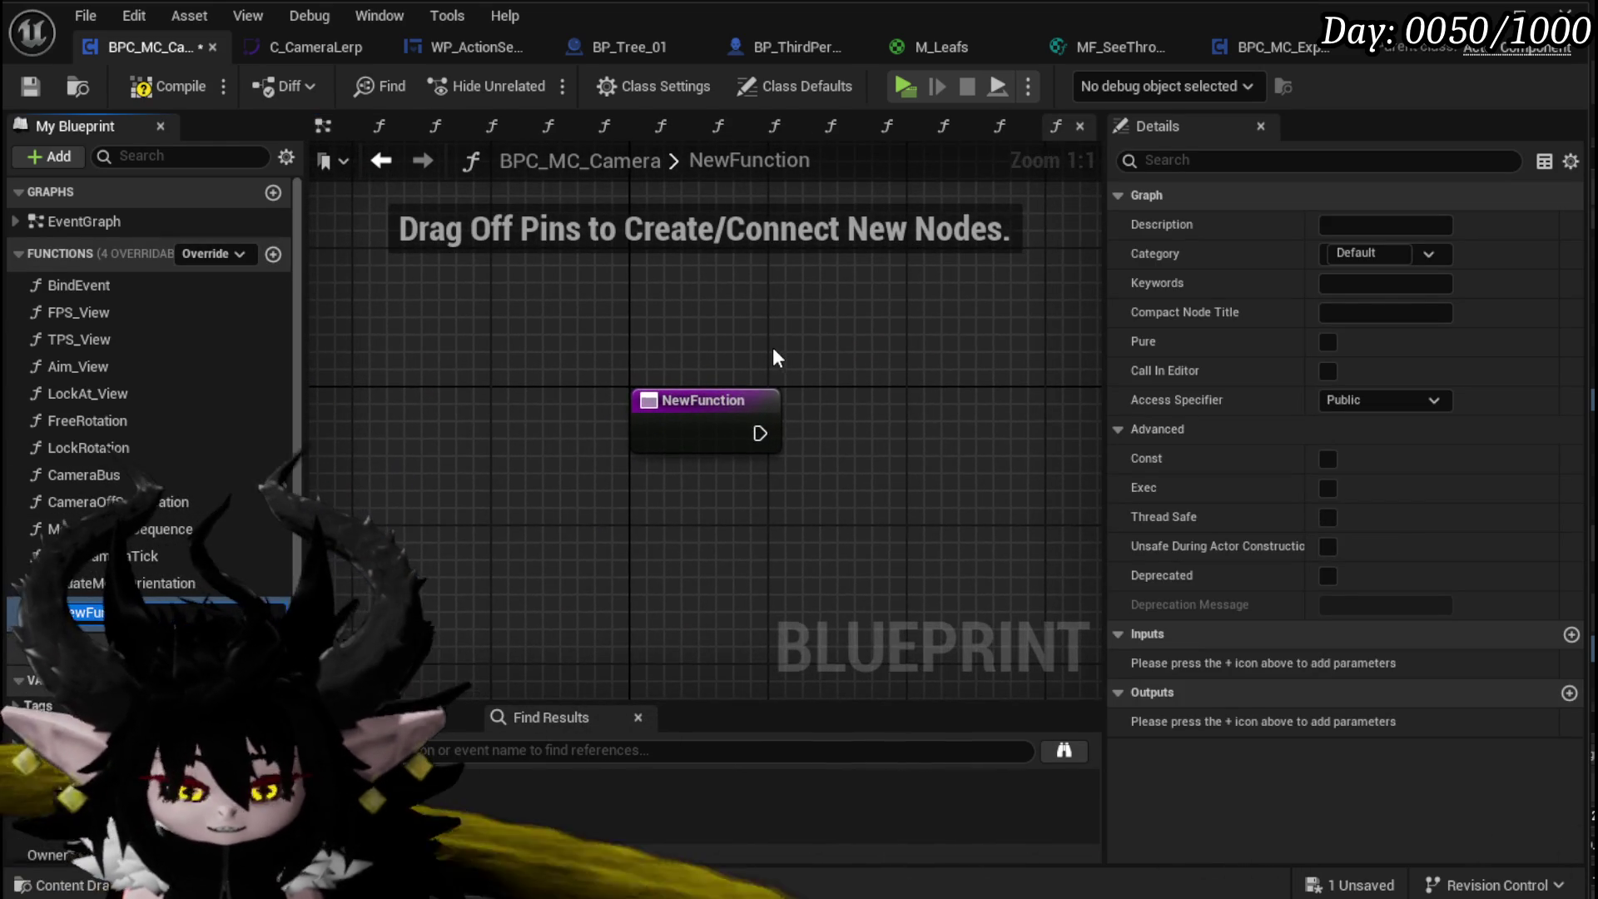
text(Upda sh)
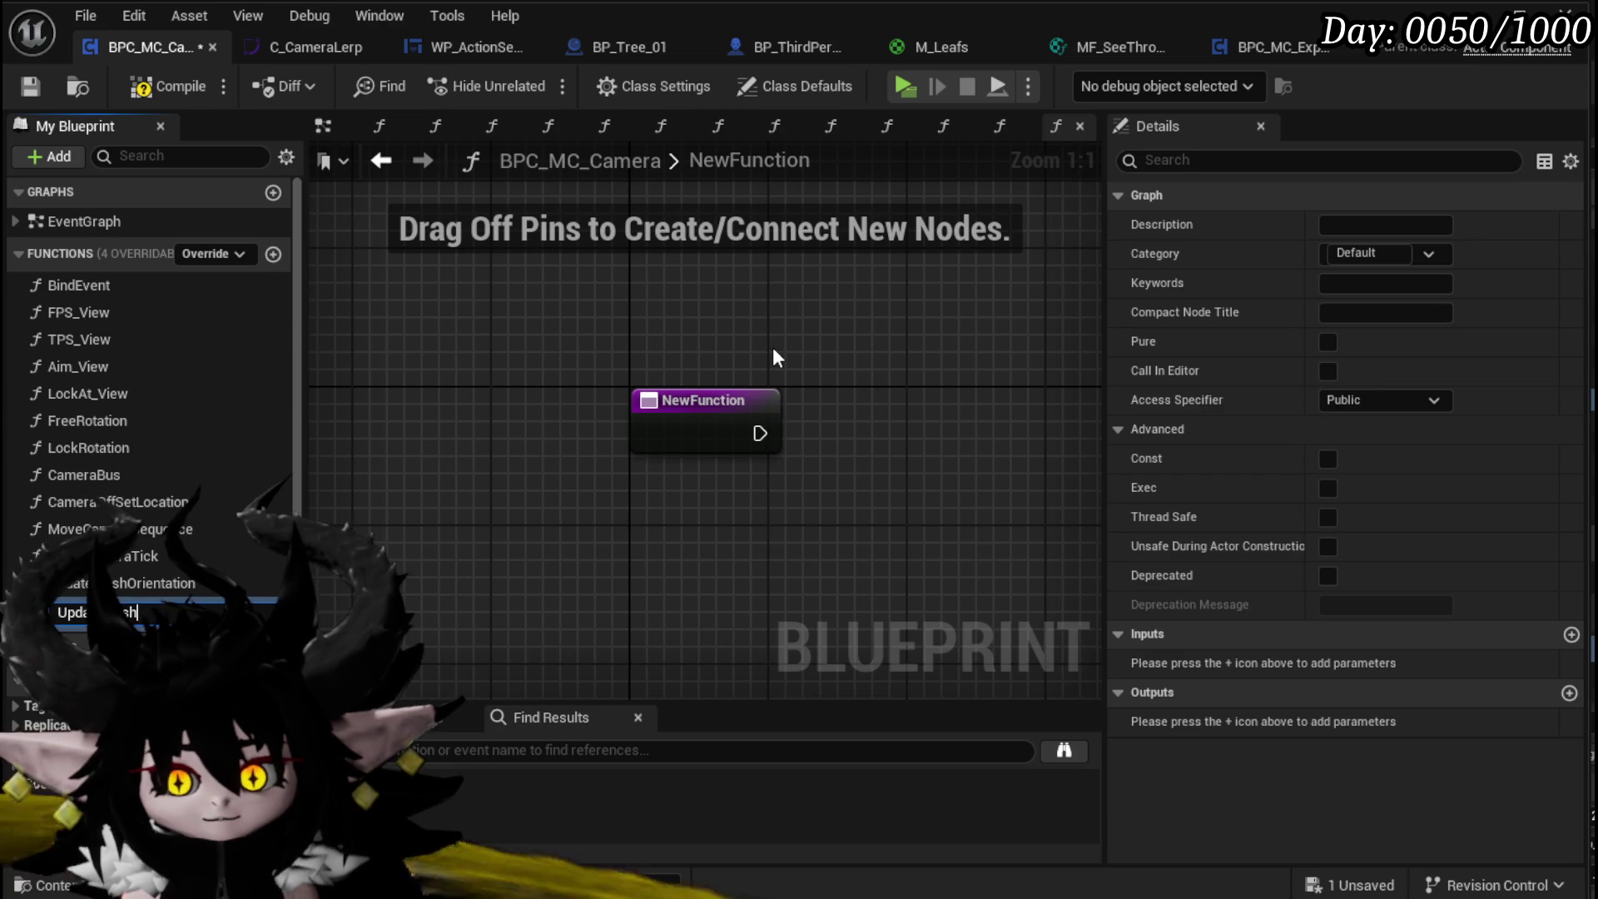
key(BackSpace)
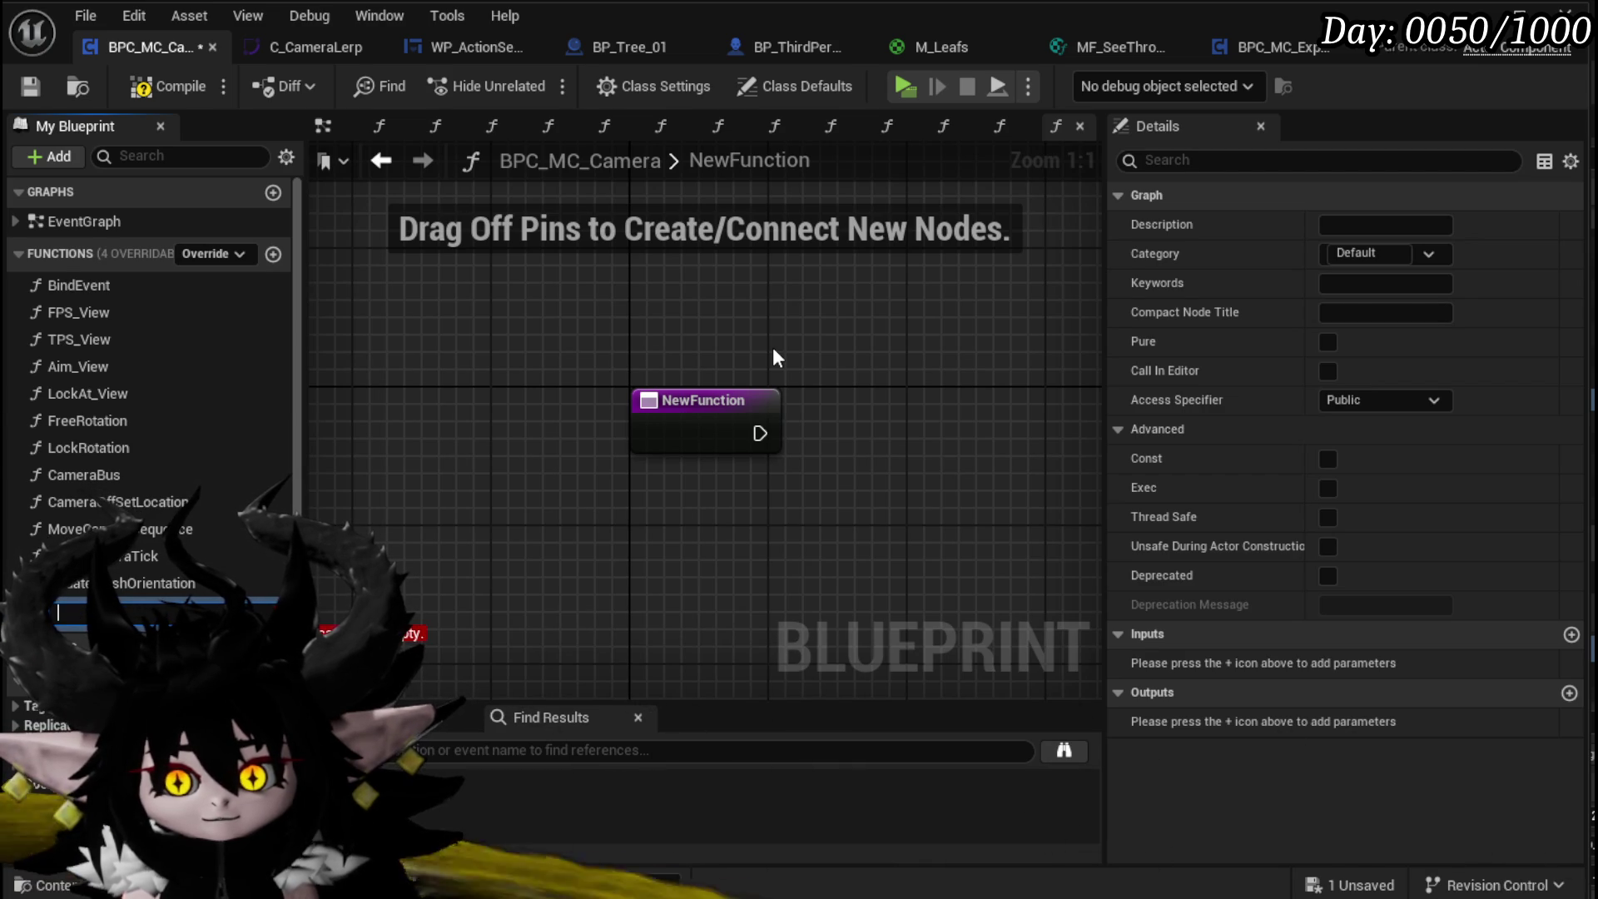
text(Mesh)
key(BackSpace)
key(BackSpace)
text(UpdateMeshOrientationSequence)
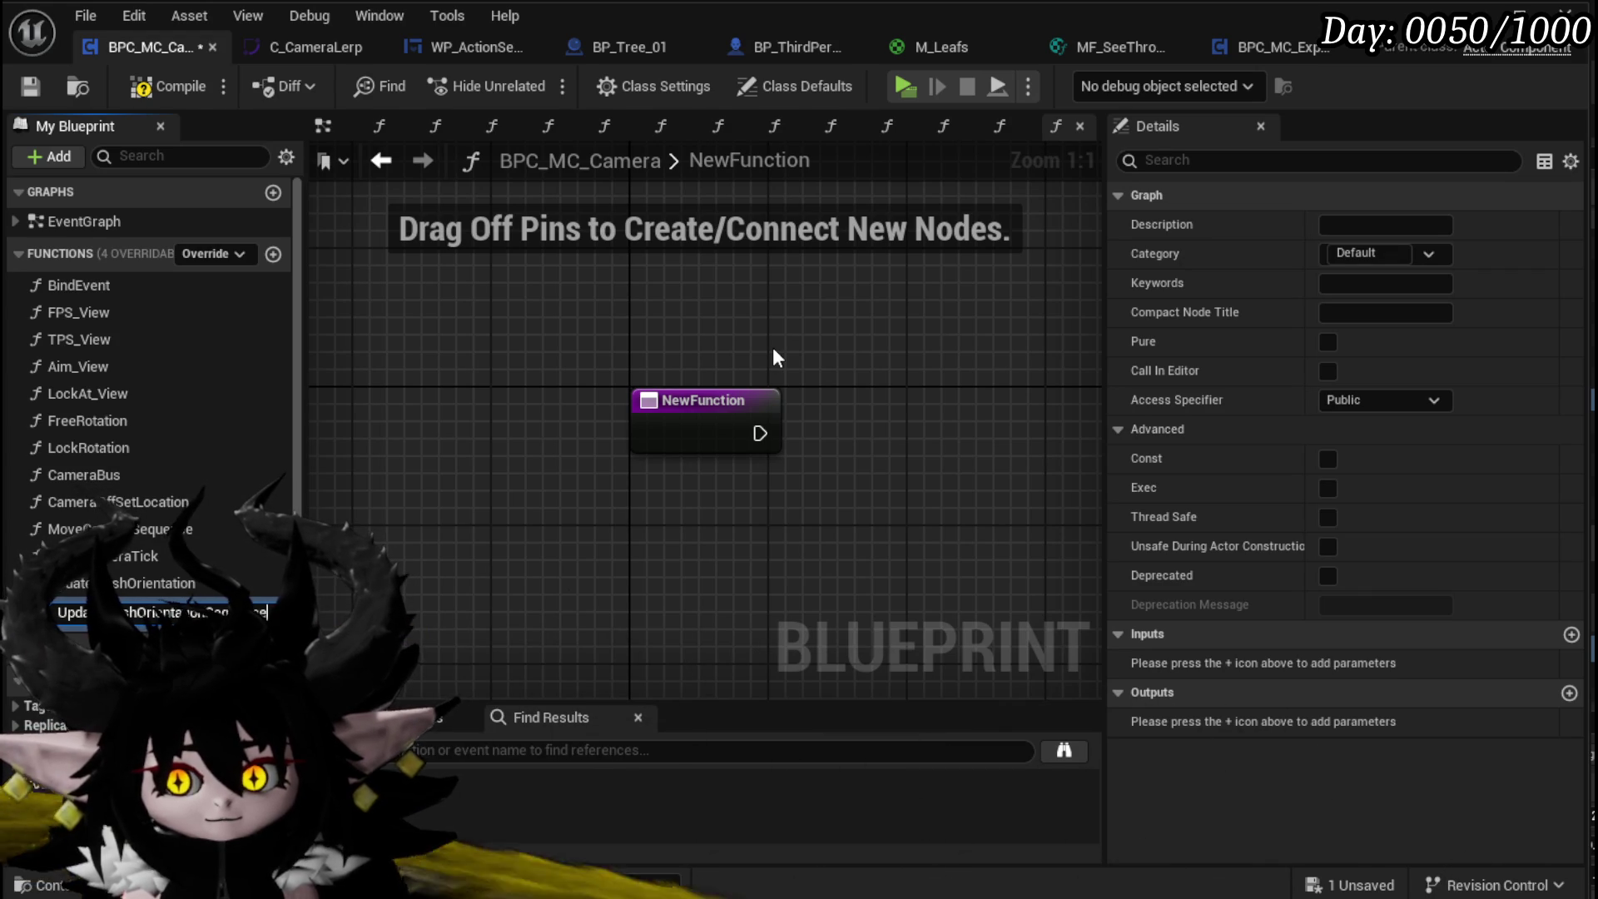
key(Return)
drag(621, 429, 758, 430)
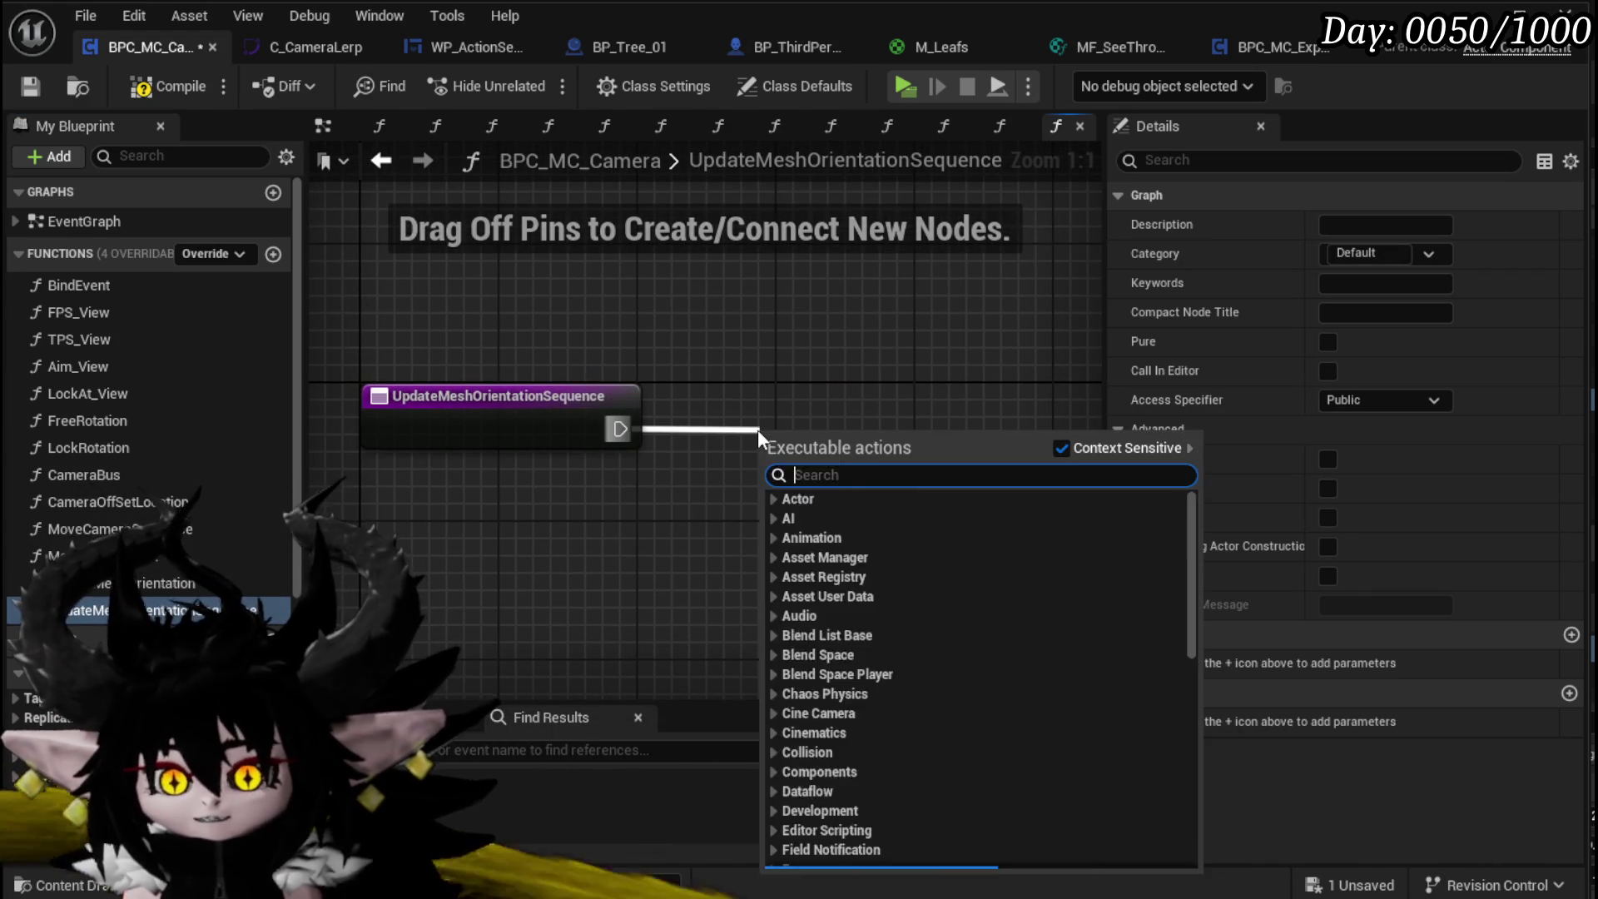
Step: Run a looping Set Timer by Function Name with Time 0.1 from the function entry
text(timer by function)
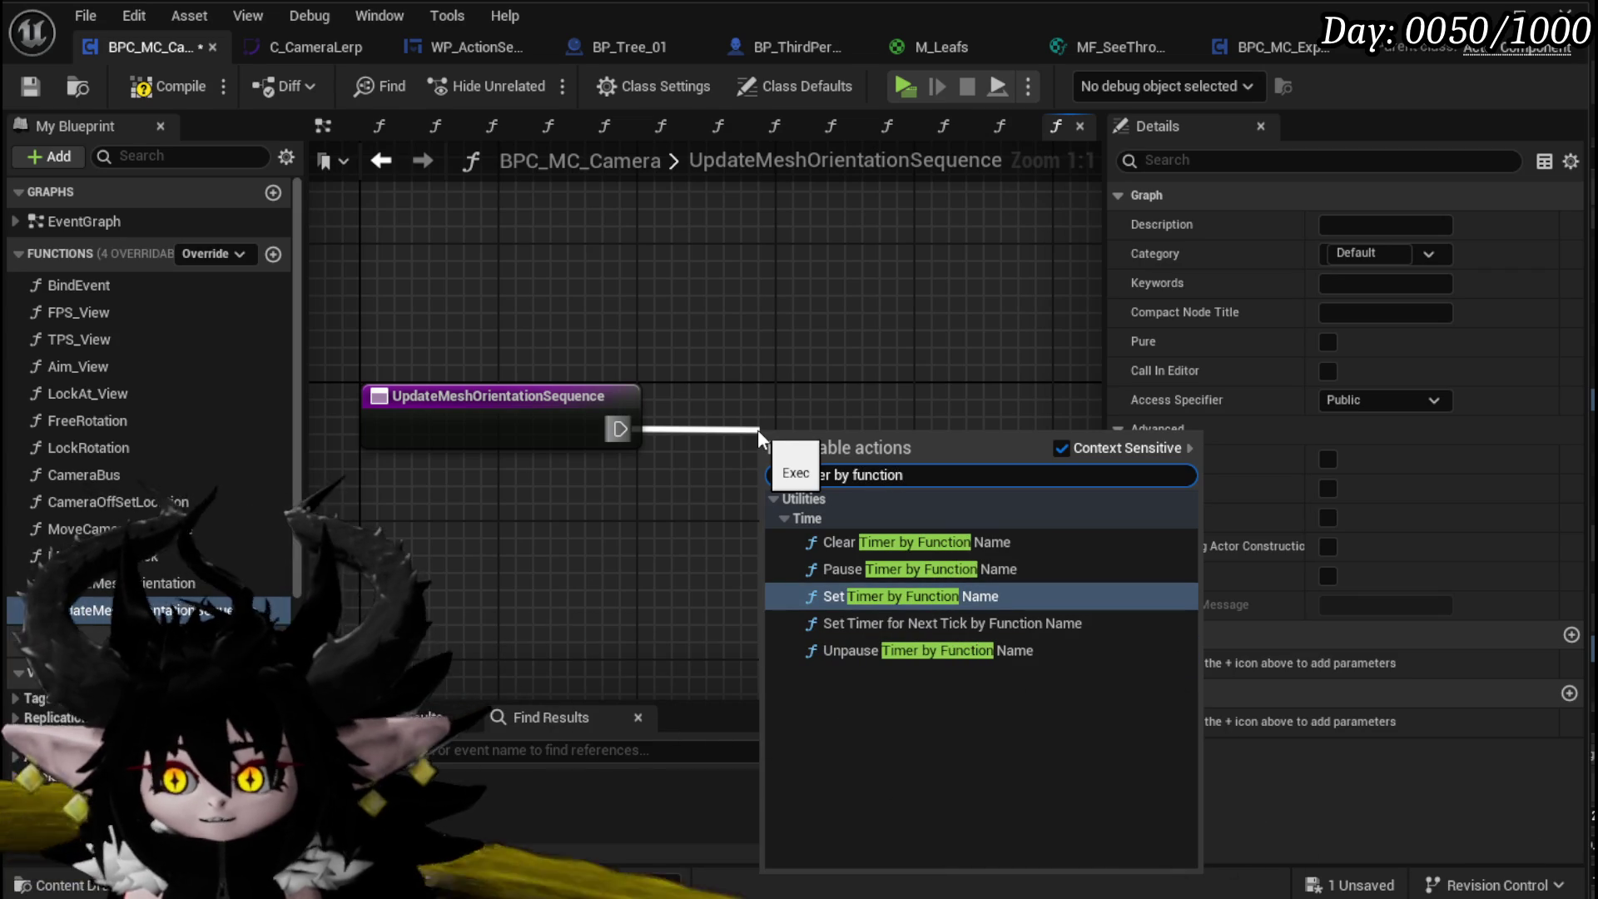
click(862, 597)
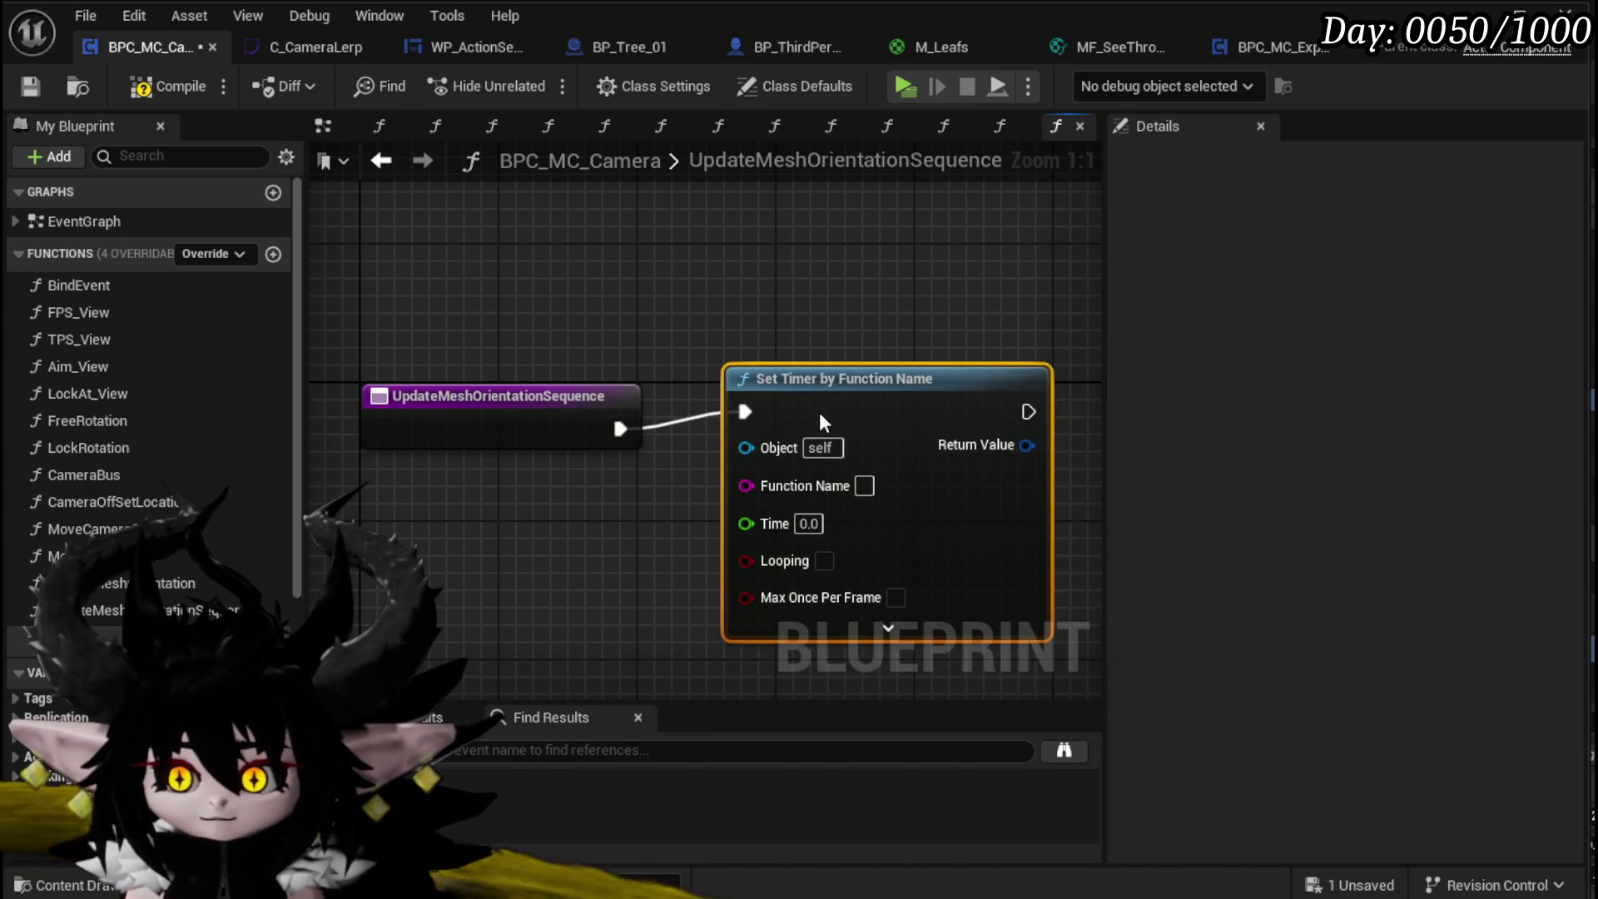
drag(819, 412, 819, 430)
text(1)
click(580, 592)
mouse_move(579, 592)
mouse_down()
mouse_move(798, 527)
mouse_move(580, 495)
mouse_move(518, 515)
mouse_up()
click(824, 518)
Step: Rename the original UpdateMeshOrientation function to UpdateMeshOrientationTick
click(175, 587)
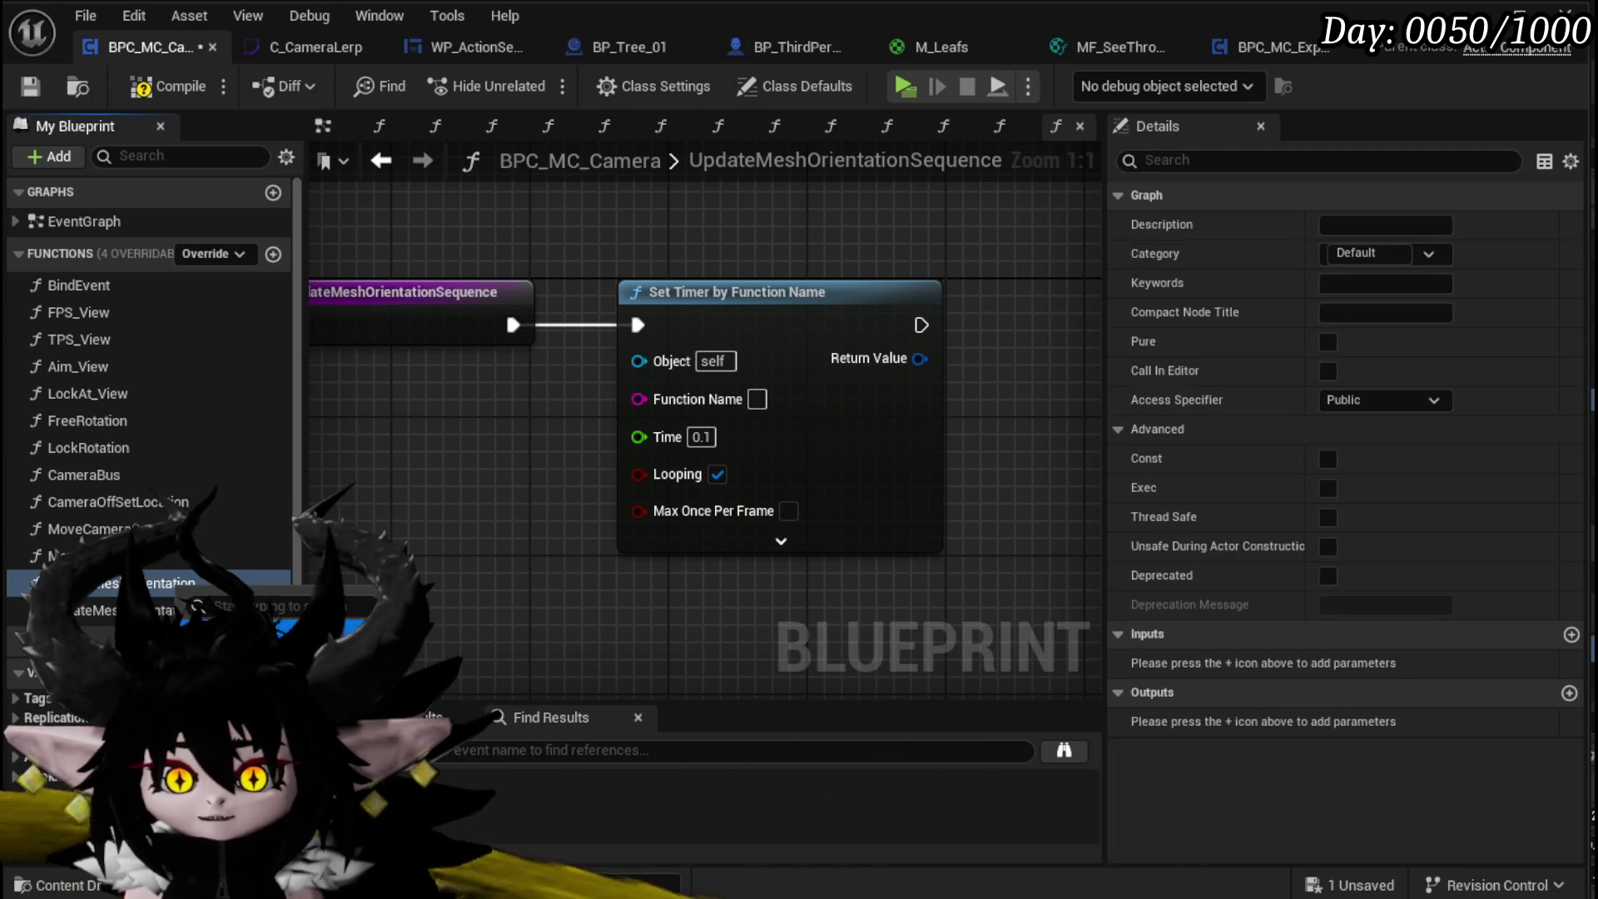
key(F2)
key(Return)
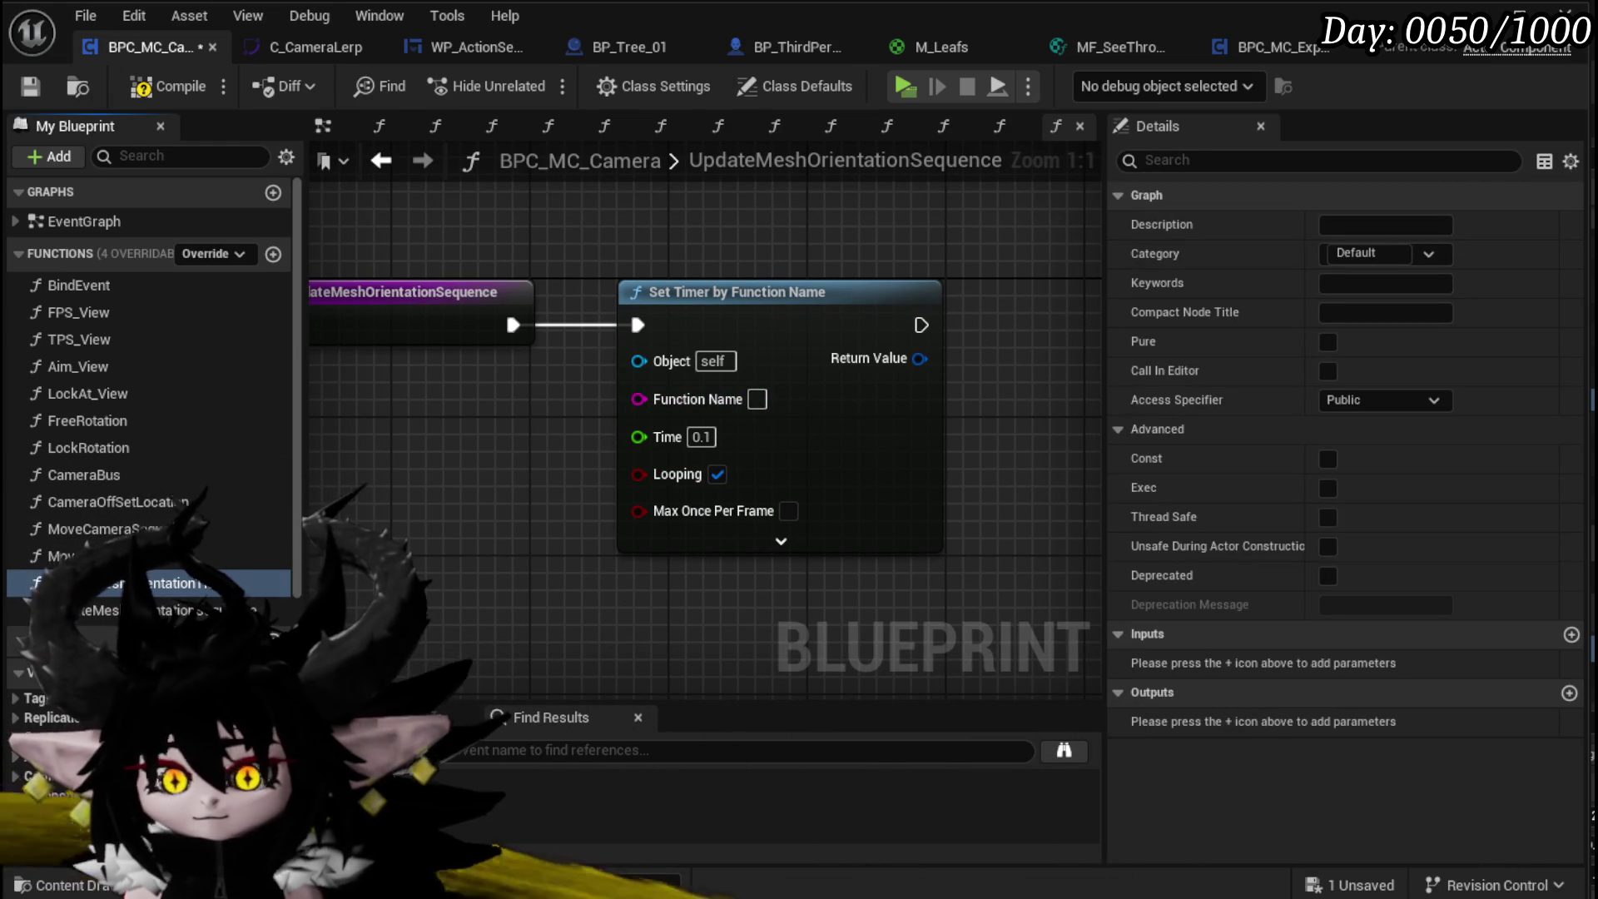
Step: Promote the timer's Return Value to a Mesh Orientation Handler variable and compile
double_click(166, 584)
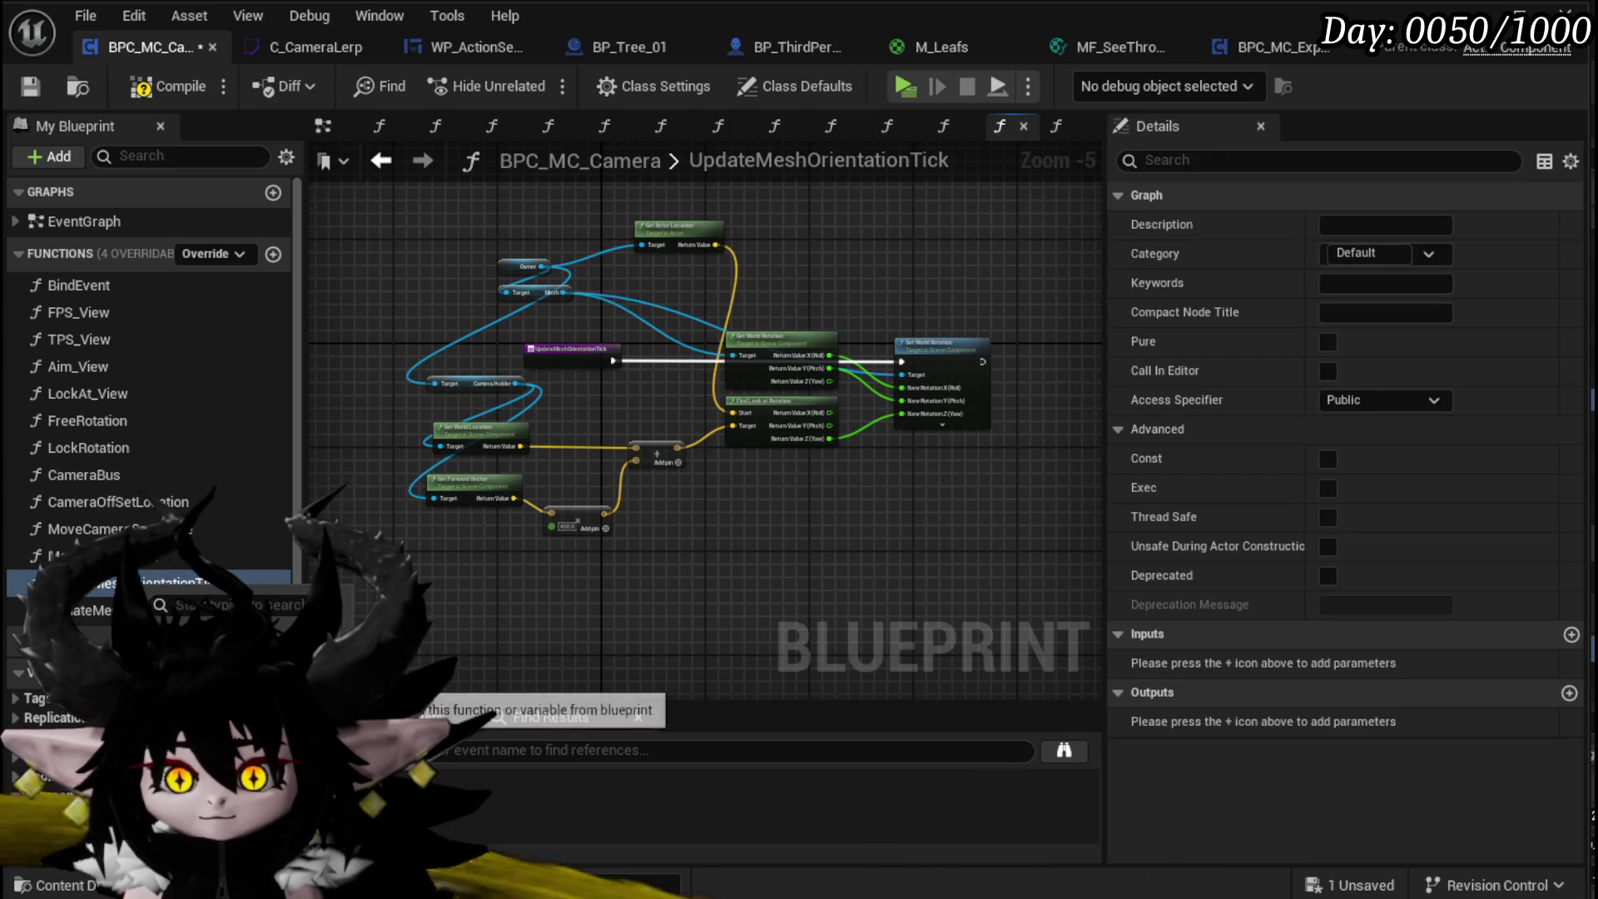
double_click(166, 611)
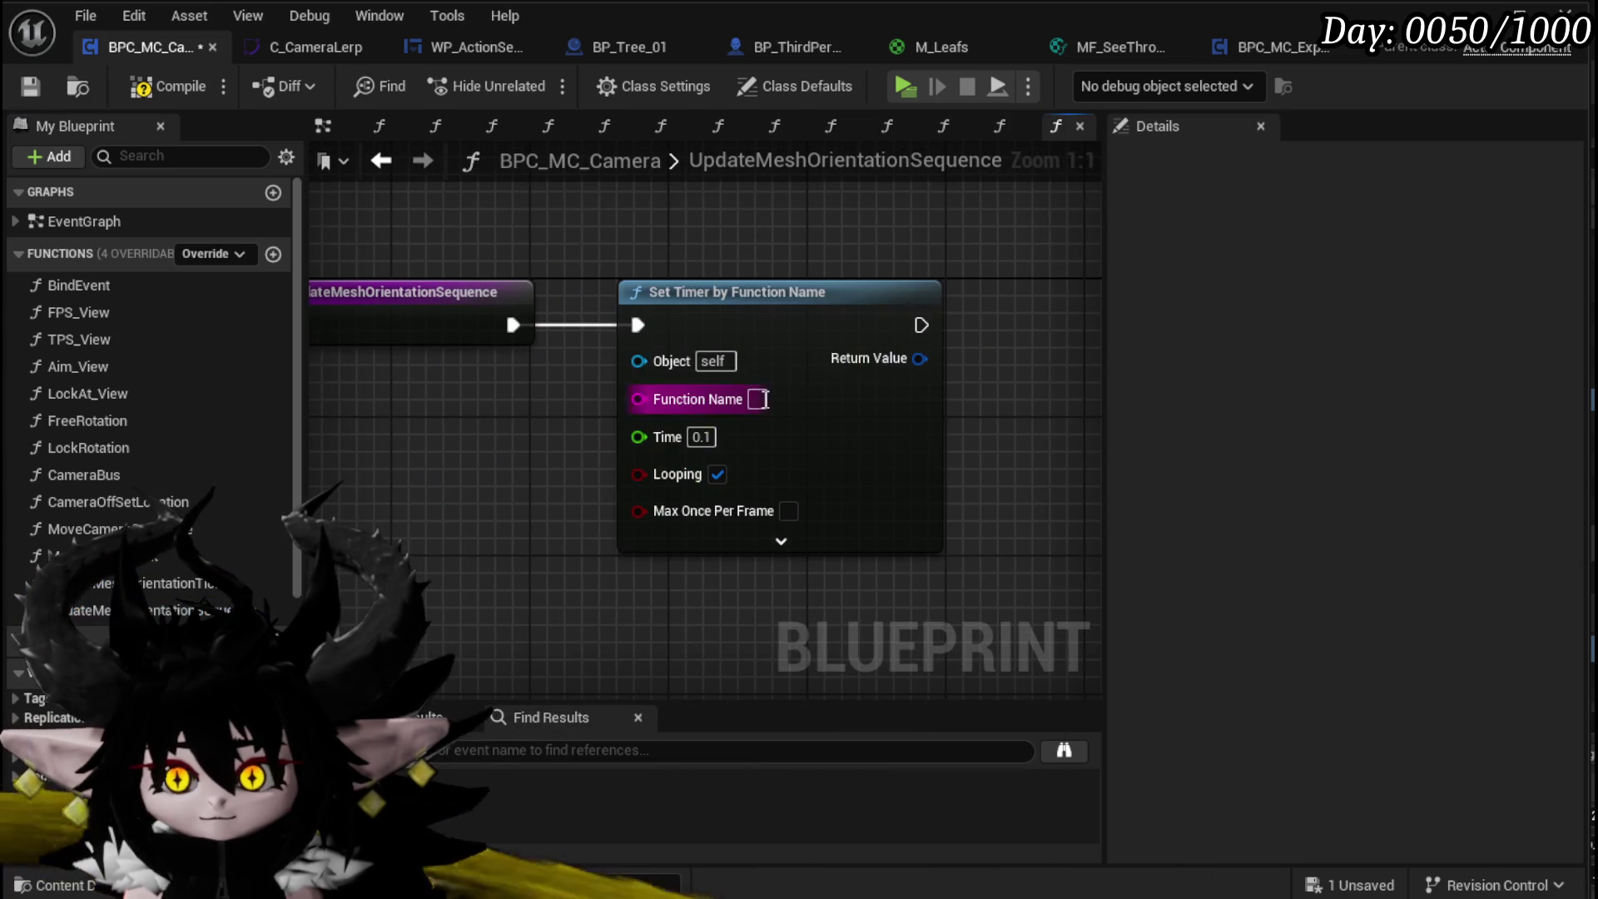
text(UpdateMeshOrientationTick)
drag(750, 393, 872, 398)
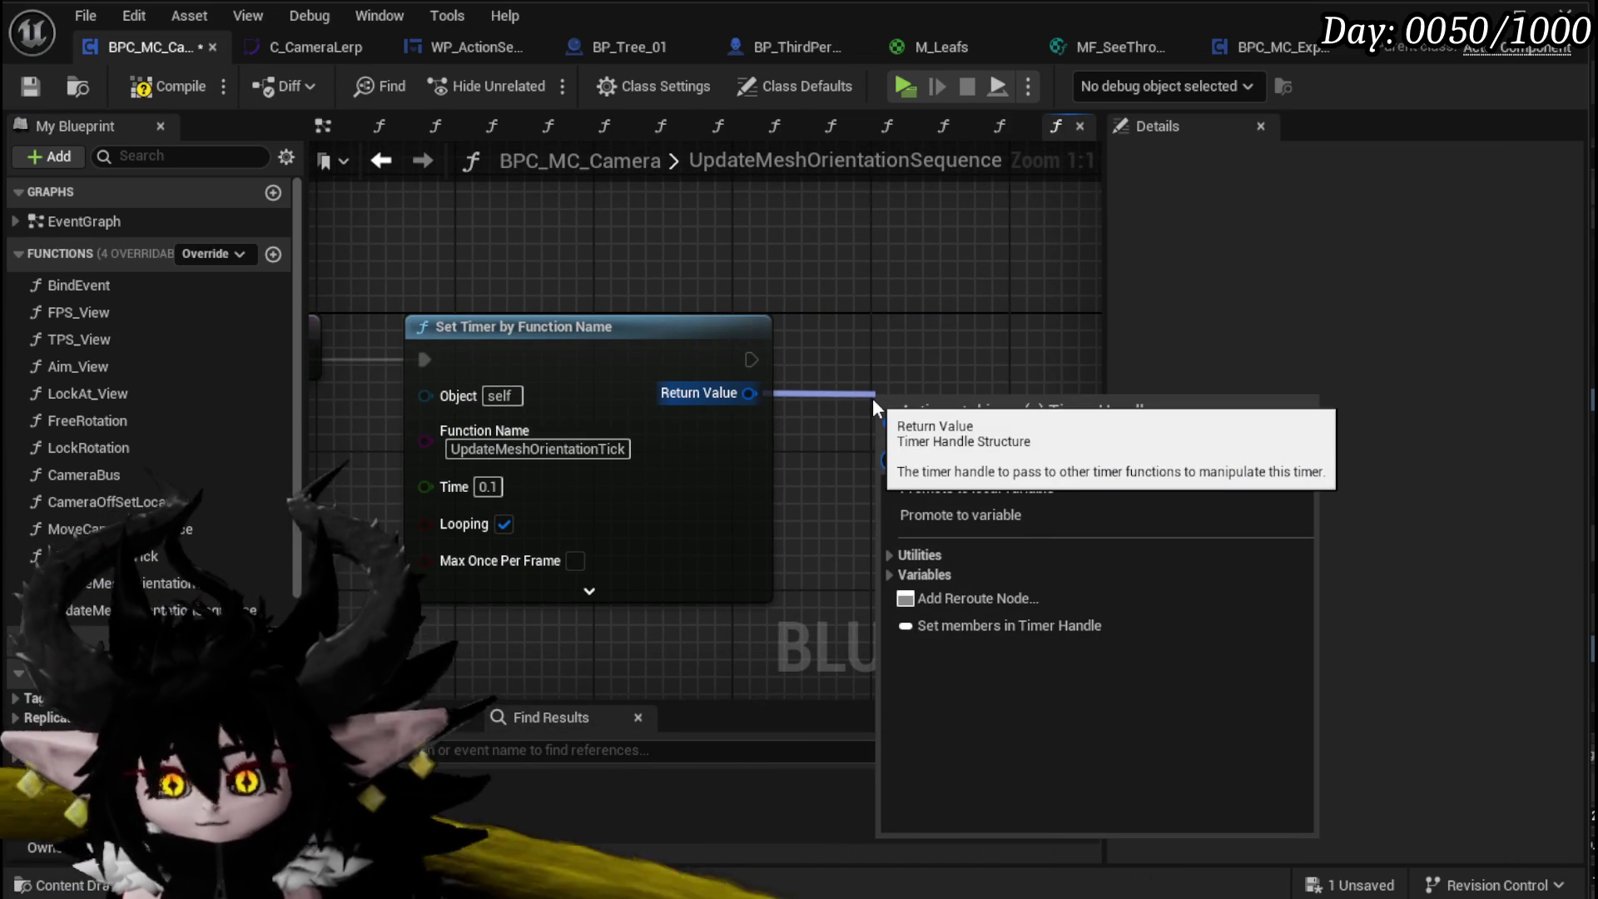
right_click(740, 390)
click(826, 452)
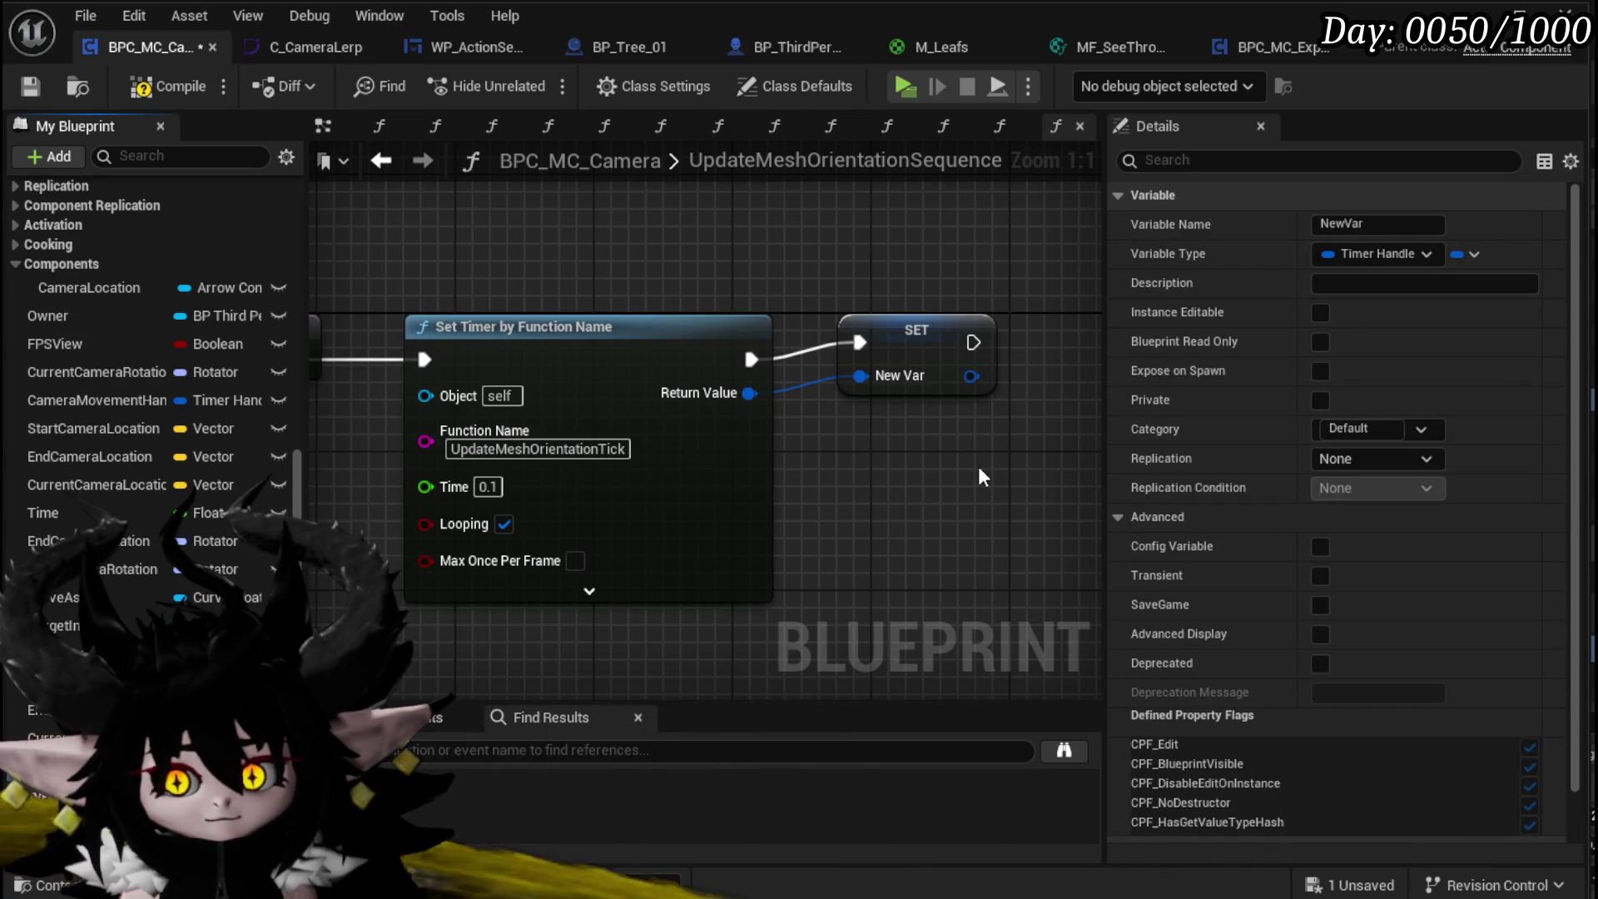
key(Return)
text(Mesh OrientationHandle)
drag(945, 350, 921, 366)
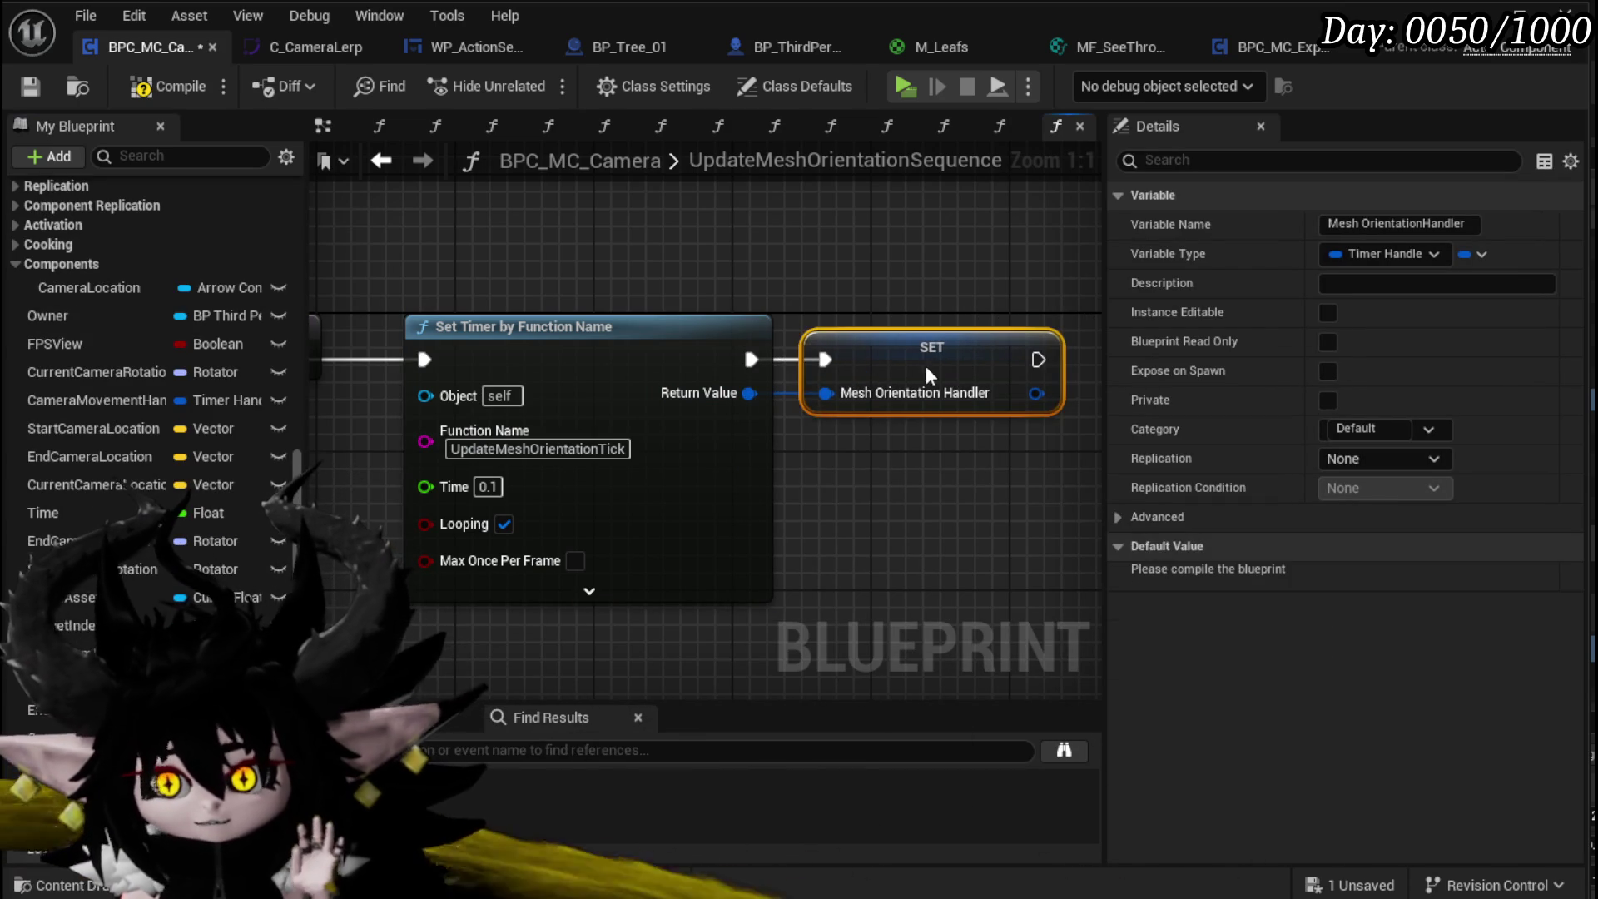
click(777, 242)
click(152, 89)
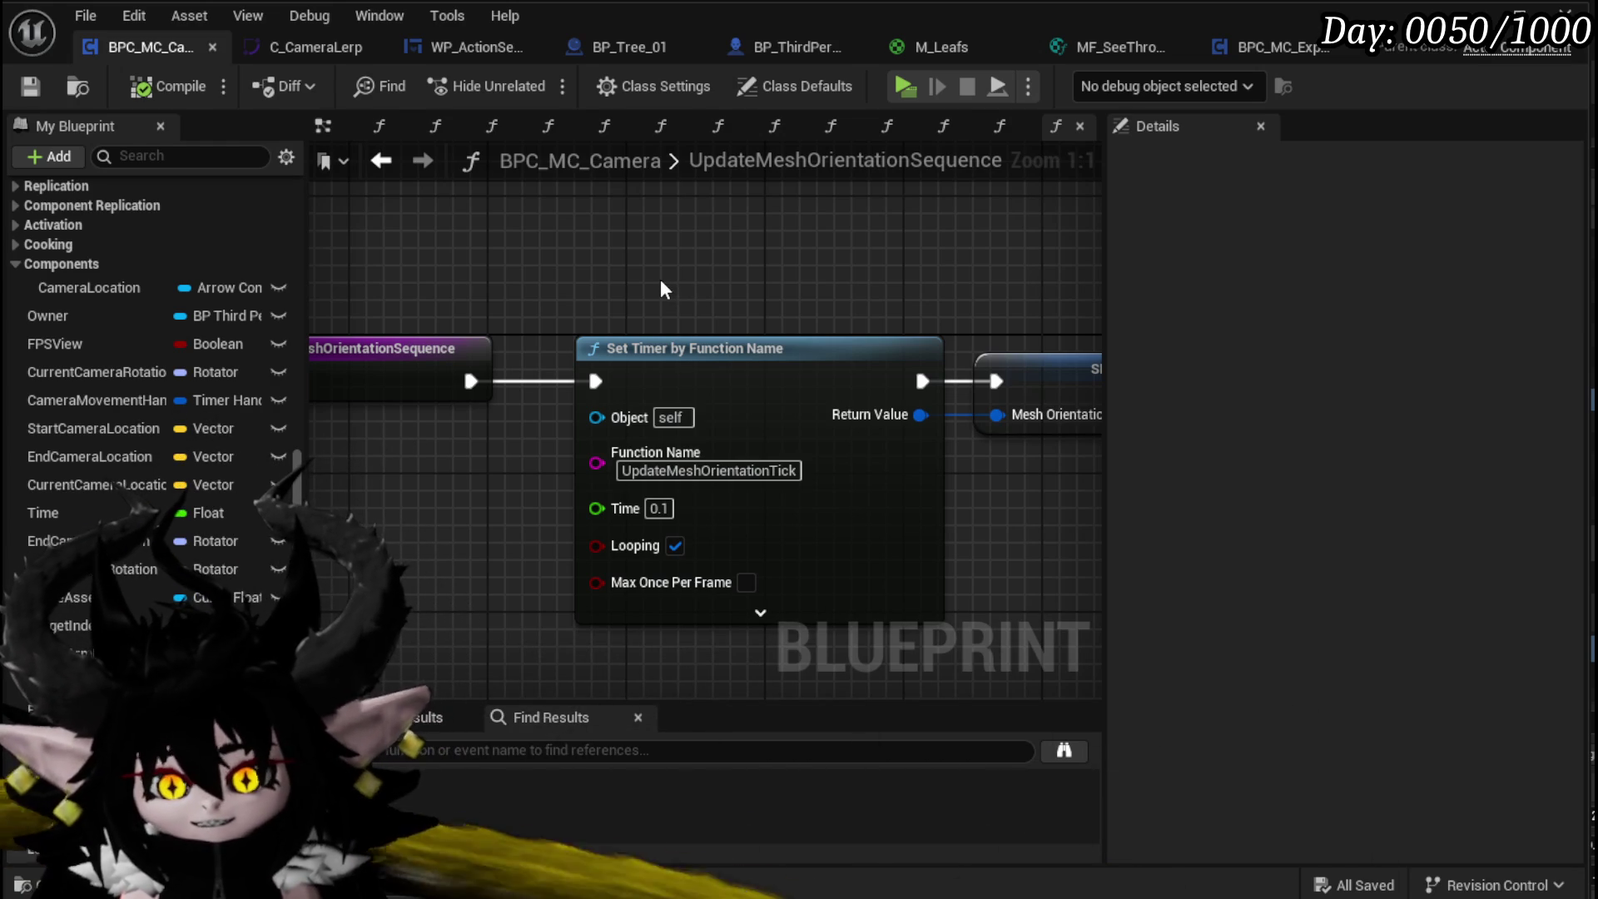
mouse_move(661, 281)
mouse_down()
mouse_move(560, 258)
mouse_move(602, 217)
mouse_move(587, 221)
mouse_up()
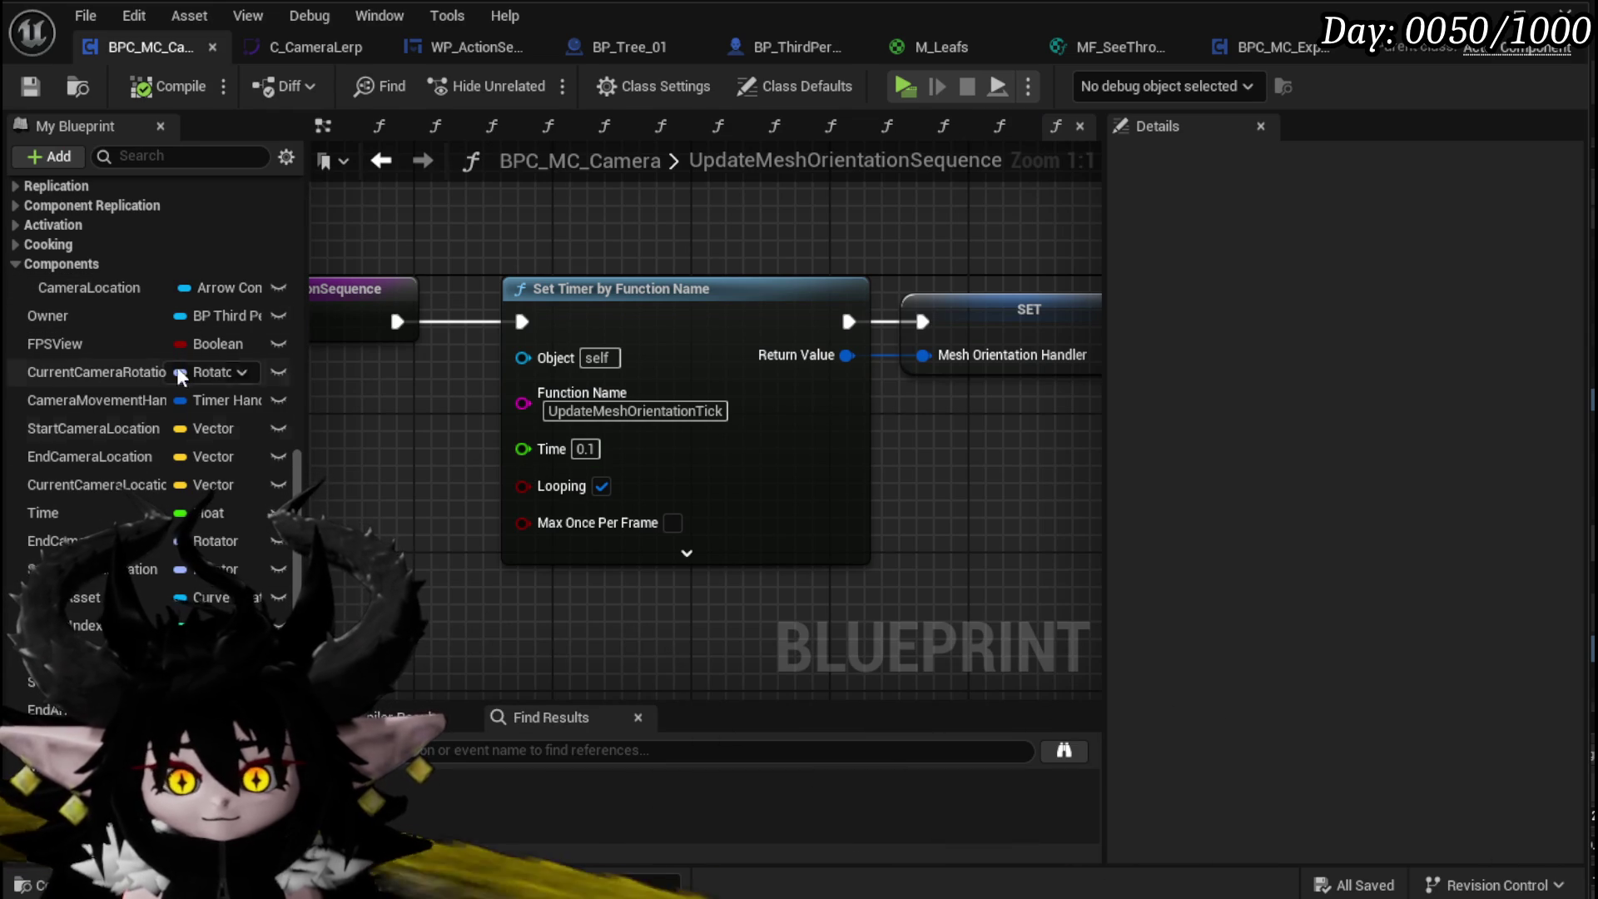
Step: Add a function named FixMeshOrientation and save the camera blueprint
scroll(176, 405, up, 5)
scroll(153, 413, up, 3)
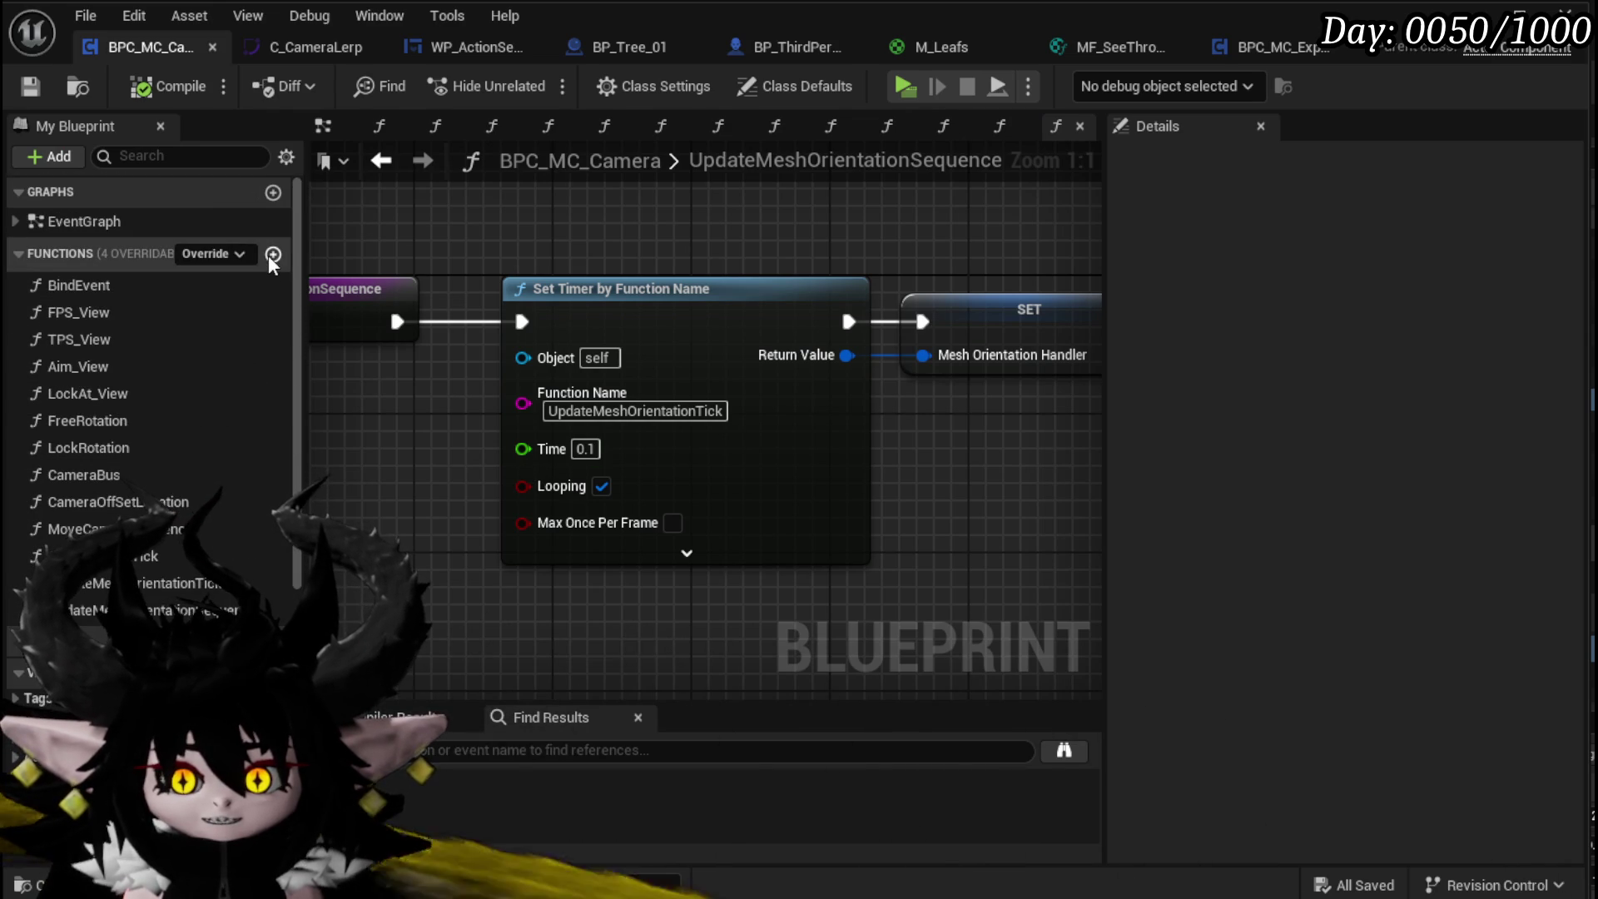
click(272, 255)
text(FixN)
text(eshOrientation)
key(Return)
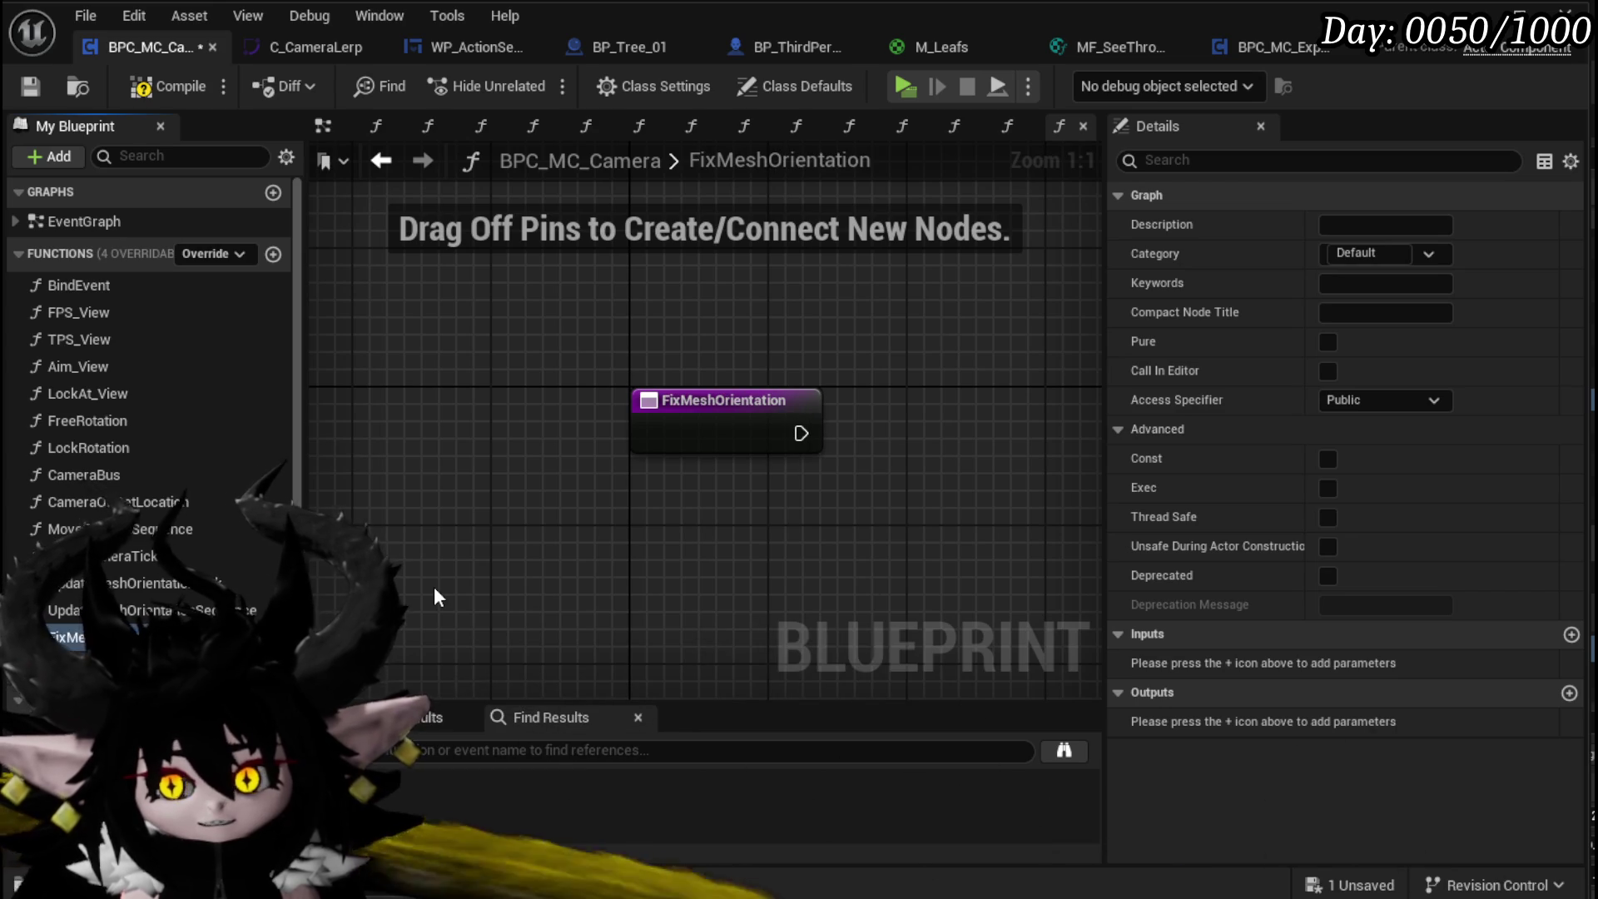
click(30, 86)
Step: Place an Owner getter in the FixMeshOrientation graph
scroll(822, 496, down, 2)
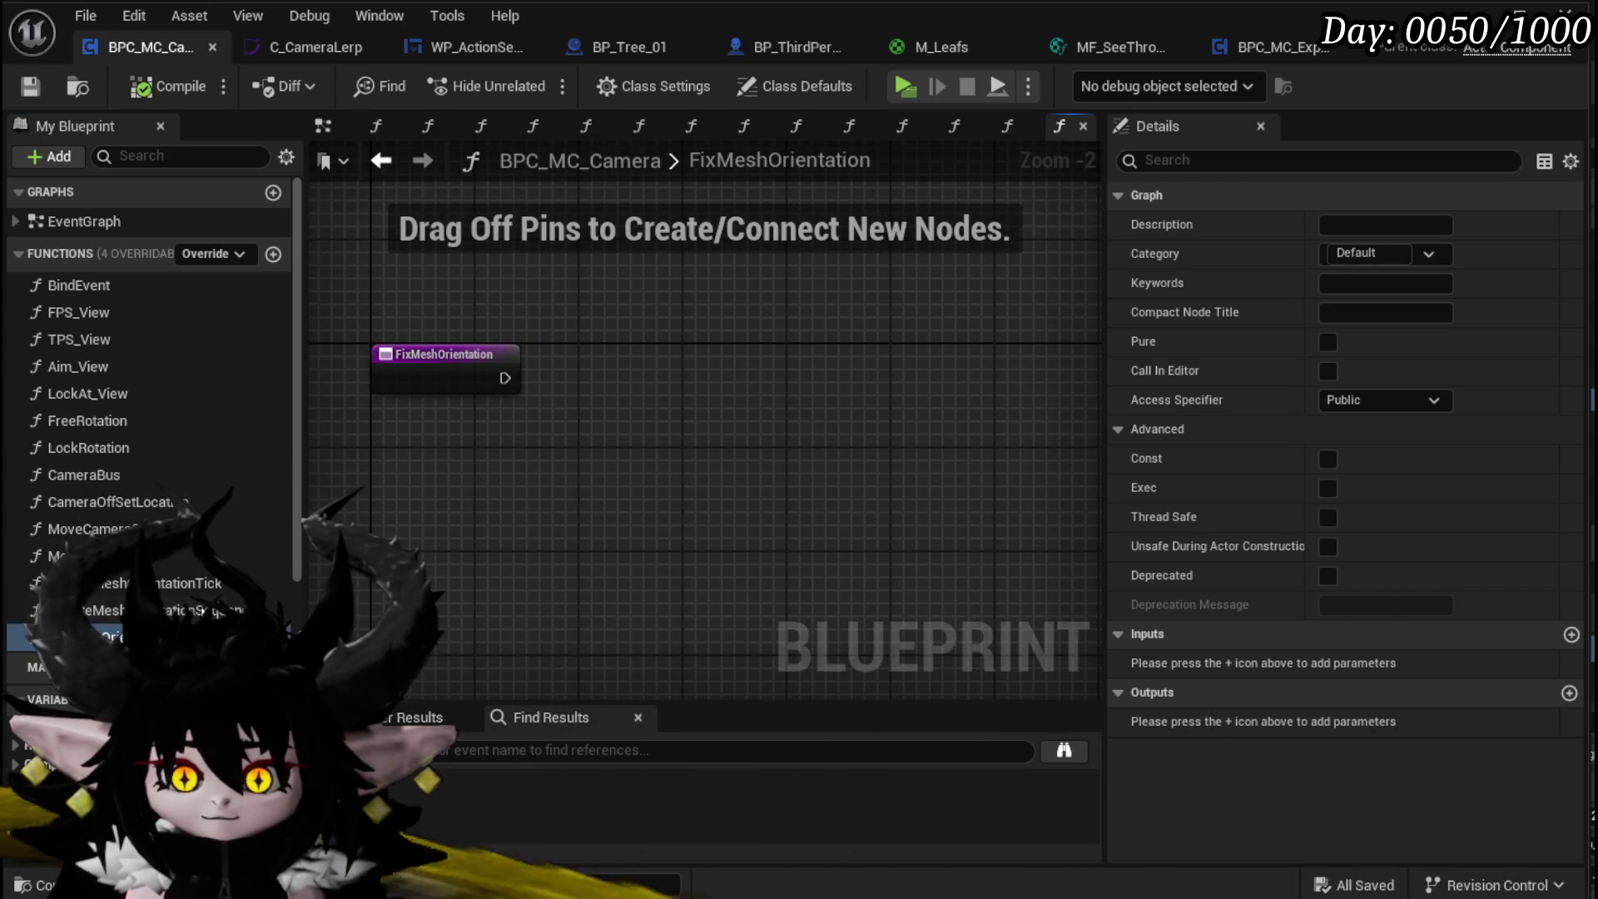
scroll(149, 458, down, 5)
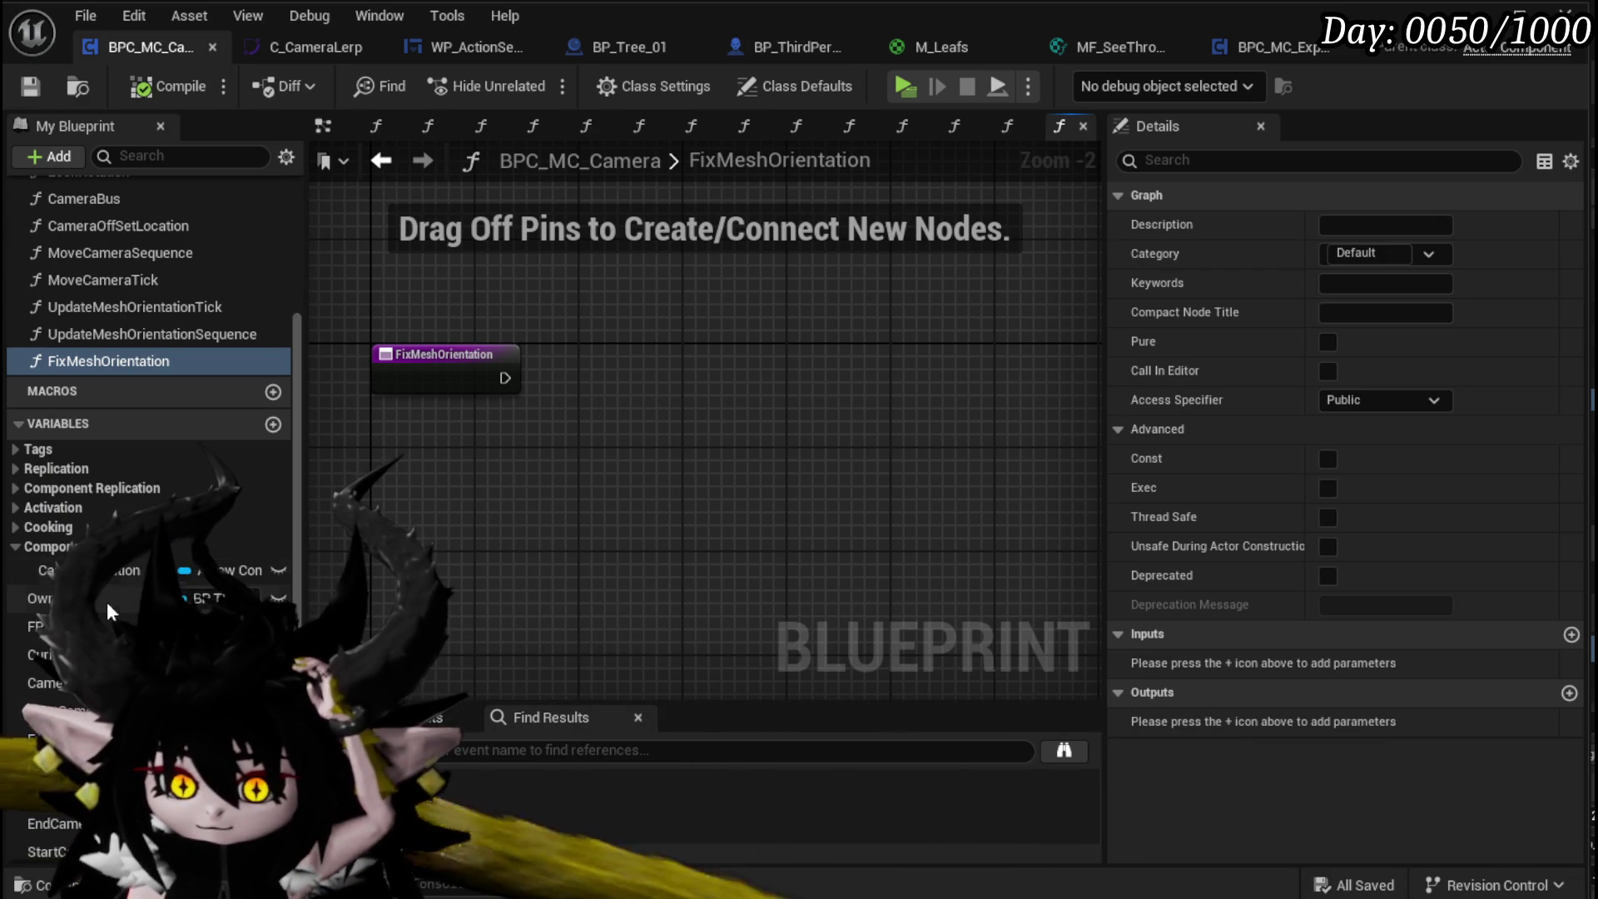
drag(77, 596, 399, 268)
drag(463, 351, 647, 393)
Step: Set Owner's actor rotation to the mesh's world rotation, run from the function entry
text(s)
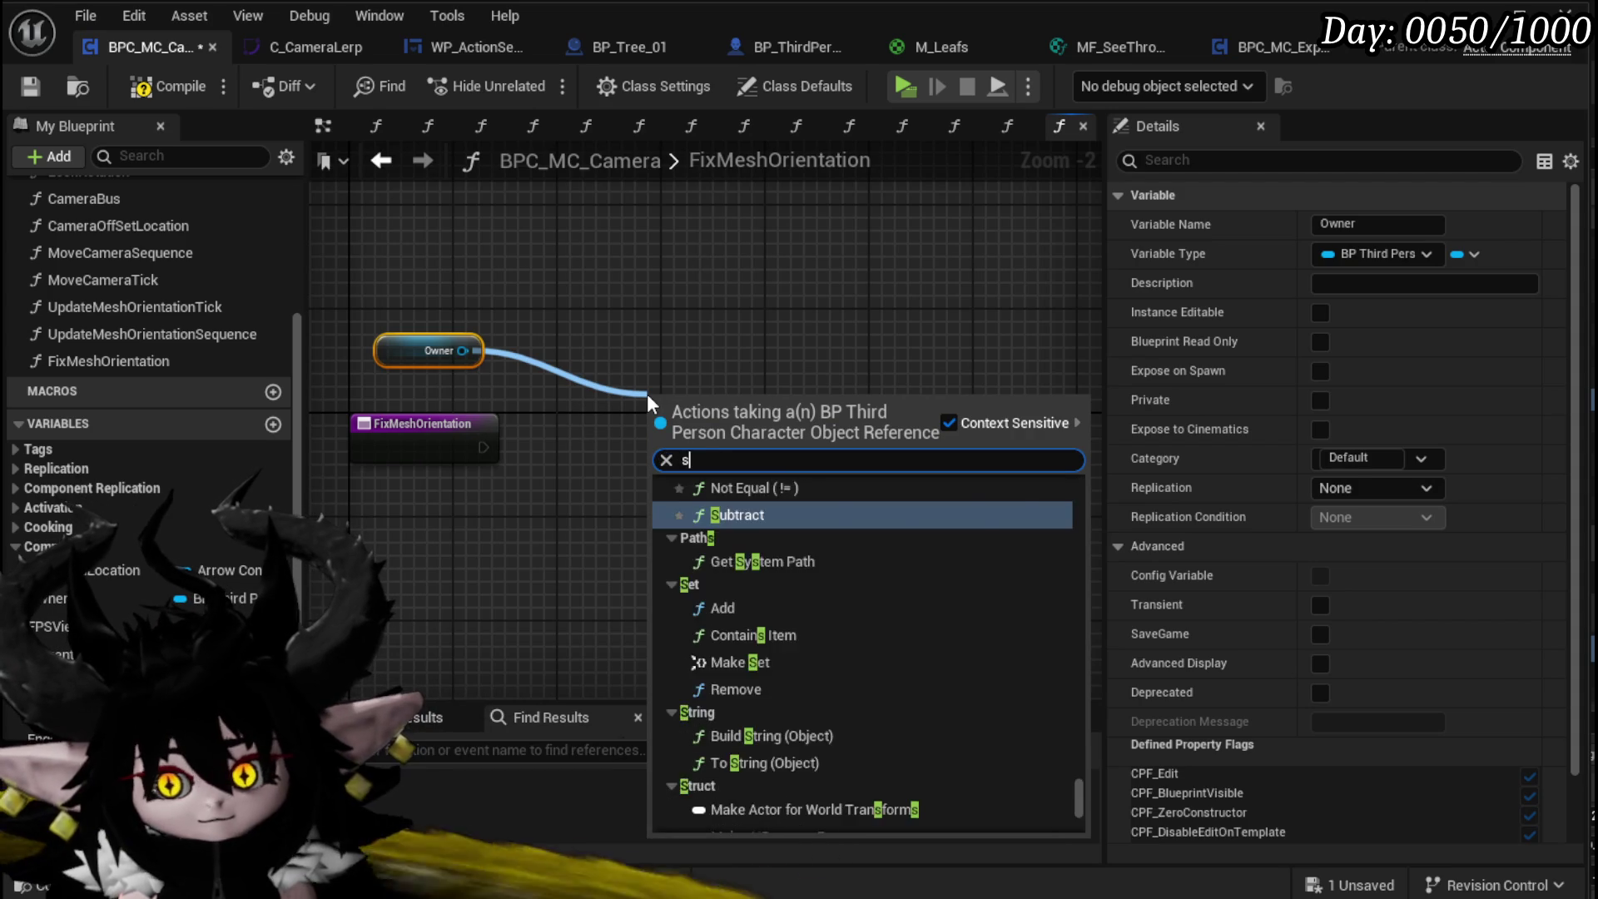
text(et Actor )
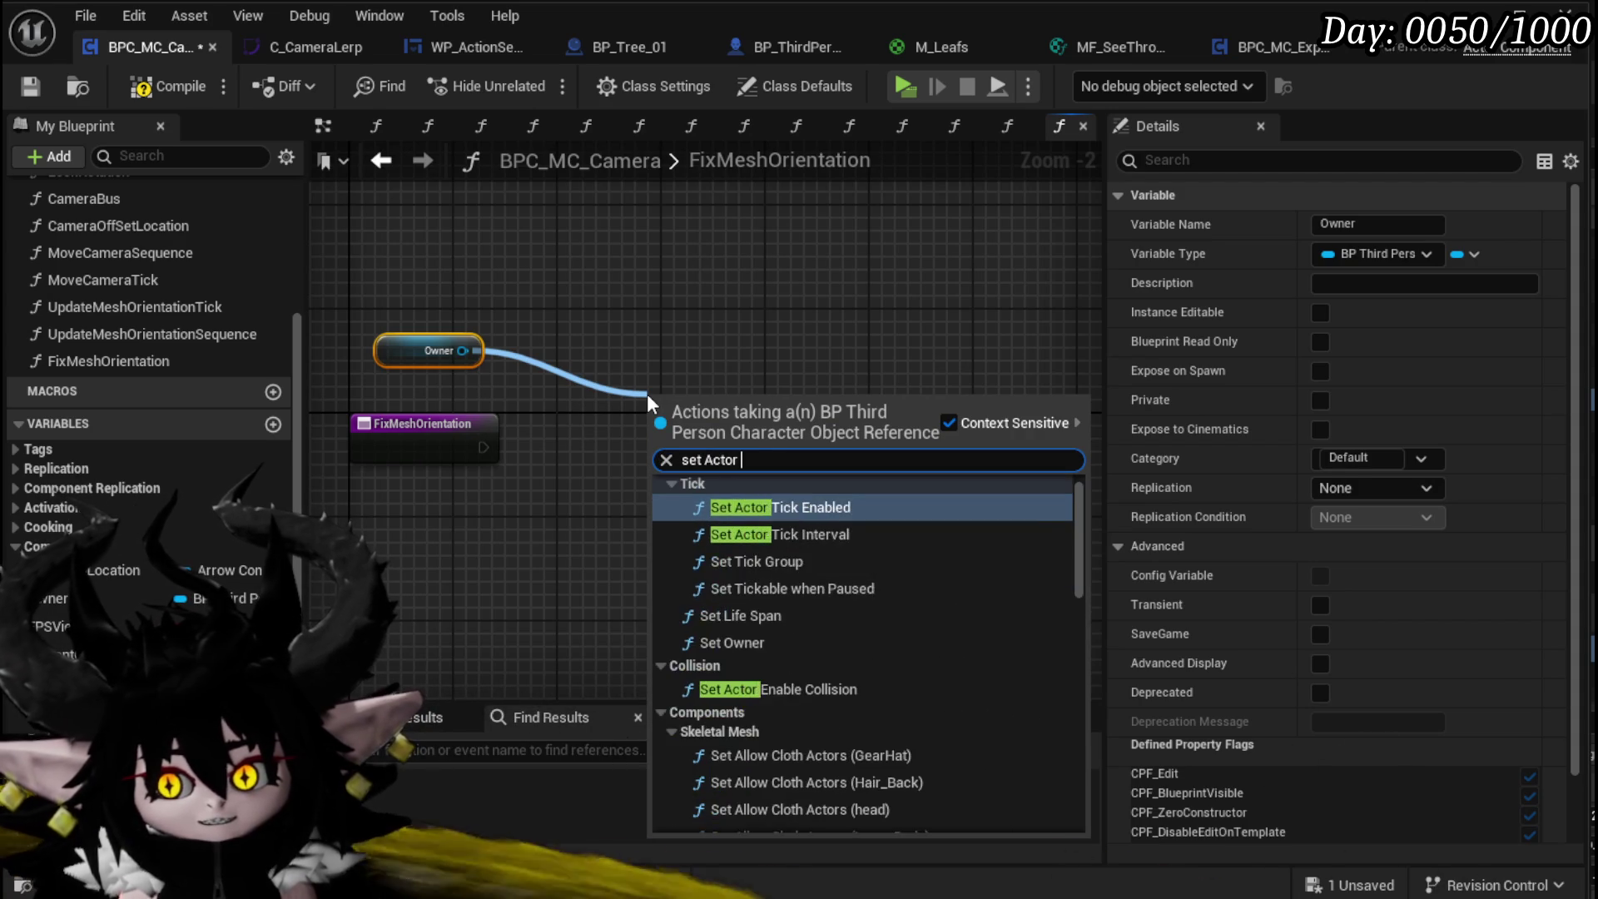
text(rotation)
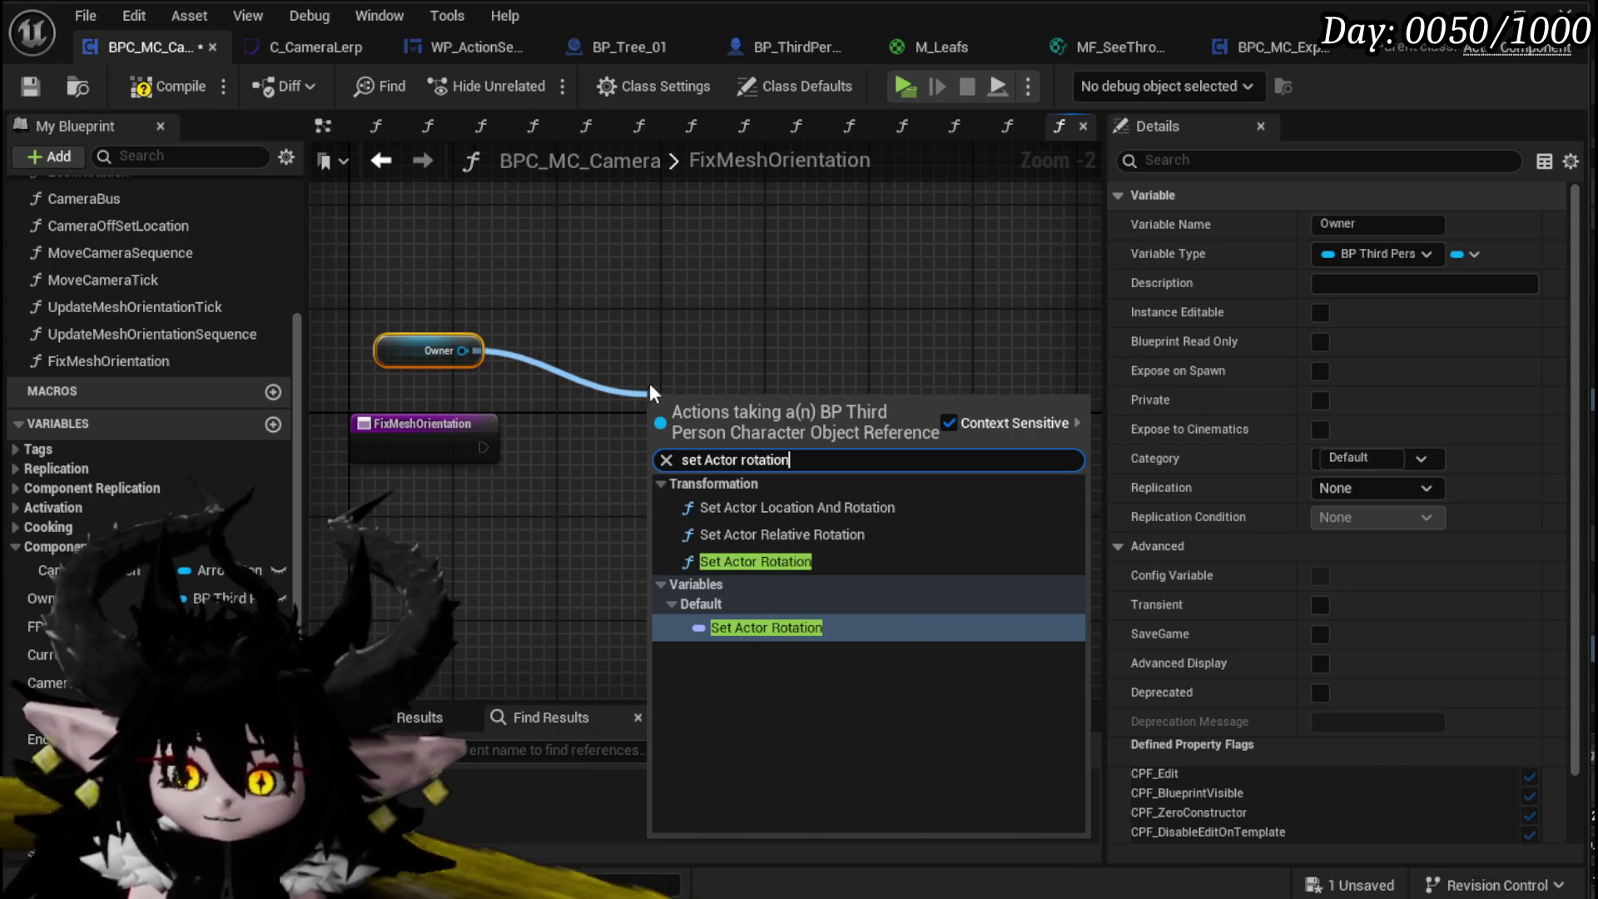
click(806, 562)
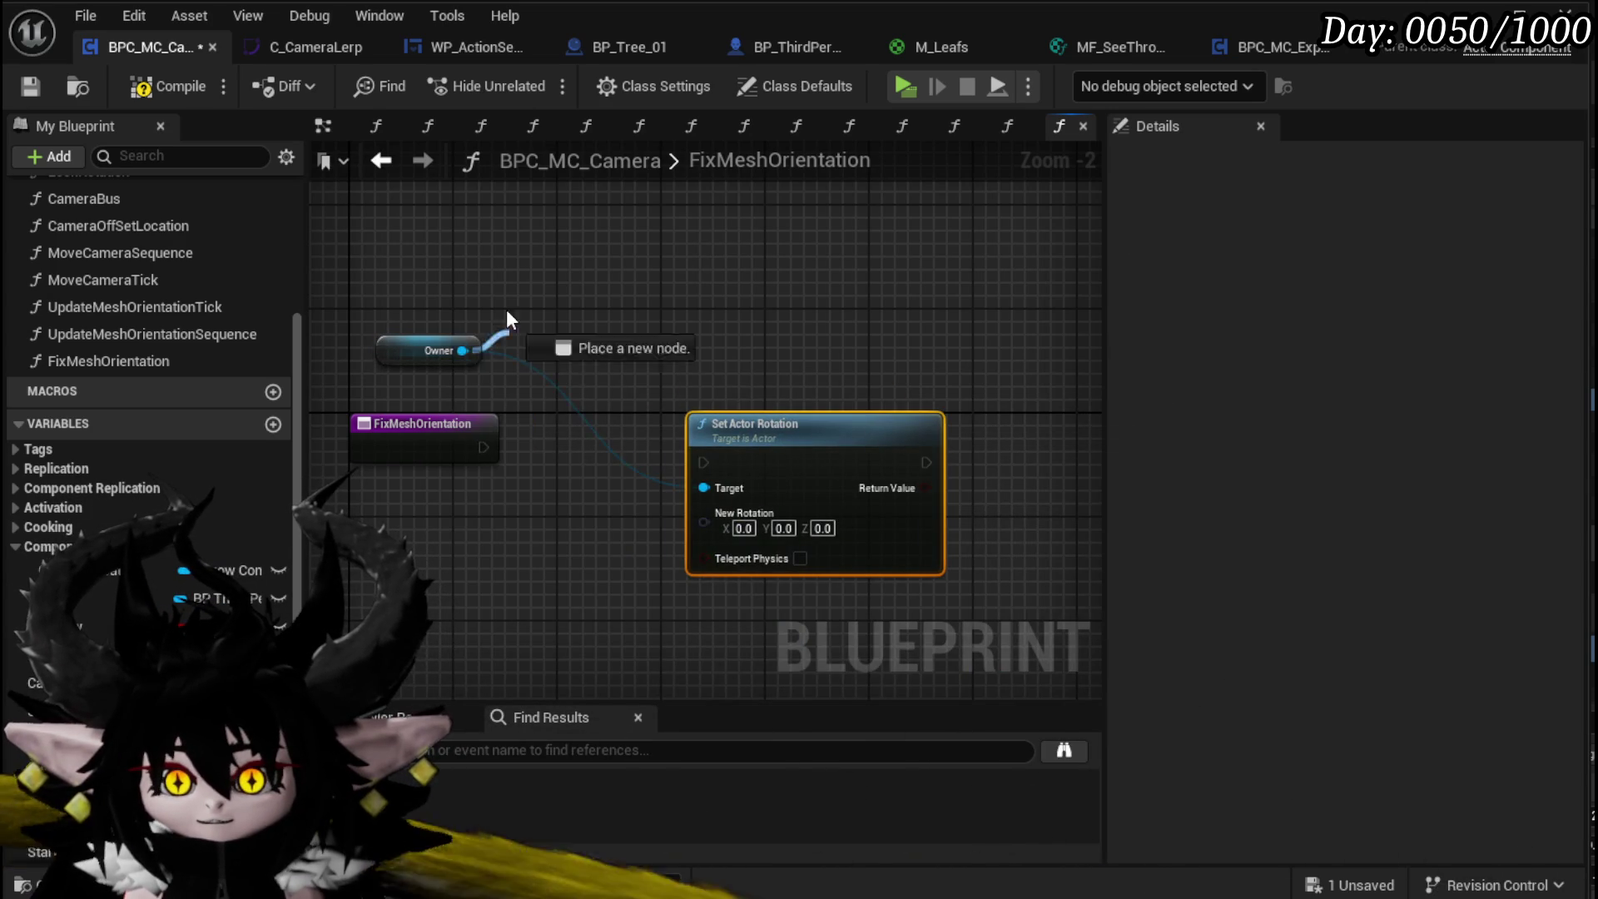
drag(509, 350, 471, 277)
text(get Mesh)
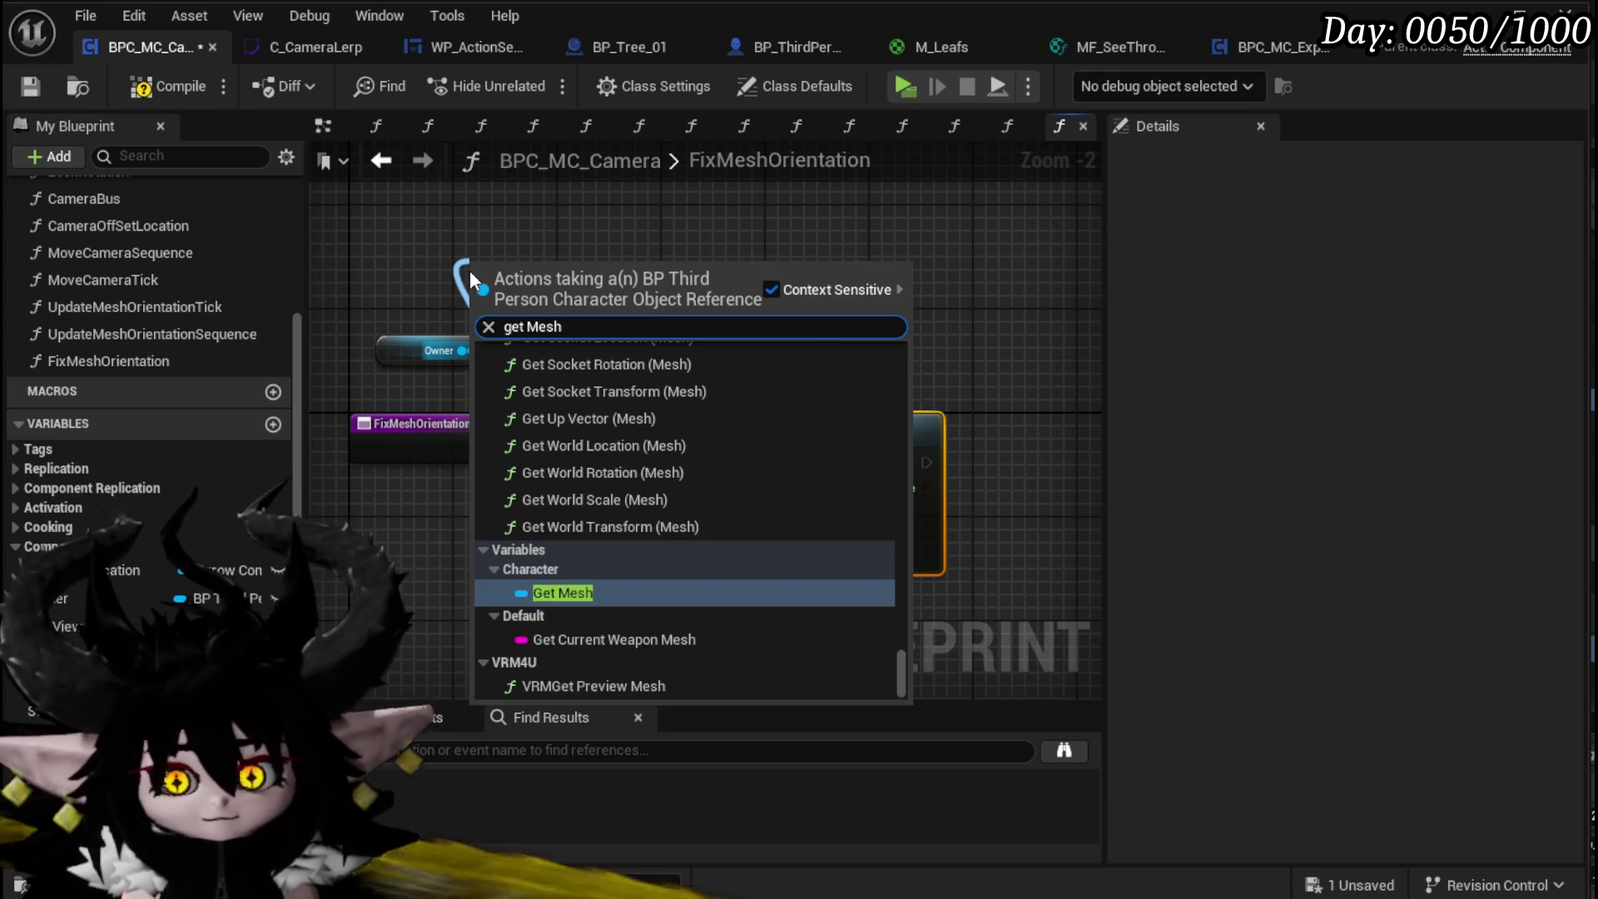
click(564, 592)
drag(589, 273, 591, 348)
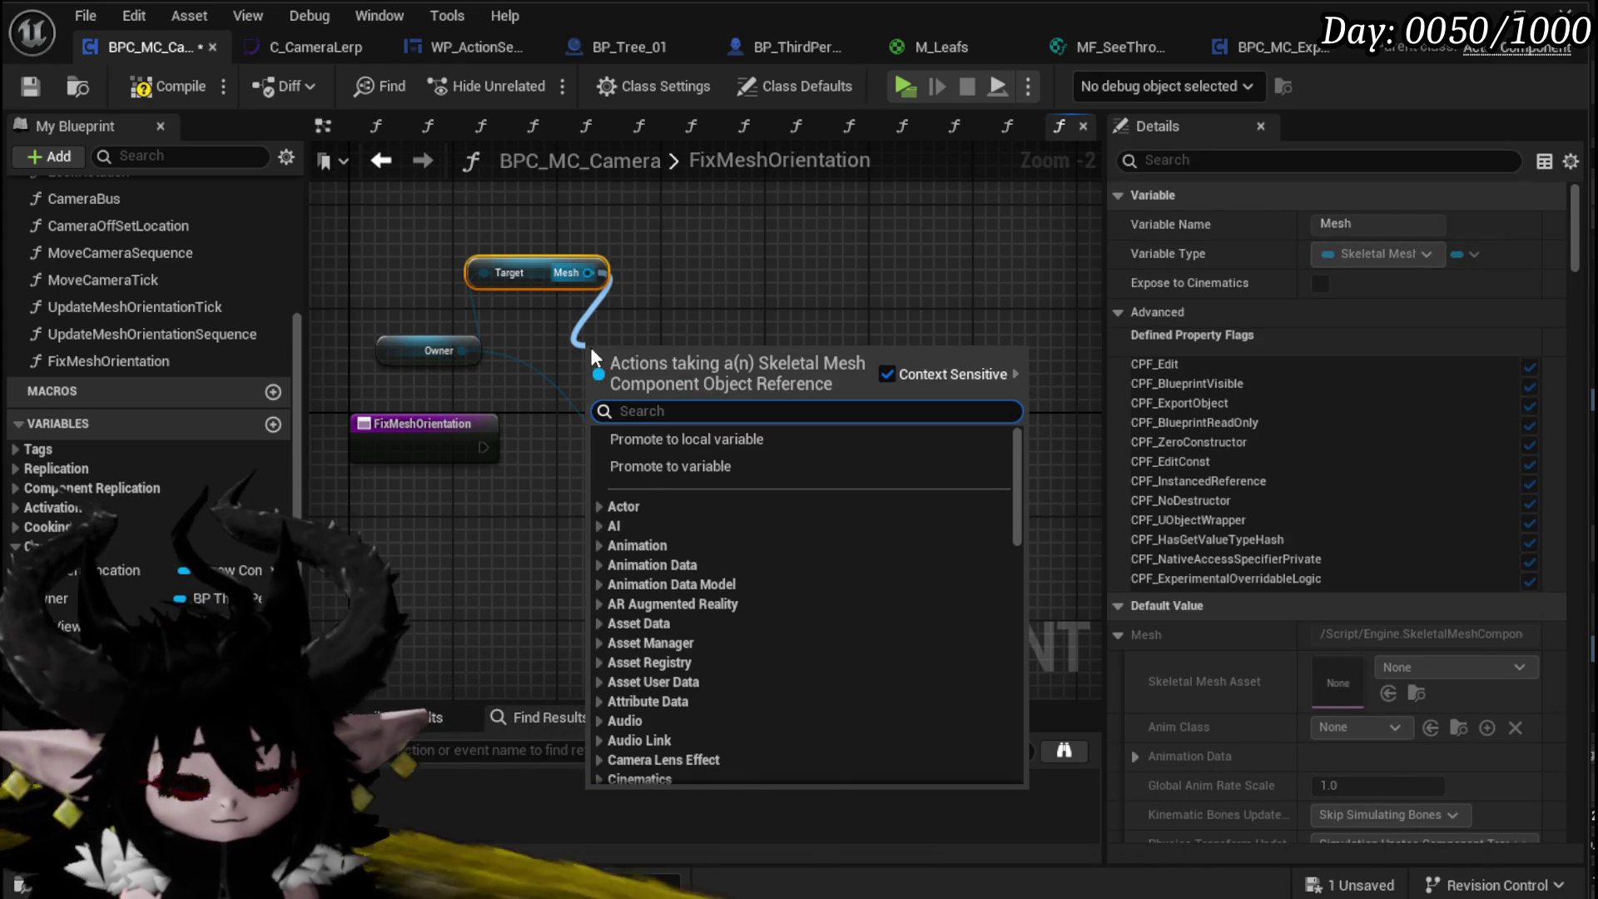
text(world rotatio)
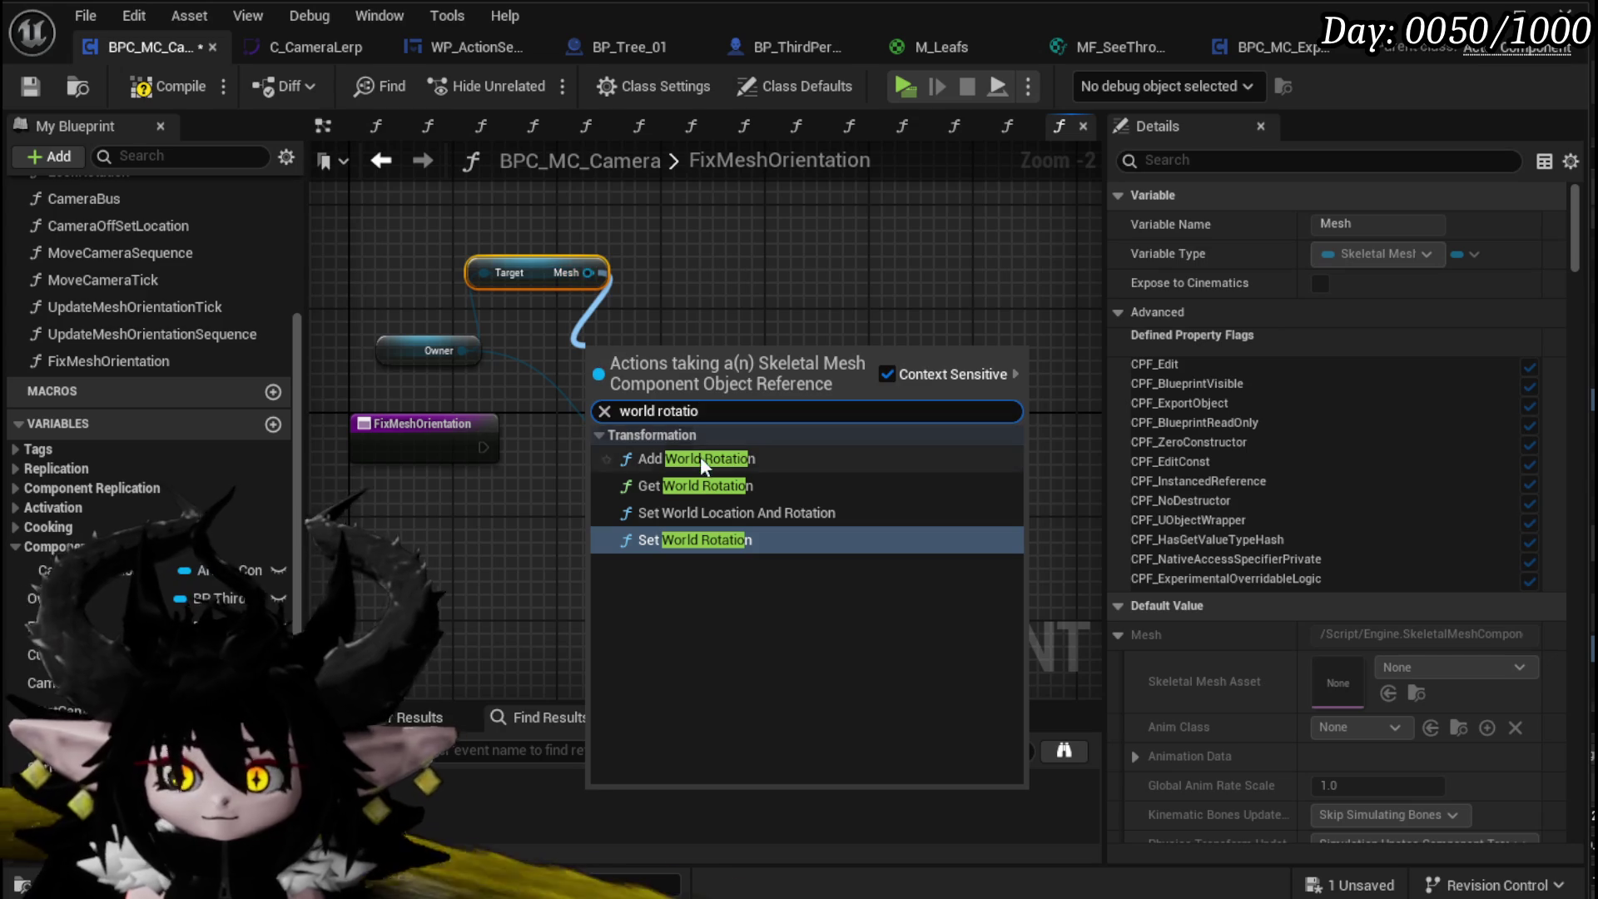
click(695, 486)
mouse_move(666, 357)
mouse_down()
mouse_move(431, 510)
mouse_move(703, 522)
mouse_up()
drag(767, 454, 610, 450)
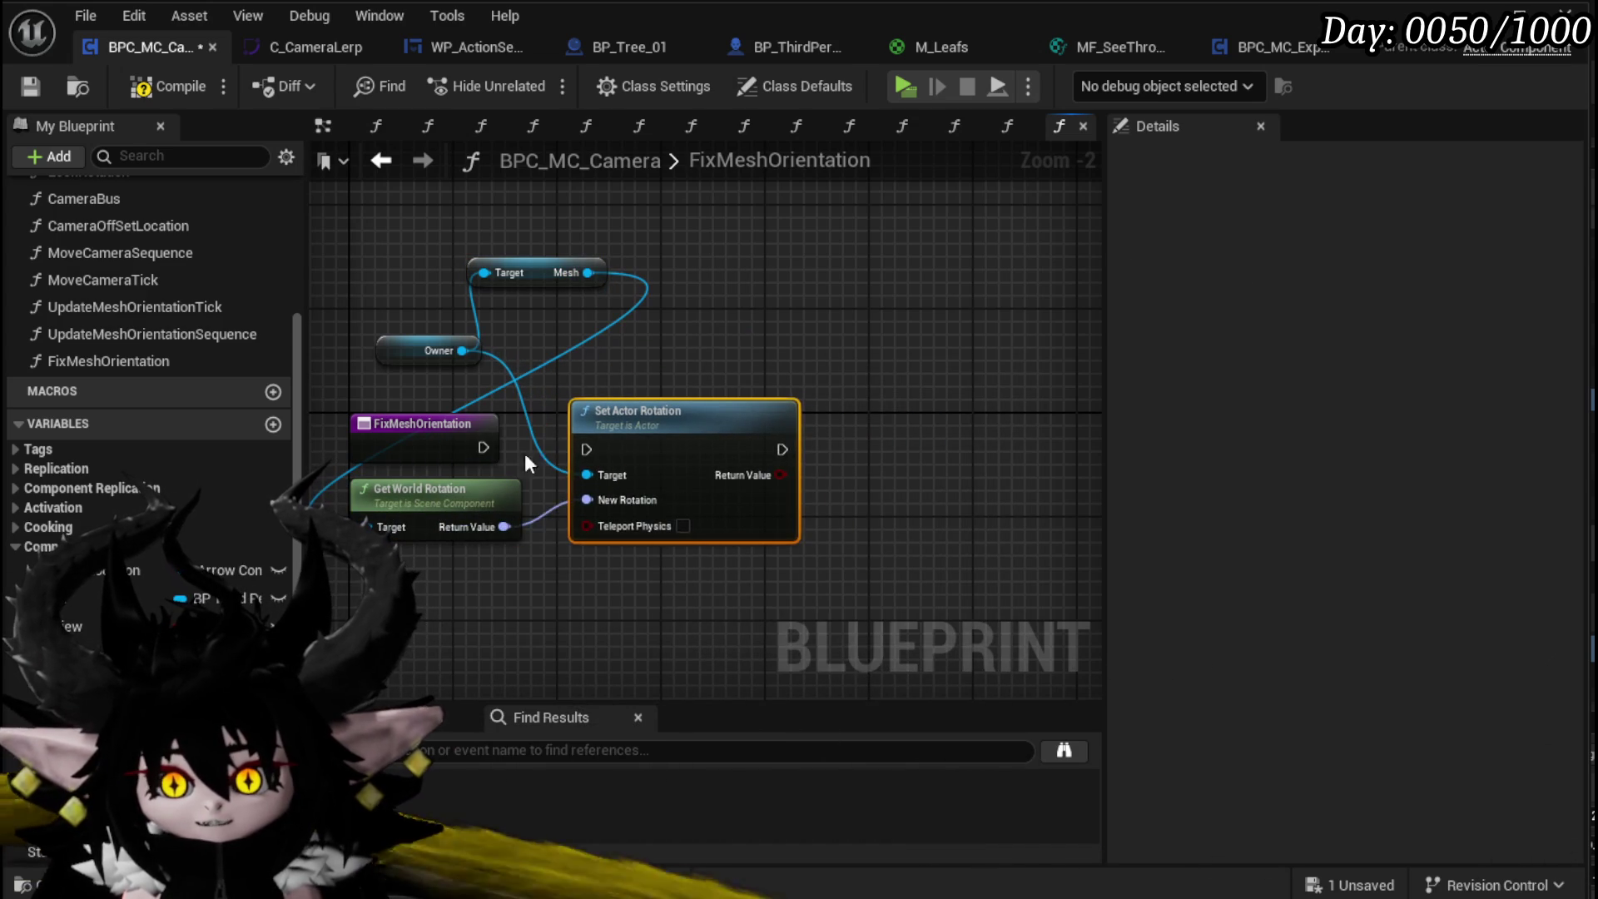
drag(483, 447, 585, 452)
Step: Chain a Set Relative Rotation for the mesh after Set Actor Rotation and compile
mouse_move(586, 278)
mouse_down()
mouse_move(730, 327)
mouse_move(846, 335)
mouse_up()
text(Set Relative)
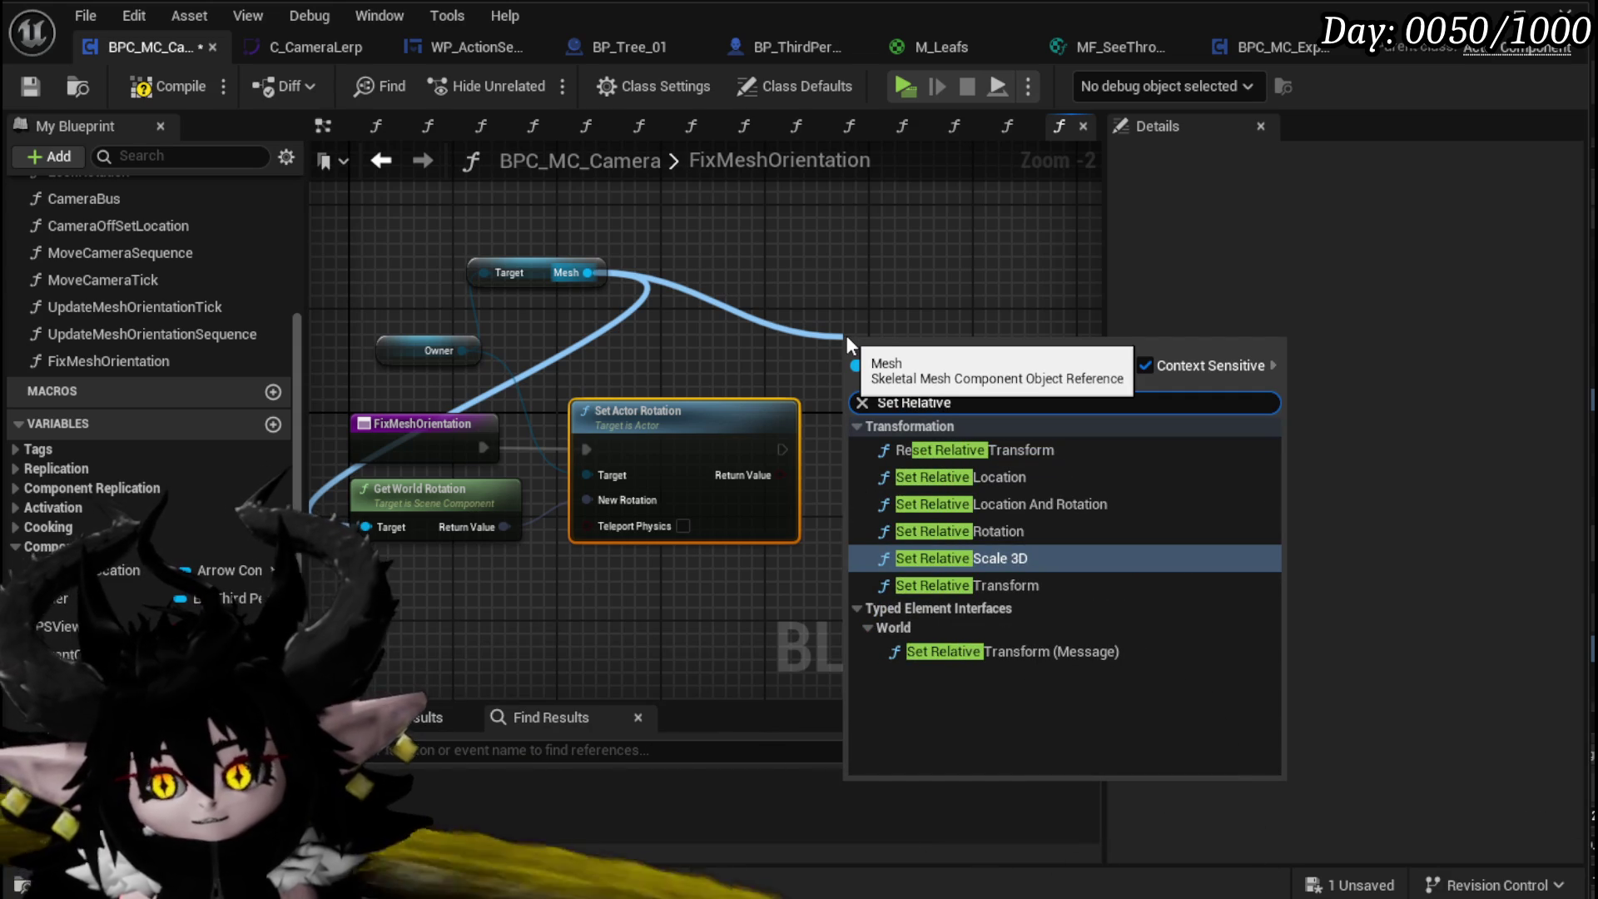
click(974, 526)
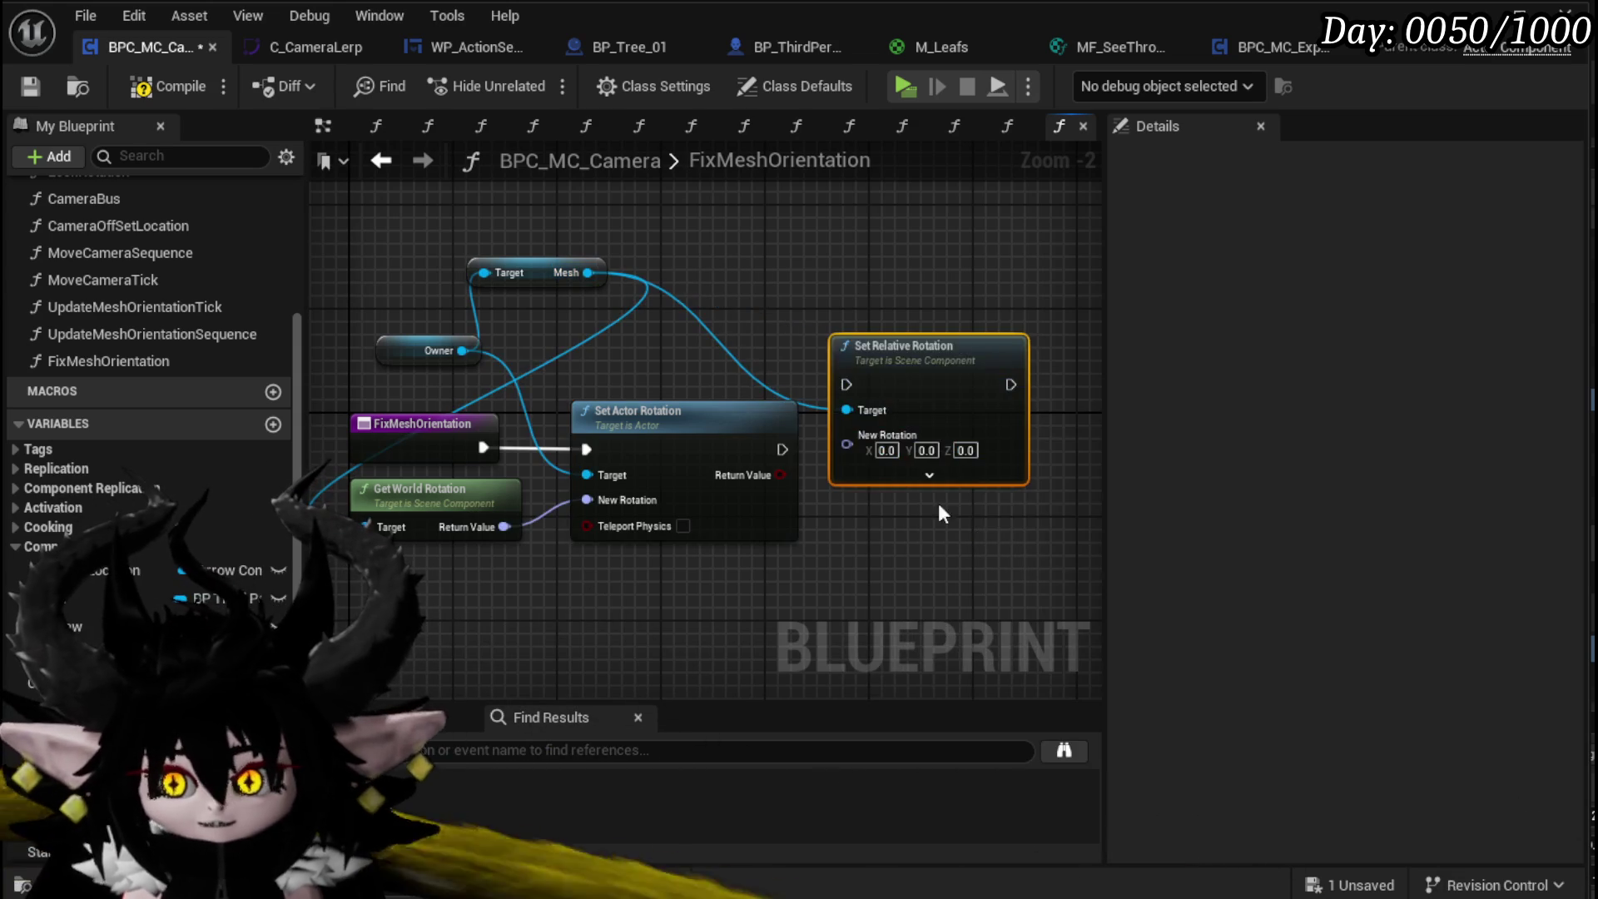
mouse_move(791, 444)
mouse_down()
mouse_move(841, 391)
mouse_move(769, 431)
mouse_move(847, 385)
mouse_move(895, 414)
mouse_move(871, 429)
mouse_up()
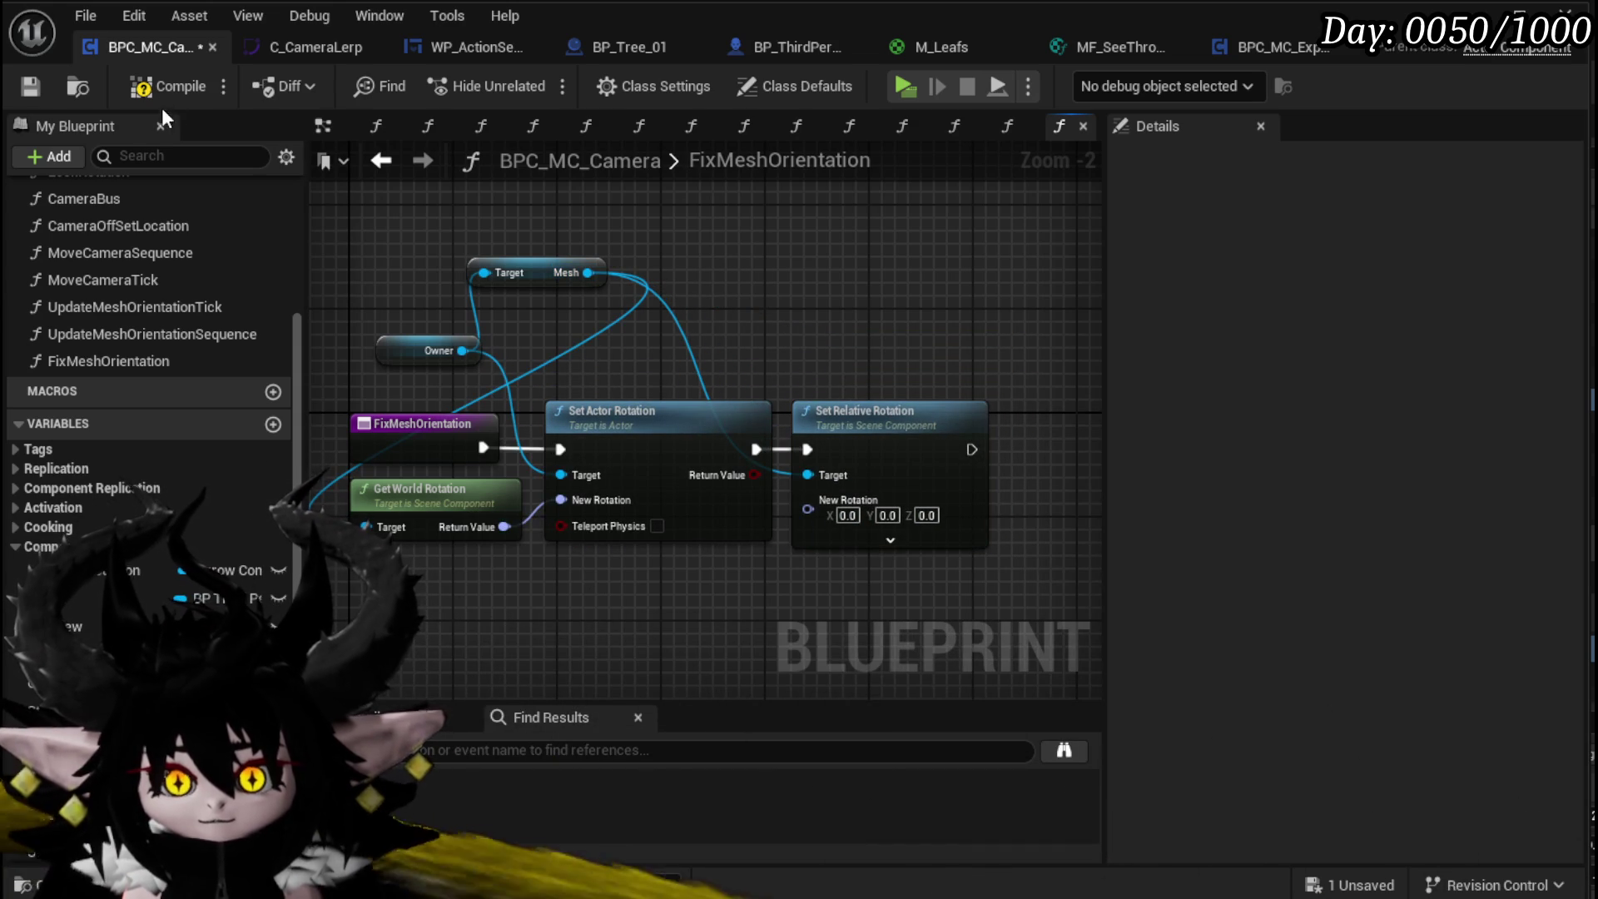
click(171, 86)
click(30, 86)
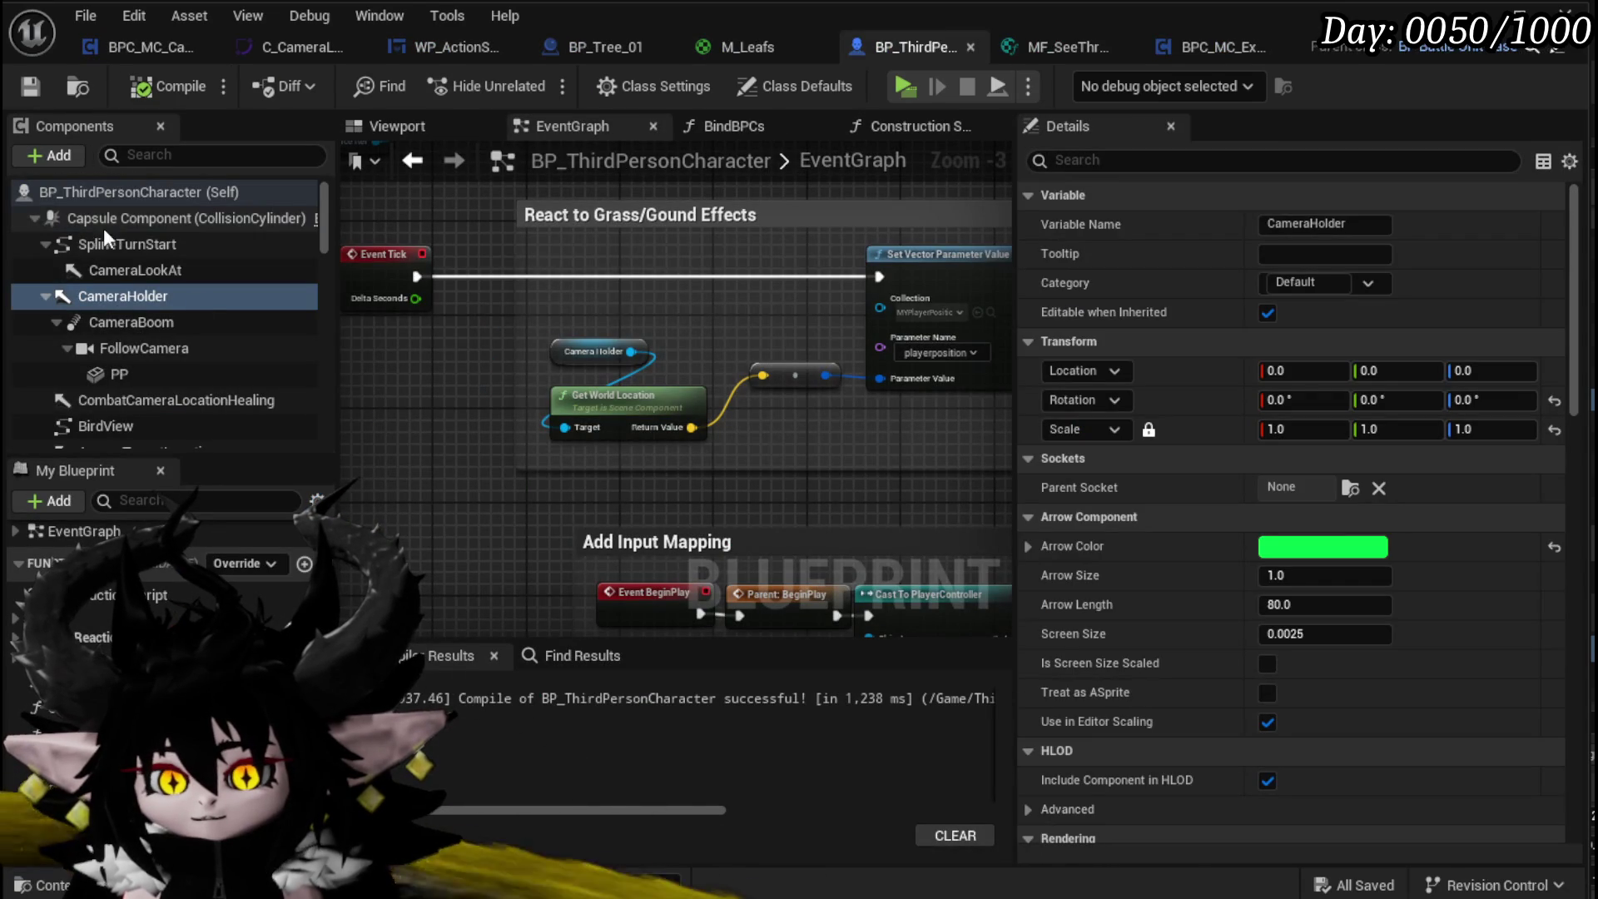
scroll(126, 372, down, 4)
scroll(155, 333, down, 3)
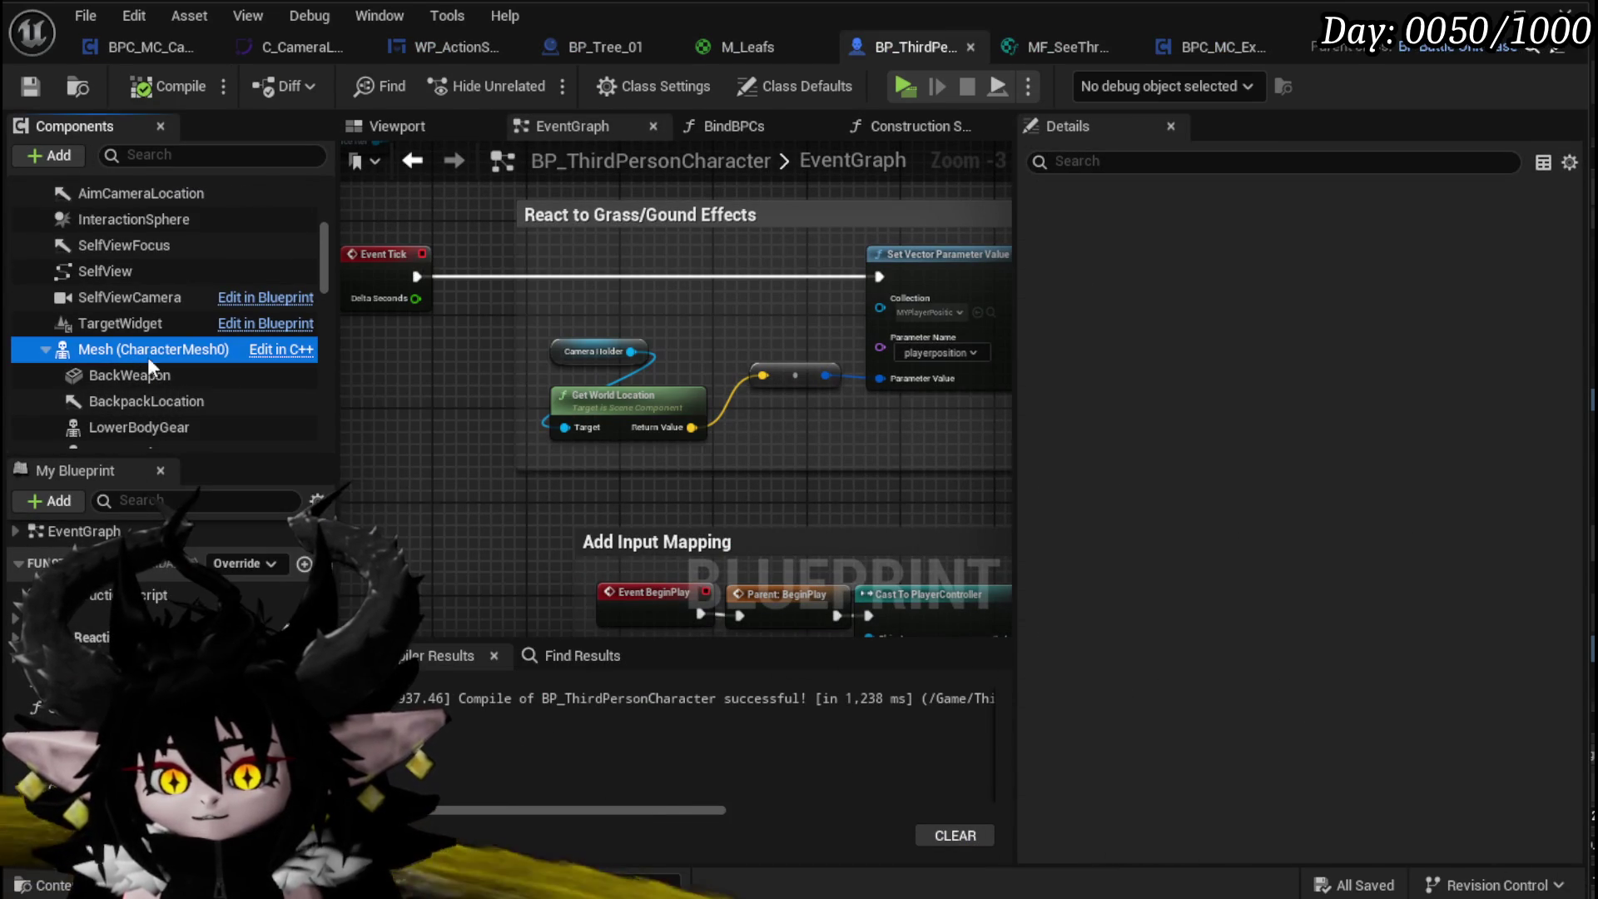
click(1492, 429)
key(Return)
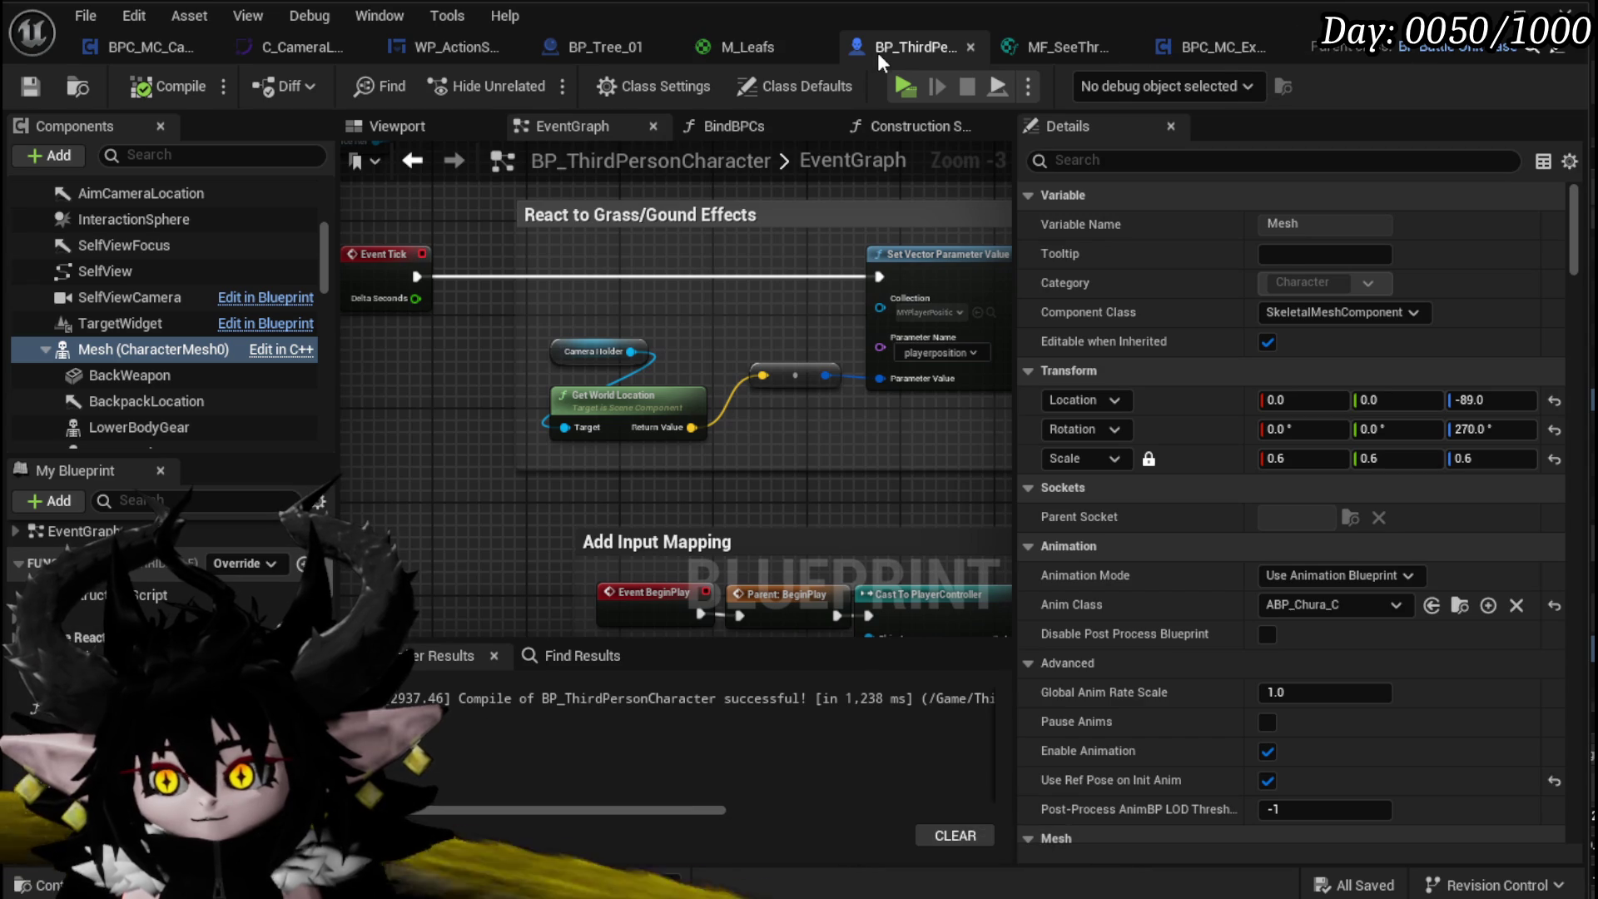
click(114, 44)
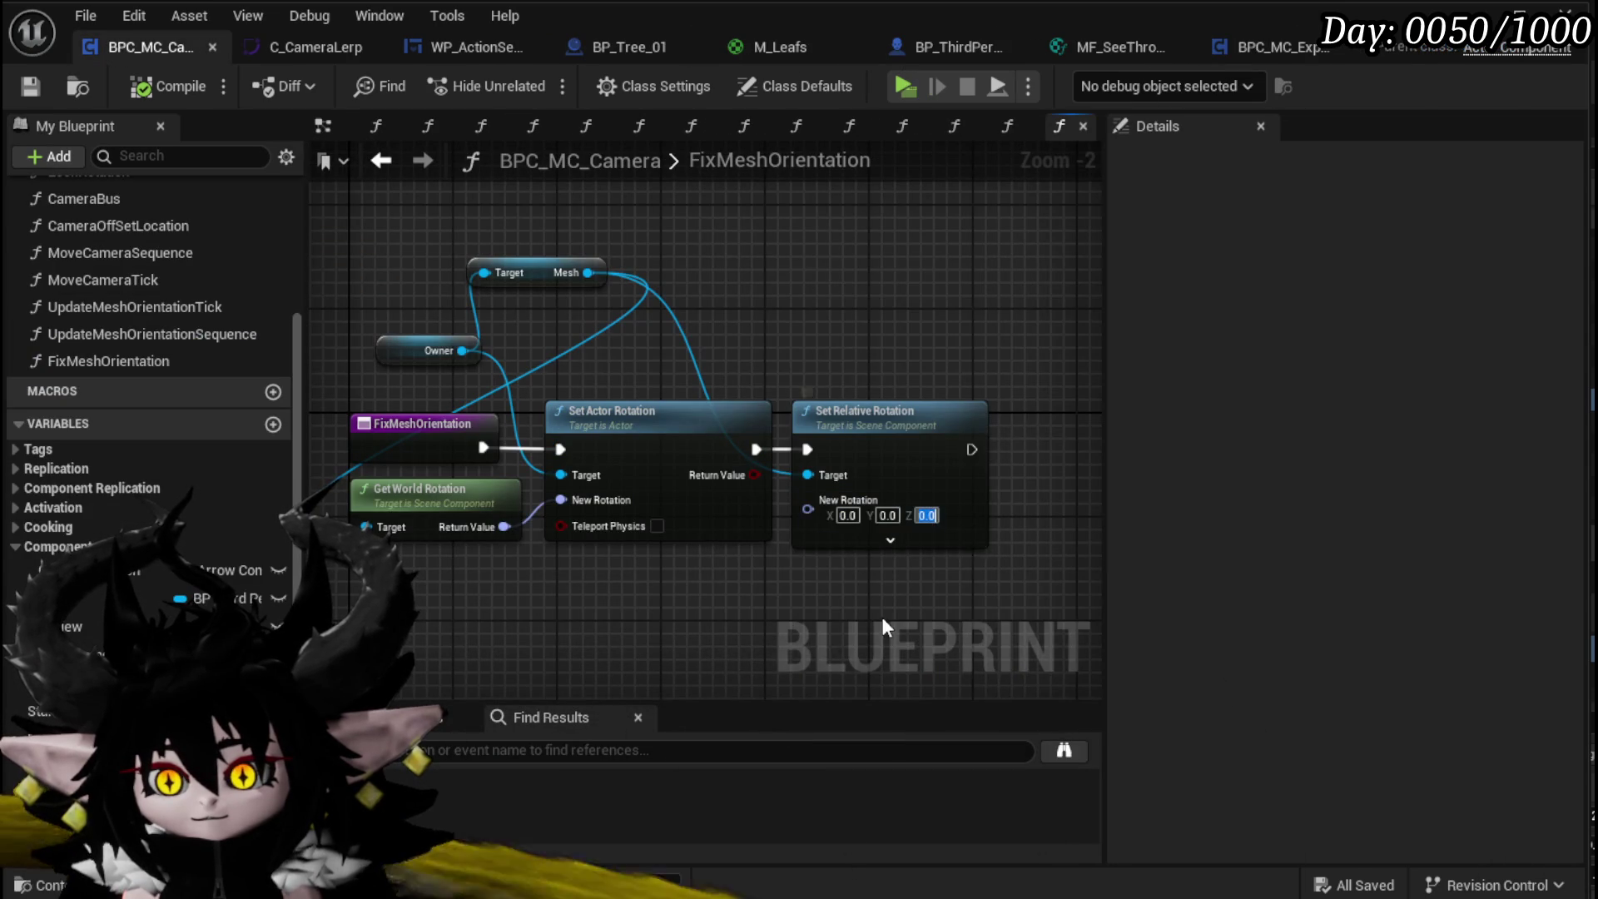
drag(951, 560, 862, 517)
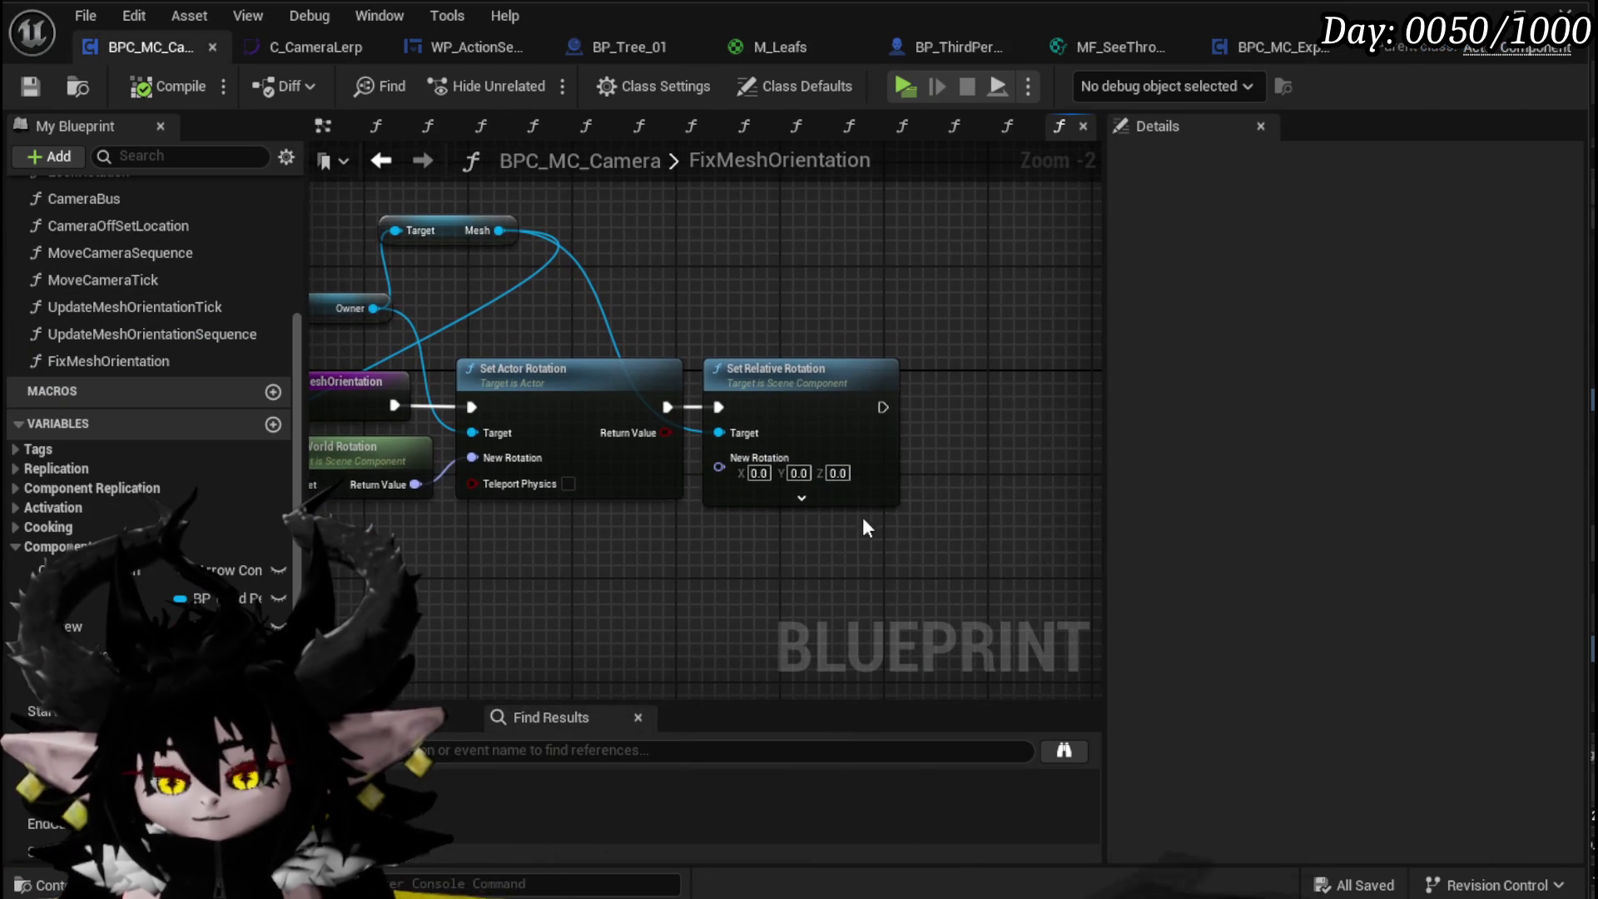
Step: Set Set Relative Rotation's Z to 270.0 and compile the camera blueprint
text(270)
key(Return)
click(975, 499)
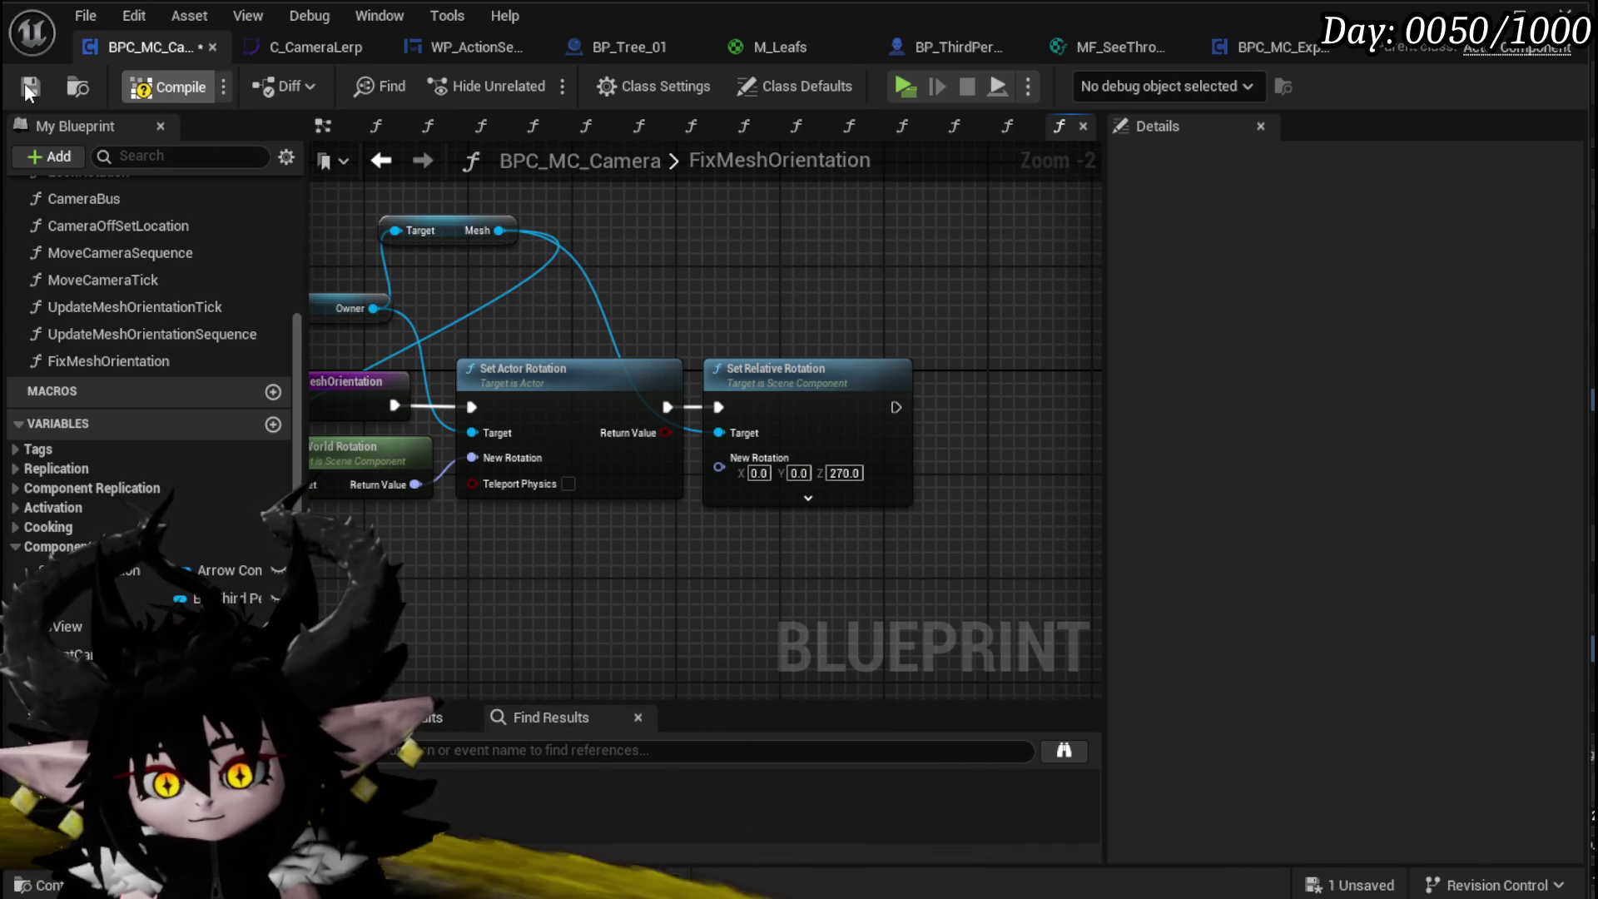
click(24, 83)
drag(857, 291, 911, 278)
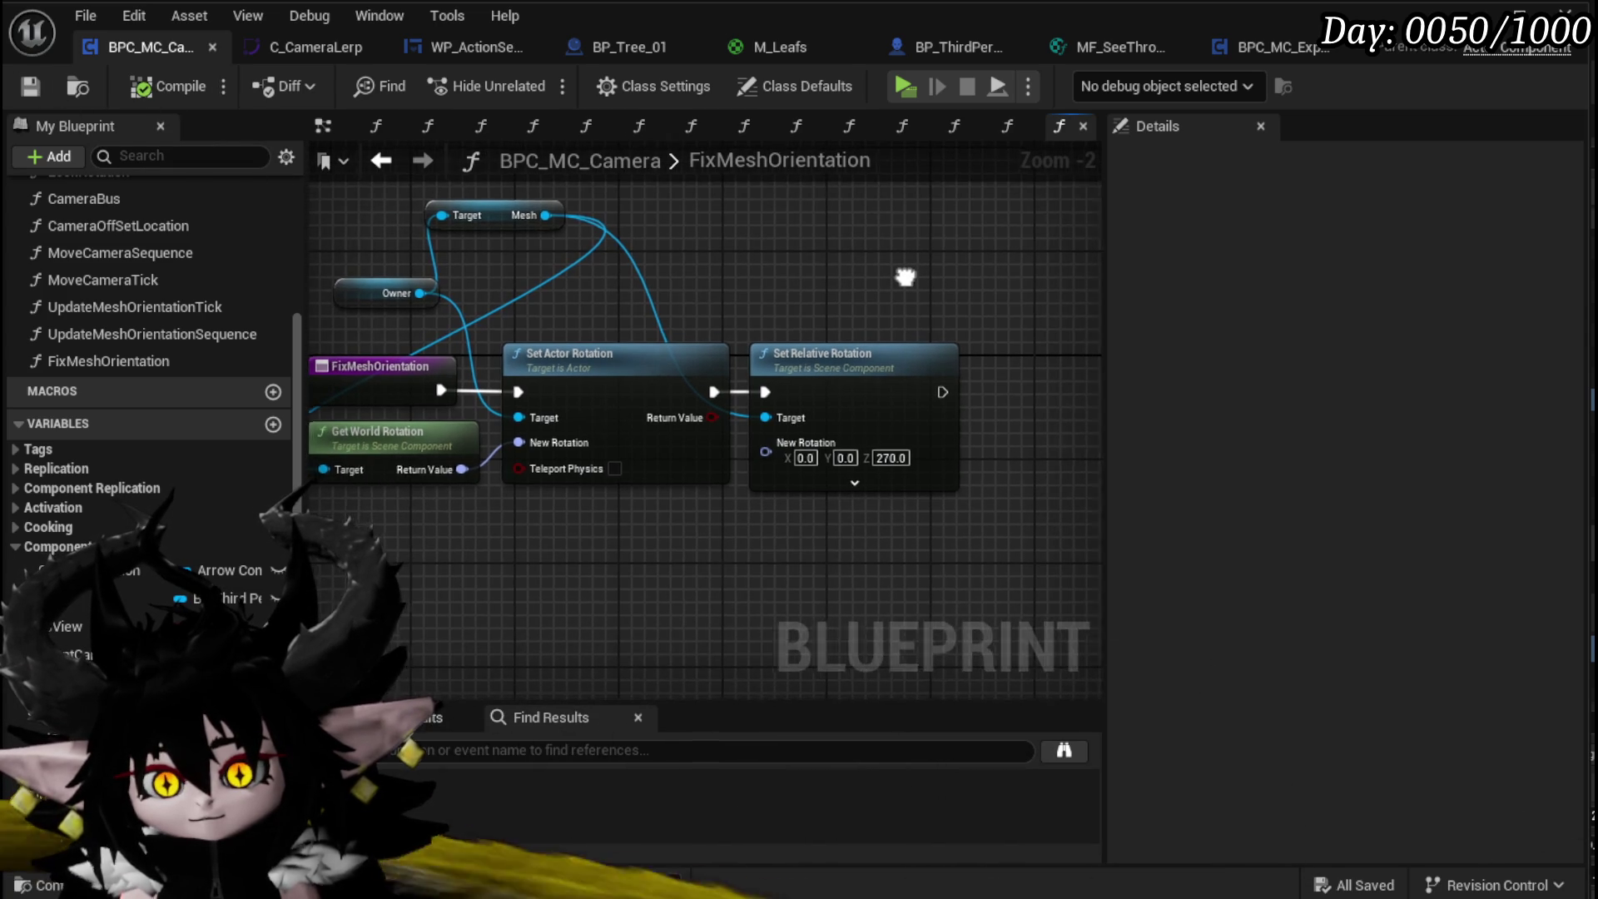
mouse_move(375, 294)
mouse_down()
mouse_move(352, 263)
mouse_move(452, 221)
mouse_up()
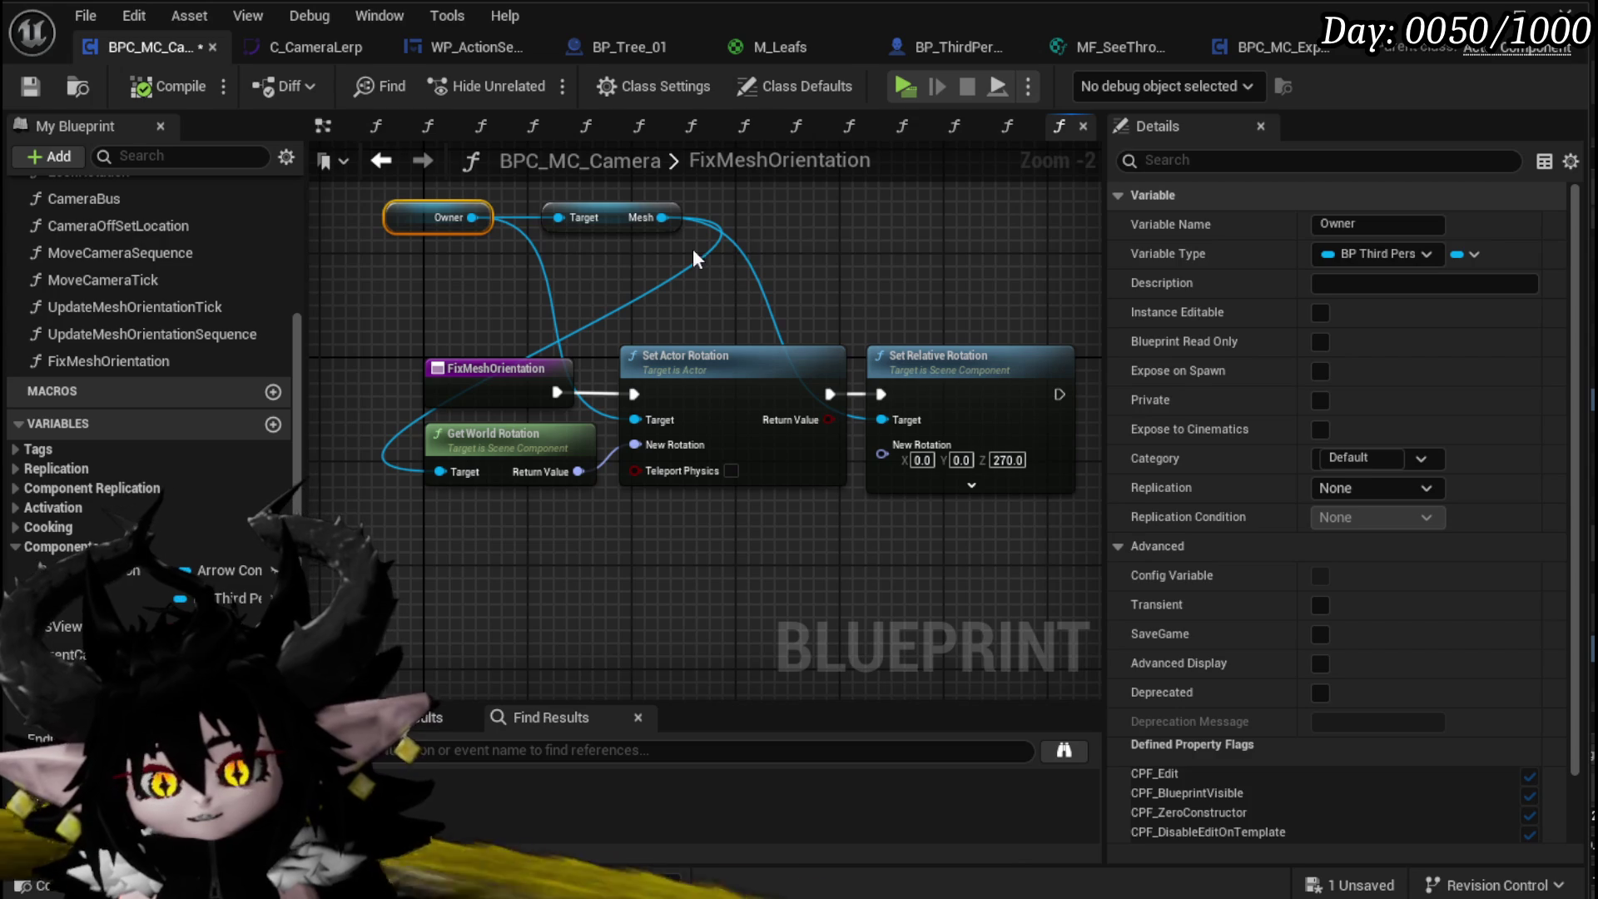
Step: Add Get Controller from Owner and cast its return value to MP_Controller
drag(472, 217, 339, 293)
text(get)
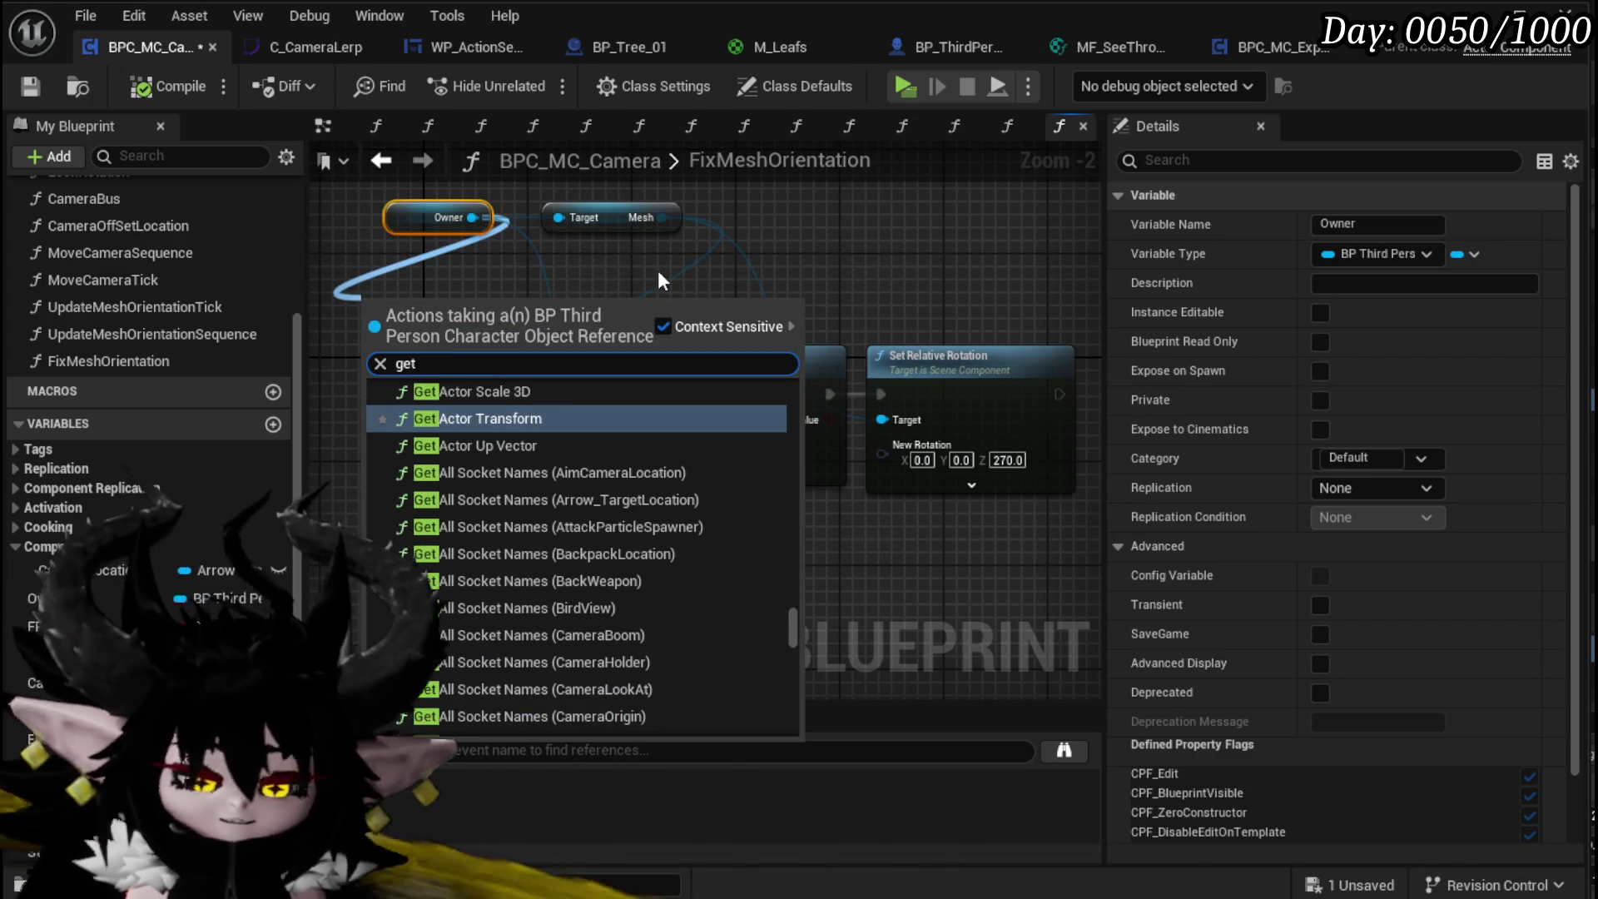
text( controller)
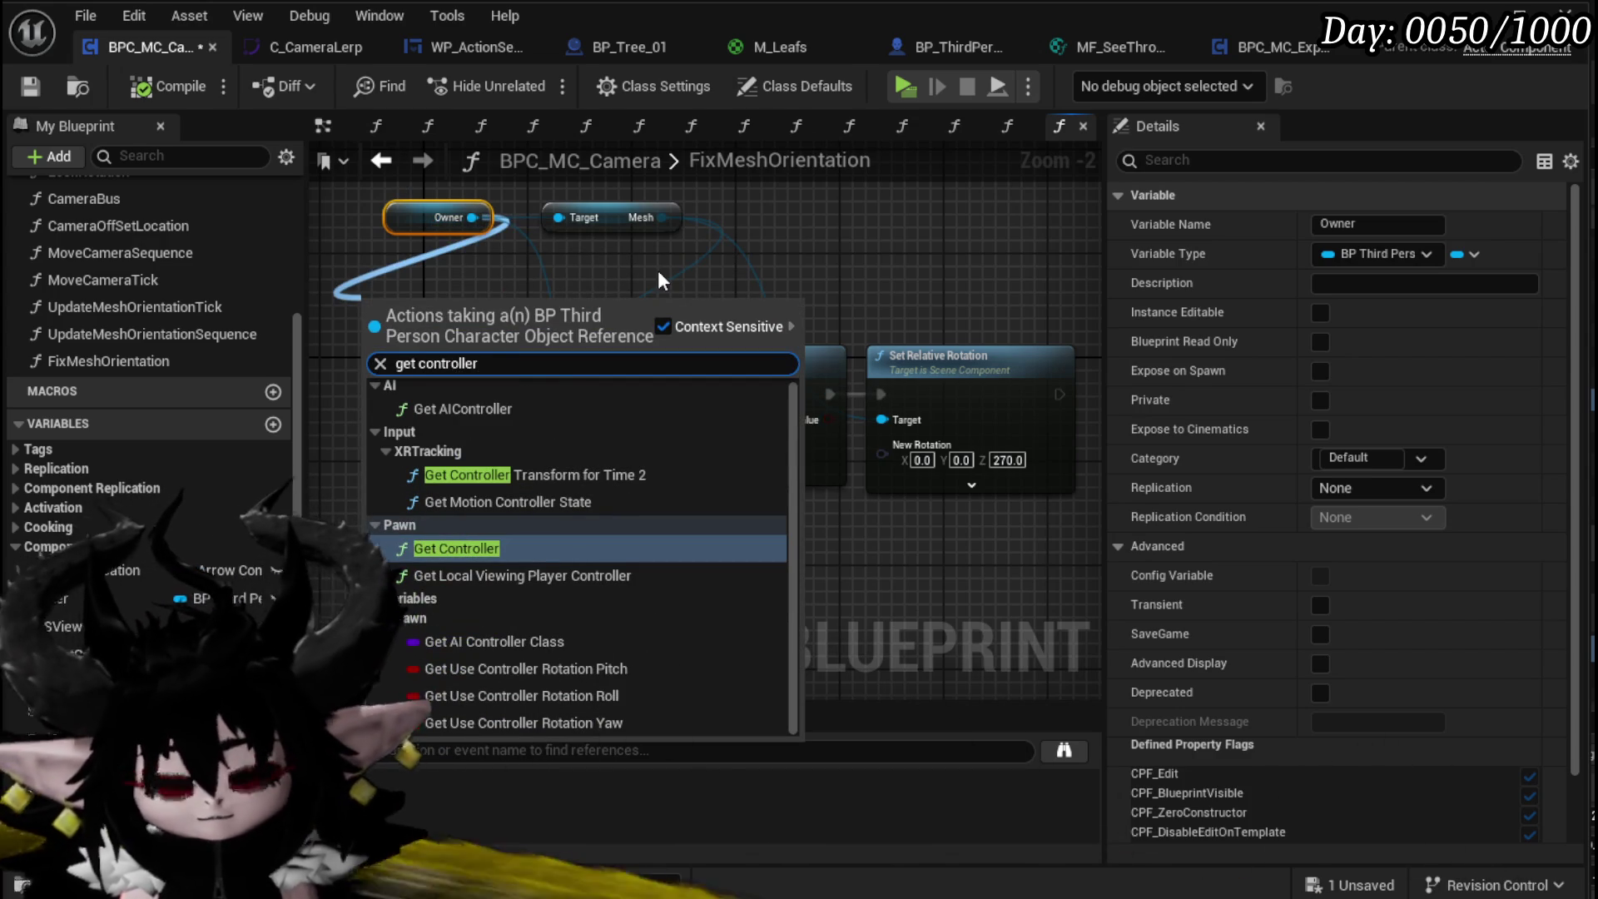
click(477, 546)
drag(507, 341, 742, 278)
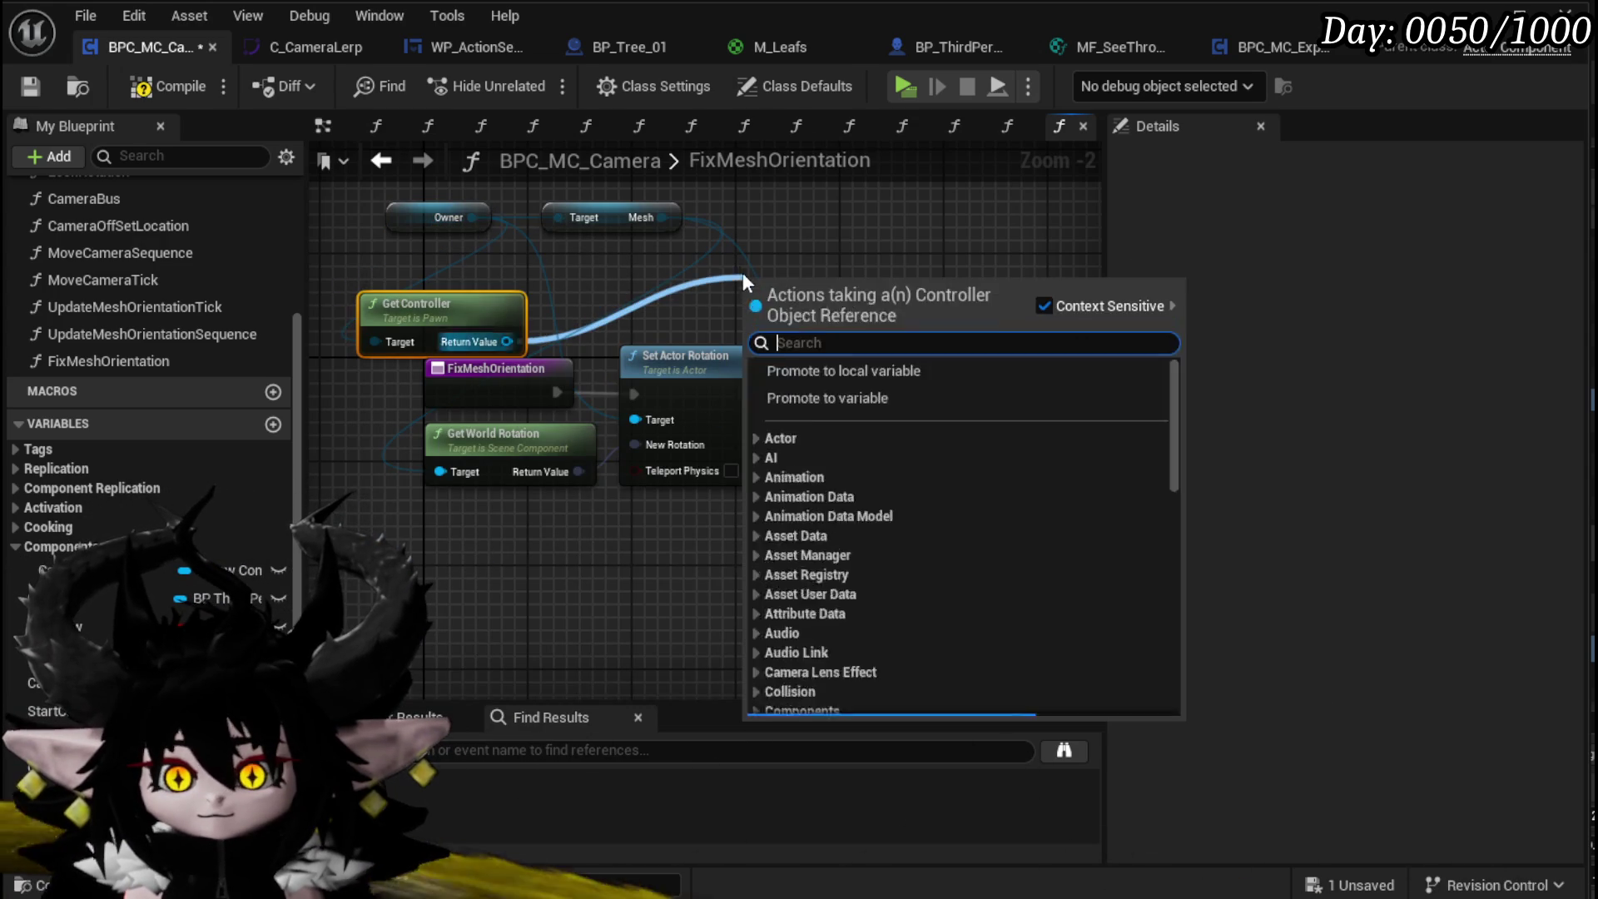
text(cast to)
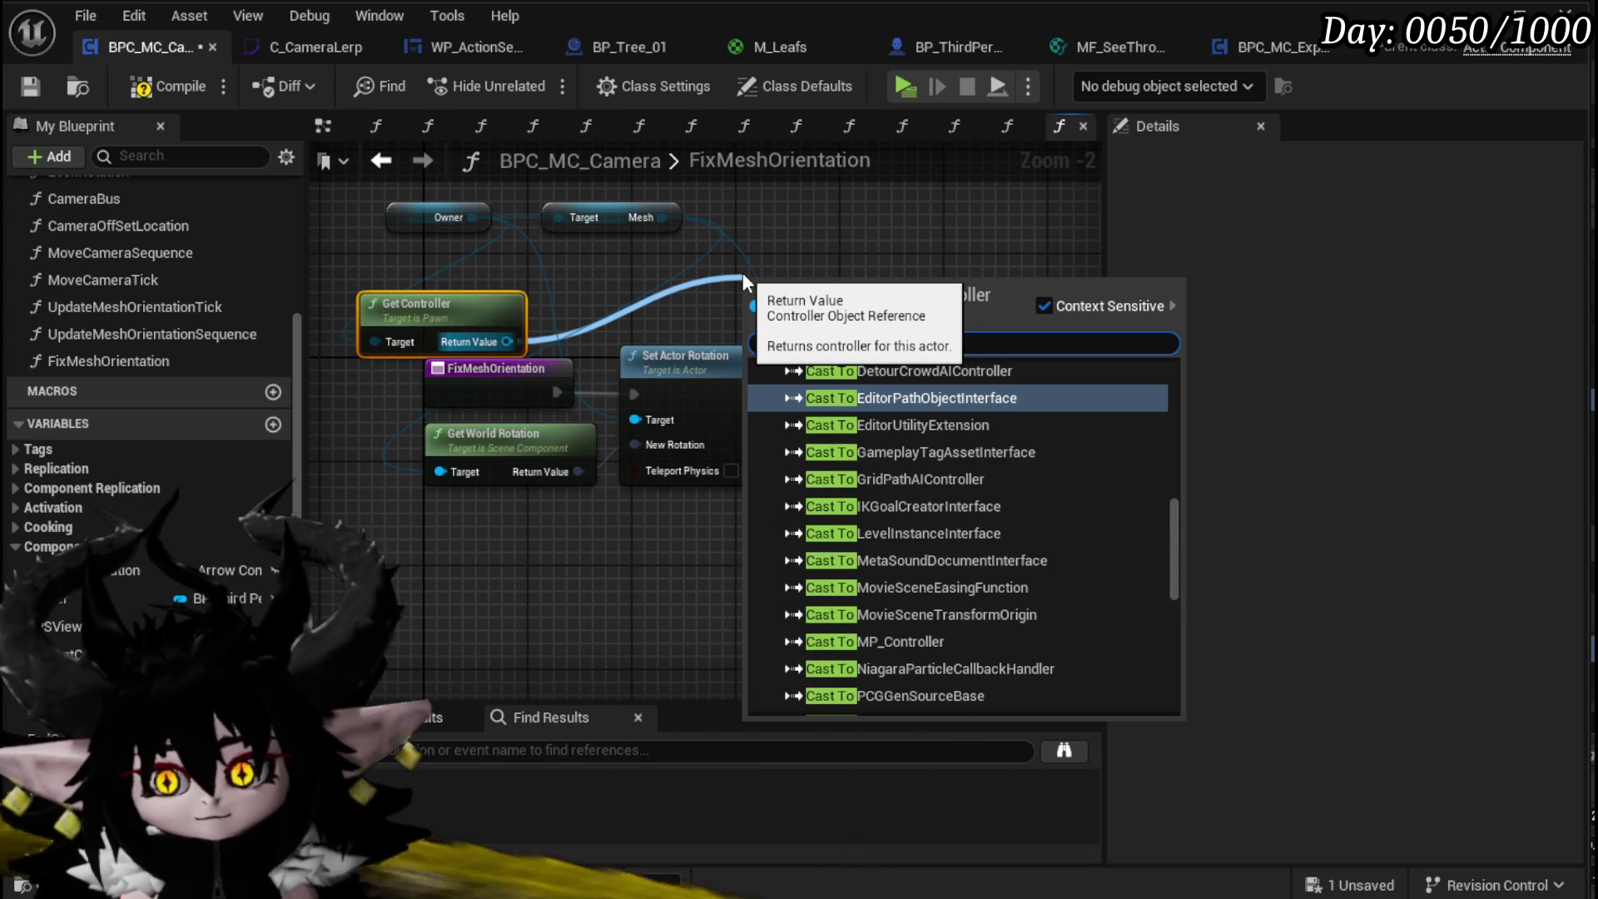
text( mp)
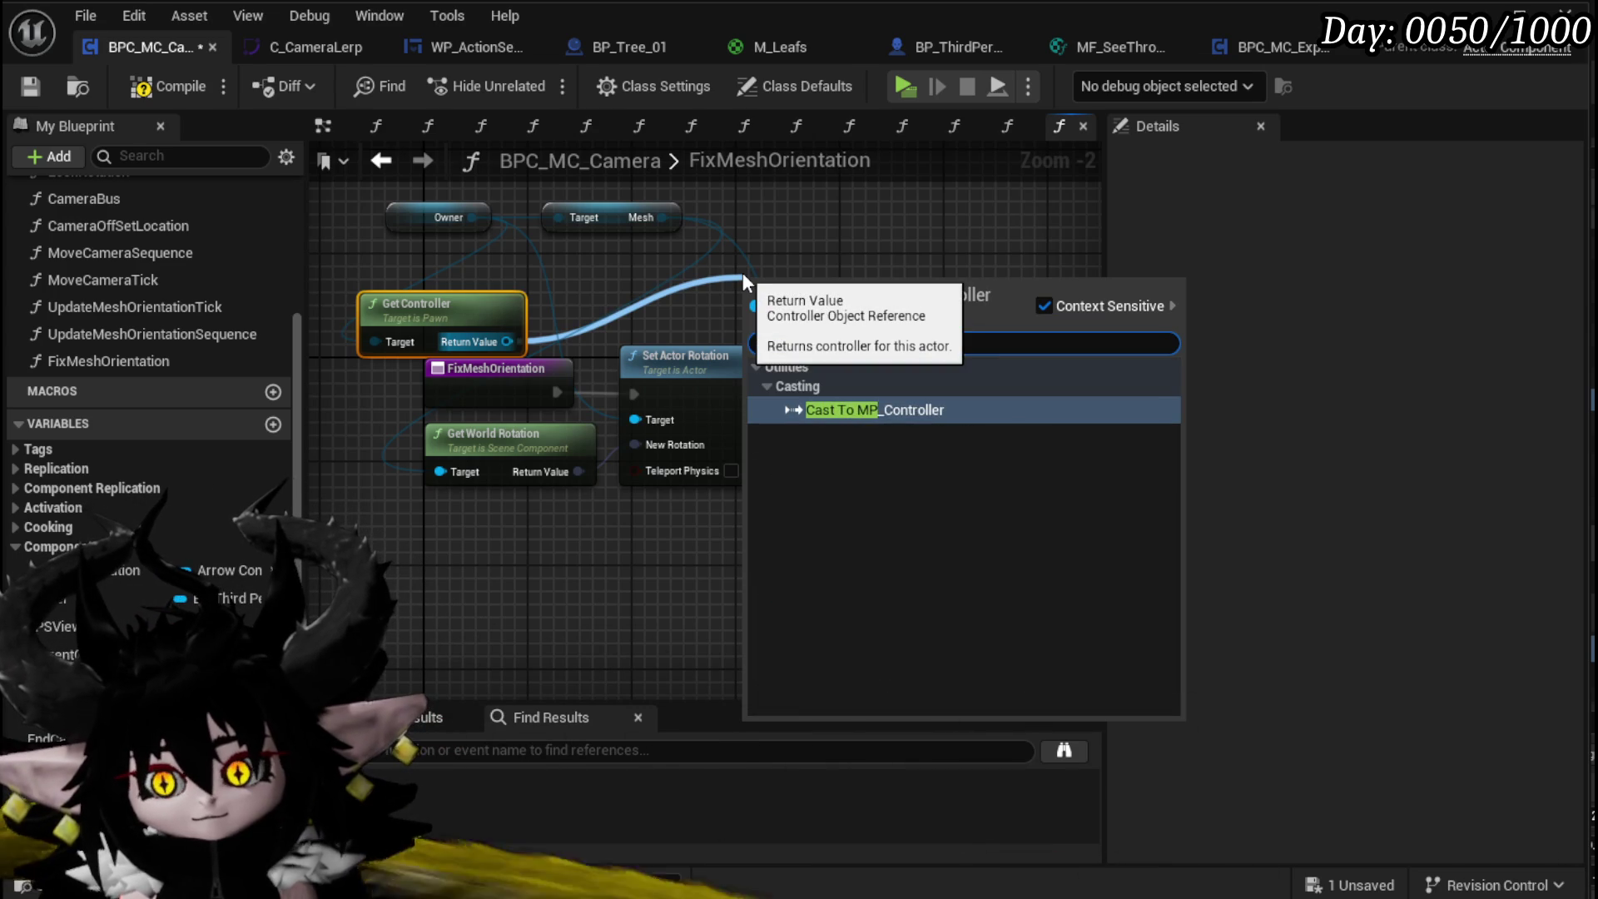
key(Return)
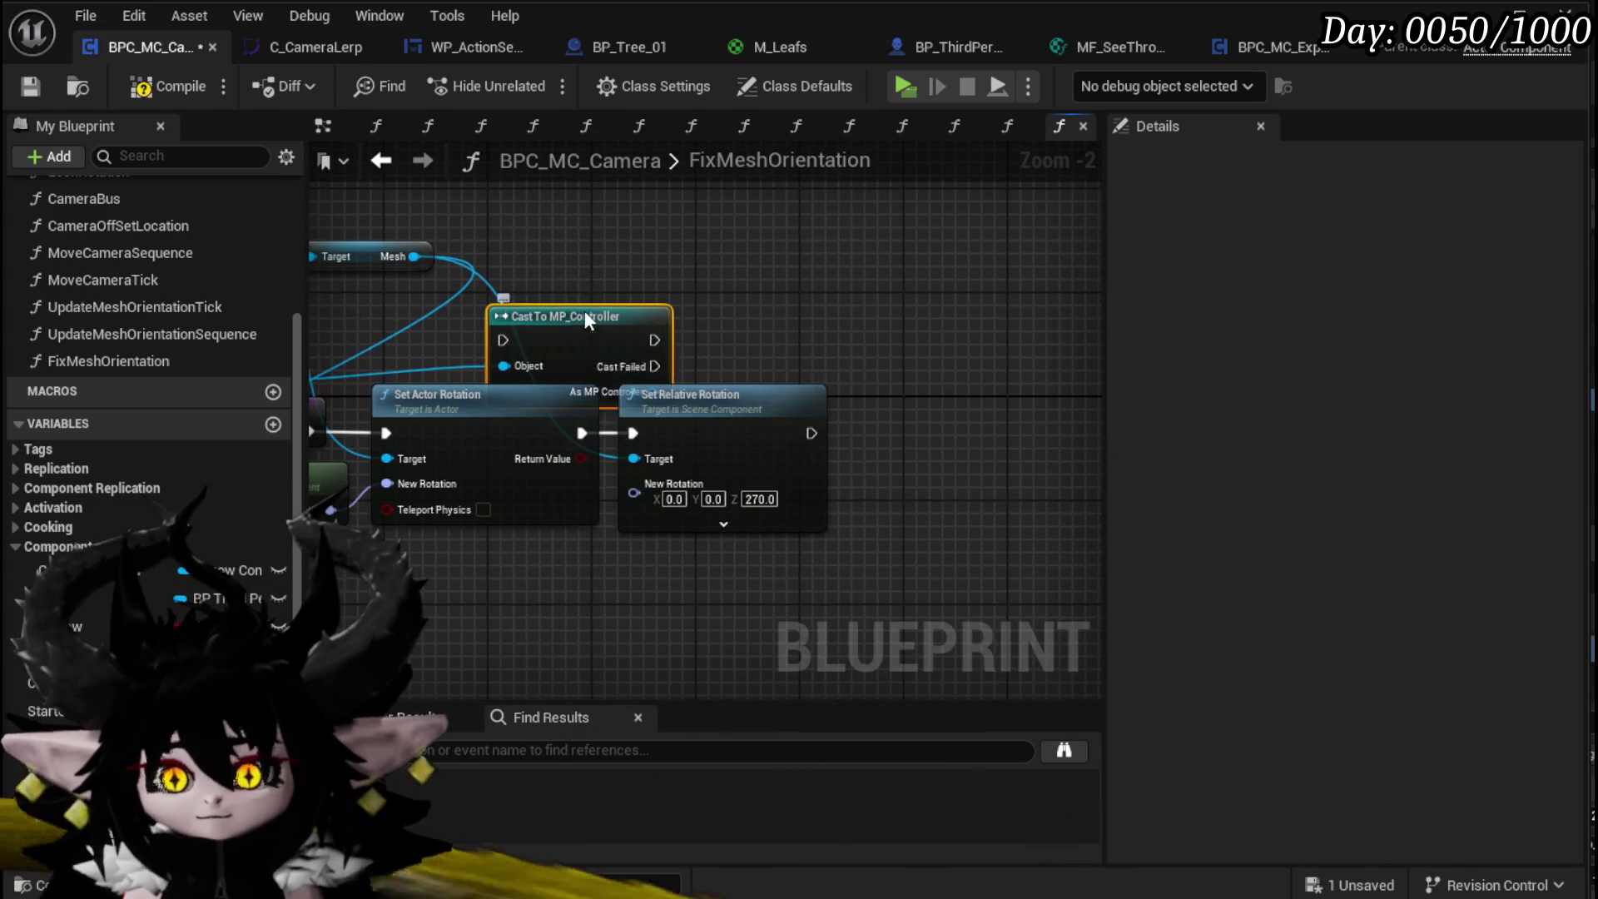
Step: Add Set Control Rotation from the MP_Controller cast, chained after Set Relative Rotation
drag(584, 329, 597, 264)
drag(666, 326, 785, 333)
text(Set C)
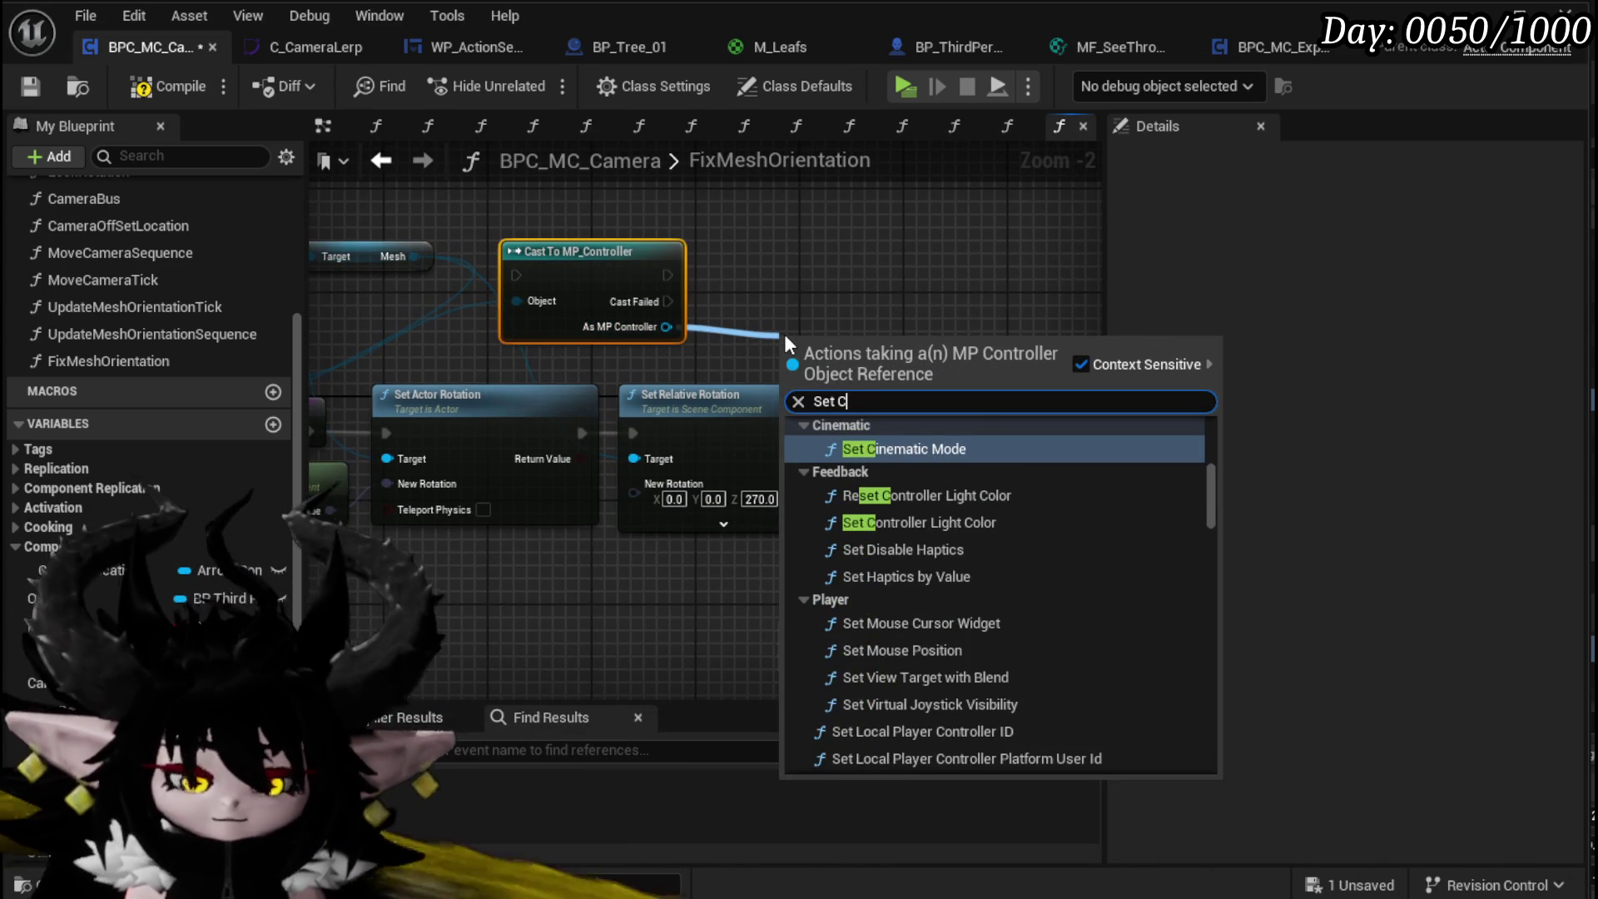
text(ontrol Ro)
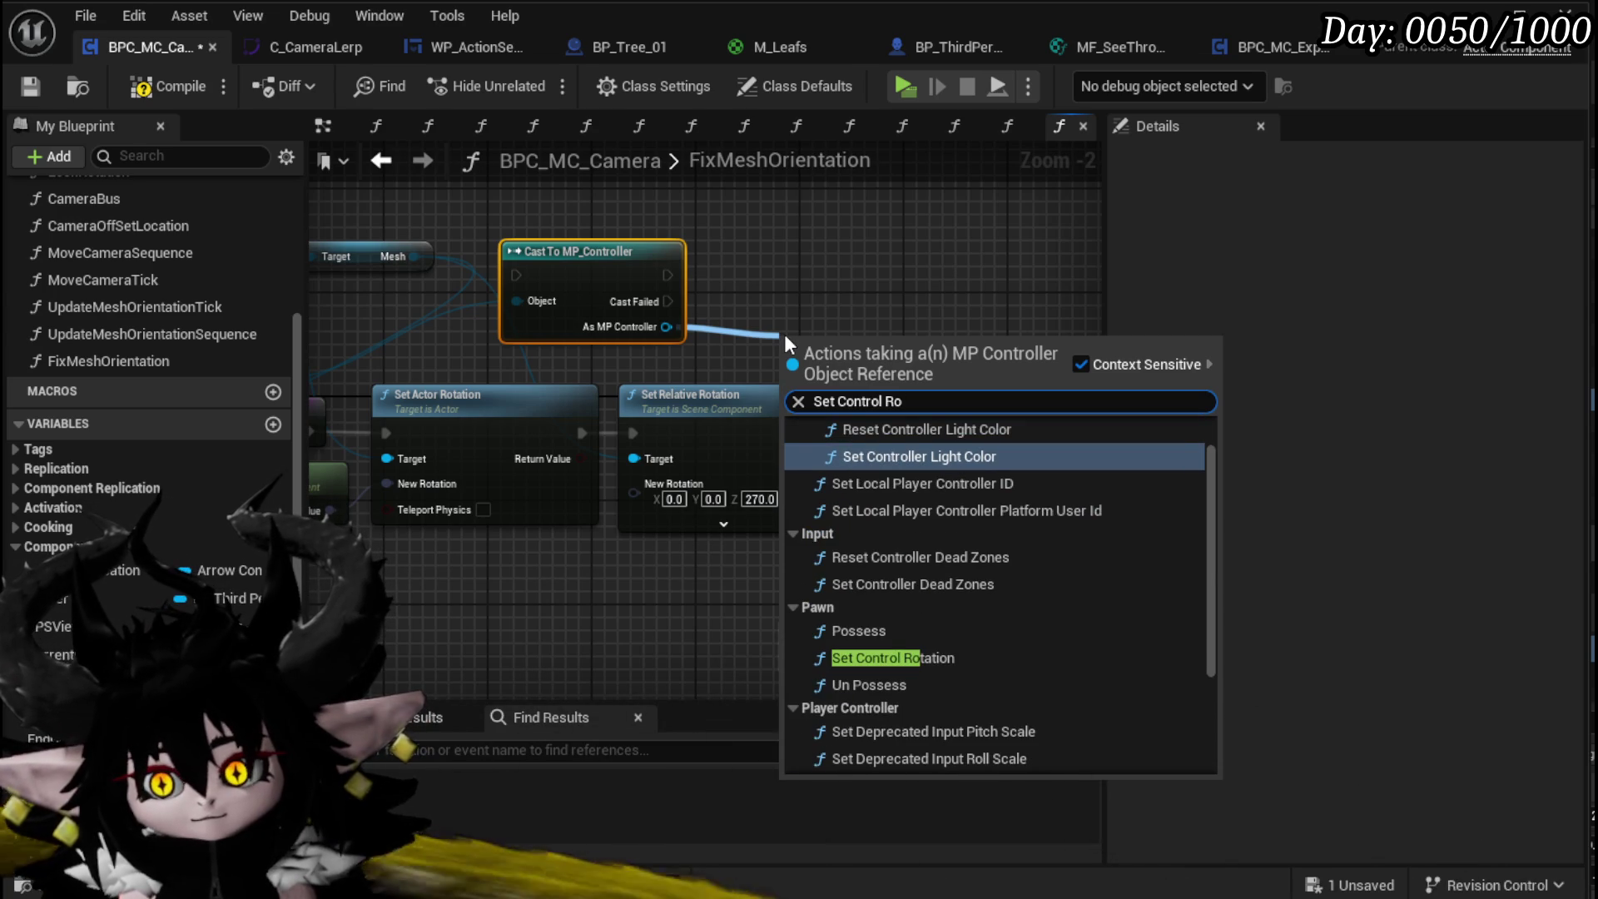
click(916, 658)
drag(879, 398, 969, 437)
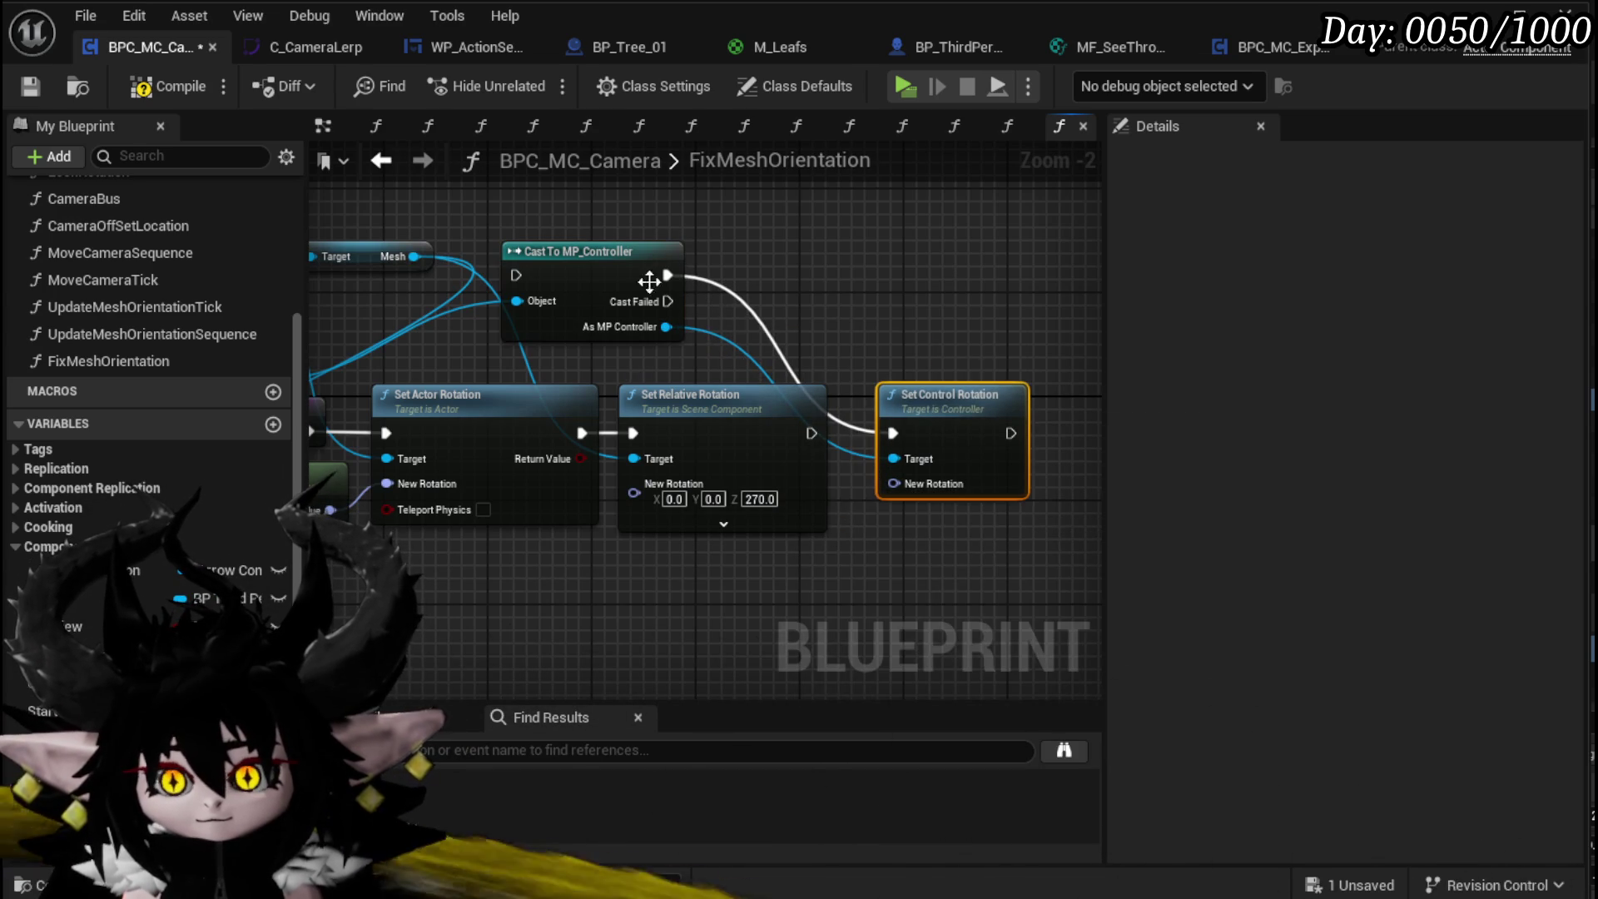
drag(583, 391, 958, 410)
drag(571, 307, 869, 433)
drag(1049, 421, 967, 432)
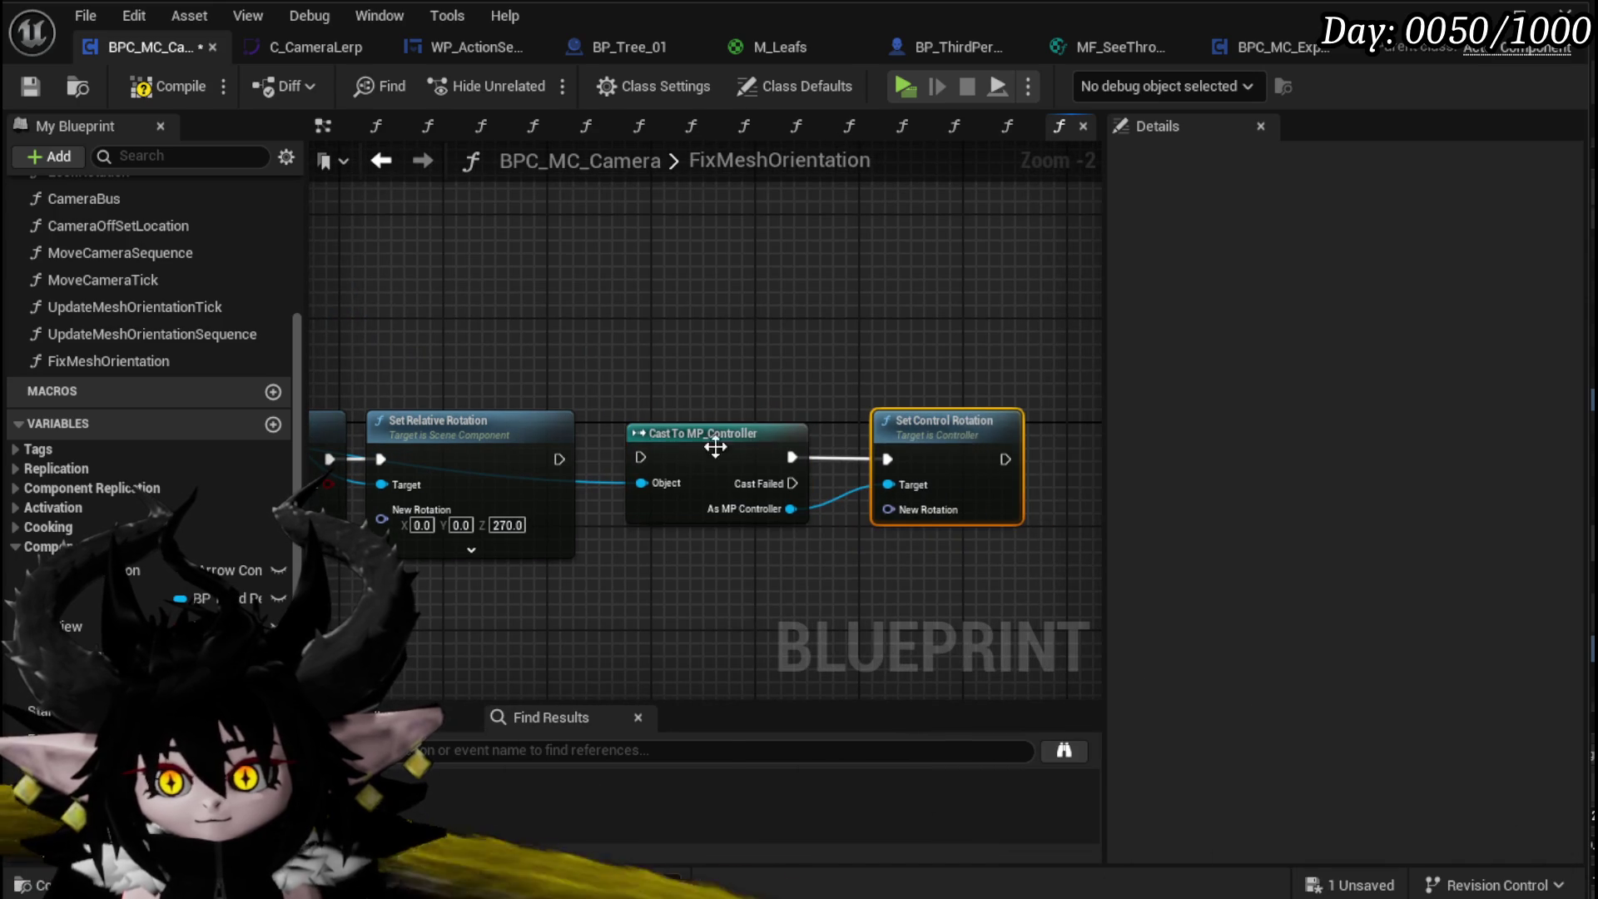
drag(559, 459, 621, 456)
Step: Feed the Owner's Get Actor Rotation into Set Control Rotation
click(772, 336)
drag(772, 336, 1028, 360)
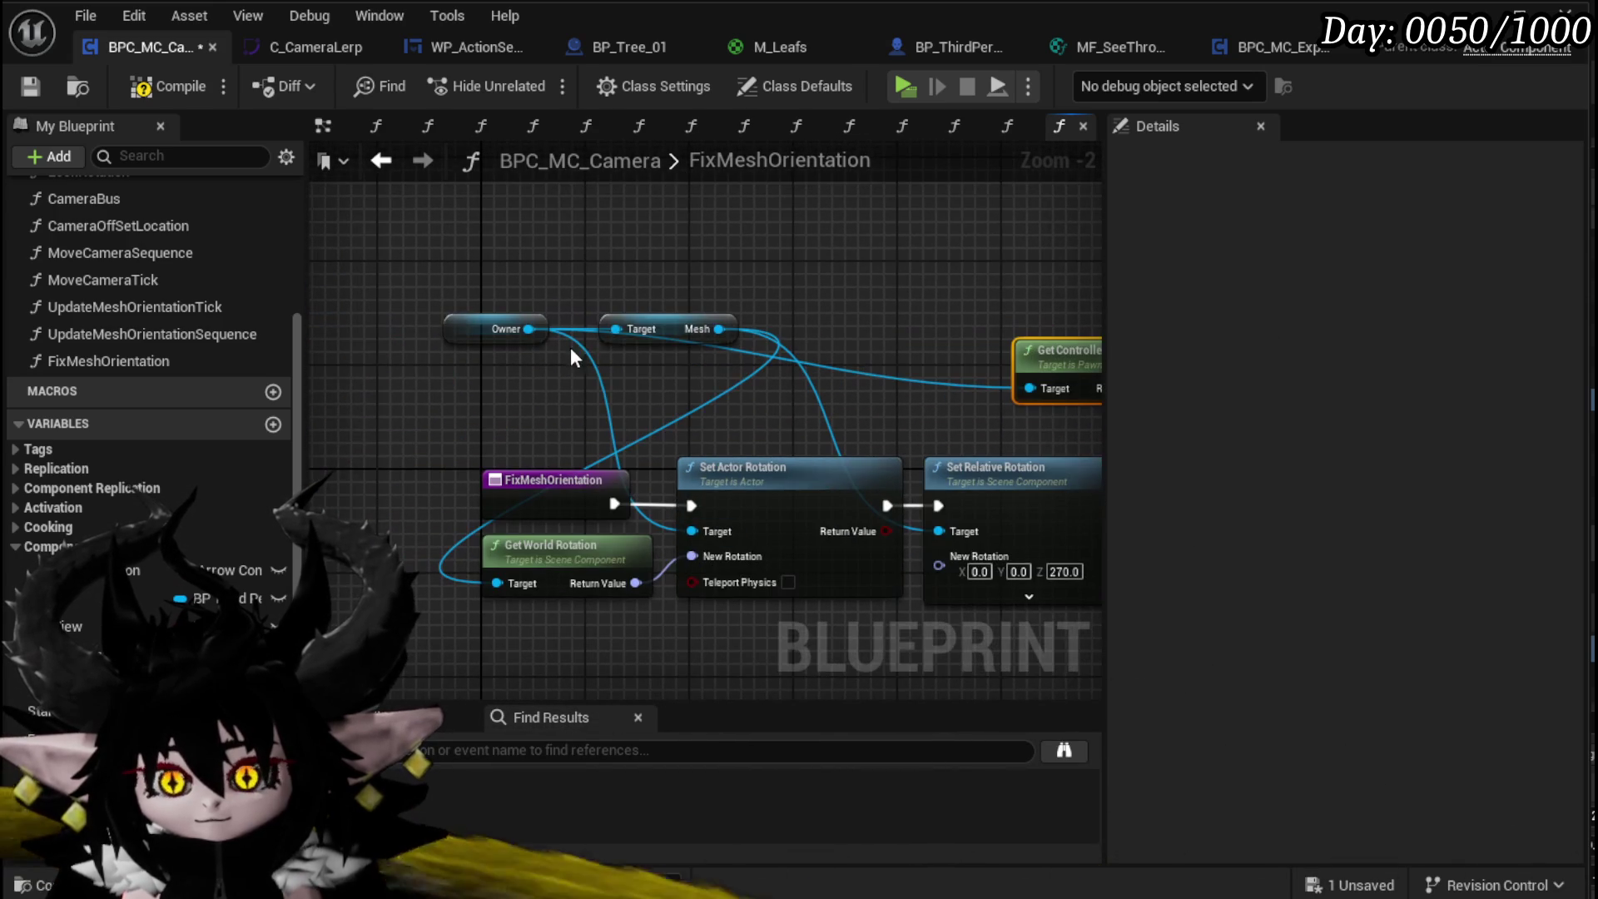
drag(673, 338, 481, 403)
drag(481, 336, 346, 283)
mouse_move(837, 396)
mouse_down()
mouse_move(553, 341)
mouse_move(451, 266)
mouse_up()
mouse_move(641, 528)
mouse_down()
mouse_move(821, 482)
mouse_move(1027, 521)
mouse_move(713, 537)
mouse_move(666, 357)
mouse_move(447, 333)
mouse_up()
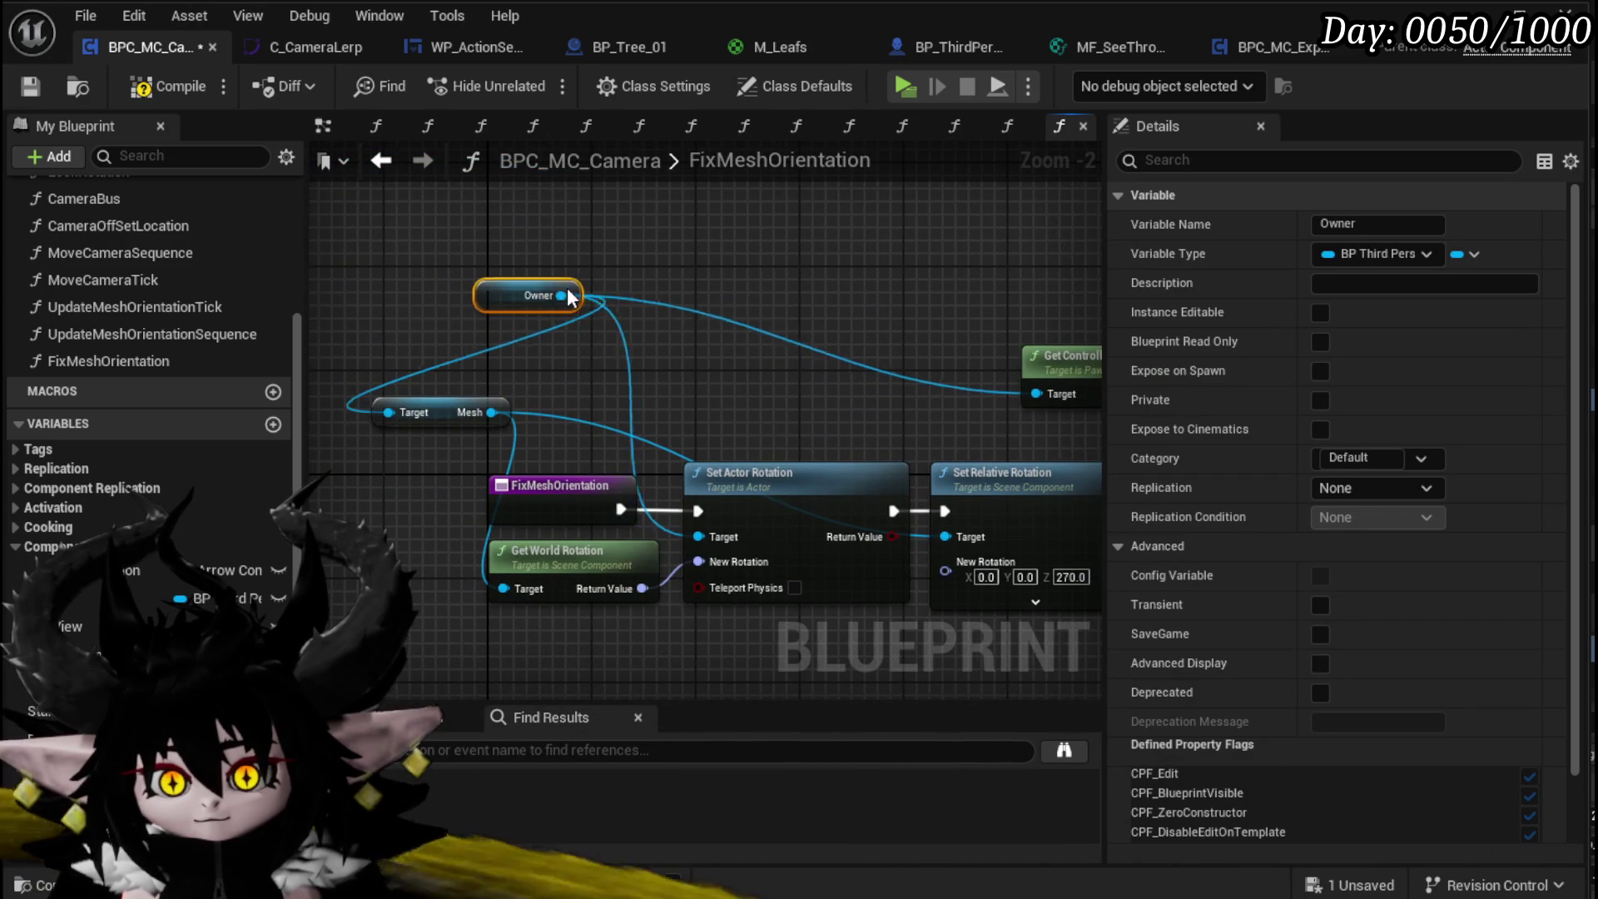
drag(689, 290, 693, 292)
text(get act)
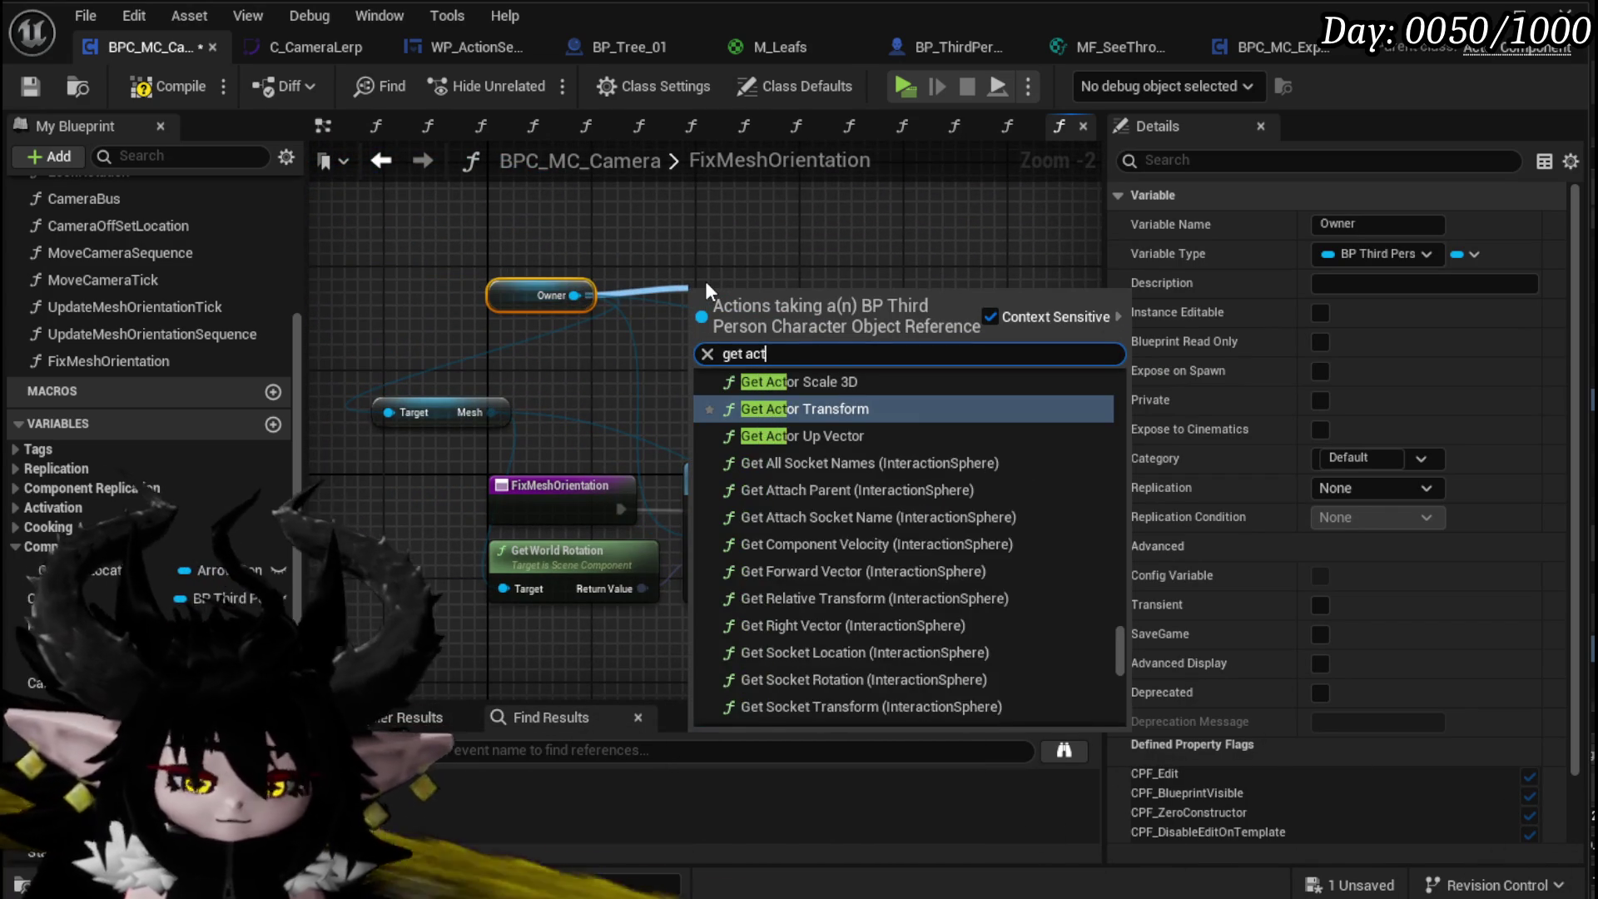
text(or rotation)
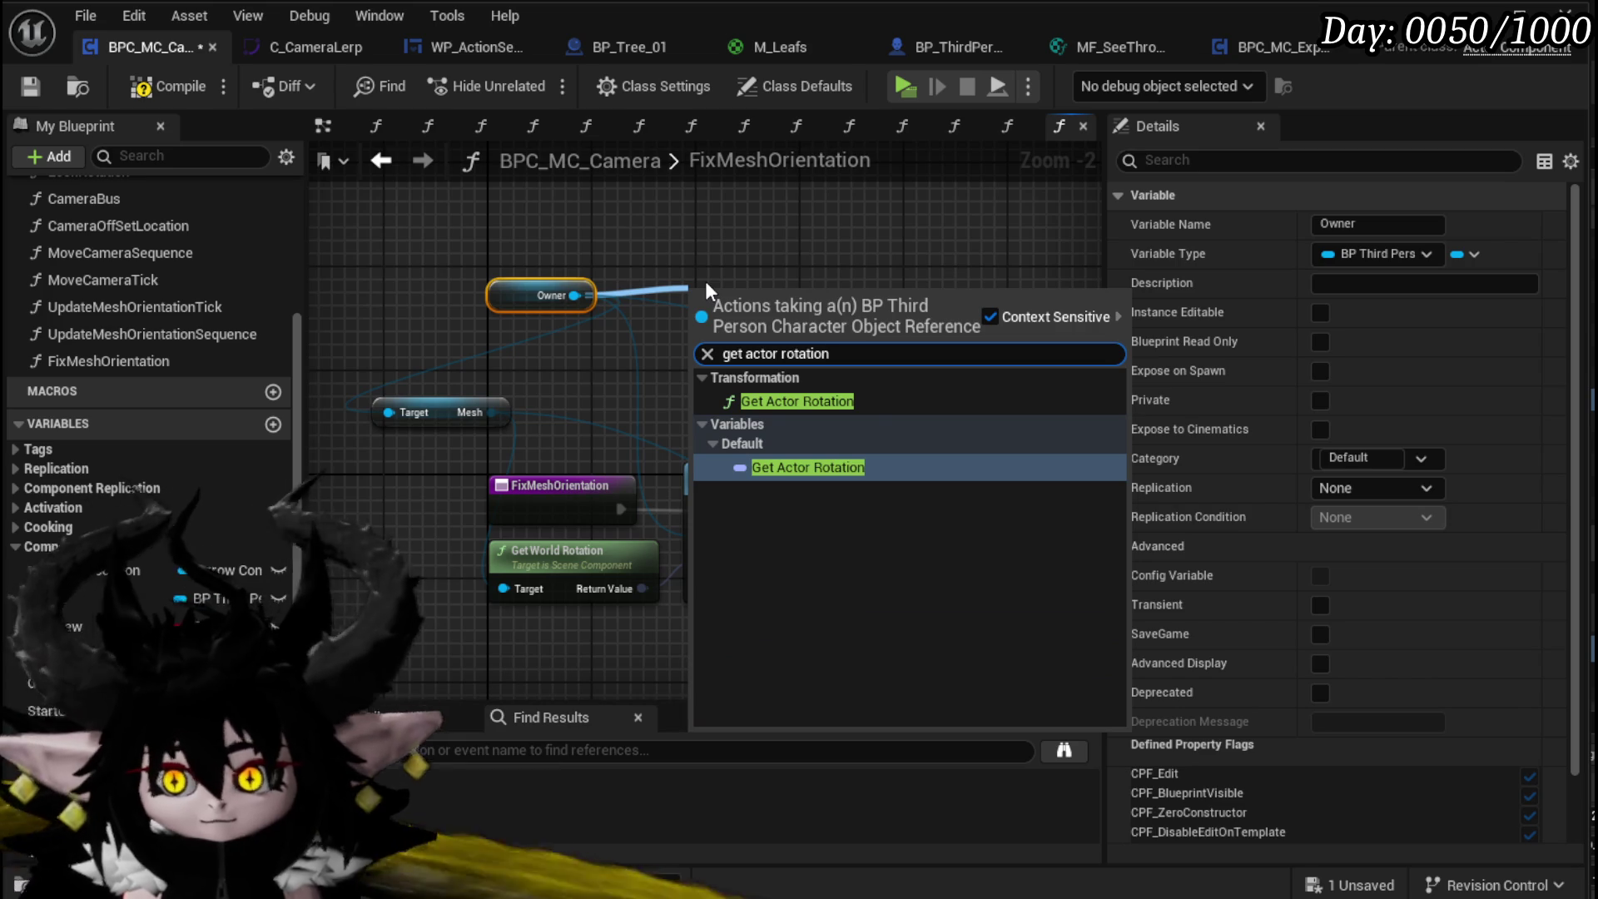
click(865, 407)
drag(865, 406, 694, 383)
mouse_move(639, 300)
mouse_down()
mouse_move(1064, 251)
mouse_move(884, 522)
mouse_up()
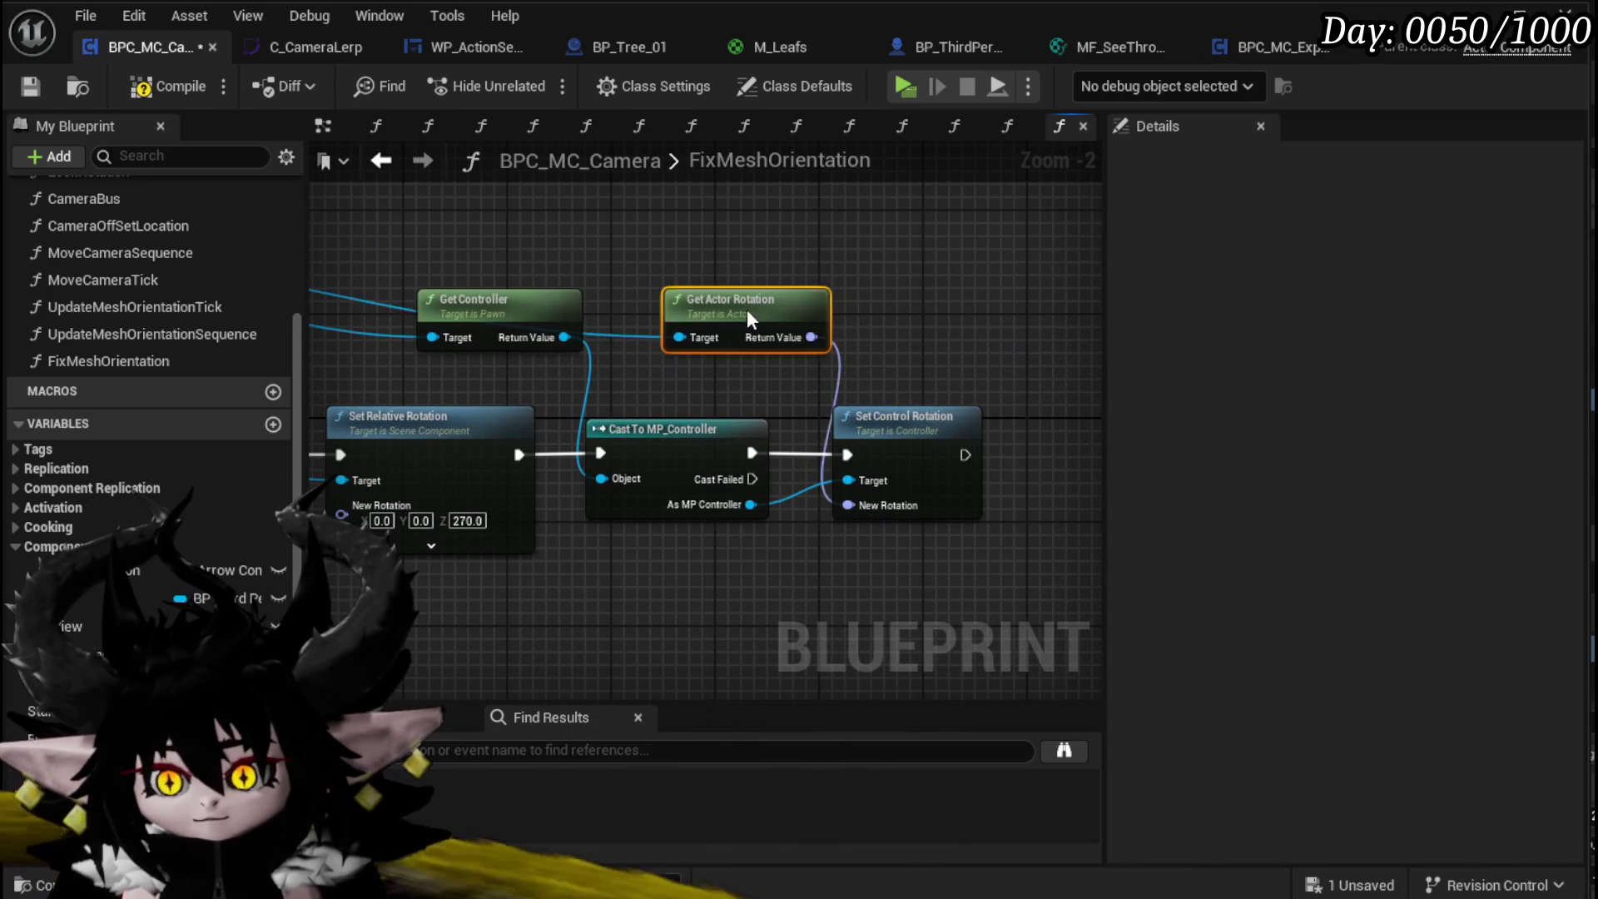
drag(631, 369, 989, 353)
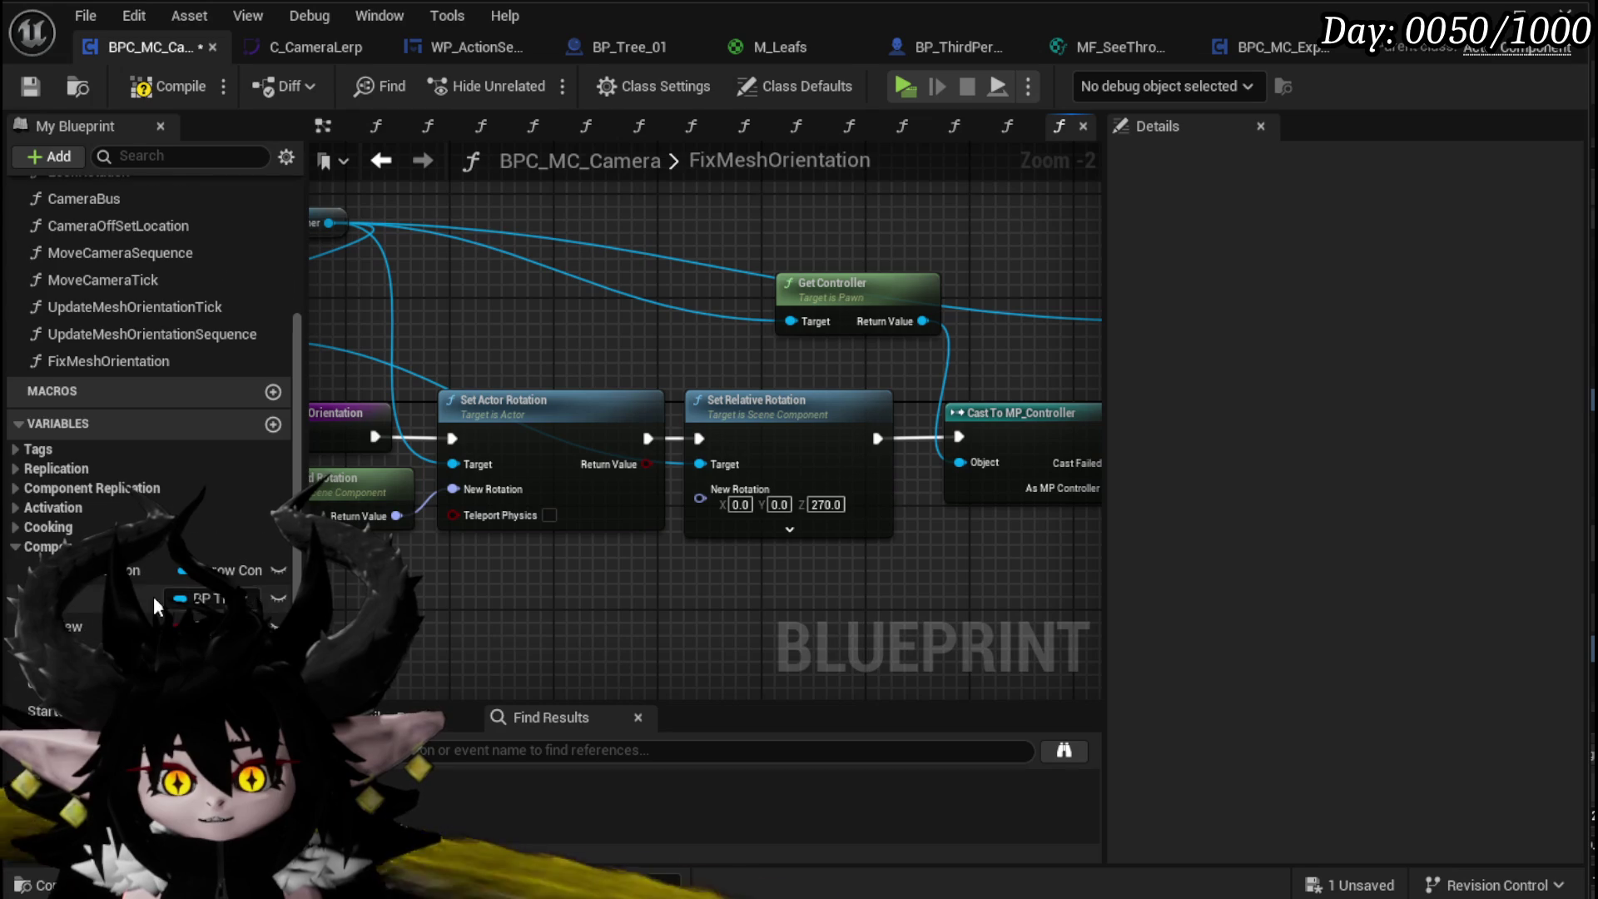
Step: Place a Get node for the Mesh OrientationHandler variable in the graph
scroll(149, 333, down, 4)
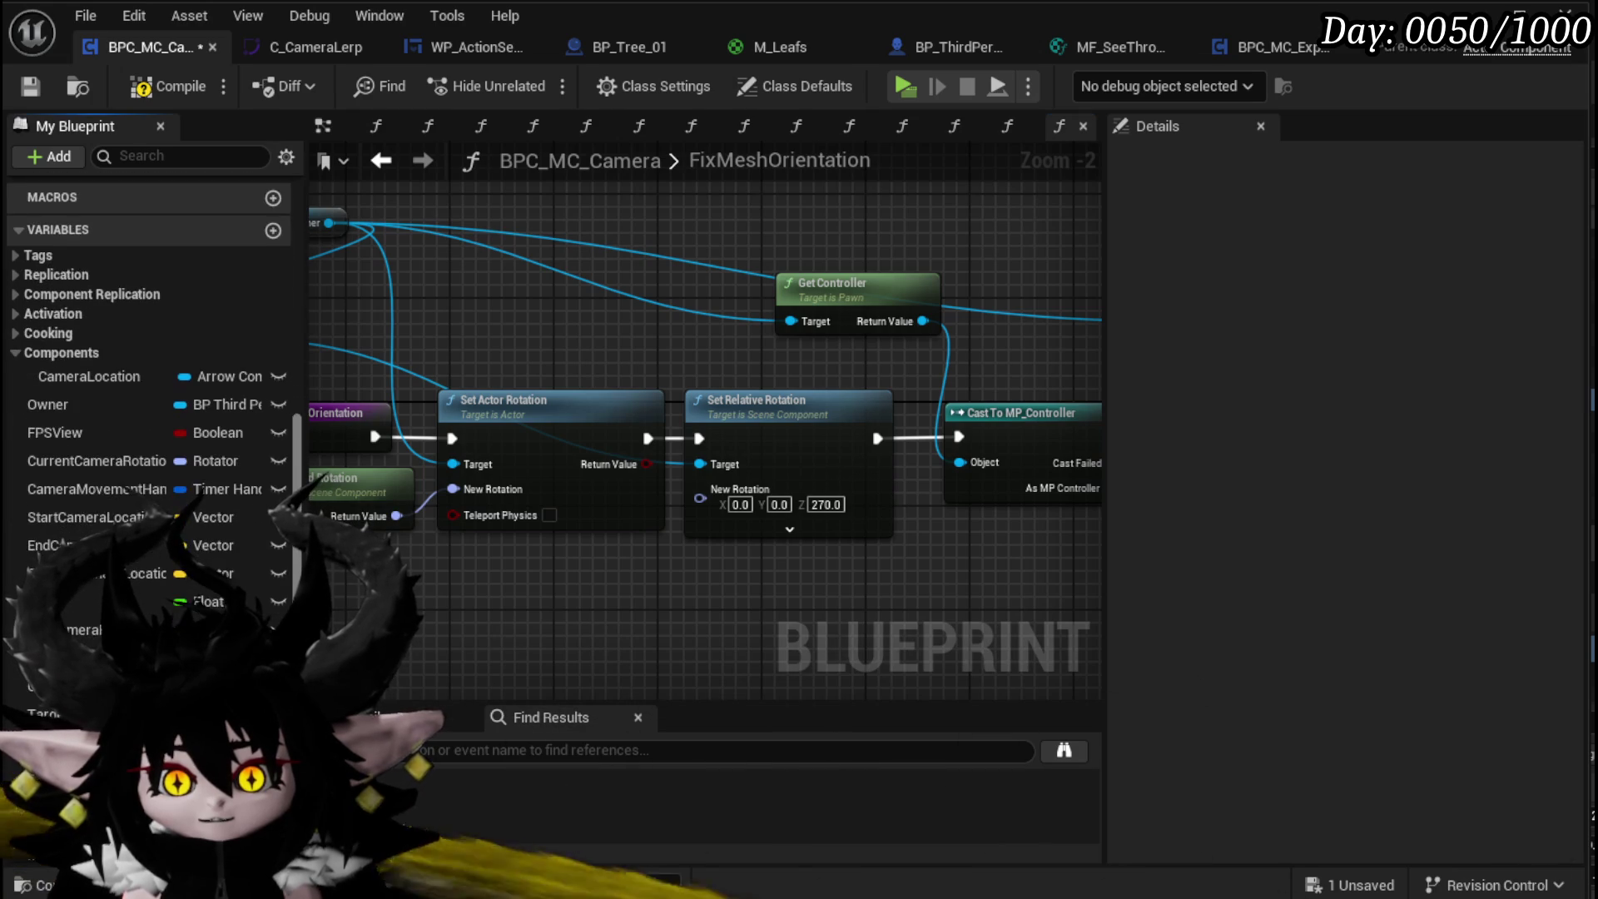
scroll(150, 357, down, 1)
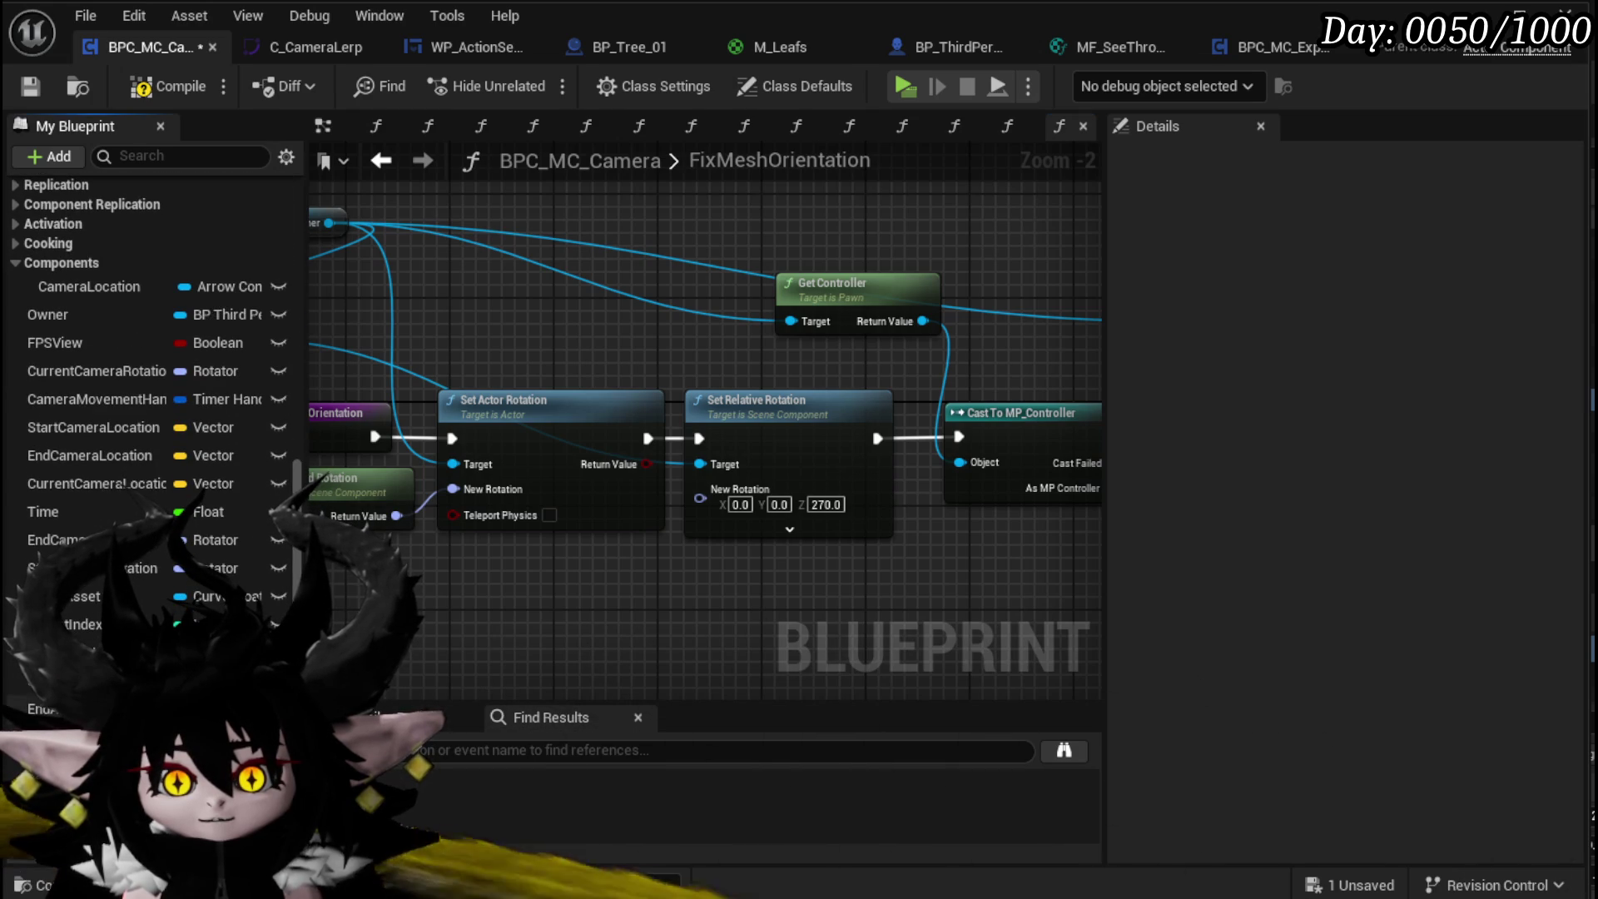
drag(75, 765, 885, 247)
click(1024, 248)
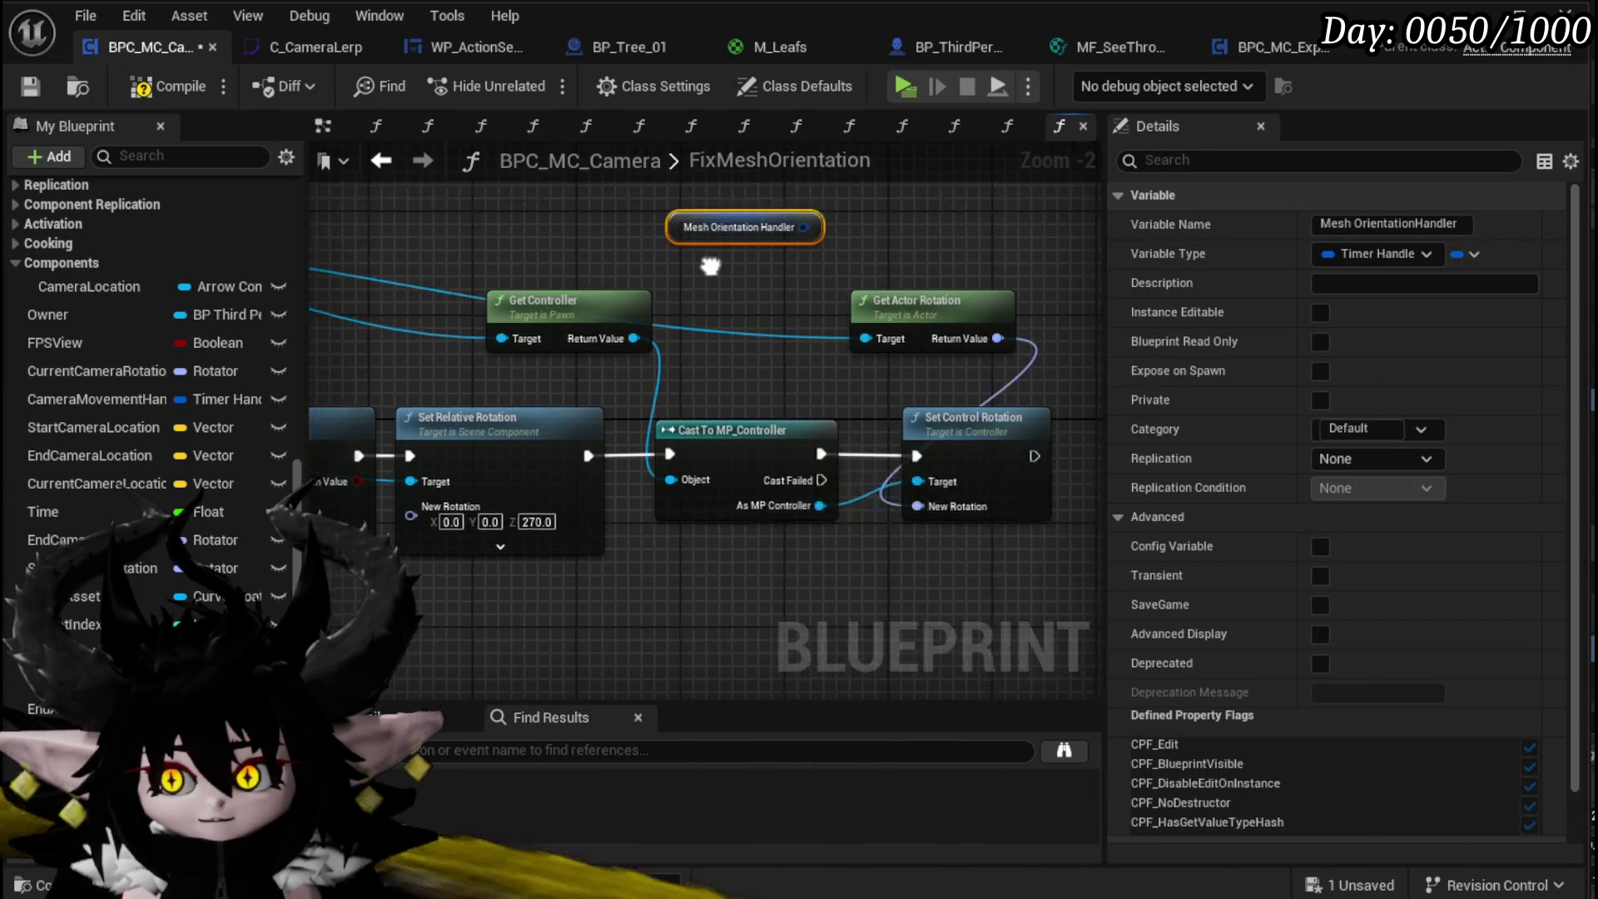
Step: Clear and invalidate the Mesh OrientationHandler timer after Set Control Rotation, then return to UpdateMeshOrientationSequence
drag(514, 233, 756, 238)
text(Clear)
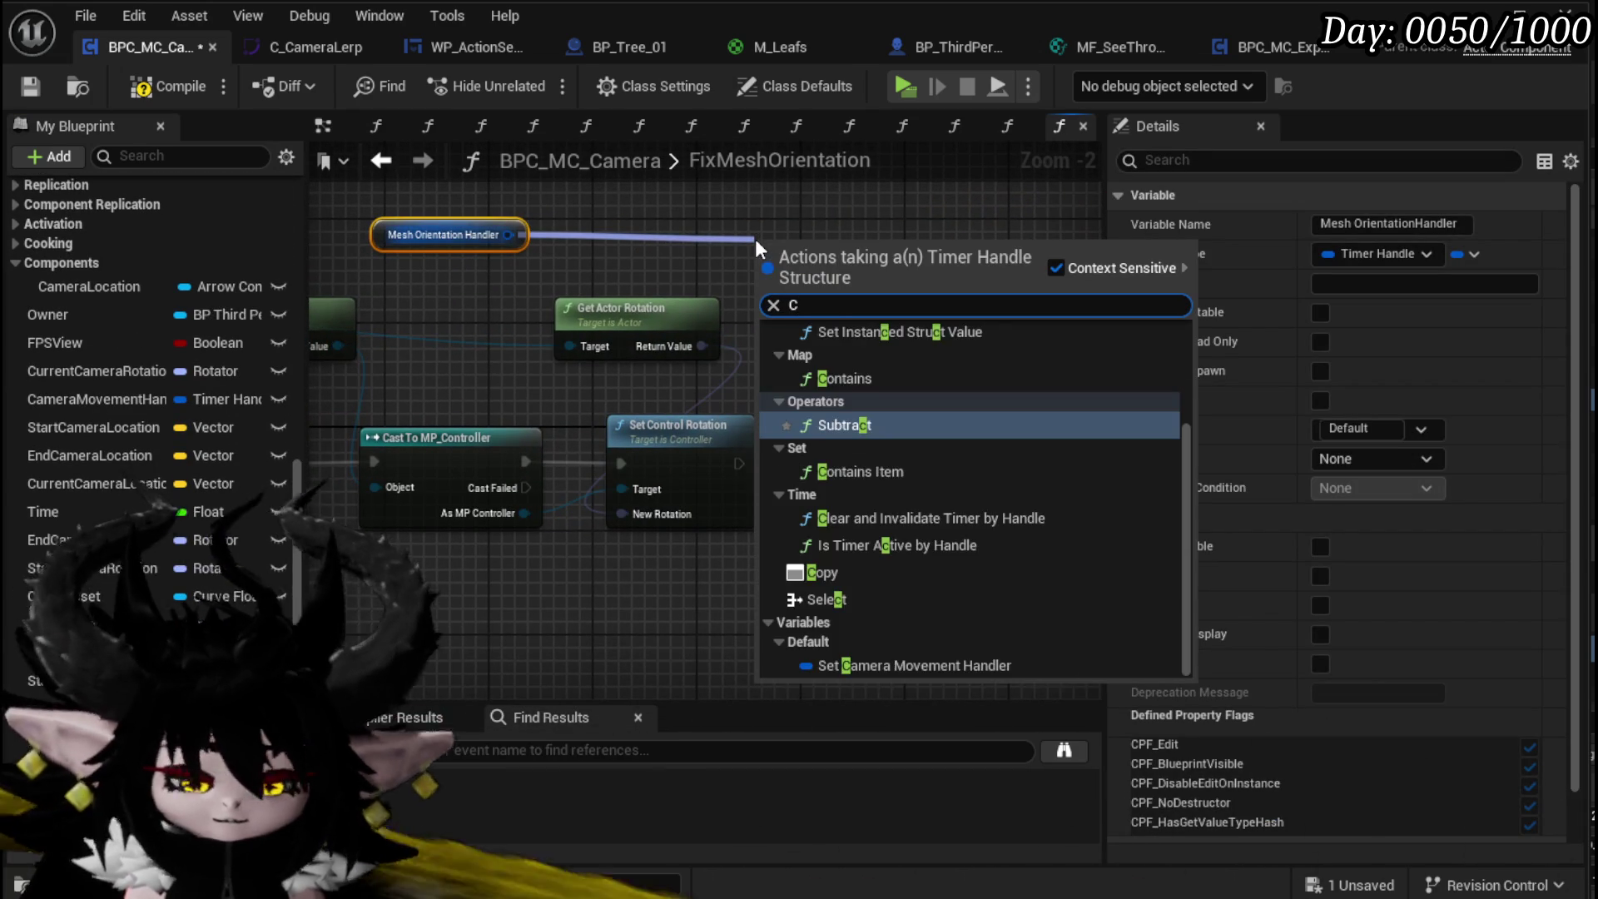
key(Return)
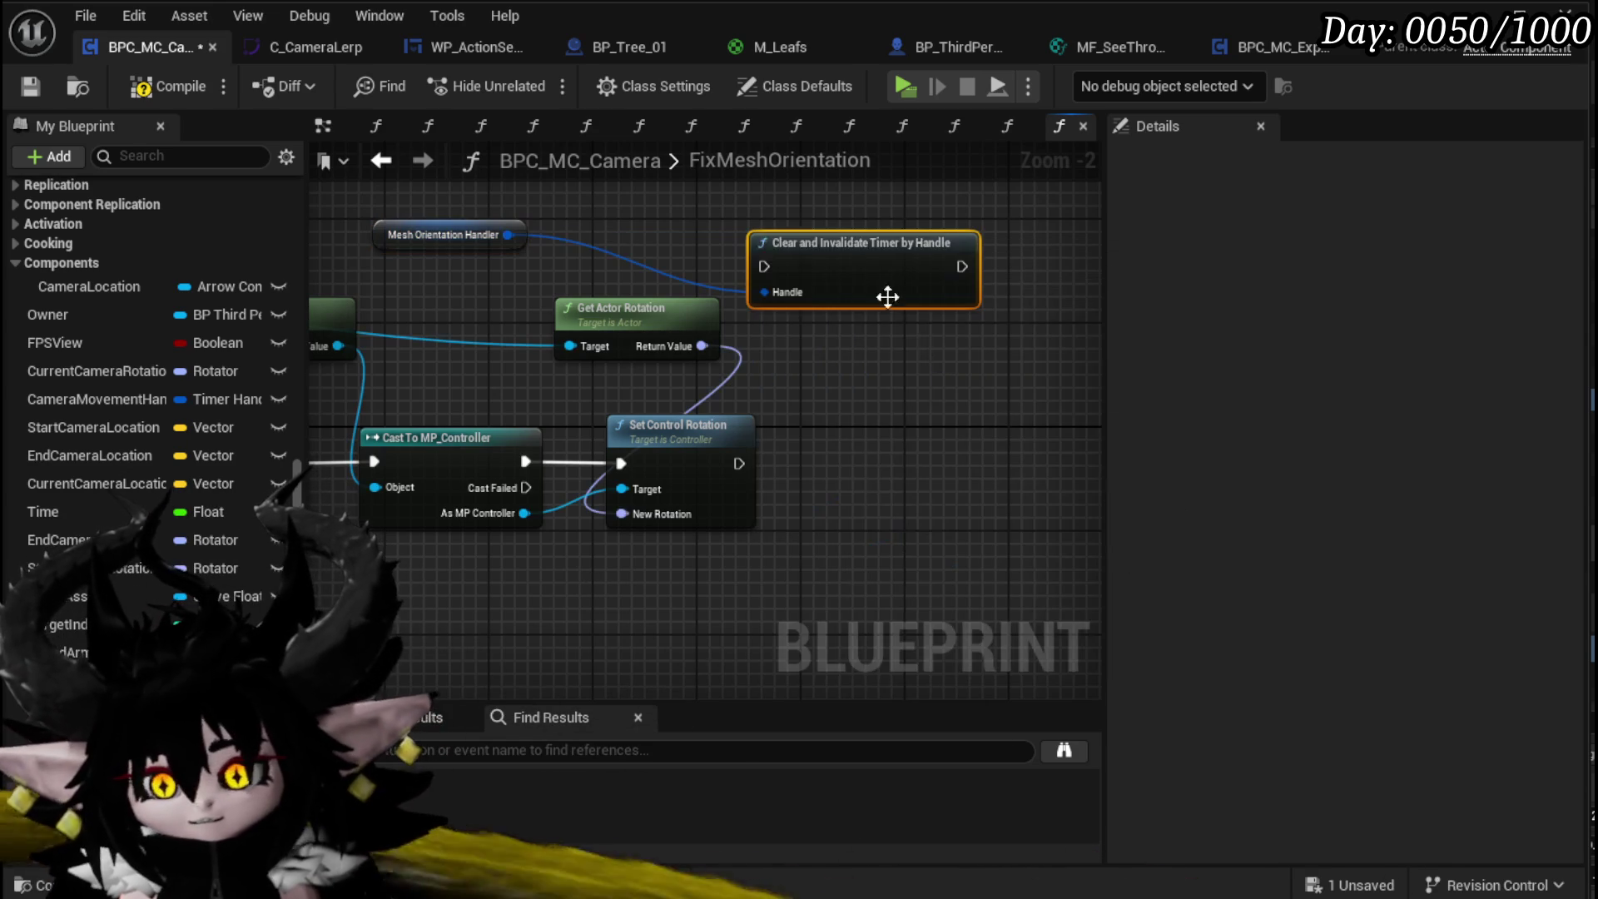
mouse_move(737, 463)
mouse_down()
mouse_move(846, 463)
mouse_move(745, 465)
mouse_up()
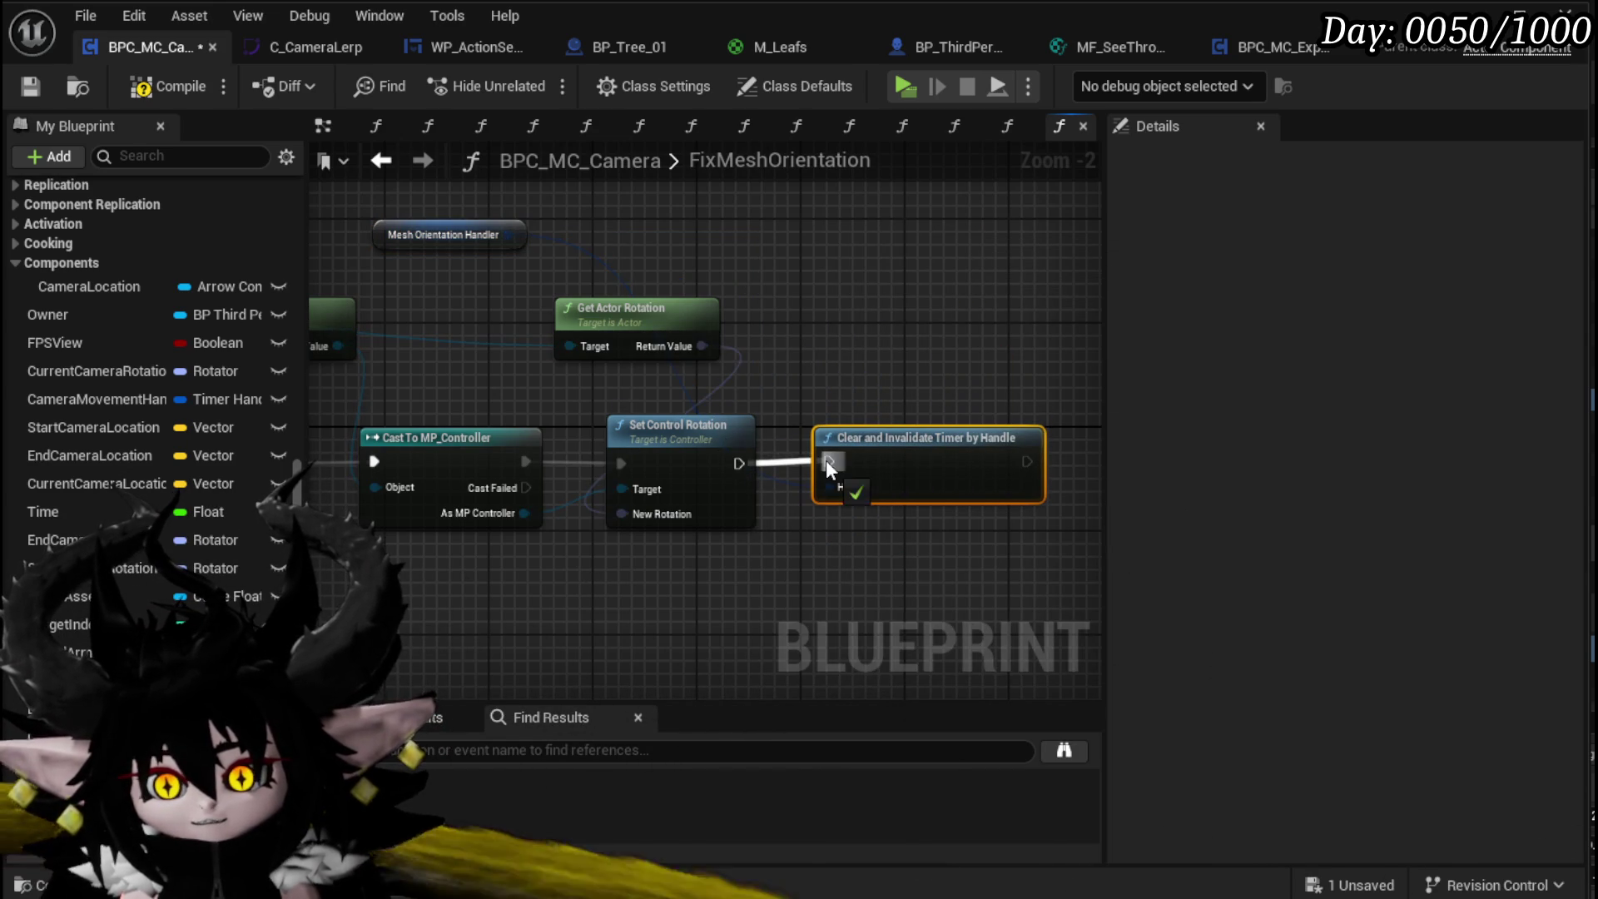
drag(374, 239, 844, 391)
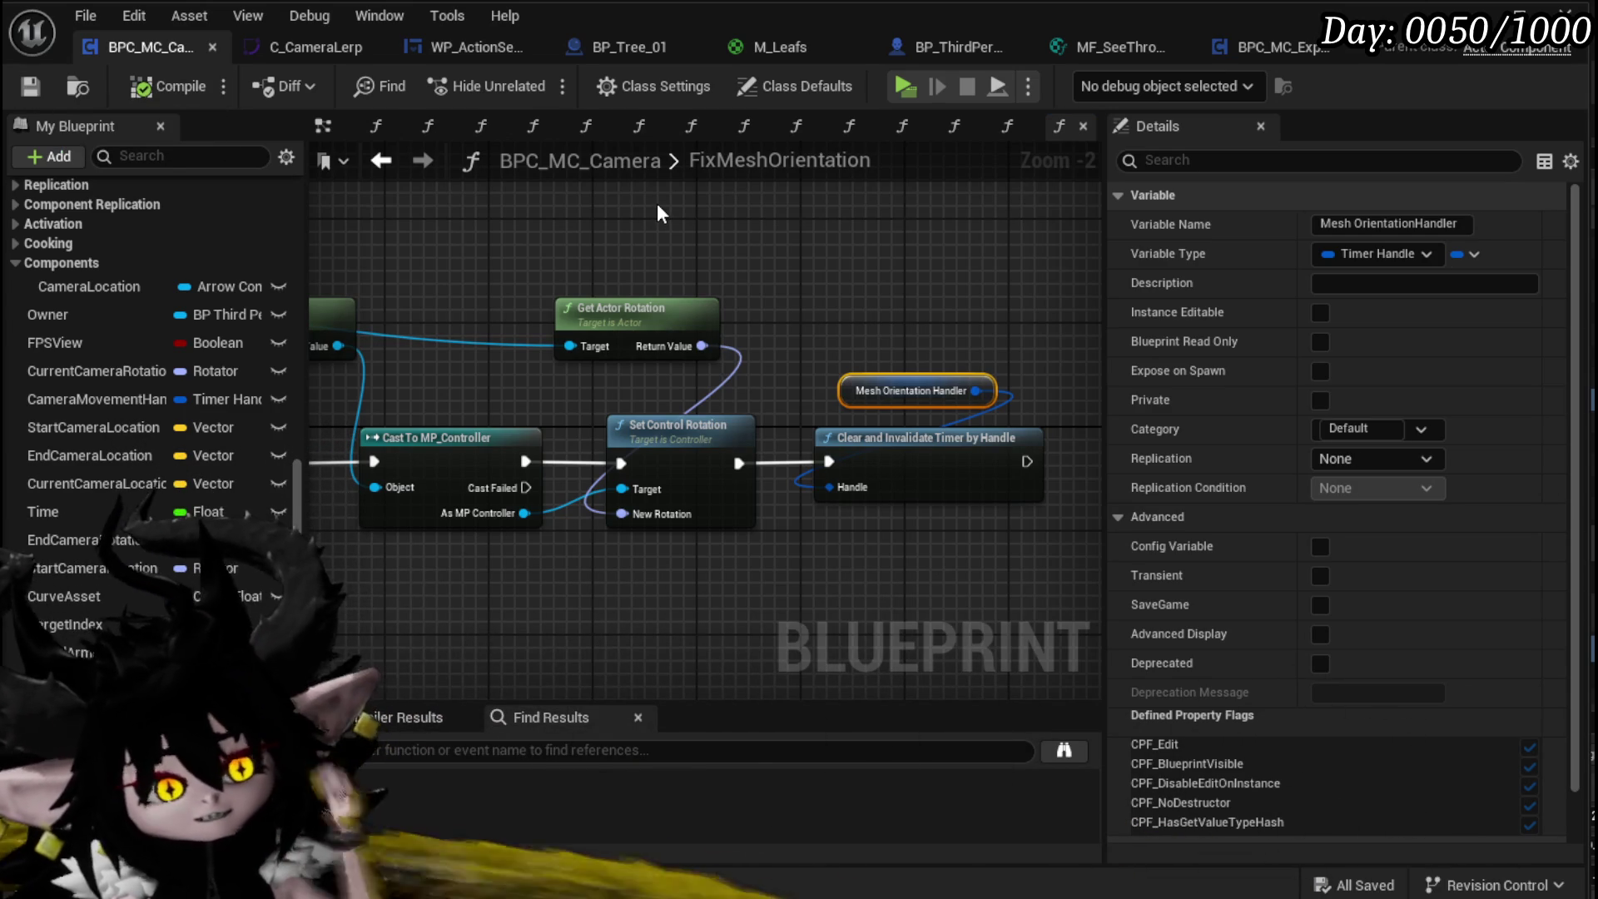
click(392, 167)
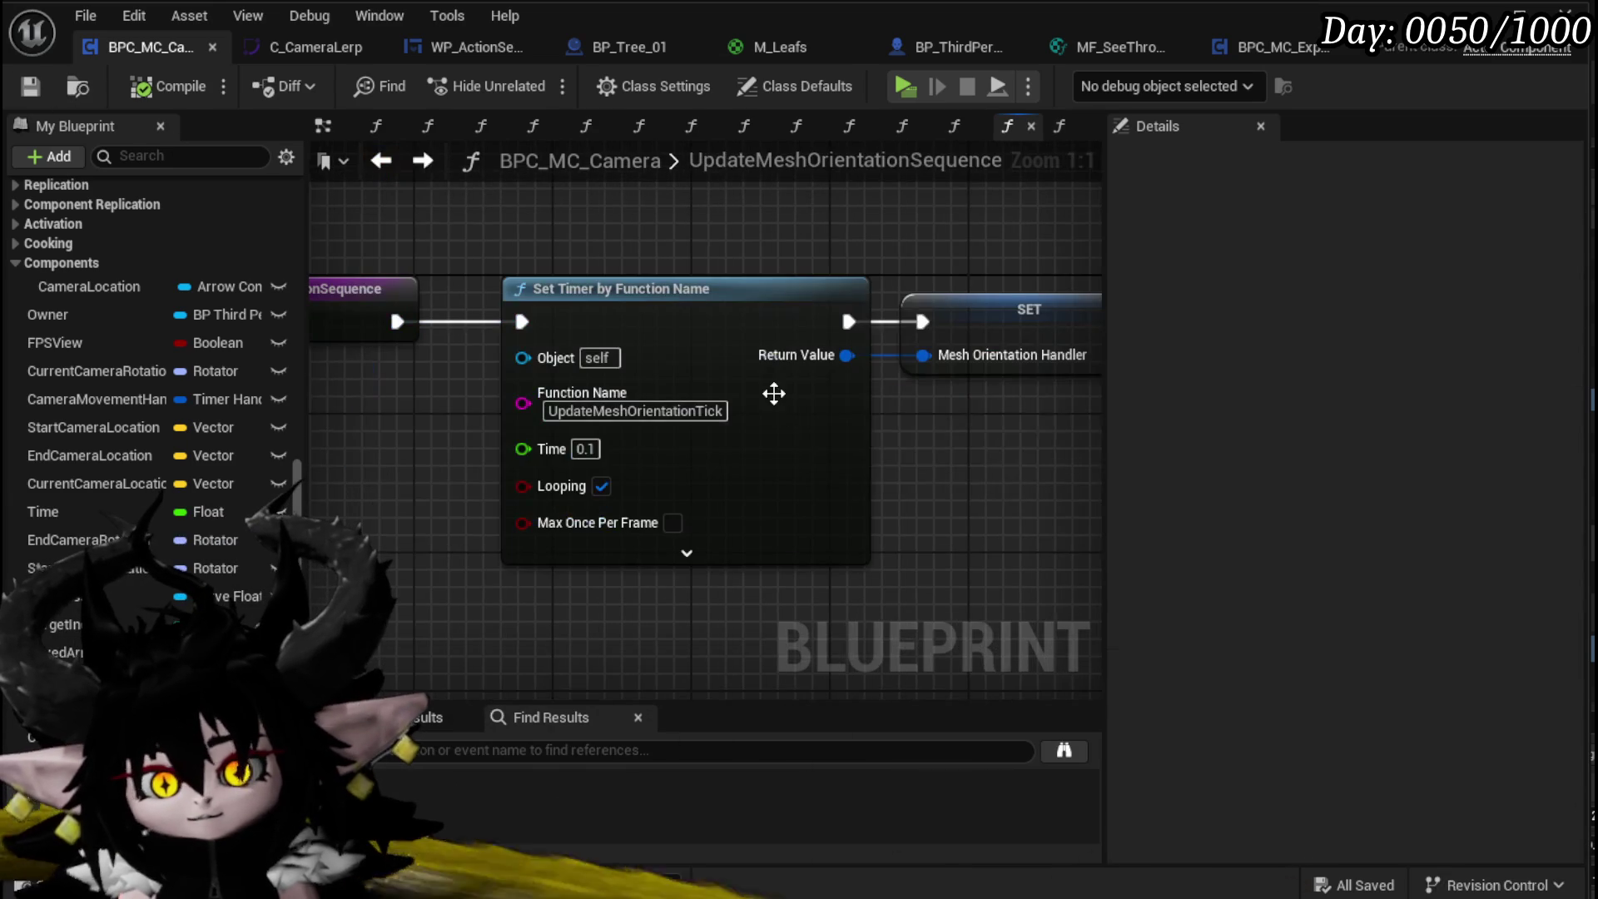
Step: In the EventGraph, call UpdateMeshOrientationSequence from Free Rotation and FixMeshOrientation from Lock Rotation, then save
click(324, 130)
scroll(716, 348, down, 3)
scroll(685, 428, up, 3)
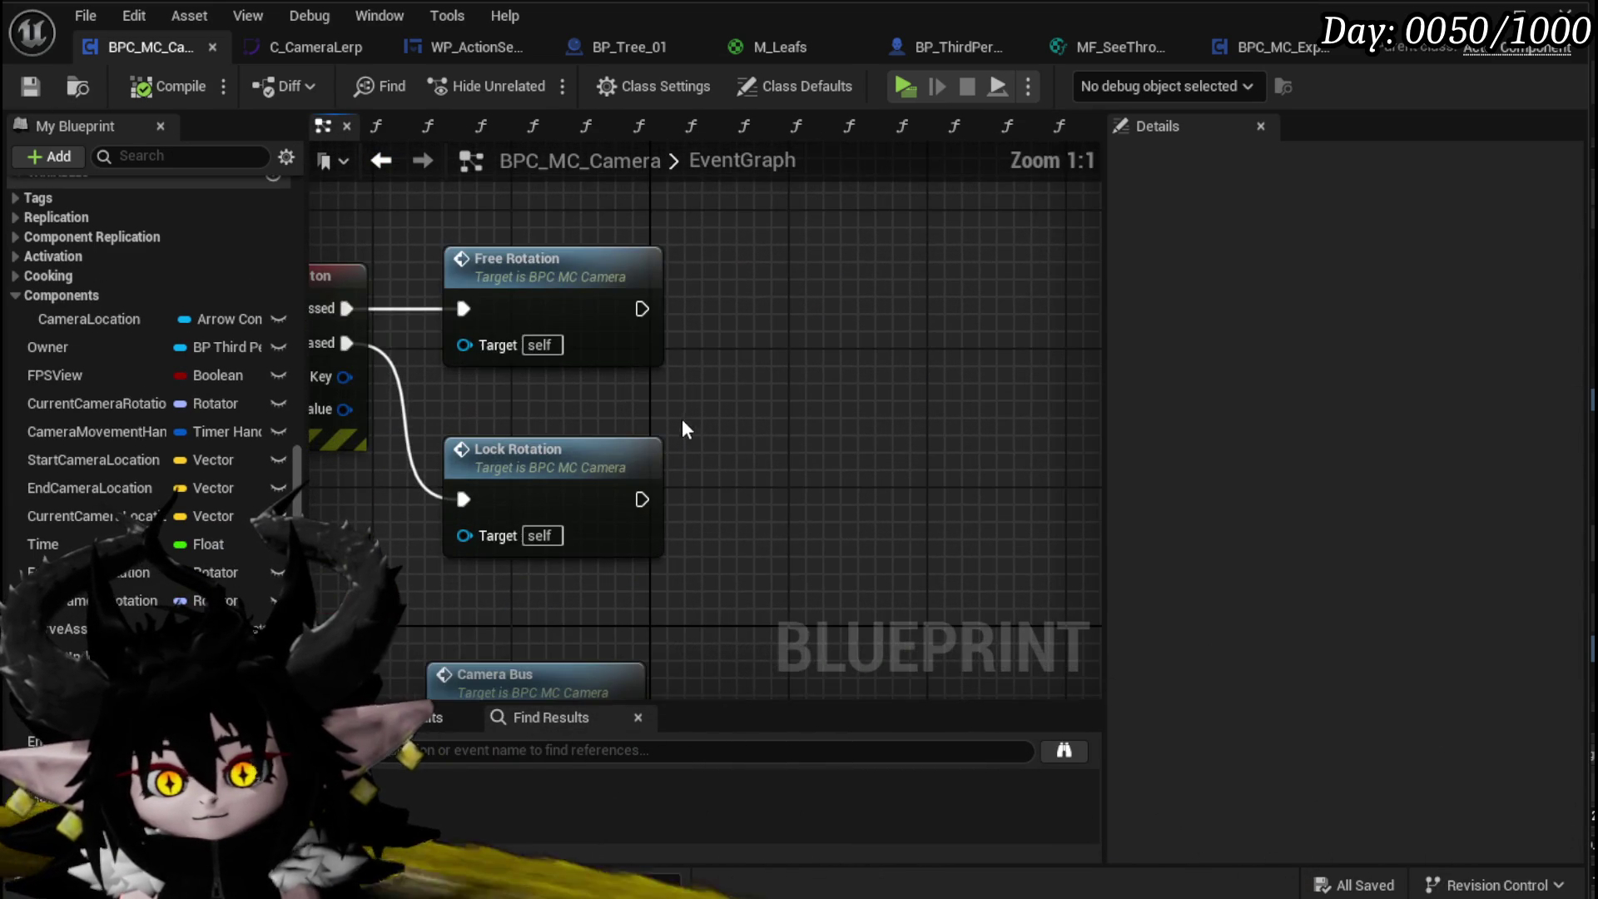
scroll(147, 371, up, 5)
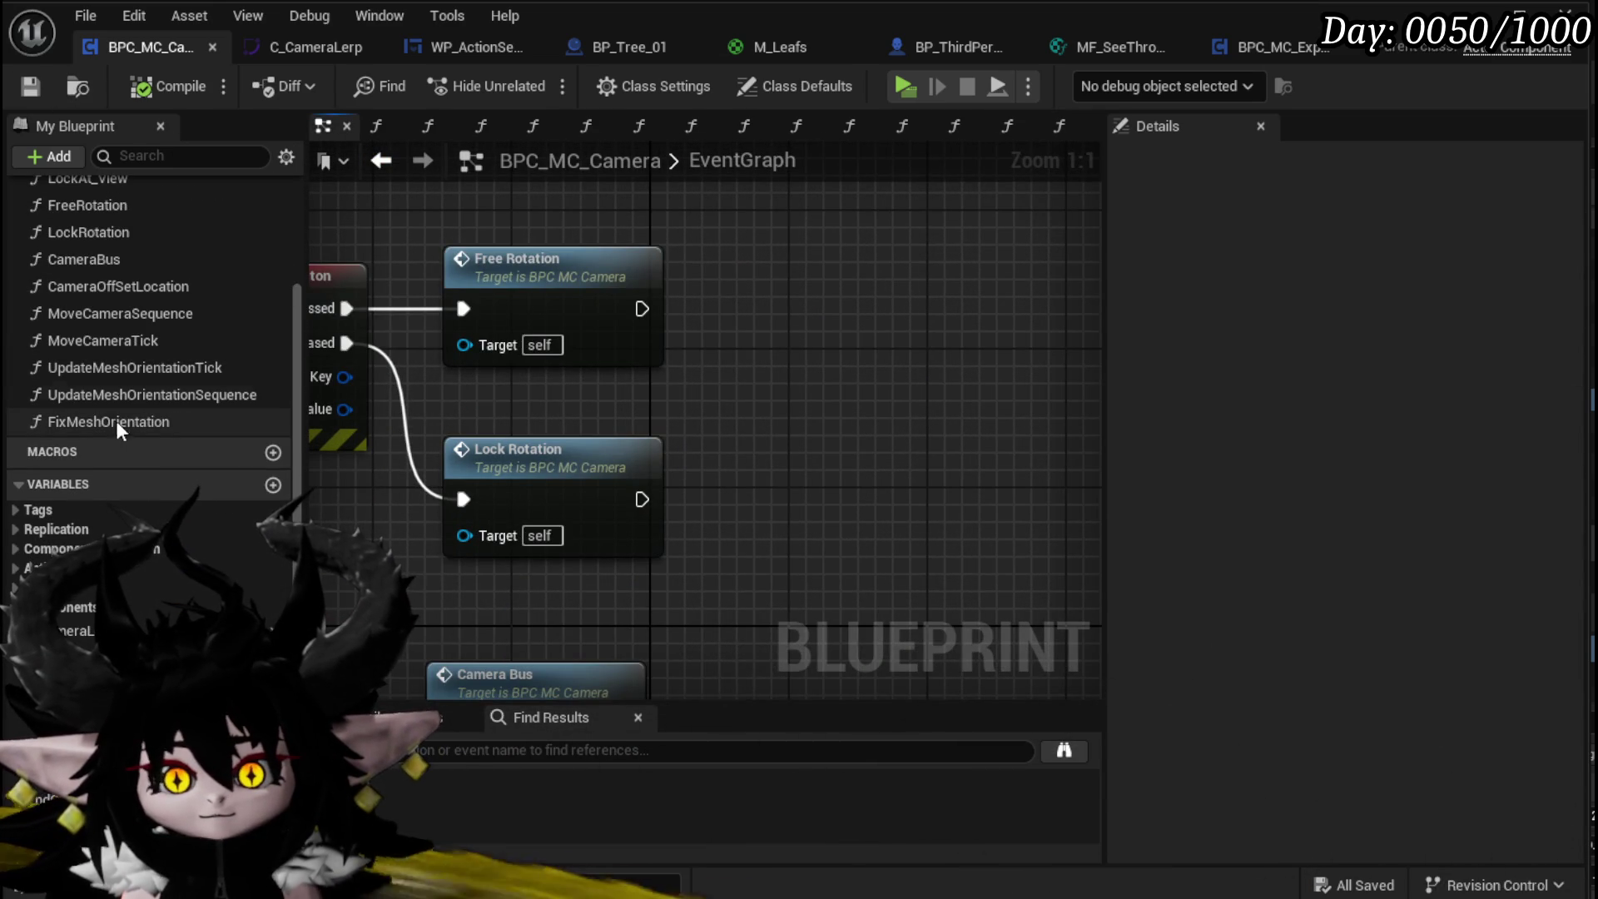
mouse_move(114, 403)
mouse_down()
mouse_move(795, 302)
mouse_move(792, 268)
mouse_up()
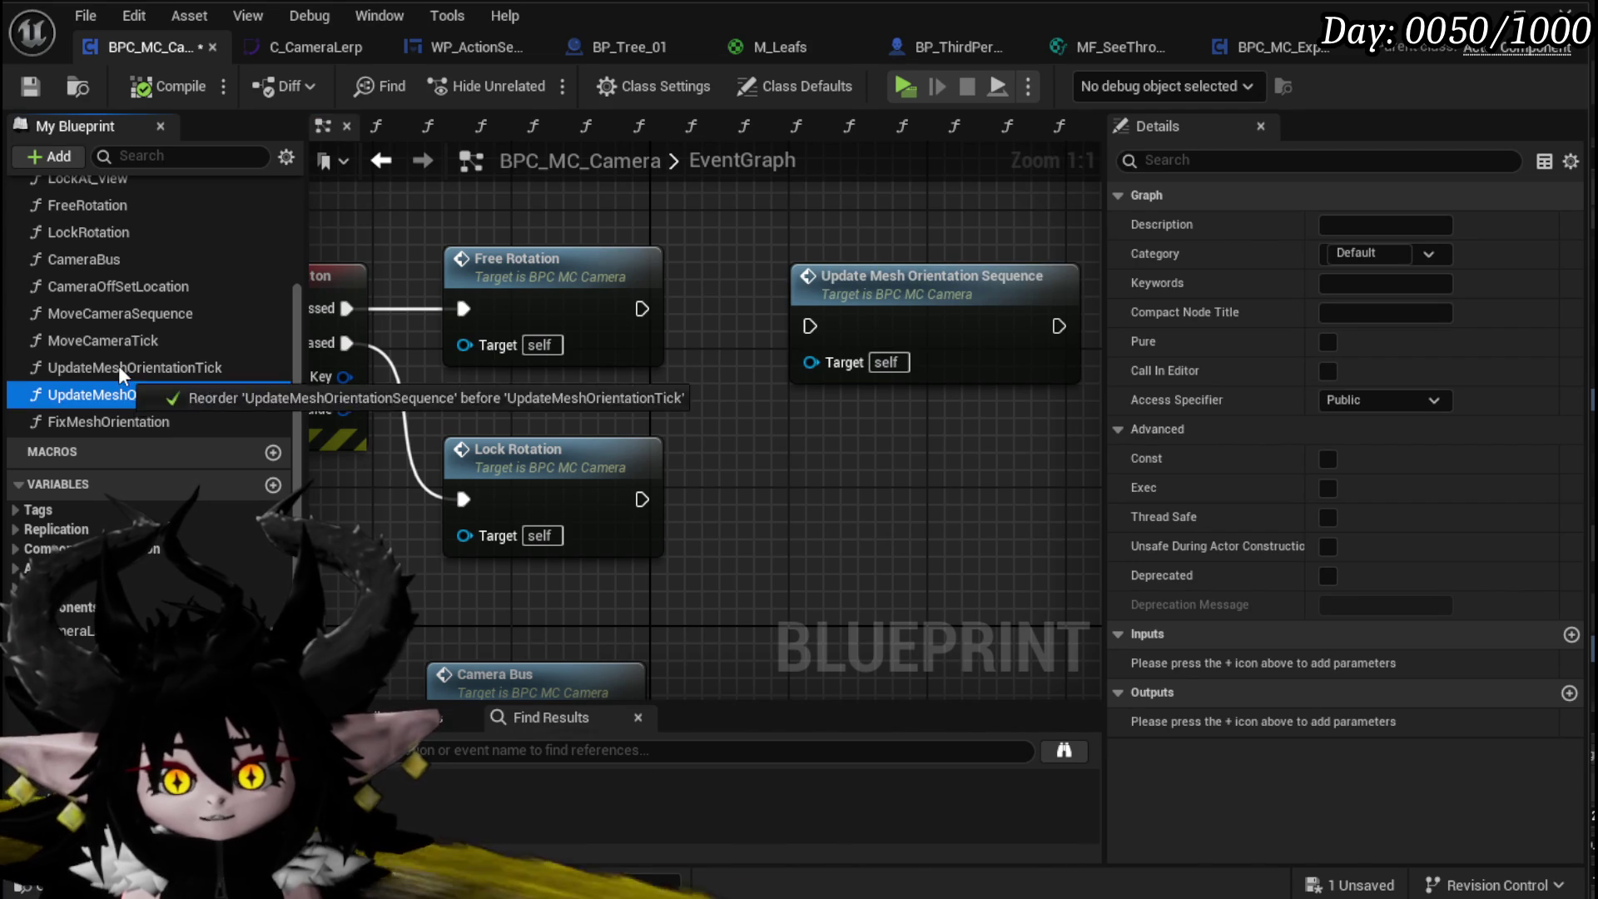
drag(118, 368, 118, 366)
click(223, 427)
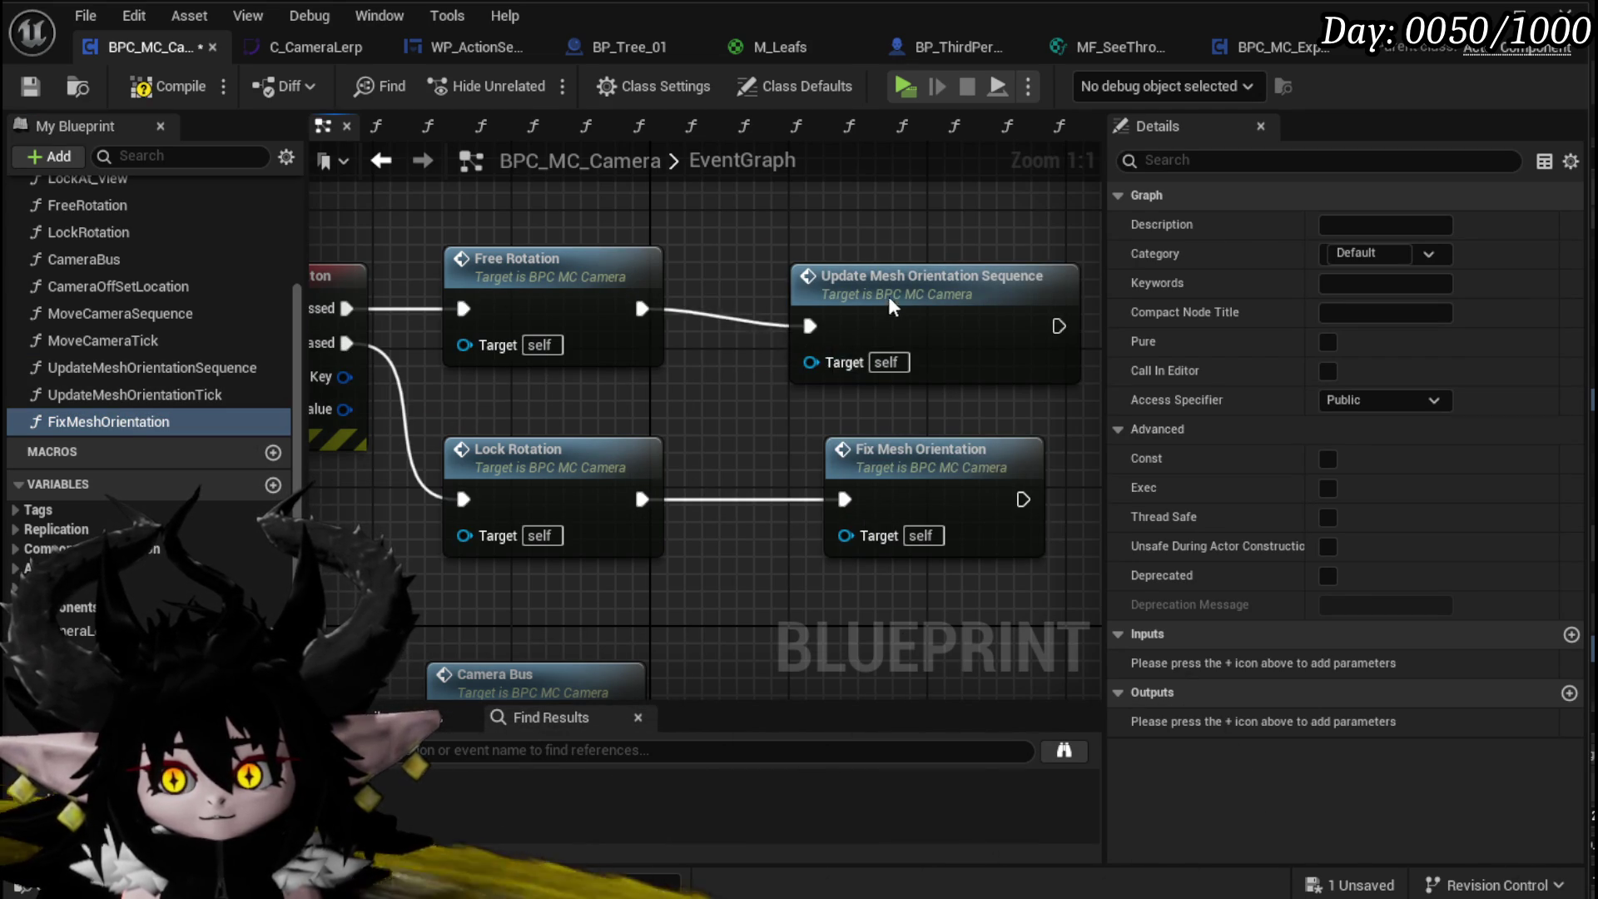
drag(903, 312, 833, 295)
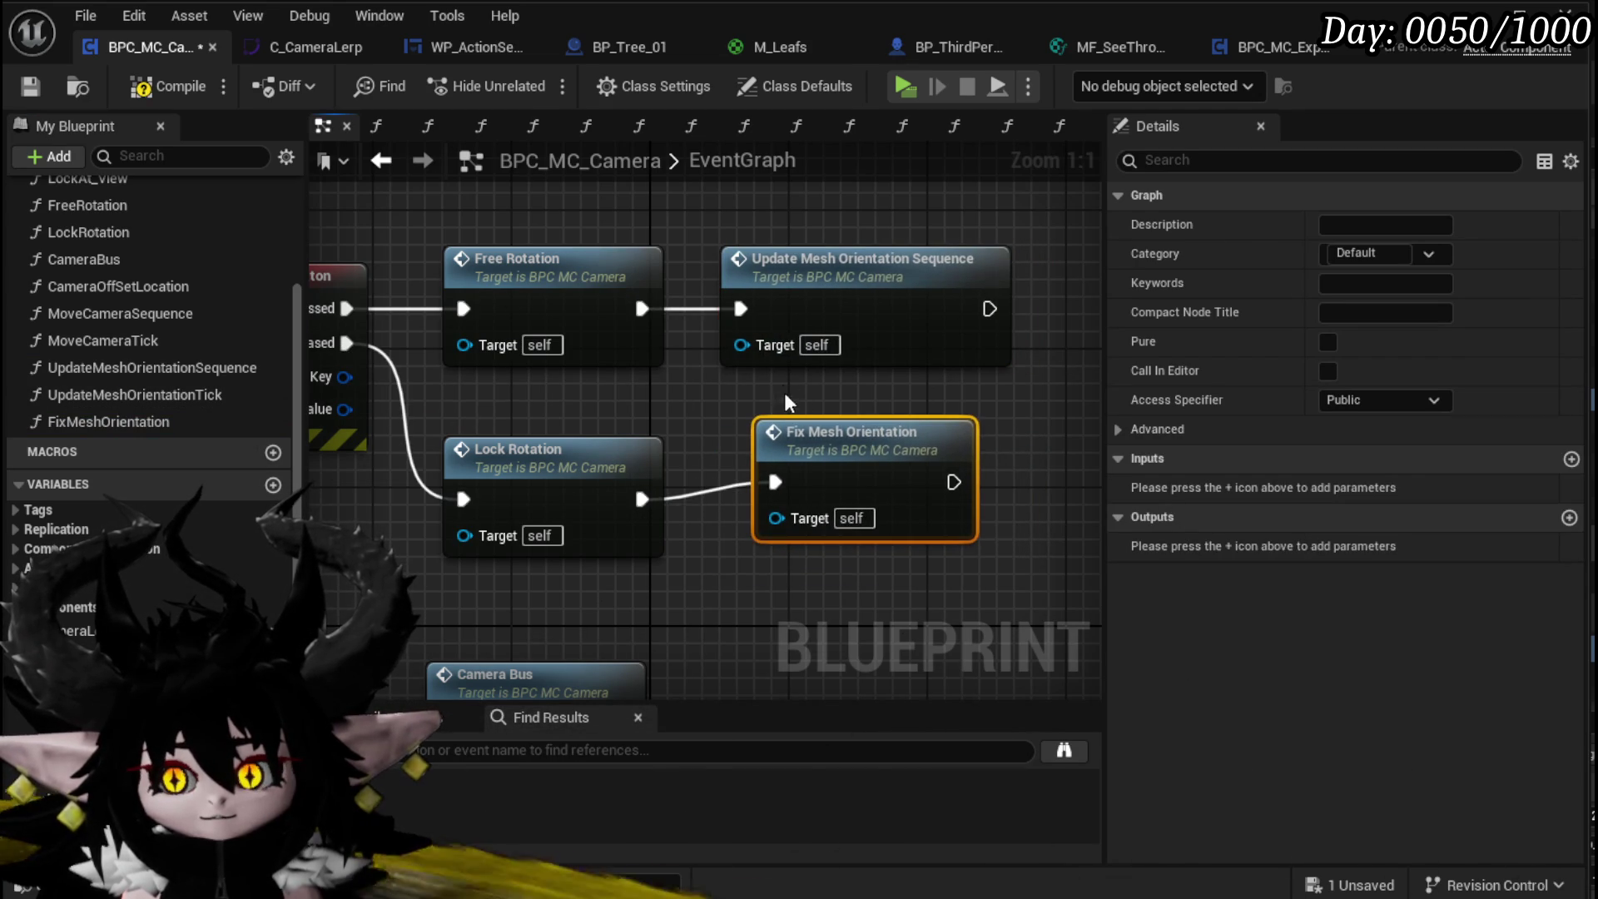
click(727, 397)
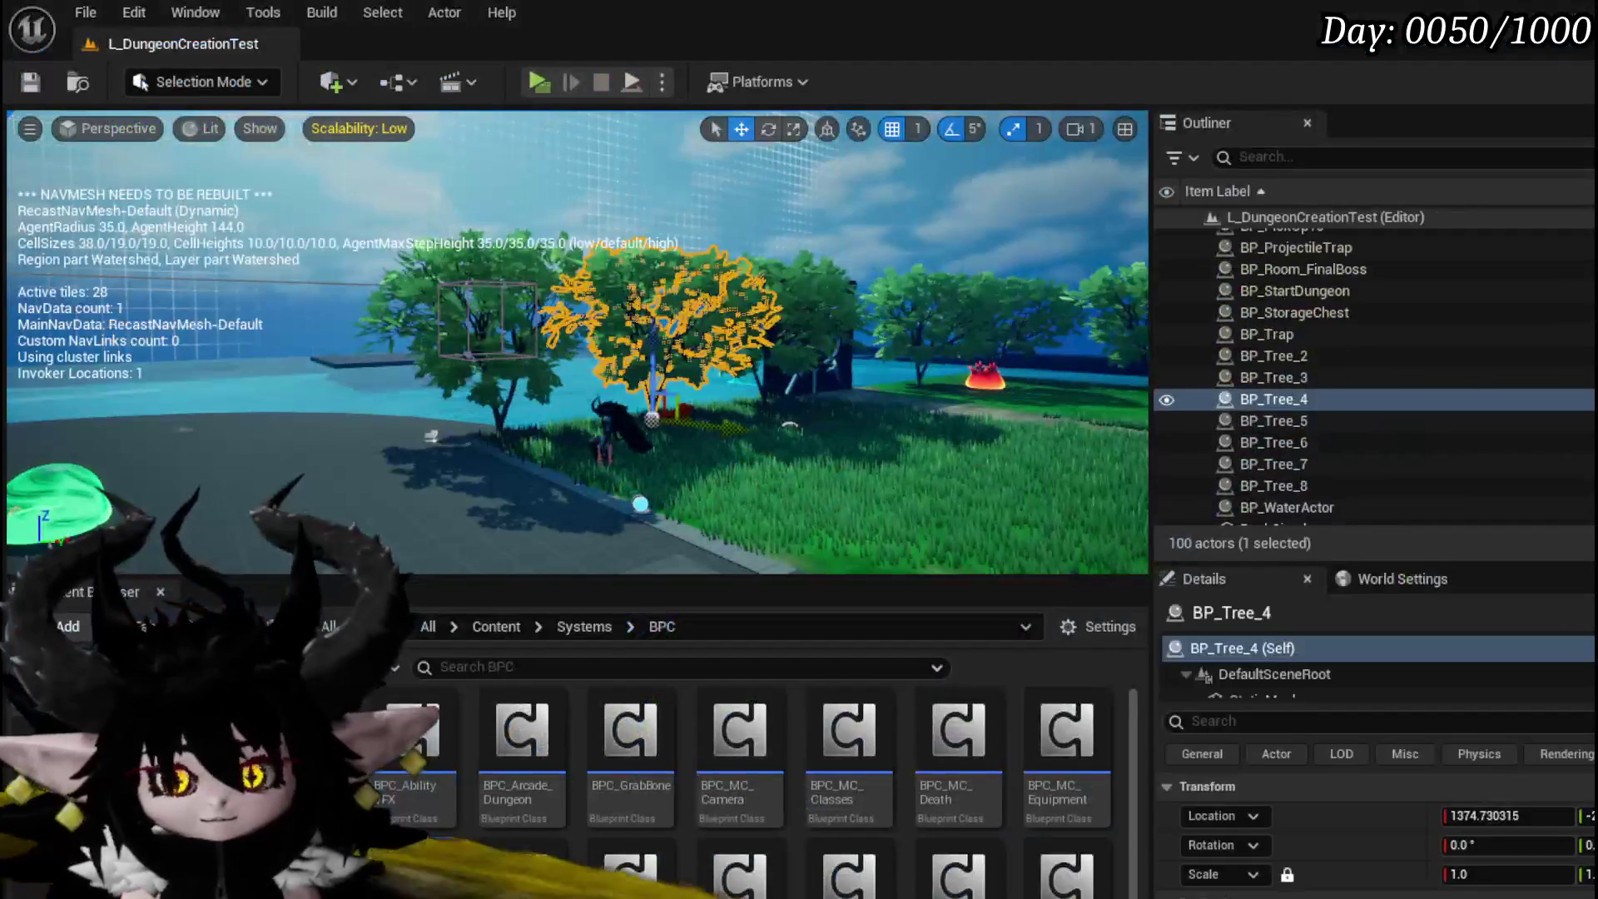
key(ctrl+s)
Step: Launch a standalone play test and walk the character forward to the fire creature
click(526, 82)
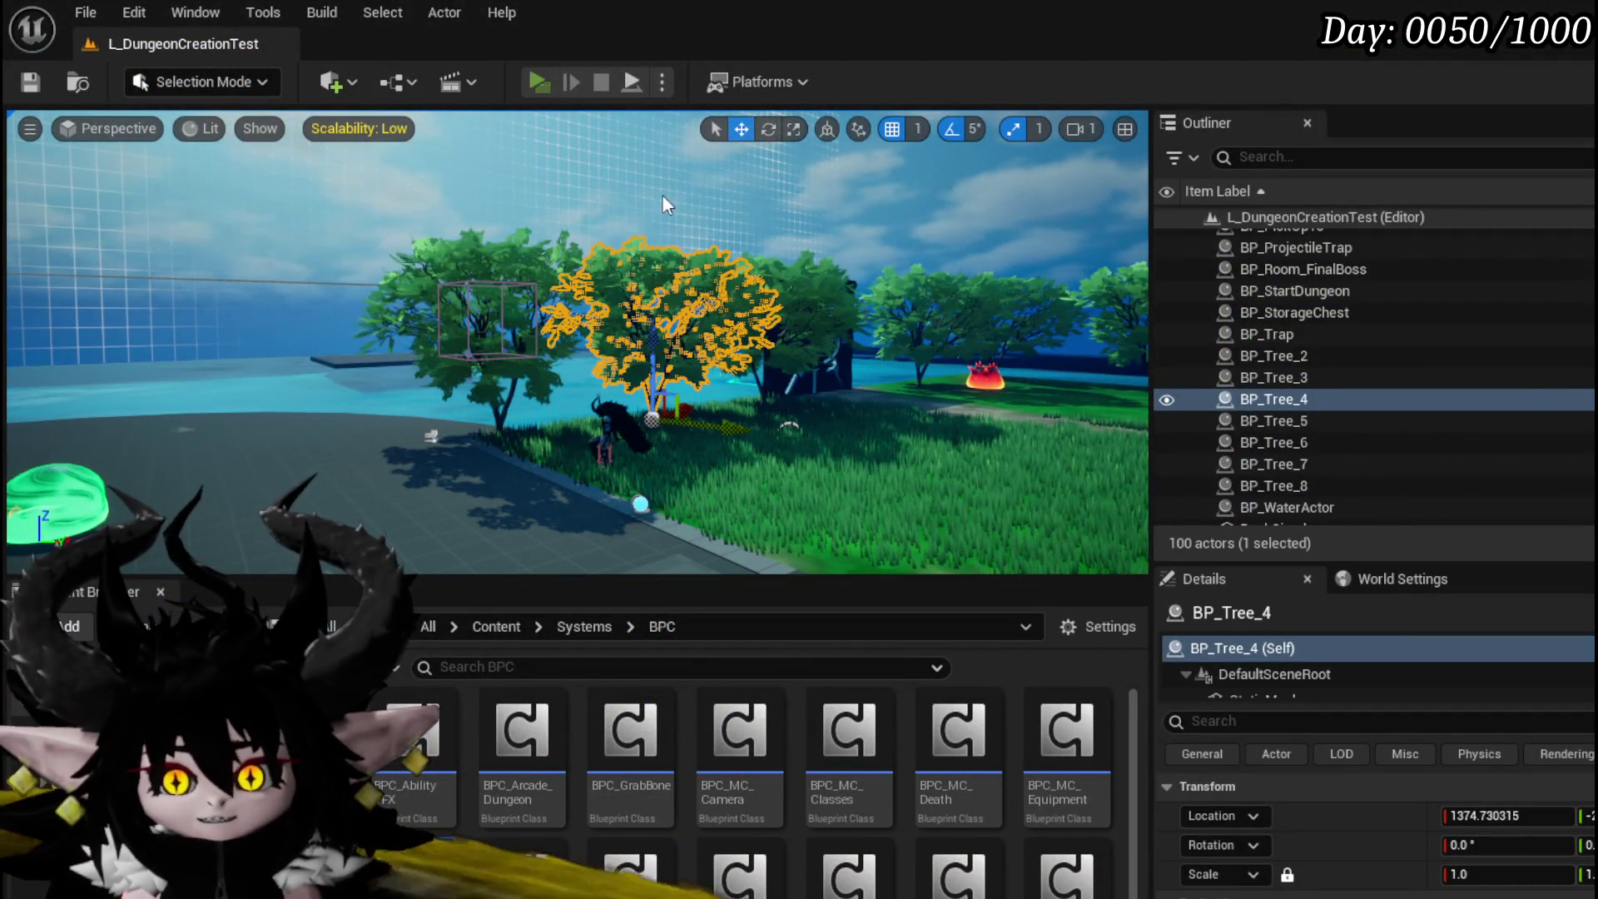
key(w)
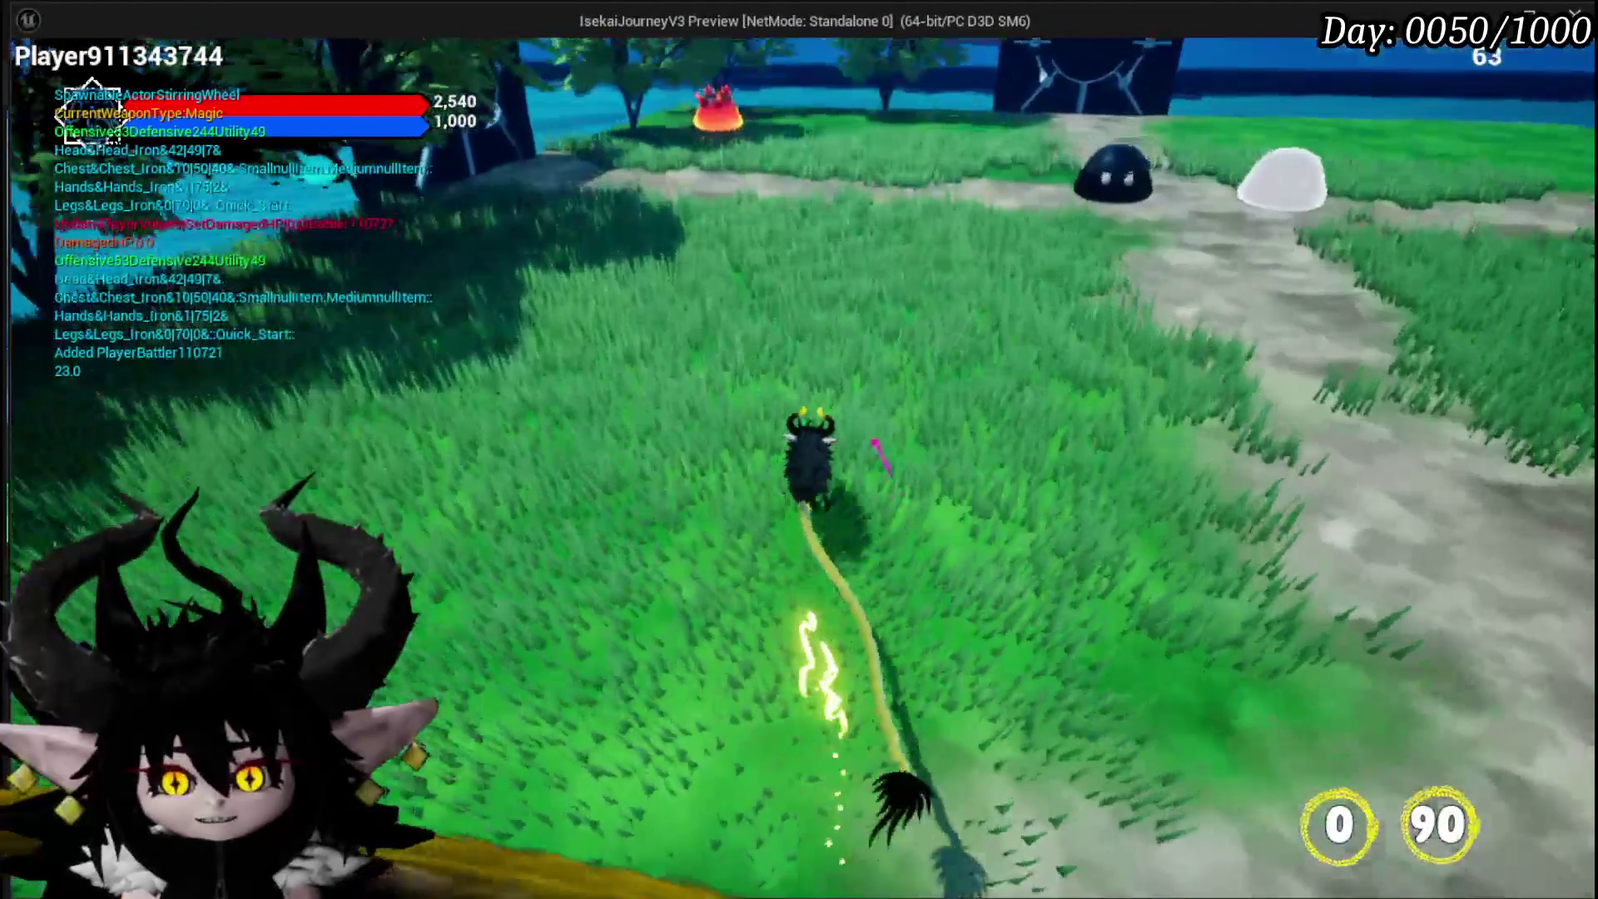
key(w)
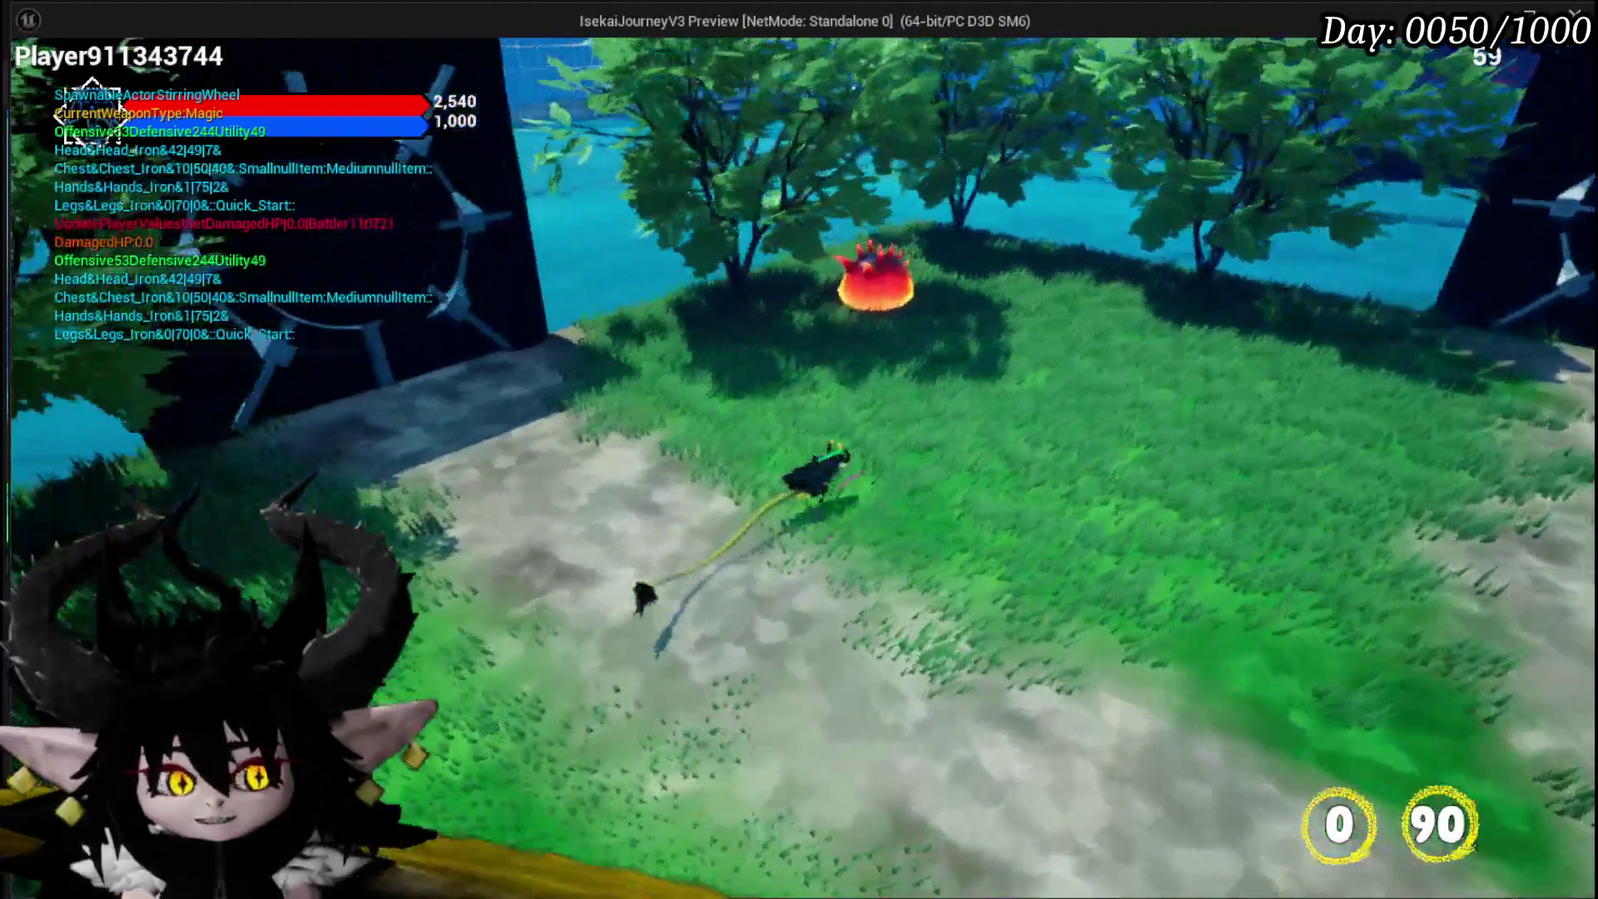
key(w)
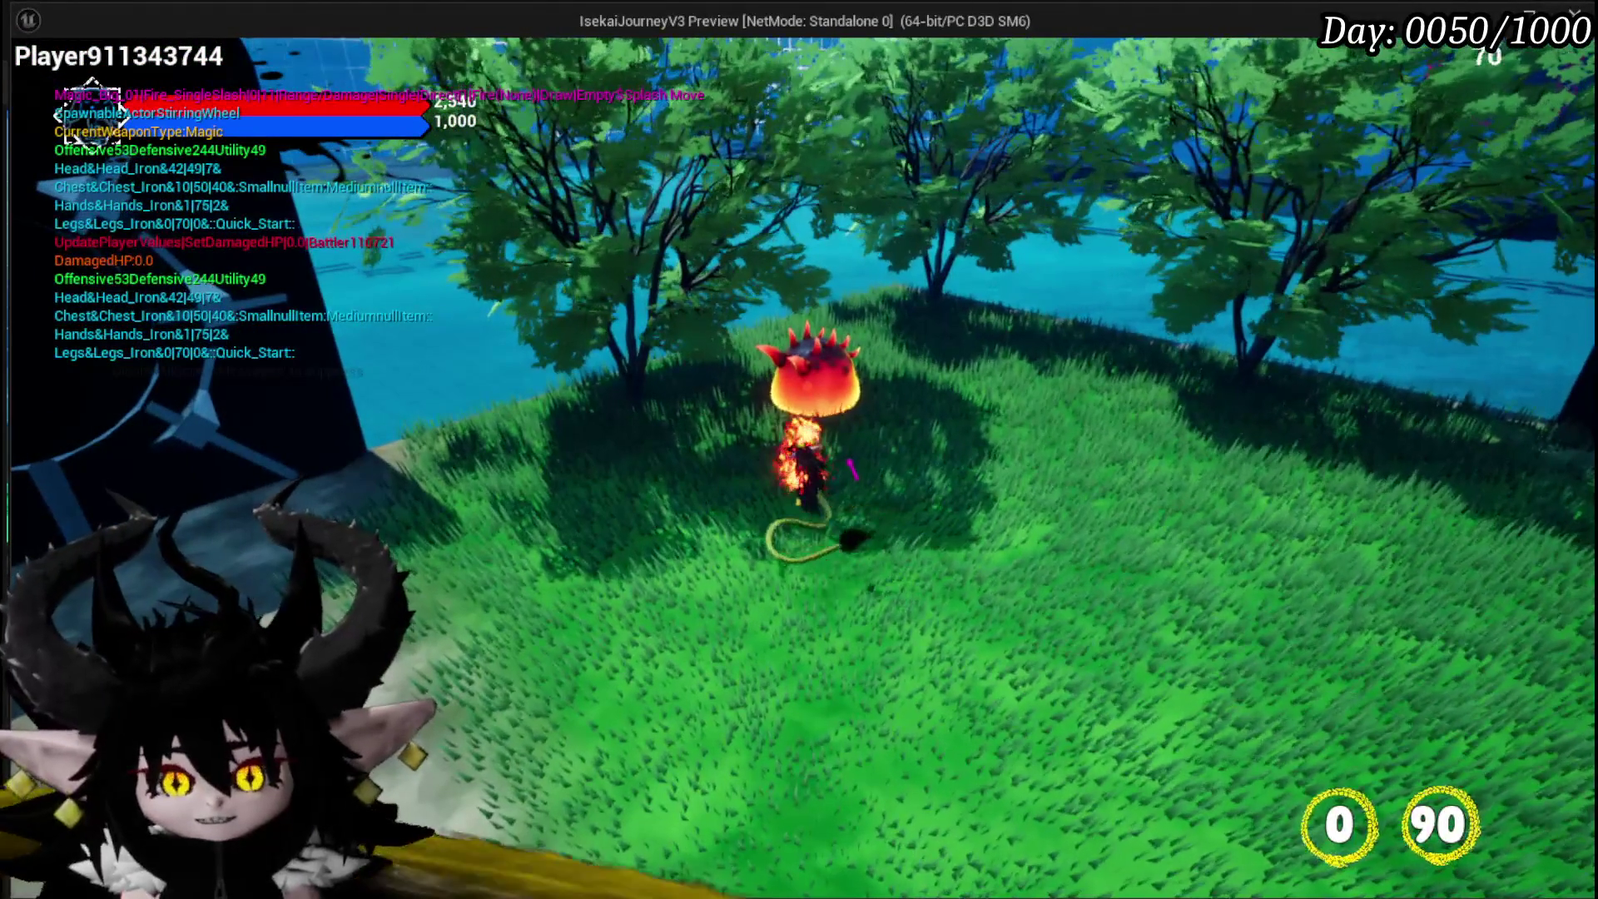
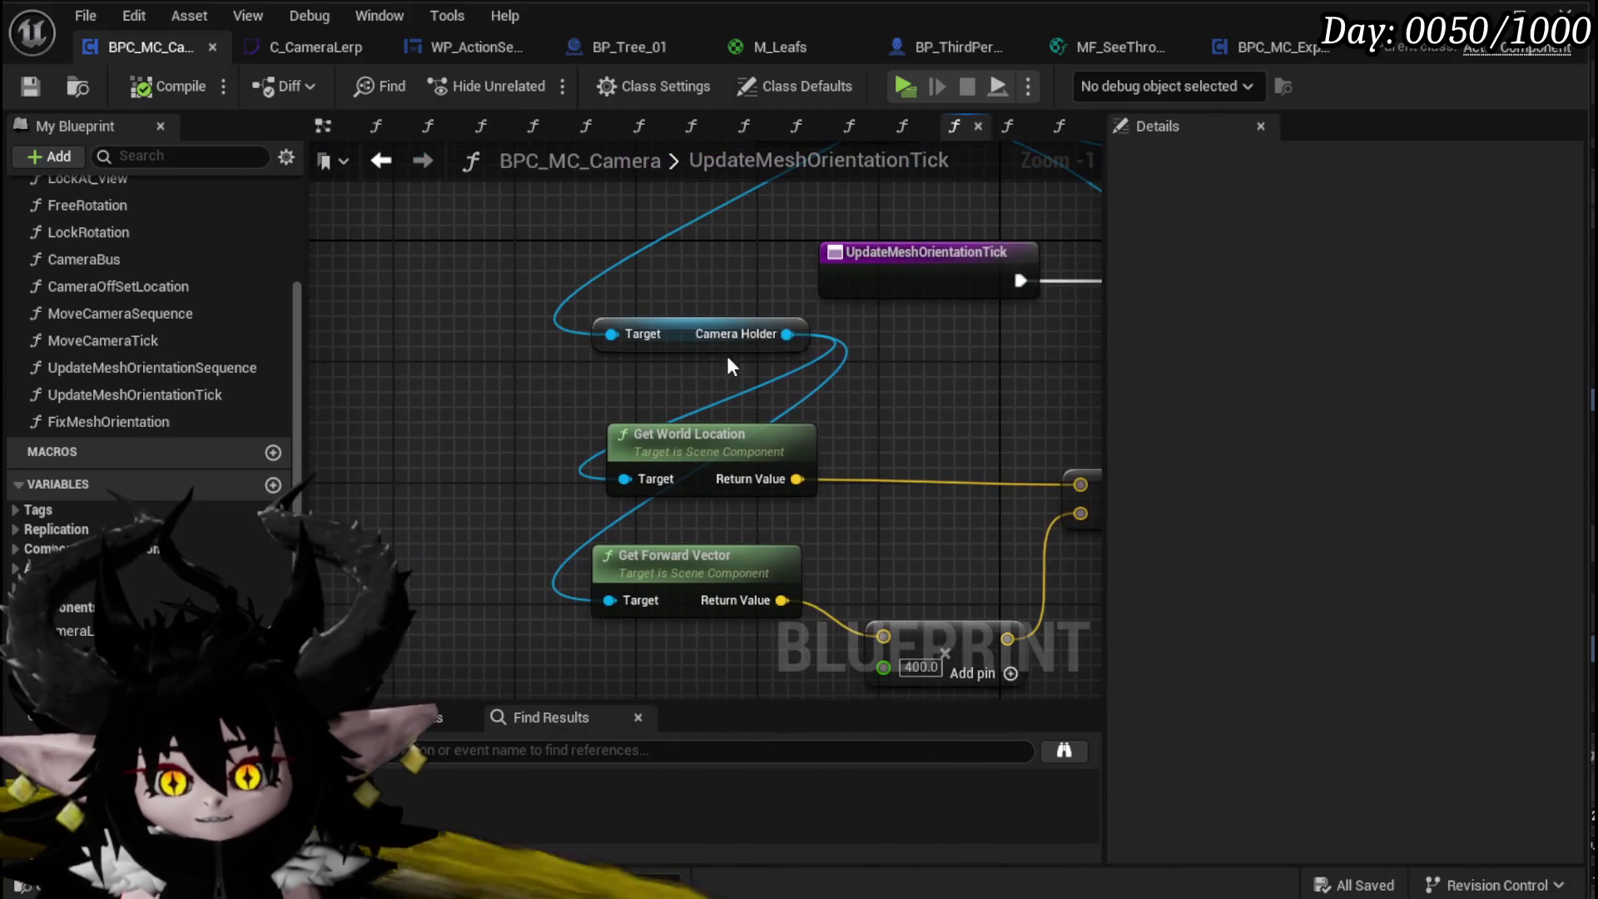
Step: Replace Camera Holder with the Owner's Follow Camera getter feeding Get World Location and Get Forward Vector
mouse_move(701, 241)
mouse_down()
mouse_move(367, 241)
mouse_move(309, 433)
mouse_up()
text(get follow camera)
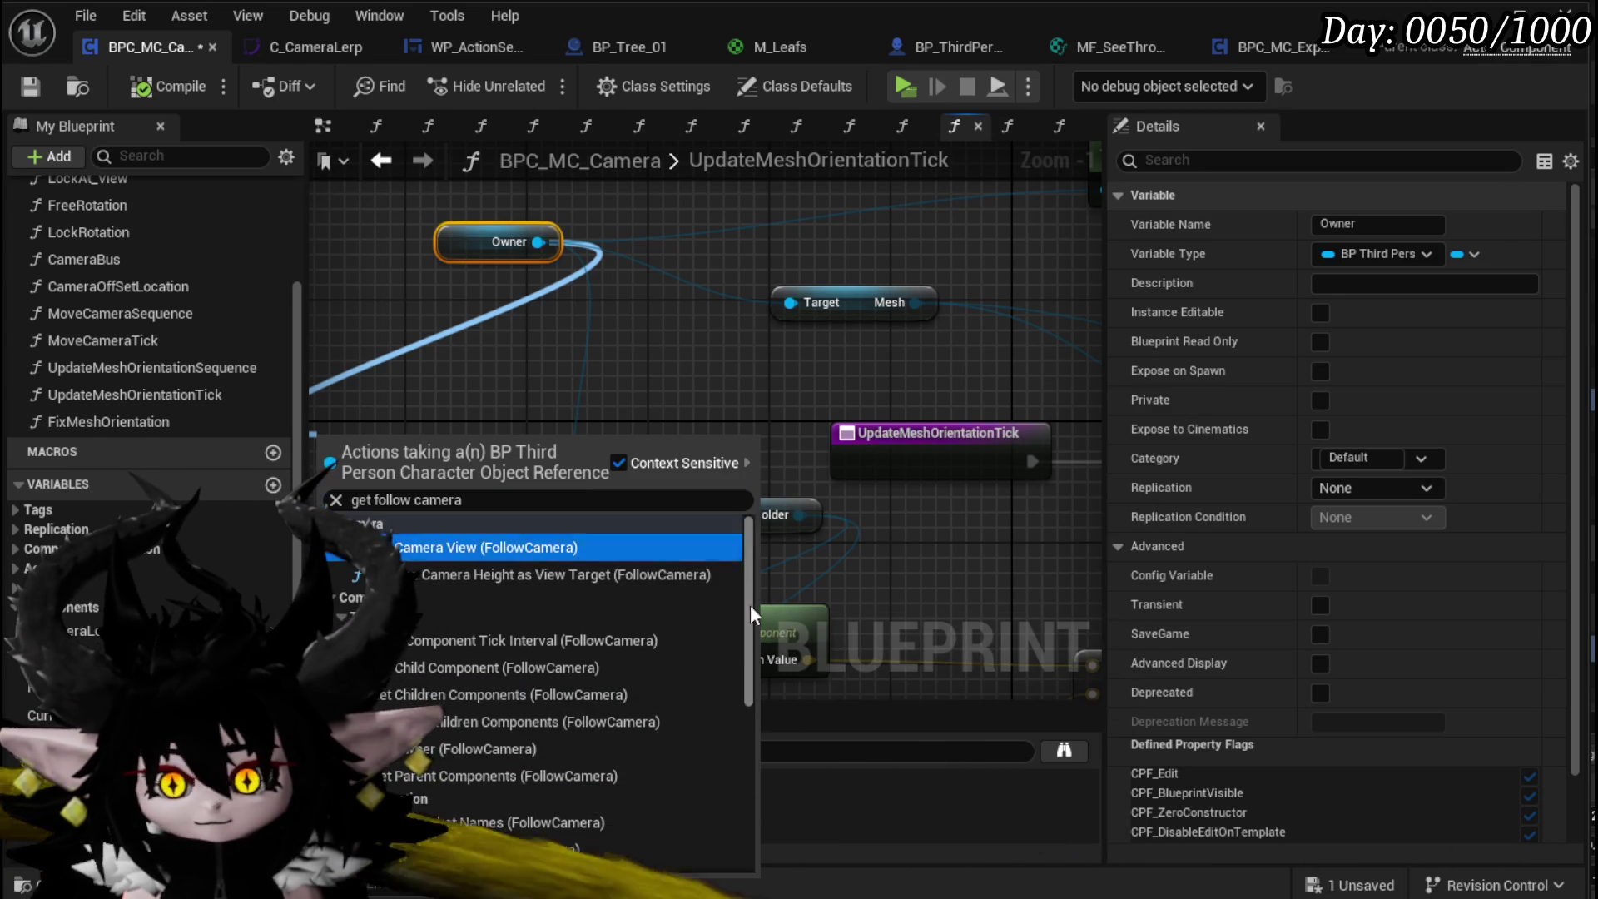
scroll(751, 589, down, 5)
click(466, 833)
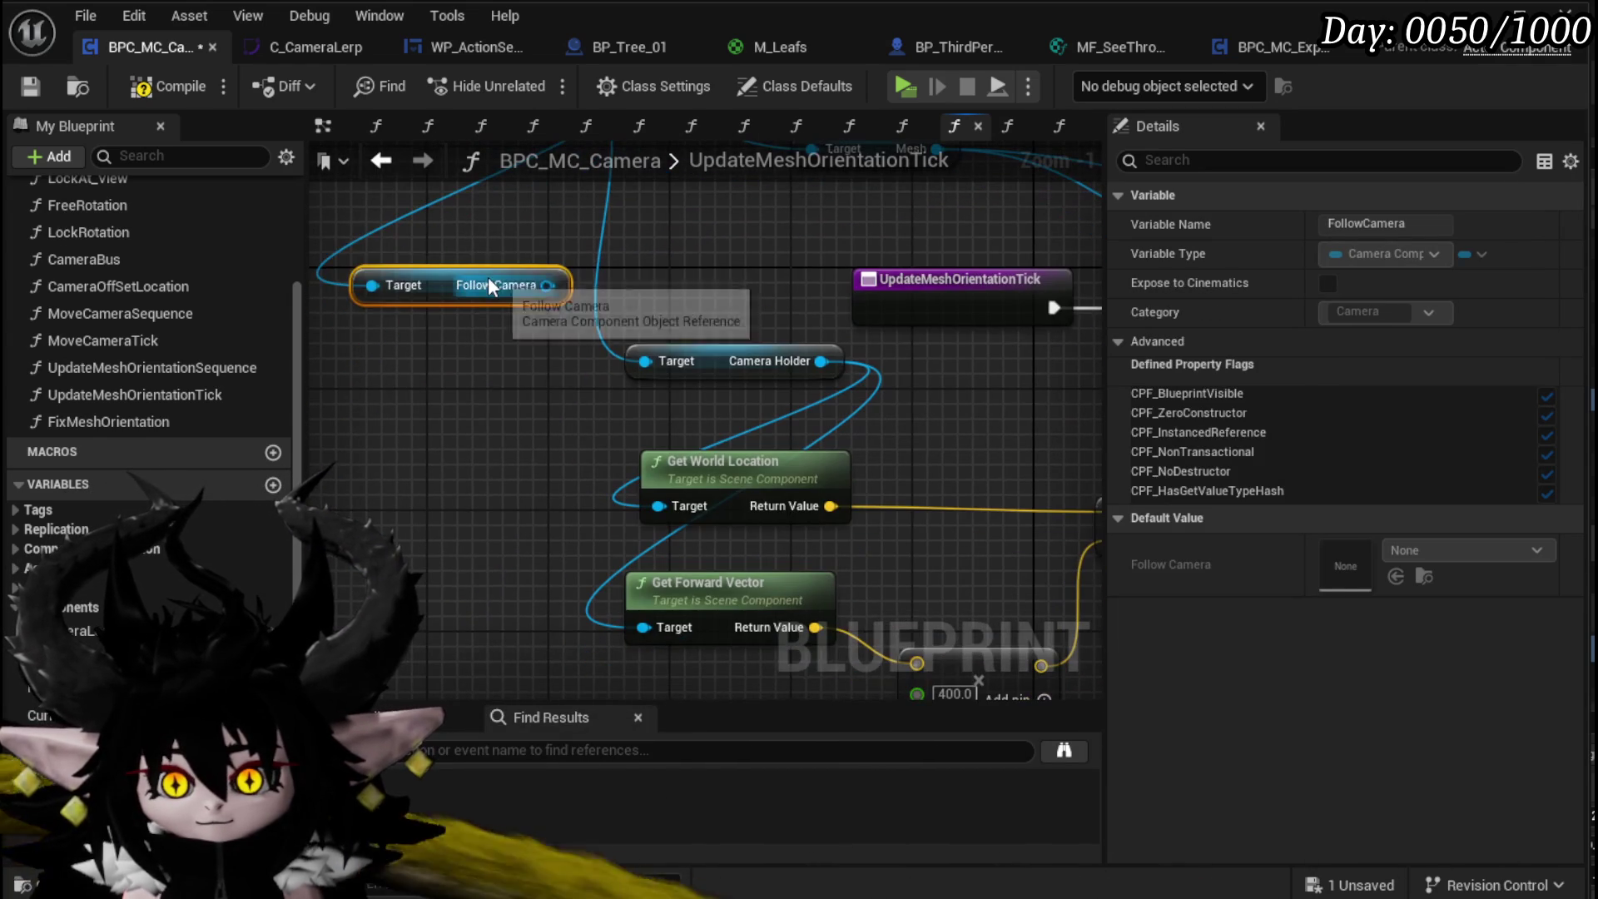
drag(550, 516, 550, 562)
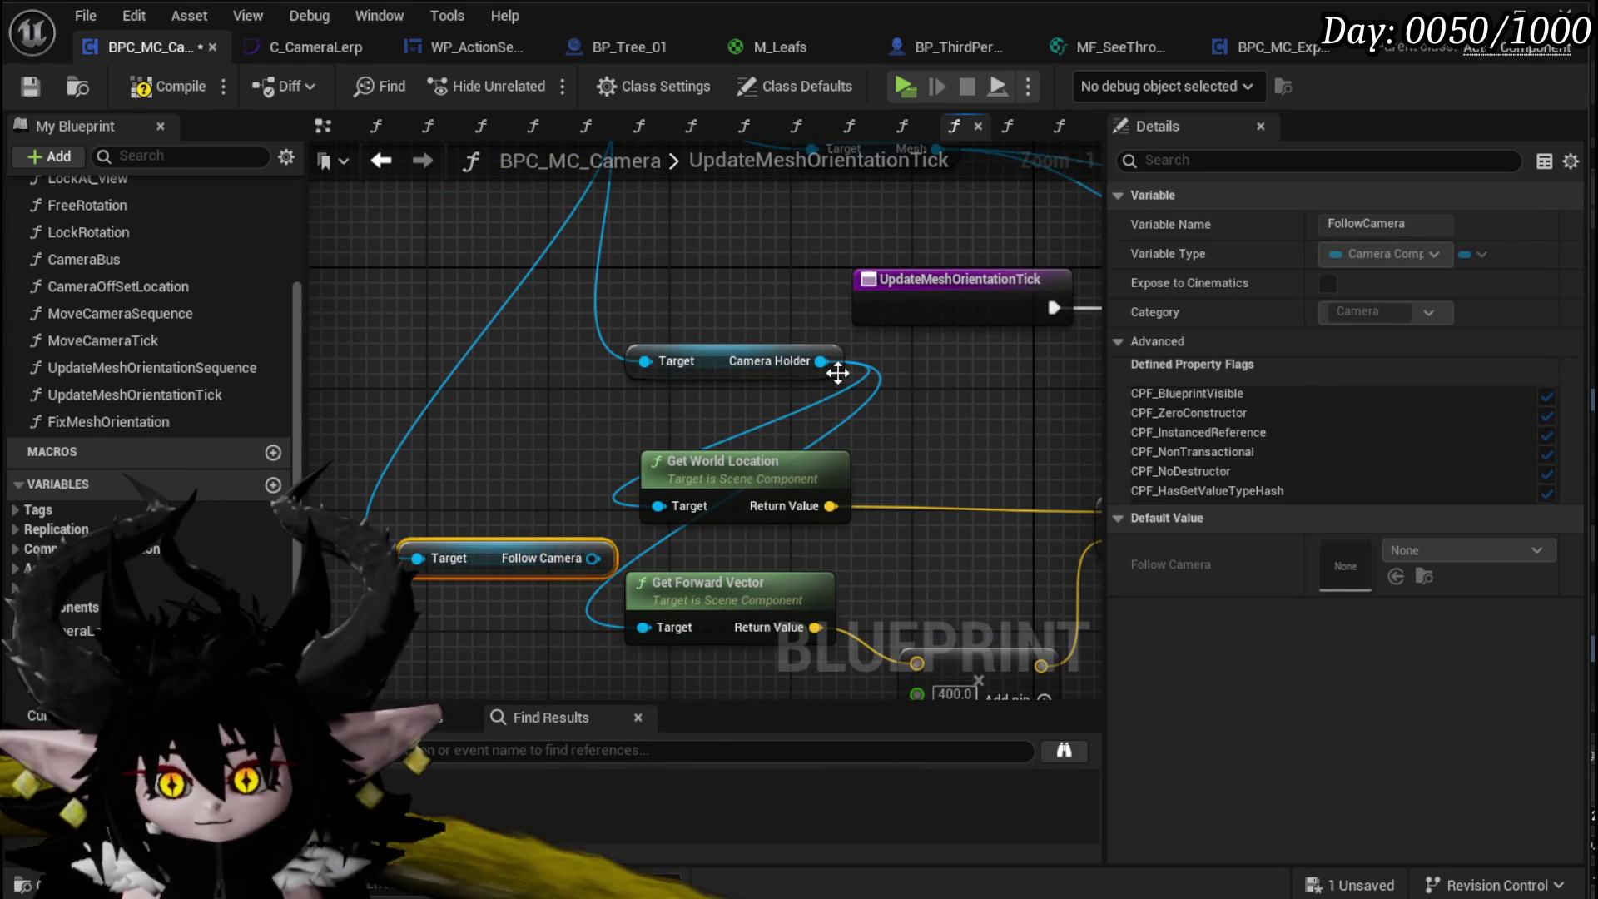
drag(791, 373, 587, 563)
click(699, 361)
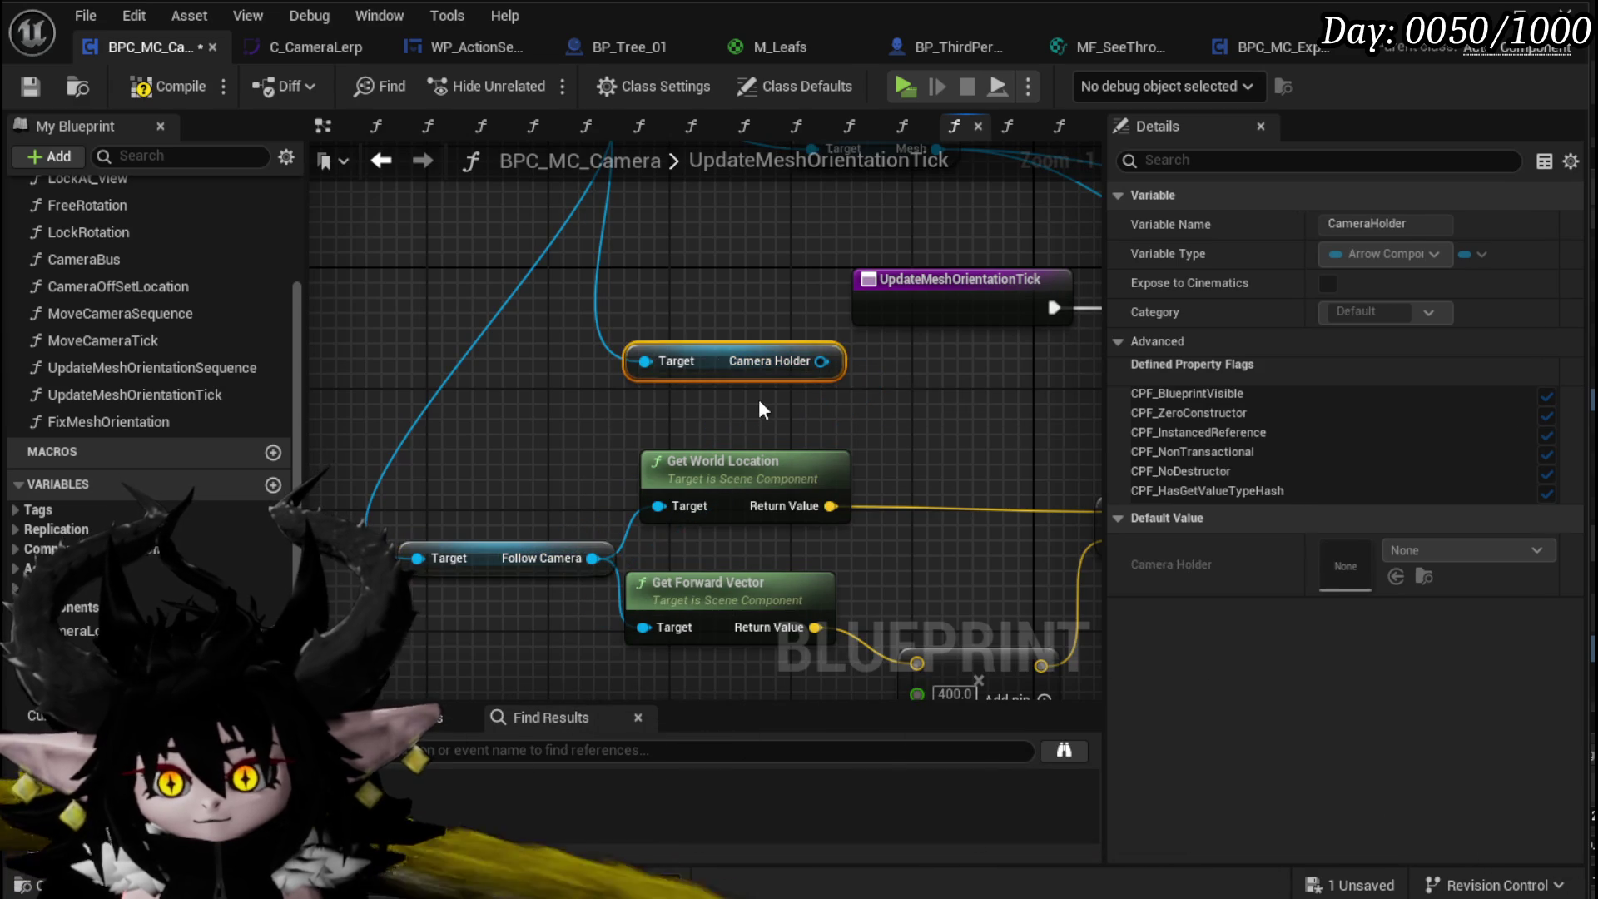
key(Delete)
scroll(754, 377, down, 2)
scroll(754, 377, down, 1)
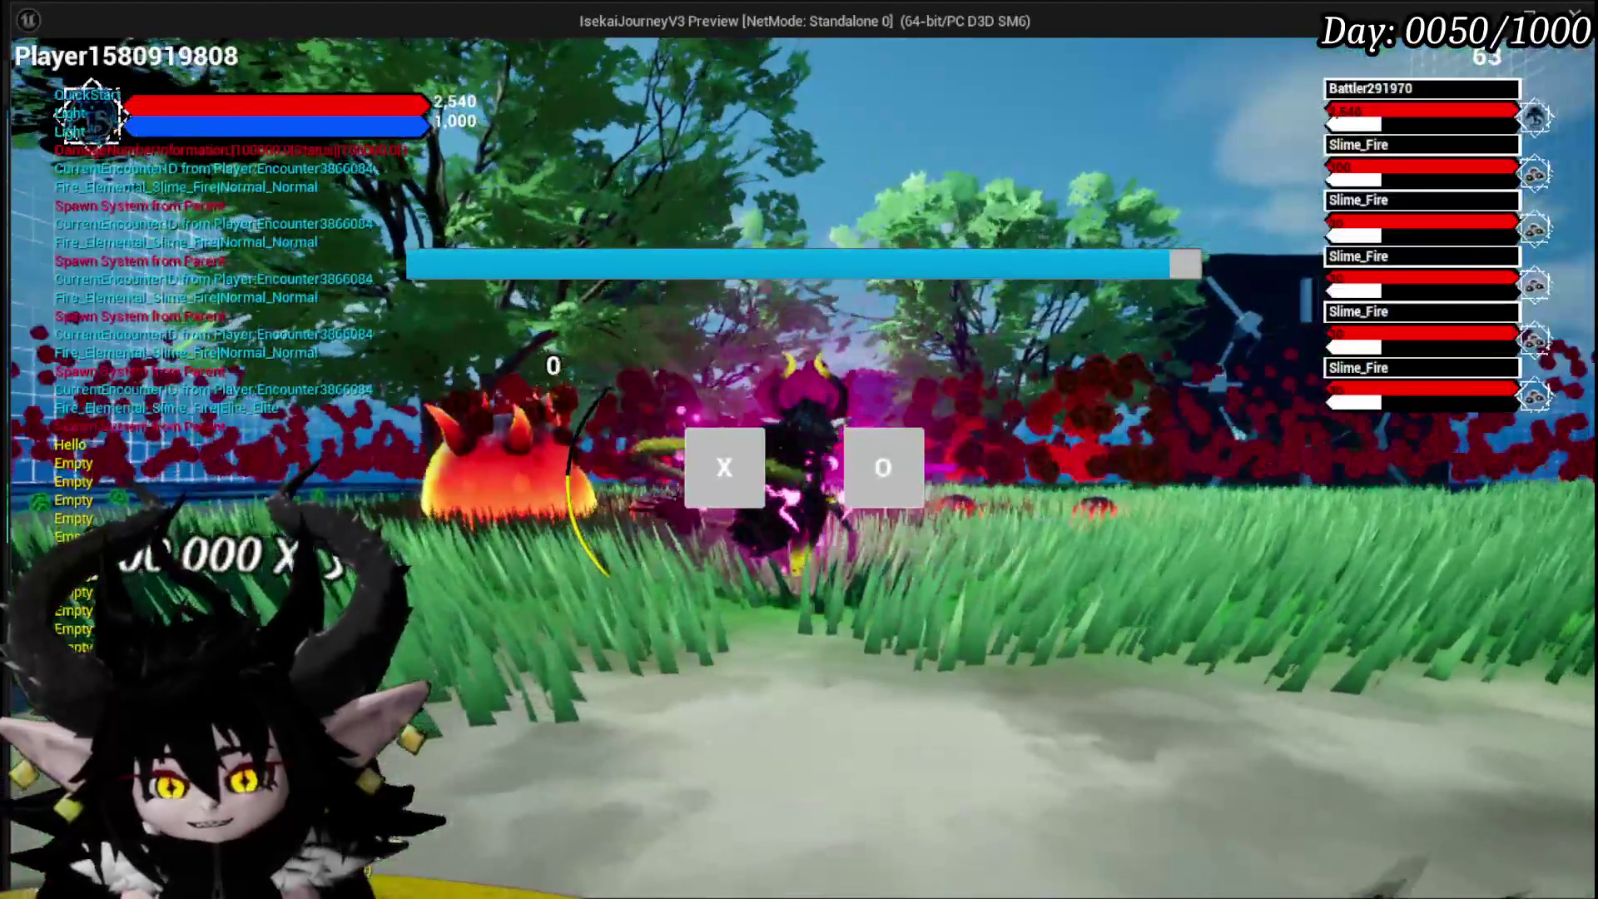
Step: Start a battle in the play session to test the camera, then stop playing
click(721, 482)
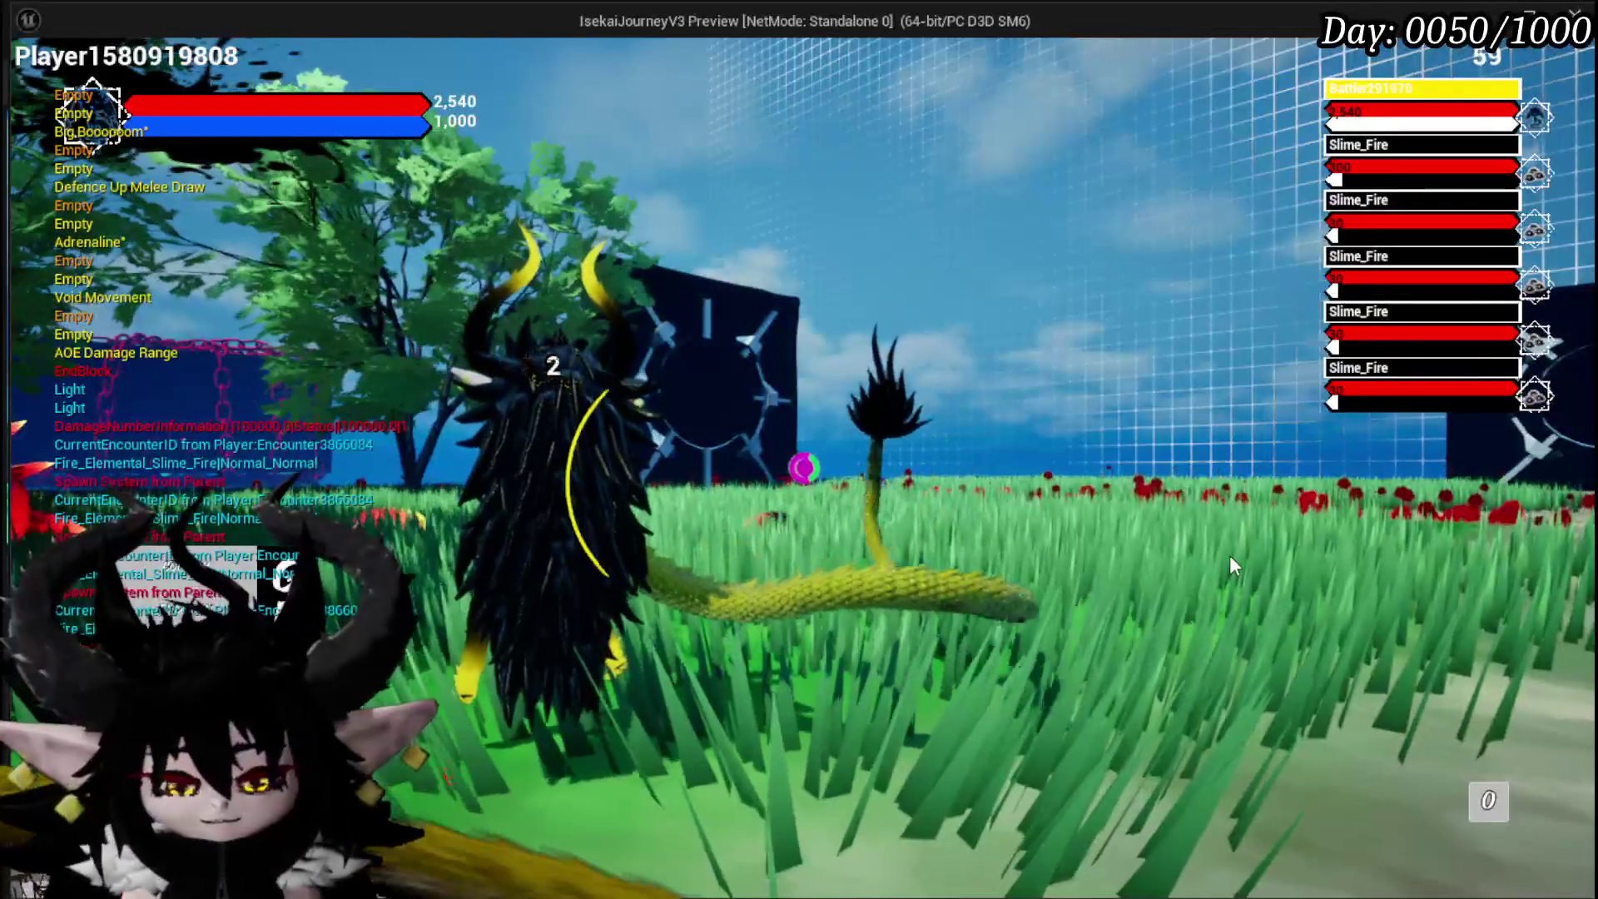
key(Escape)
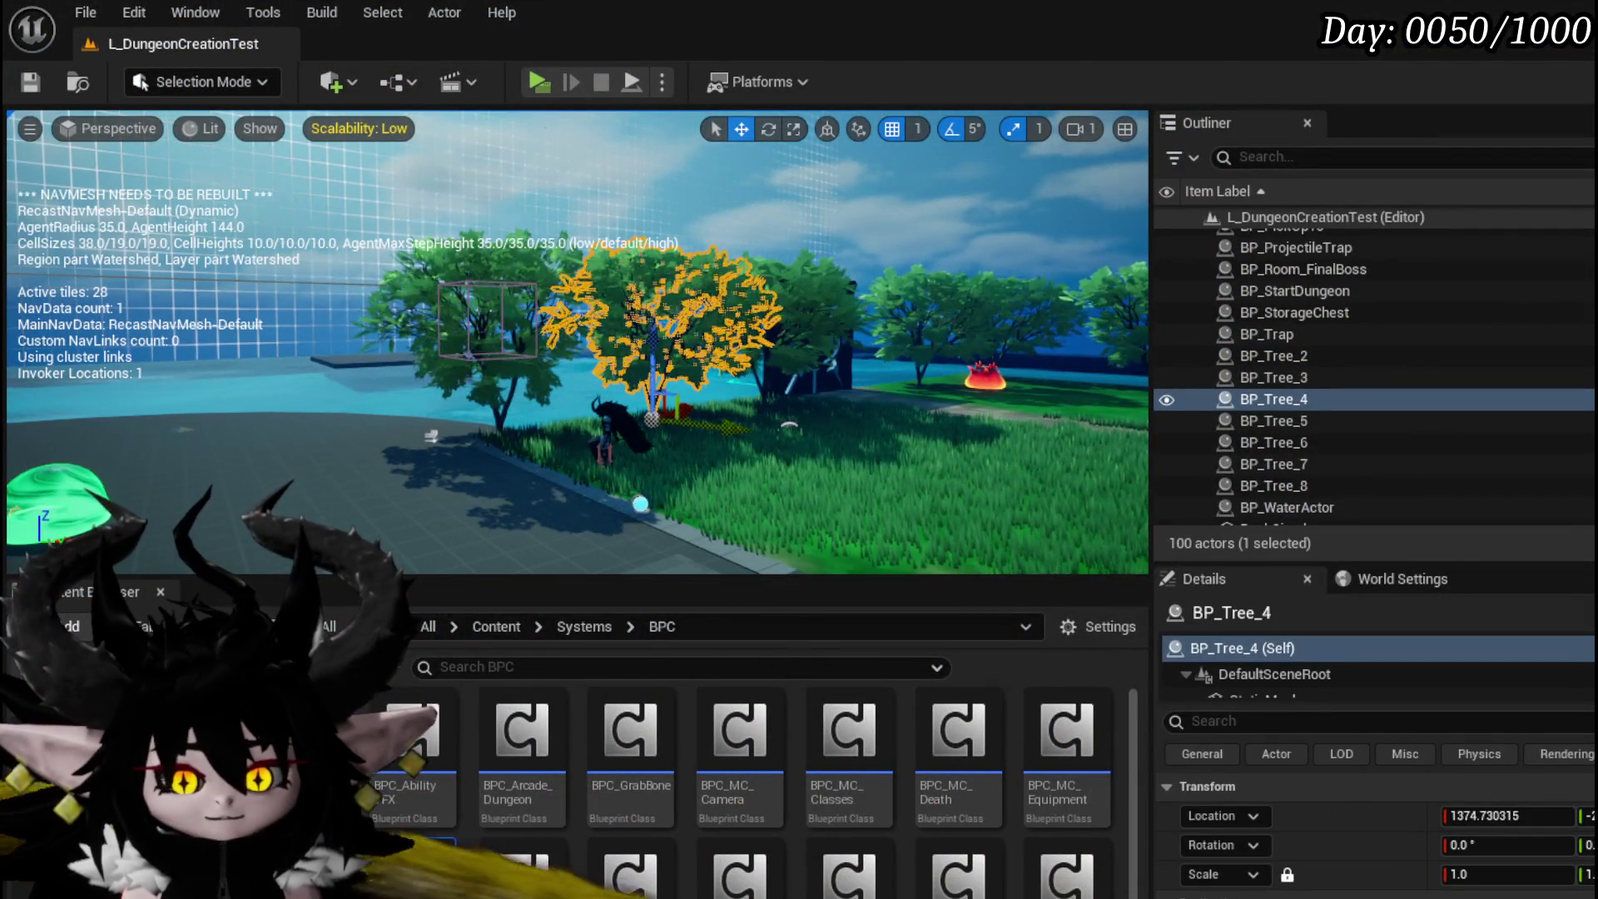
Step: Copy the Owner and Follow Camera nodes into the FixMeshOrientation function graph
key(alt+Tab)
mouse_move(636, 400)
mouse_down()
mouse_move(517, 358)
mouse_move(357, 367)
mouse_move(651, 375)
mouse_up()
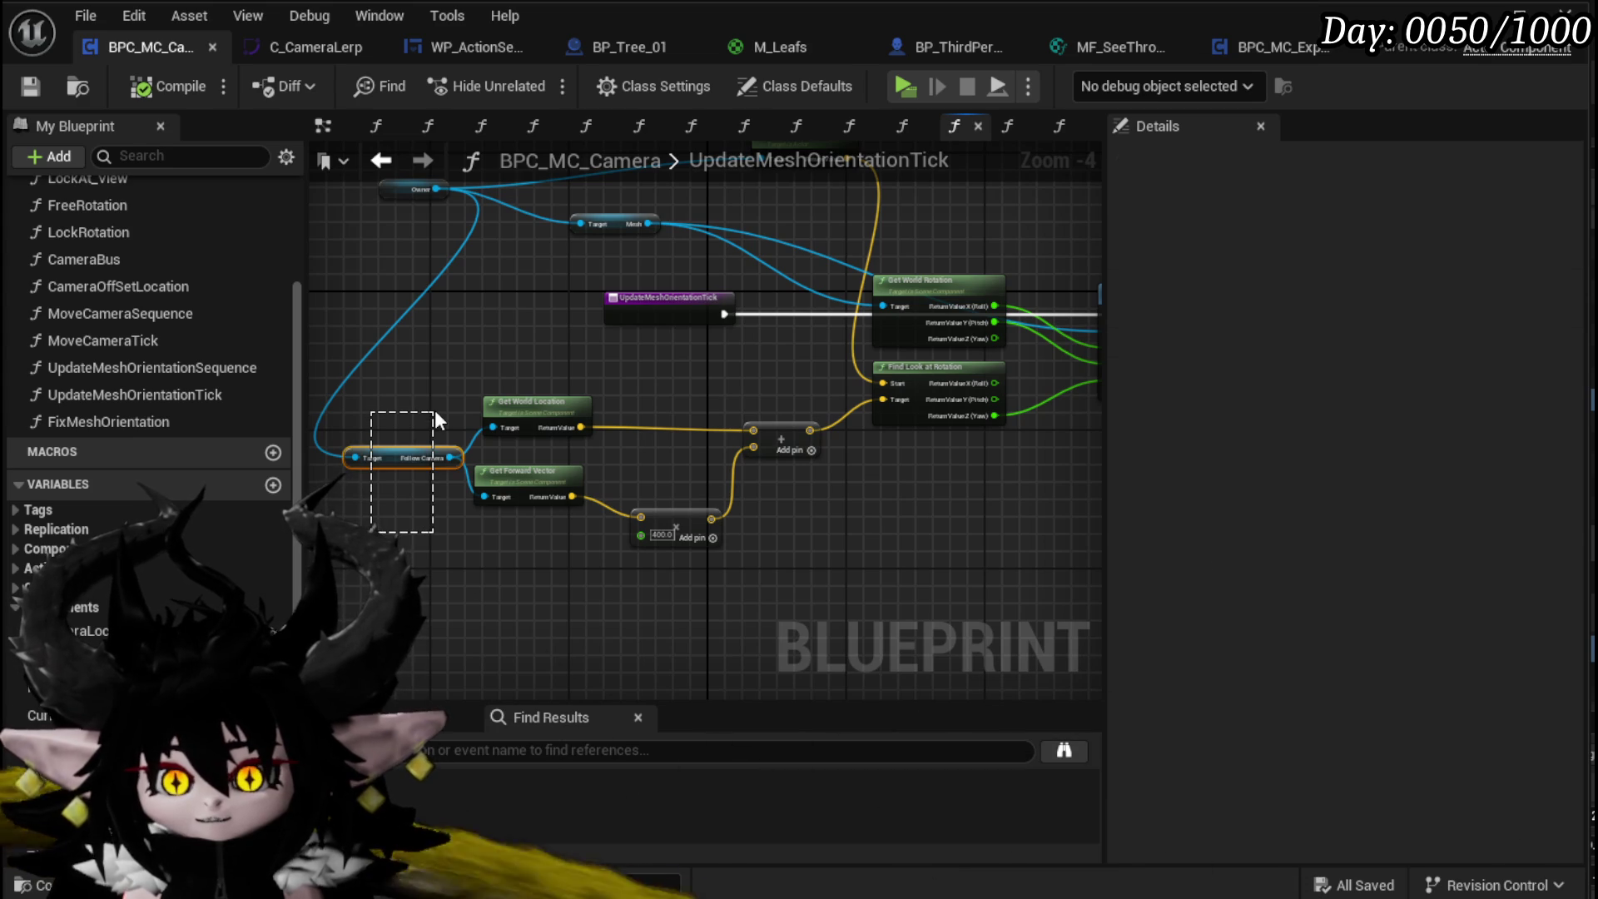
drag(435, 410, 551, 470)
drag(463, 350, 591, 223)
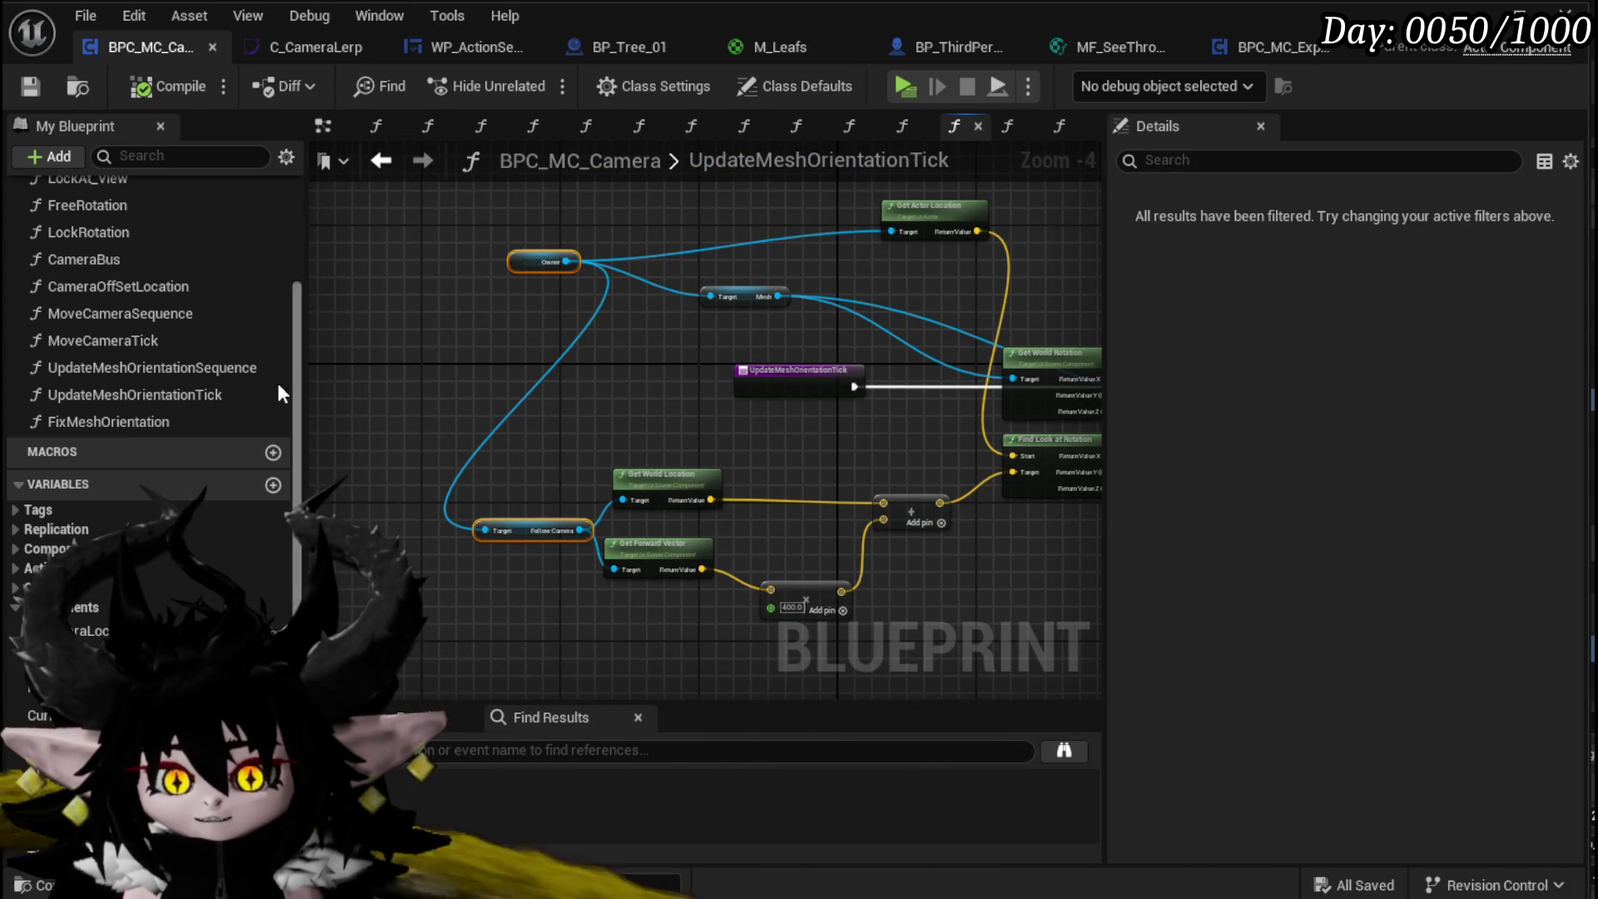
mouse_move(693, 445)
mouse_down()
mouse_move(468, 413)
mouse_move(592, 383)
mouse_up()
double_click(118, 421)
mouse_move(385, 417)
mouse_down()
mouse_move(721, 446)
mouse_move(708, 604)
mouse_up()
key(ctrl+v)
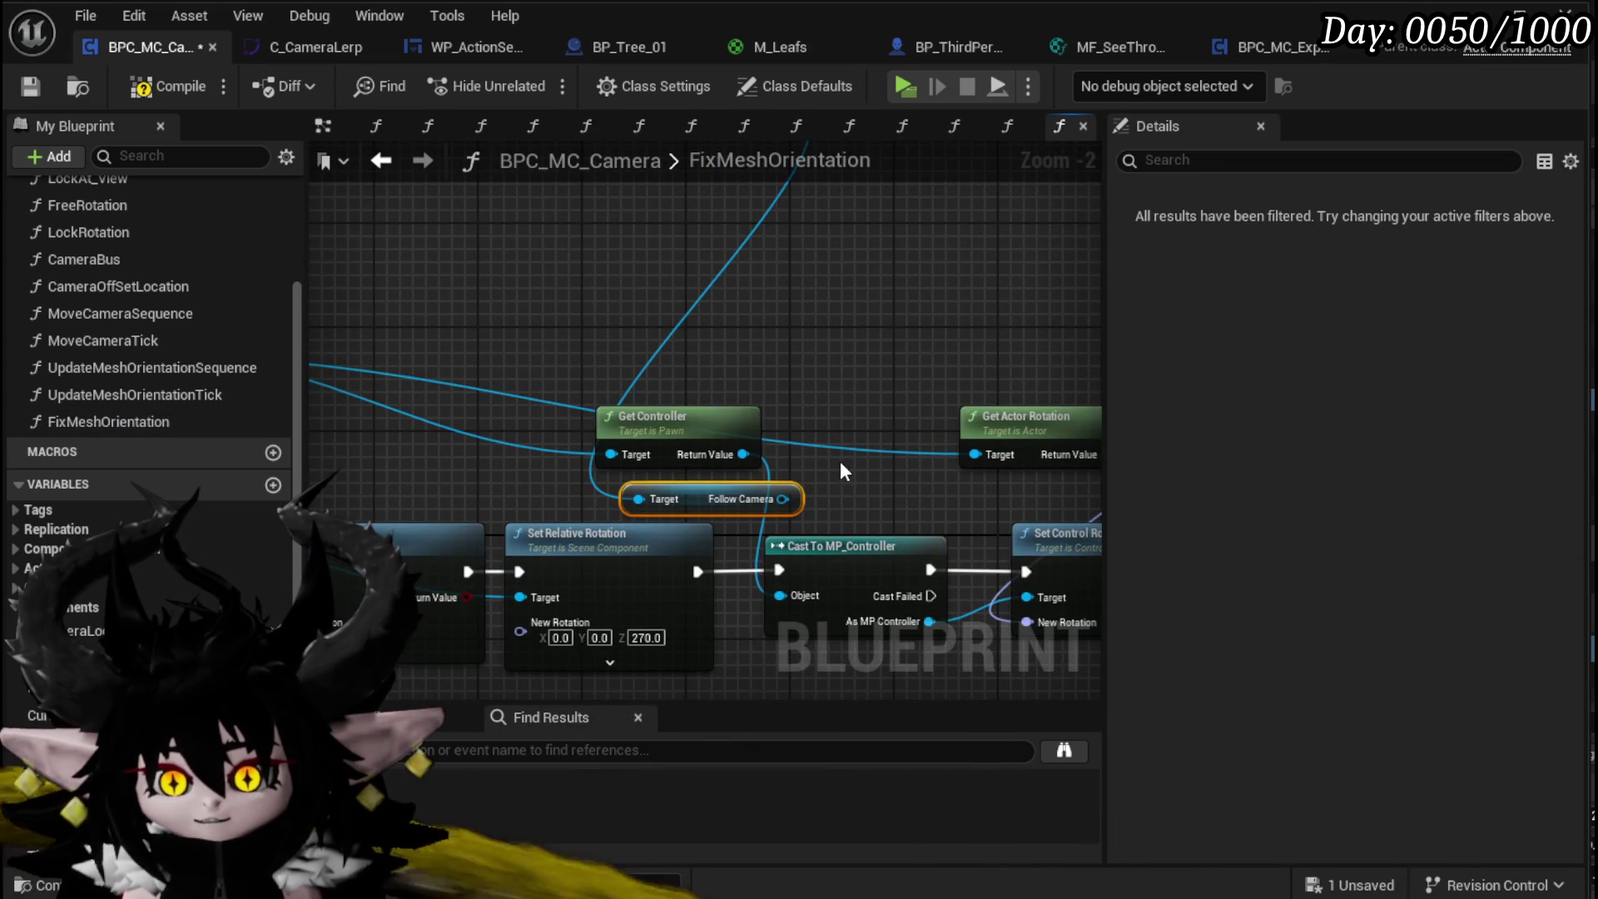
scroll(738, 386, down, 3)
Step: Arrange the pasted Owner and Follow Camera nodes, then compile and save the Camera Blueprint
drag(742, 362, 534, 414)
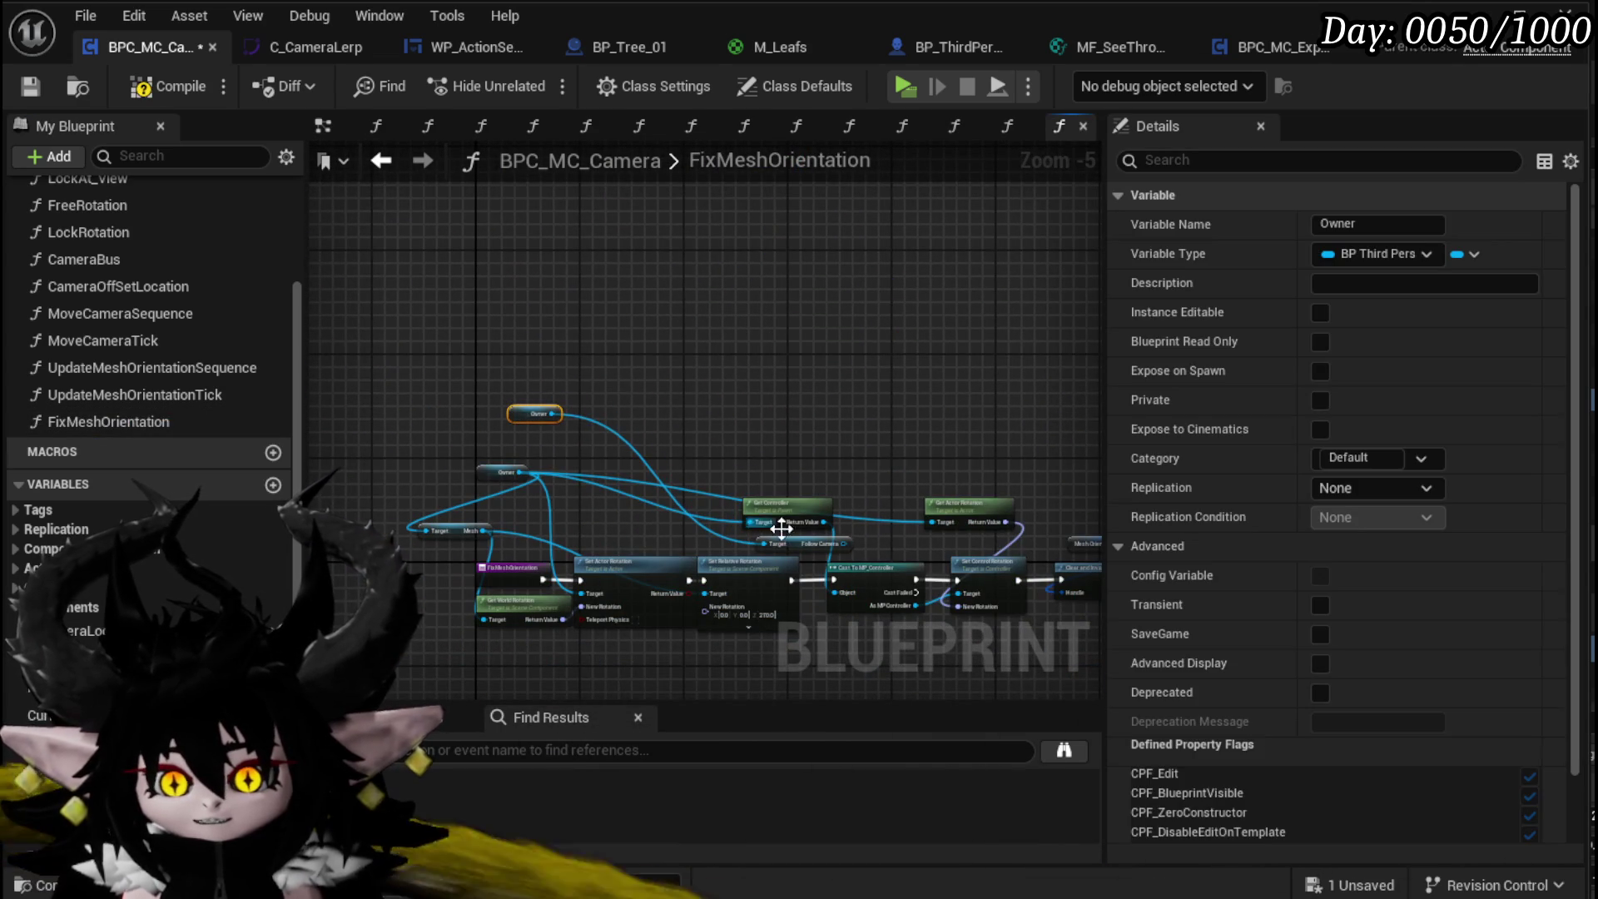
drag(797, 547, 649, 447)
scroll(557, 482, up, 2)
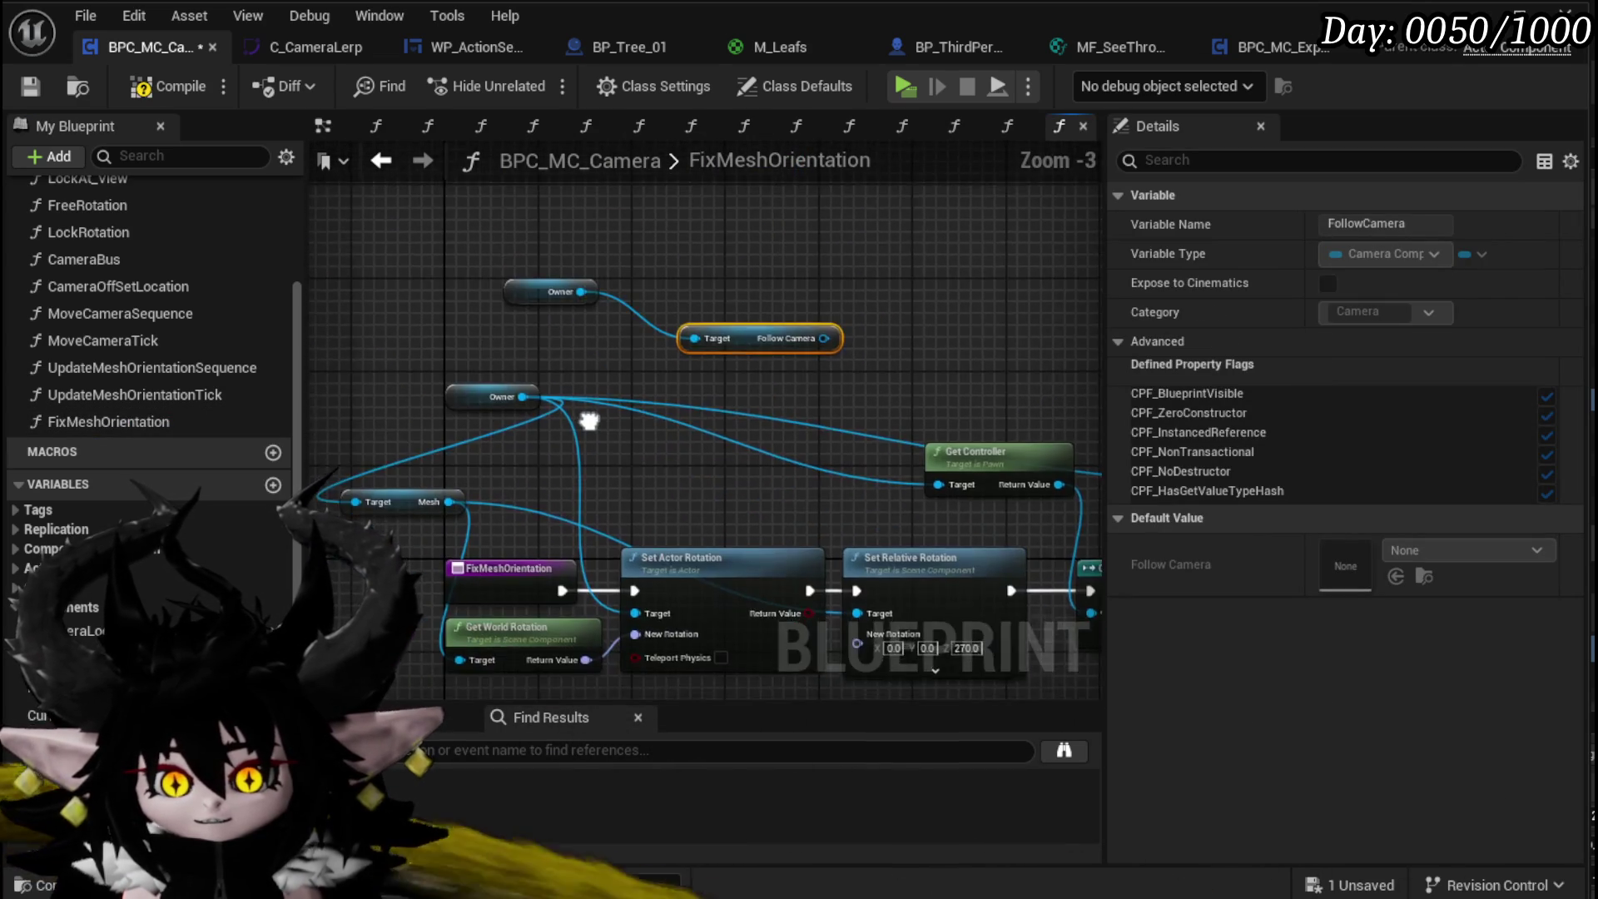
drag(766, 319, 1061, 321)
click(427, 499)
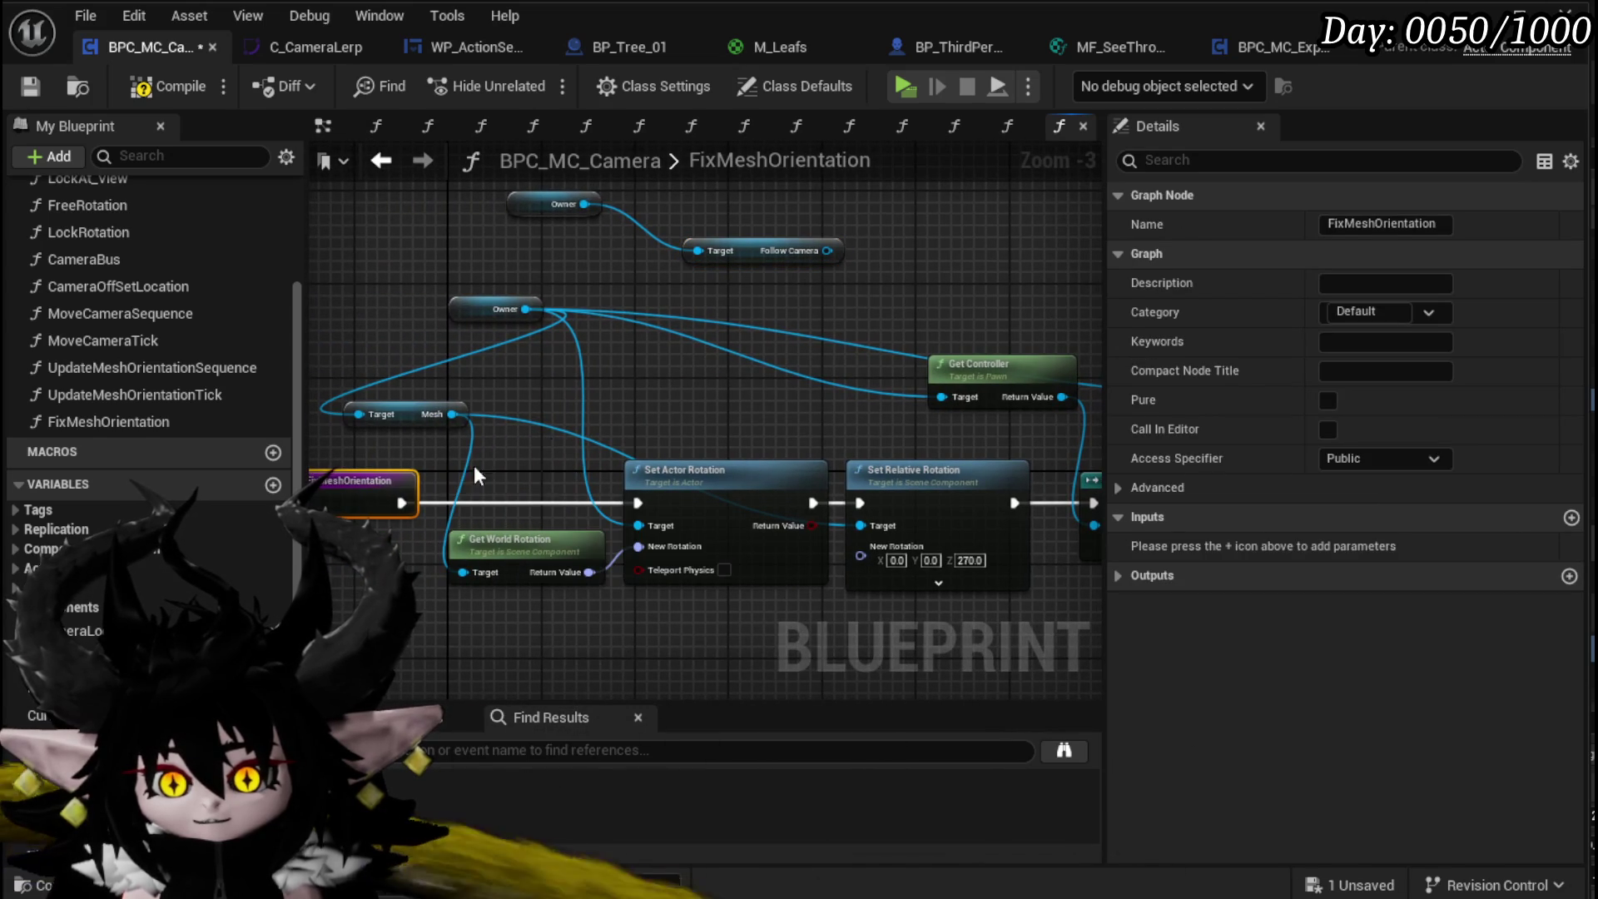
drag(387, 487, 387, 498)
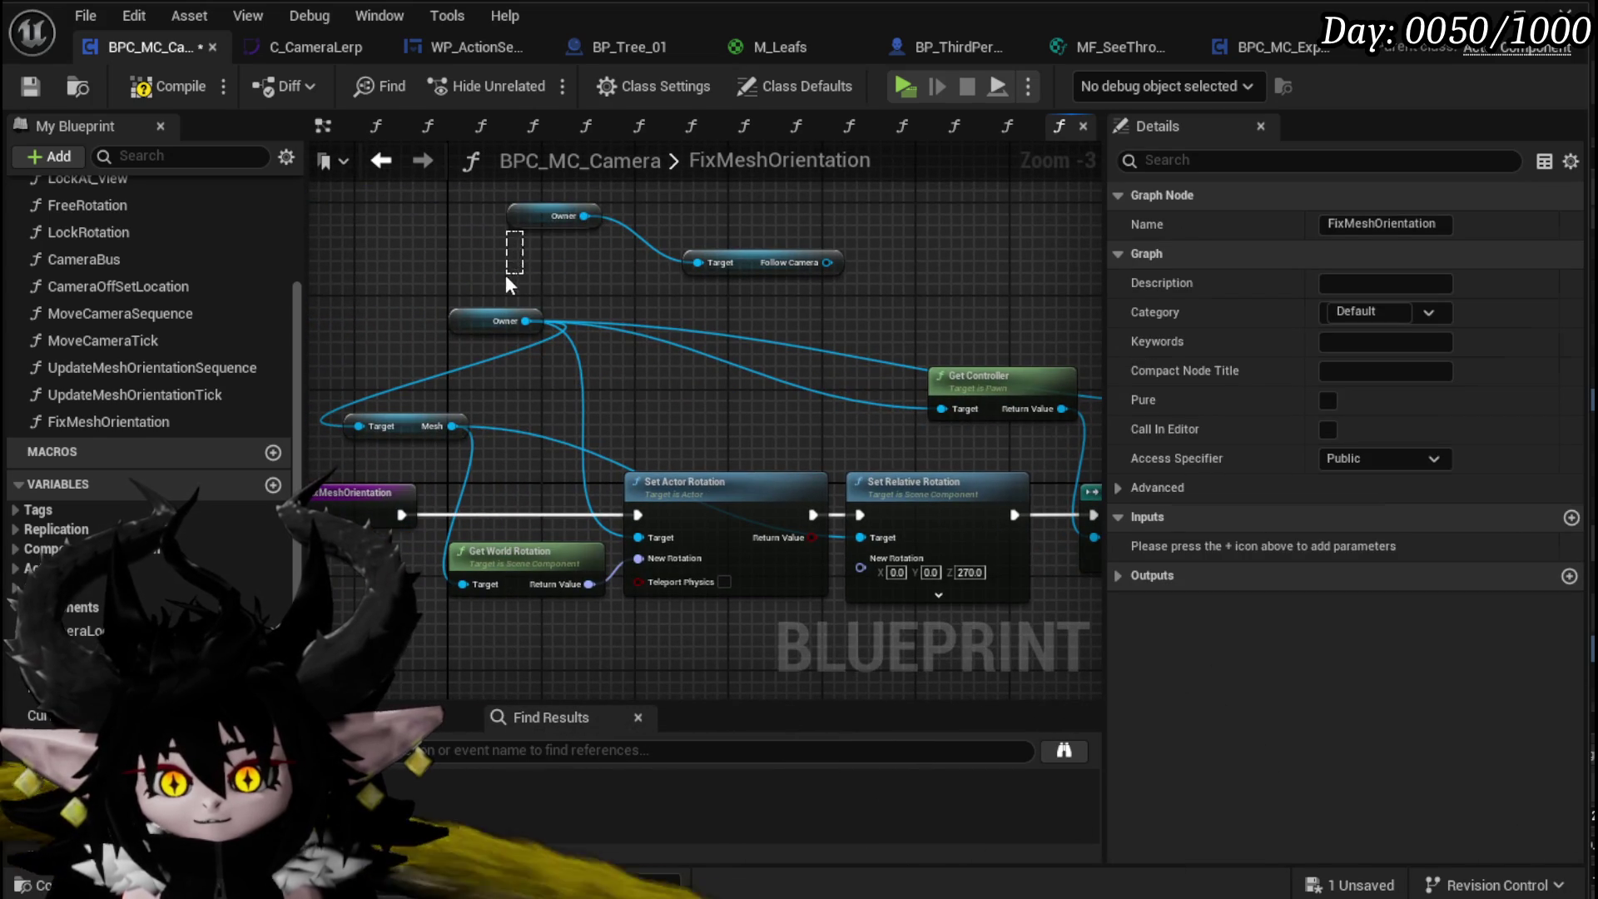
drag(512, 218, 442, 265)
drag(757, 273, 647, 268)
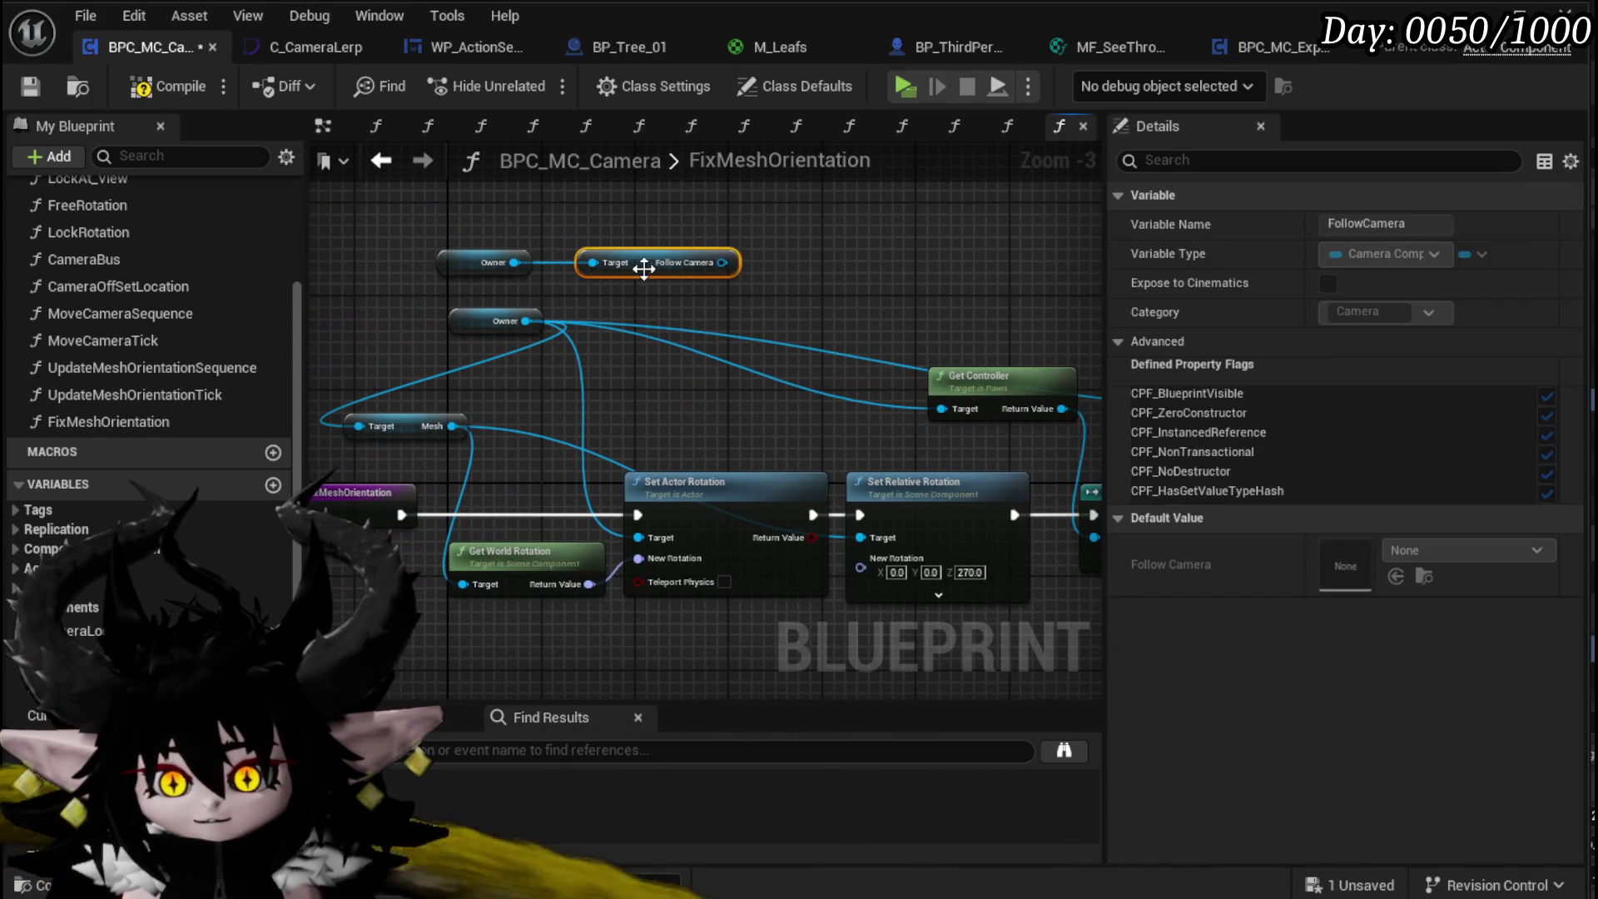
drag(462, 324, 352, 379)
drag(1021, 469, 324, 403)
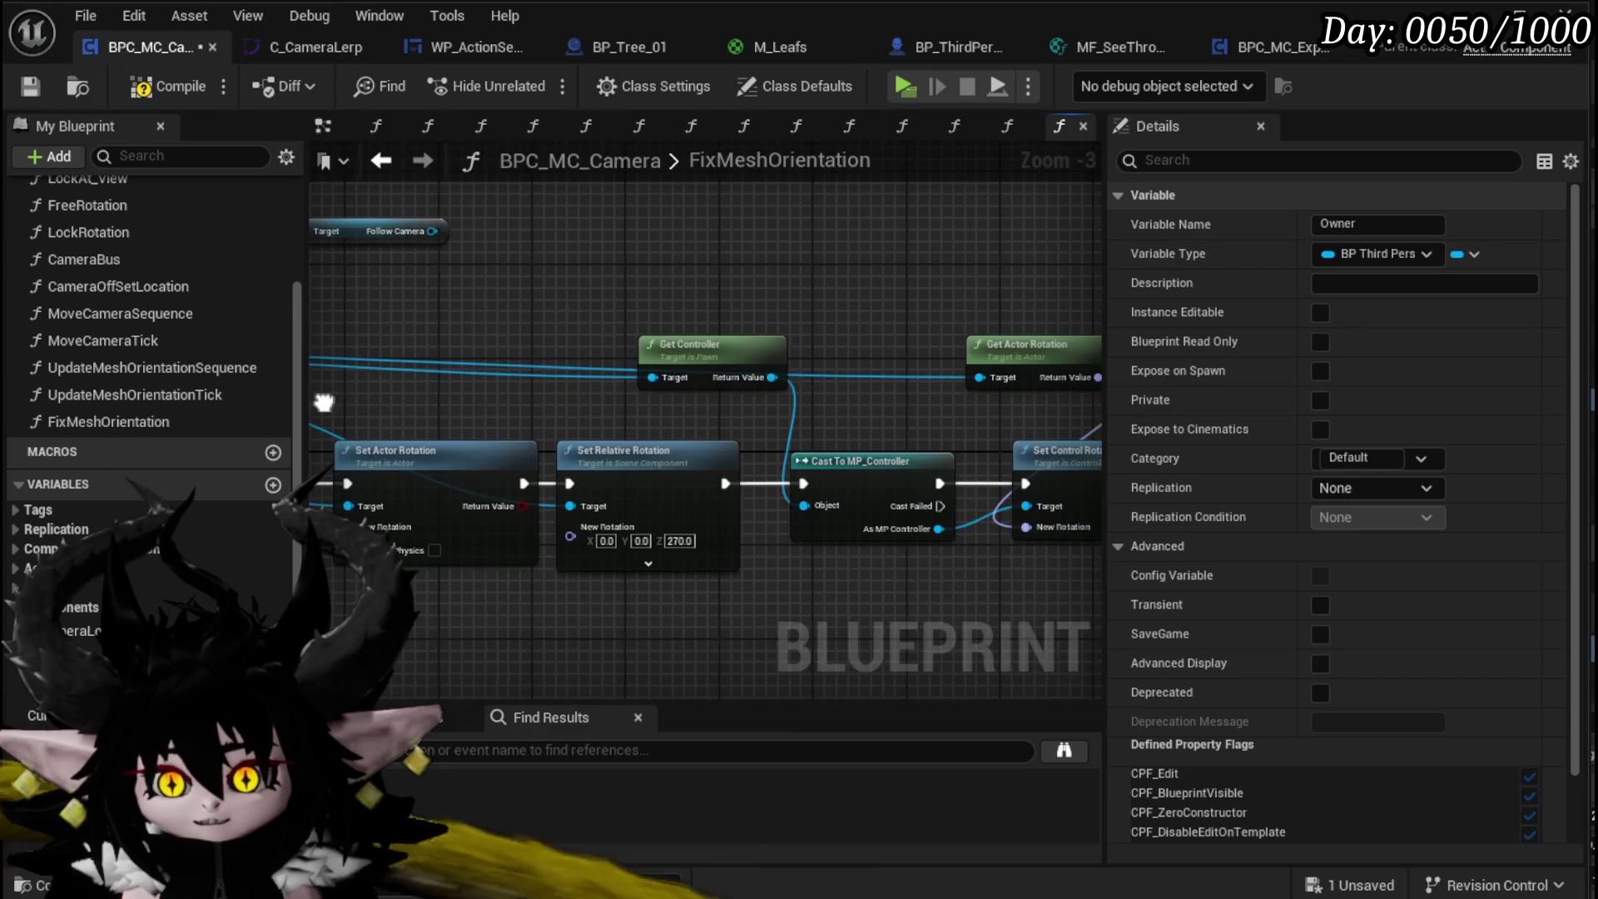
scroll(705, 285, down, 1)
click(168, 95)
click(27, 85)
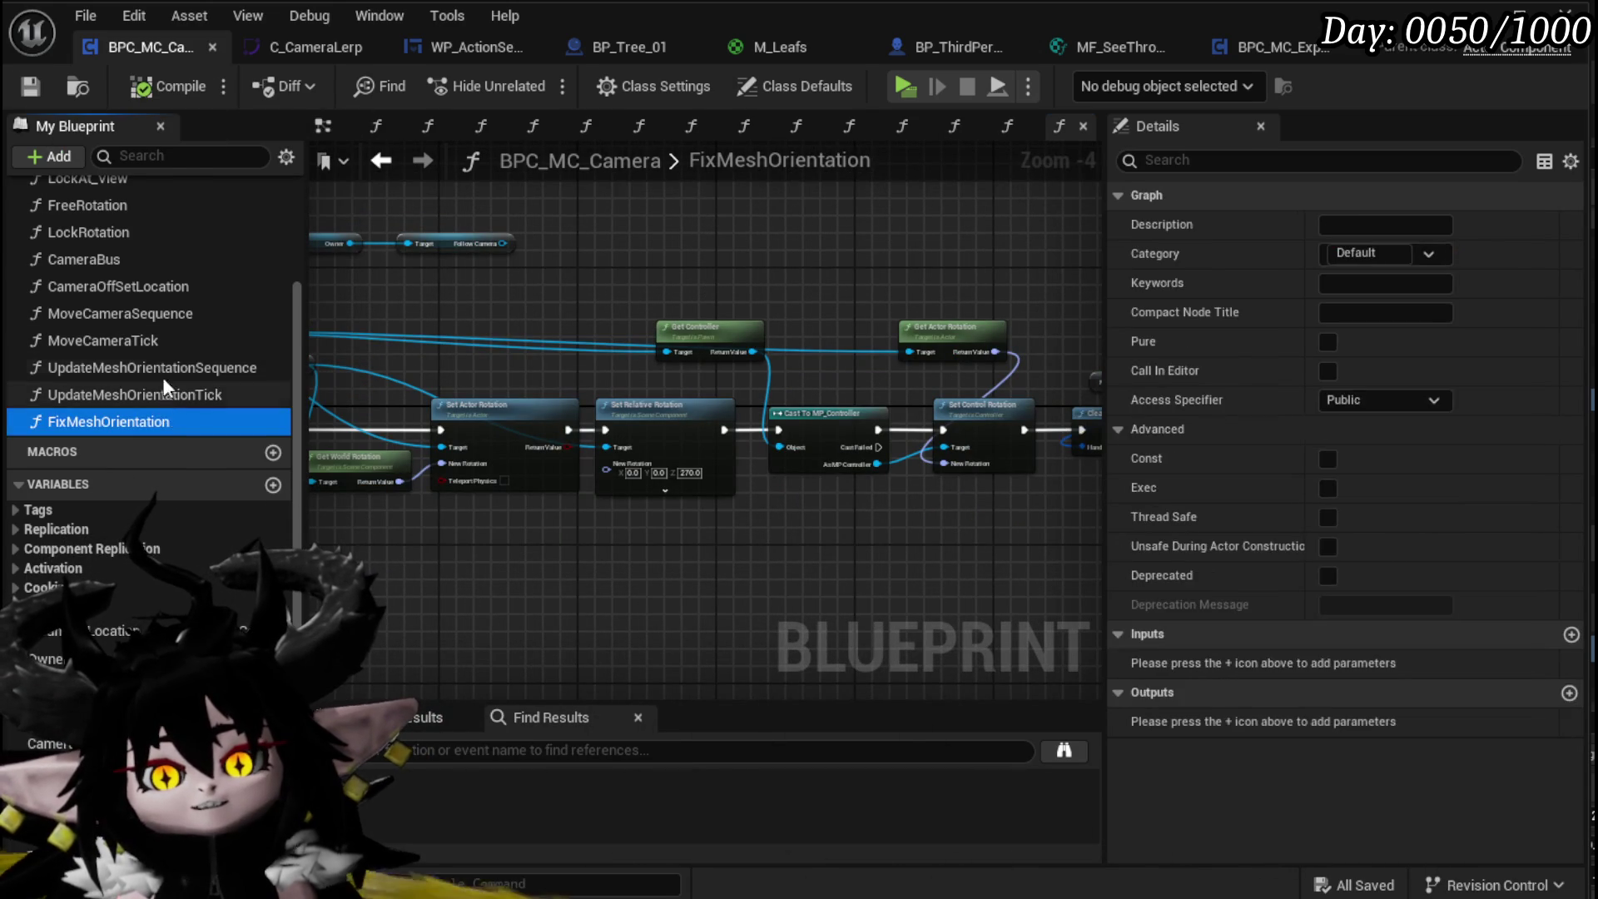
Step: Set UpdateMeshOrientationSequence's Timer Time to 0.01 seconds
double_click(158, 366)
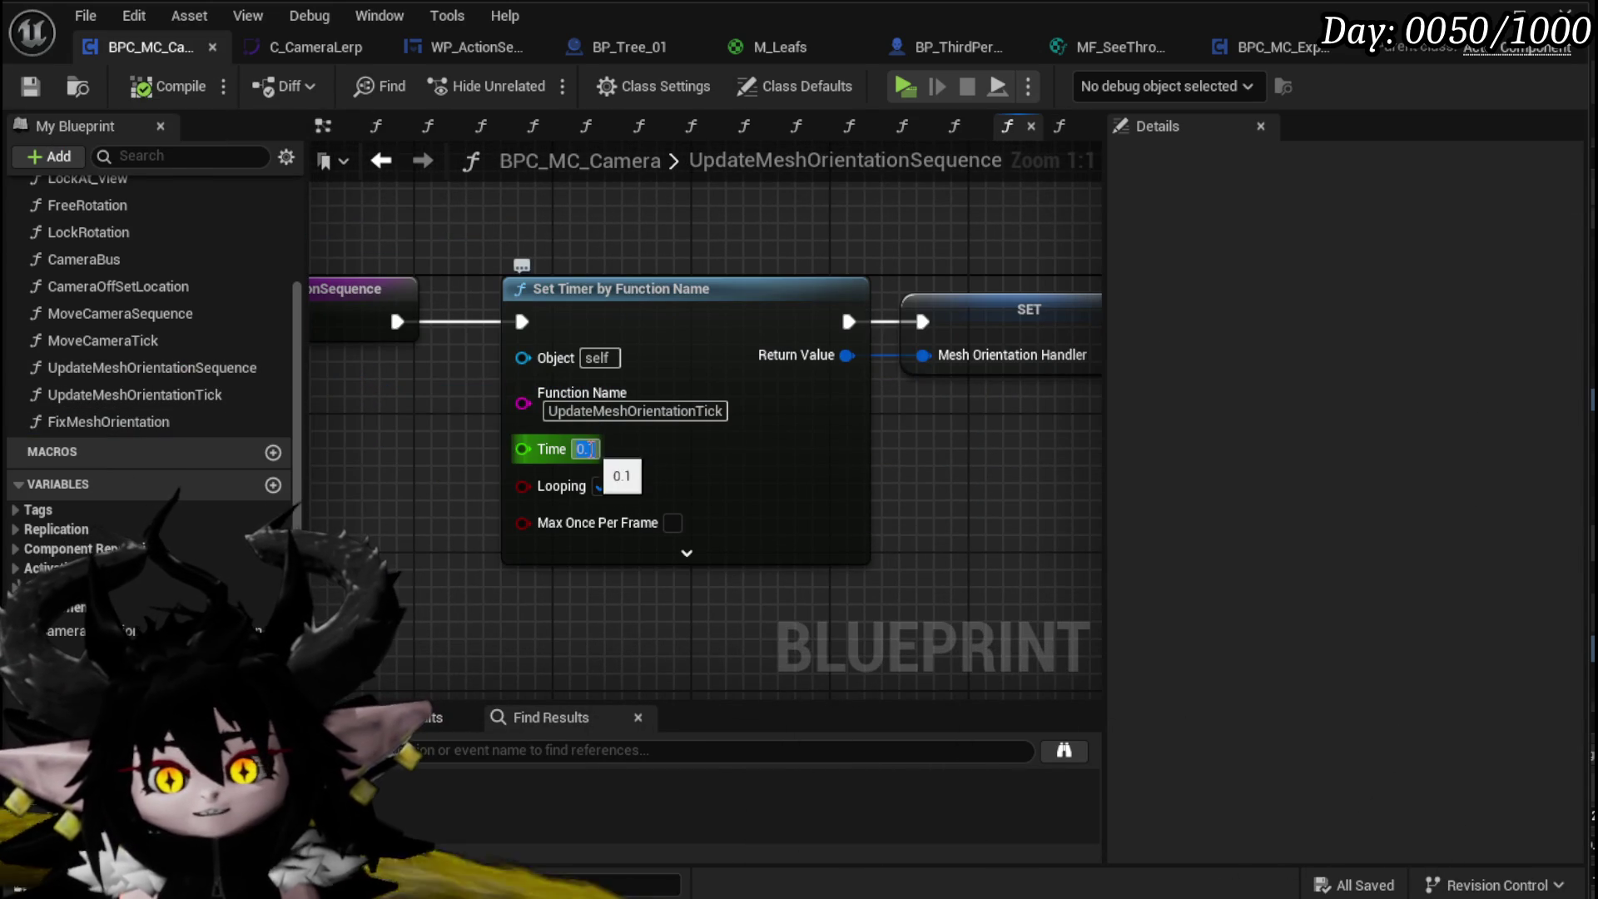
text(01)
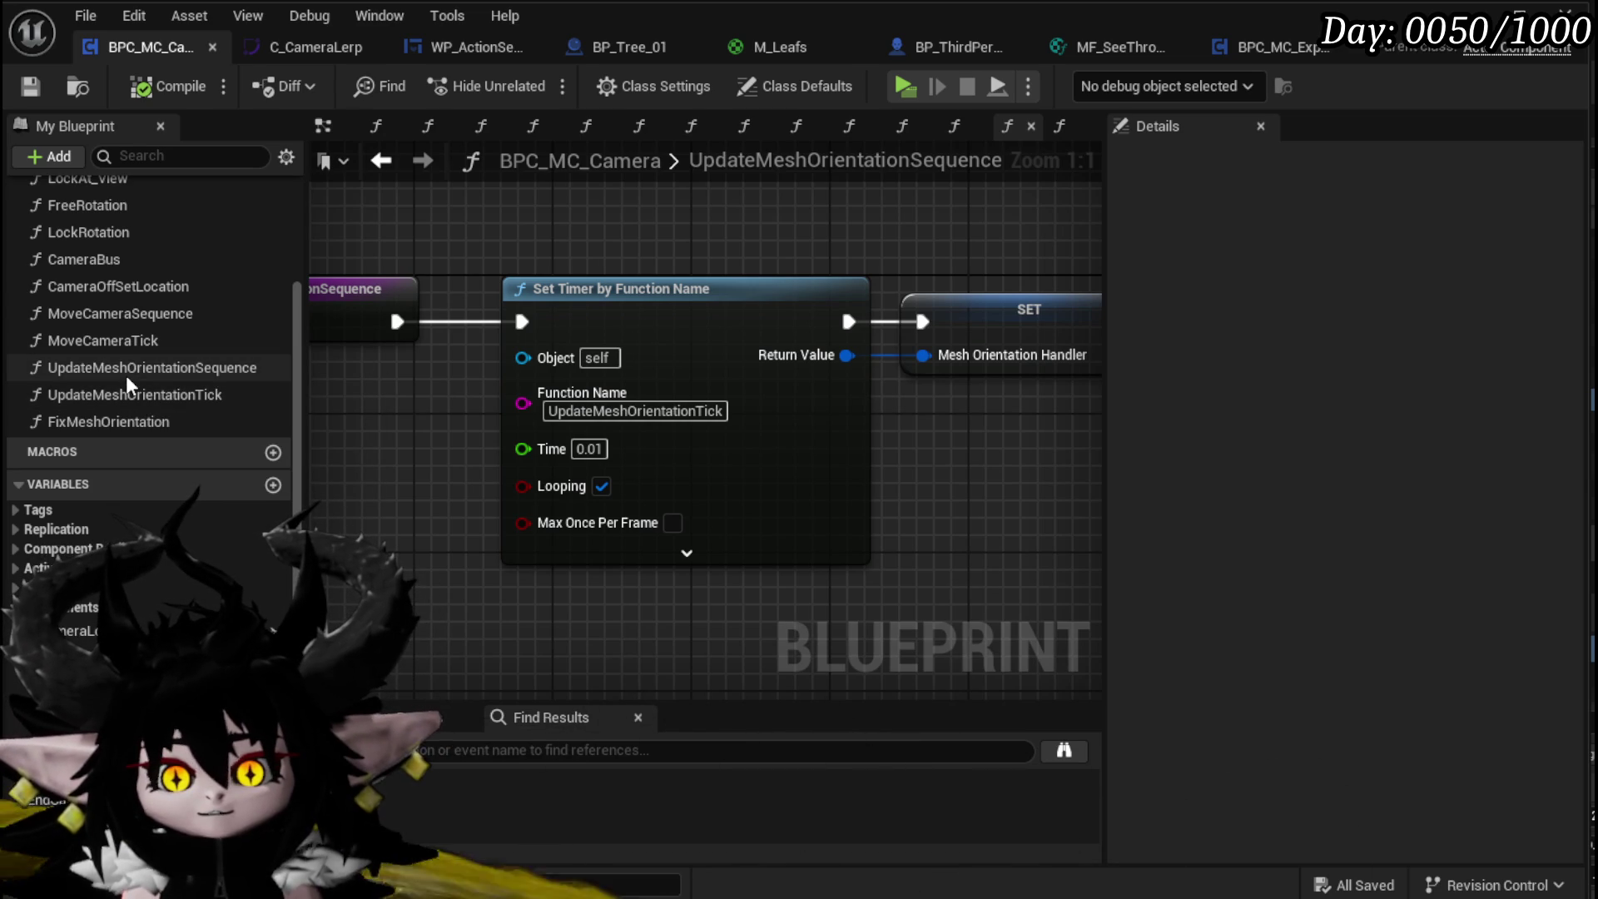
double_click(129, 391)
scroll(707, 438, up, 3)
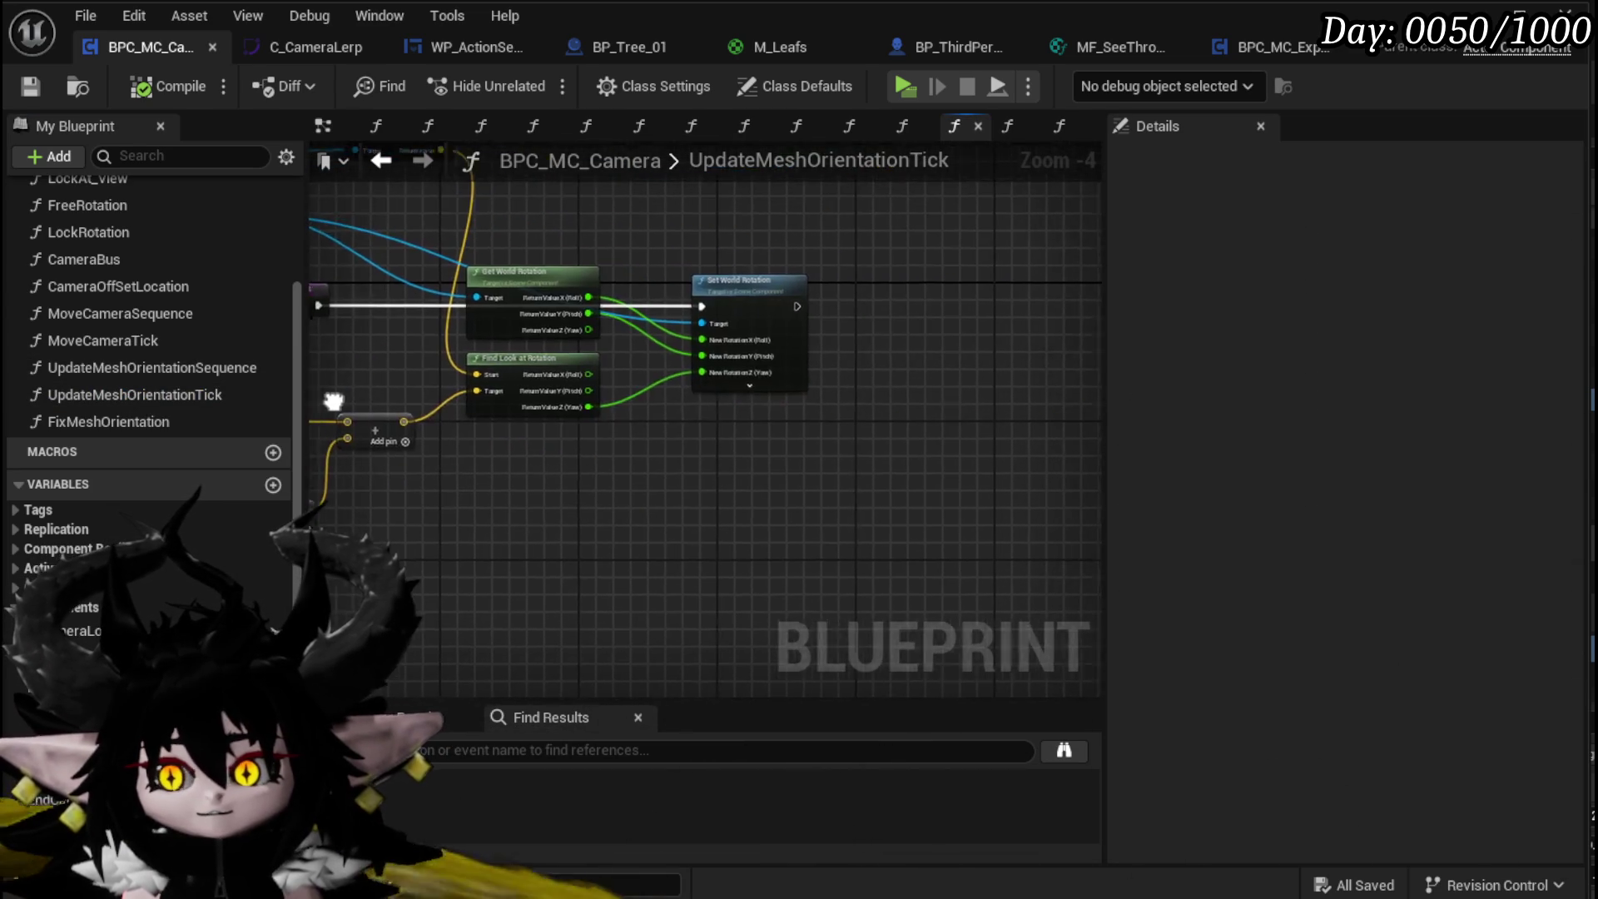
mouse_move(381, 416)
mouse_down()
mouse_move(1001, 392)
mouse_move(181, 394)
mouse_move(949, 410)
mouse_move(1072, 395)
mouse_move(598, 571)
mouse_move(485, 581)
mouse_move(849, 563)
mouse_move(799, 524)
mouse_move(600, 476)
mouse_move(715, 477)
mouse_up()
Step: Insert a Subtract 90 node between the look-at Yaw and New Rotation Z, and launch a play-test
text(-)
click(816, 684)
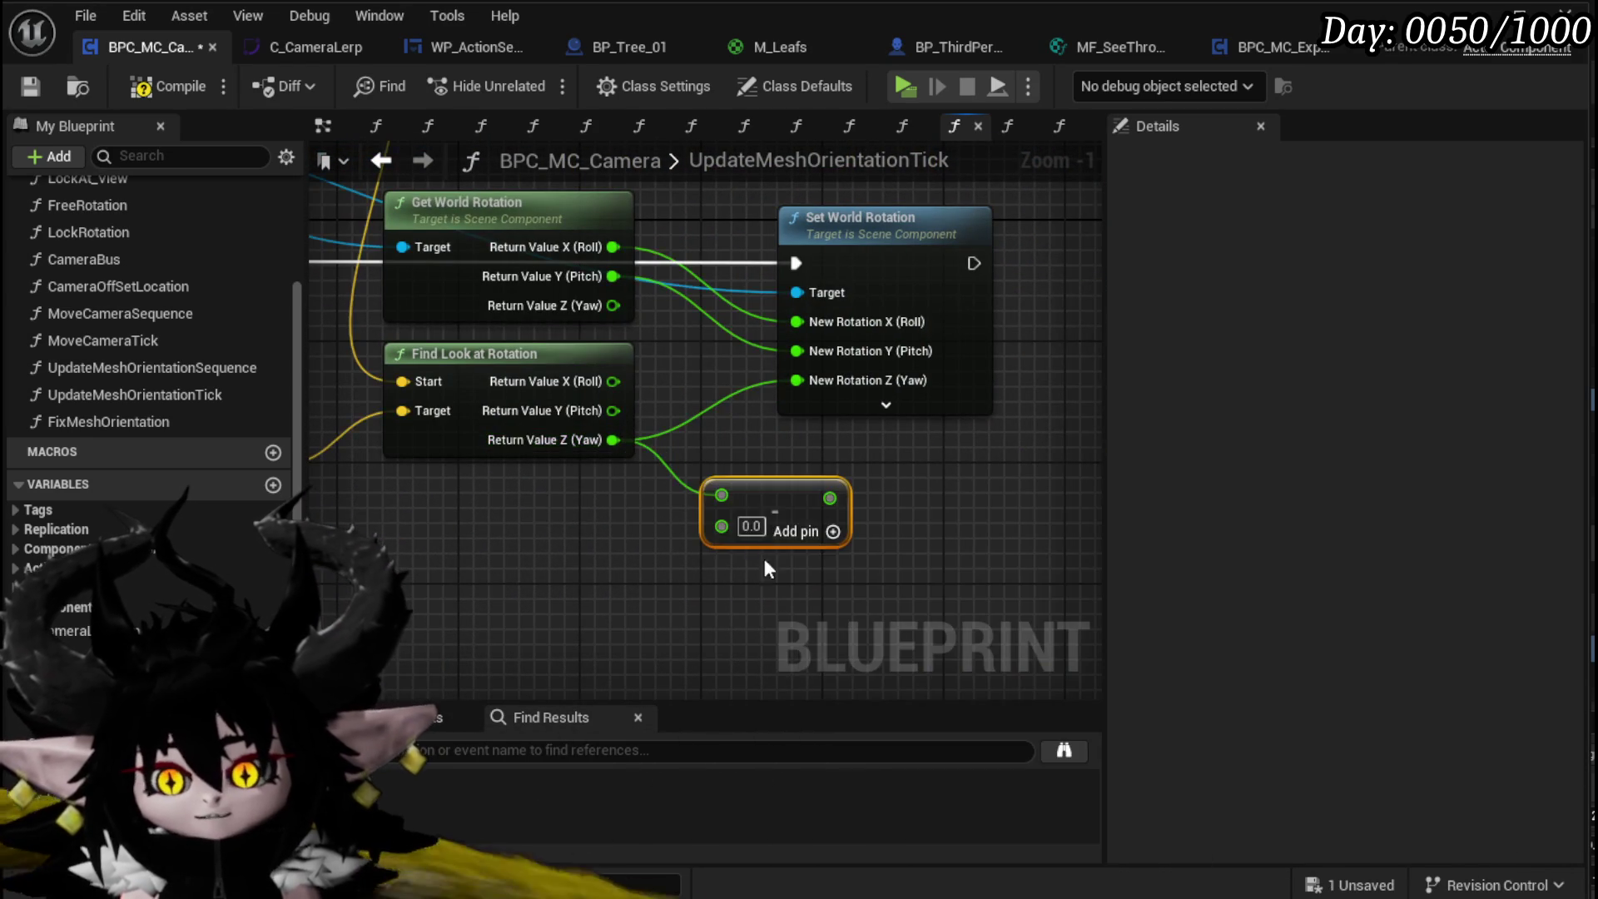
text(0)
mouse_move(837, 497)
mouse_down()
mouse_move(816, 498)
mouse_move(797, 379)
mouse_up()
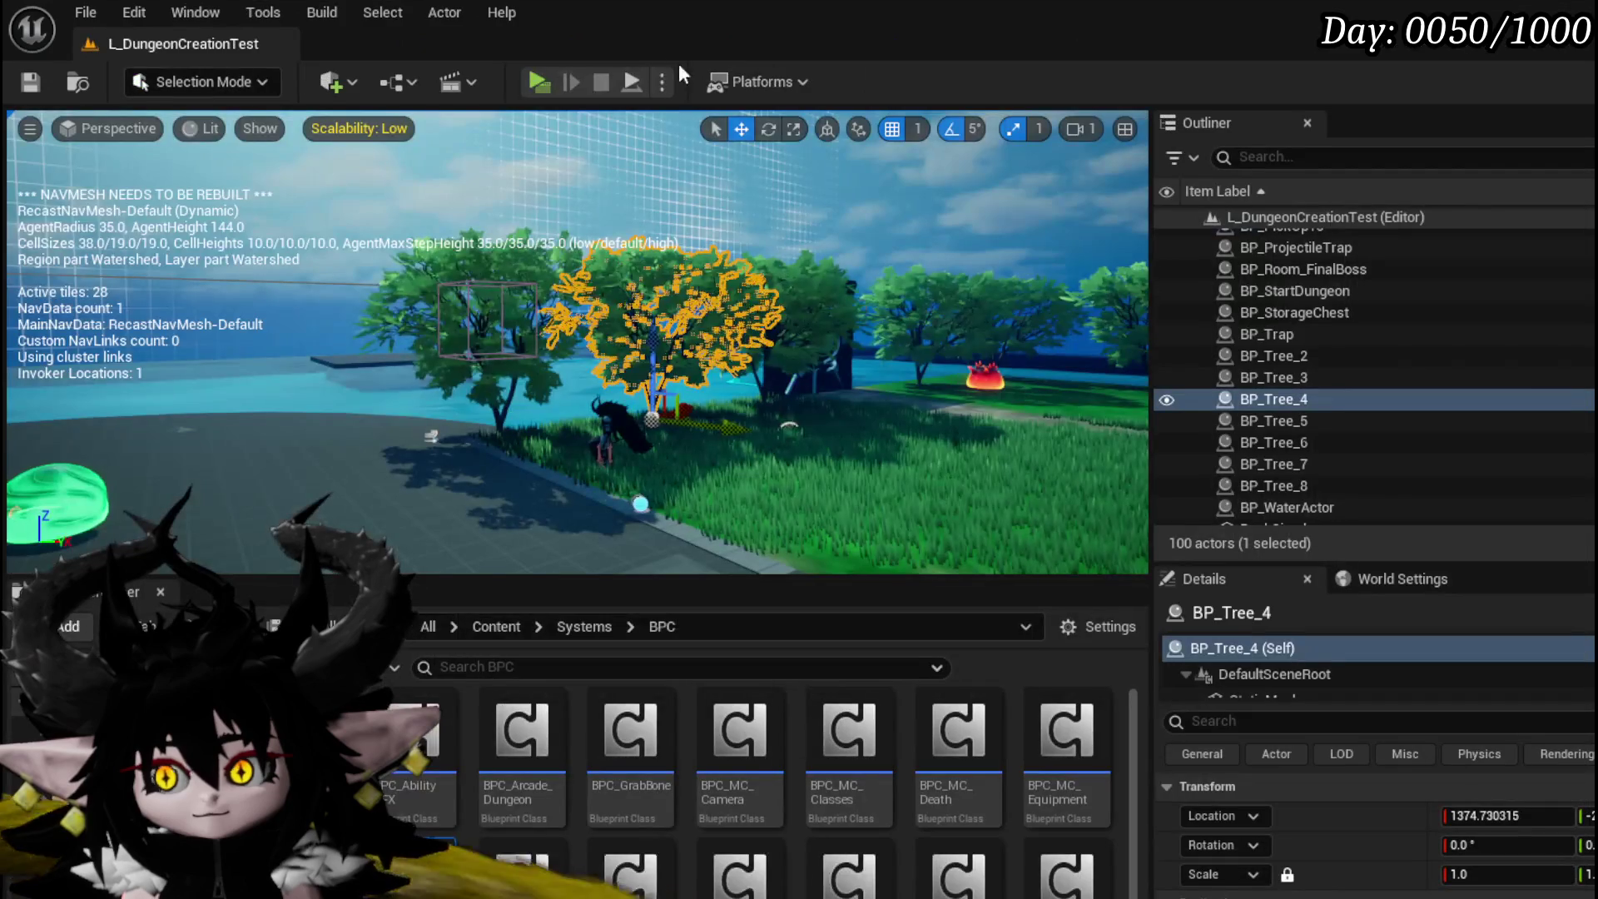
click(529, 83)
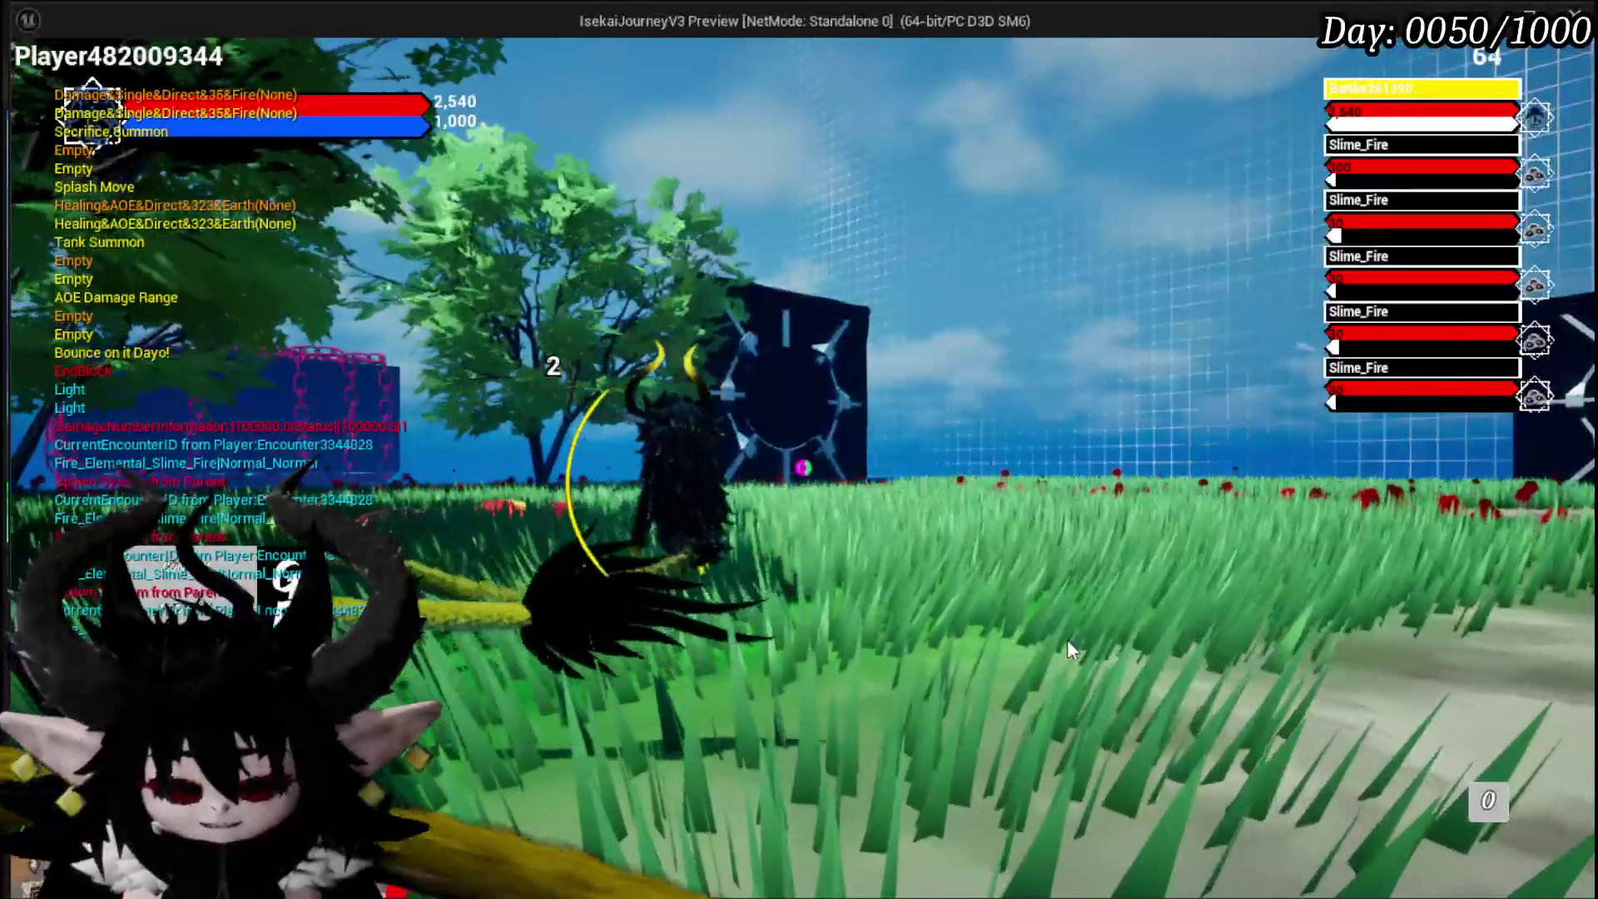
Step: Stop the play-test of the 90-degree yaw offset and return to the editor
key(alt+Tab)
key(Escape)
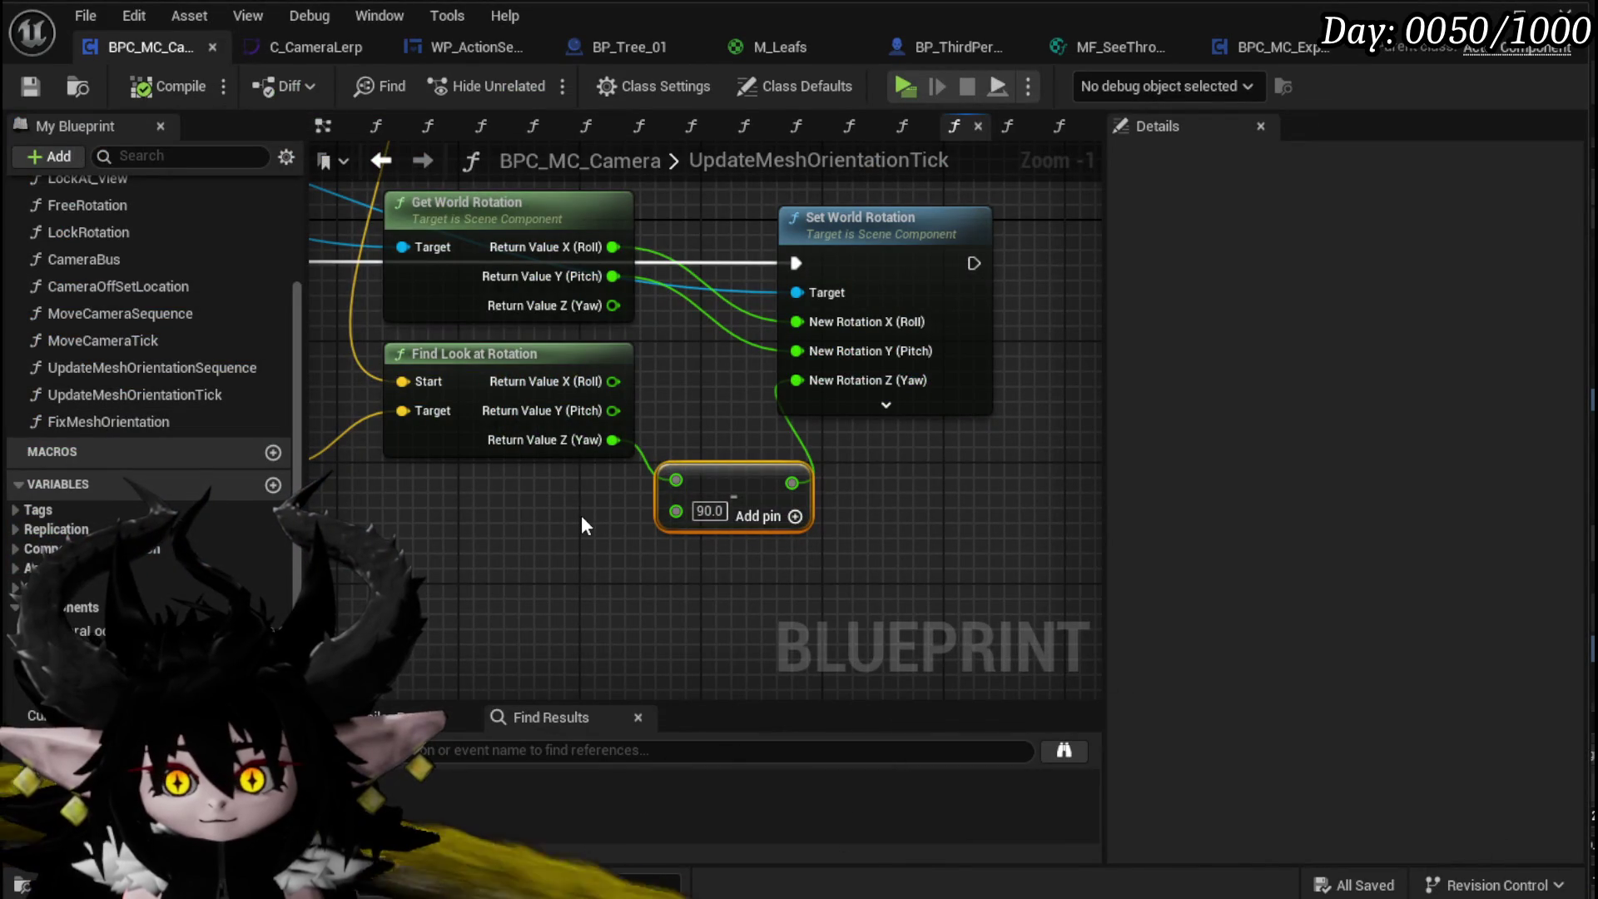
Step: Wire Find Look at Rotation's Yaw directly into New Rotation Z, bypassing the subtract node
drag(606, 448, 807, 372)
scroll(673, 432, down, 1)
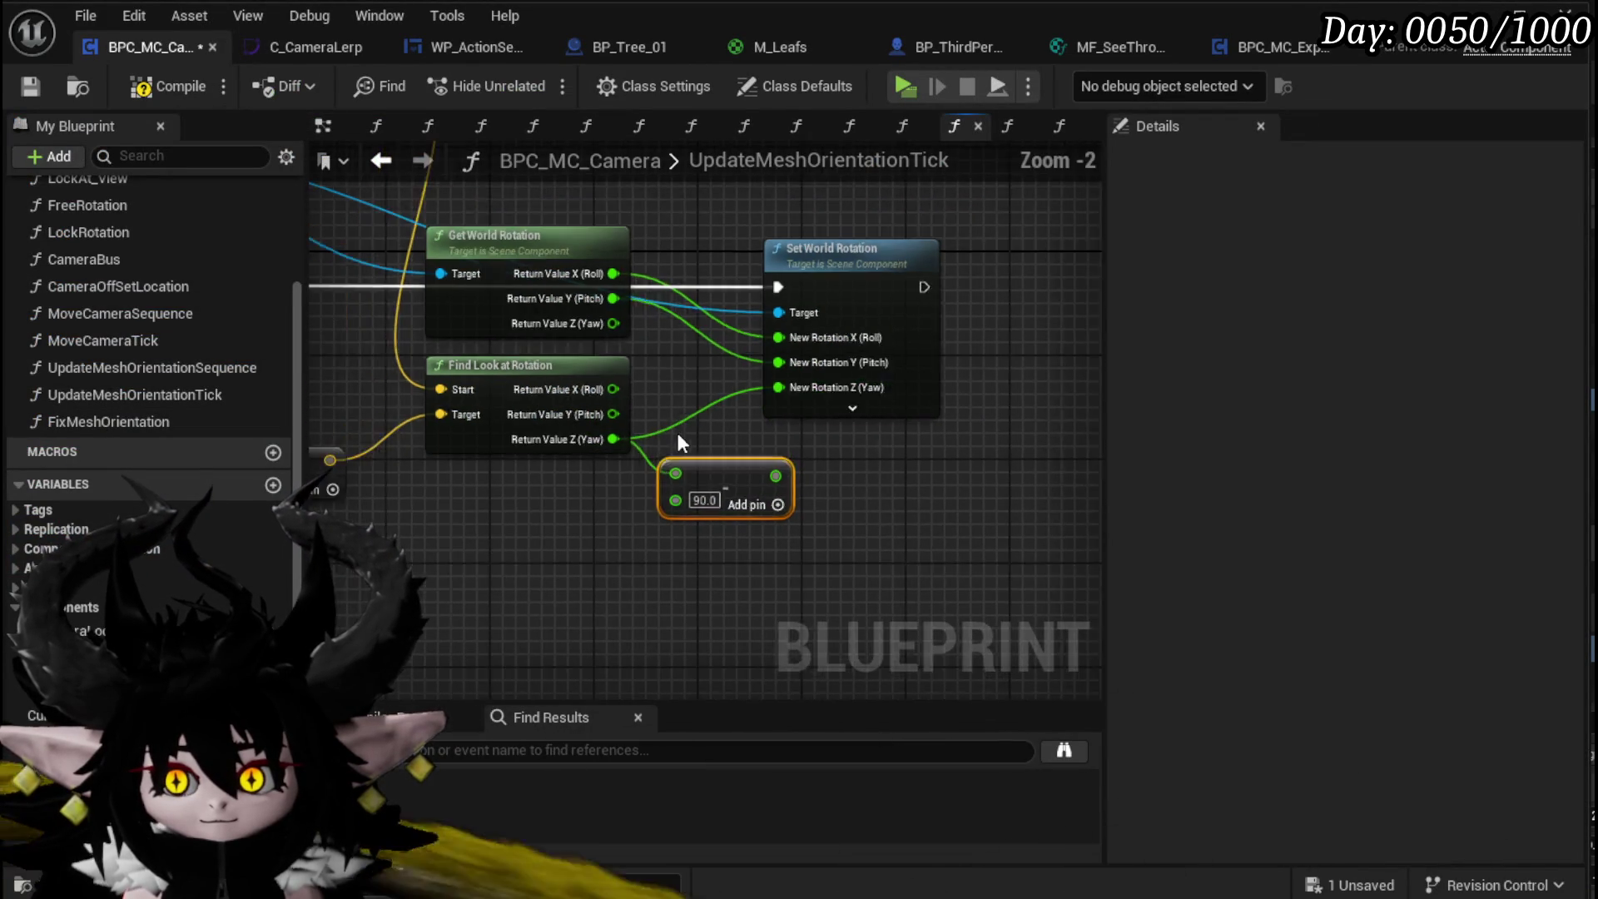
drag(676, 442, 930, 510)
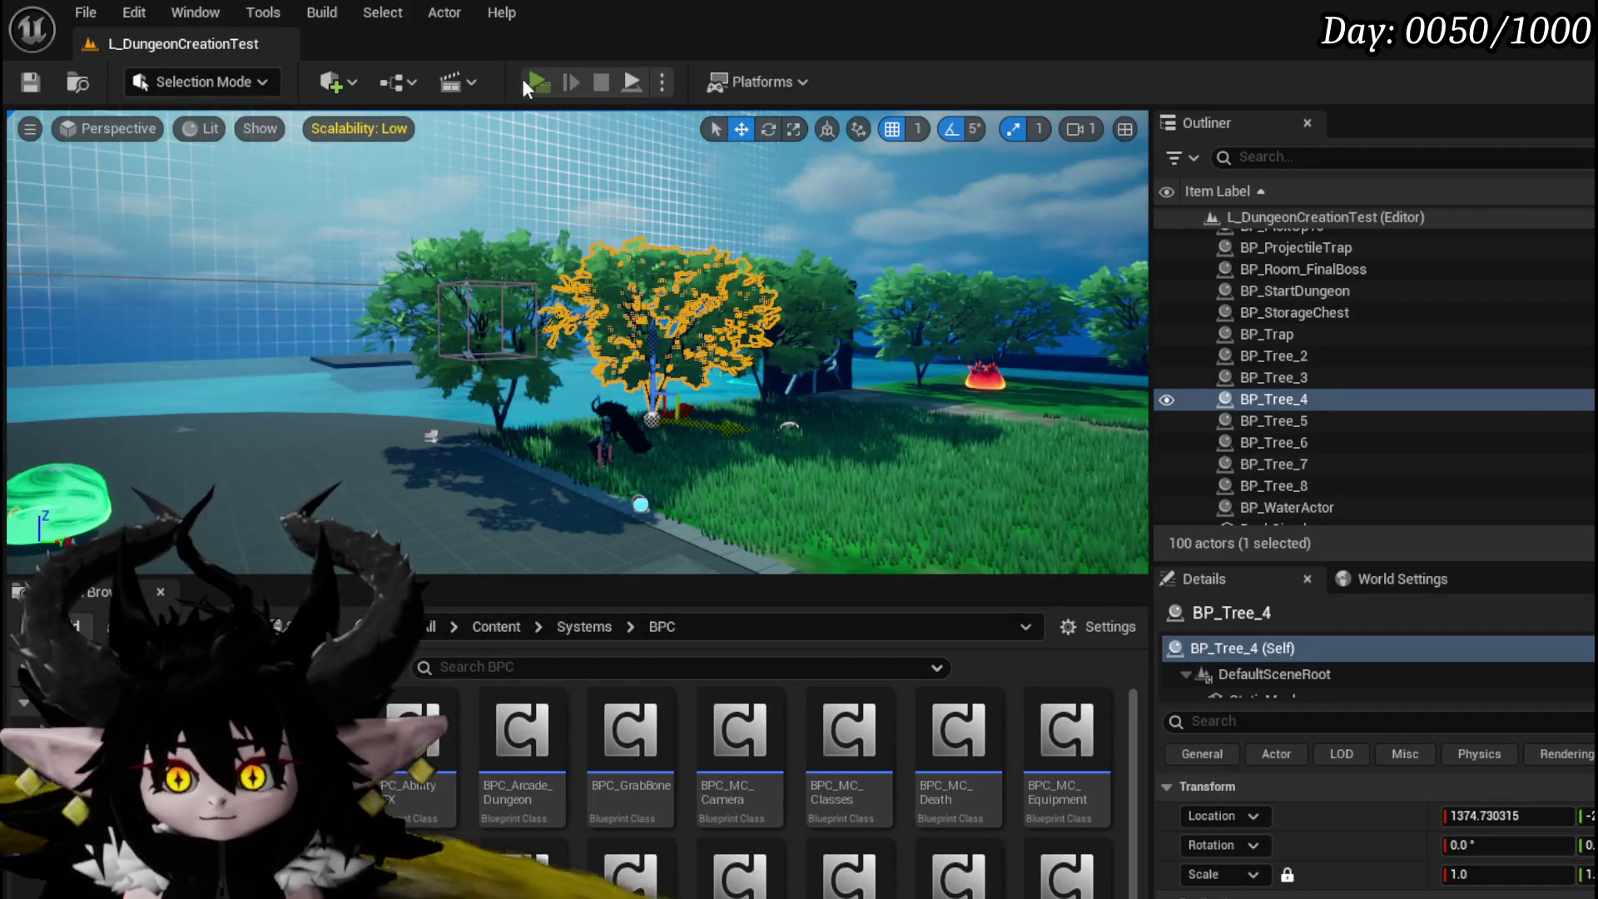
Step: Play-test in a standalone preview by battling the fire enemy, then close the preview
click(526, 84)
key(w)
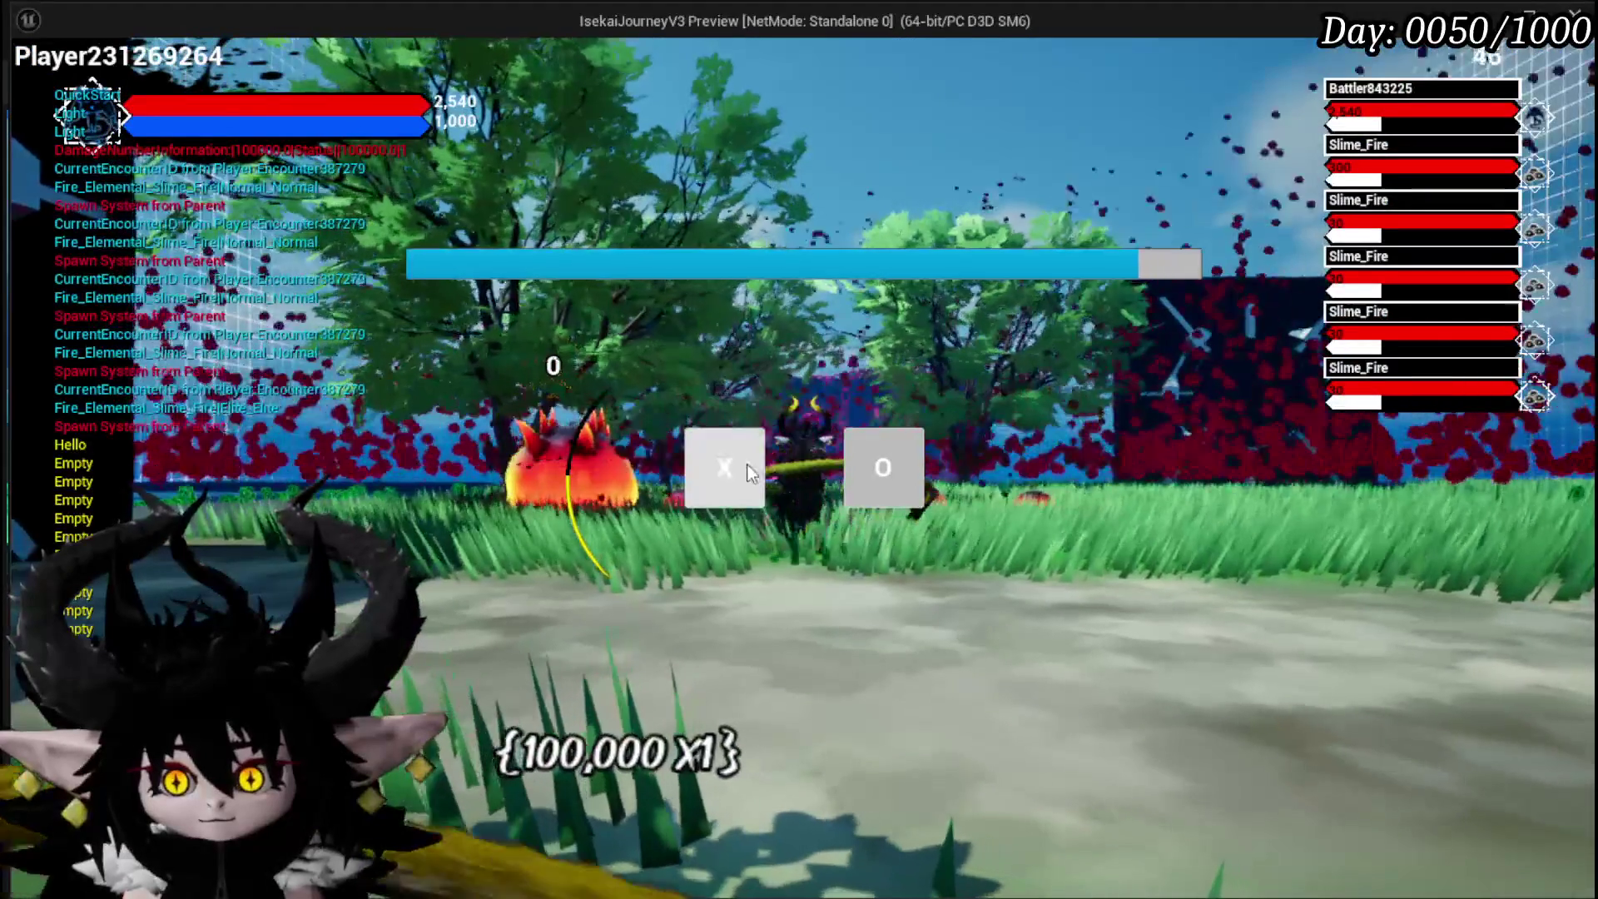
click(749, 471)
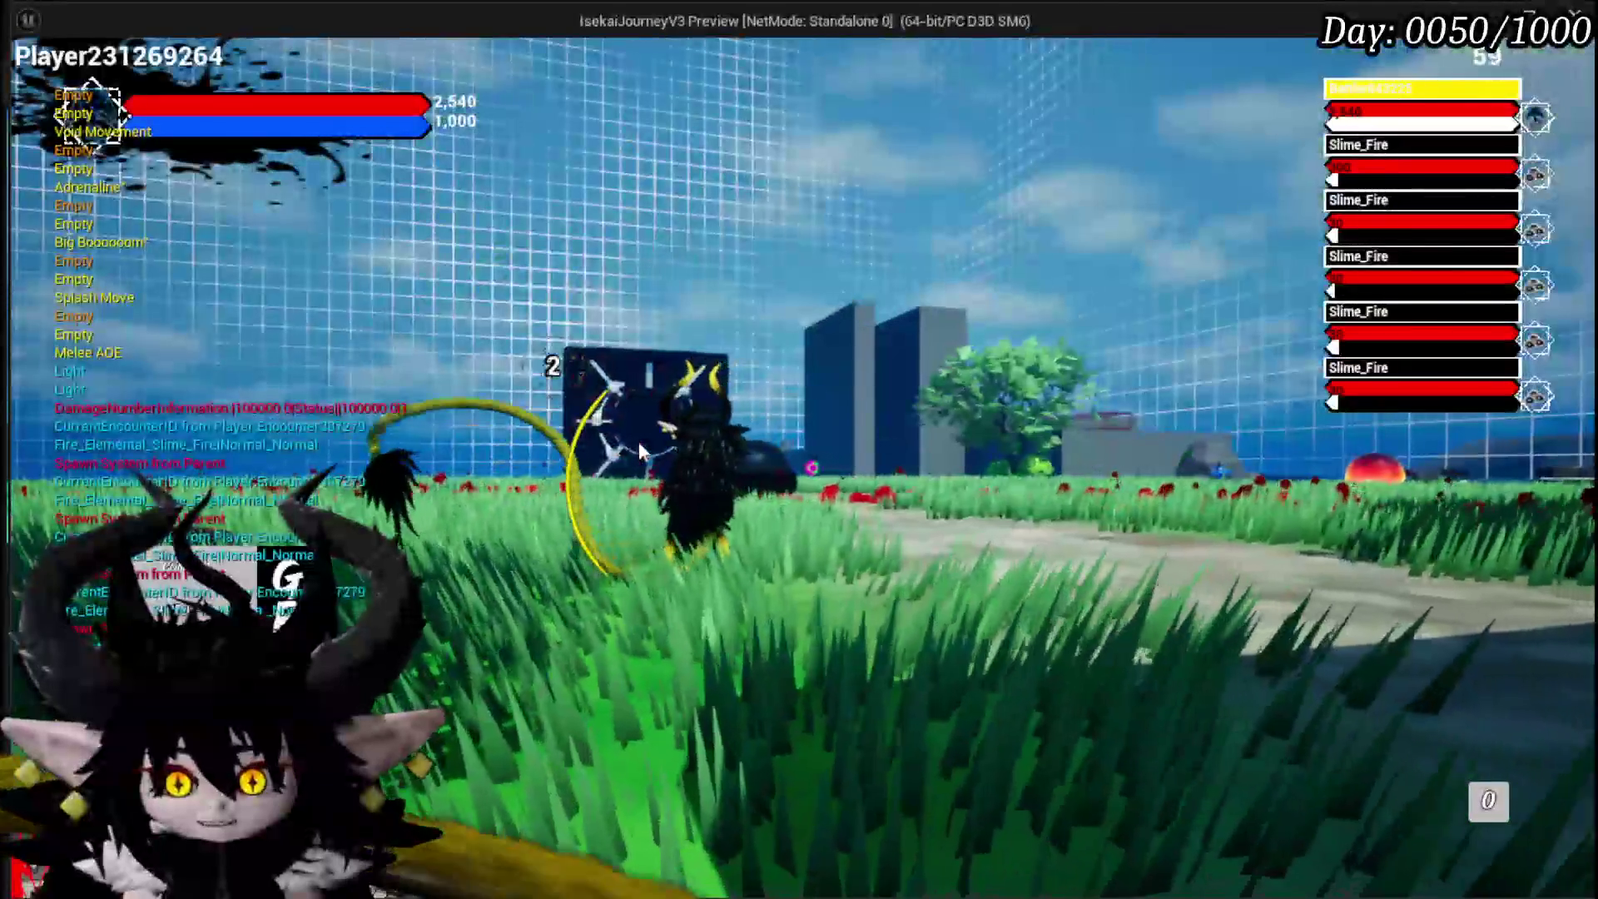
key(Escape)
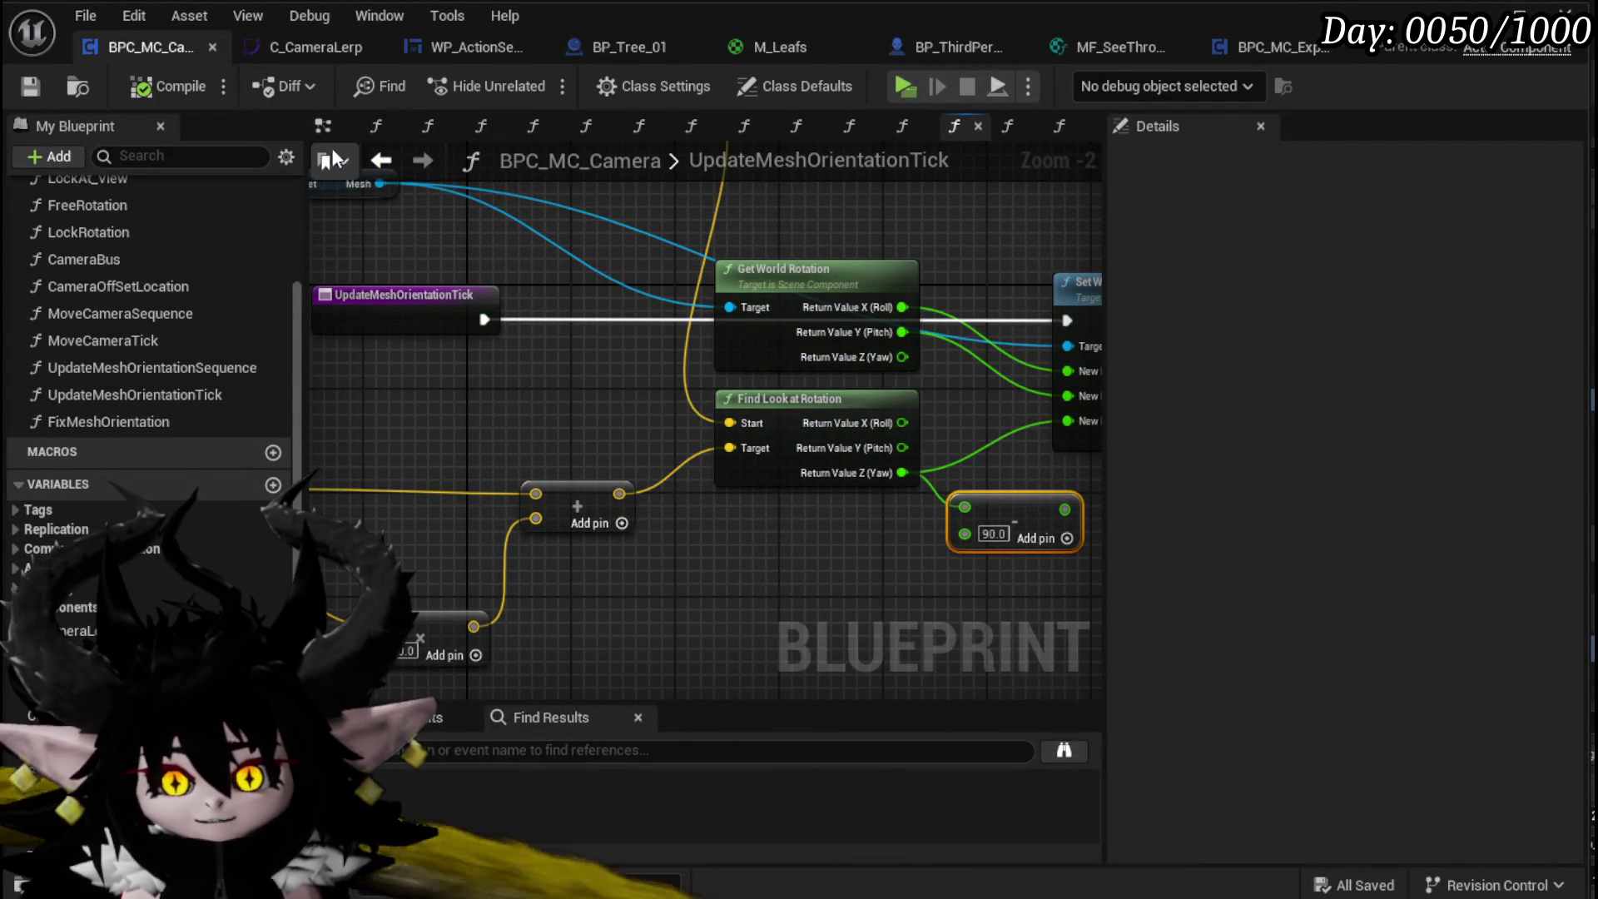
Step: In the FreeRotation graph, add a Follow Camera getter wired from Owner
click(371, 161)
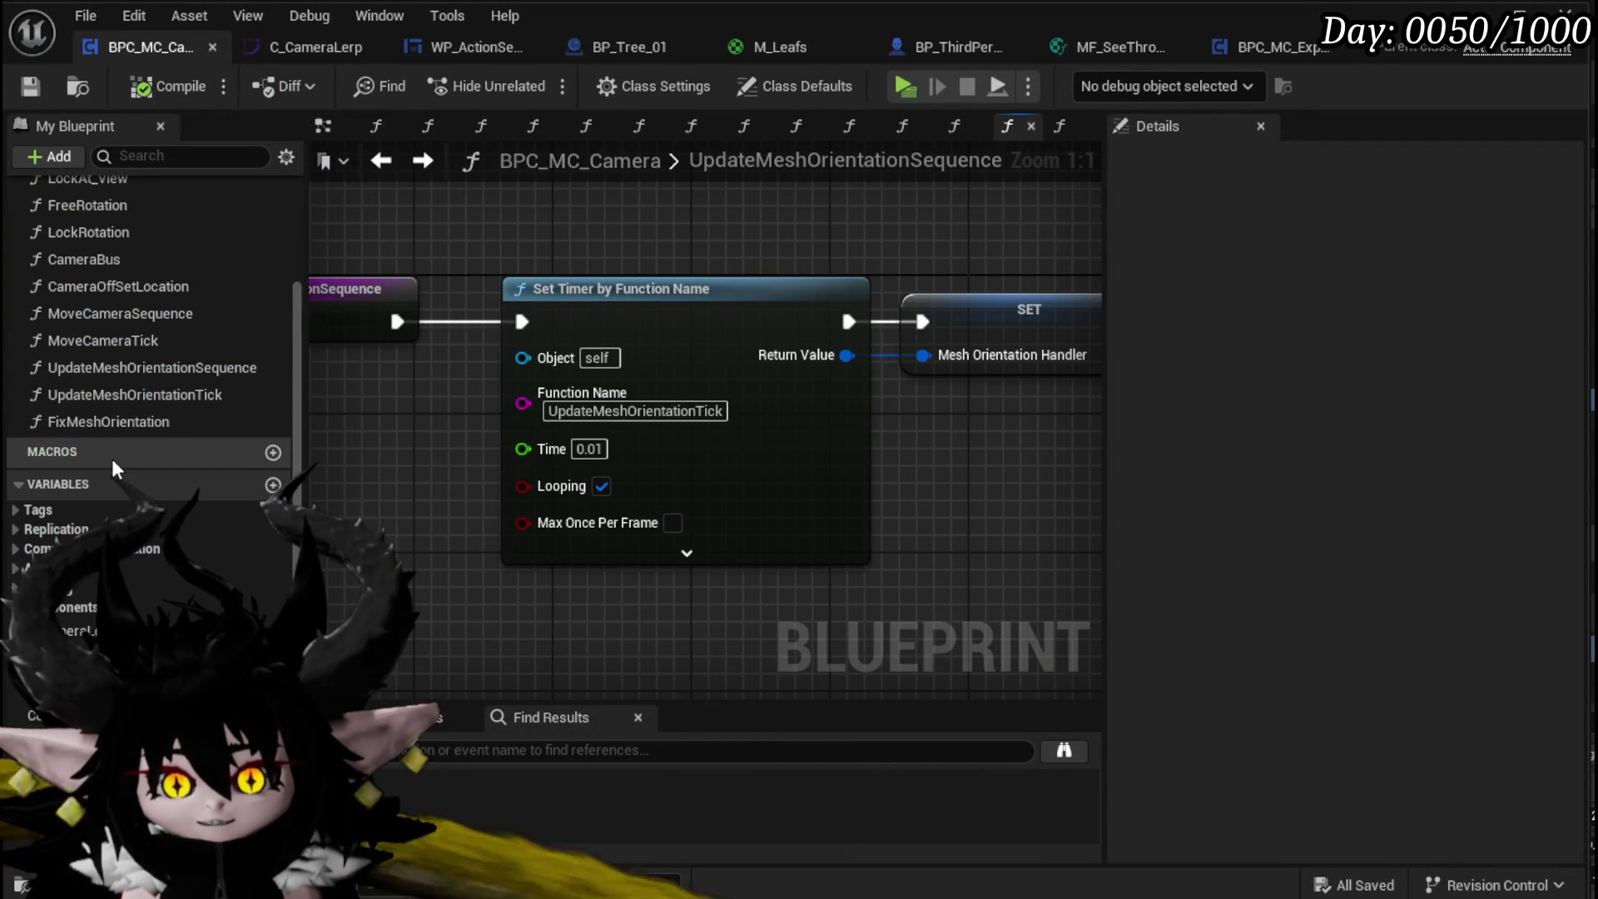
click(382, 161)
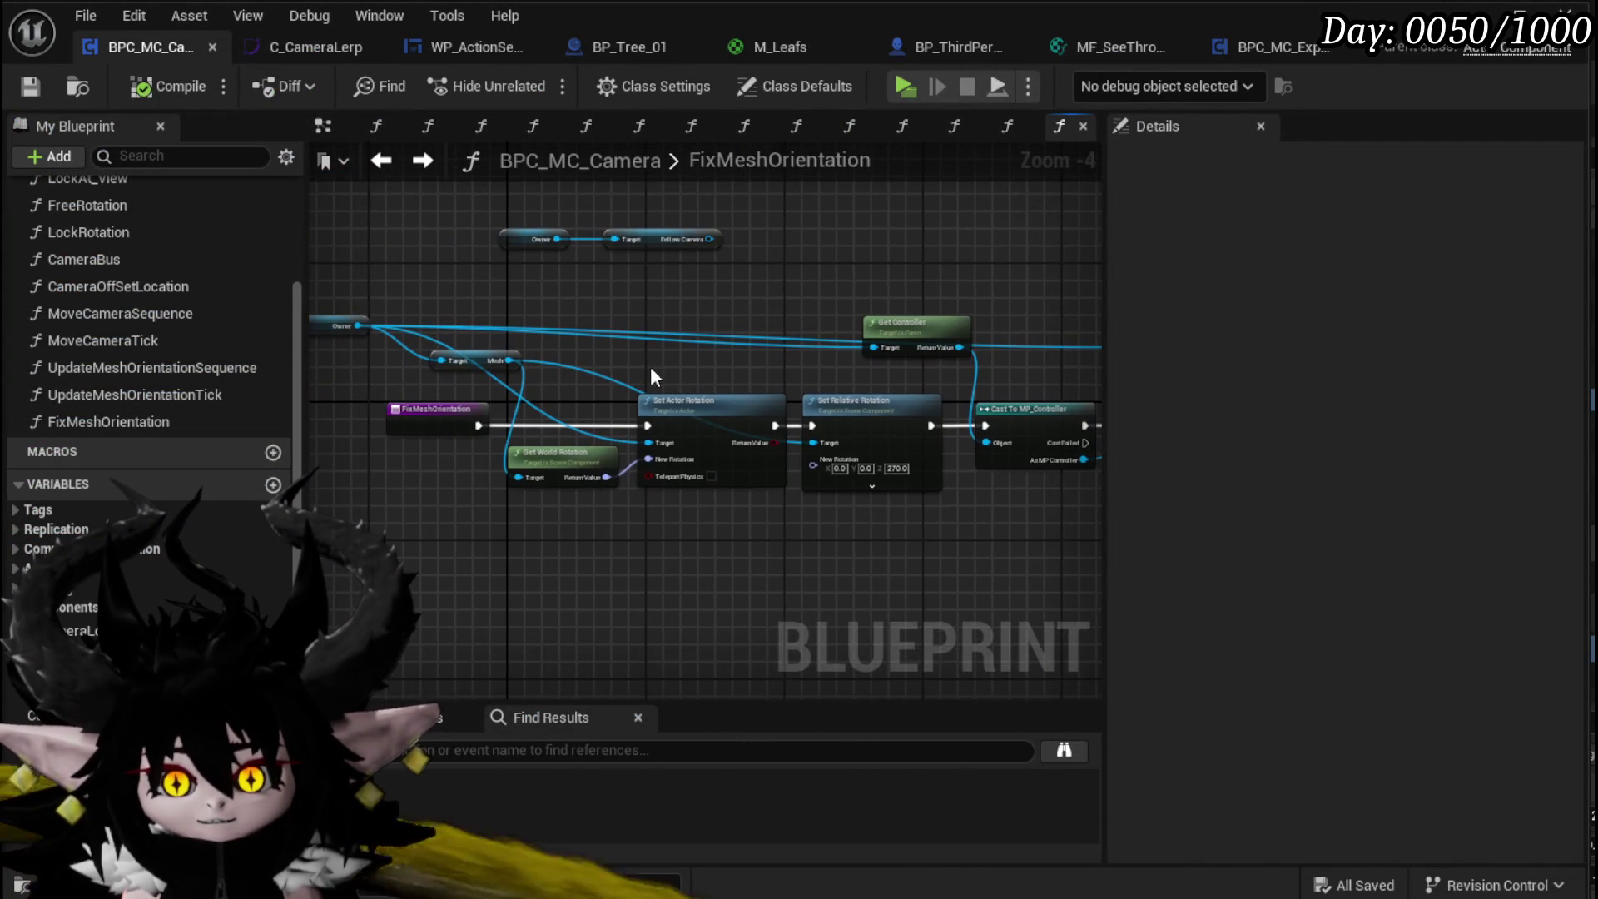
click(323, 125)
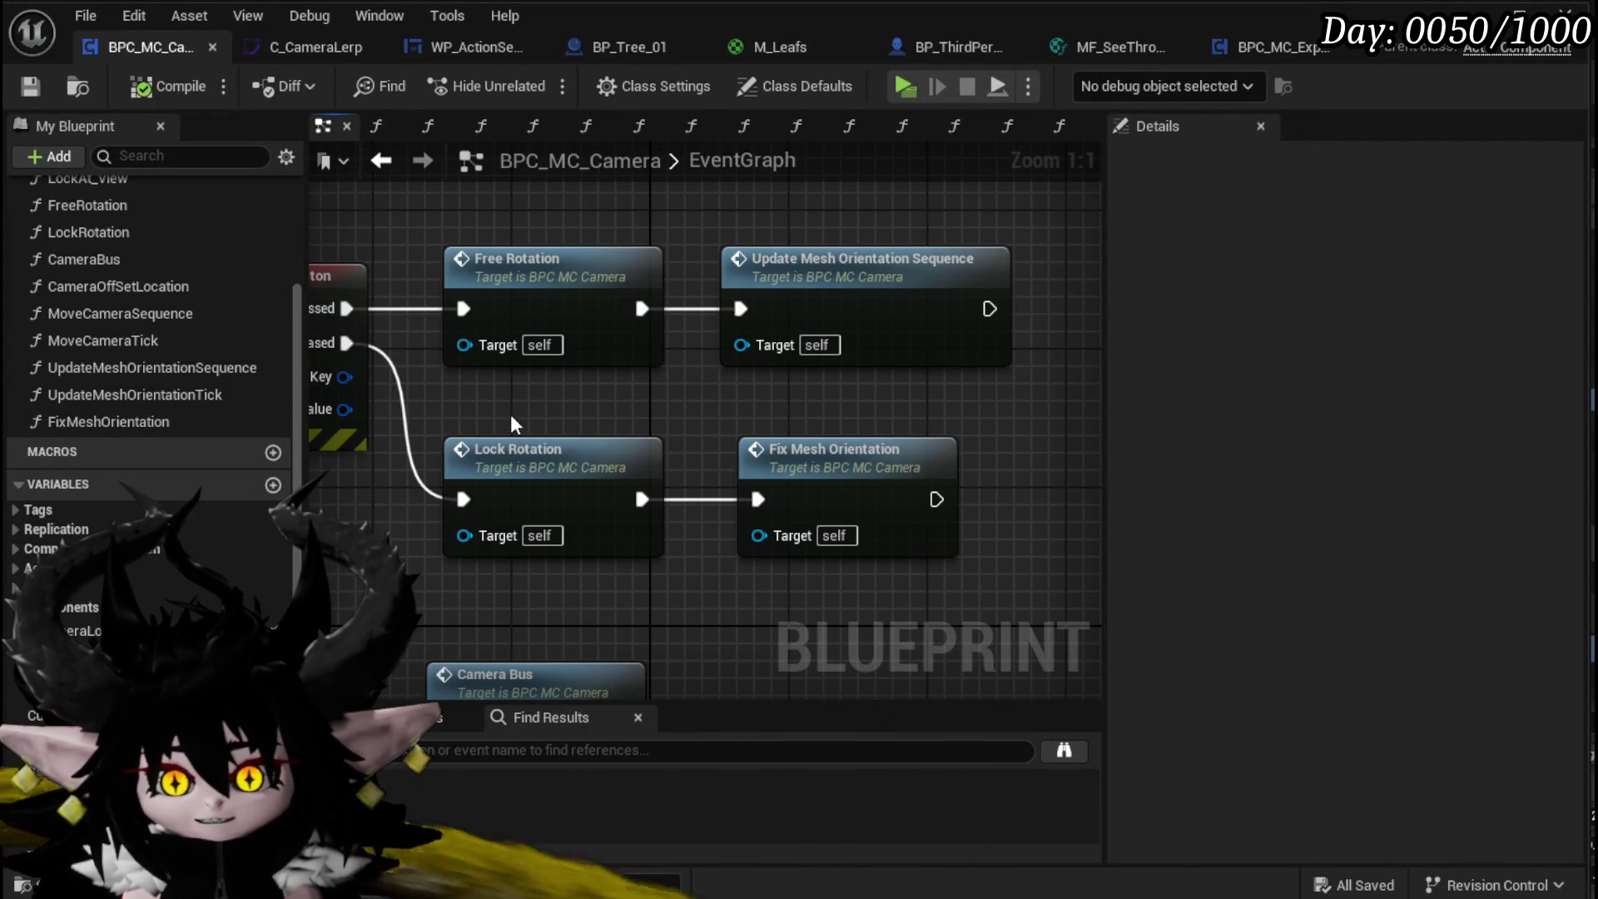
double_click(514, 289)
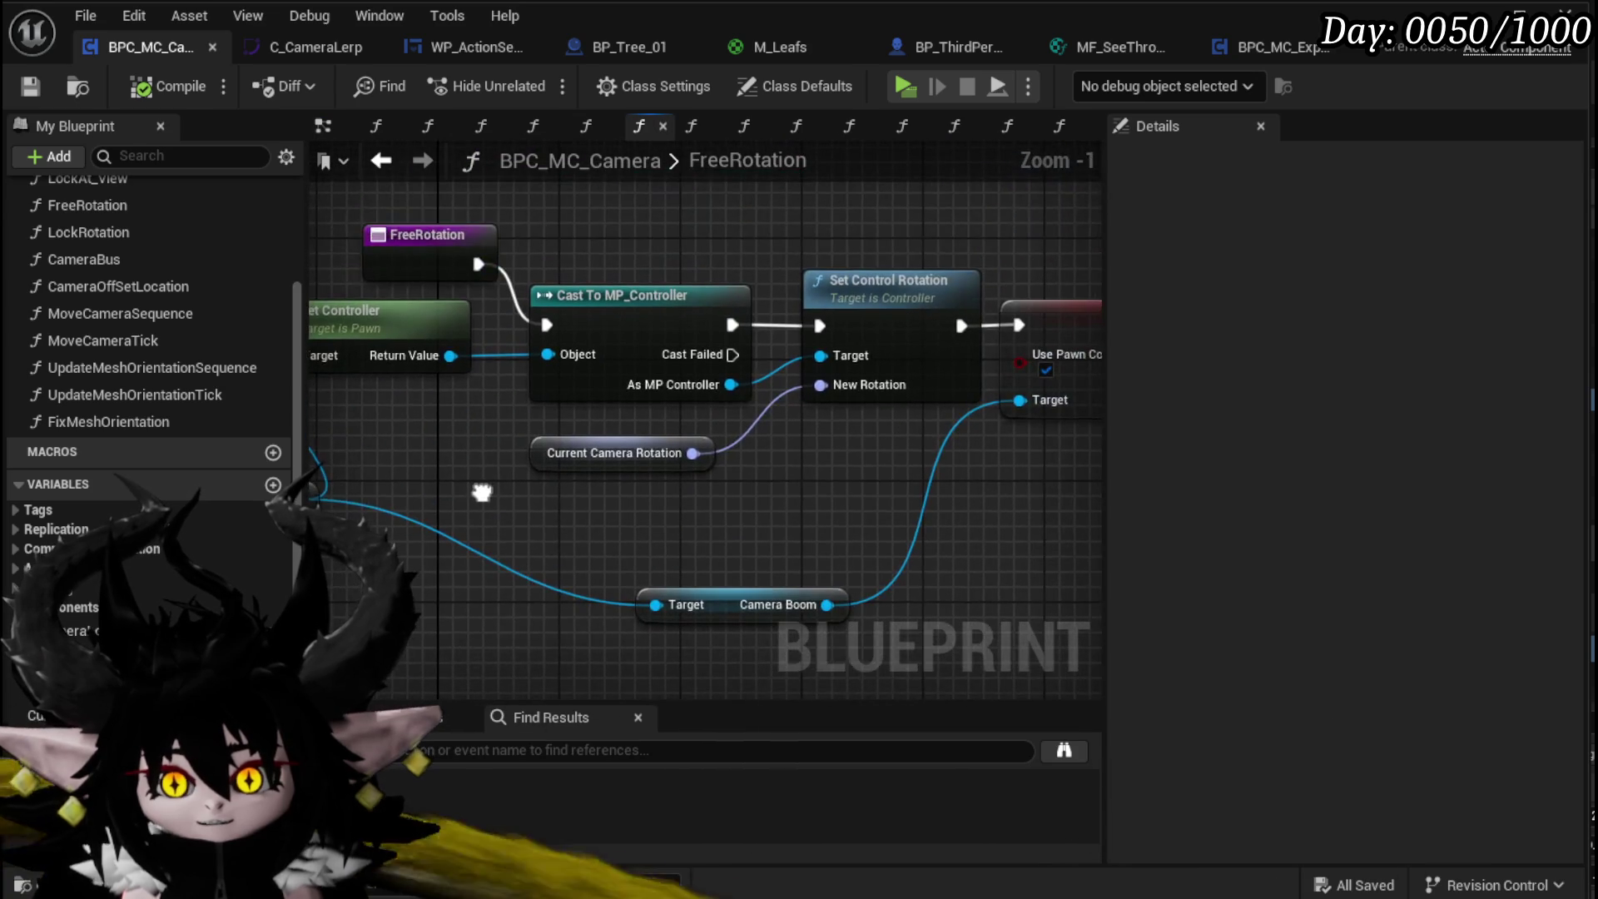
mouse_move(475, 478)
mouse_down()
mouse_move(656, 472)
mouse_move(603, 467)
mouse_up()
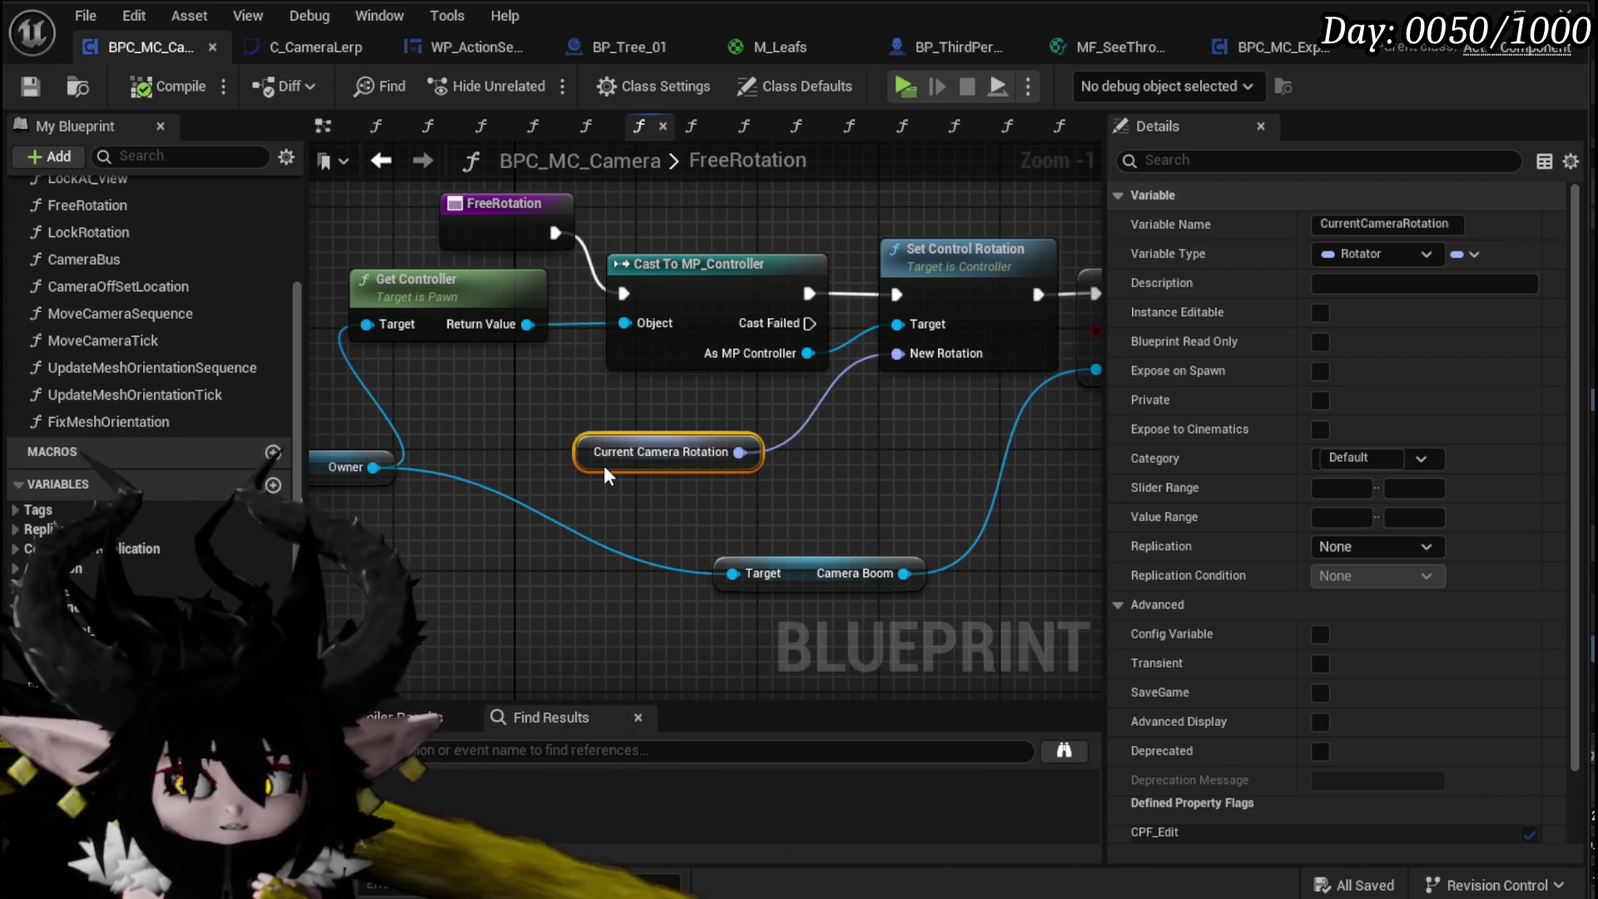
mouse_move(603, 467)
mouse_down()
mouse_move(846, 507)
mouse_move(800, 522)
mouse_up()
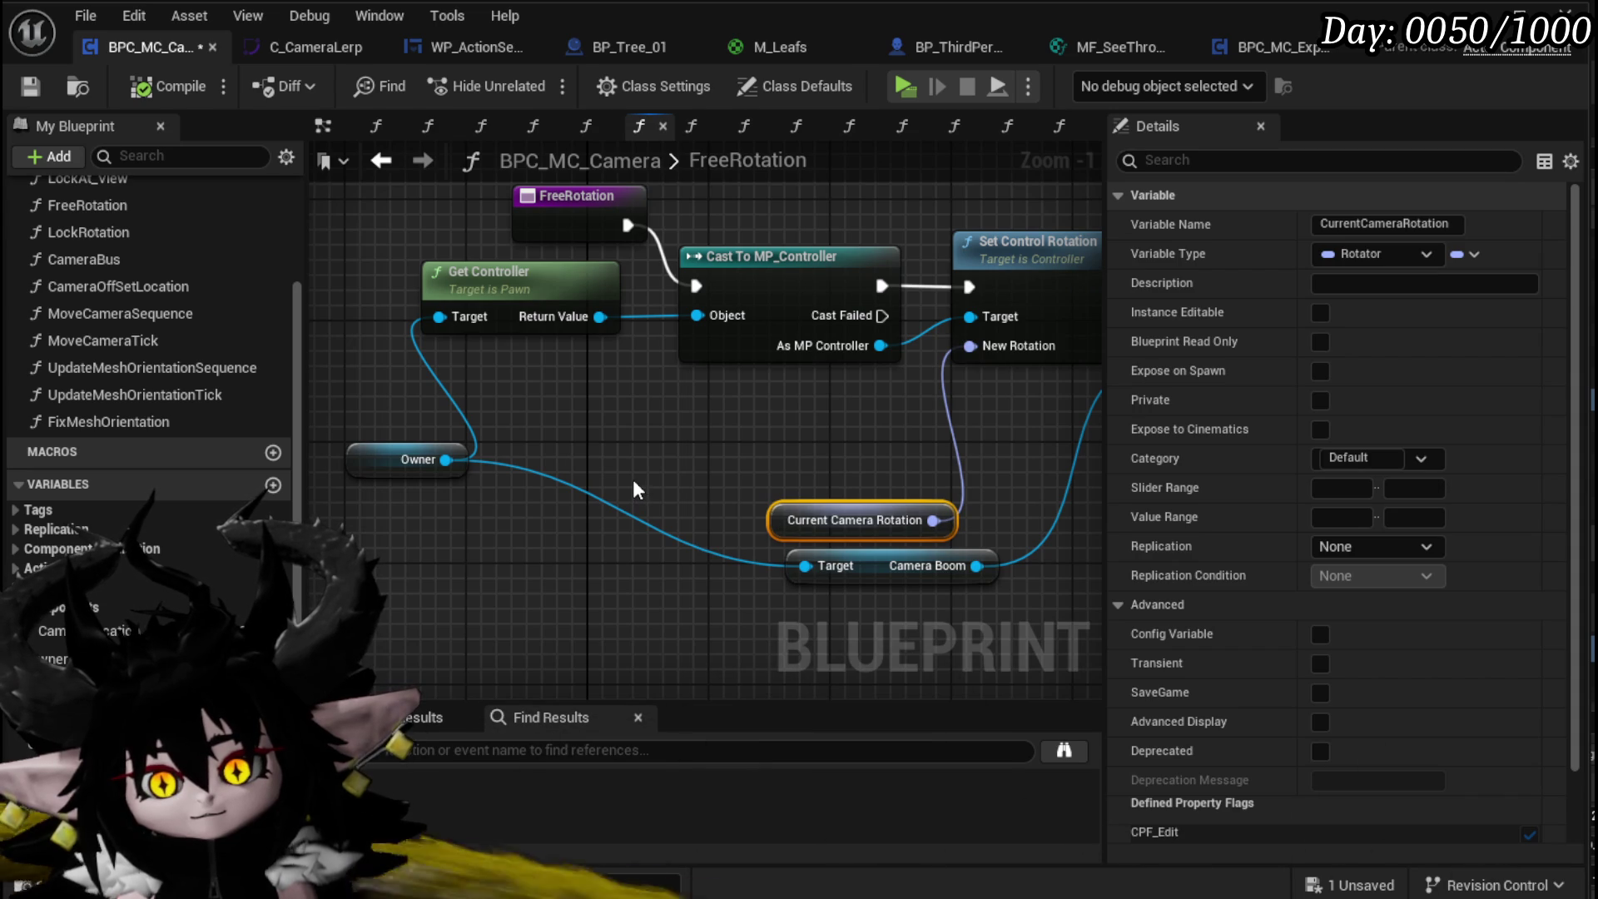
drag(446, 460, 537, 456)
text(get)
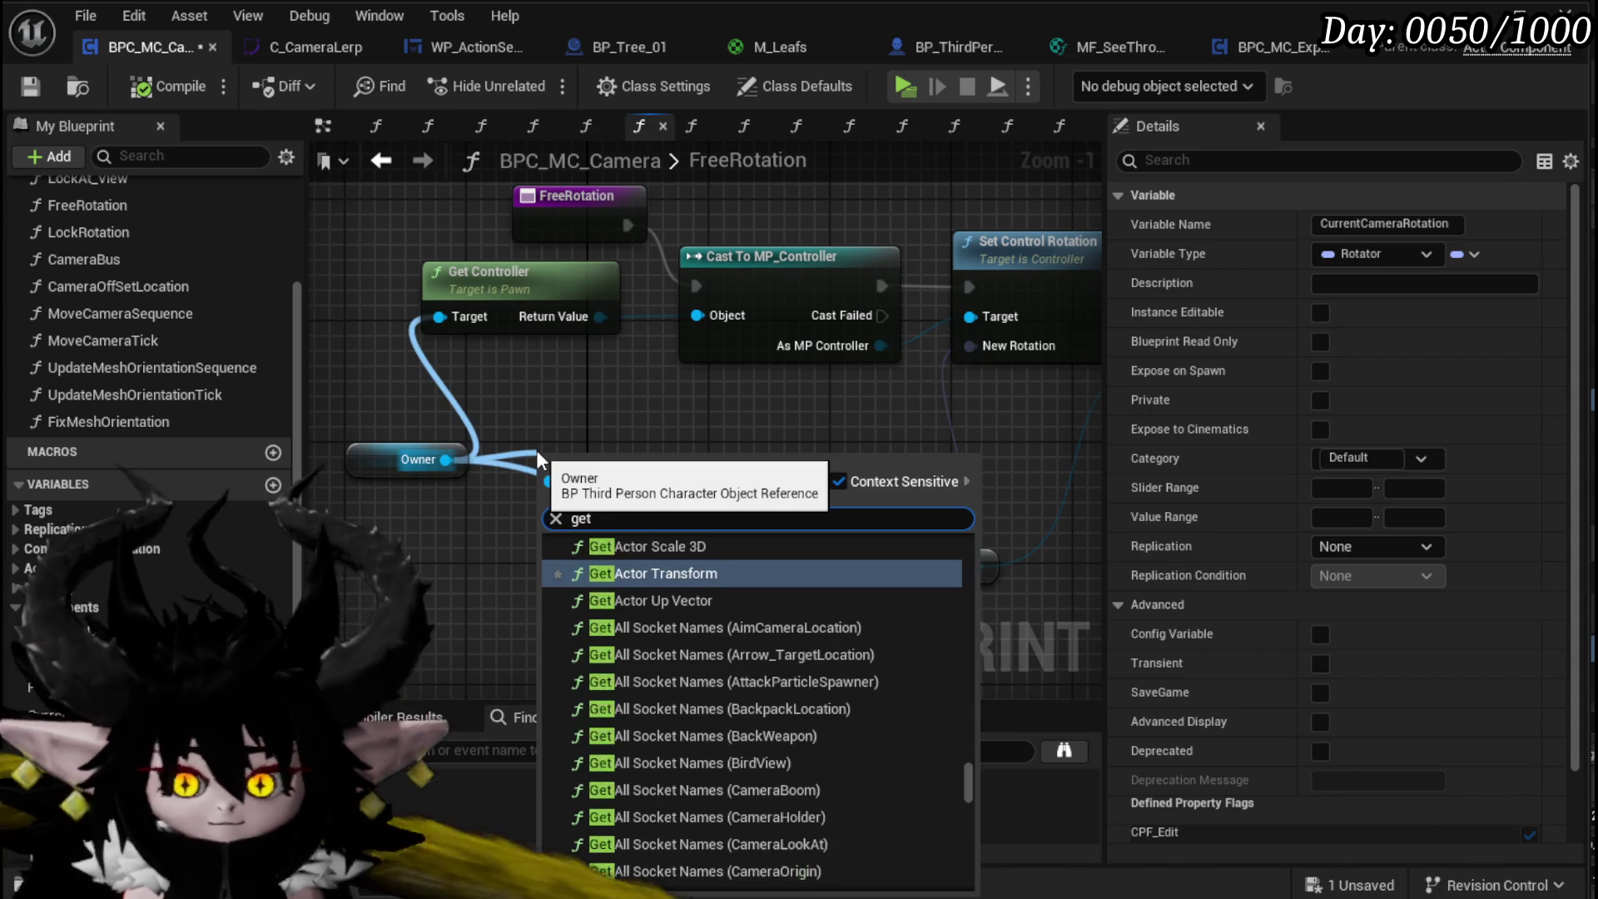
text( follow)
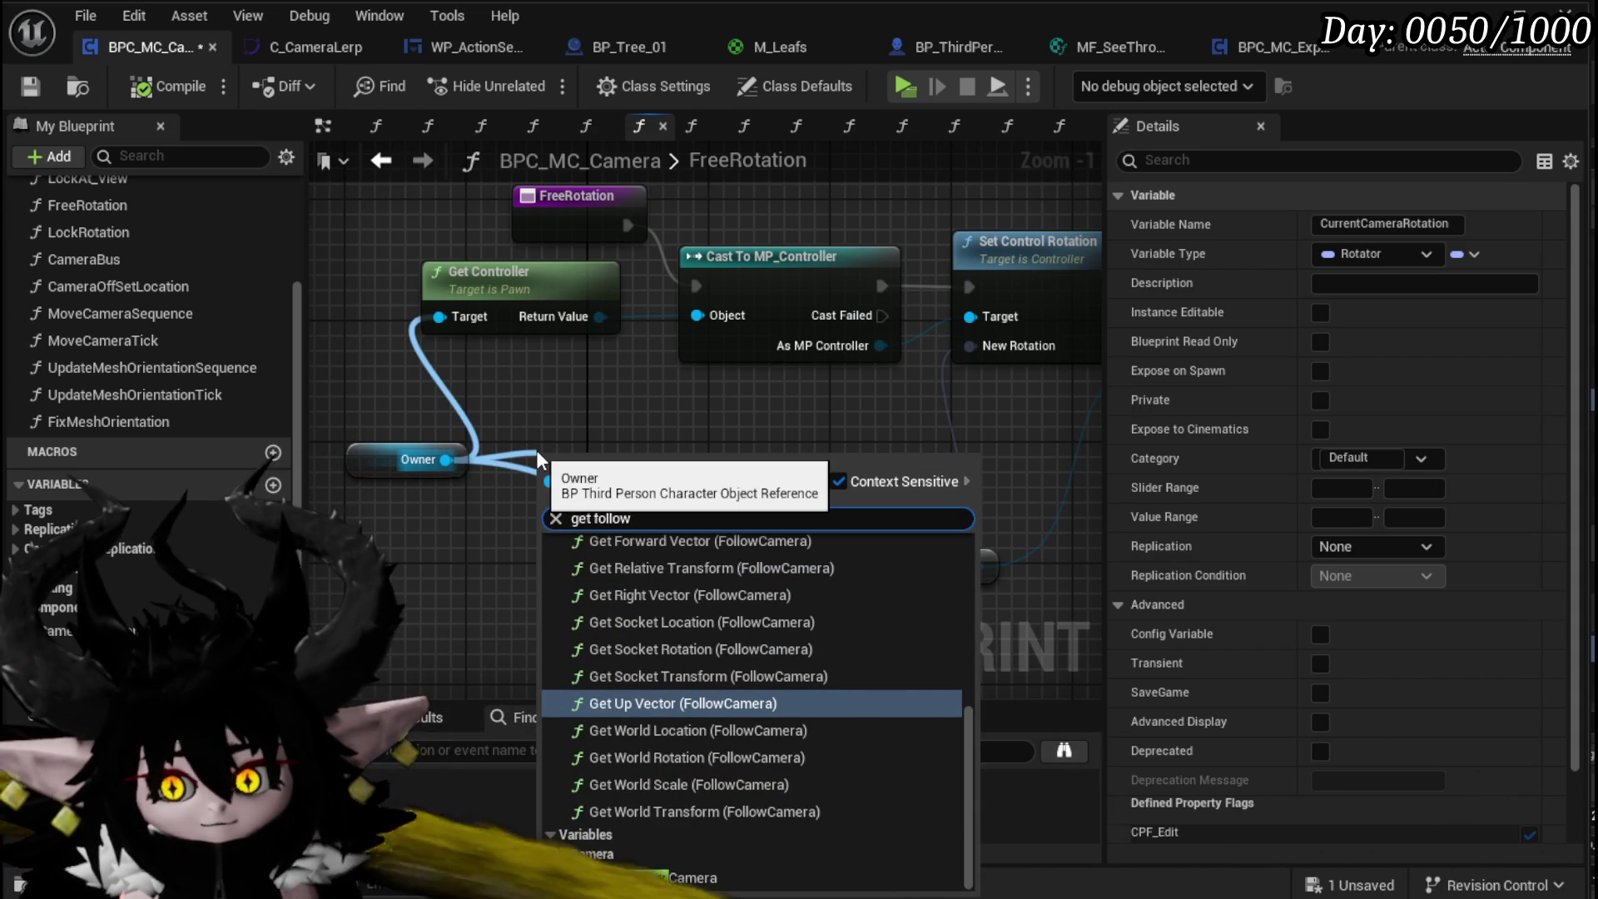
click(684, 874)
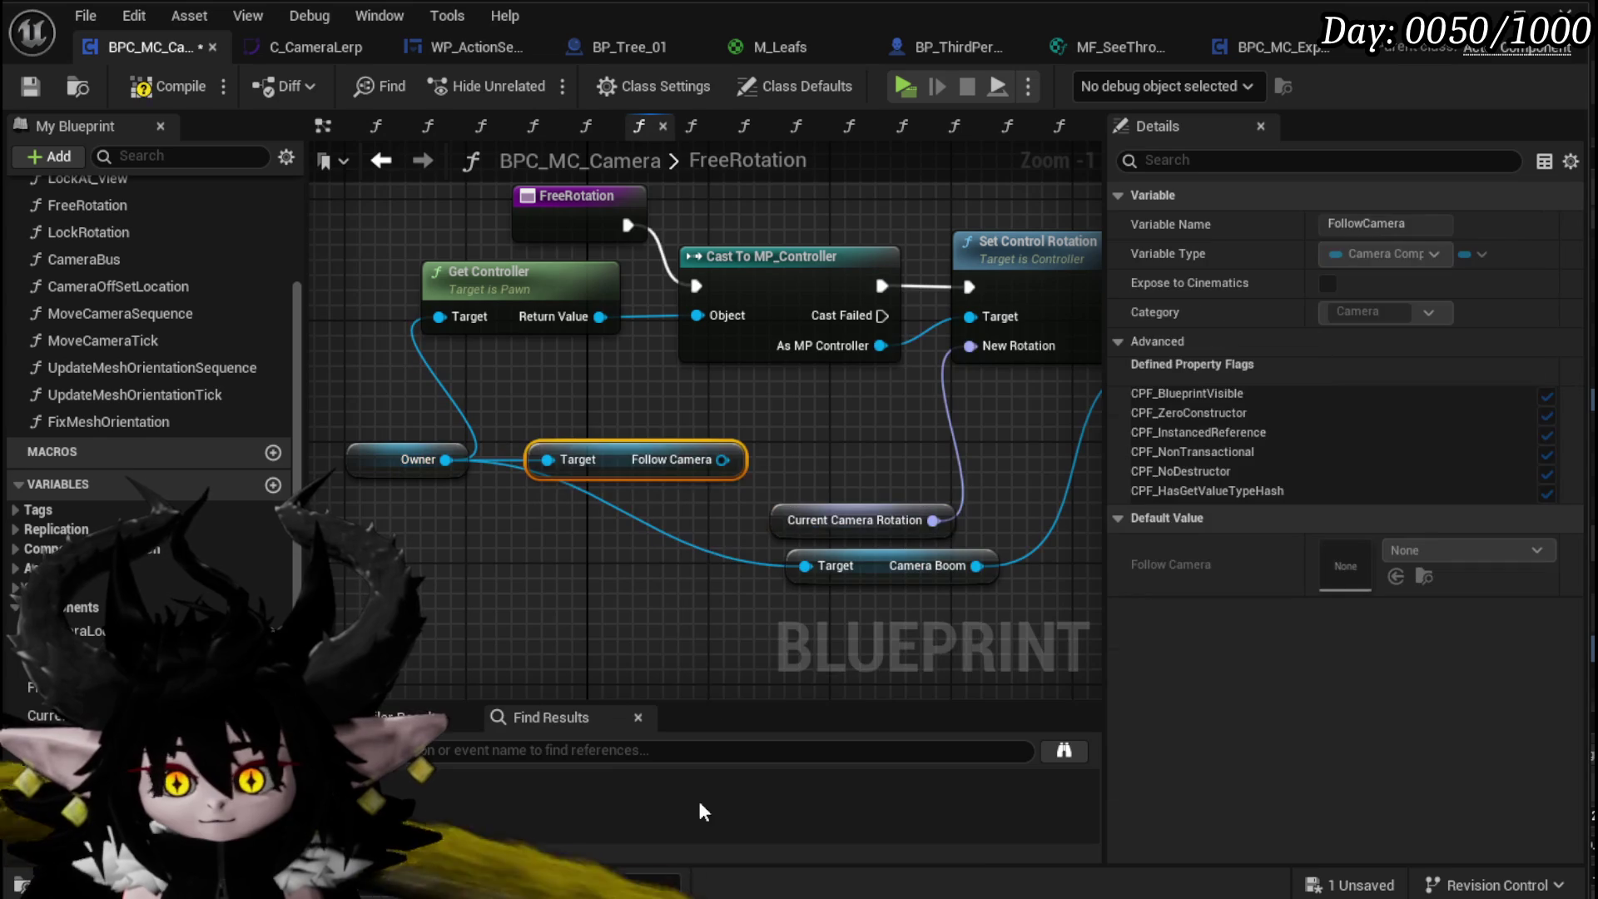
drag(640, 457, 598, 388)
Step: Feed Follow Camera's Get World Rotation into Set Control Rotation's New Rotation and save
drag(650, 442, 583, 523)
text(ge)
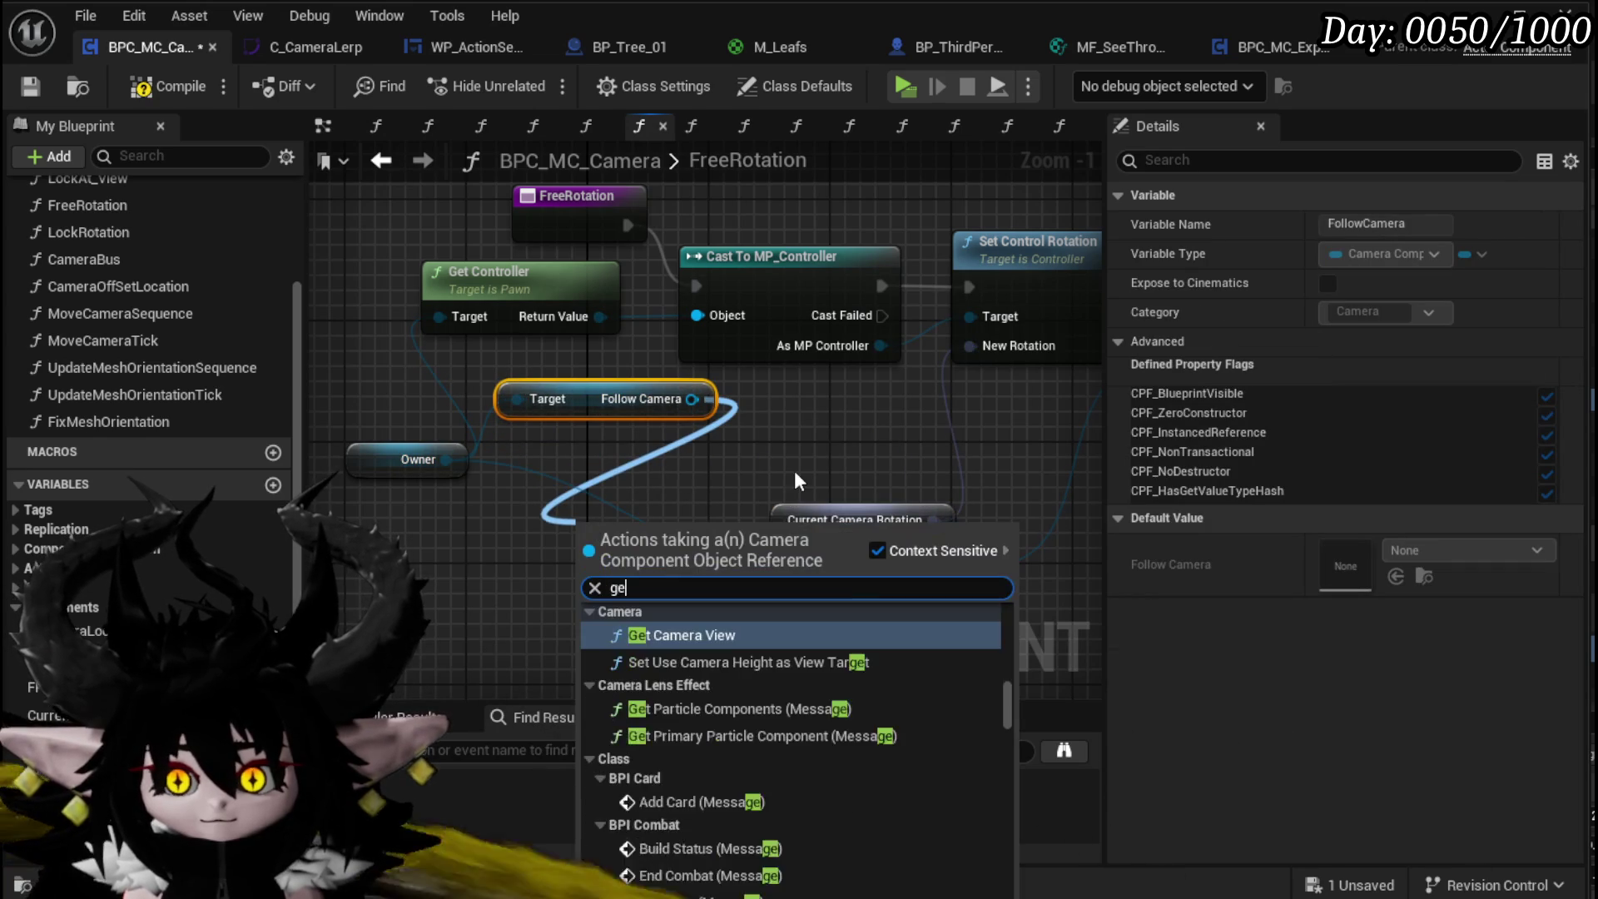
text(t world rotation)
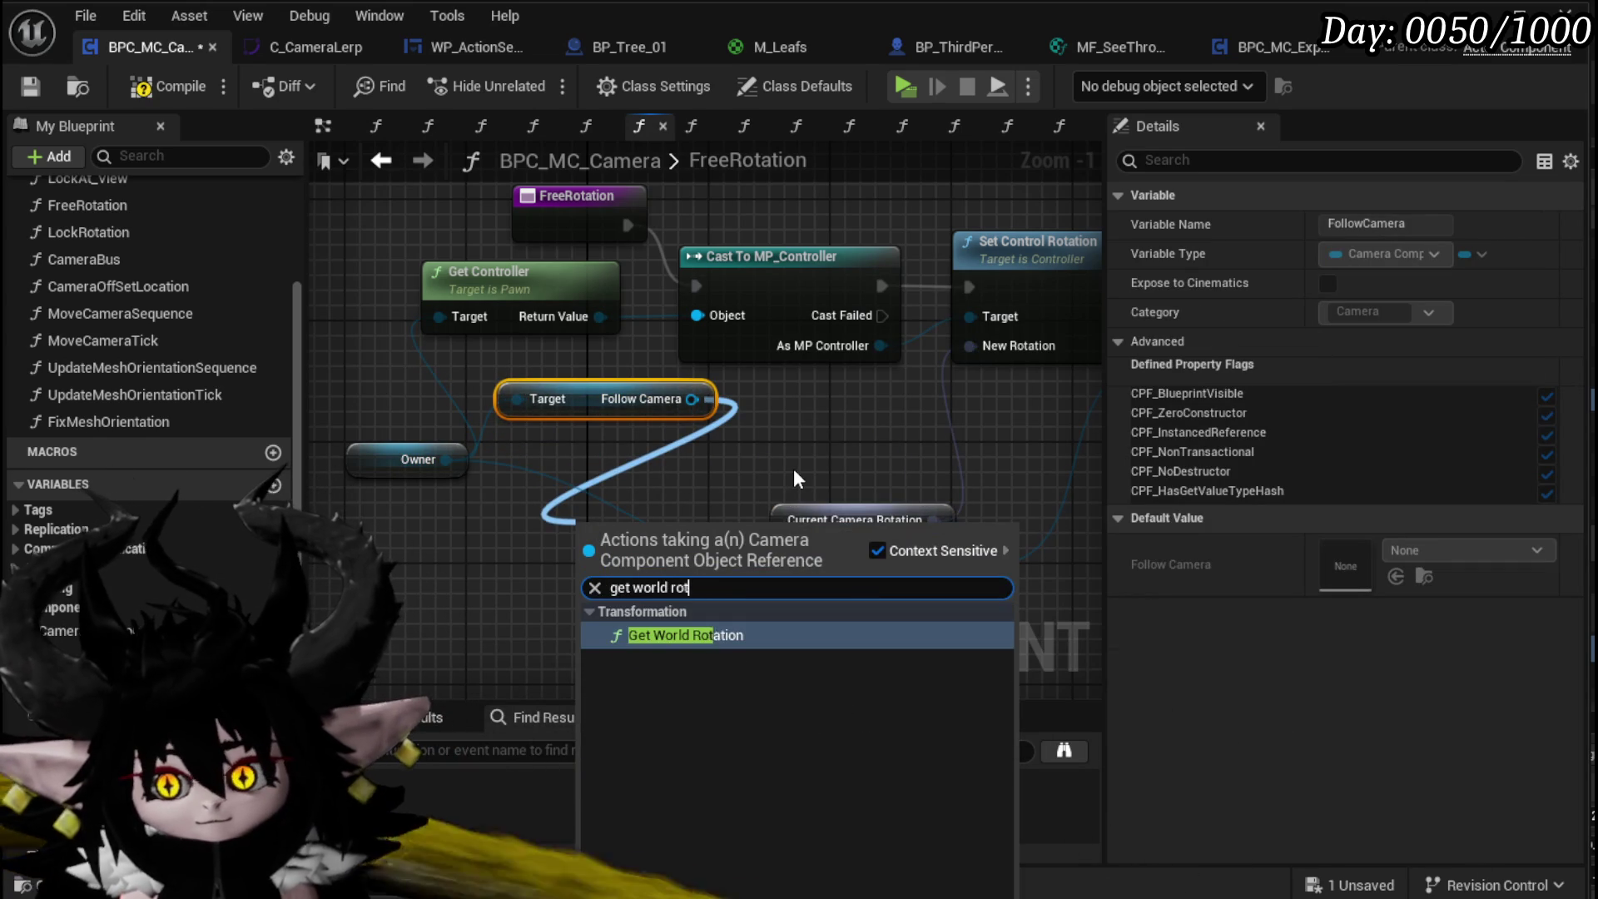
key(Return)
drag(708, 412, 787, 516)
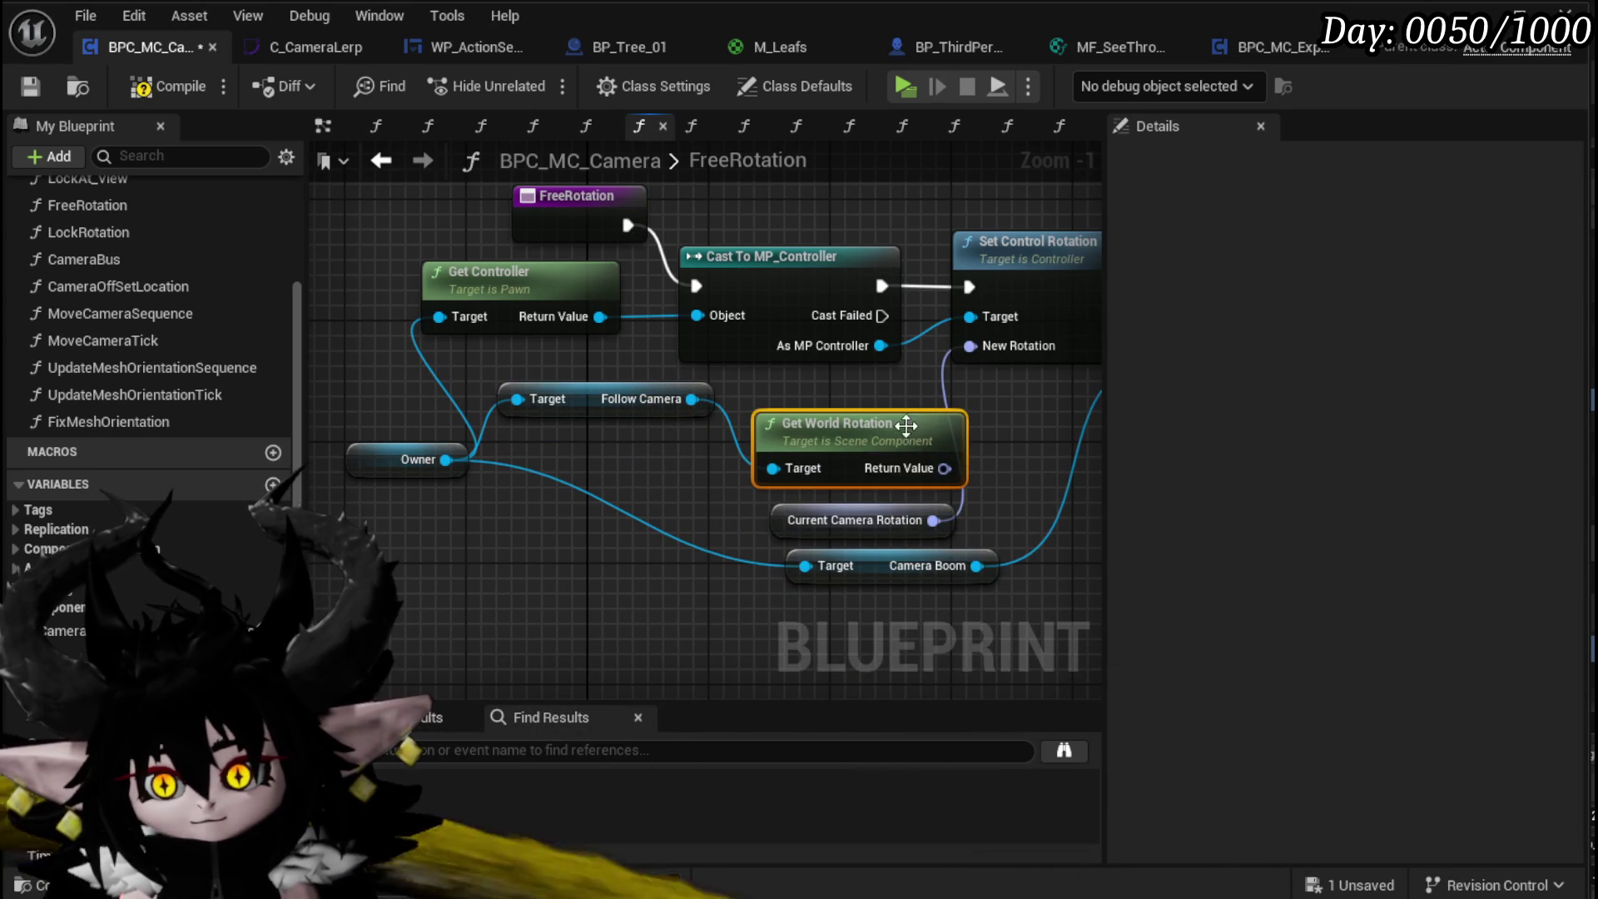
drag(989, 350, 972, 346)
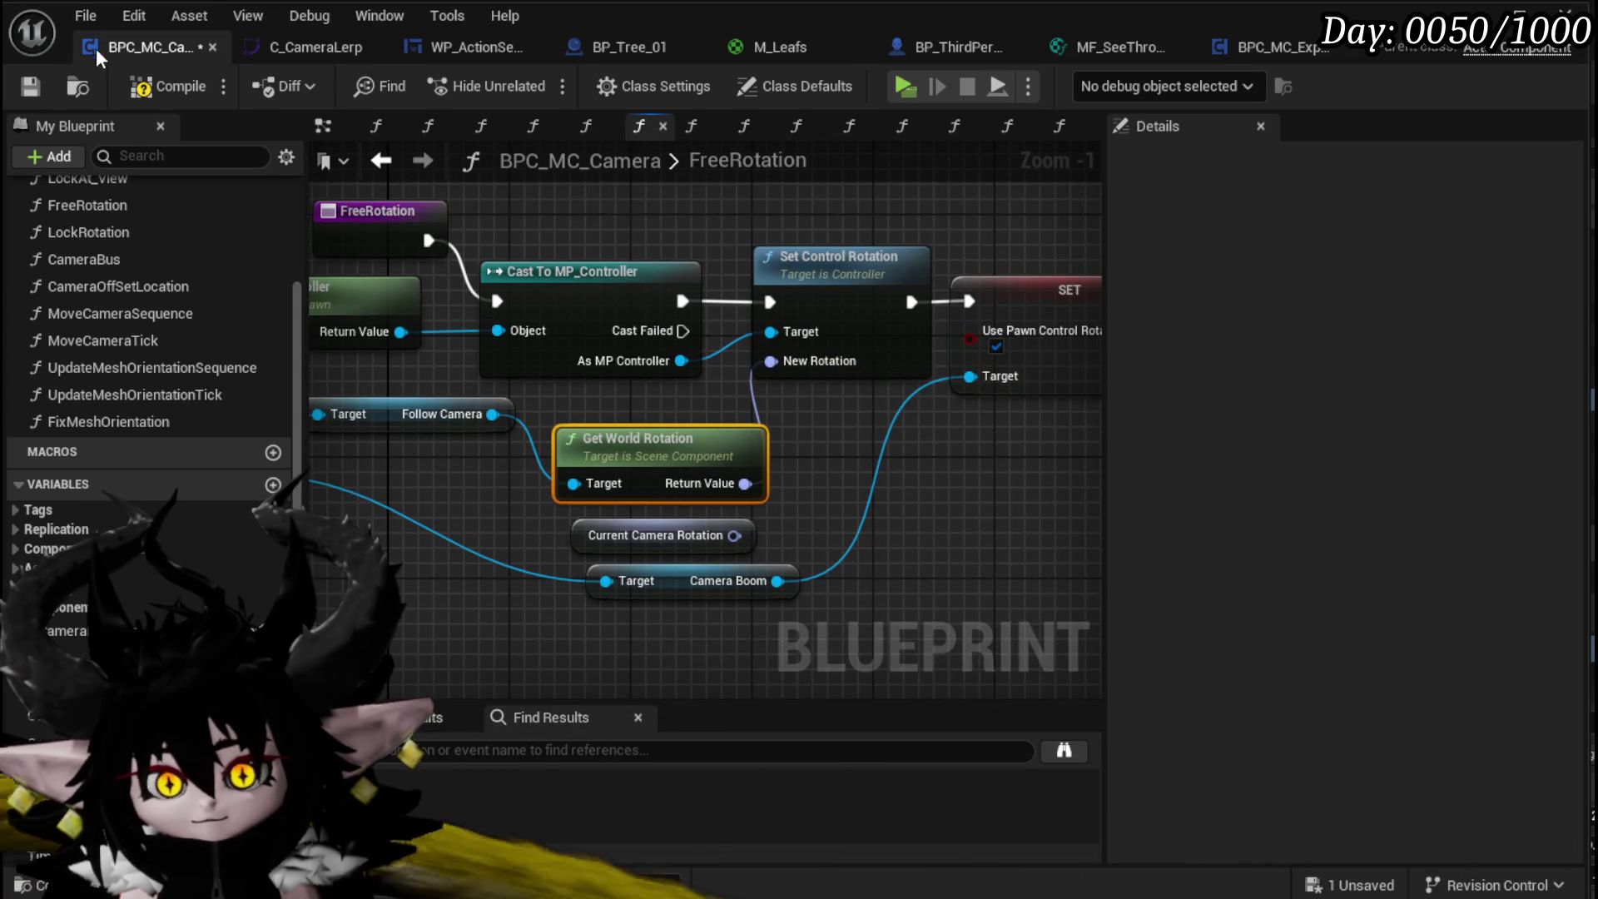
click(38, 82)
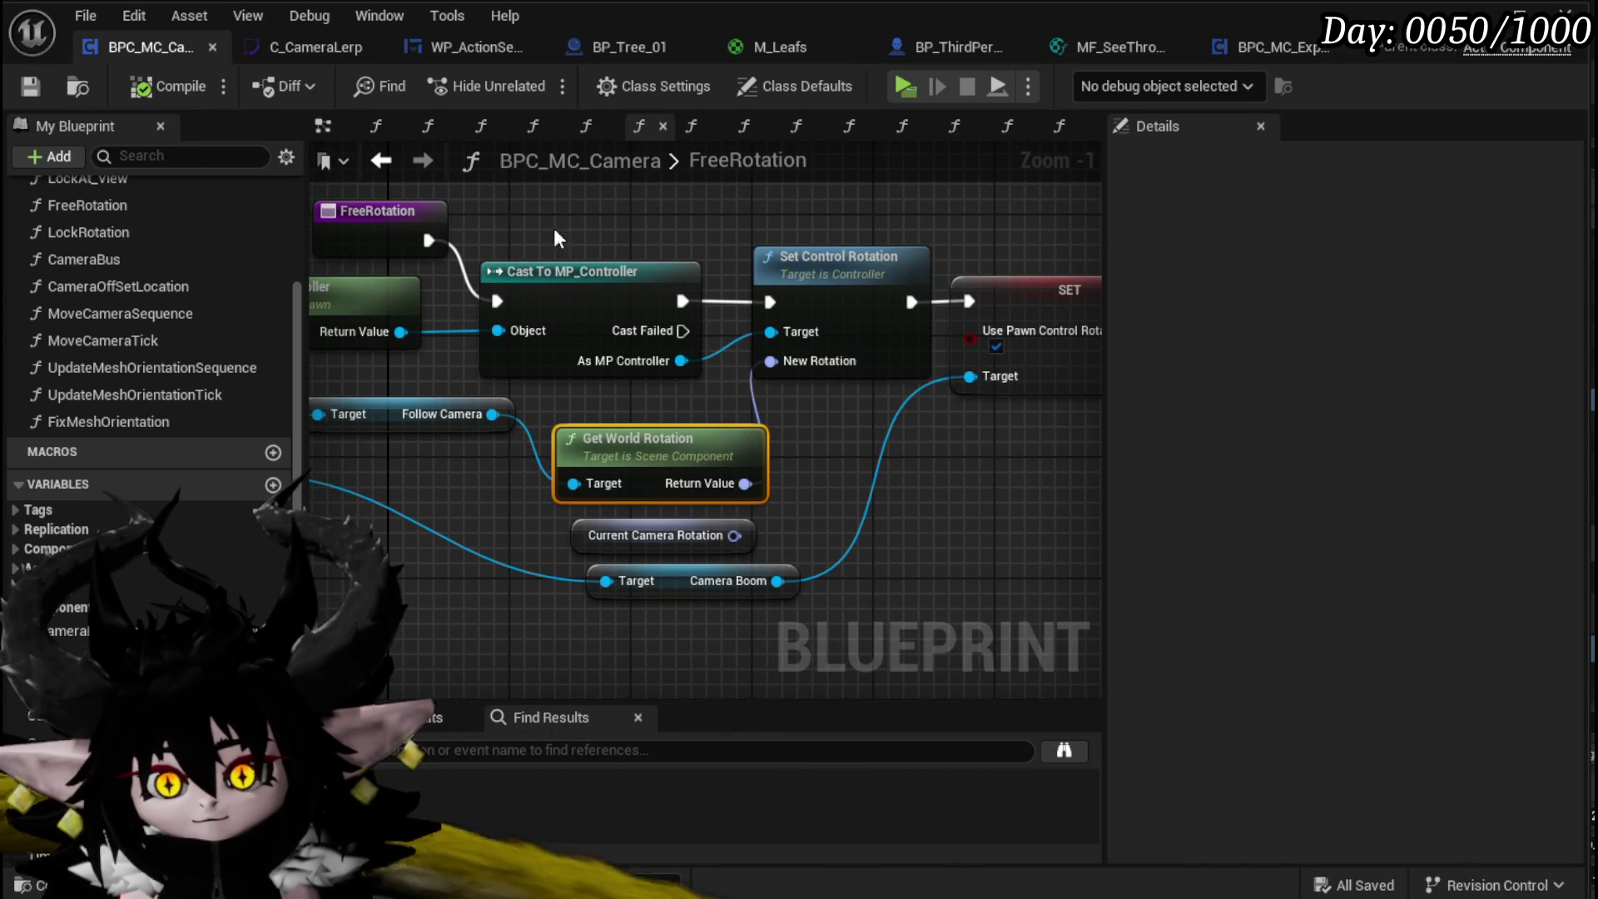
Step: Play-test the FreeRotation change by moving the character under the fire slime, then stop
key(alt+Tab)
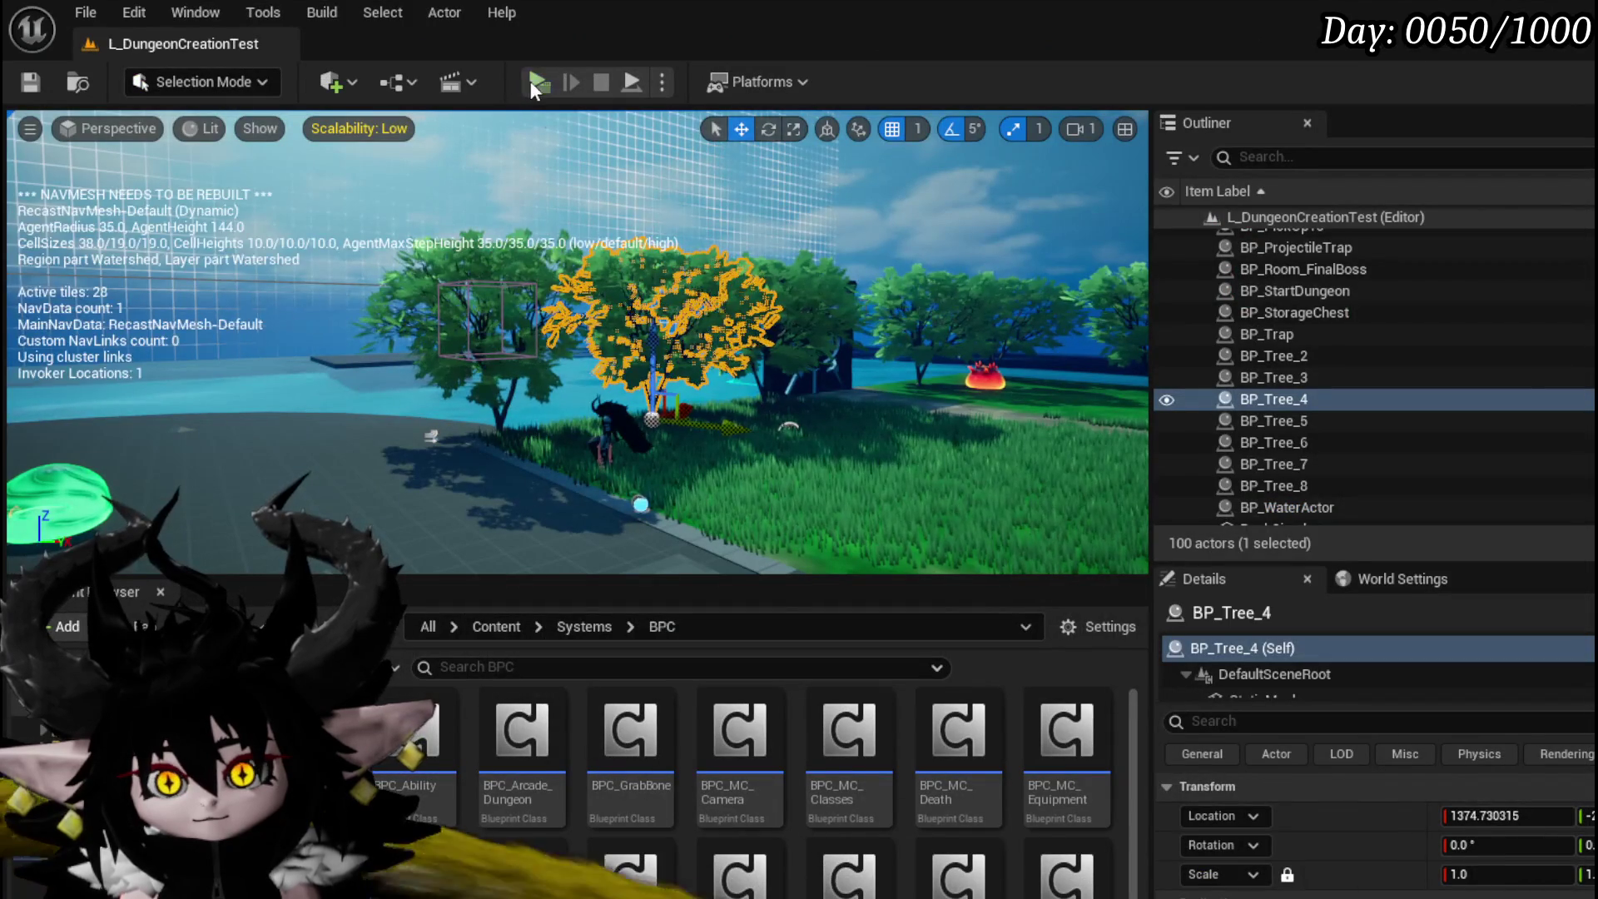
key(alt+p)
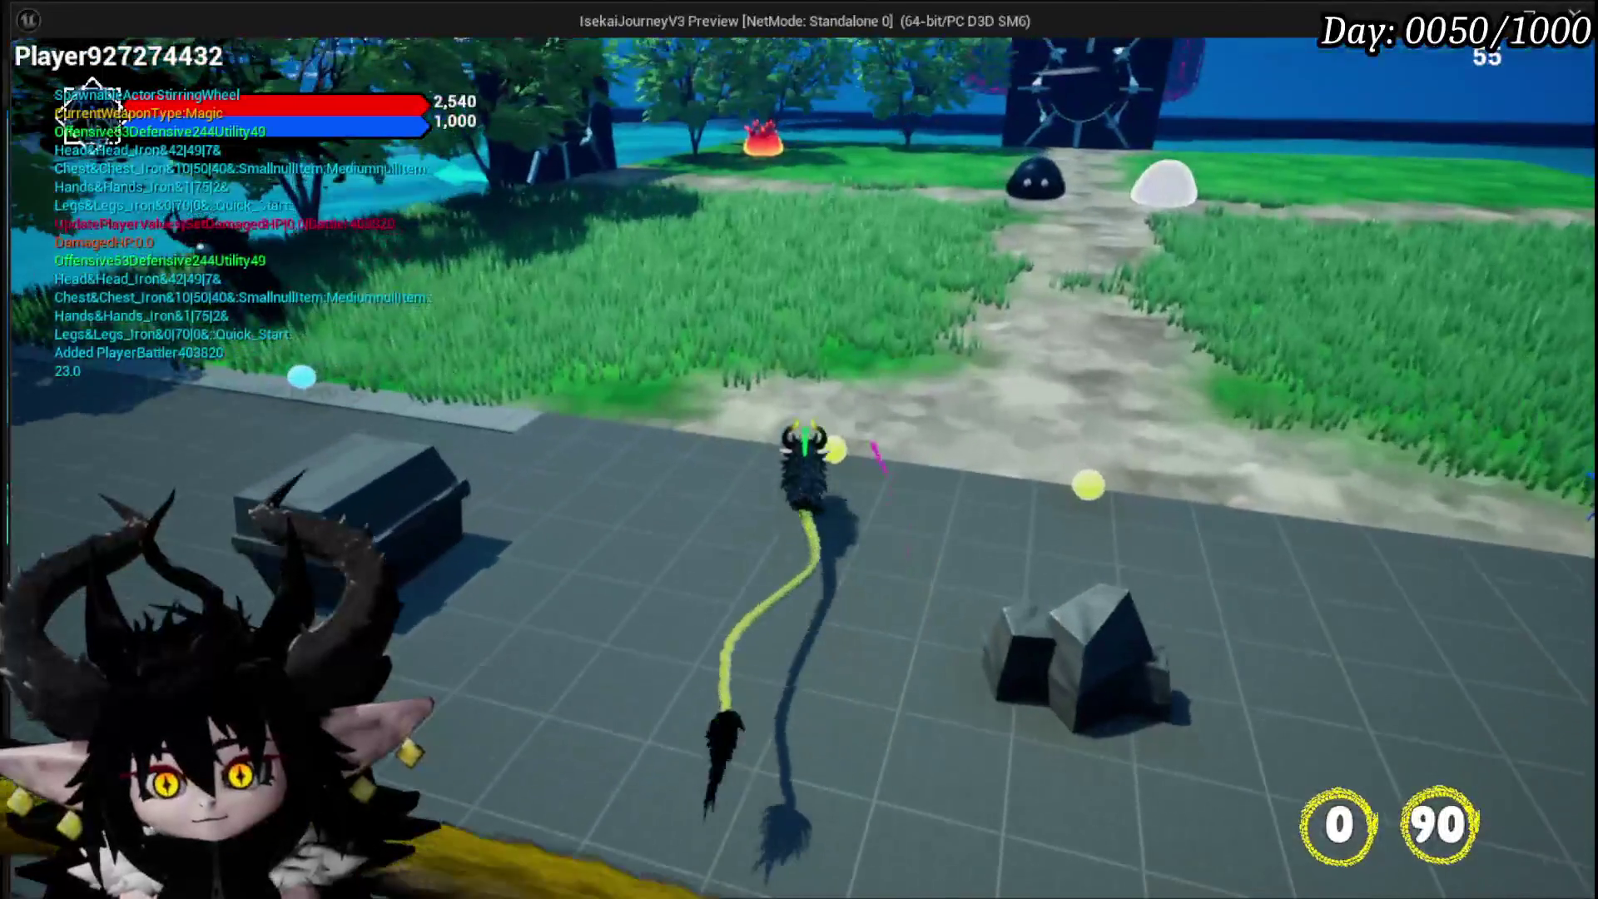
key(w)
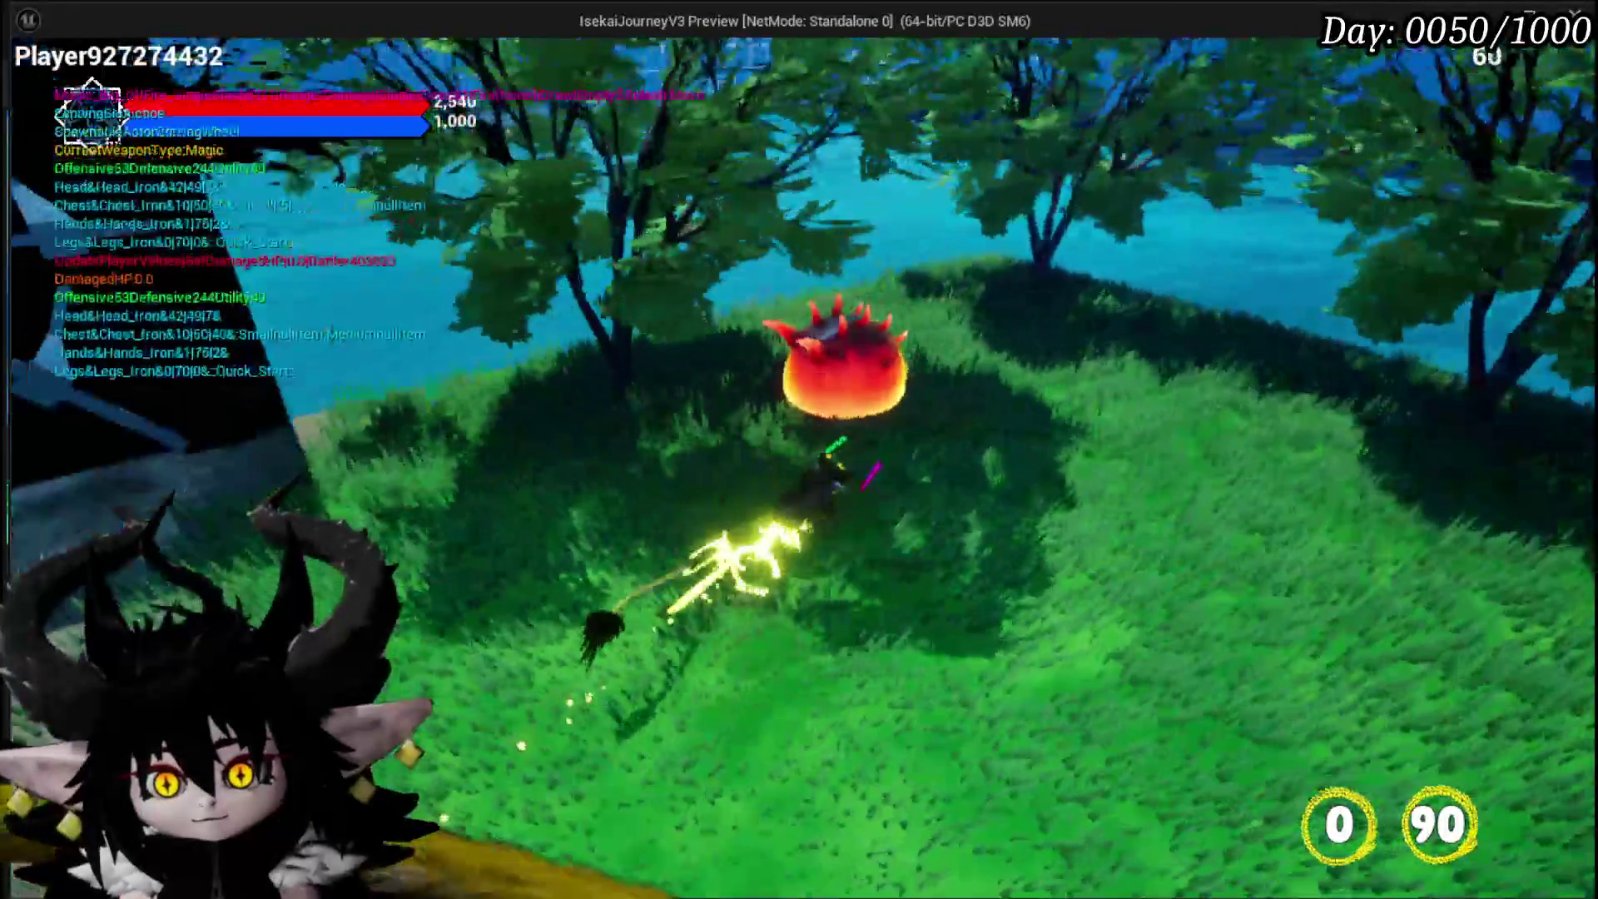
key(w)
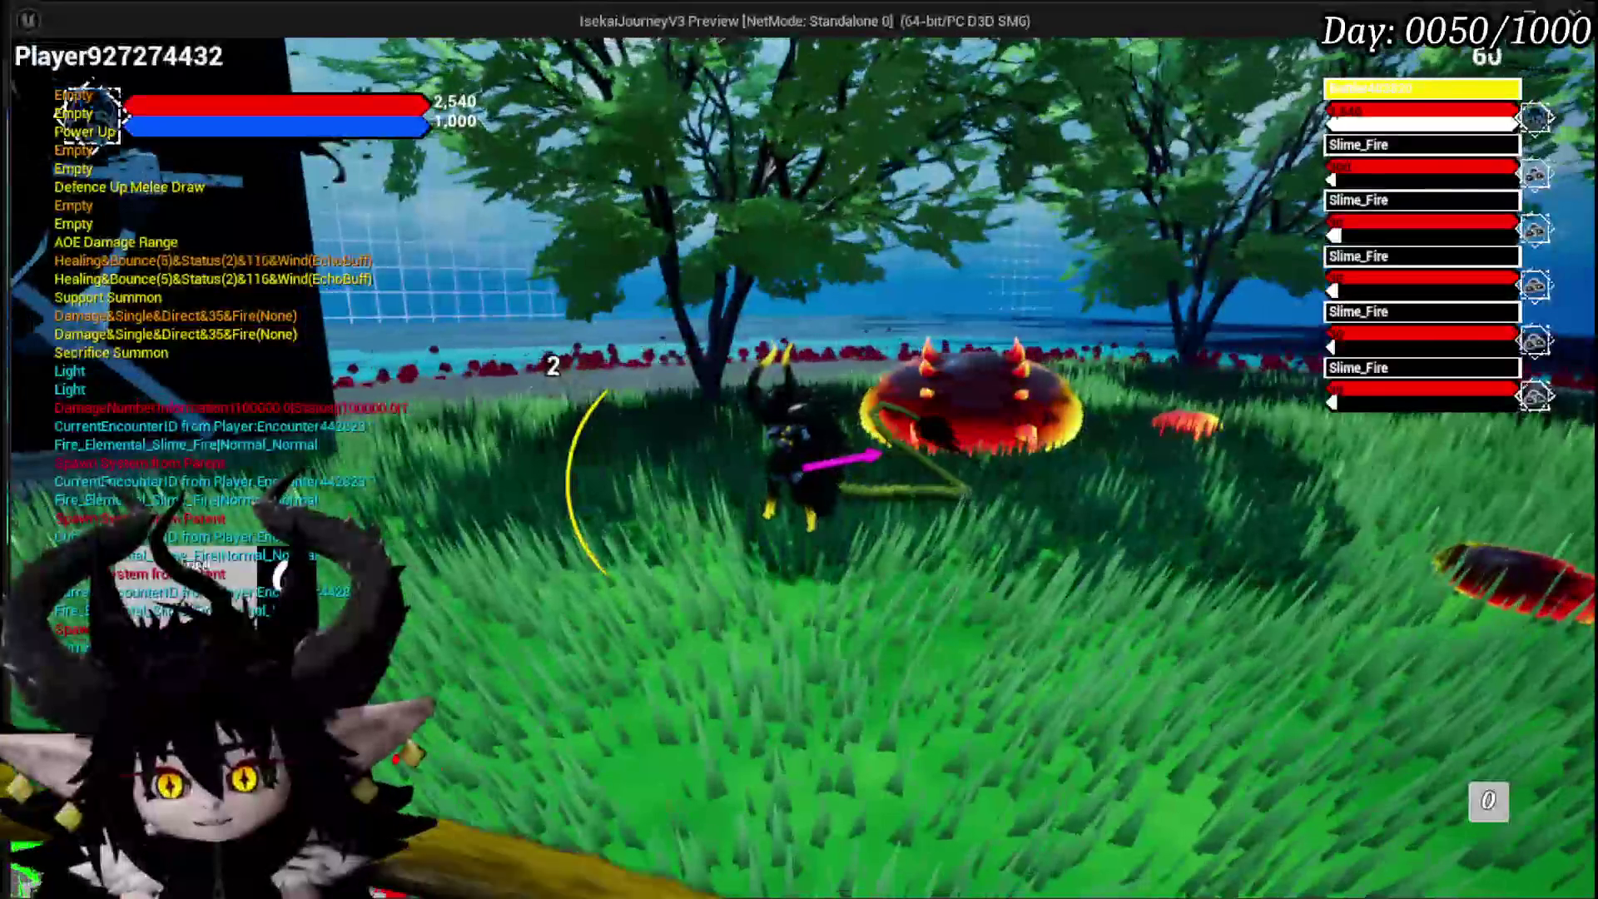
key(Escape)
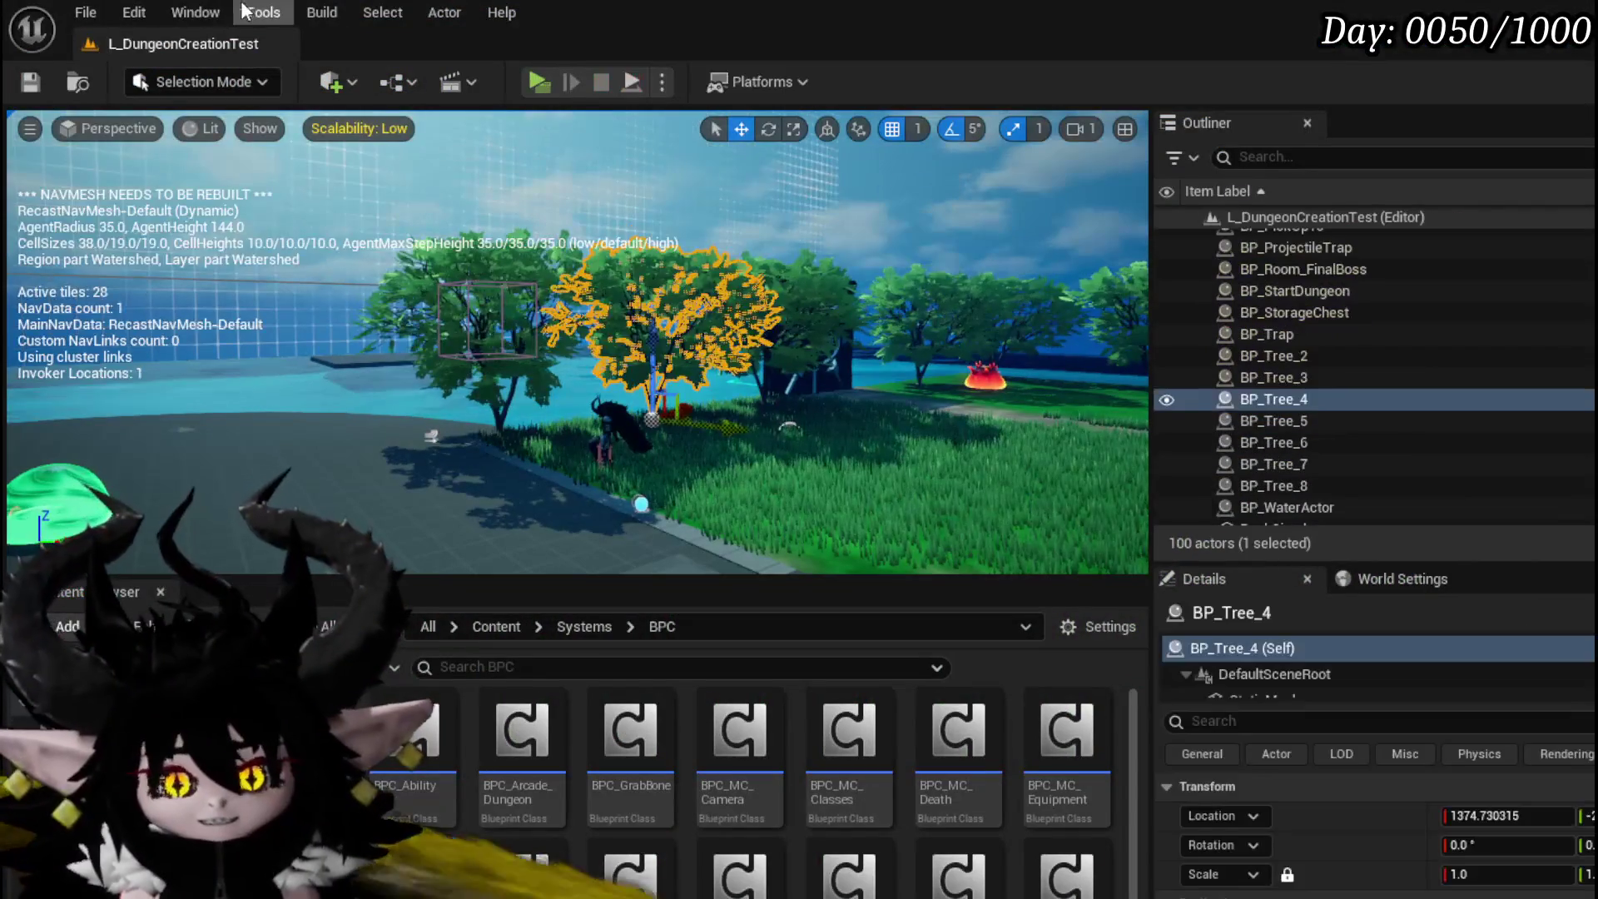
Step: Save the level and add a Get World Rotation node for Follow Camera in UpdateMeshOrientationTick
click(20, 86)
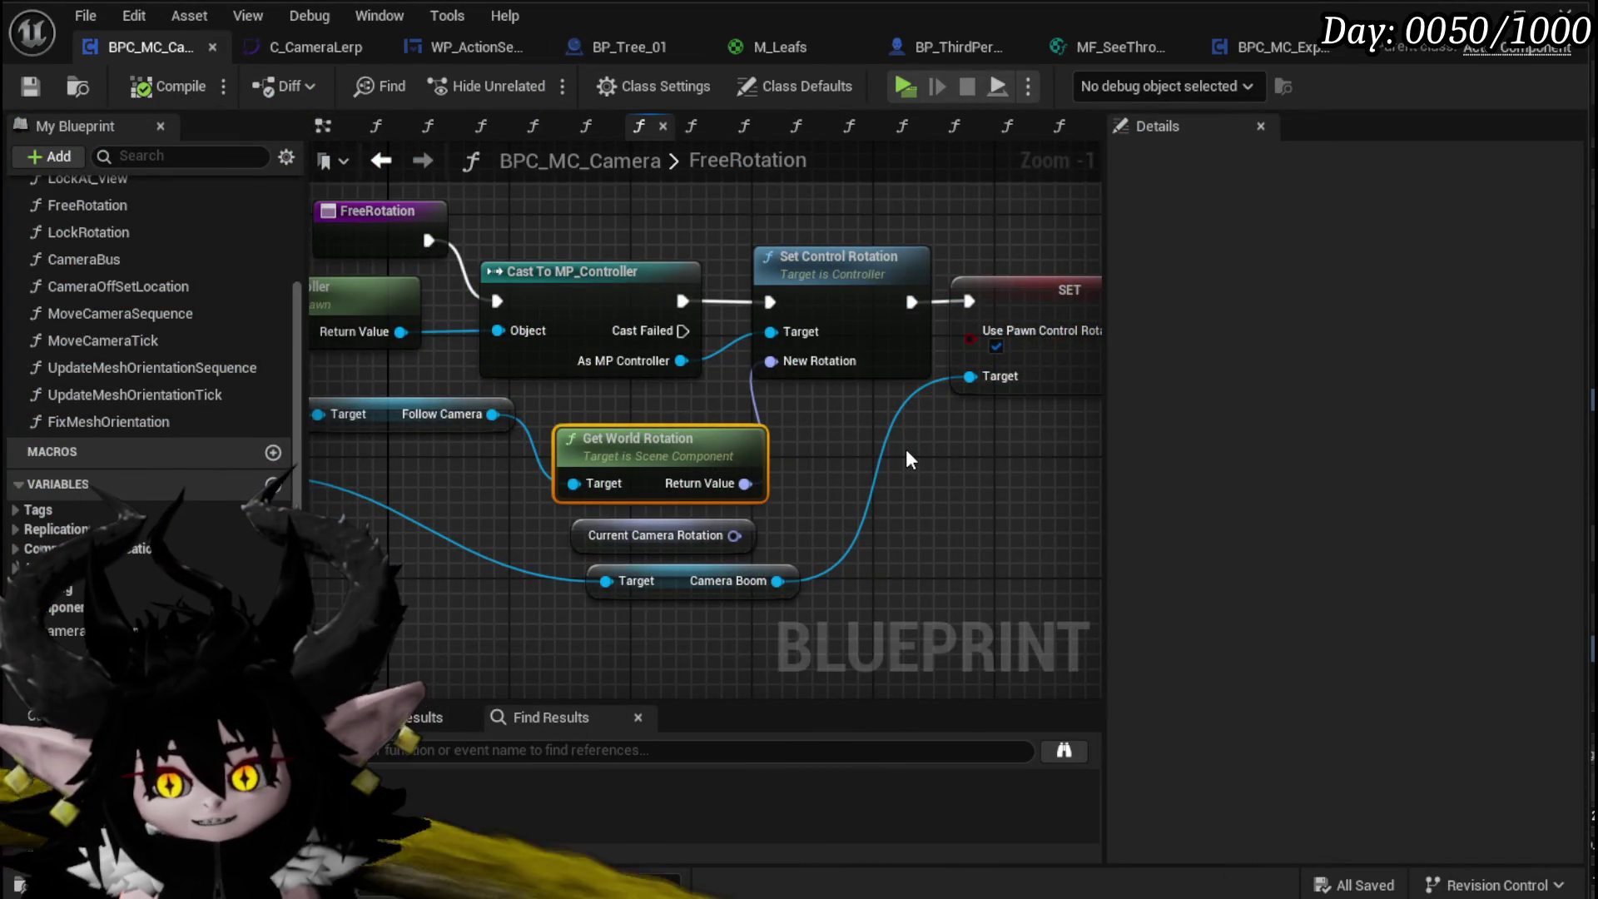
scroll(906, 448, down, 1)
double_click(133, 397)
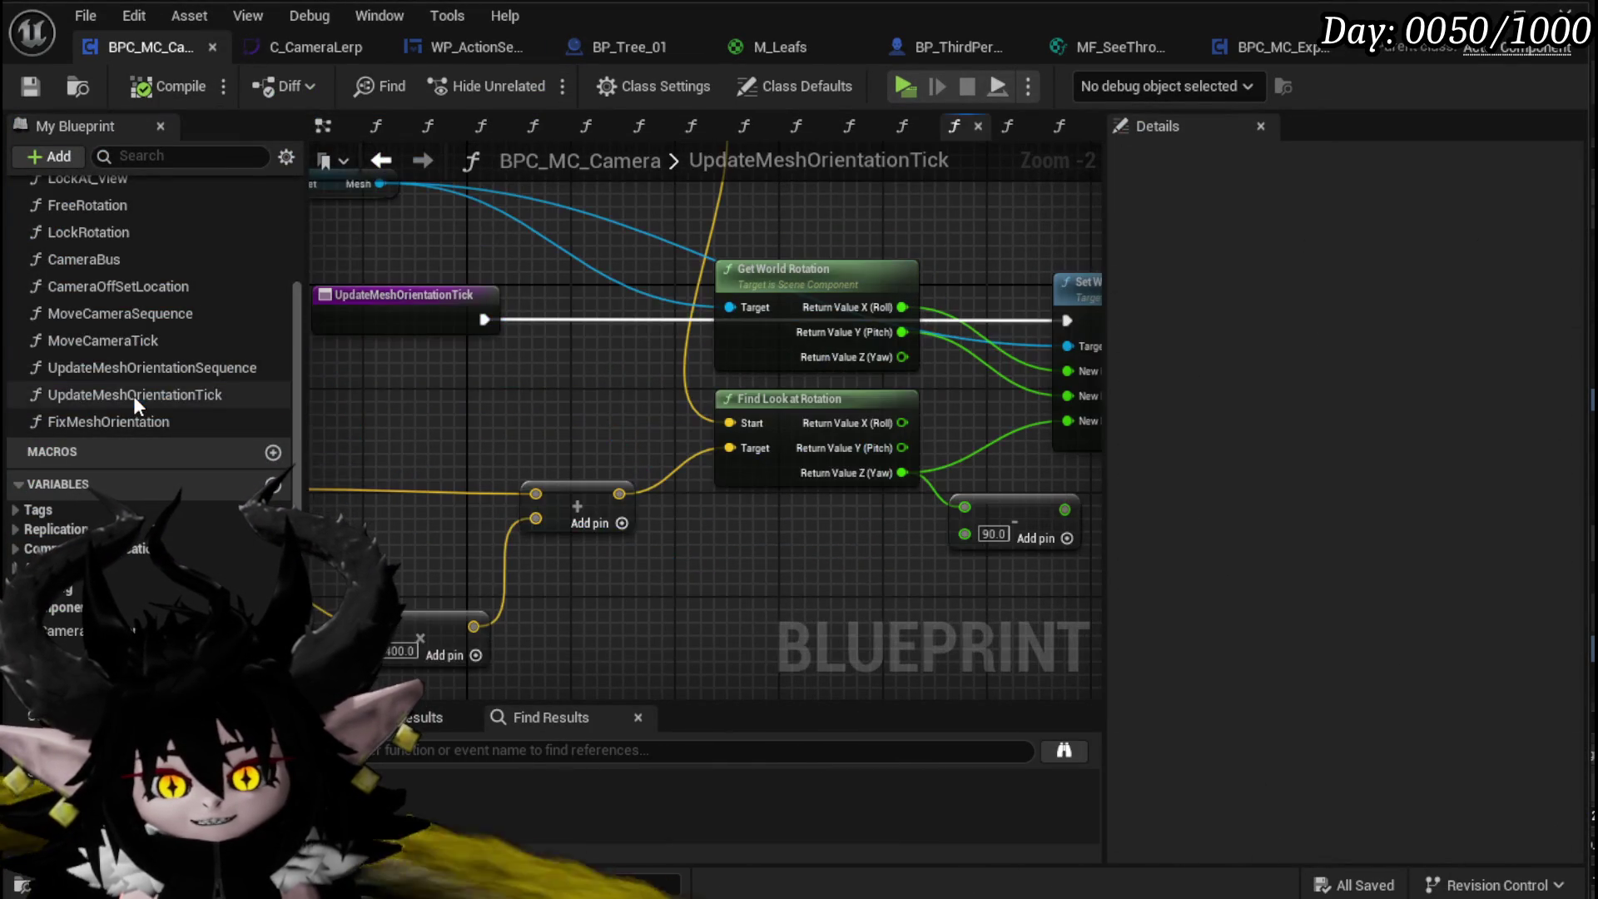
mouse_move(767, 571)
mouse_down()
mouse_move(653, 571)
mouse_move(1060, 571)
mouse_move(1207, 542)
mouse_up()
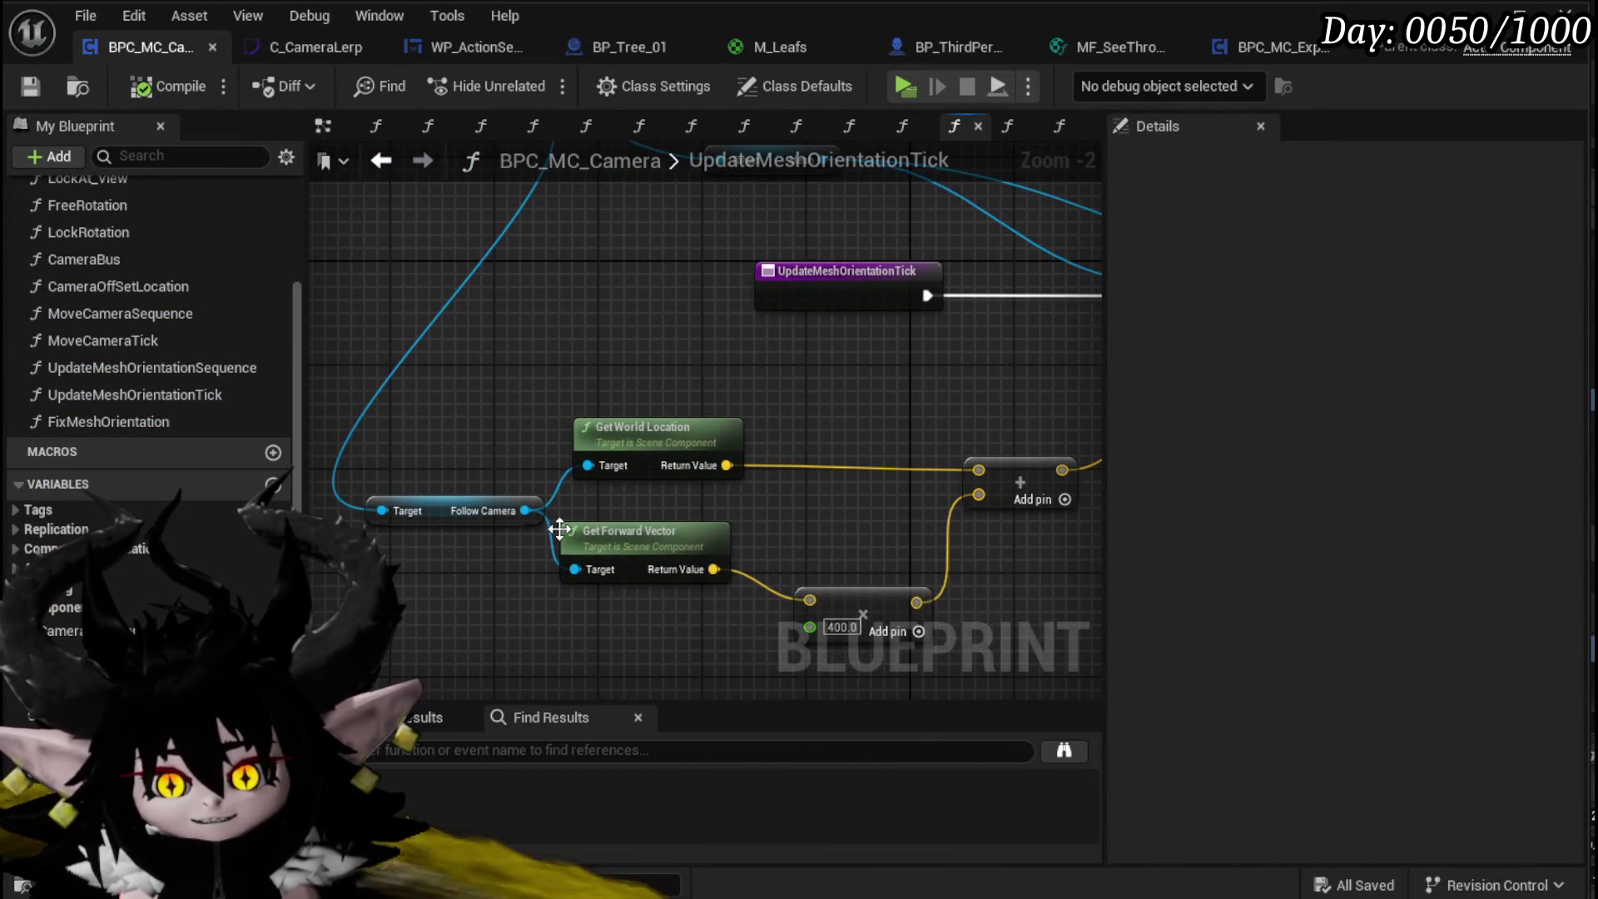
drag(639, 531, 640, 584)
drag(564, 533, 658, 532)
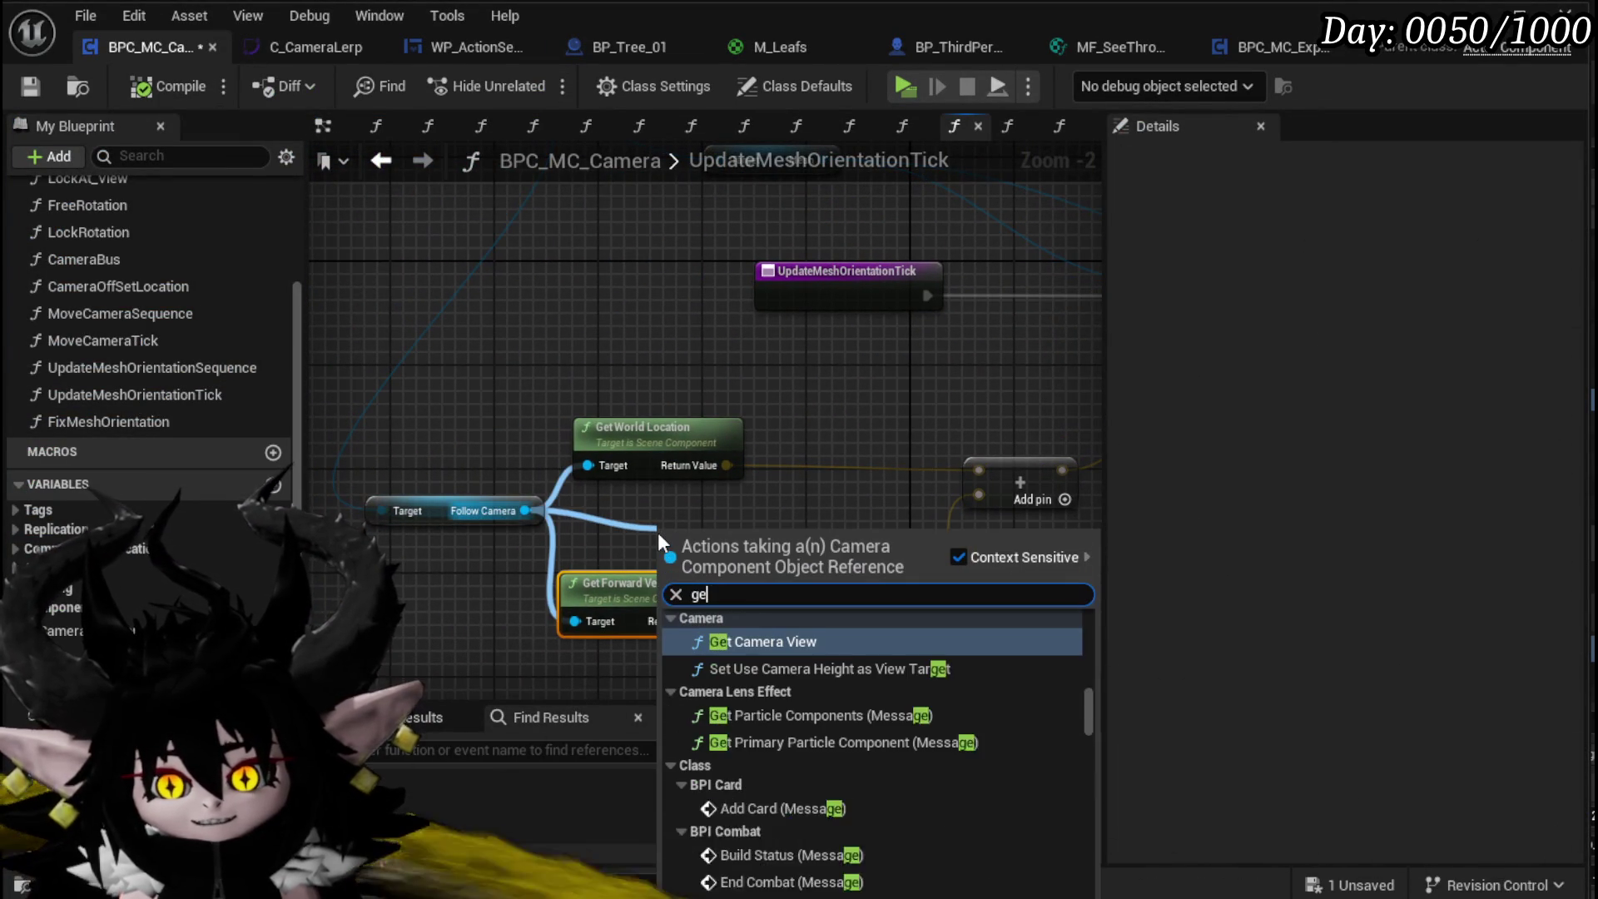
text(get world rotation)
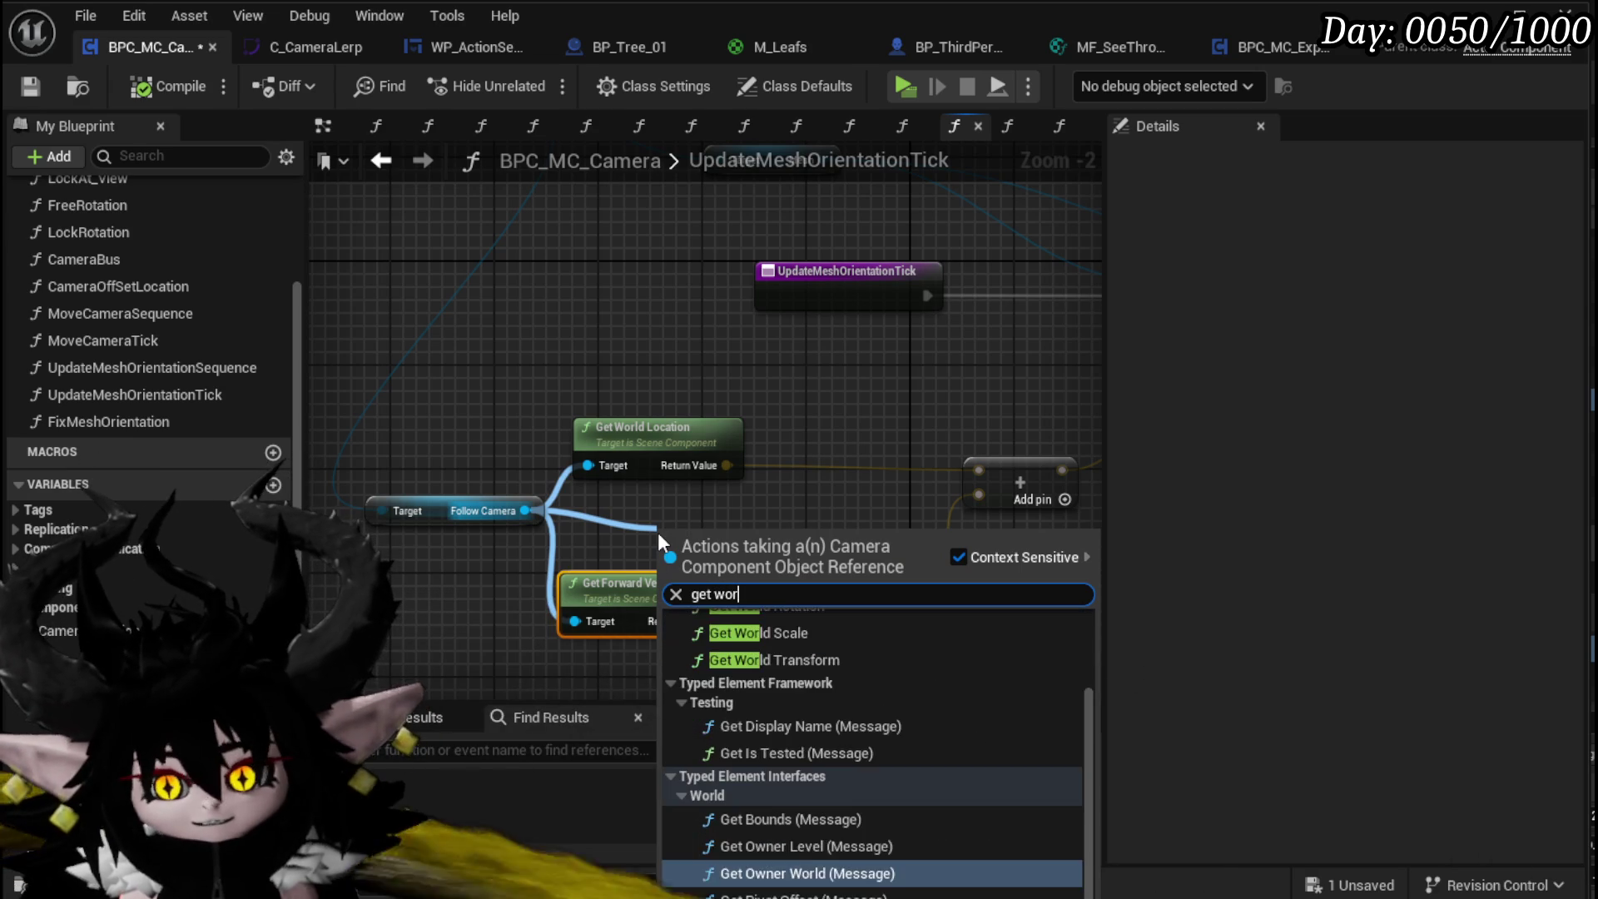
key(Return)
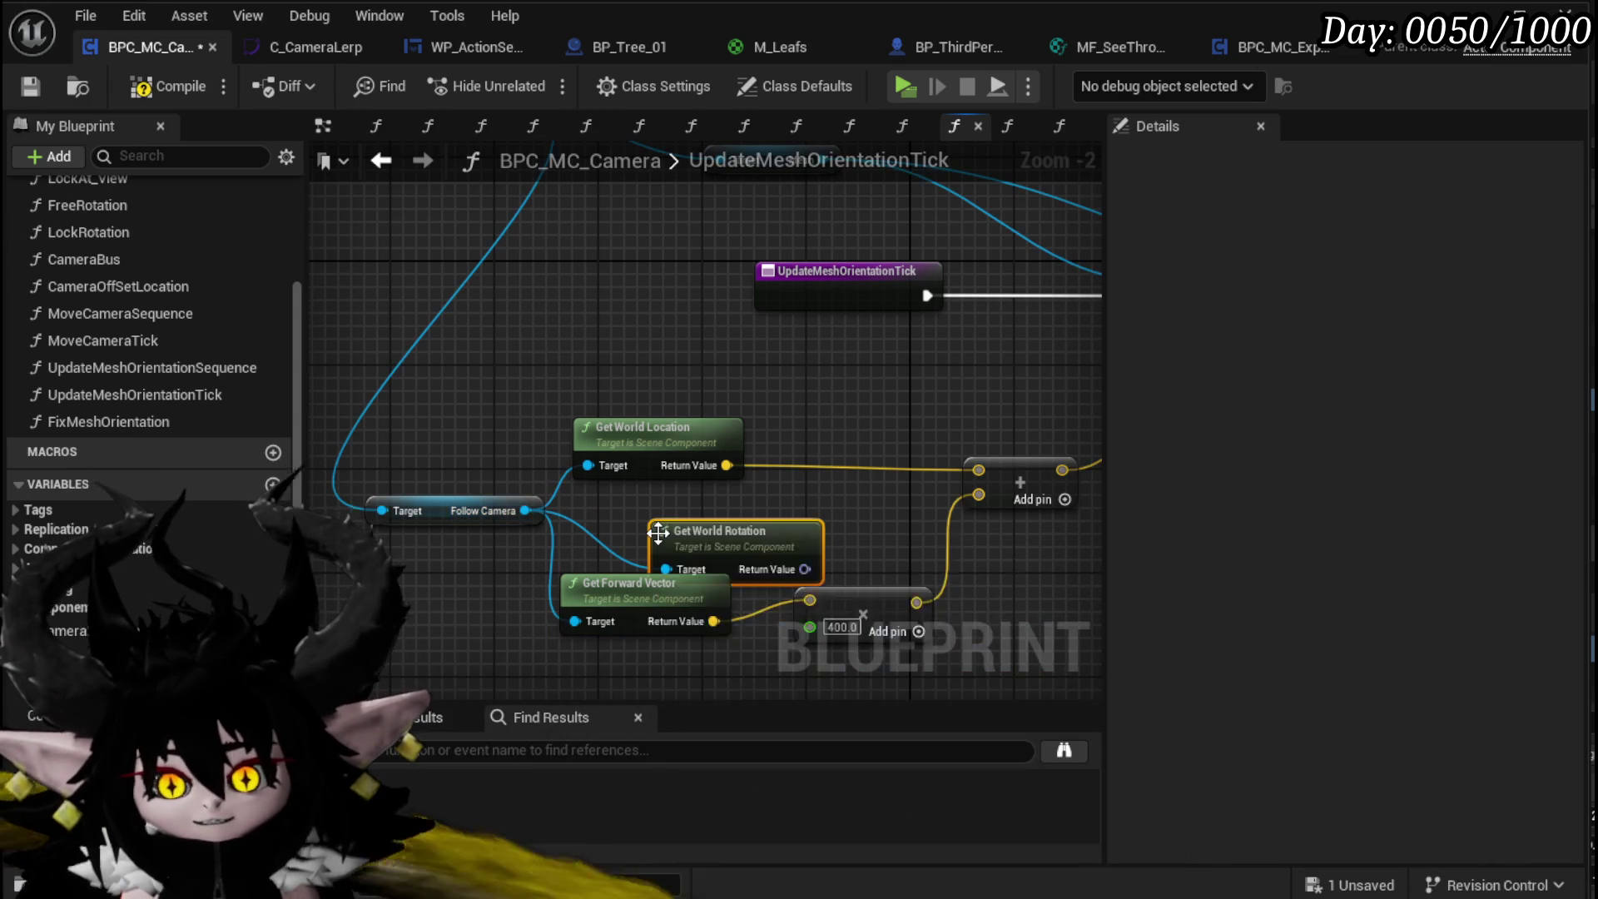
mouse_move(708, 550)
mouse_down()
mouse_move(1072, 508)
mouse_move(247, 512)
mouse_move(543, 539)
mouse_up()
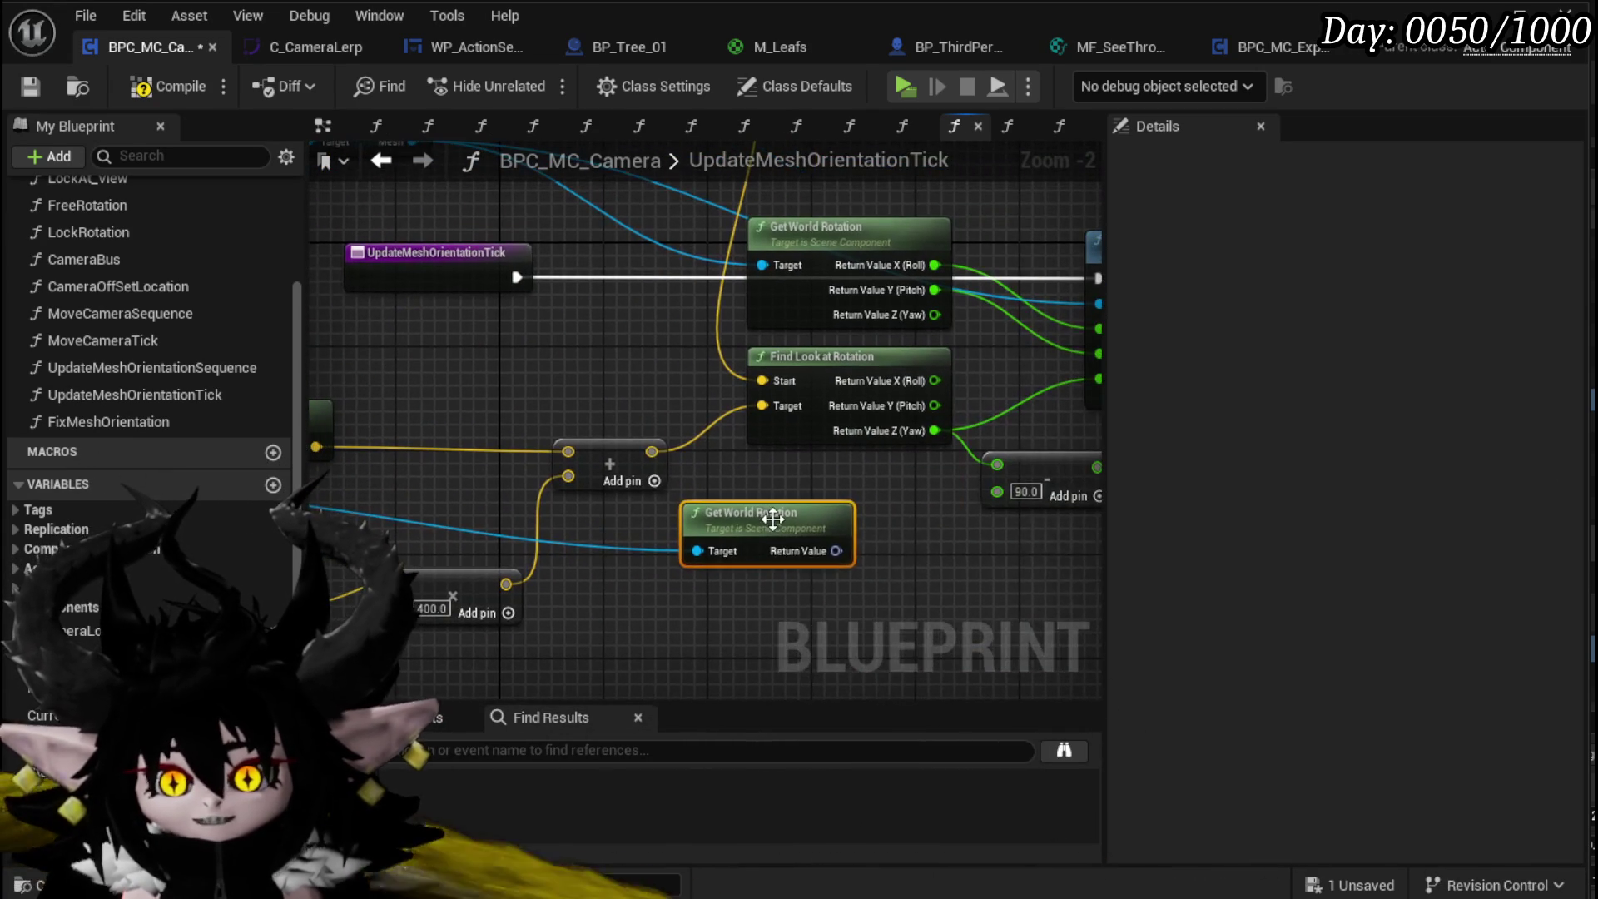
Step: Split the world rotation with a Break Rotator and wire its Yaw to New Rotation Z
drag(1064, 447, 844, 476)
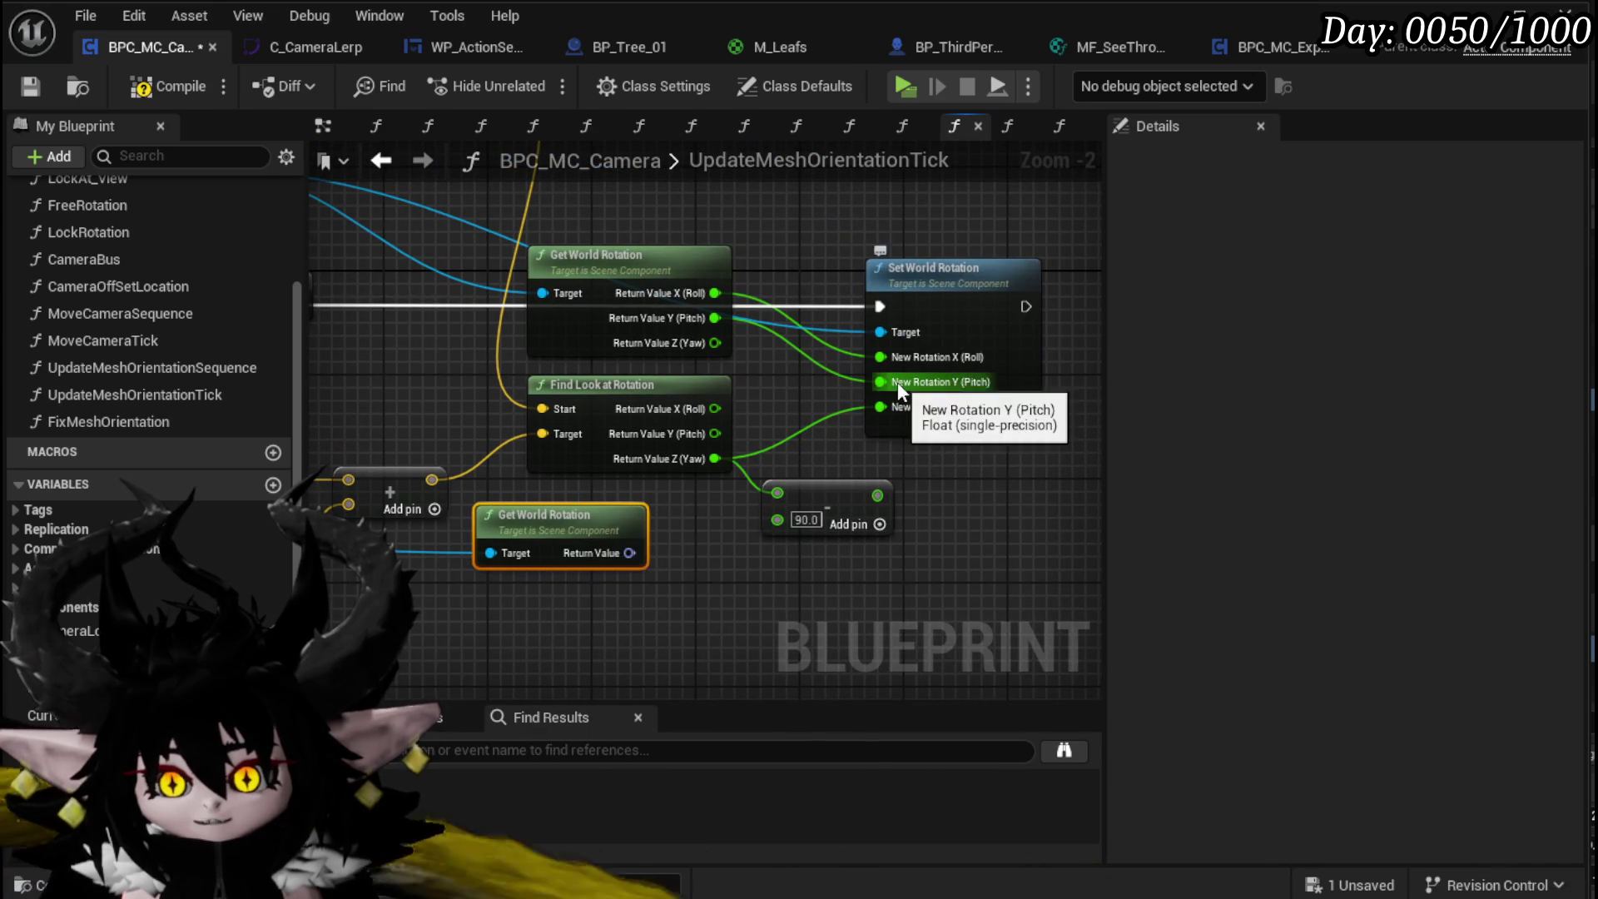
drag(629, 553, 689, 553)
text(brea)
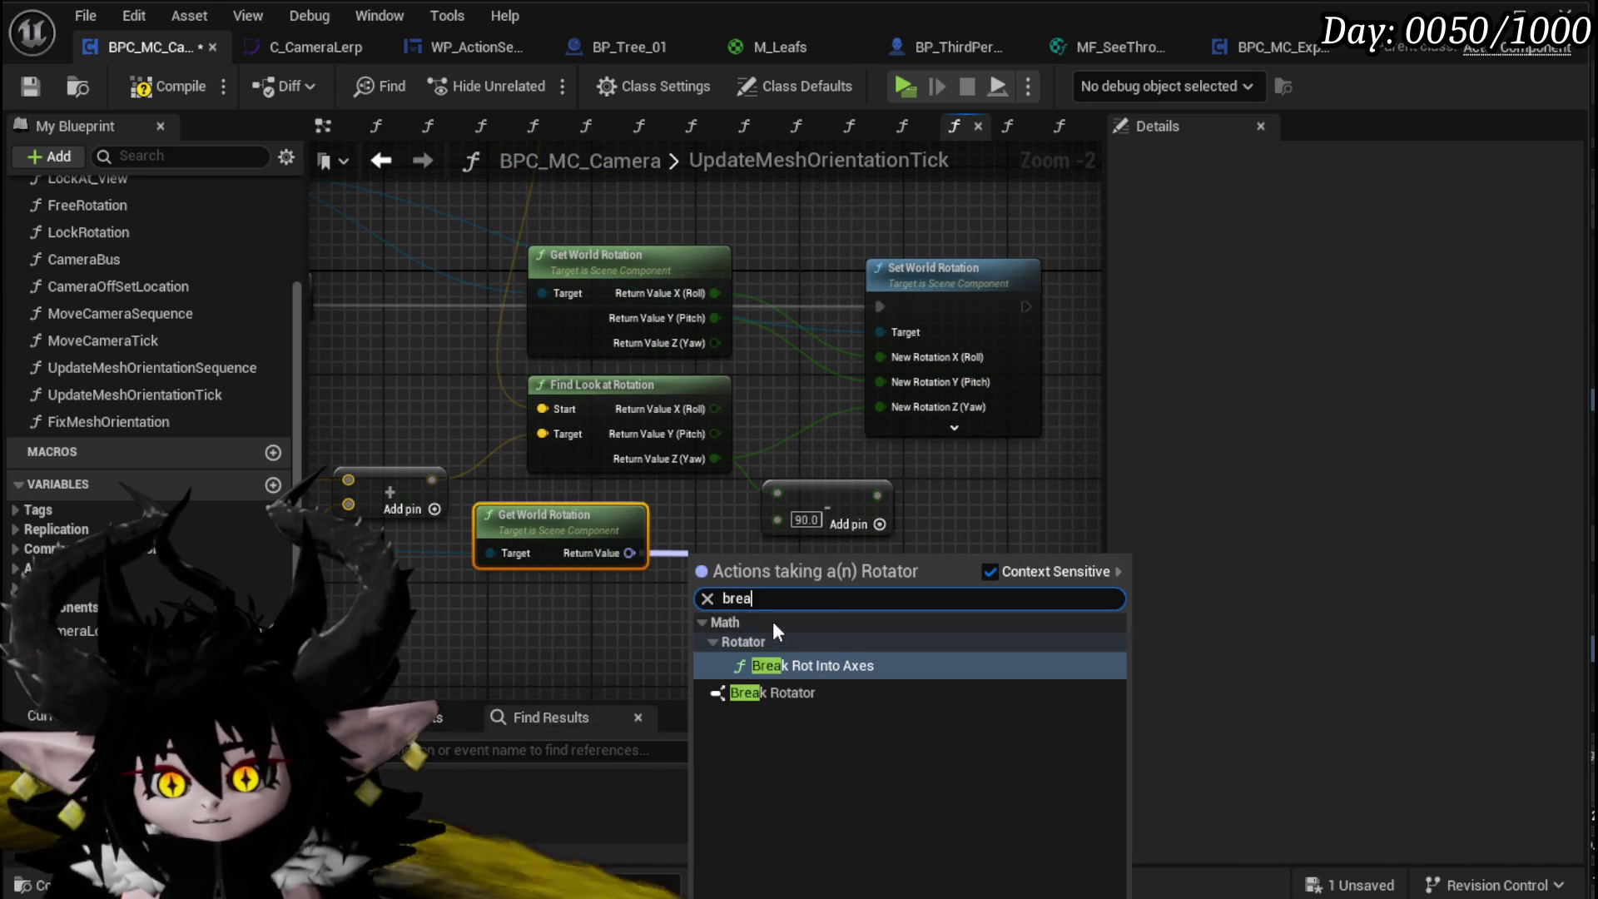
click(793, 691)
drag(820, 628, 891, 408)
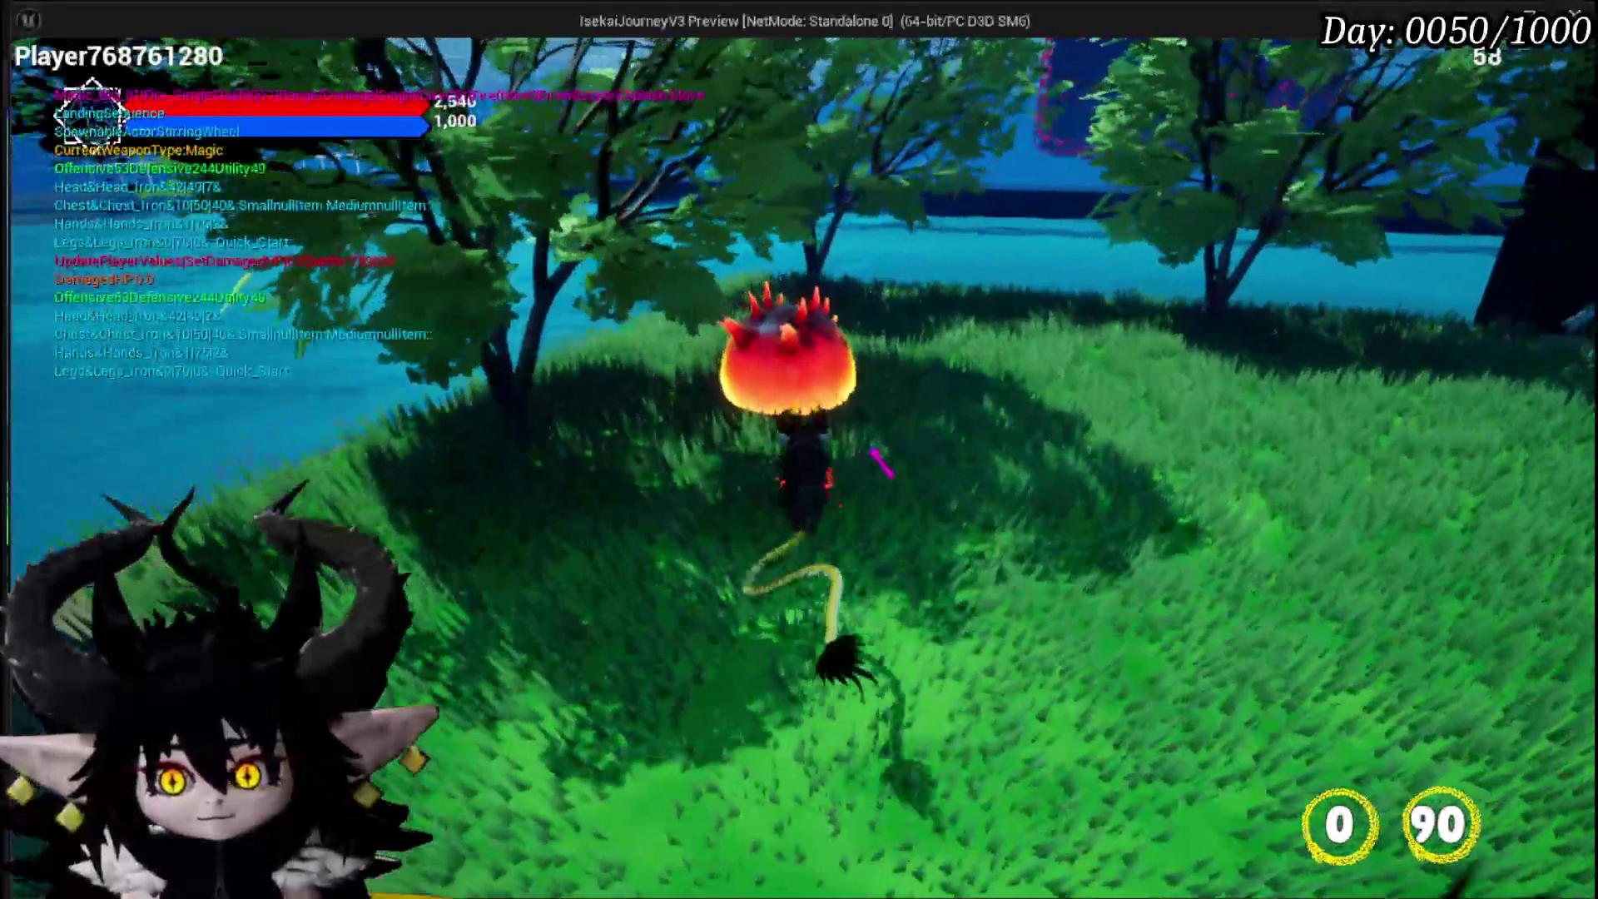
Step: Attack the fire slime to test the Break Rotator camera change, then close the preview
click(874, 456)
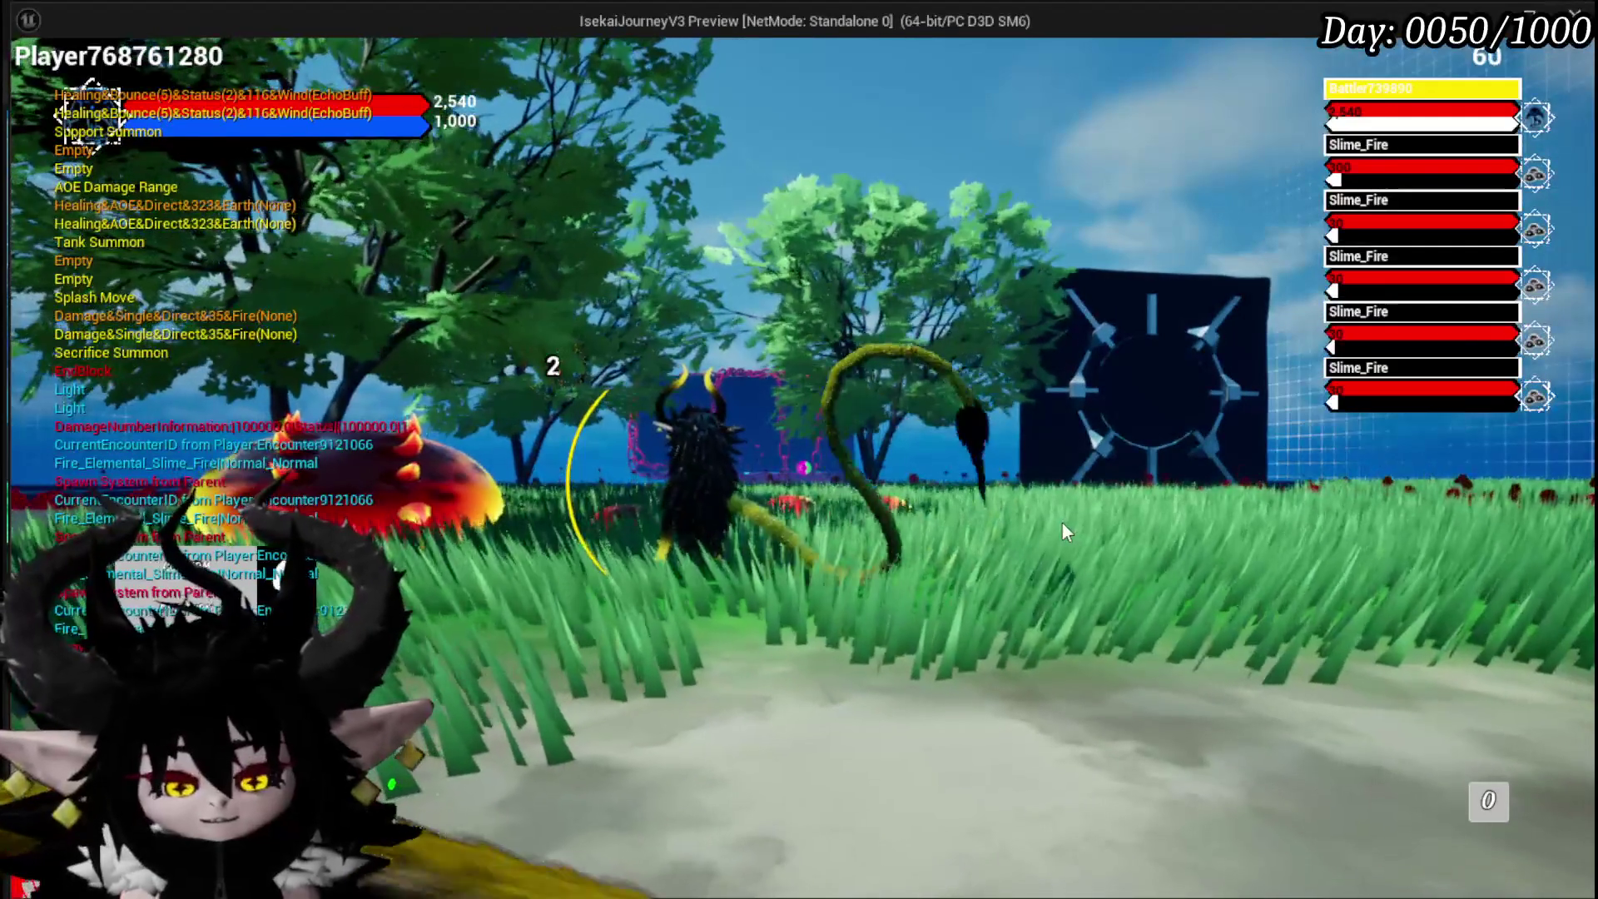
key(Escape)
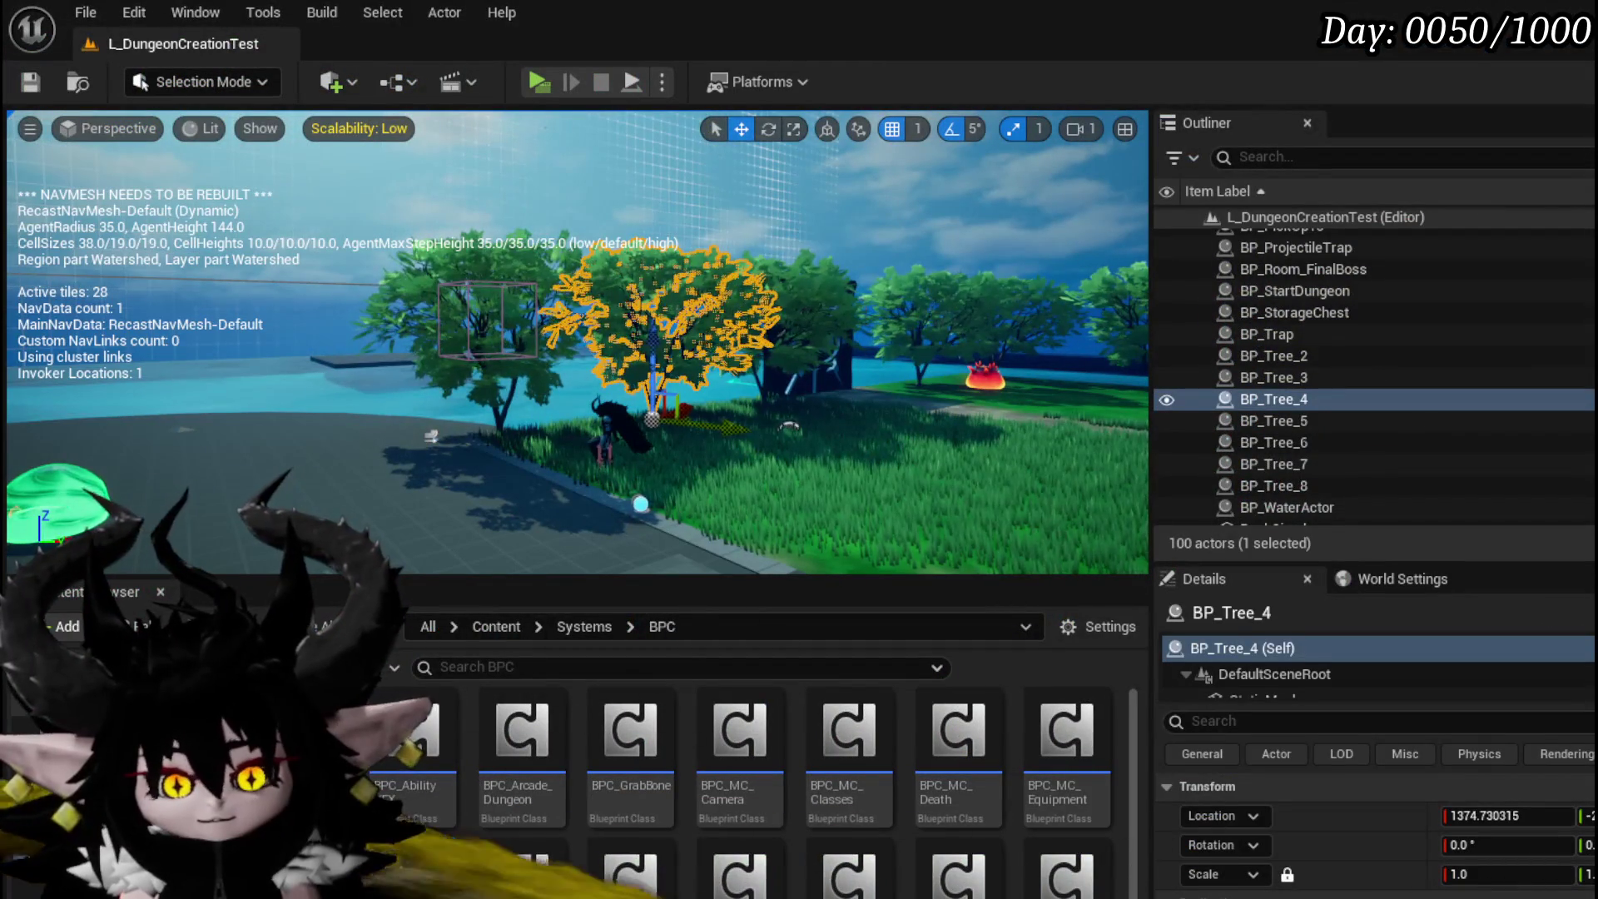
Step: Wire the Break Rotator's yaw through the add node into New Rotation Z (Yaw)
double_click(739, 731)
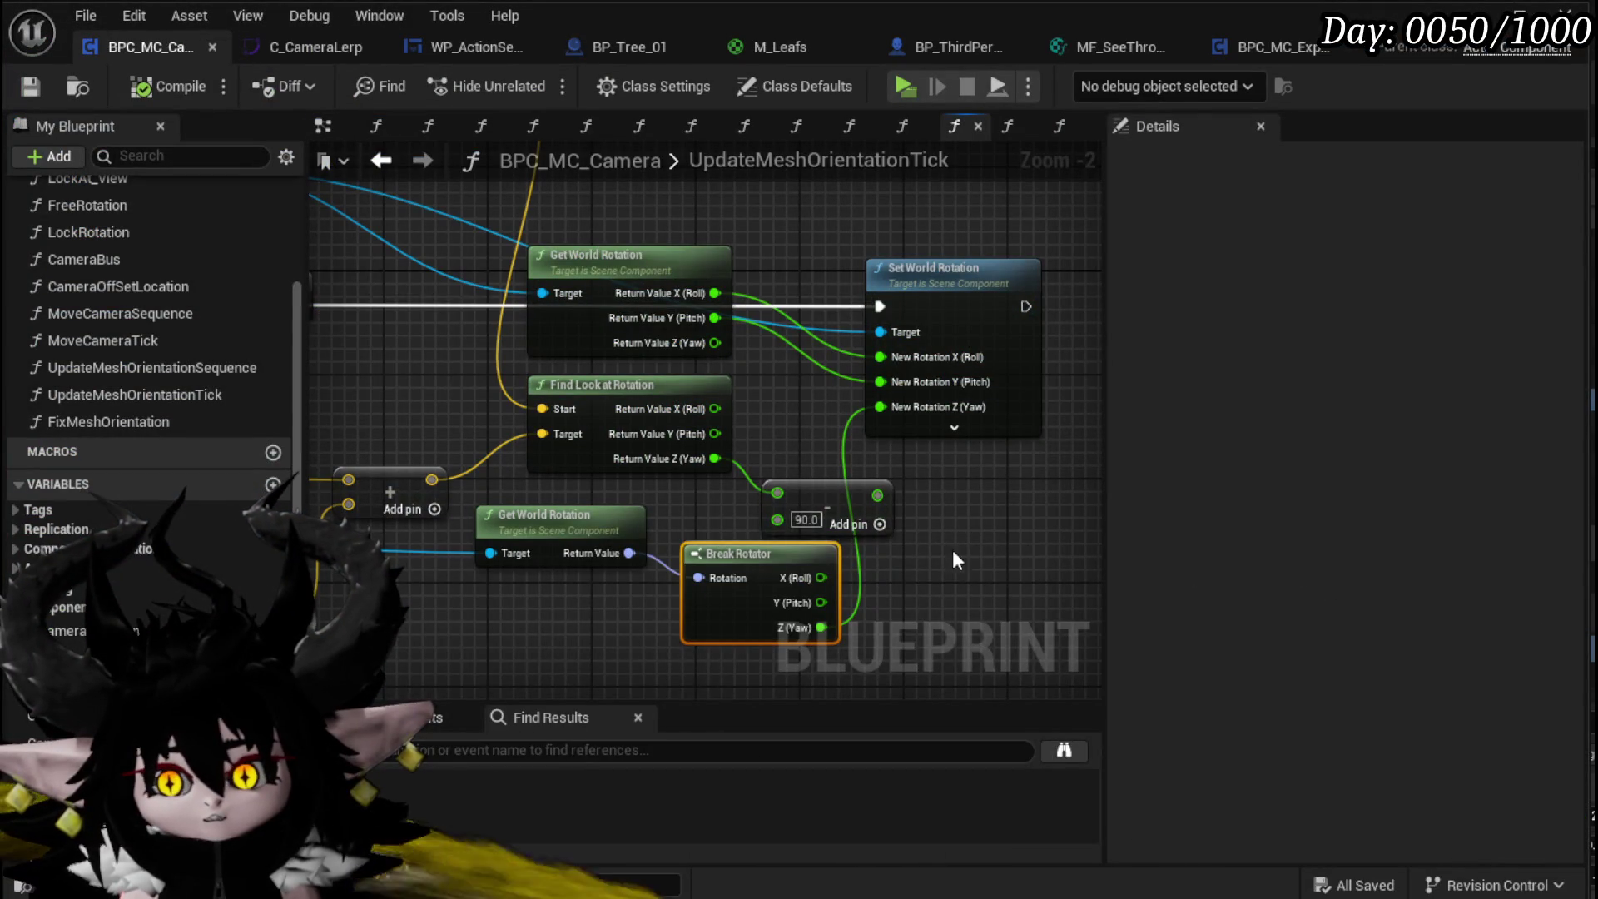
drag(822, 628, 777, 518)
drag(888, 446, 887, 411)
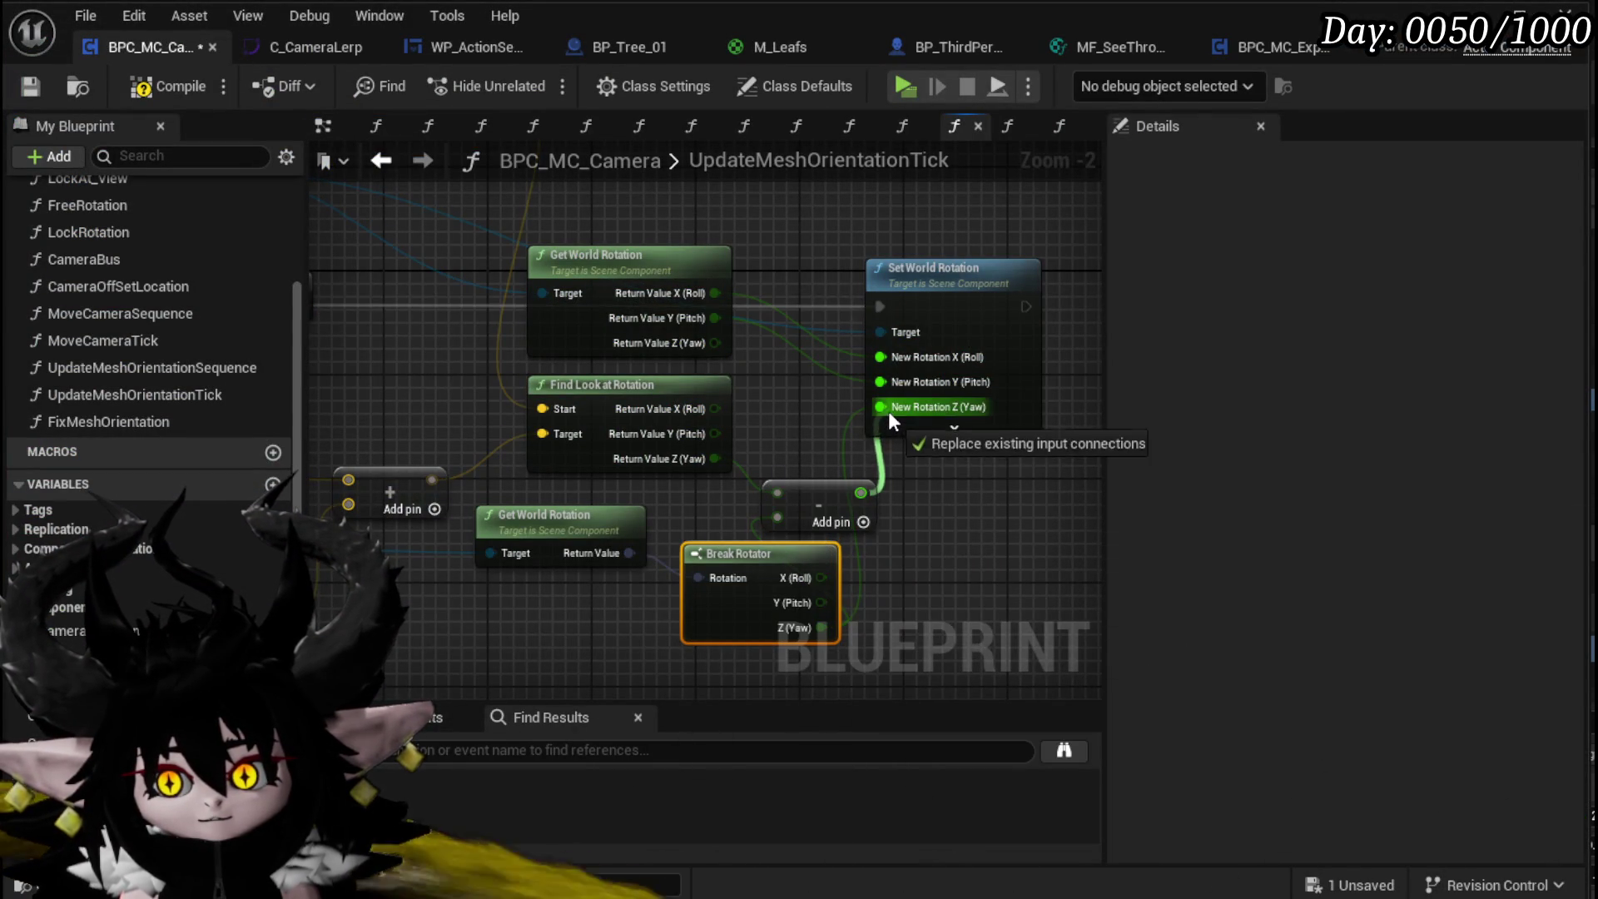
mouse_move(776, 496)
mouse_down()
mouse_move(847, 504)
mouse_move(799, 496)
mouse_up()
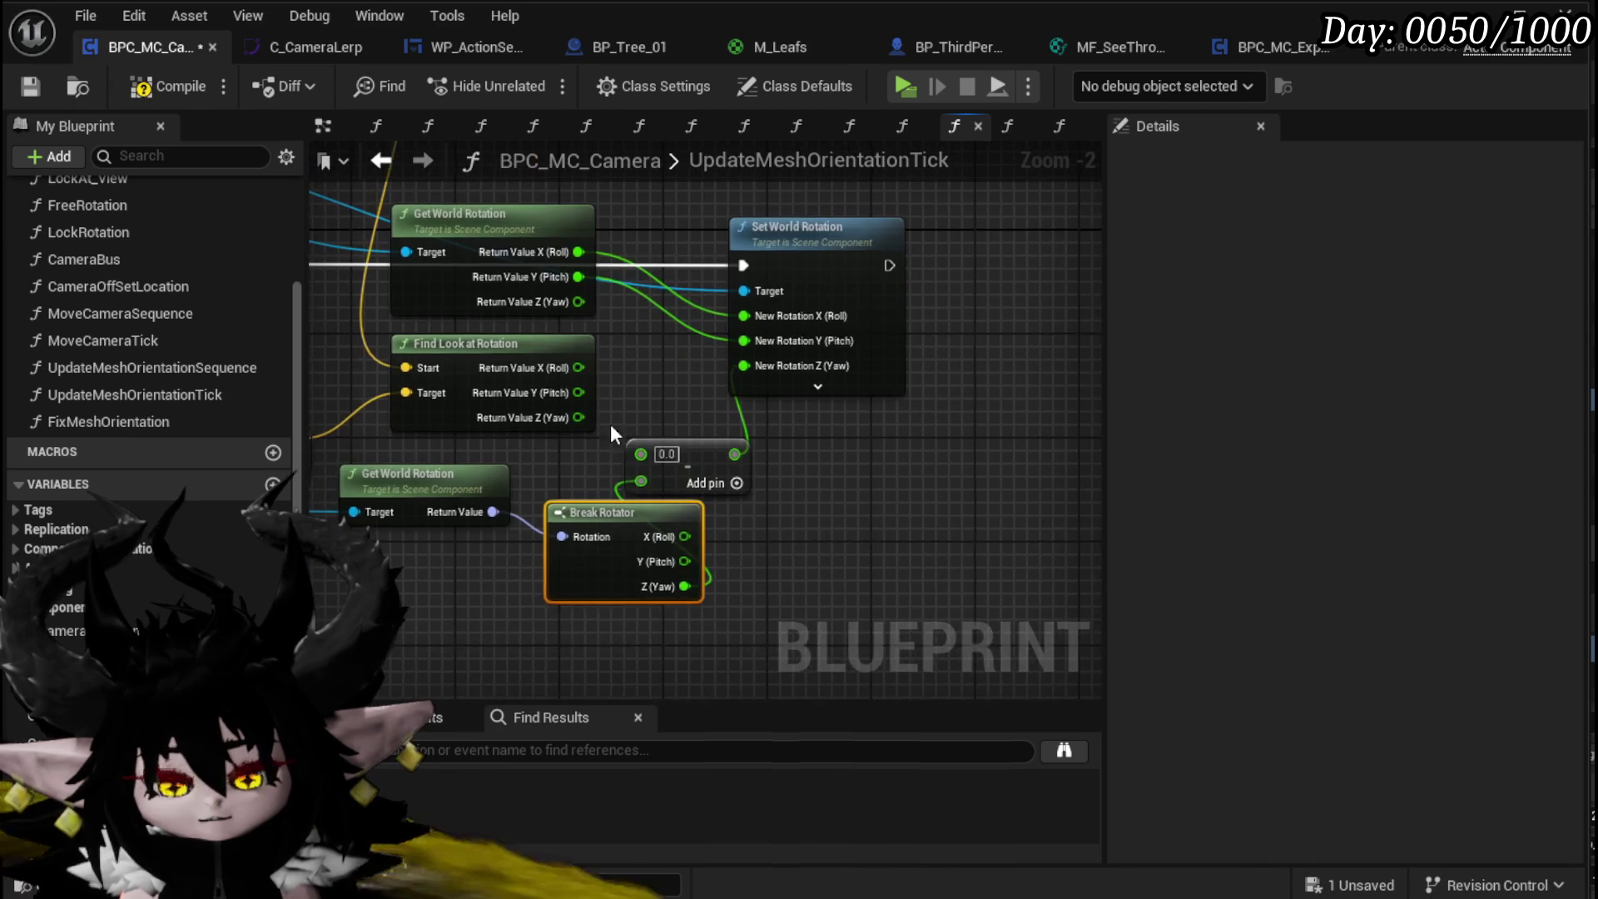
Step: Place the add node beside the Break Rotator and add a Get World Rotation node for Follow Camera
drag(615, 501, 406, 538)
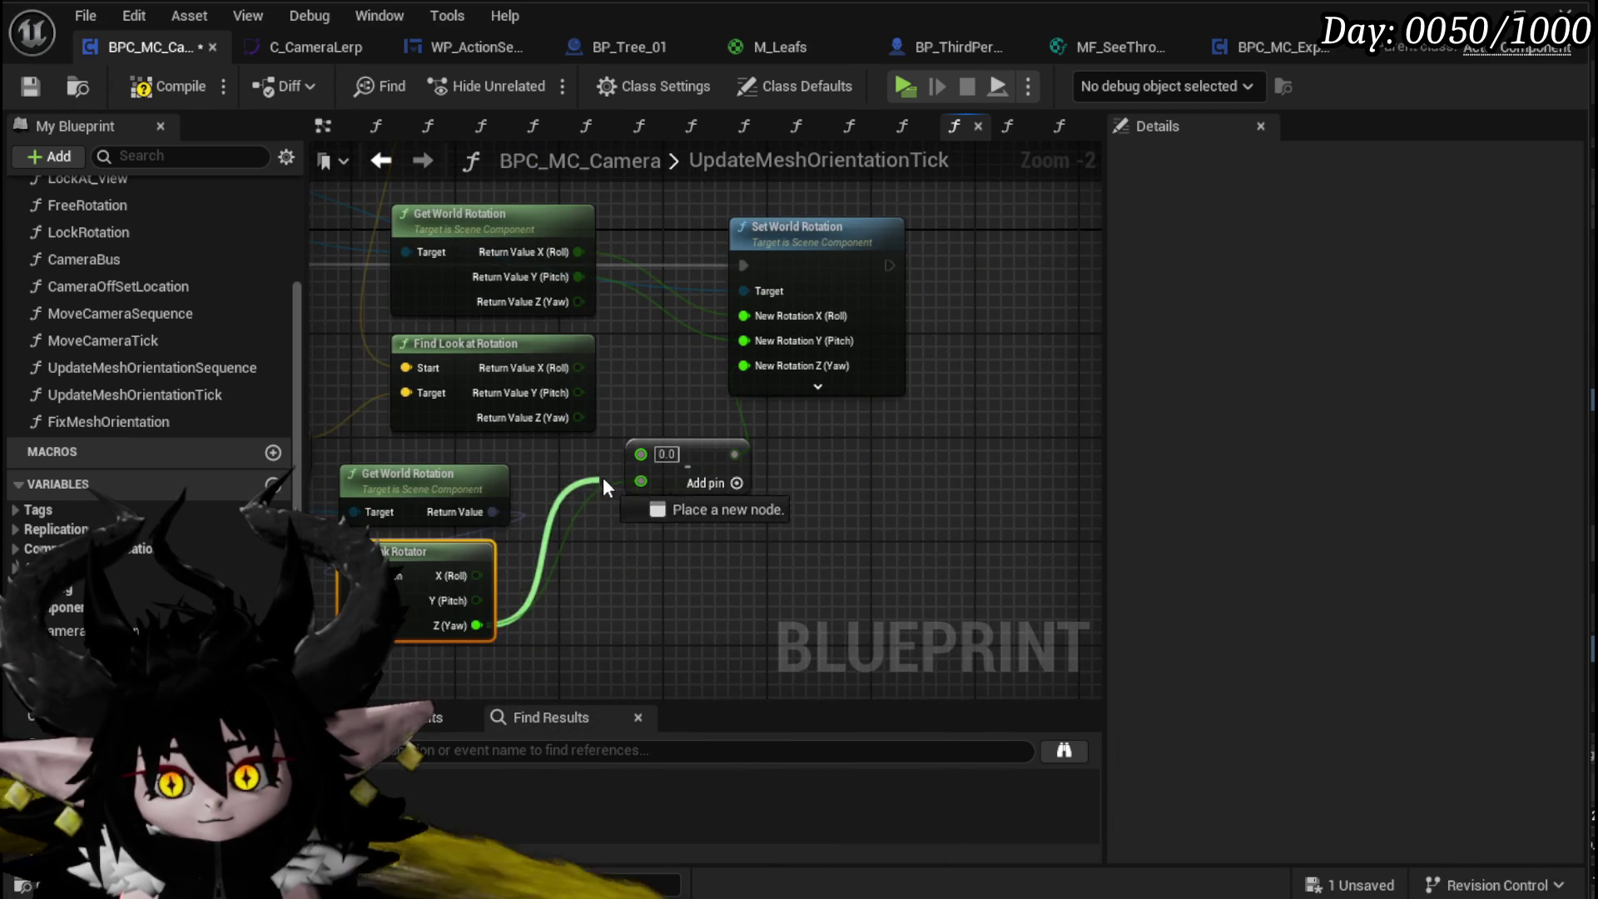
drag(681, 451, 691, 544)
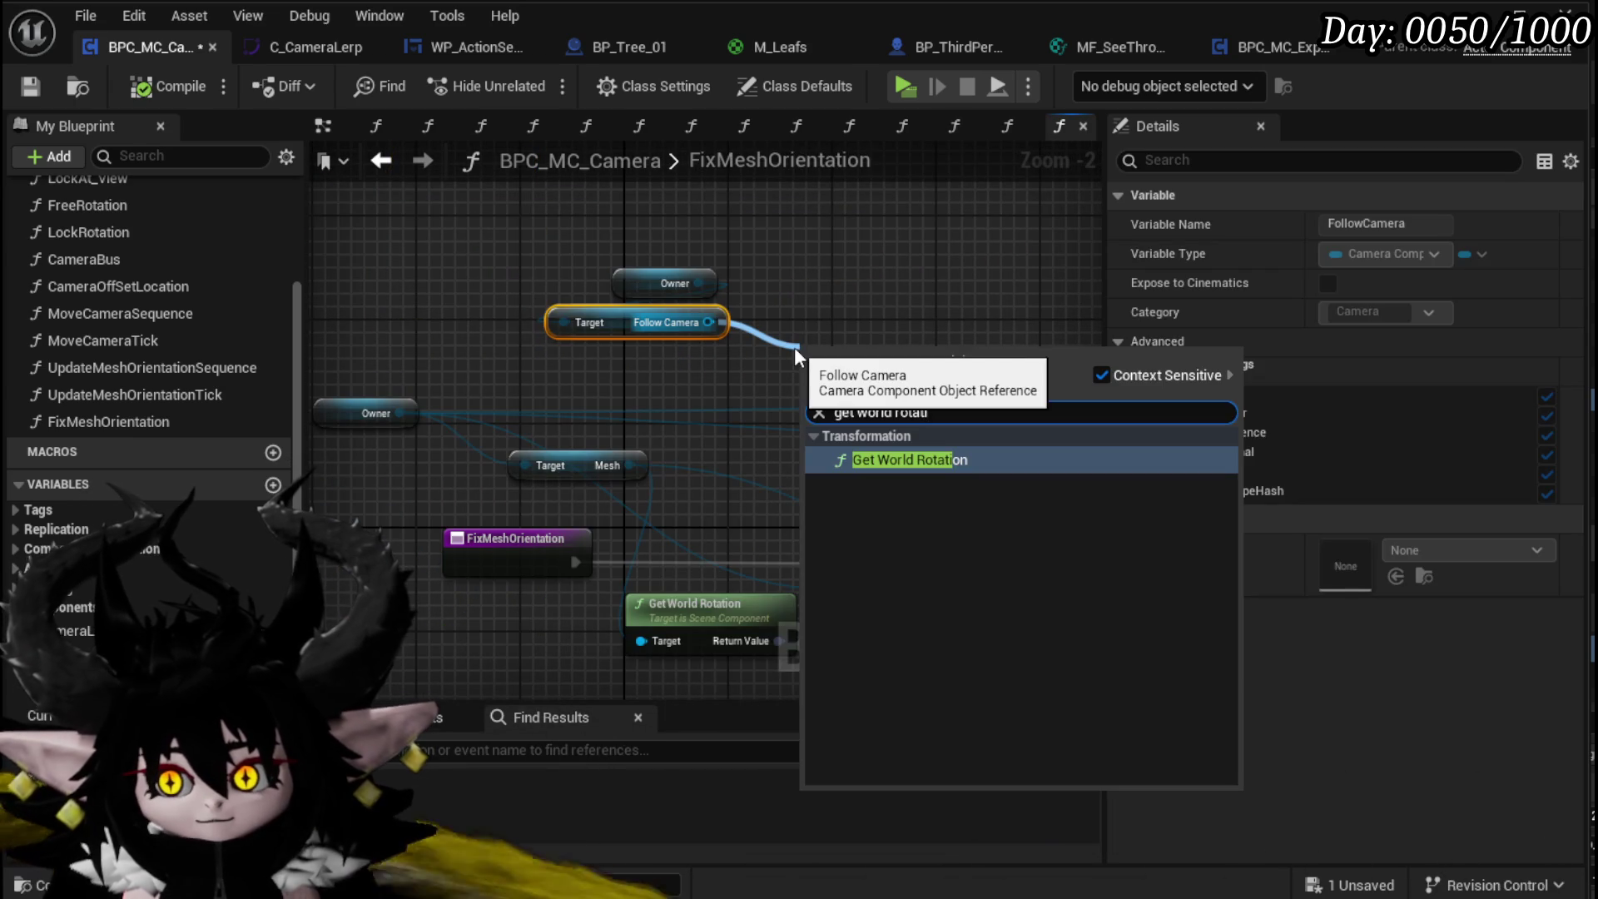
key(Return)
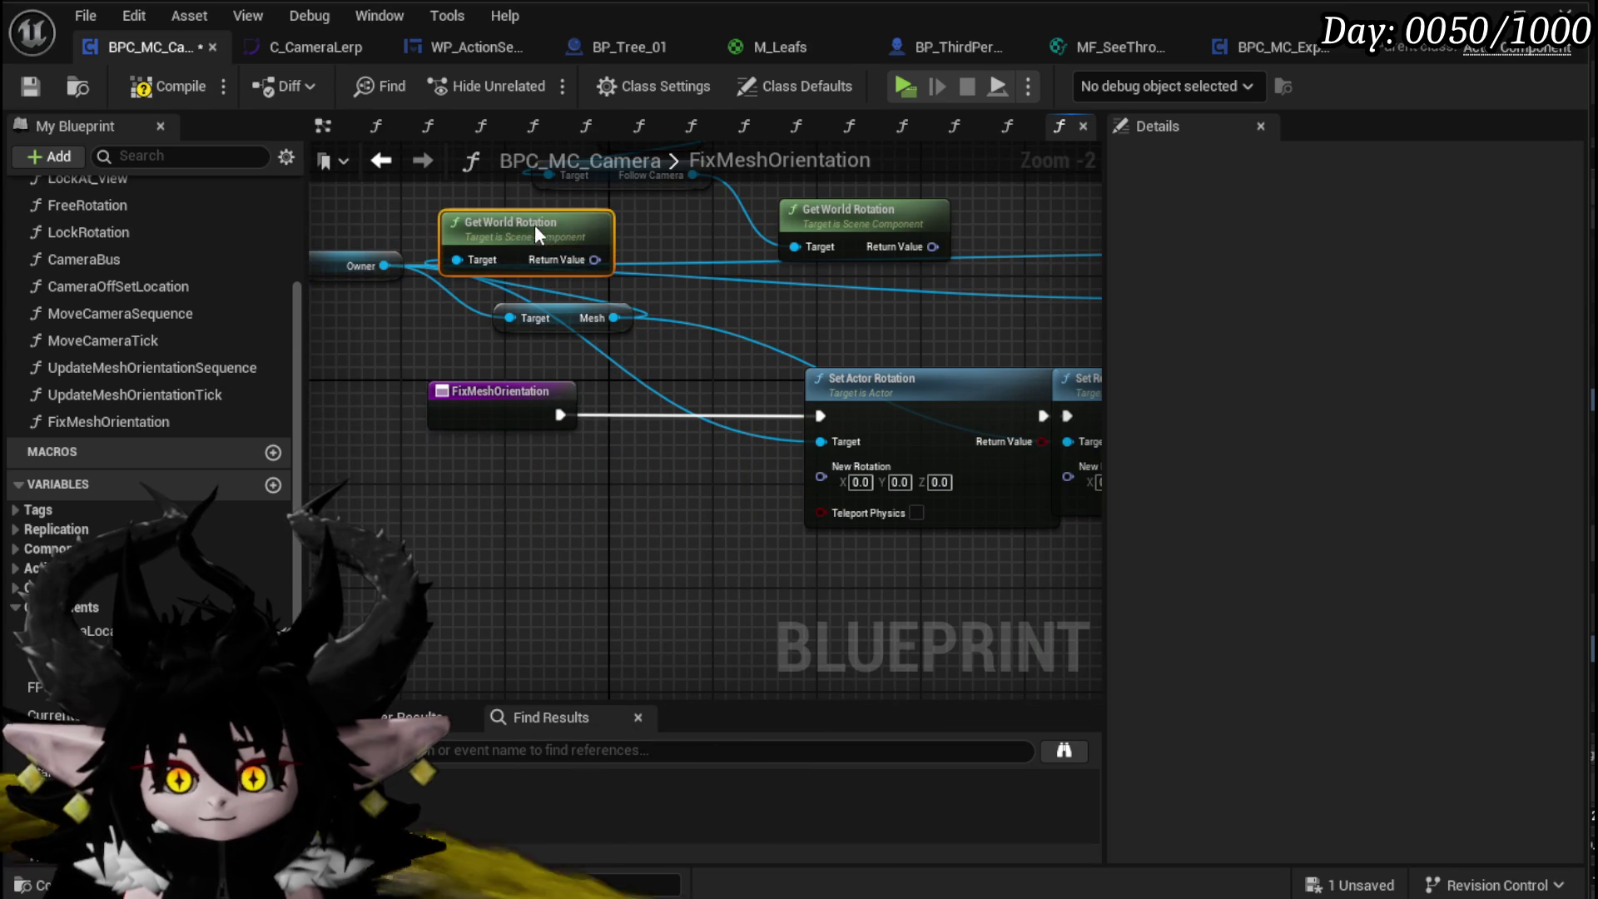
Step: Break the camera's world rotation and feed its yaw into the split New Rotation Z (Yaw)
drag(845, 223, 450, 450)
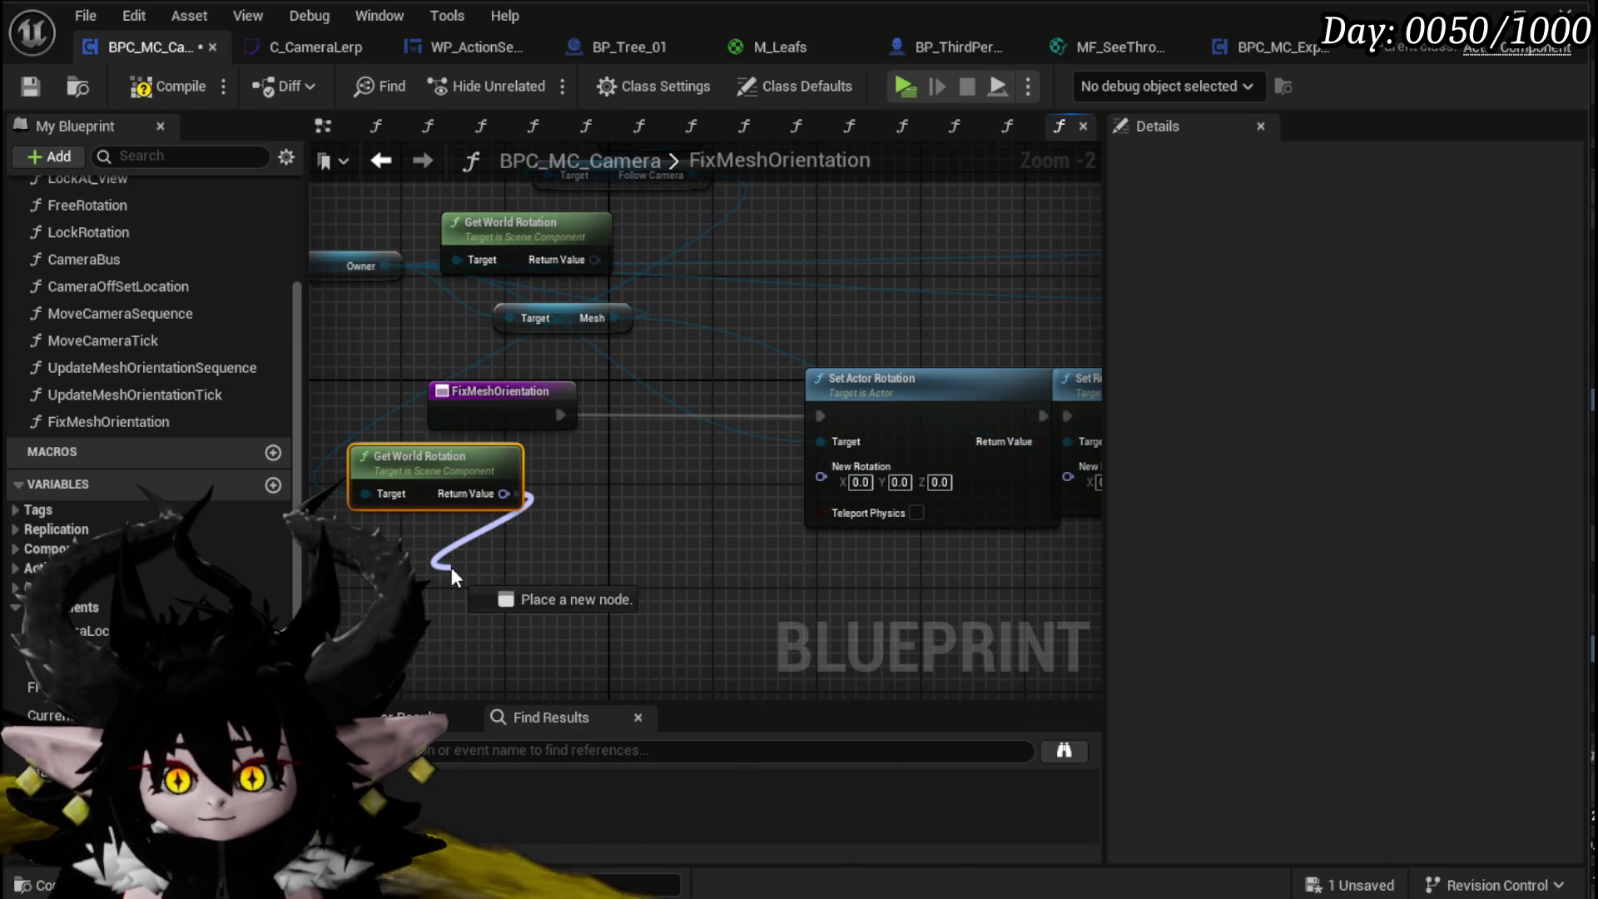
drag(452, 567, 451, 567)
text(break)
click(532, 706)
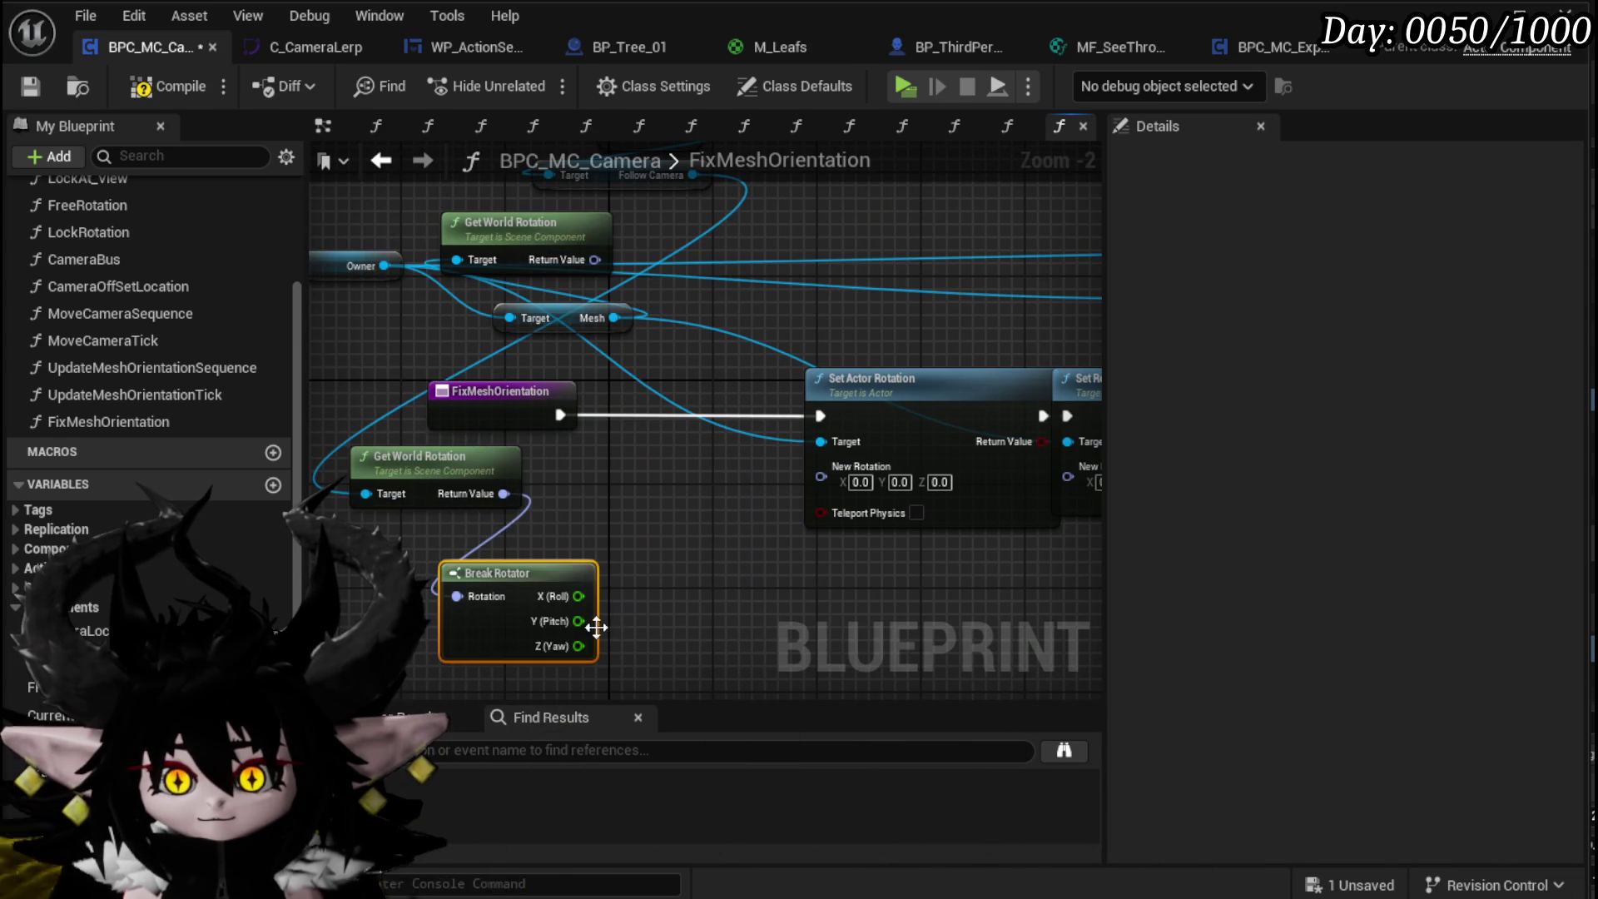
right_click(841, 486)
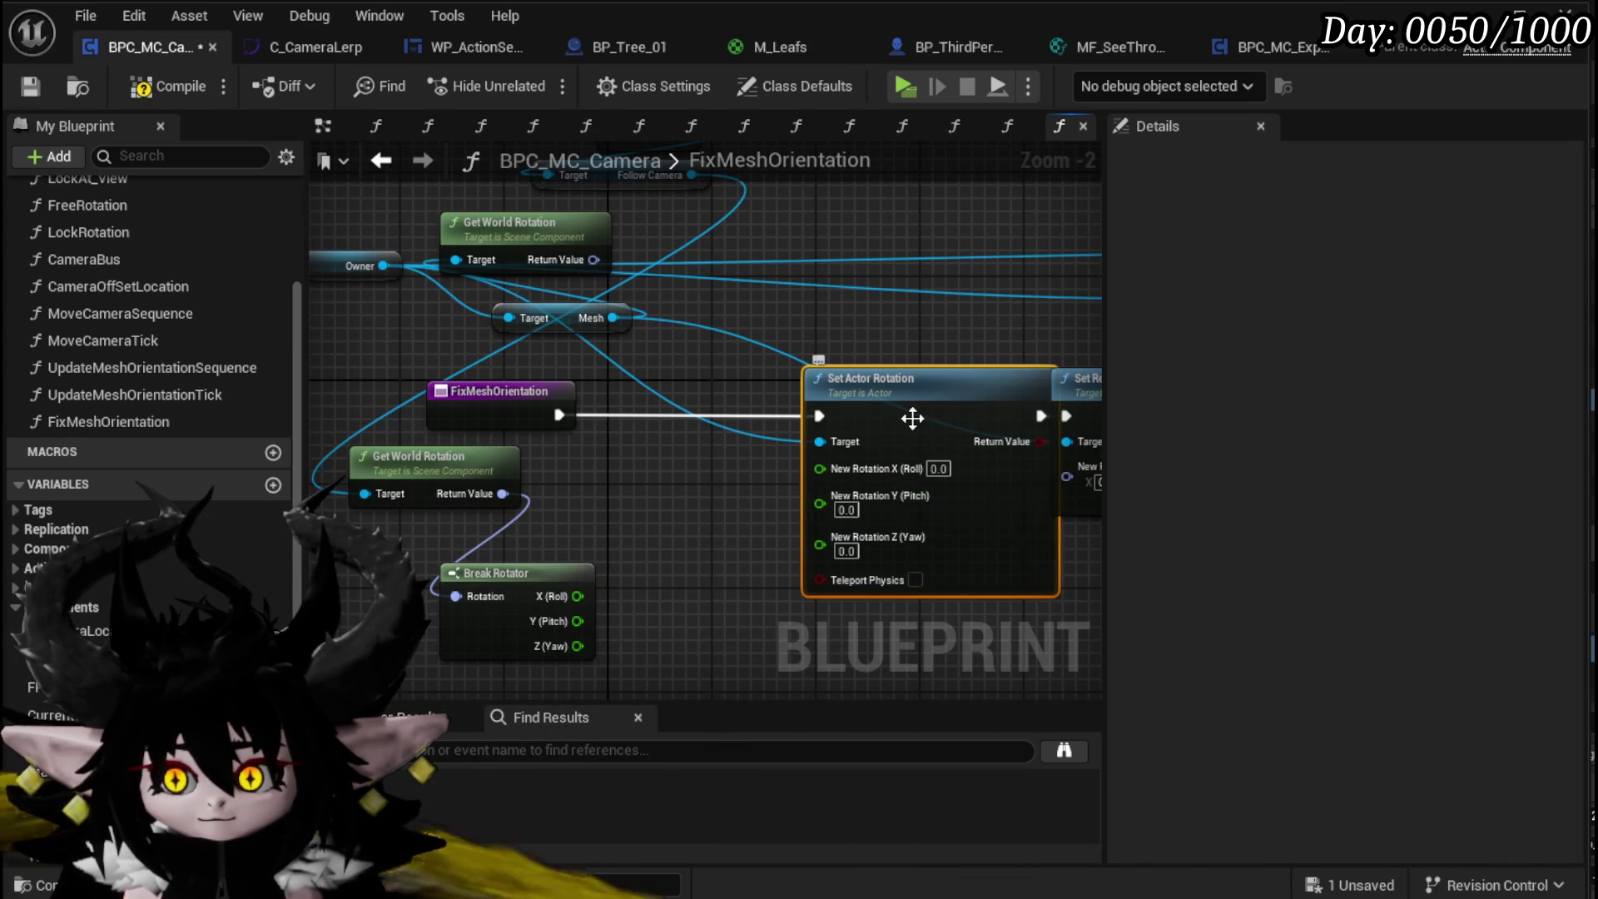
drag(764, 550, 766, 546)
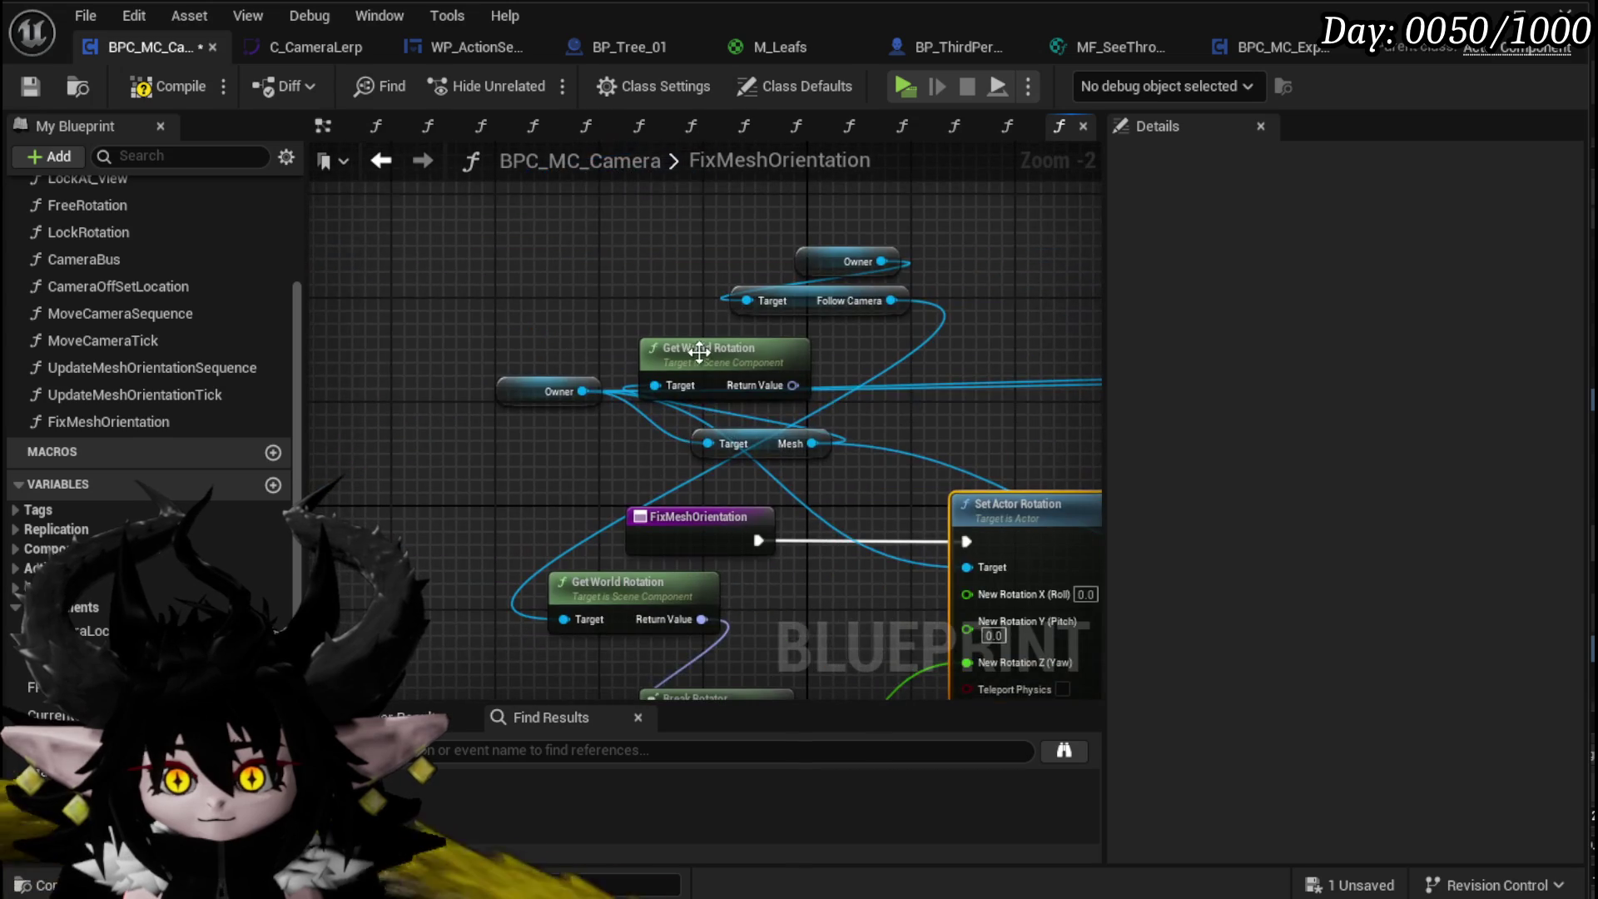
Step: Add a Get Actor Rotation node reading from the Owner
mouse_move(536, 379)
mouse_down()
mouse_move(333, 302)
mouse_move(418, 393)
mouse_up()
text(get world rot)
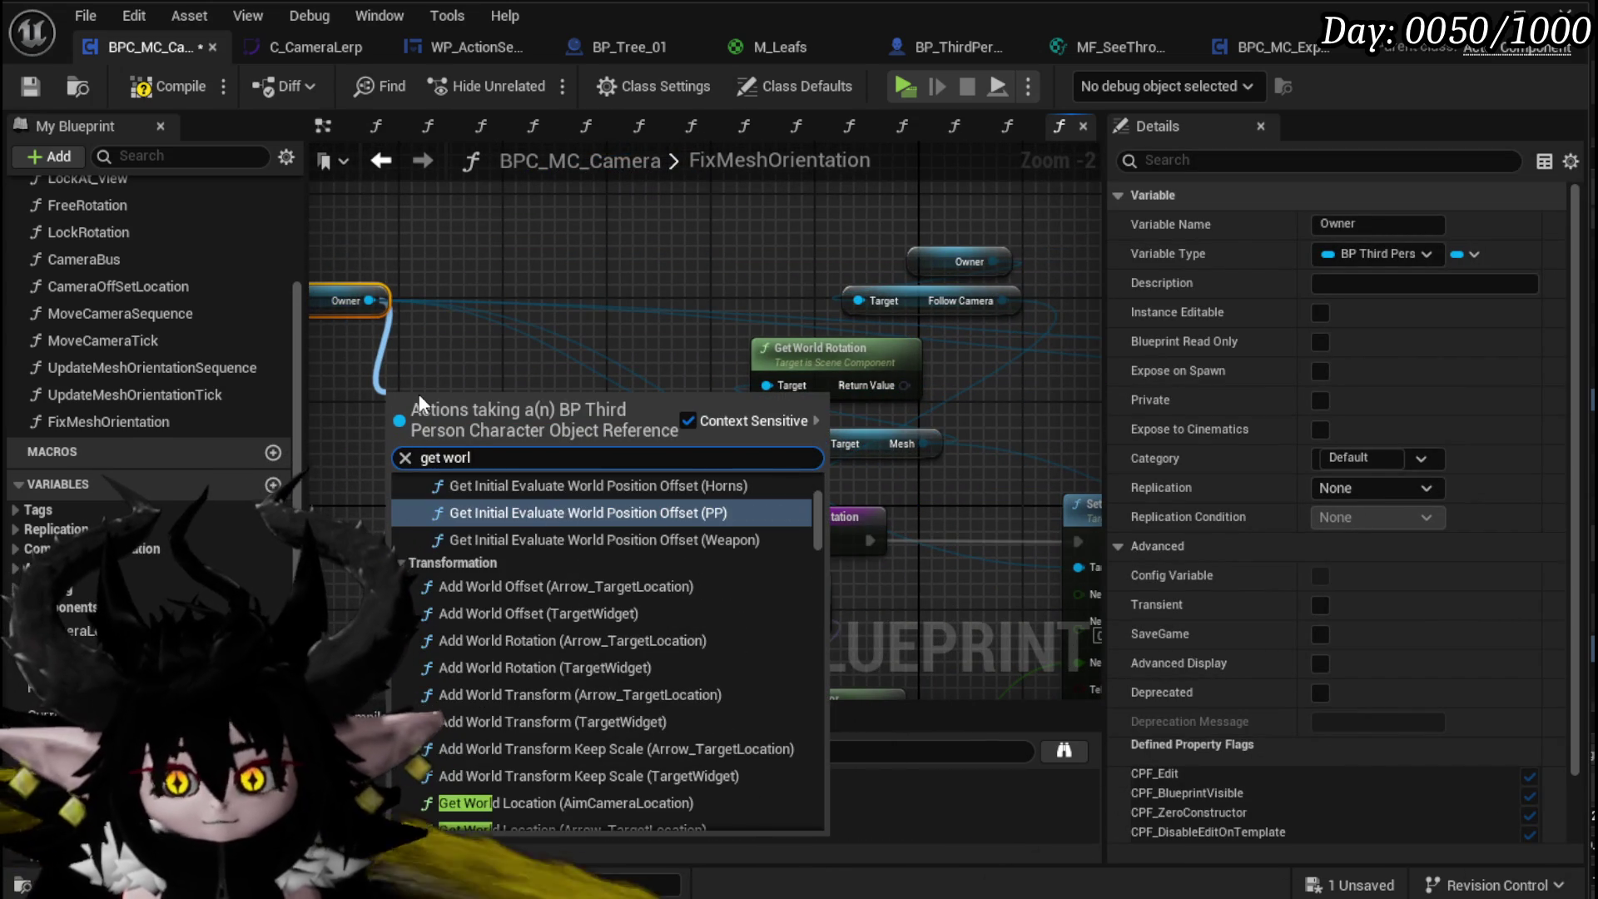
text(ation)
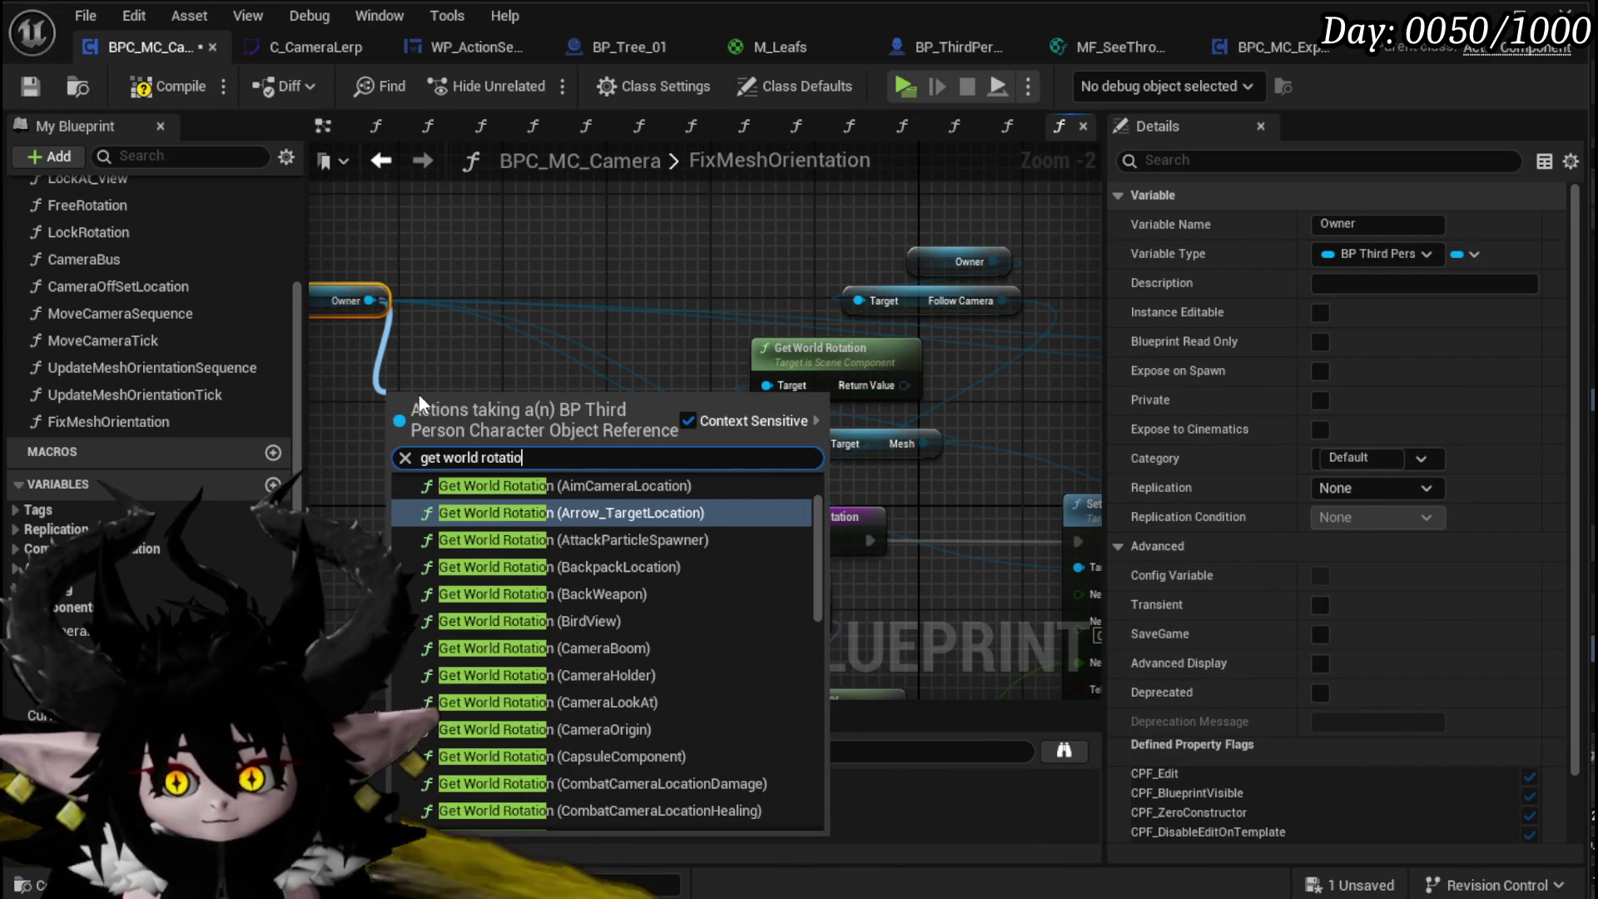
scroll(601, 678, down, 10)
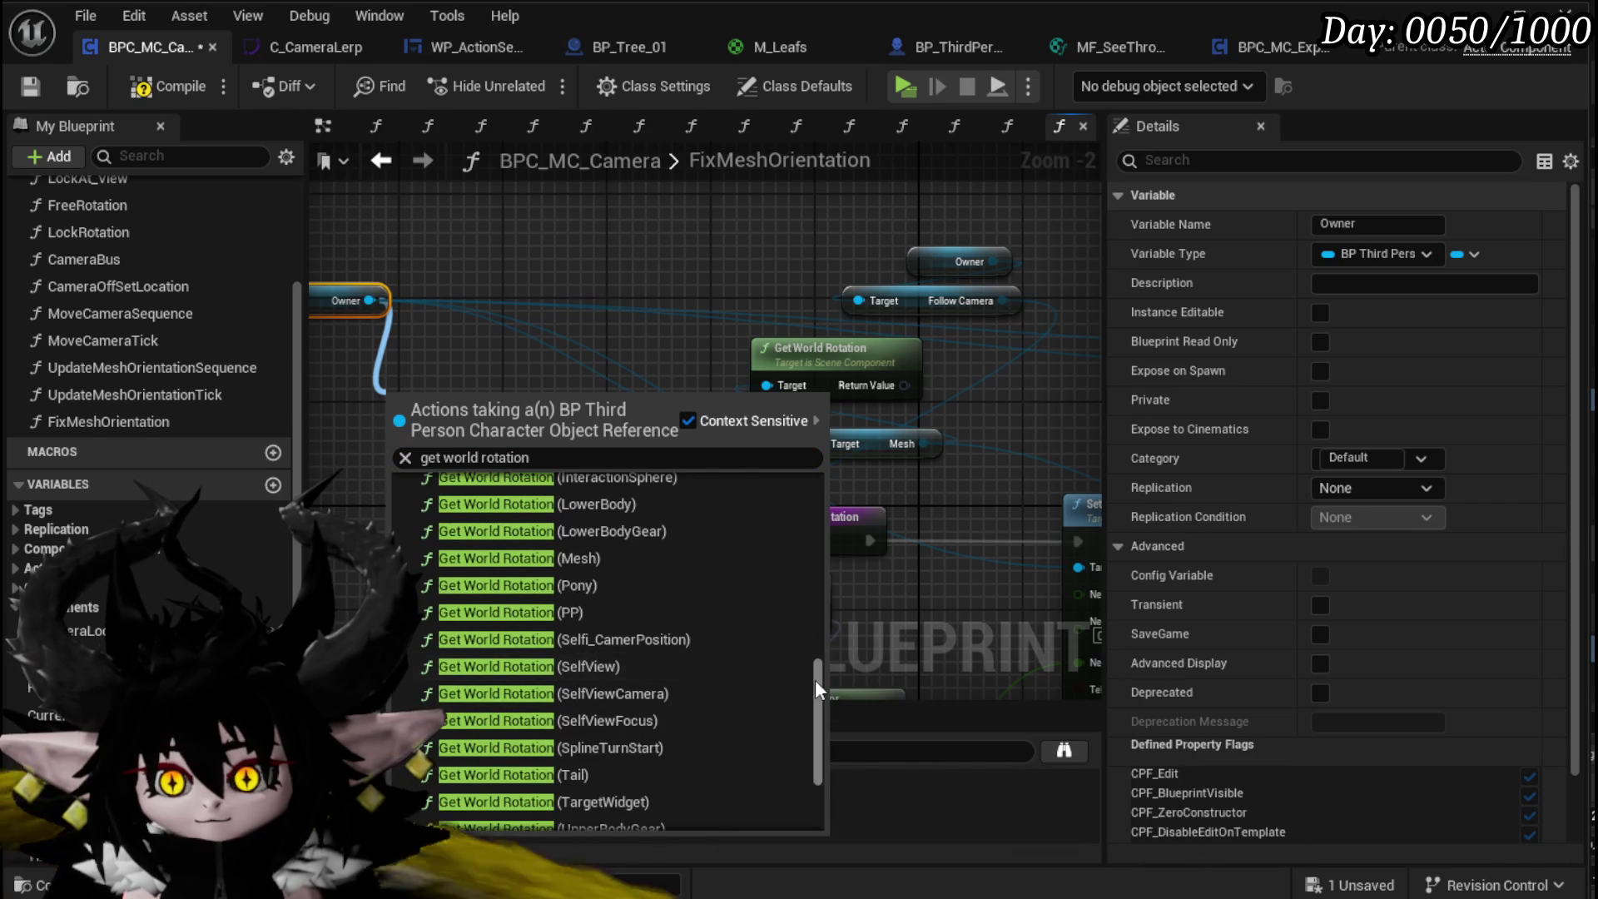
drag(816, 679, 823, 448)
scroll(553, 586, down, 10)
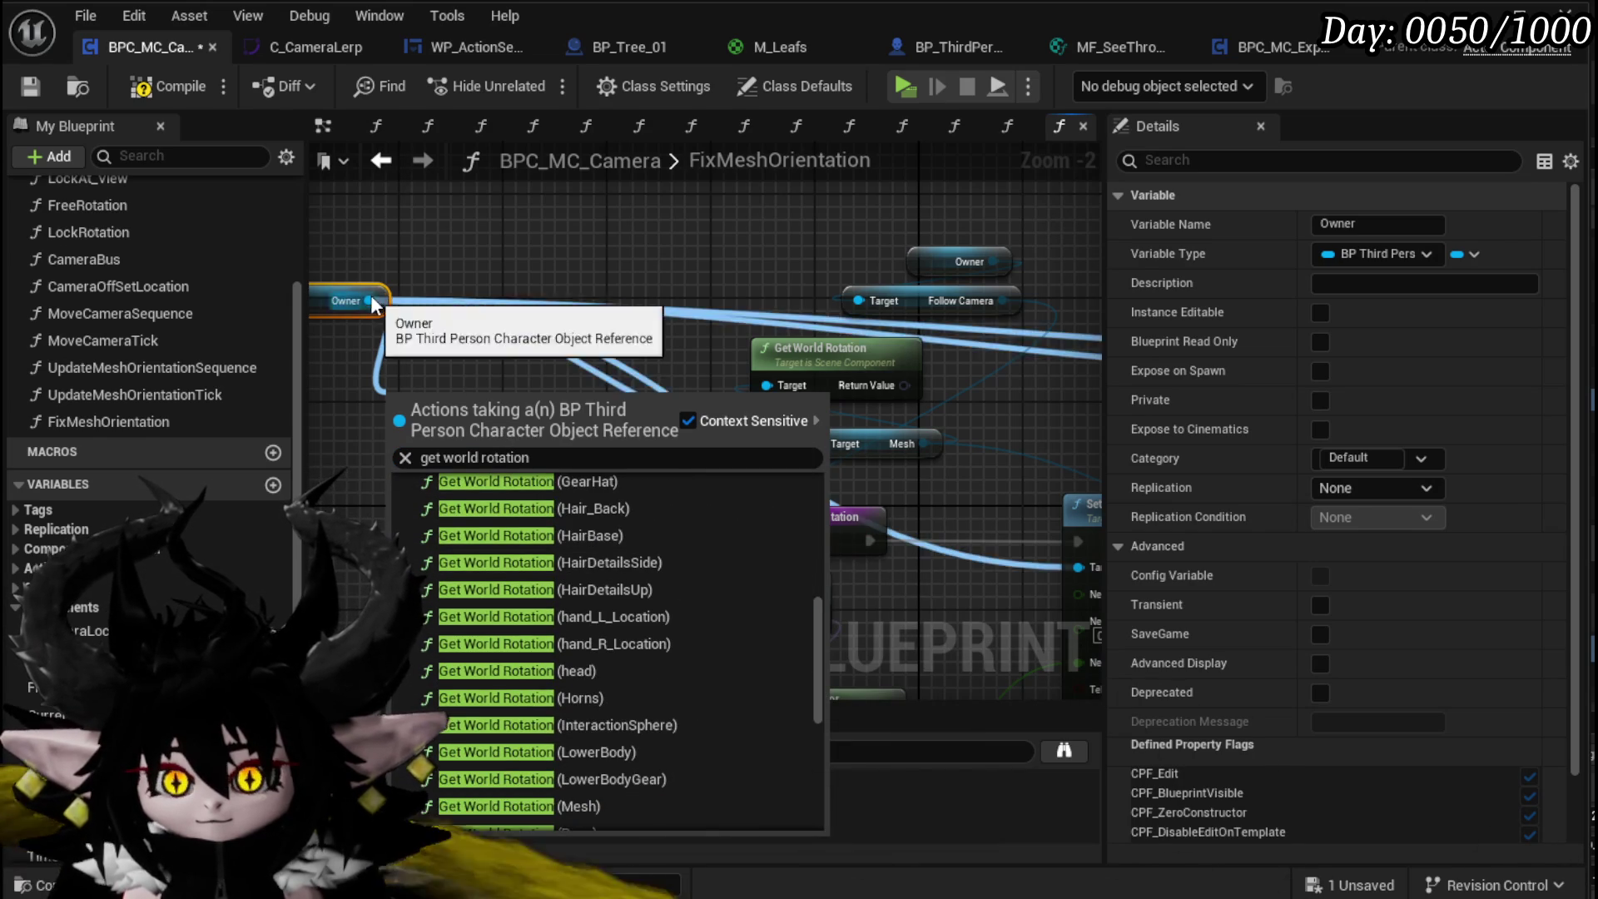
drag(371, 300, 447, 401)
text(get actor rotation)
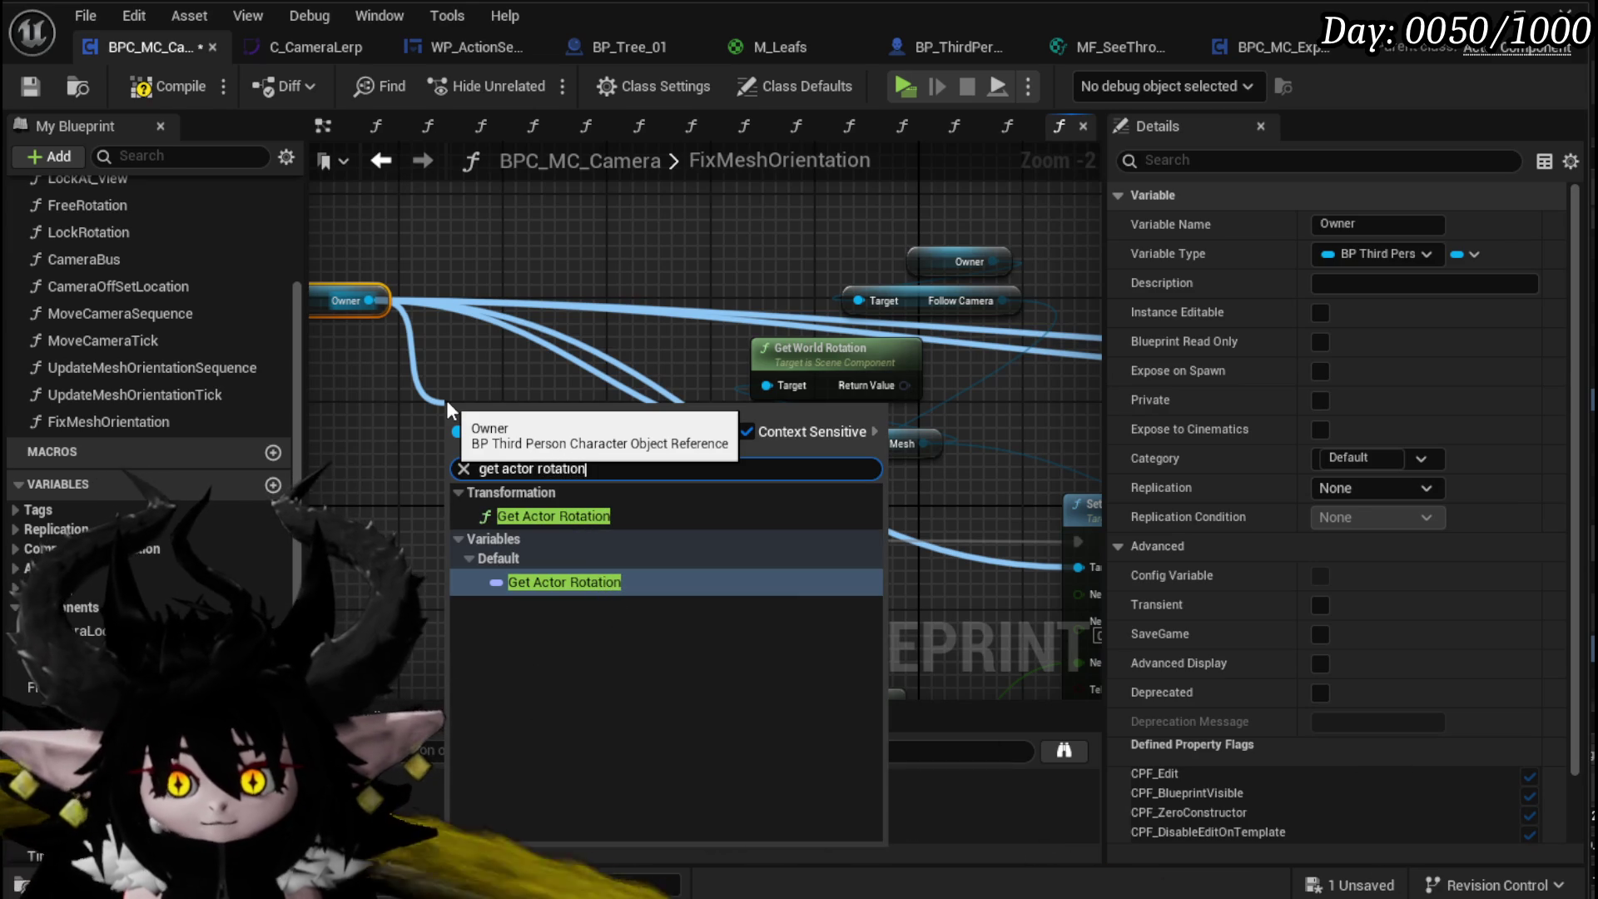
key(Up)
key(Return)
Step: Break the actor rotation and wire its roll and pitch into New Rotation X and Y
drag(586, 450, 461, 554)
text(brea)
click(557, 696)
mouse_move(613, 564)
mouse_down()
mouse_move(1074, 532)
mouse_move(918, 523)
mouse_up()
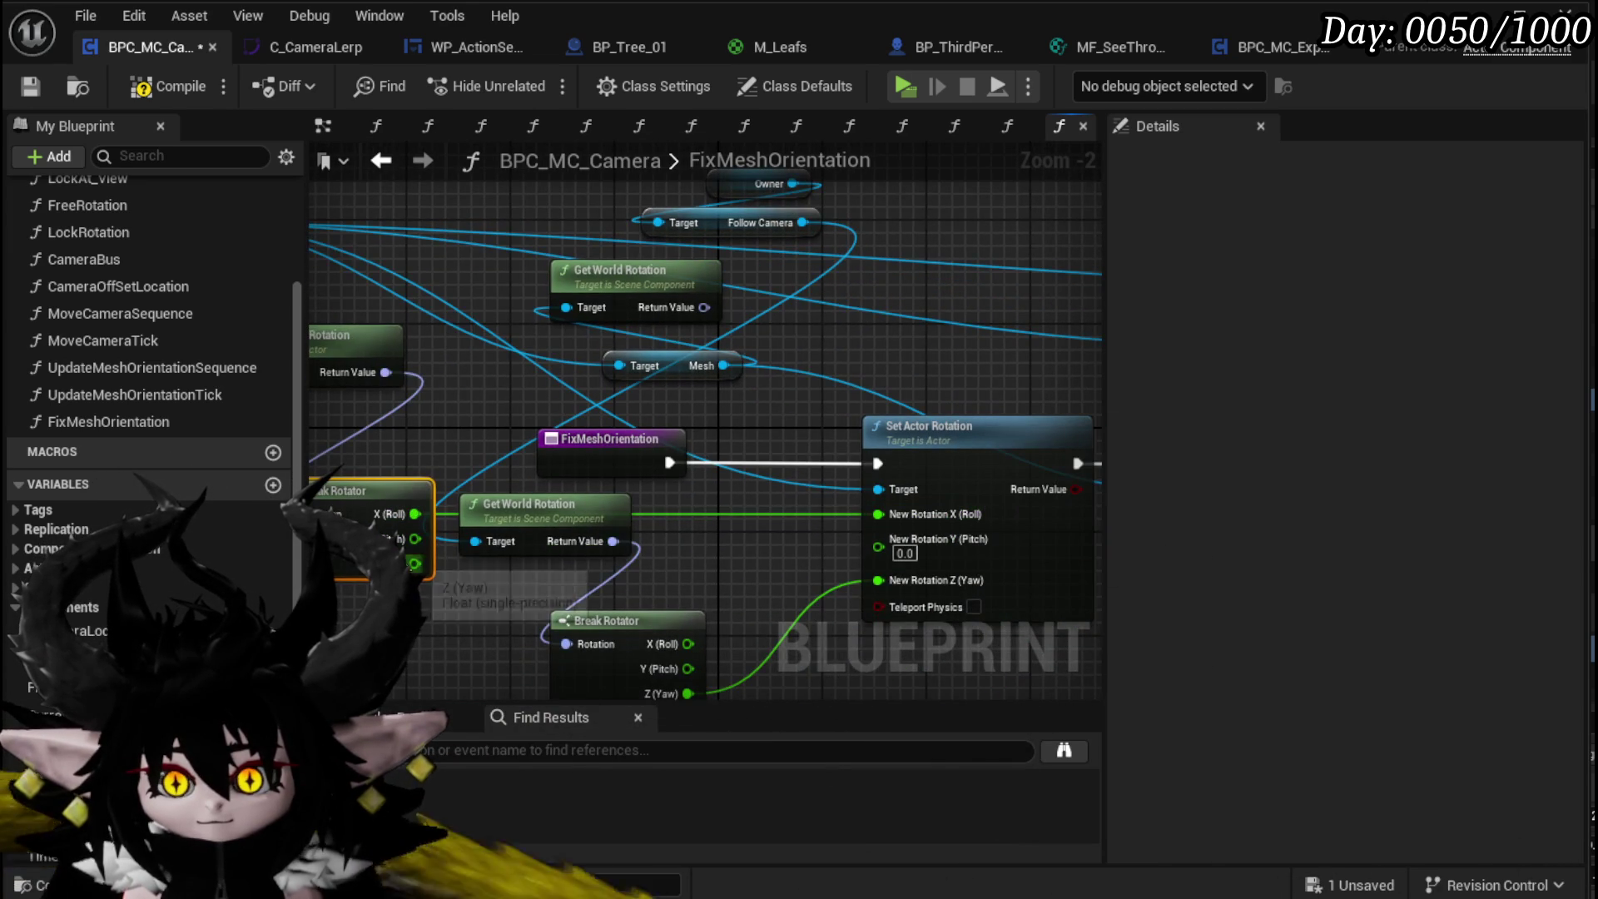
drag(824, 563, 913, 551)
drag(381, 499, 590, 511)
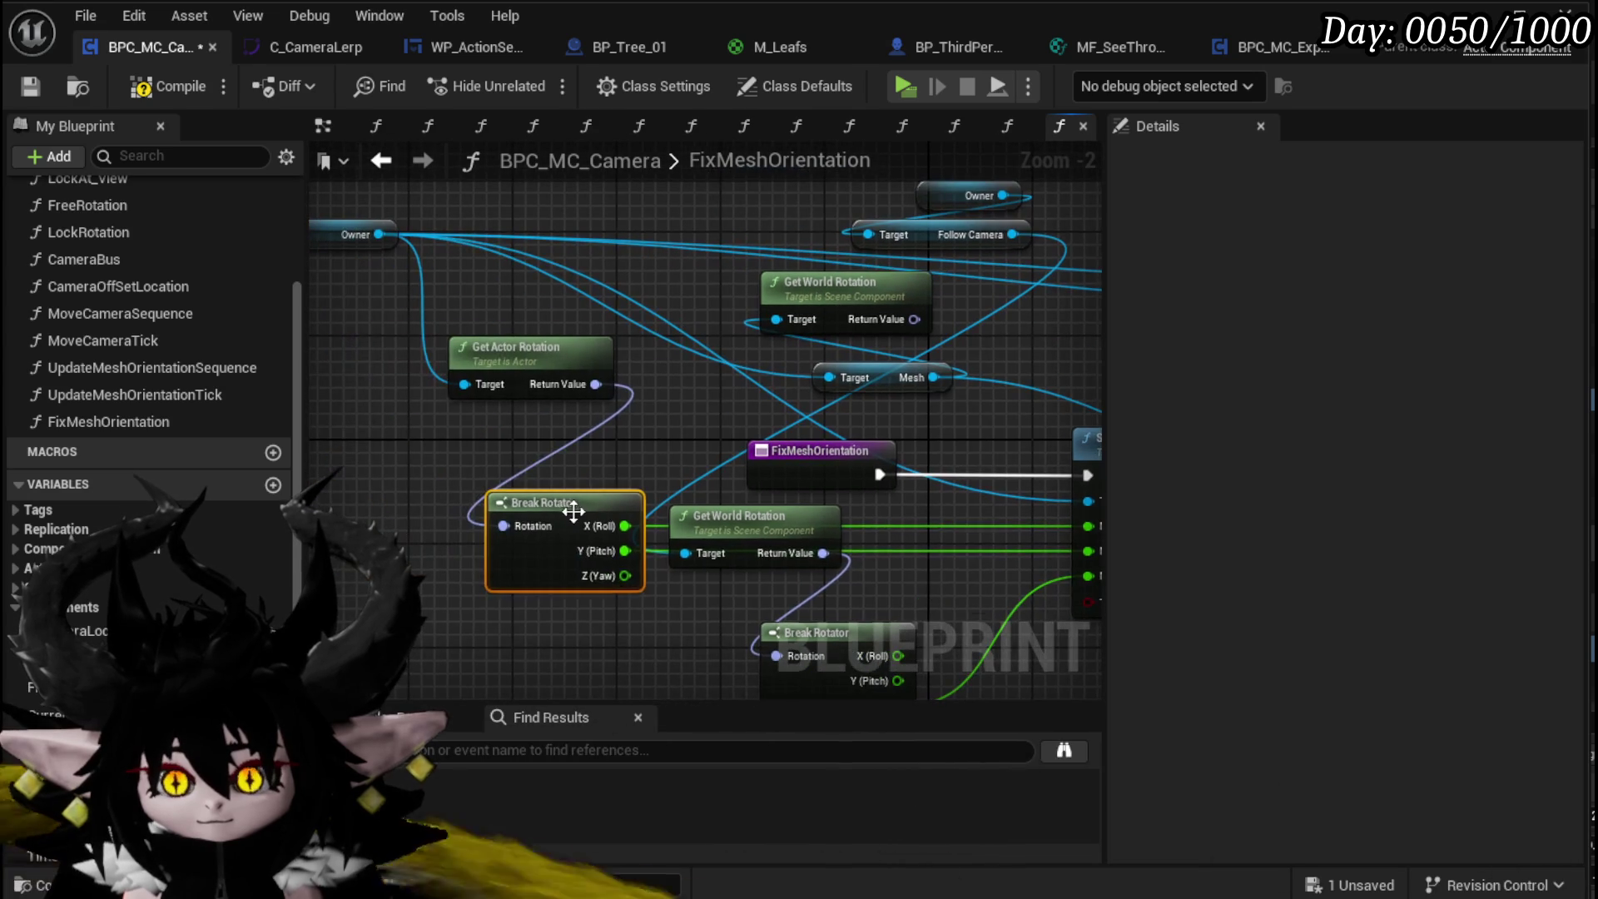
mouse_move(885, 557)
mouse_down()
mouse_move(736, 599)
mouse_move(745, 625)
mouse_up()
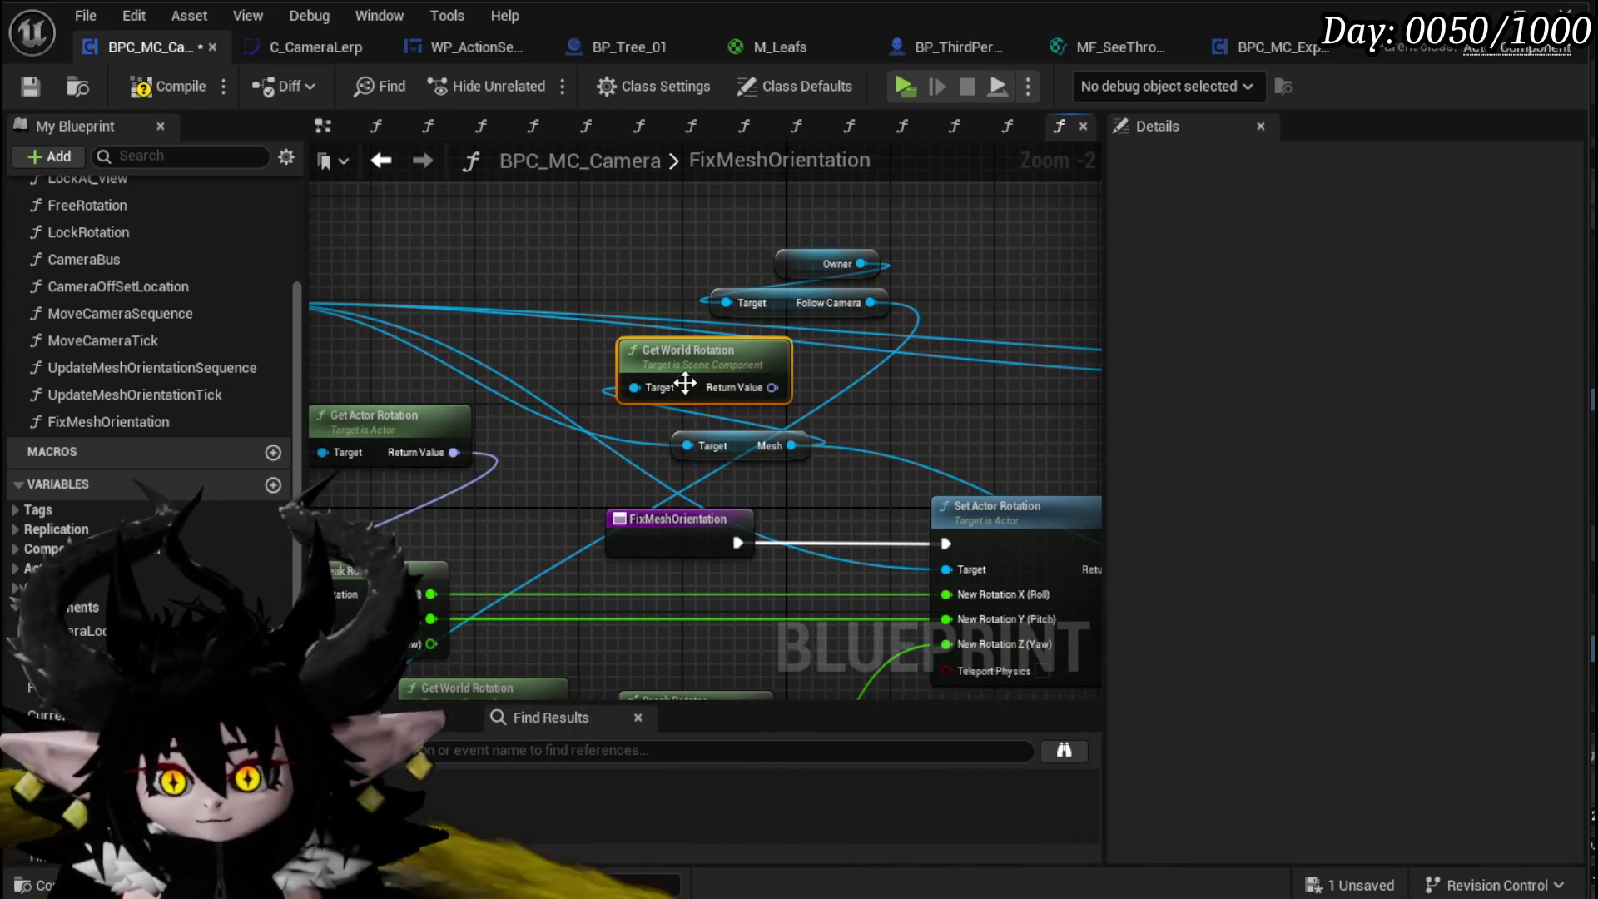
Step: Unlink Set Actor Rotation from Set Relative Rotation, then compile, save and return to the EventGraph
scroll(709, 347, down, 2)
mouse_move(742, 355)
mouse_down()
mouse_move(808, 353)
mouse_move(400, 329)
mouse_up()
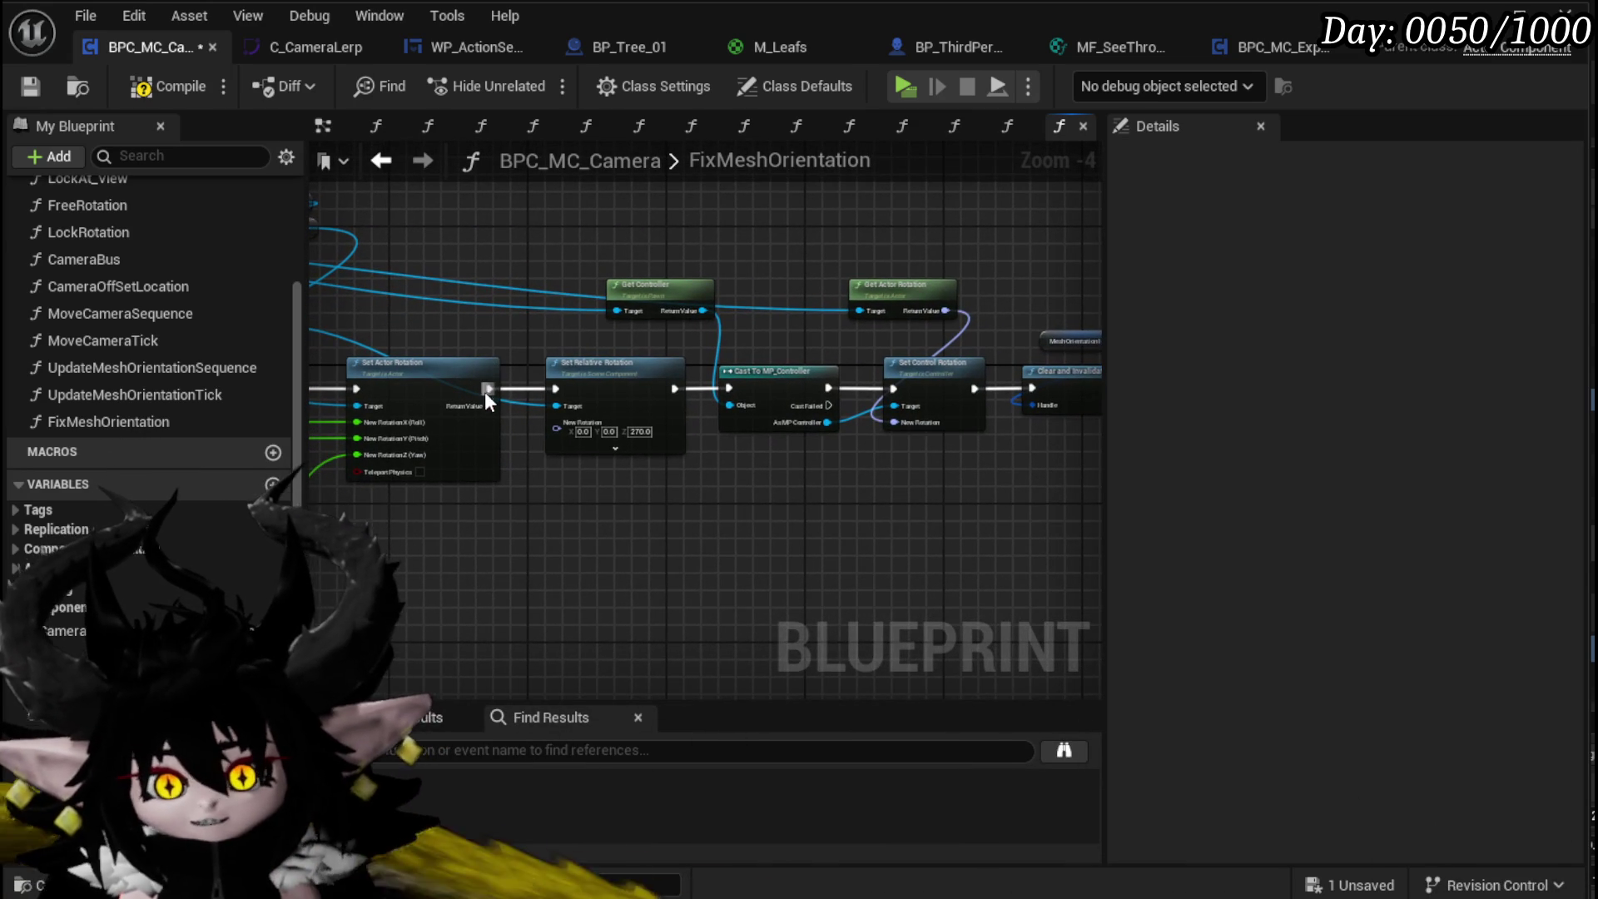
alt+click(488, 388)
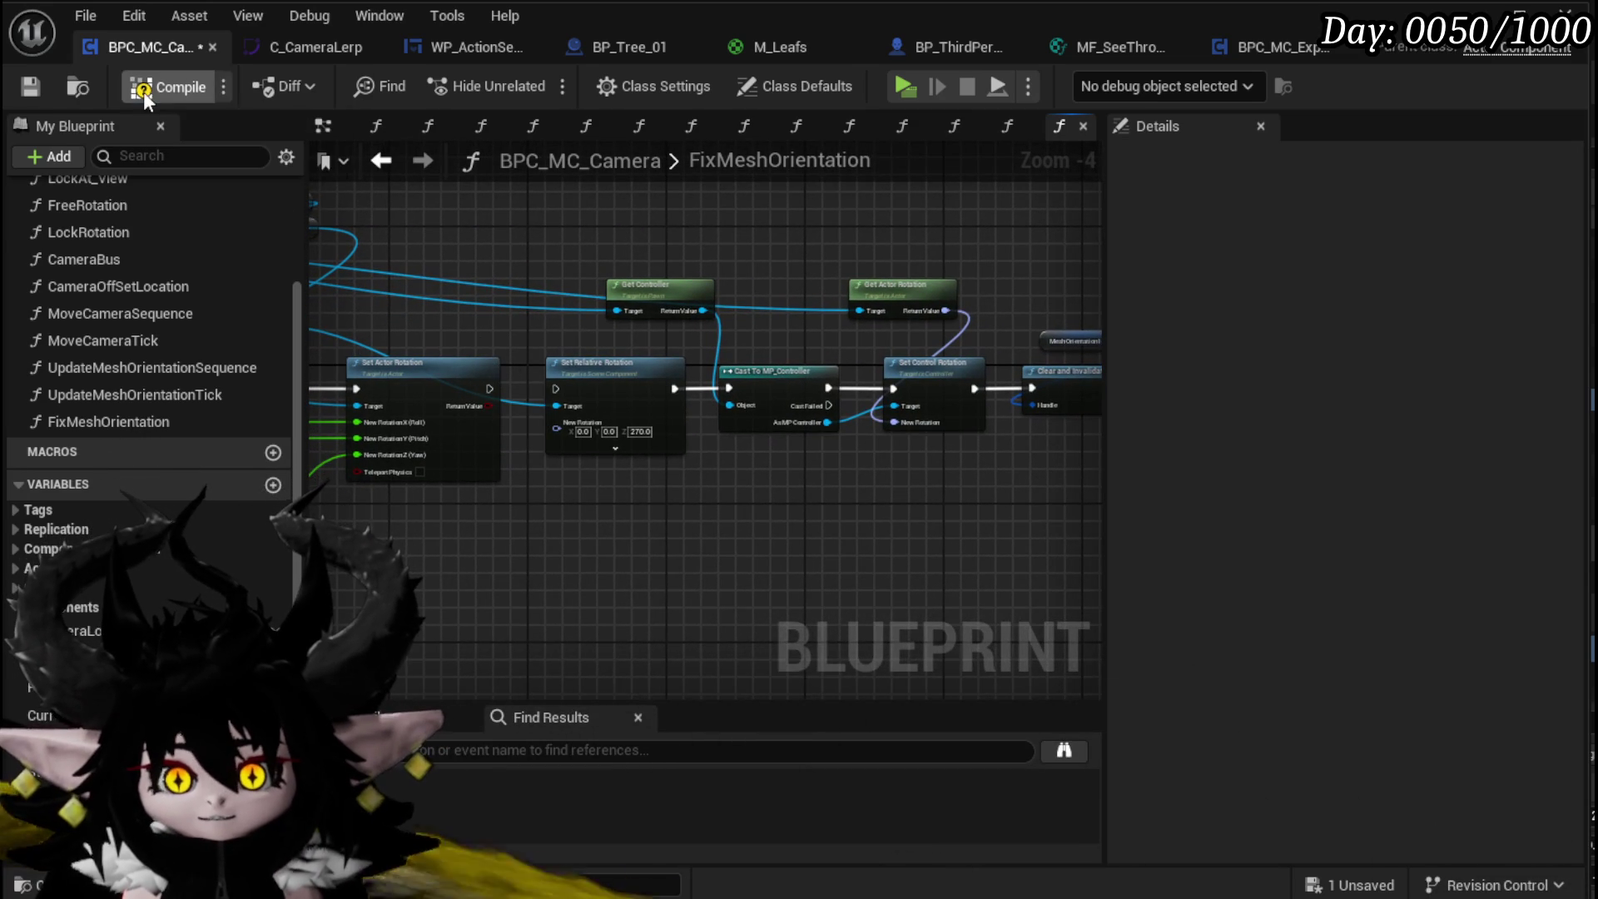
click(47, 86)
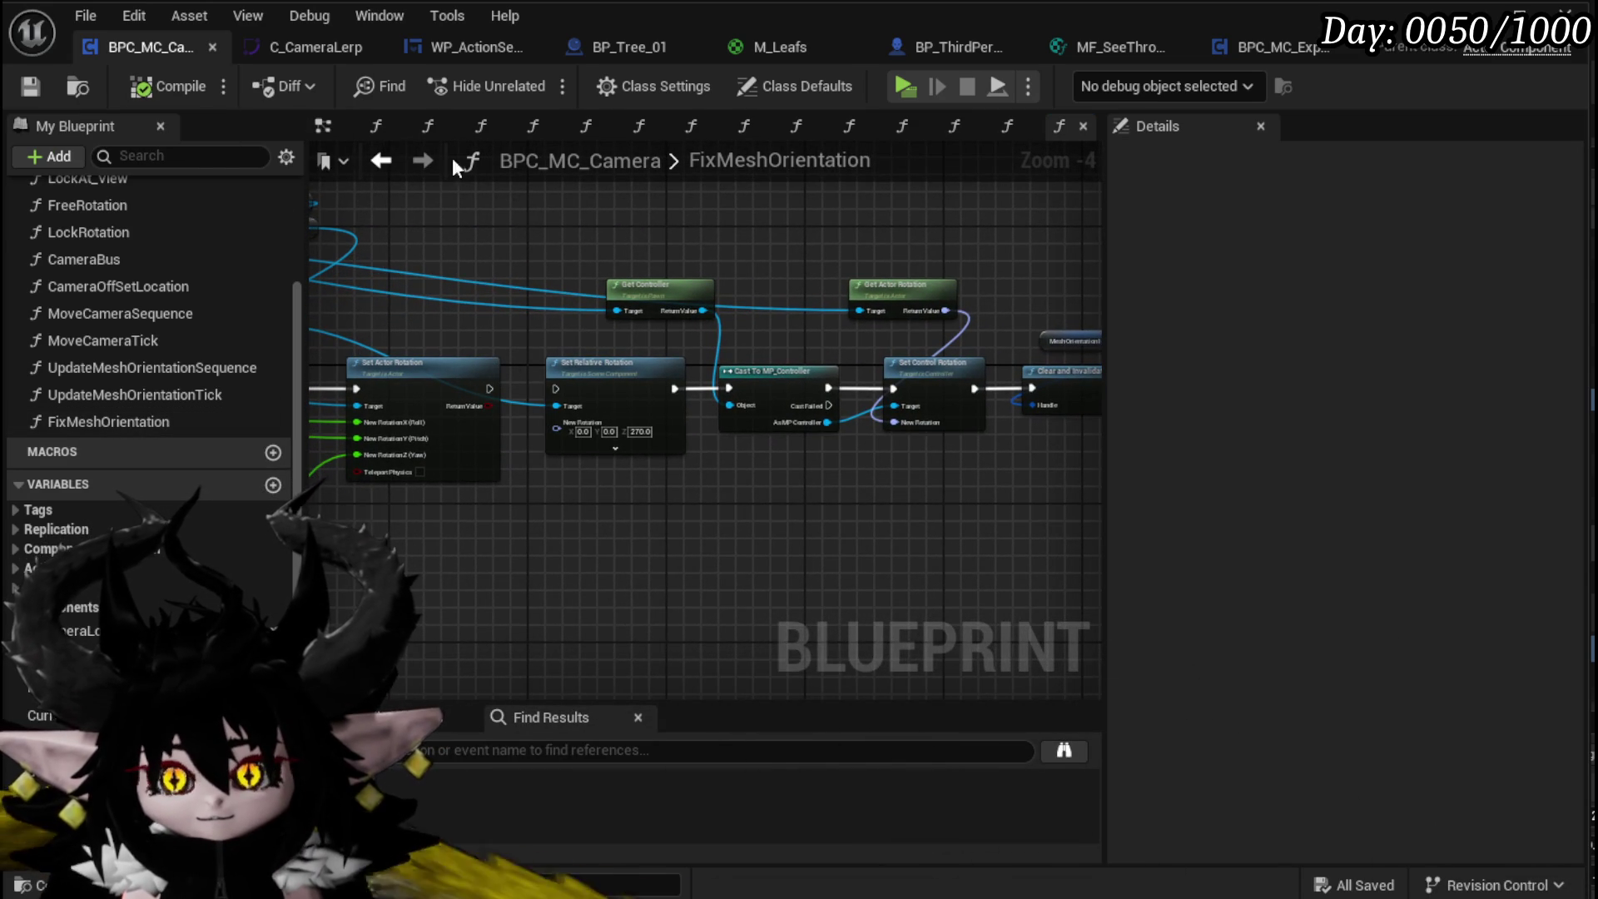
click(382, 163)
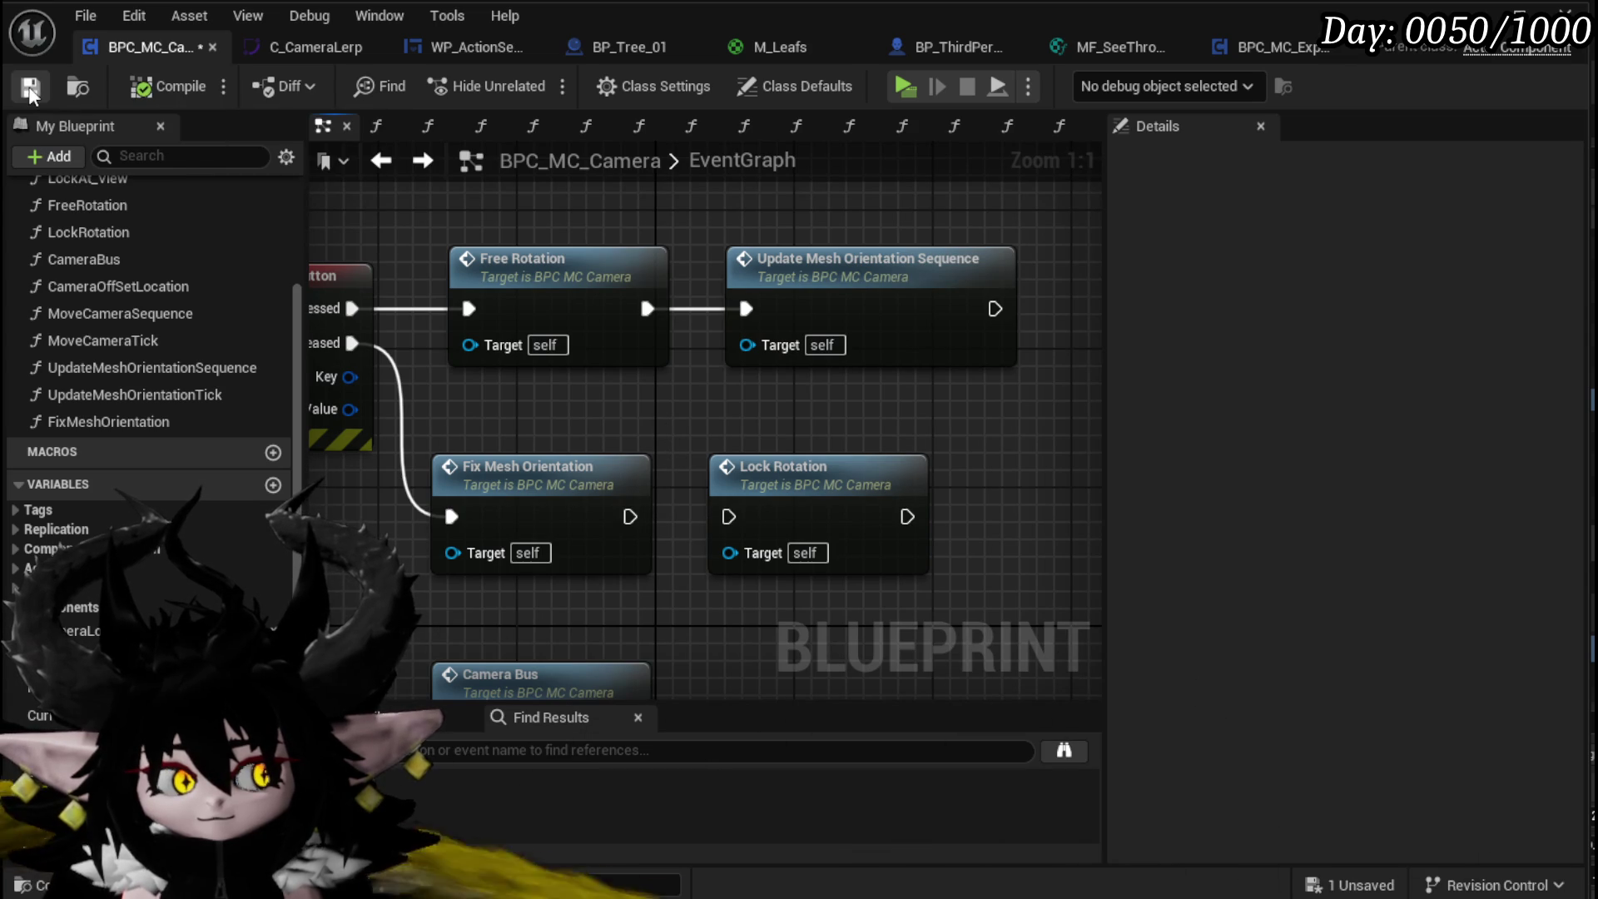
key(alt+Tab)
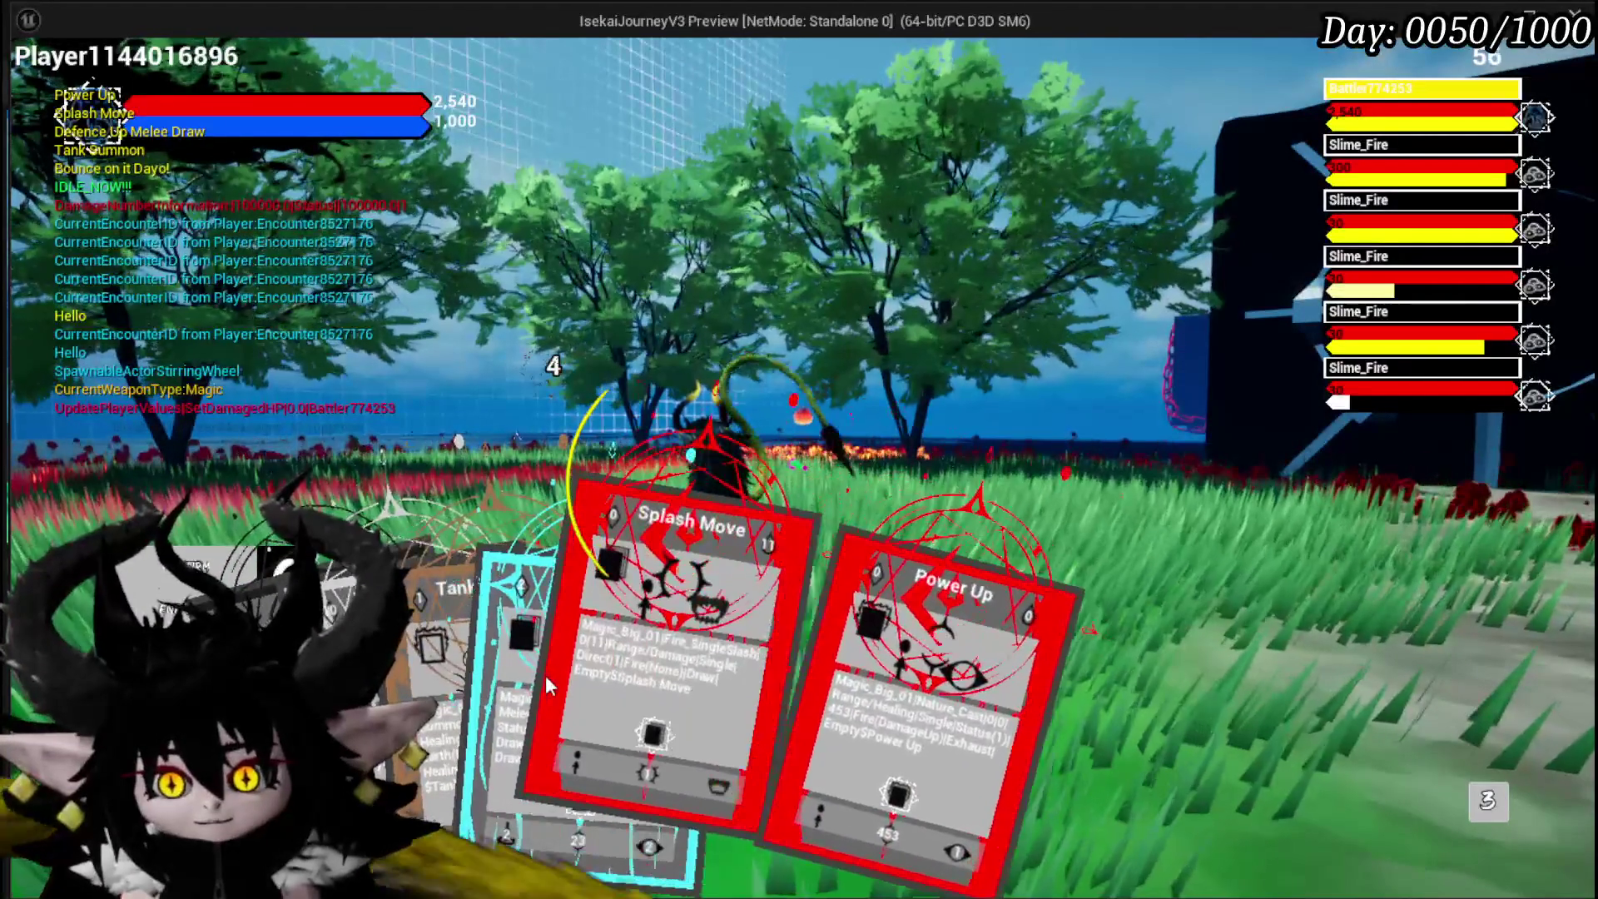
Step: Play-test by picking the Splash Move card, exit the preview with Esc, and save the level
click(667, 652)
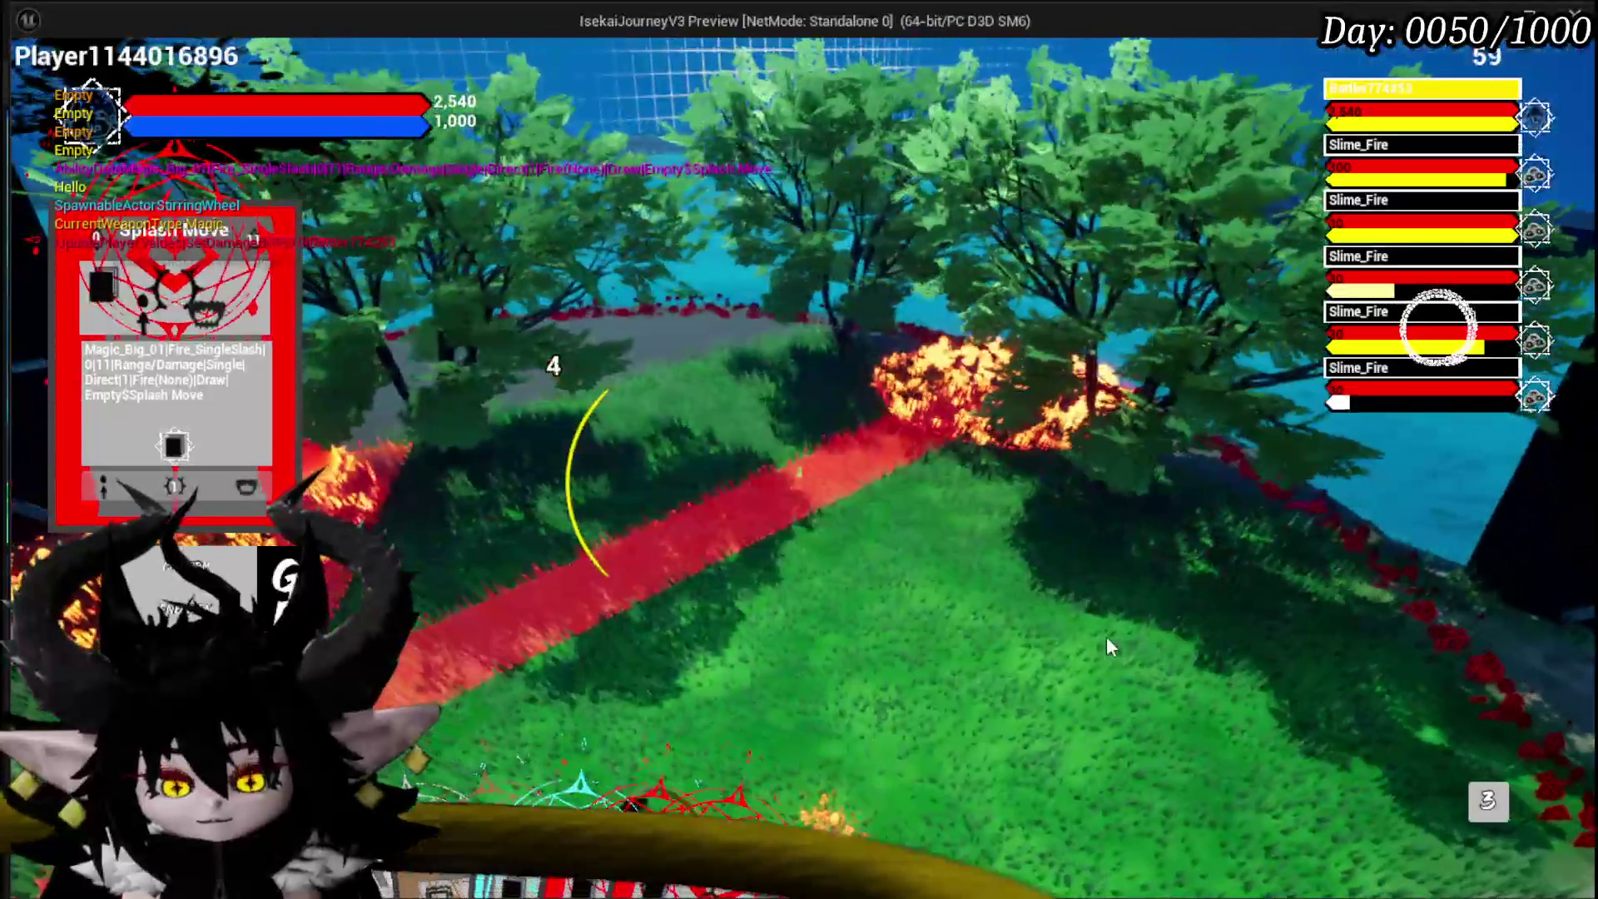
key(Escape)
click(31, 82)
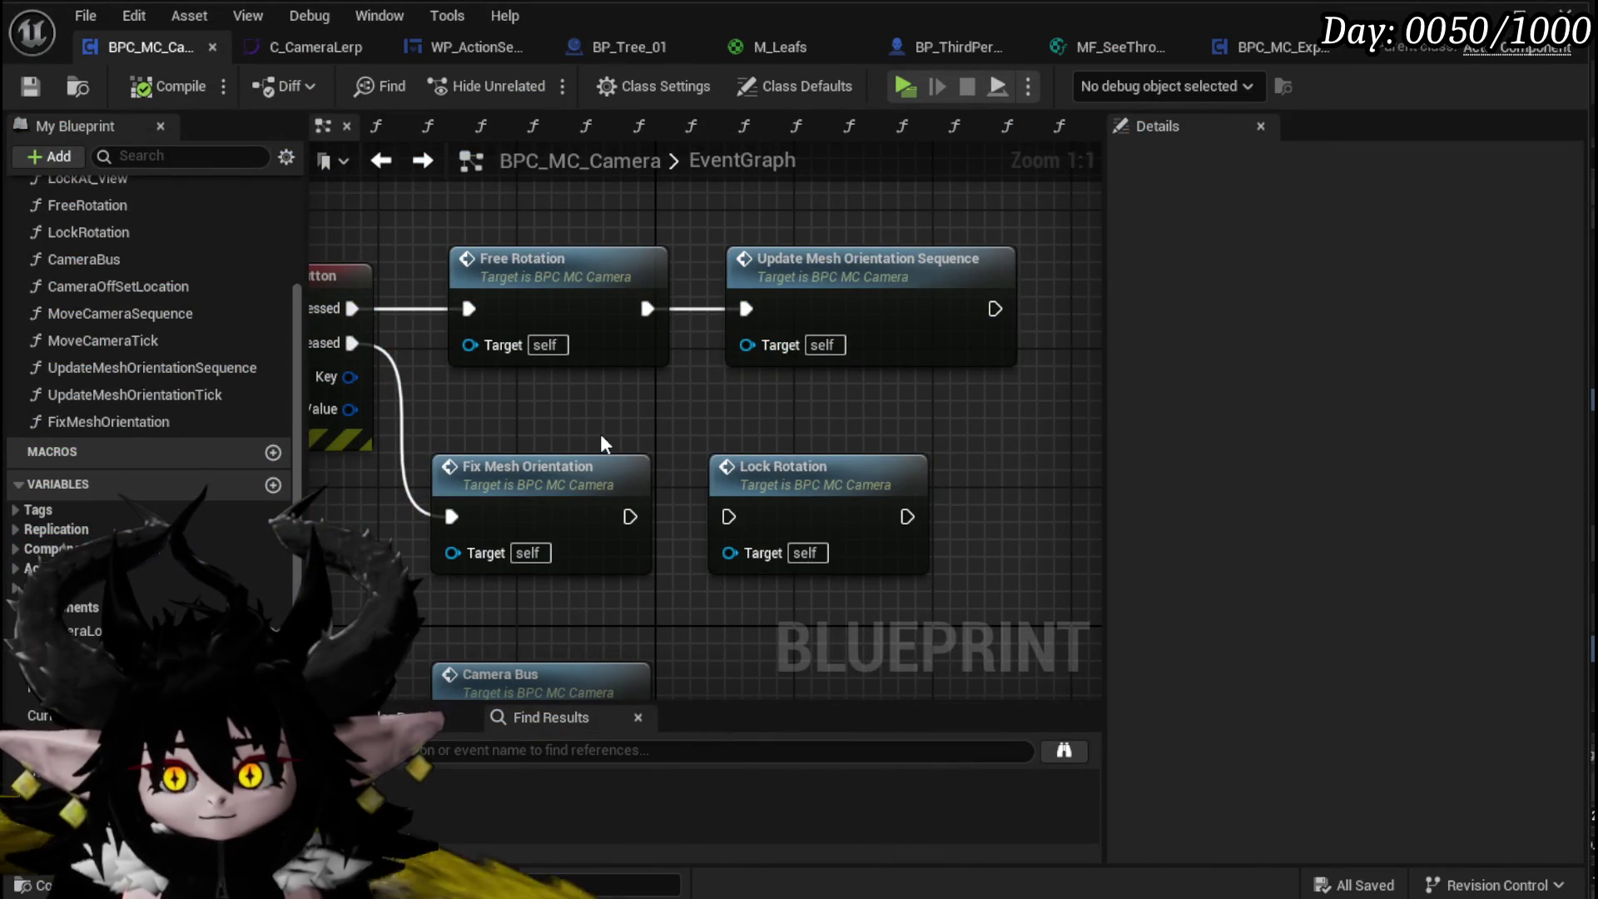
Step: Move Lock Rotation, Update Mesh Orientation Sequence and Fix Mesh Orientation further right
click(849, 358)
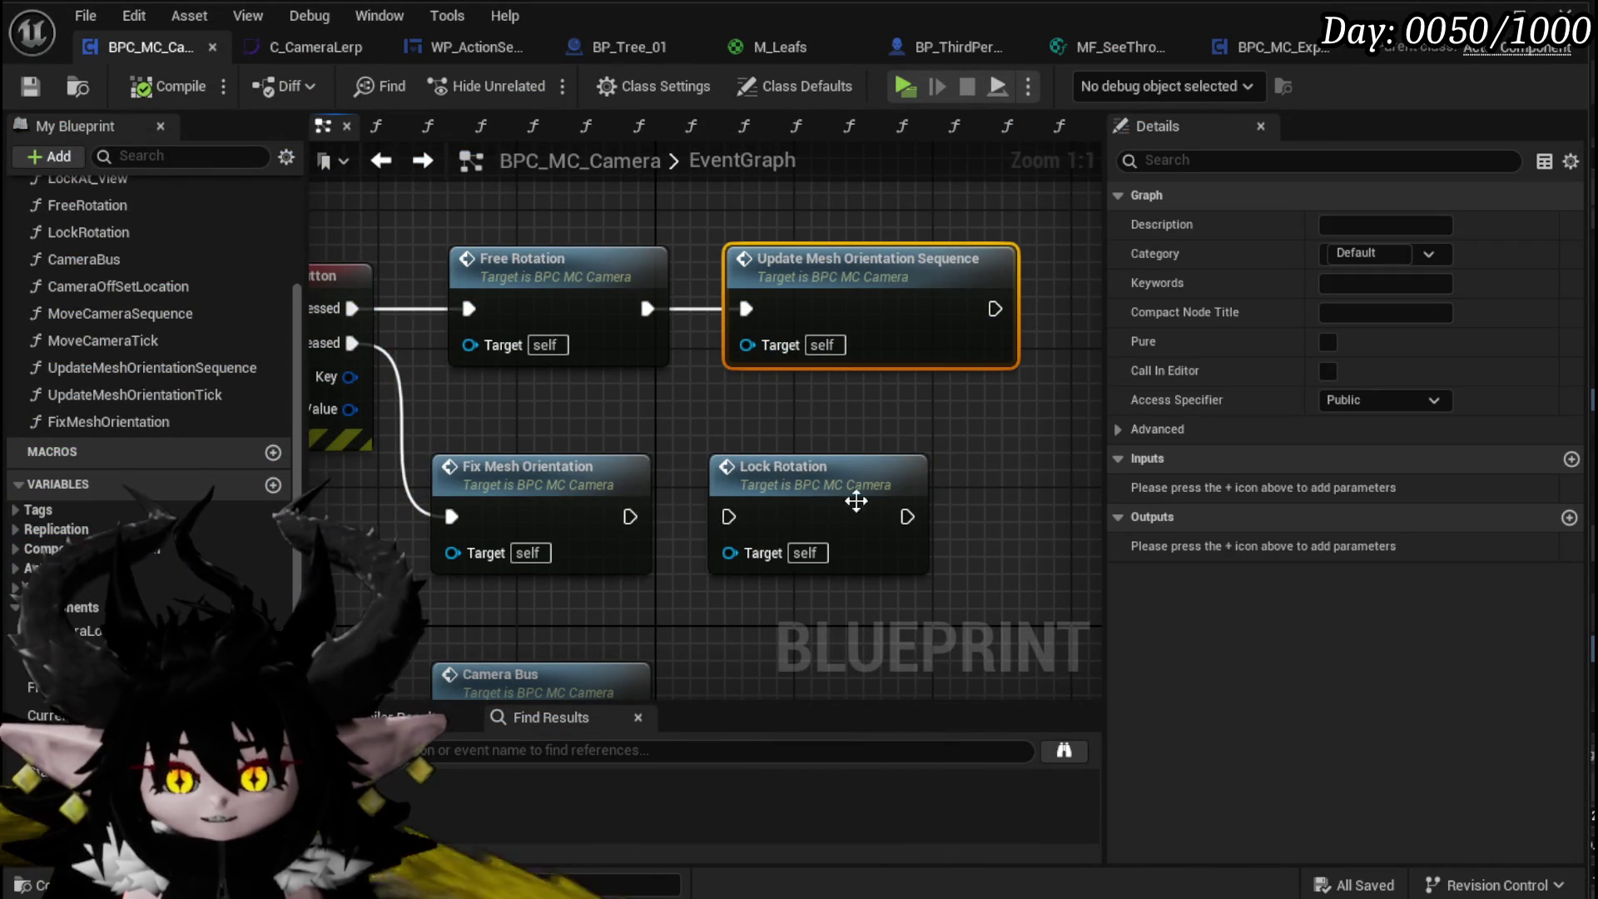
scroll(833, 408, down, 2)
drag(847, 482, 1021, 486)
drag(880, 317, 981, 316)
mouse_move(622, 448)
mouse_down()
mouse_move(817, 457)
mouse_move(817, 474)
mouse_up()
click(391, 274)
Step: Shift Debug Key Middle Mouse Button left, save, and add a new Integer variable NewVar
drag(525, 326, 381, 326)
click(578, 268)
click(30, 85)
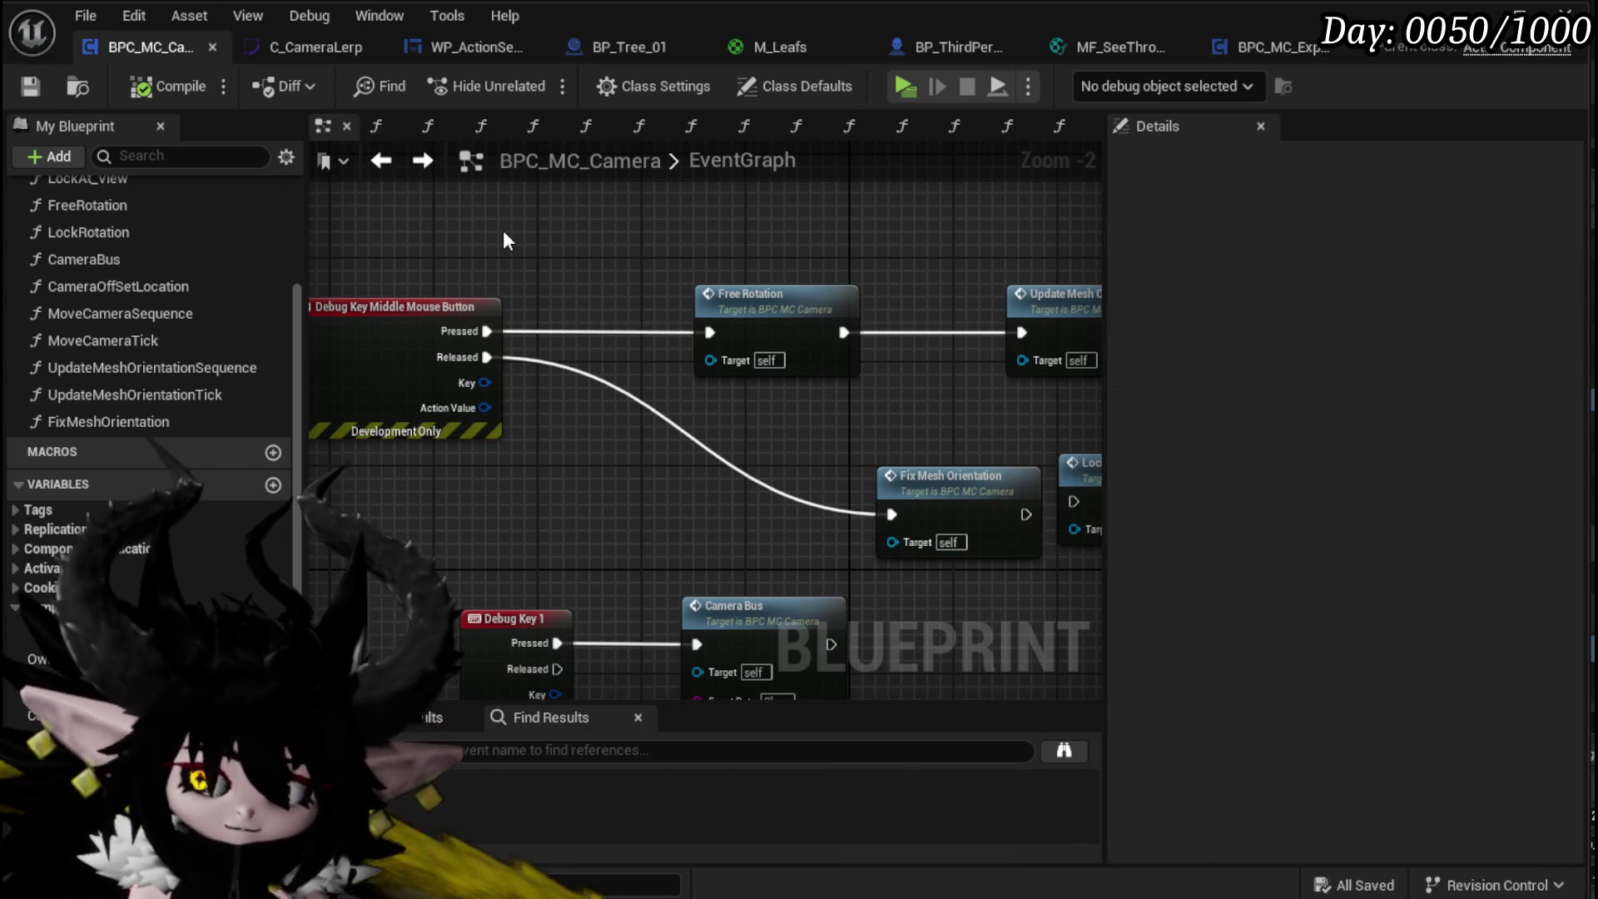
click(272, 485)
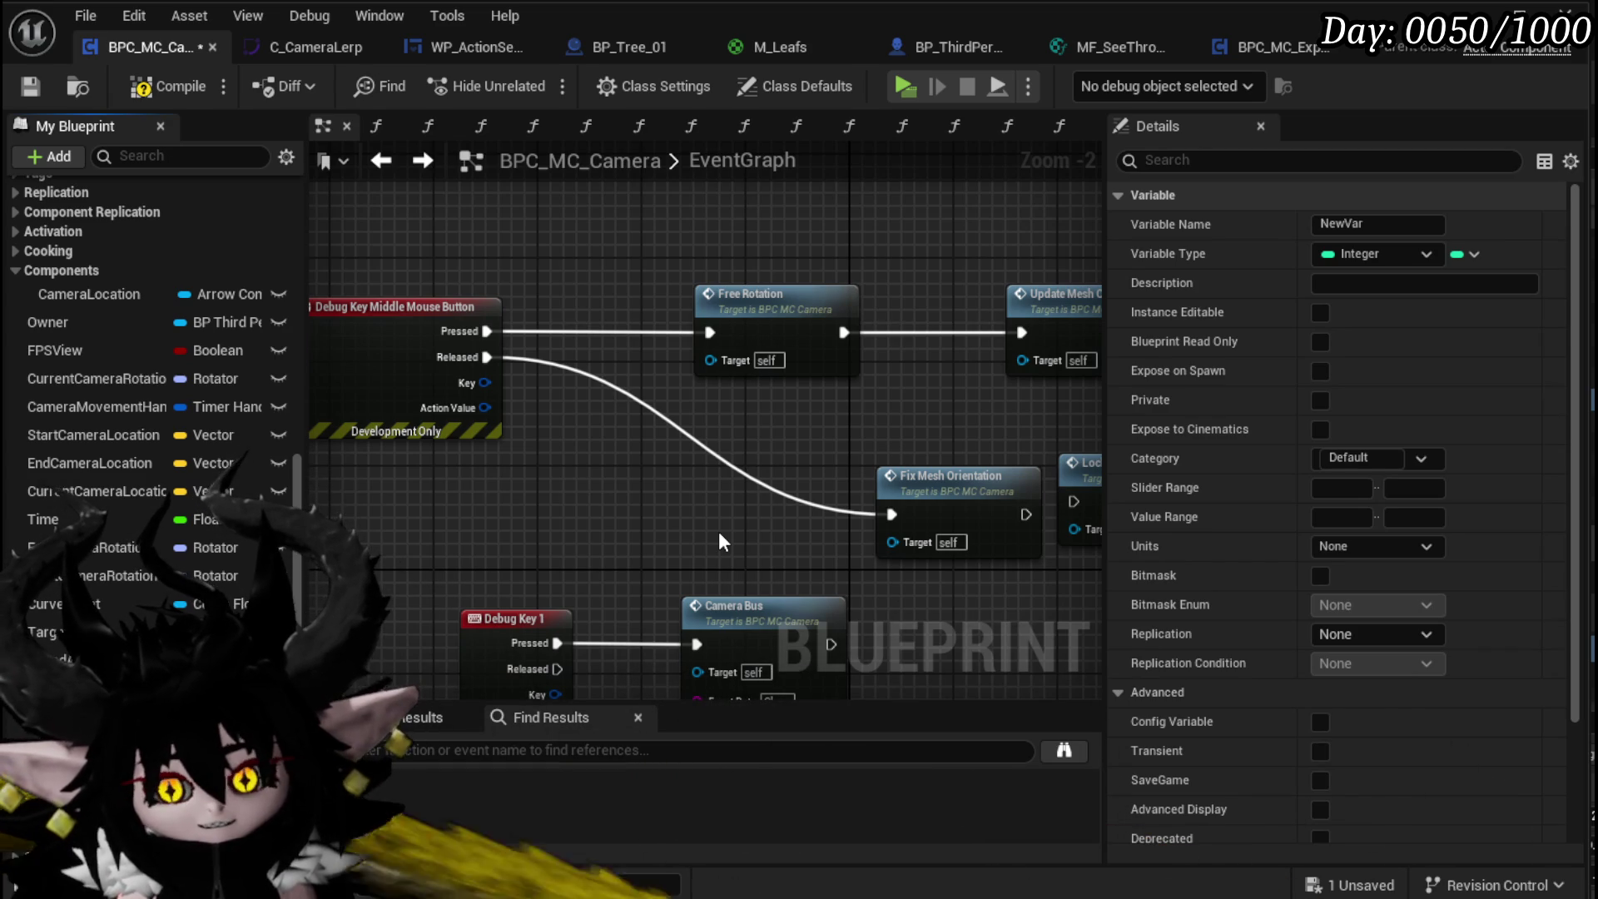
Step: Rename the new variable TargetSelected and make it a Boolean
text(TargetSelected)
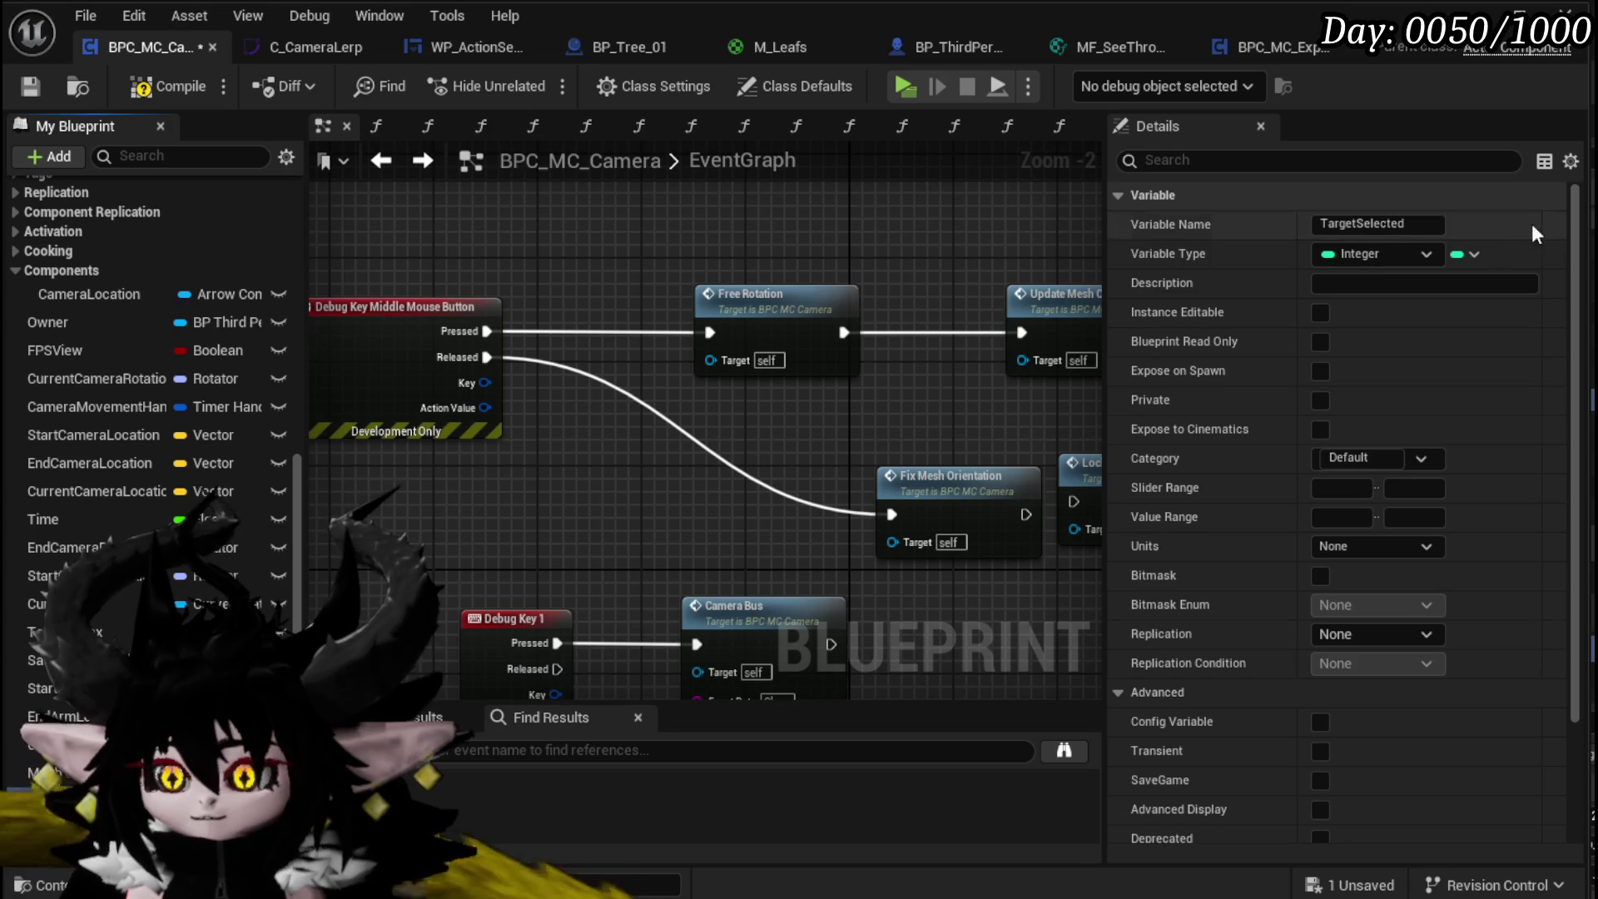
click(1375, 253)
click(1382, 613)
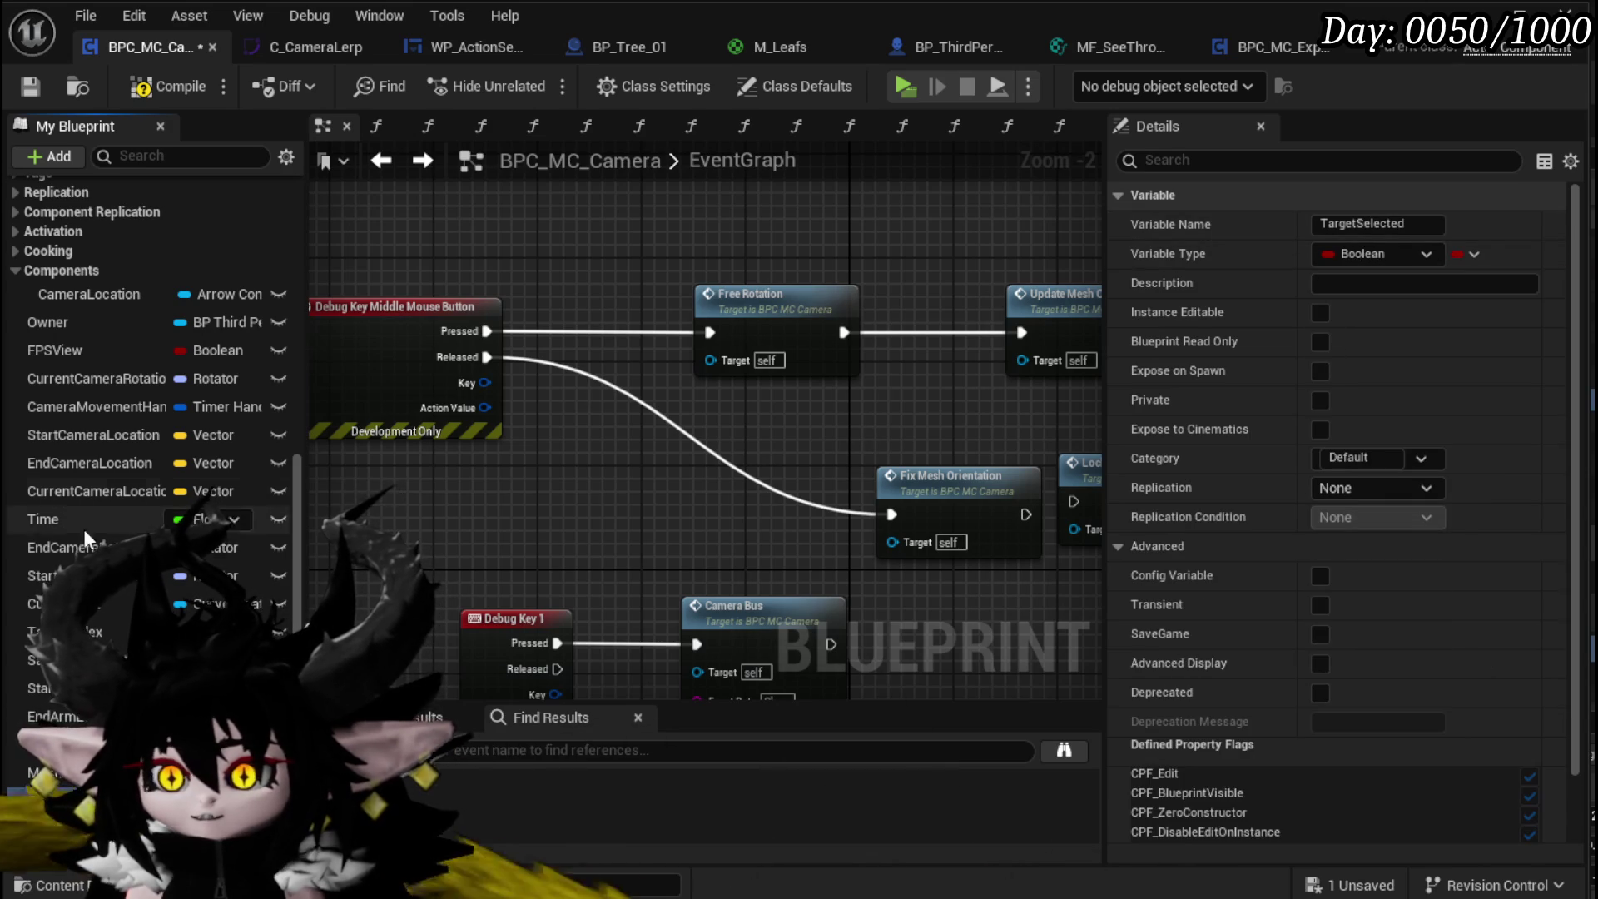
Step: Route Free Rotation through a TargetSelected Branch whose False runs Update Mesh Orientation Sequence
drag(37, 799, 83, 745)
click(626, 504)
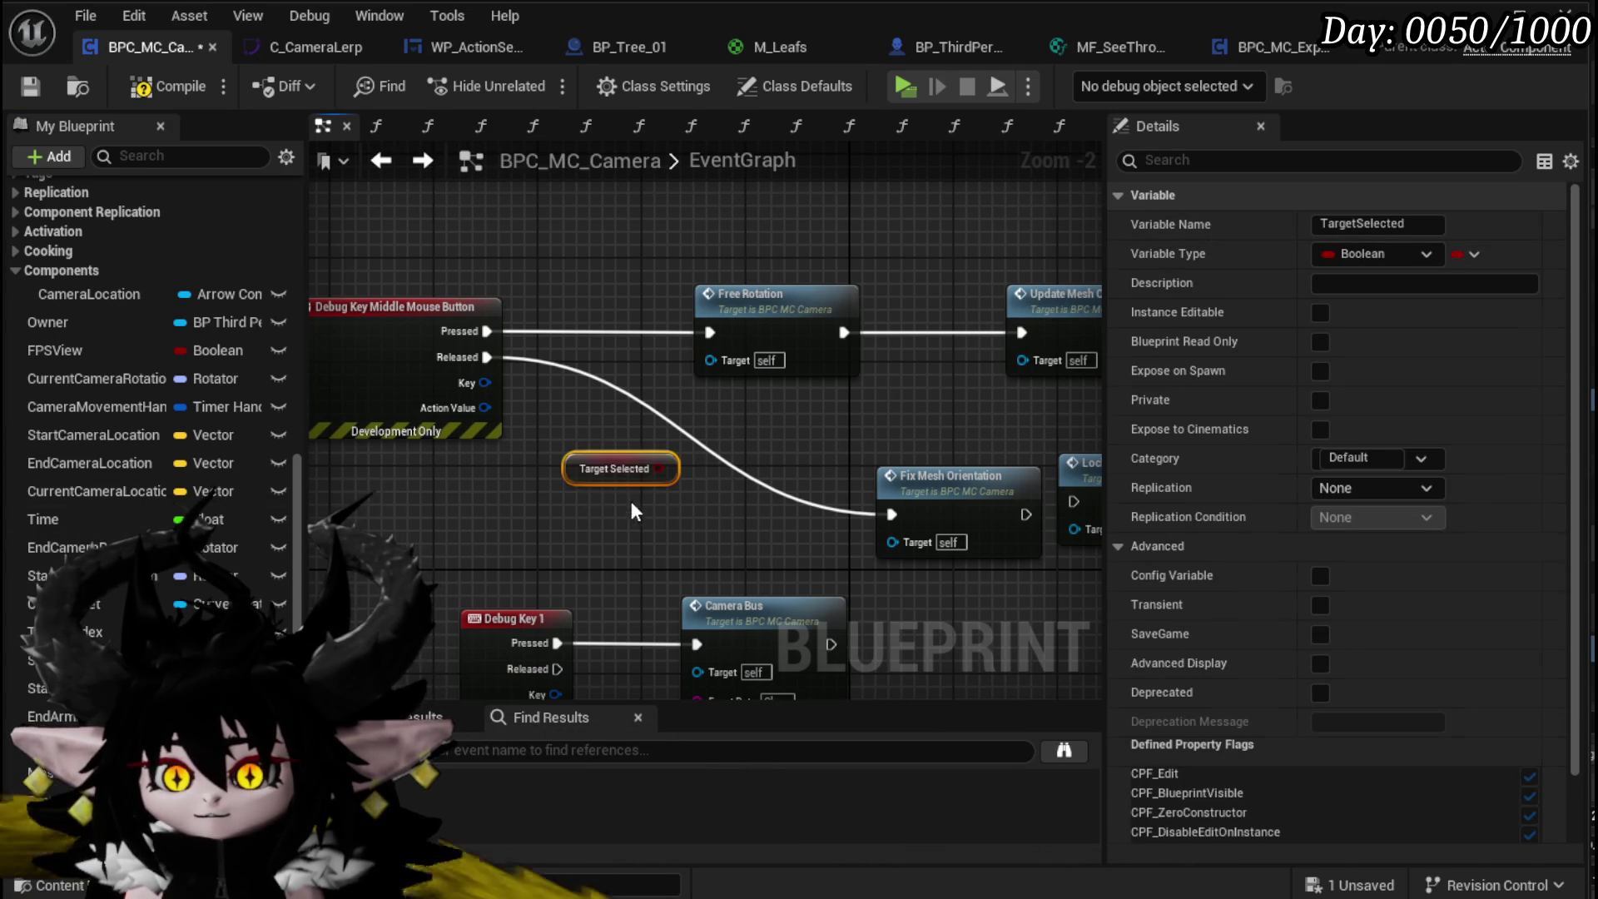
drag(488, 507, 536, 273)
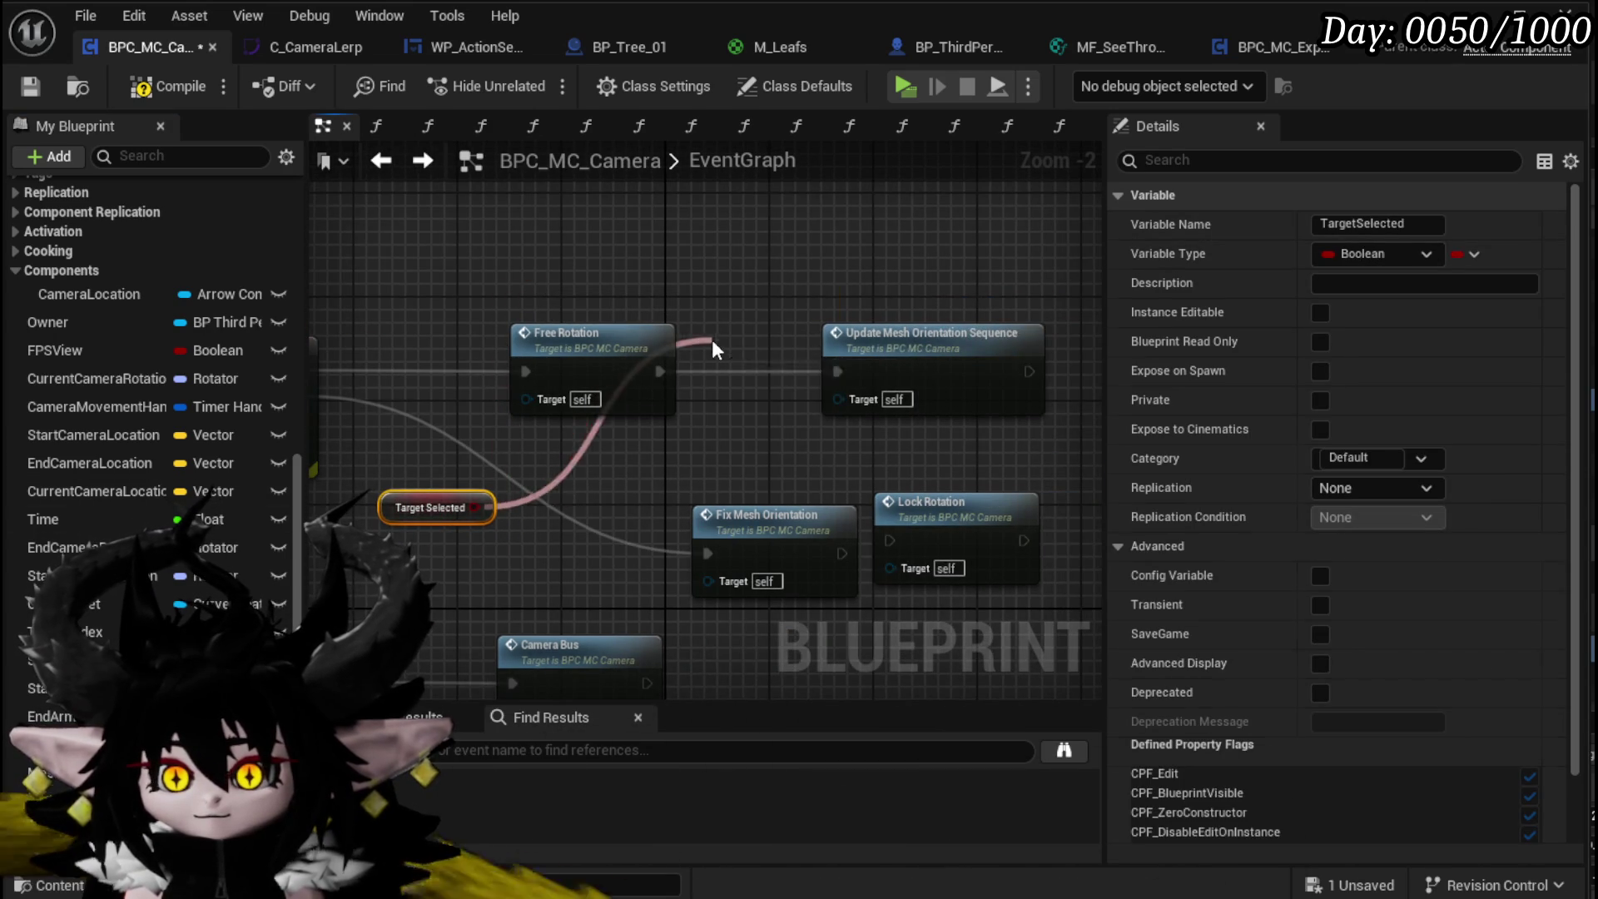
drag(712, 340, 708, 344)
drag(446, 497, 549, 243)
drag(949, 358, 1066, 343)
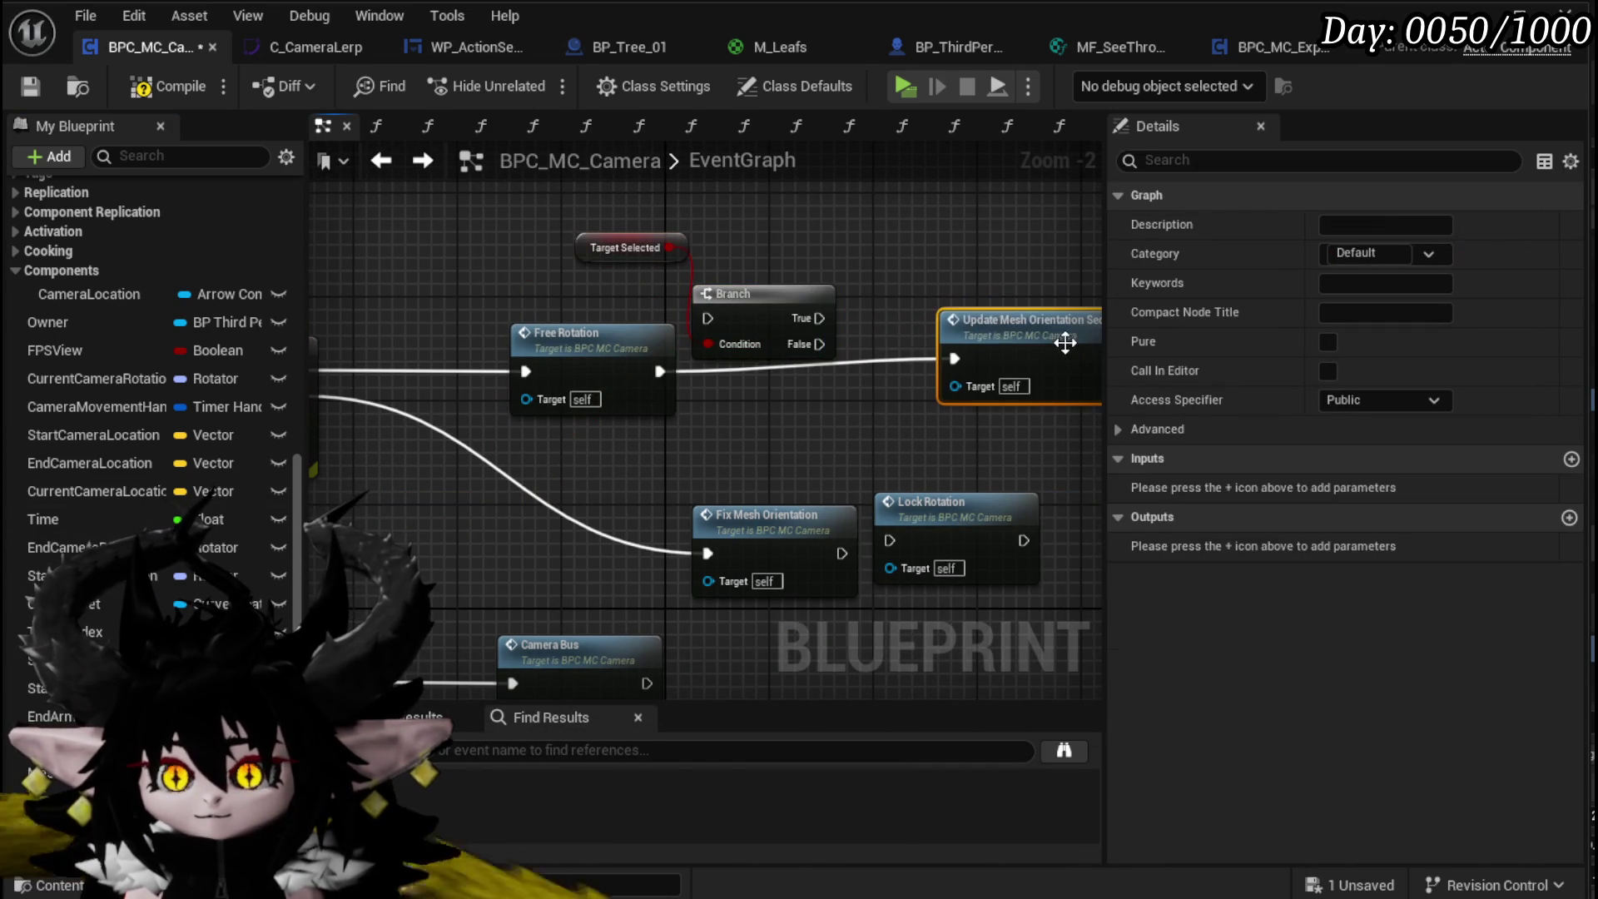
mouse_move(658, 371)
mouse_down()
mouse_move(708, 318)
mouse_move(771, 366)
mouse_up()
mouse_move(877, 406)
mouse_down()
mouse_move(955, 370)
mouse_move(945, 392)
mouse_up()
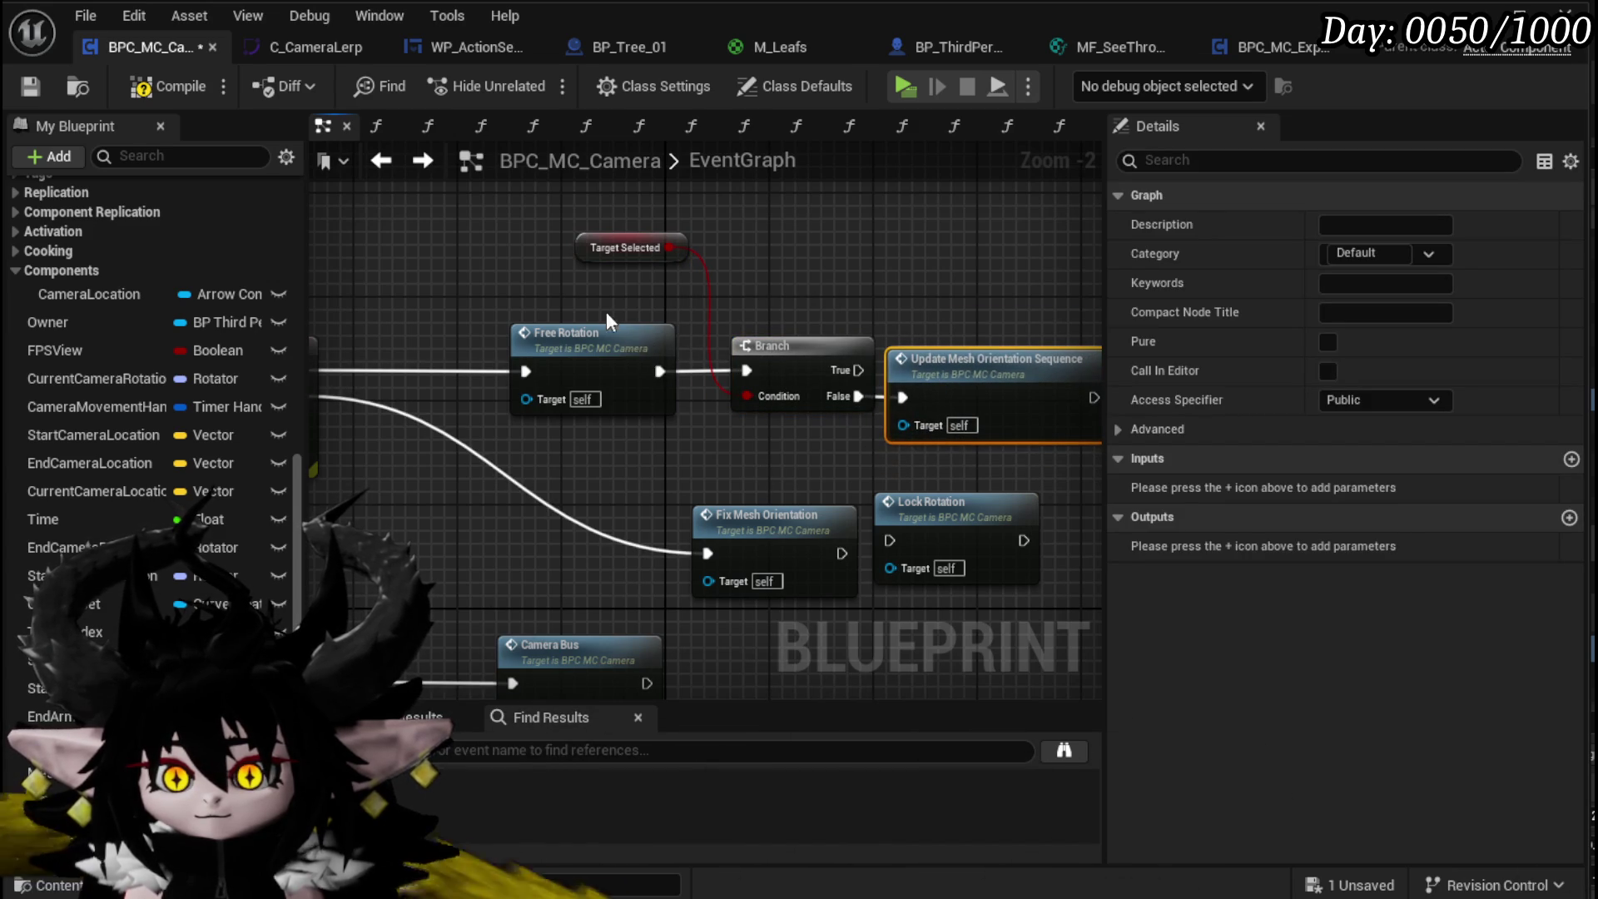
Step: Duplicate the TargetSelected Branch for the Released event, running Fix Mesh Orientation on False
drag(596, 271, 739, 322)
ctrl+click(774, 348)
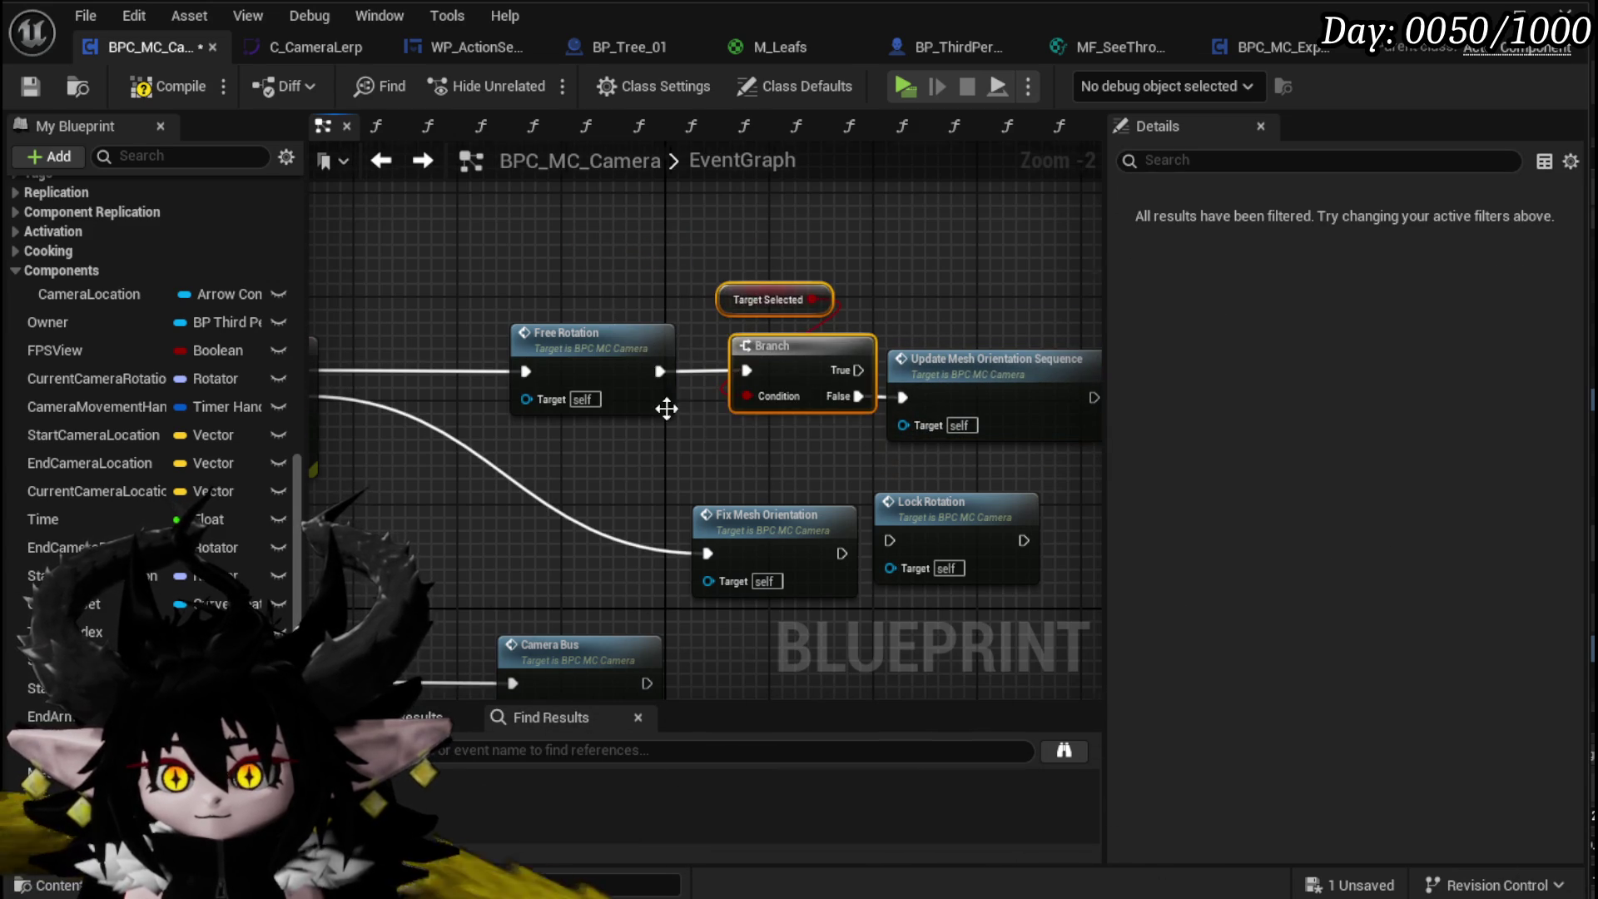
key(ctrl+c)
key(ctrl+v)
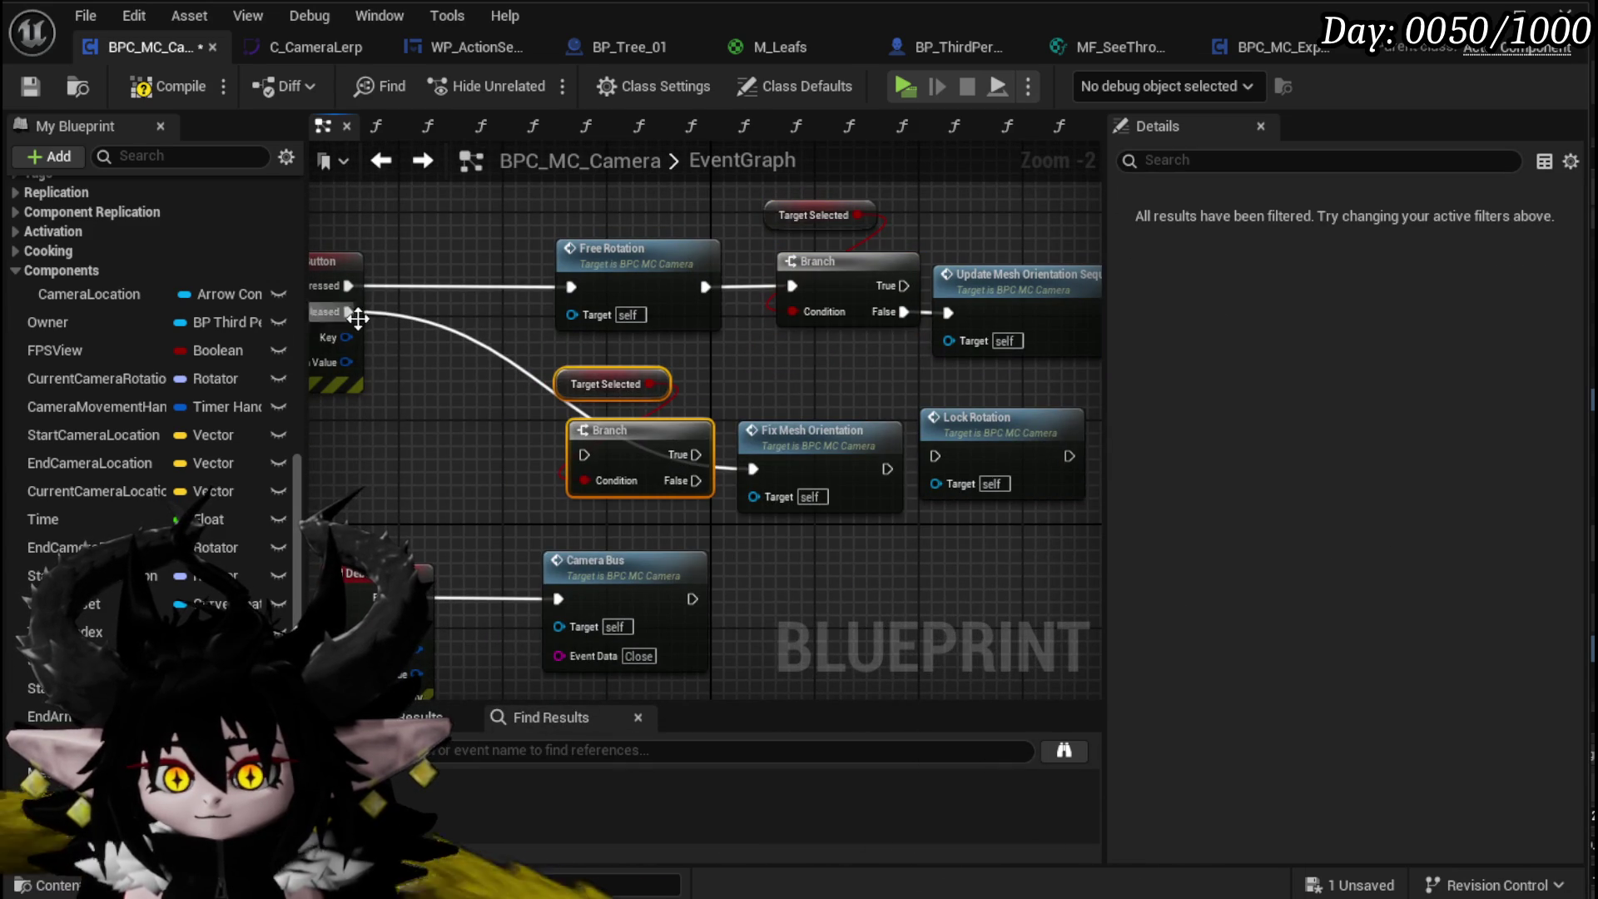
drag(405, 358, 584, 455)
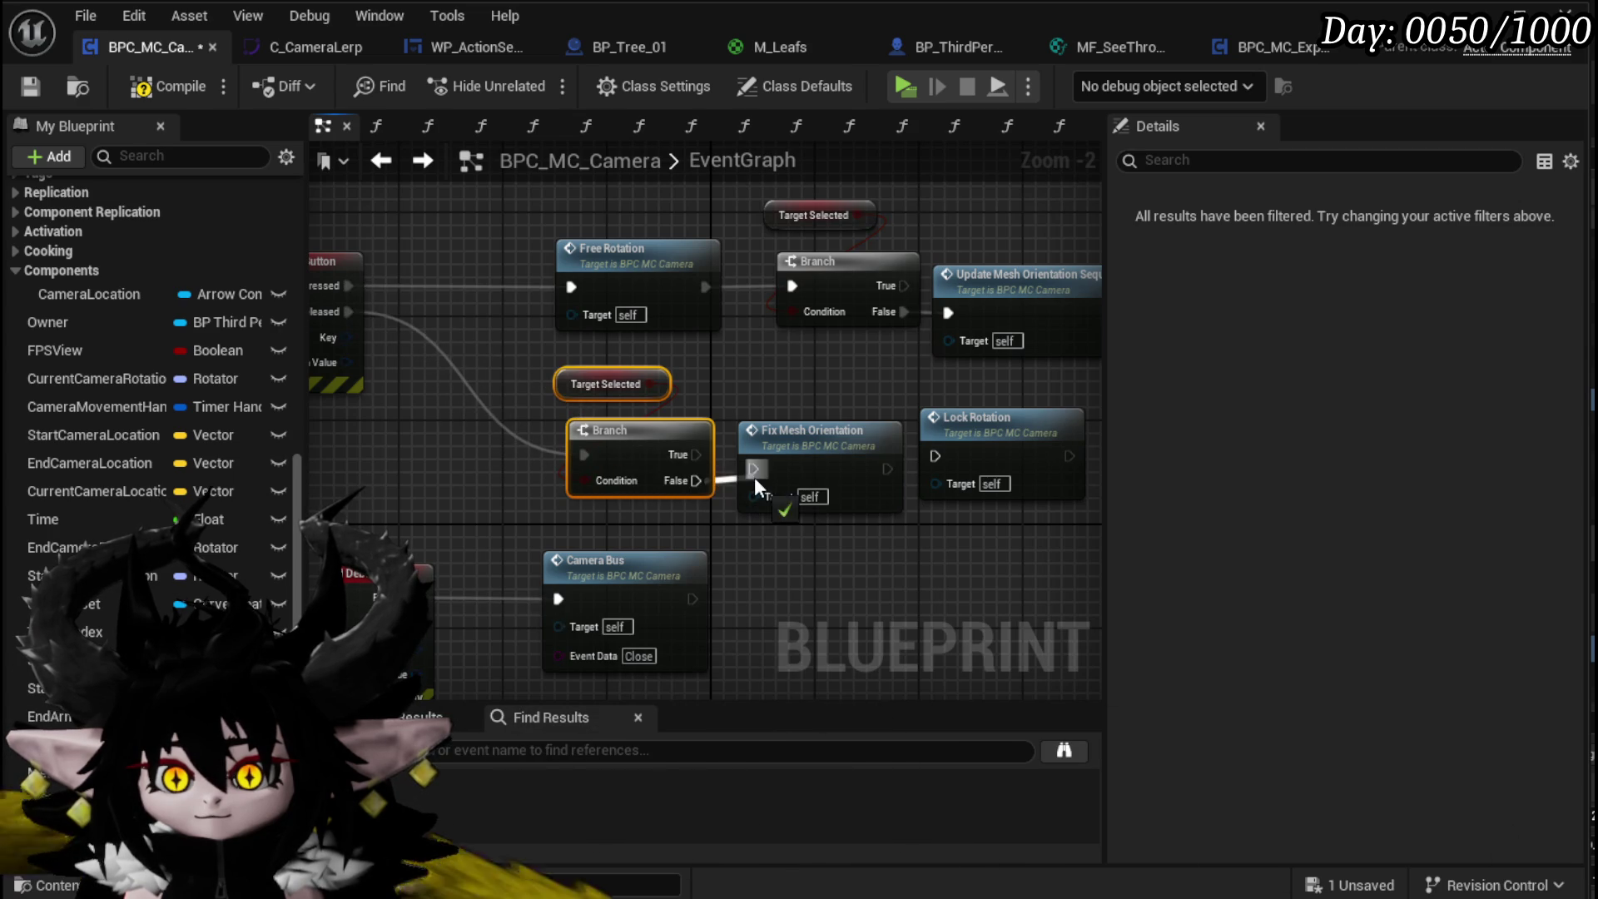
drag(794, 445, 801, 456)
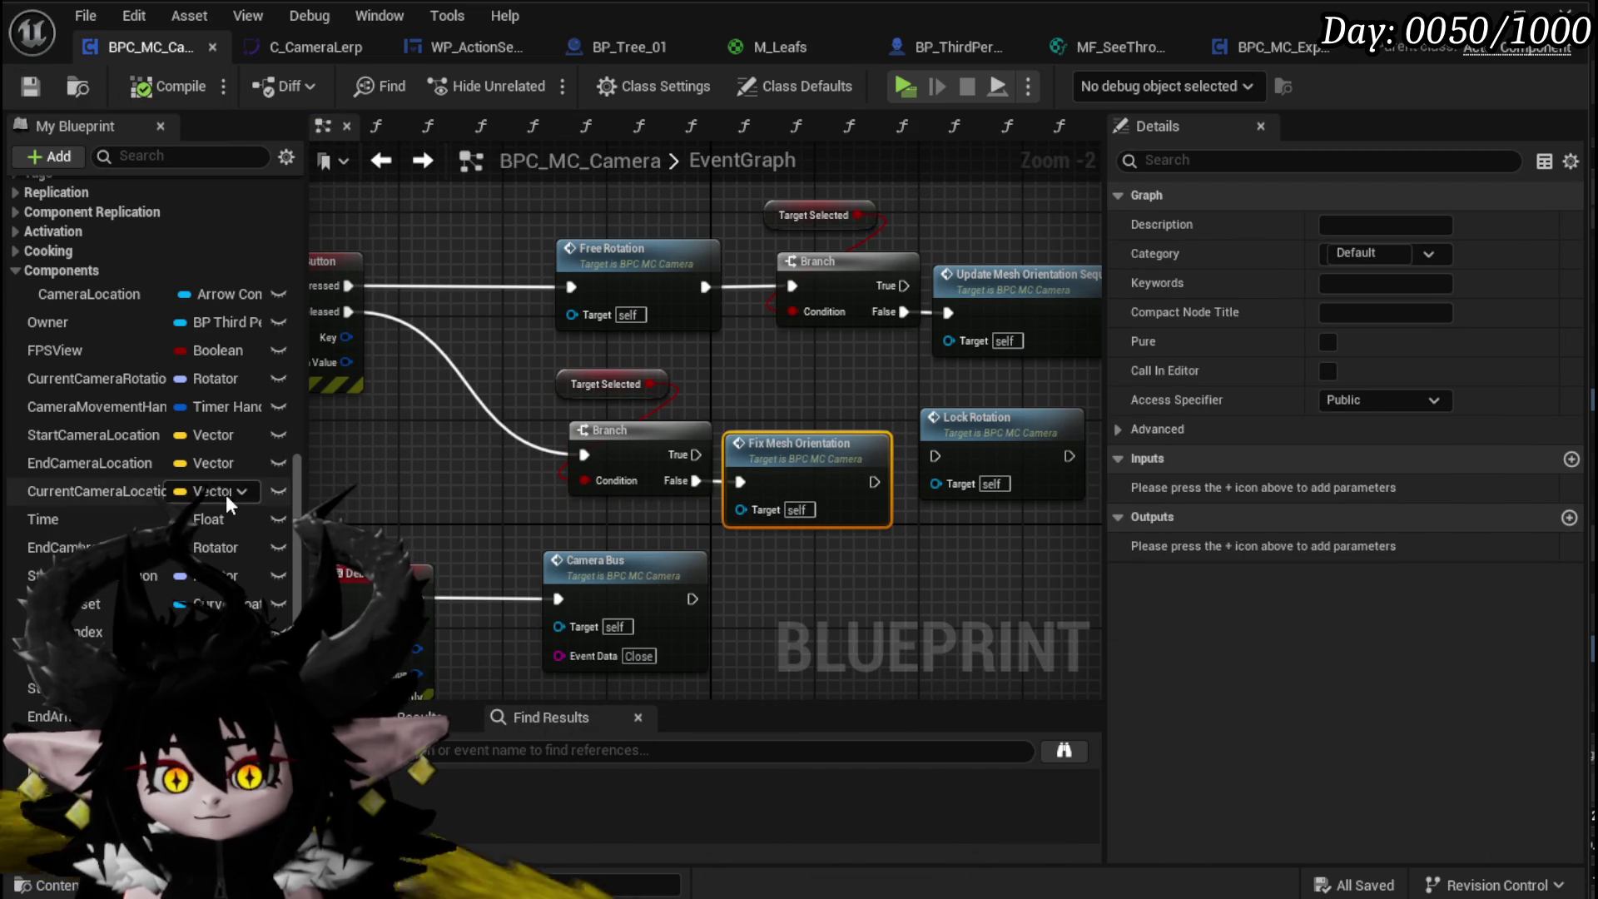
scroll(111, 463, up, 5)
scroll(109, 409, up, 3)
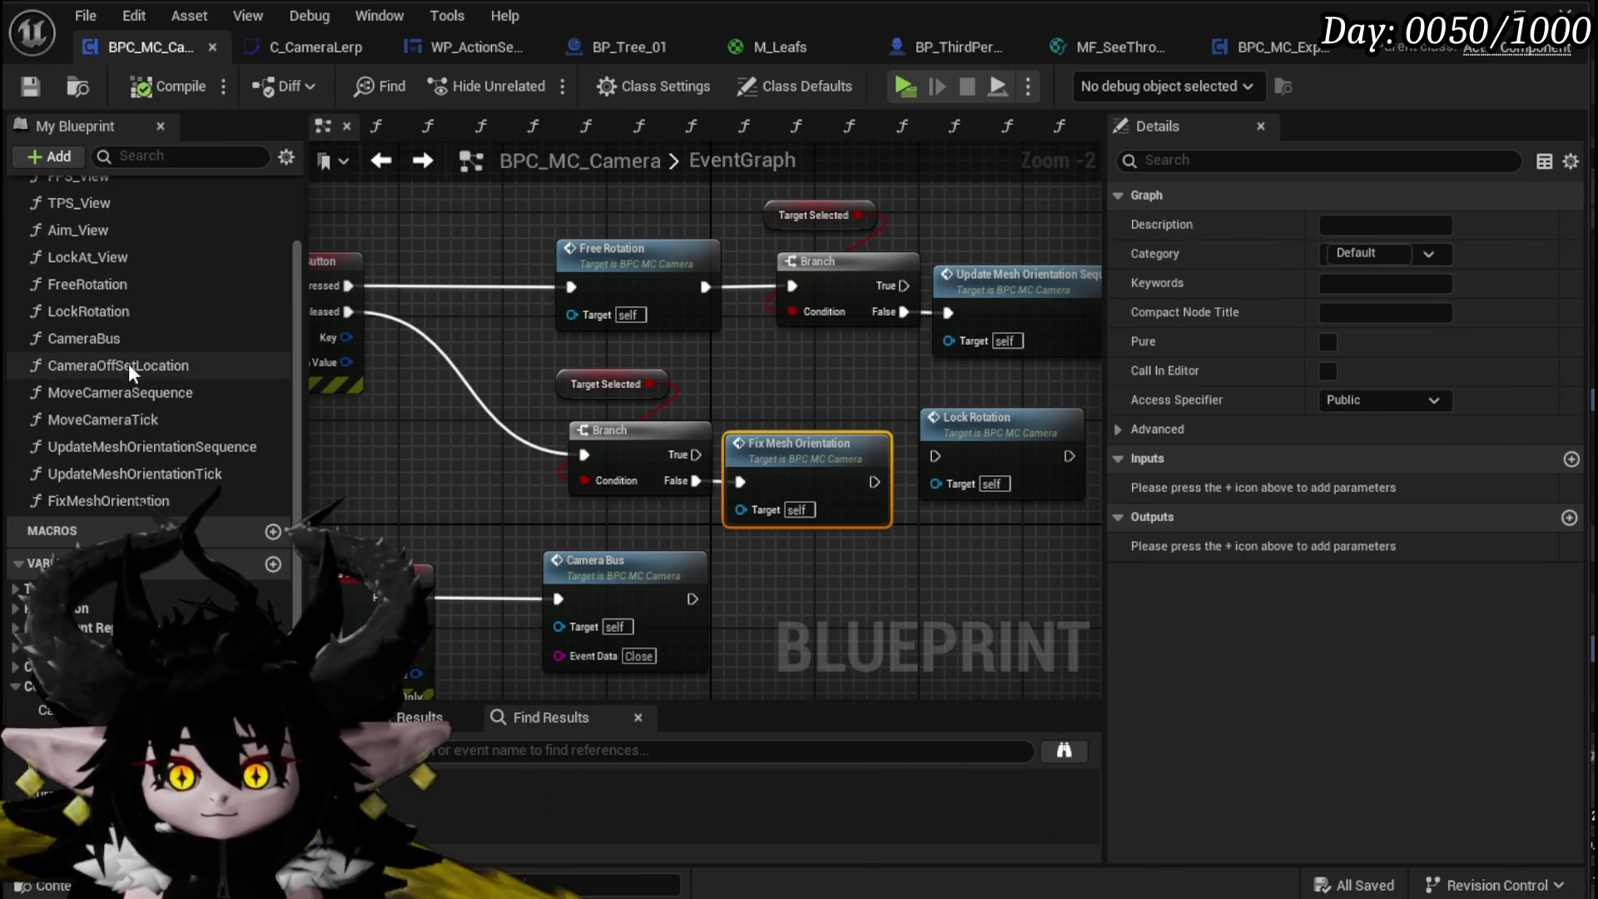
Step: Open the CameraBus graph and drag the TargetSelected variable in near Switch on String
double_click(130, 341)
scroll(608, 501, down, 3)
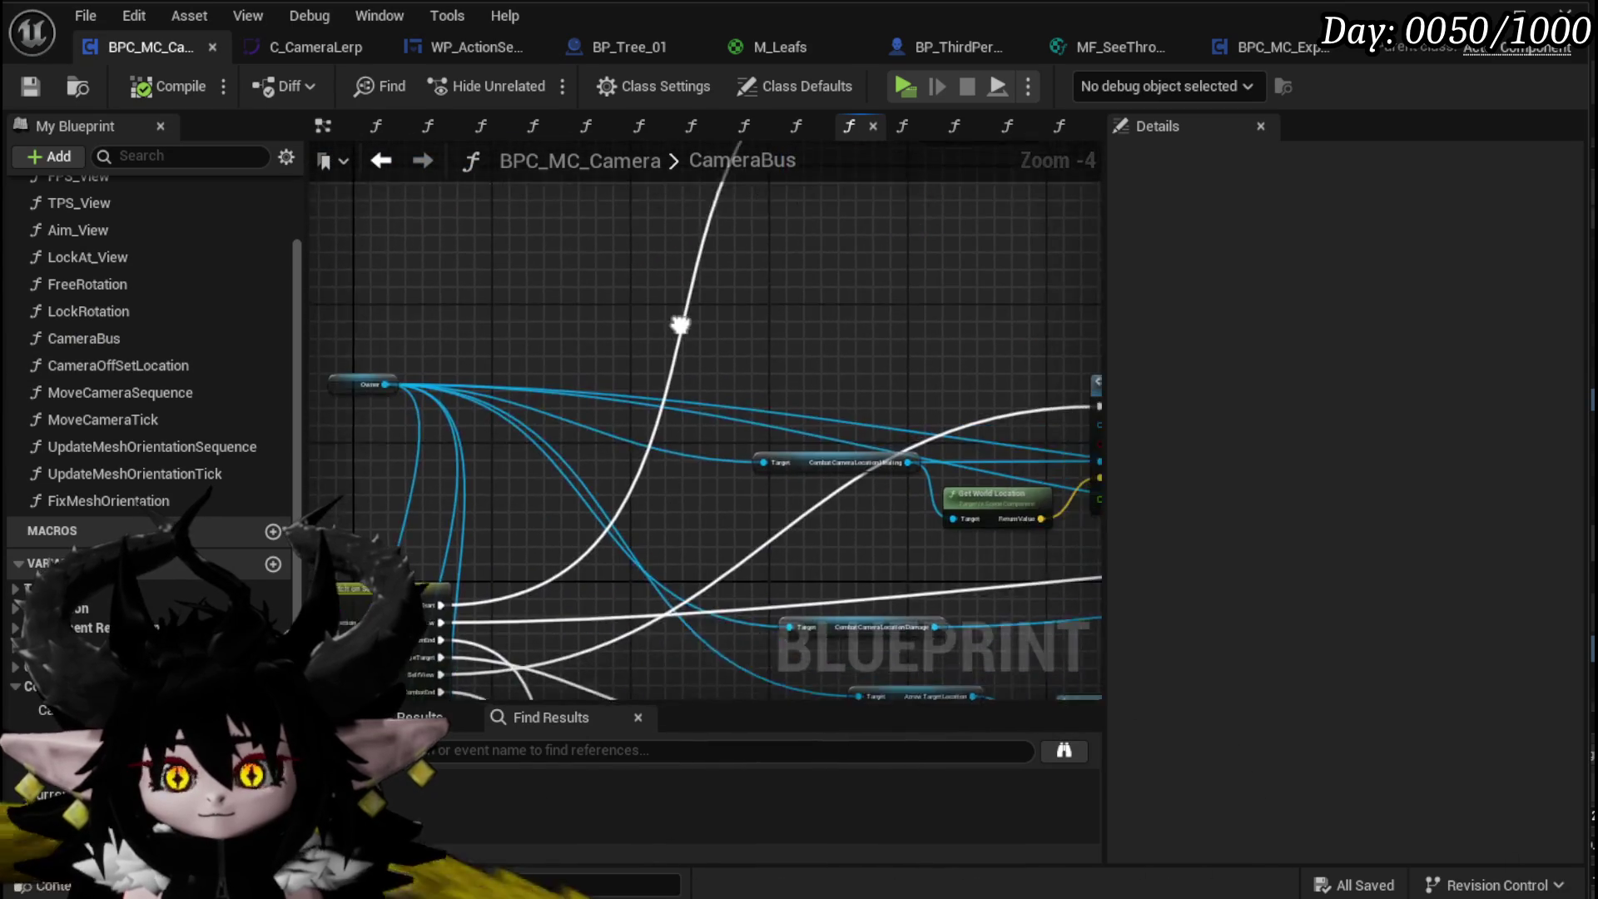
scroll(522, 488, up, 3)
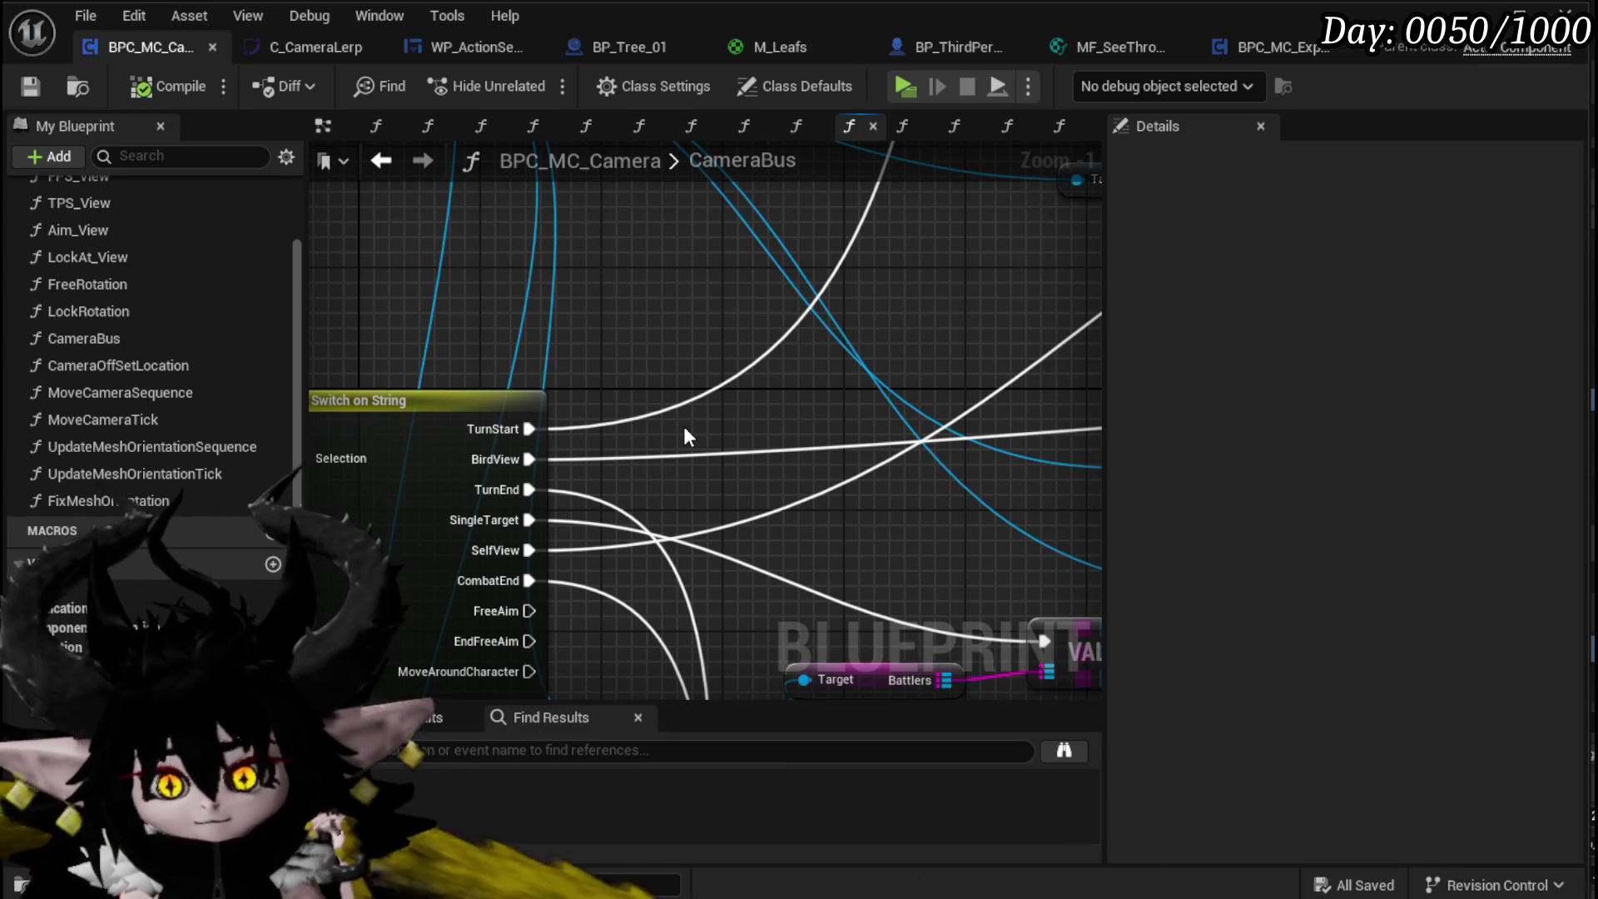
scroll(683, 427, down, 4)
scroll(683, 426, up, 2)
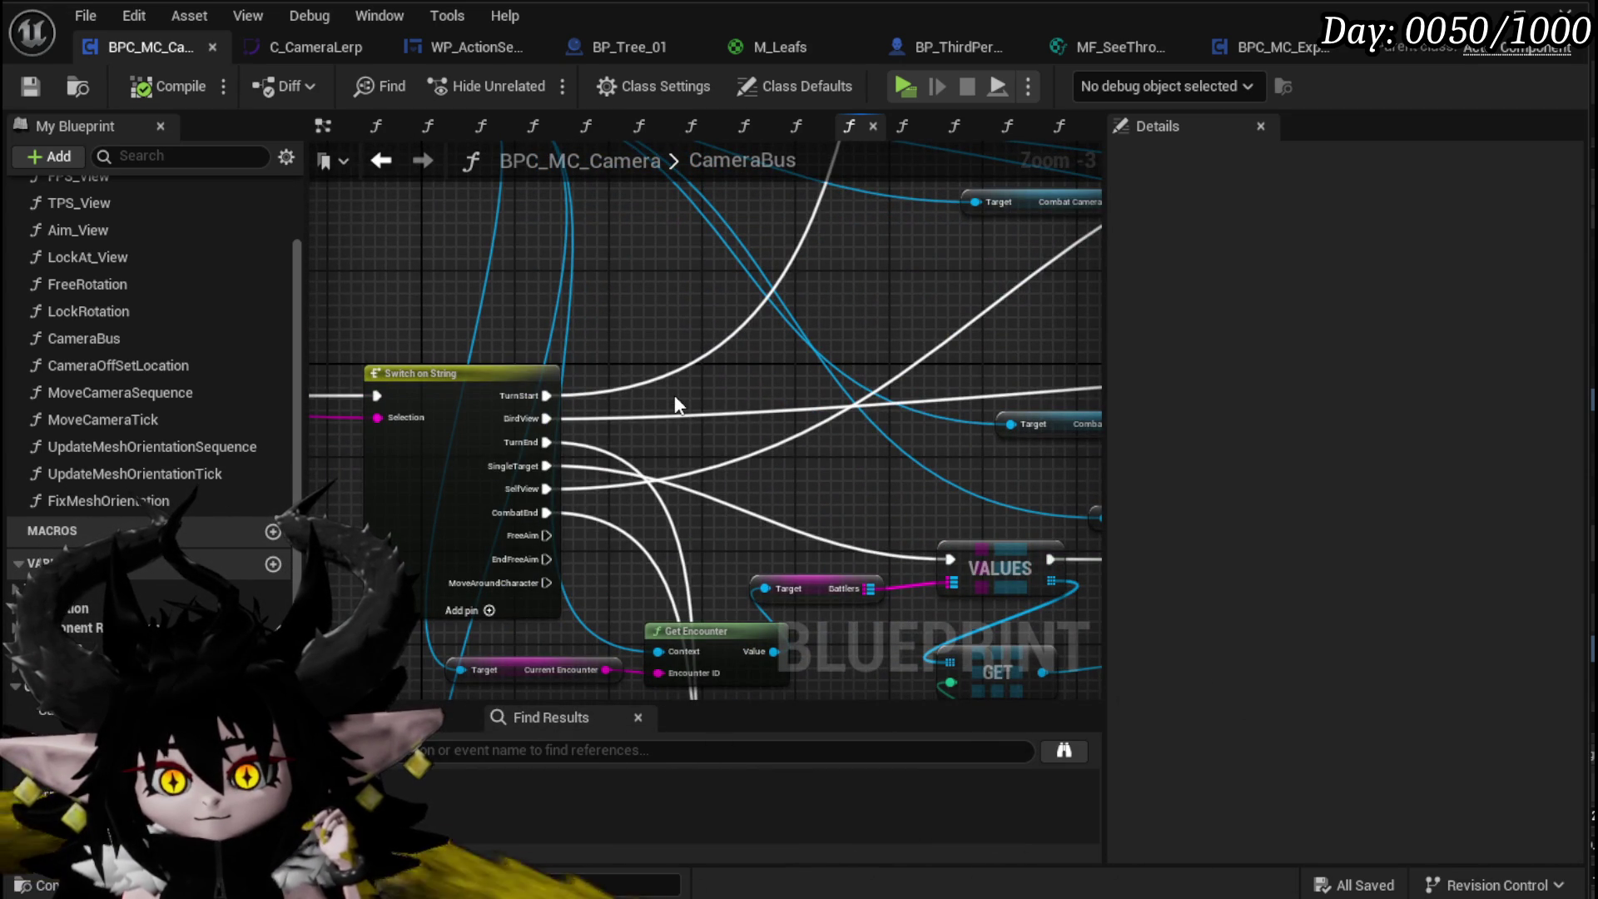
scroll(150, 375, down, 3)
scroll(149, 374, down, 5)
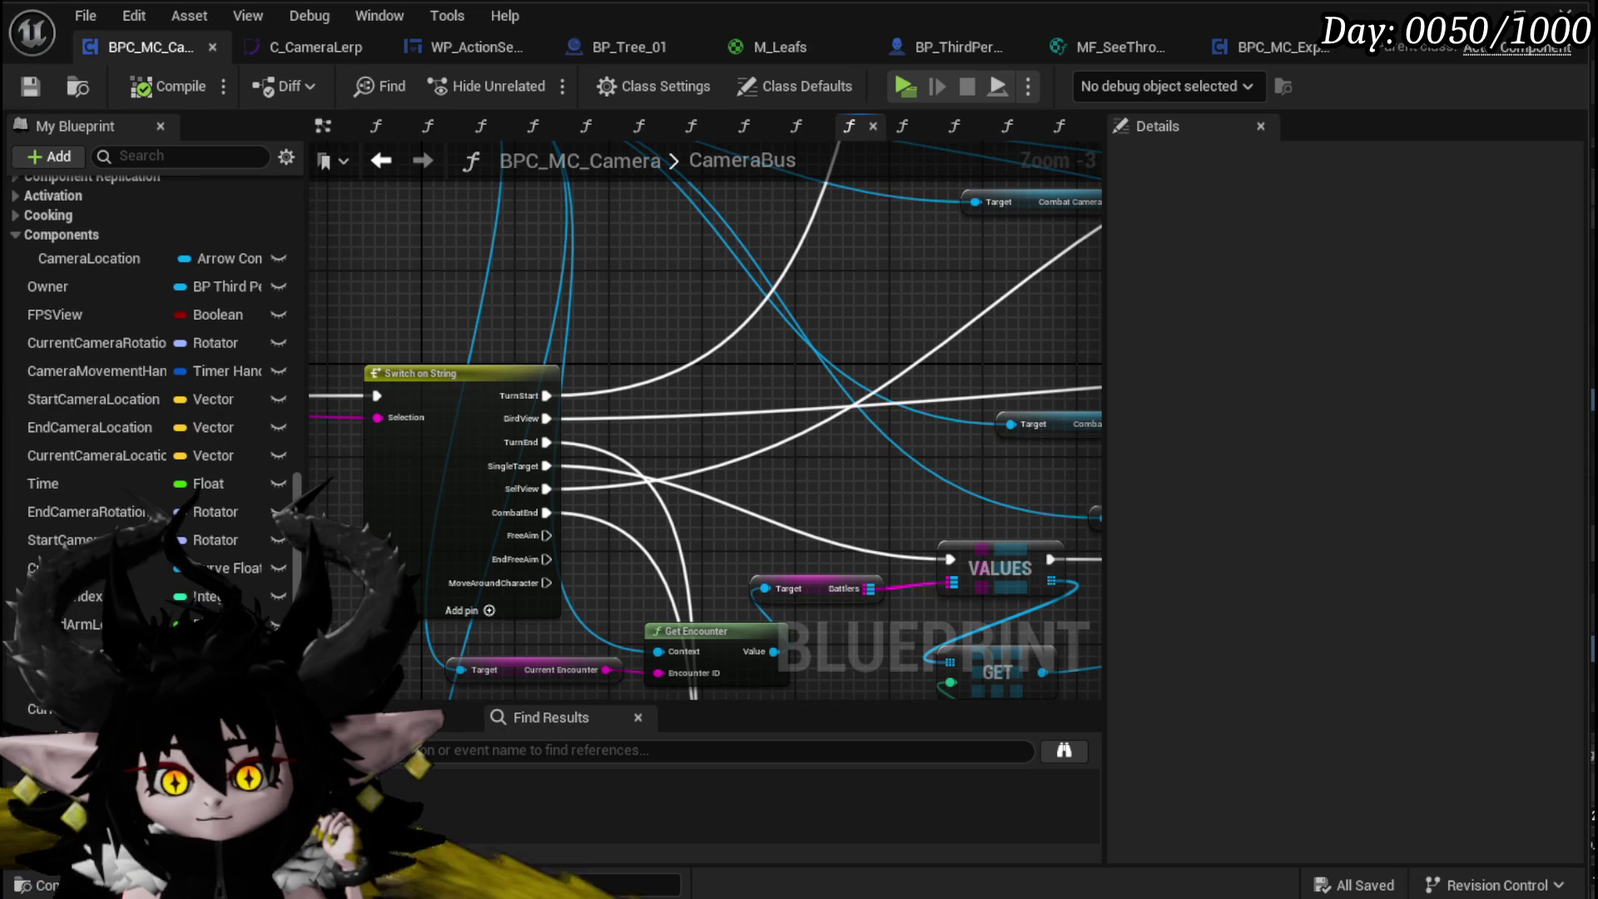
drag(75, 653, 531, 310)
Step: Wire the SingleTarget case through a SET TargetSelected node set to true
click(596, 360)
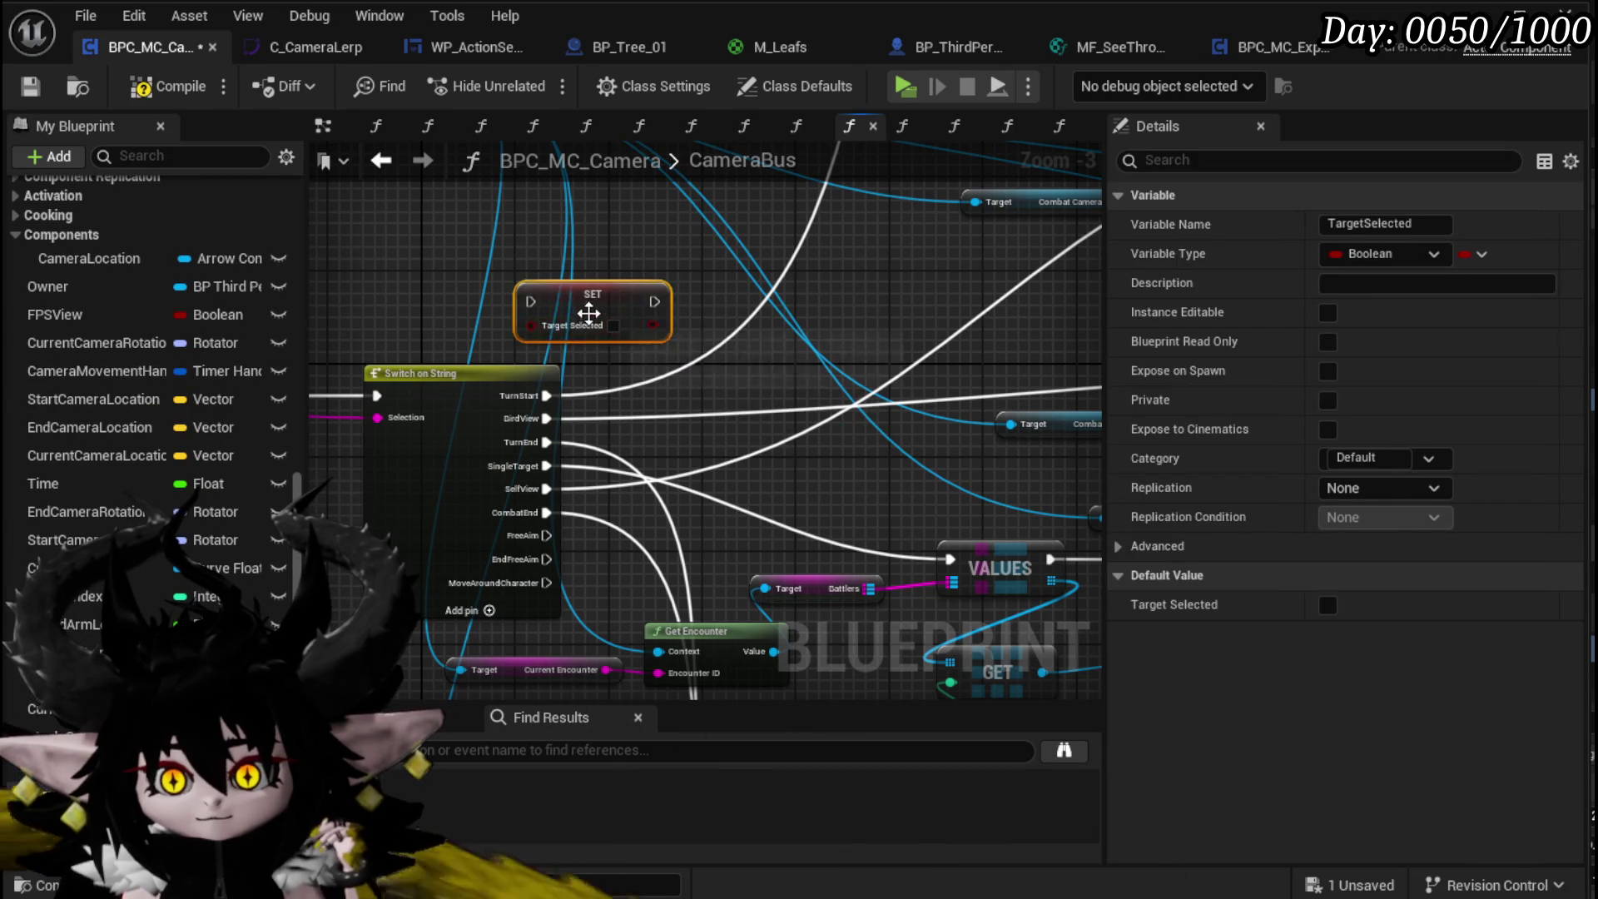
scroll(544, 468, up, 3)
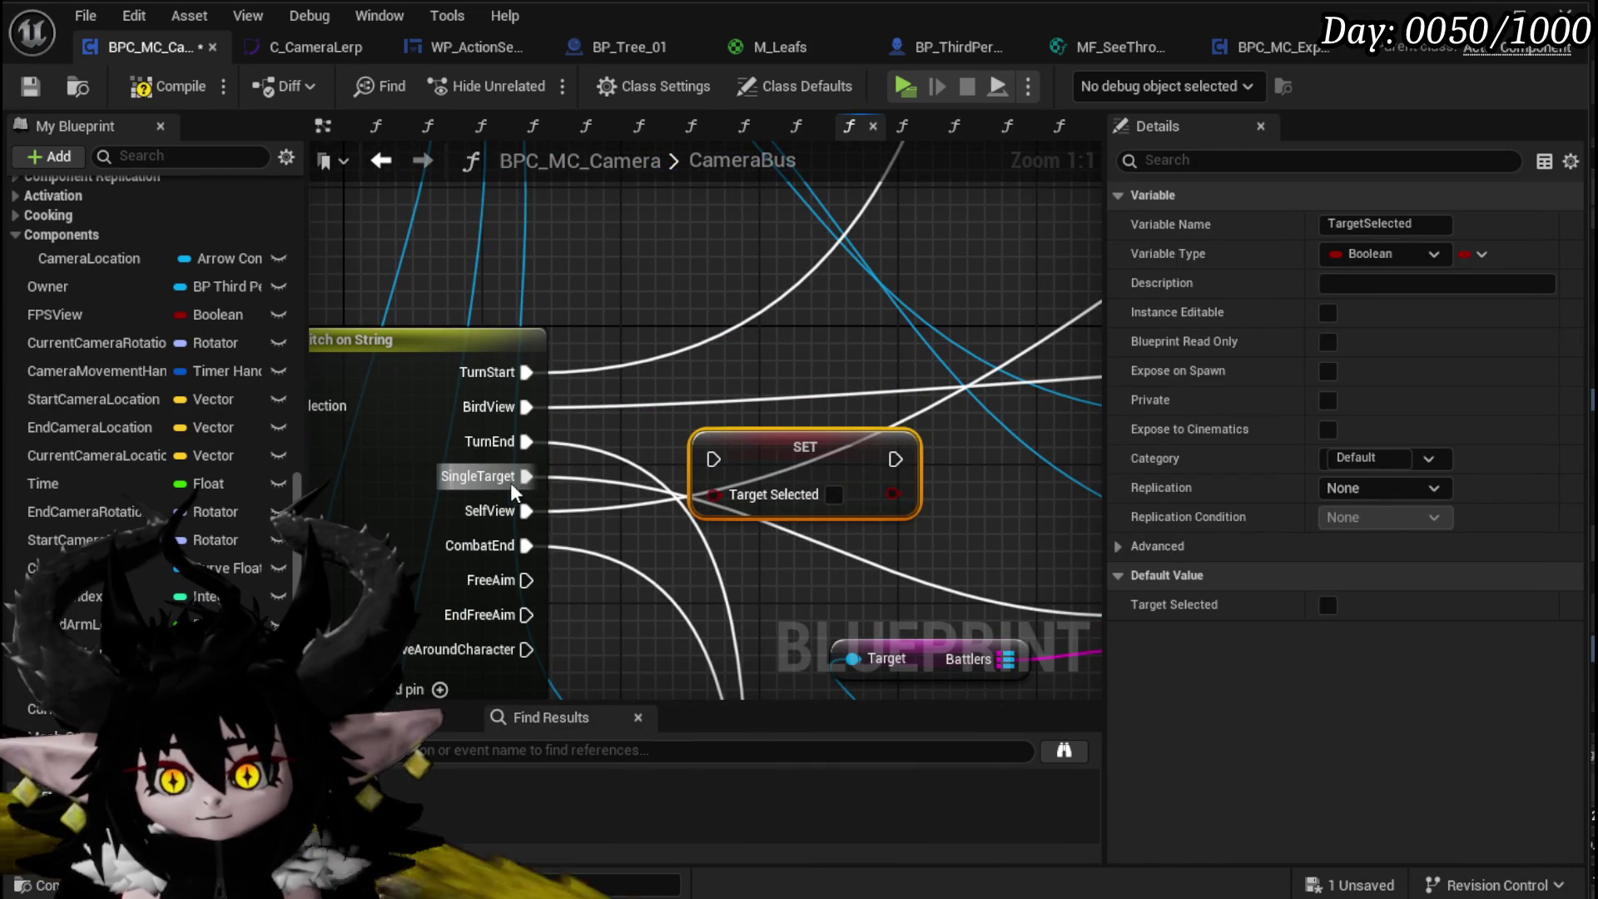
drag(513, 483, 714, 460)
drag(526, 476, 713, 458)
key(q)
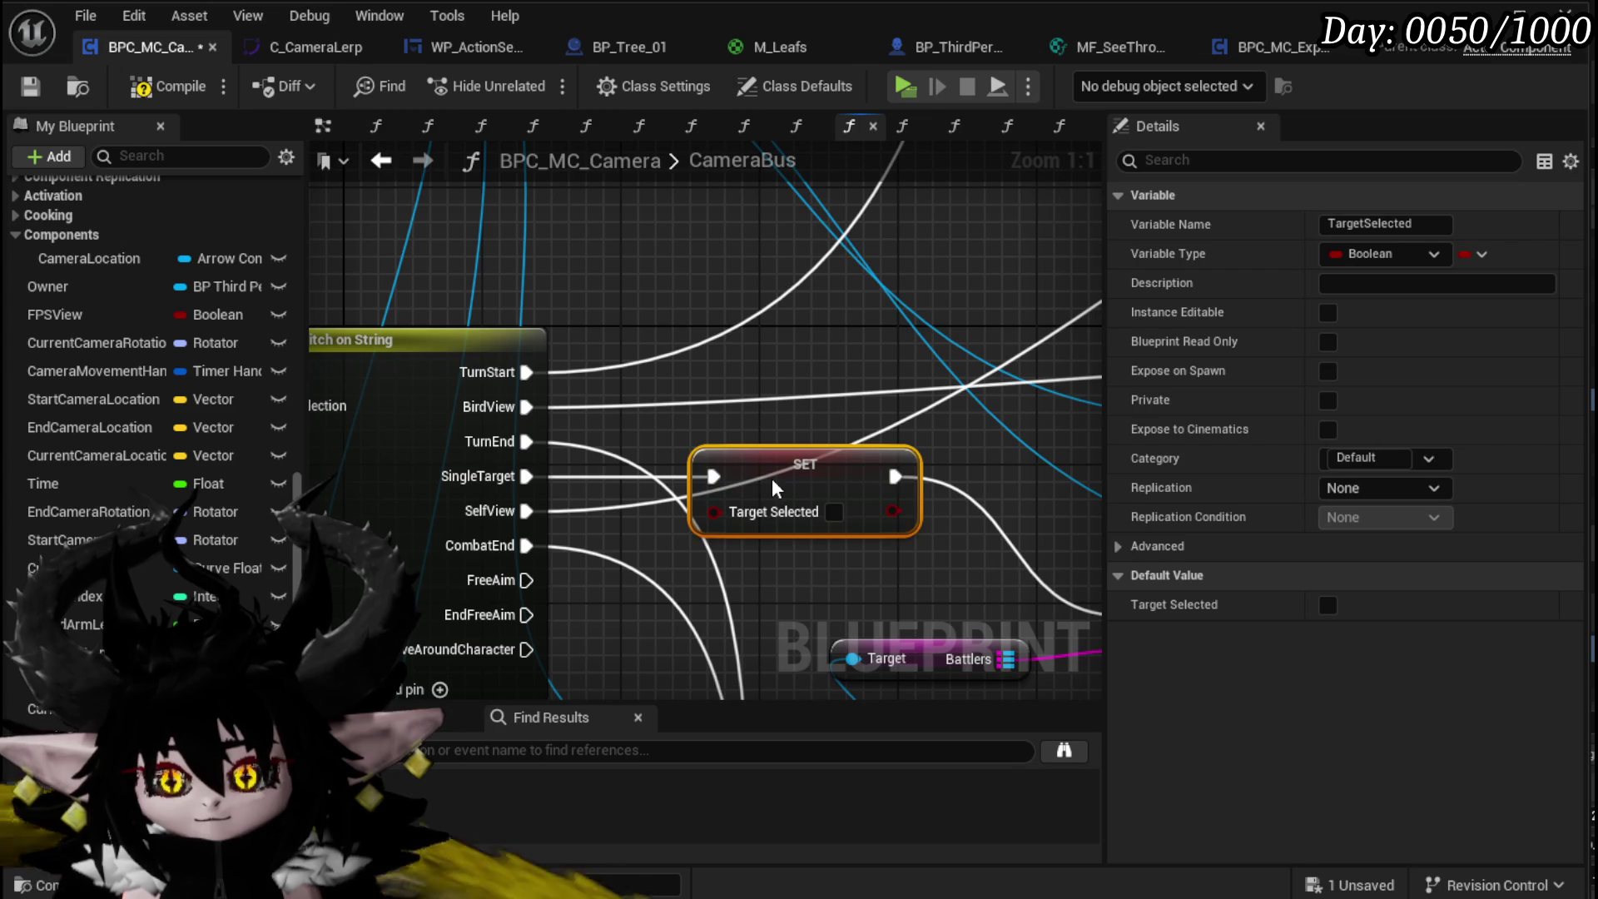
click(835, 511)
Step: Move the Get Encounter and Battlers nodes lower to make room
scroll(586, 552, down, 2)
mouse_move(547, 595)
mouse_down()
mouse_move(814, 435)
mouse_move(820, 408)
mouse_move(781, 602)
mouse_up()
drag(720, 452, 736, 555)
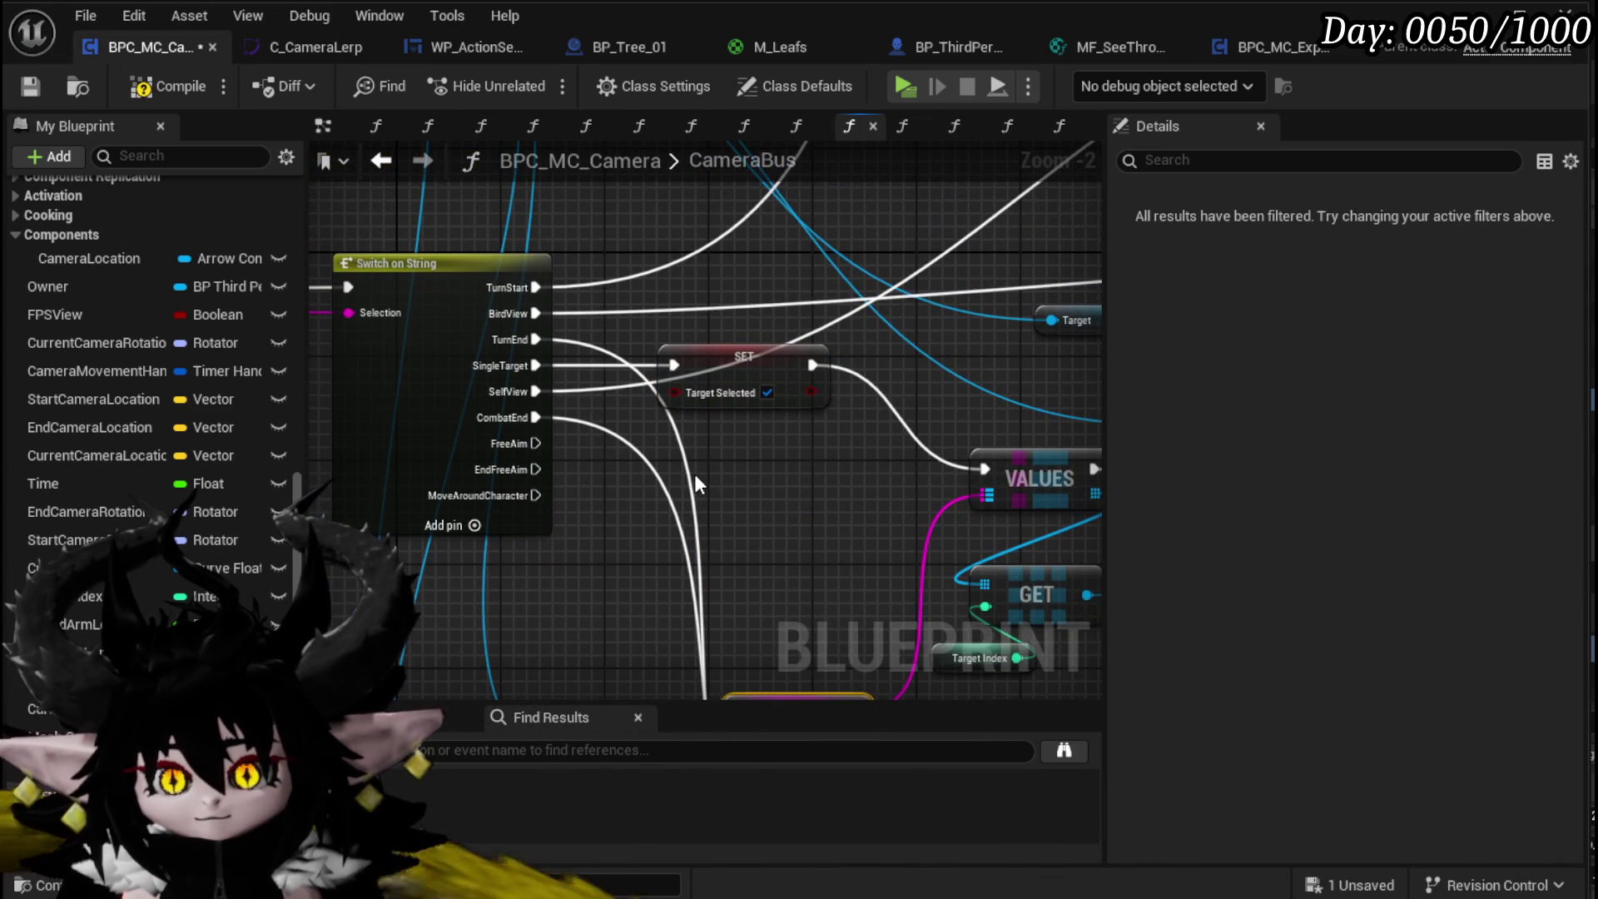
Step: Copy the SET TargetSelected node above the original and wire the BirdView case through it
click(803, 358)
key(ctrl+c)
click(738, 459)
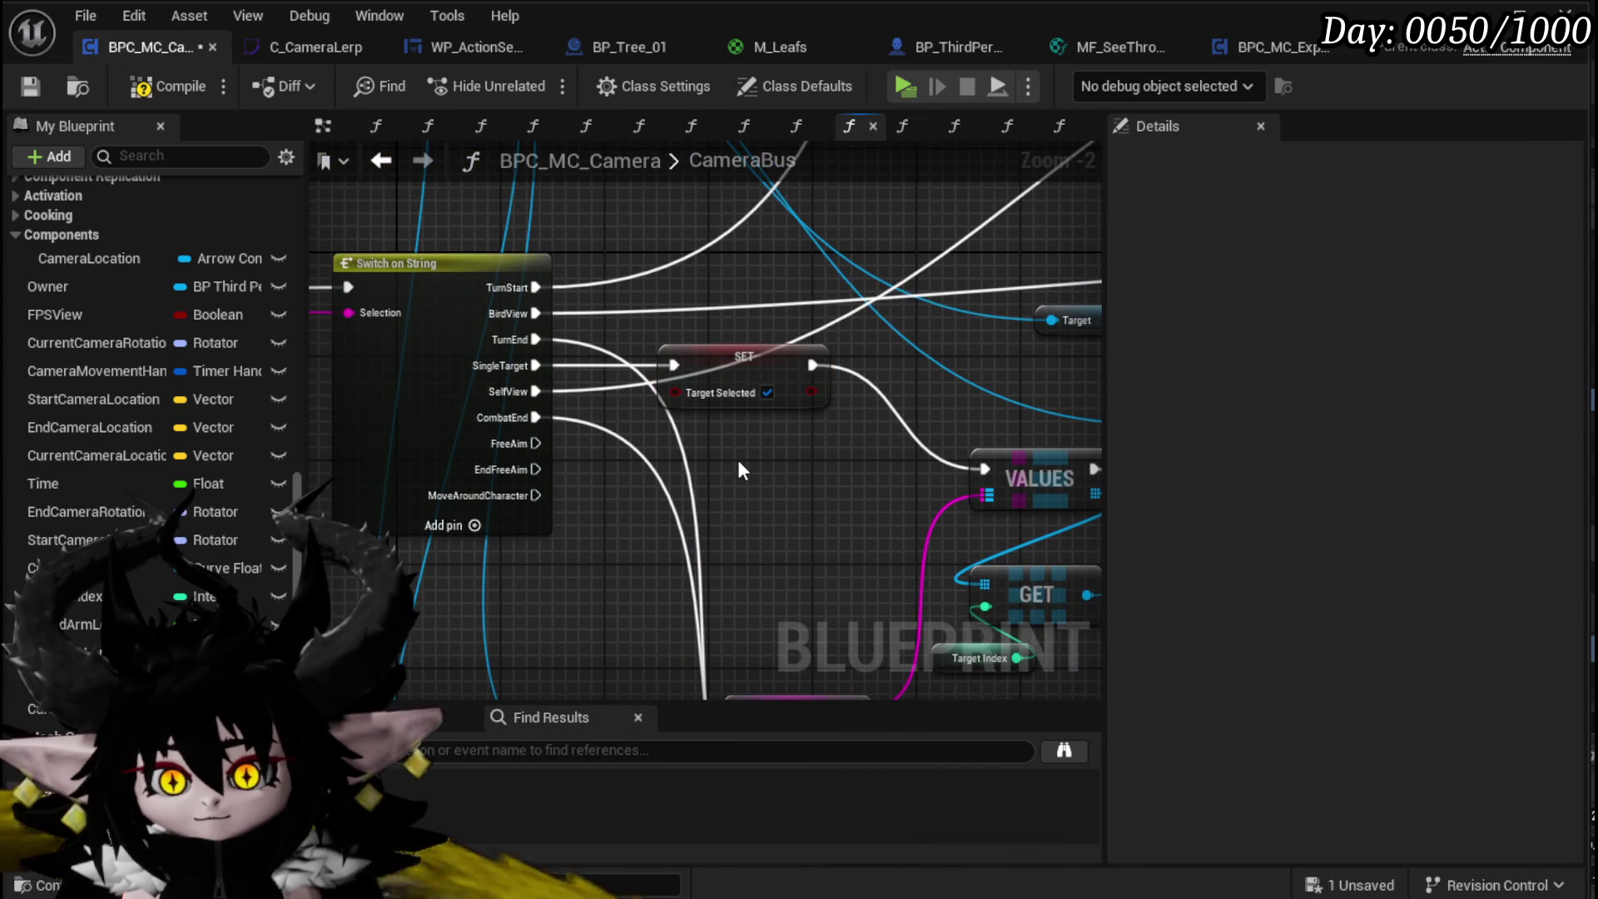
key(ctrl+v)
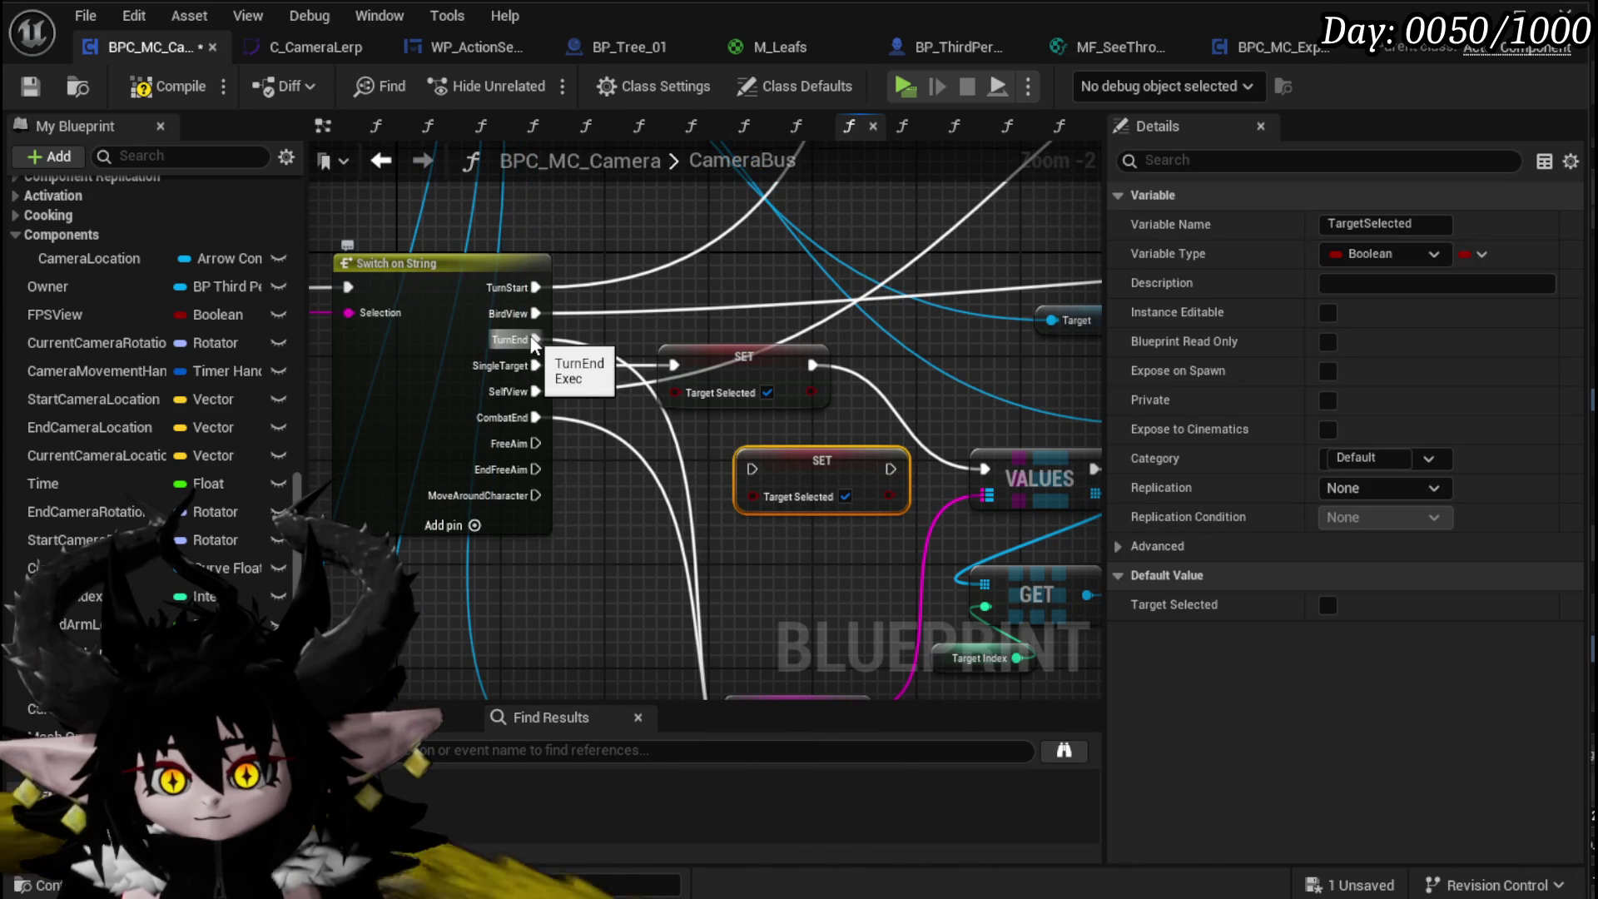
mouse_move(863, 488)
mouse_down()
mouse_move(791, 262)
mouse_move(727, 283)
mouse_up()
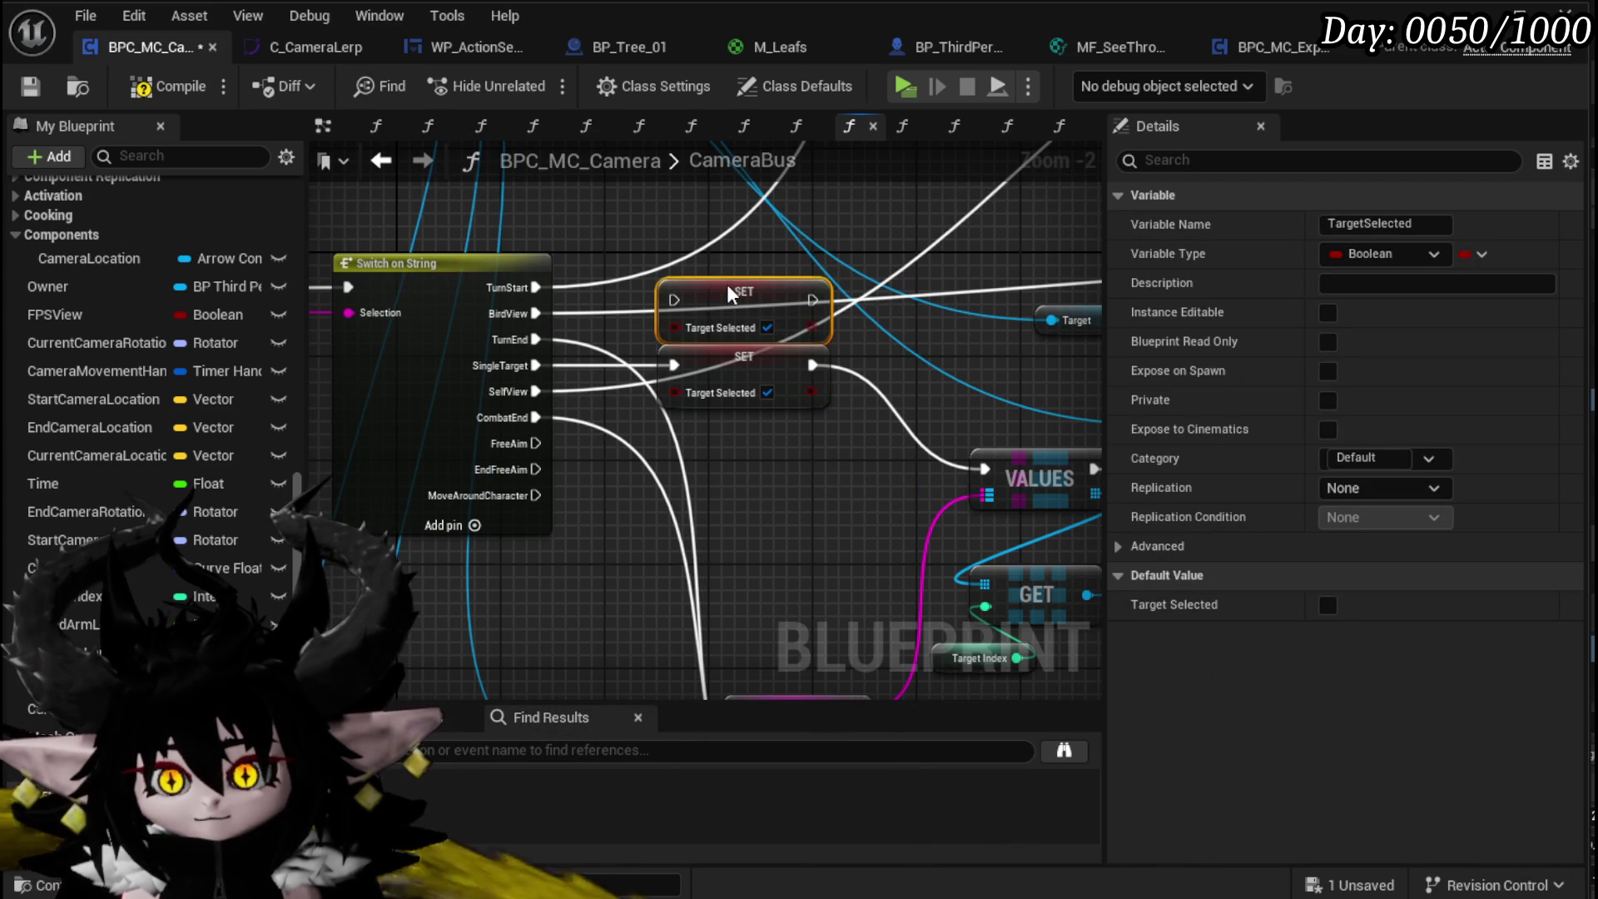
mouse_move(408, 466)
mouse_down()
mouse_move(711, 446)
mouse_move(691, 443)
mouse_up()
mouse_move(414, 454)
mouse_down()
mouse_move(567, 443)
mouse_move(527, 384)
mouse_up()
Step: Shift the right-hand node group to tidy the layout, then compile and save
scroll(661, 407, down, 1)
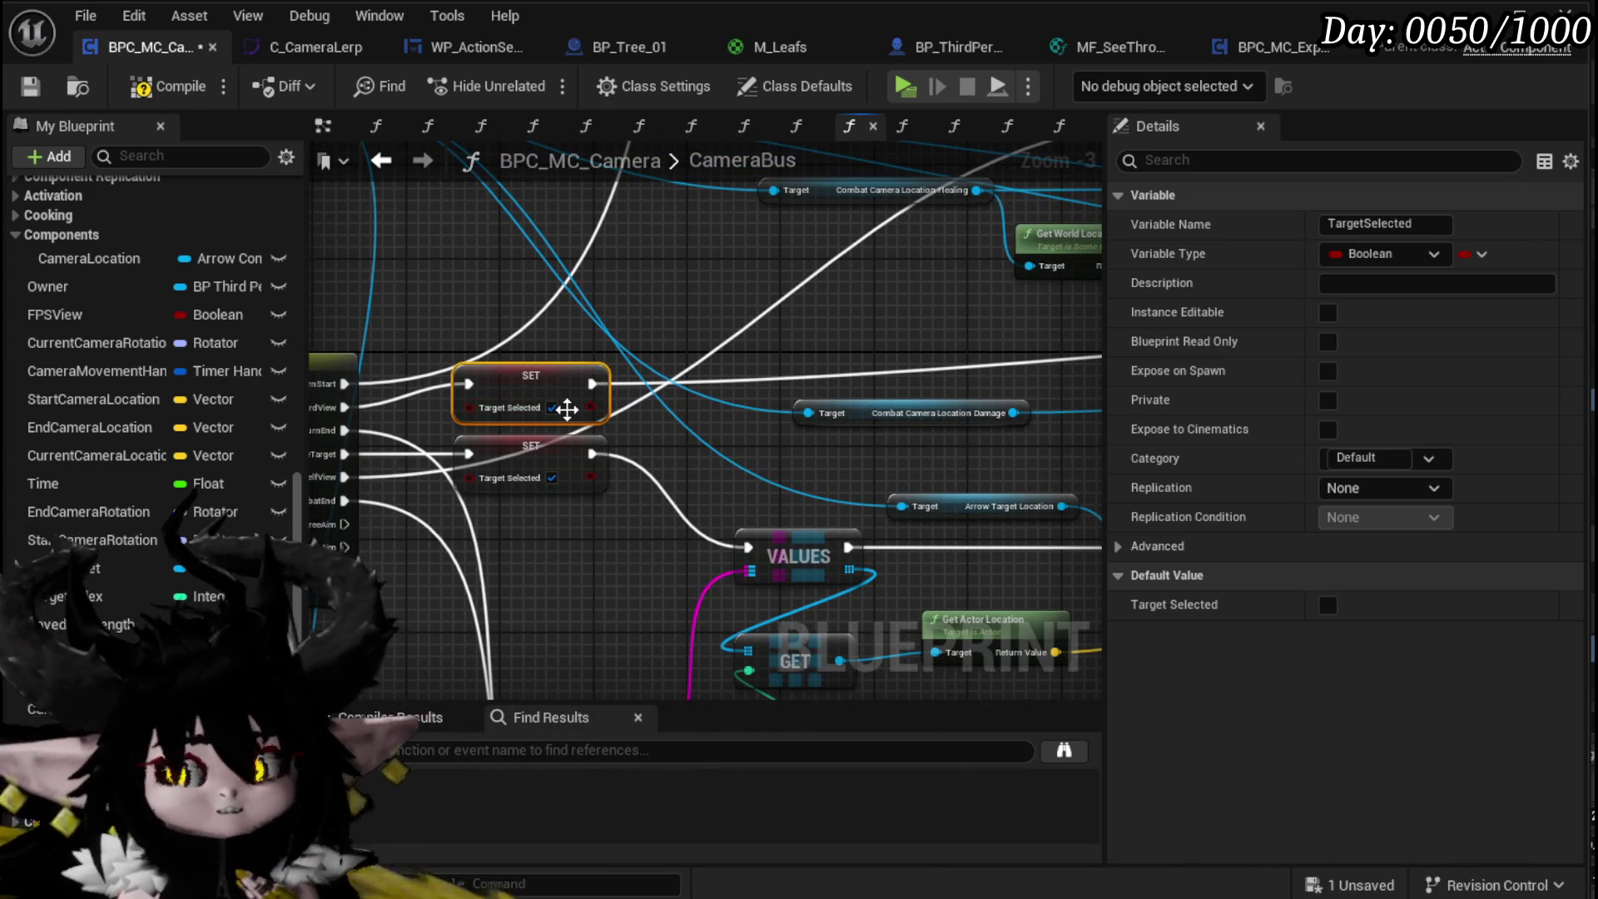
scroll(658, 480, down, 2)
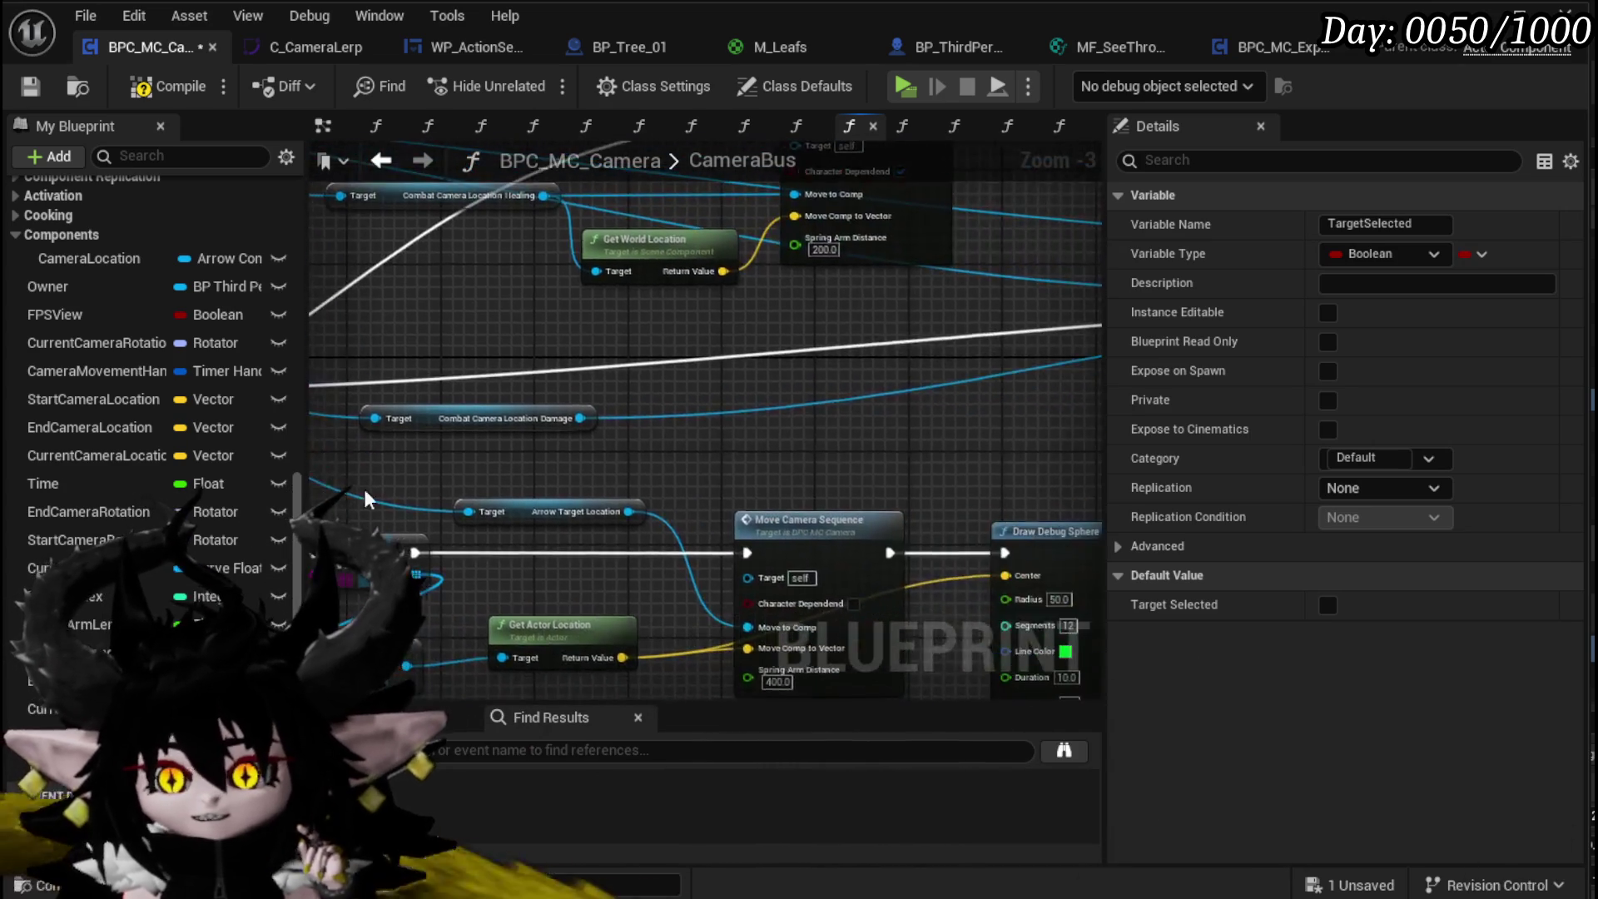
drag(624, 435, 562, 452)
mouse_move(633, 606)
mouse_down()
mouse_move(1097, 250)
mouse_move(1082, 253)
mouse_up()
drag(815, 366, 874, 450)
drag(580, 450, 876, 388)
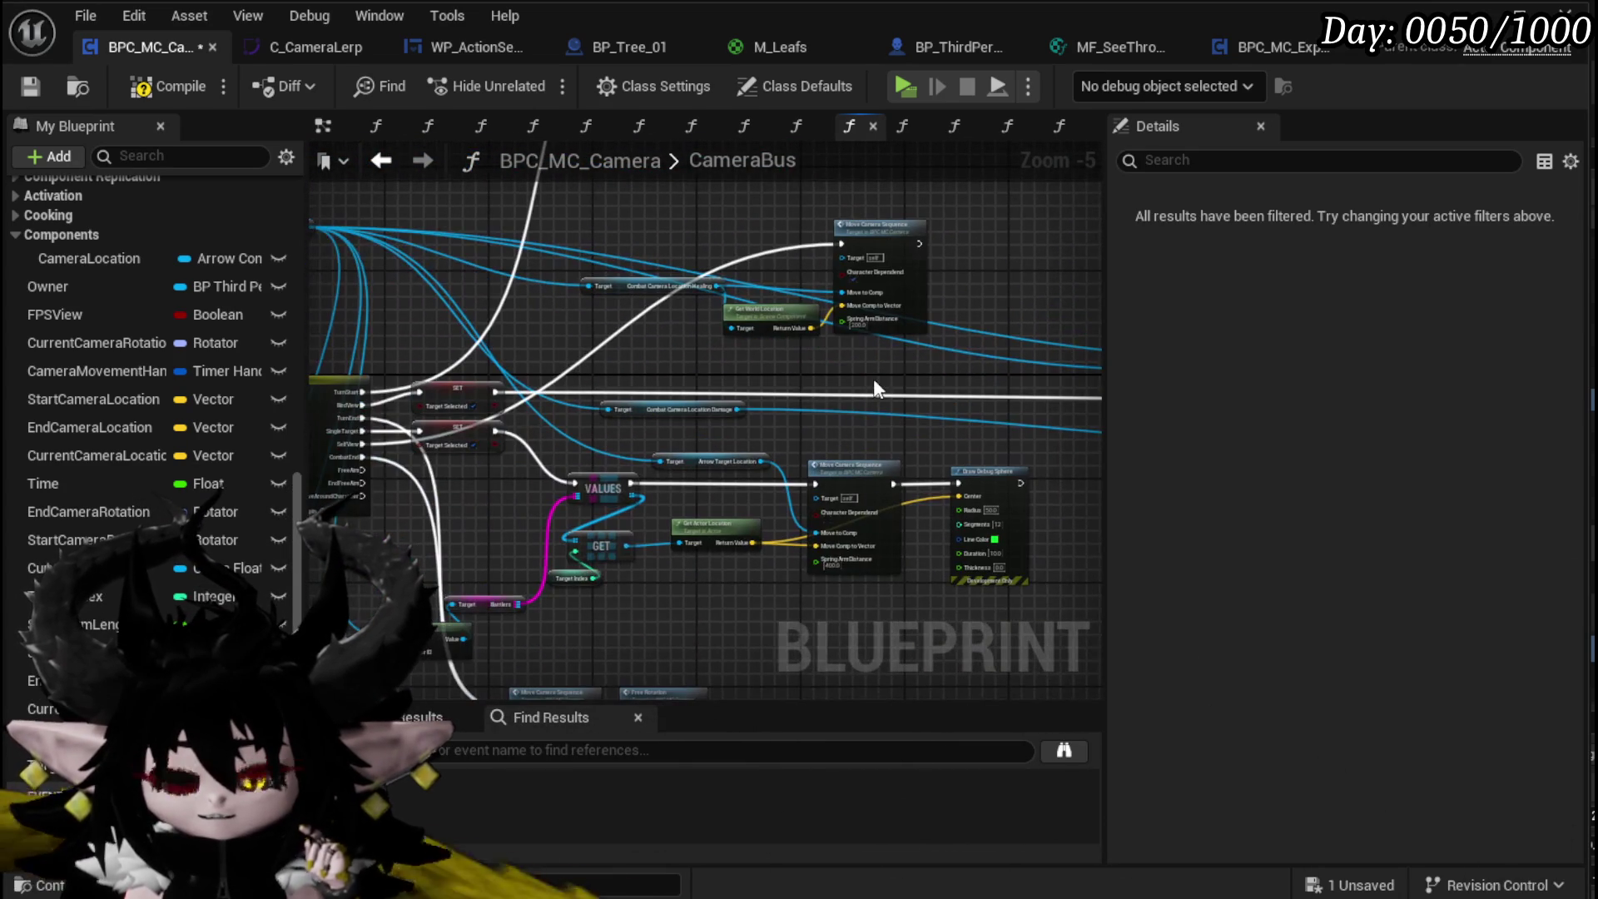
click(168, 90)
click(40, 88)
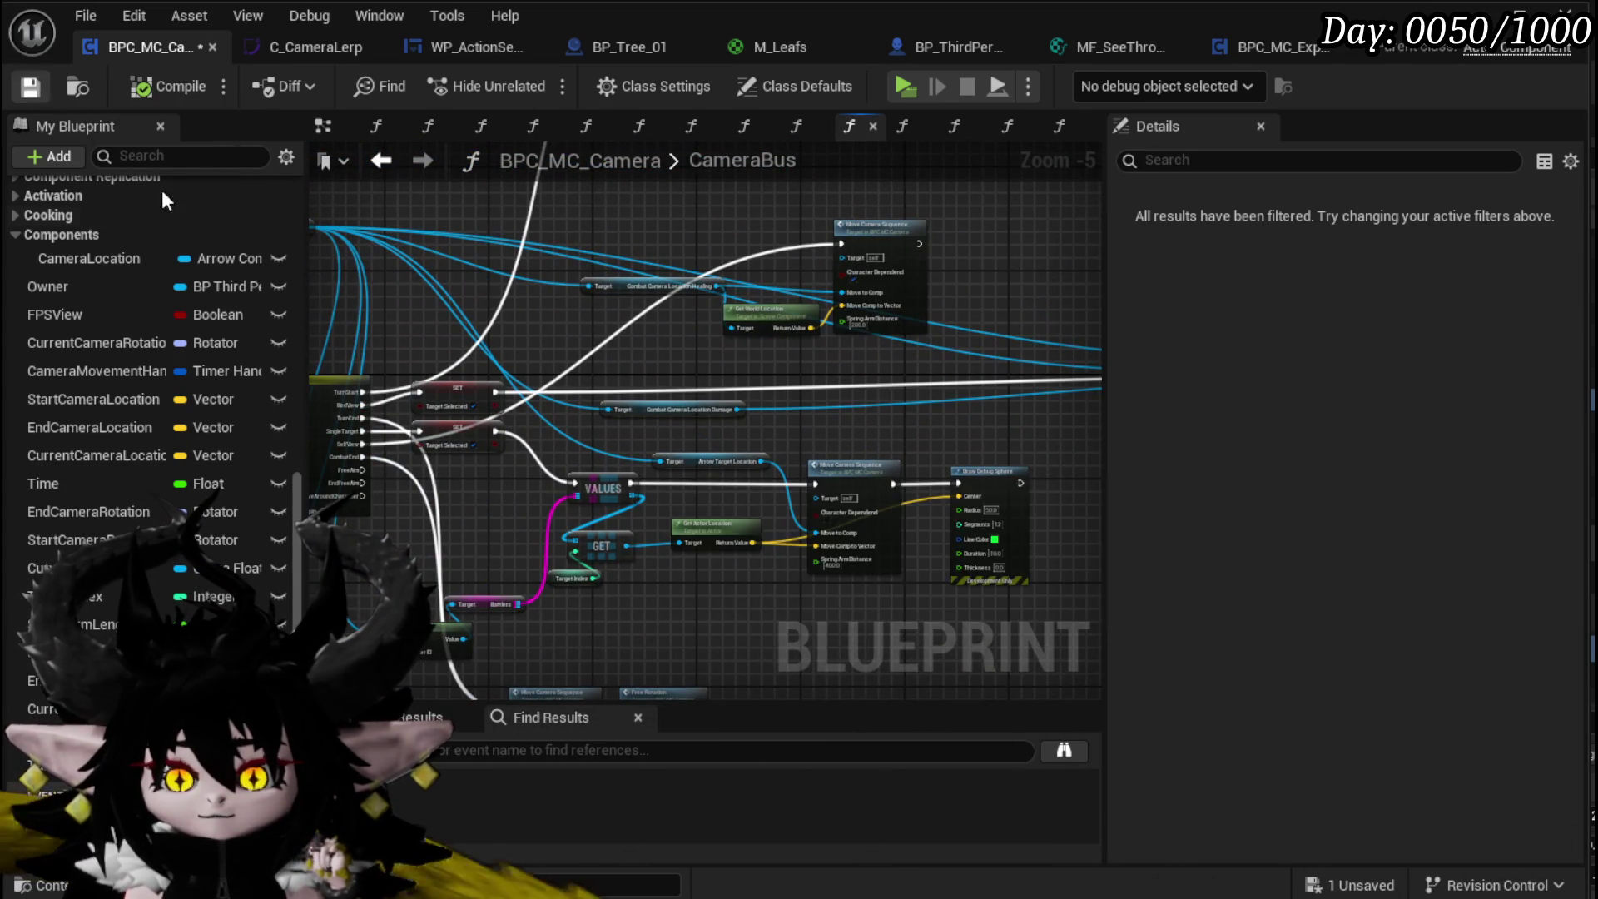
scroll(496, 348, up, 3)
scroll(193, 333, up, 6)
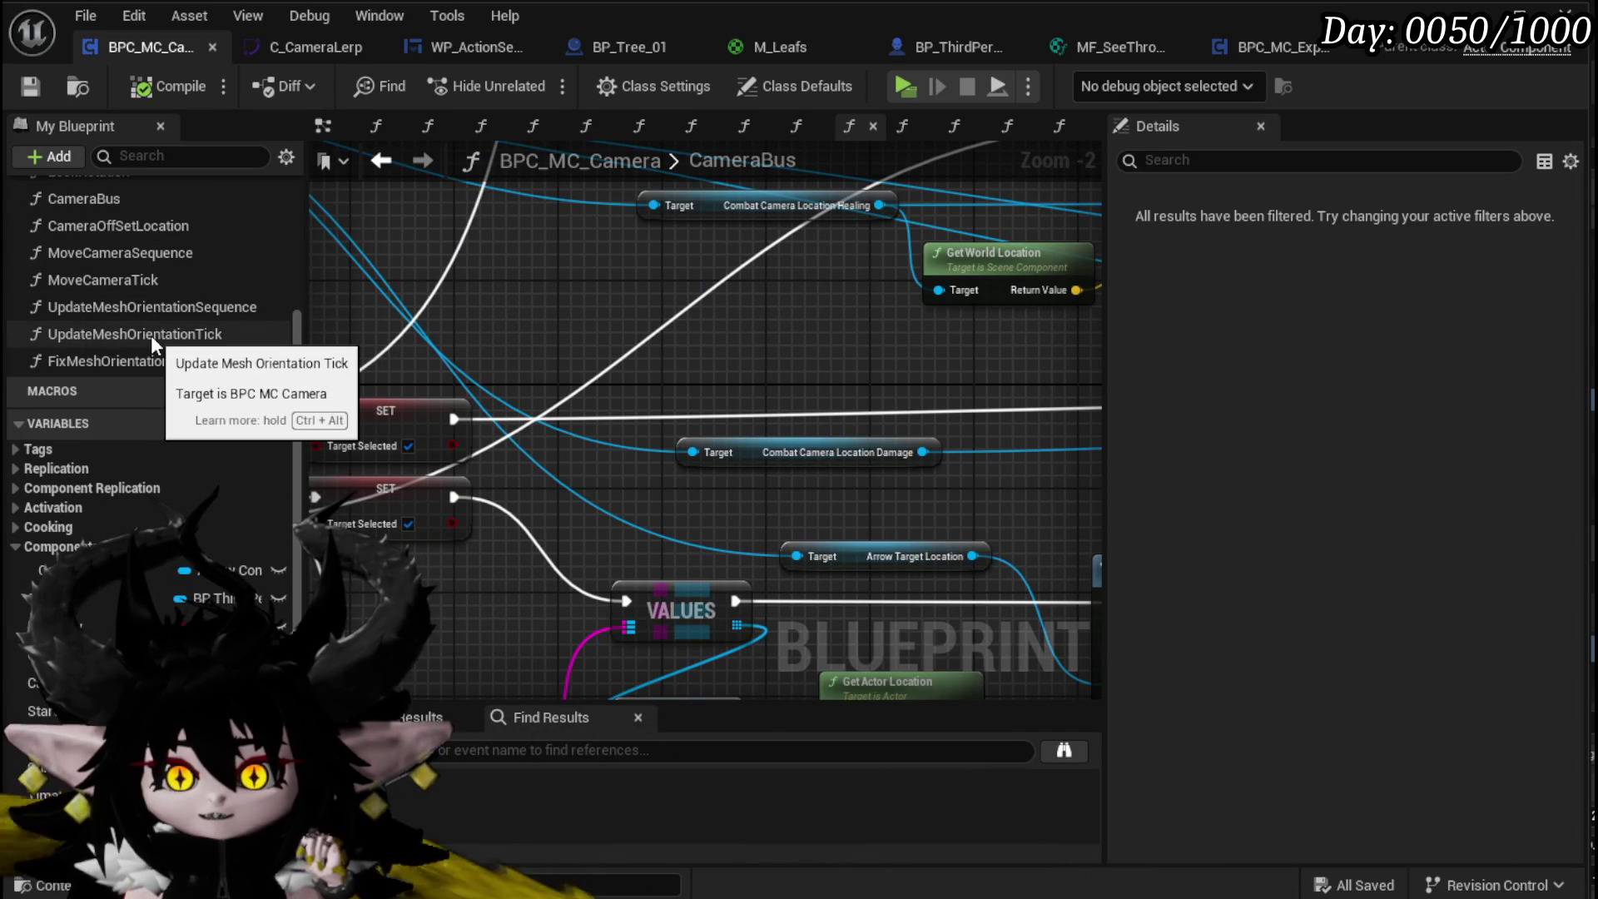
Step: In UpdateMeshOrientationTick, delete Get Forward Vector, the 400.0 multiply and Find Look at Rotation
double_click(152, 334)
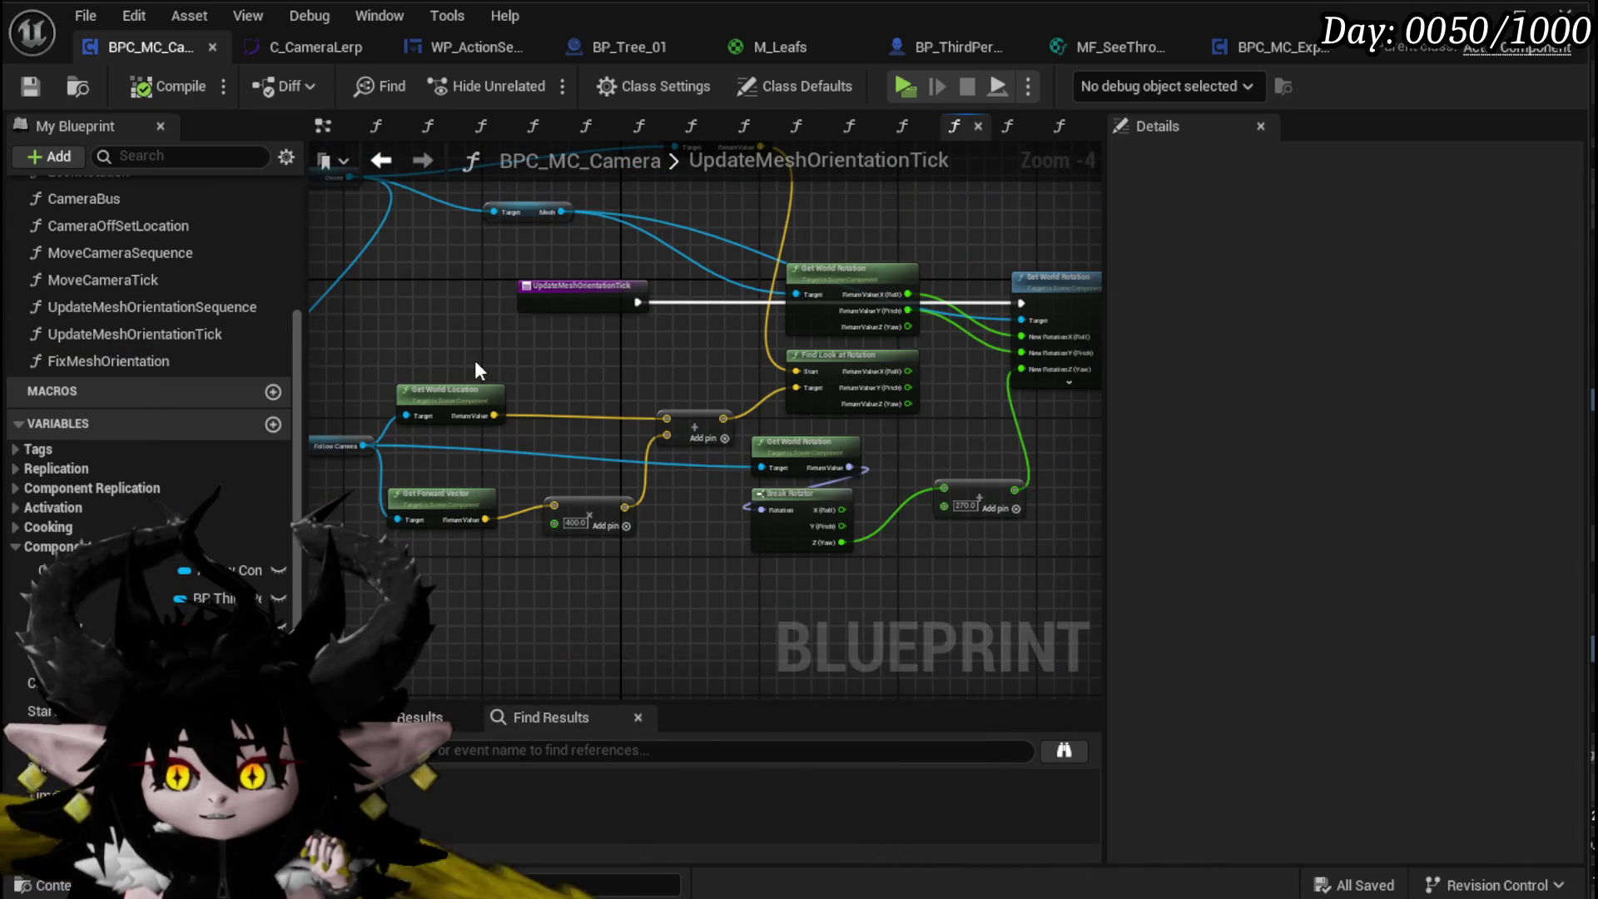
scroll(576, 461, up, 4)
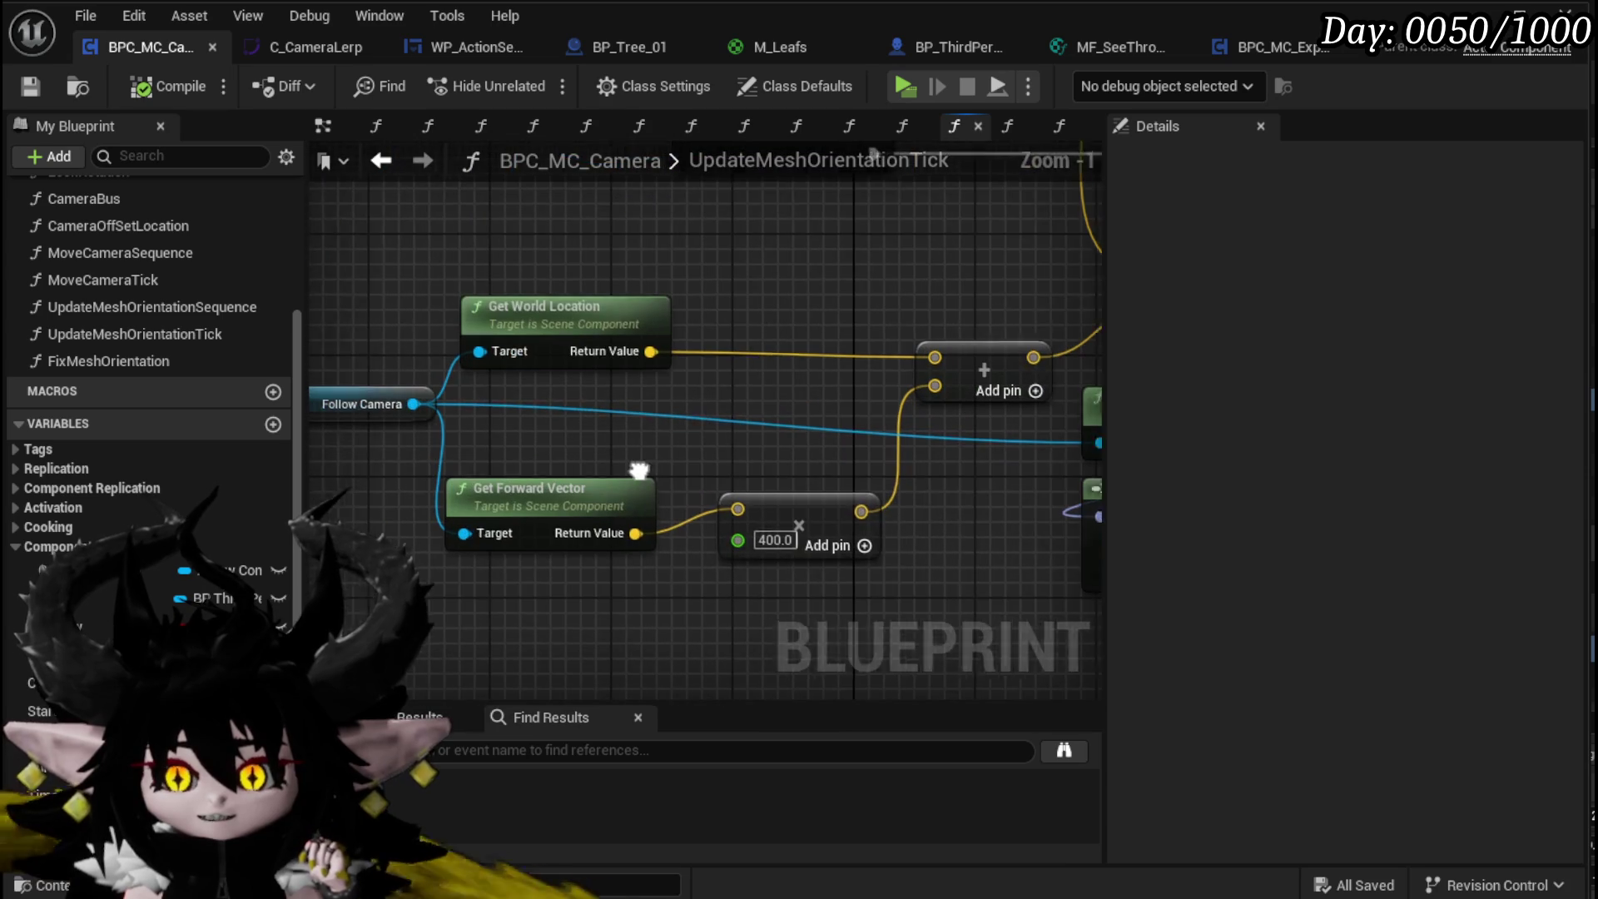
scroll(395, 472, down, 2)
scroll(537, 470, up, 2)
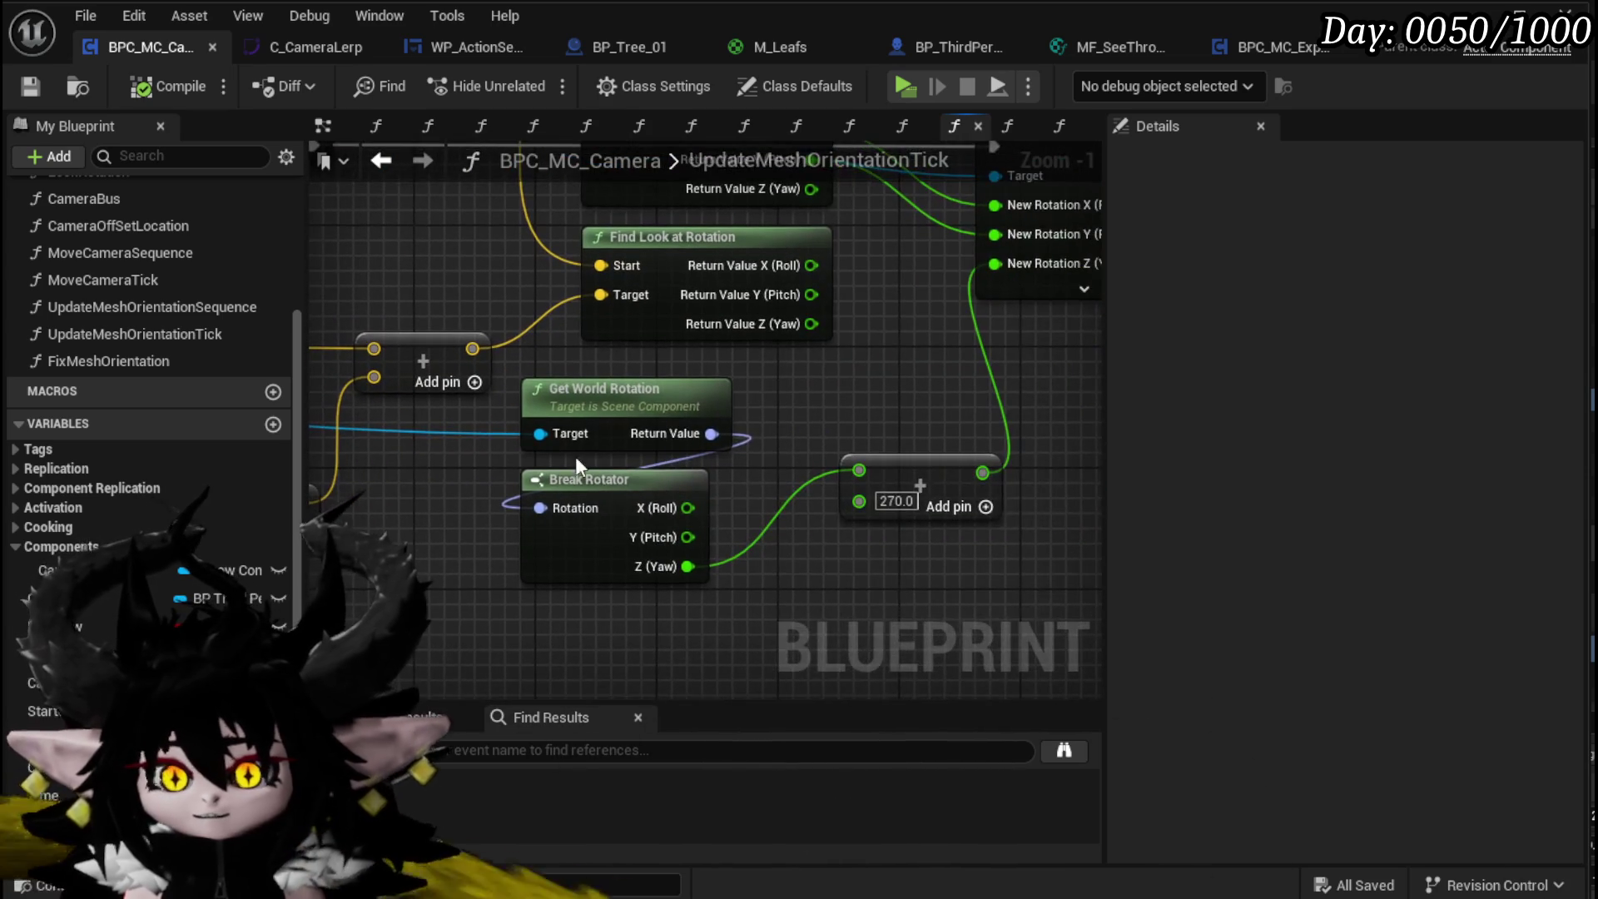
click(704, 373)
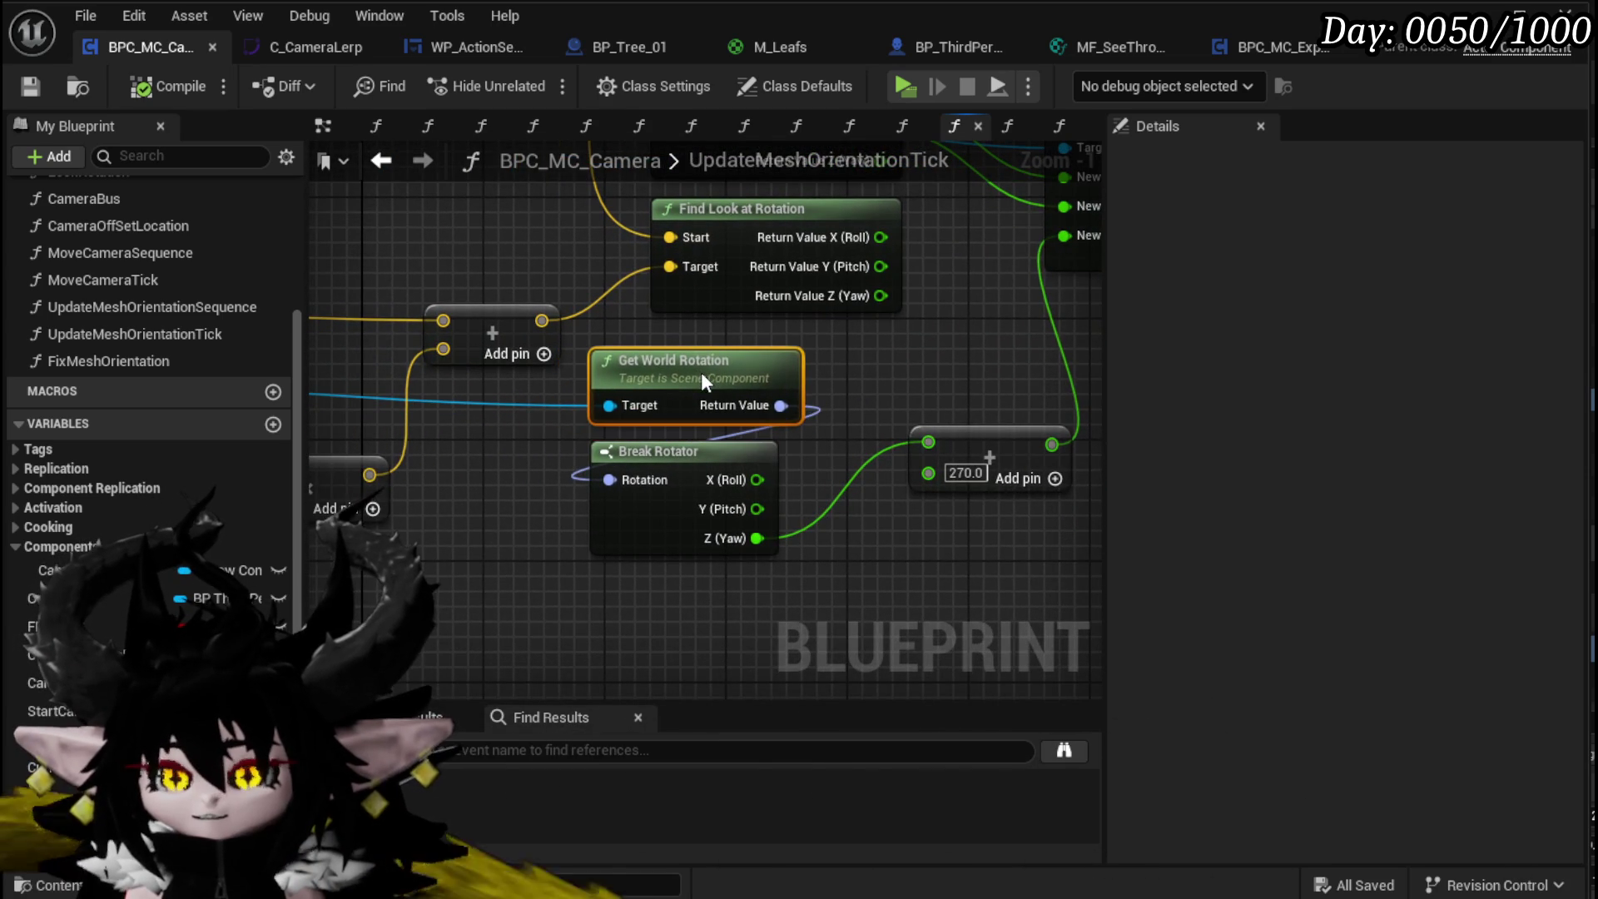
scroll(704, 367, down, 2)
drag(704, 367, 938, 363)
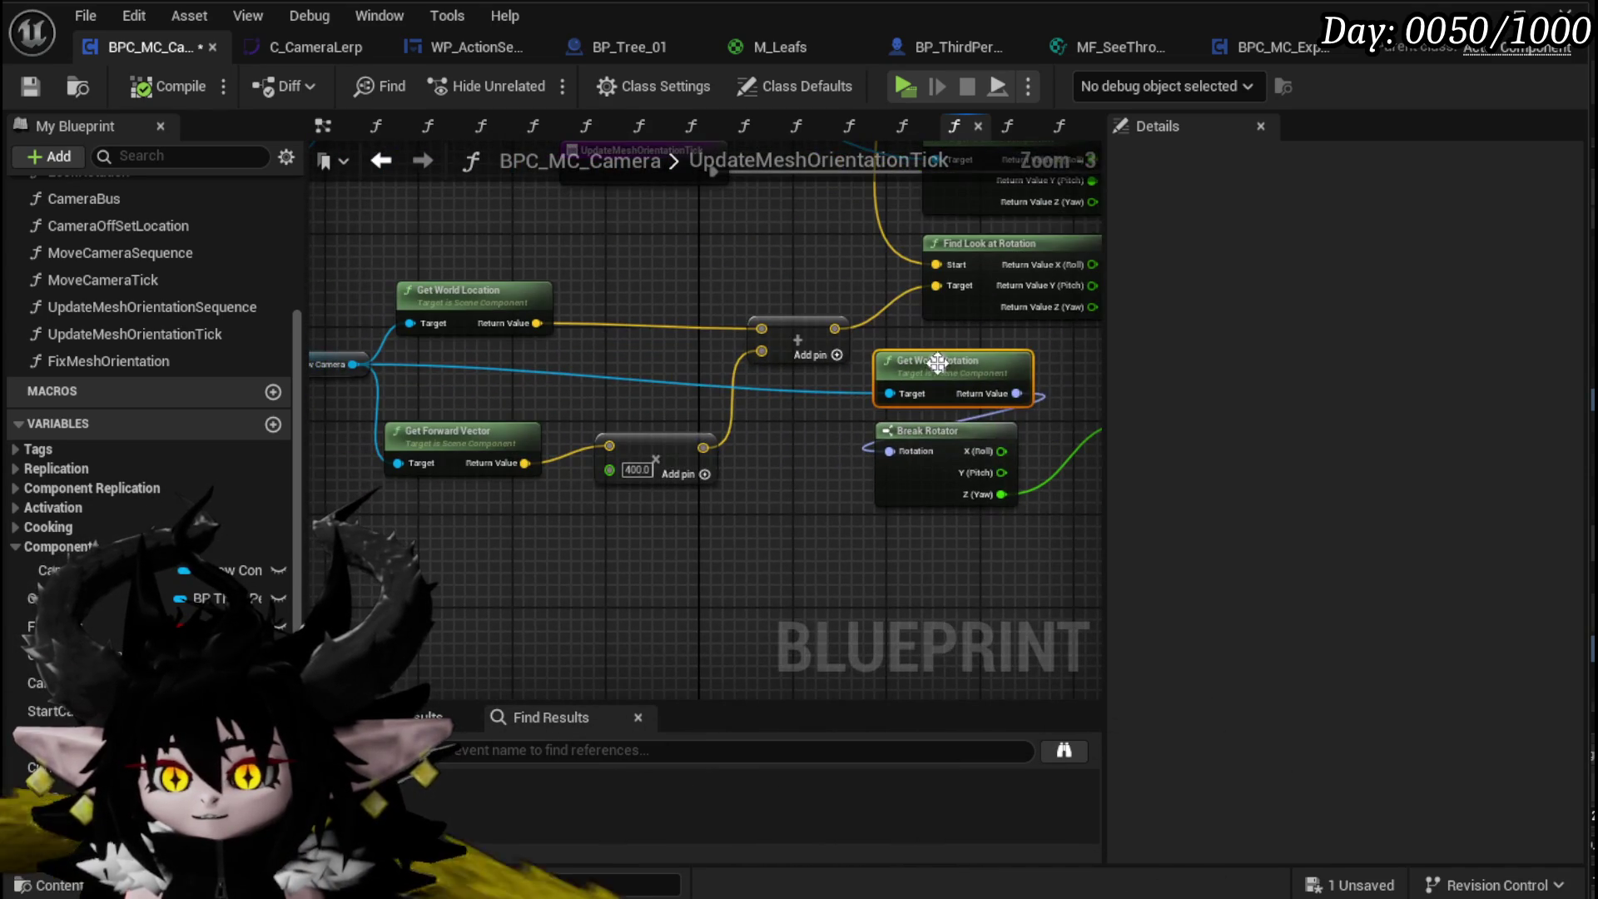
drag(456, 544, 686, 412)
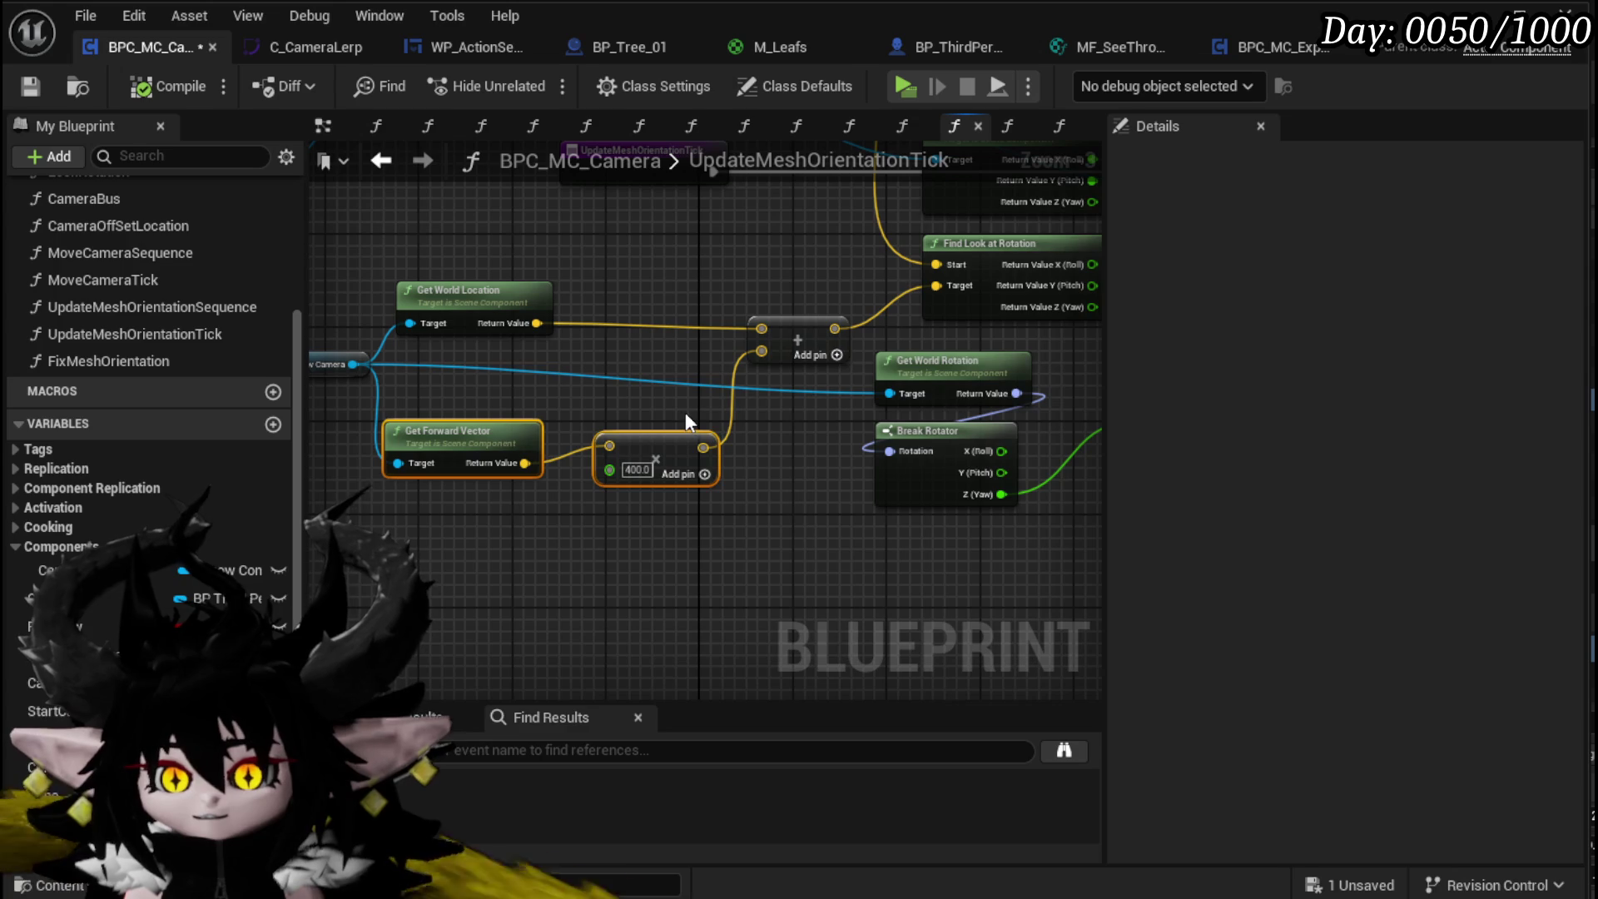
key(Delete)
drag(638, 479, 707, 396)
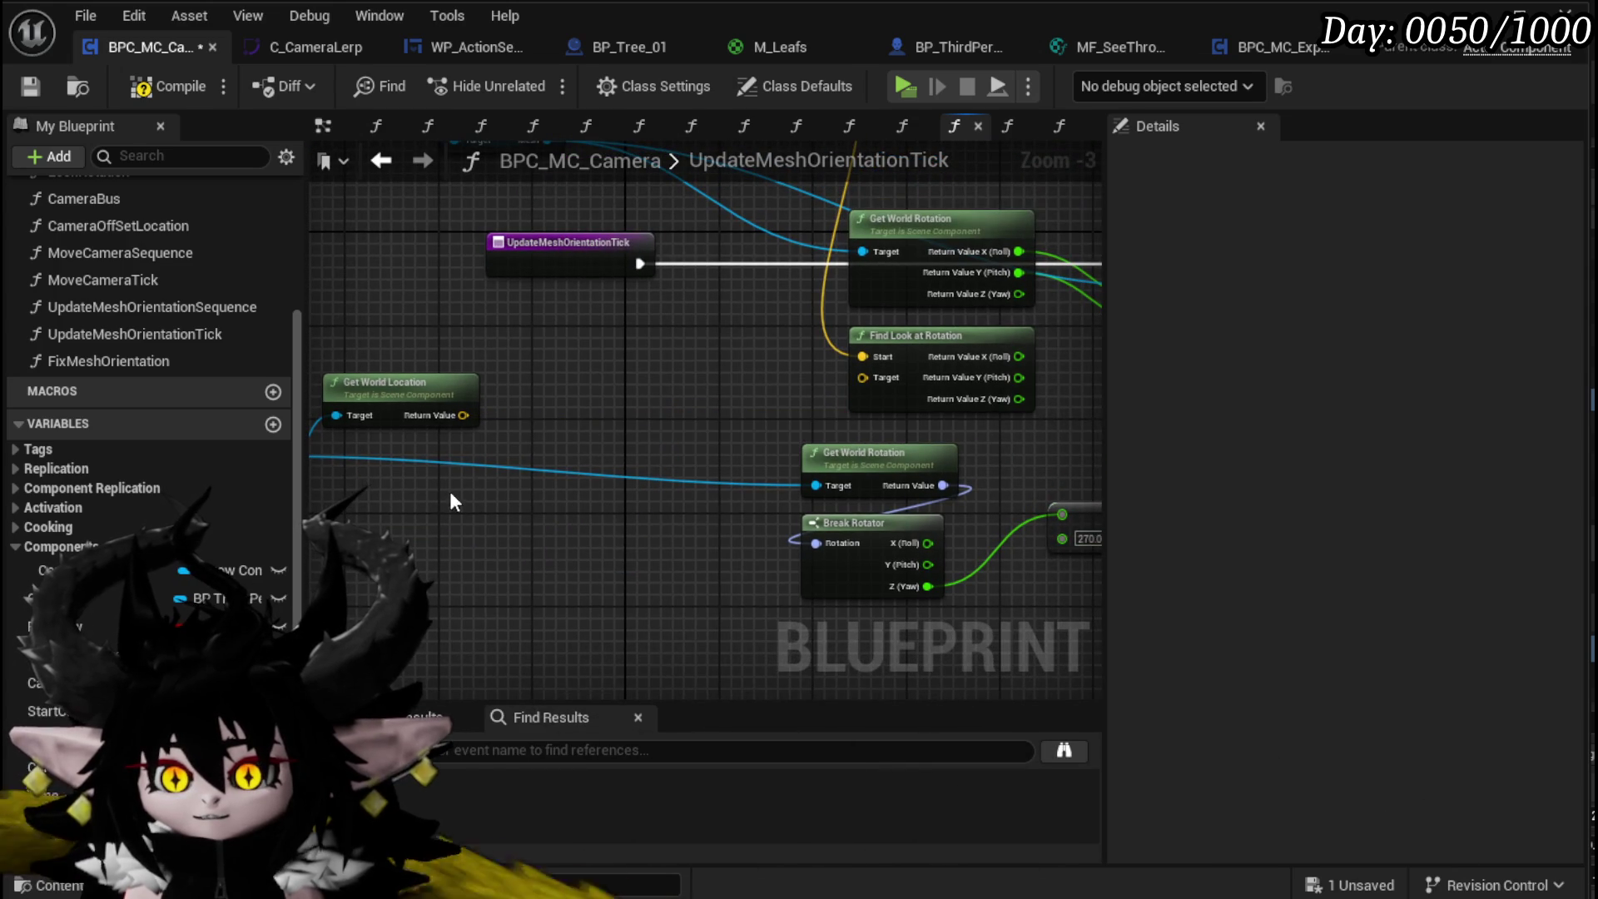
drag(466, 412, 690, 458)
key(Delete)
Step: Regroup Get World Rotation, Break Rotator, Add and Follow Camera near the entry node
drag(541, 421, 880, 562)
drag(867, 507, 819, 366)
drag(518, 396, 778, 528)
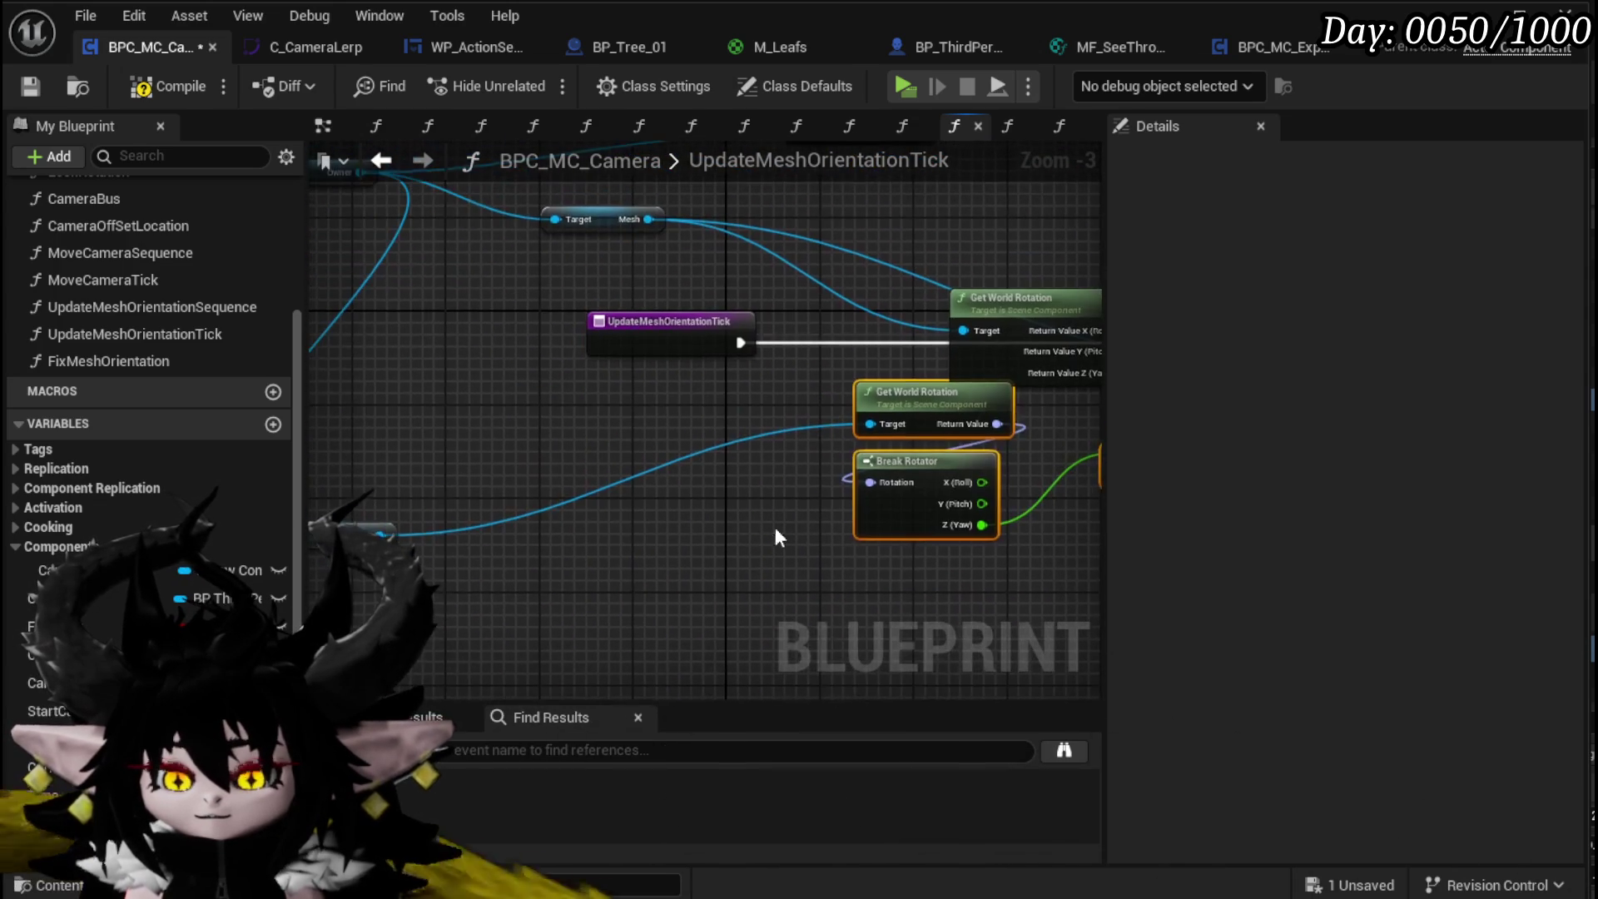
mouse_move(408, 549)
mouse_down()
mouse_move(783, 447)
mouse_move(898, 630)
mouse_up()
click(862, 248)
drag(747, 537, 635, 447)
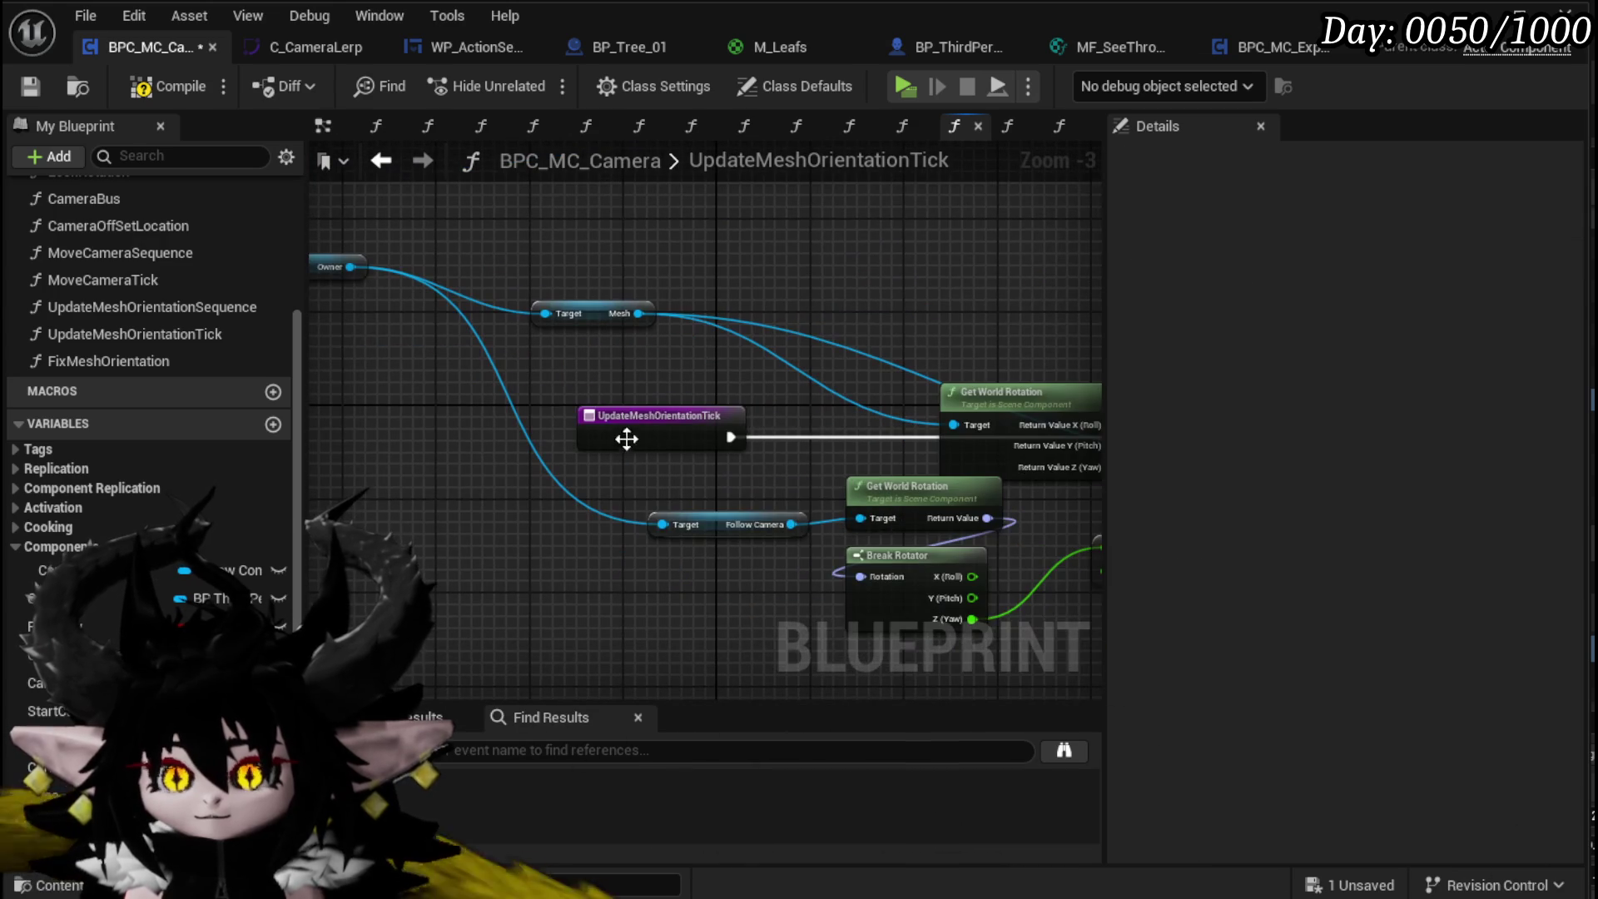
click(634, 448)
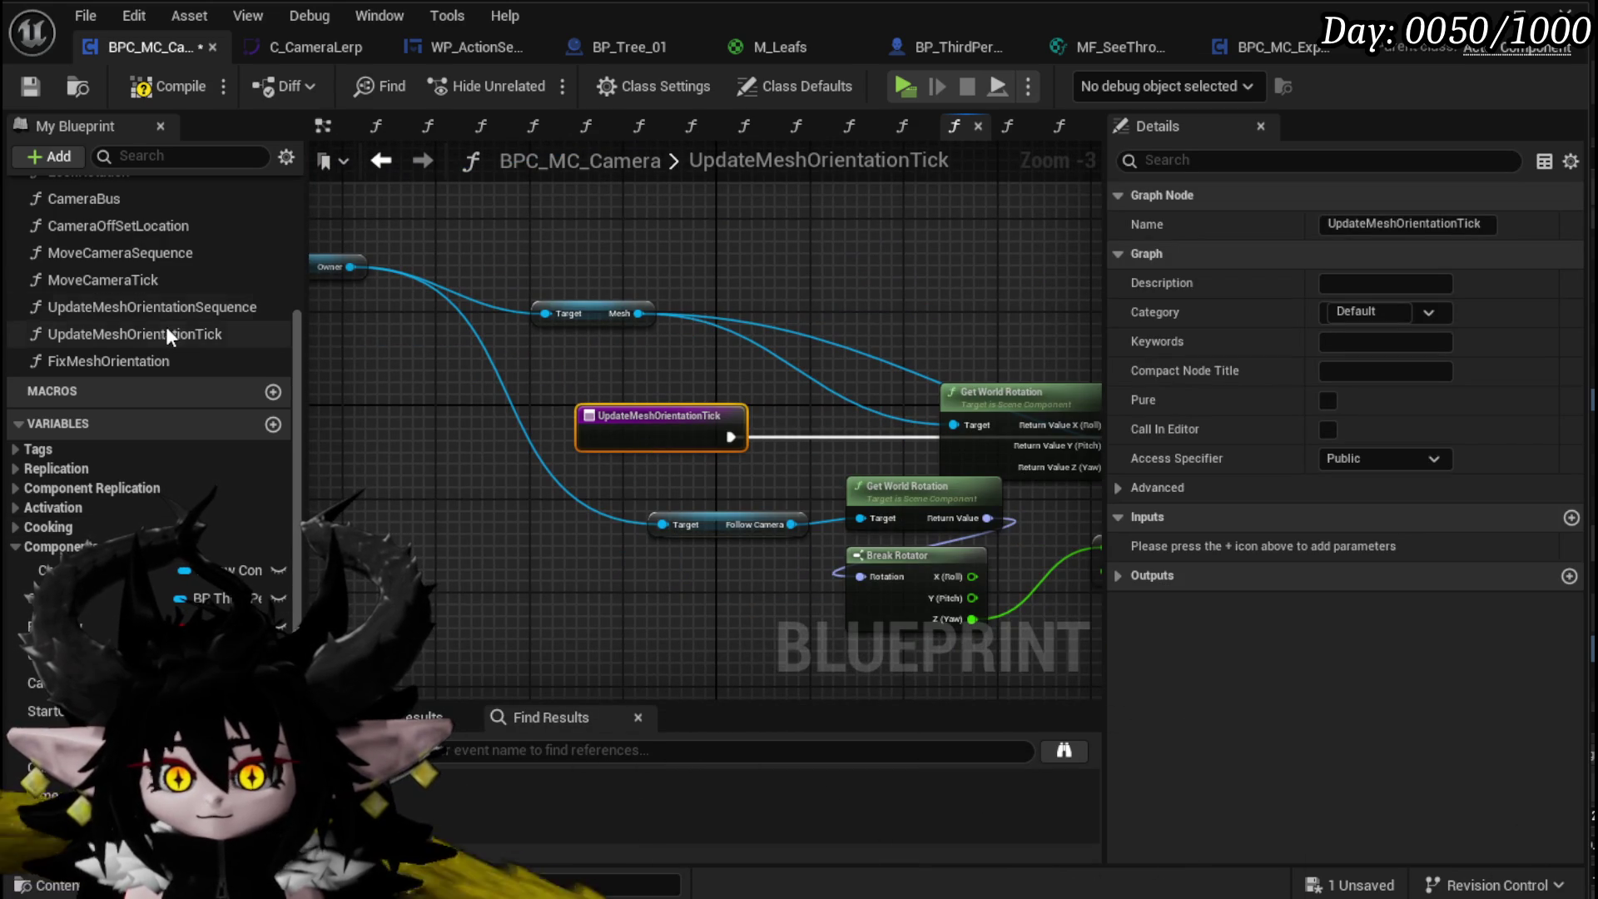
right_click(118, 332)
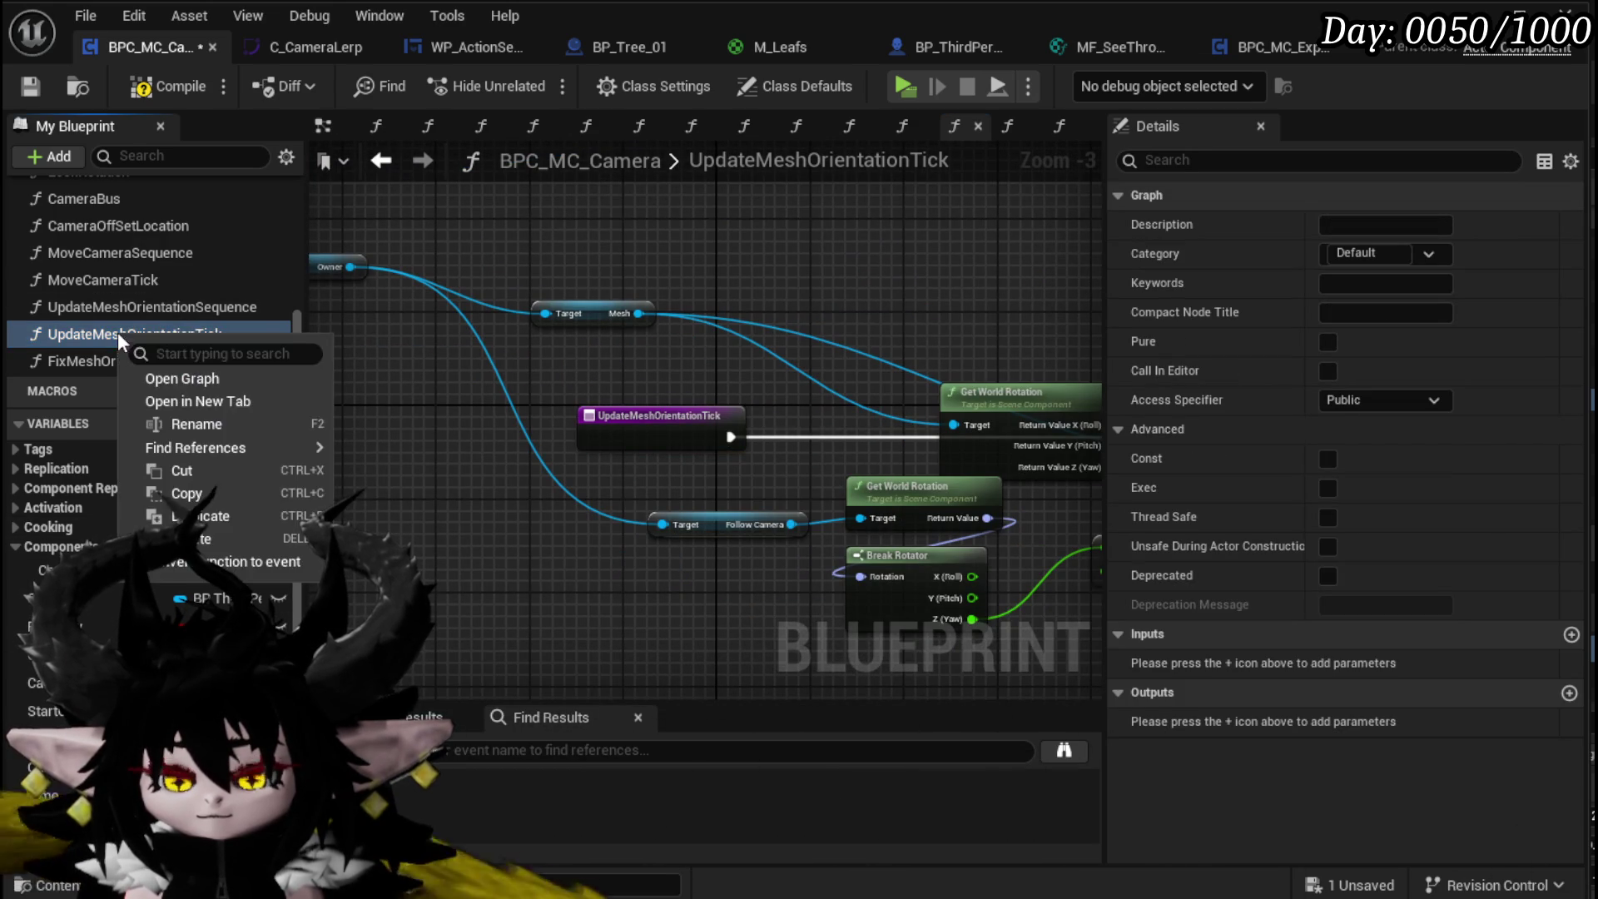
Step: Rename the functions to UpdateMeshToCameraTick and UpdateMeshToCameraSequence
click(187, 423)
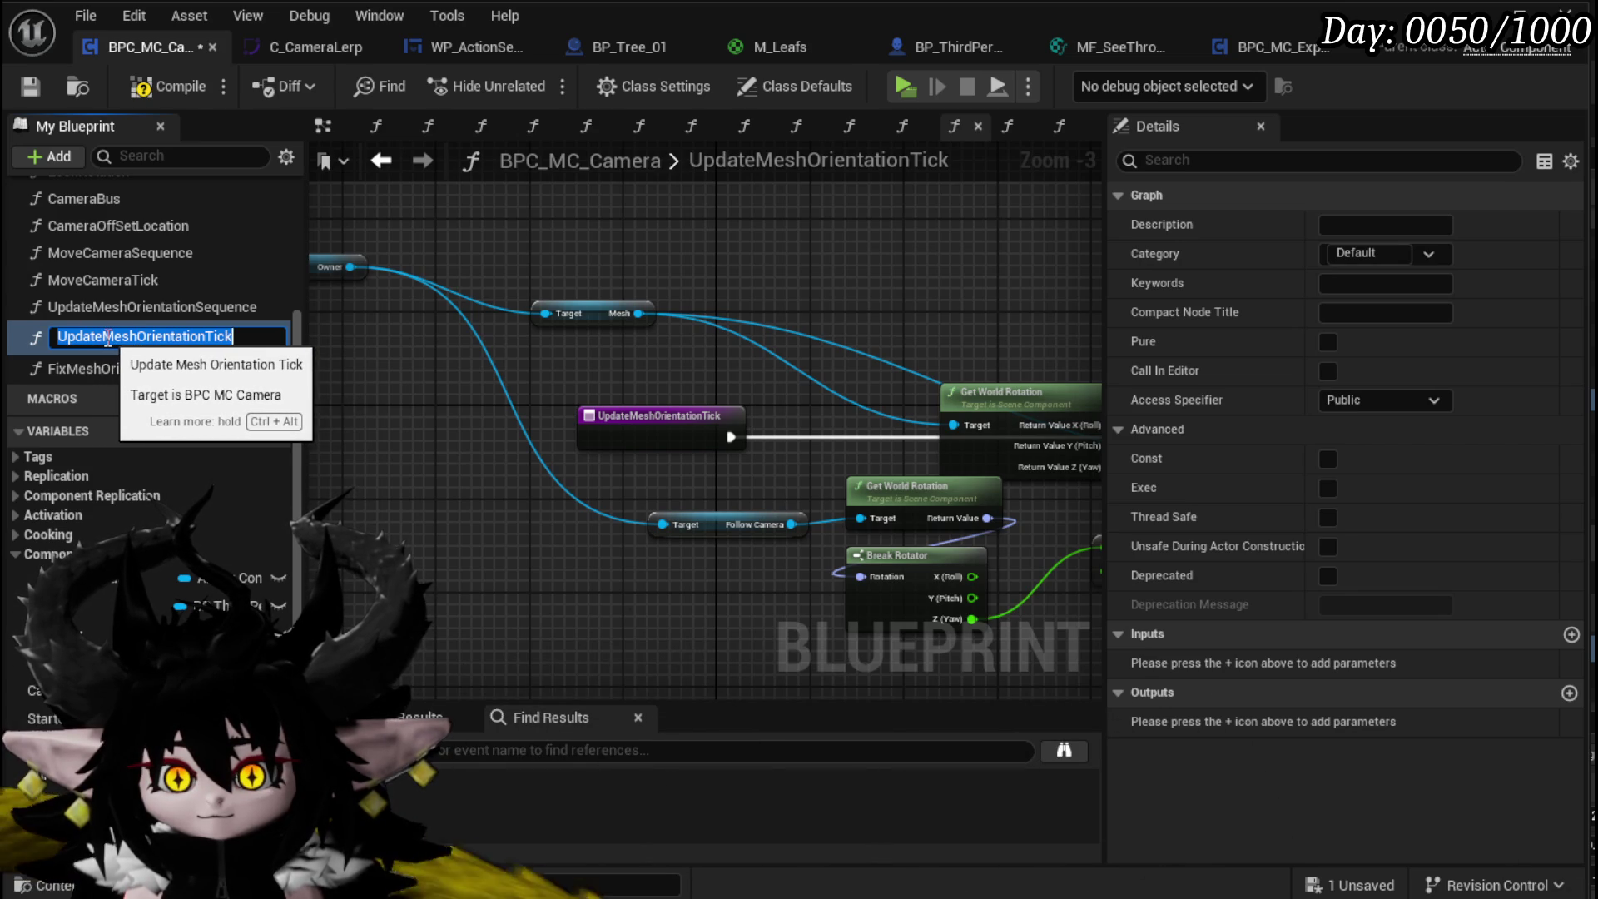
double_click(183, 337)
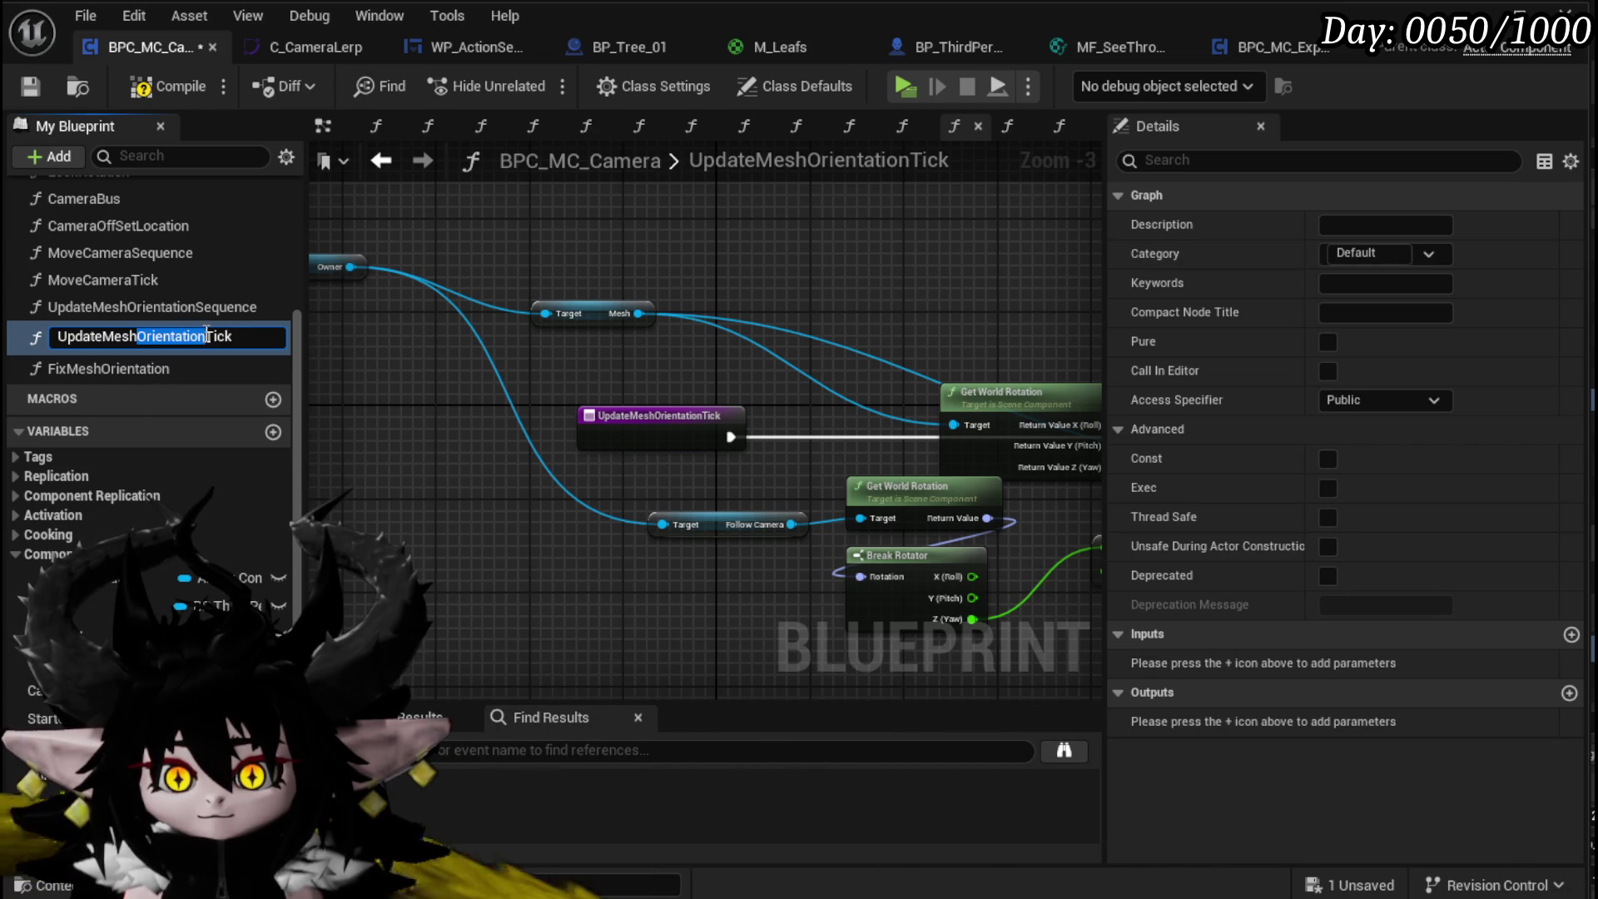
text(T)
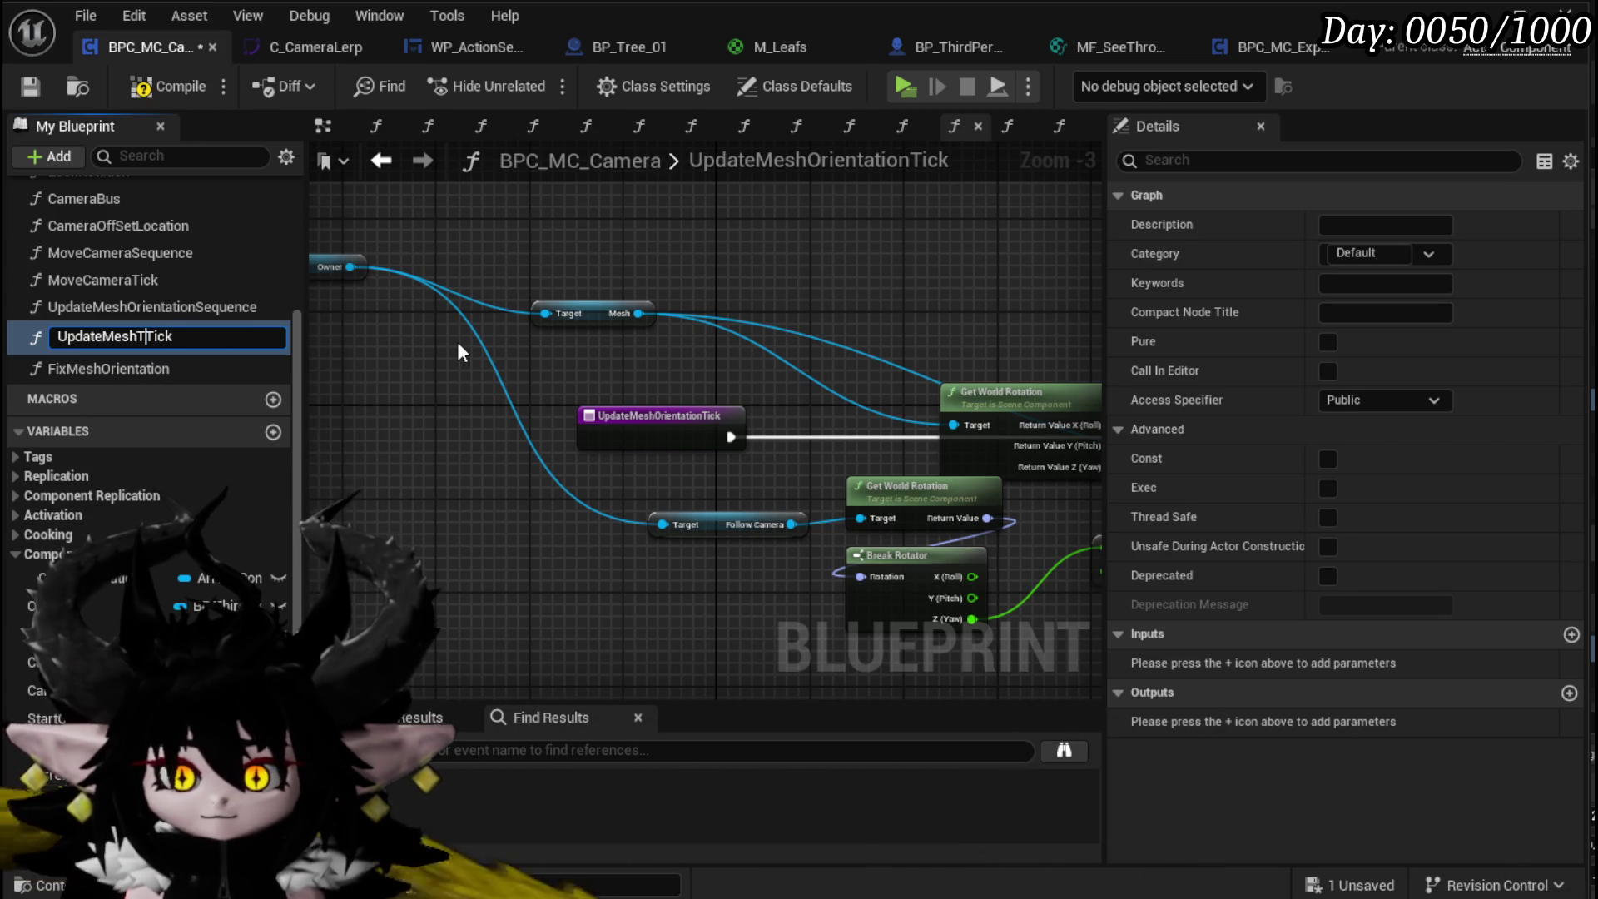
text(oCa)
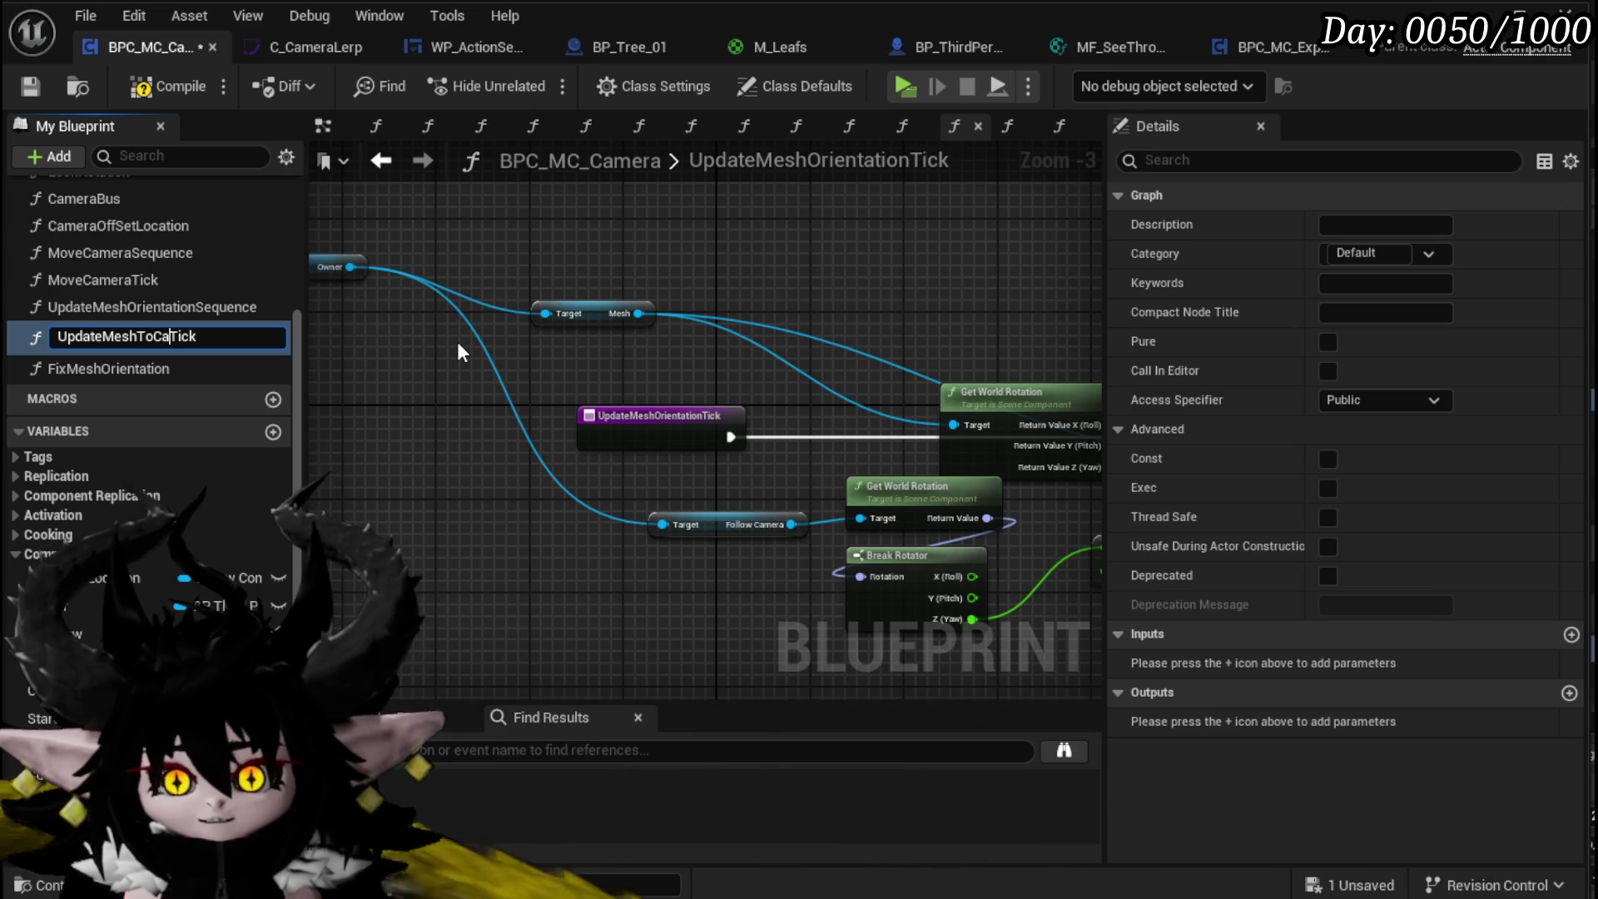
text(mera)
key(Return)
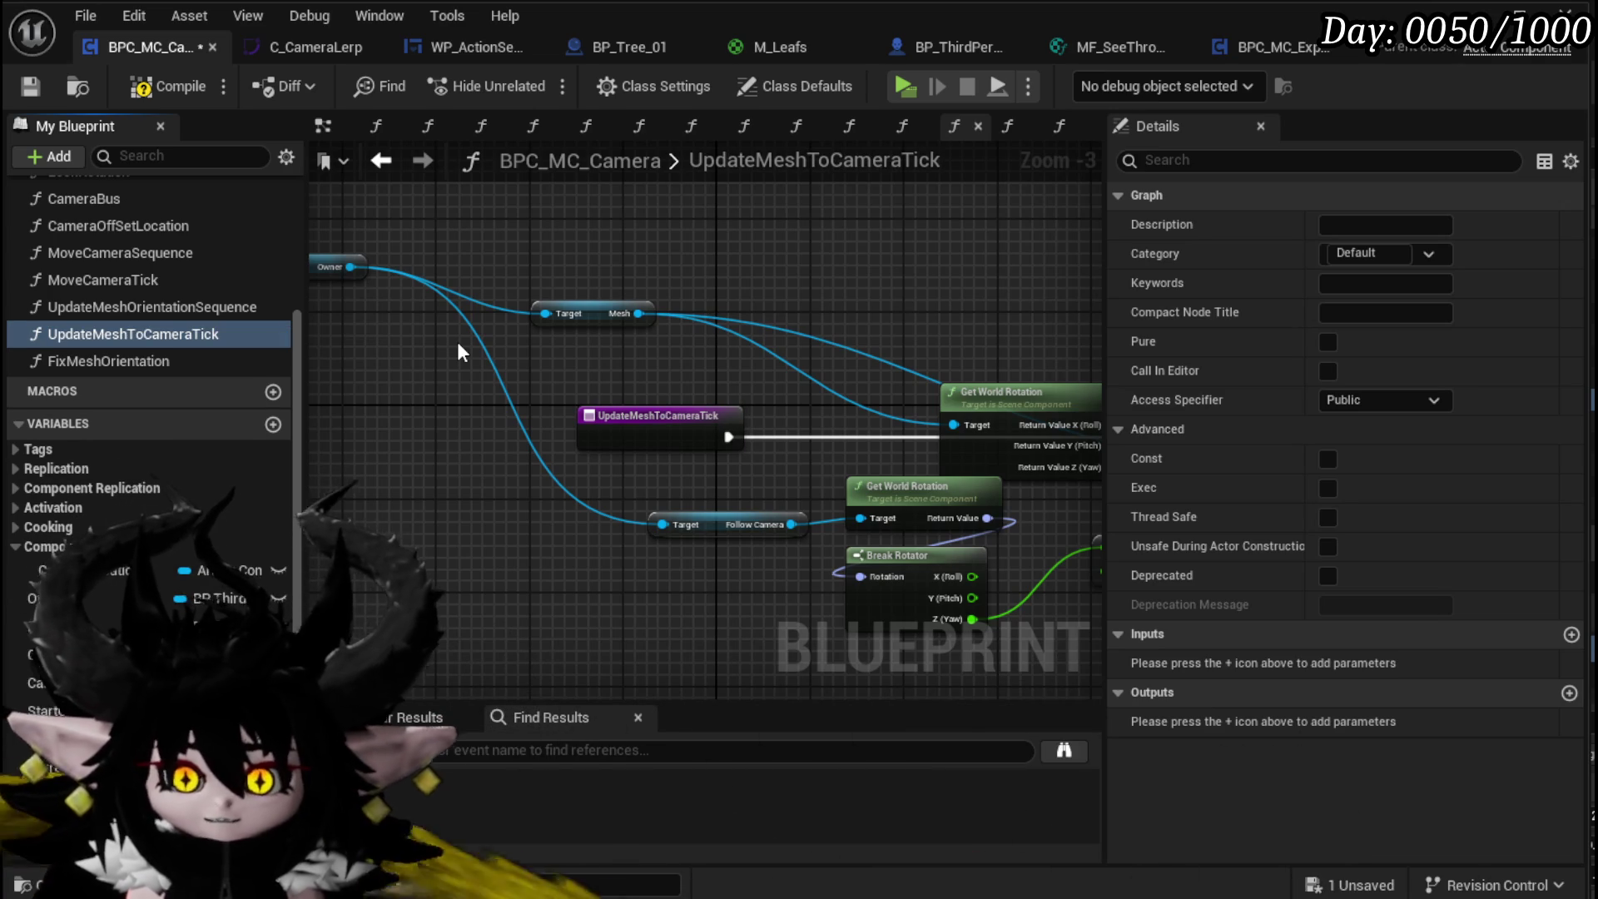
right_click(202, 308)
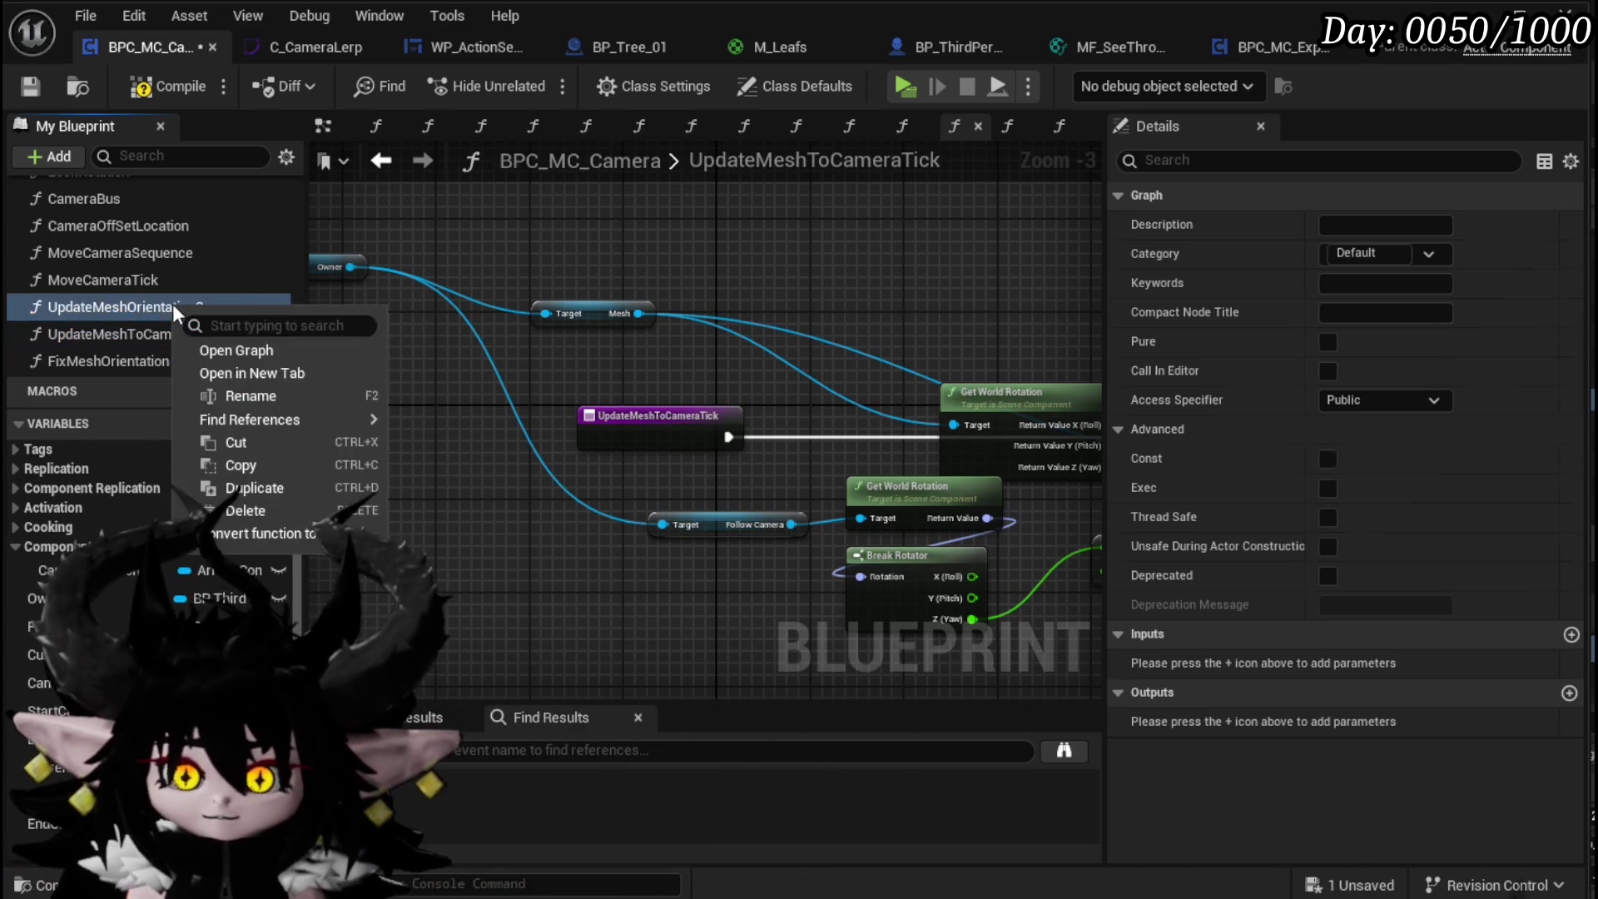
click(196, 365)
drag(138, 310, 189, 313)
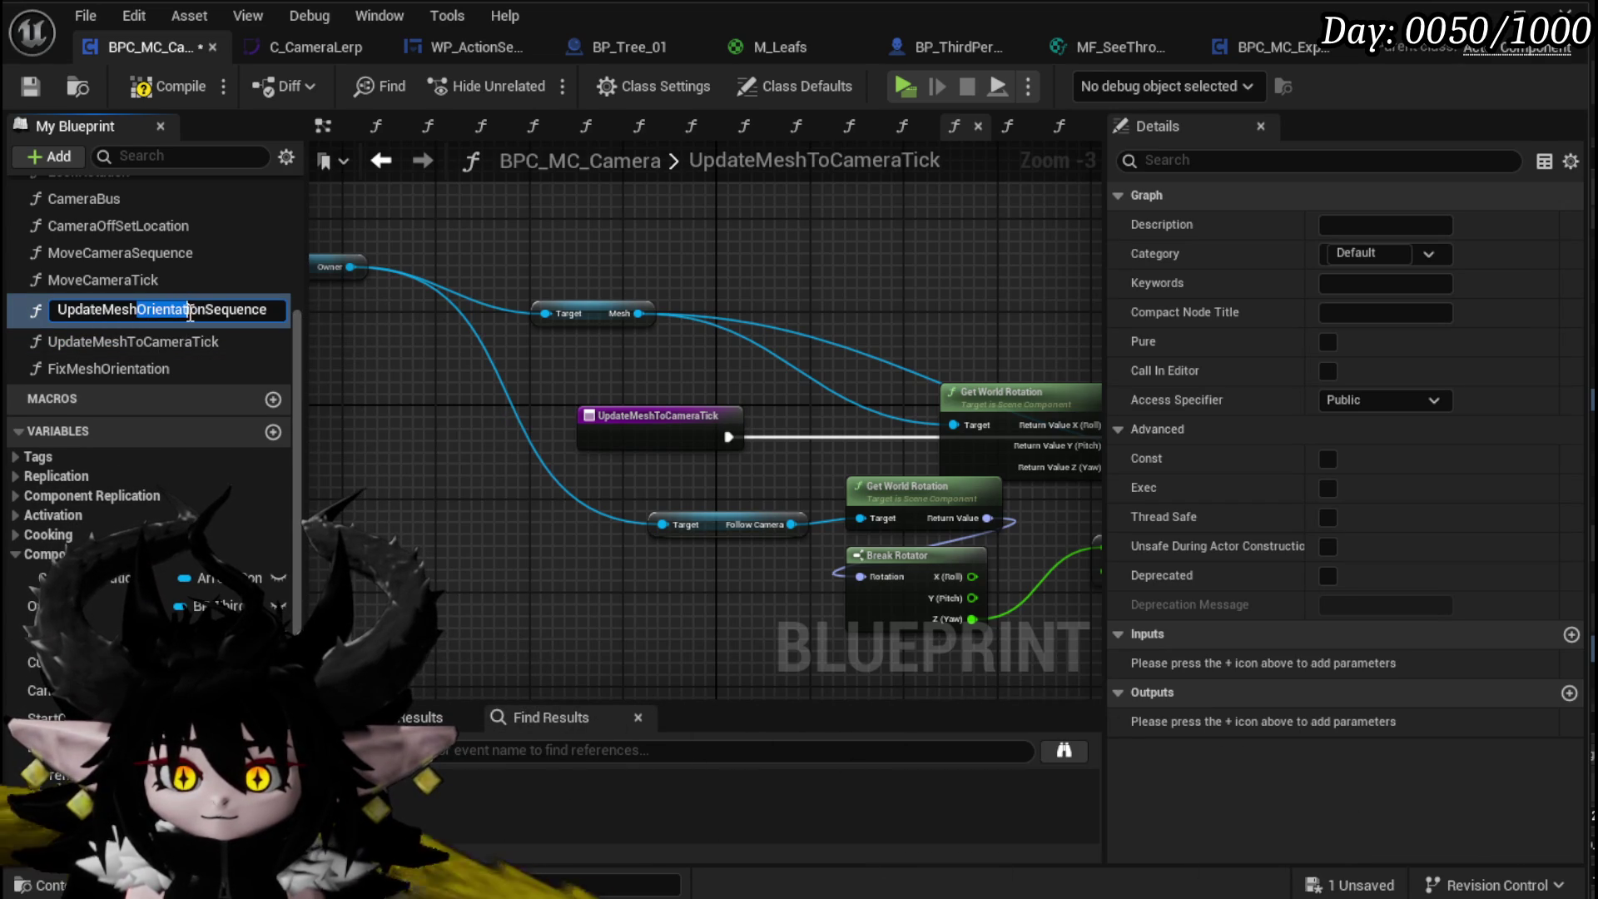
text(T)
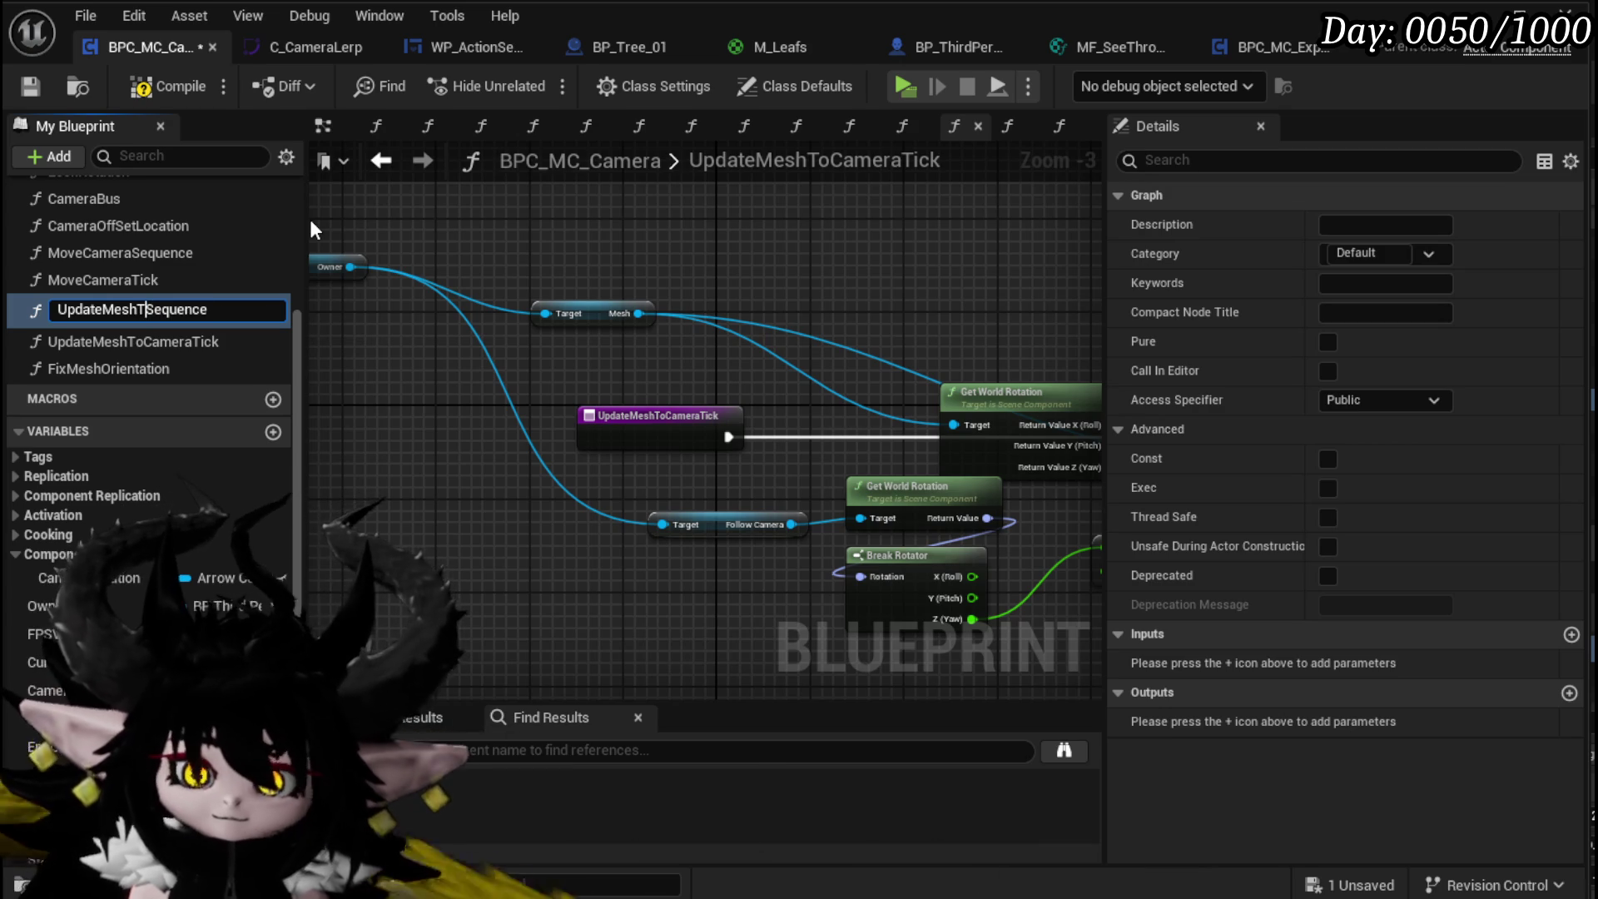
text(o)
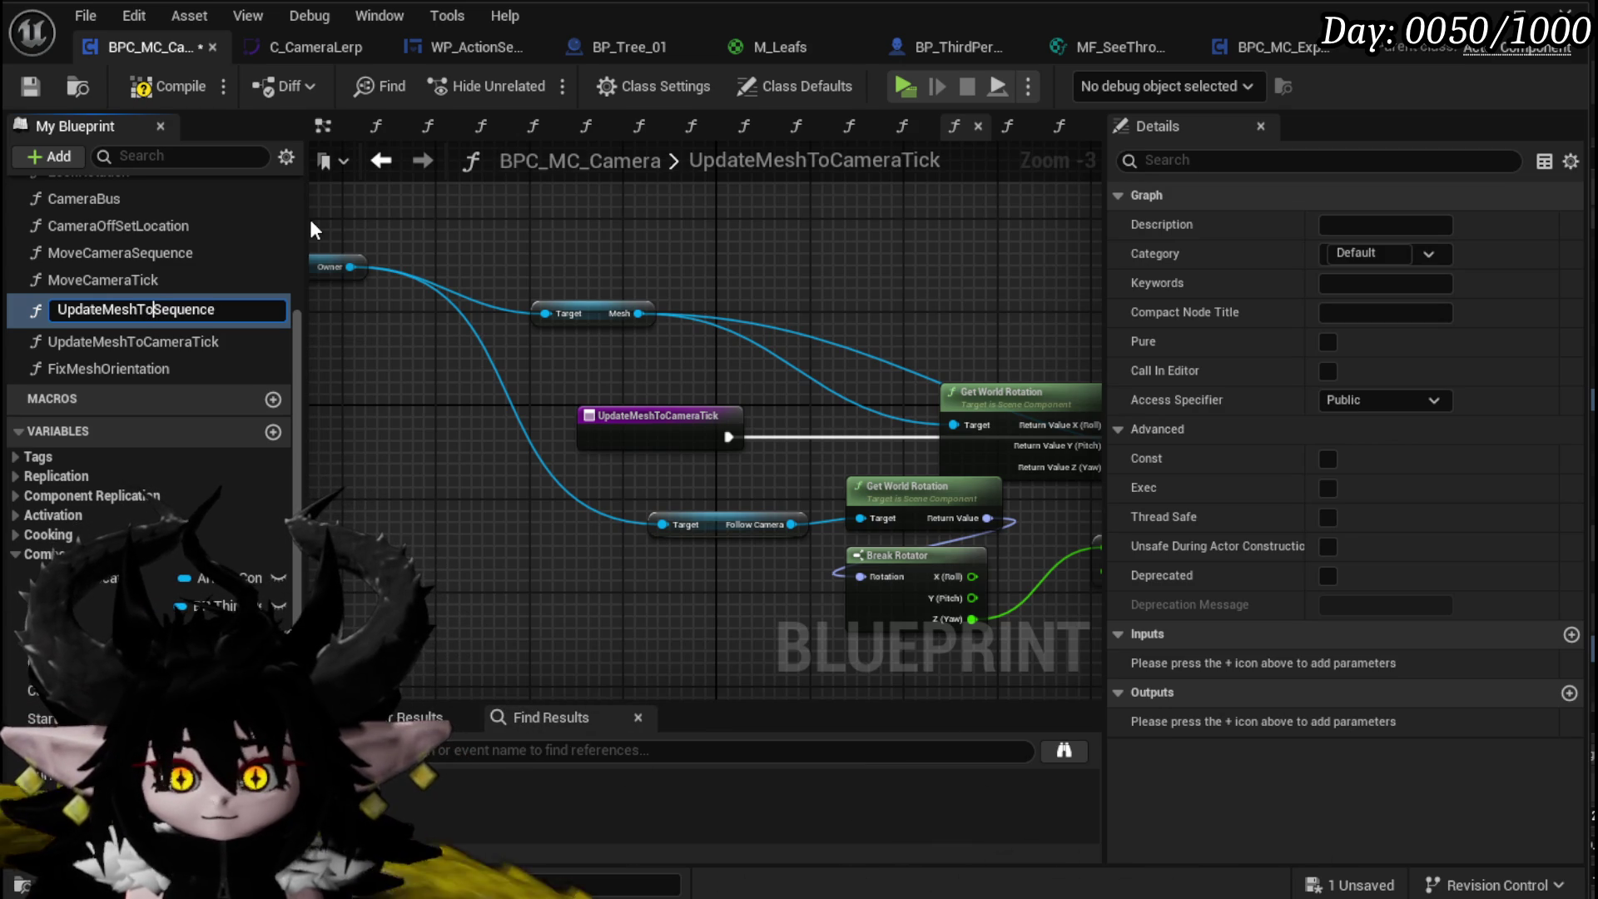
text(Camera)
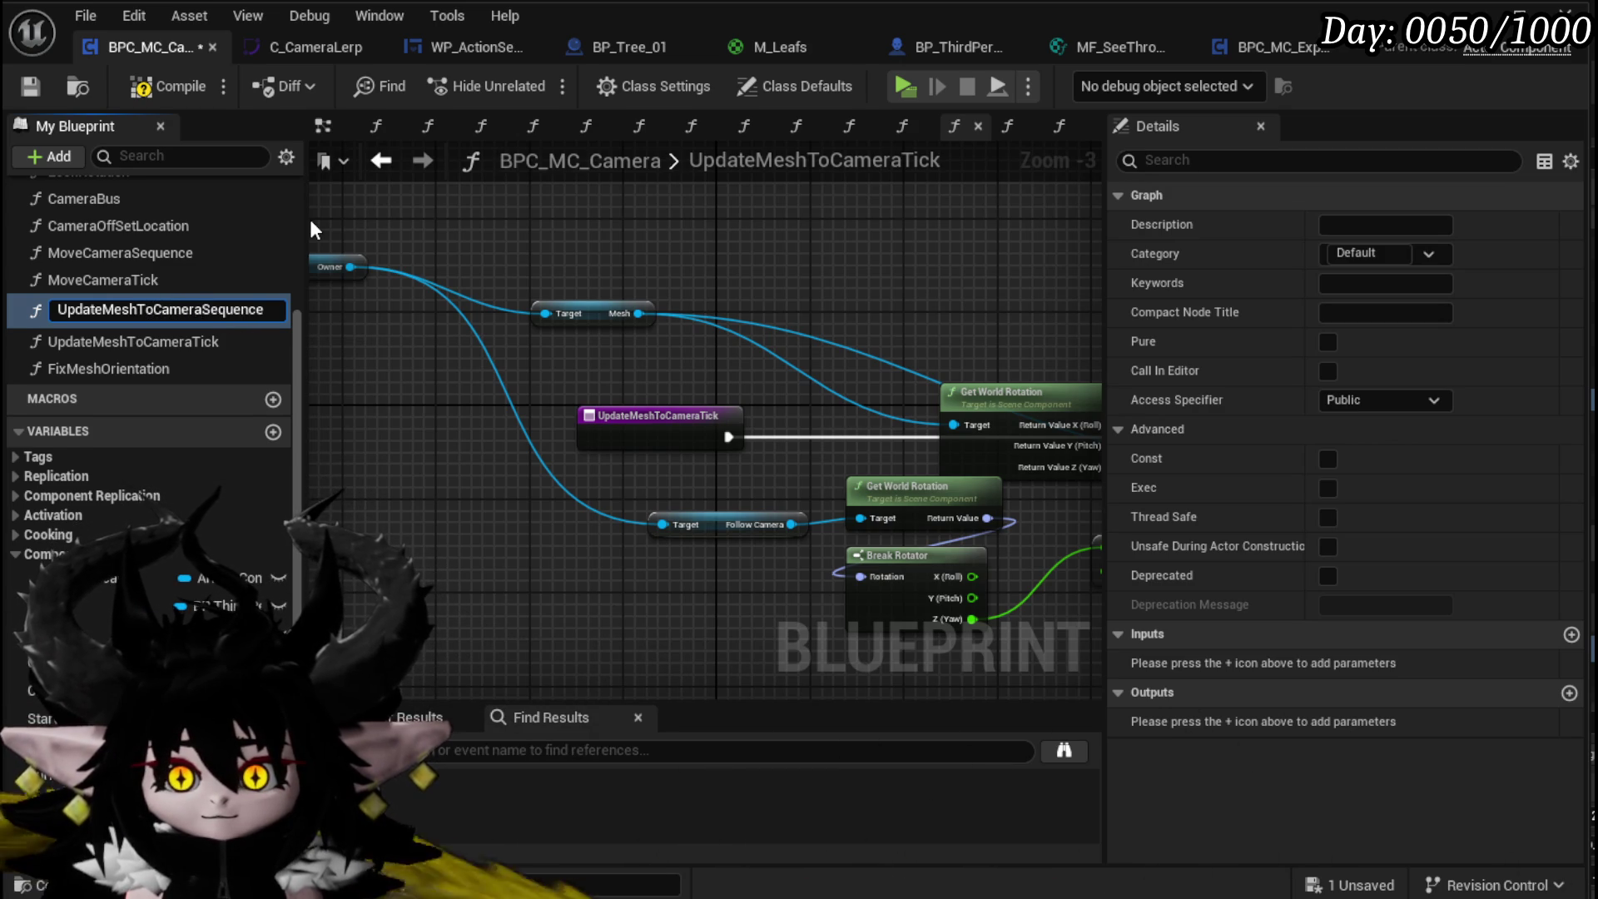
key(Return)
Step: Compile and save the Blueprint, then add a new function, NewFunction
scroll(248, 252, up, 2)
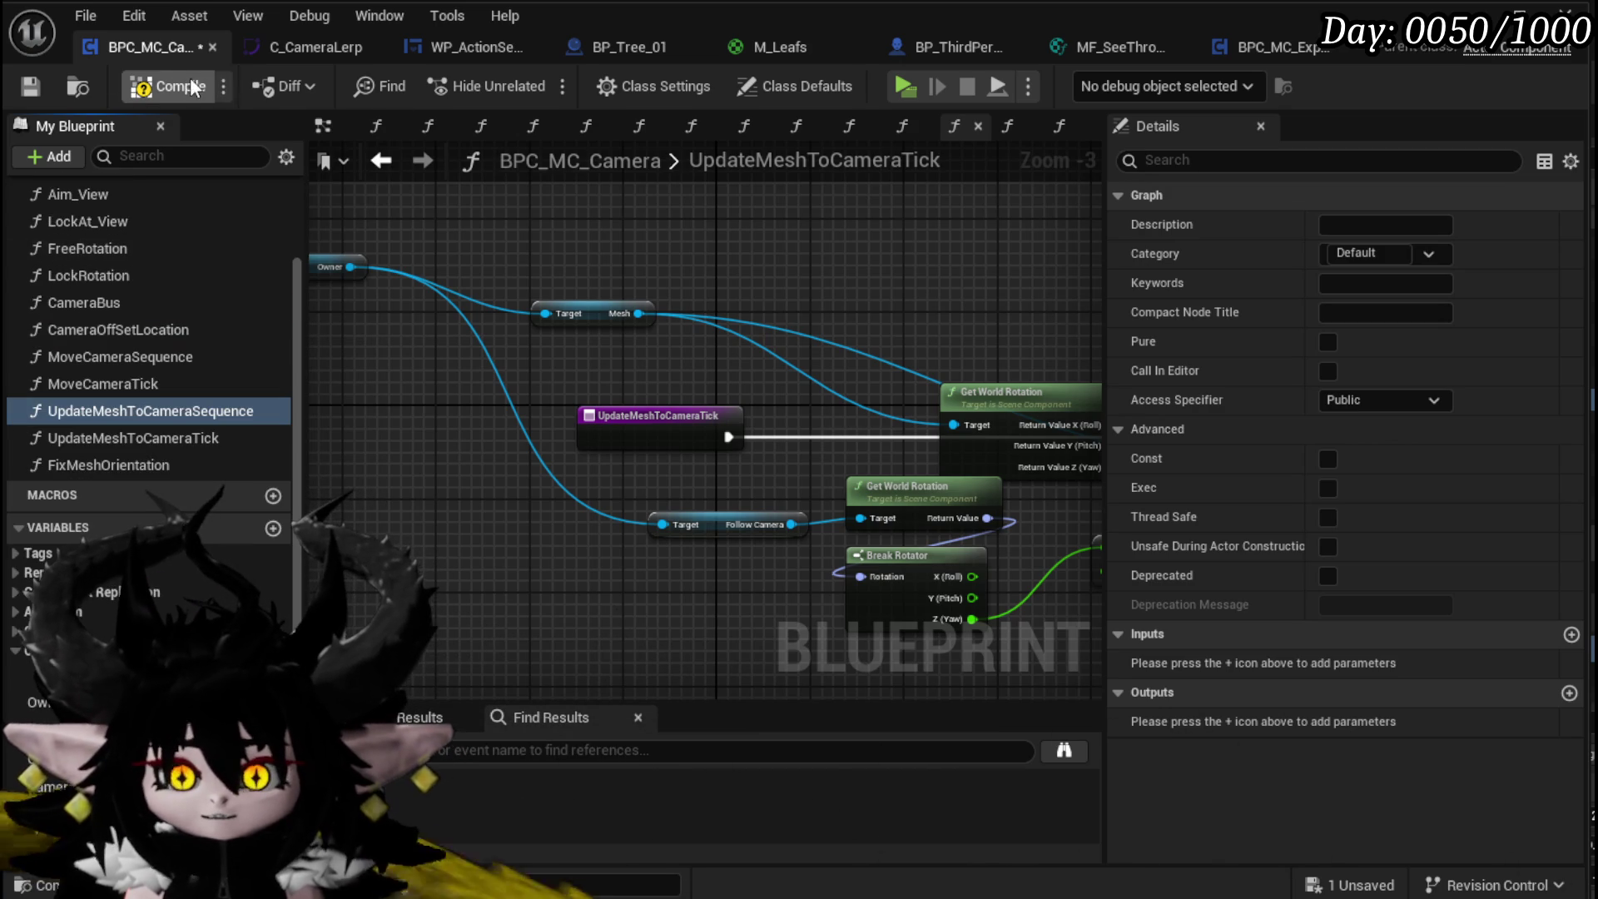
click(40, 85)
scroll(238, 474, up, 3)
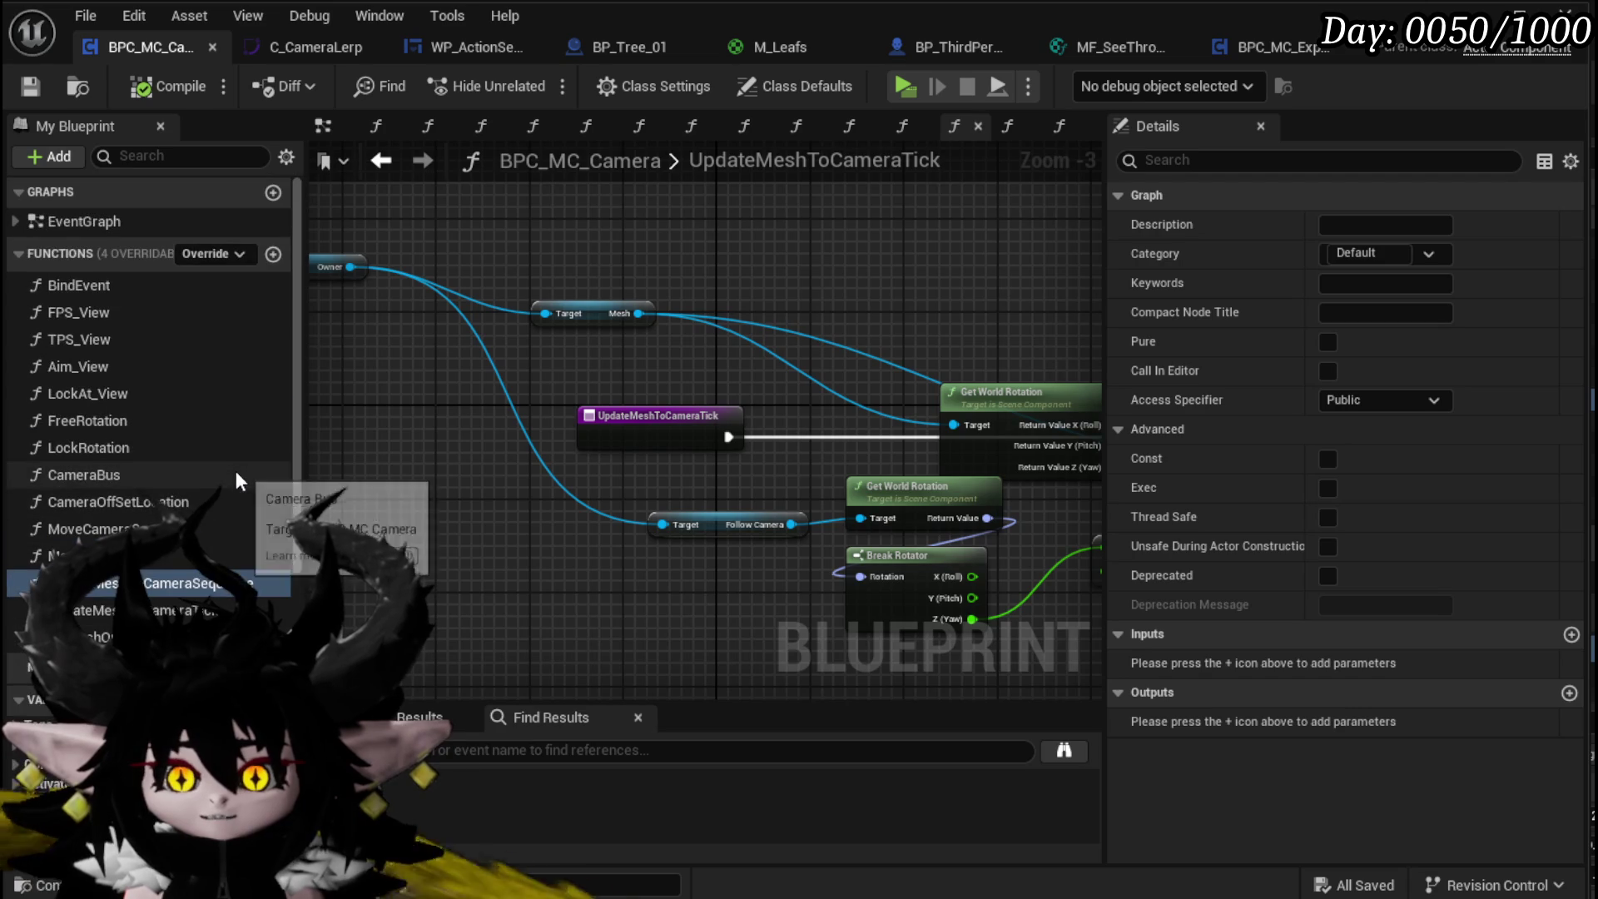
click(273, 254)
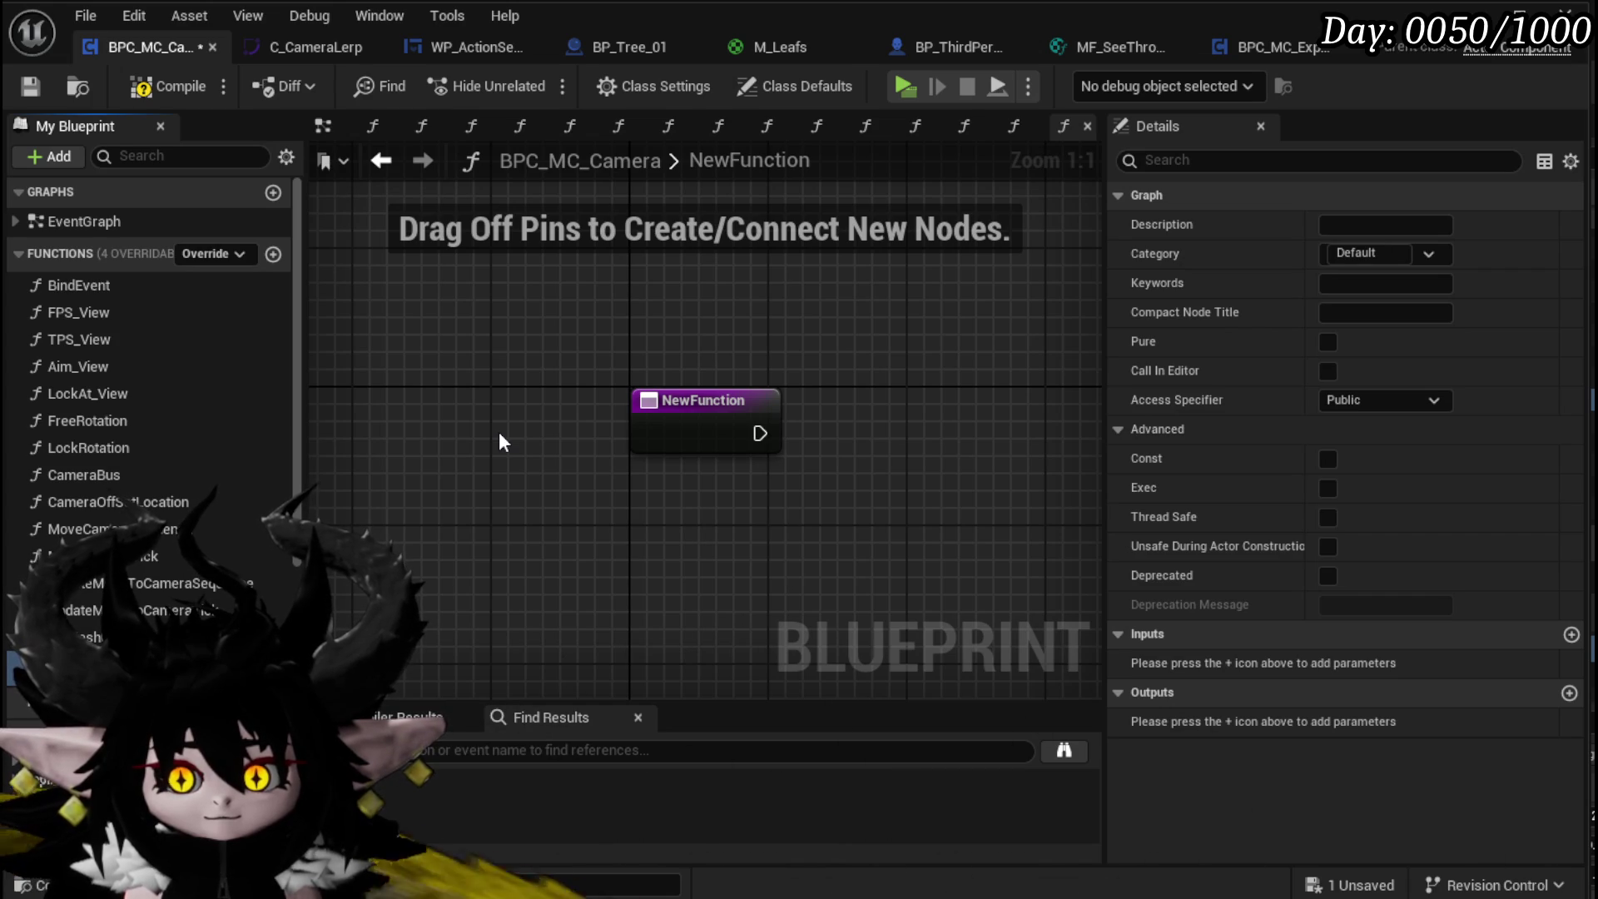
Step: Confirm the new function name UpdateMeshToVector and compile the blueprint
key(Return)
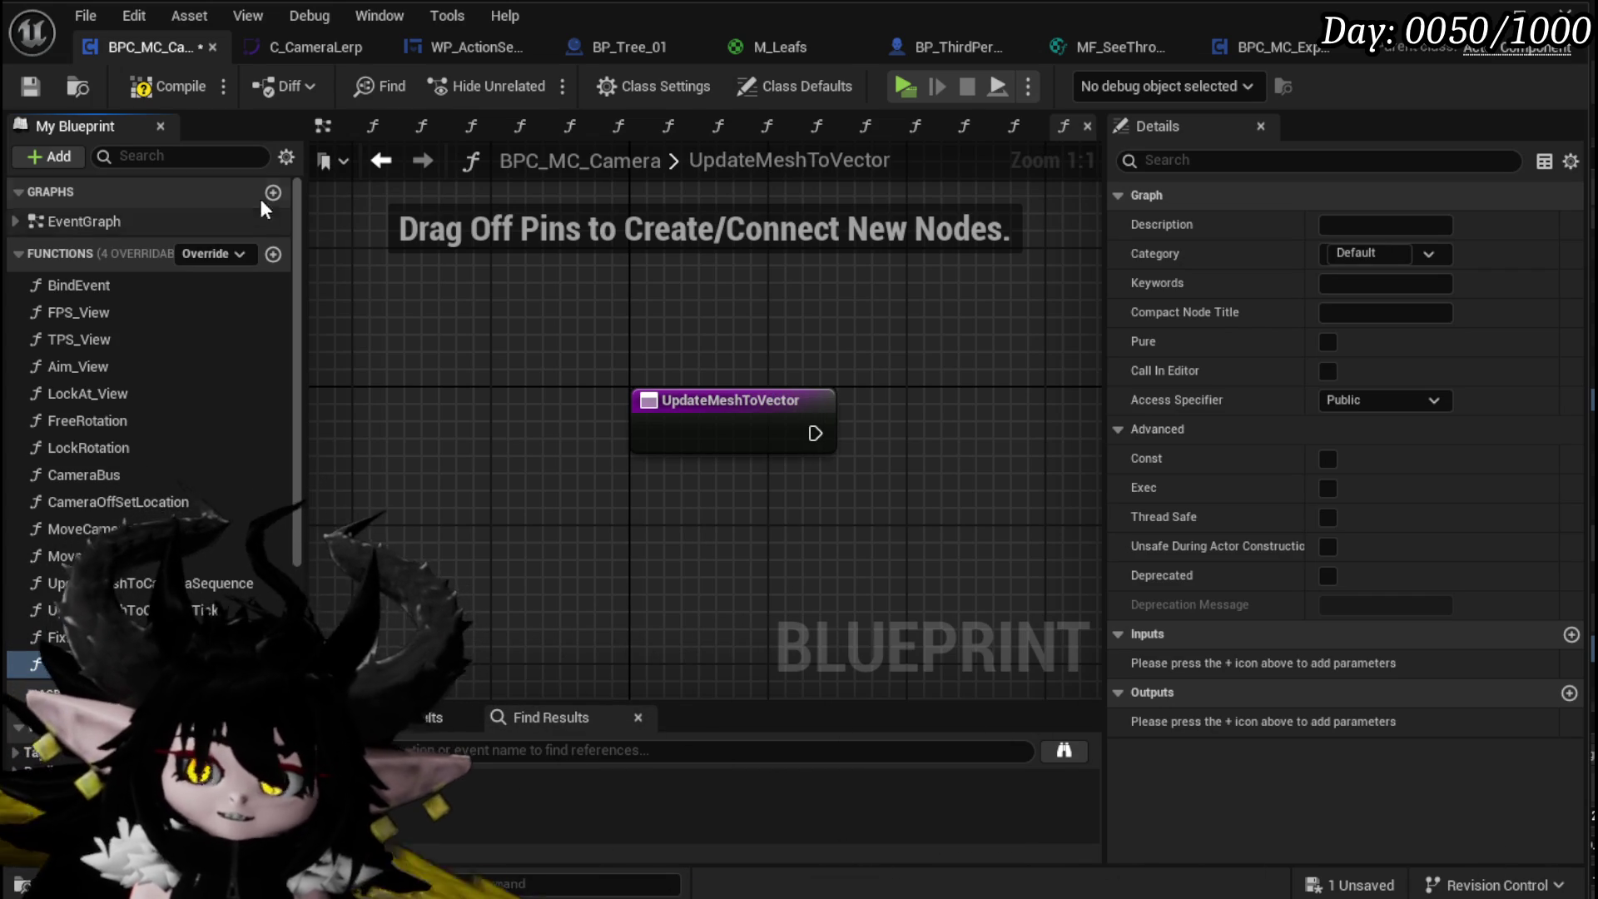
click(196, 86)
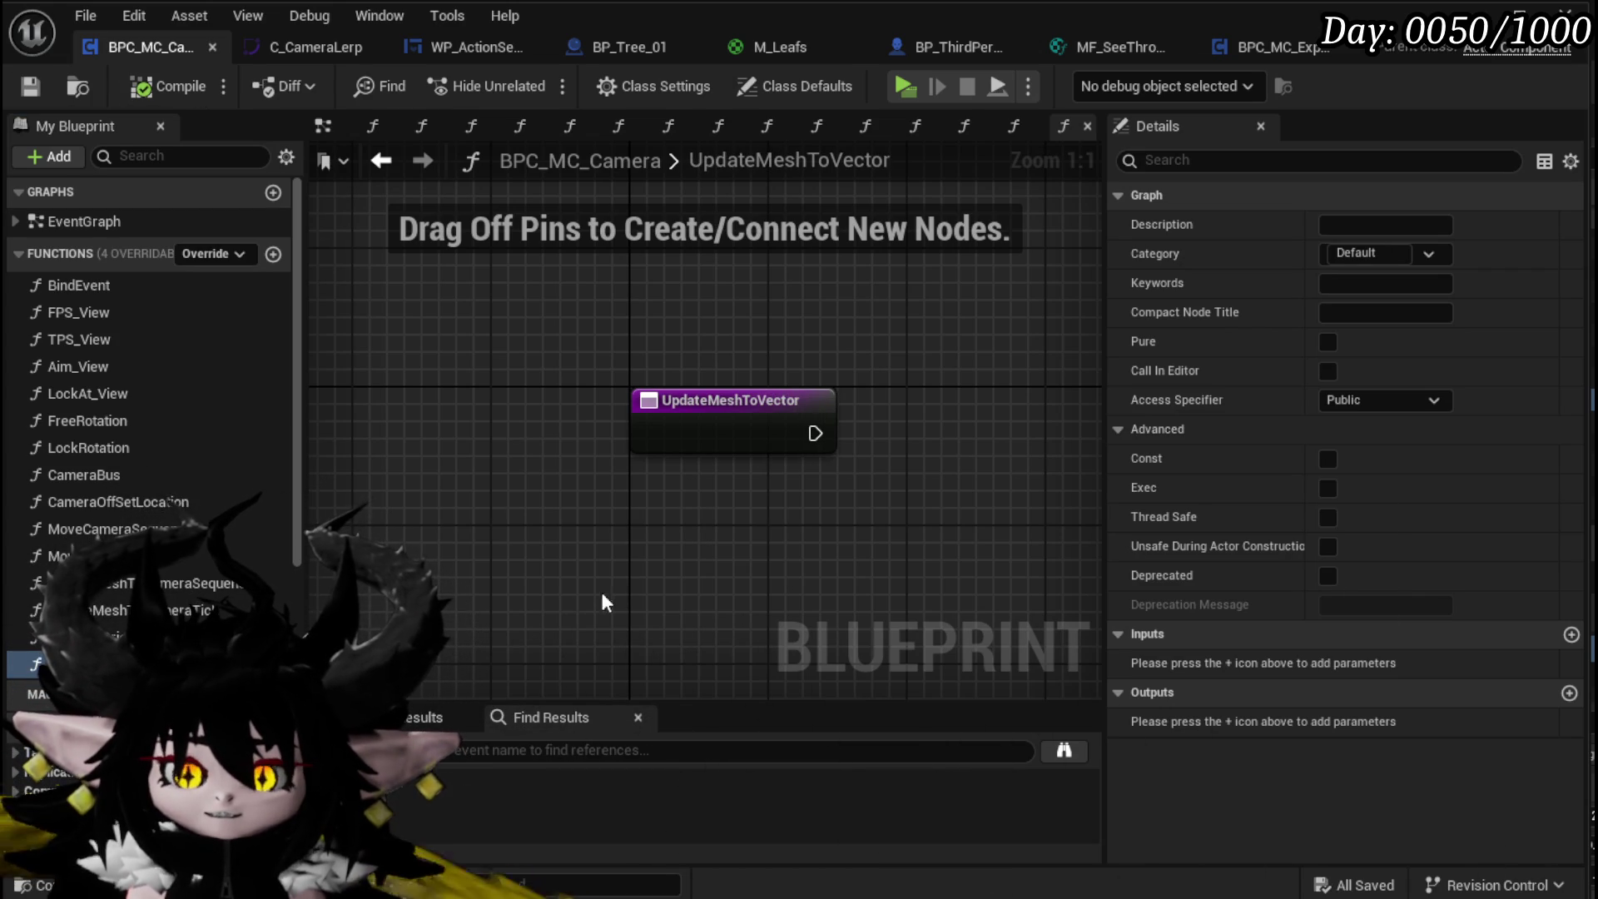
drag(566, 601, 383, 590)
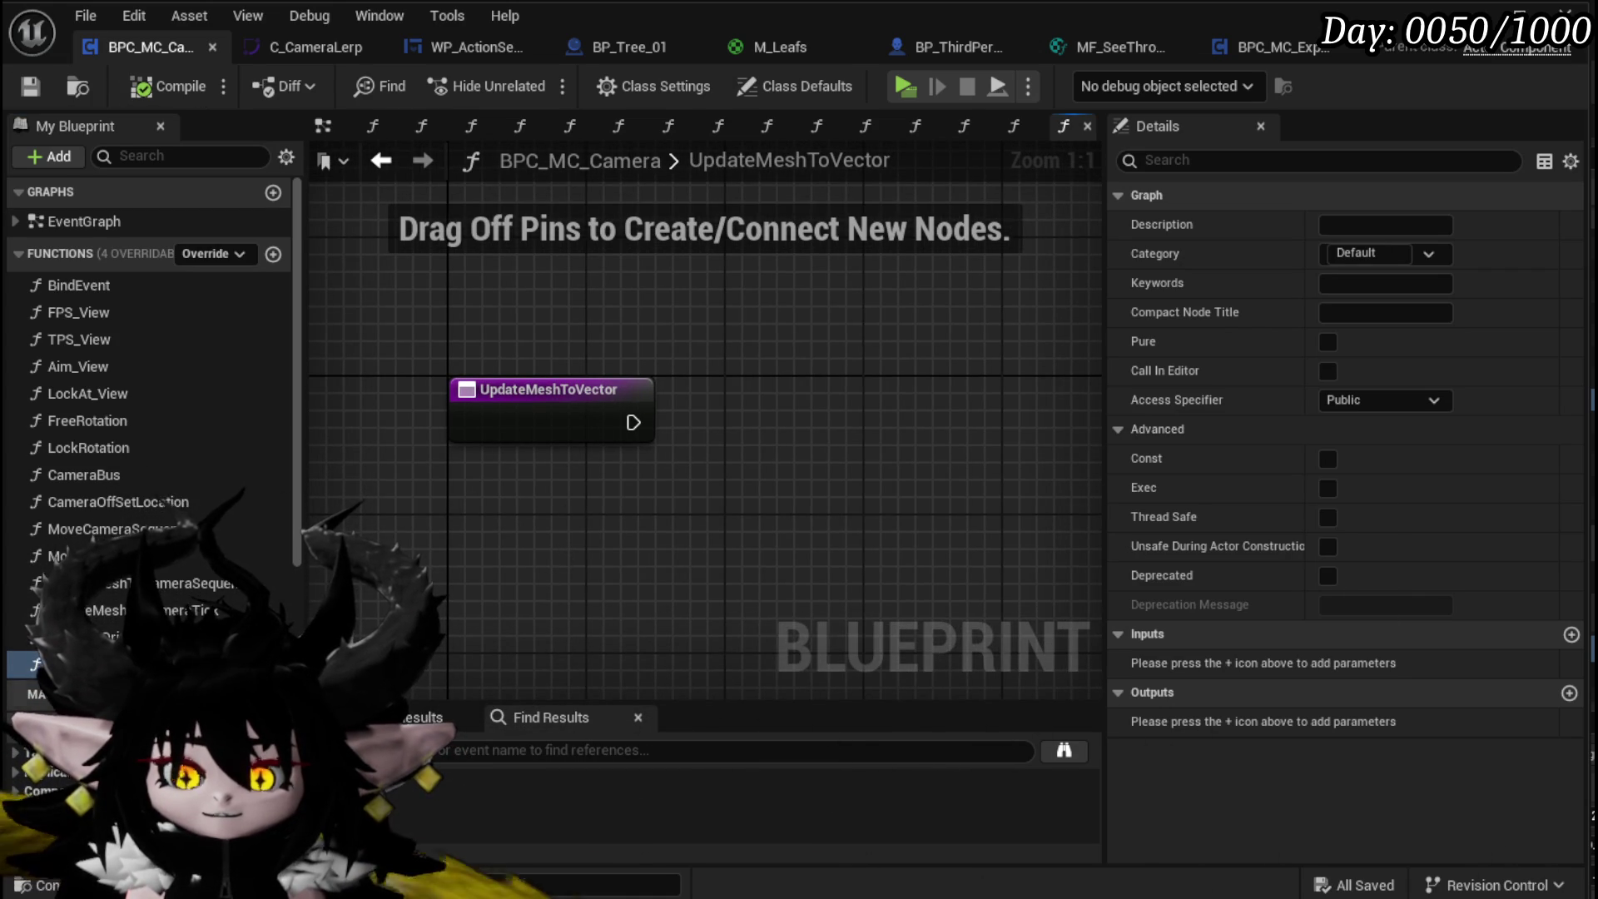
scroll(150, 541, down, 5)
Step: Add EndCameraLocation and Owner getters plus a Set Actor Rotation node wired from the function entry
mouse_move(78, 532)
mouse_down()
mouse_move(333, 512)
mouse_move(449, 541)
mouse_move(490, 532)
mouse_up()
click(485, 552)
drag(767, 607, 691, 502)
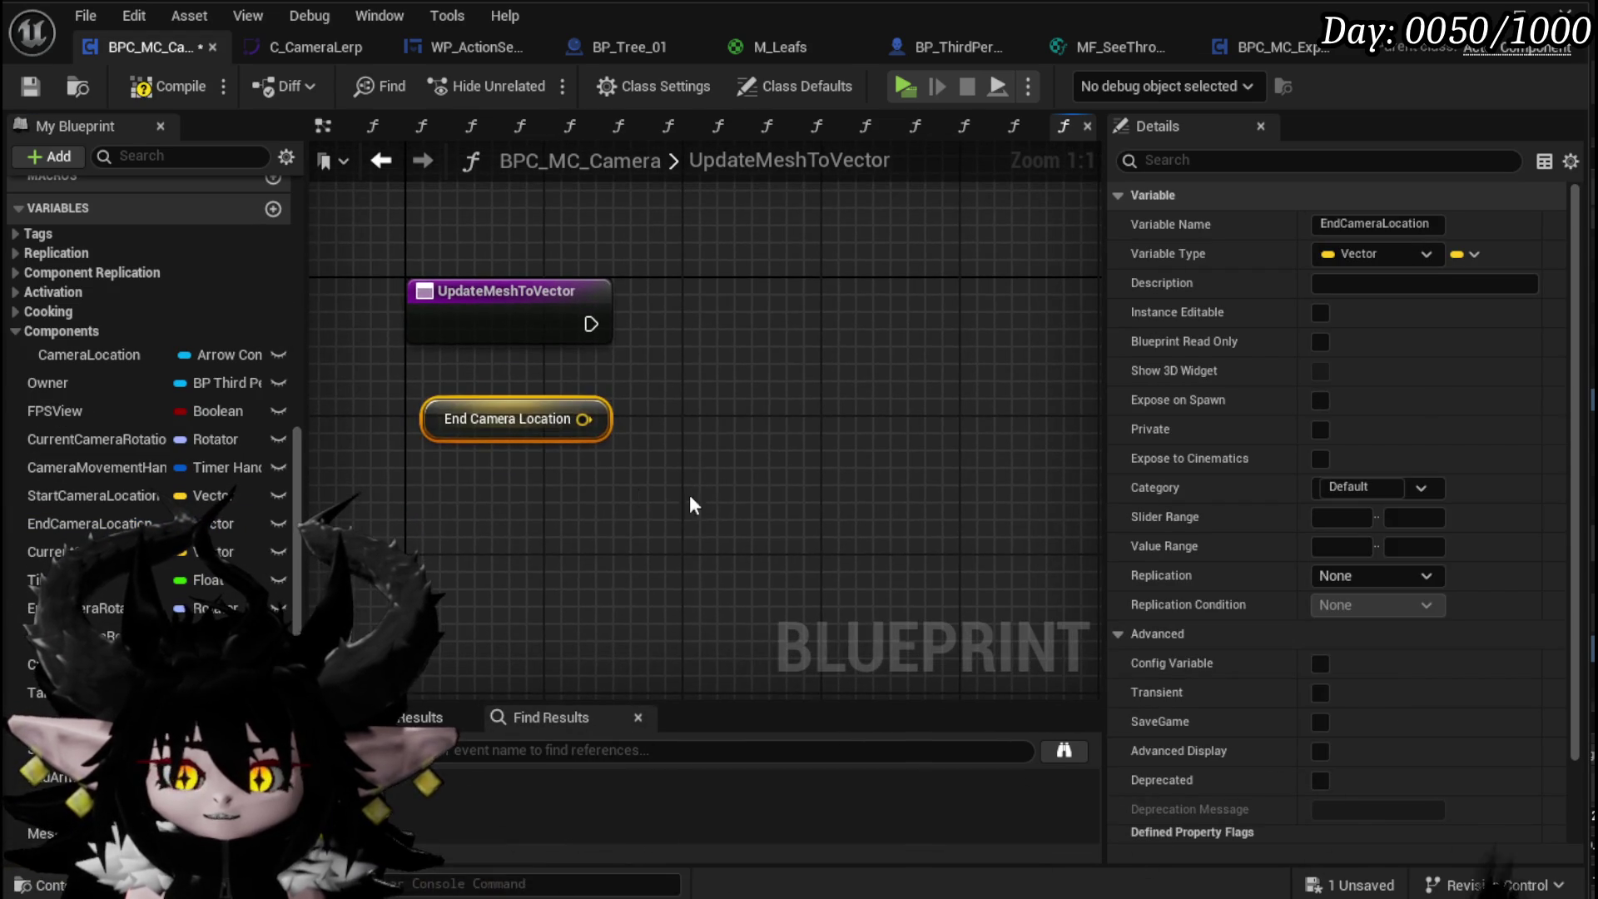
click(646, 566)
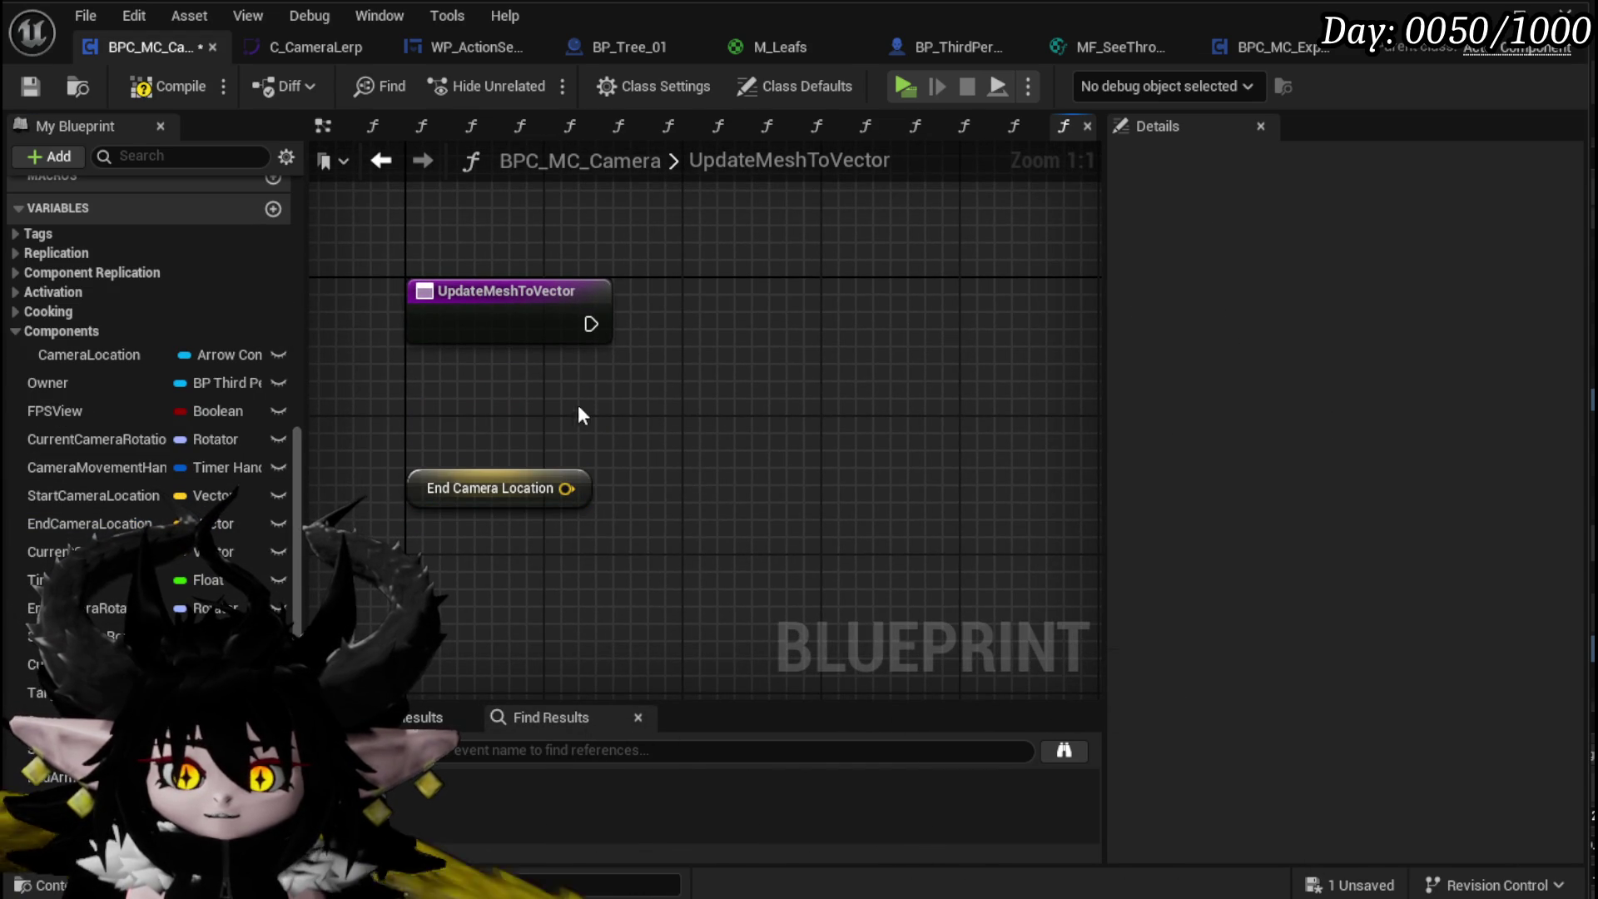
mouse_move(57, 383)
mouse_down()
mouse_move(457, 186)
mouse_move(492, 221)
mouse_move(491, 287)
mouse_move(676, 335)
mouse_up()
text(Set Ac)
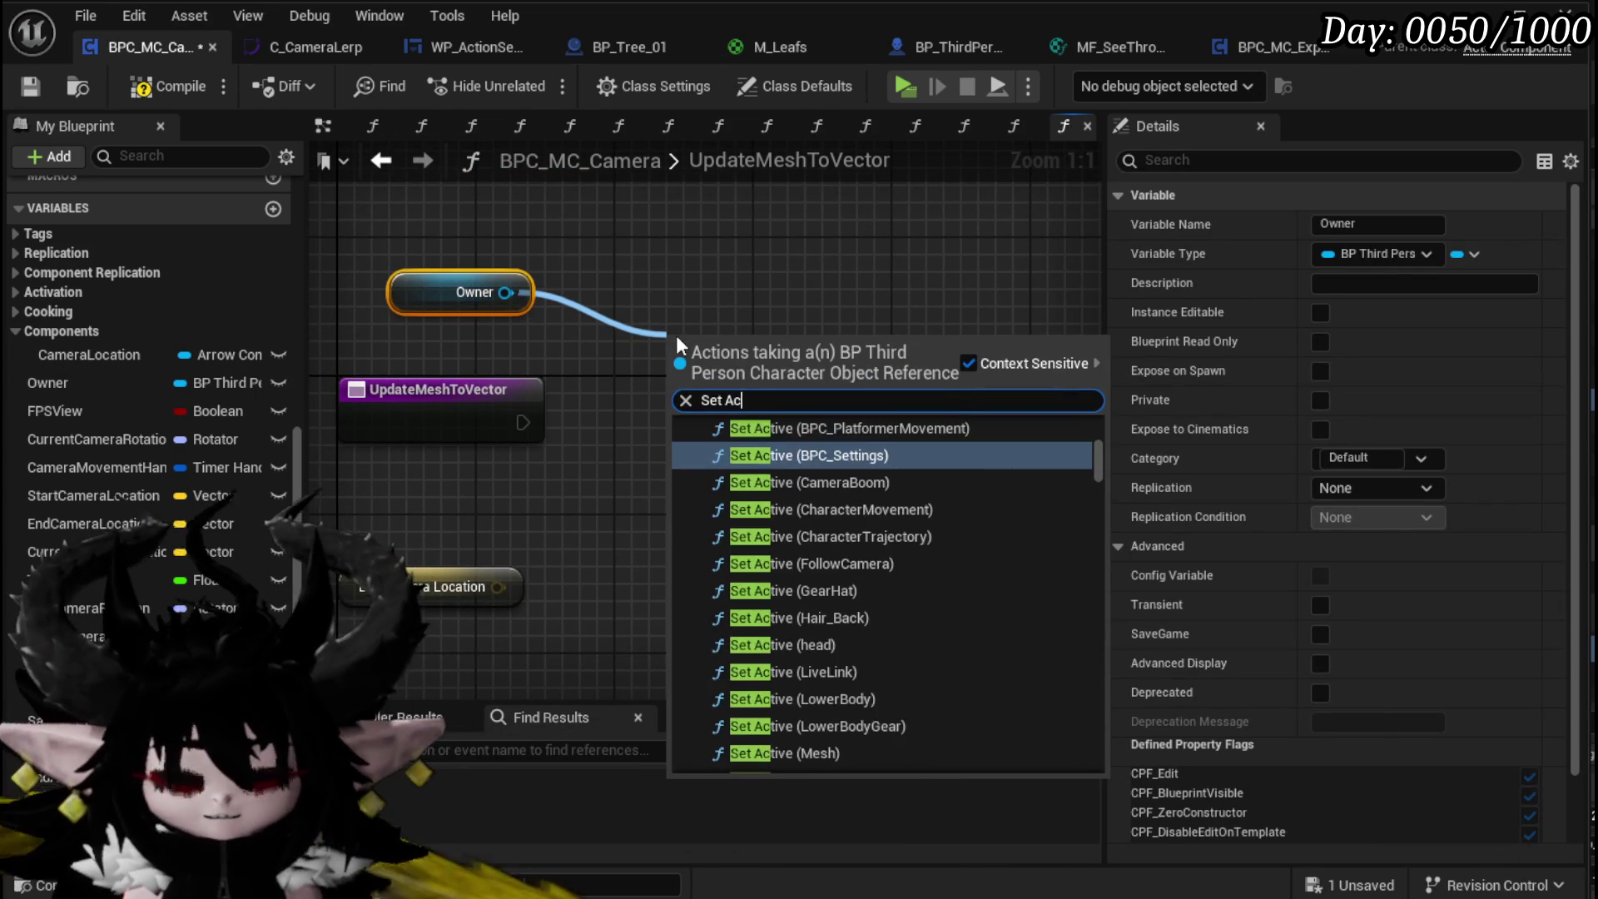
text(tor rotation)
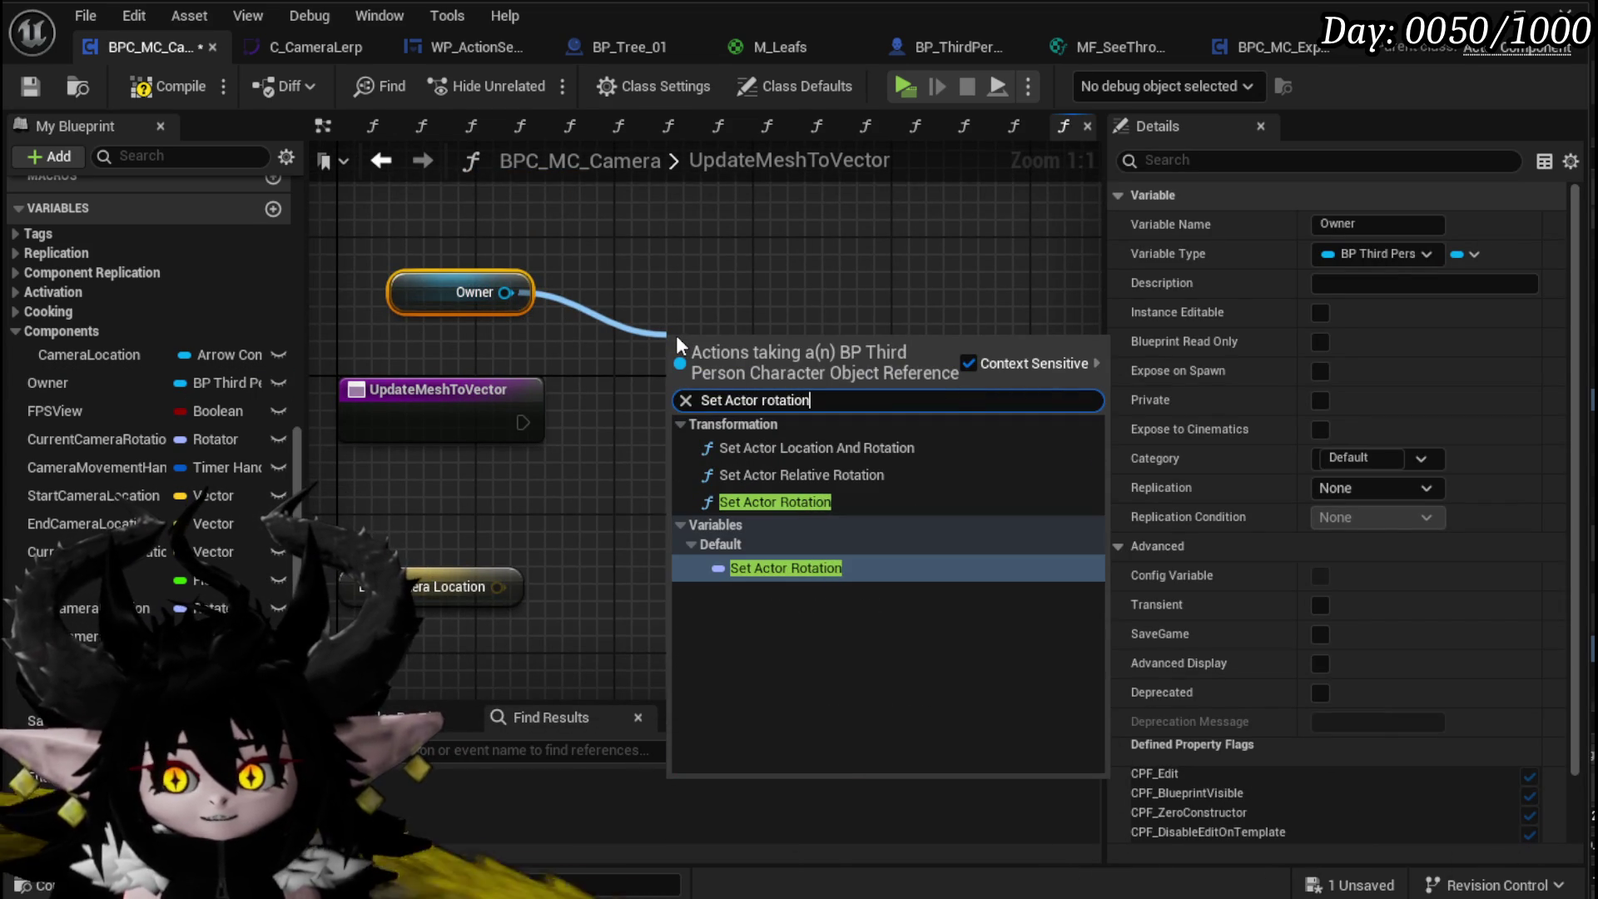
click(774, 502)
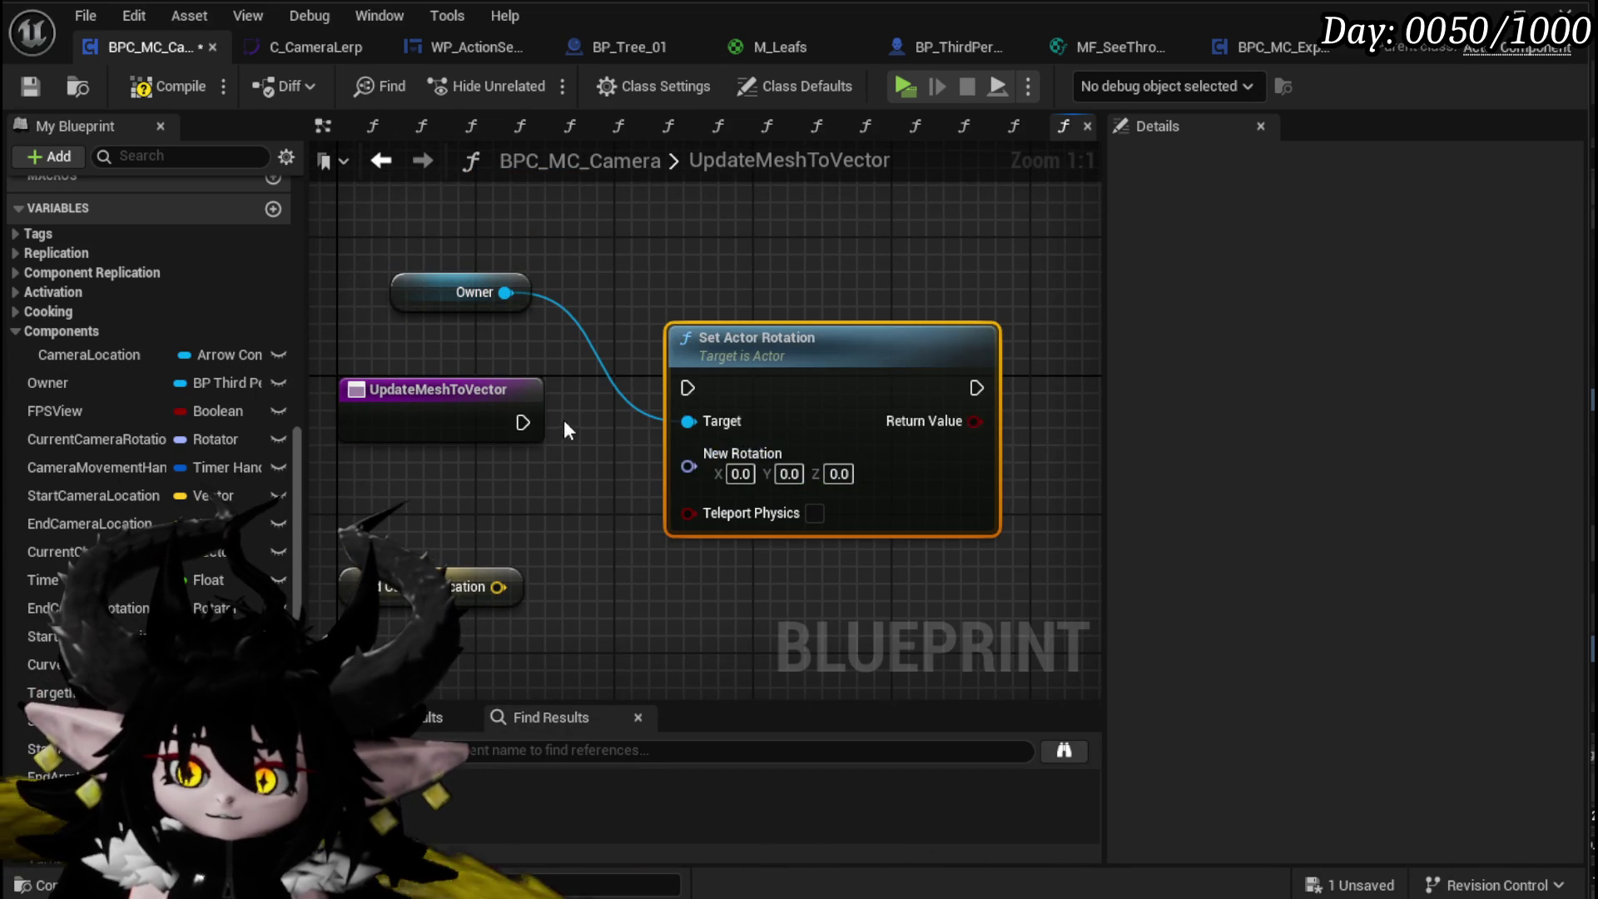
mouse_move(628, 403)
mouse_down()
mouse_move(687, 388)
mouse_move(770, 423)
mouse_move(841, 426)
mouse_up()
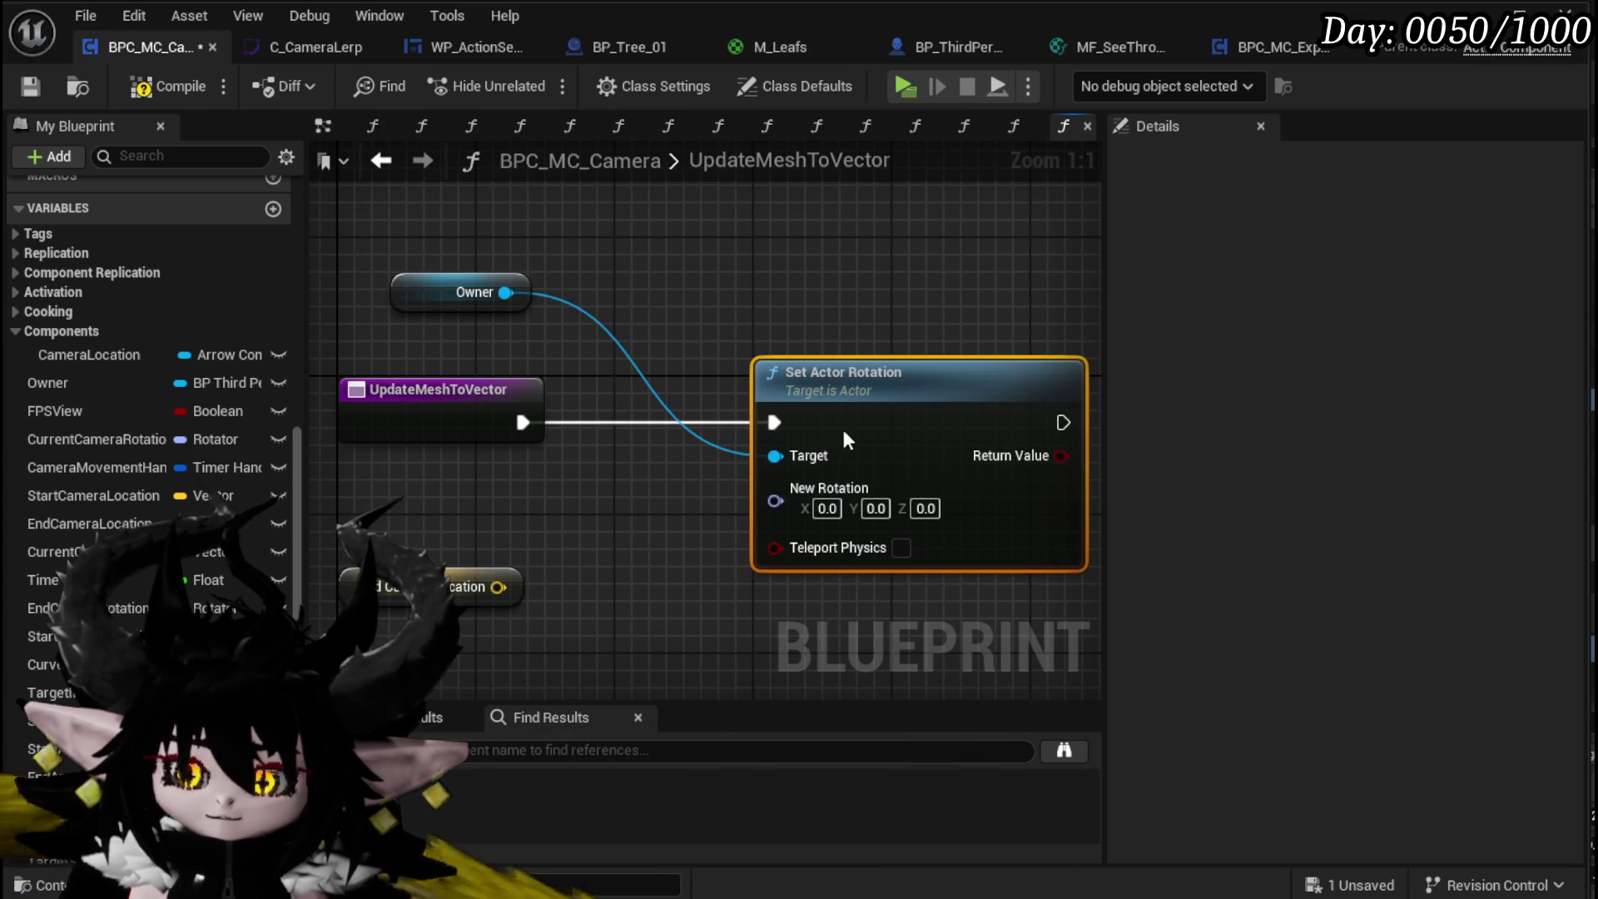
mouse_move(580, 287)
mouse_down()
mouse_move(742, 286)
mouse_move(581, 505)
mouse_move(635, 385)
mouse_move(589, 343)
mouse_up()
Step: Compute a Find Look at Rotation from the owner's actor location toward End Camera Location
drag(593, 269, 713, 235)
text(get)
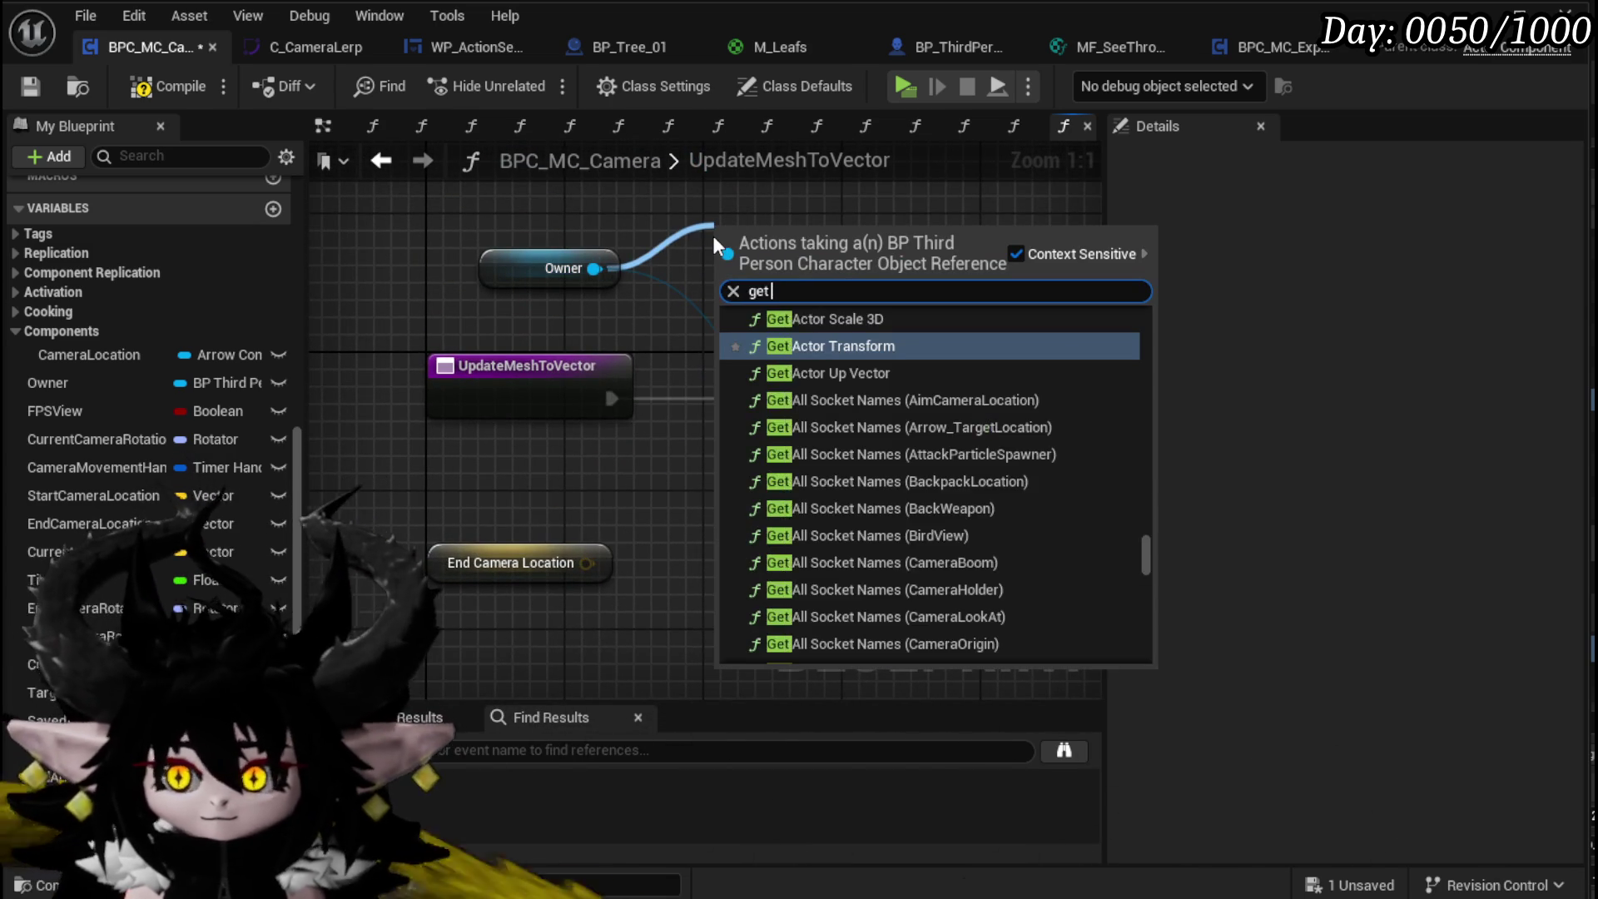
text( actor location)
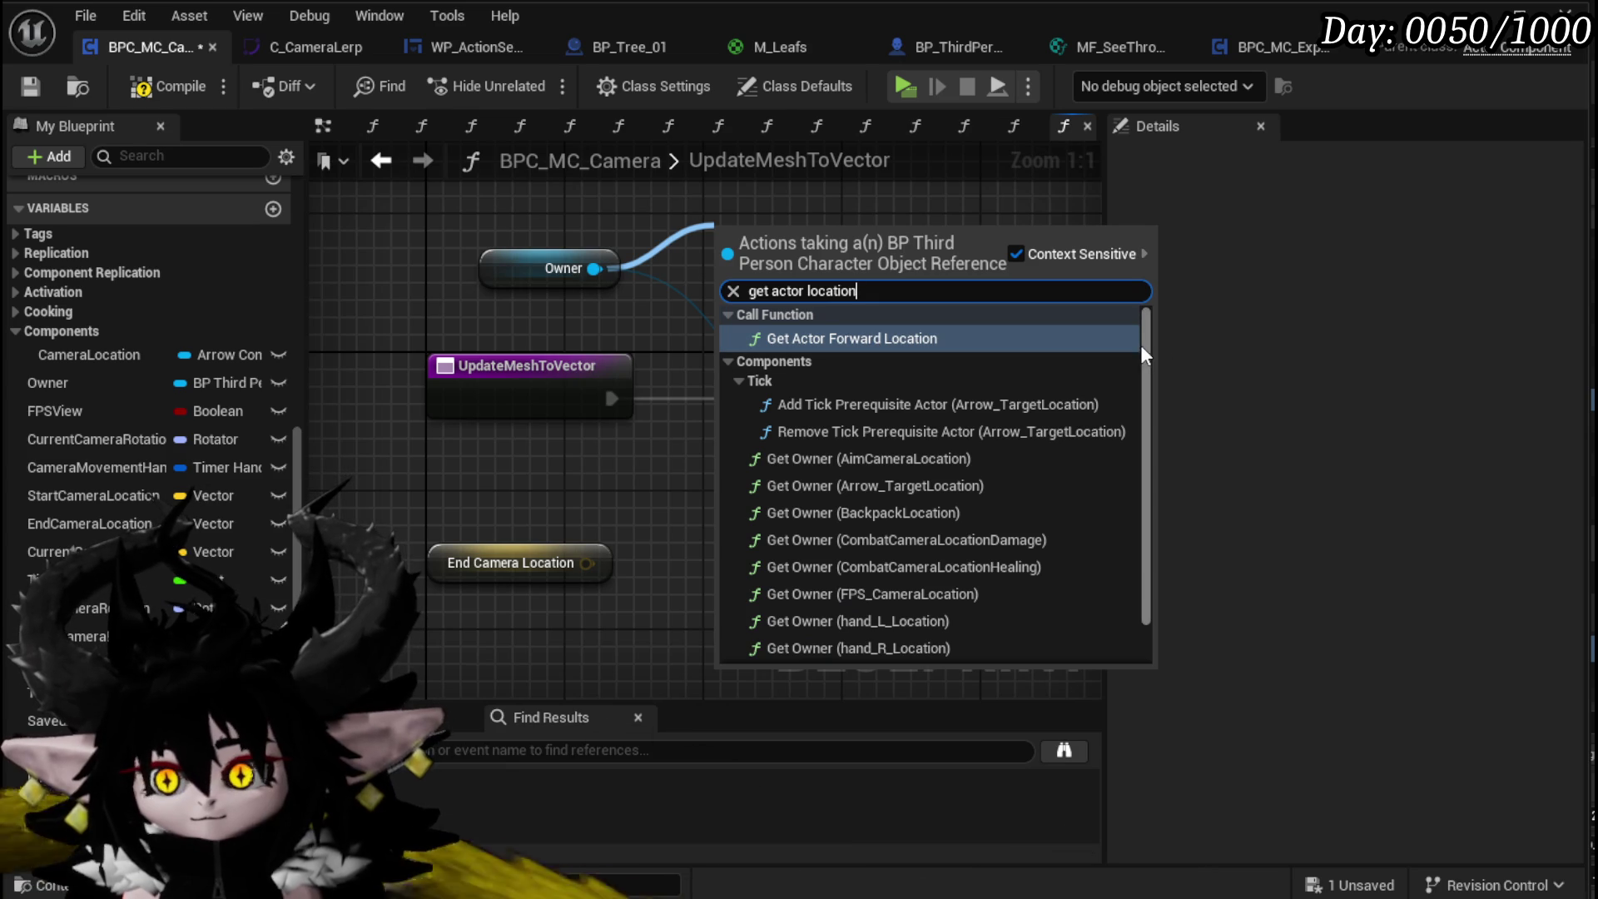
drag(1140, 345, 1162, 603)
click(831, 655)
drag(837, 261, 507, 512)
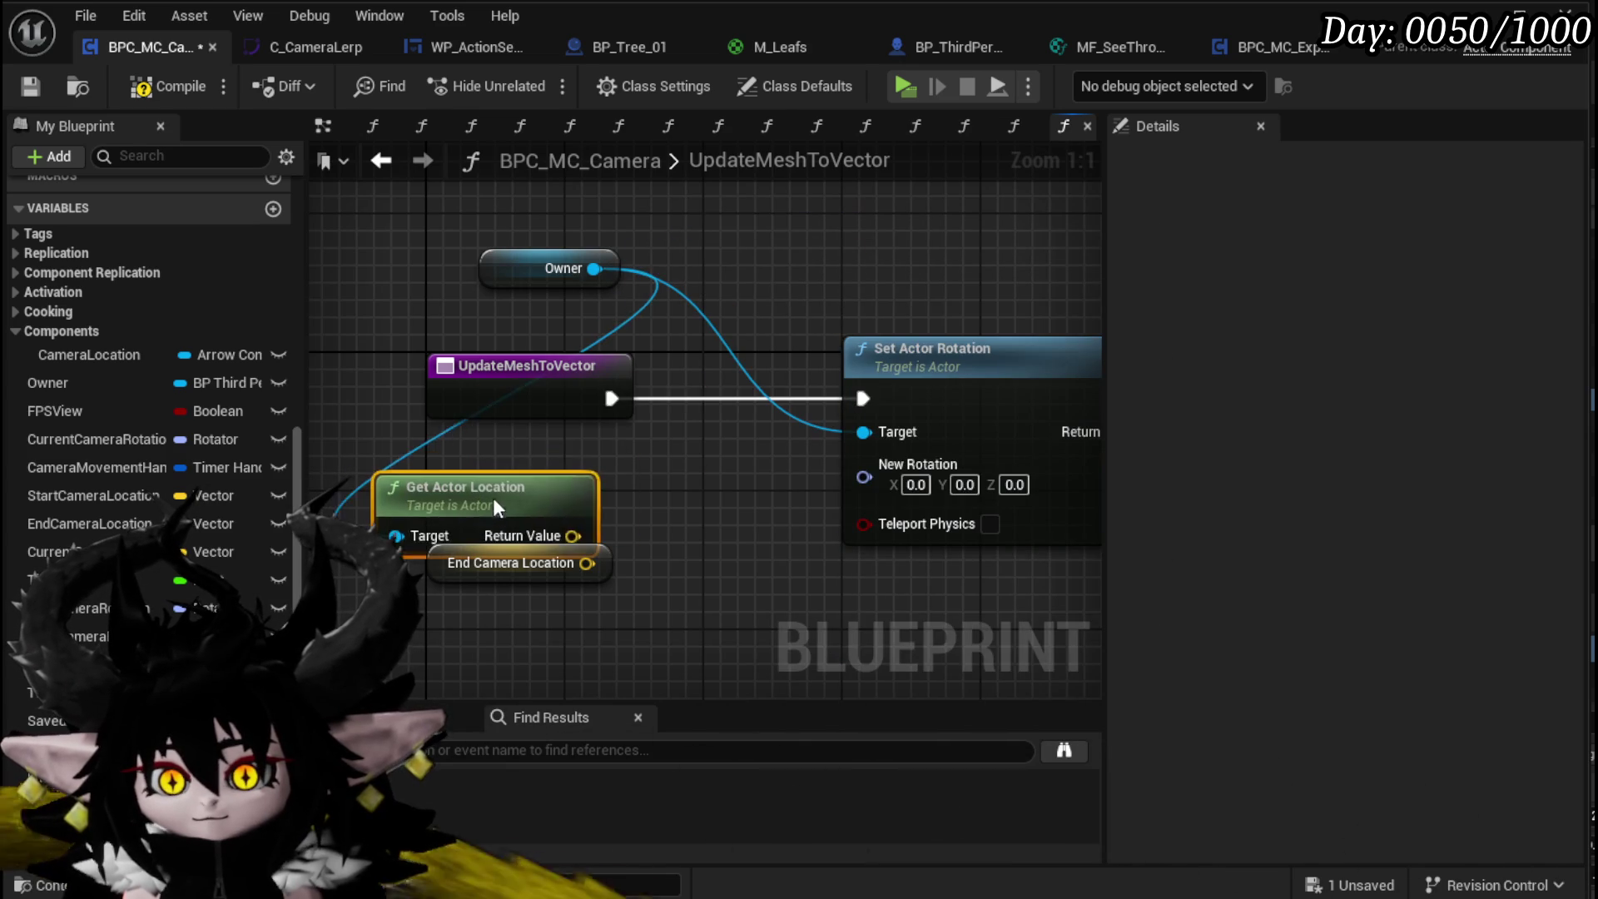
drag(491, 631, 456, 482)
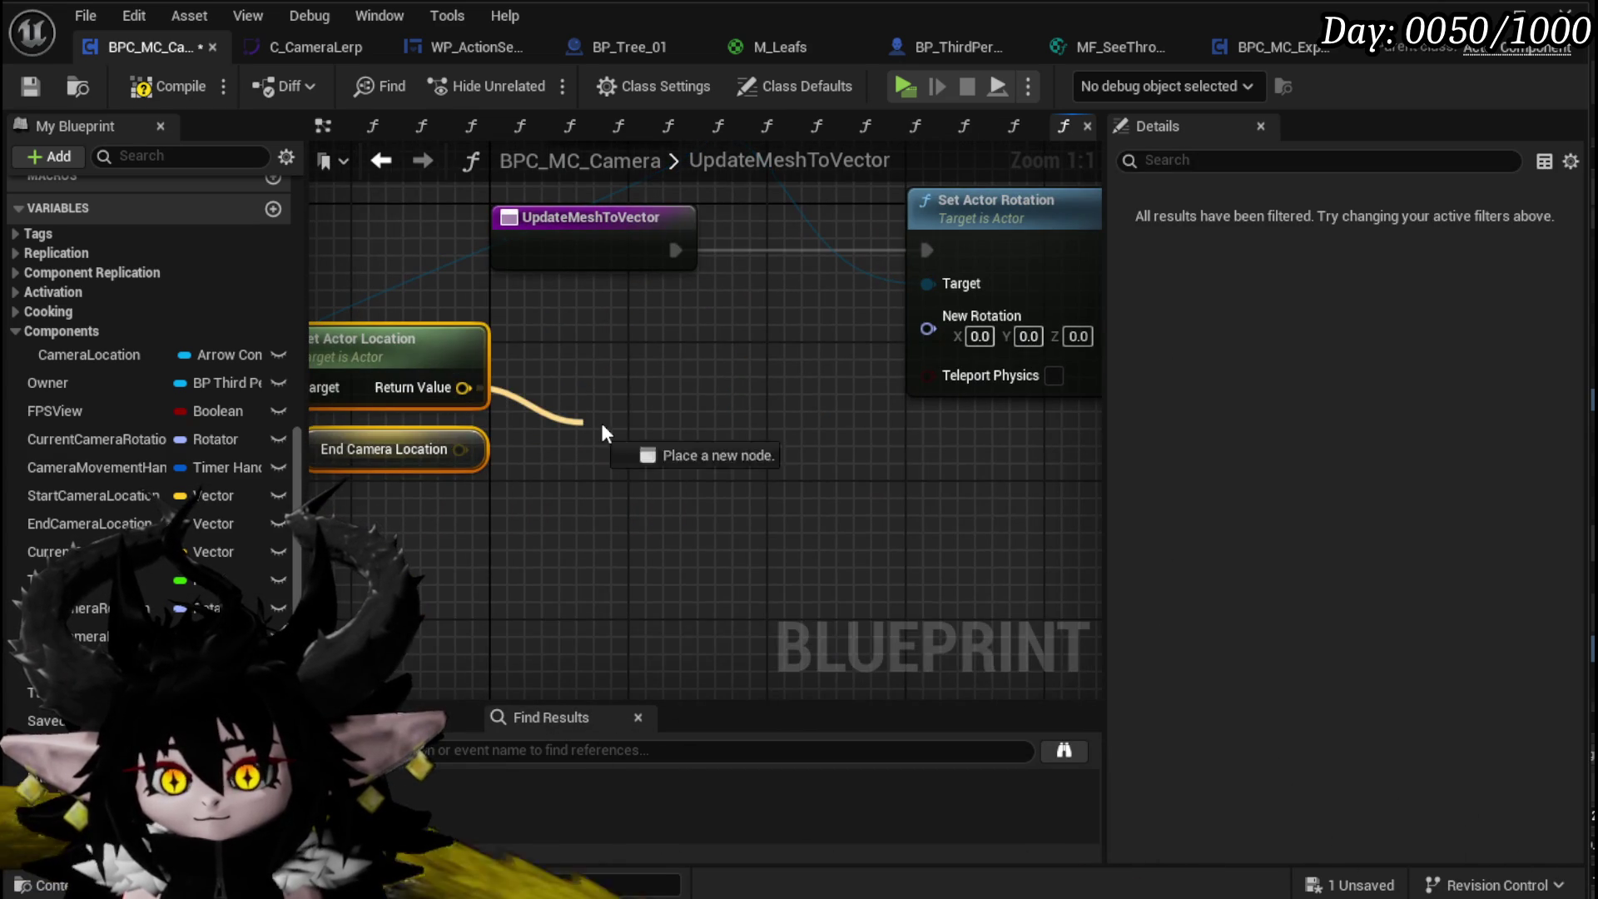
drag(575, 428, 610, 431)
text(Look at)
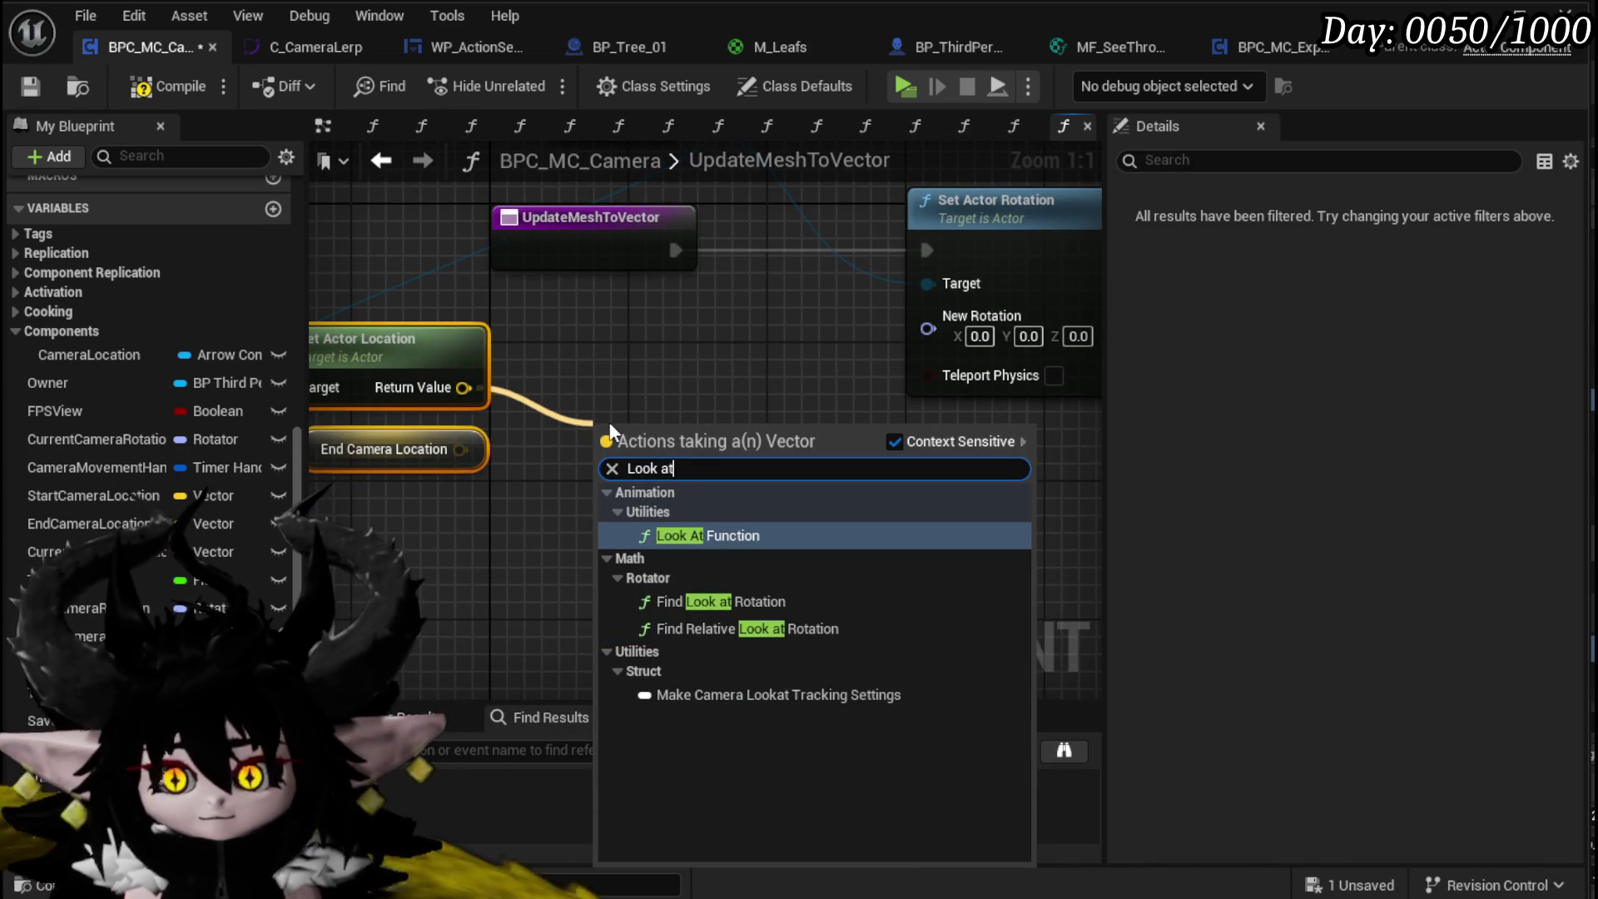
click(720, 601)
drag(459, 450, 593, 491)
drag(661, 443, 630, 408)
Step: Break the look-at rotation, feed current roll and look-at yaw into Set Actor Rotation, and compile
drag(740, 422, 588, 546)
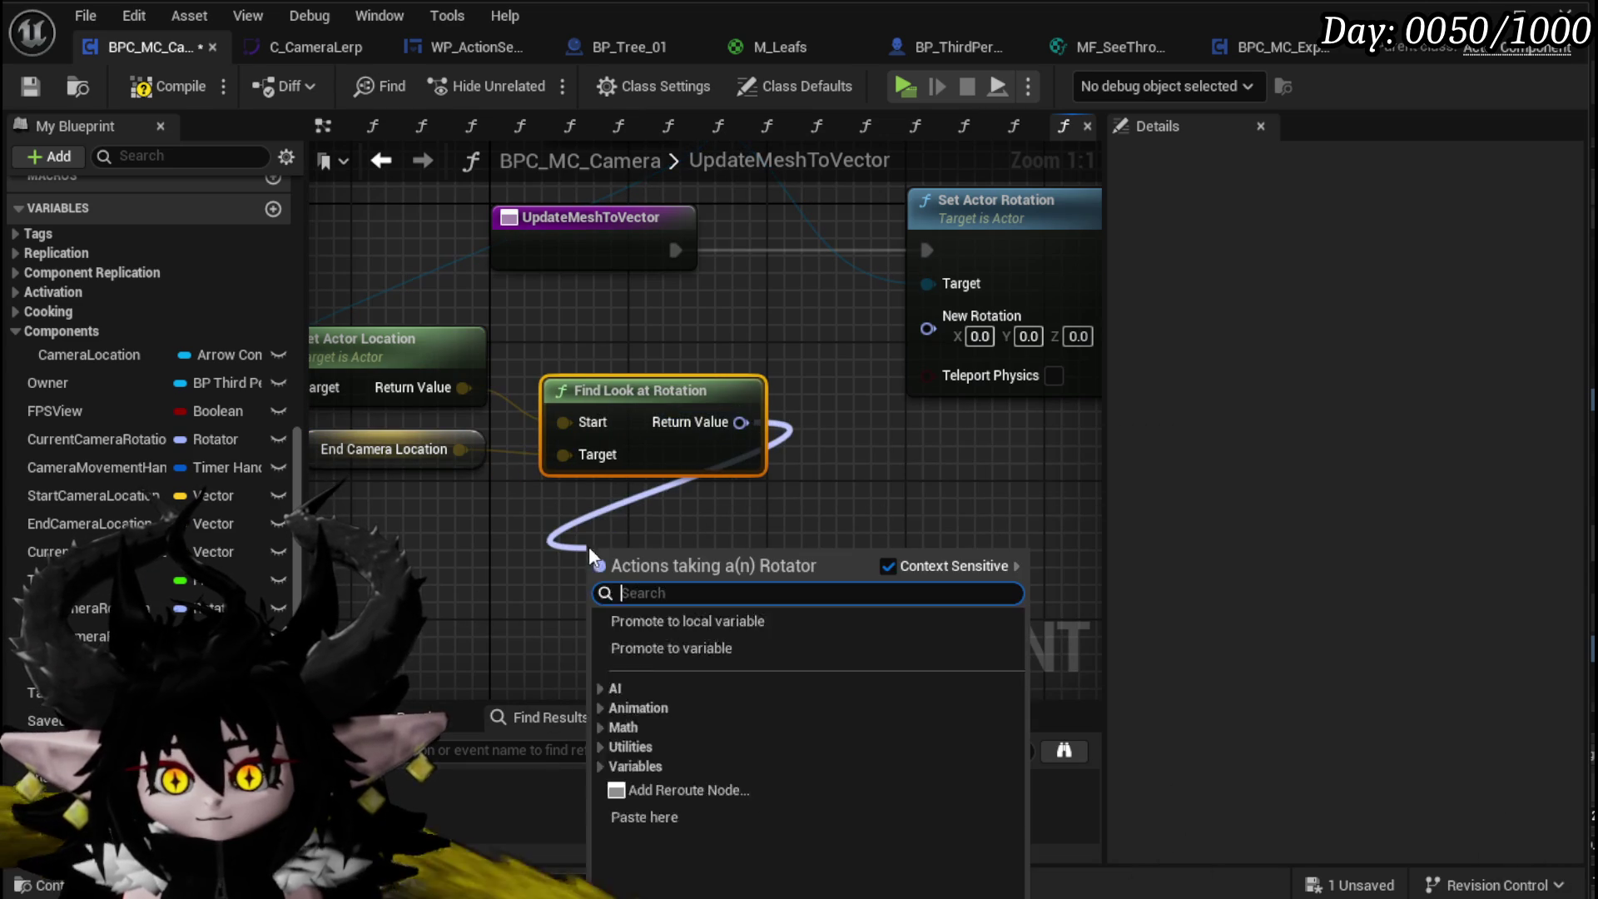
text(break)
click(682, 691)
scroll(621, 212, down, 3)
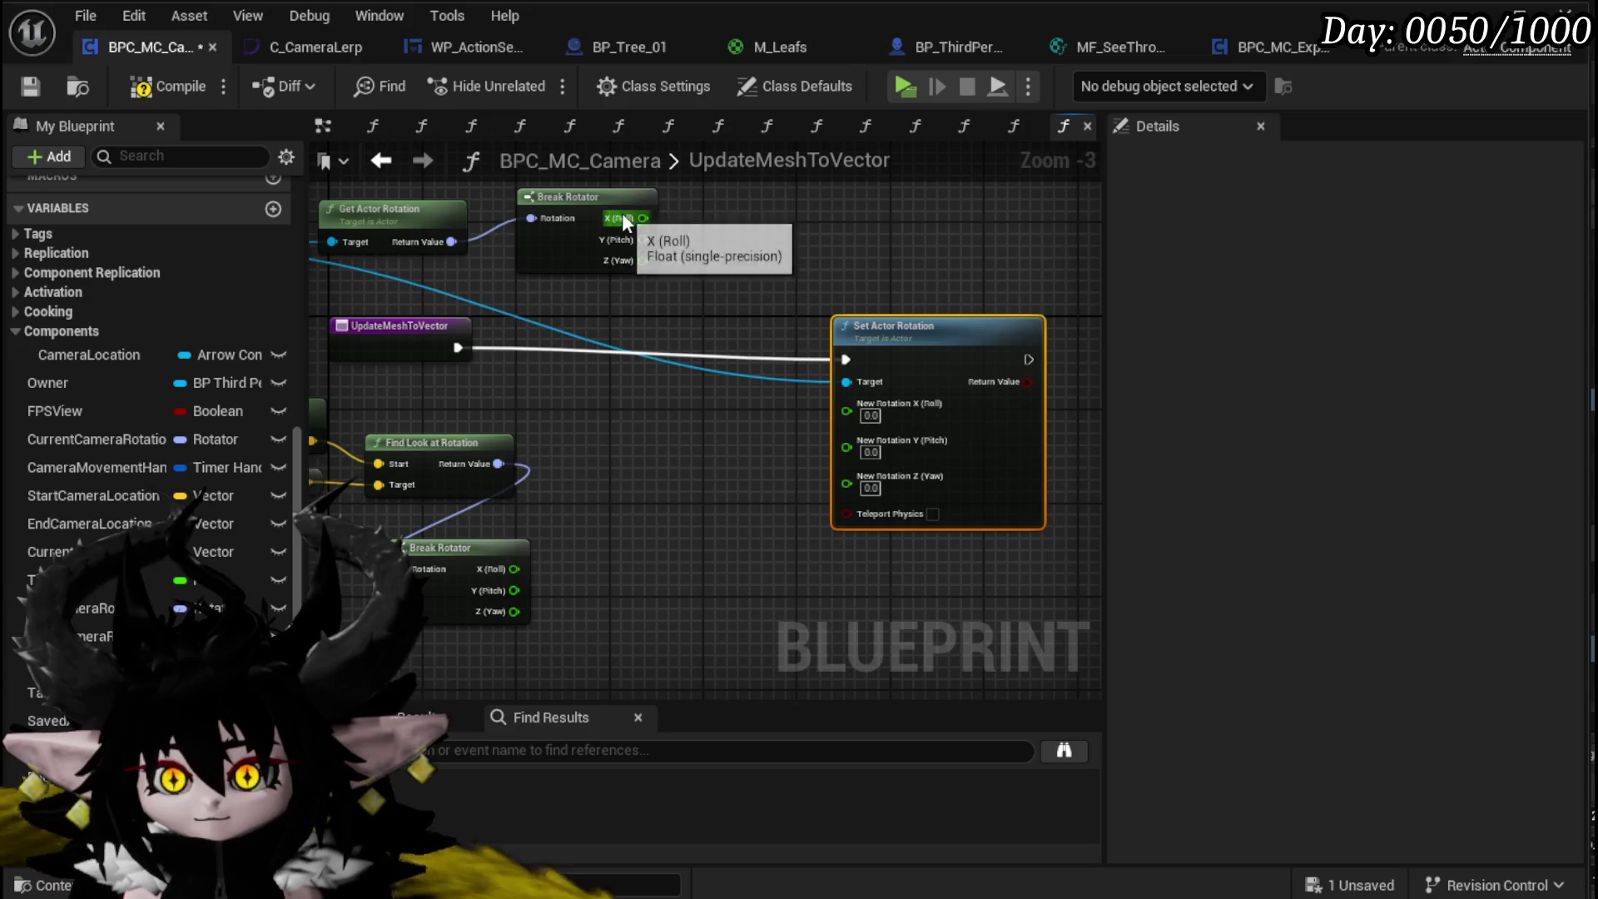
mouse_move(837, 441)
mouse_down()
mouse_move(846, 411)
mouse_move(866, 433)
mouse_move(853, 426)
mouse_up()
drag(571, 526, 697, 444)
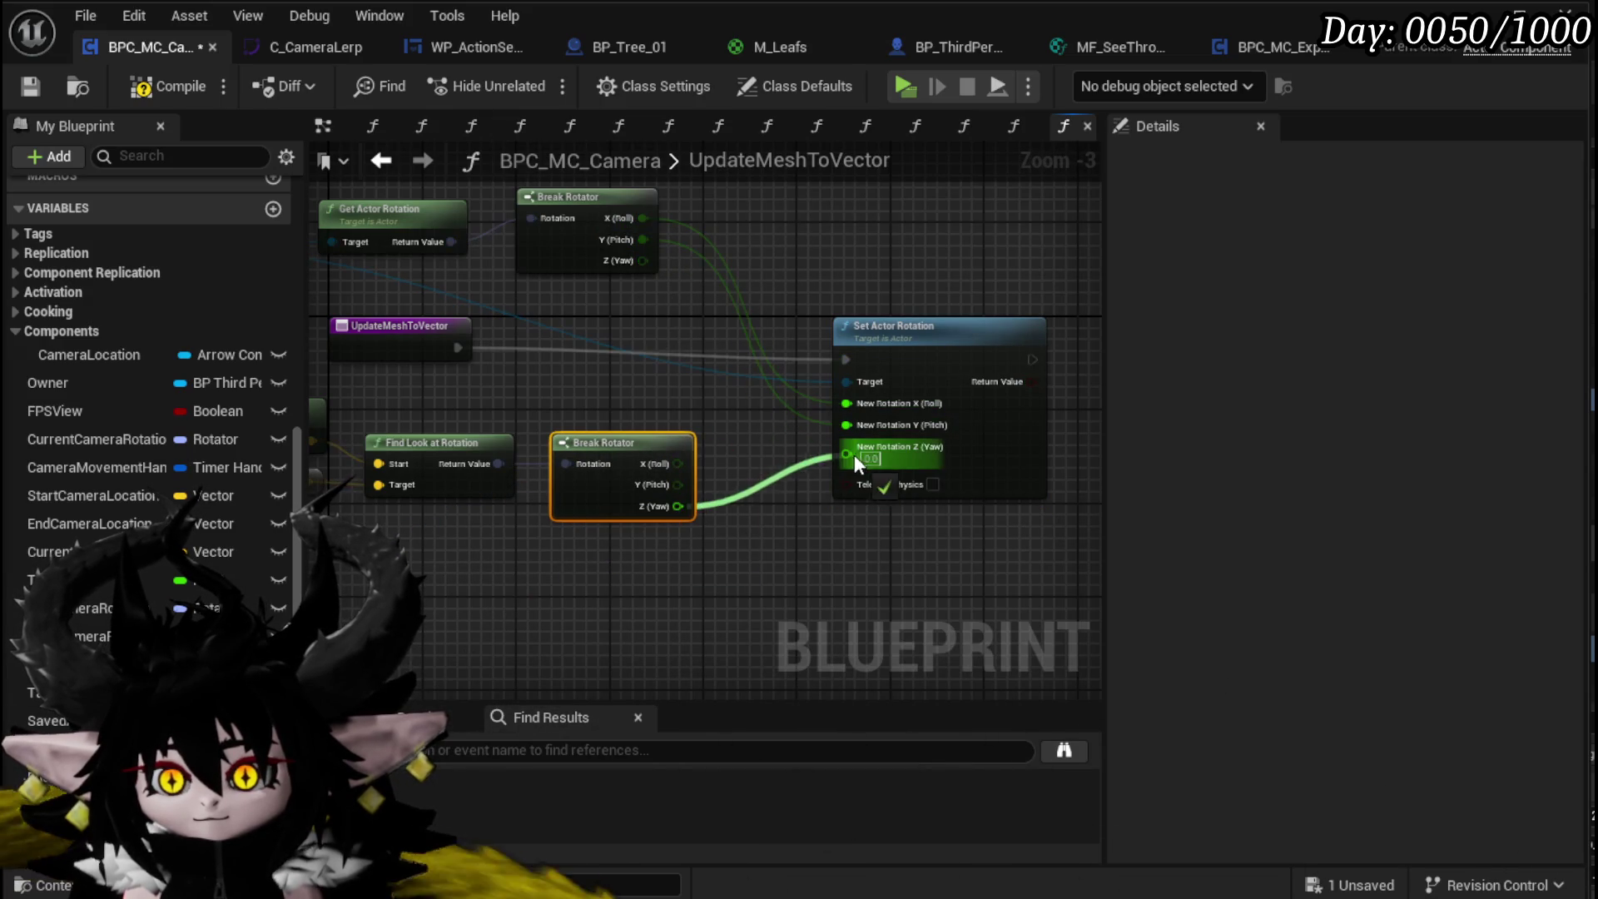
click(174, 86)
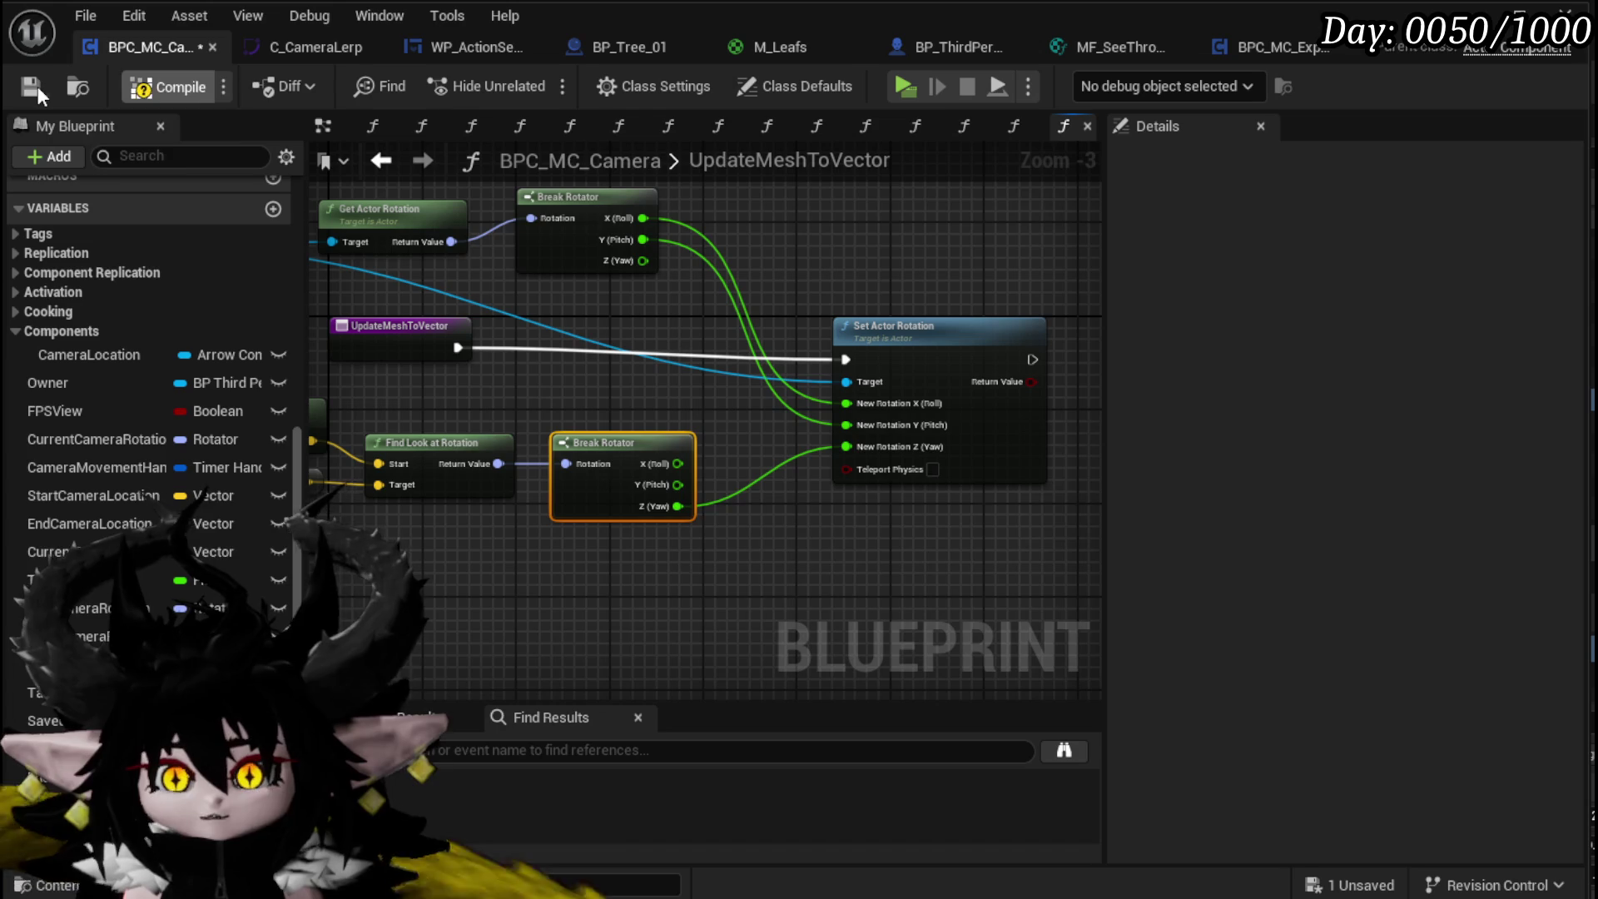
Step: Pan and zoom across the finished UpdateMeshToVector graph to review its nodes
drag(556, 322, 857, 311)
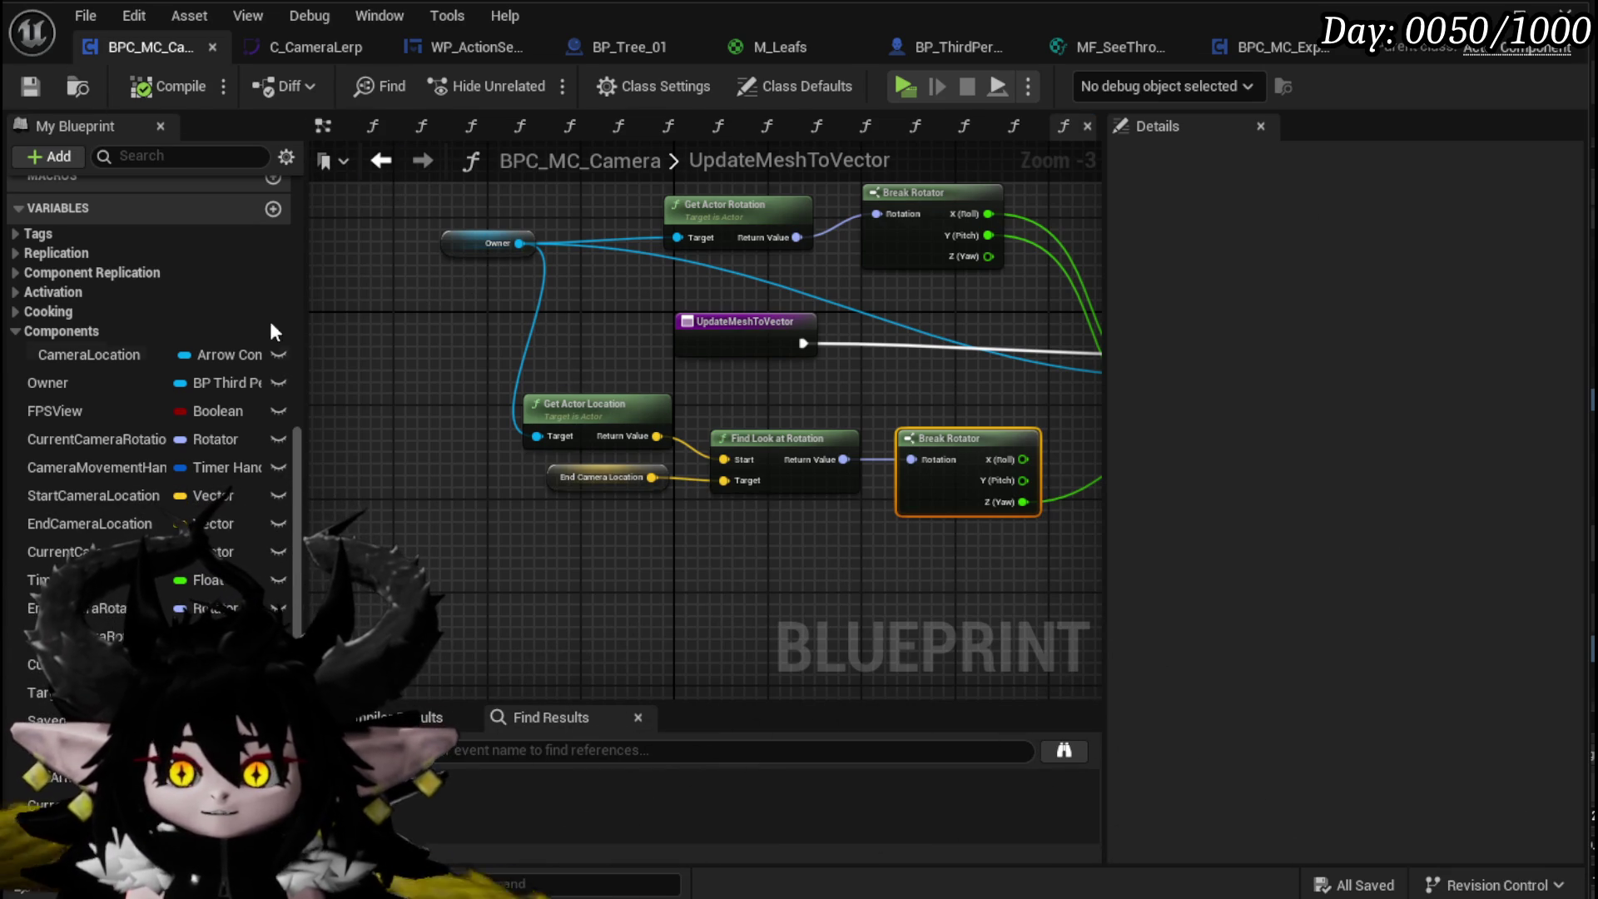
scroll(127, 363, up, 5)
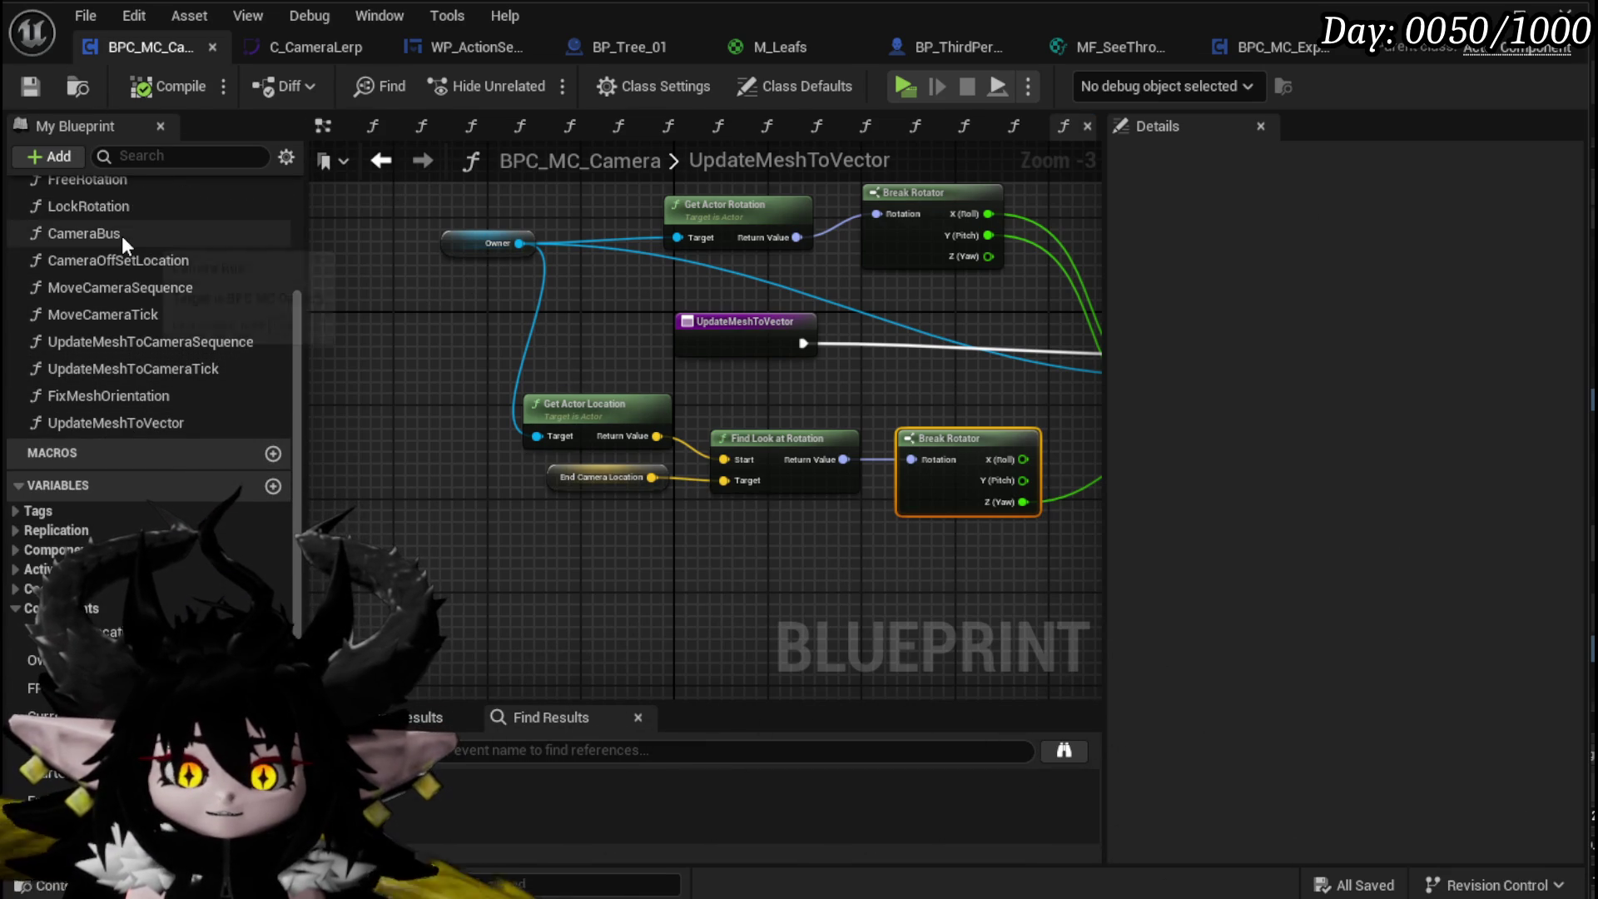
Step: In CameraBus, call Update Mesh to Vector right after Move Camera Sequence
double_click(122, 236)
scroll(598, 468, up, 3)
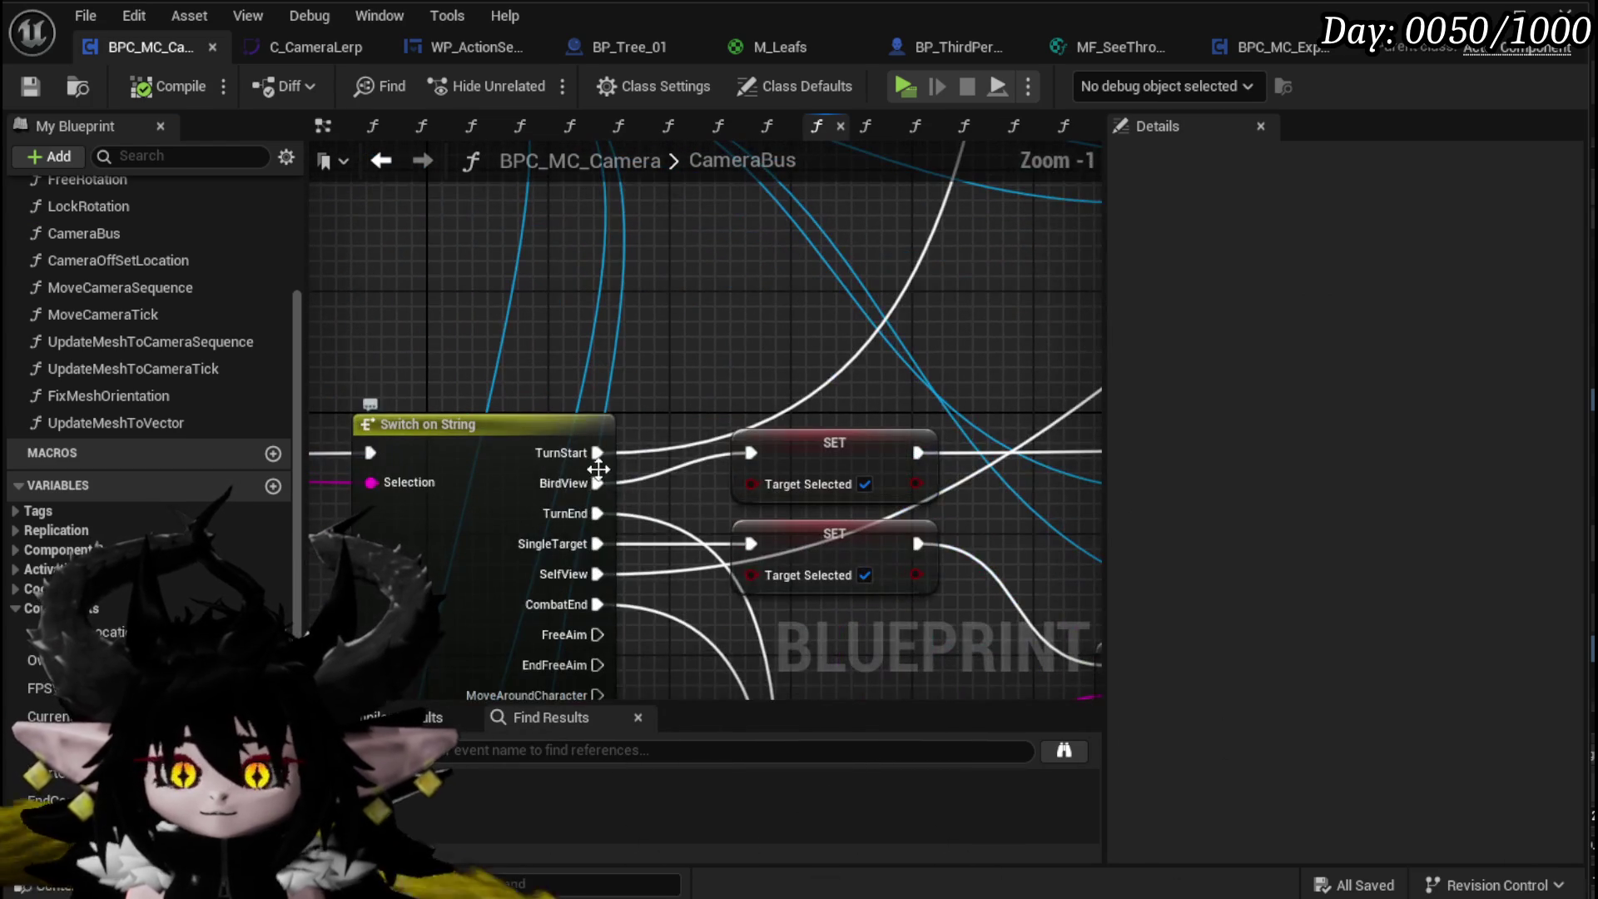
mouse_move(1028, 571)
mouse_down()
mouse_move(882, 463)
mouse_move(86, 331)
mouse_up()
mouse_move(836, 418)
mouse_down()
mouse_move(857, 389)
mouse_move(331, 356)
mouse_up()
drag(856, 367, 1112, 364)
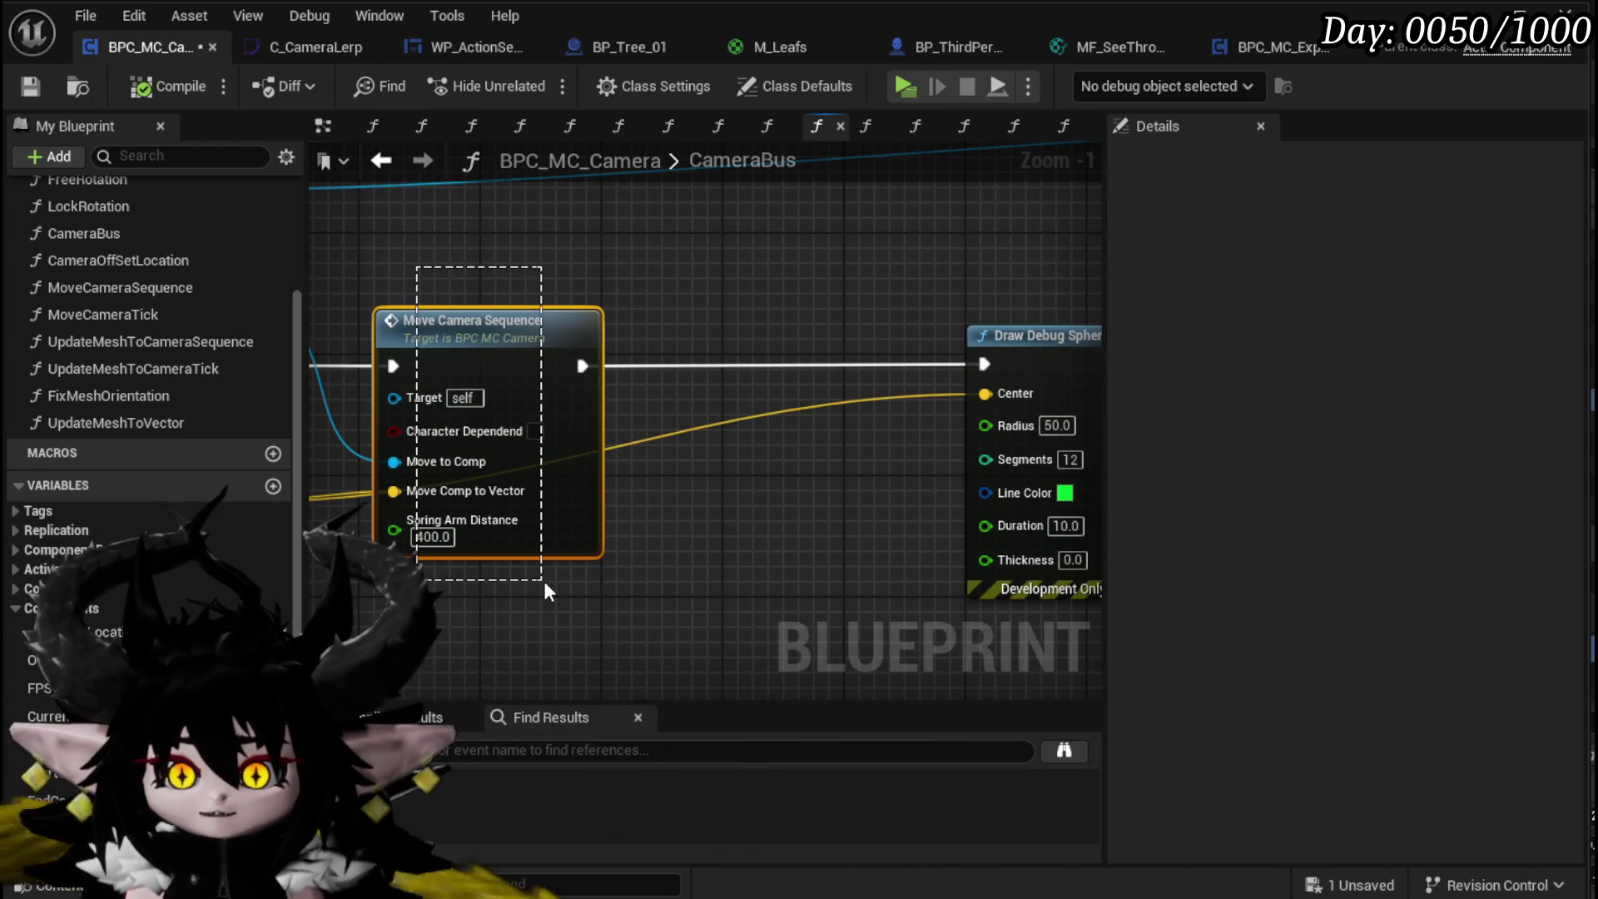
drag(543, 578, 544, 581)
mouse_move(102, 422)
mouse_down()
mouse_move(747, 320)
mouse_move(670, 346)
mouse_move(661, 373)
mouse_move(684, 396)
mouse_up()
click(693, 343)
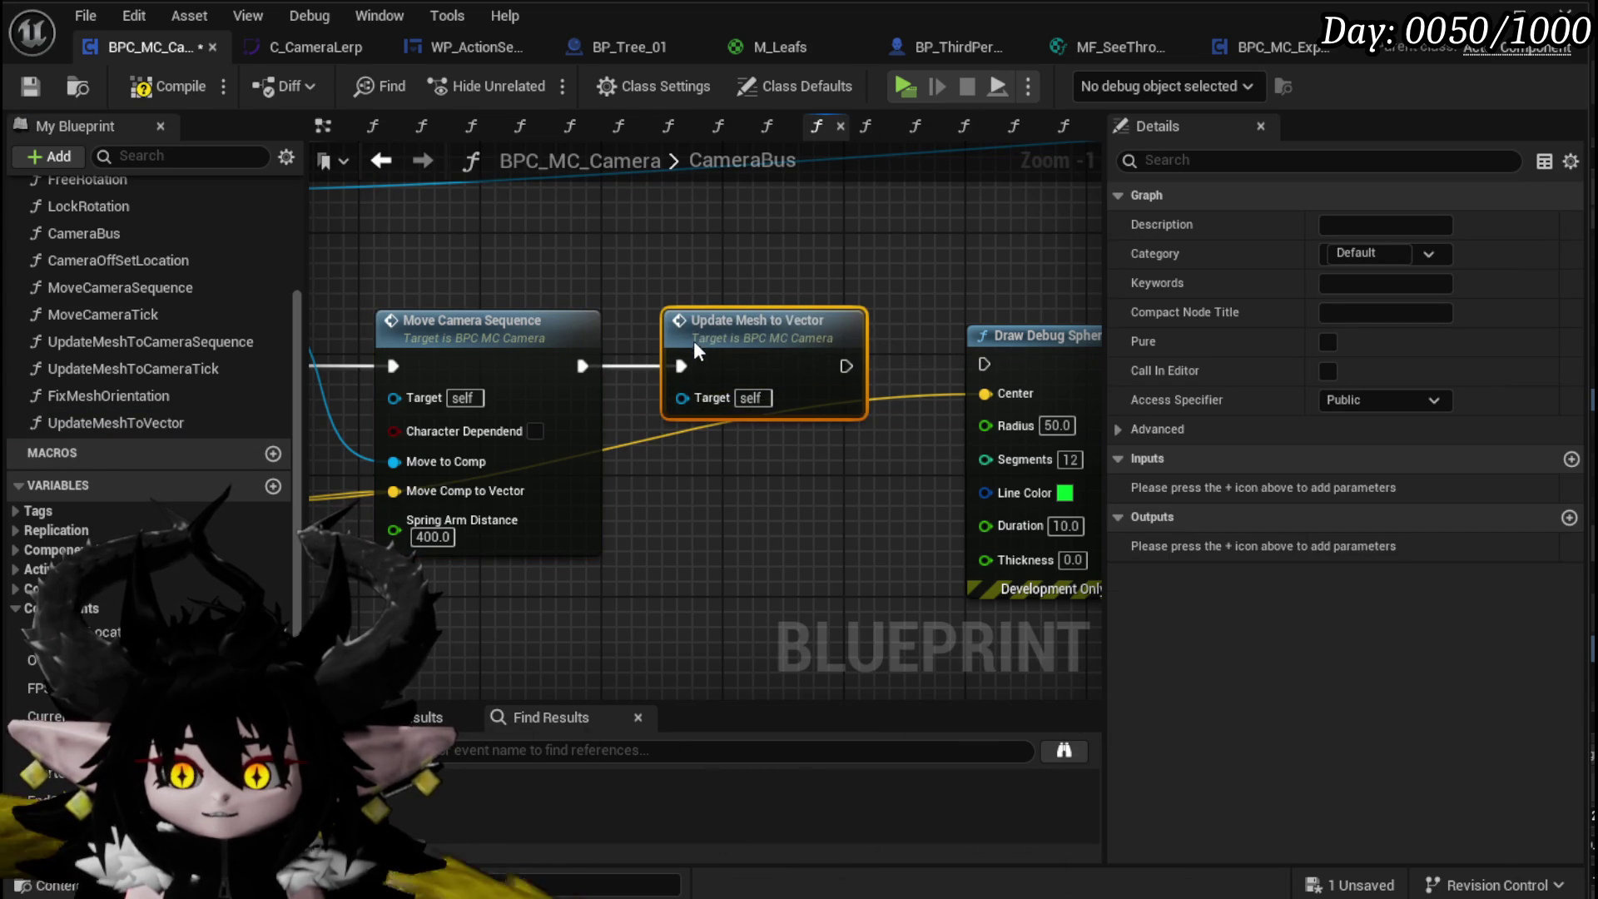
scroll(889, 402, down, 2)
Step: Delete the Draw Debug Sphere node, paste Update Mesh to Vector into another branch, and save
click(957, 363)
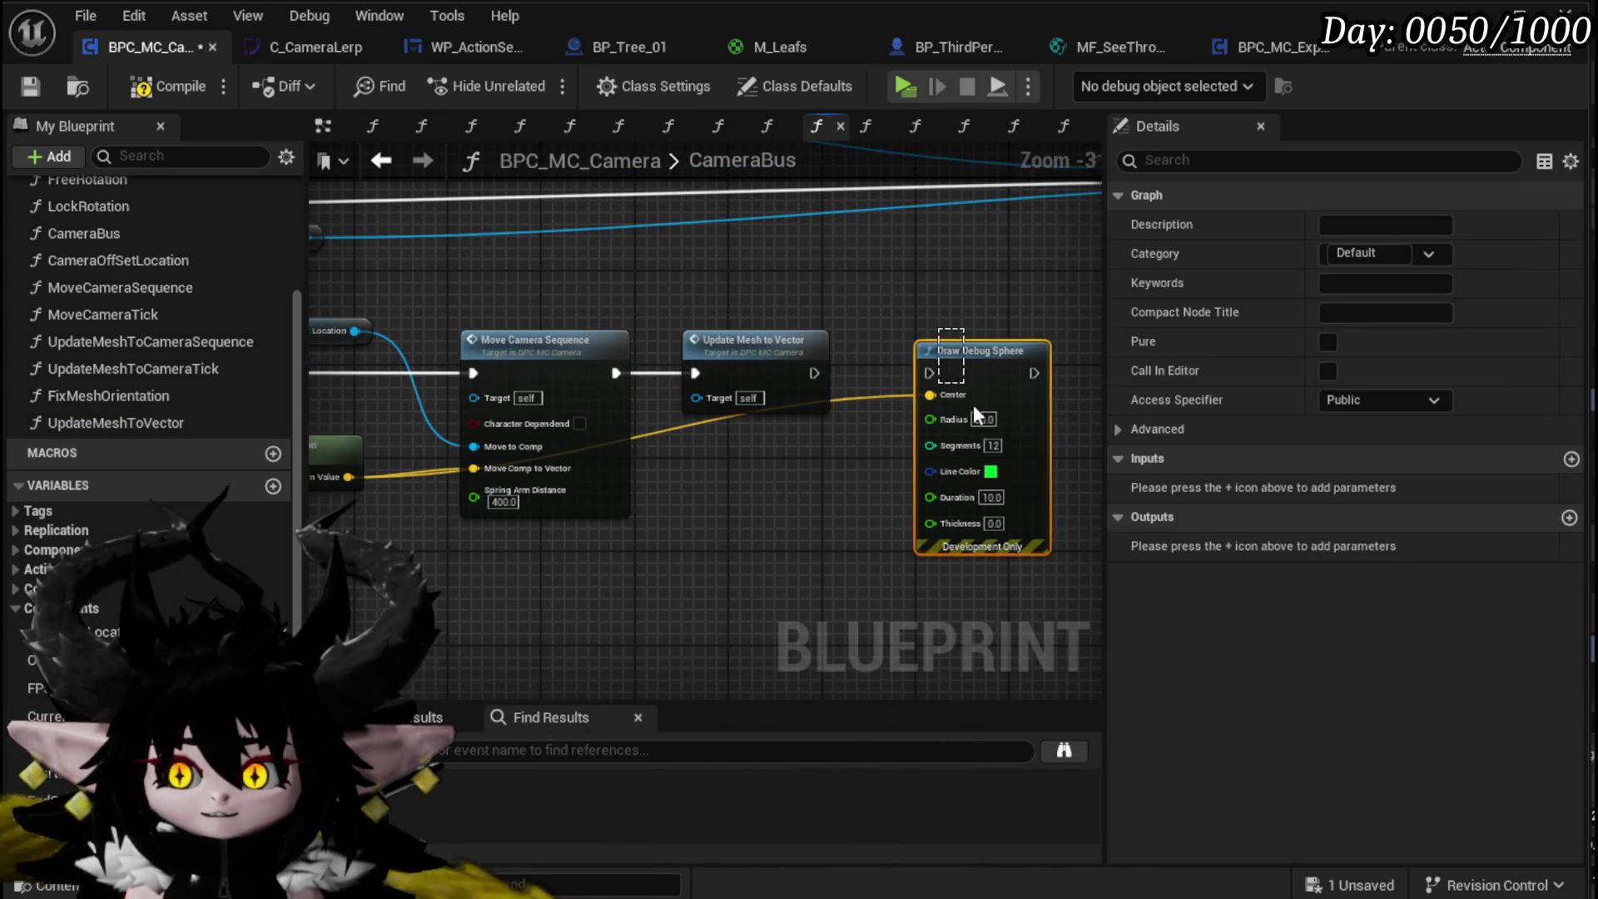
key(Delete)
drag(749, 291, 880, 403)
click(887, 456)
scroll(661, 414, down, 3)
scroll(528, 423, up, 4)
mouse_move(528, 423)
mouse_down()
mouse_move(671, 445)
mouse_move(720, 373)
mouse_move(462, 394)
mouse_up()
key(ctrl+v)
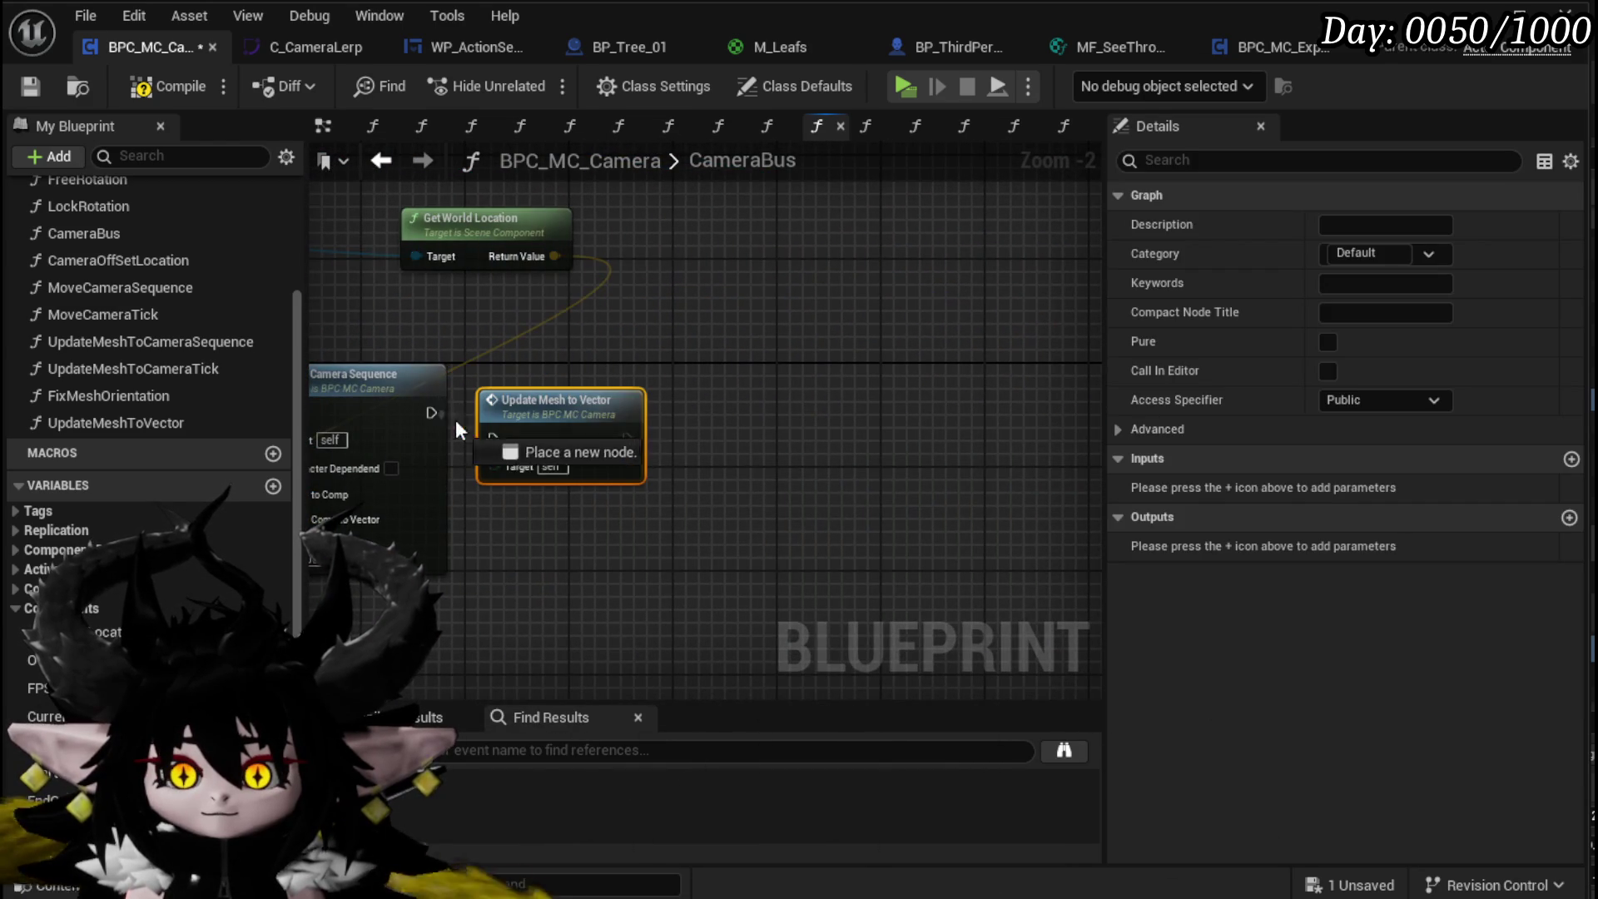
scroll(560, 399, down, 3)
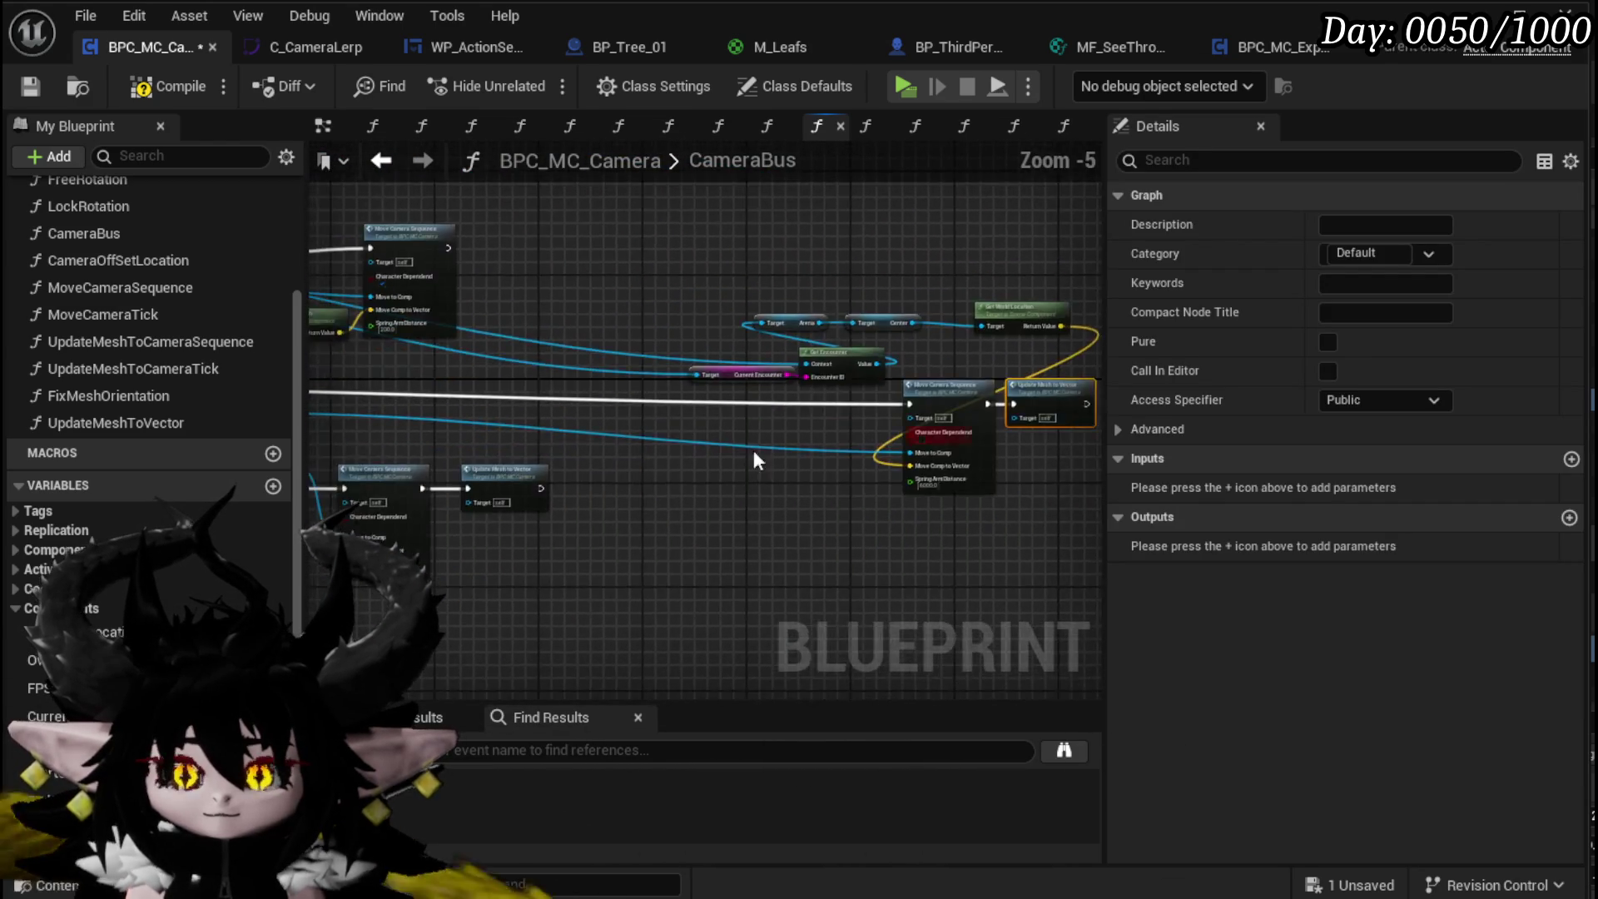
drag(952, 435, 681, 402)
click(32, 85)
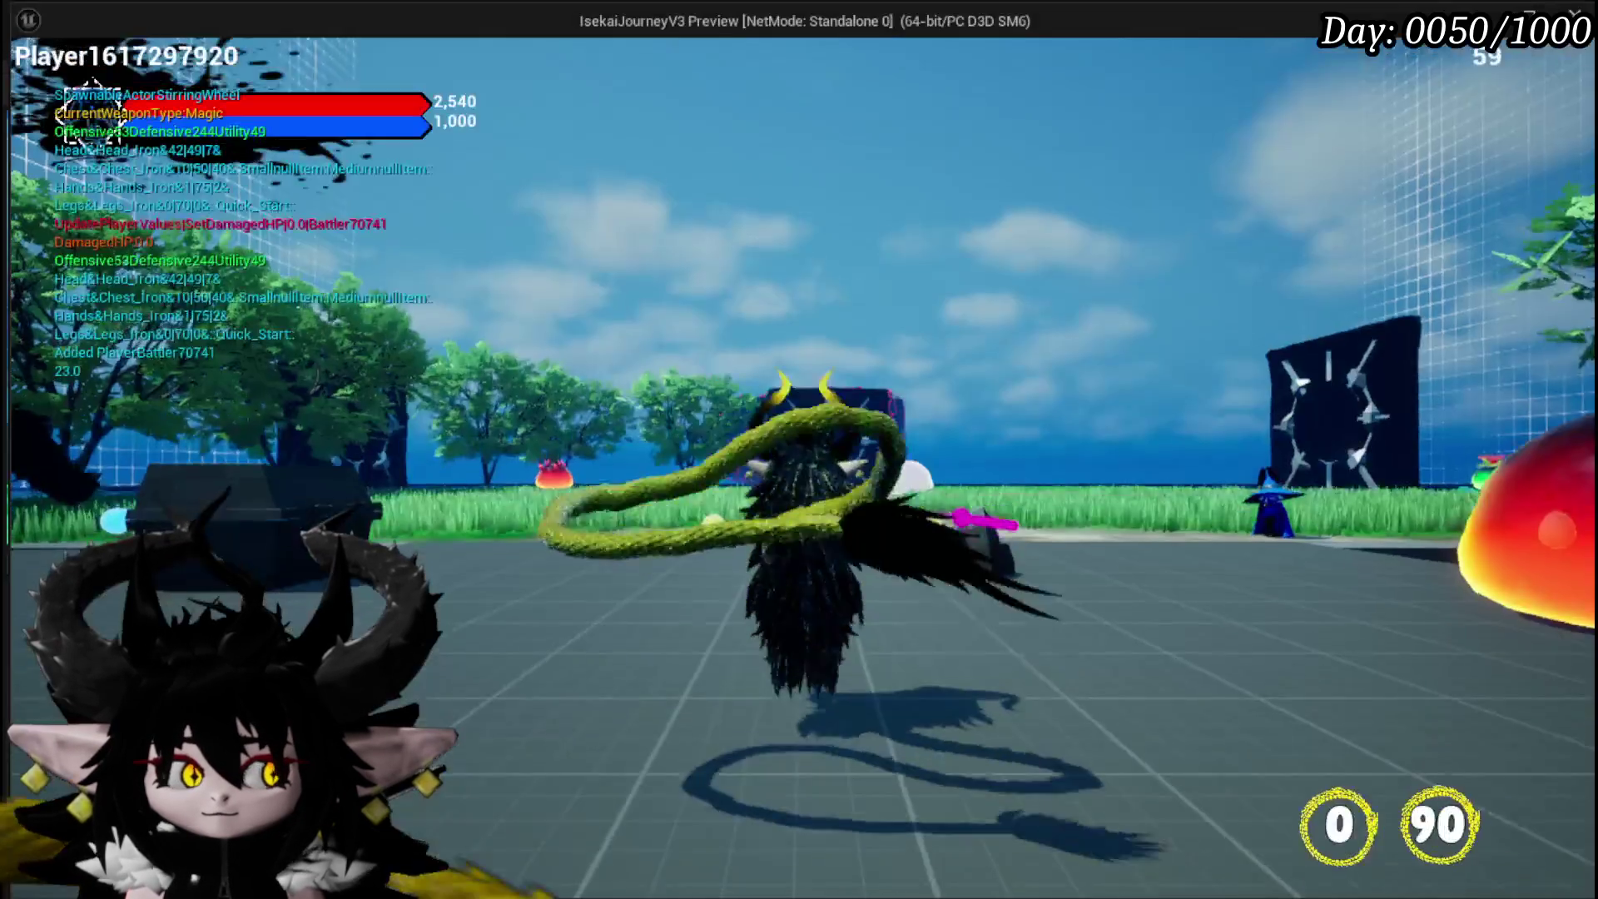
Step: Walk the character forward to a Slime_Fire and cast Splash Move at it
key(w)
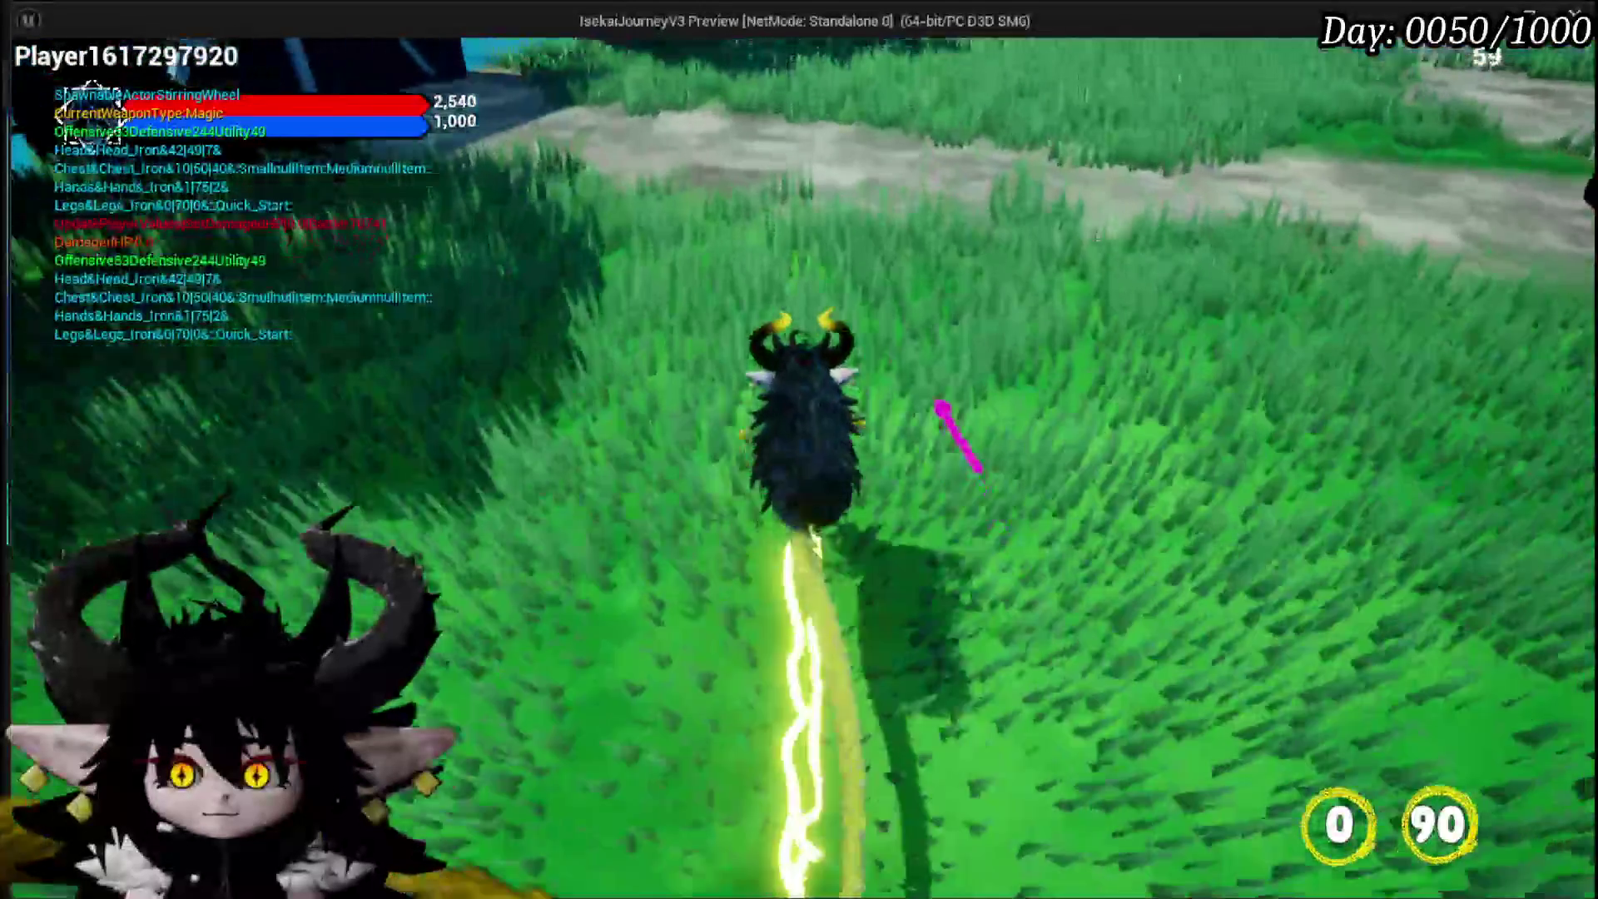
key(w)
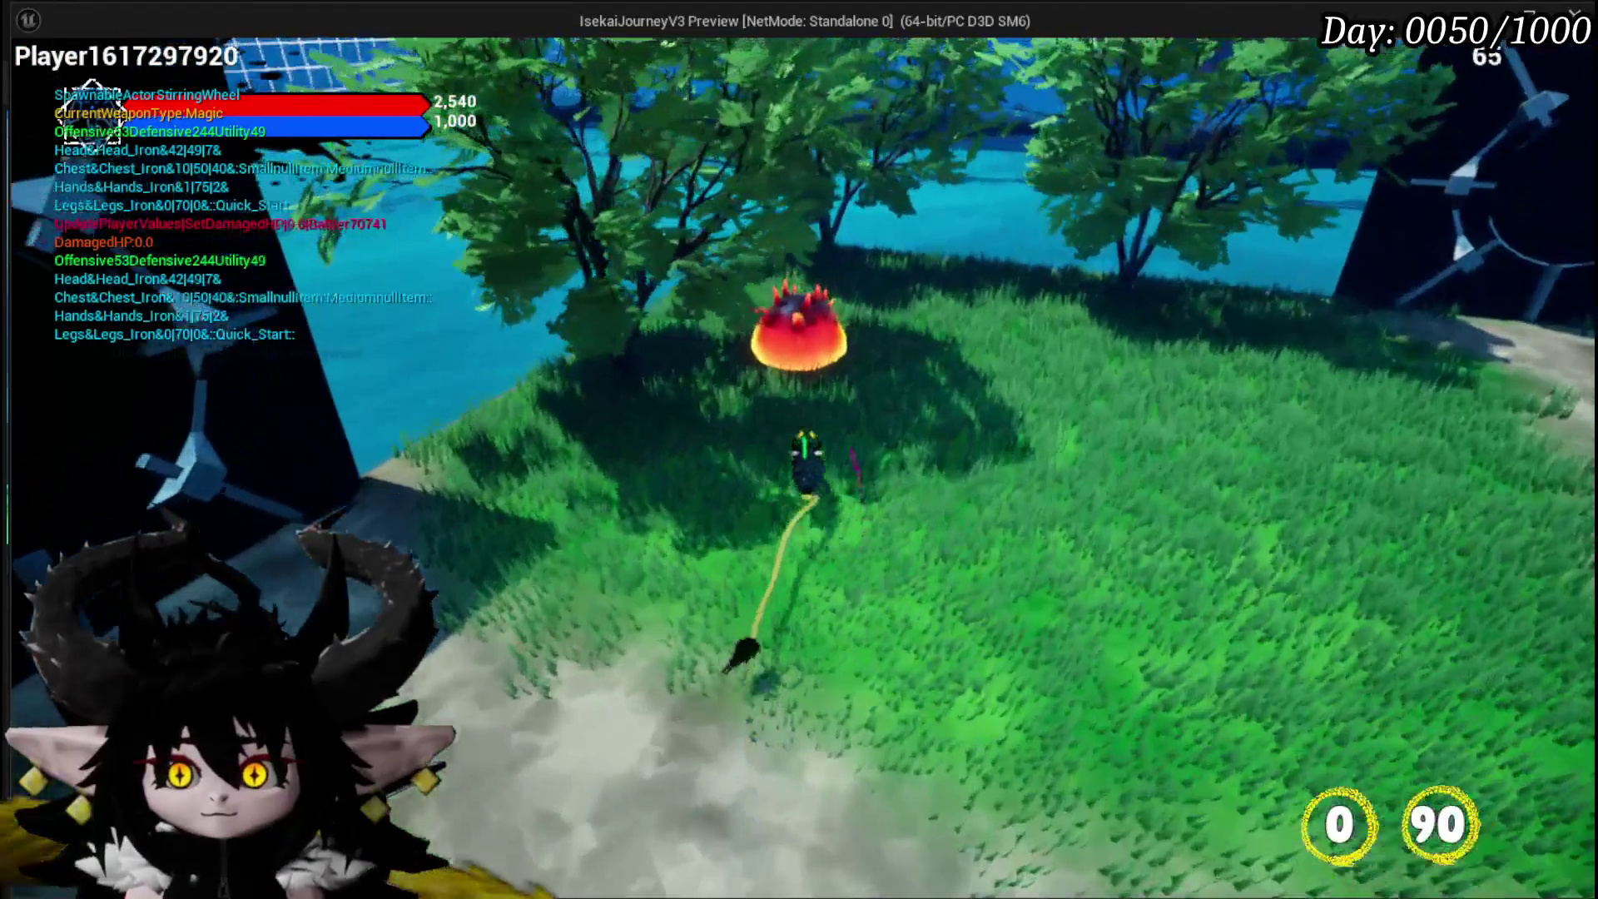
key(w)
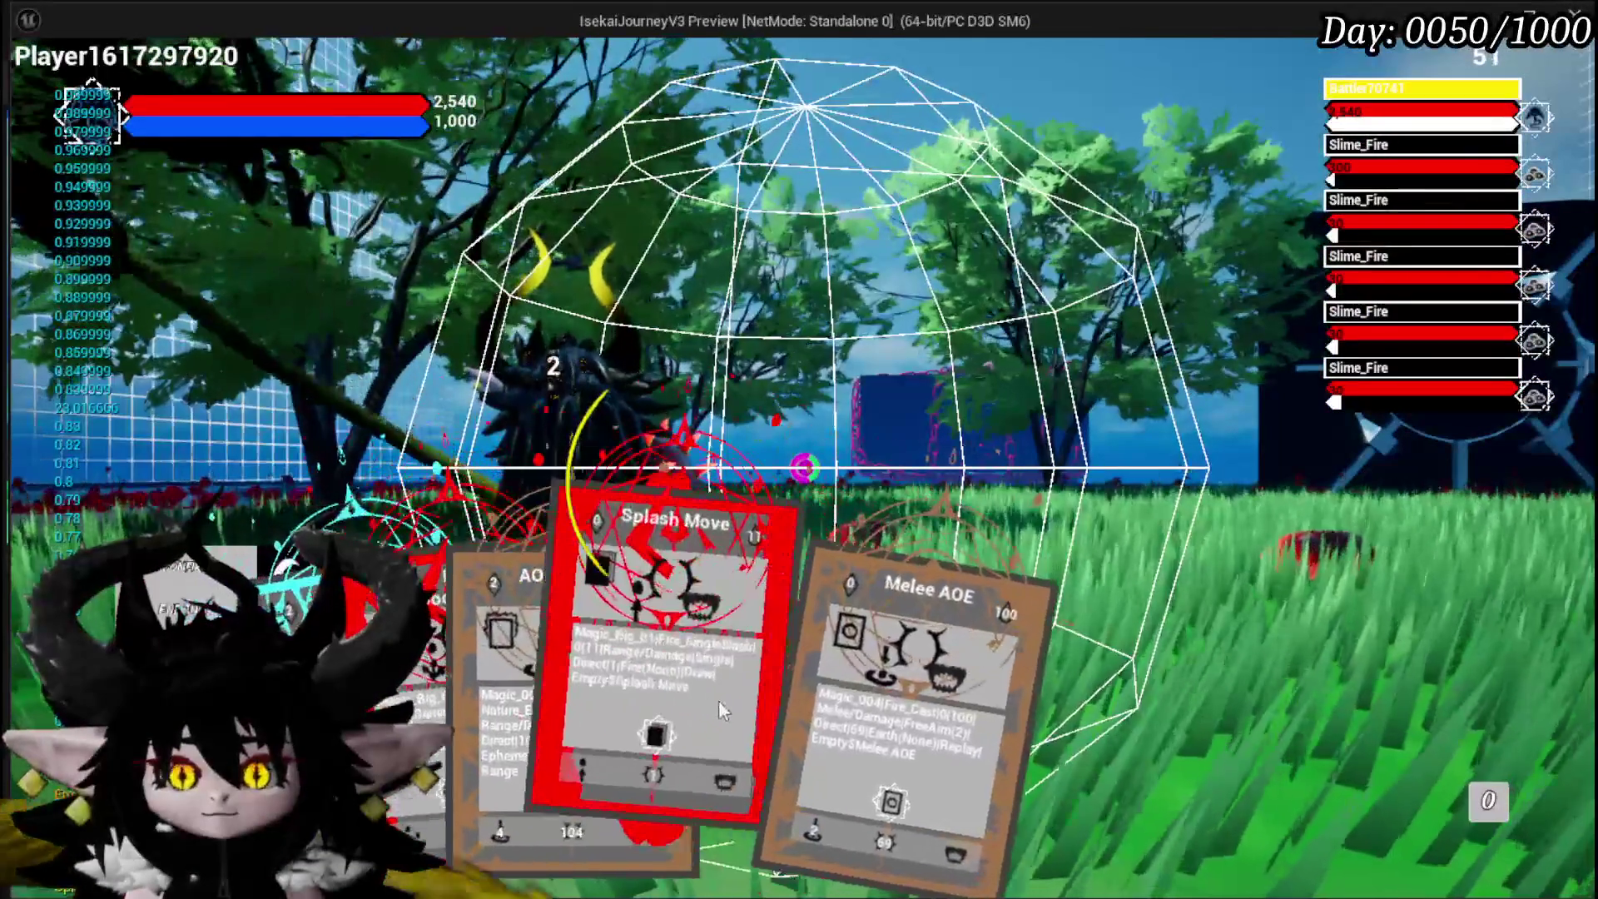
click(663, 692)
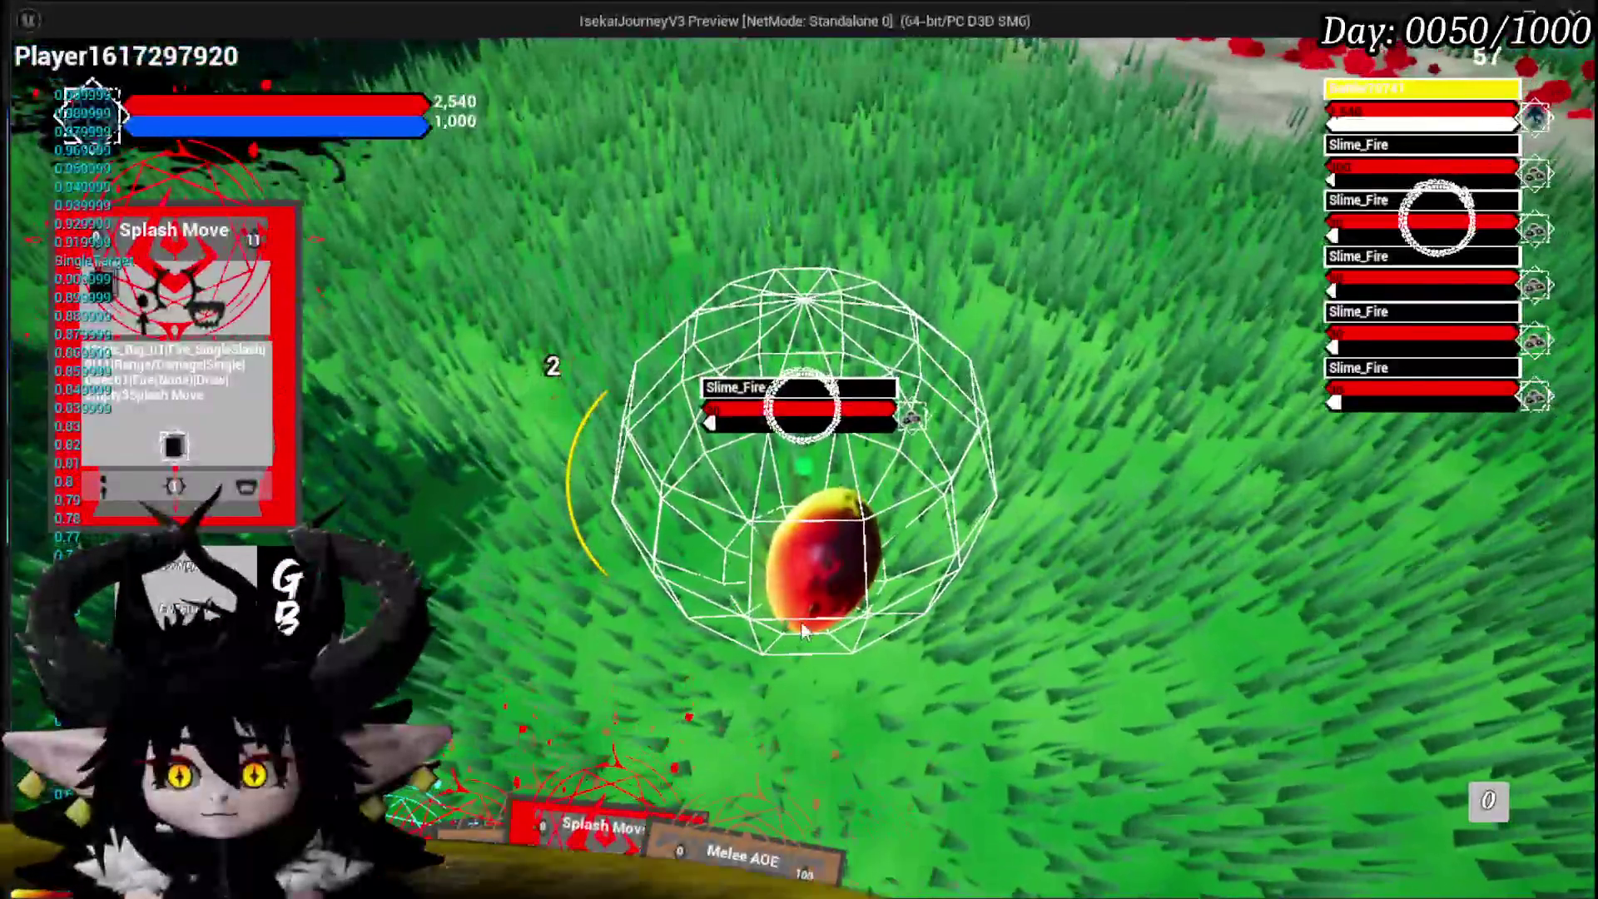
click(803, 630)
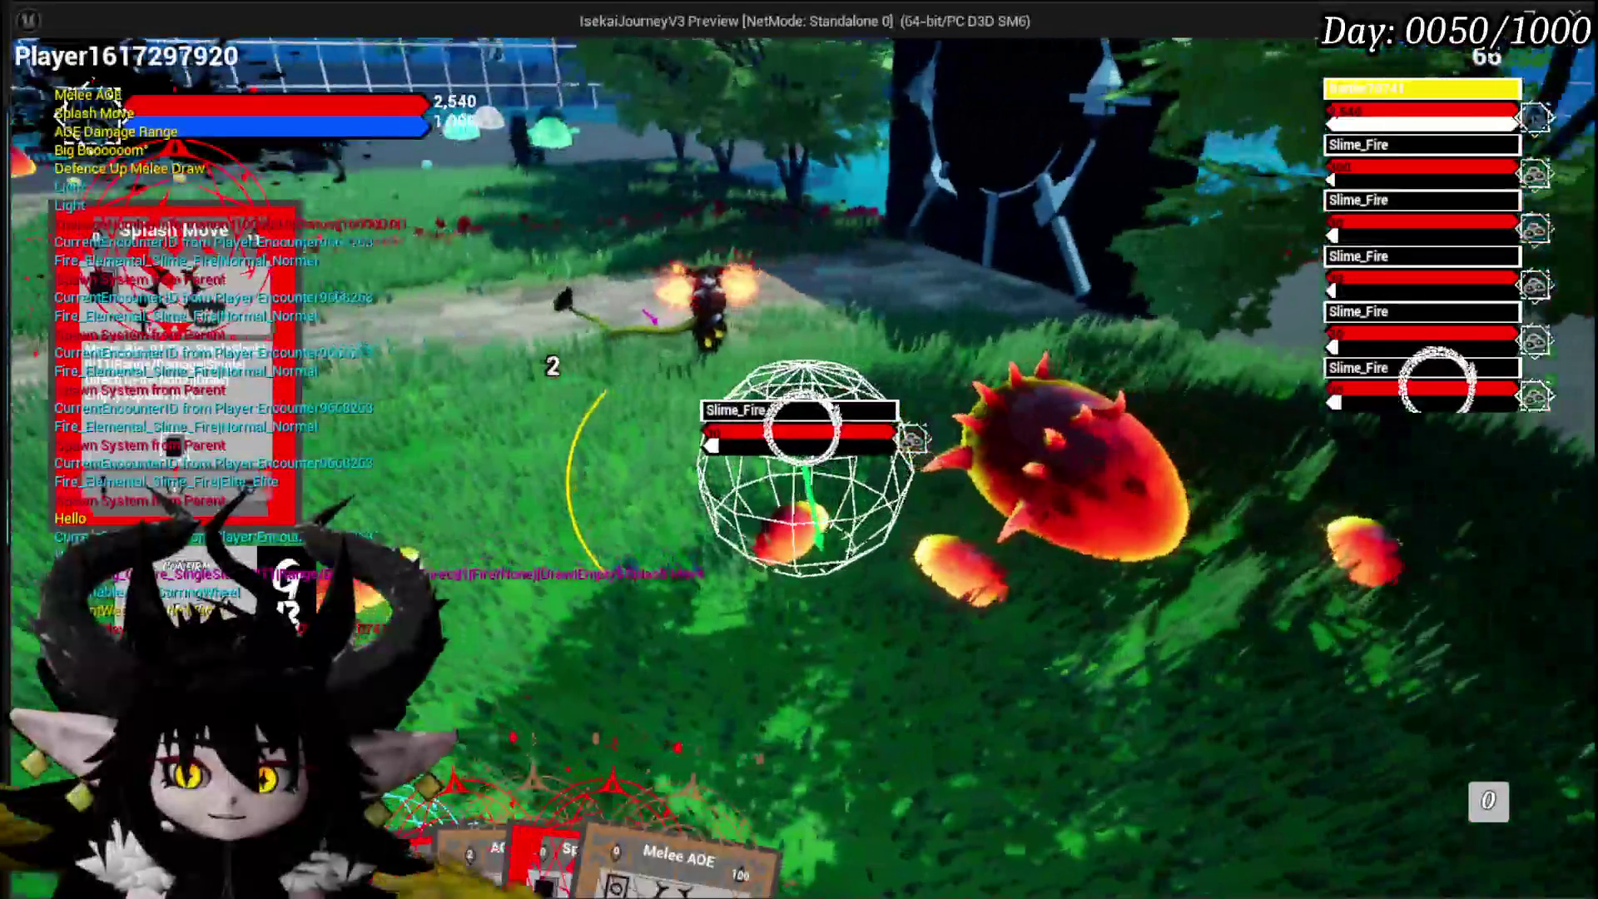
Step: Stop the preview, save the level, and drill into Move Camera Sequence then CameraOffSetLocation
key(Escape)
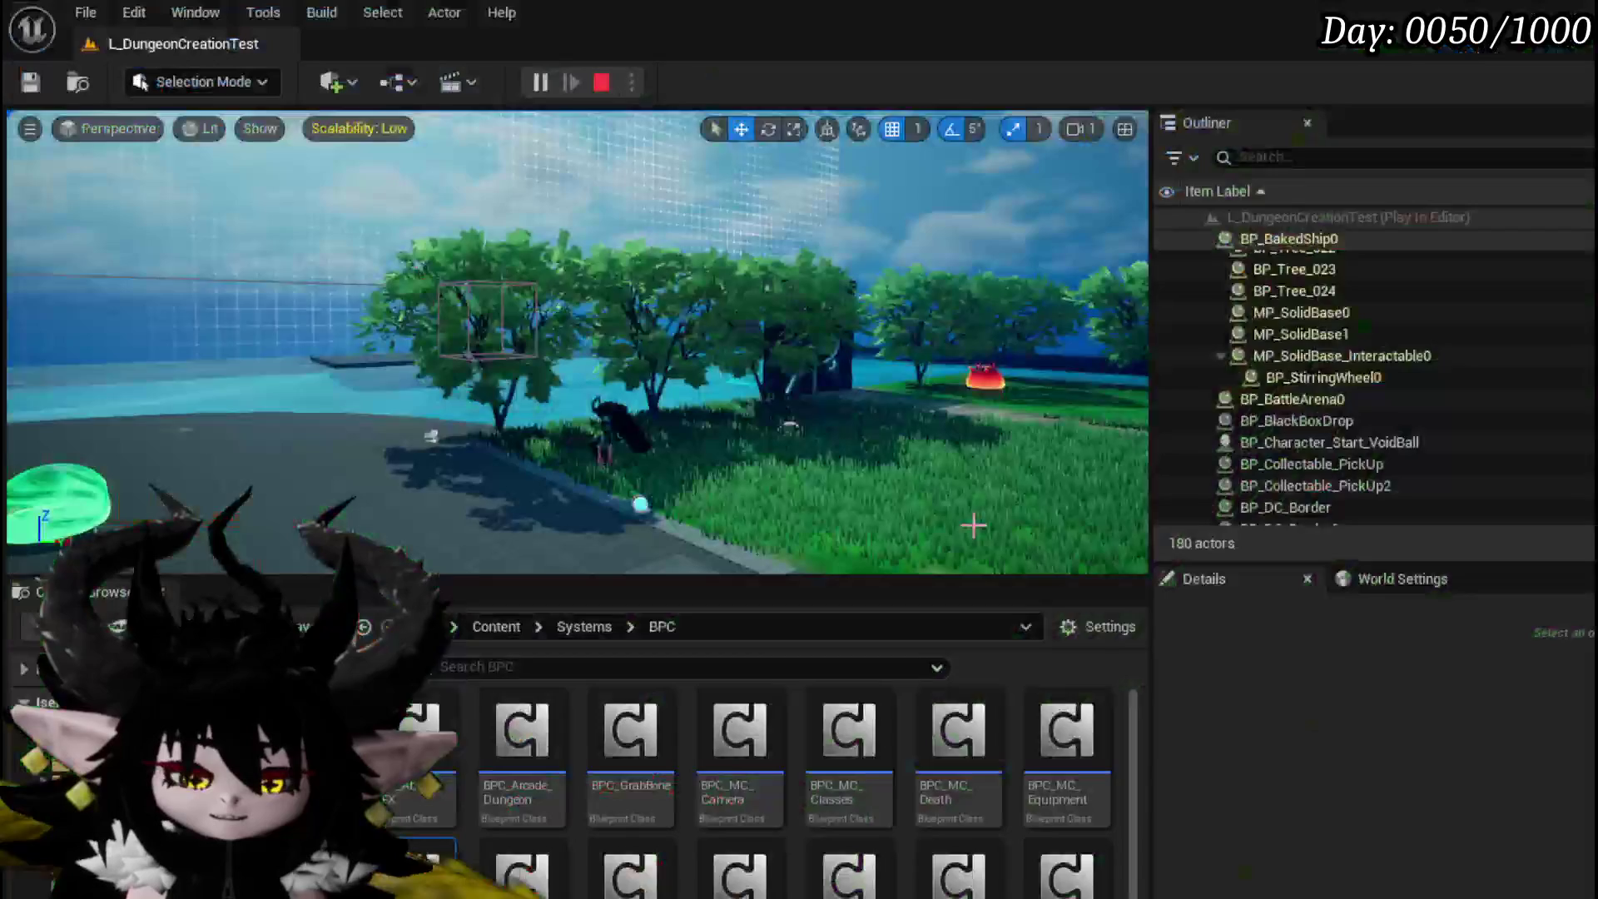
key(ctrl+s)
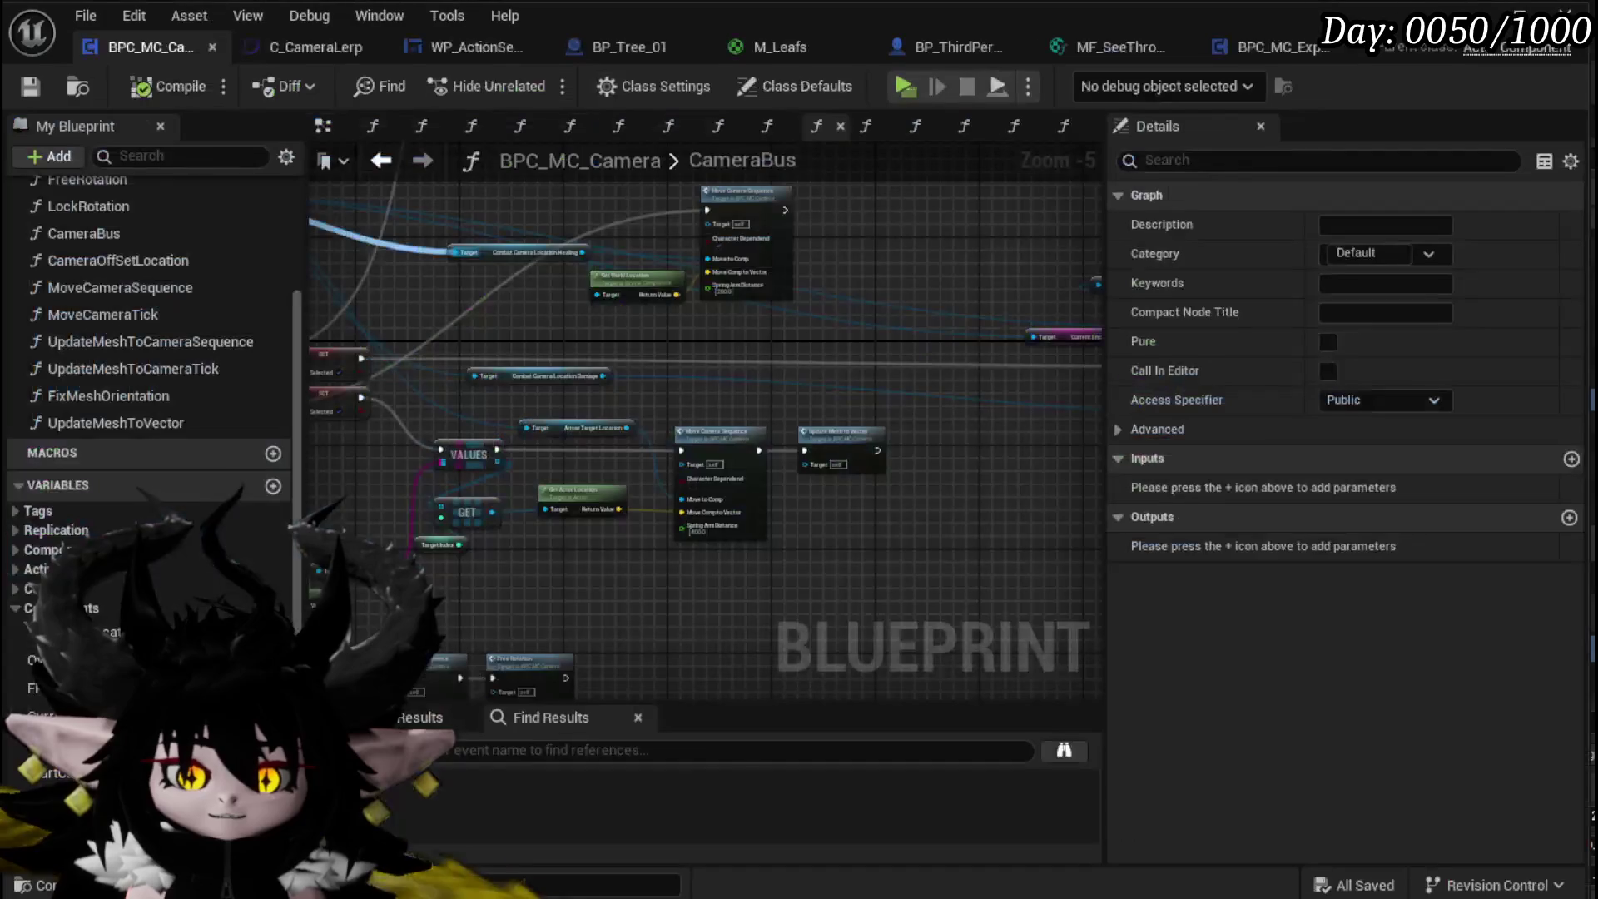
scroll(716, 573, down, 3)
scroll(667, 593, up, 4)
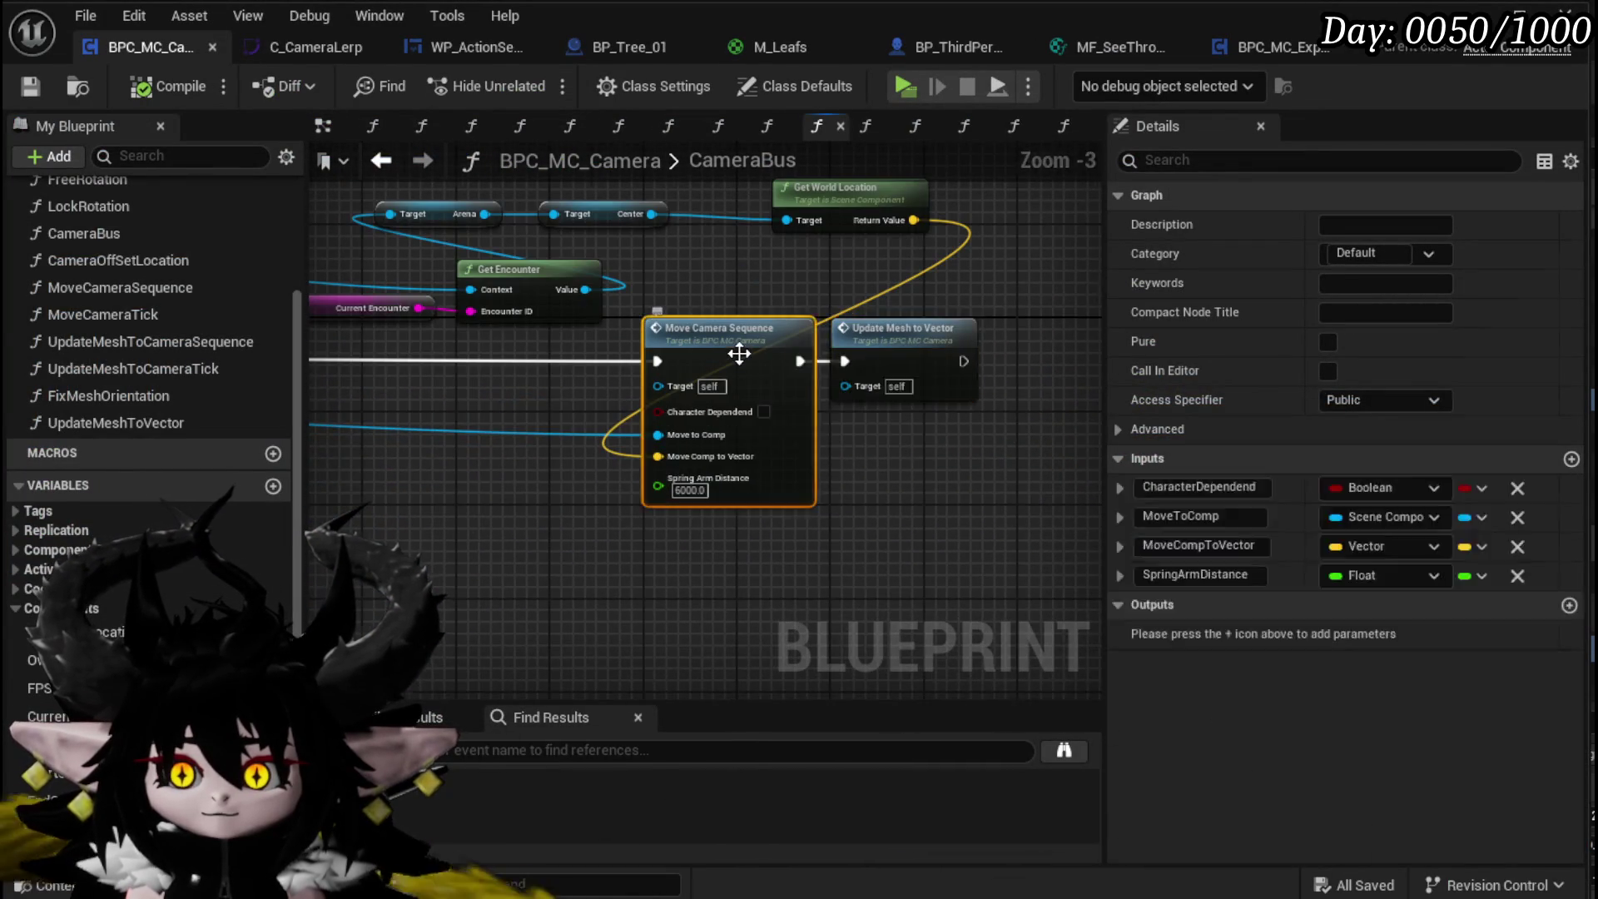
double_click(740, 356)
double_click(755, 328)
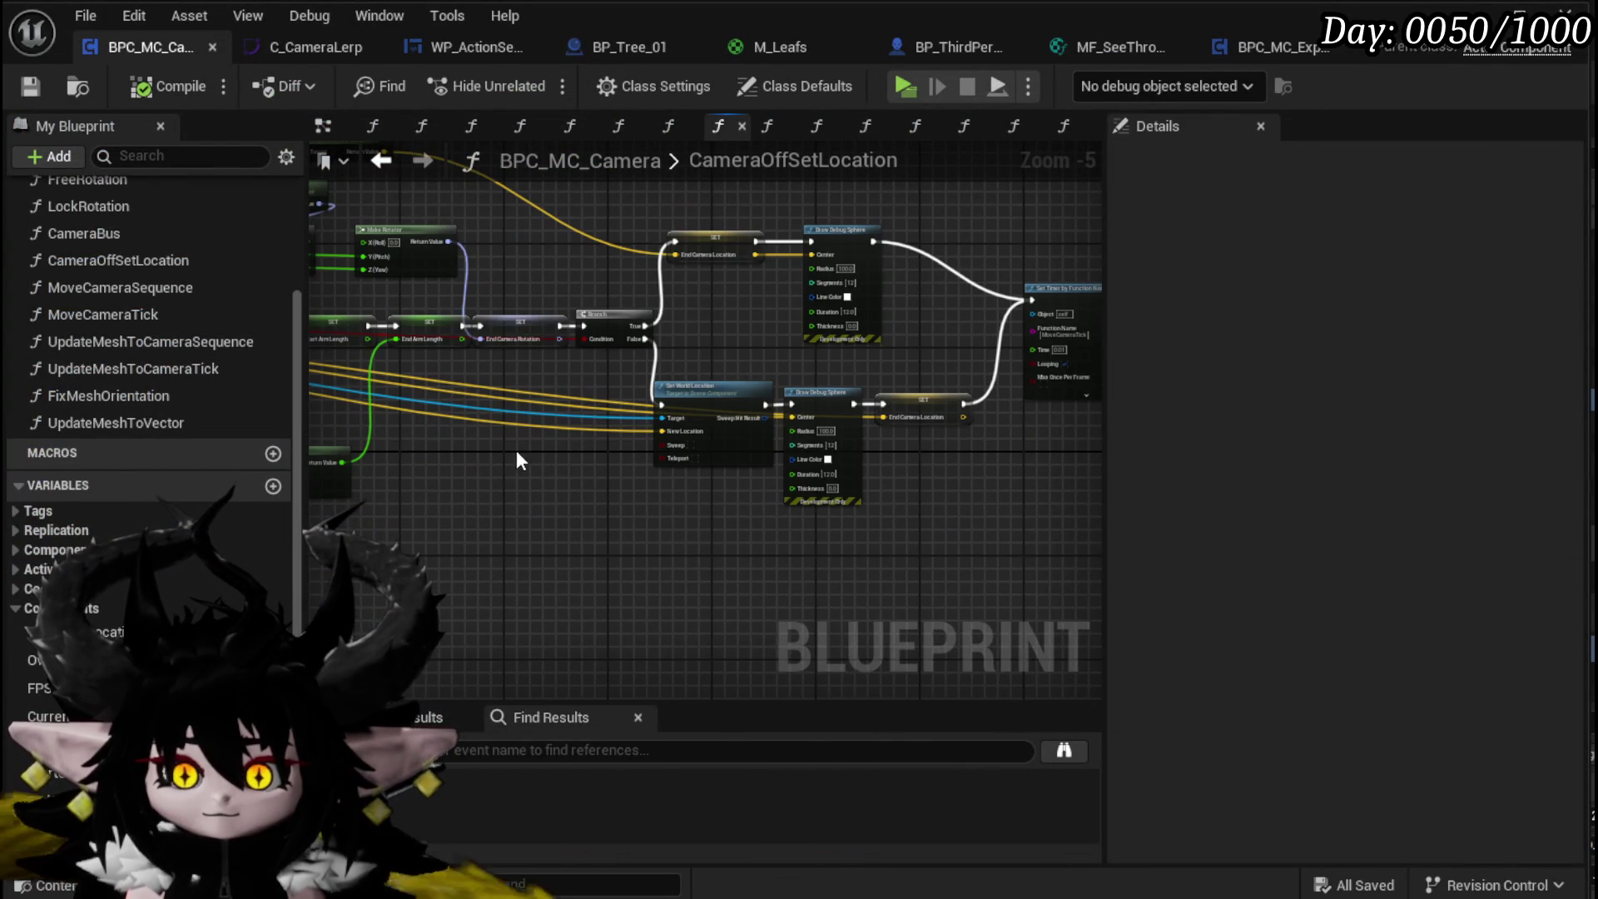
Step: Move Get World Rotation, Camera Location and Get World Location into tidier positions
scroll(446, 338, up, 4)
scroll(903, 393, down, 1)
click(924, 471)
scroll(1017, 394, down, 2)
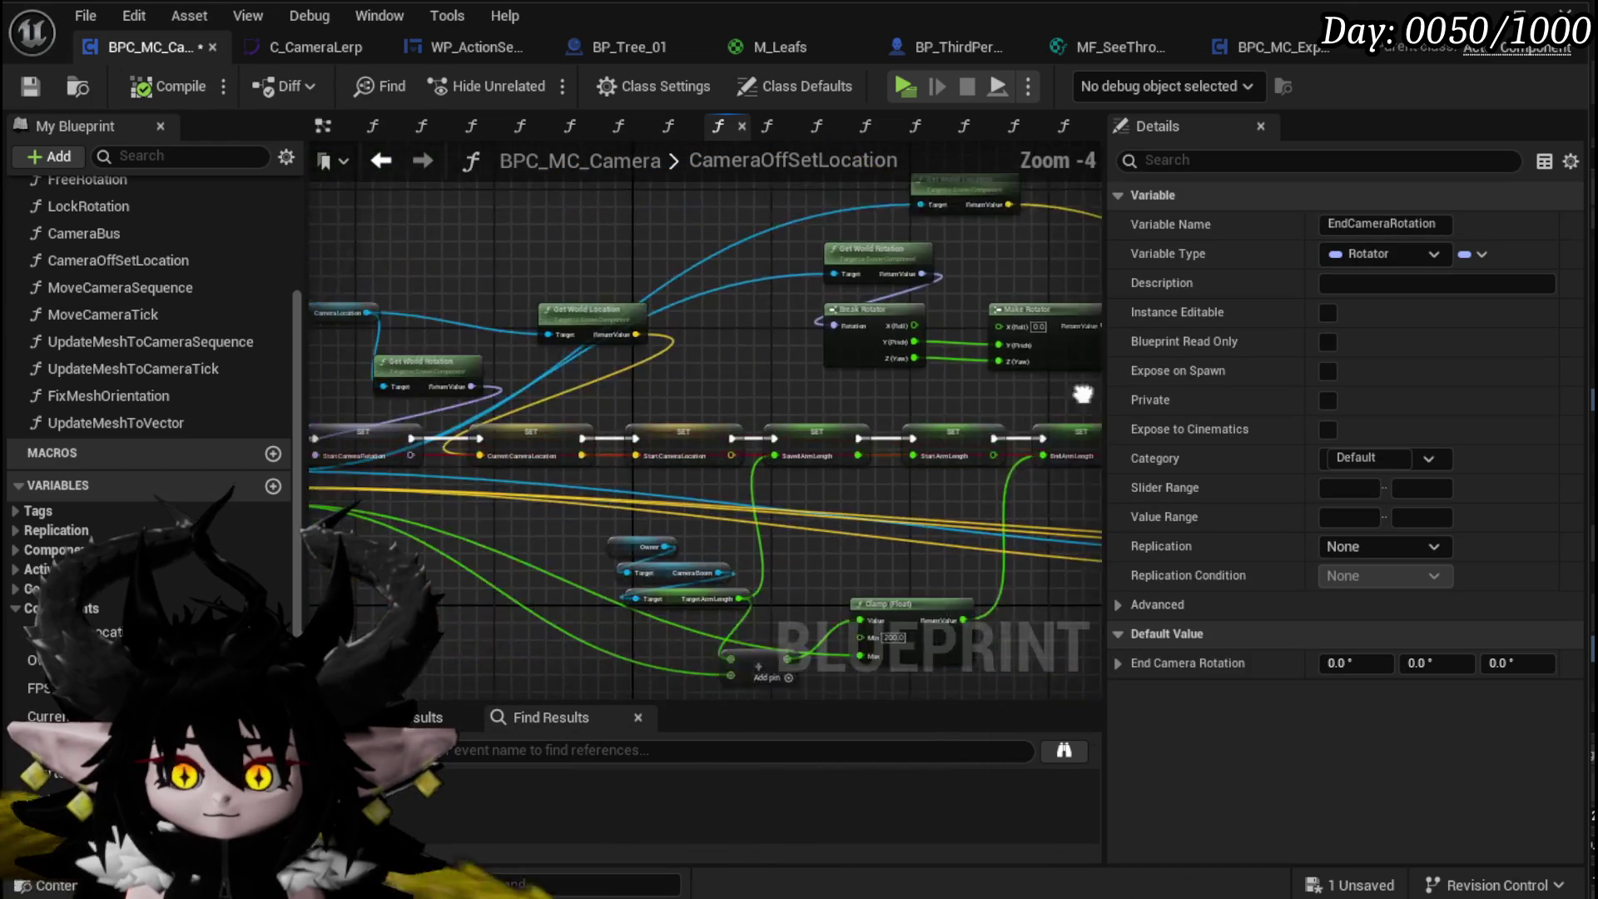
scroll(626, 413, up, 4)
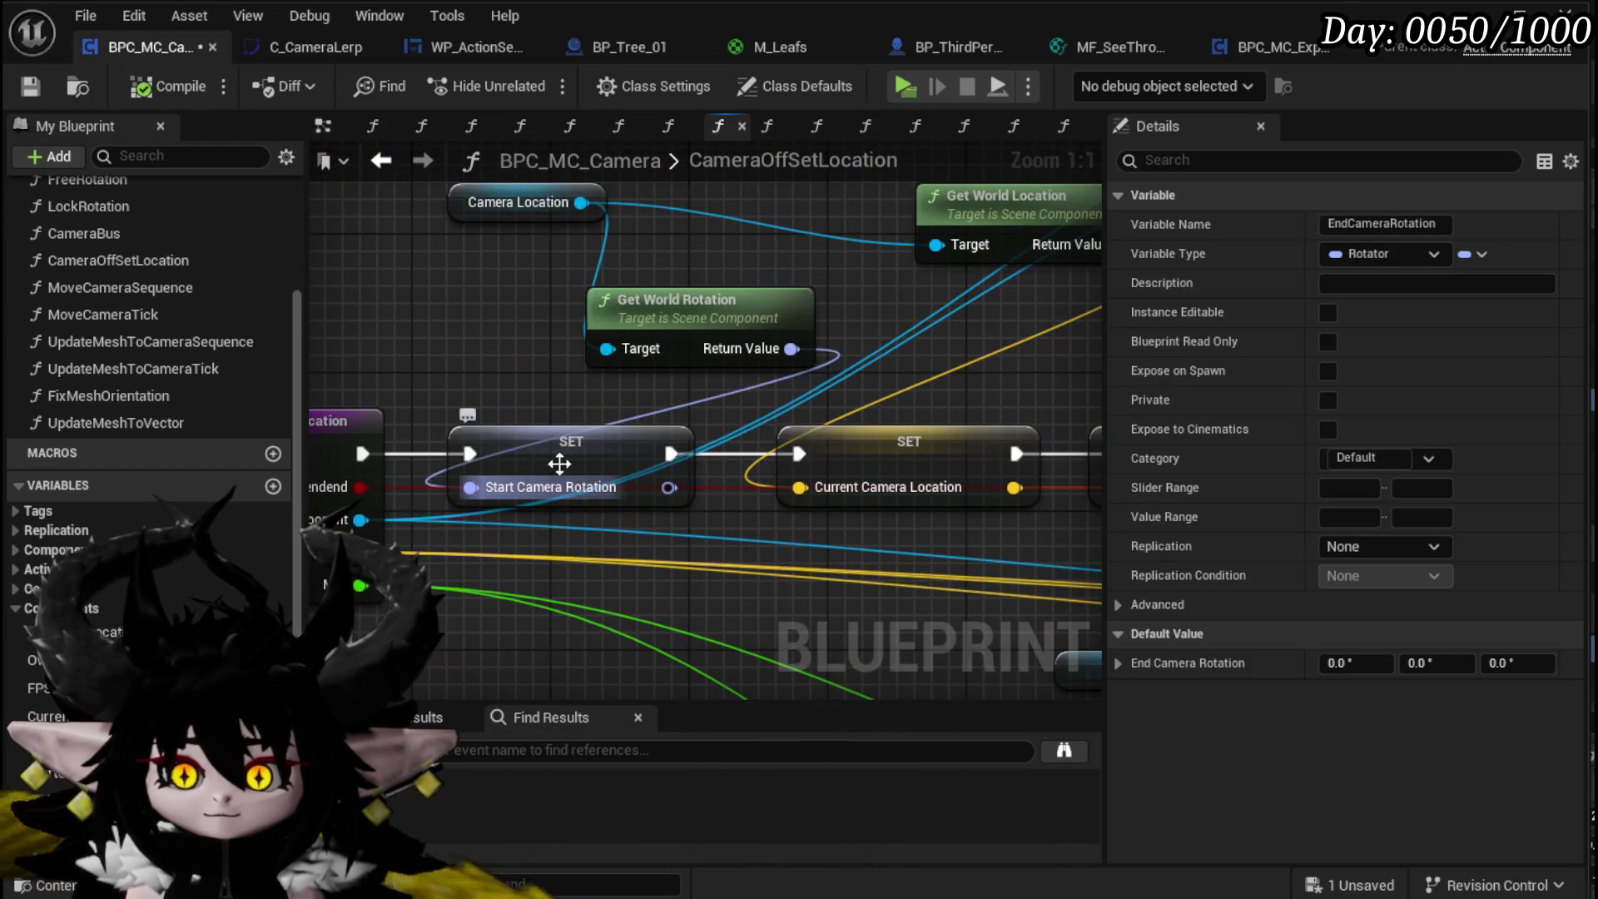
drag(699, 350, 602, 349)
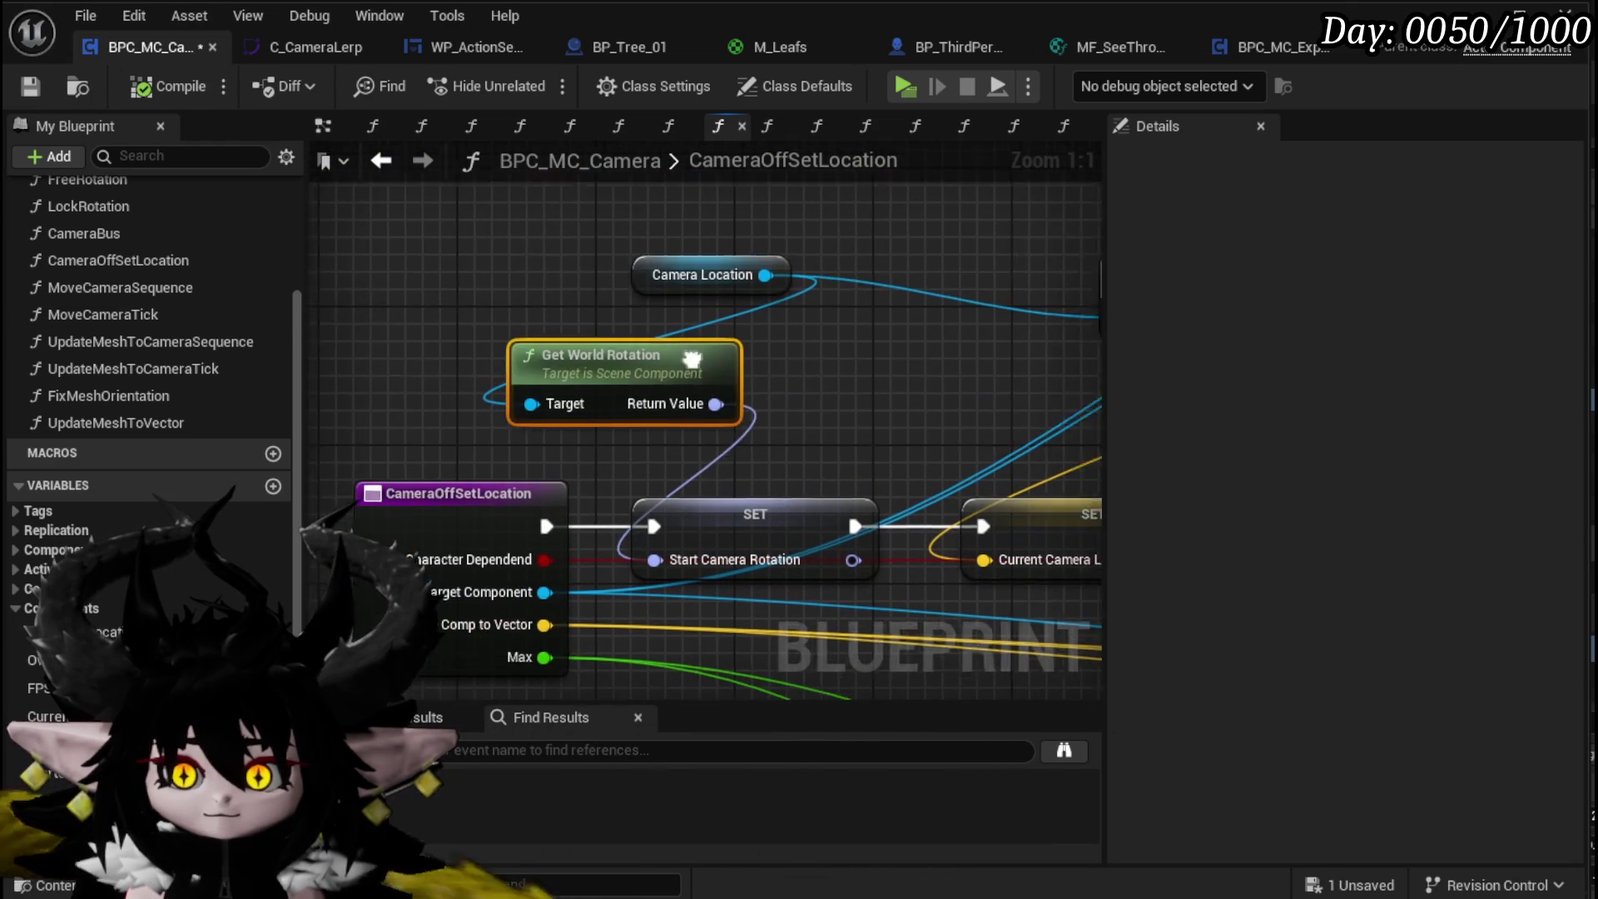
mouse_move(735, 283)
mouse_down()
mouse_move(508, 281)
mouse_move(477, 323)
mouse_up()
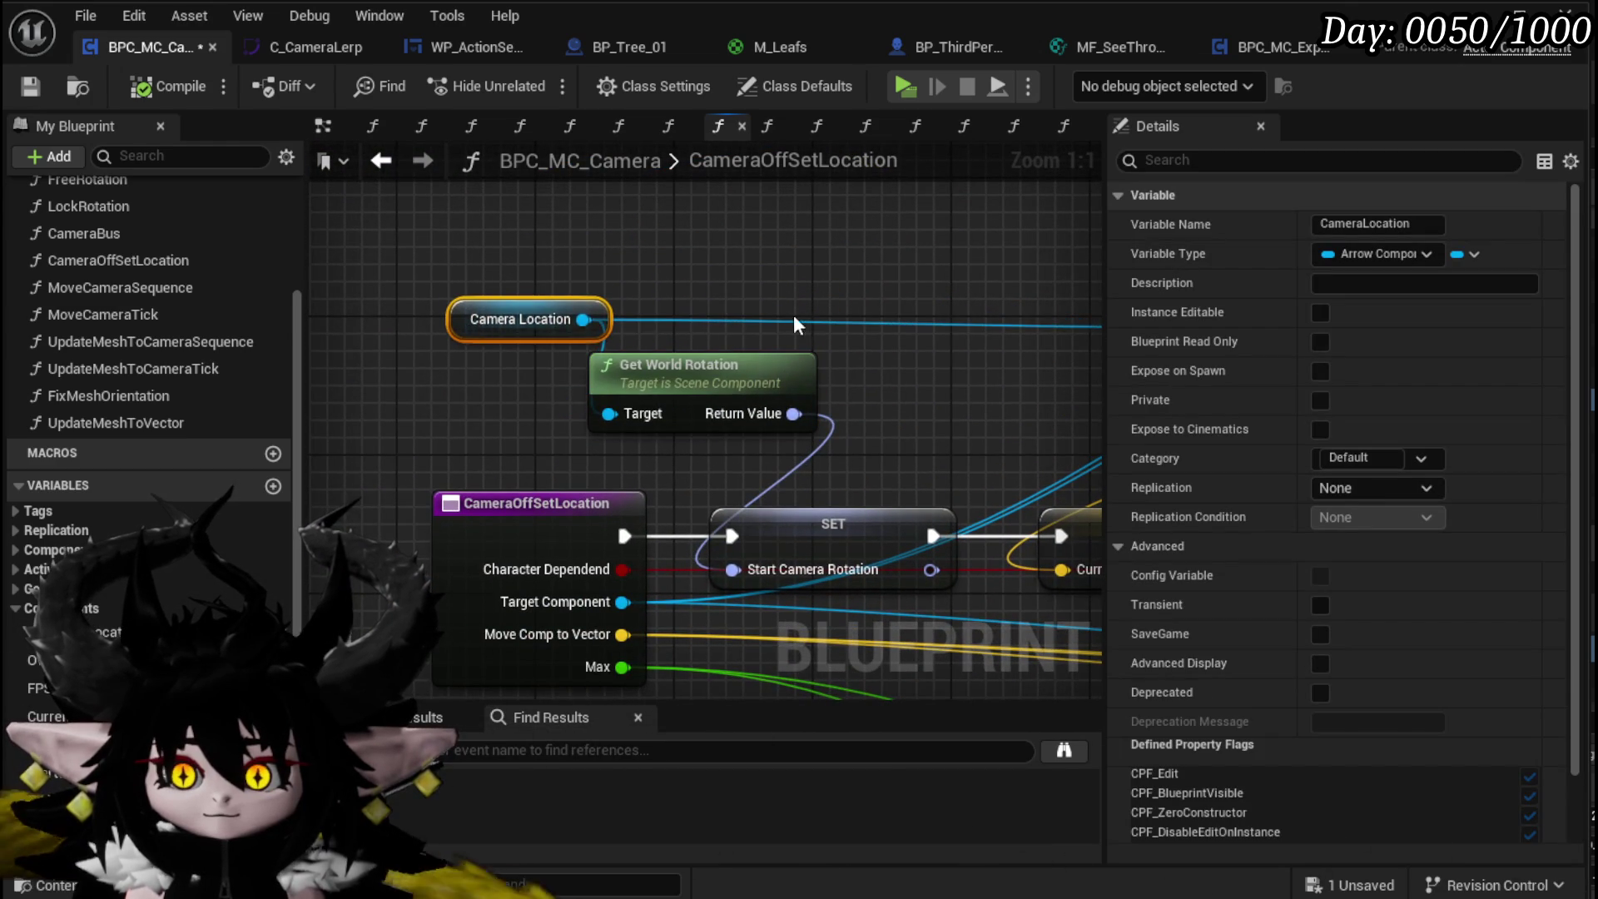
scroll(795, 325, down, 3)
mouse_move(1040, 275)
mouse_down()
mouse_move(702, 281)
mouse_move(771, 287)
mouse_up()
mouse_move(498, 280)
mouse_down()
mouse_move(677, 293)
mouse_move(491, 321)
mouse_up()
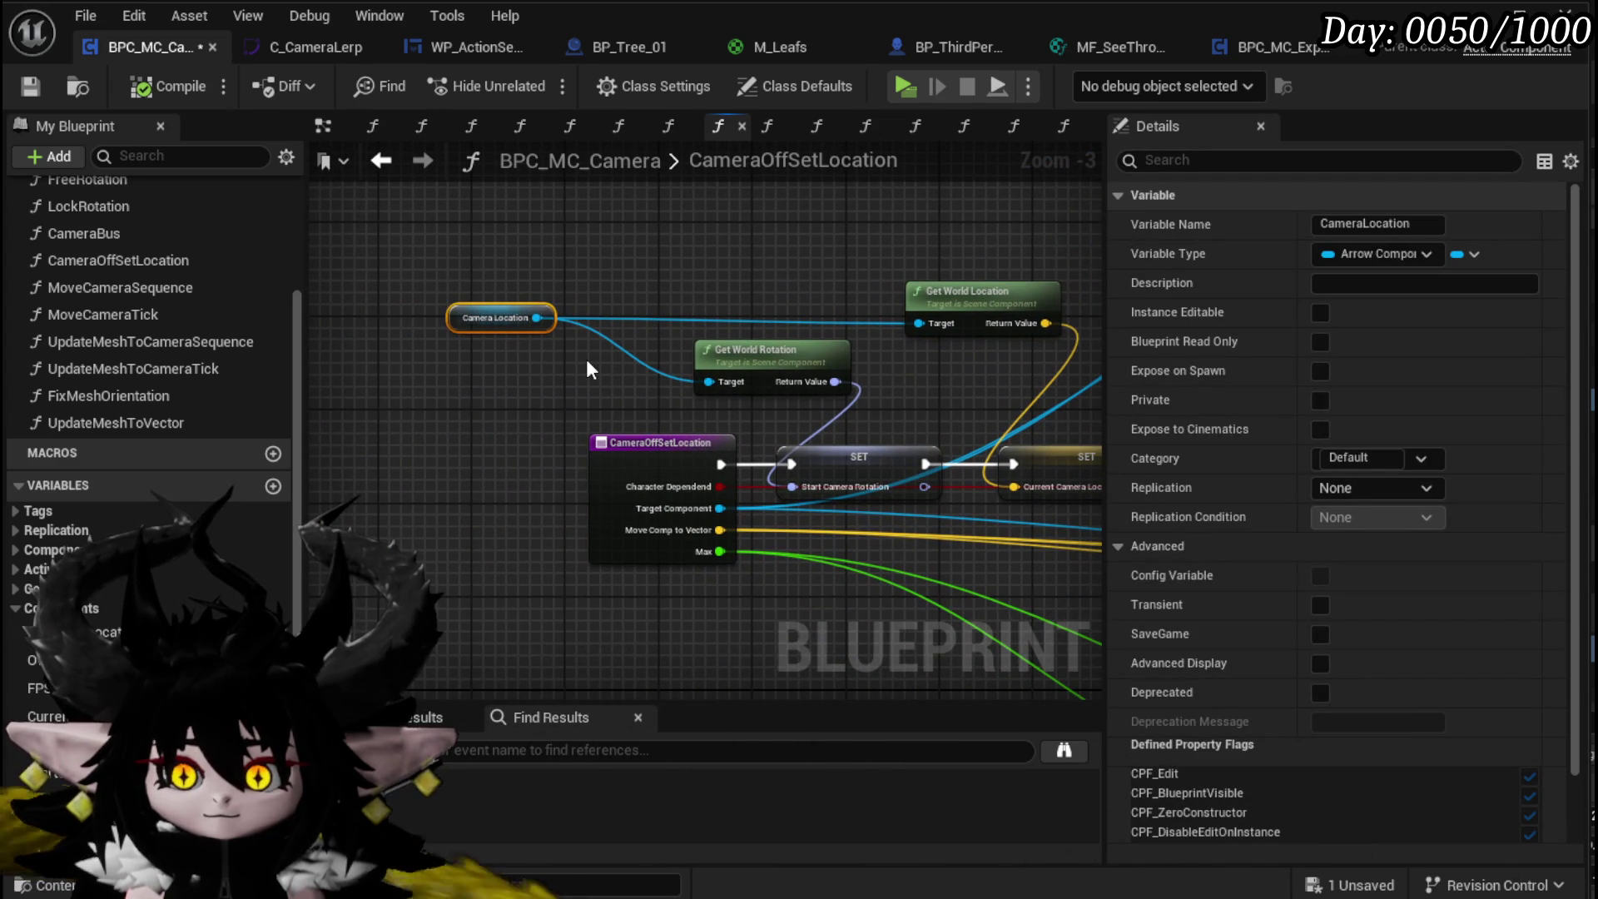
Step: Review the SET and branch nodes, then save the camera blueprint
scroll(828, 371, down, 1)
drag(827, 371, 245, 368)
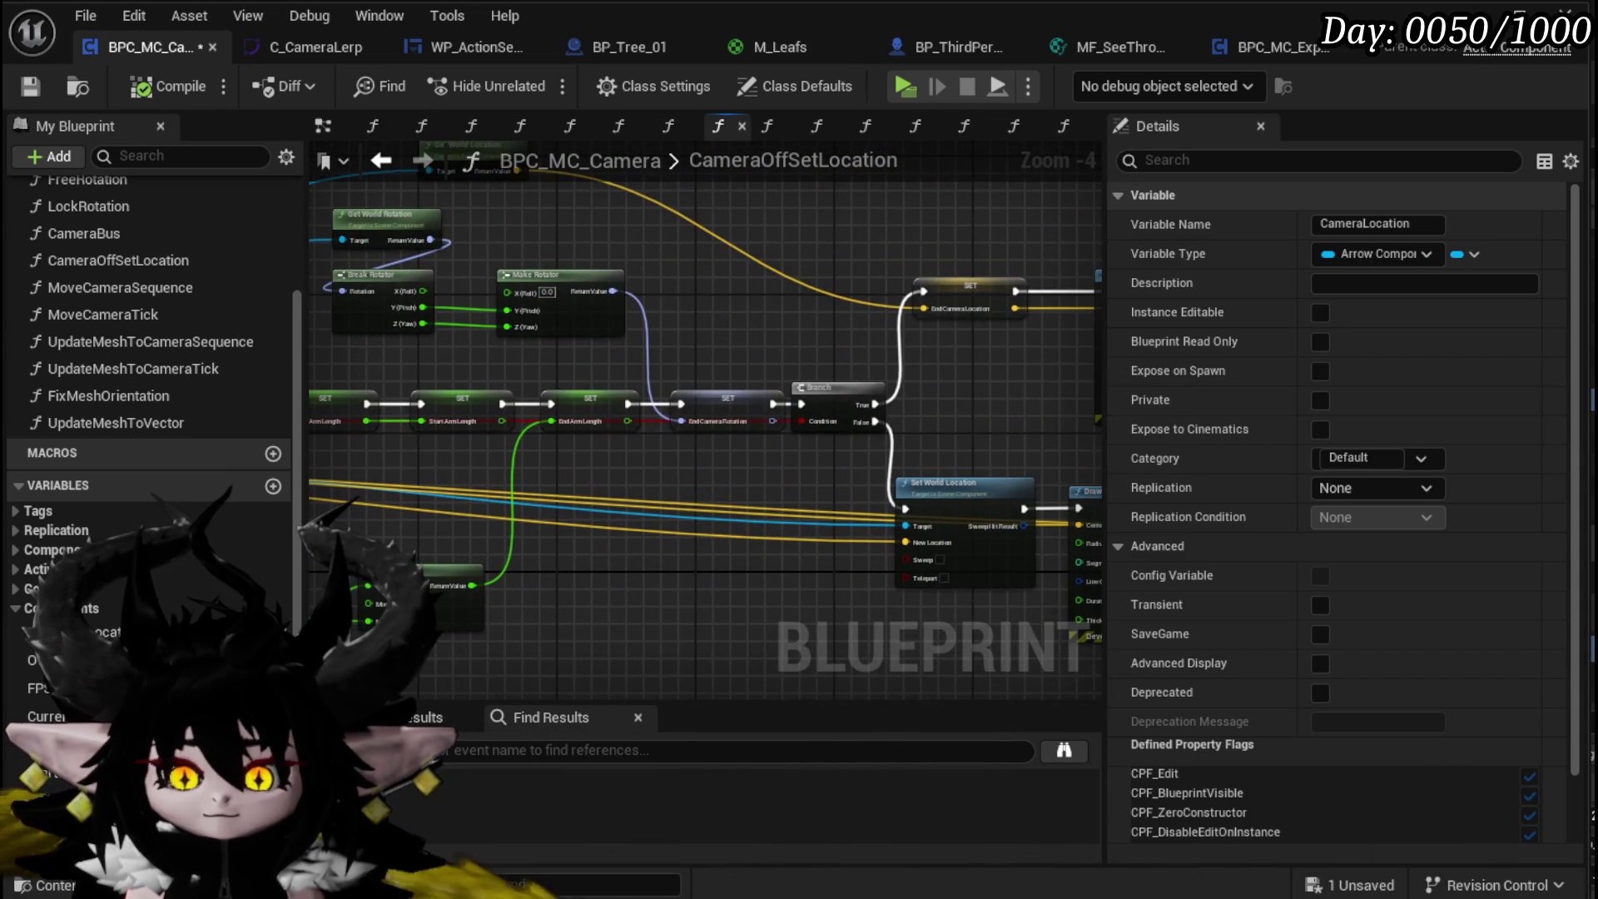
drag(466, 374, 836, 391)
click(30, 85)
Step: Review the debug sphere, Clamp chain and EndCameraRotation variable, then launch a play test
mouse_move(509, 303)
mouse_down()
mouse_move(766, 373)
mouse_move(359, 330)
mouse_up()
scroll(738, 343, down, 4)
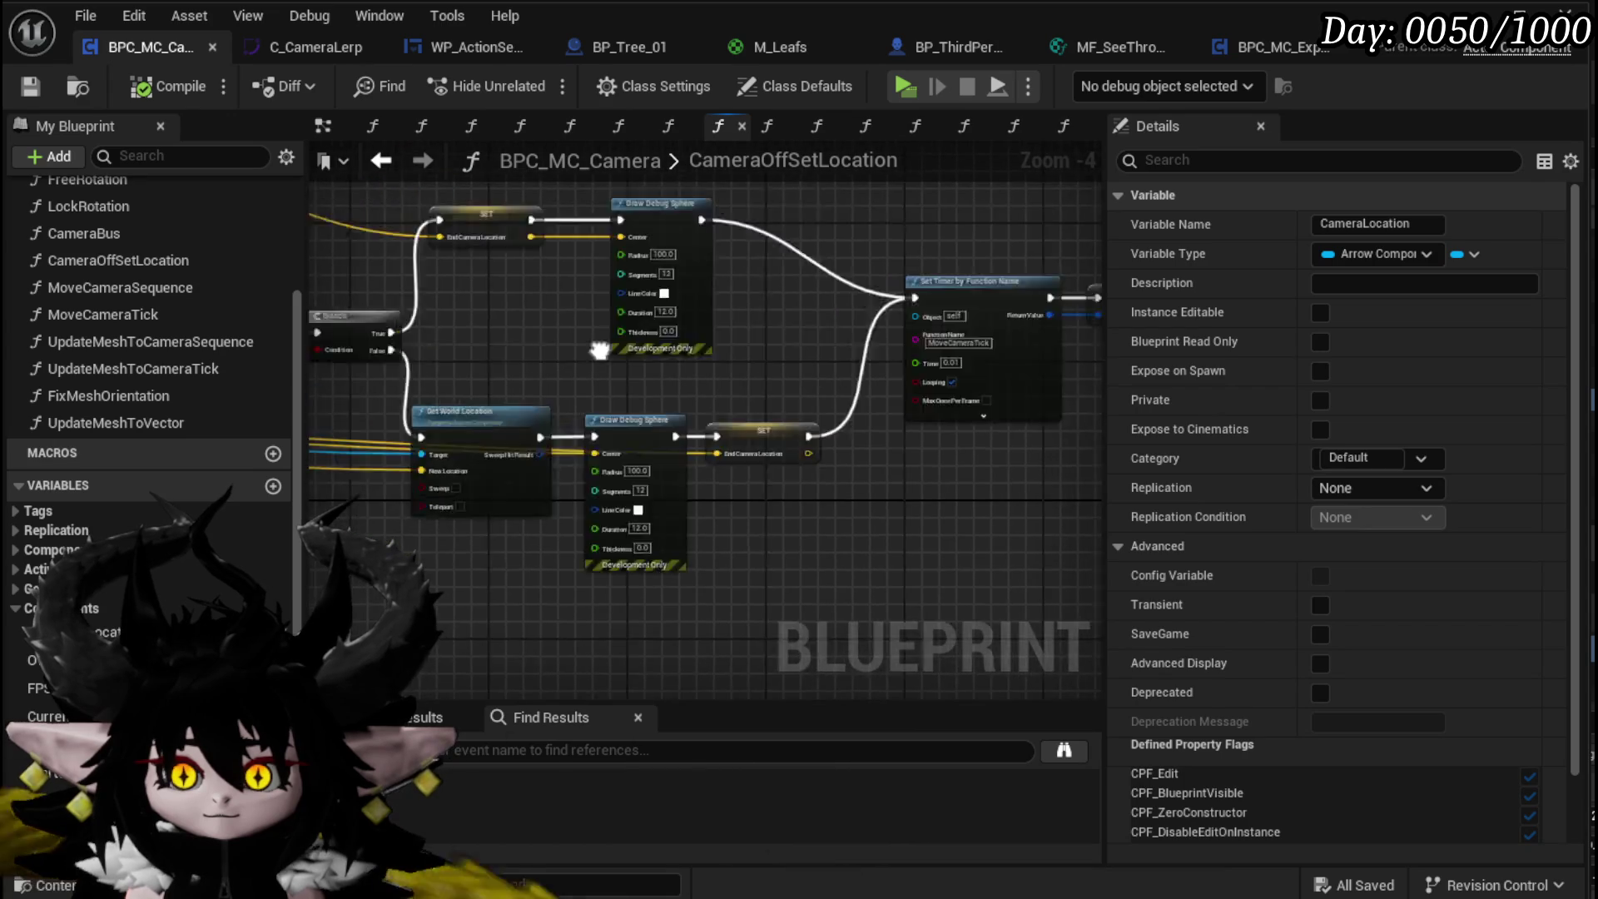
scroll(856, 382, up, 1)
scroll(855, 381, up, 3)
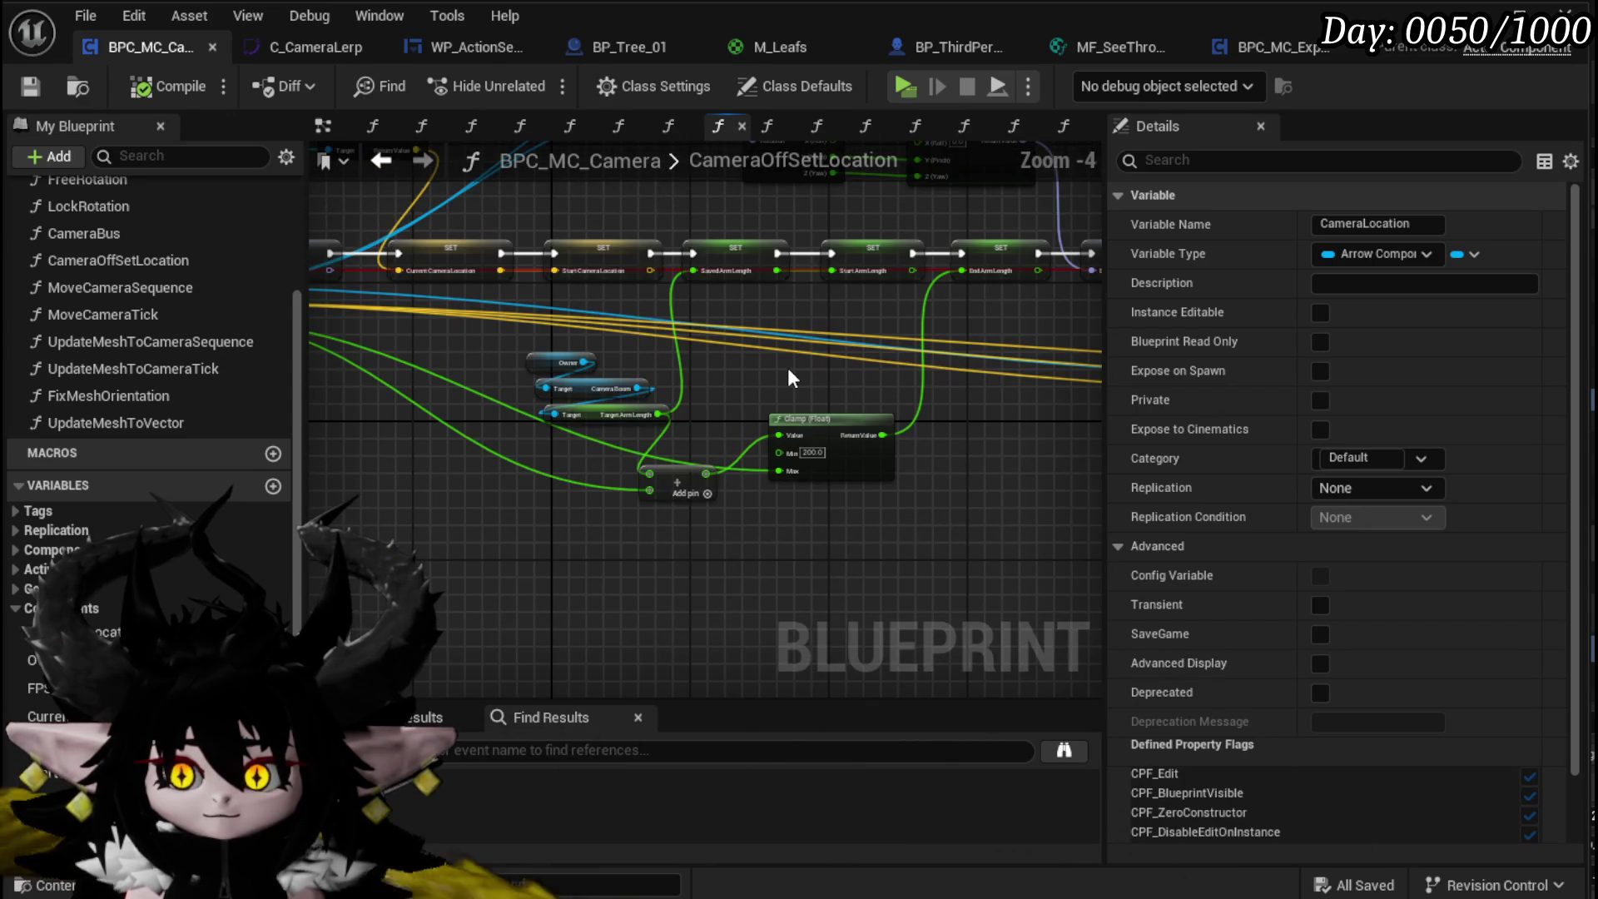
drag(787, 379, 987, 429)
click(816, 207)
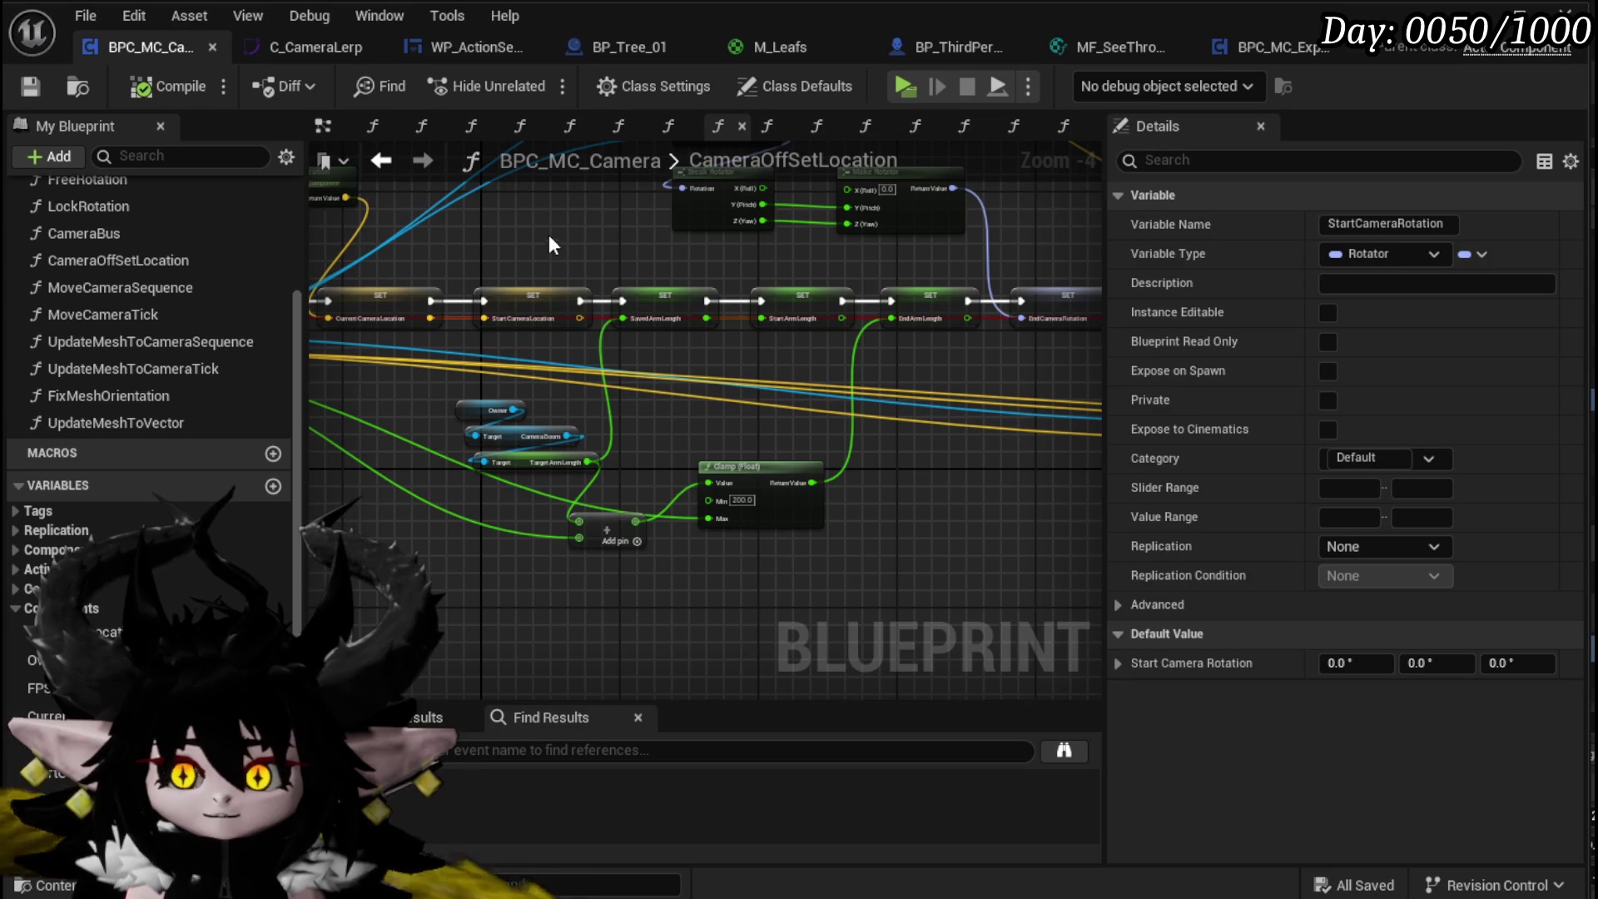
scroll(547, 241, down, 1)
drag(547, 241, 693, 318)
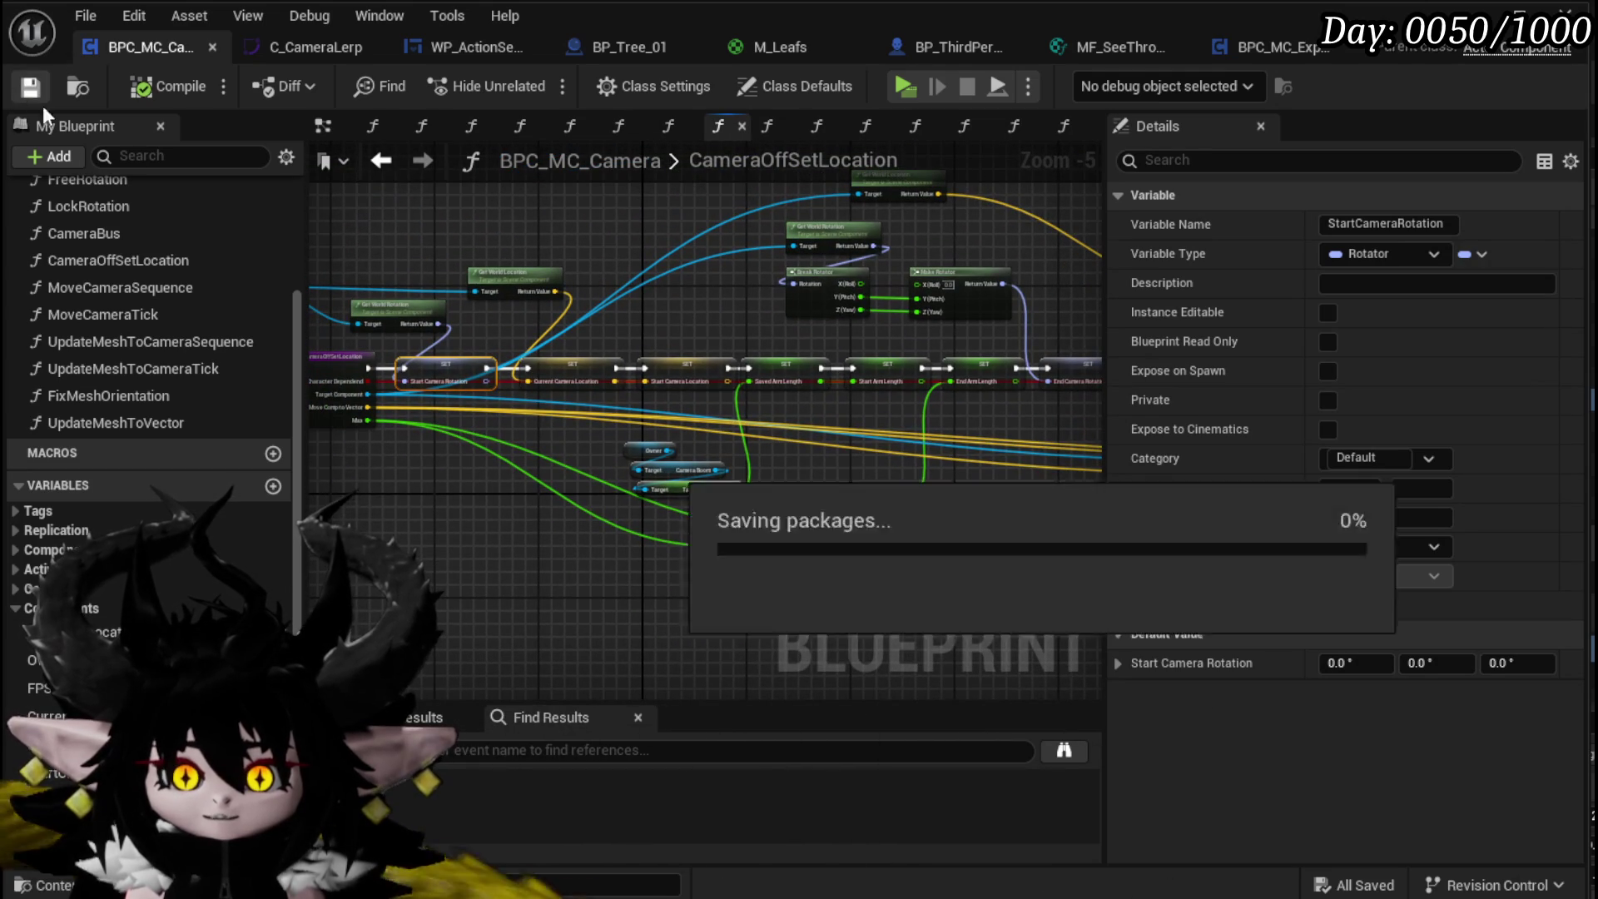
click(428, 431)
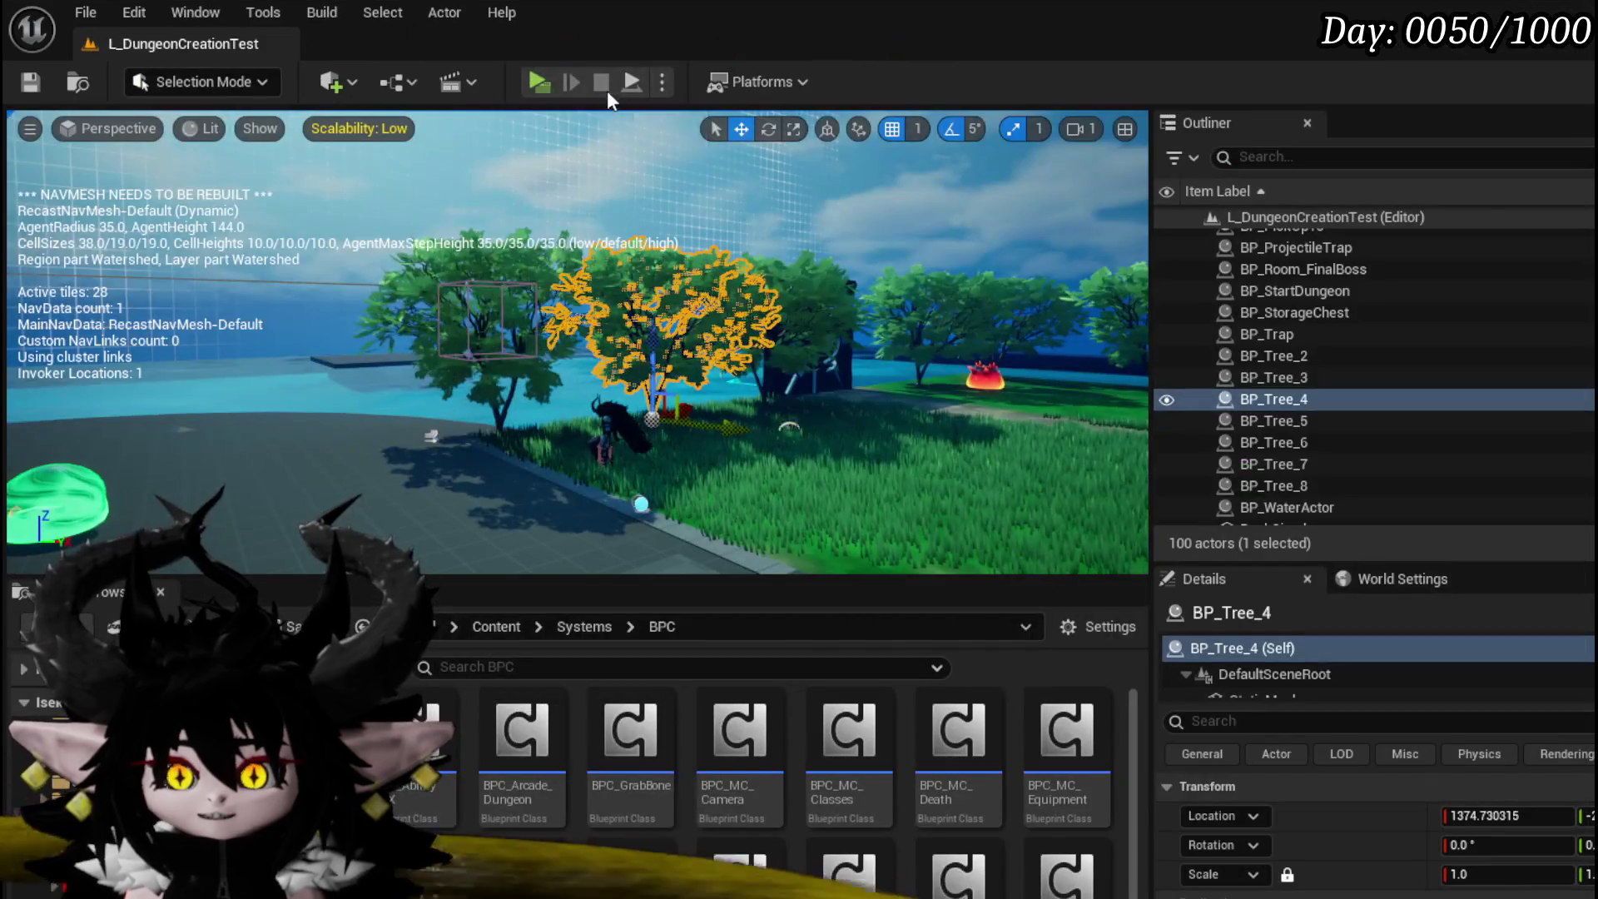
click(607, 90)
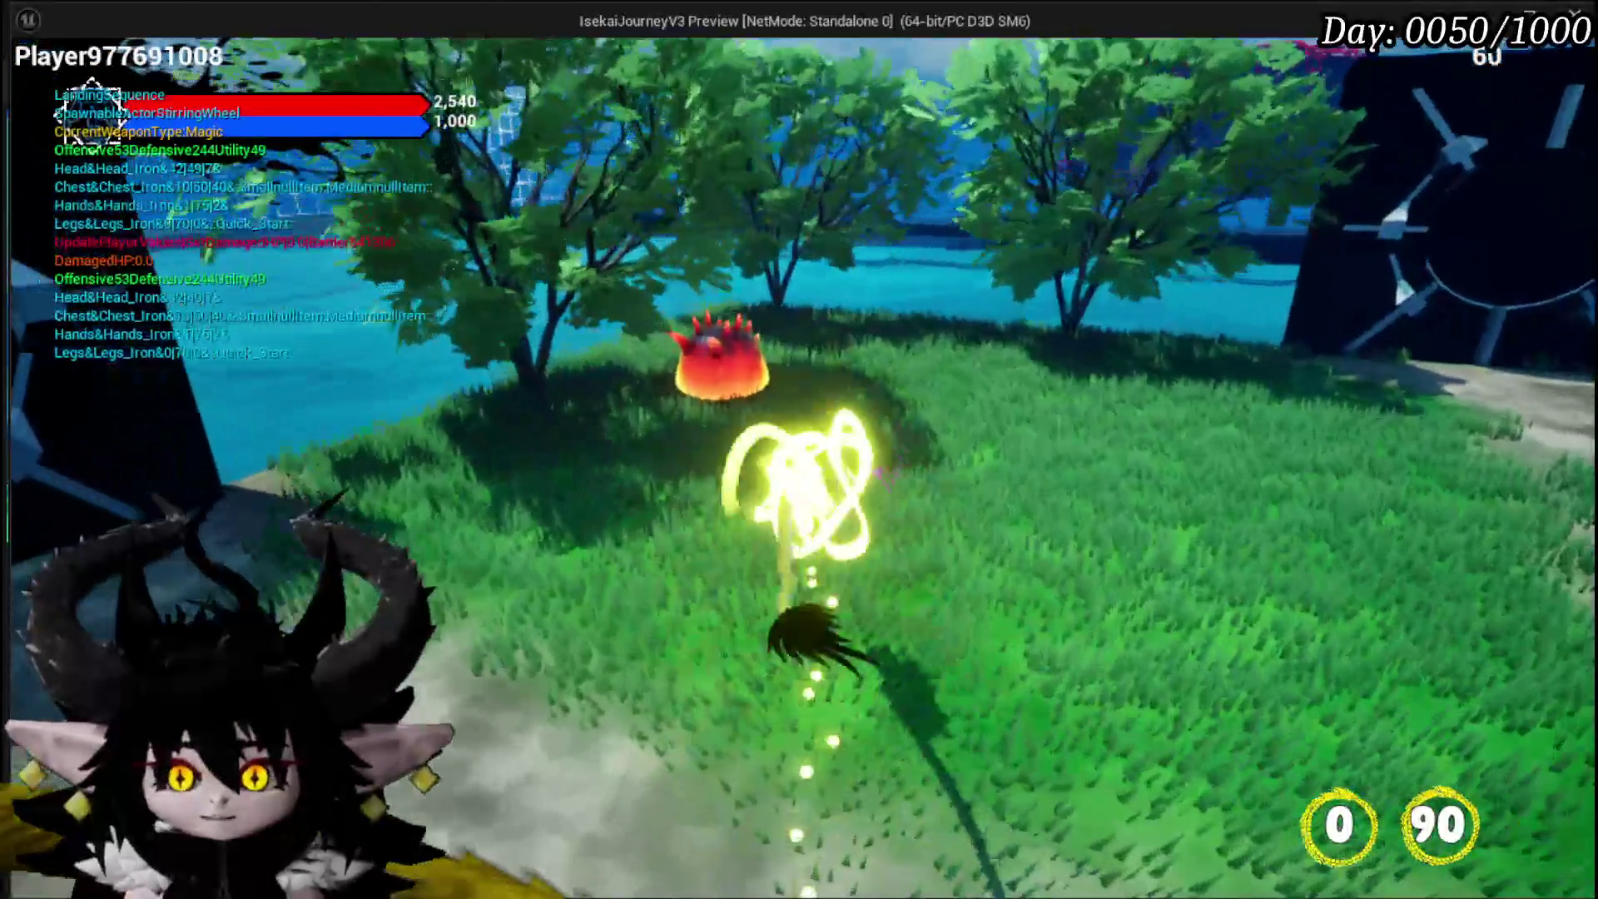
Step: Move the character into the Slime_Fire enemies, then stop the preview
key(w)
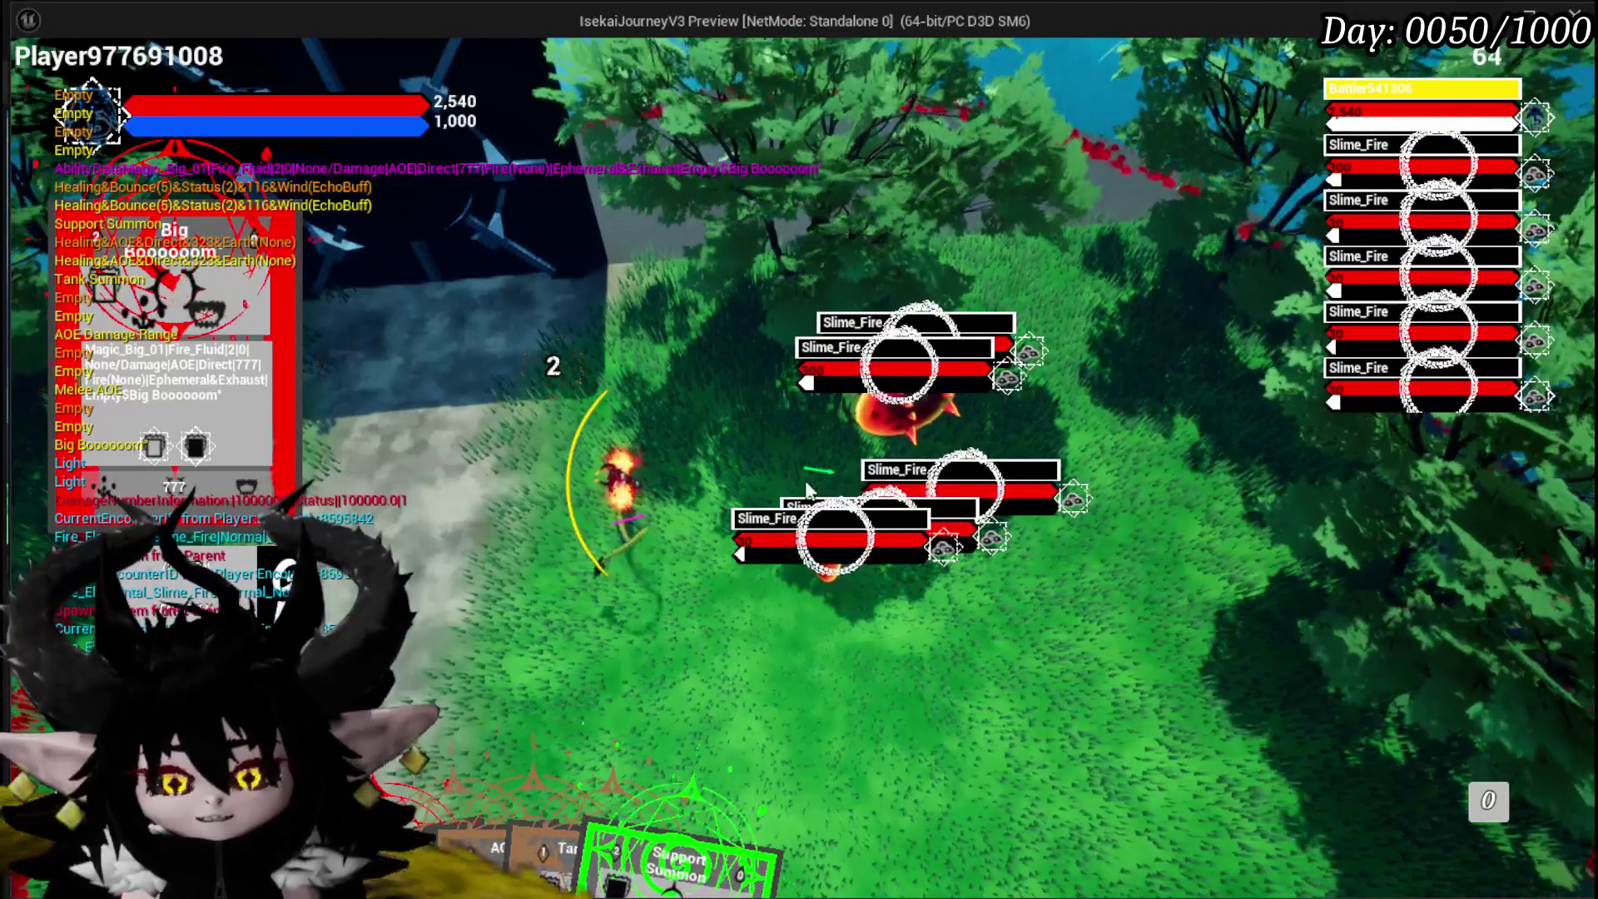
key(Escape)
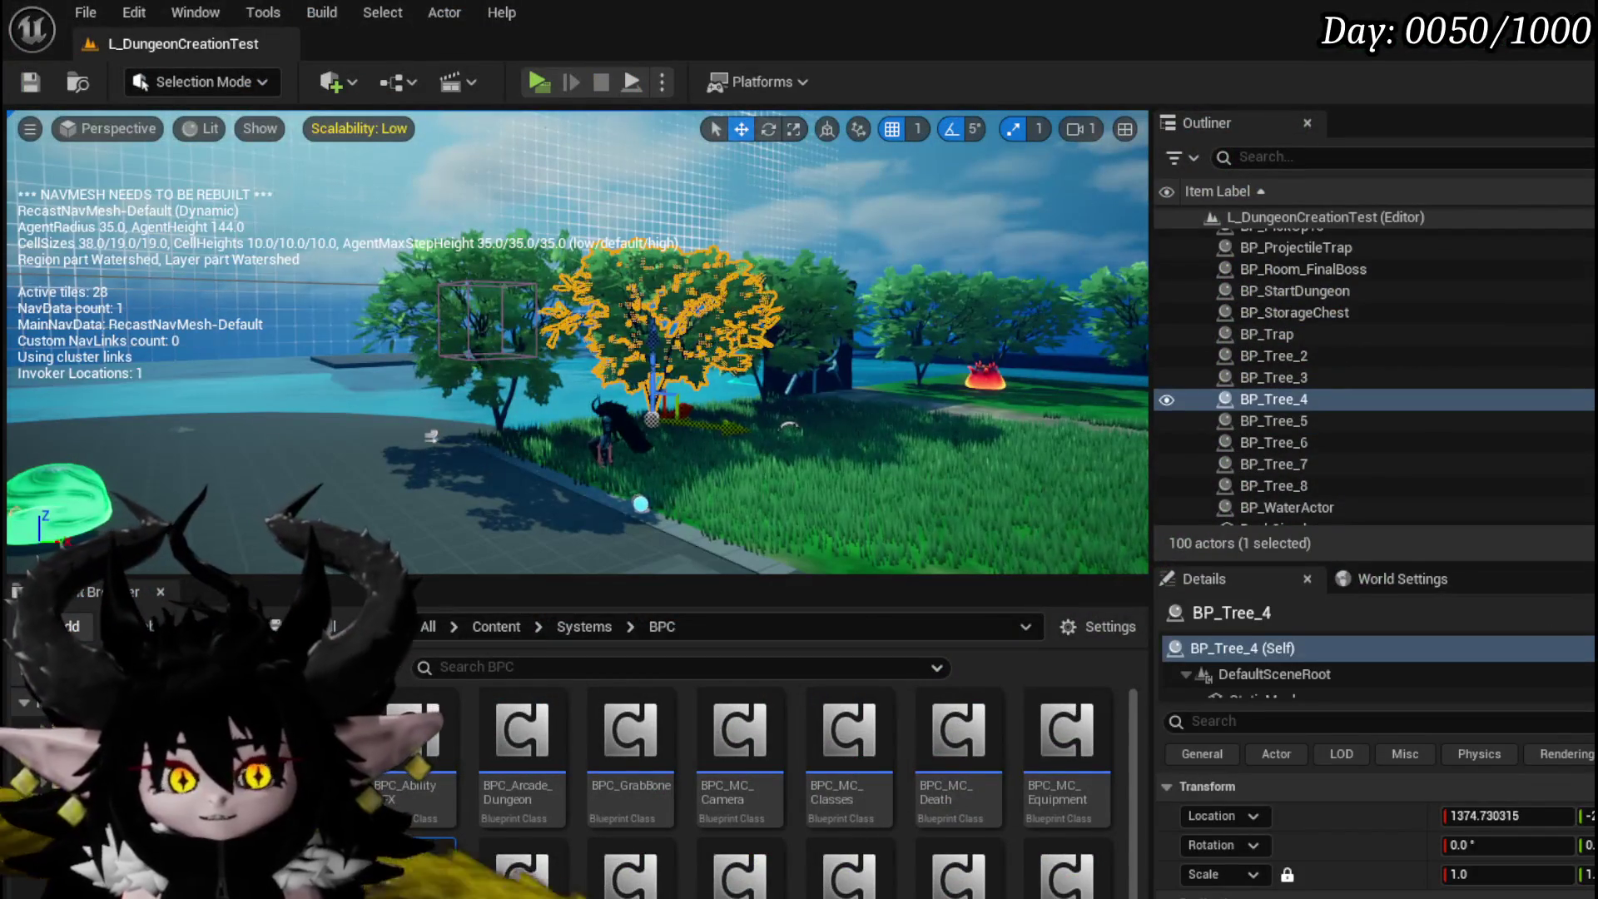
Step: Save the level and realign the Free Rotation node in the EventGraph
key(ctrl+s)
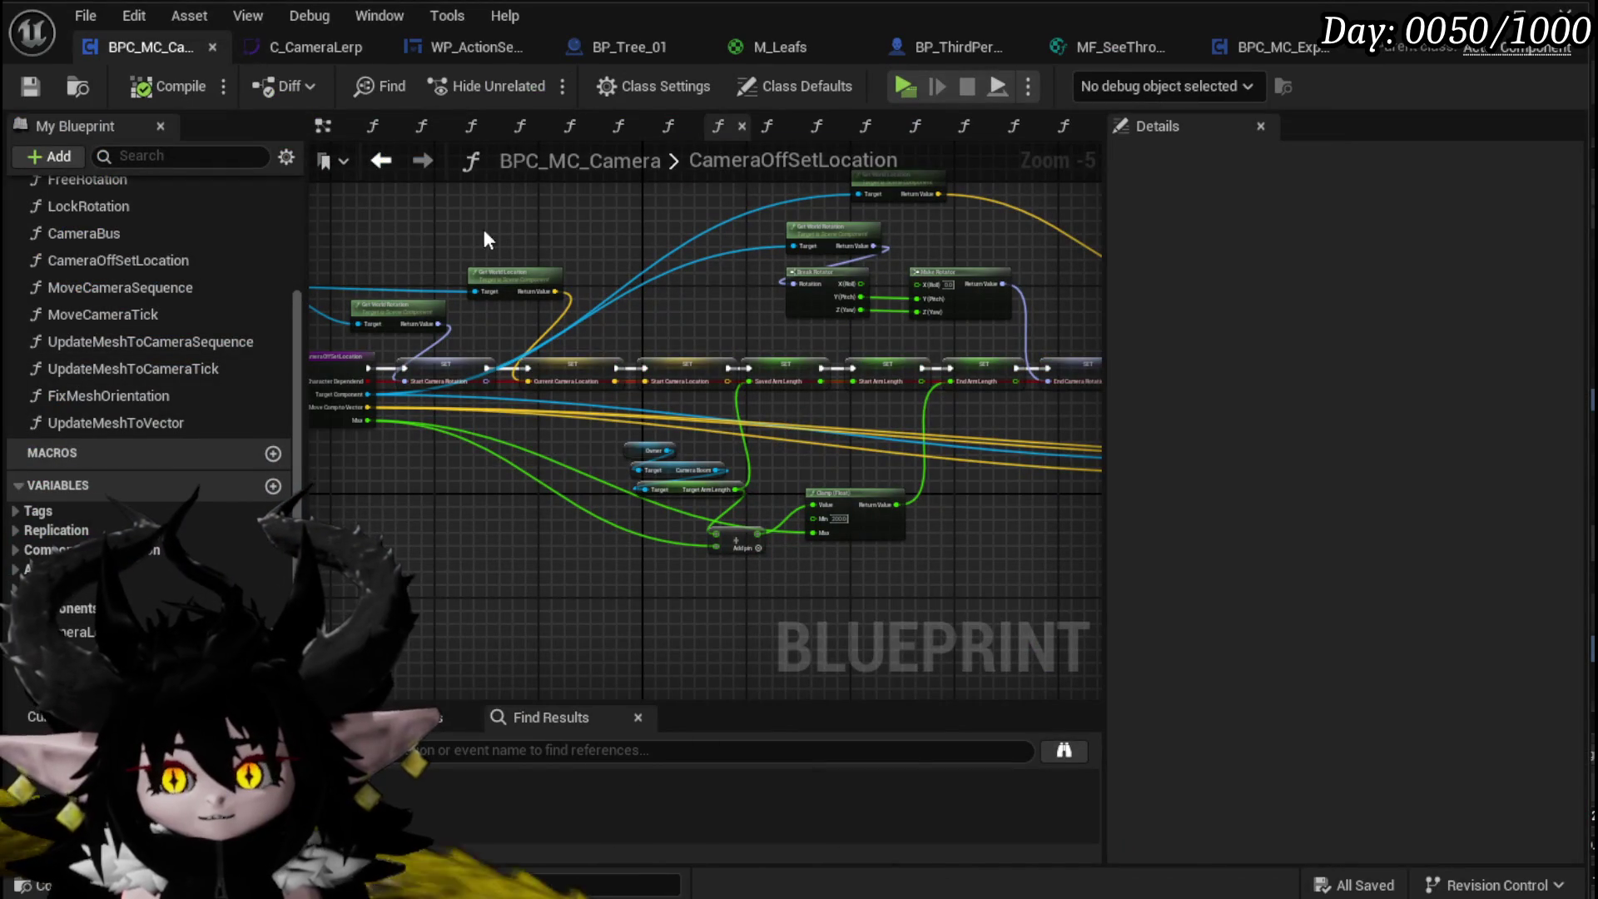
click(323, 126)
scroll(518, 333, down, 2)
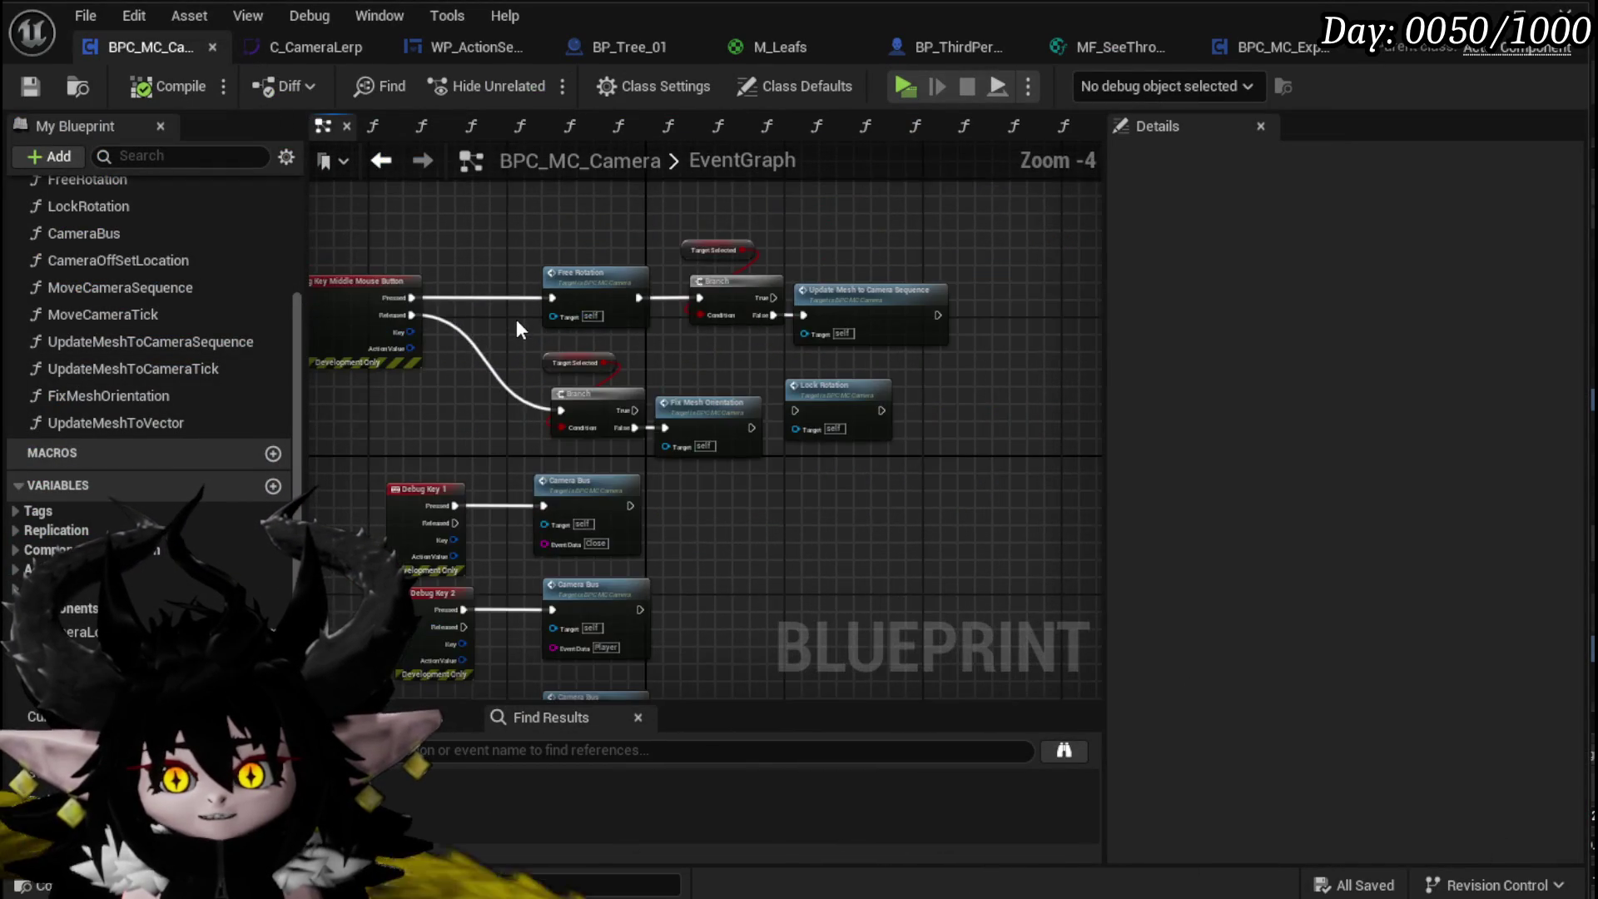
scroll(516, 320, up, 5)
mouse_move(528, 323)
mouse_down()
mouse_move(850, 422)
mouse_move(297, 388)
mouse_up()
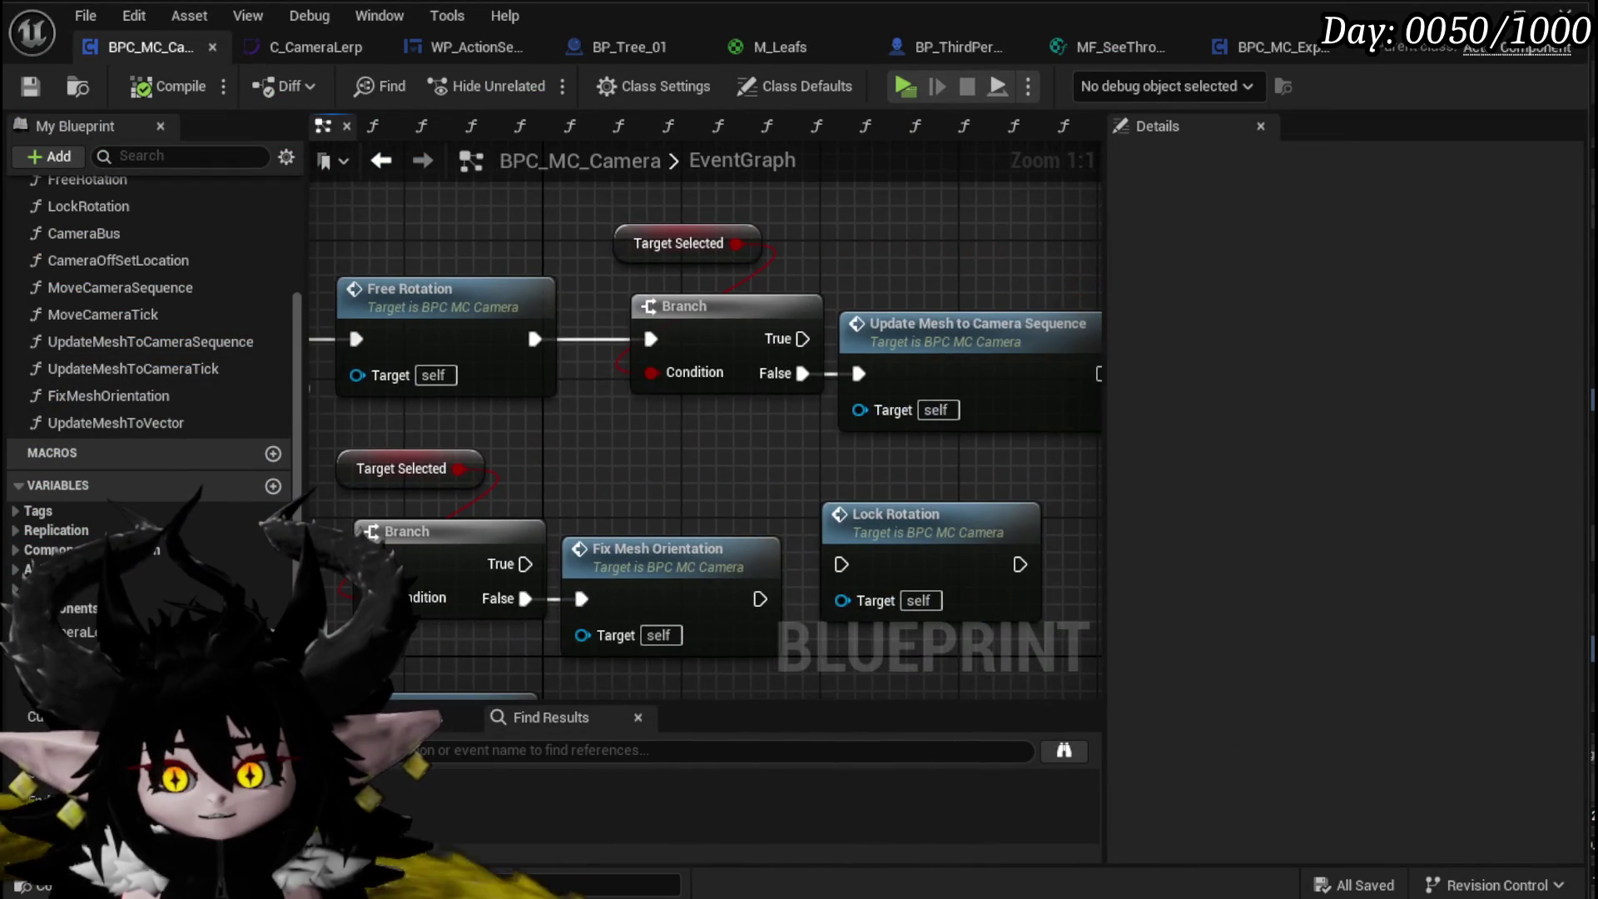
mouse_move(419, 291)
mouse_down()
mouse_move(694, 327)
mouse_move(590, 333)
mouse_move(684, 337)
mouse_up()
click(698, 287)
click(609, 278)
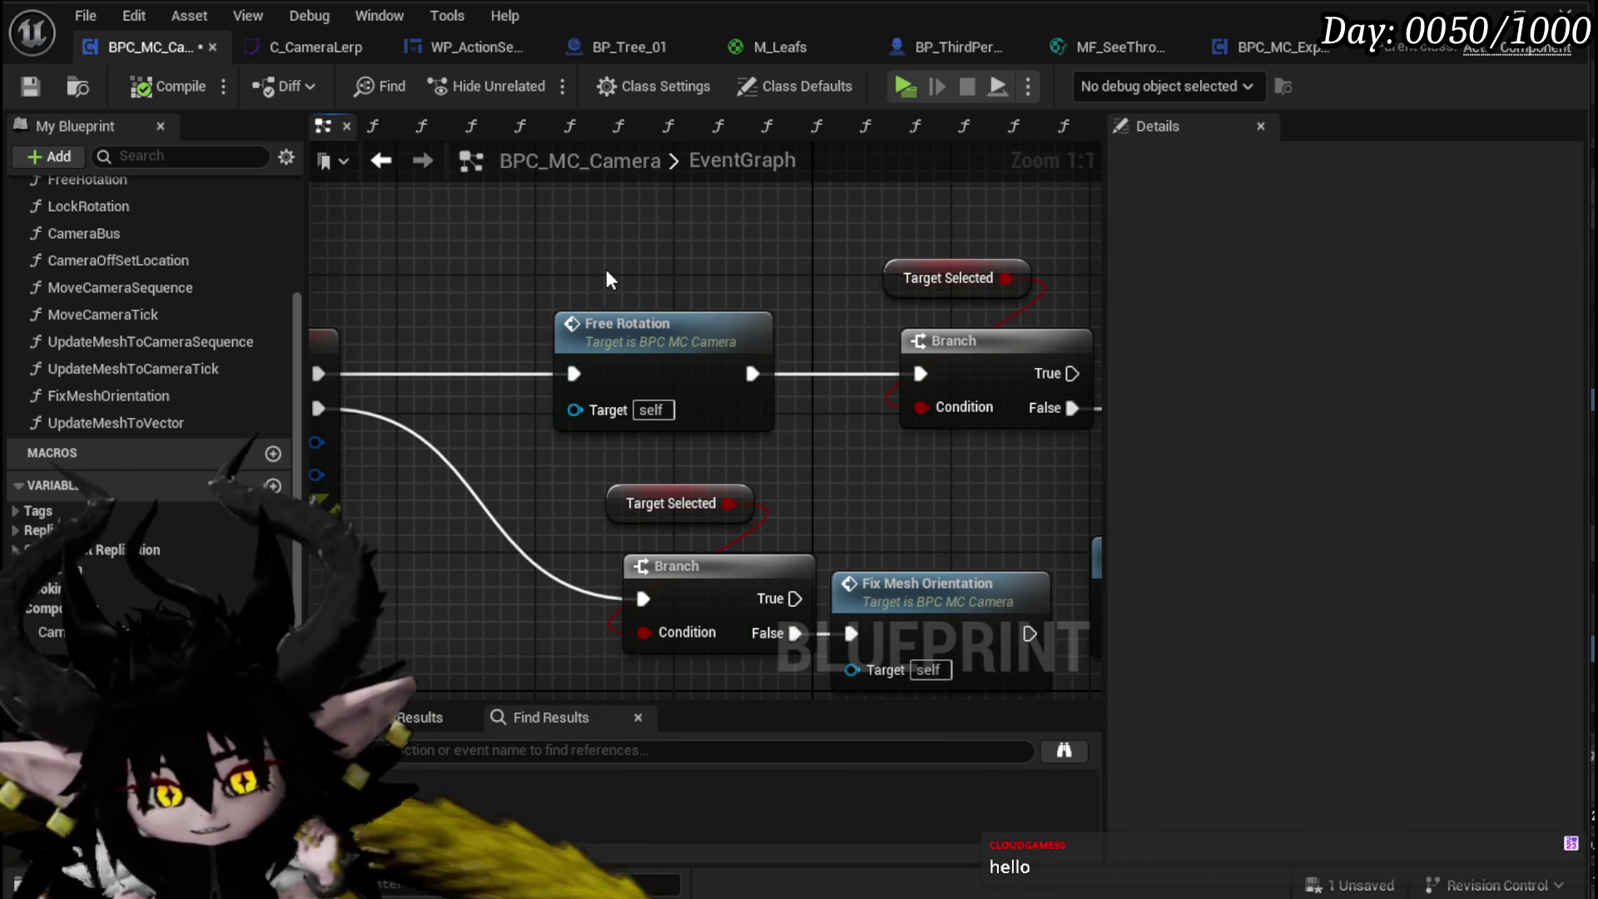
Step: Shift the Branch and Target Selected nodes left and save the blueprint
drag(759, 304, 424, 289)
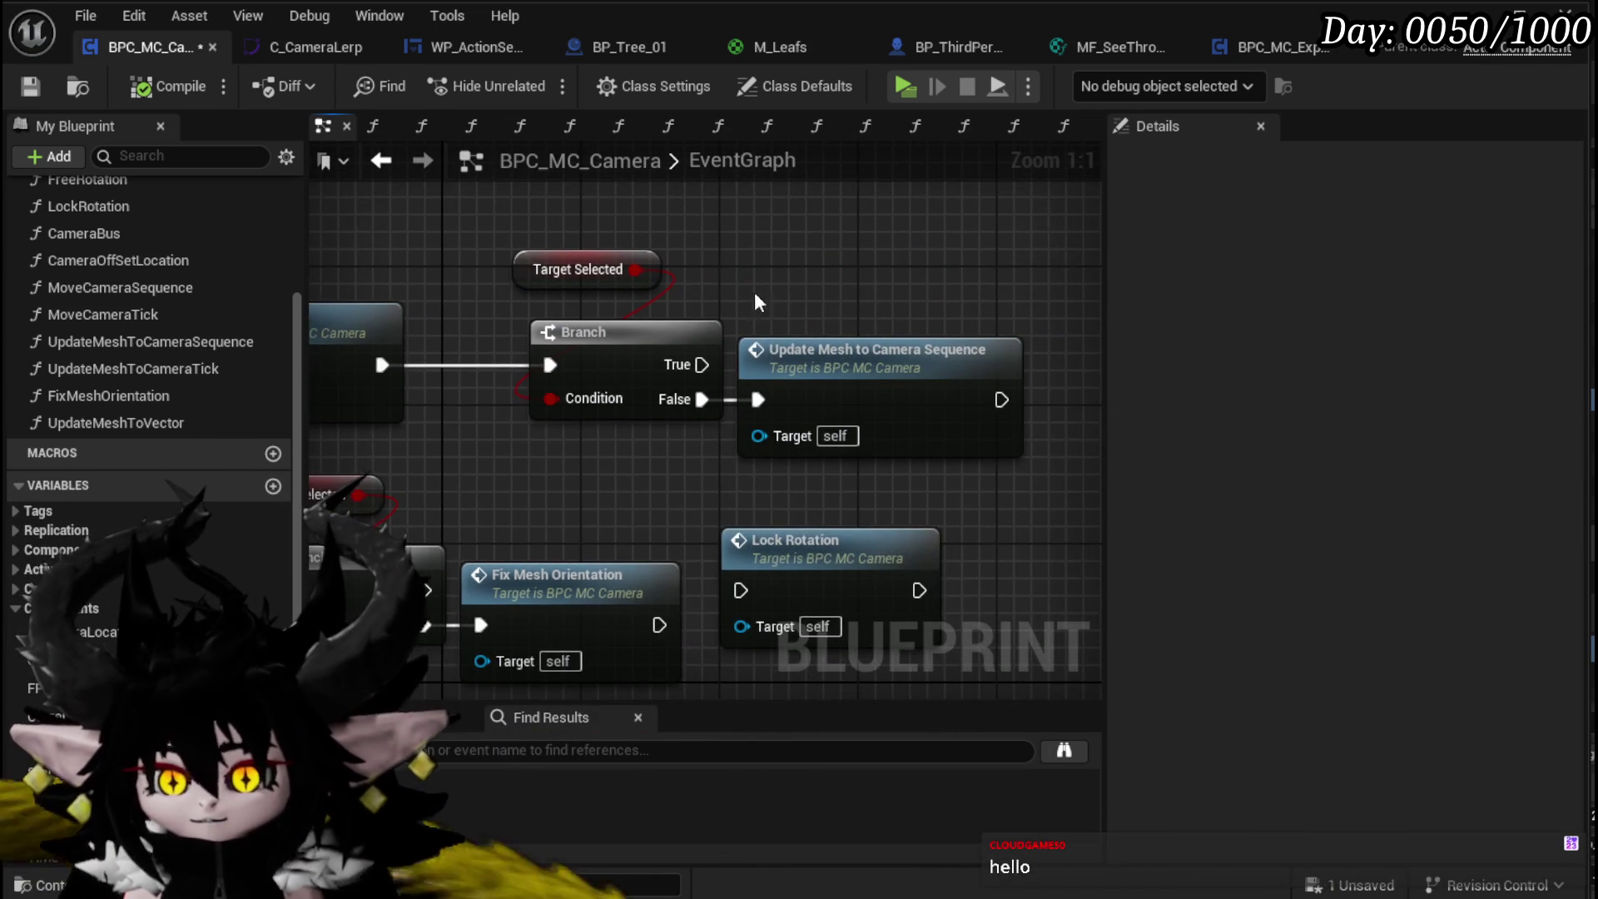
drag(811, 291, 843, 293)
drag(792, 421, 742, 422)
click(879, 323)
click(949, 391)
mouse_move(949, 391)
mouse_down()
mouse_move(1083, 341)
mouse_move(441, 191)
mouse_up()
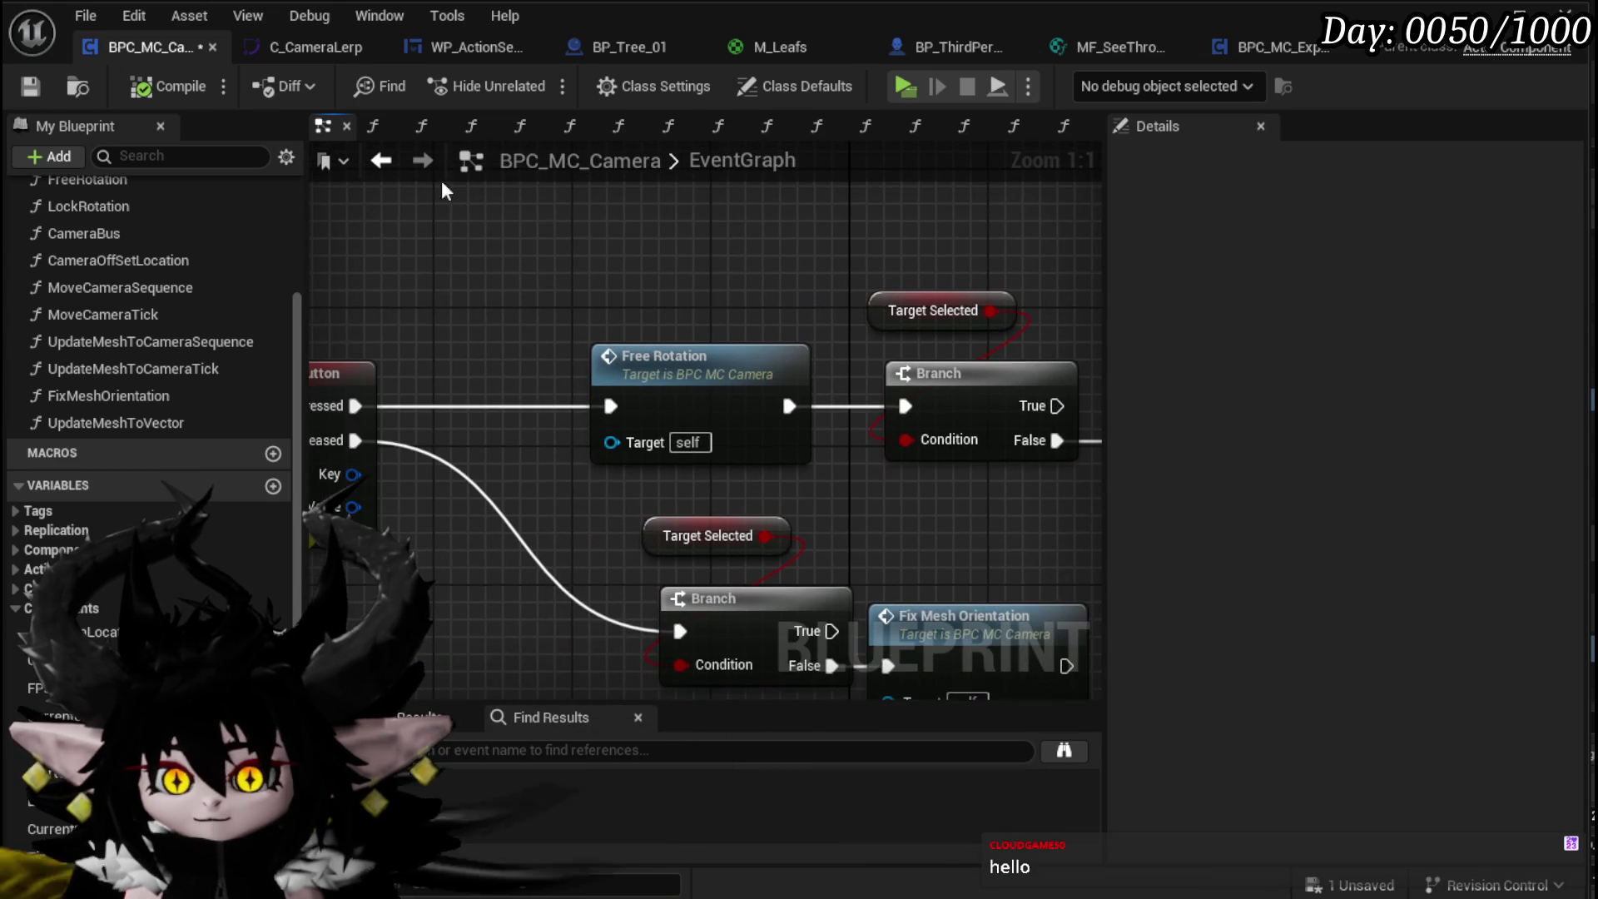
click(29, 92)
scroll(639, 261, down, 2)
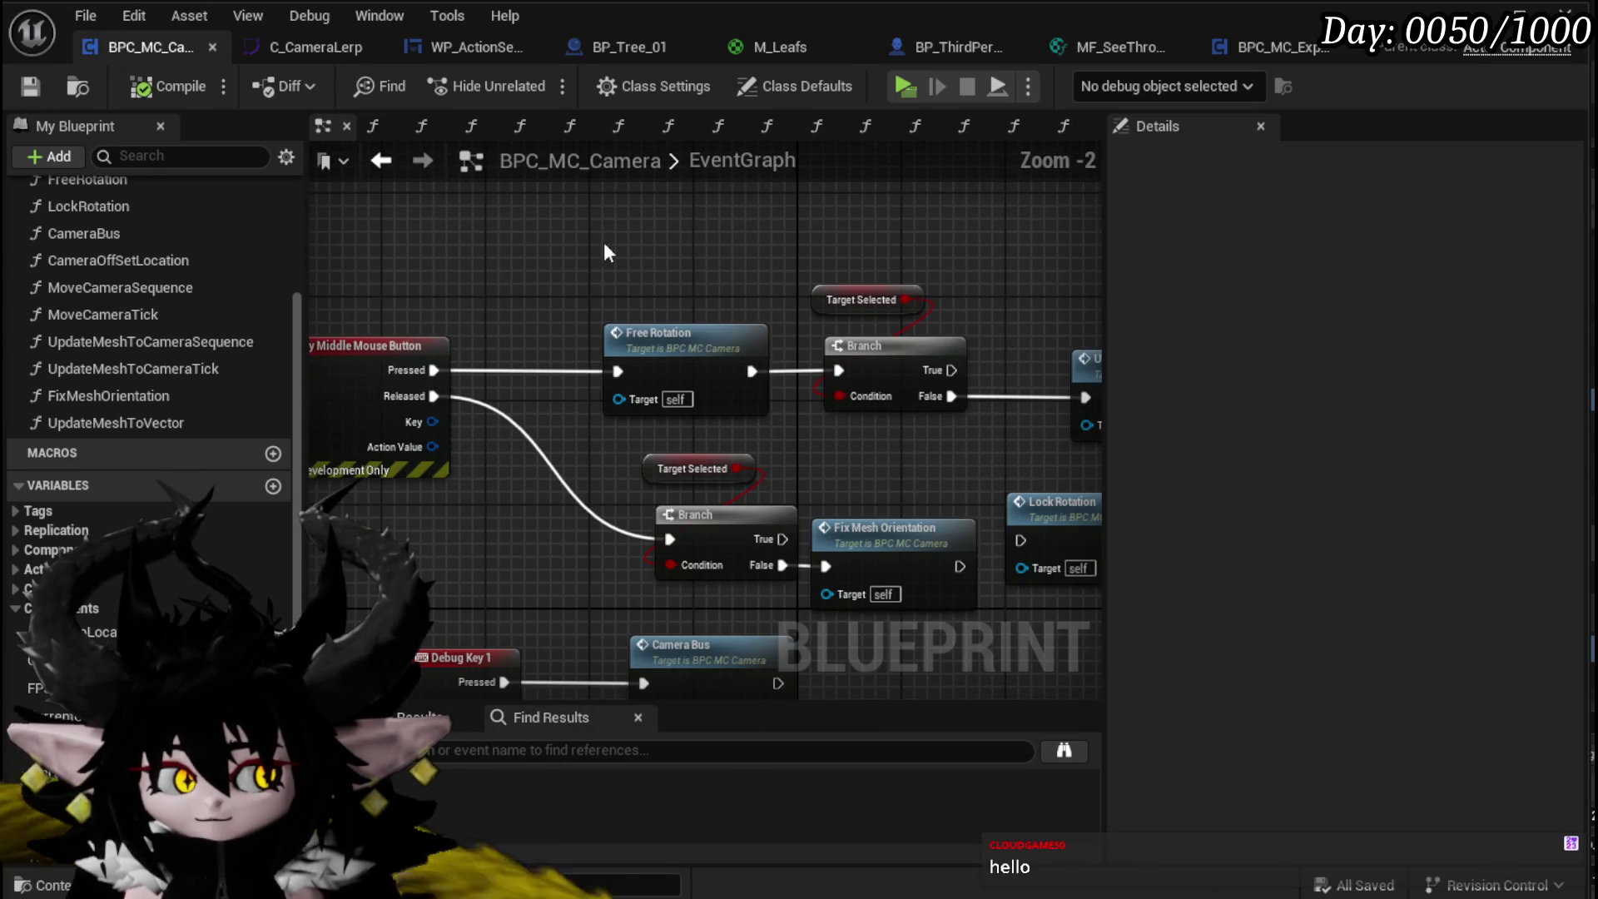
mouse_move(571, 233)
mouse_down()
mouse_move(690, 262)
mouse_move(605, 256)
mouse_move(452, 201)
mouse_move(530, 232)
mouse_up()
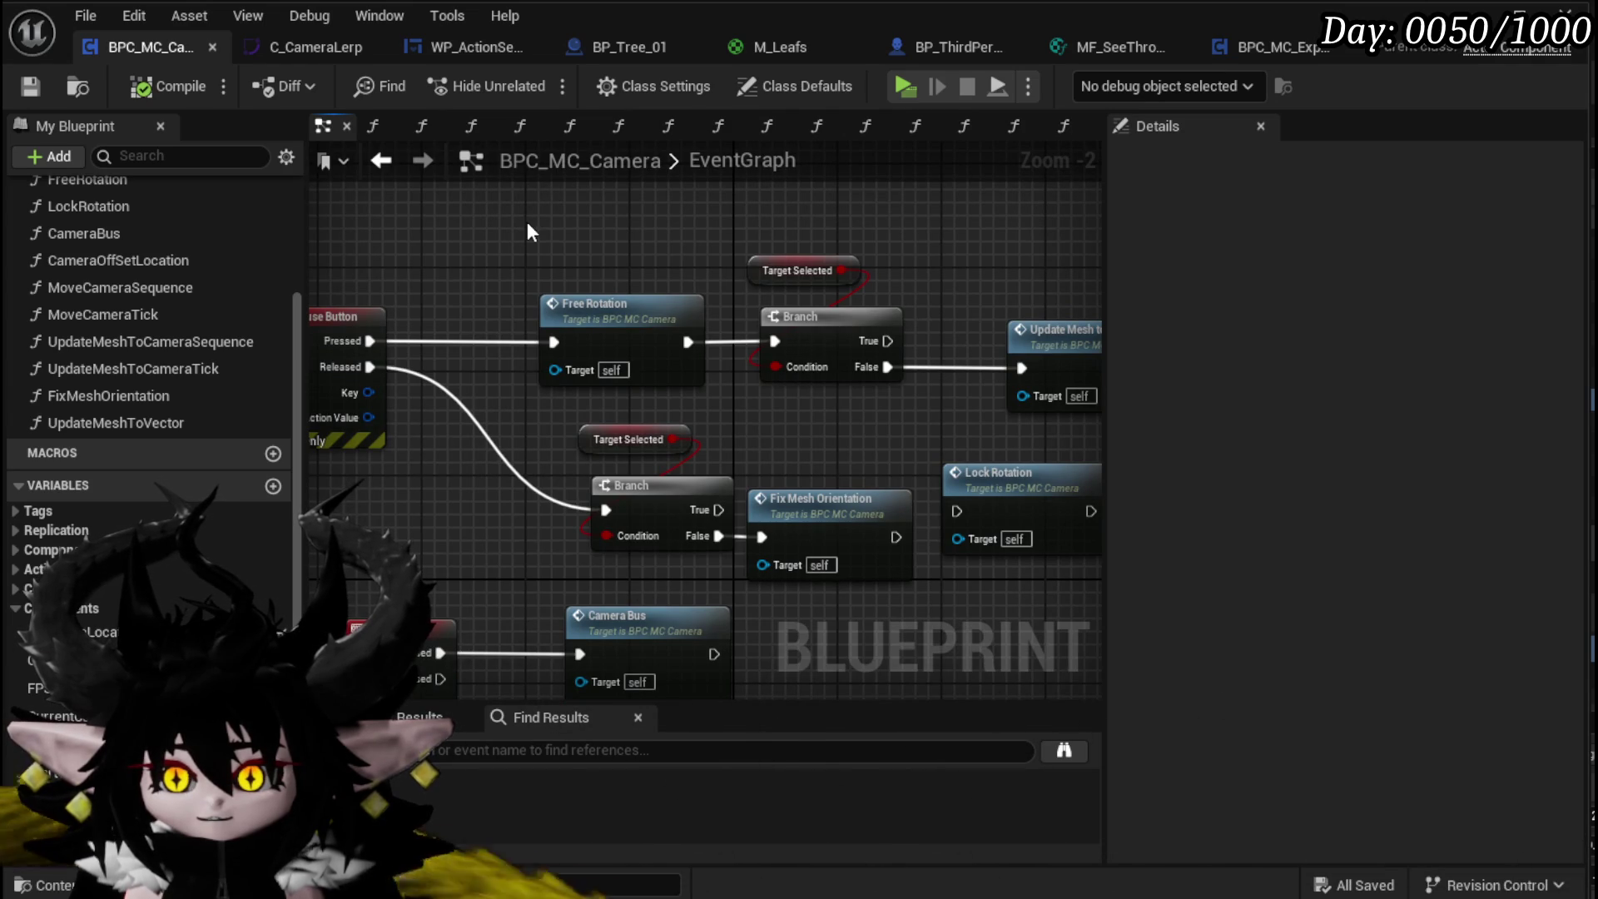
double_click(599, 317)
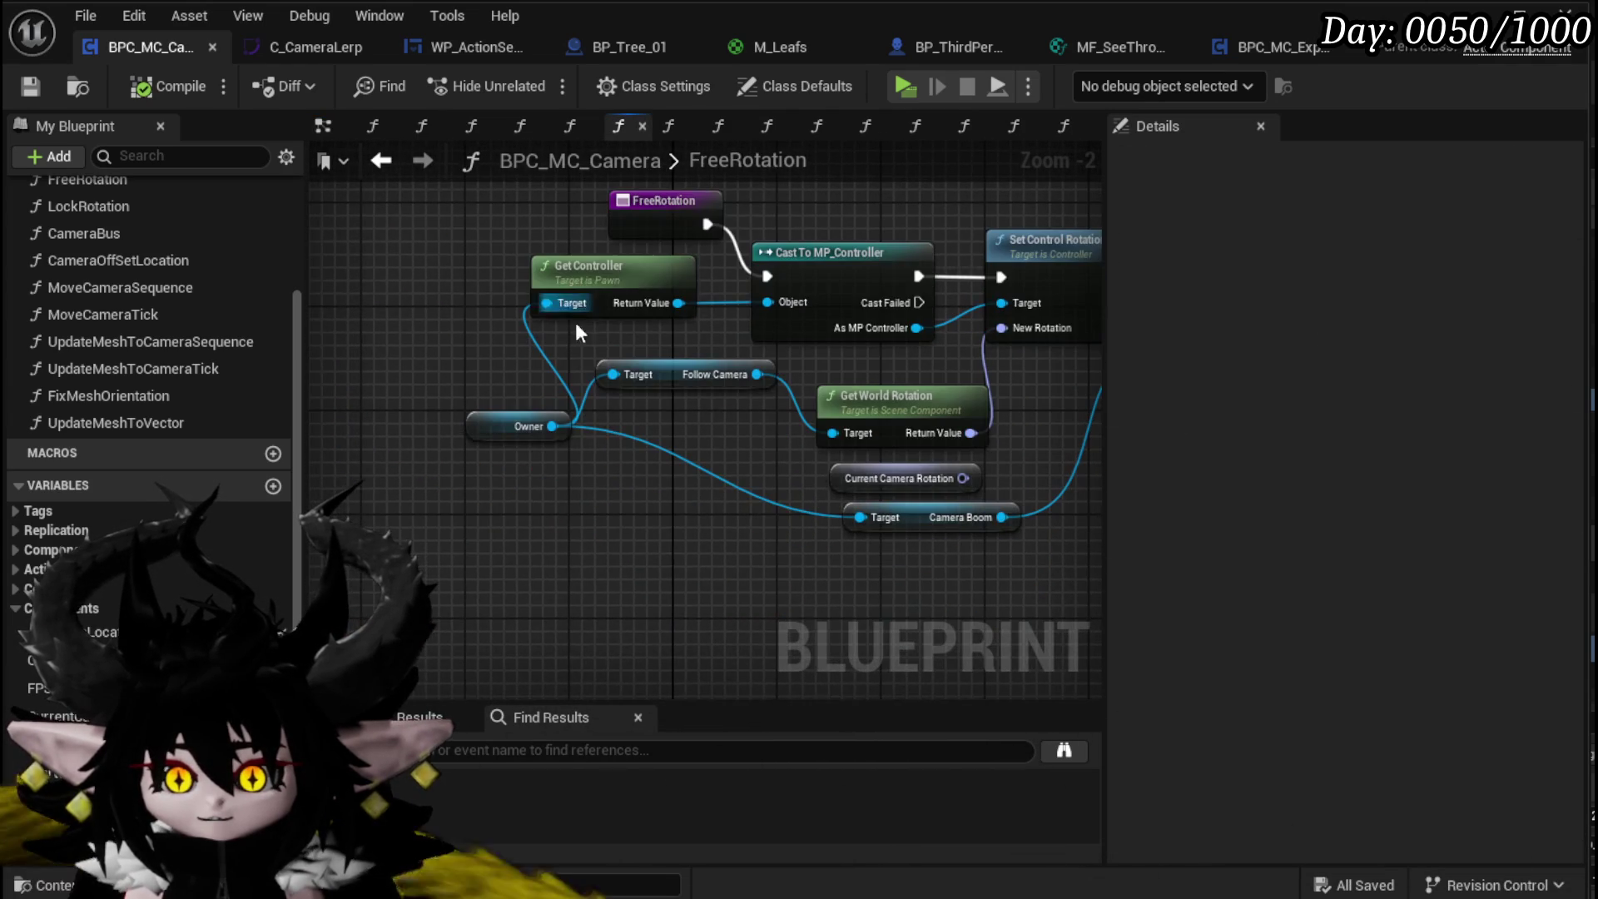
Step: End FreeRotation with a Set node for new Boolean RotatedCamera, then return to the EventGraph
drag(628, 297, 602, 439)
mouse_move(621, 223)
mouse_down()
mouse_move(416, 317)
mouse_move(467, 275)
mouse_up()
drag(686, 237, 218, 325)
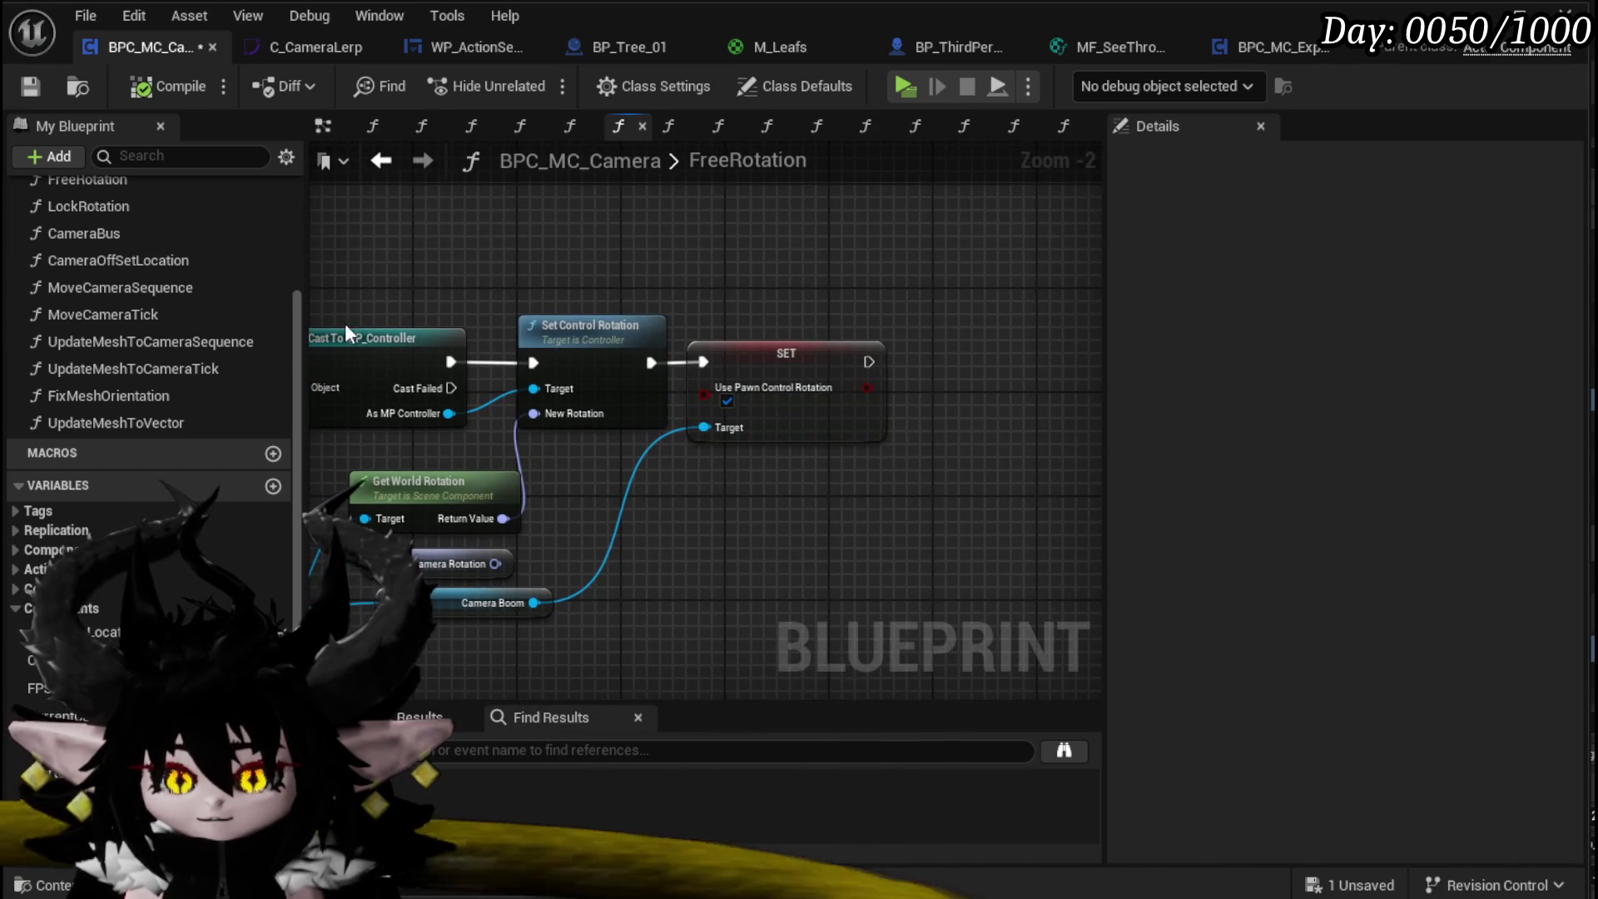
click(273, 487)
text(RotatedCamera)
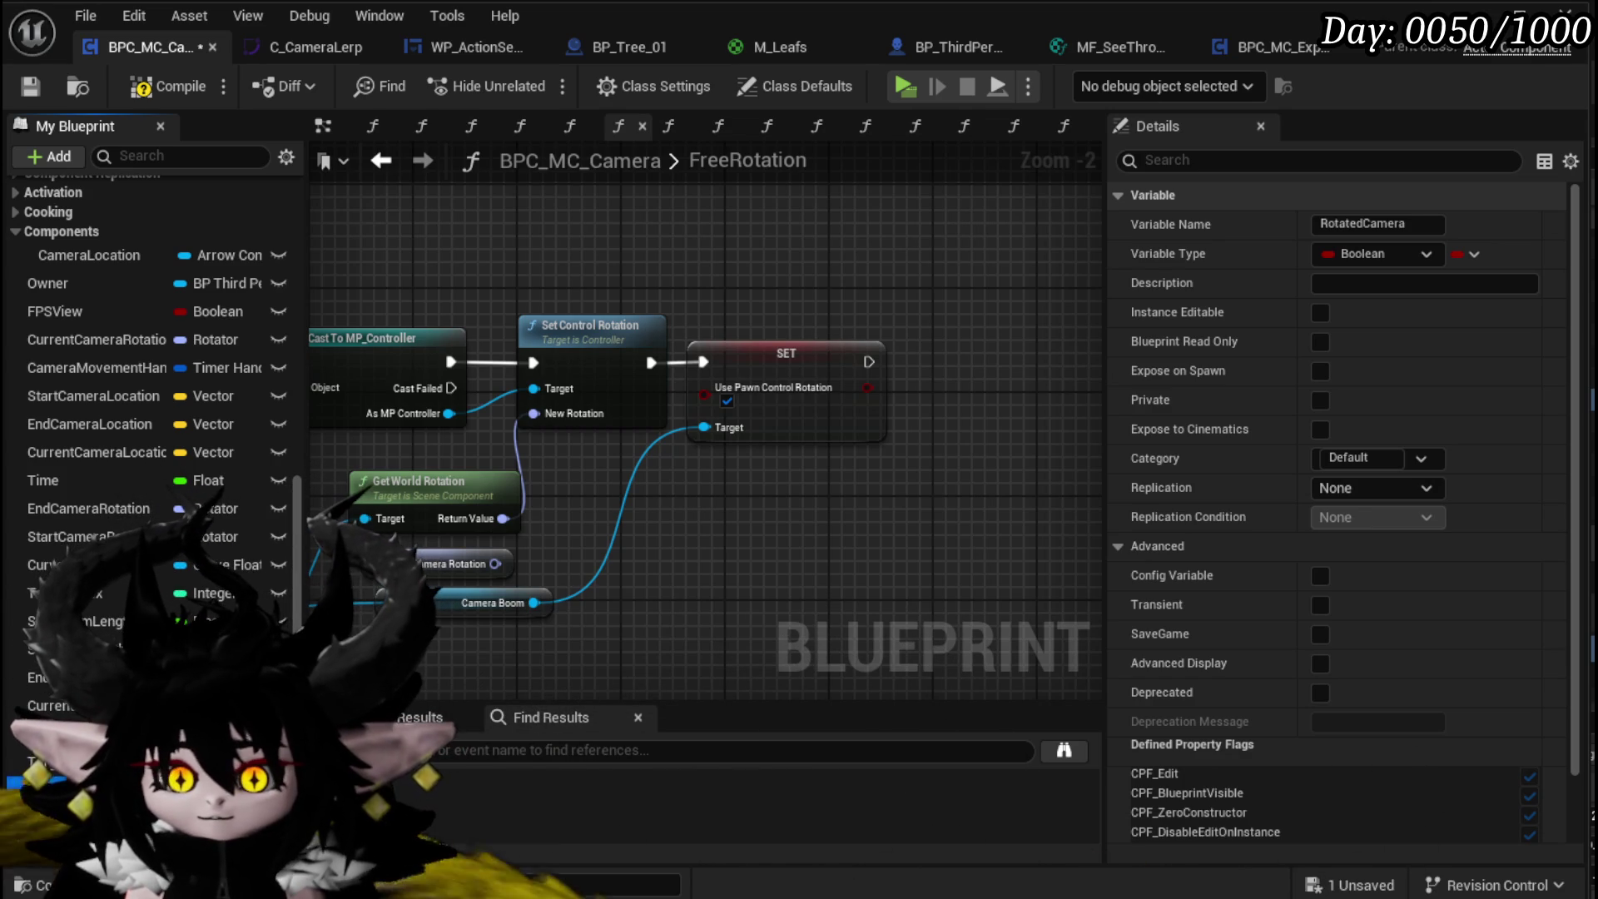
drag(931, 327, 937, 356)
click(966, 395)
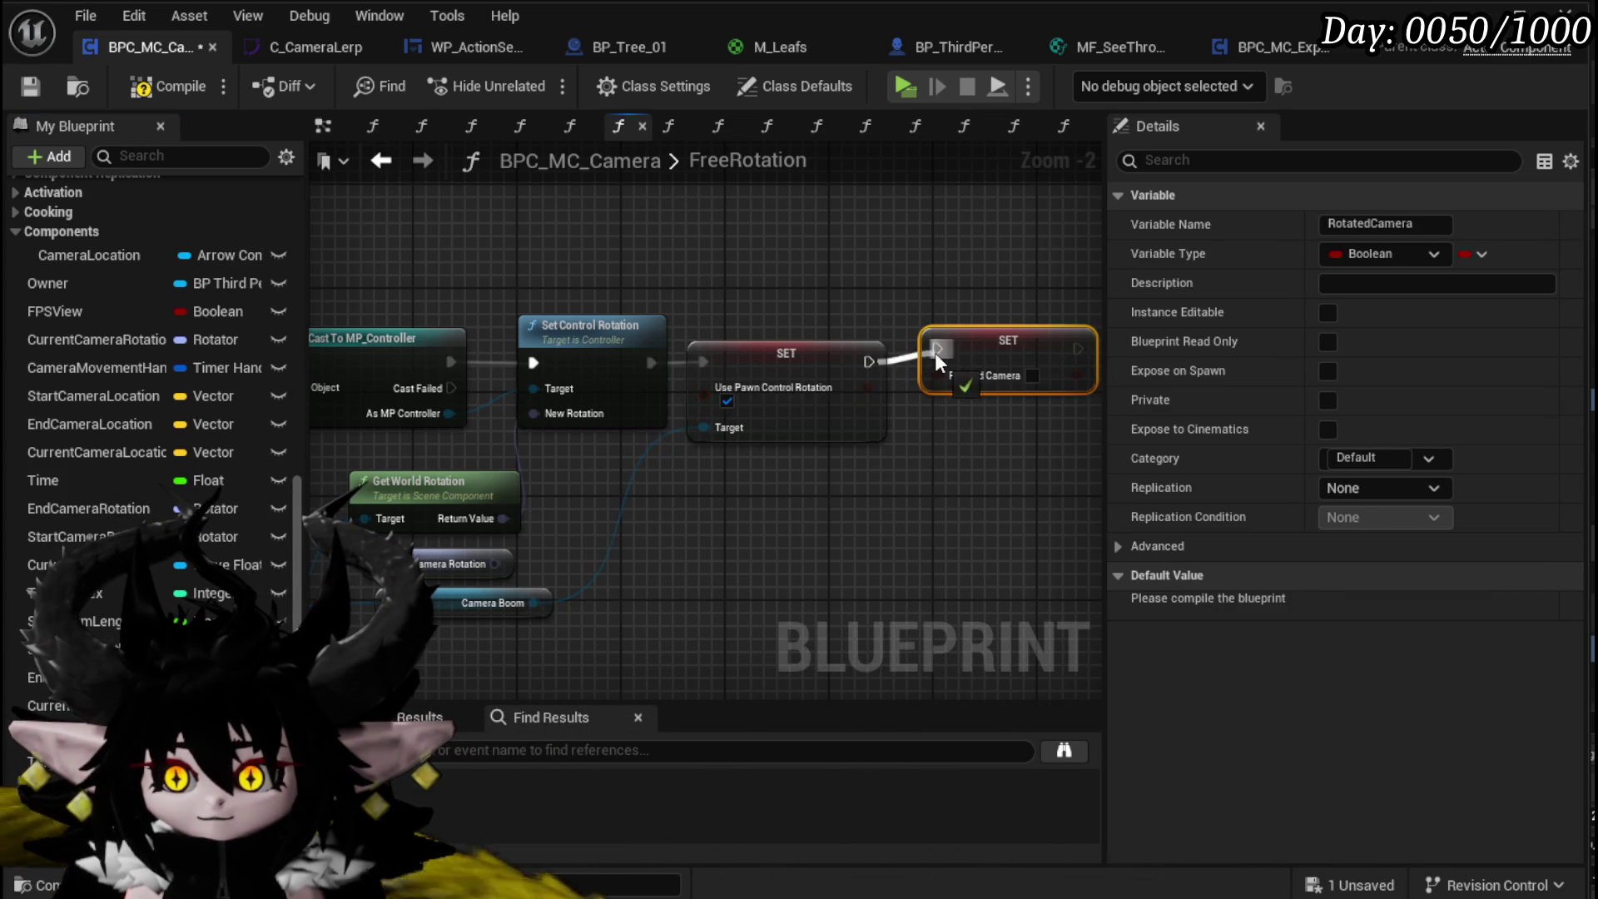
click(996, 334)
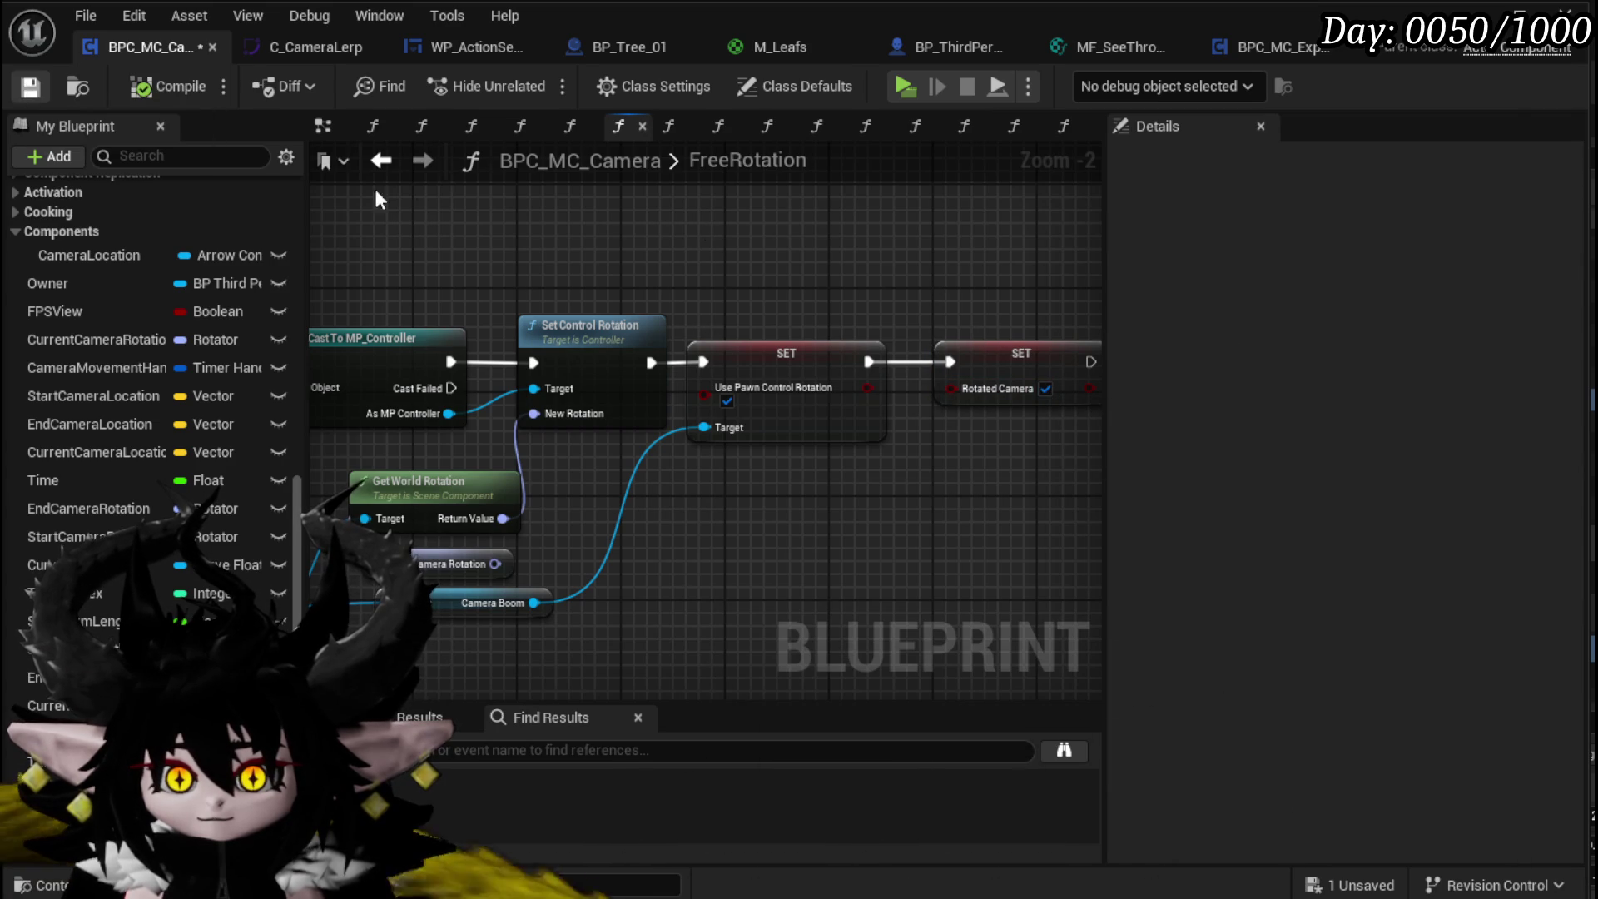
click(385, 164)
scroll(574, 341, down, 6)
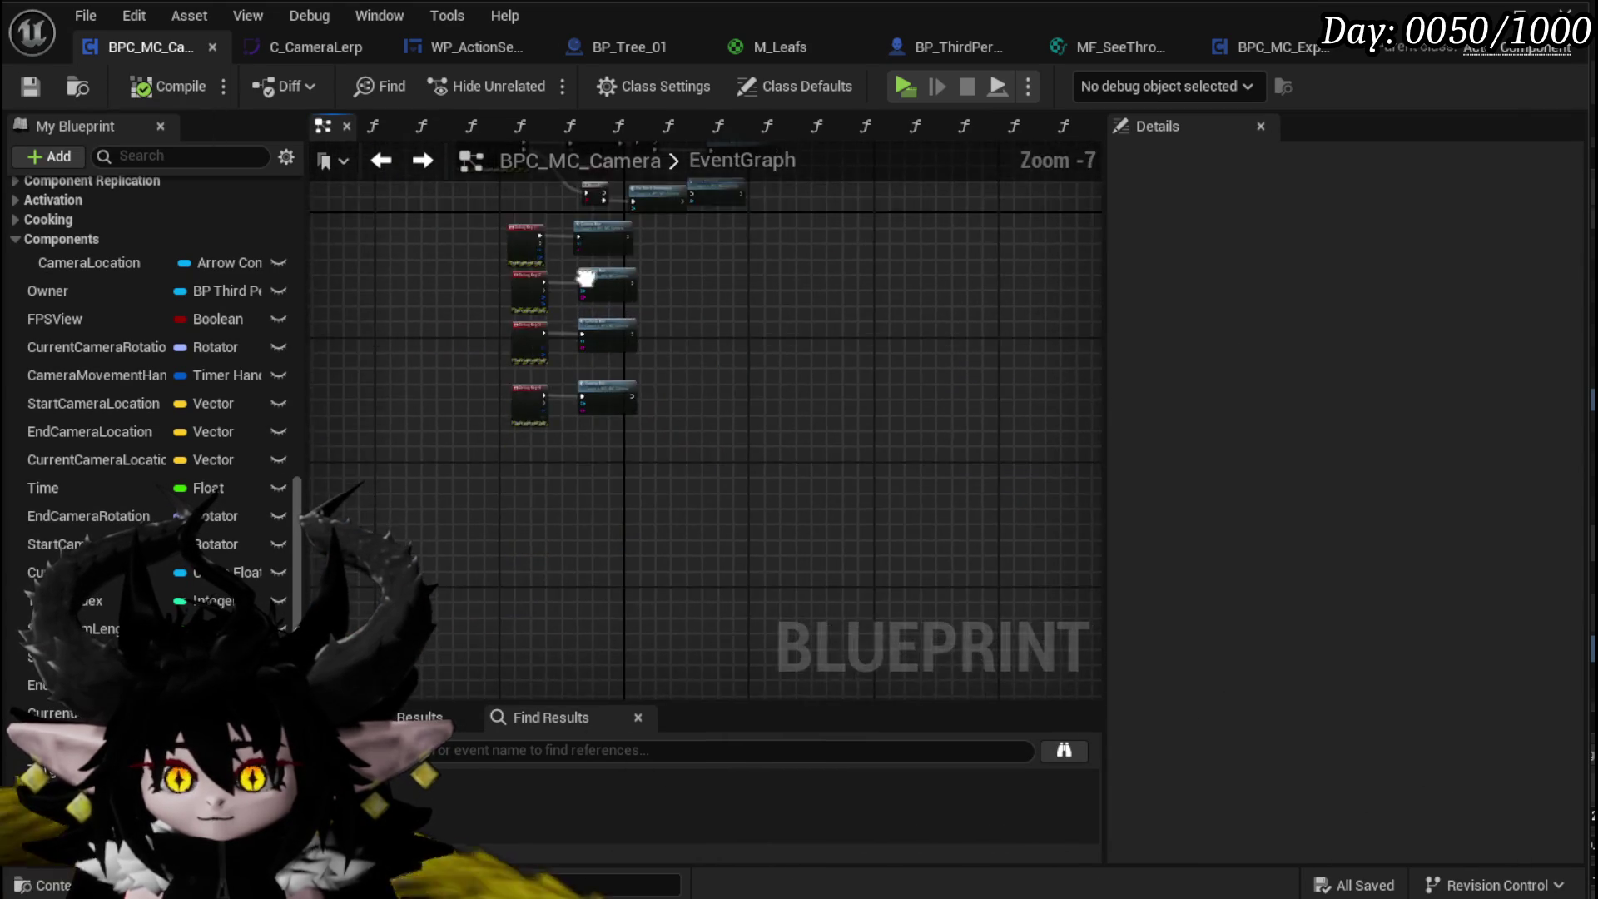
Step: Trace from CameraBus through UpdateMeshToVector and MoveCameraSequence into CameraOffSetLocation
drag(649, 350, 618, 404)
scroll(204, 333, up, 5)
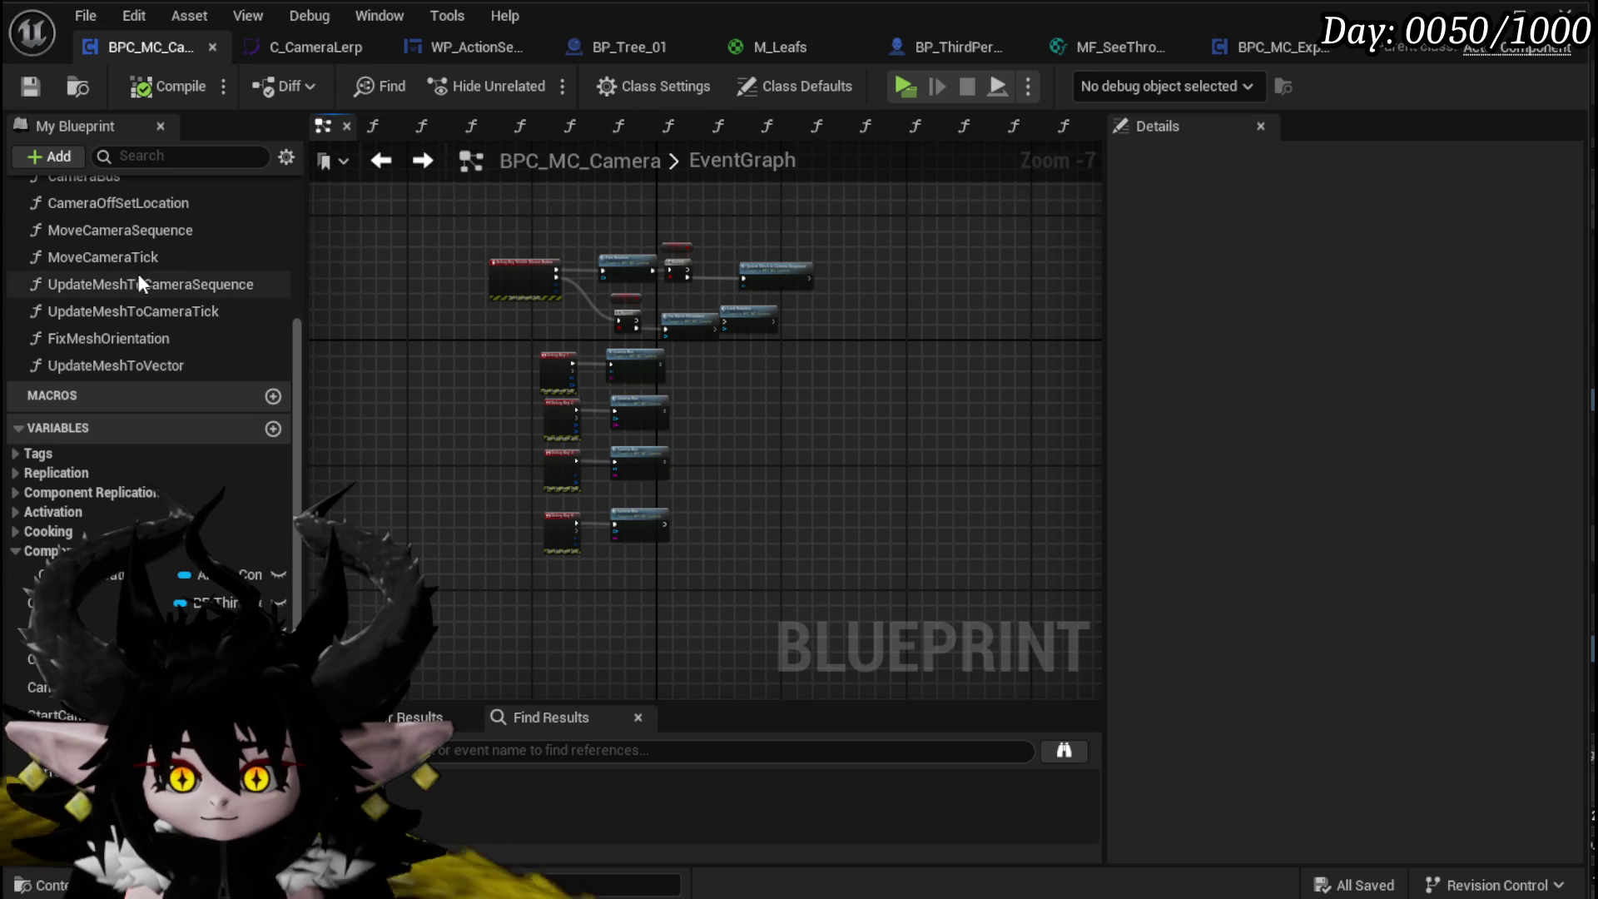
scroll(142, 266, up, 2)
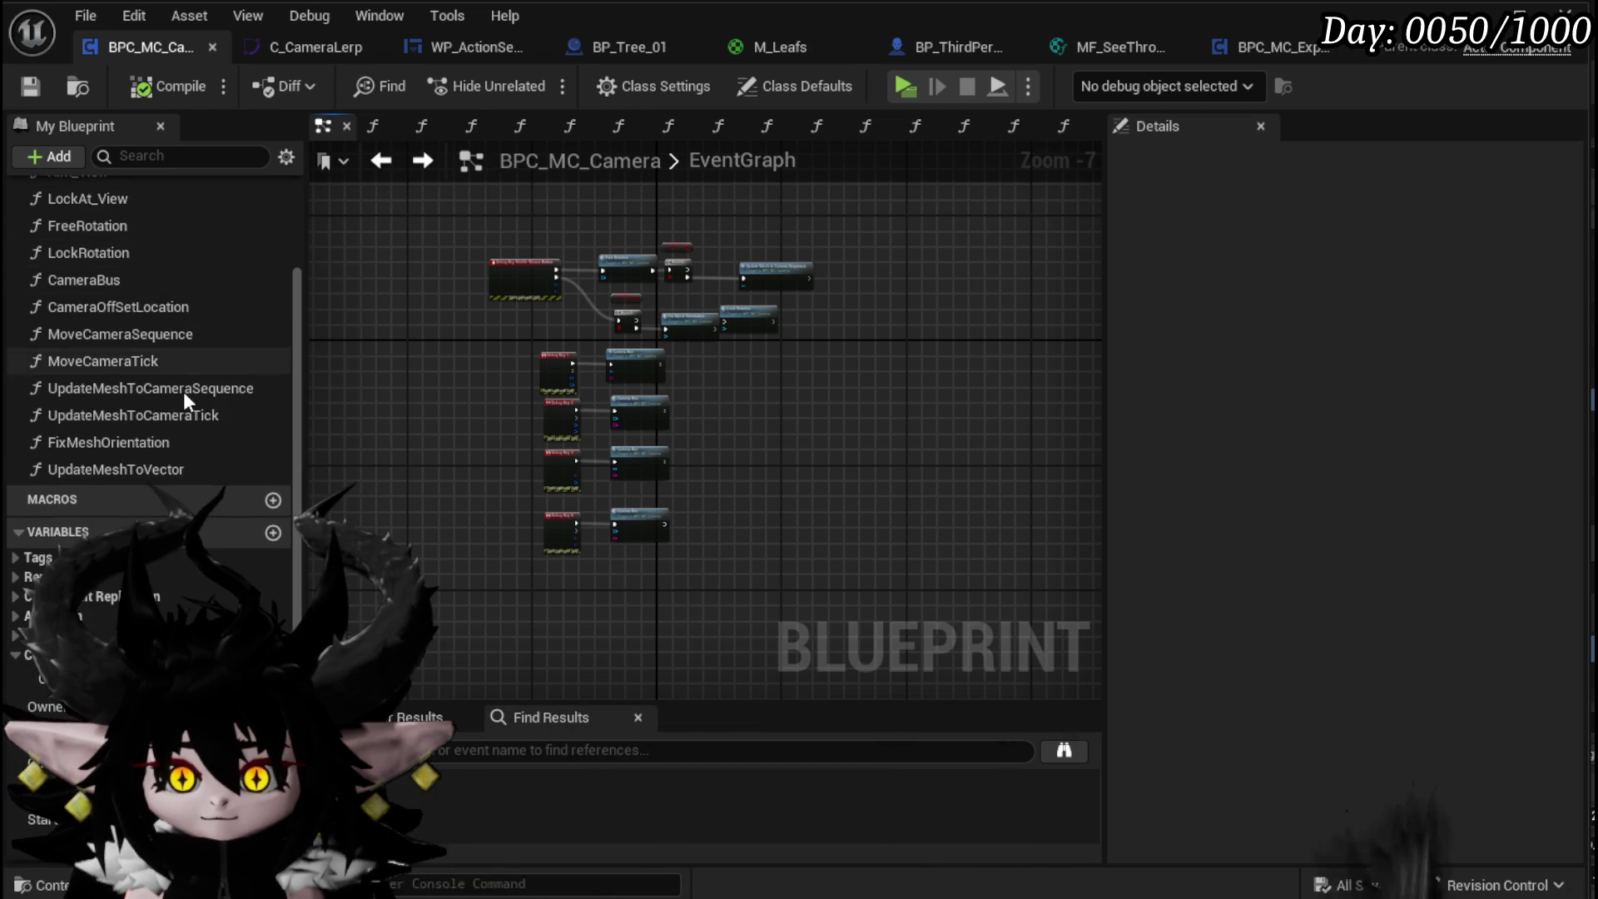
click(134, 305)
double_click(168, 283)
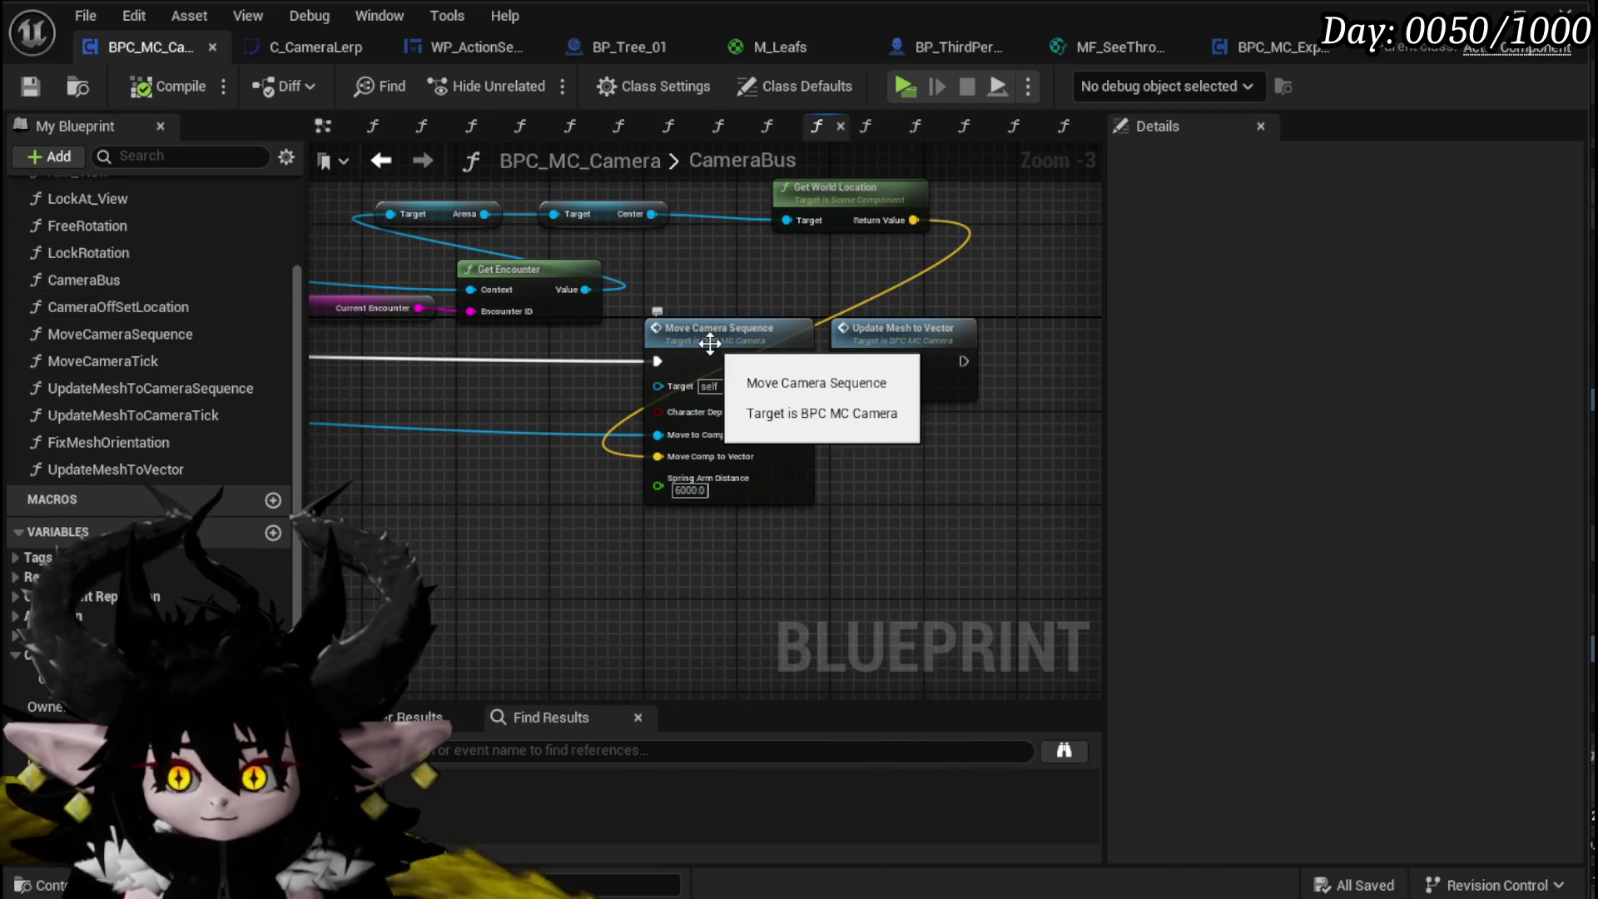
double_click(891, 337)
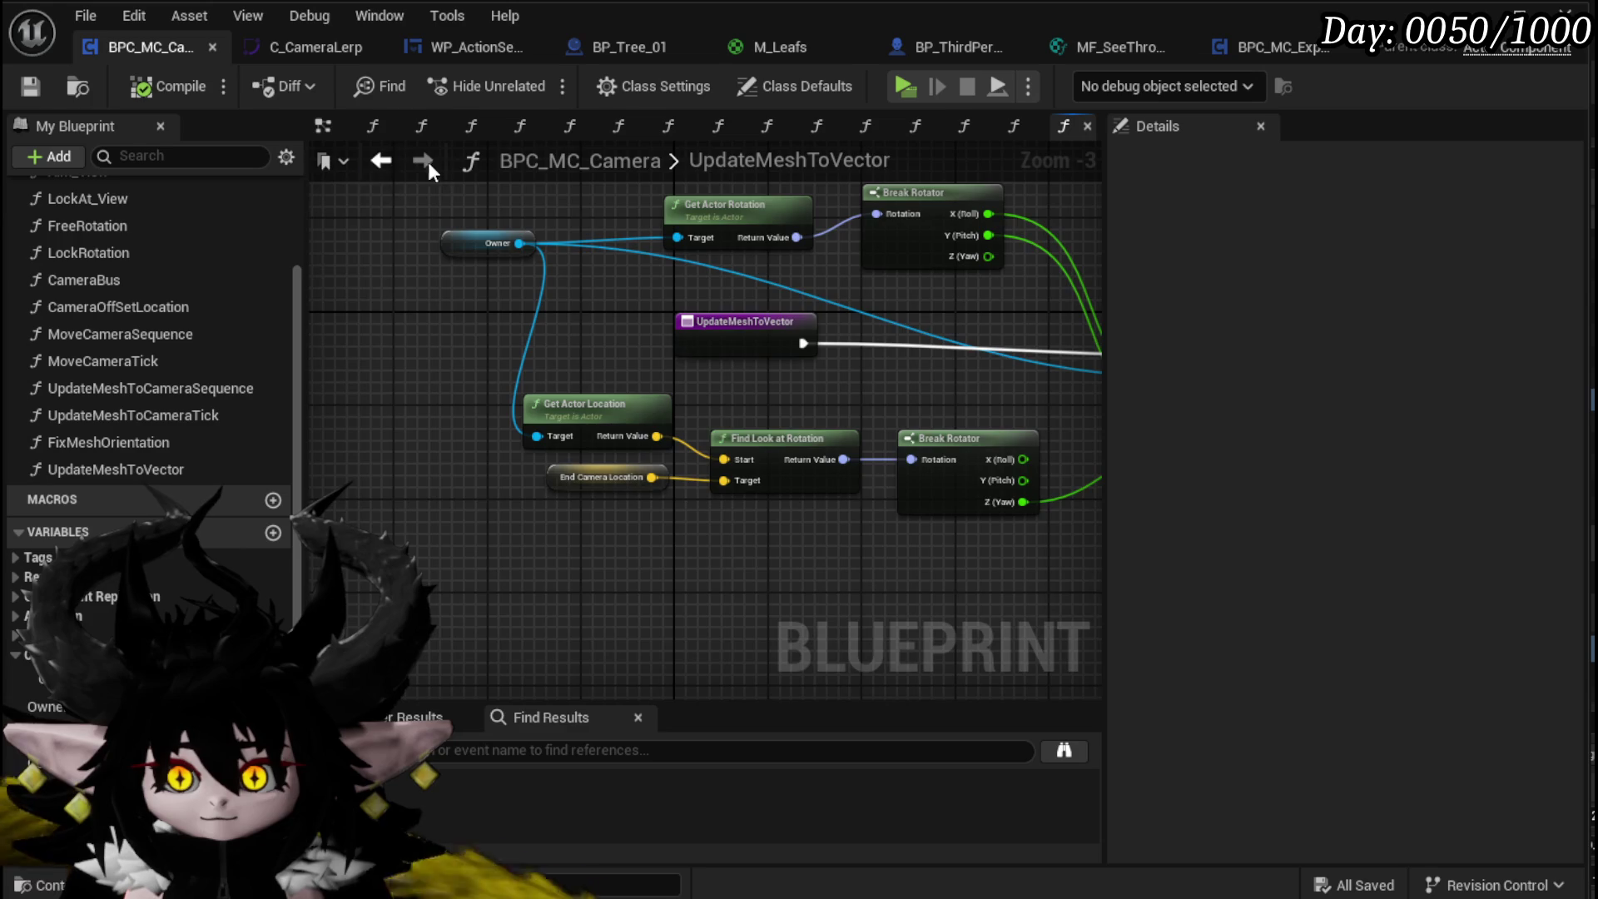
click(381, 161)
double_click(716, 361)
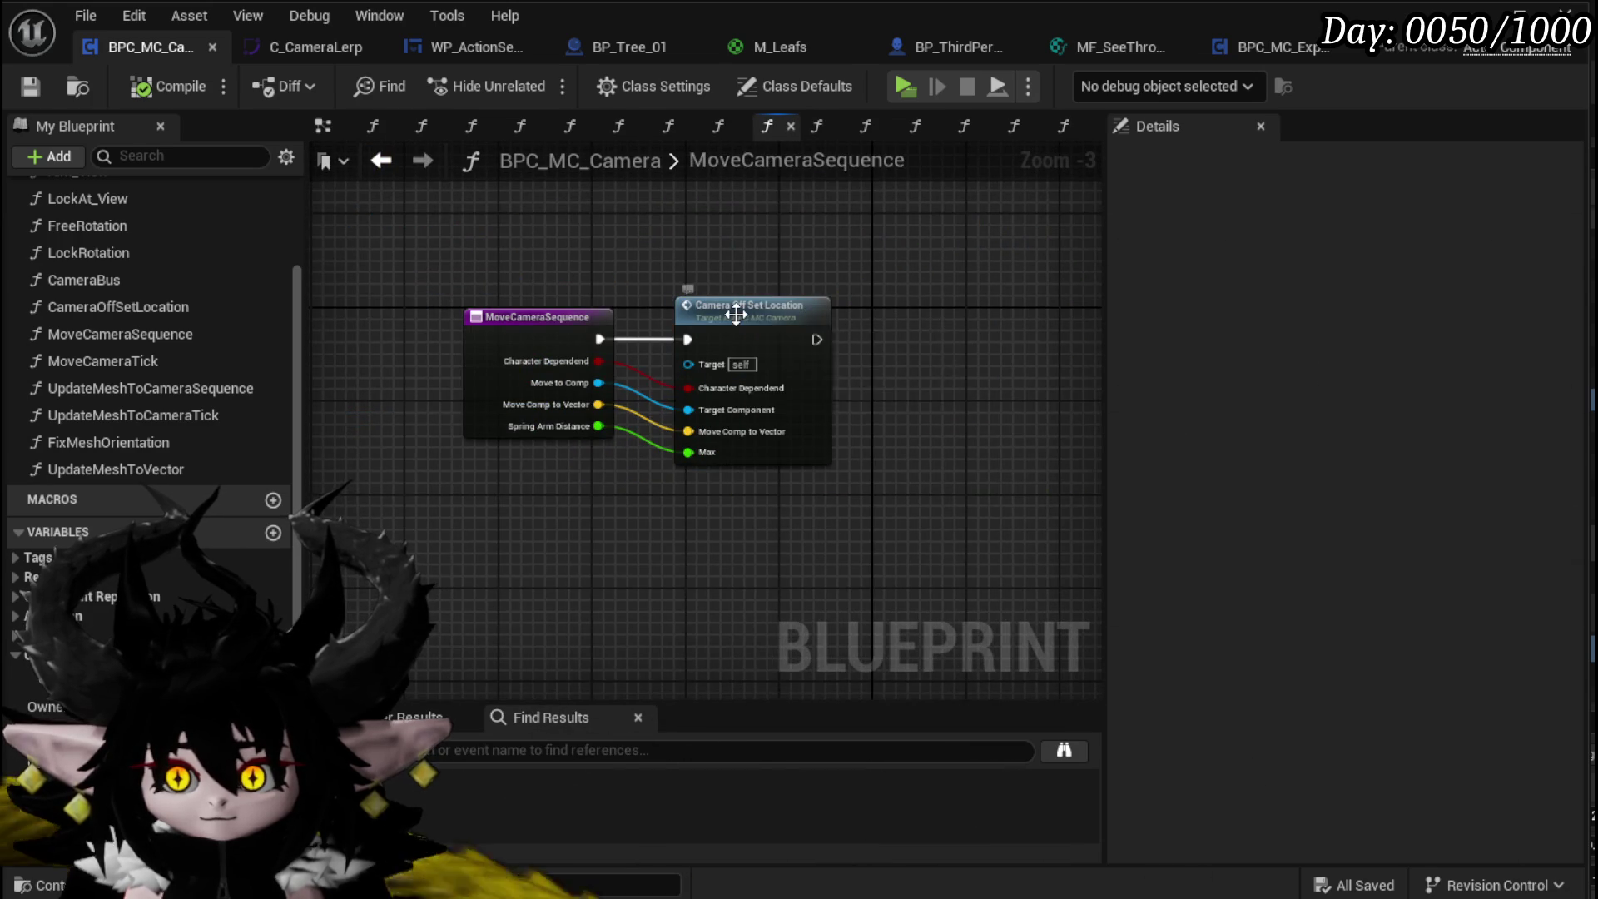
double_click(737, 316)
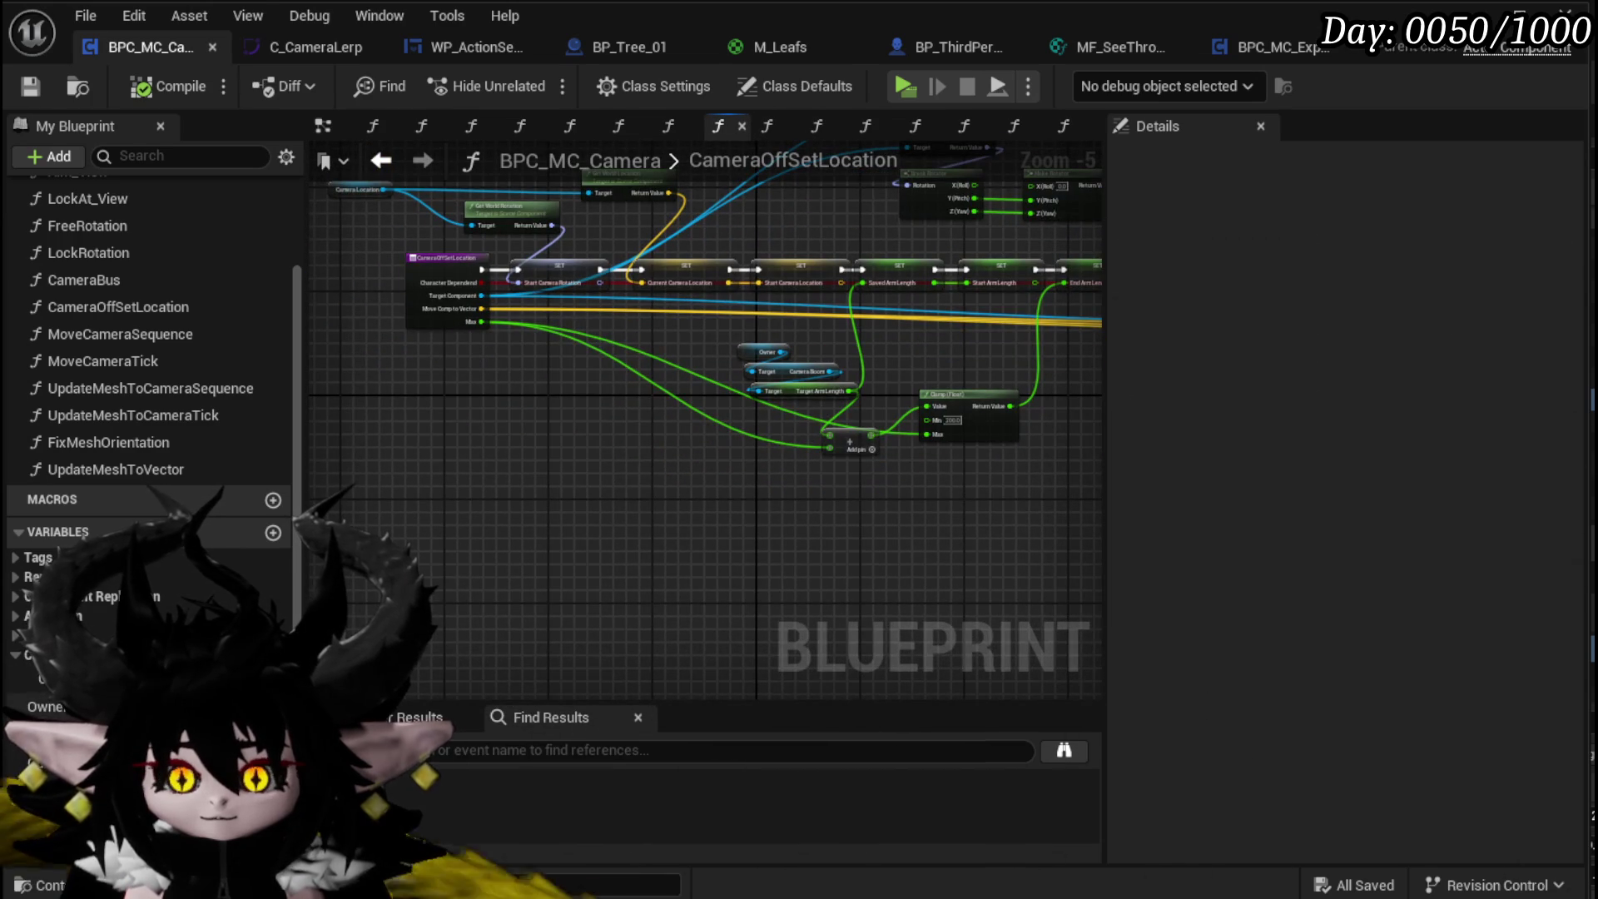
Step: Add a RotatedCamera getter to the CameraOffSetLocation graph
scroll(149, 375, down, 5)
drag(41, 766, 518, 399)
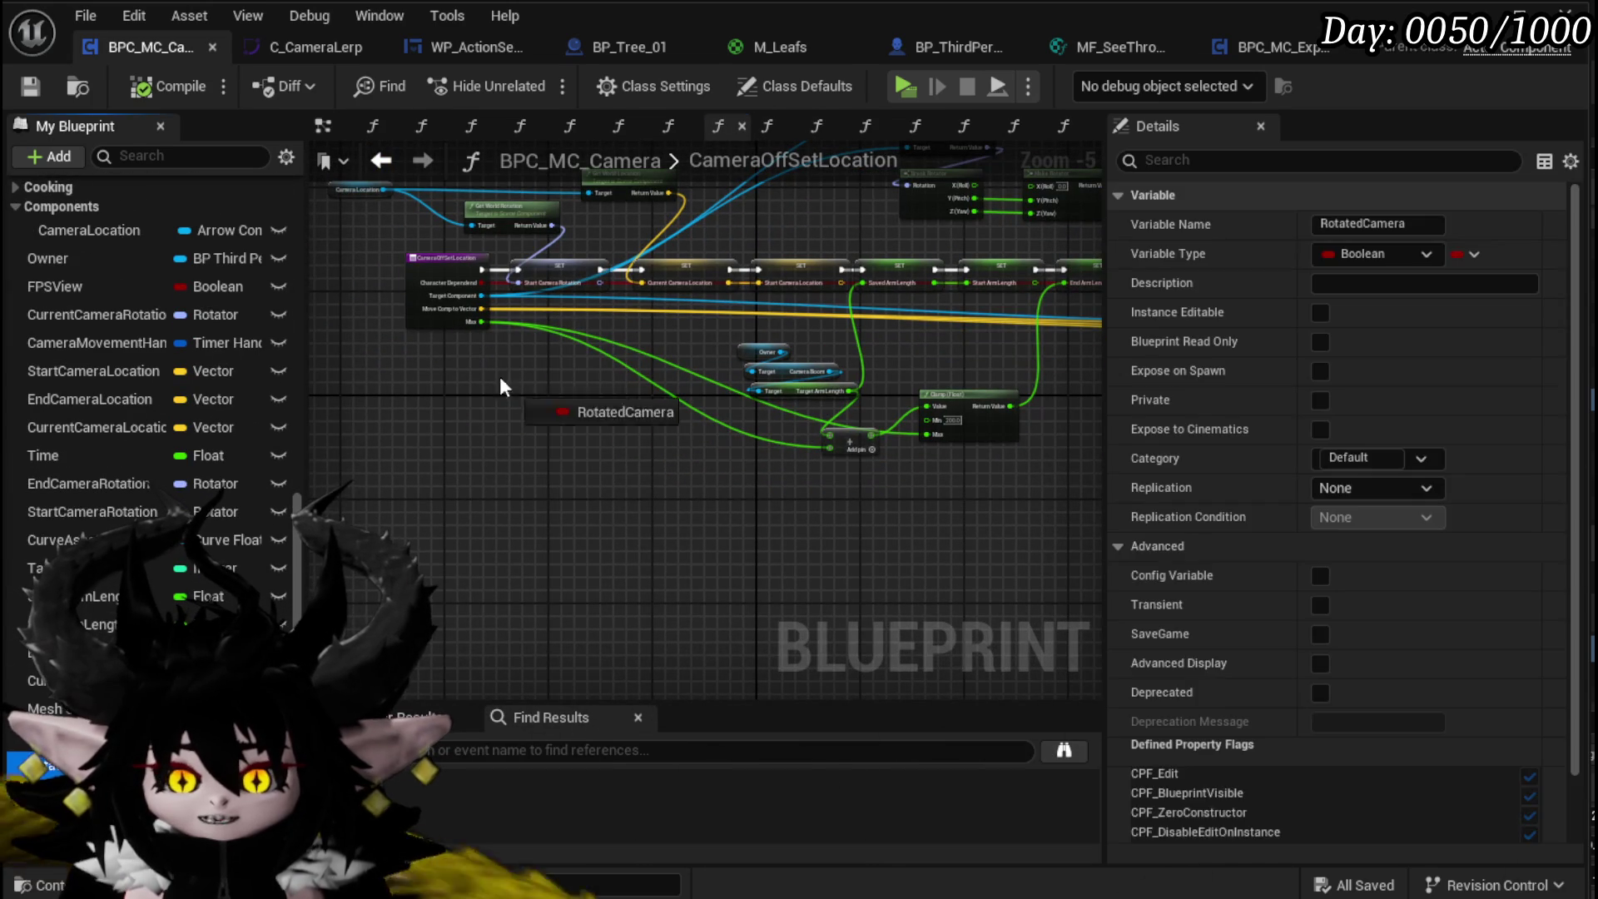
click(470, 404)
mouse_move(443, 360)
mouse_down()
mouse_move(438, 416)
mouse_move(403, 442)
mouse_up()
Step: Move the CameraOffSetLocation entry node further left in the graph
click(511, 483)
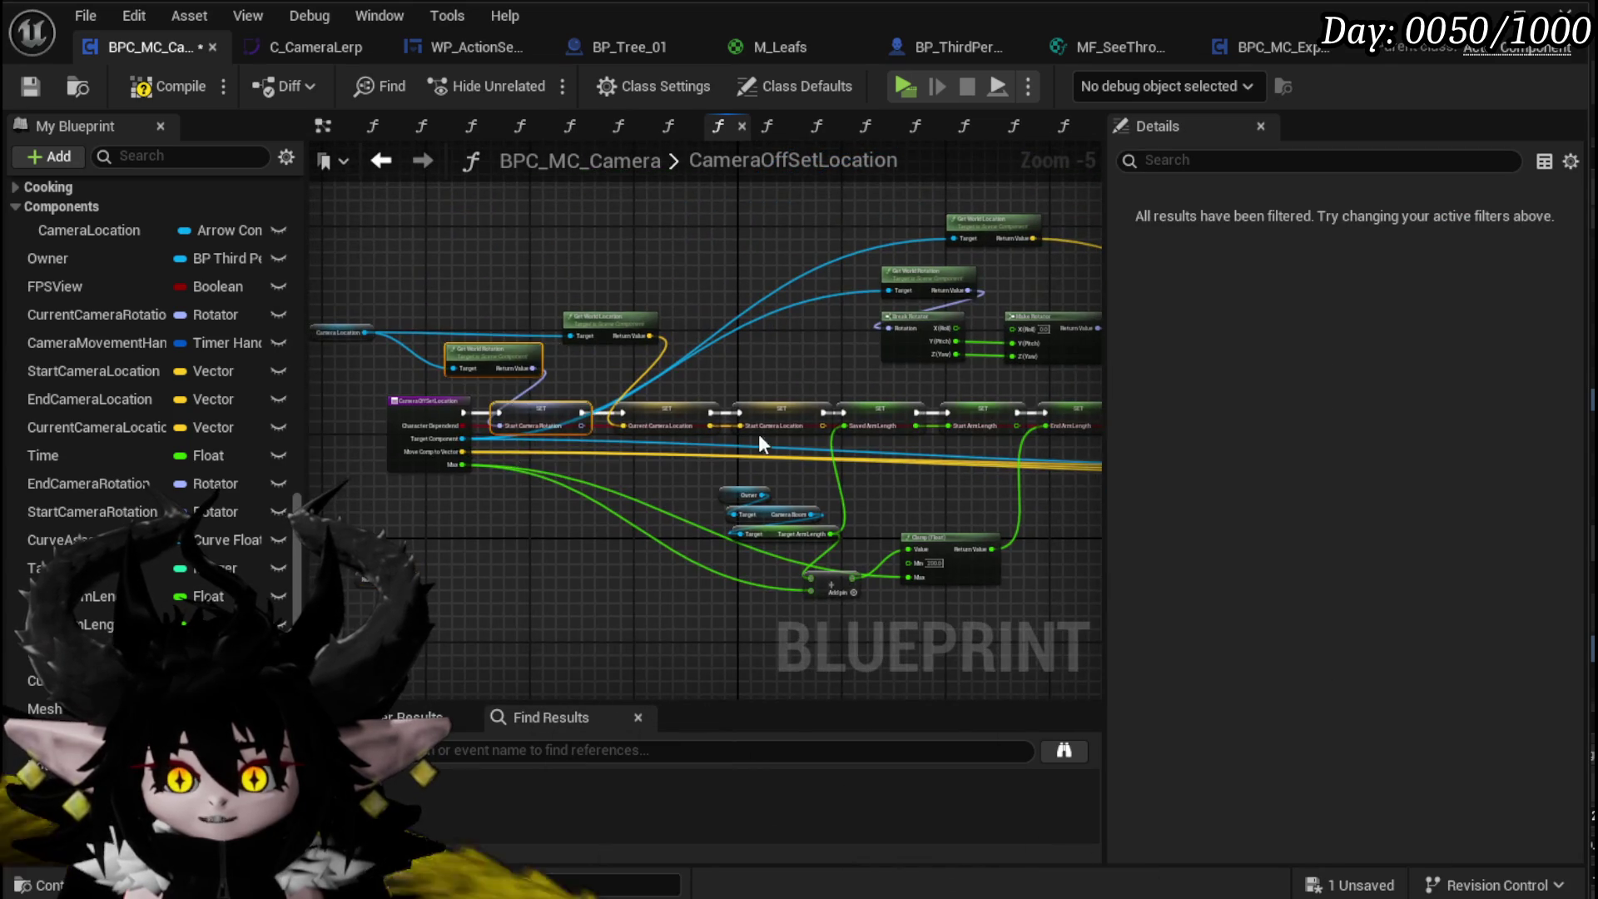
drag(511, 483, 736, 504)
click(676, 451)
drag(676, 451, 523, 277)
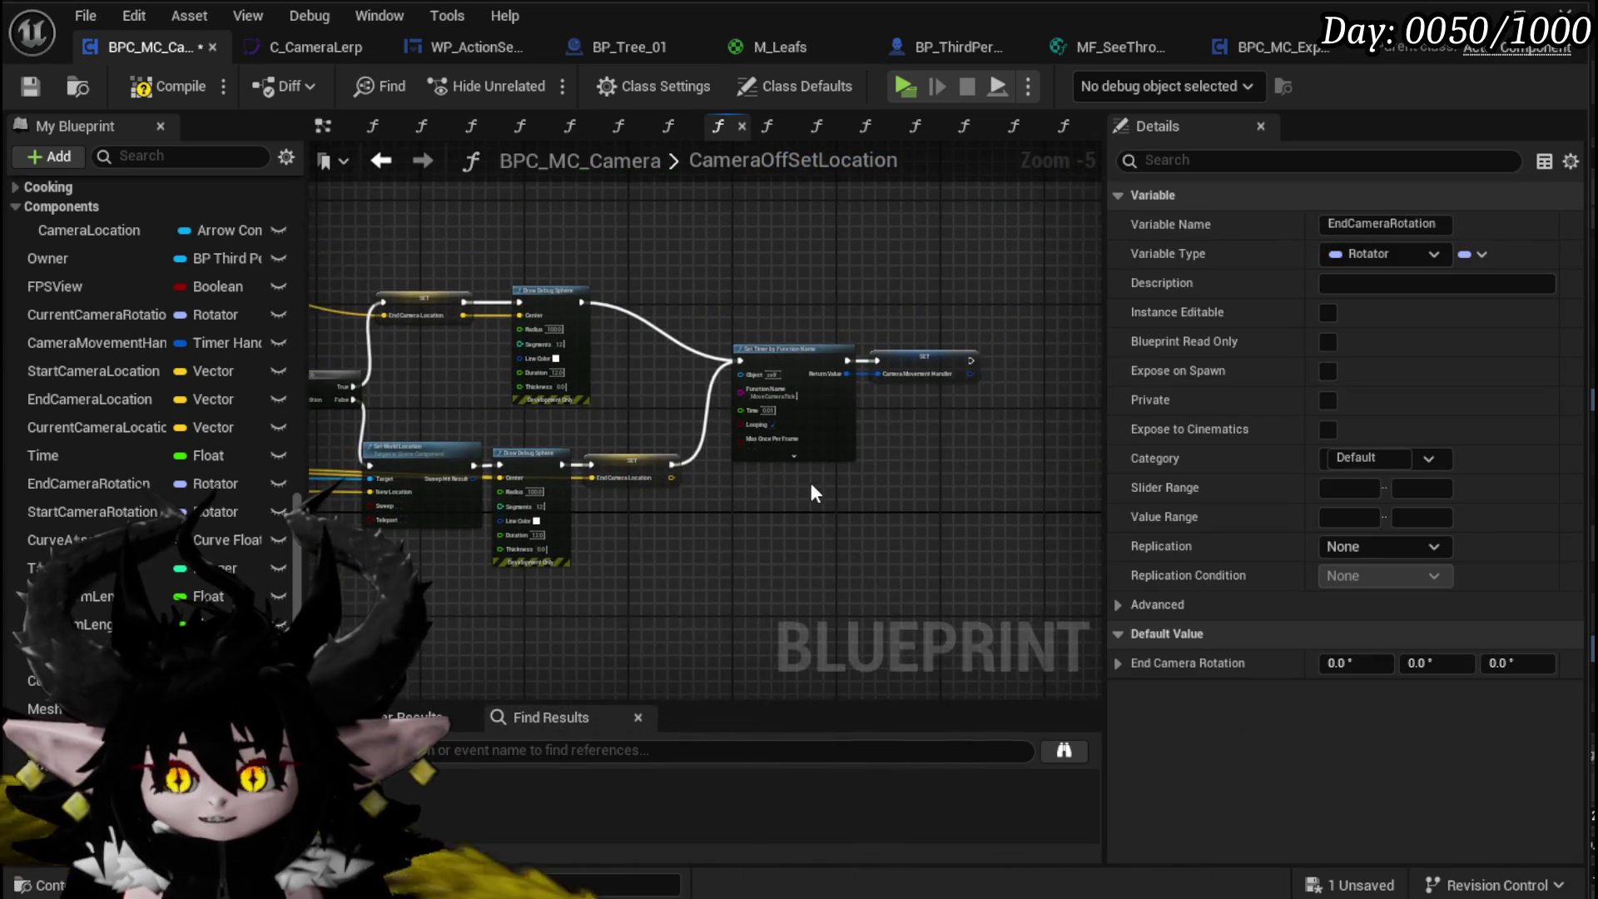
click(811, 483)
scroll(685, 463, up, 3)
drag(708, 448, 955, 392)
scroll(956, 400, down, 3)
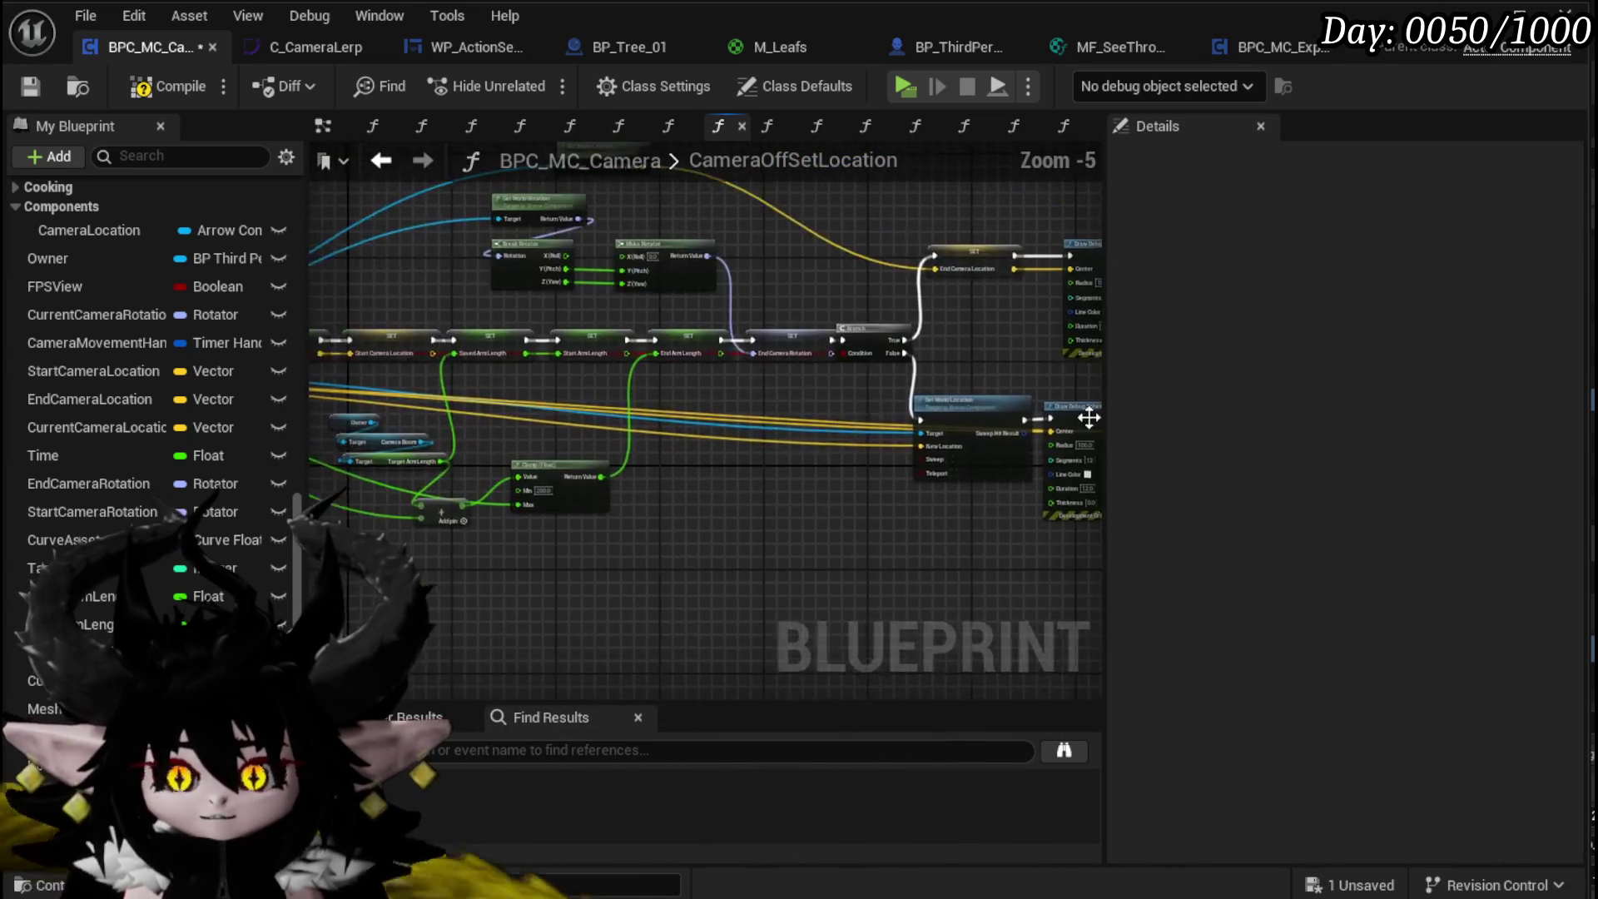
scroll(653, 397, up, 3)
scroll(651, 387, down, 3)
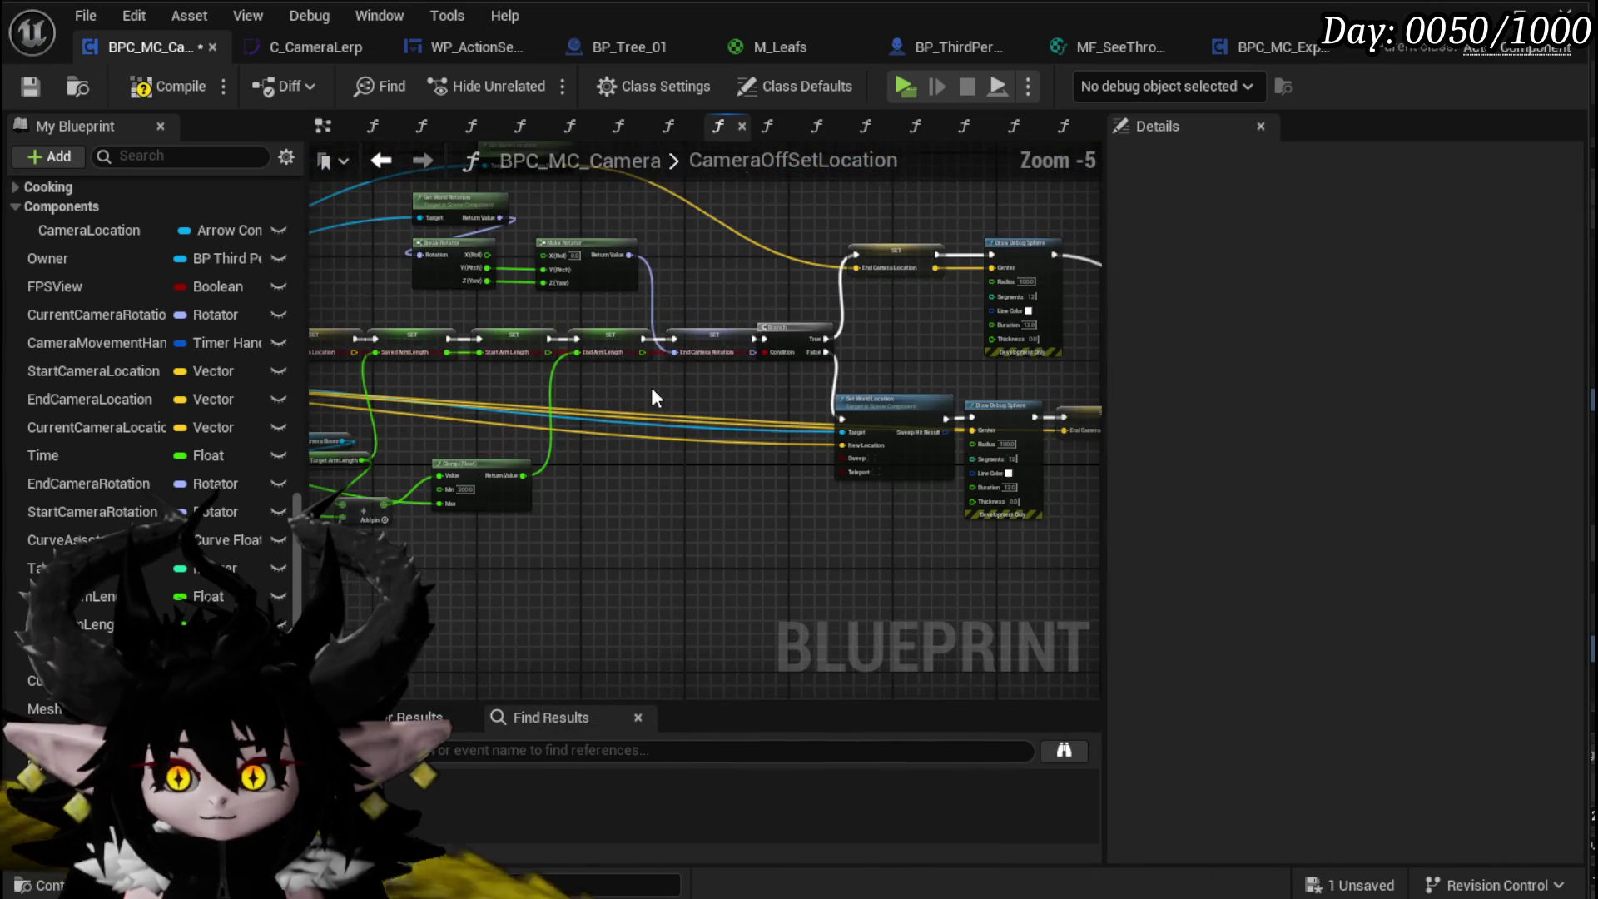
scroll(510, 391, up, 1)
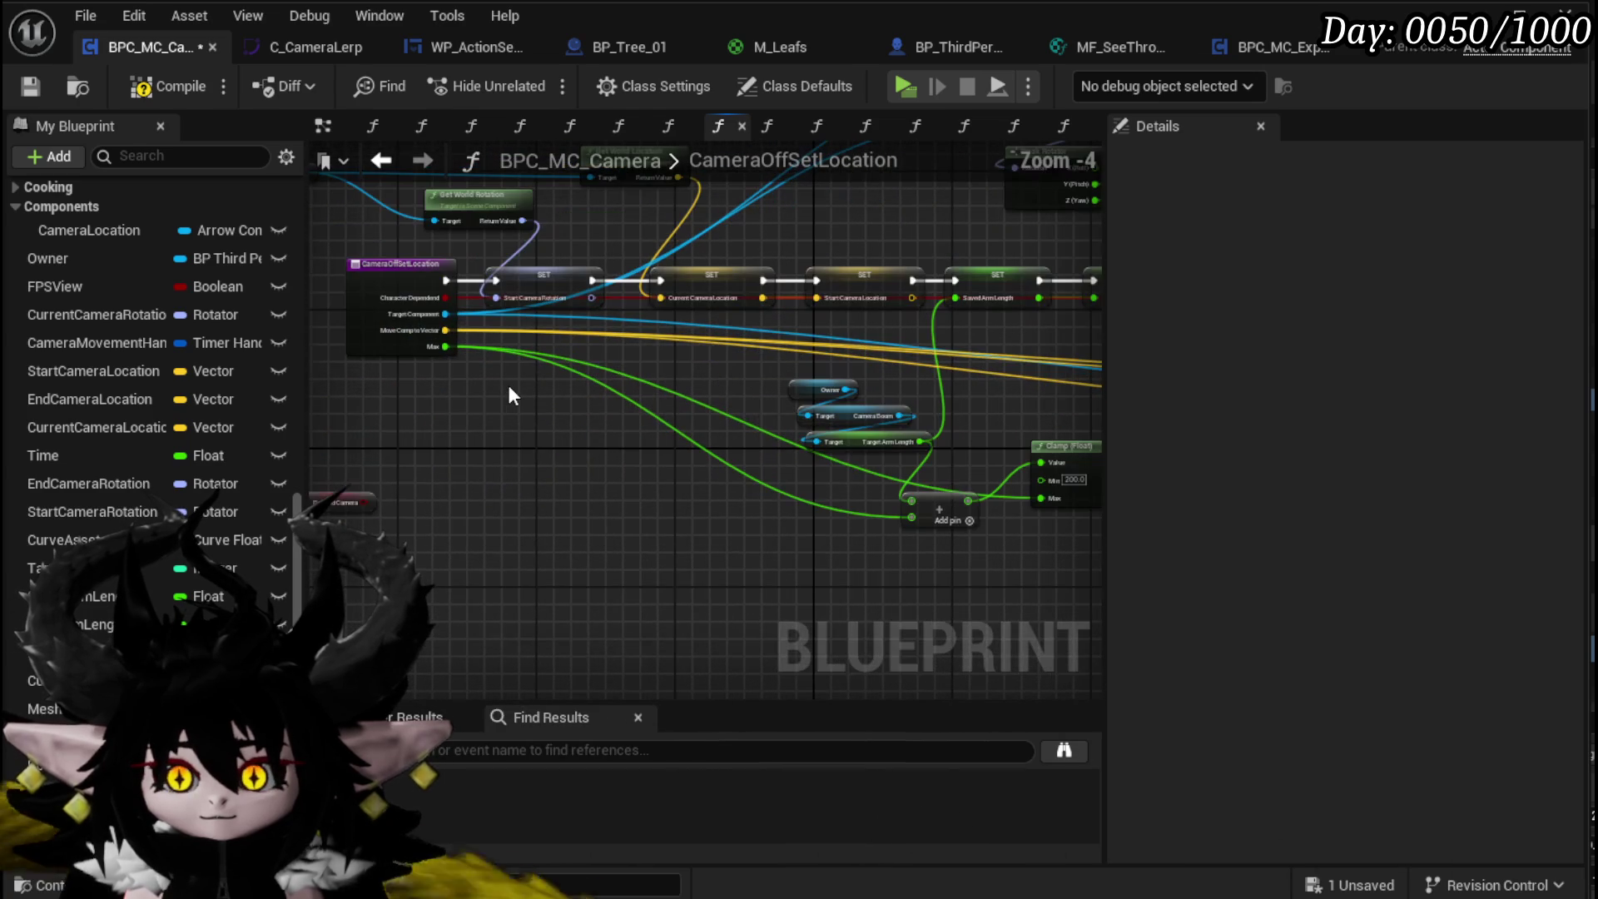
mouse_move(512, 391)
mouse_down()
mouse_move(534, 504)
mouse_move(579, 496)
mouse_up()
mouse_move(557, 383)
mouse_down()
mouse_move(336, 392)
mouse_move(374, 390)
mouse_up()
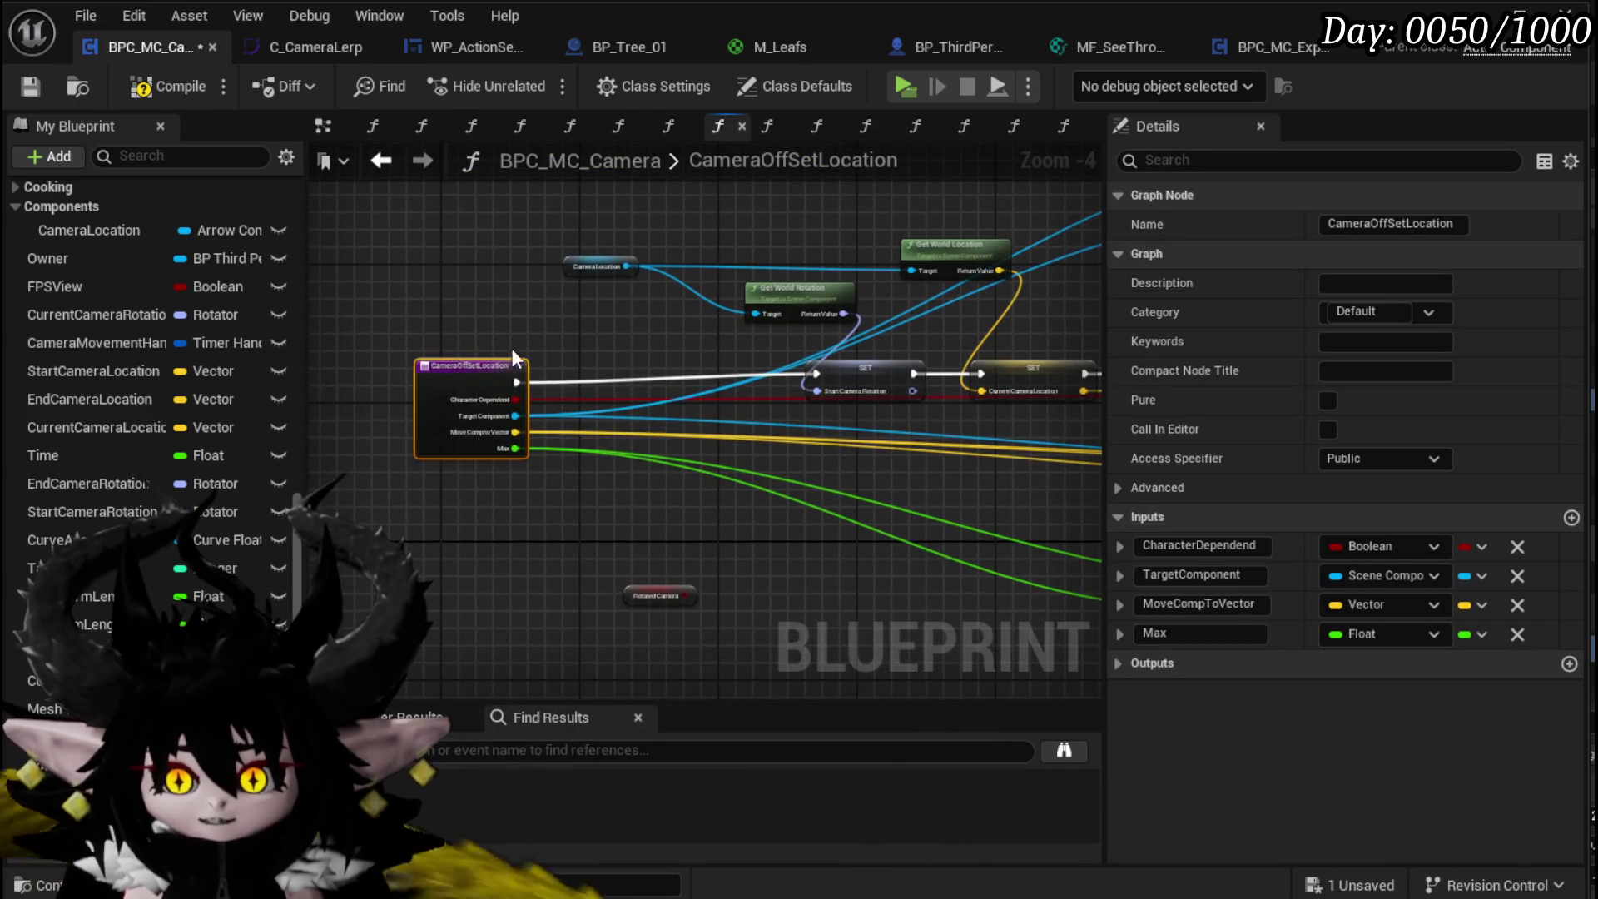
mouse_move(1082, 338)
mouse_down()
mouse_move(736, 363)
mouse_move(915, 391)
mouse_move(691, 497)
mouse_move(768, 457)
mouse_move(551, 448)
mouse_move(784, 394)
mouse_up()
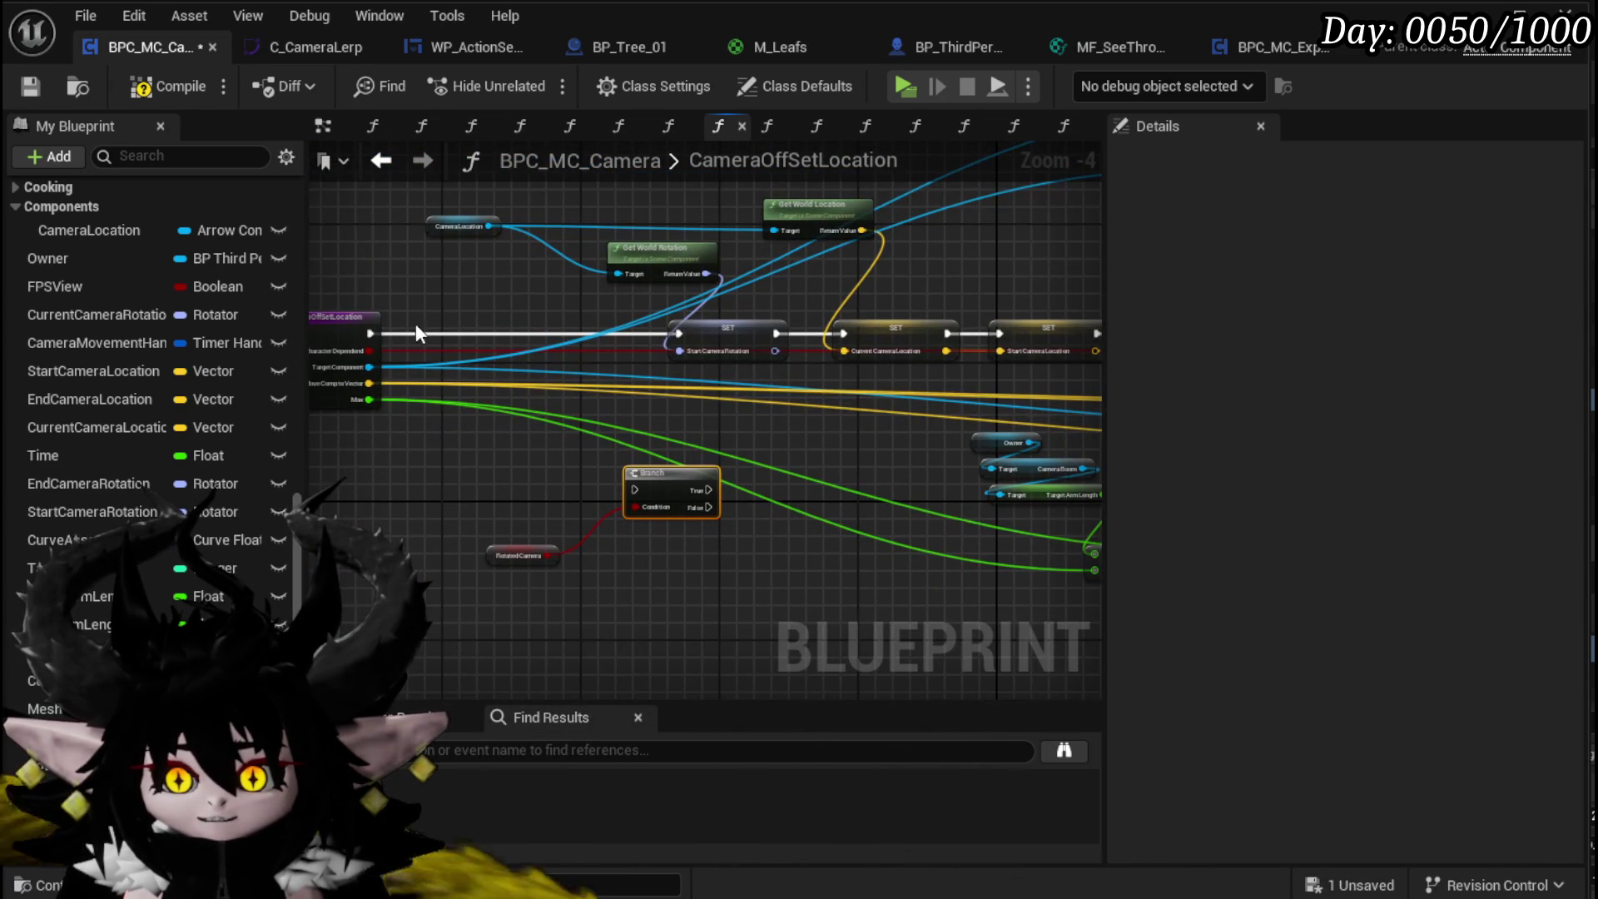
Step: Wire the entry straight to the Current Camera Location setter and chain the detached rotation setters together
drag(369, 333, 847, 333)
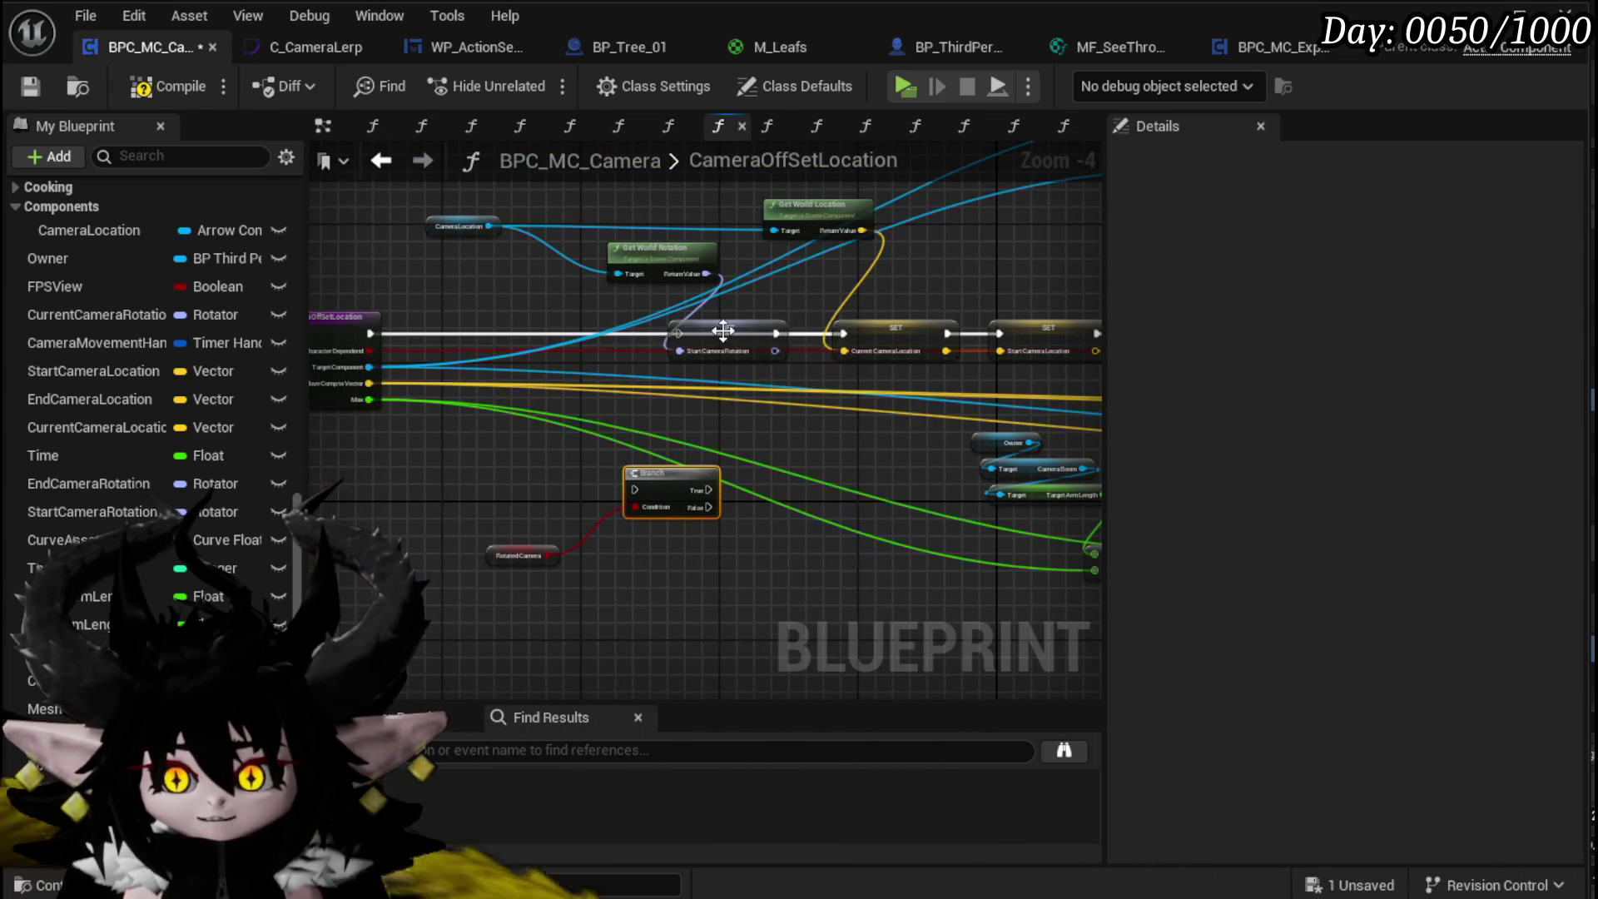
drag(720, 328, 840, 484)
drag(727, 497, 356, 506)
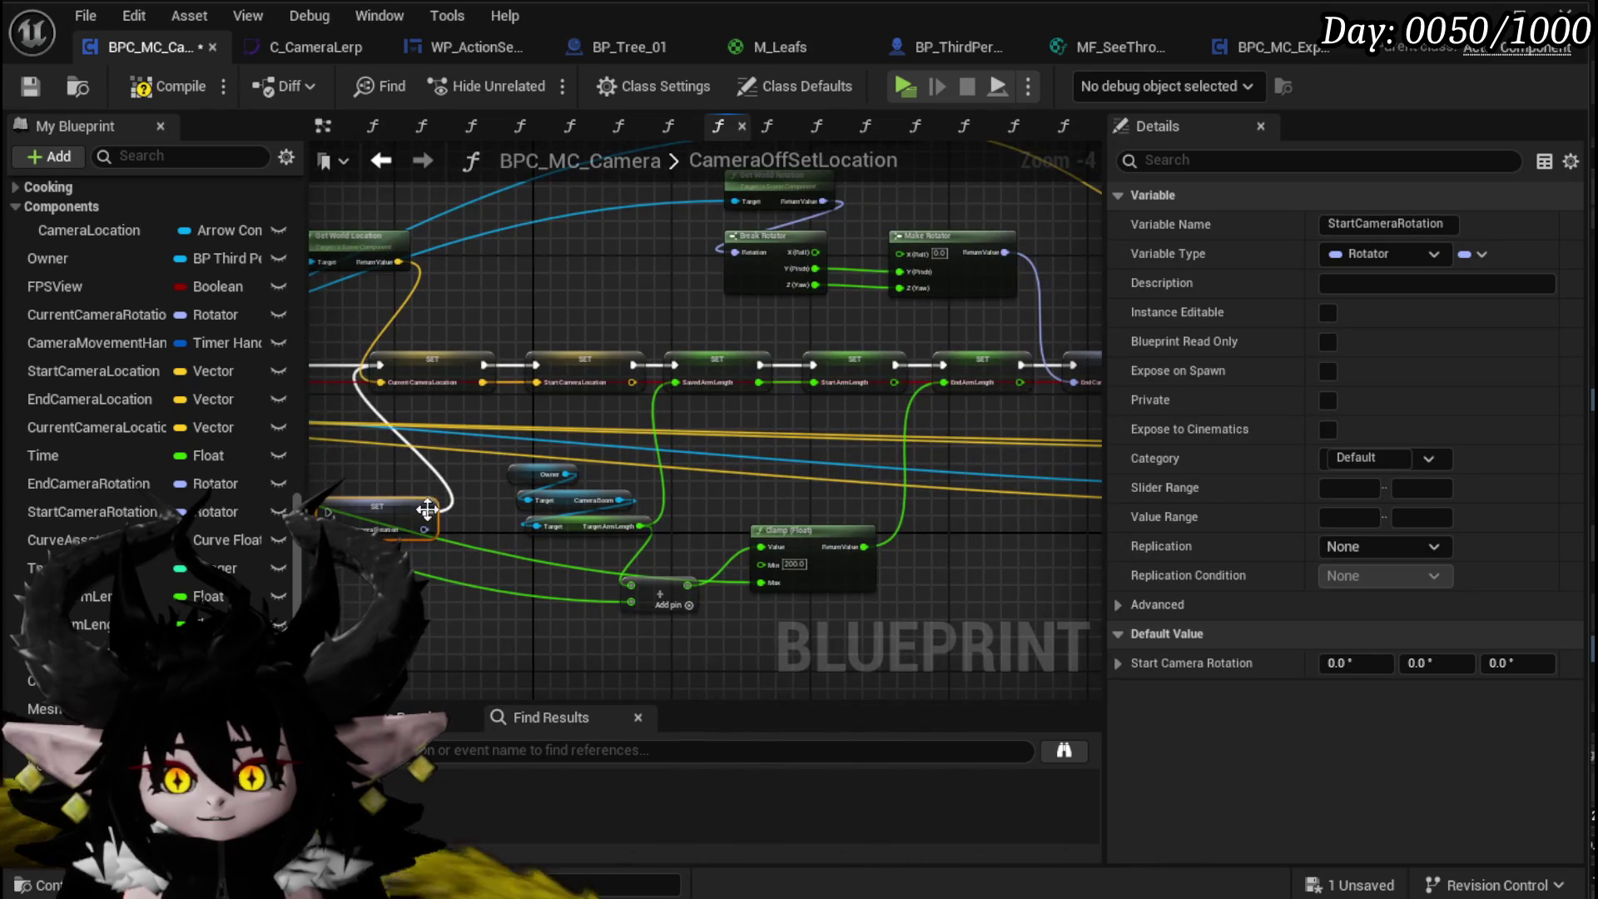
drag(1081, 412, 781, 422)
mouse_move(718, 376)
mouse_down()
mouse_move(902, 370)
mouse_move(751, 535)
mouse_move(864, 450)
mouse_move(982, 436)
mouse_up()
alt+click(783, 542)
drag(483, 513, 658, 416)
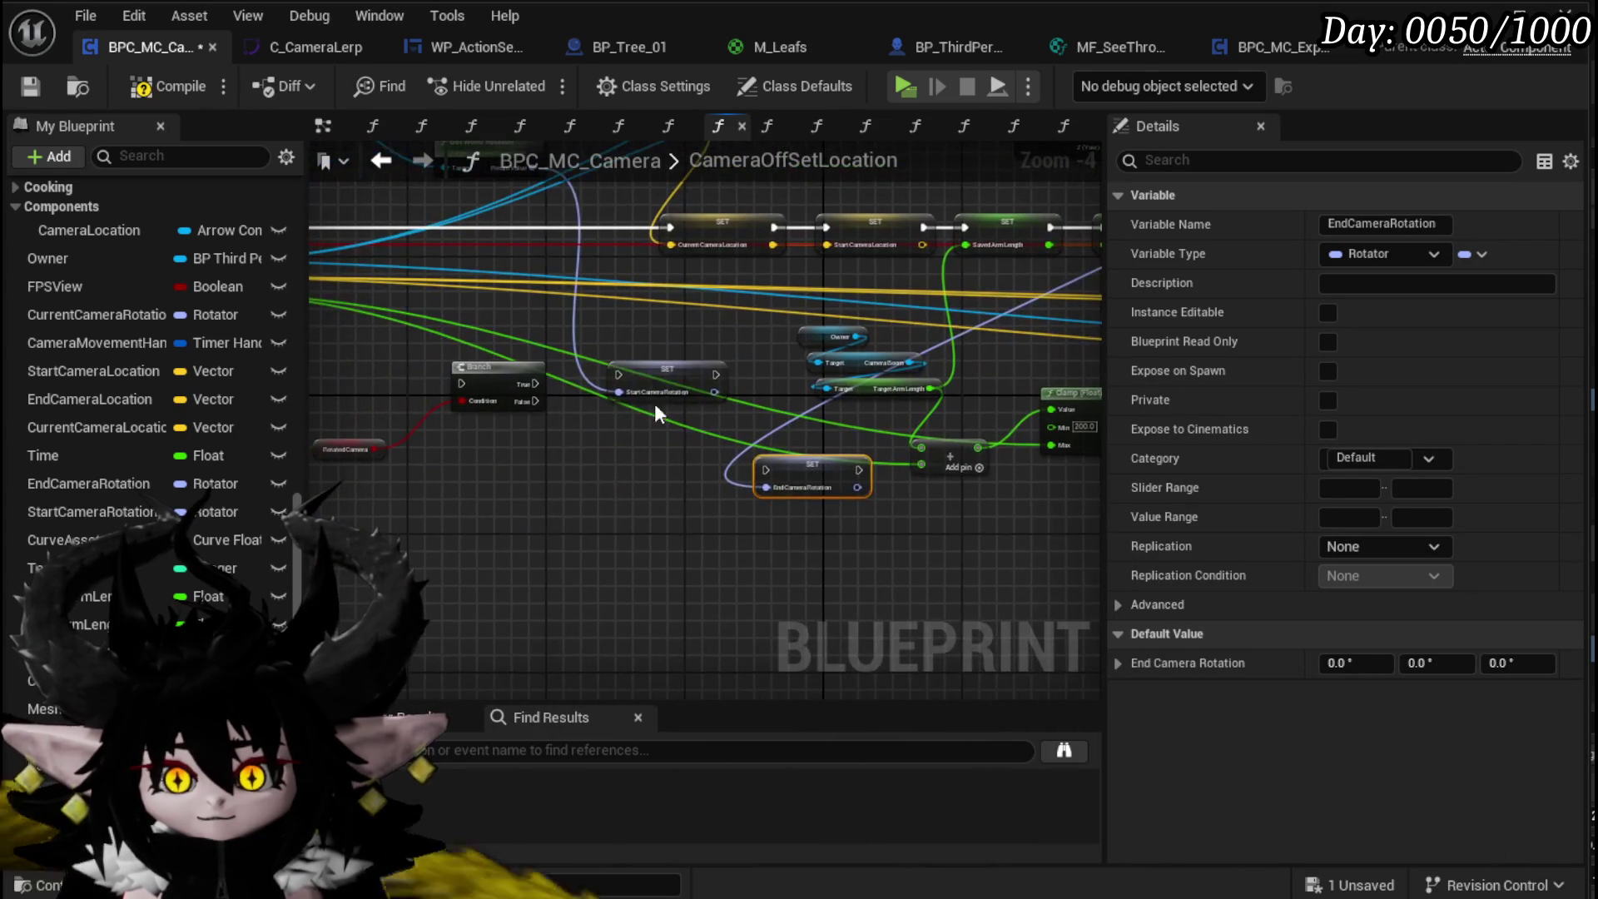
drag(712, 481, 766, 471)
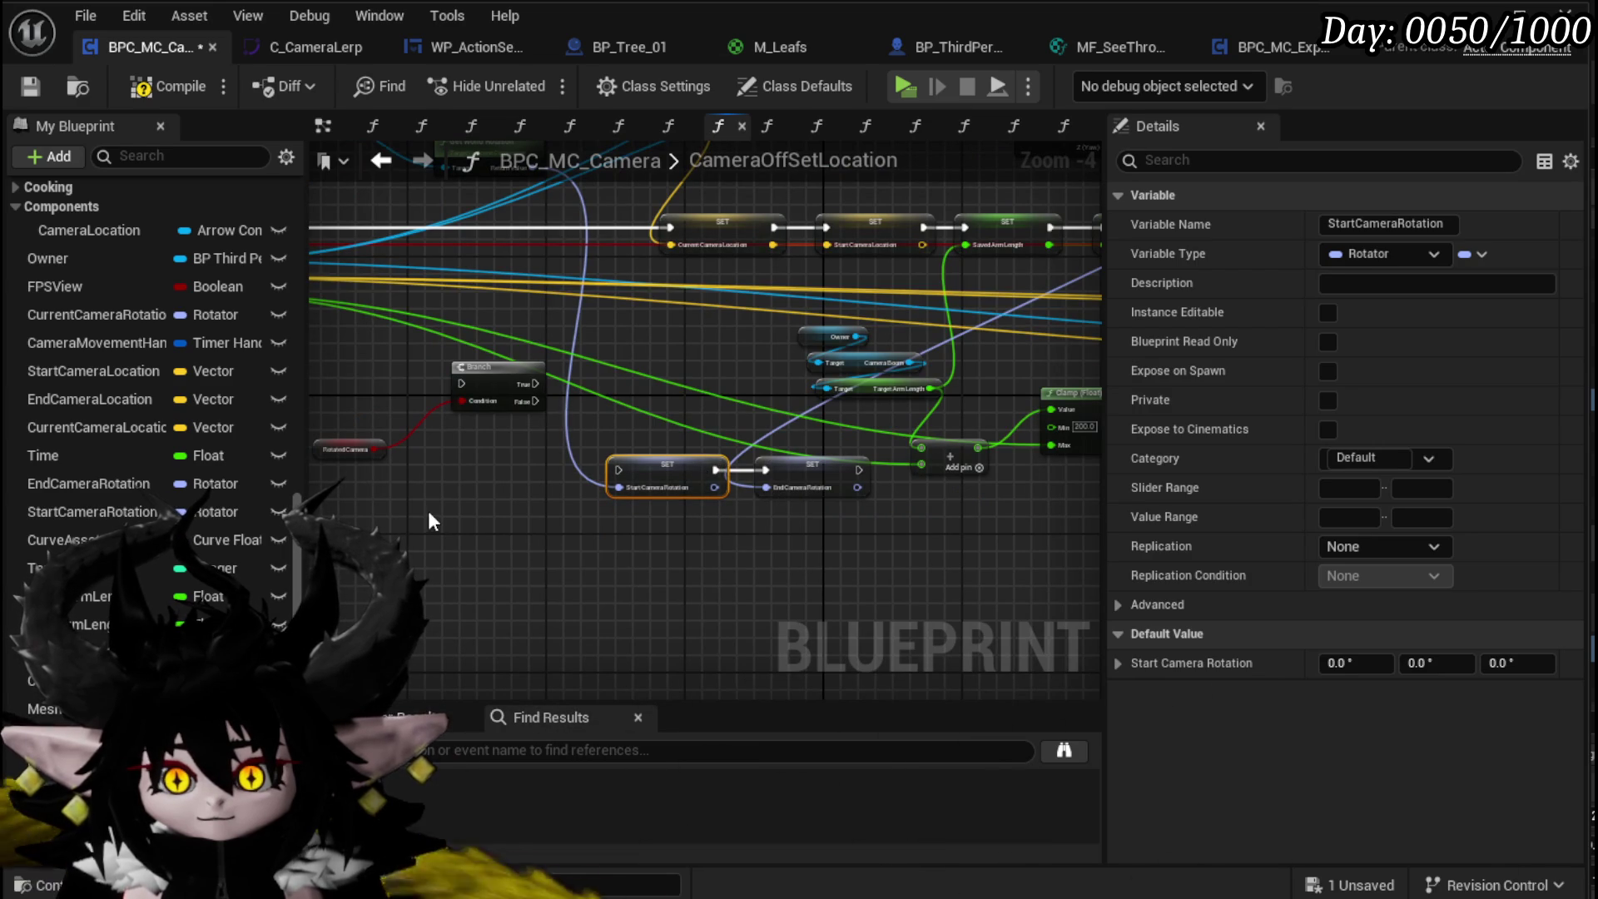
Step: Run the Start and End Camera Rotation setters from the Rotated Camera Branch's False output
scroll(428, 445, up, 2)
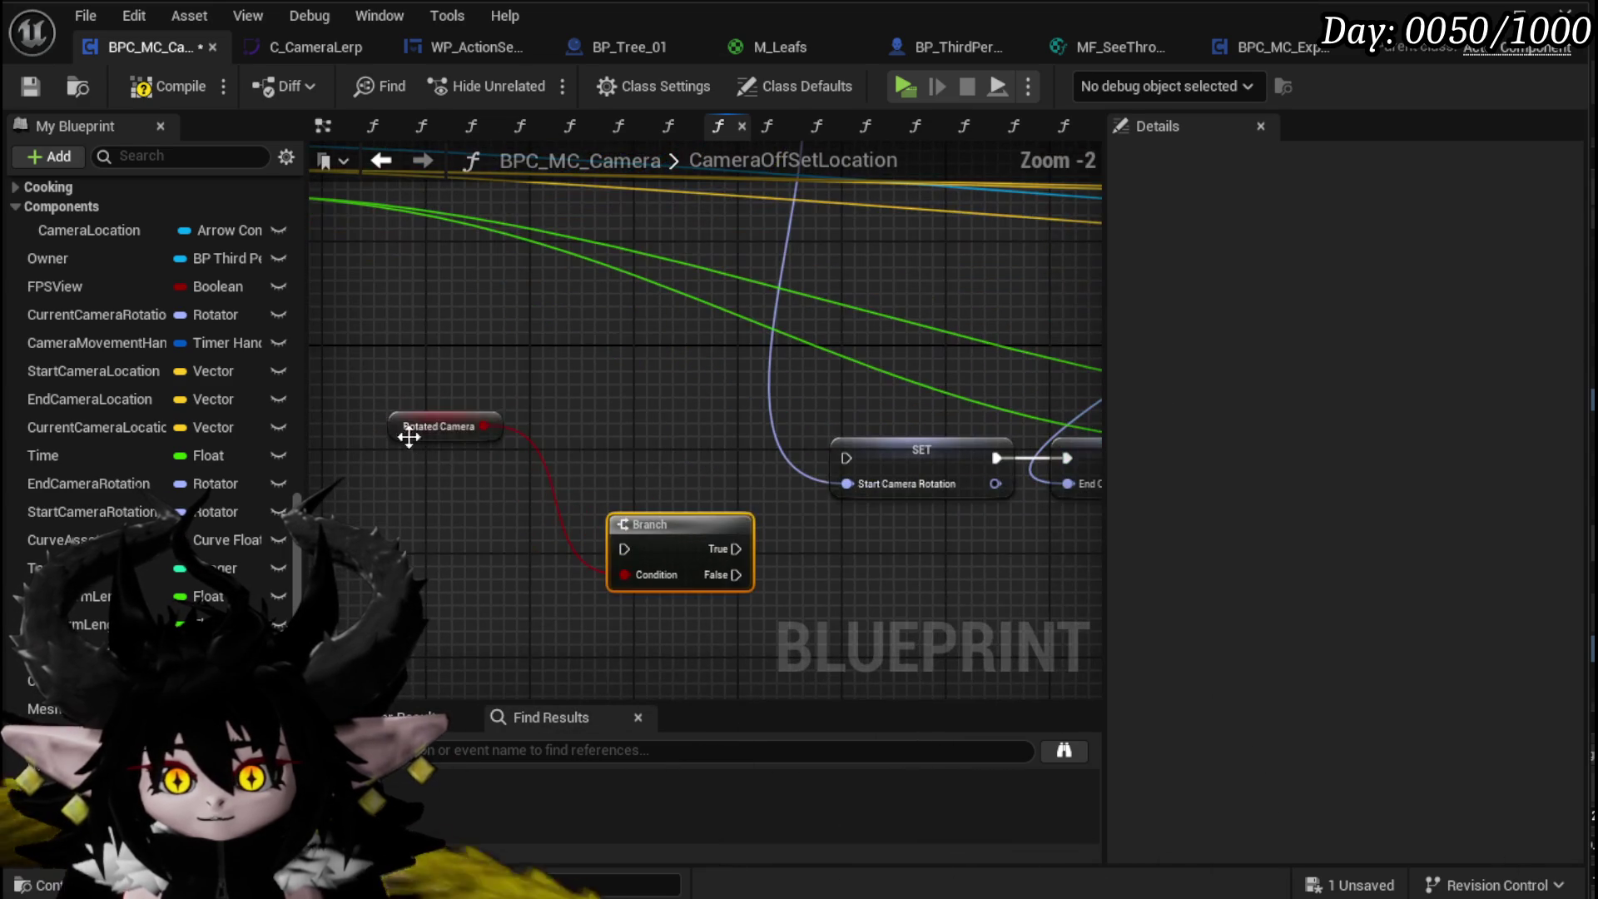
drag(408, 442, 550, 481)
mouse_move(711, 525)
mouse_down()
mouse_move(761, 471)
mouse_move(846, 459)
mouse_up()
drag(586, 472, 508, 472)
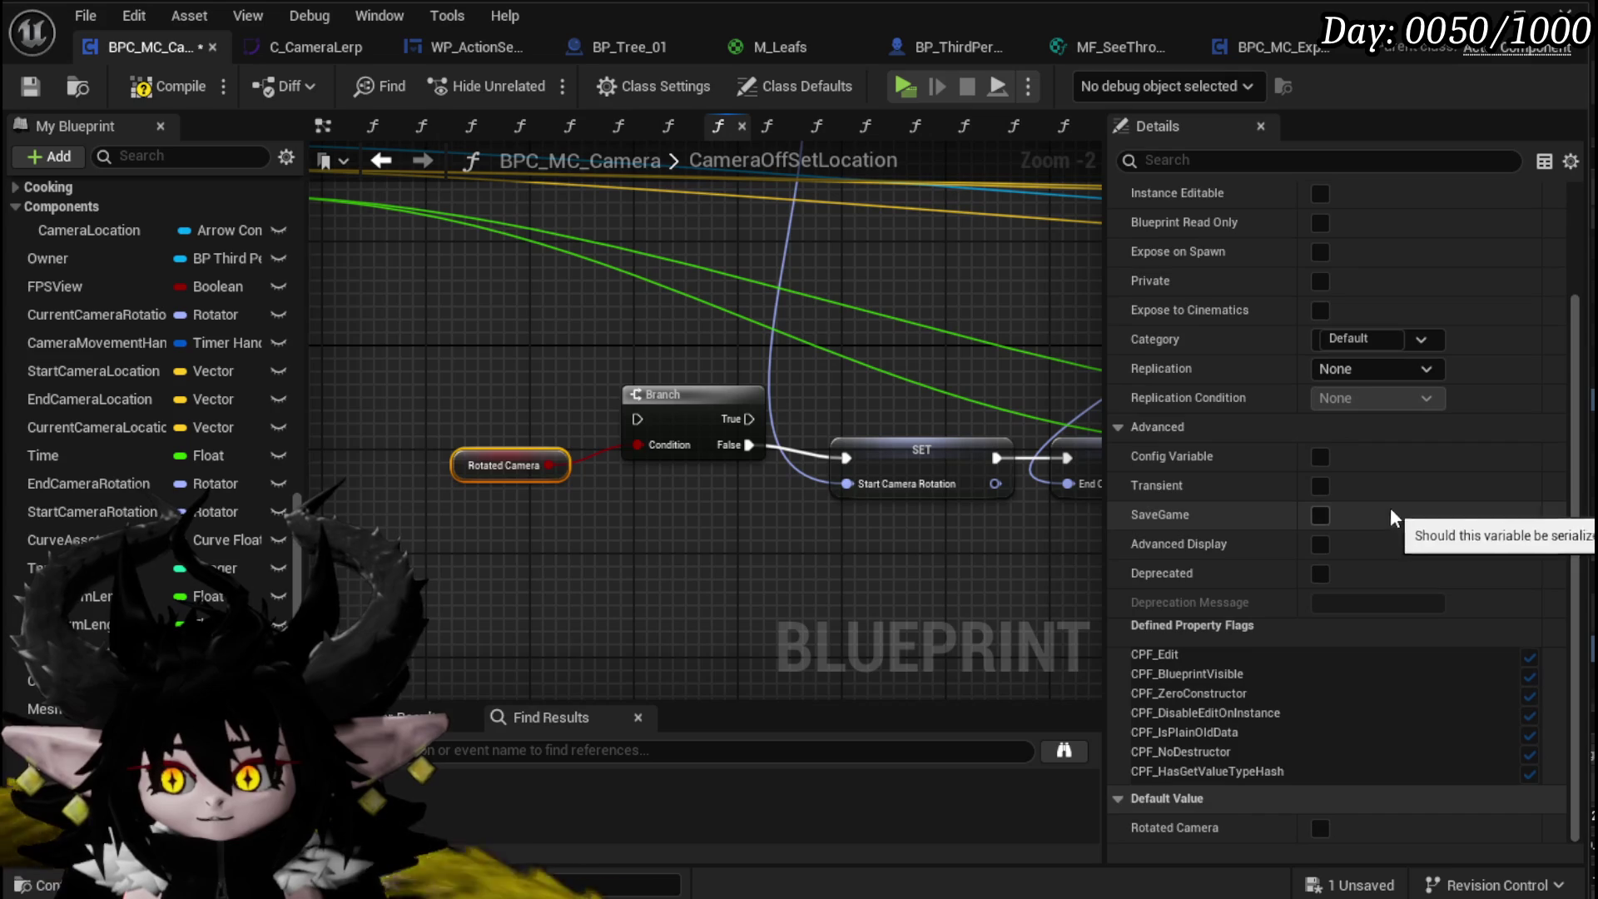
Step: Move the rotator, Branch, SET and Camera Location nodes beneath the entry node
scroll(571, 337, down, 3)
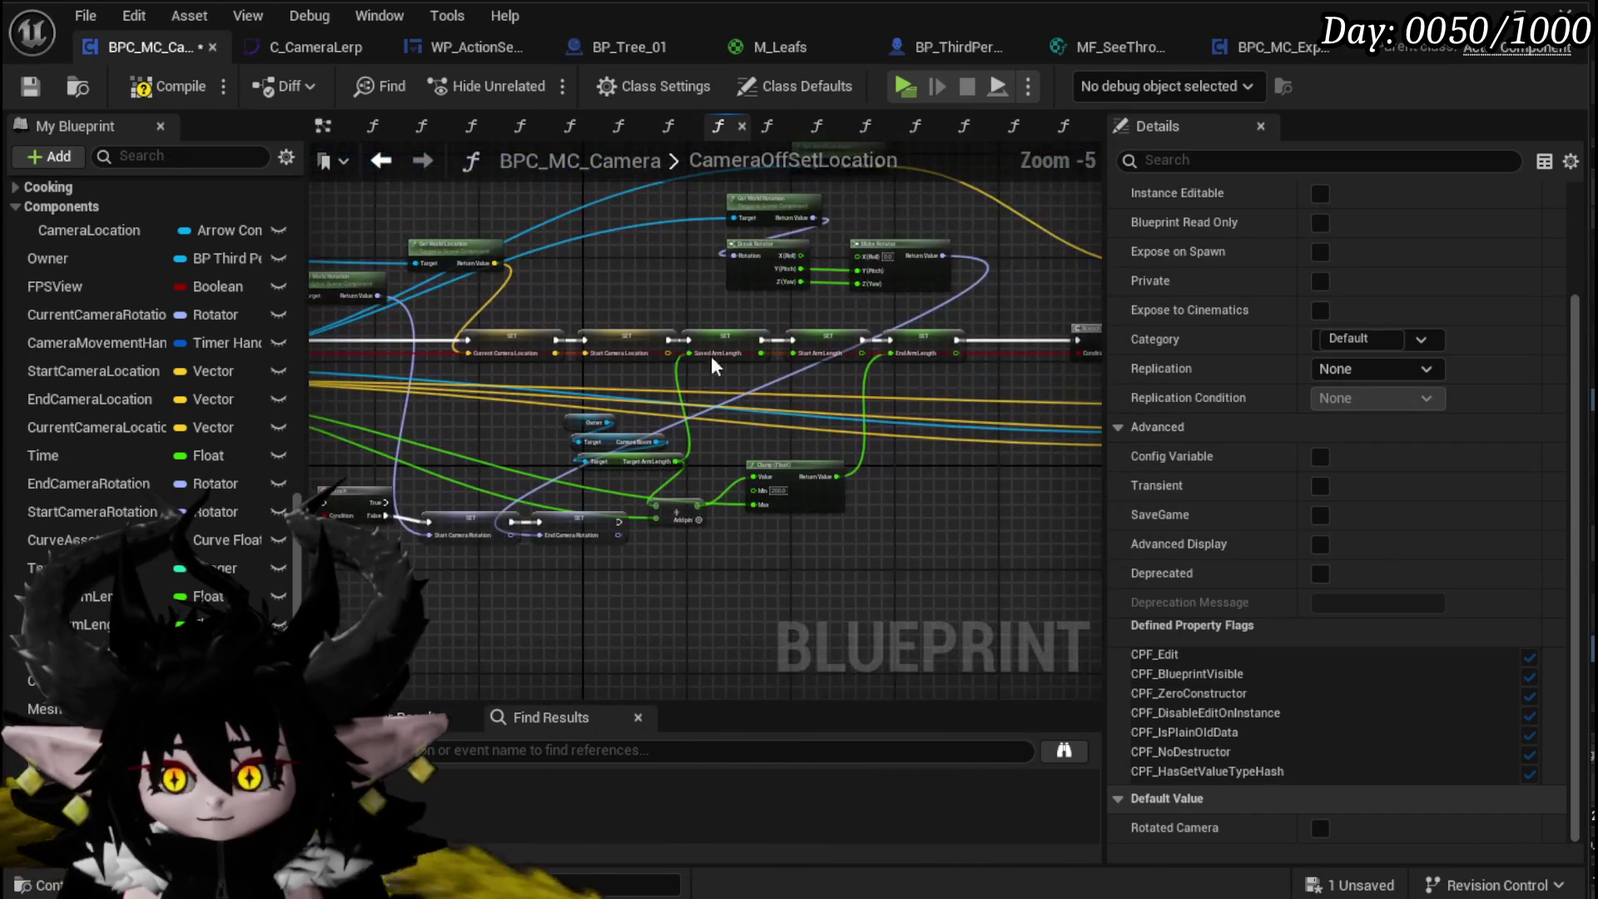
drag(924, 212, 924, 215)
mouse_move(922, 250)
mouse_down()
mouse_move(766, 291)
mouse_move(792, 431)
mouse_move(1077, 411)
mouse_move(984, 419)
mouse_up()
click(422, 576)
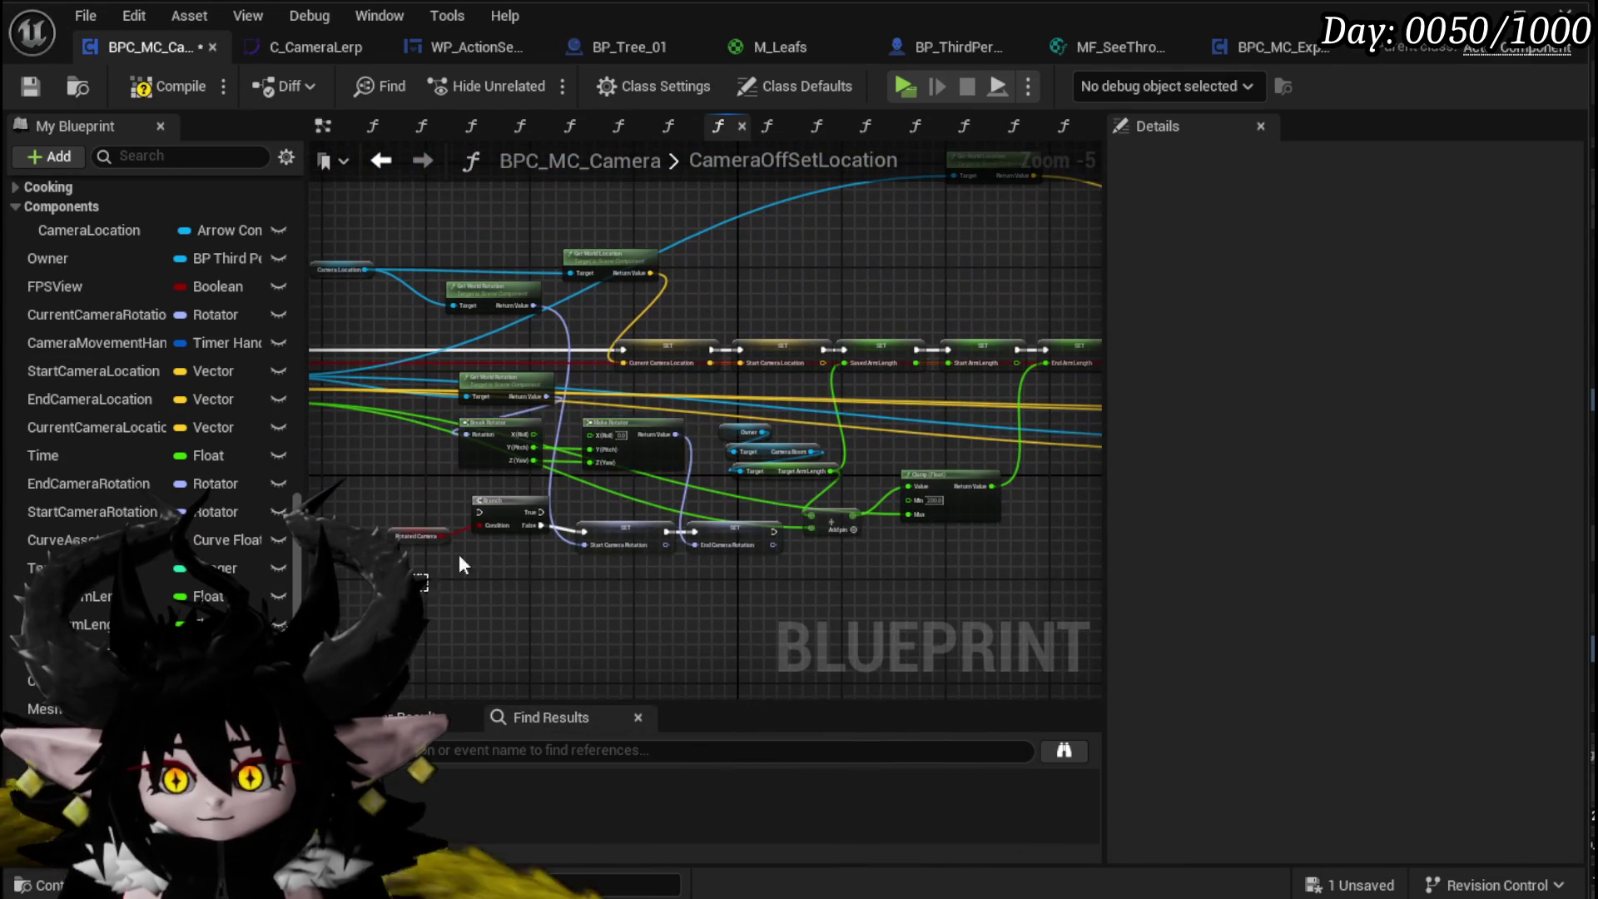
mouse_move(651, 421)
mouse_down()
mouse_move(678, 396)
mouse_move(596, 472)
mouse_move(778, 457)
mouse_up()
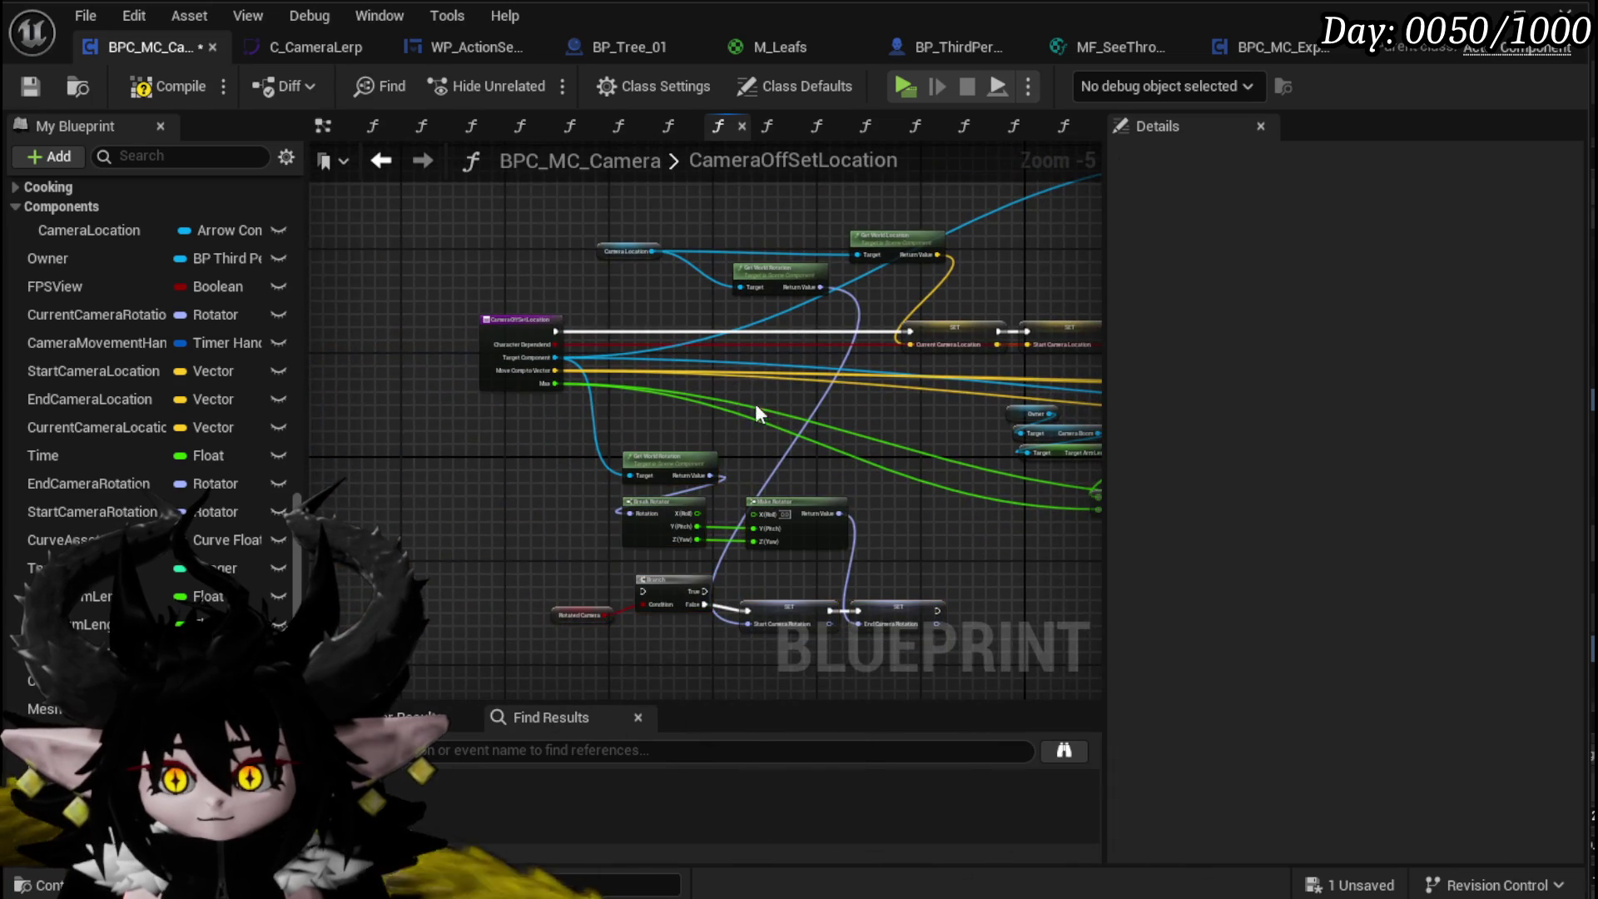
drag(747, 402, 700, 338)
drag(703, 207, 481, 445)
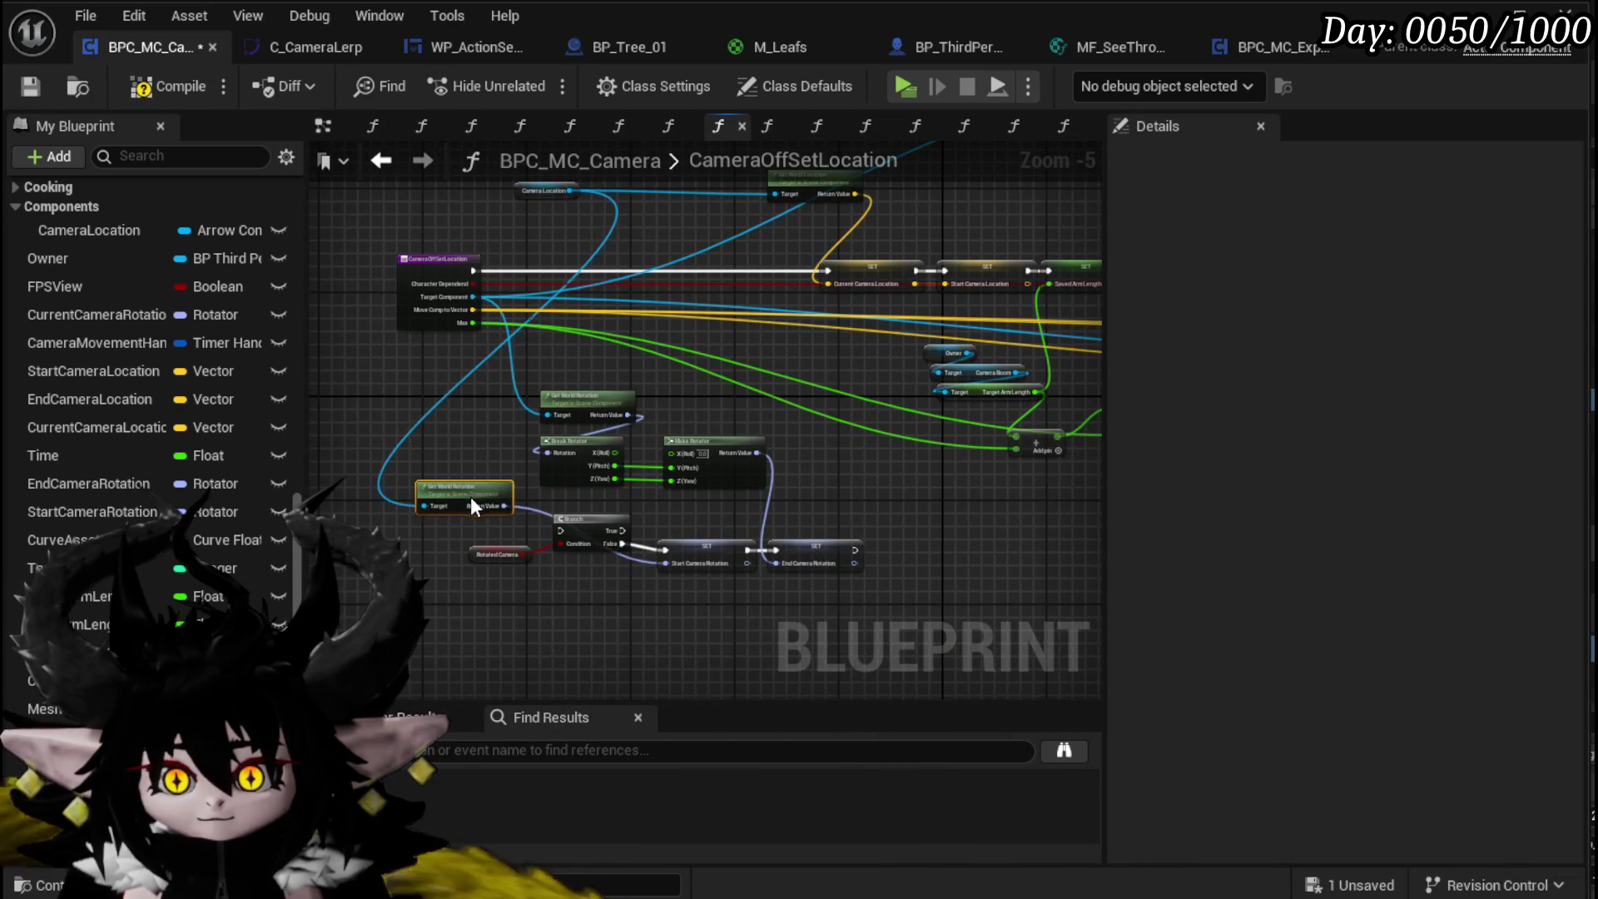
drag(471, 505, 542, 498)
mouse_move(601, 186)
mouse_down()
mouse_move(483, 466)
mouse_move(437, 481)
mouse_up()
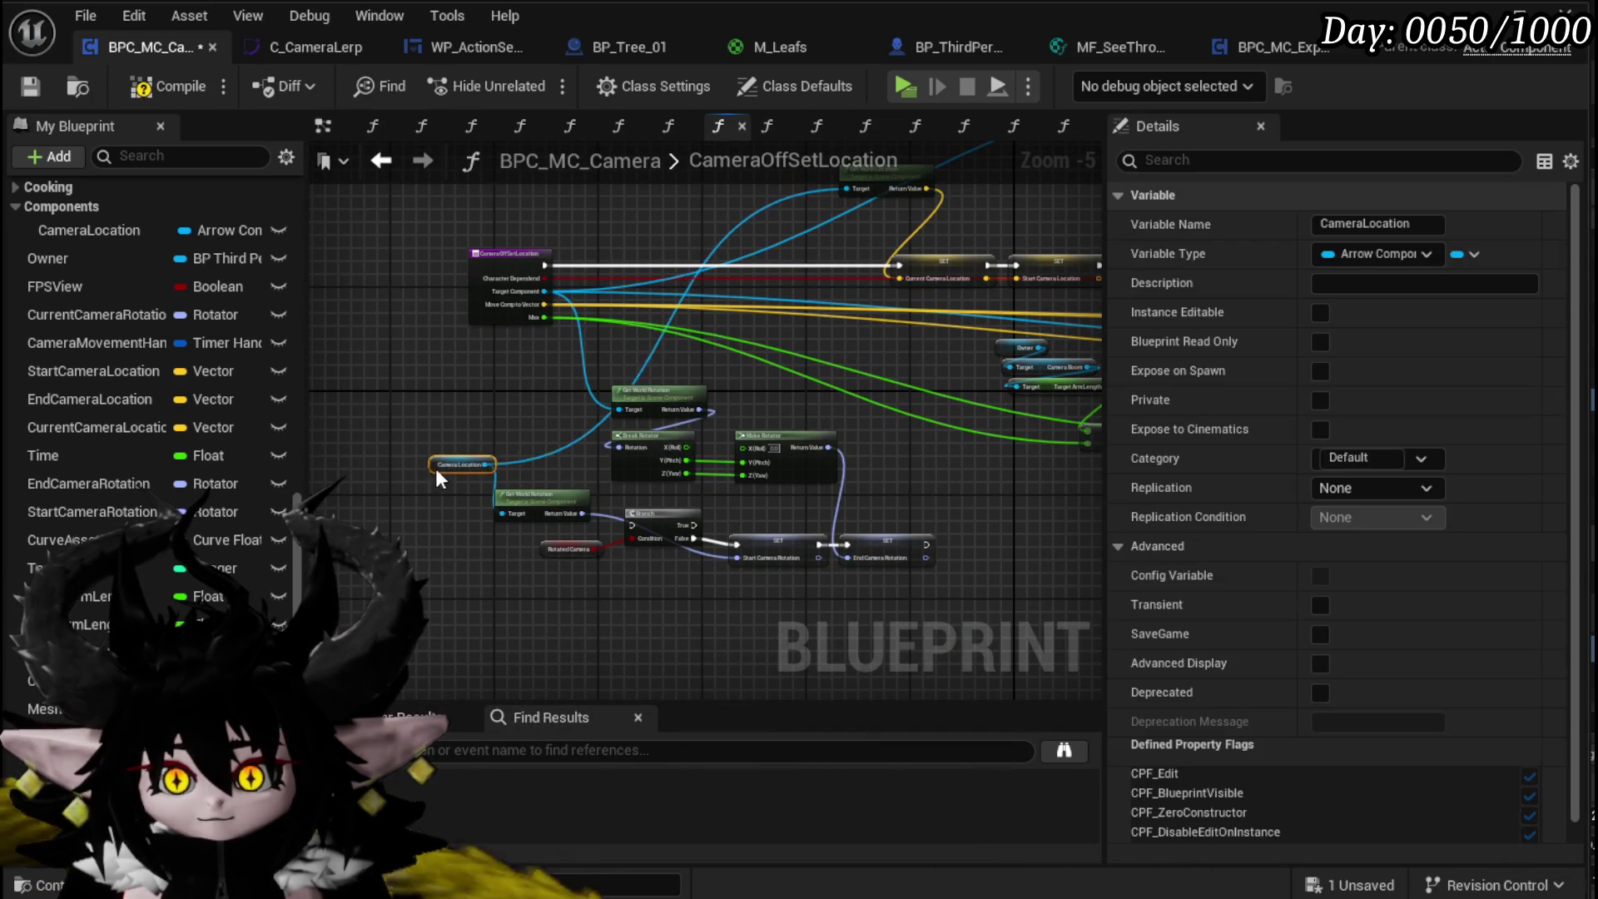
scroll(431, 413, up, 3)
drag(431, 413, 308, 318)
scroll(561, 601, up, 1)
mouse_move(561, 603)
mouse_down()
mouse_move(833, 532)
mouse_move(829, 596)
mouse_up()
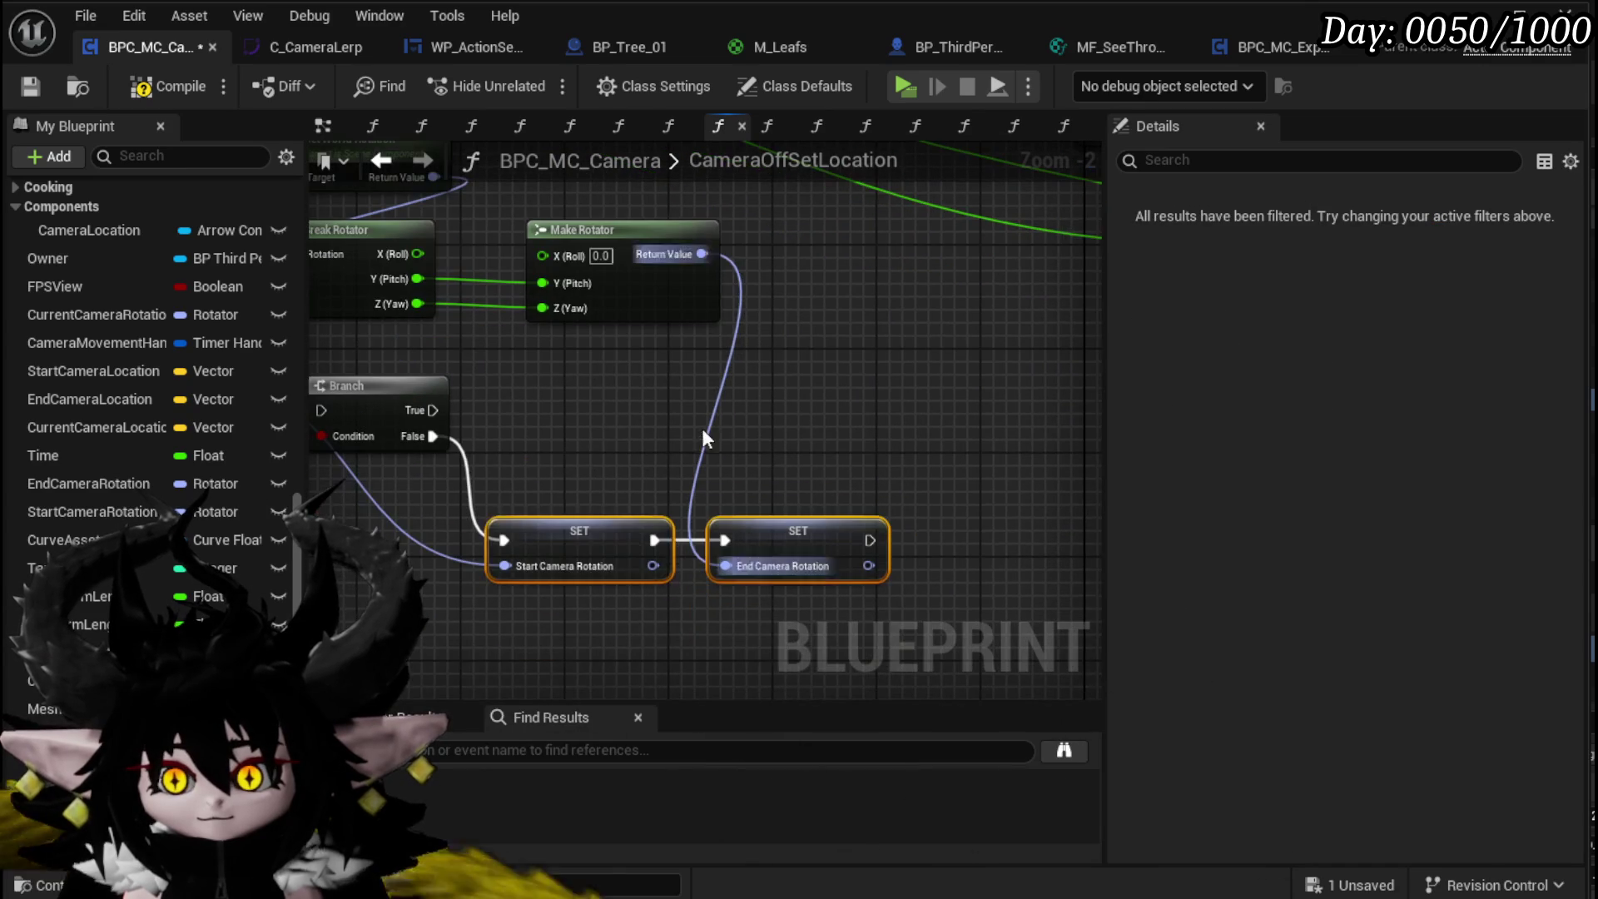
Step: Duplicate the rotation setters for Branch True, feeding Start Camera Rotation from Owner's Follow Camera world rotation
key(ctrl+d)
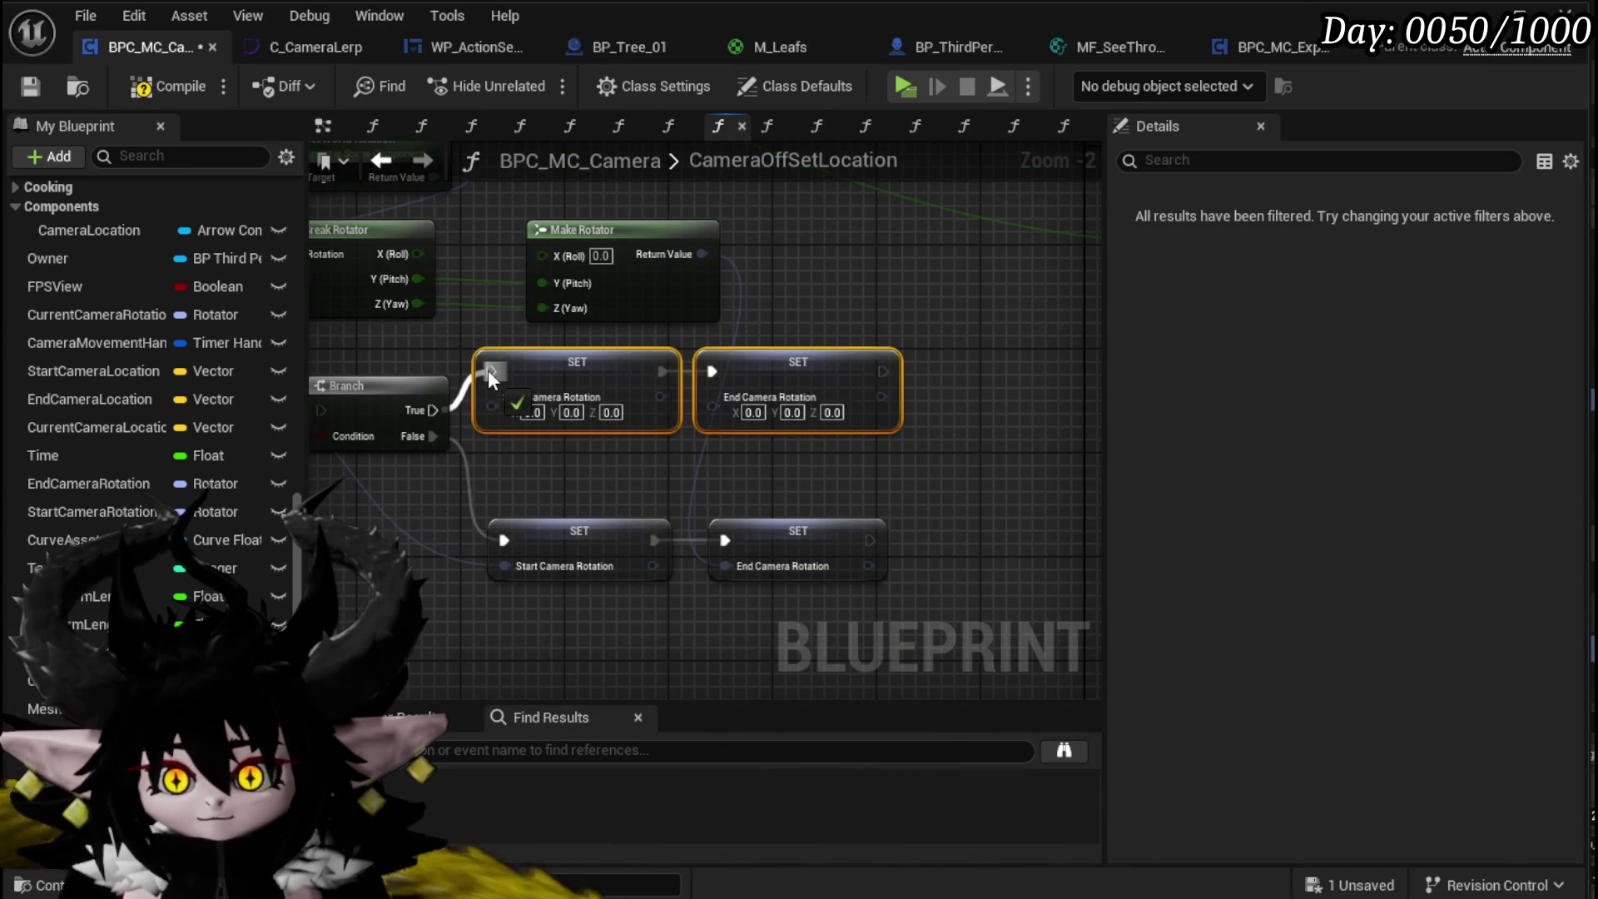
drag(487, 372, 490, 372)
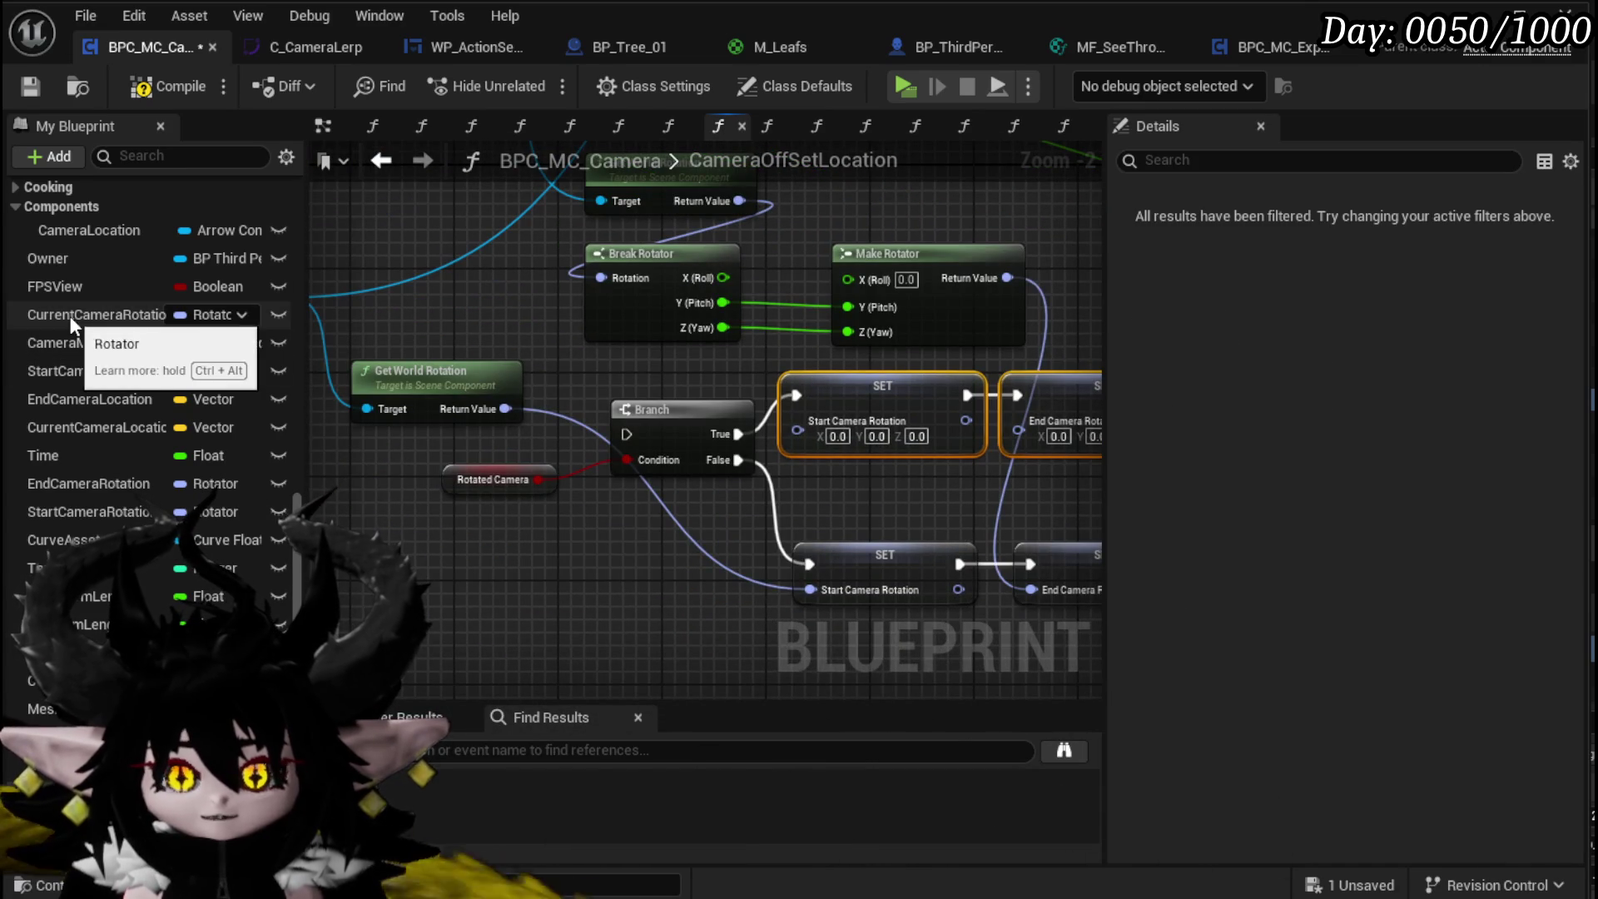
mouse_move(98, 258)
mouse_down()
mouse_move(443, 265)
mouse_move(306, 215)
mouse_move(444, 276)
mouse_up()
drag(477, 267, 522, 318)
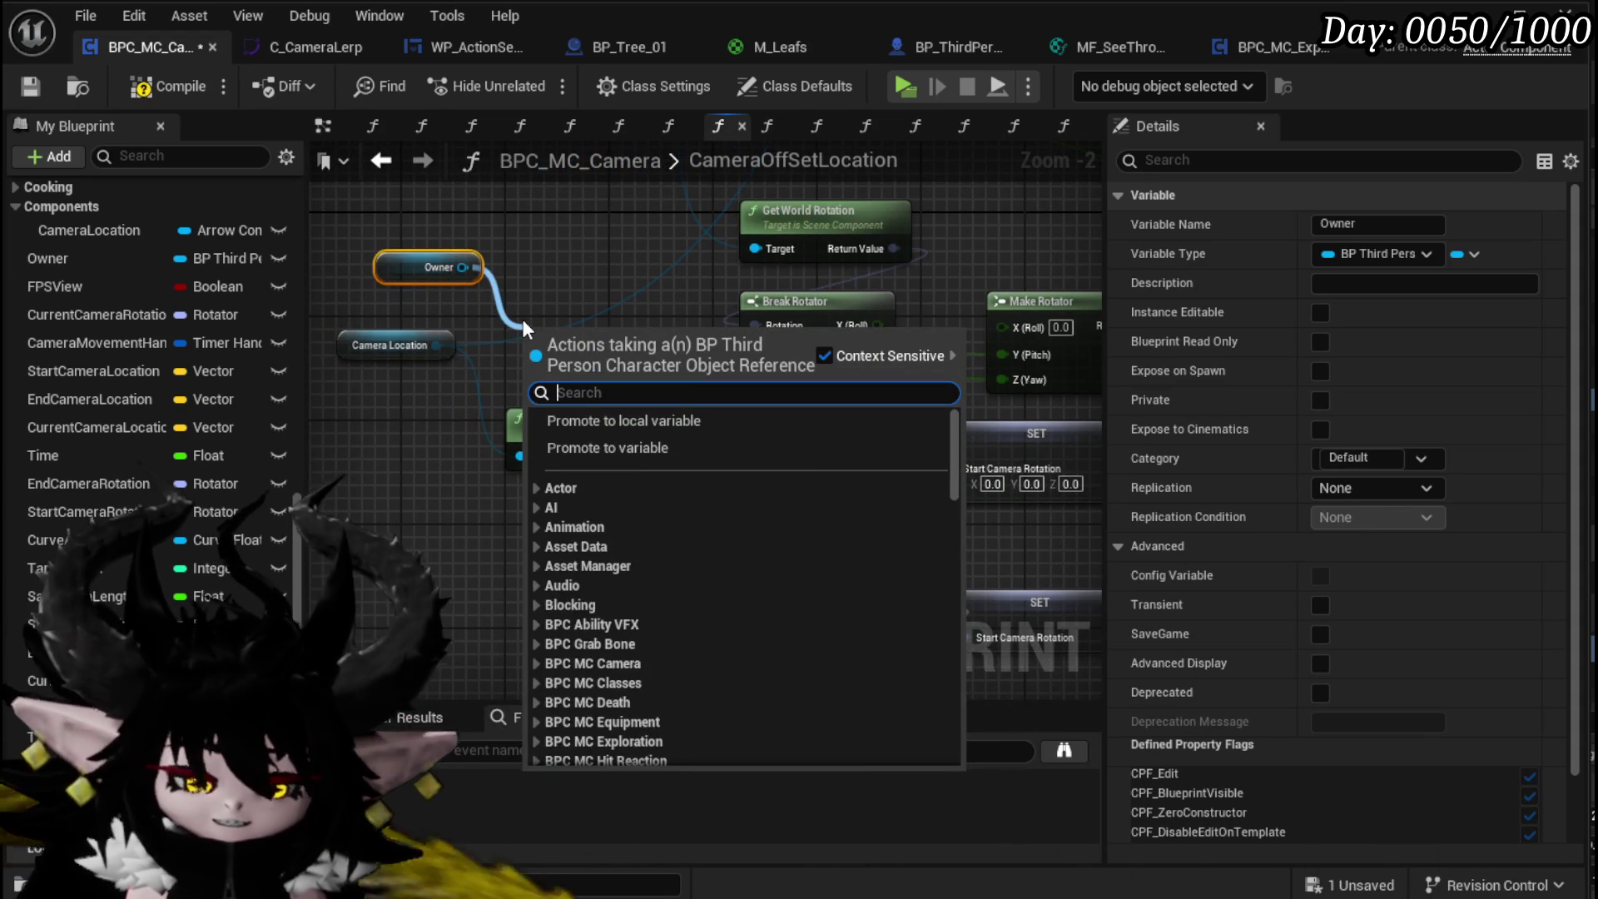
text(Follow)
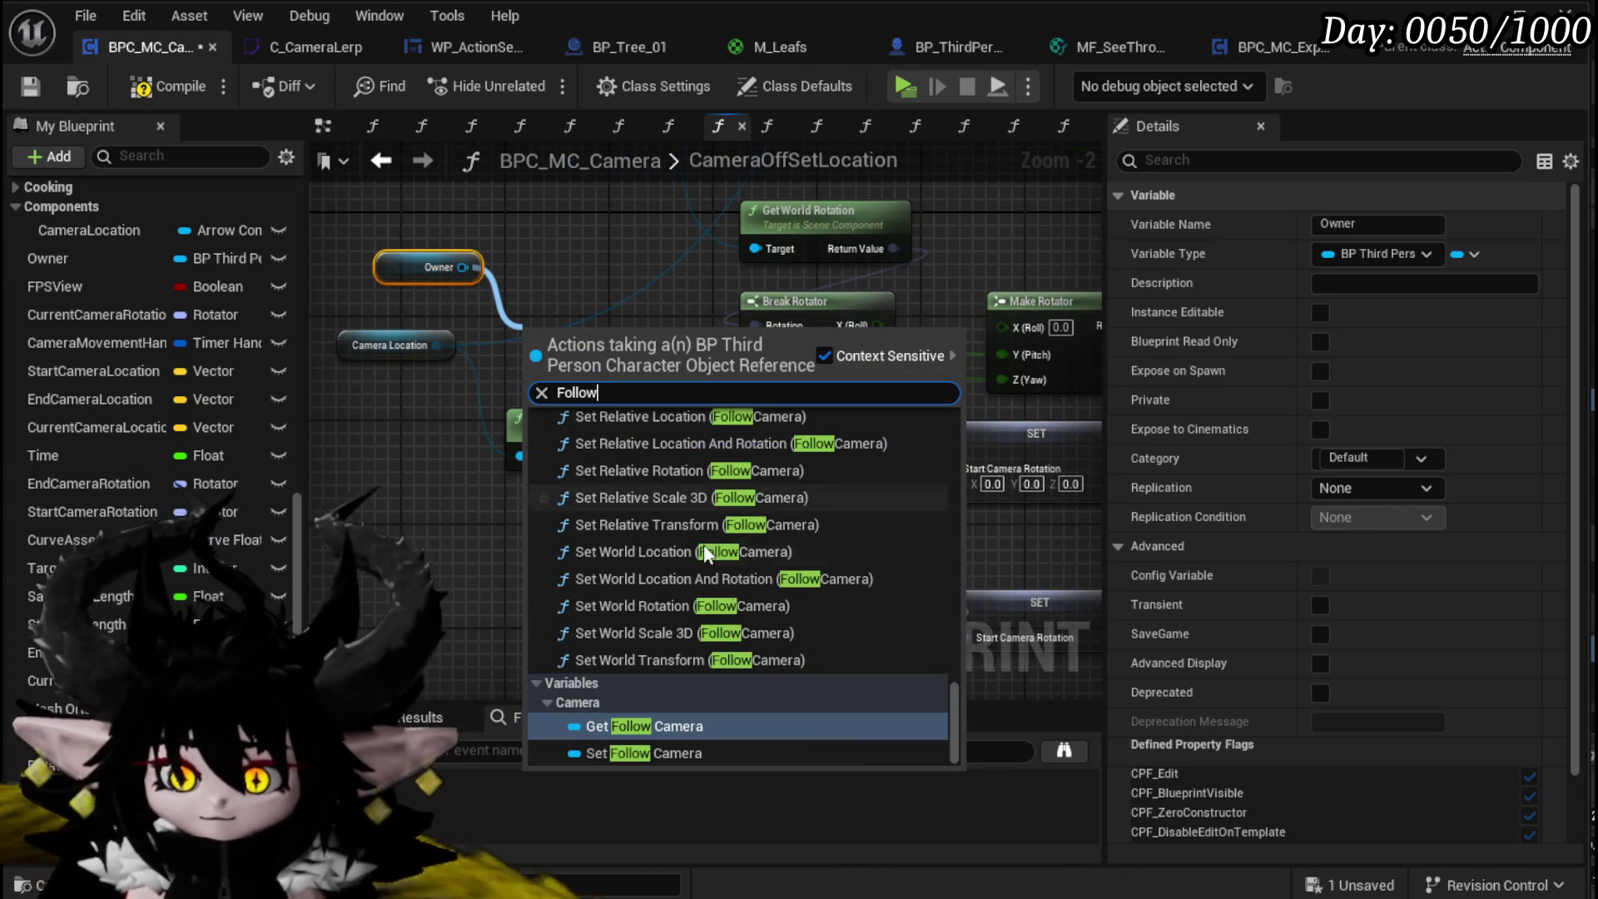
click(672, 724)
drag(666, 331, 423, 546)
text(get Rotation)
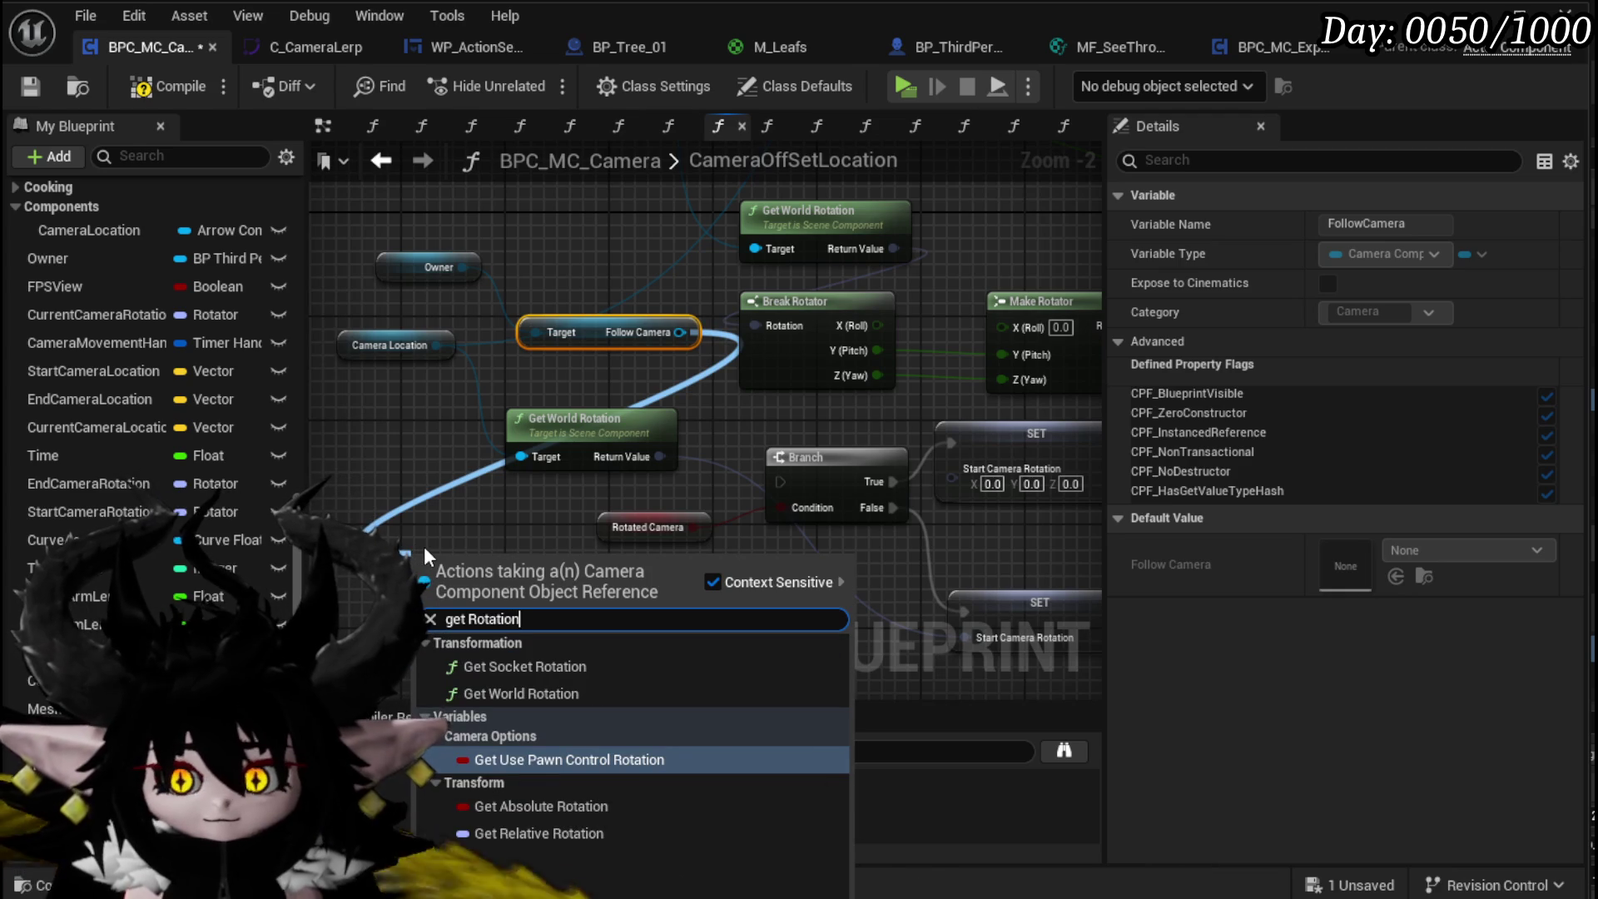
click(515, 691)
mouse_move(563, 600)
mouse_down()
mouse_move(1009, 504)
mouse_move(952, 477)
mouse_move(1047, 488)
mouse_up()
Step: Copy and paste a second Camera Location getter near the new setters
scroll(792, 527, down, 2)
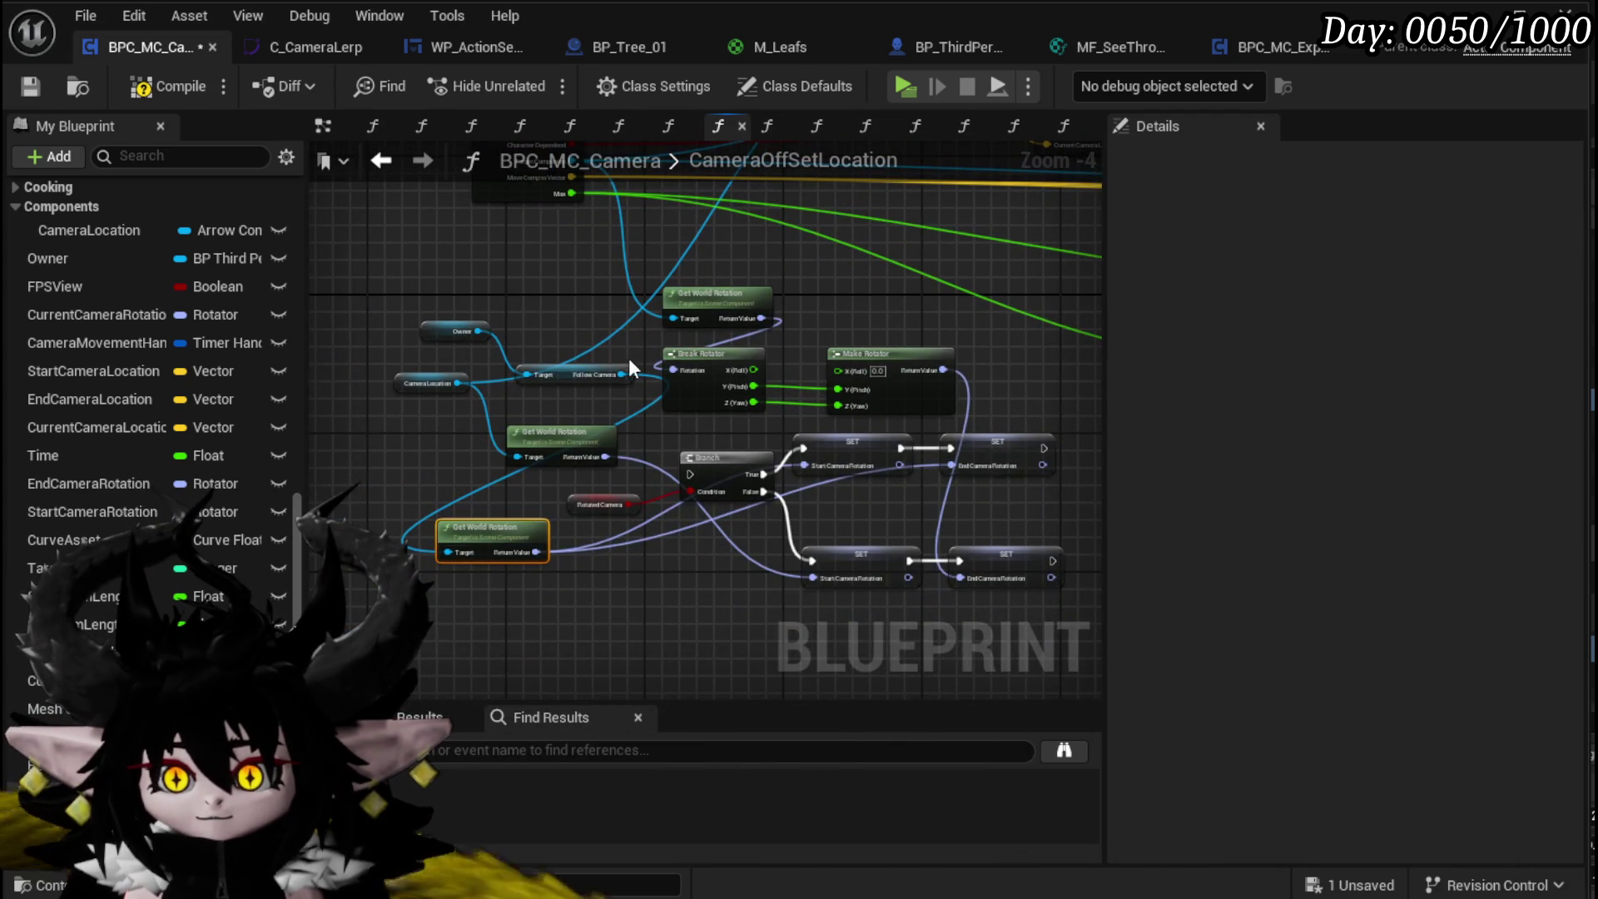
scroll(633, 365, up, 2)
click(529, 466)
key(ctrl+c)
click(437, 421)
key(ctrl+v)
mouse_move(473, 433)
mouse_down()
mouse_move(589, 587)
mouse_move(704, 582)
mouse_up()
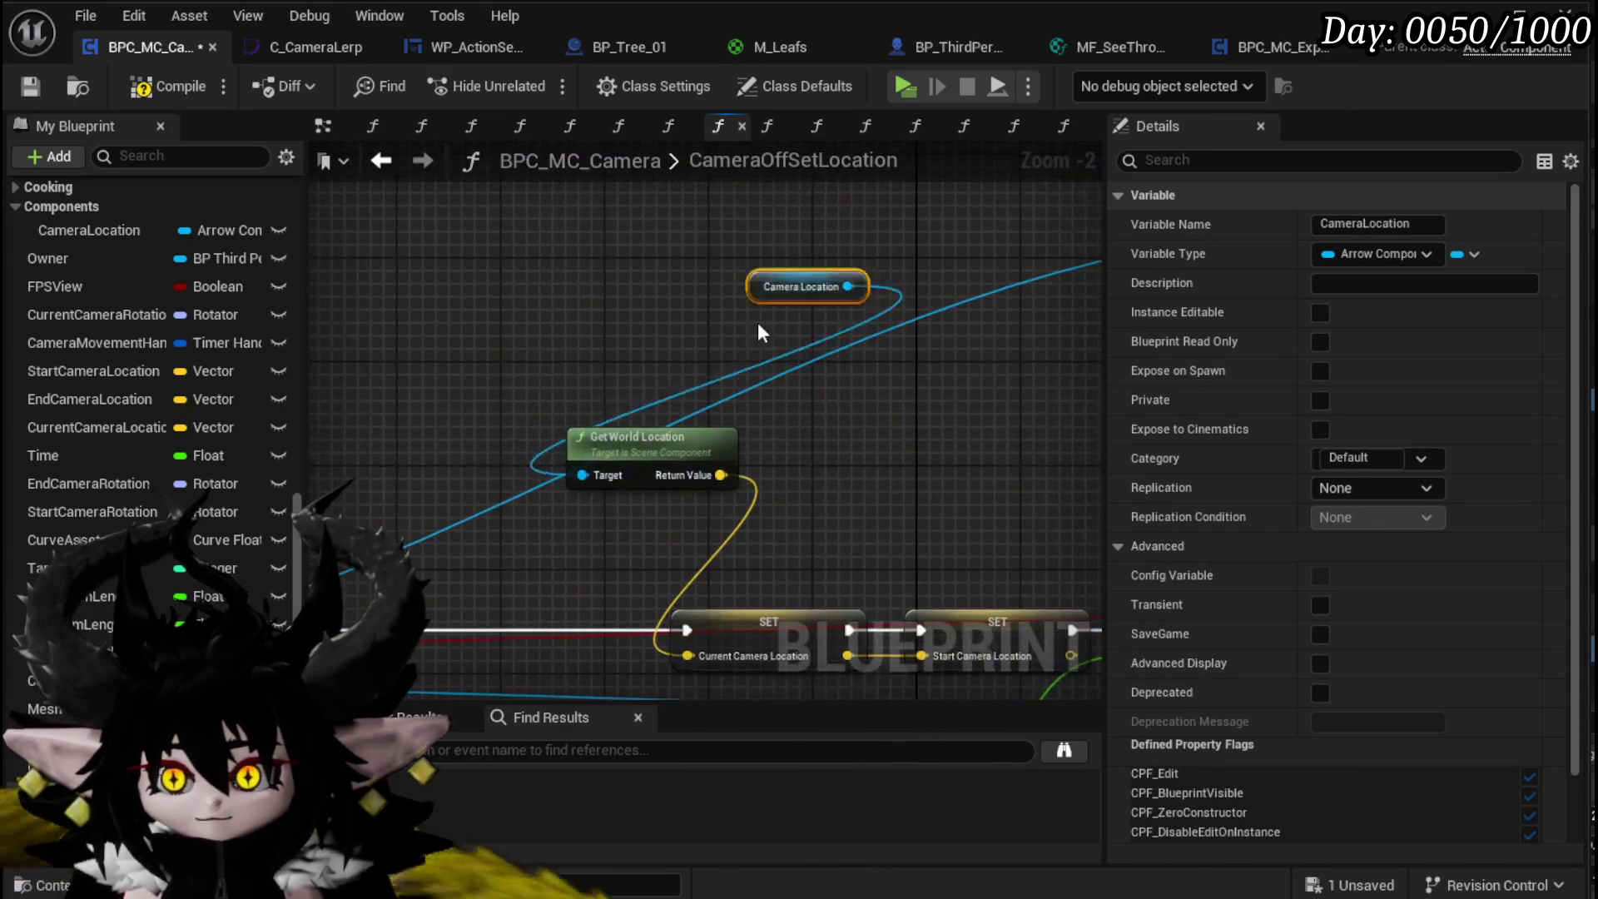
Step: Box-select all the rotation logic nodes
scroll(704, 360, down, 4)
scroll(544, 403, up, 2)
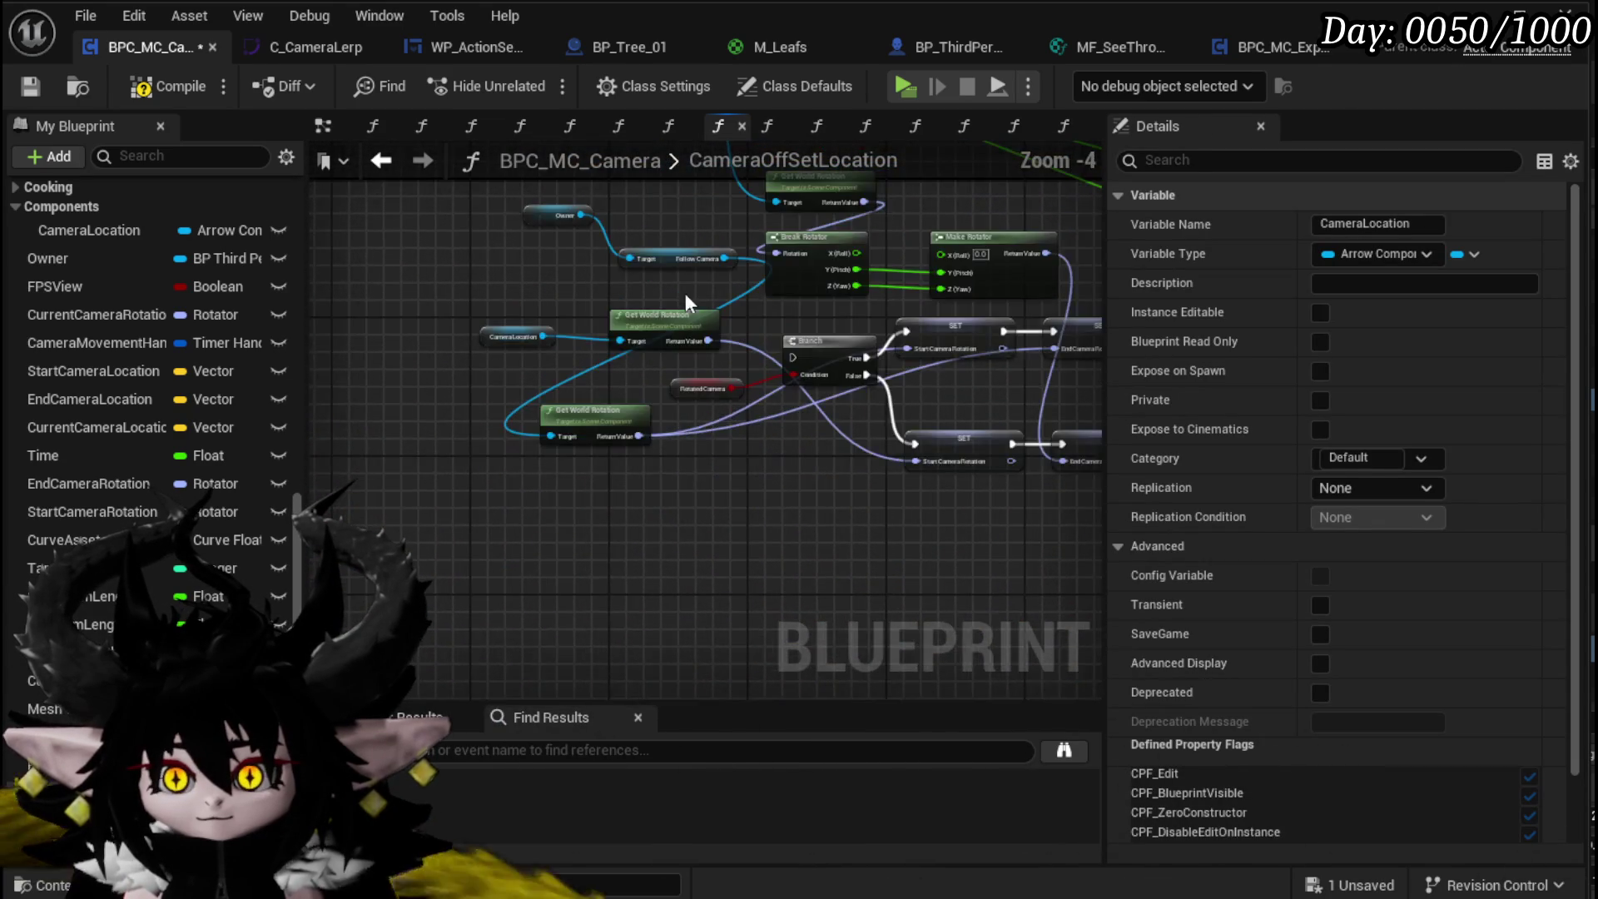
click(686, 289)
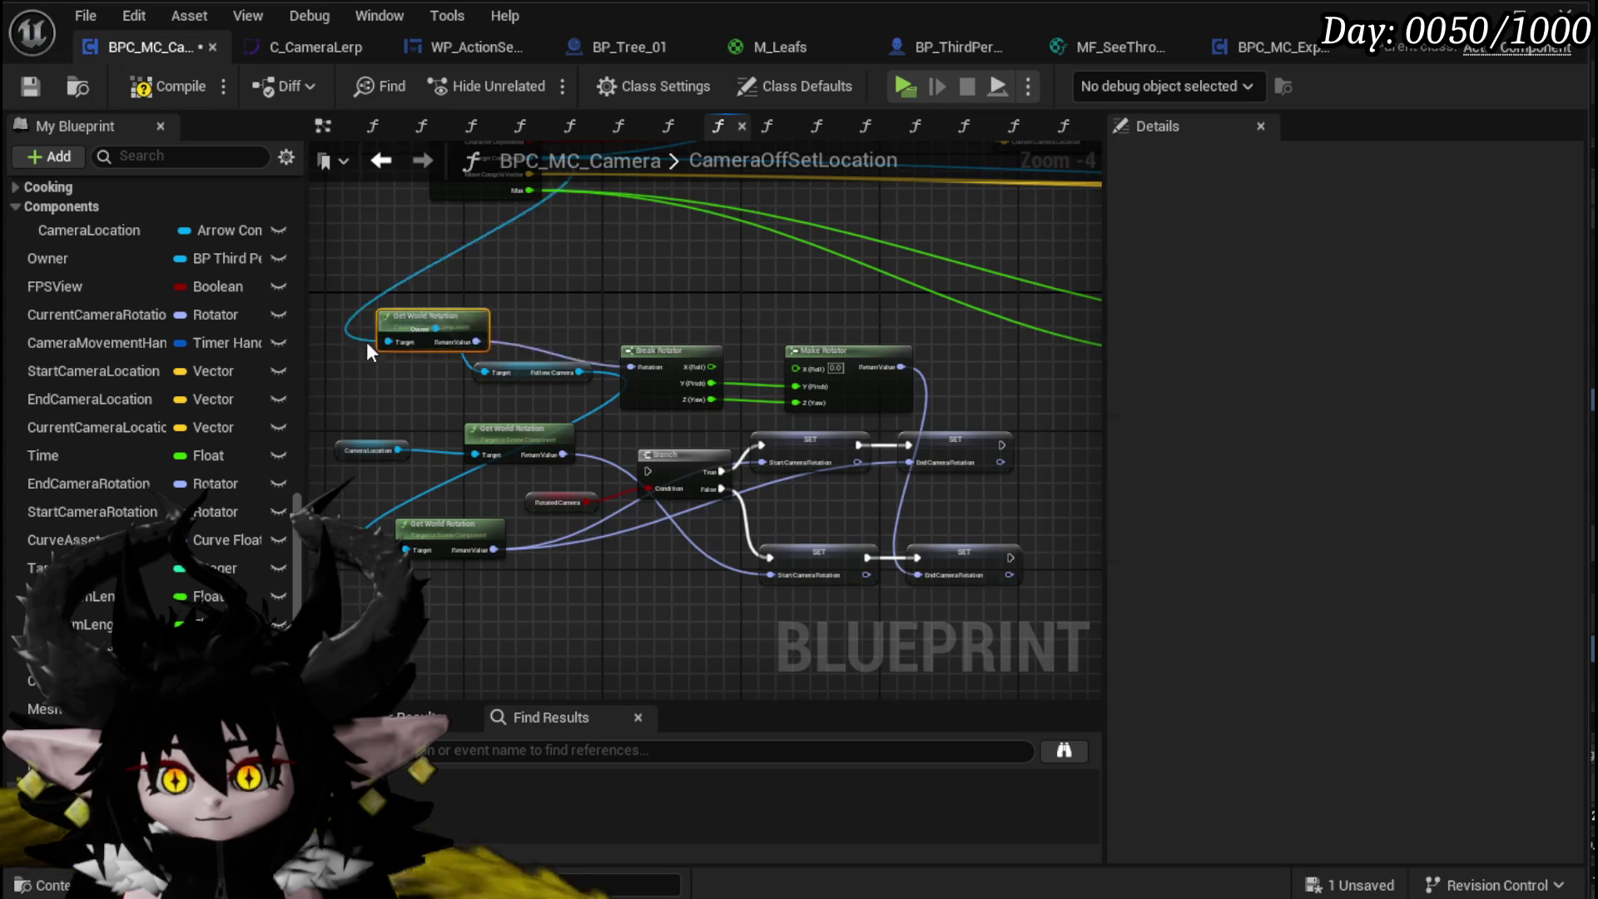
scroll(466, 333, down, 2)
scroll(590, 543, up, 2)
mouse_move(339, 570)
mouse_down()
mouse_move(1102, 217)
mouse_move(984, 213)
mouse_up()
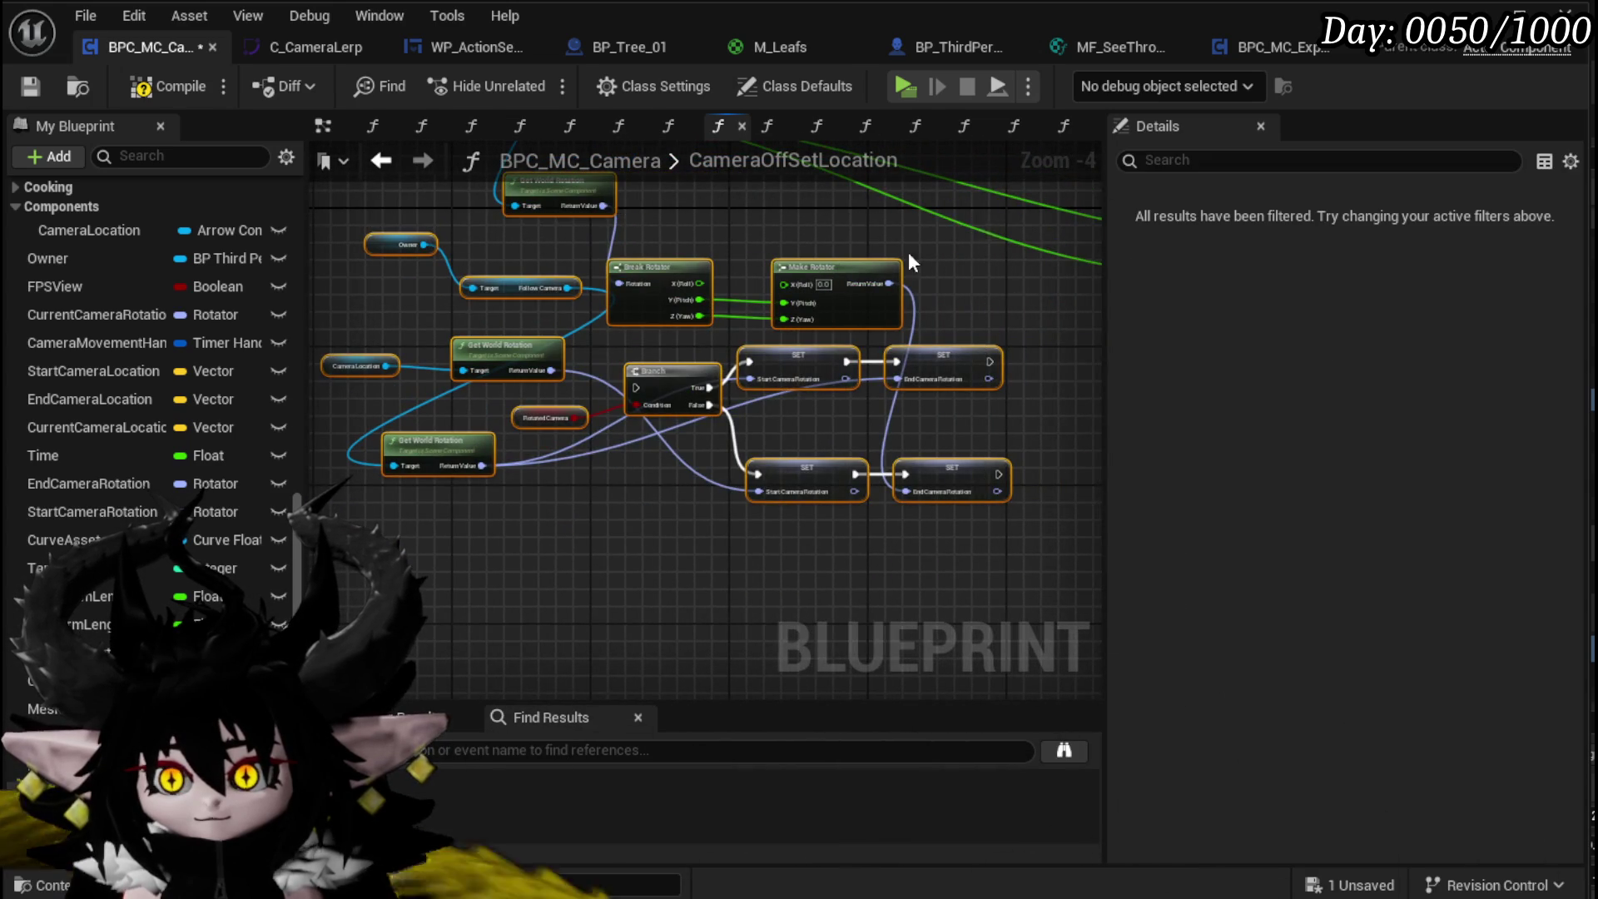
right_click(617, 352)
Step: Collapse the selected rotation nodes into a function named SetRotationTickValues
key(Escape)
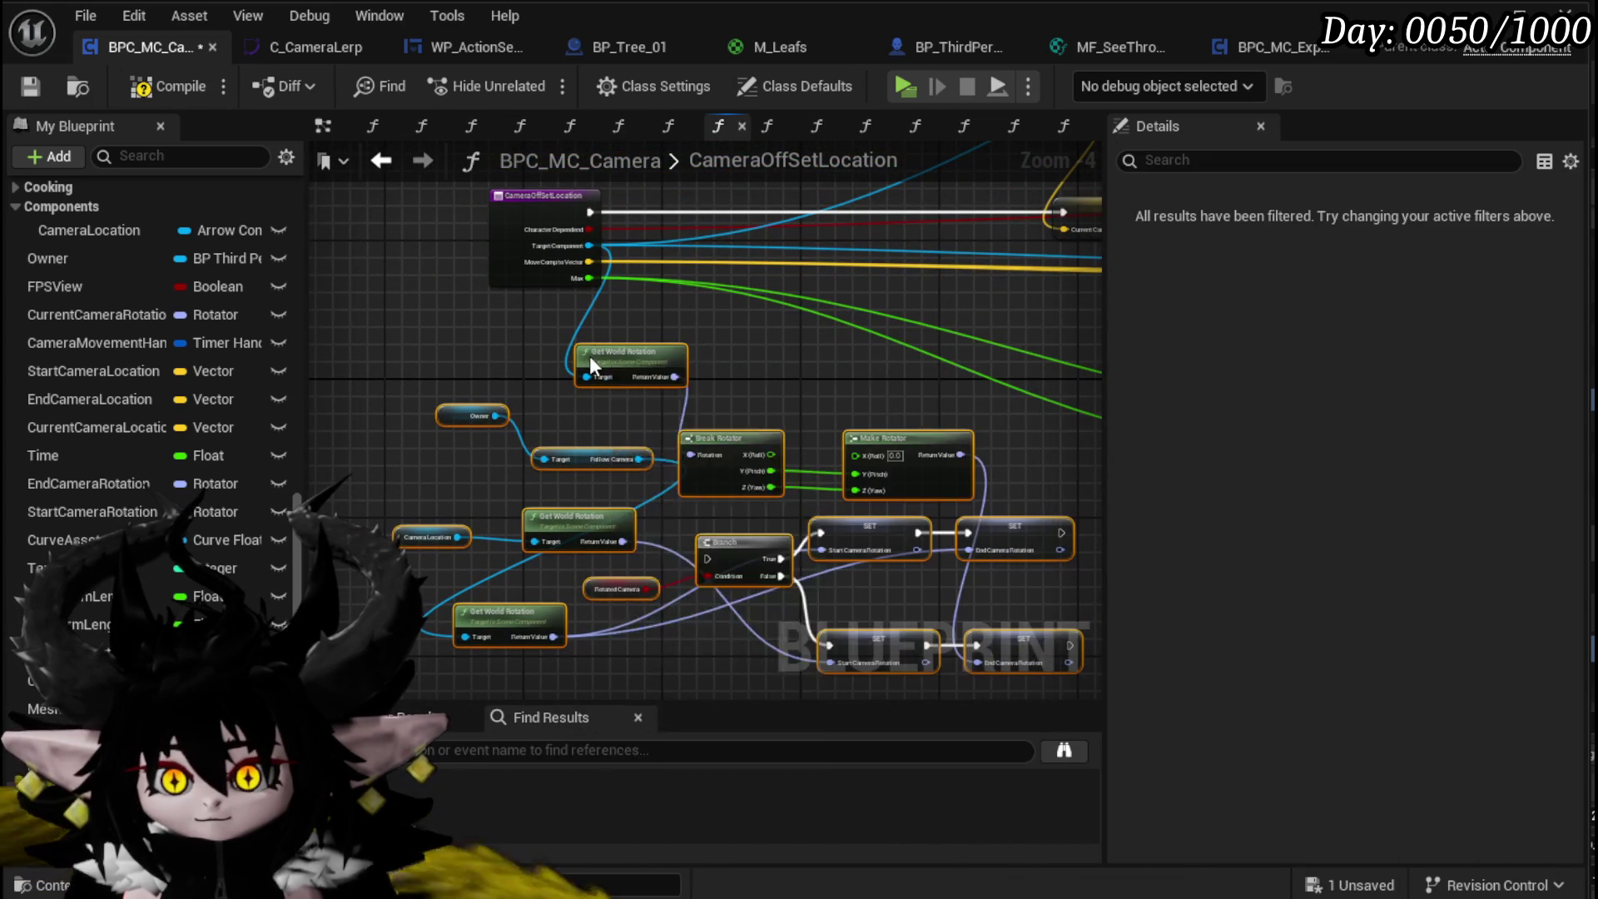
right_click(590, 356)
click(661, 684)
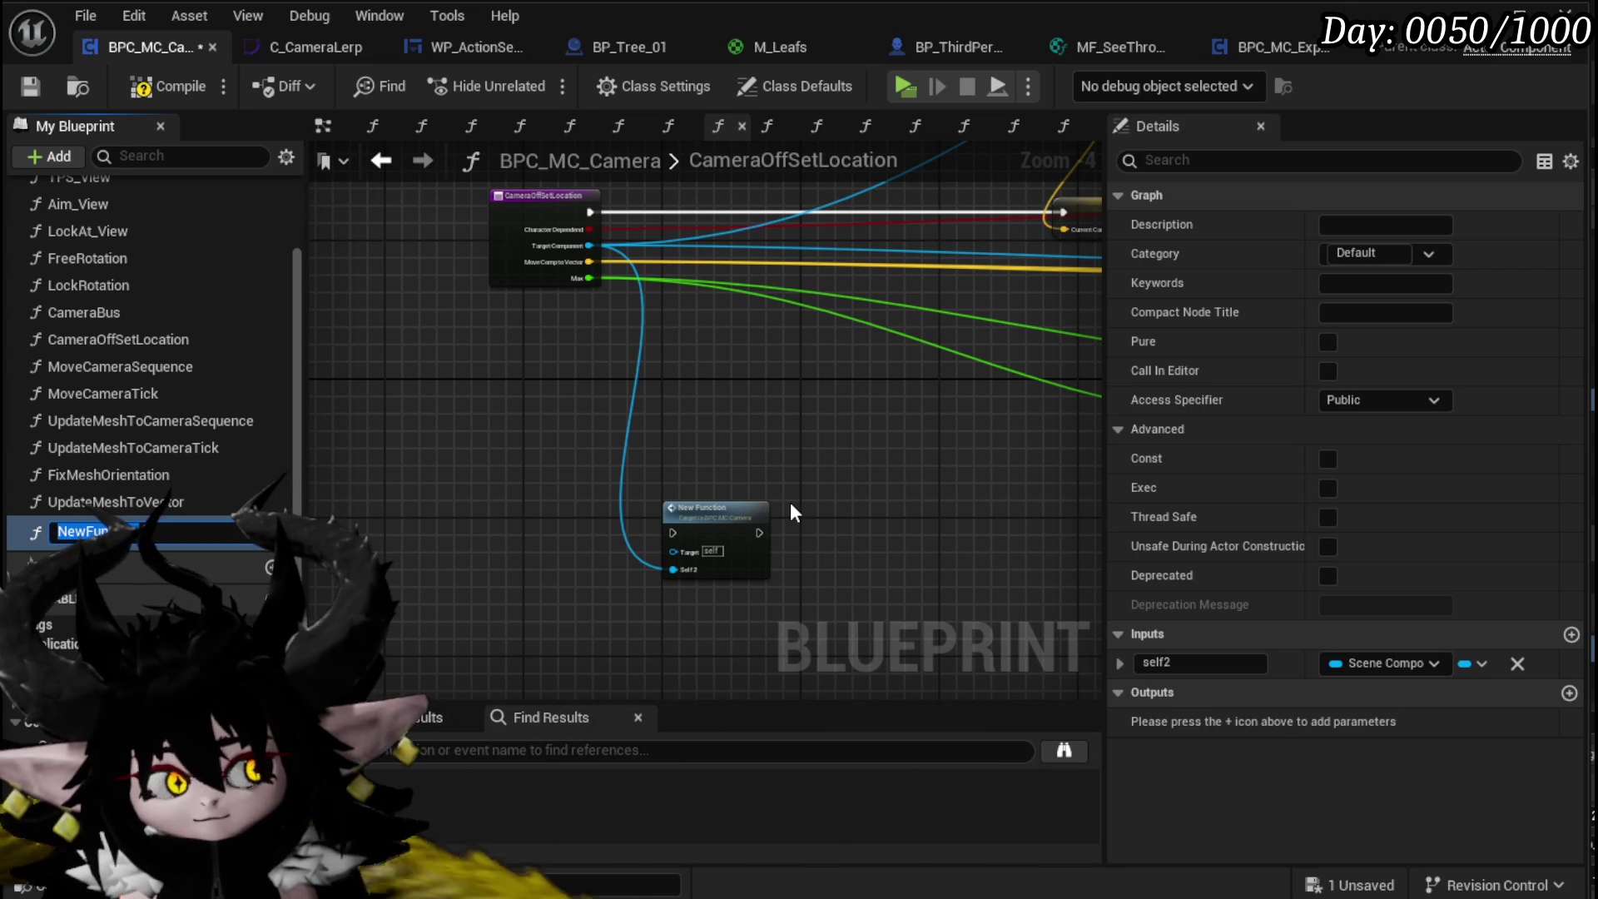
text(SetRot)
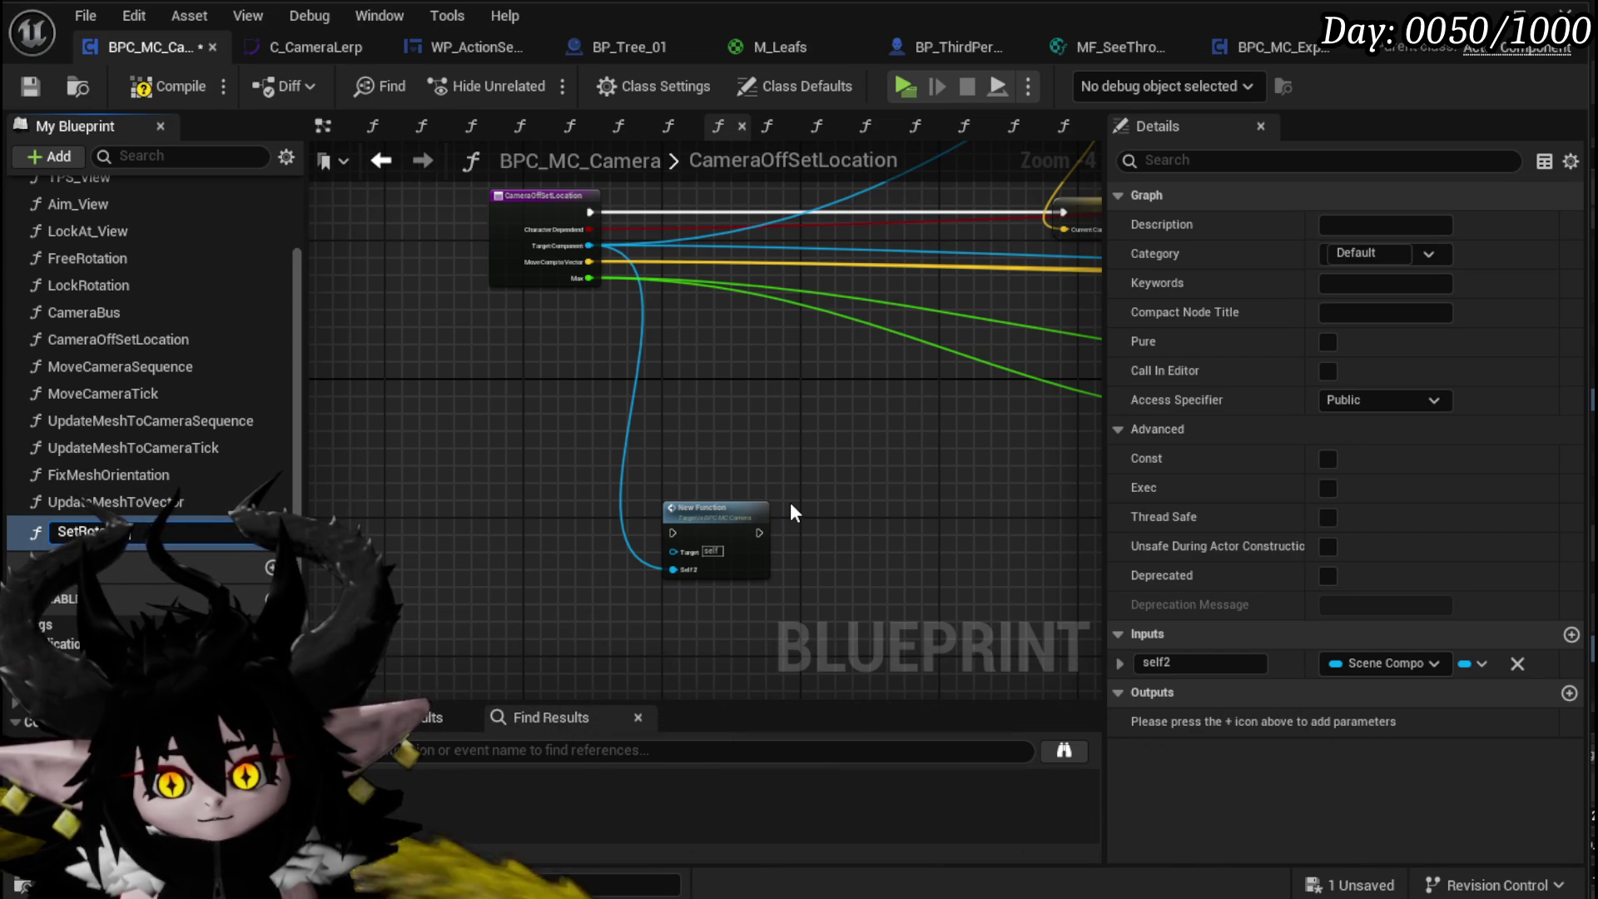
text(ickValues)
key(Return)
Step: Wire Set Rotation Tick Values into the execution chain, then compile and save
mouse_move(727, 533)
mouse_down()
mouse_move(566, 613)
mouse_move(723, 270)
mouse_move(697, 289)
mouse_move(647, 290)
mouse_up()
mouse_move(741, 292)
mouse_down()
mouse_move(913, 289)
mouse_move(380, 311)
mouse_up()
scroll(910, 291, down, 1)
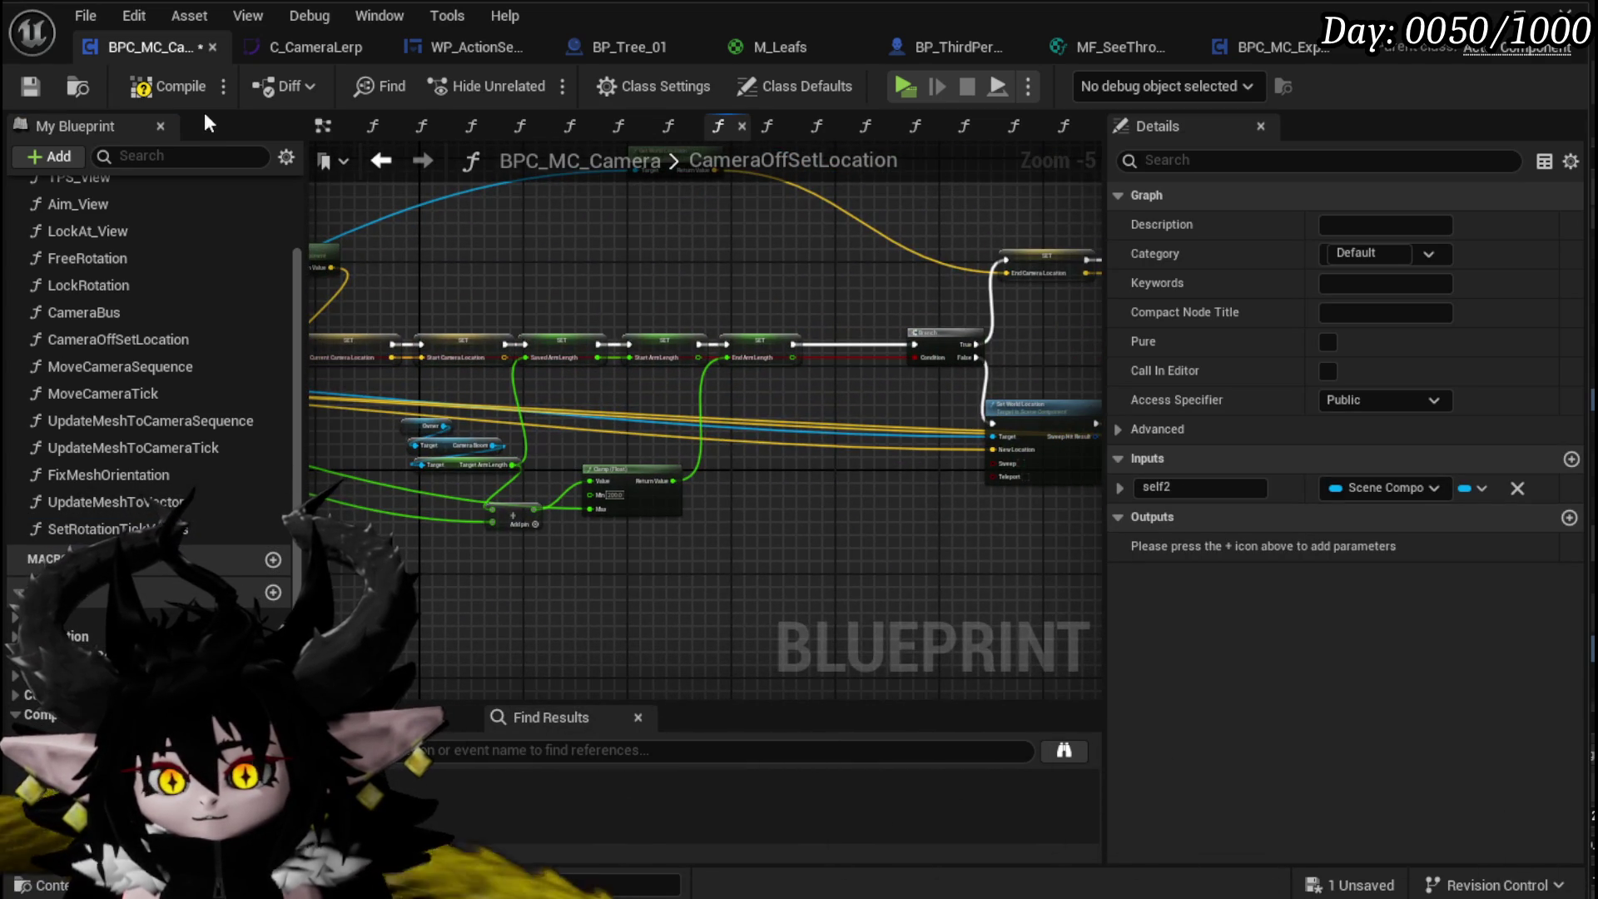
click(30, 86)
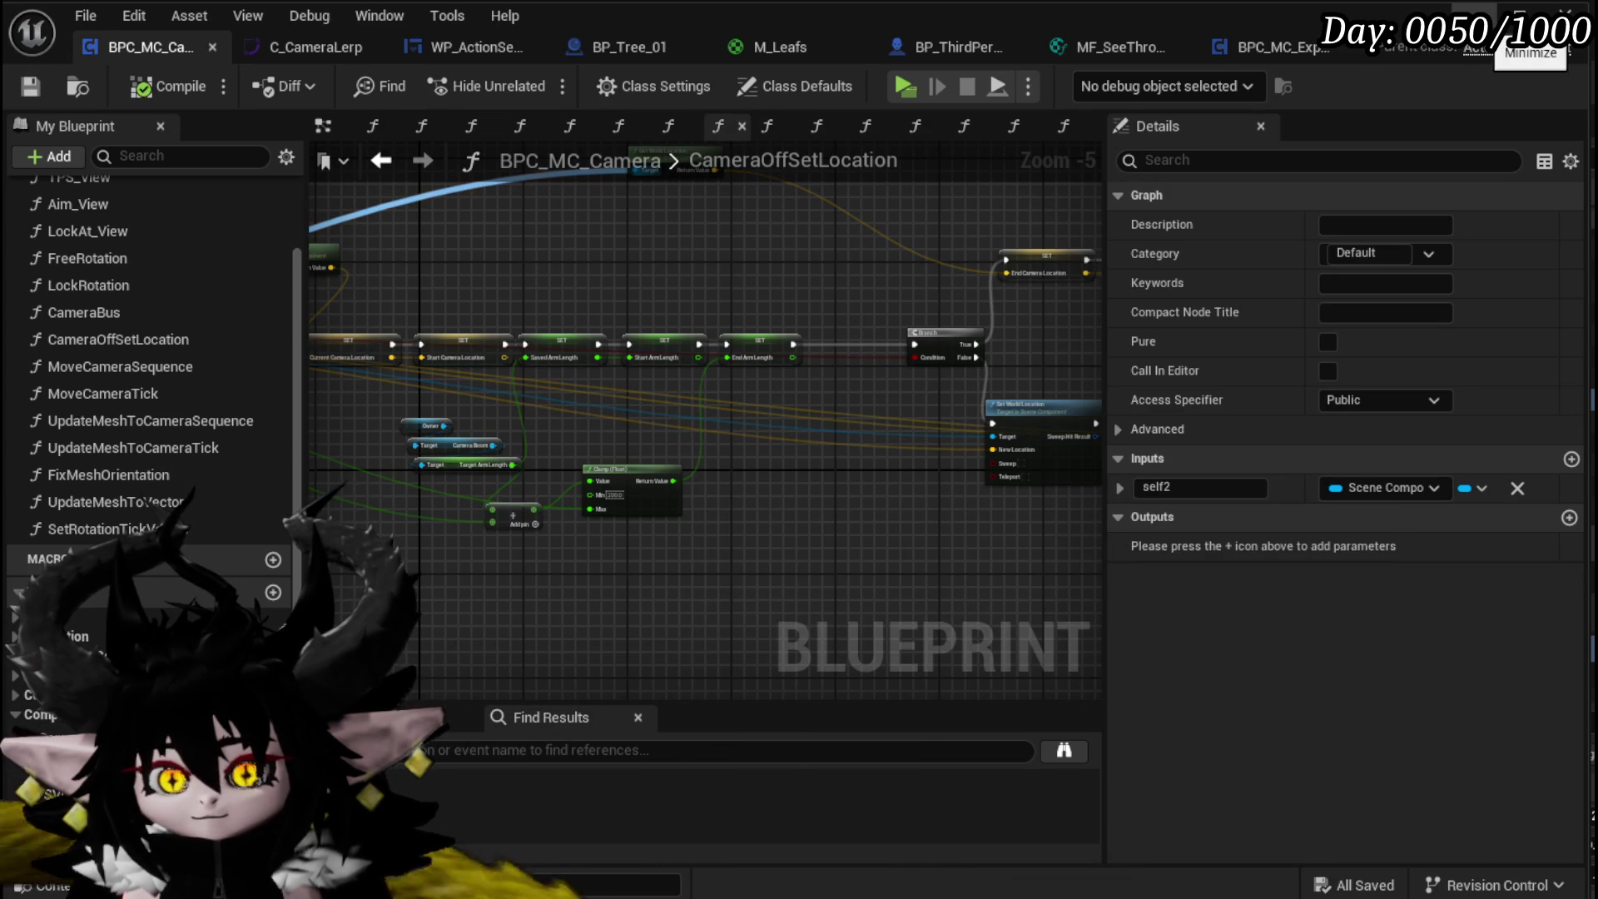
drag(537, 267, 916, 245)
scroll(108, 433, up, 3)
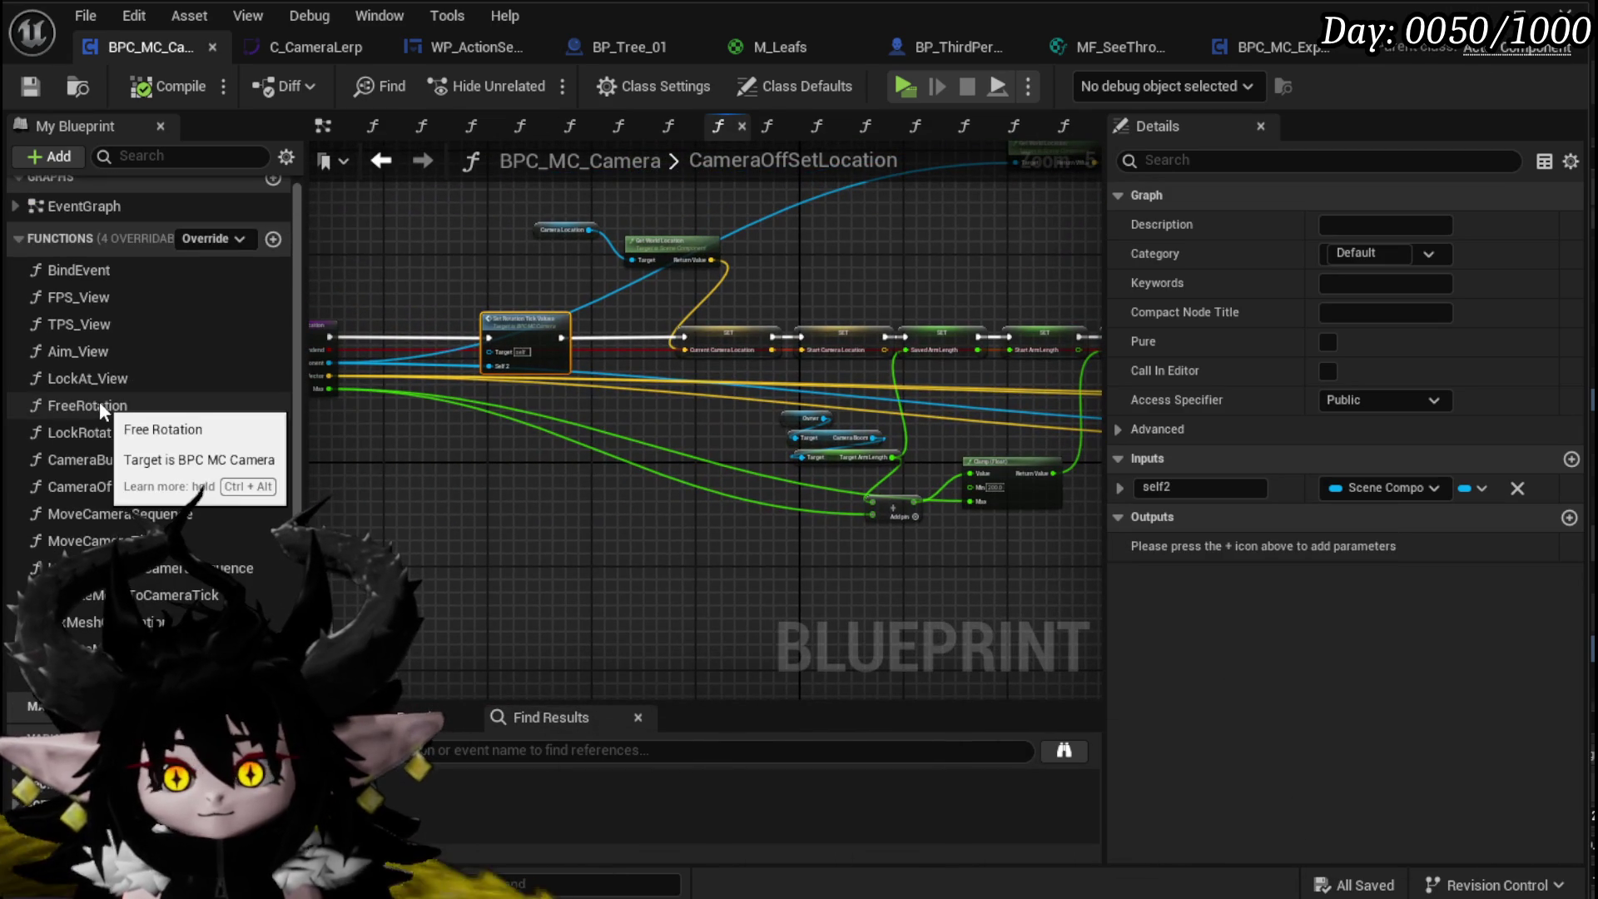
Step: Open the CameraBus graph and follow the TurnEnd wire to its target
double_click(103, 460)
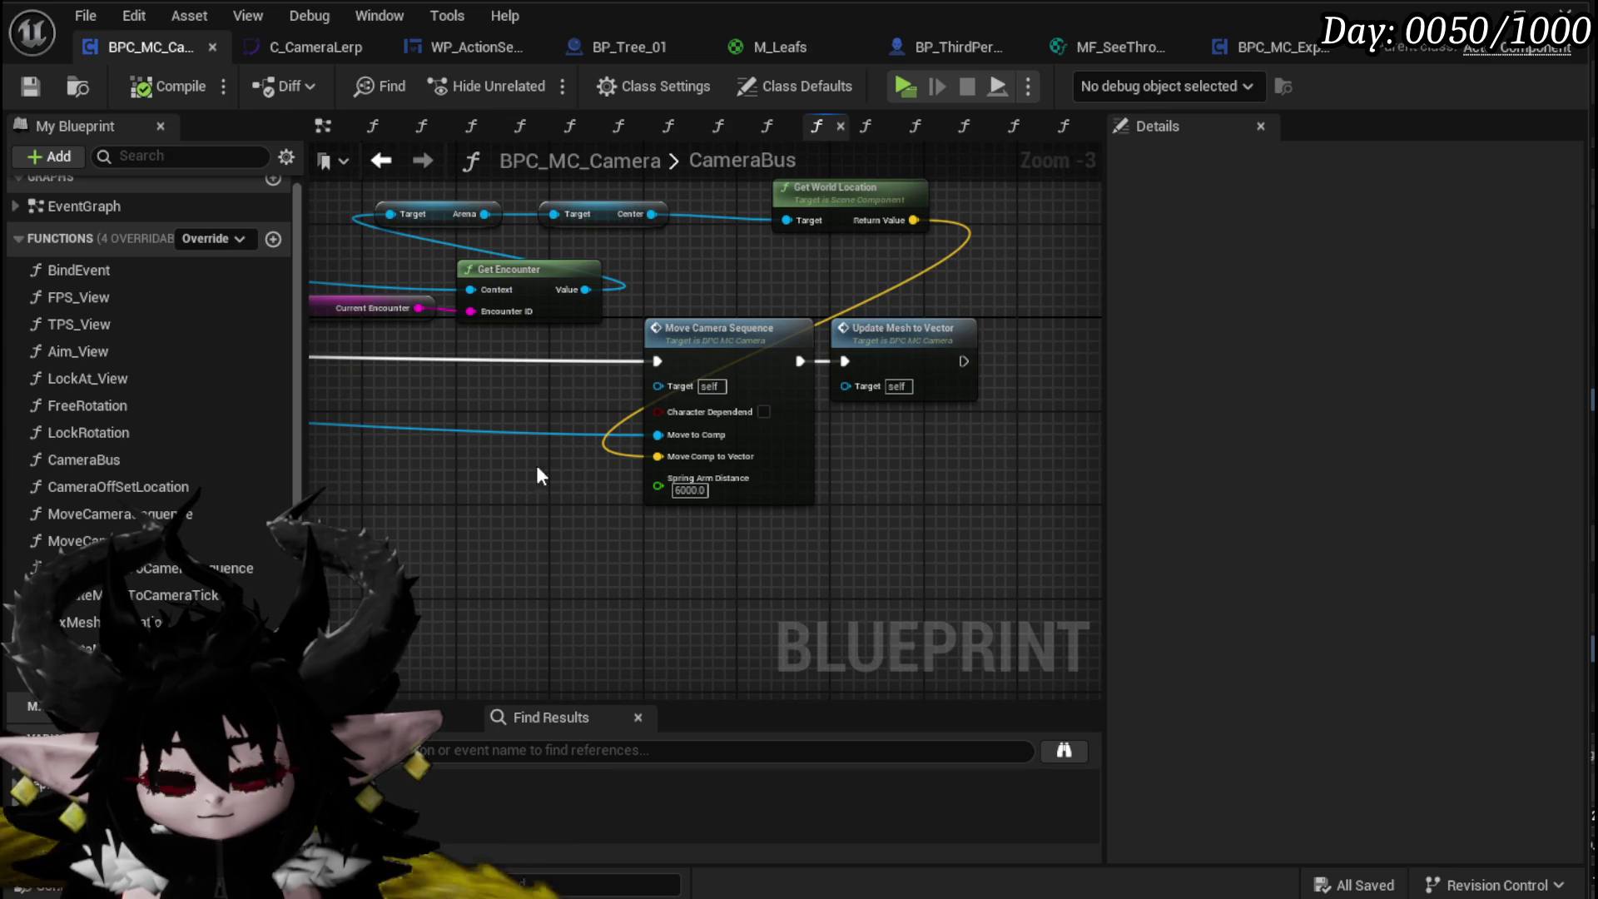
scroll(946, 448, down, 1)
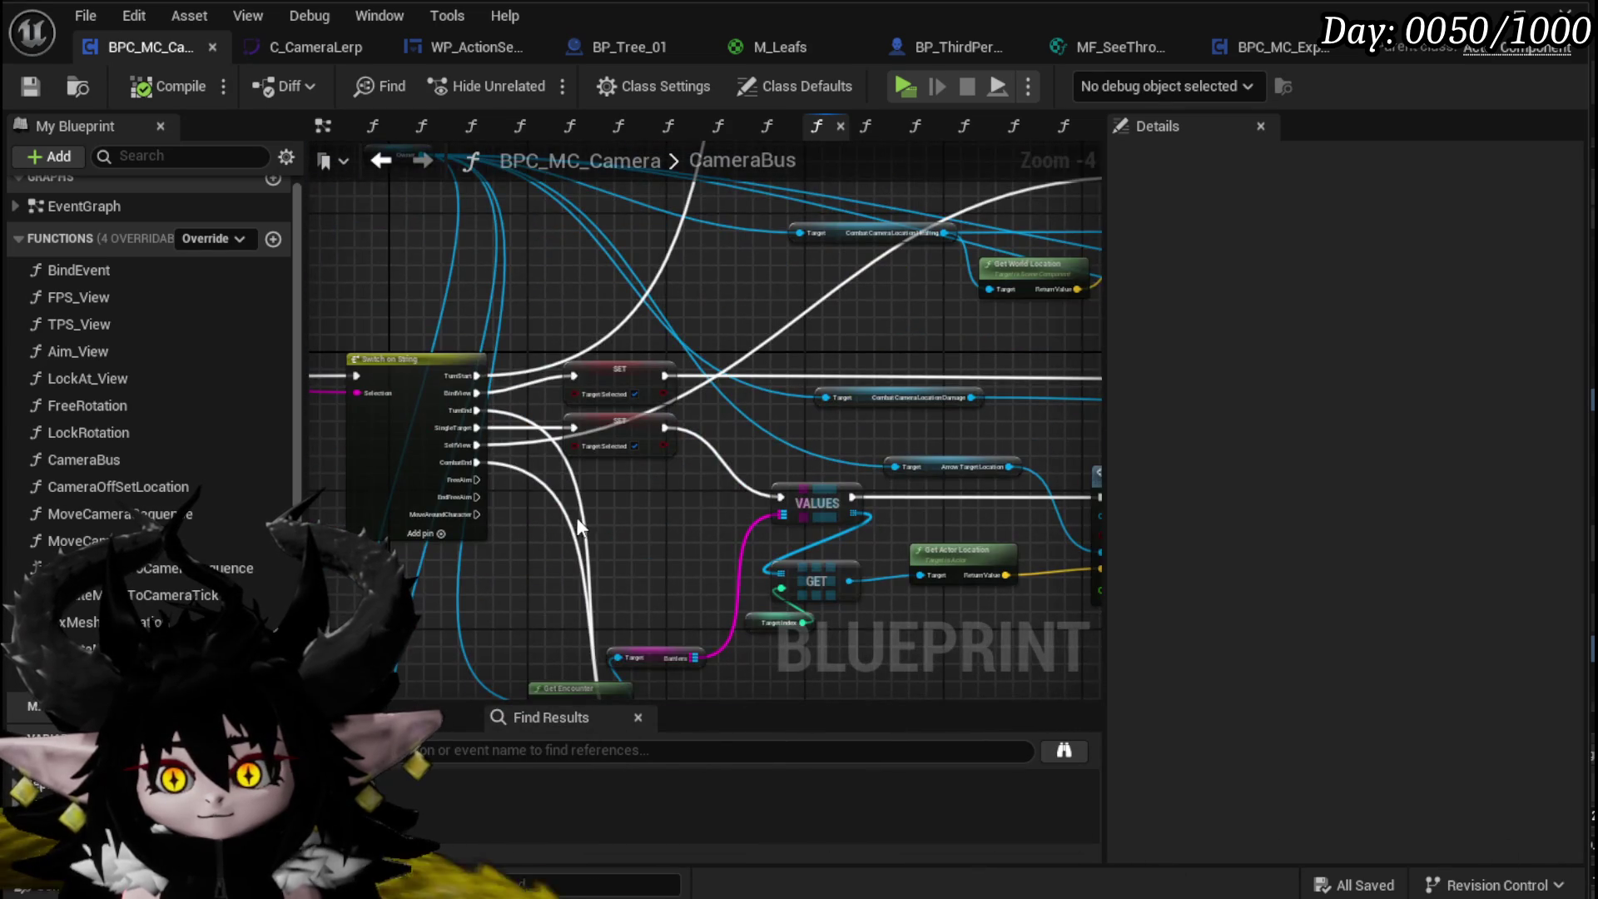
scroll(542, 479, up, 3)
double_click(536, 353)
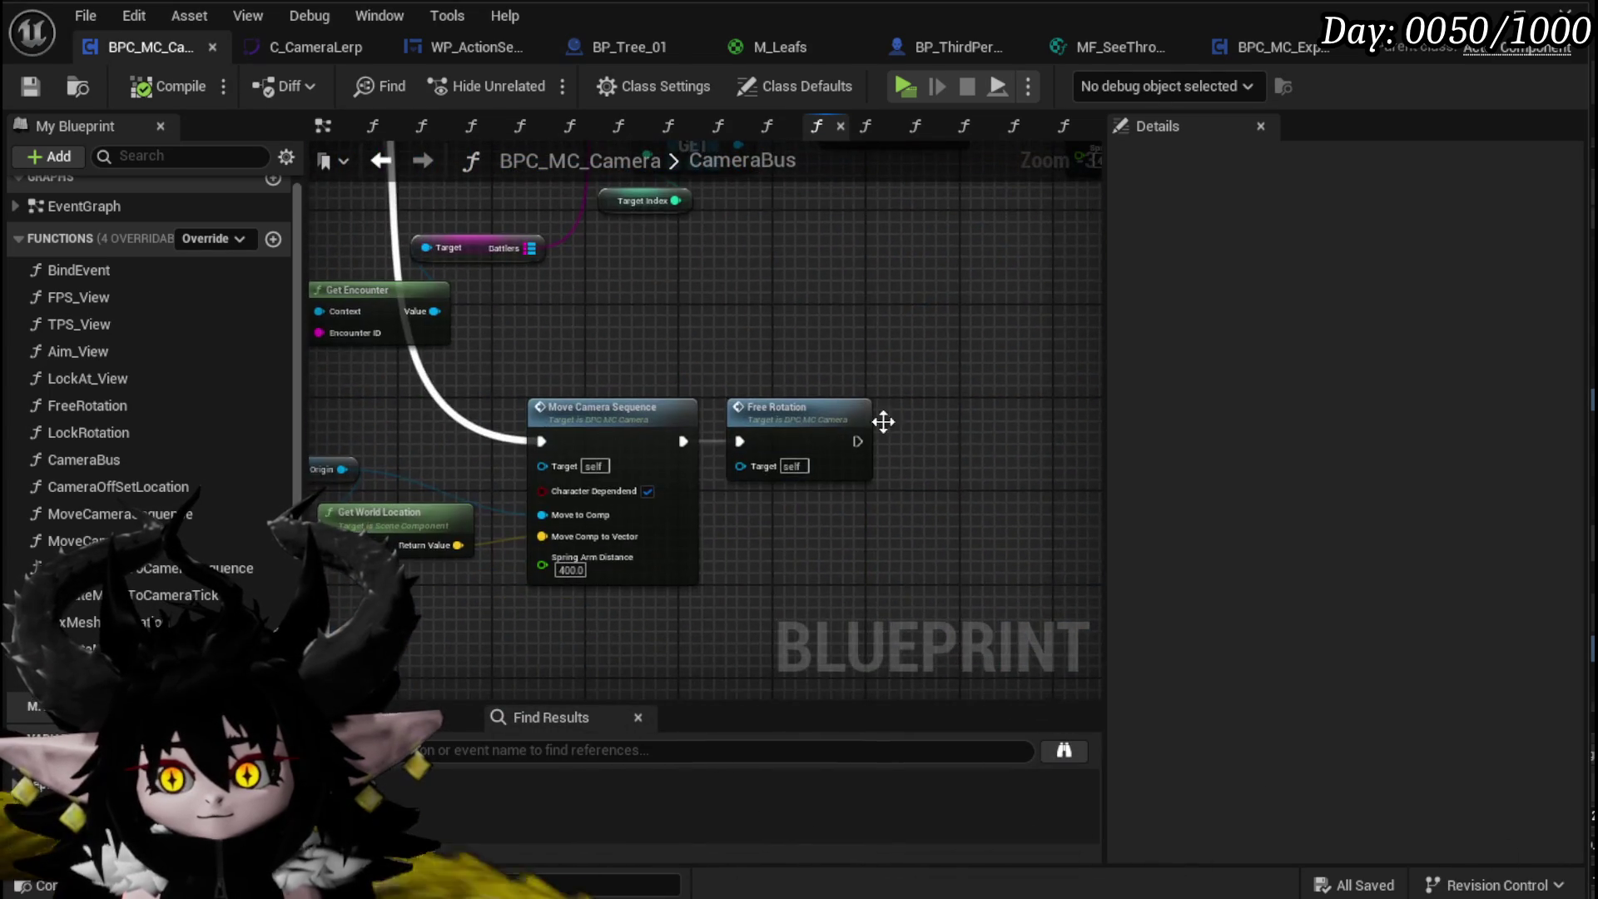
scroll(155, 383, down, 5)
scroll(154, 383, down, 3)
Step: Add a SET Rotated Camera node after Free Rotation, then compile and save
drag(75, 653, 593, 580)
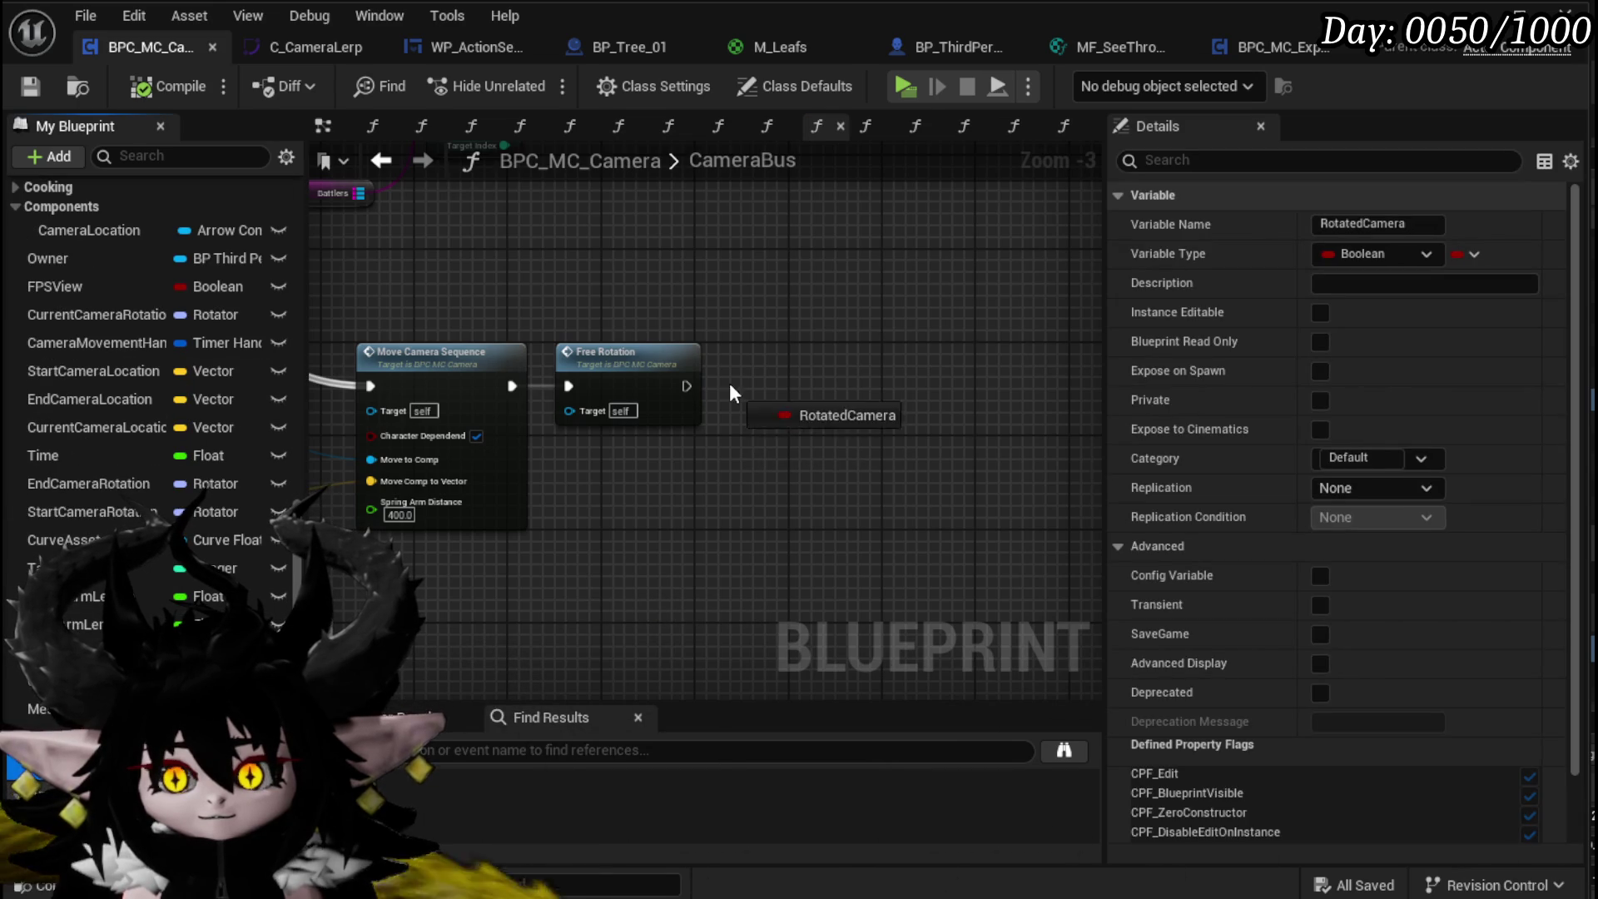
click(788, 427)
drag(756, 380, 839, 386)
click(778, 357)
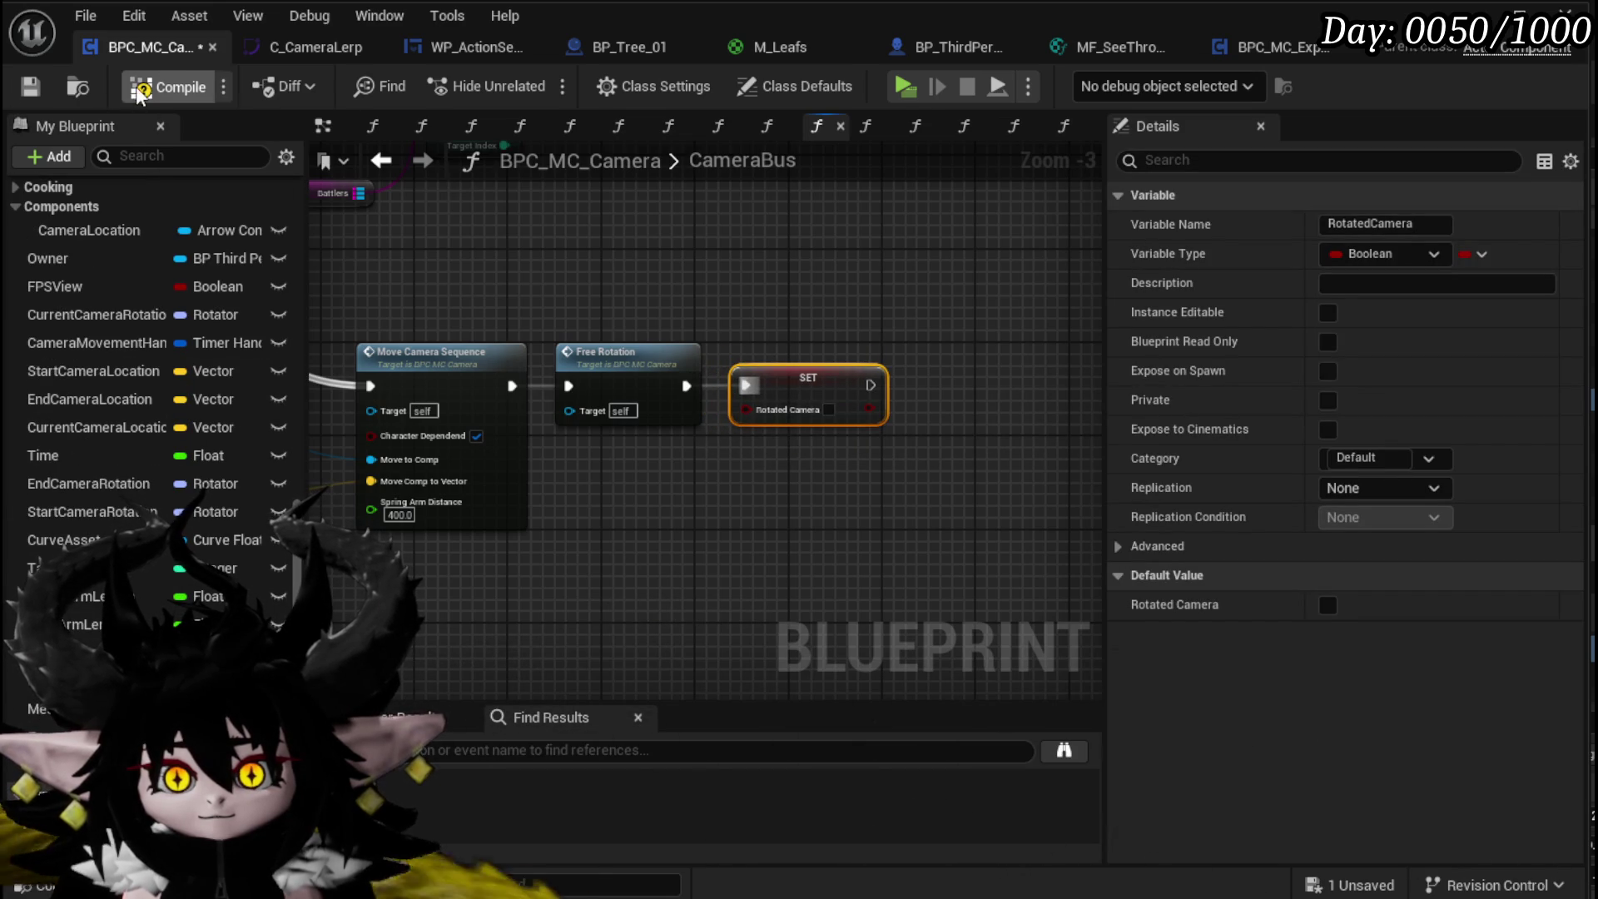
click(32, 83)
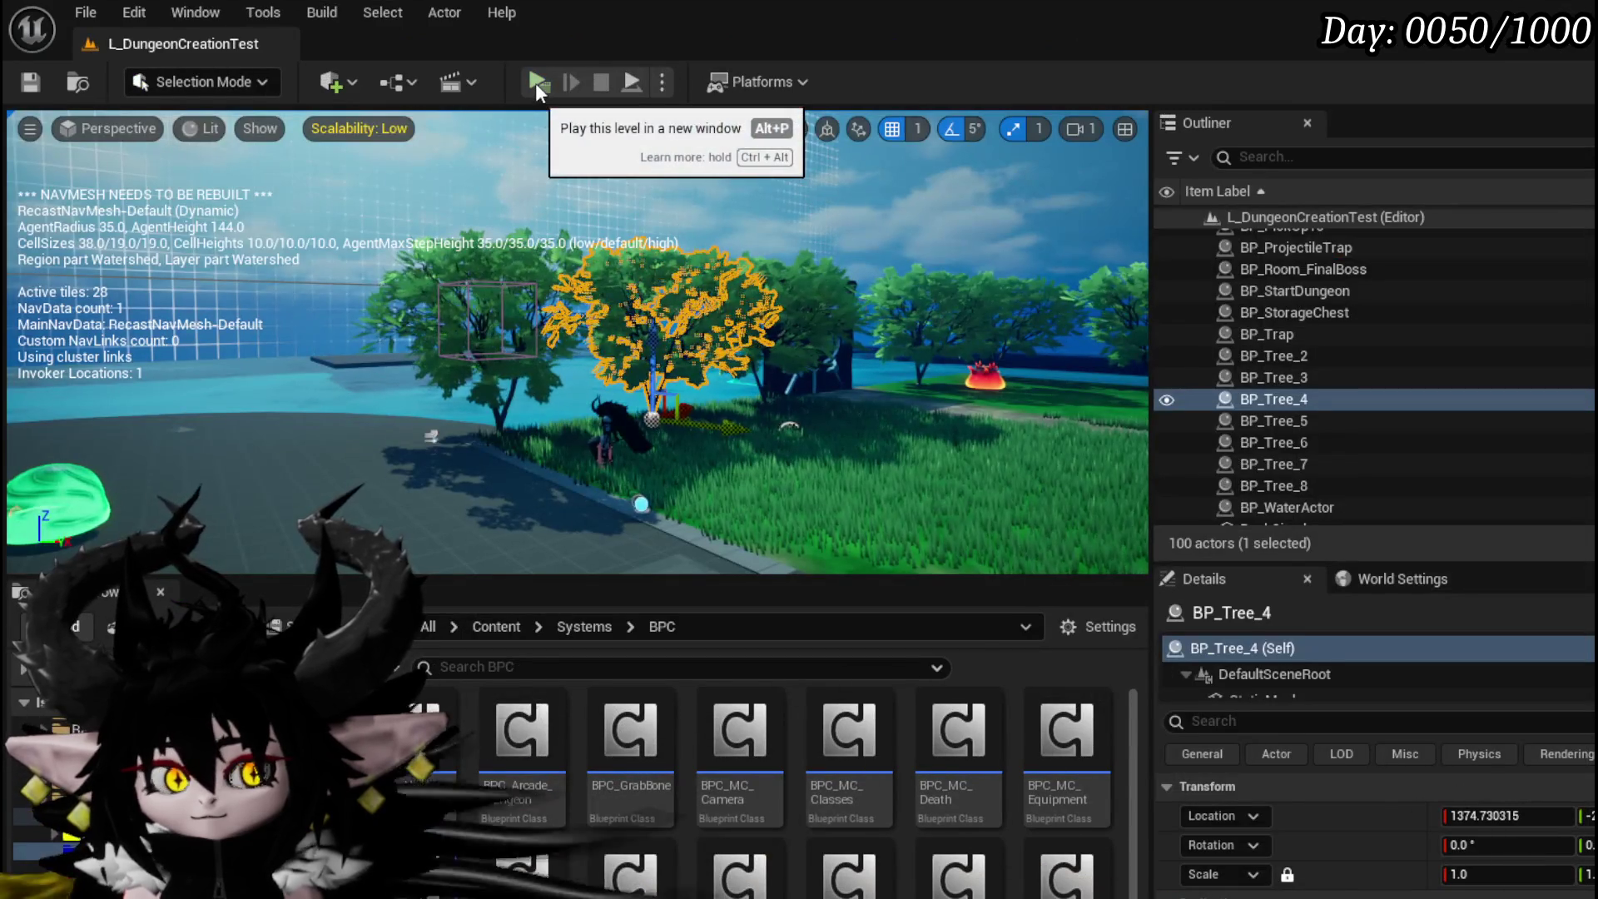
click(537, 83)
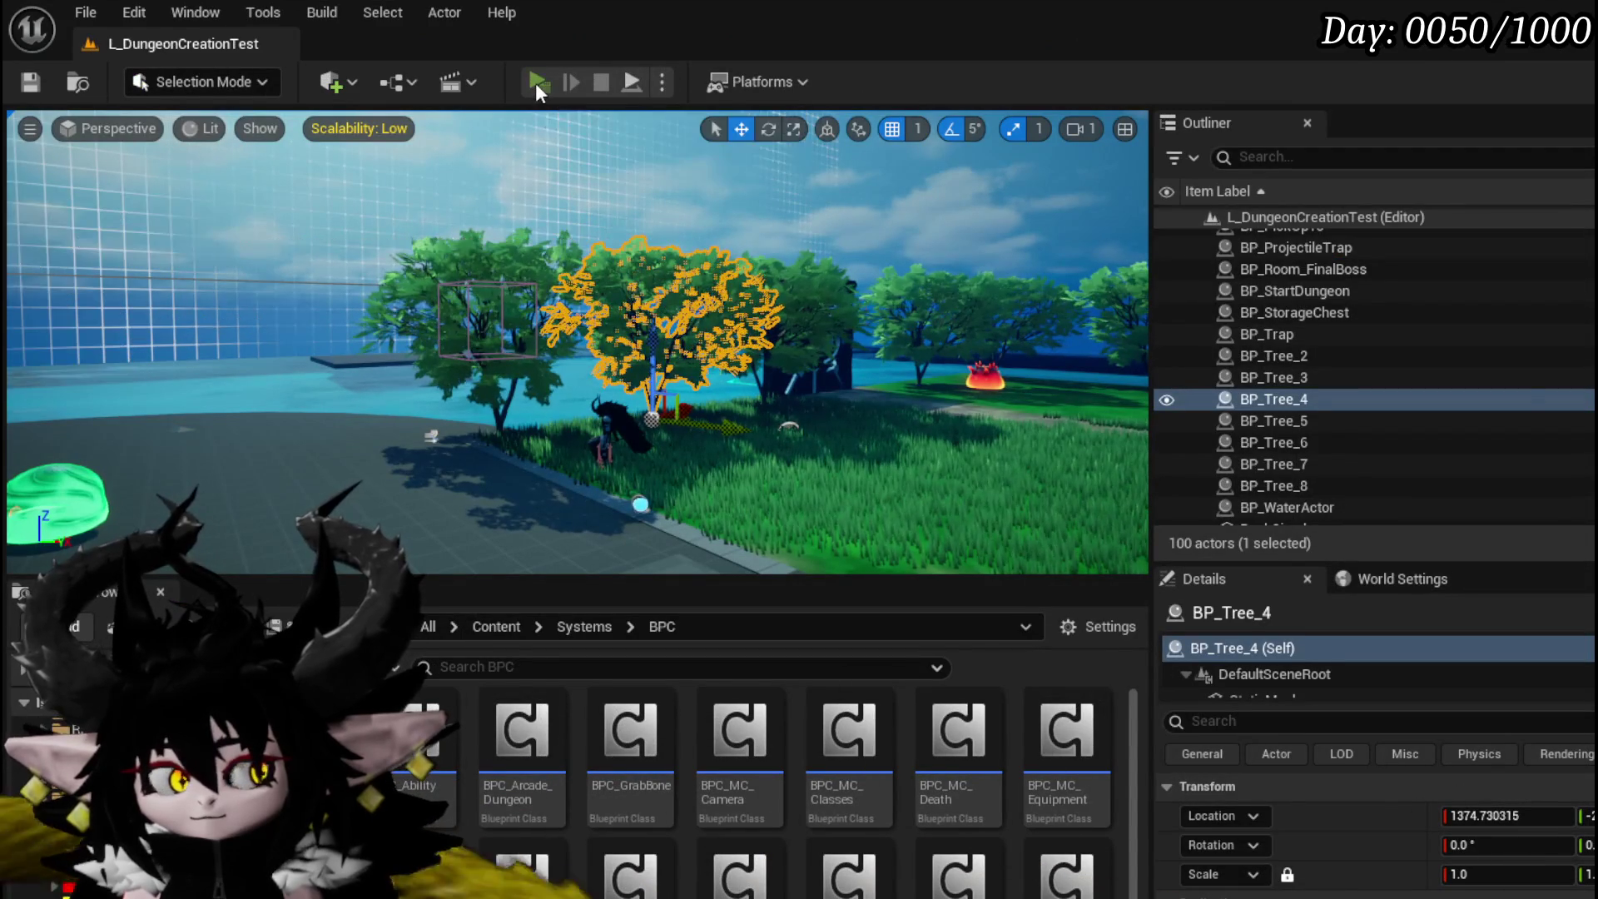
Step: Run the character toward the fire slimes and play the Hand of Greed card
key(w)
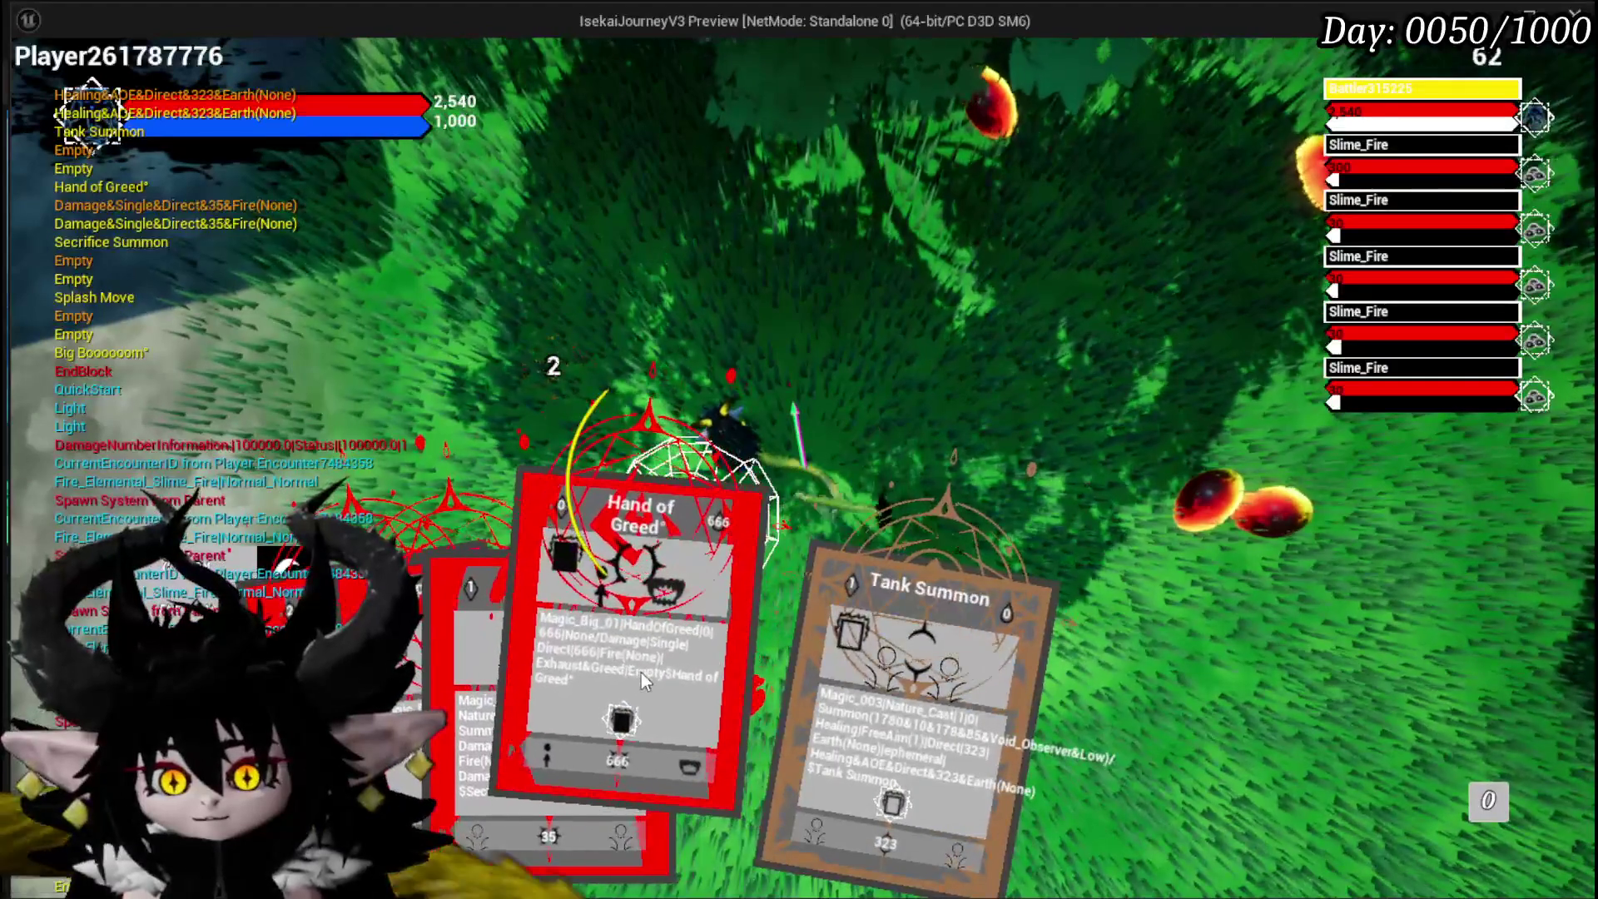
click(633, 666)
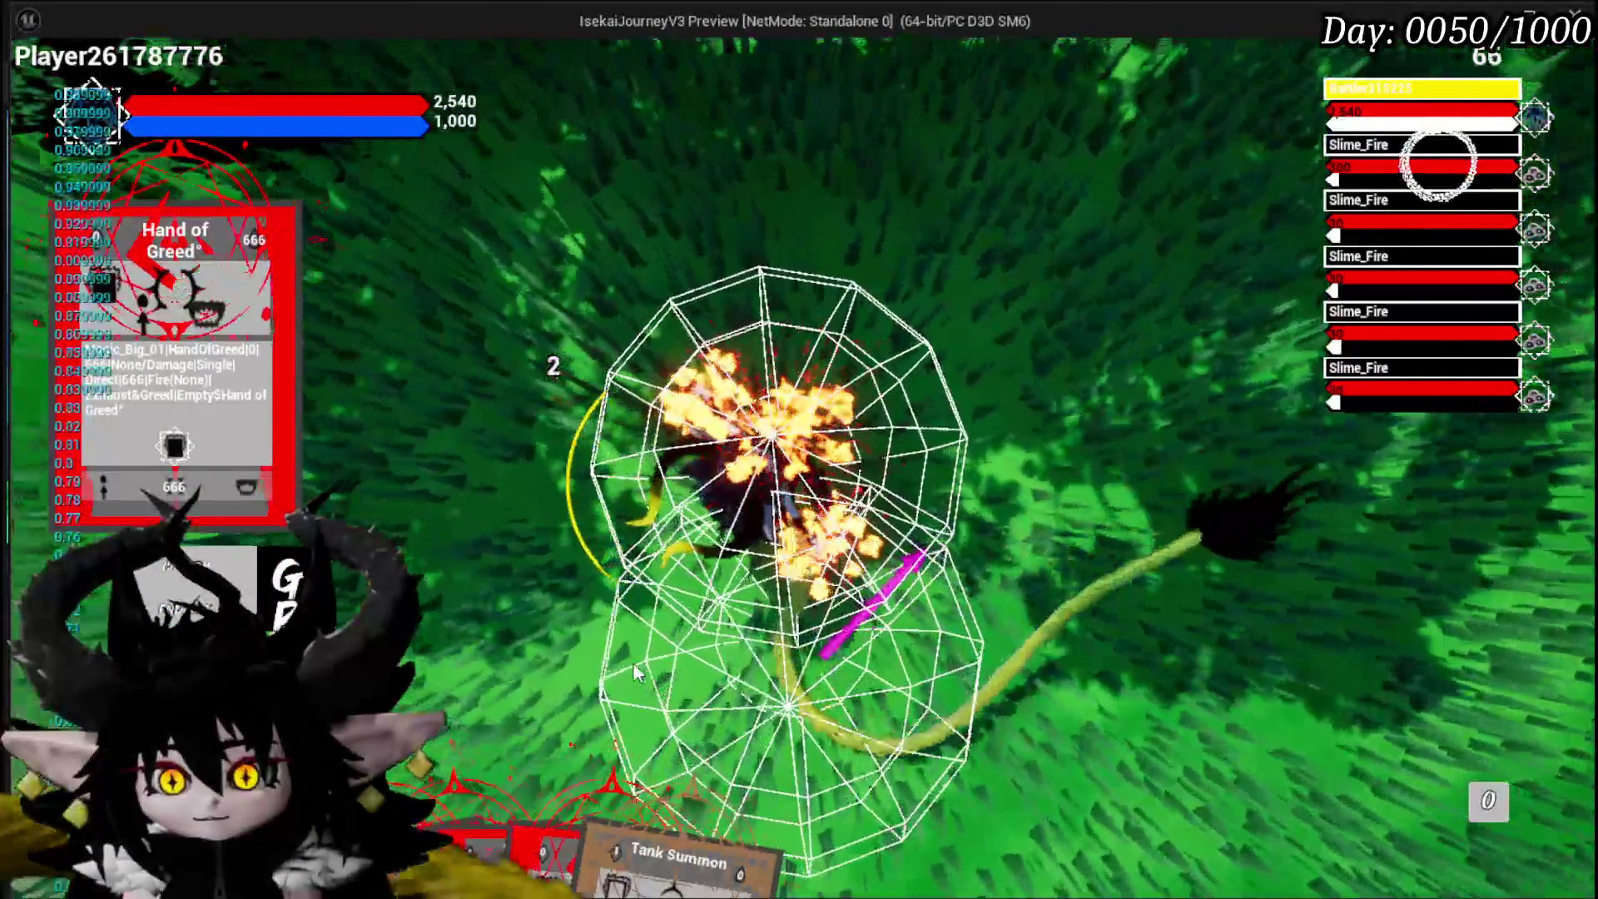
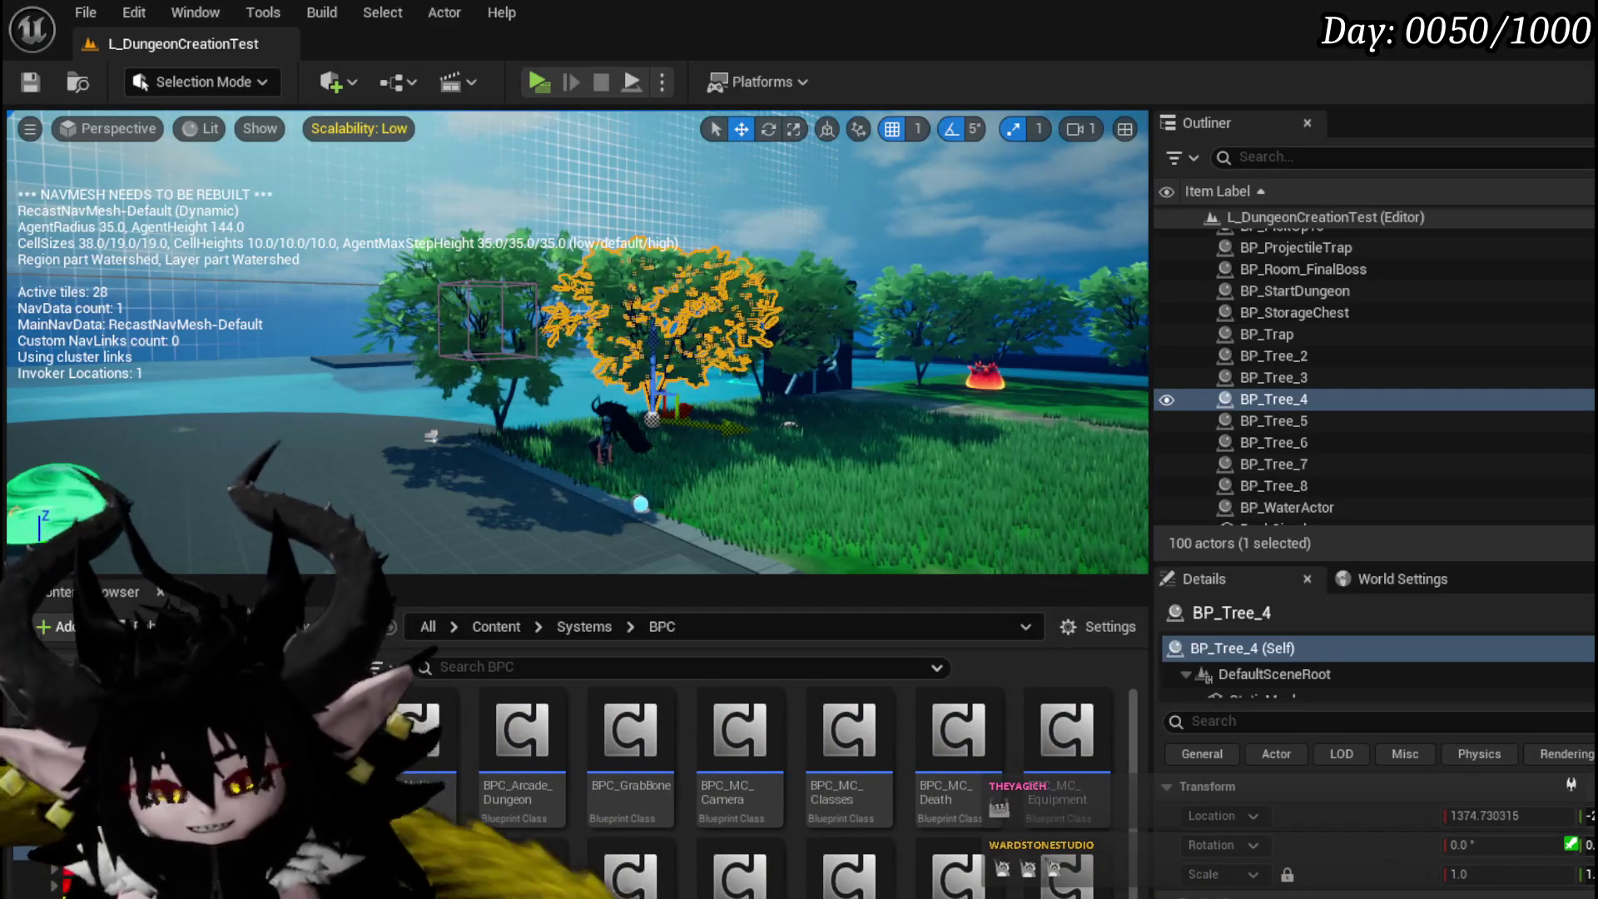
Step: Save the dungeon level
key(ctrl+s)
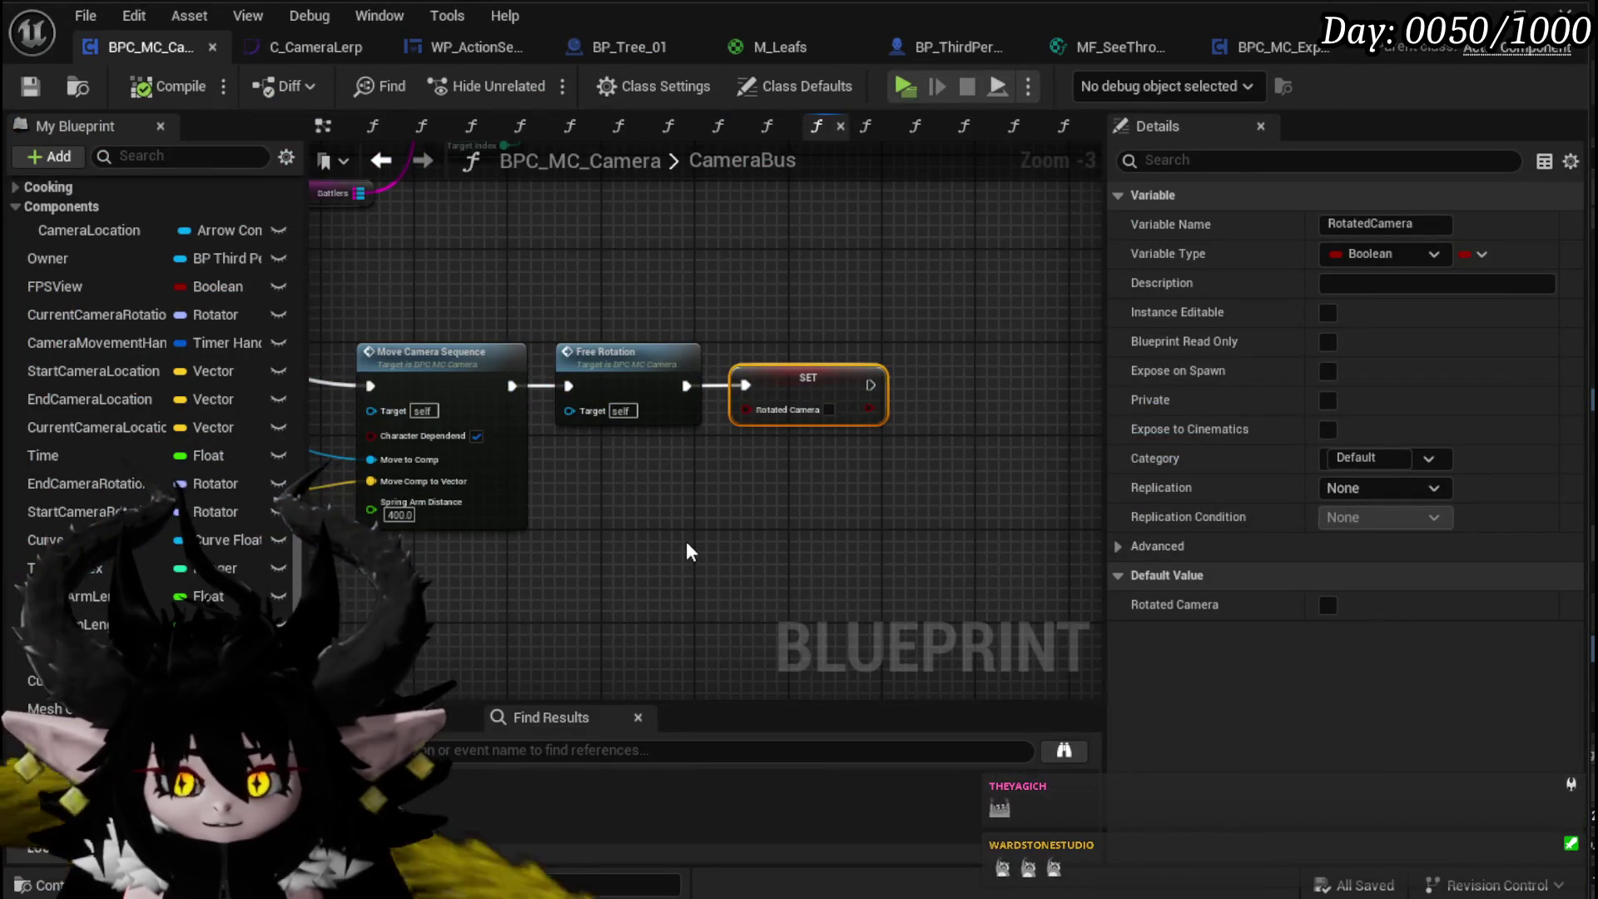
scroll(686, 547, down, 3)
scroll(533, 599, up, 3)
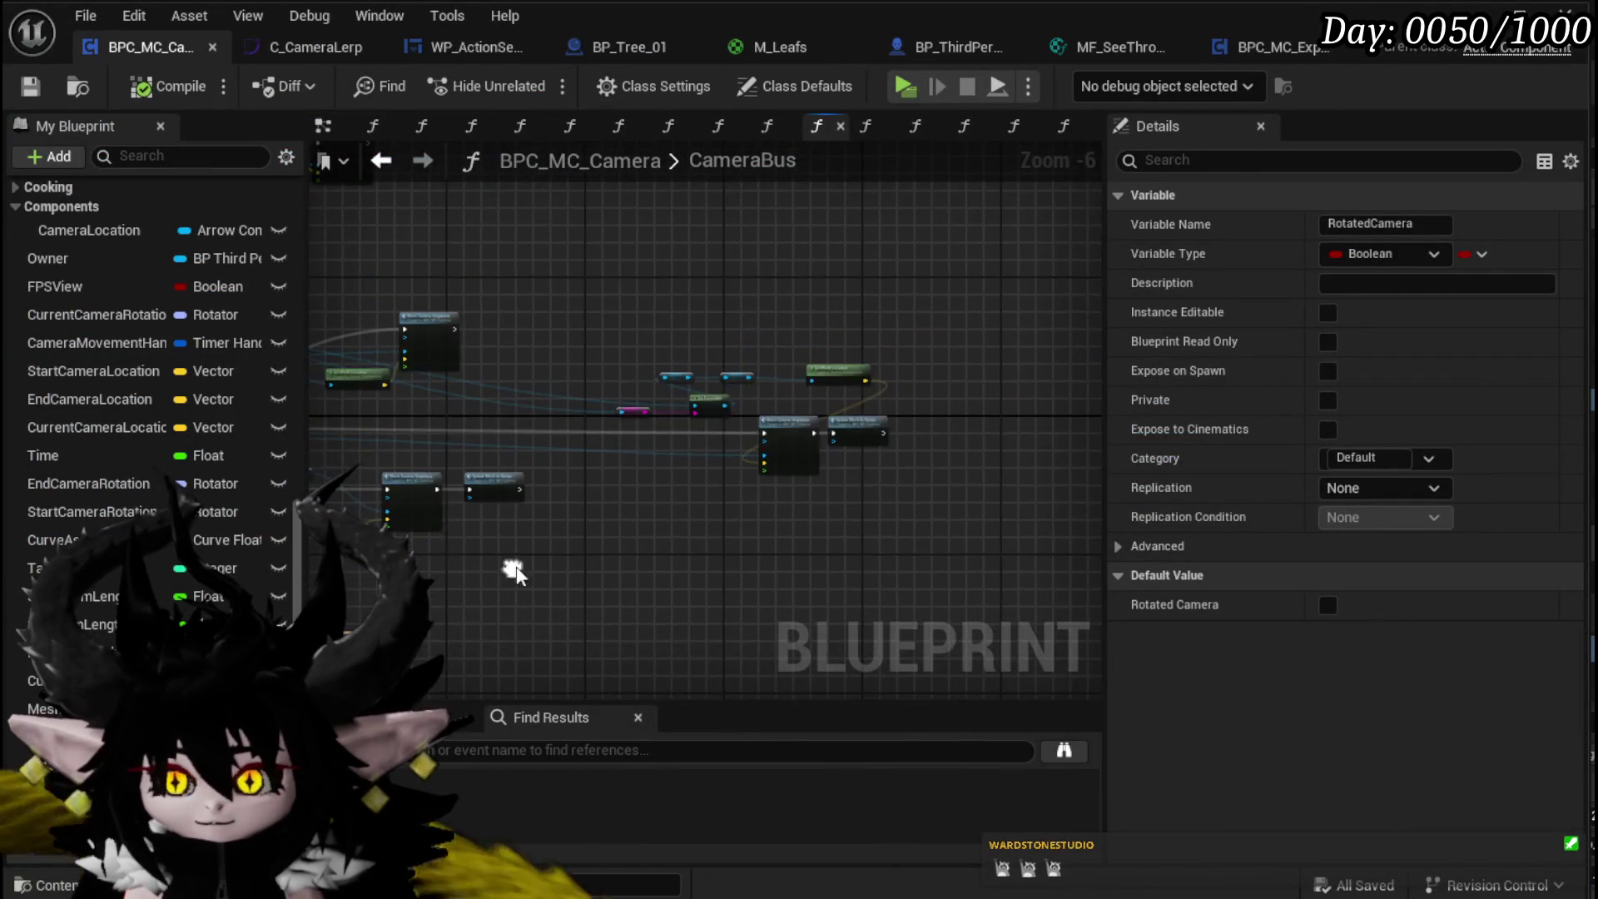
Step: Go from the CameraBus graph through Move Camera Sequence into the CameraOffSetLocation function graph
drag(731, 508, 596, 542)
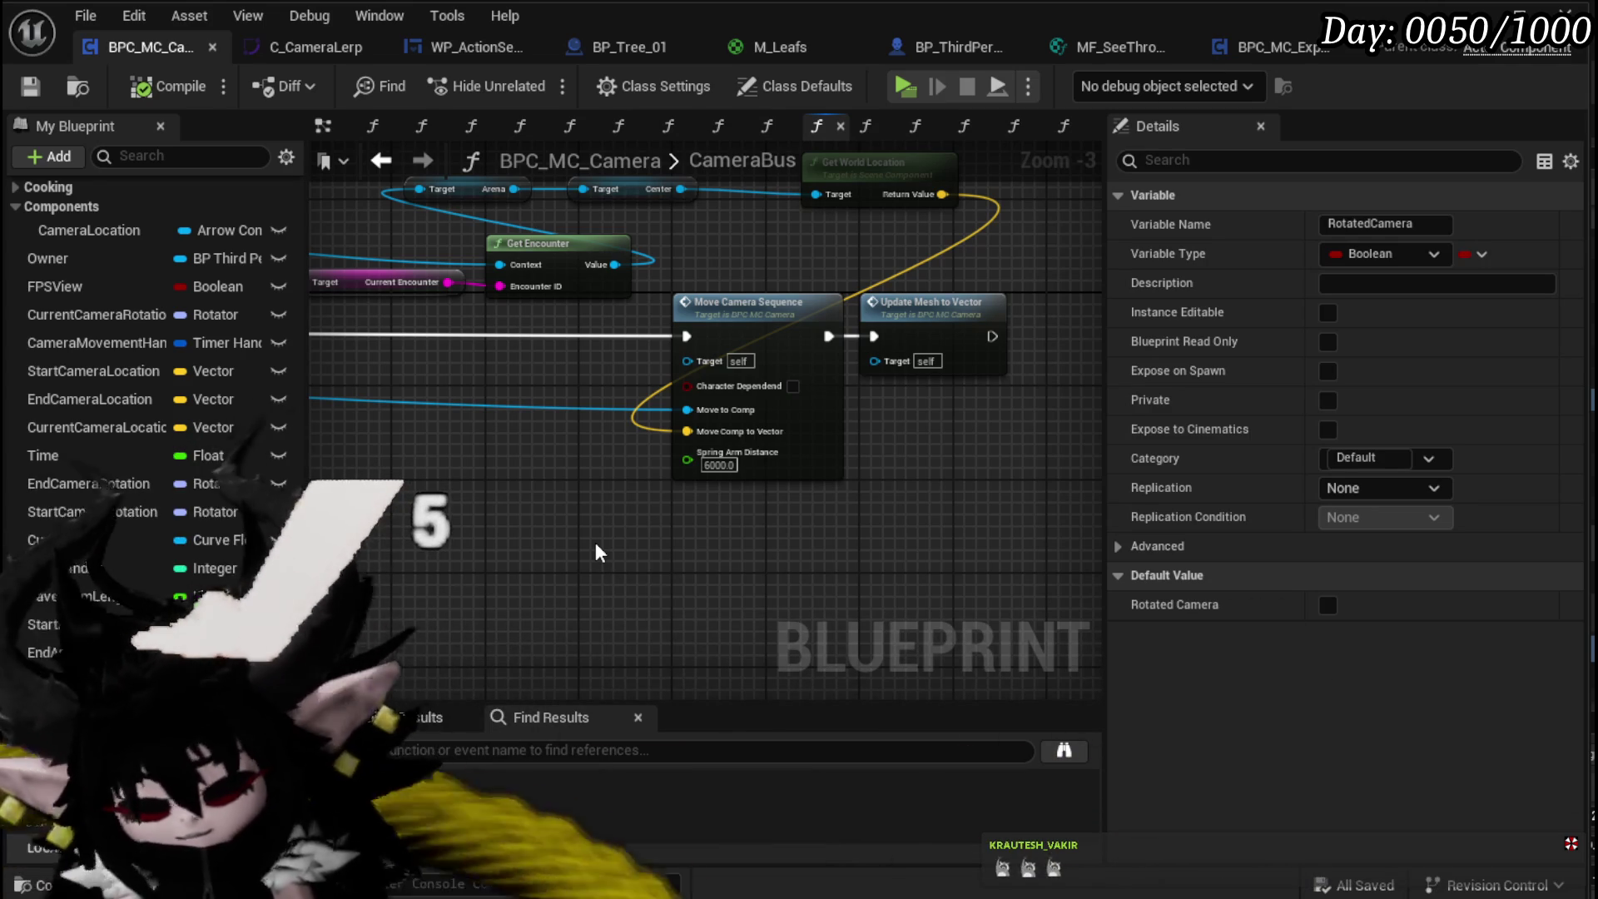
drag(603, 528, 514, 556)
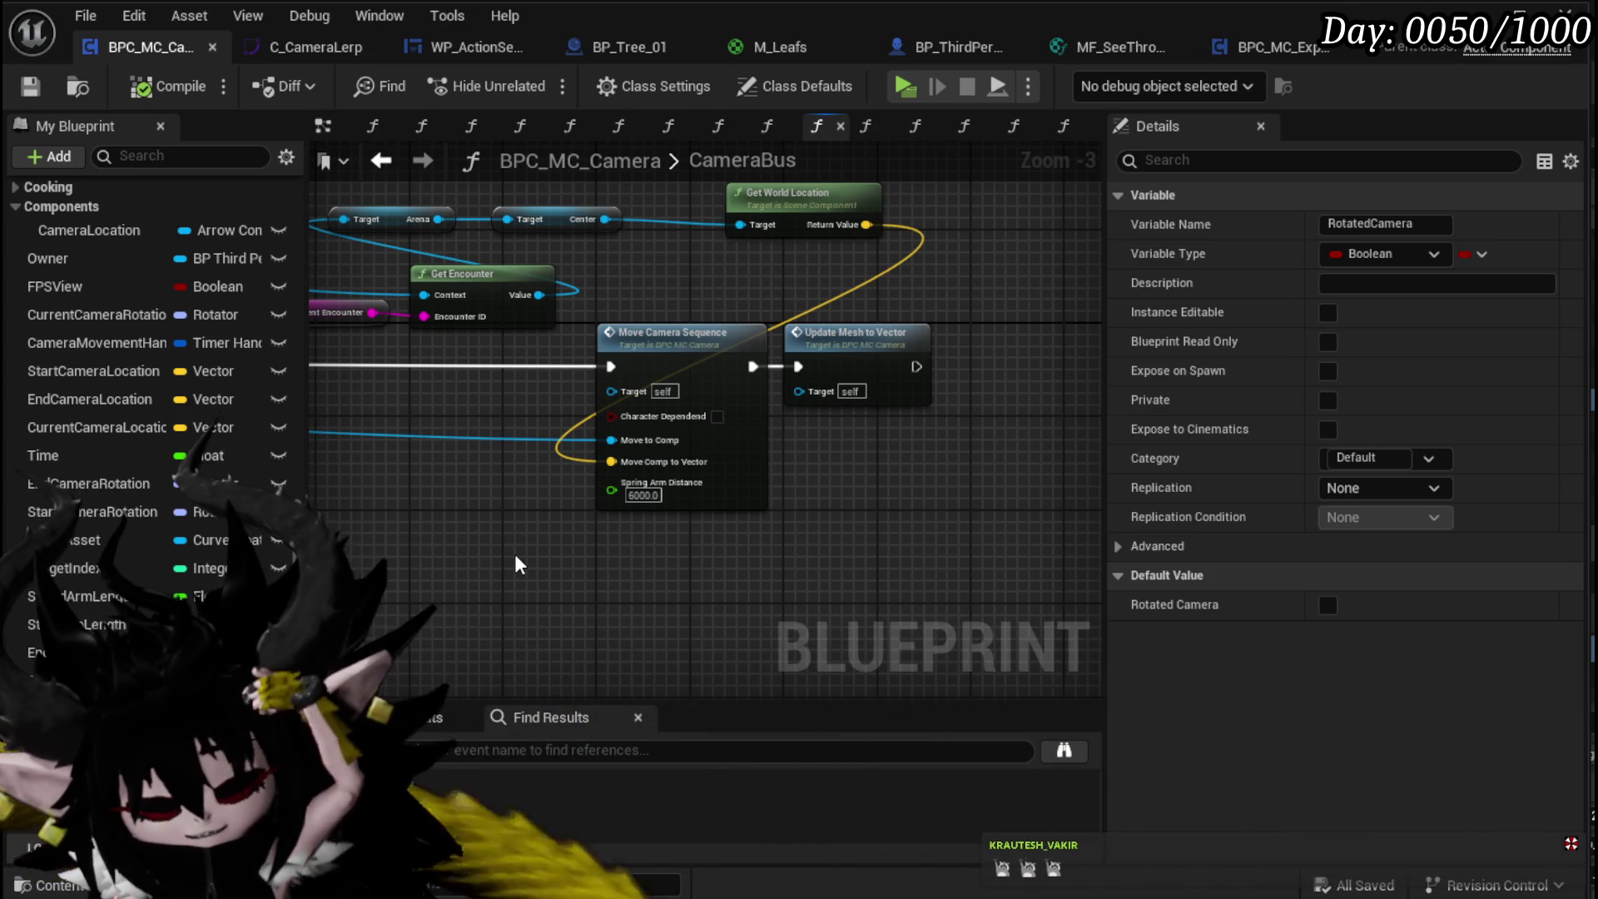
mouse_move(513, 548)
mouse_down()
mouse_move(671, 467)
mouse_move(736, 486)
mouse_move(707, 491)
mouse_move(683, 488)
mouse_move(835, 452)
mouse_move(957, 449)
mouse_move(745, 423)
mouse_move(688, 522)
mouse_up()
scroll(628, 480, down, 2)
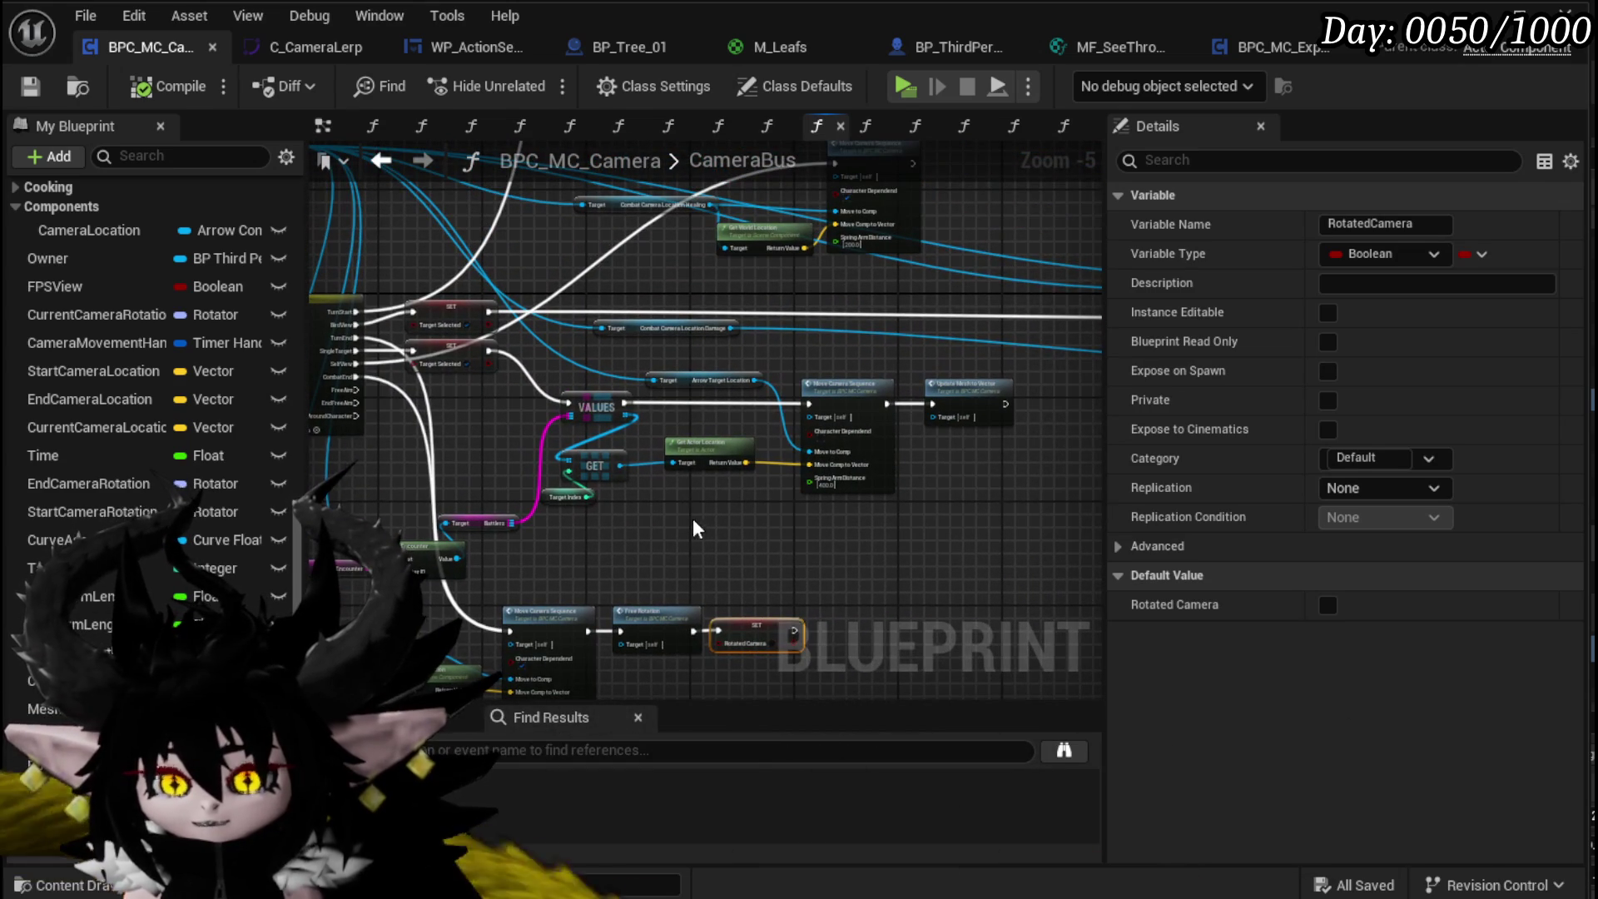
drag(541, 415, 970, 417)
scroll(517, 399, up, 1)
mouse_move(516, 399)
mouse_down()
mouse_move(696, 403)
mouse_move(467, 403)
mouse_move(416, 366)
mouse_move(749, 475)
mouse_move(767, 352)
mouse_move(698, 447)
mouse_move(773, 423)
mouse_up()
scroll(773, 423, up, 4)
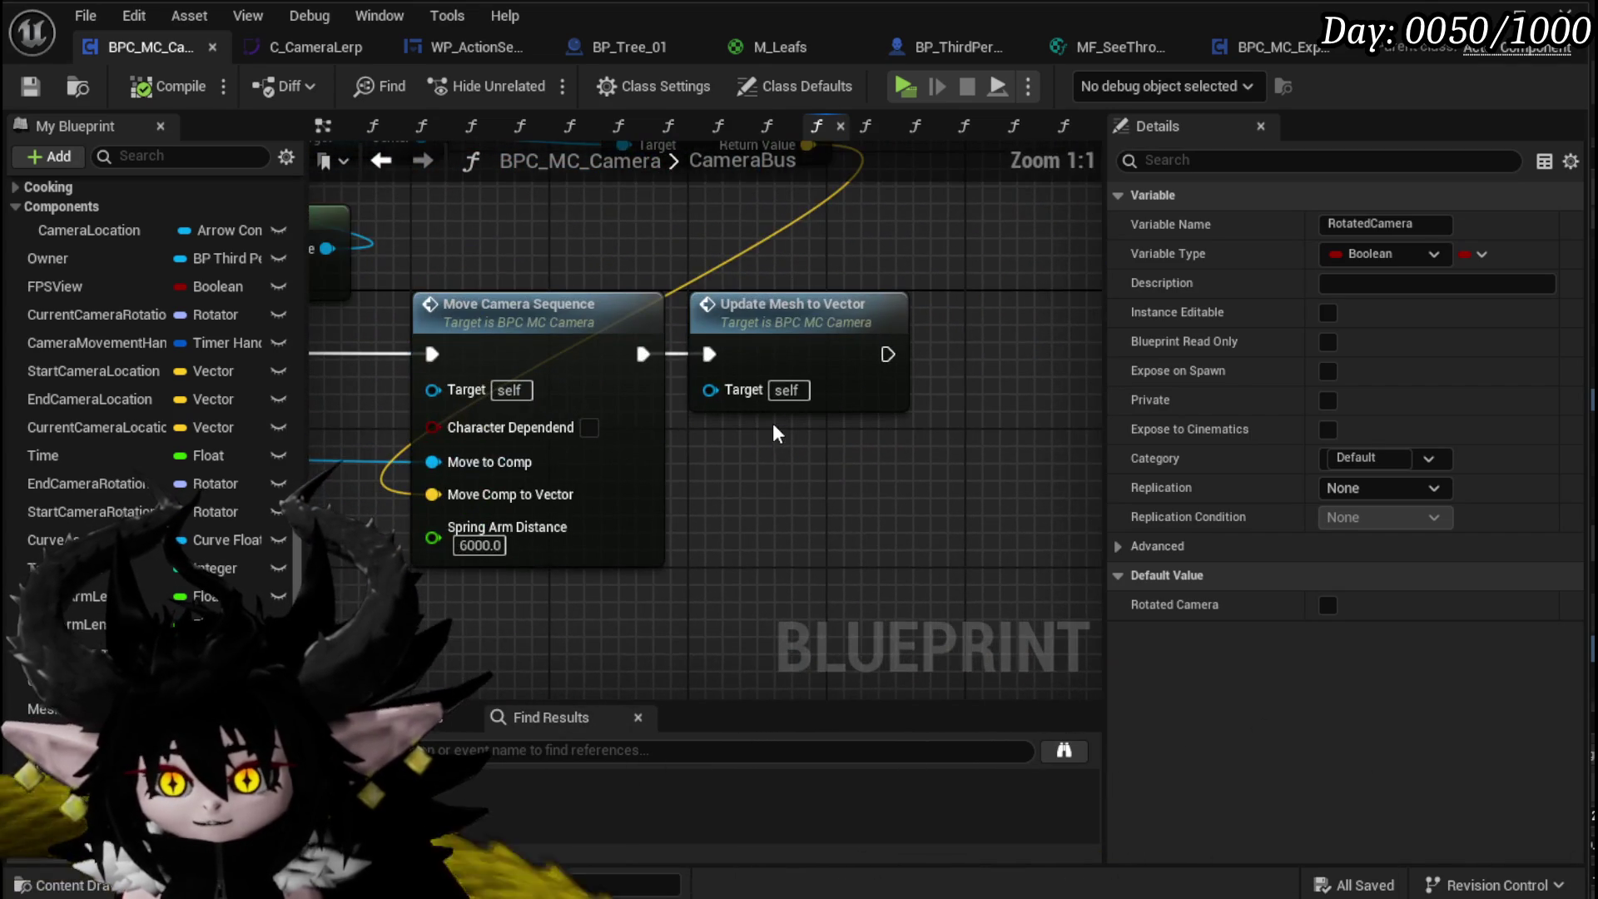
double_click(601, 314)
click(717, 125)
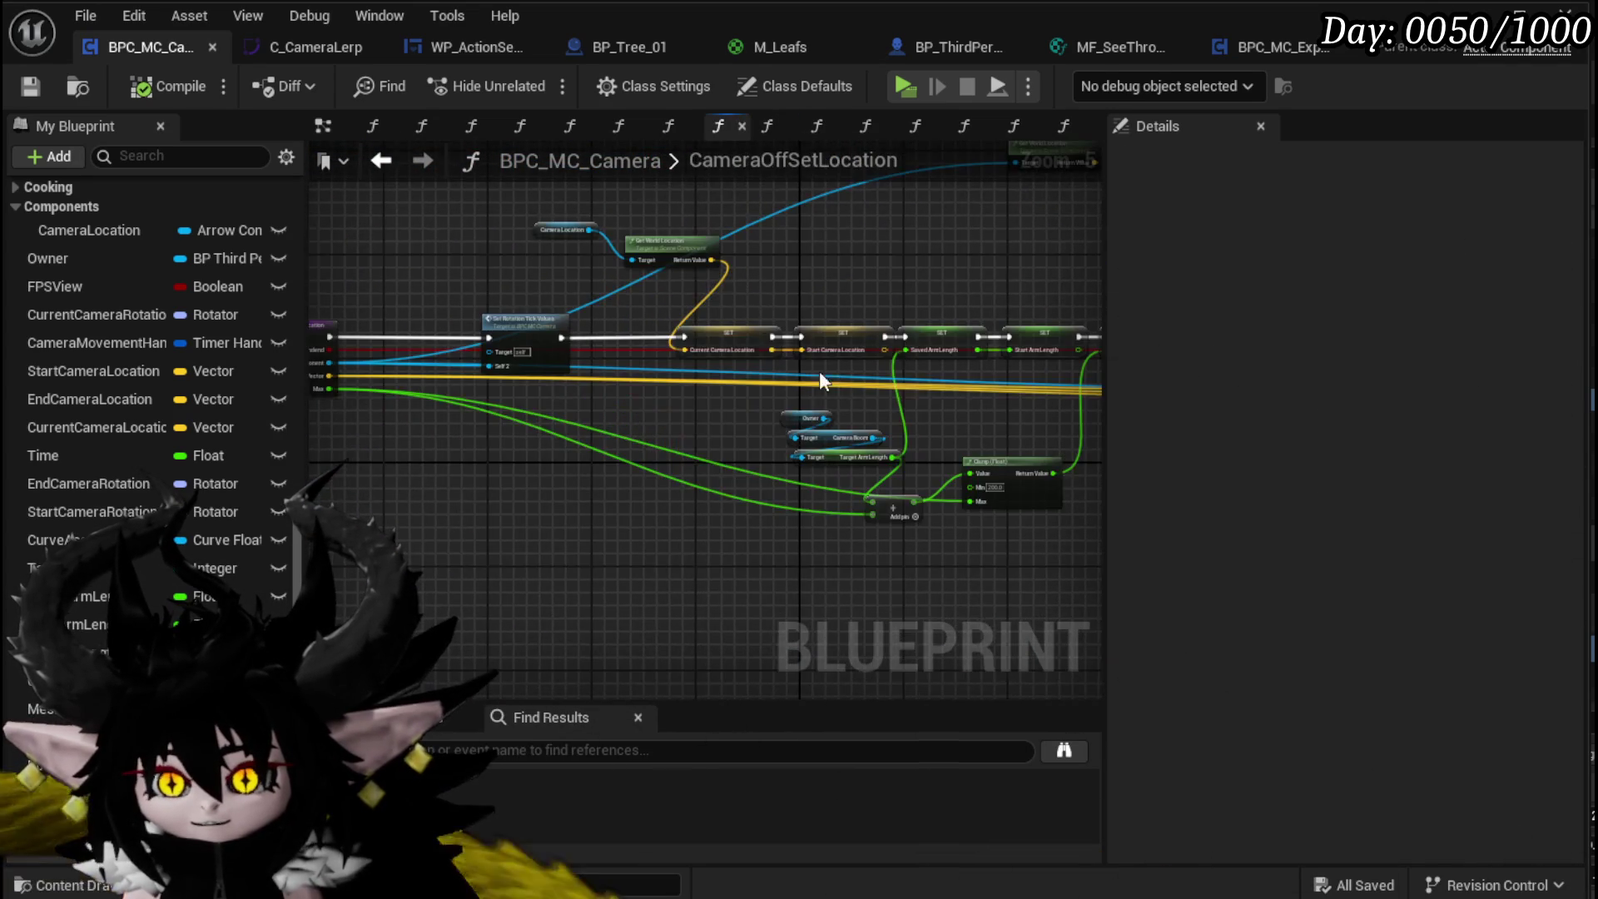
Step: Move the three arm-length SET nodes right and paste a copy of them
scroll(785, 394, up, 4)
mouse_move(683, 413)
mouse_down()
mouse_move(543, 377)
mouse_move(812, 288)
mouse_up()
drag(535, 283, 722, 286)
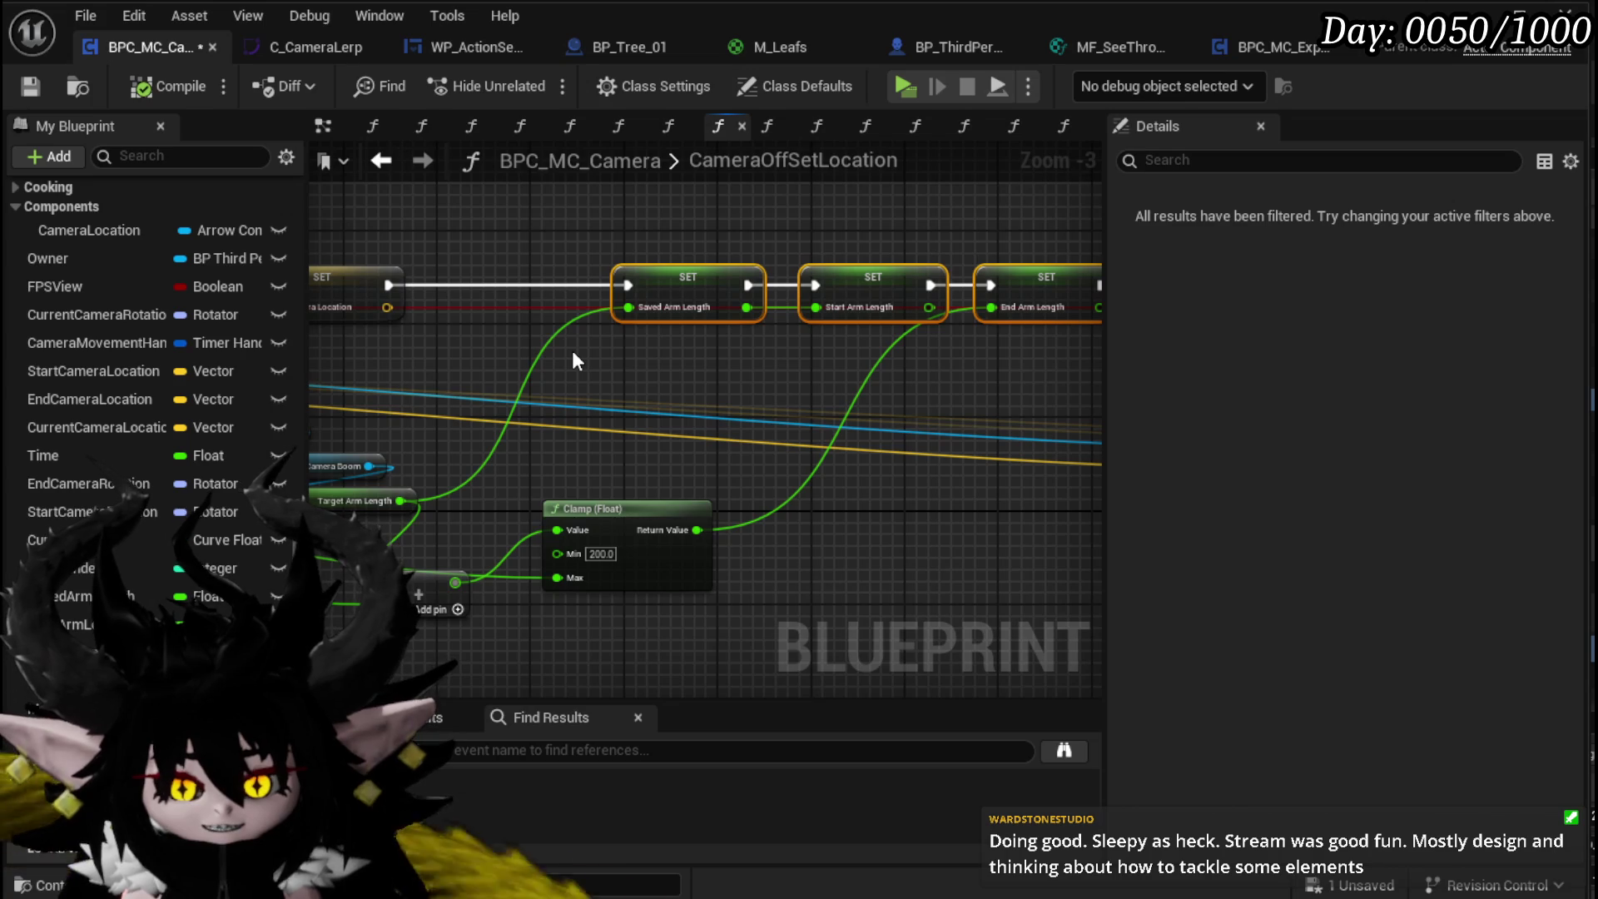
mouse_move(821, 356)
mouse_down()
mouse_move(621, 339)
mouse_move(629, 303)
mouse_up()
drag(931, 232, 824, 224)
key(ctrl+c)
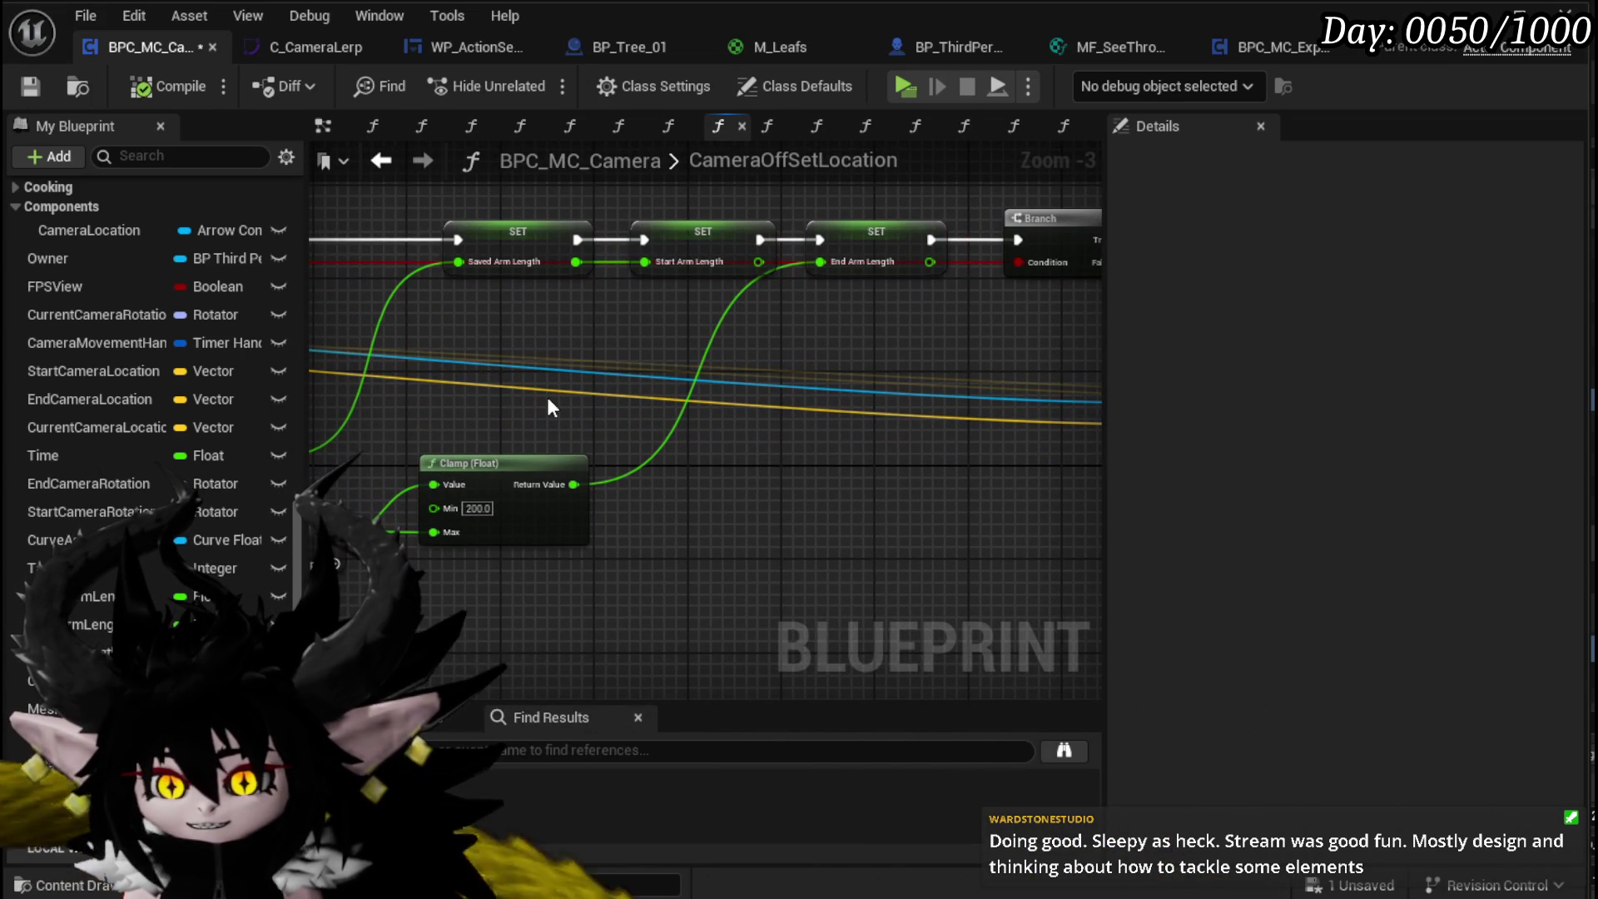
key(ctrl+v)
Step: Wire Target Arm Length to the copied Saved Arm Length and Clamp's result to End Arm Length
mouse_move(495, 408)
mouse_down()
mouse_move(602, 351)
mouse_move(883, 287)
mouse_up()
scroll(150, 333, up, 5)
scroll(150, 416, down, 3)
drag(399, 571, 679, 348)
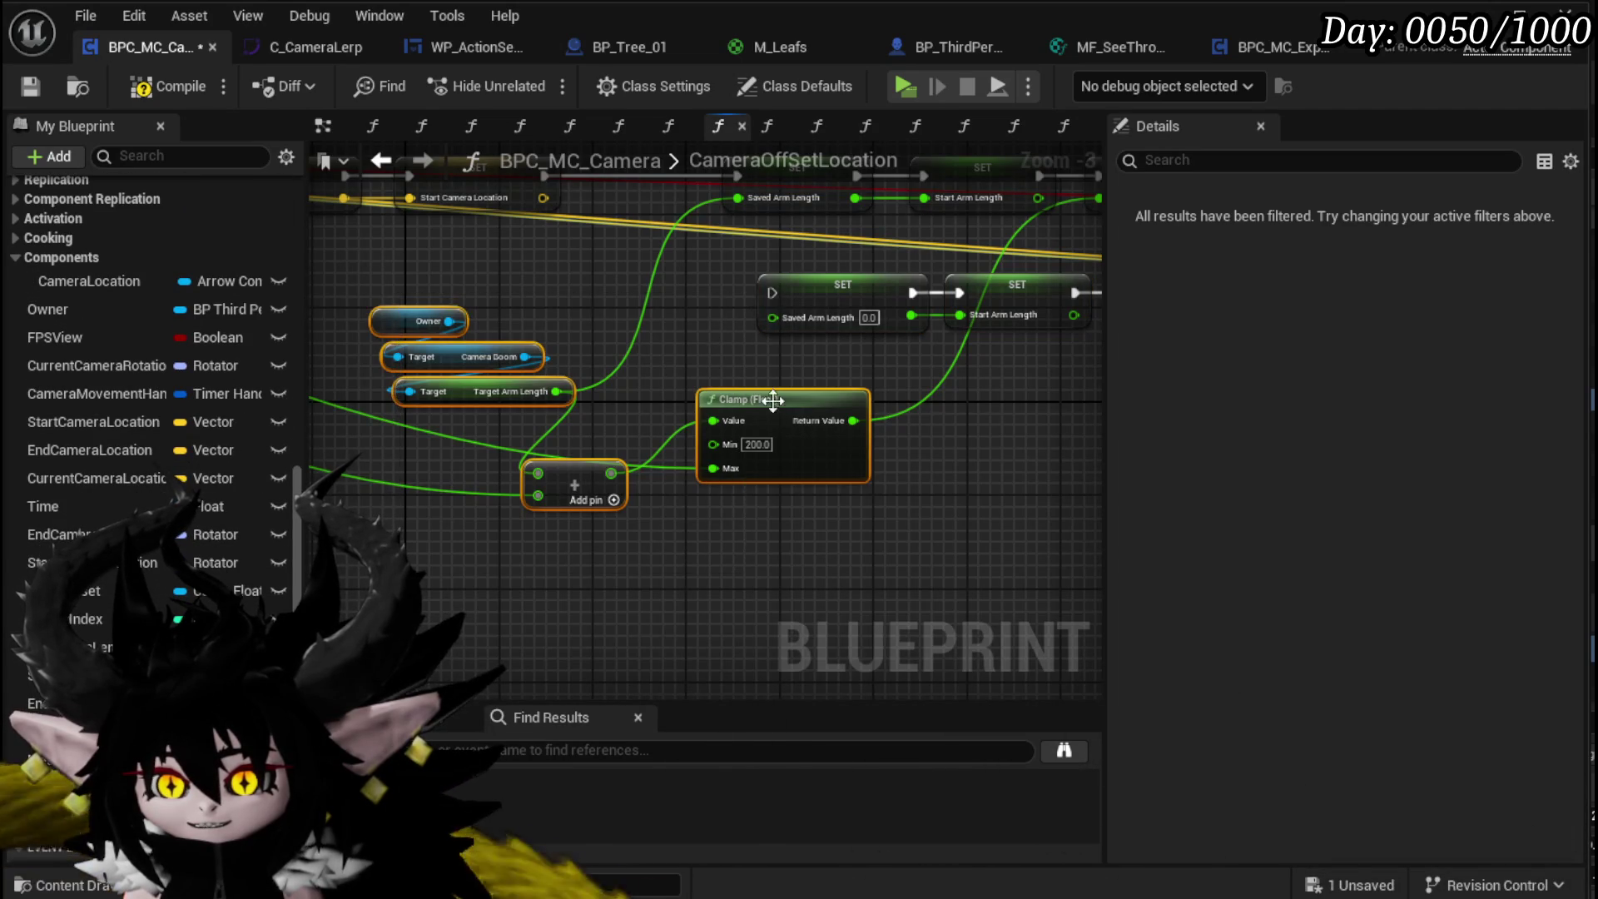
drag(768, 383, 641, 533)
mouse_move(428, 543)
mouse_down()
mouse_move(686, 352)
mouse_move(790, 326)
mouse_up()
mouse_move(606, 446)
mouse_down()
mouse_move(749, 339)
mouse_move(1013, 337)
mouse_move(817, 436)
mouse_up()
drag(557, 547, 820, 388)
scroll(787, 481, down, 1)
drag(873, 325, 873, 322)
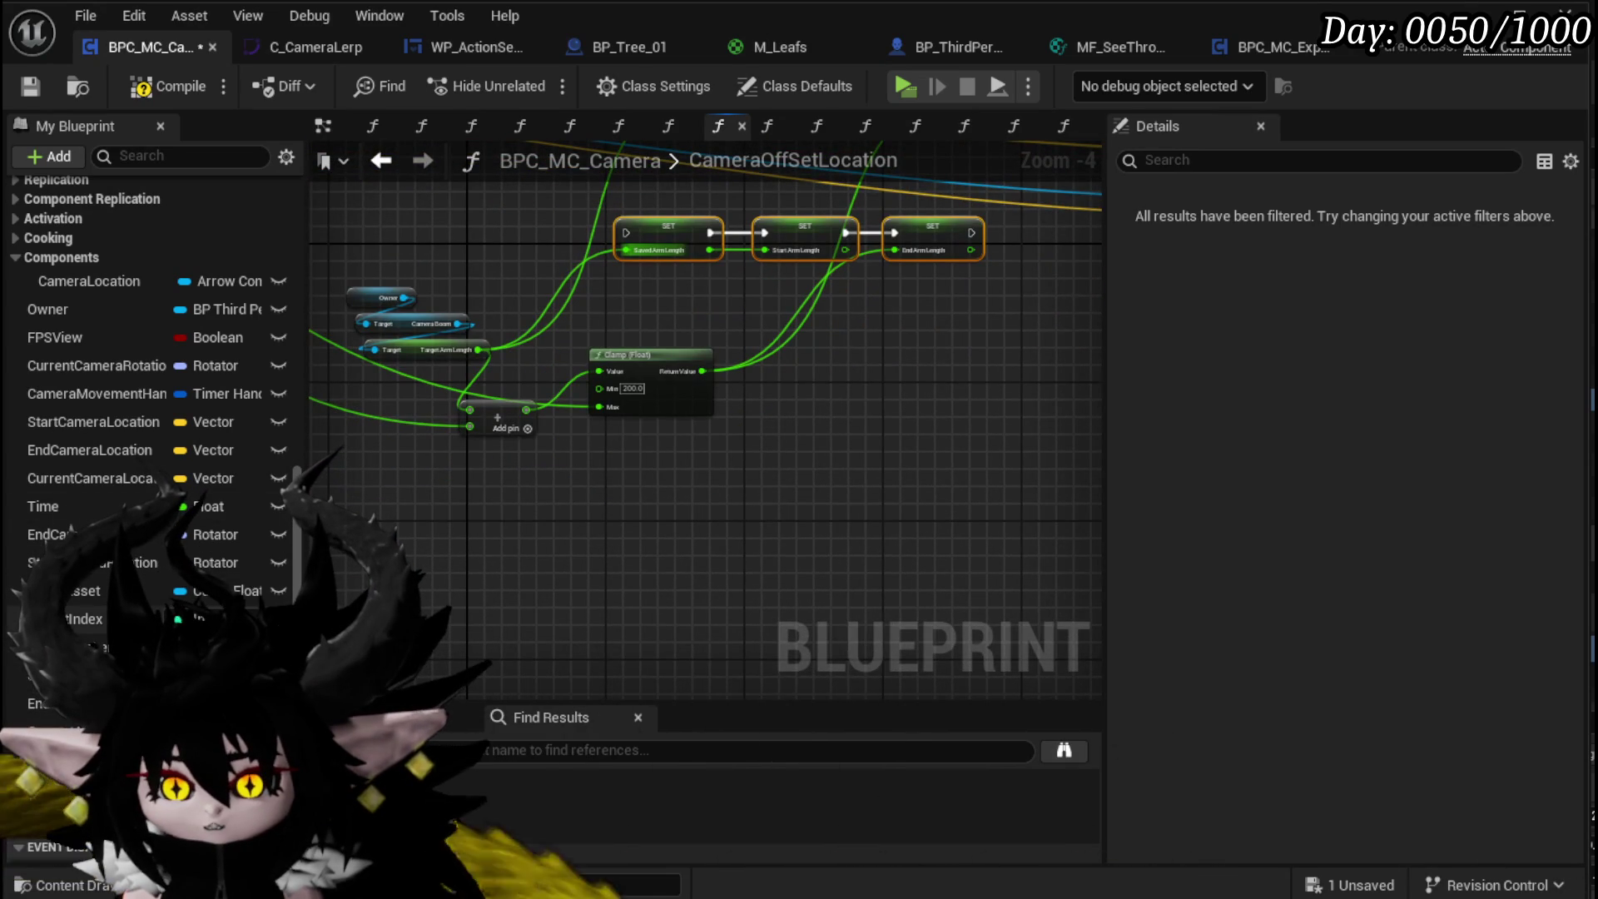
drag(582, 447, 819, 462)
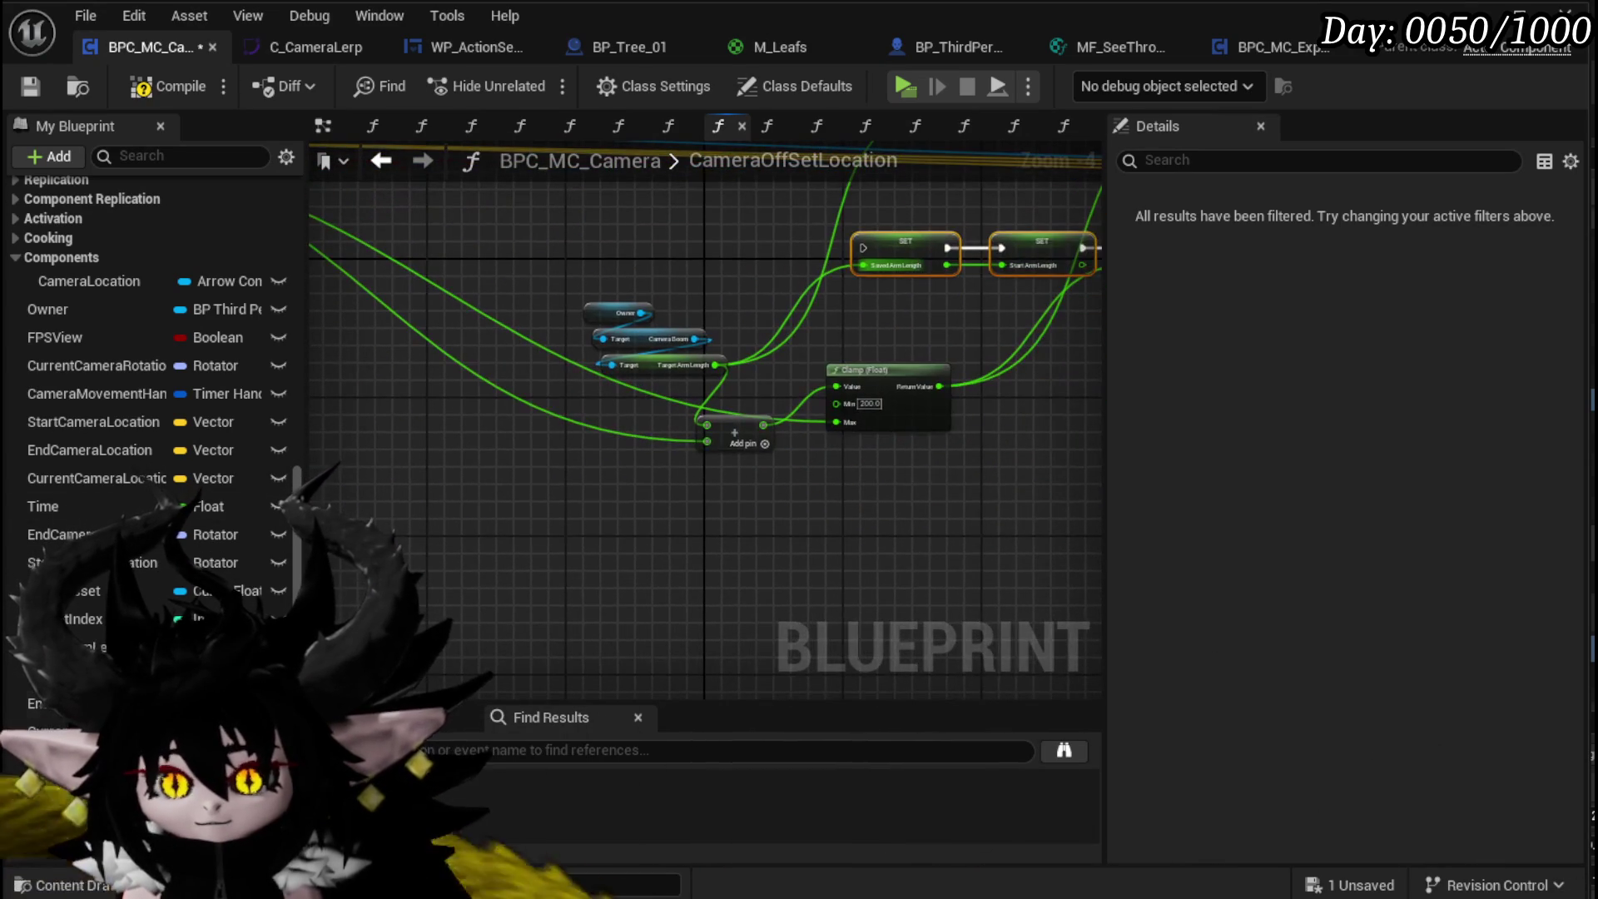
Step: Add a RotatedCamera getter driving a Branch whose False output runs the copied SET nodes
mouse_move(50, 816)
mouse_down()
mouse_move(714, 471)
mouse_move(745, 509)
mouse_move(580, 547)
mouse_move(670, 535)
mouse_move(625, 481)
mouse_move(649, 422)
mouse_move(827, 304)
mouse_move(855, 308)
mouse_move(886, 551)
mouse_up()
click(655, 537)
click(793, 500)
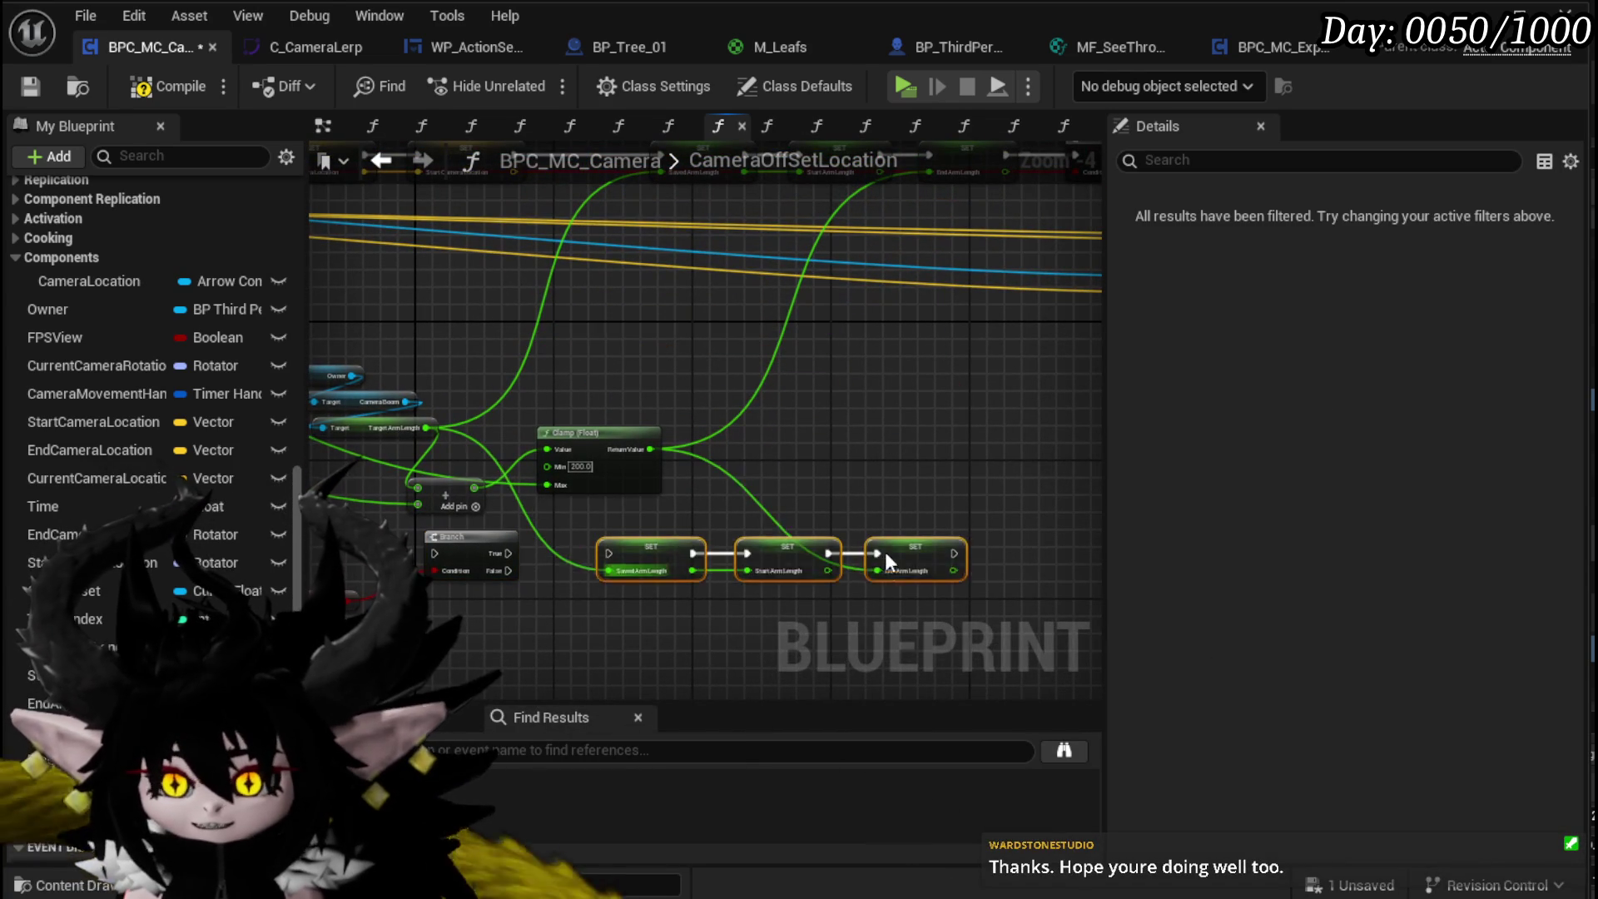
drag(510, 570, 598, 562)
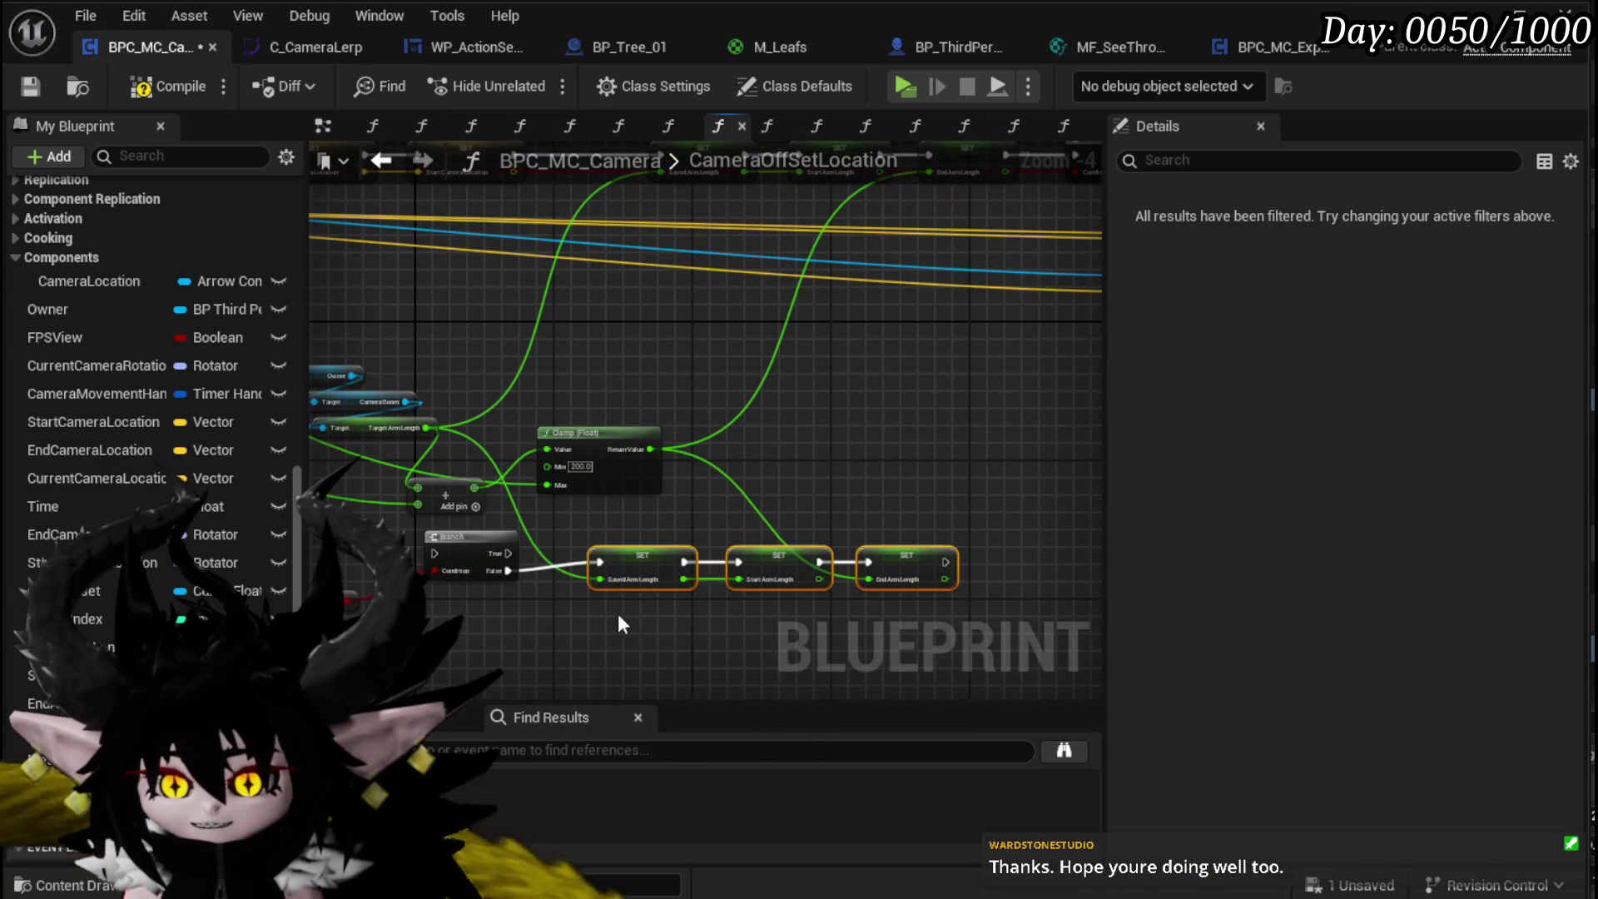
drag(924, 545, 854, 621)
mouse_move(328, 525)
mouse_down()
mouse_move(445, 488)
mouse_move(578, 321)
mouse_up()
Step: Tidy the Owner and arm length nodes, then compile and save the camera blueprint
drag(568, 445, 541, 411)
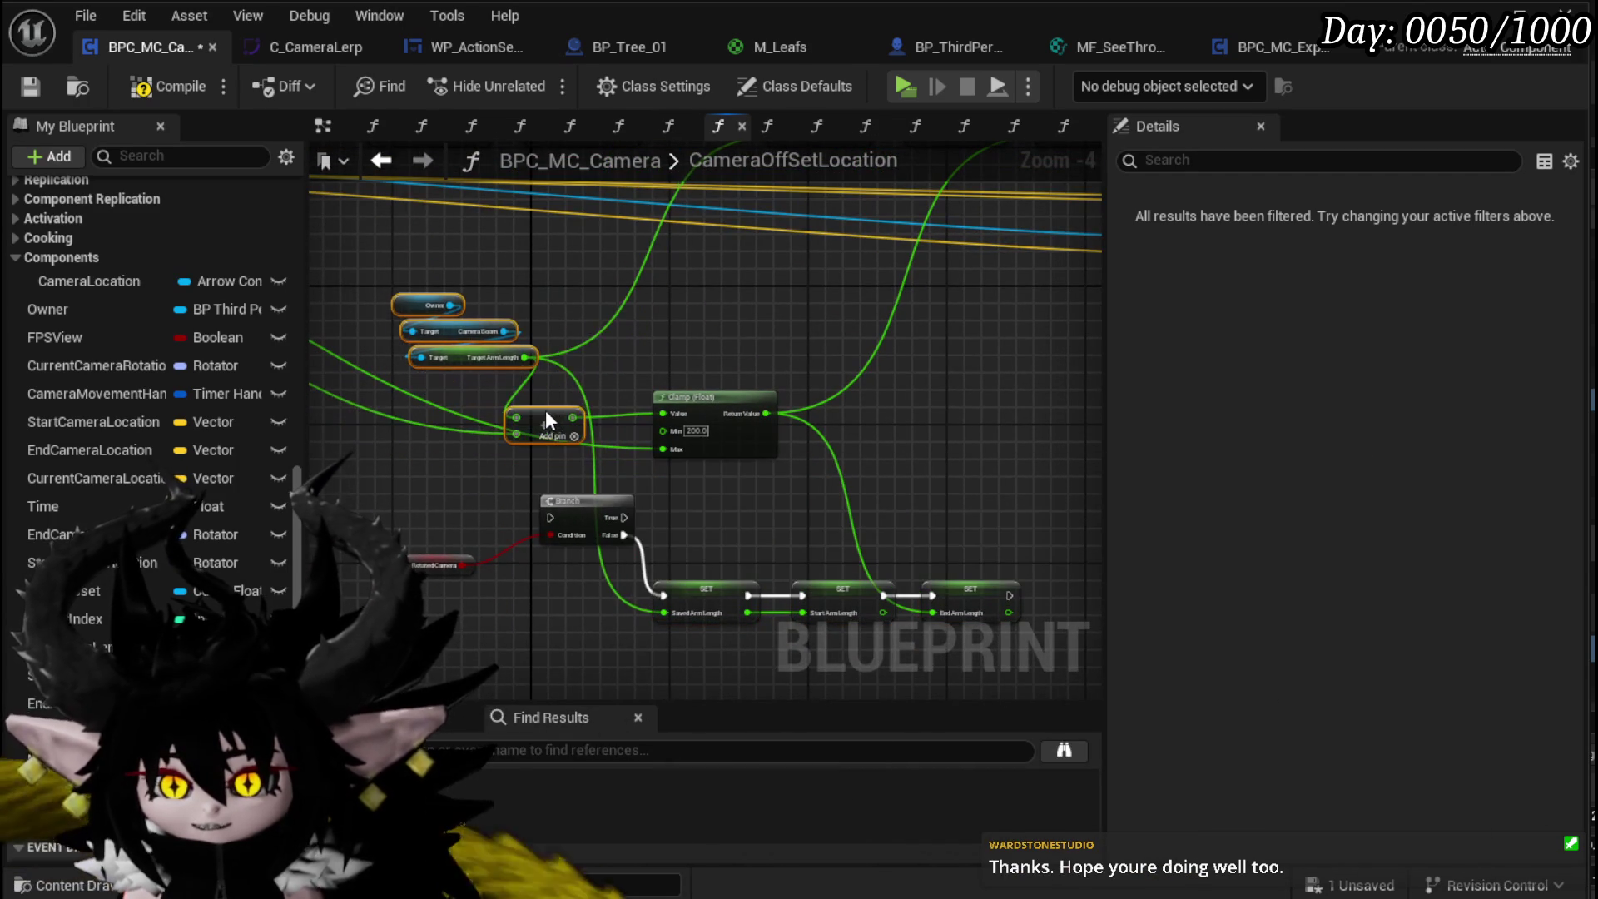
click(466, 379)
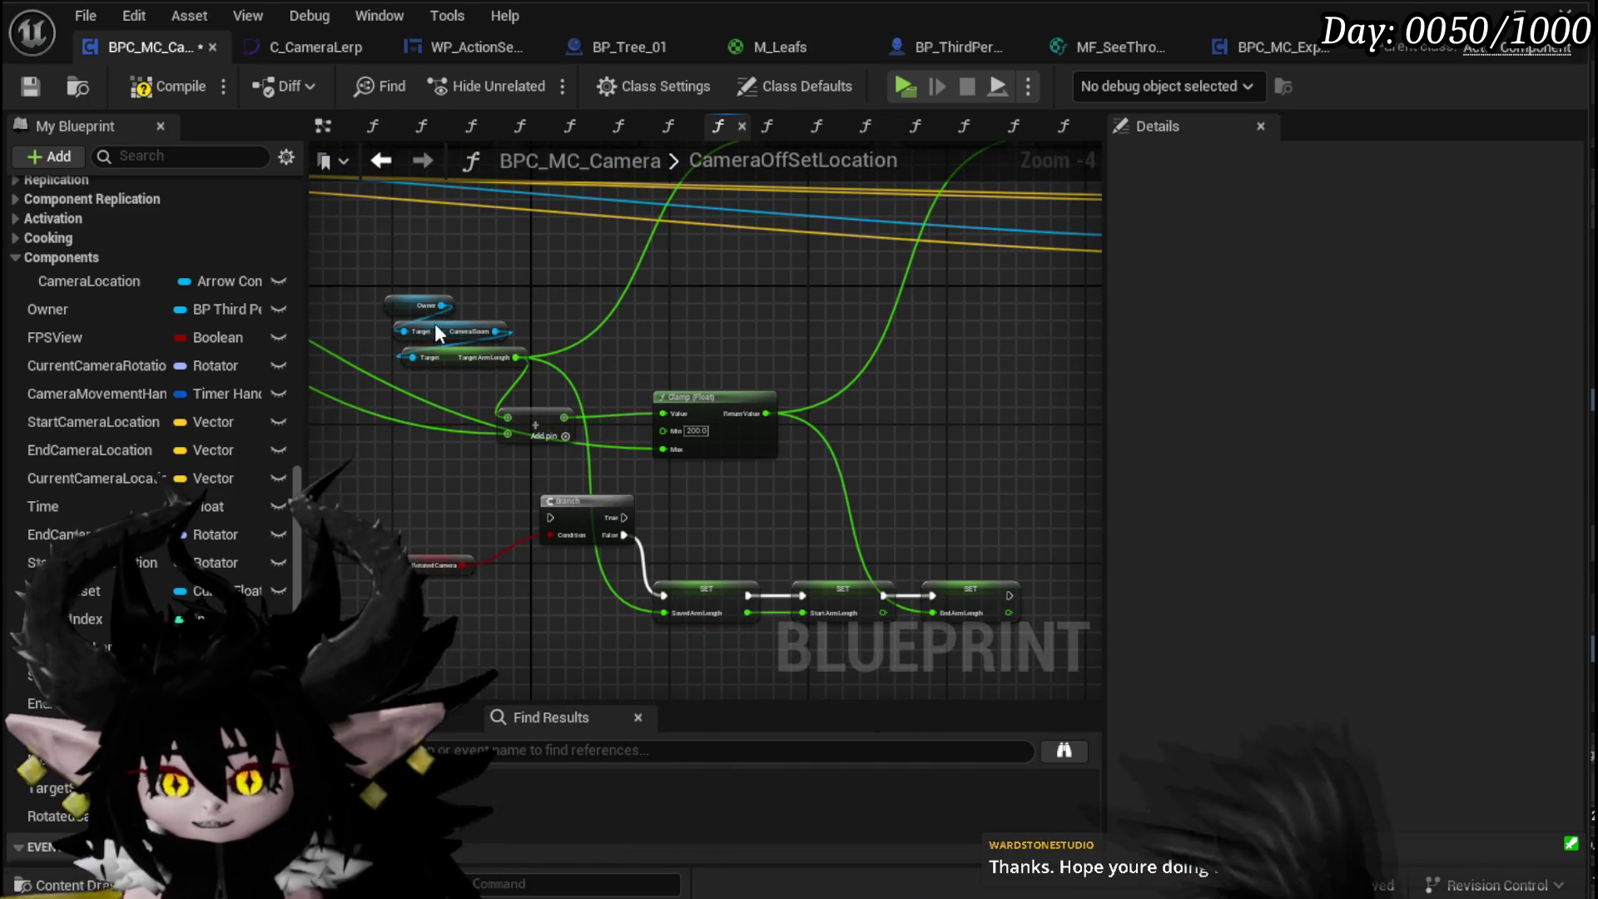
click(34, 86)
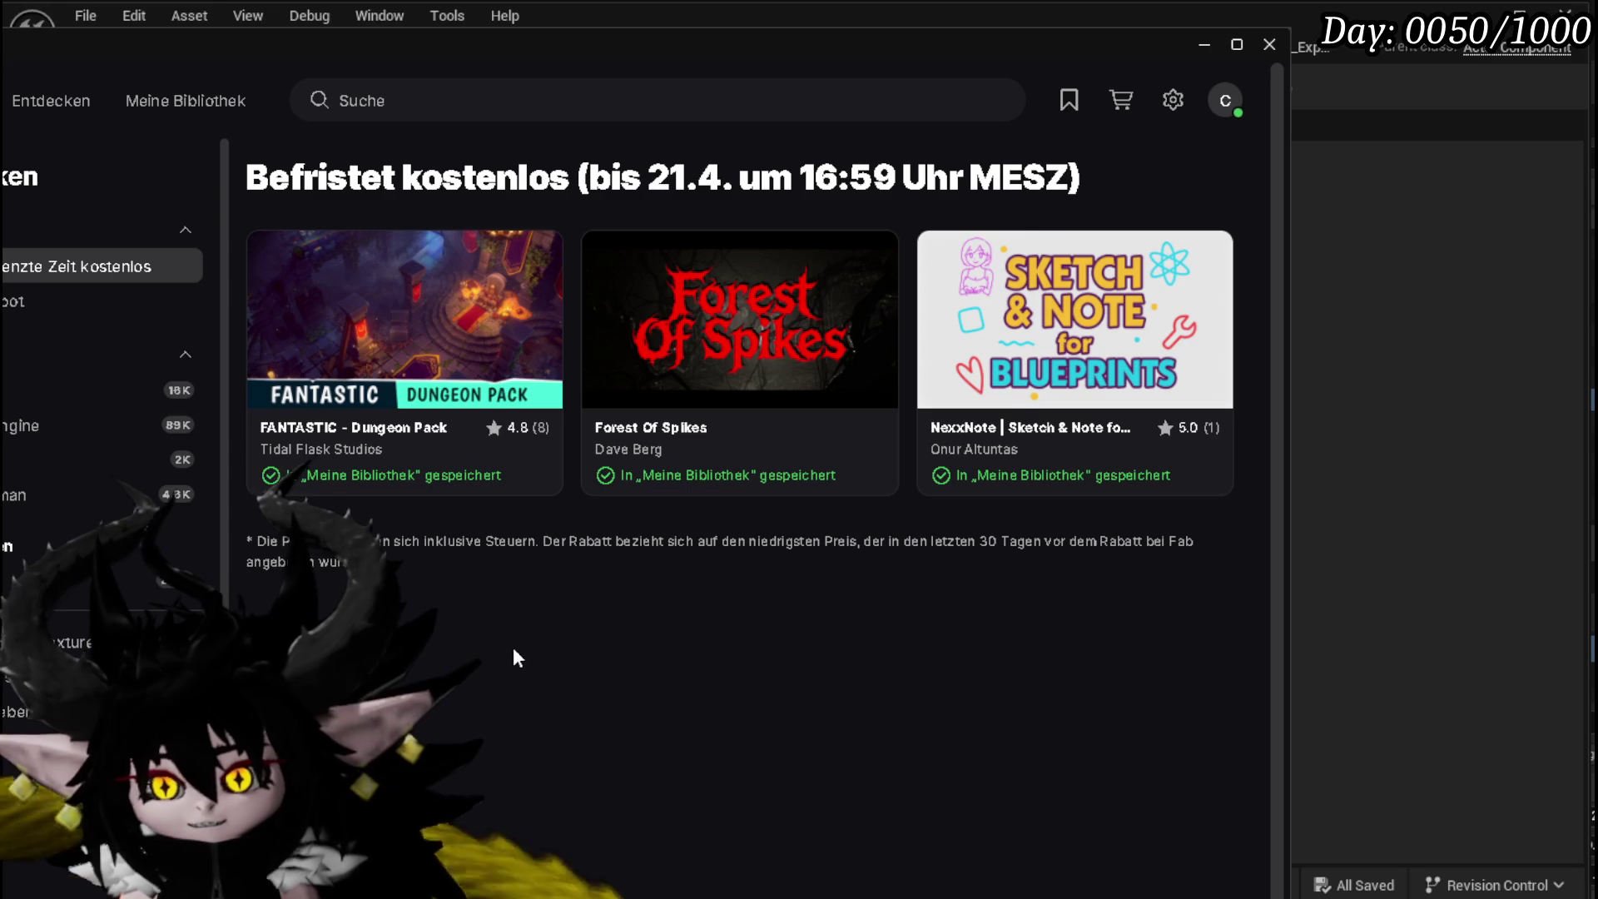
Step: Browse the limited-time free Fab offers in the Epic Games Launcher
mouse_move(424, 323)
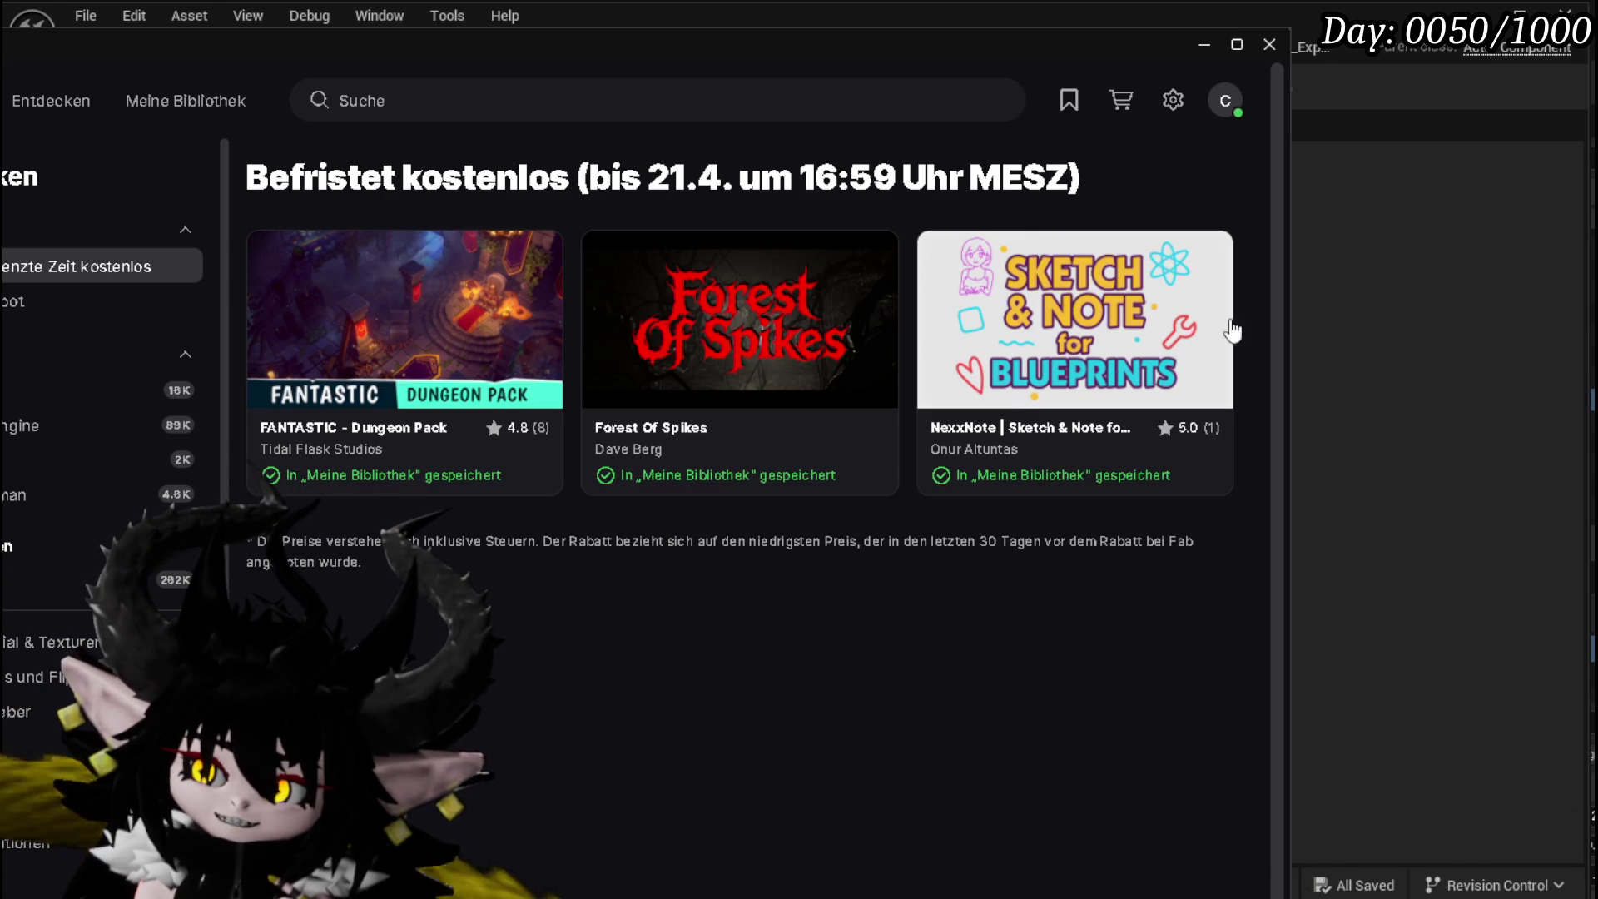
mouse_move(994, 283)
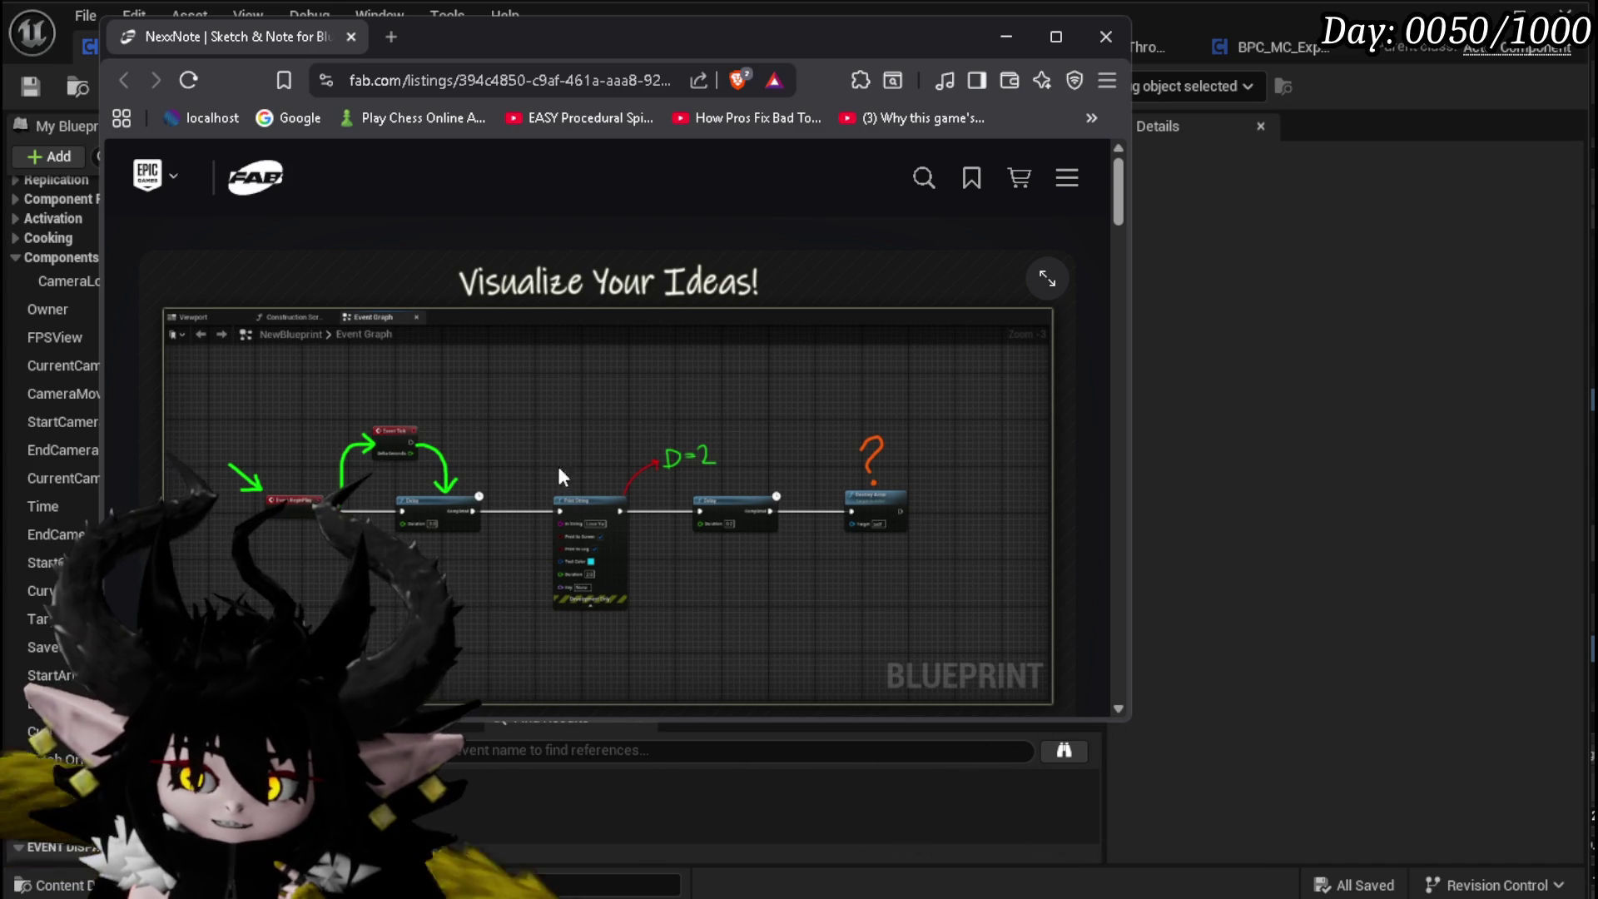
Step: Scroll through the NexxNote listing preview, then return to Unreal Engine
scroll(589, 425, down, 3)
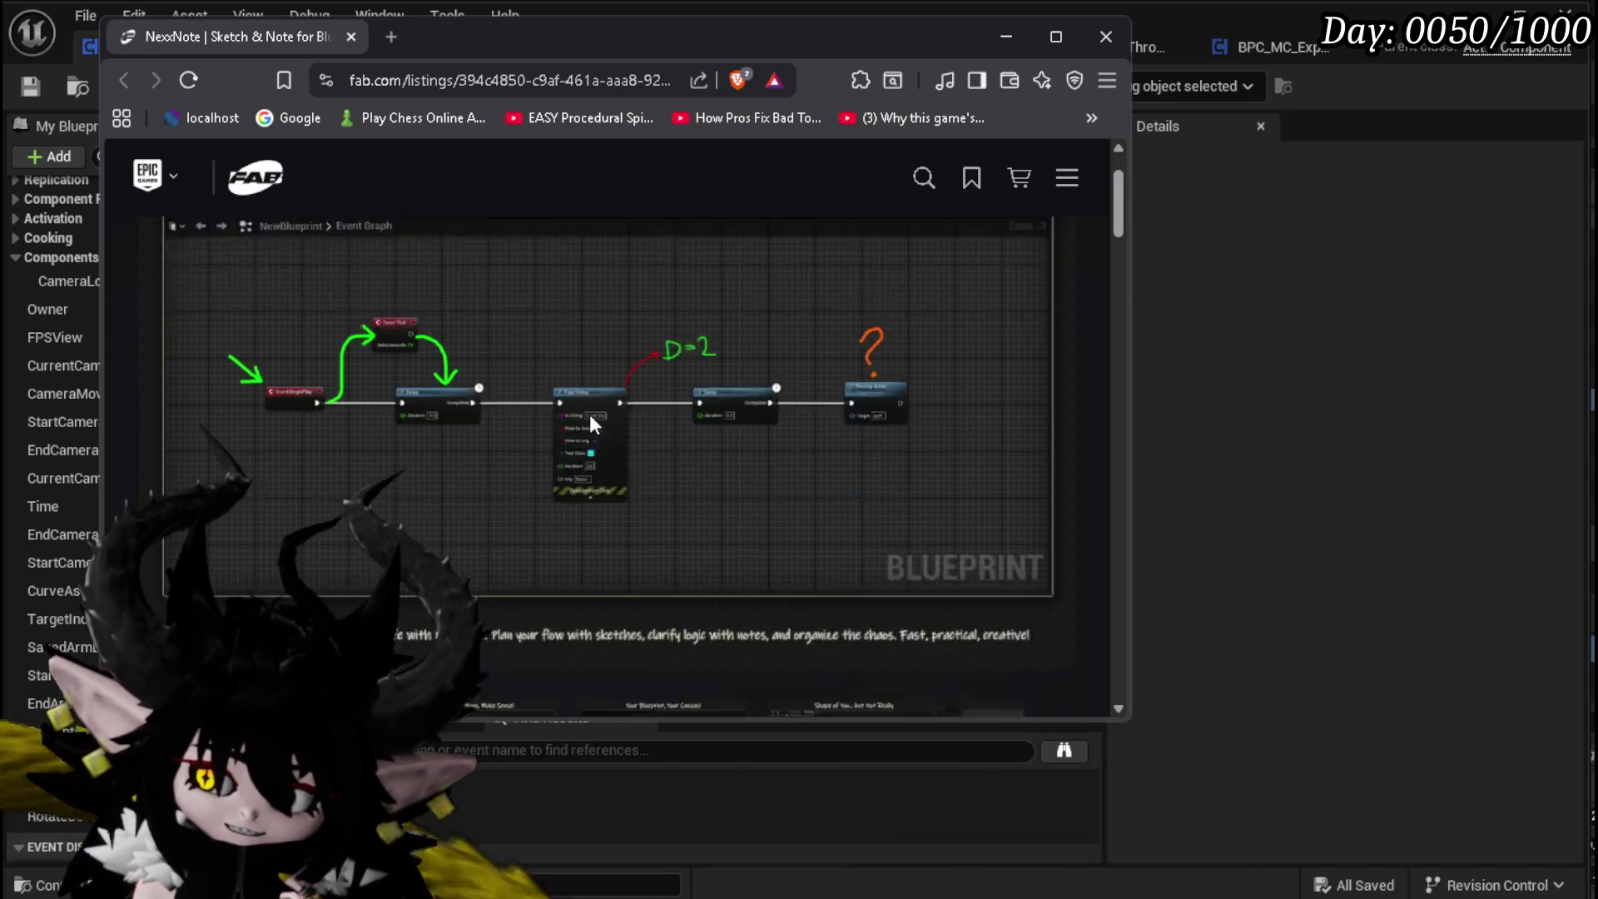
scroll(617, 347, up, 1)
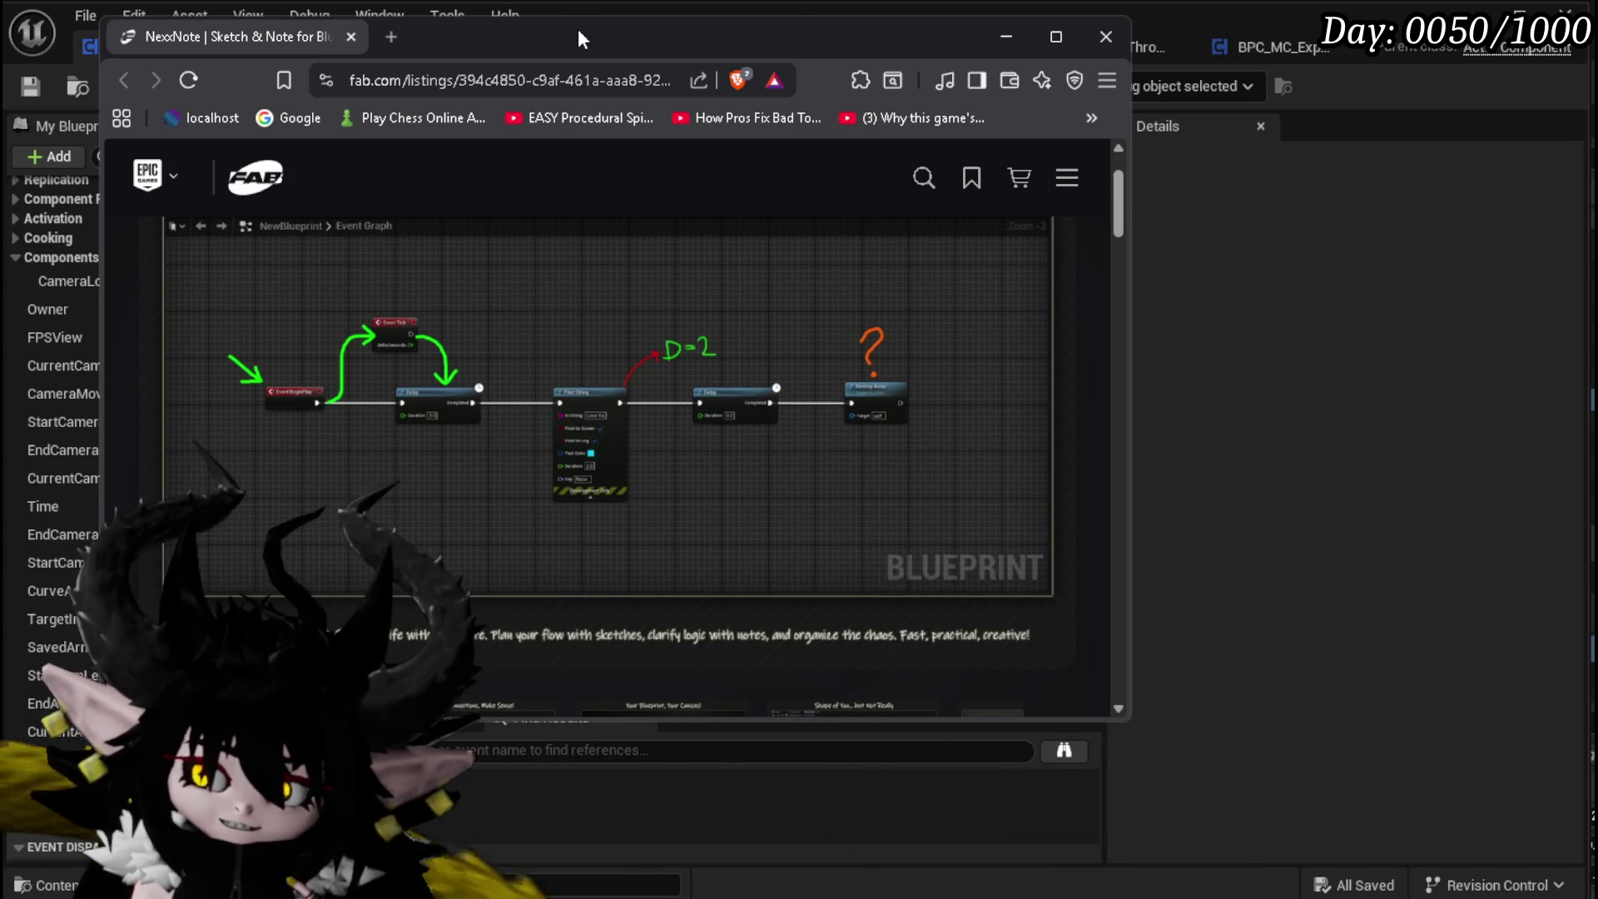
key(alt+Tab)
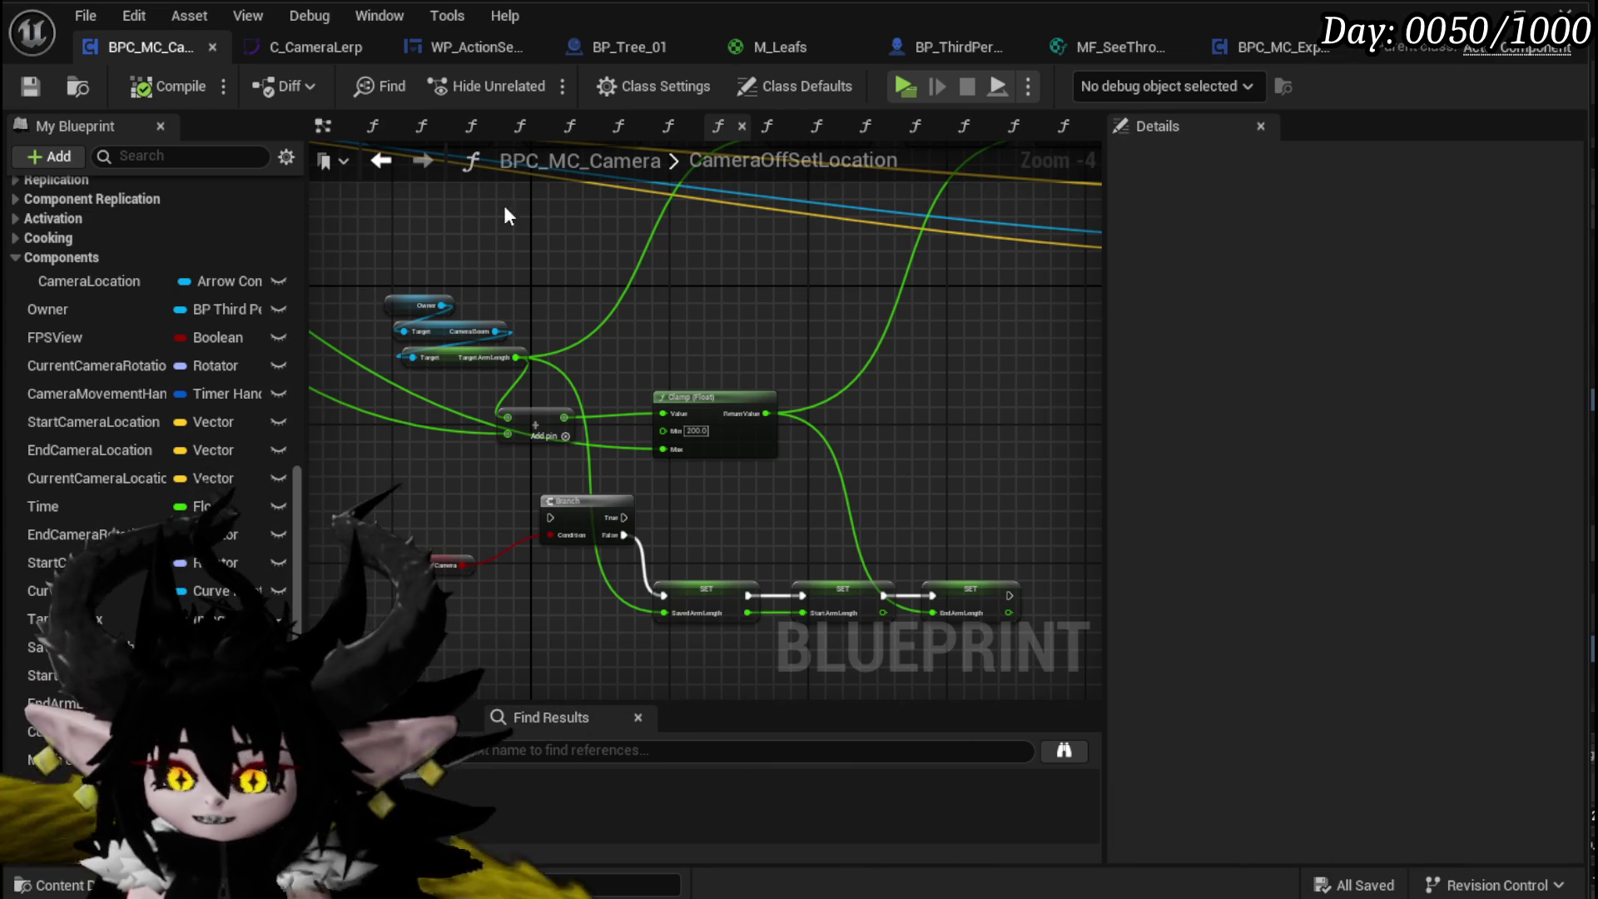
Step: Paste another copy of the three arm-length SET nodes near the Clamp node
mouse_move(650, 286)
mouse_down()
mouse_move(607, 394)
mouse_move(652, 379)
mouse_up()
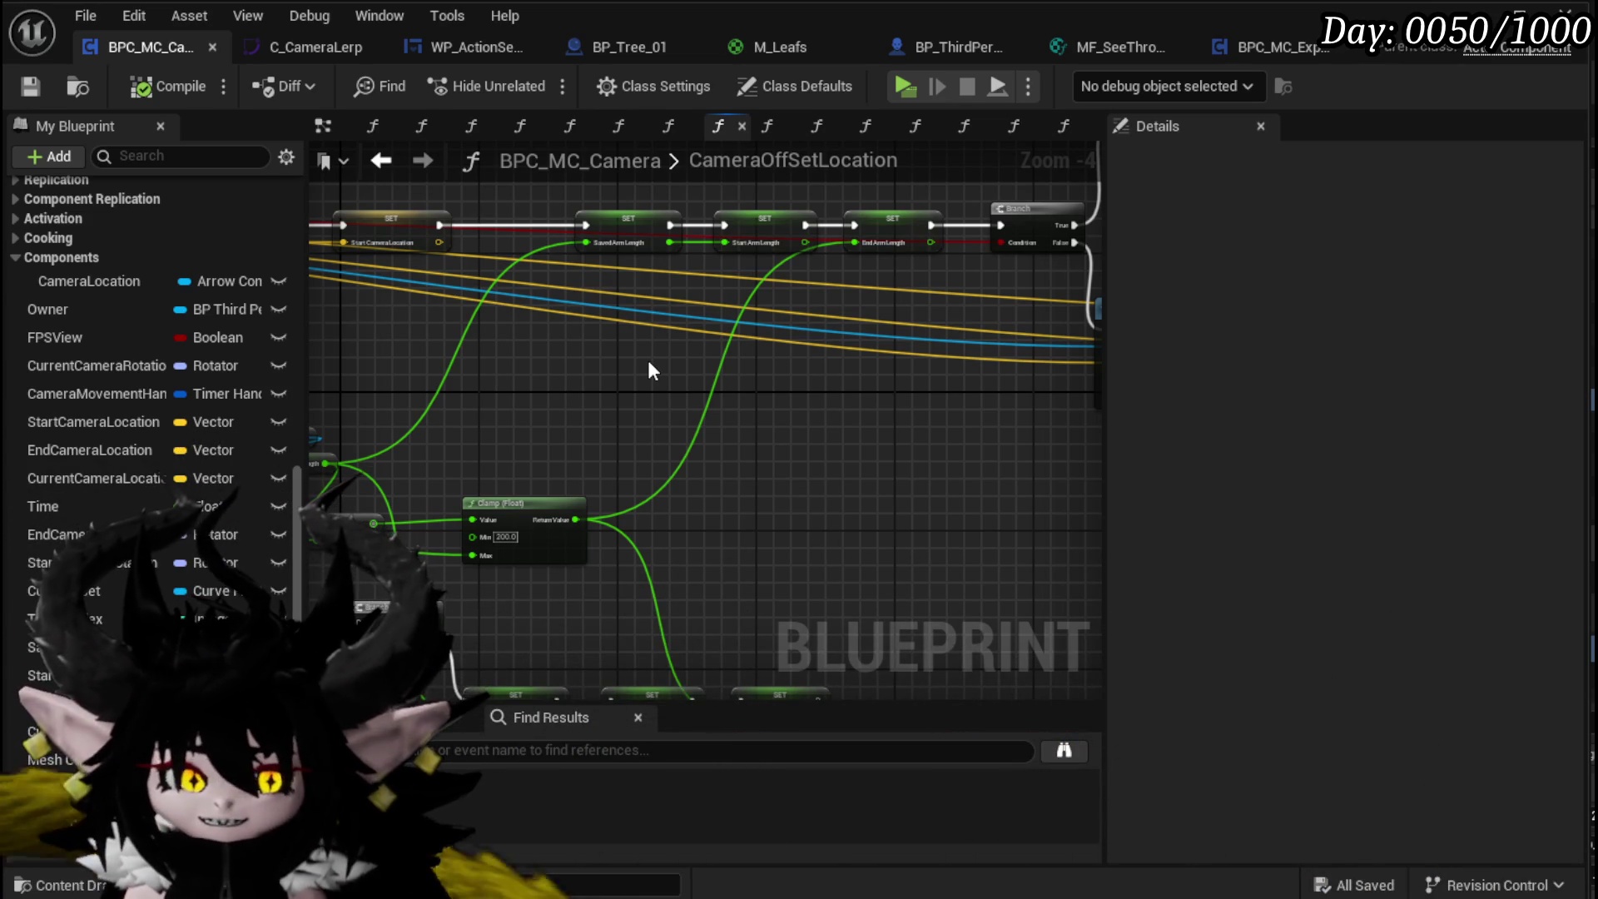
mouse_move(878, 348)
mouse_down()
mouse_move(888, 202)
mouse_move(712, 497)
mouse_move(568, 371)
mouse_up()
scroll(606, 435, up, 2)
mouse_move(607, 435)
mouse_down()
mouse_move(465, 401)
mouse_move(528, 372)
mouse_move(477, 411)
mouse_move(985, 260)
mouse_up()
mouse_move(478, 457)
mouse_down()
mouse_move(650, 453)
mouse_move(386, 538)
mouse_move(369, 512)
mouse_up()
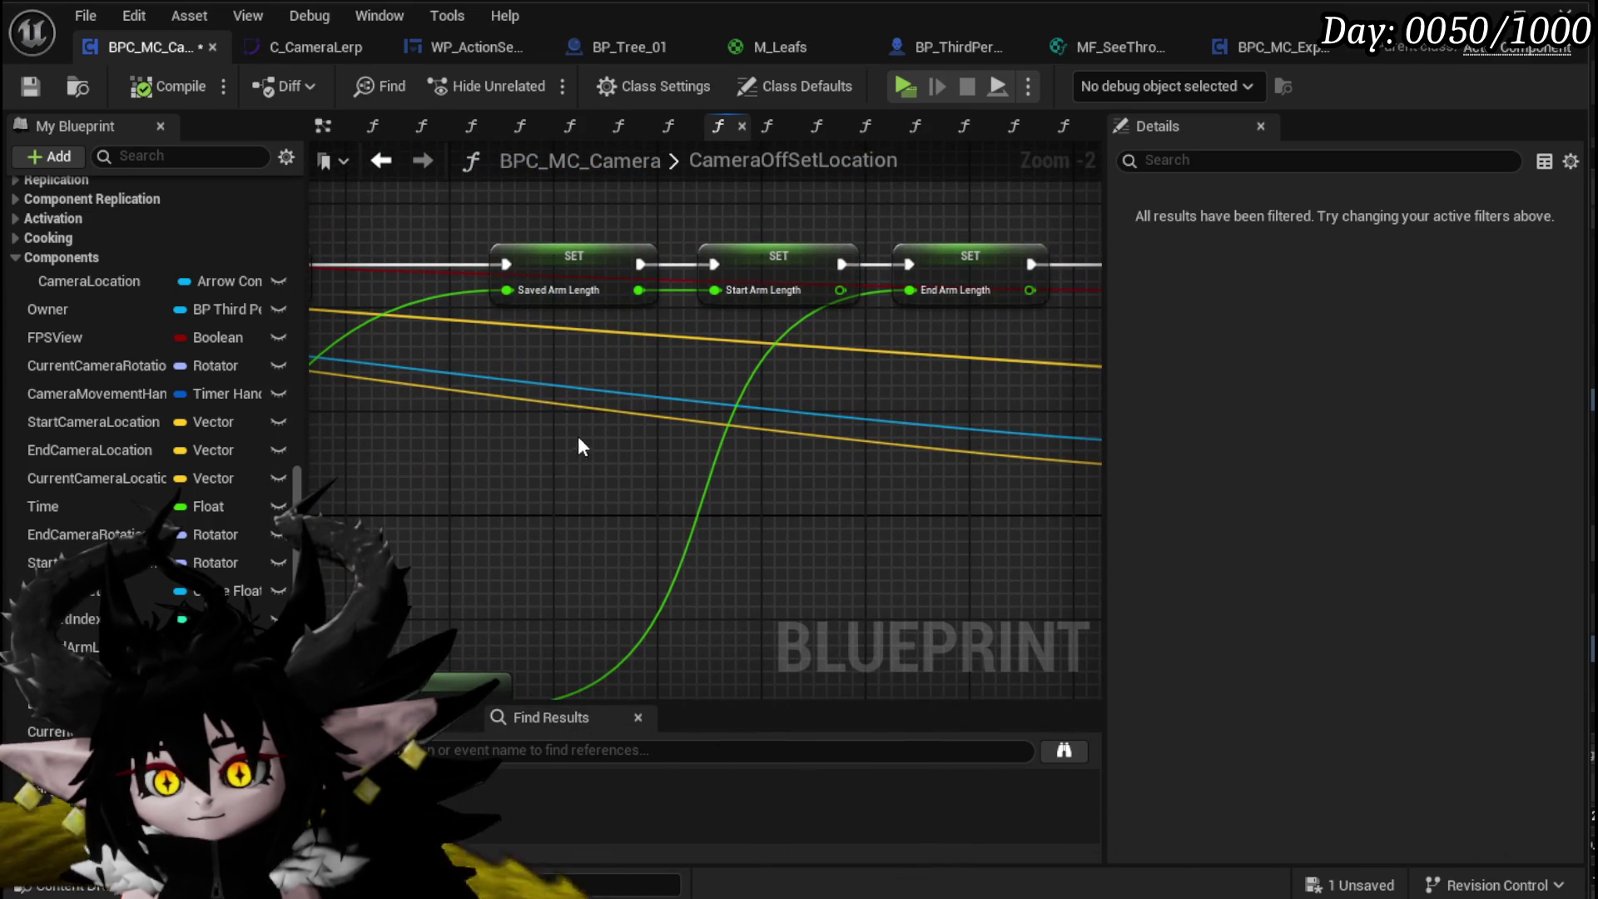
mouse_move(706, 549)
mouse_down()
mouse_move(734, 337)
mouse_move(764, 372)
mouse_move(804, 362)
mouse_up()
key(ctrl+v)
Step: Run the new SET copies from Branch True, linking Start to End Arm Length and Target Arm Length to Saved Arm Length
drag(697, 491, 802, 438)
scroll(802, 437, down, 1)
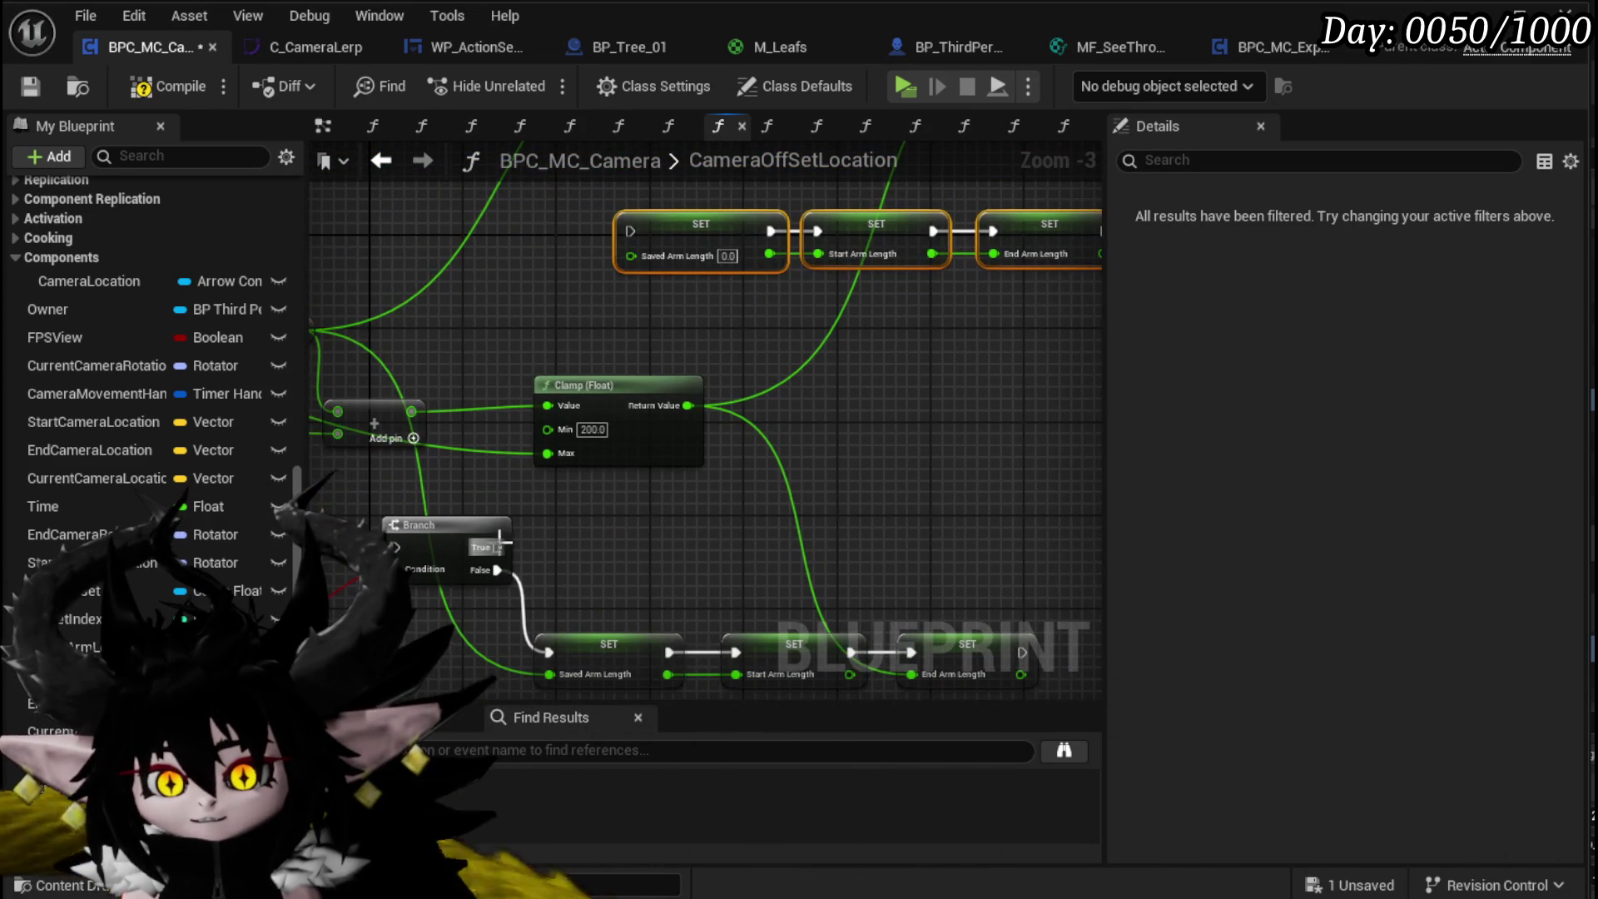
drag(697, 232, 631, 232)
drag(446, 367, 652, 373)
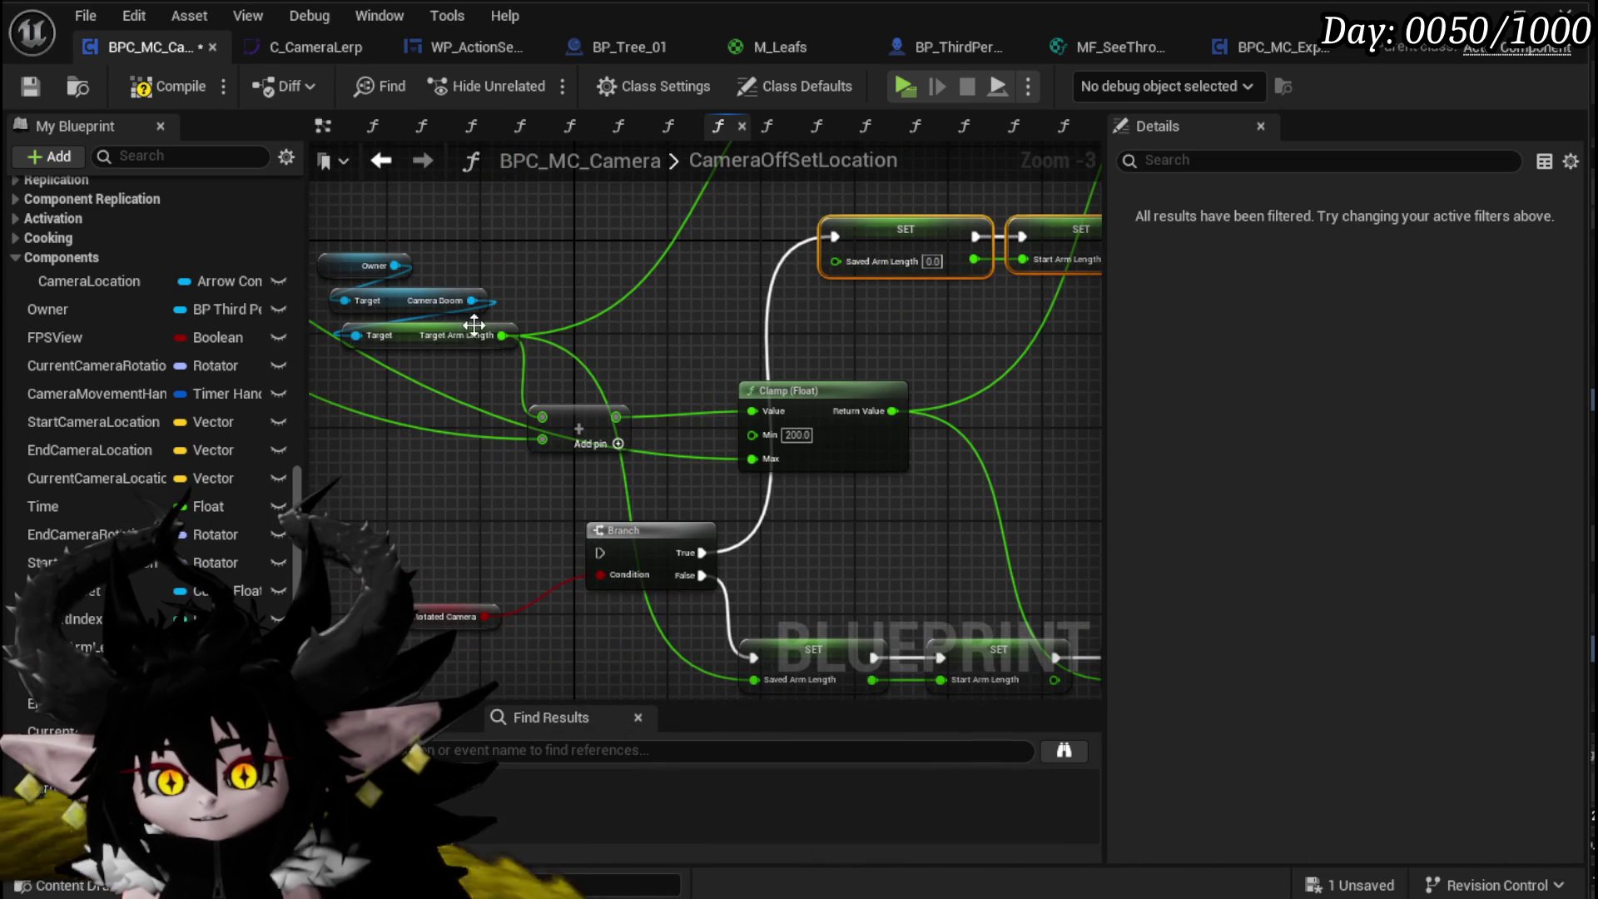
drag(513, 341, 841, 266)
drag(853, 334, 566, 384)
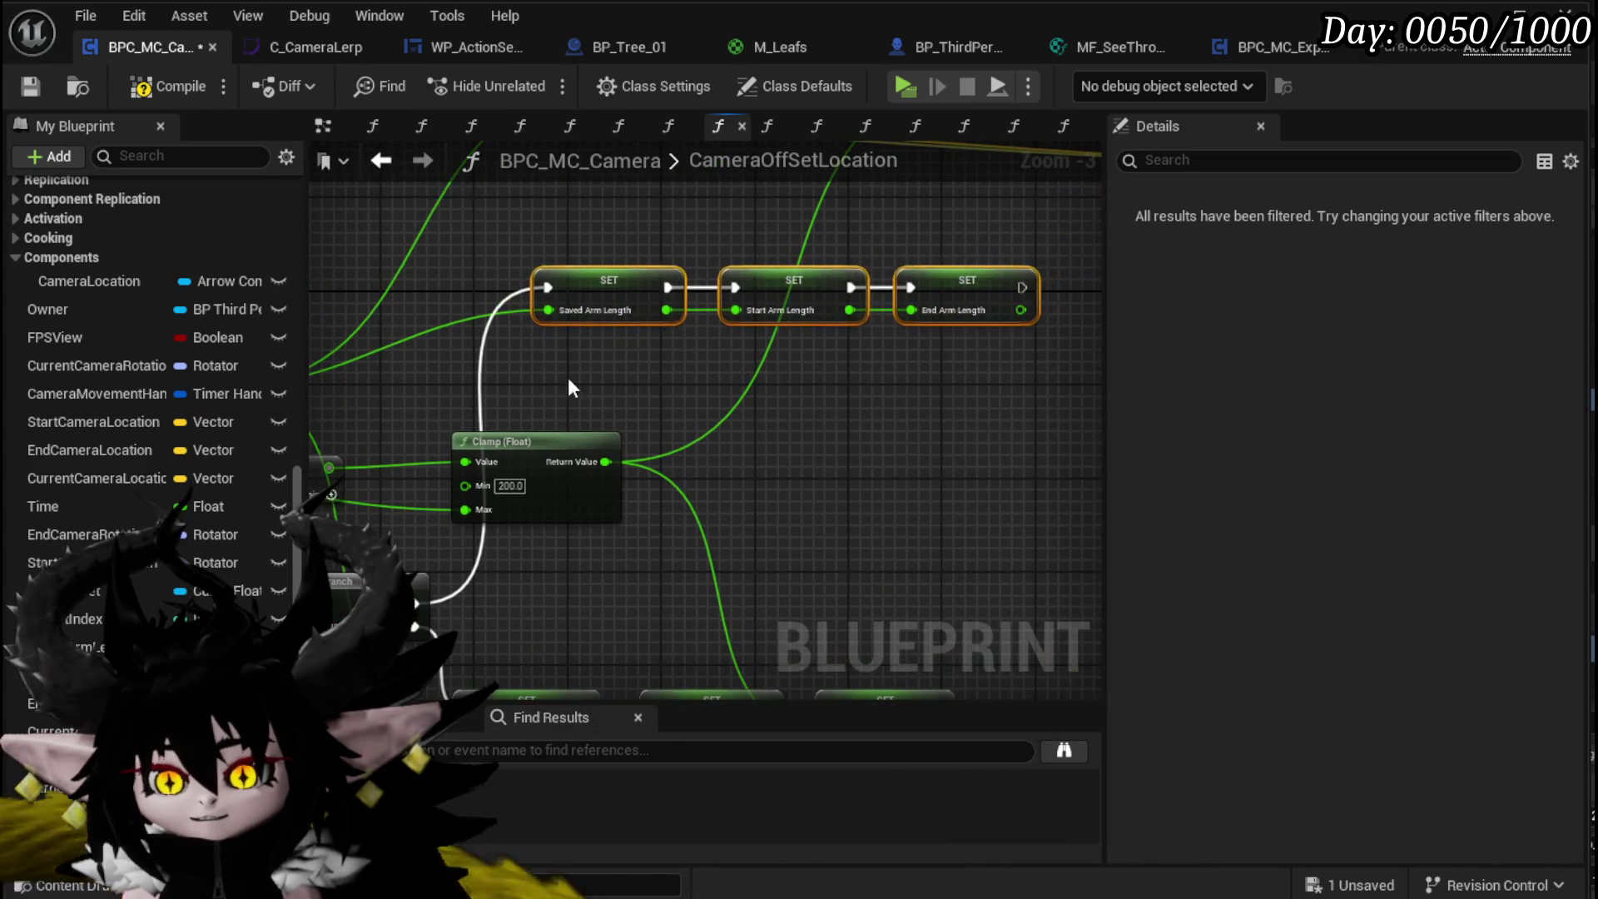
Step: Nudge the Add node right and open the SetRotationTickValues function graph
scroll(942, 344, down, 2)
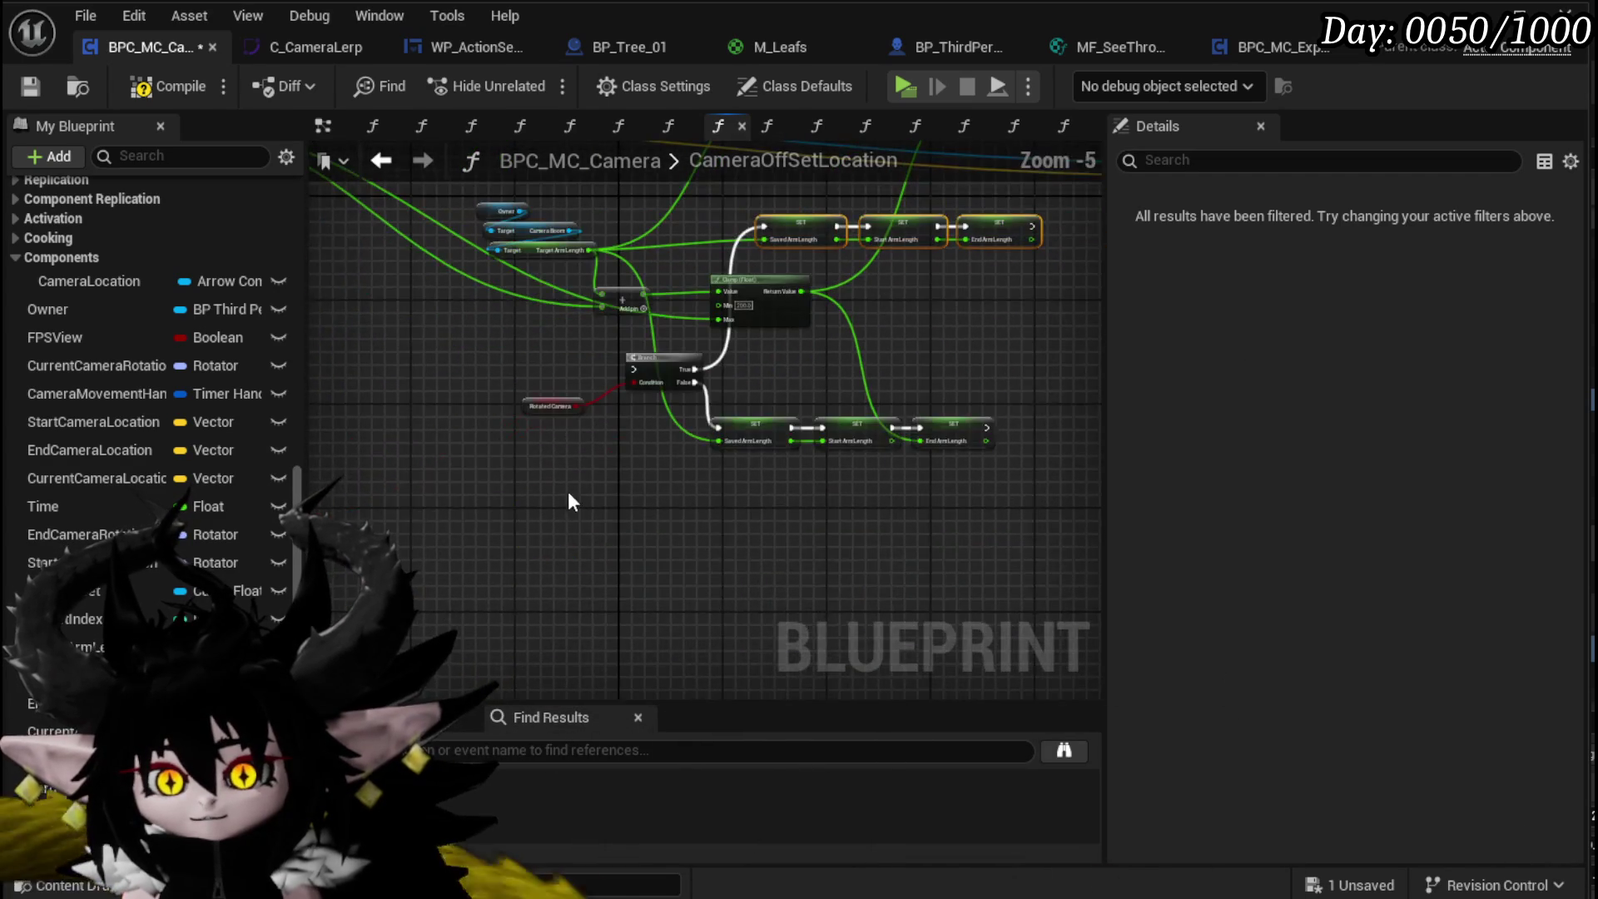
scroll(566, 379, up, 2)
click(593, 412)
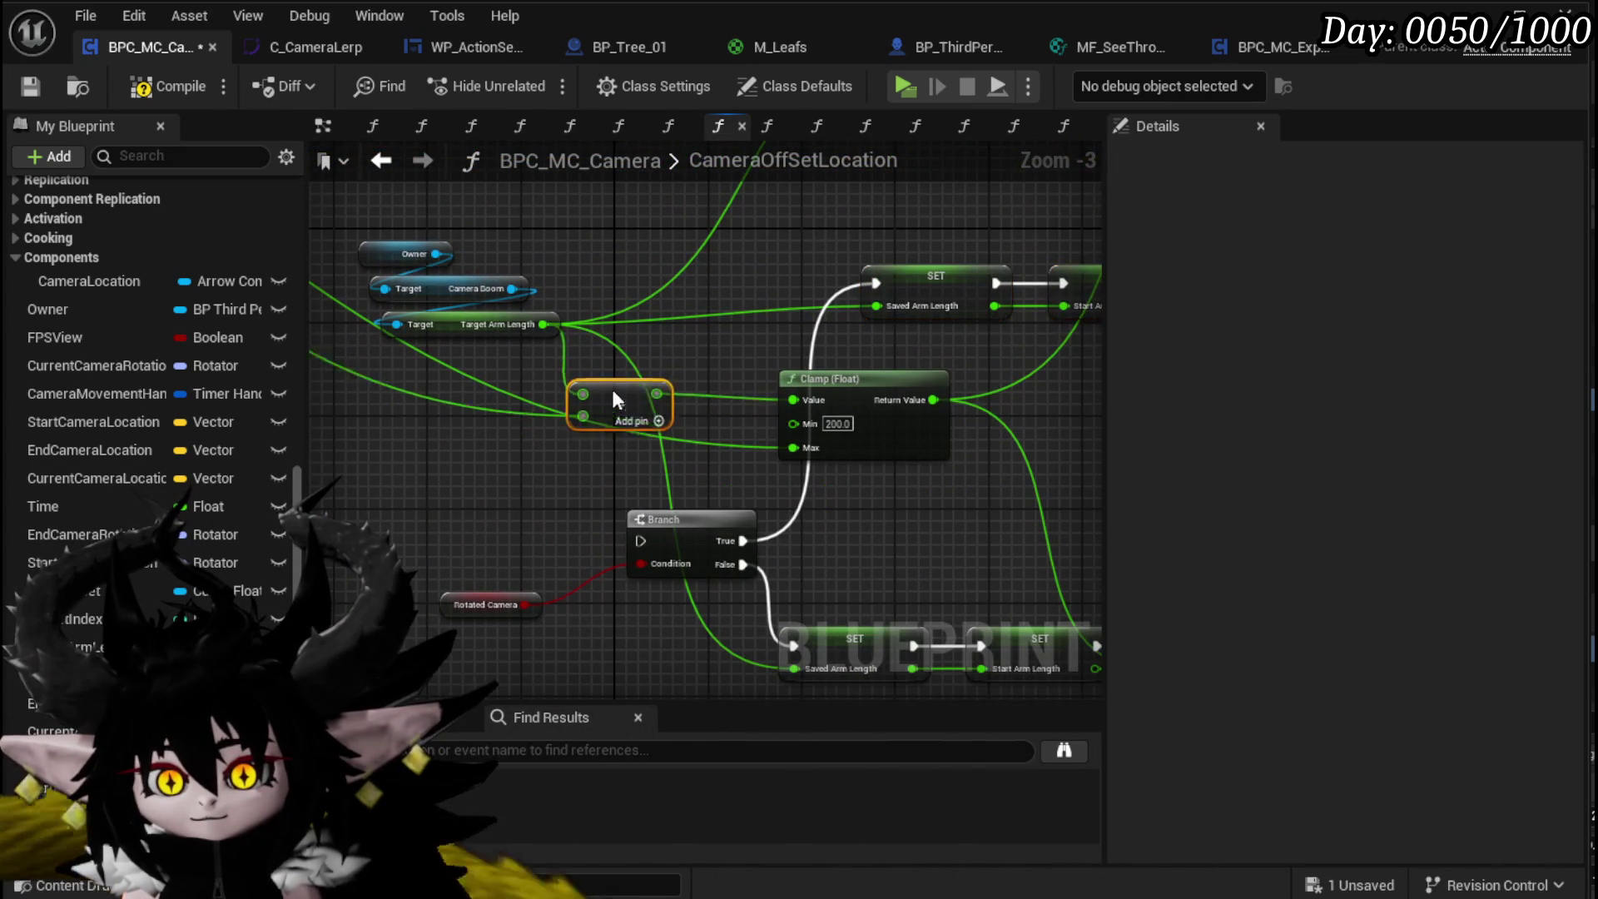
drag(594, 414, 644, 410)
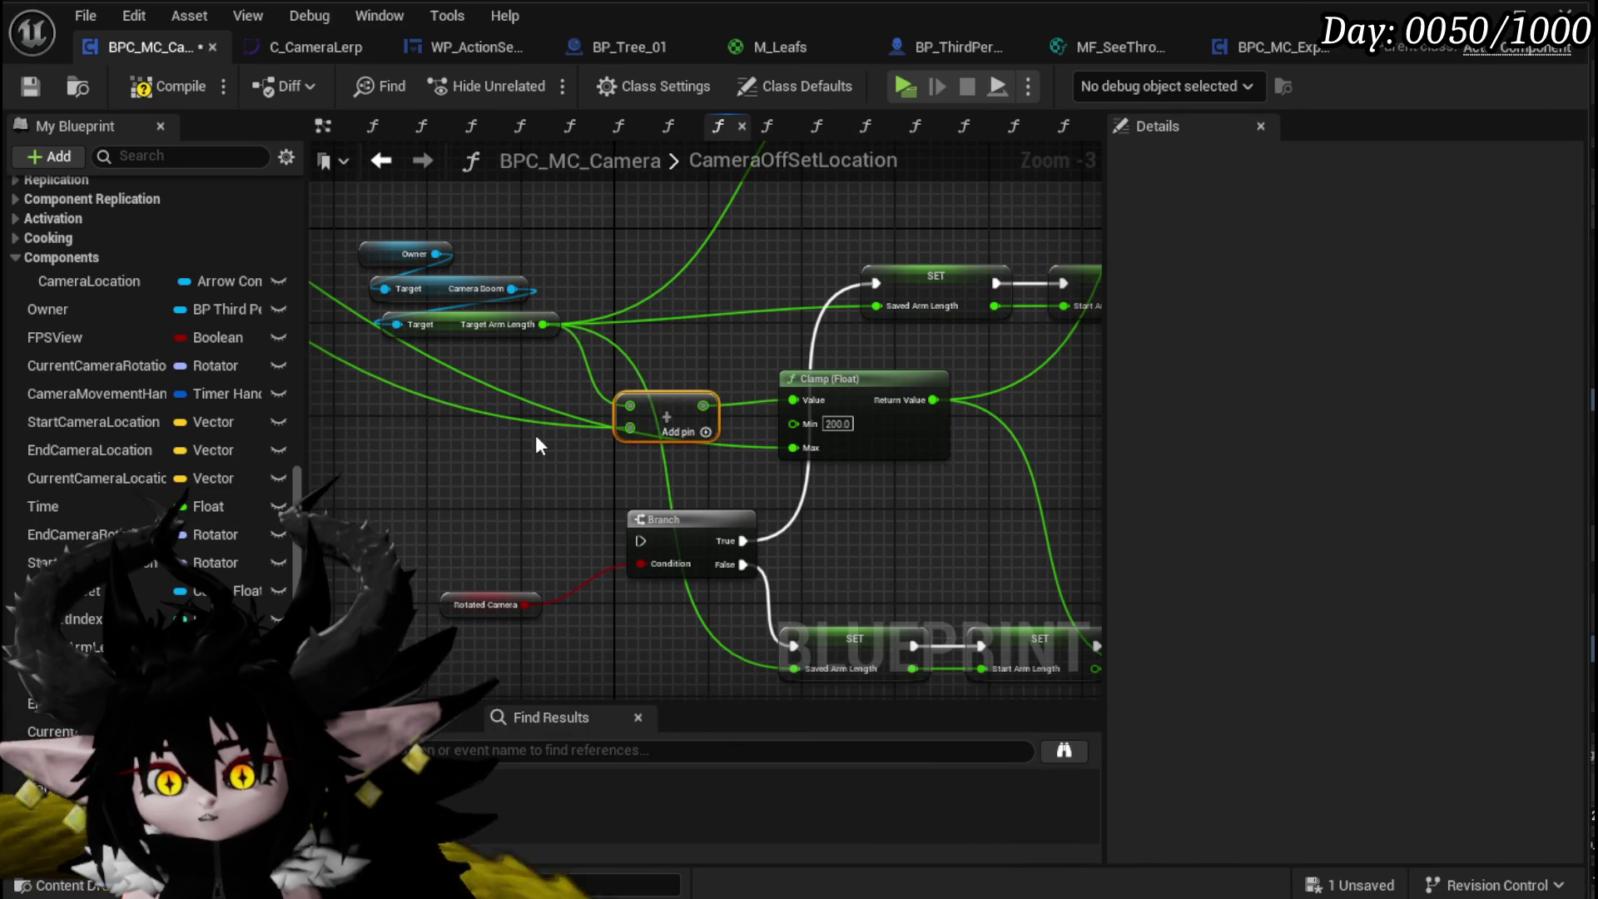
scroll(604, 453, down, 2)
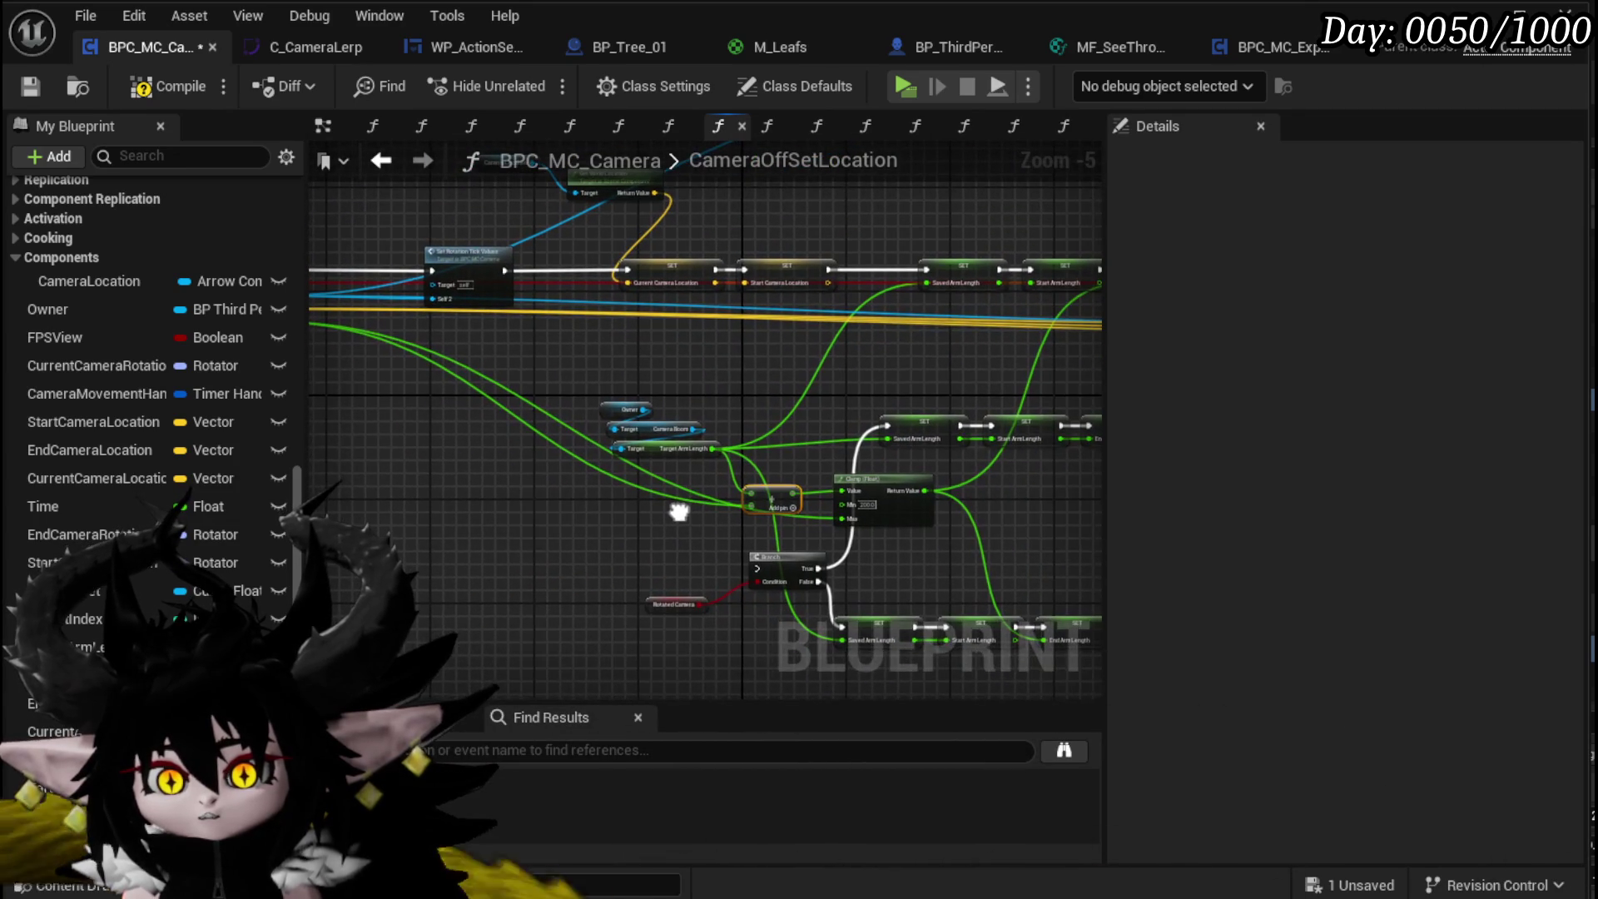
scroll(583, 400, up, 2)
double_click(674, 353)
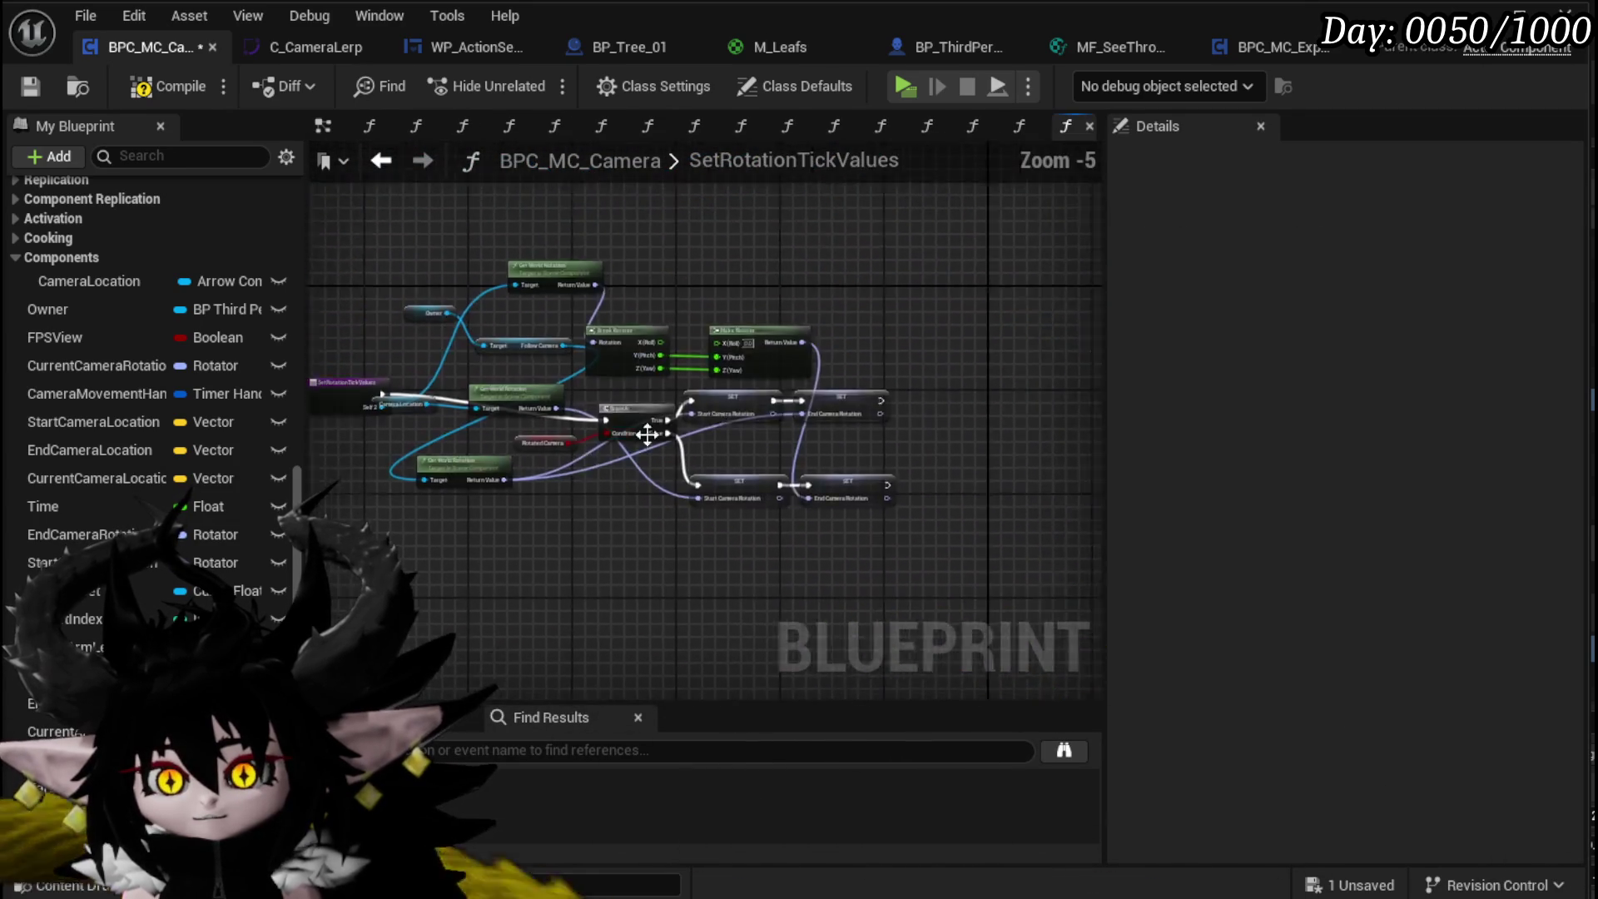
Step: Rename the function's self2 input to TargetComp
click(456, 445)
scroll(458, 453, up, 4)
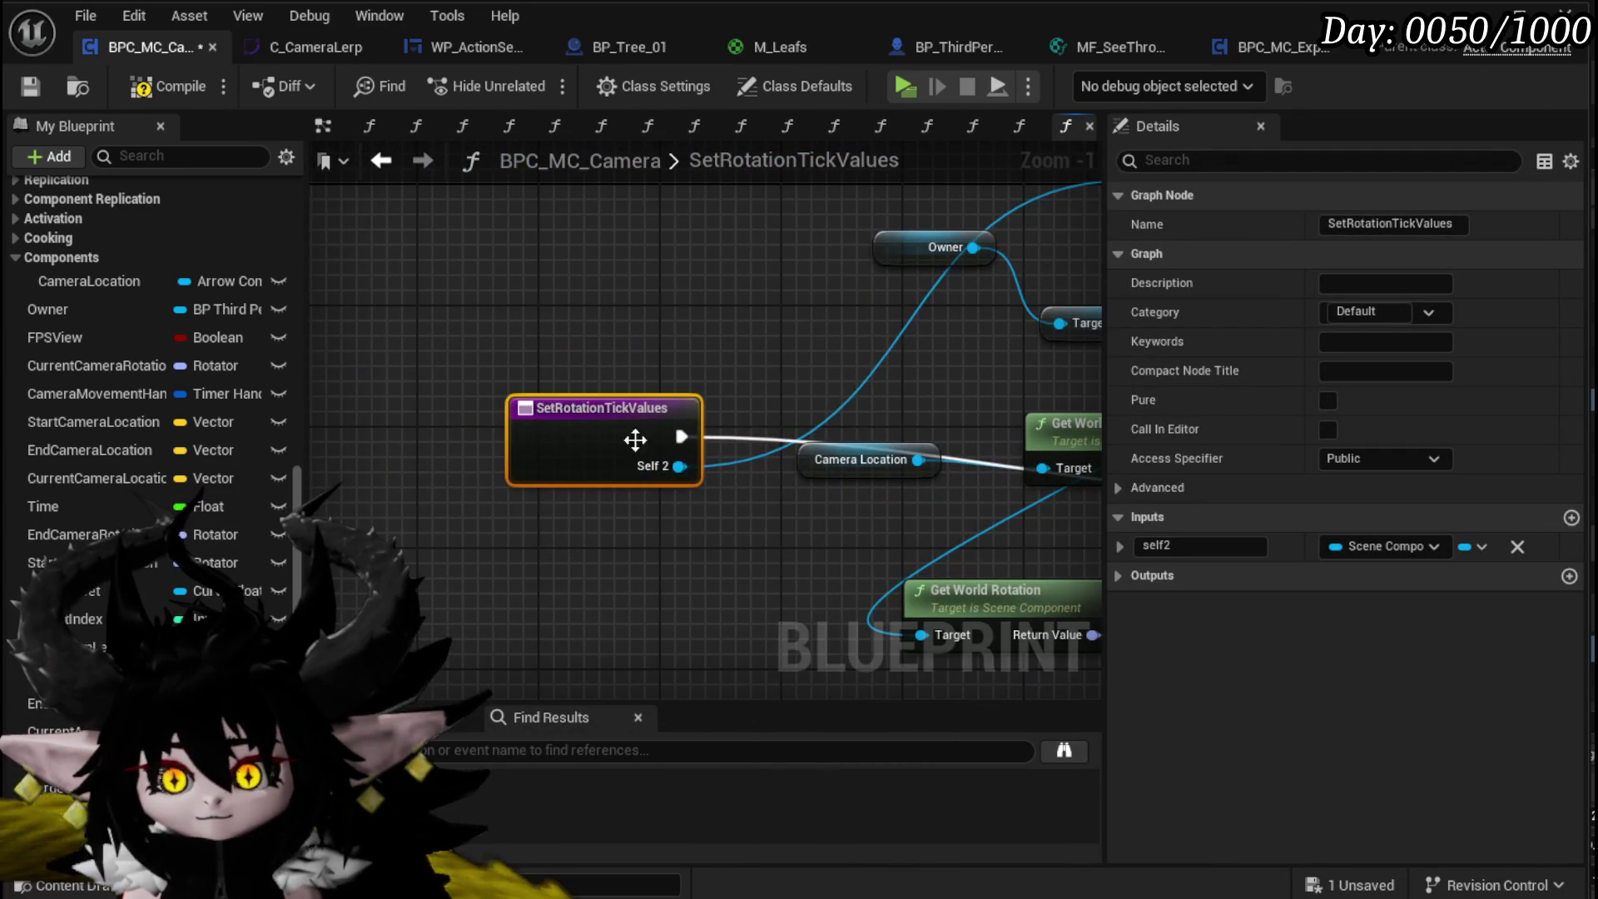
click(1198, 546)
text(Targe)
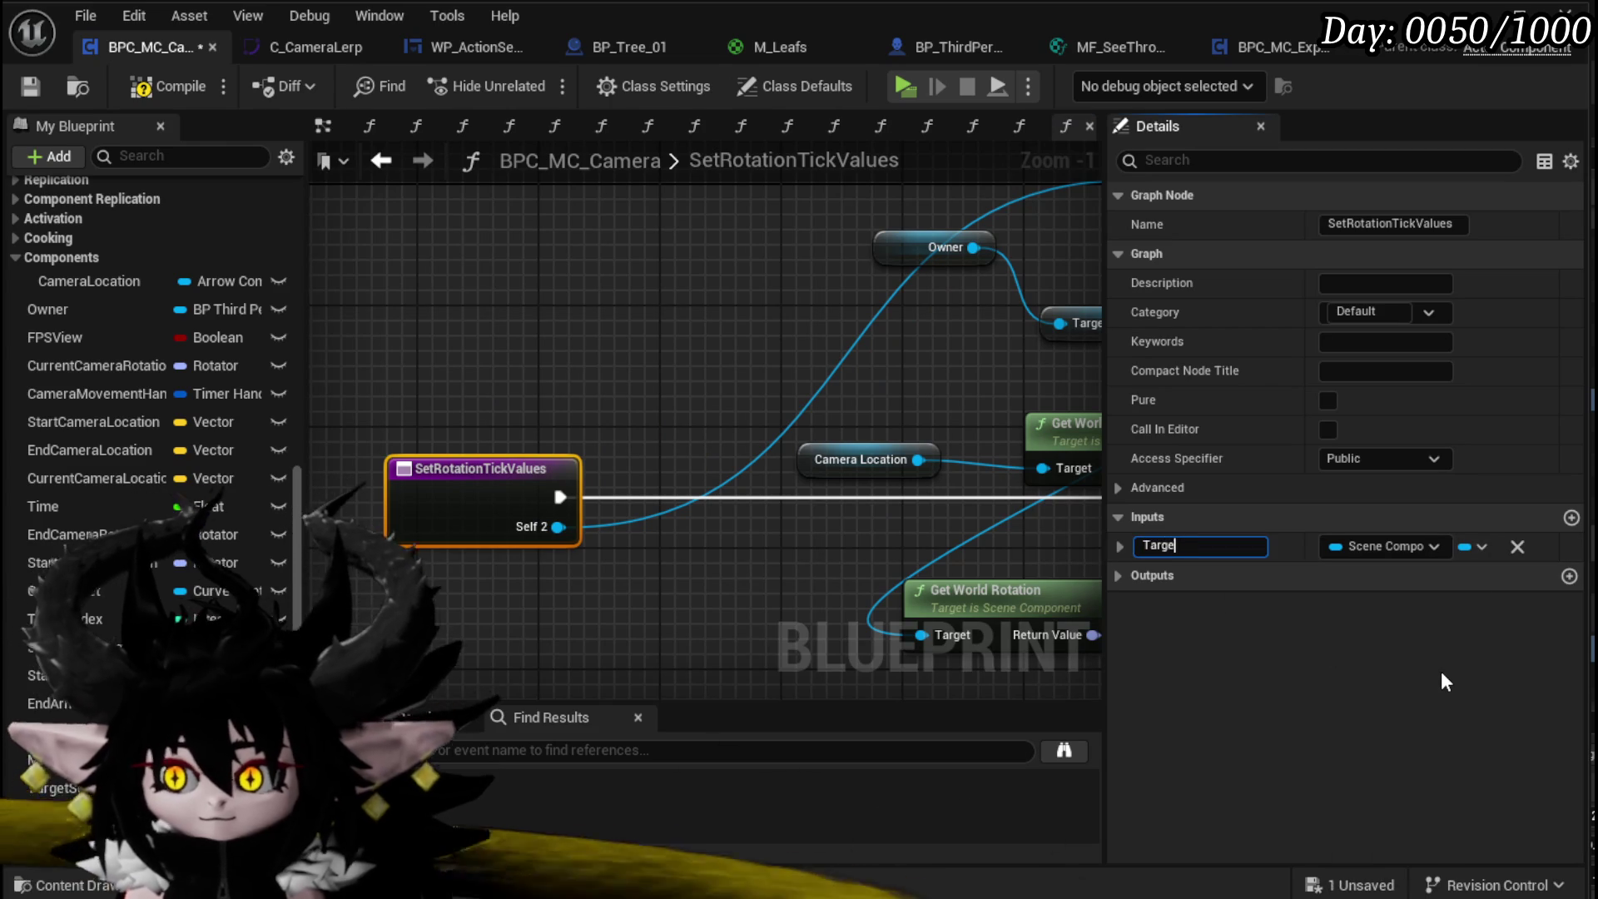
text(tComp)
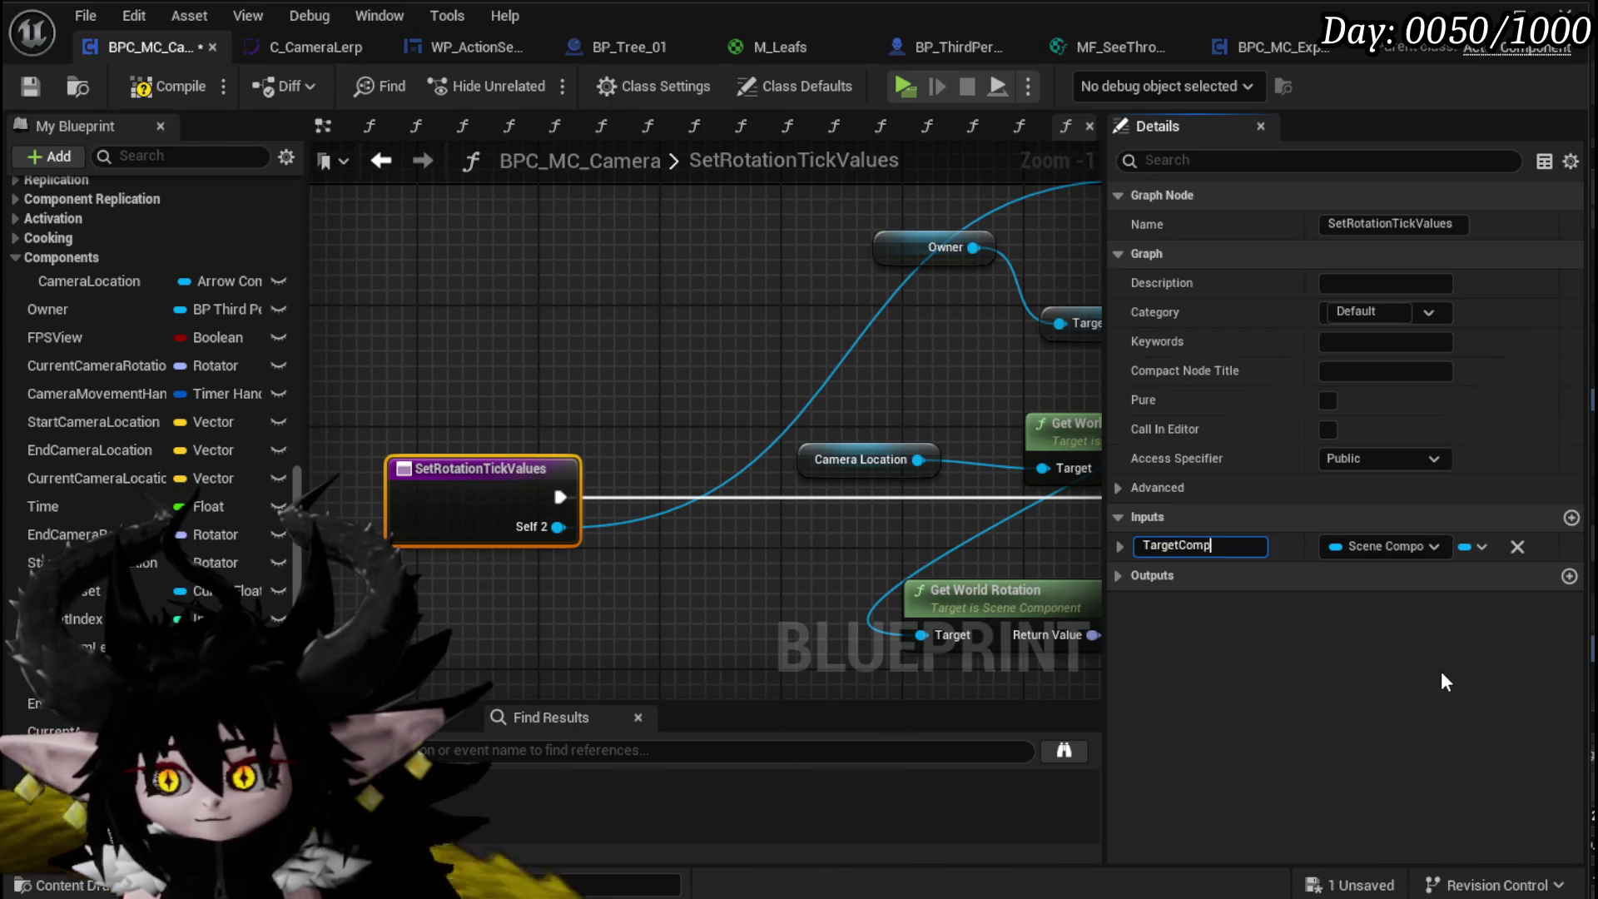
key(Return)
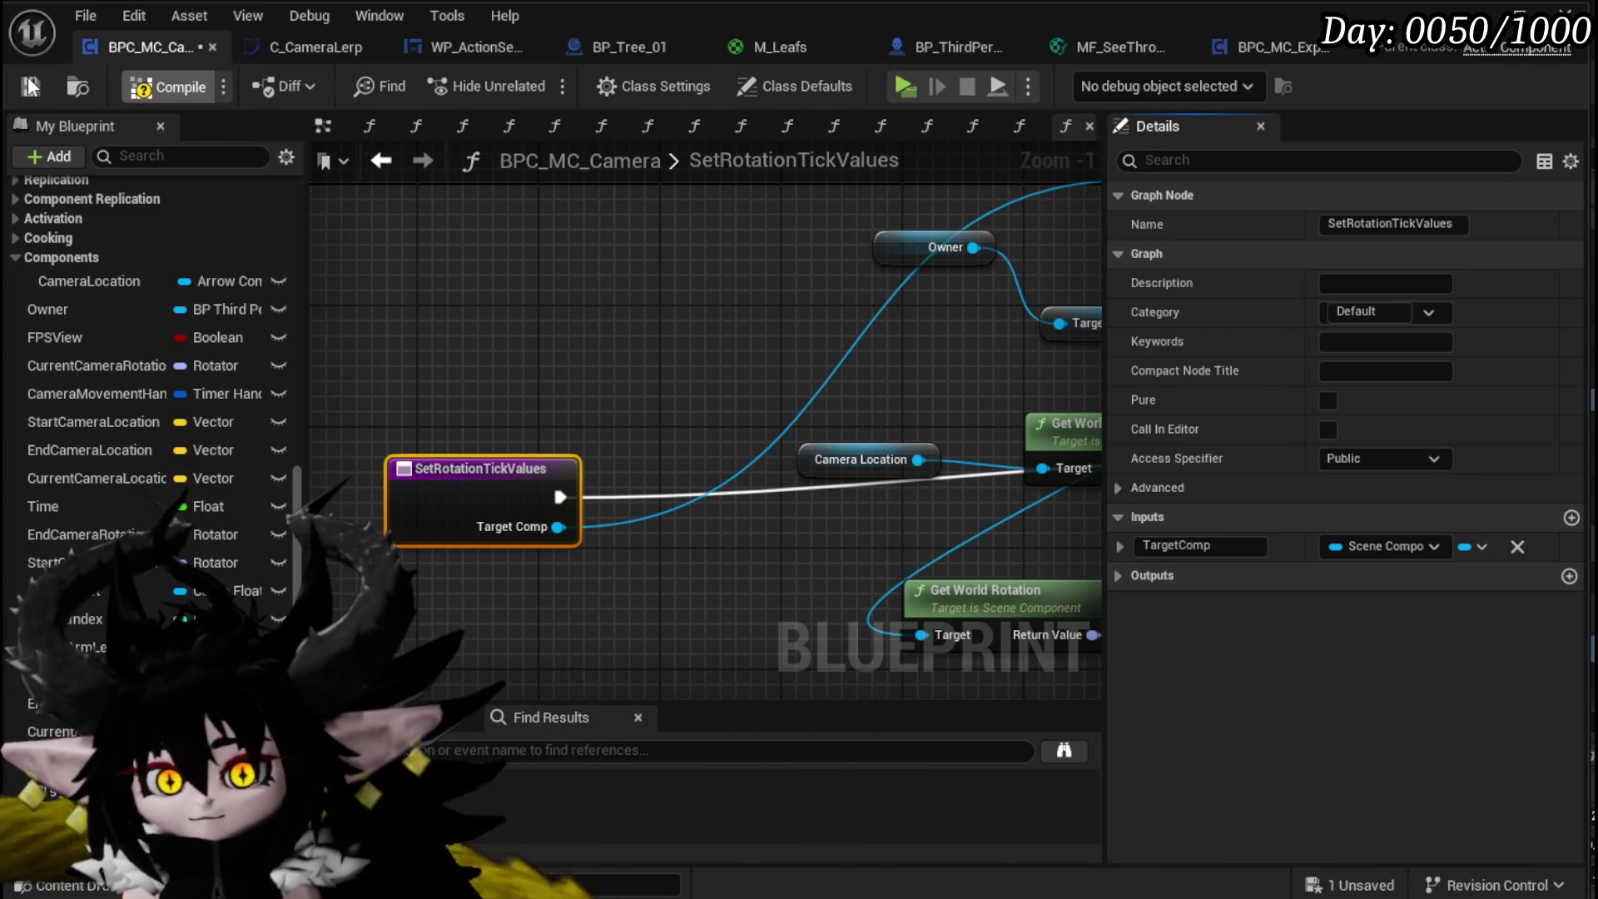
Step: Save the blueprint and return to the arm-length nodes in CameraOffSetLocation
click(28, 88)
click(381, 161)
scroll(887, 387, down, 4)
drag(886, 387, 588, 333)
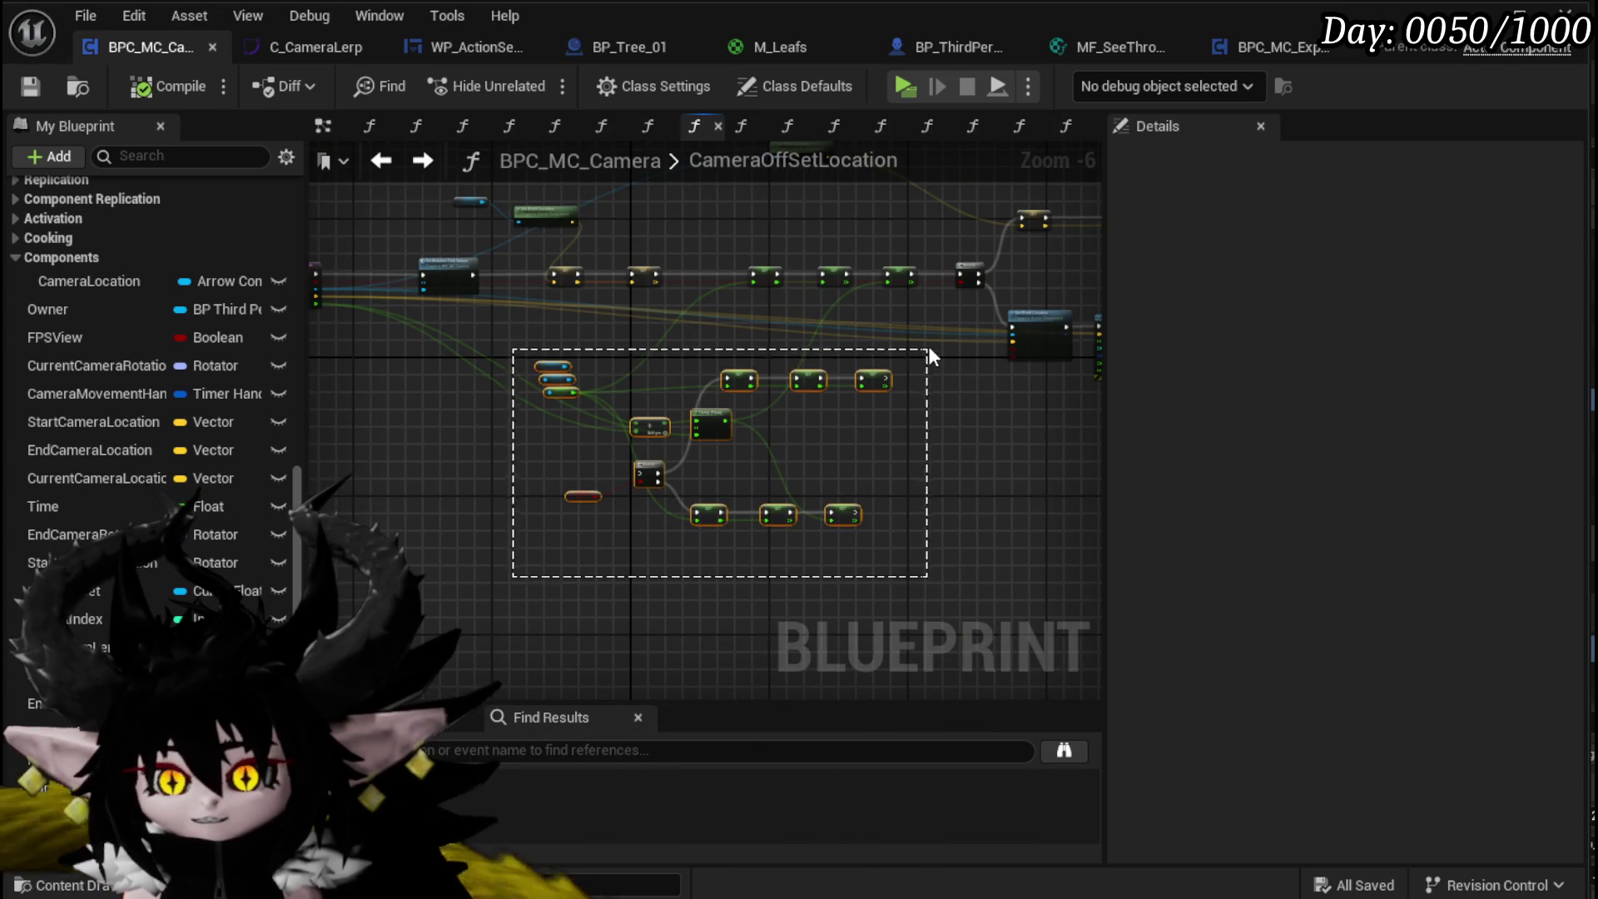
Step: Delete the three redundant upper arm-length SET nodes
drag(927, 351, 924, 353)
scroll(867, 352, up, 2)
mouse_move(646, 422)
mouse_down()
mouse_move(804, 293)
mouse_move(867, 270)
mouse_up()
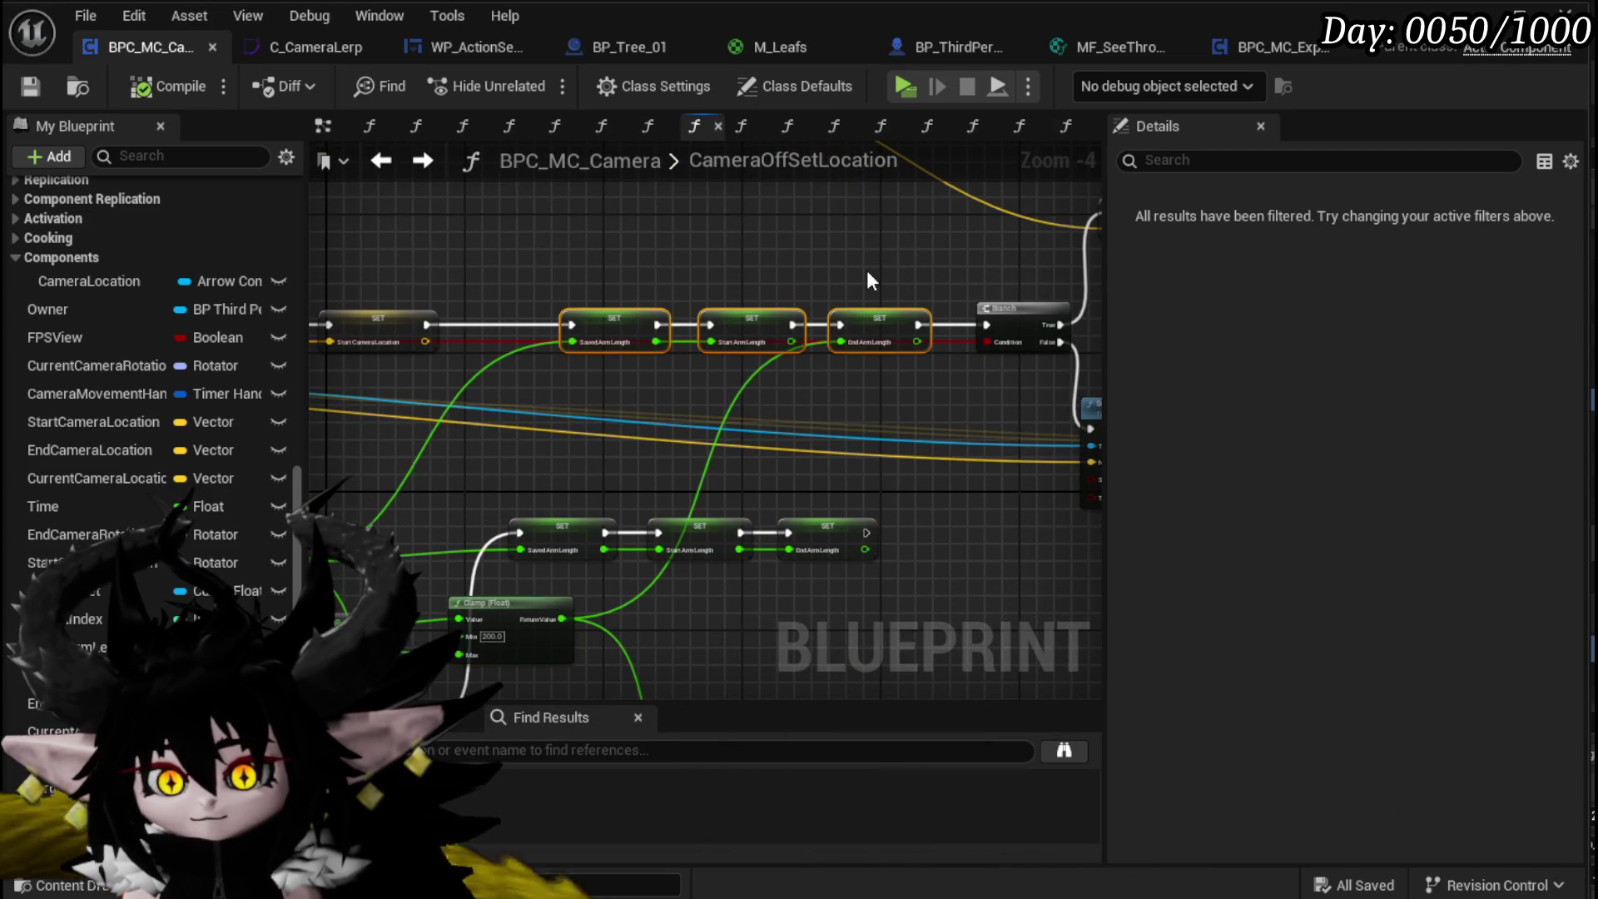
key(Delete)
scroll(866, 270, down, 1)
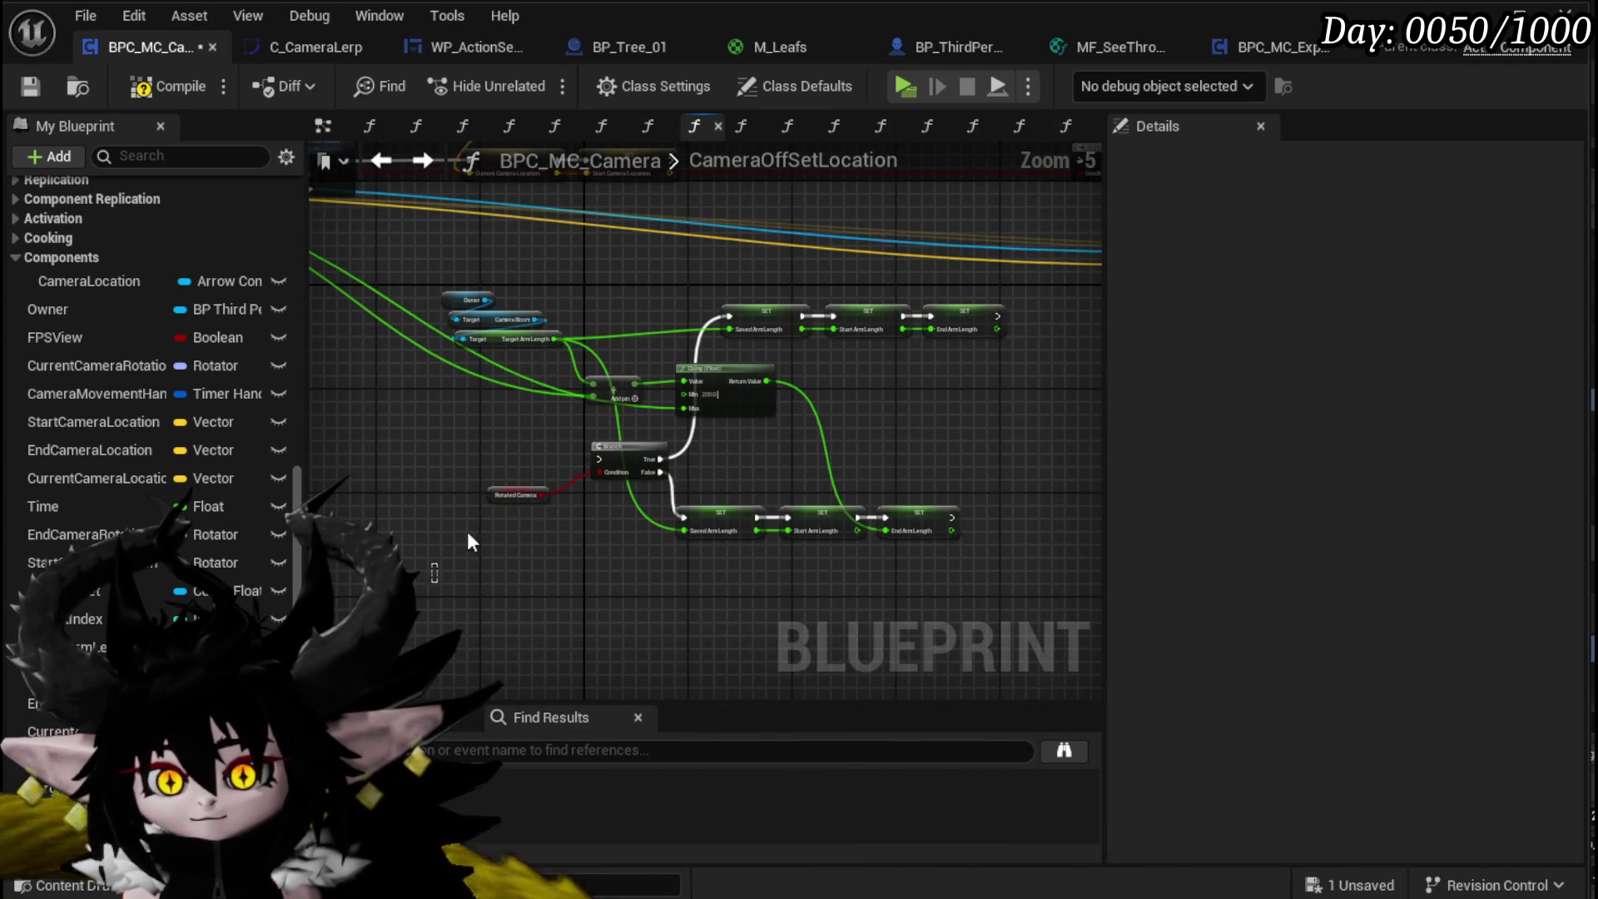
Step: Collapse the remaining arm-length nodes into a new function and begin naming it
right_click(770, 318)
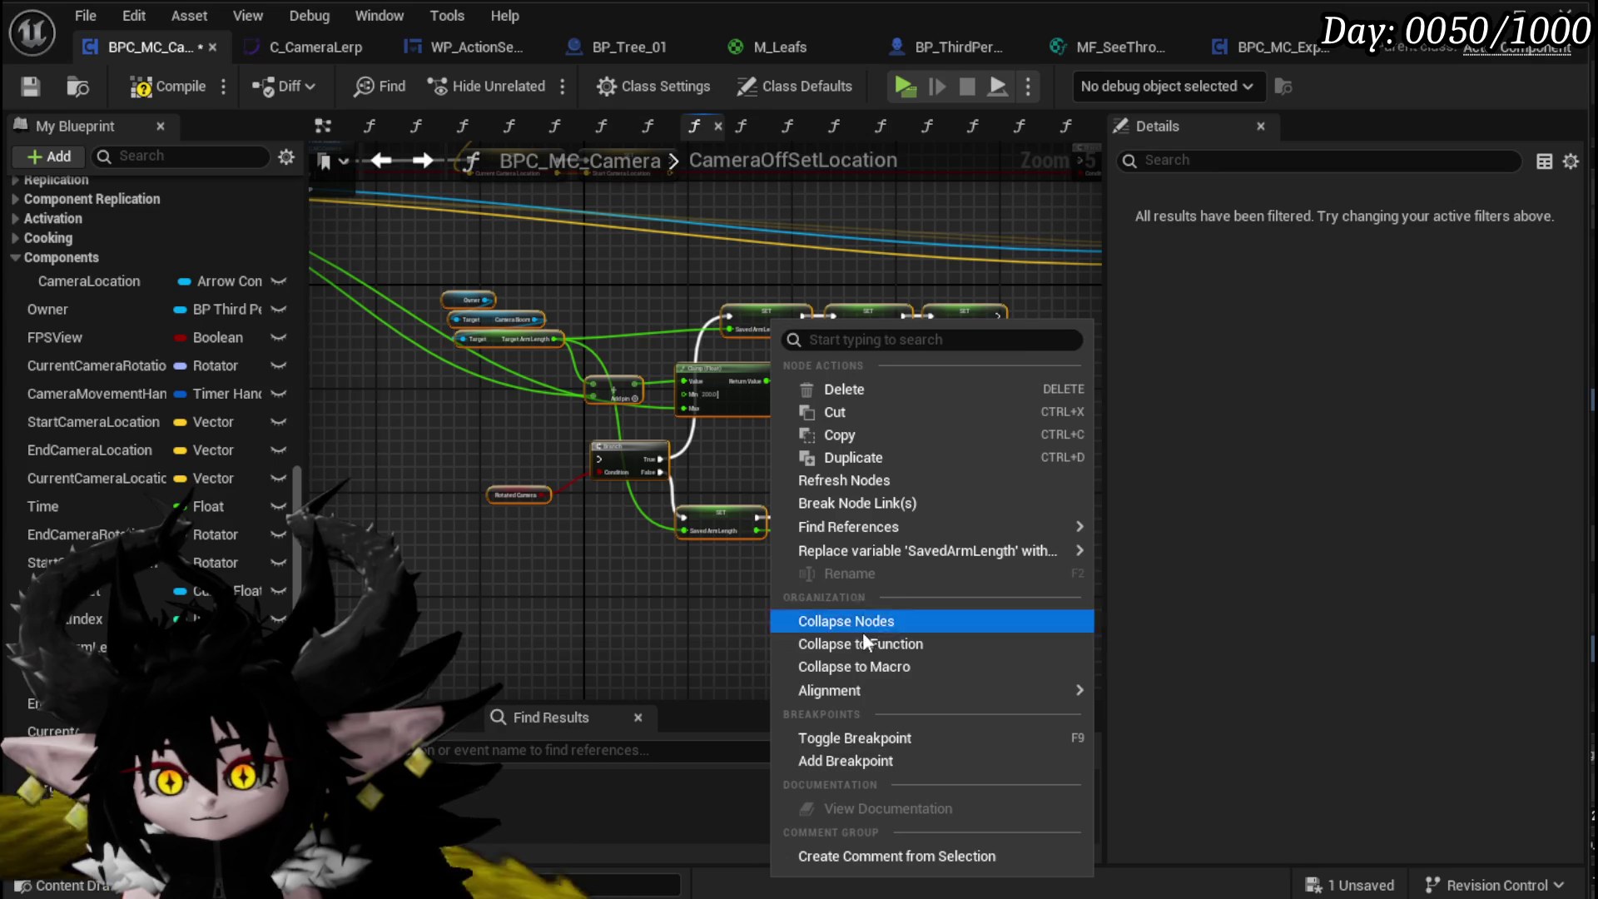
click(866, 644)
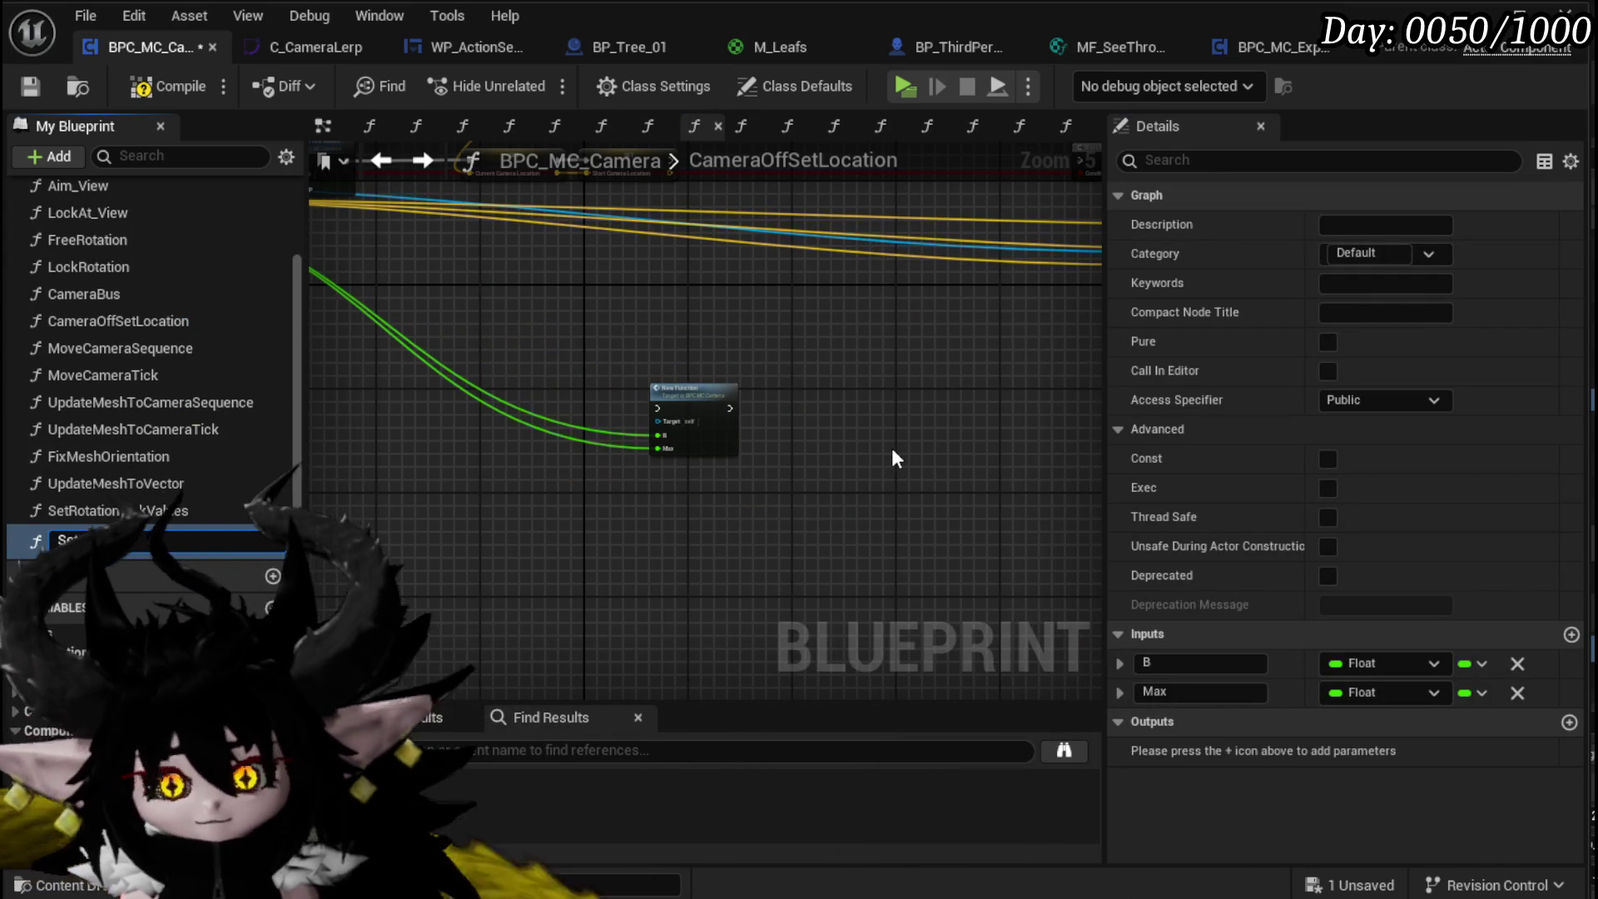
text(t Tick)
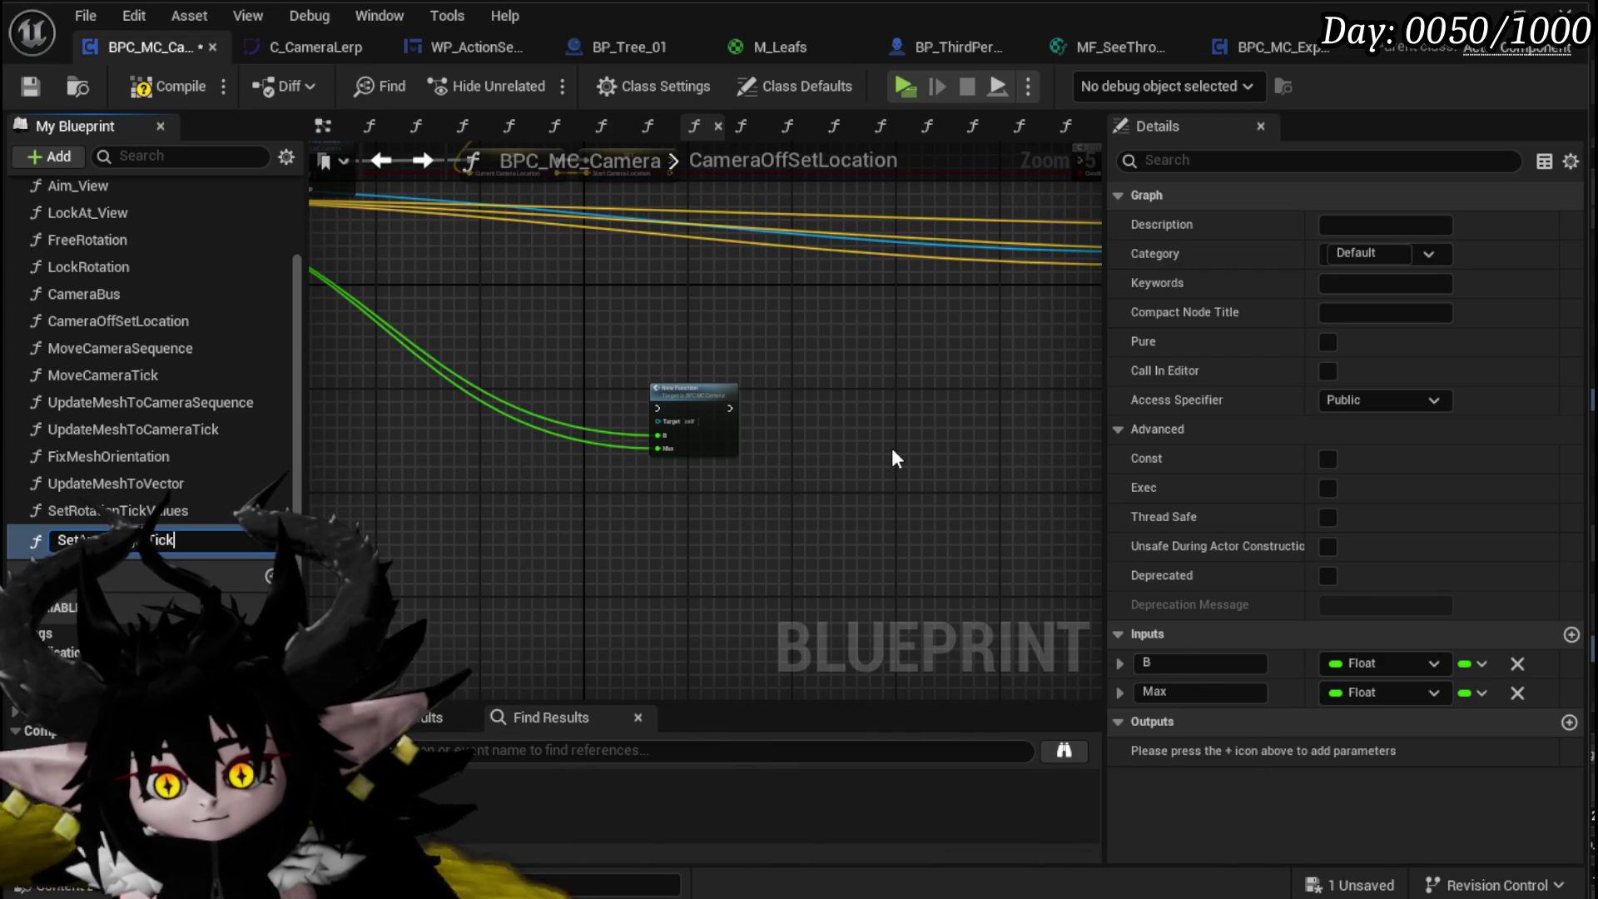
Step: Name the function SetArmLengthTickValues and open its graph
text(ues)
key(Return)
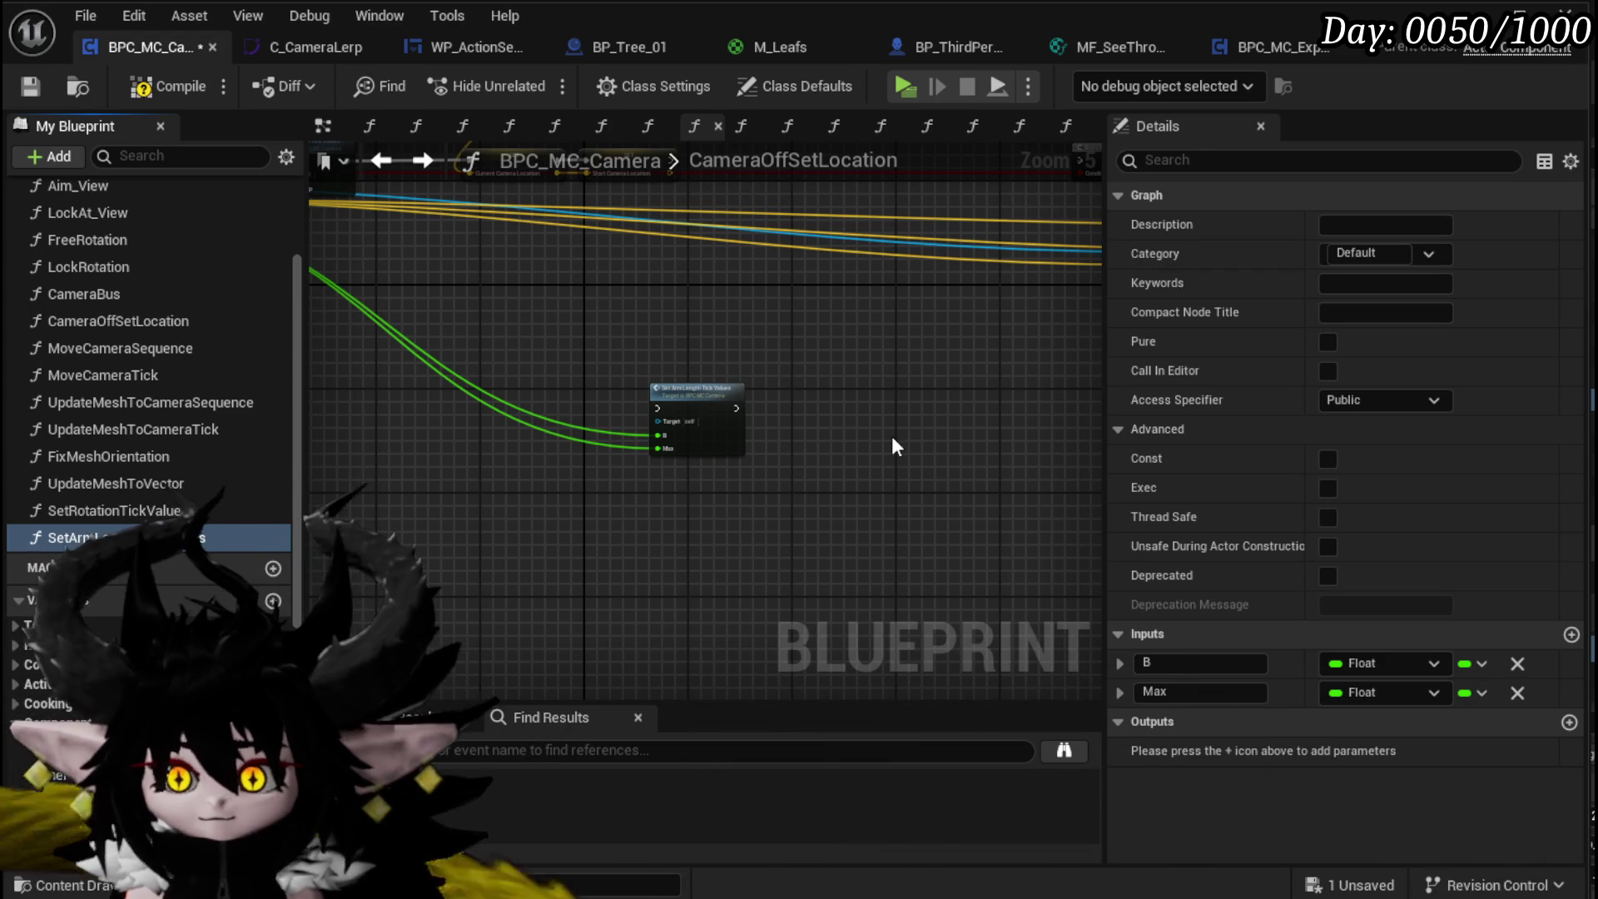
double_click(707, 384)
scroll(583, 449, up, 3)
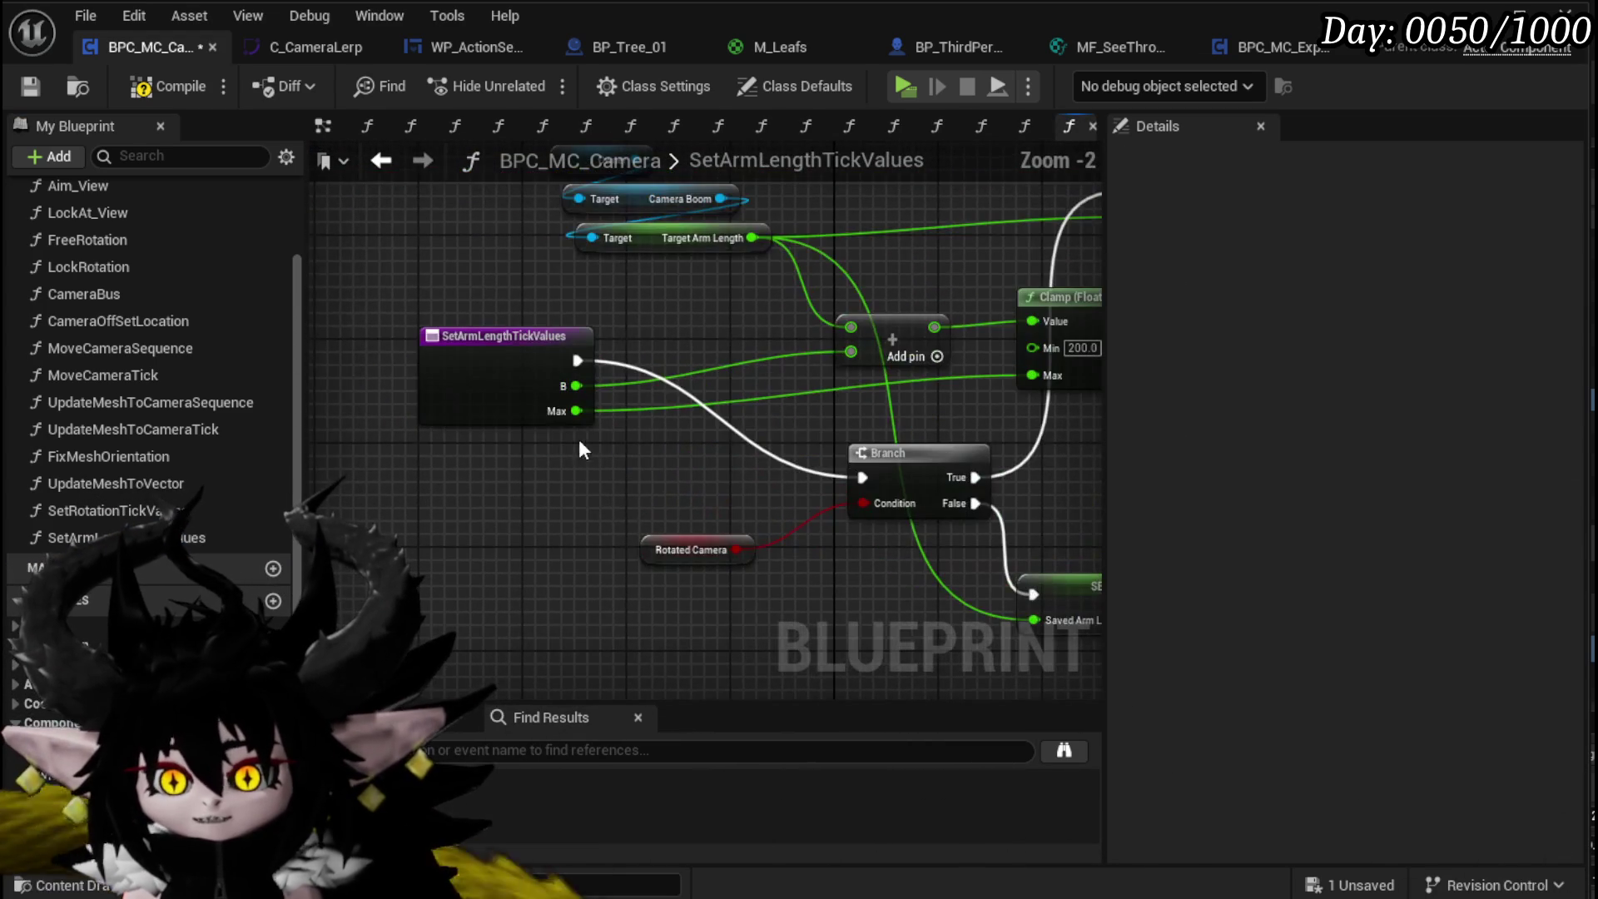
Step: Feed Clamp Max from B, rename B to TargetLength, save, and return to CameraOffSetLocation
drag(573, 405, 576, 385)
click(507, 394)
text(TargetLengt)
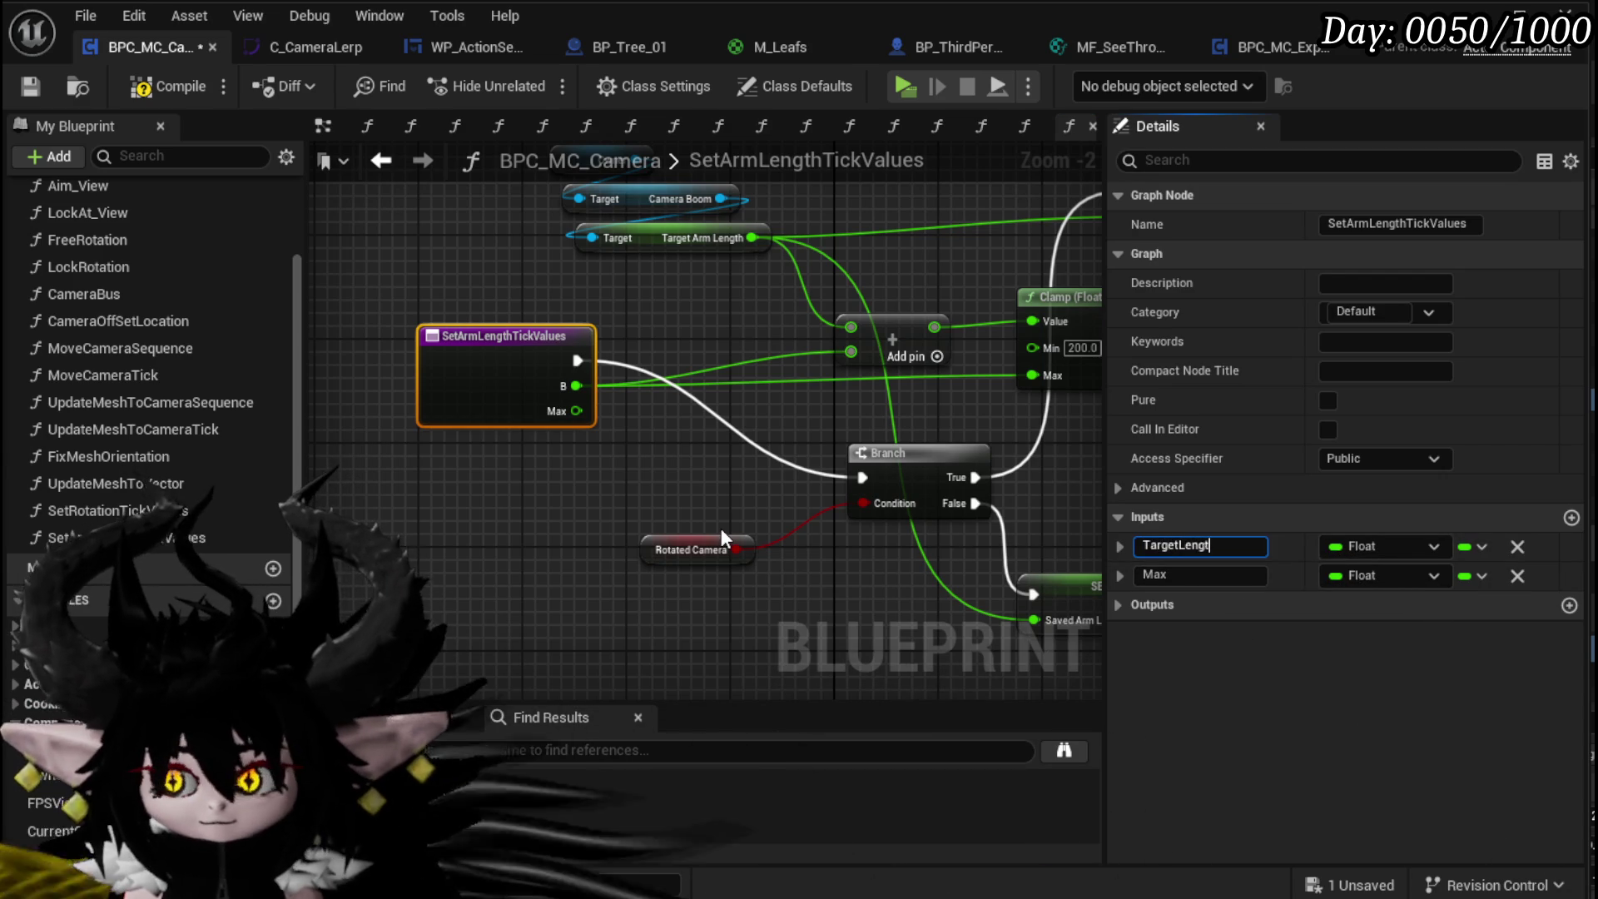
text(h)
key(Return)
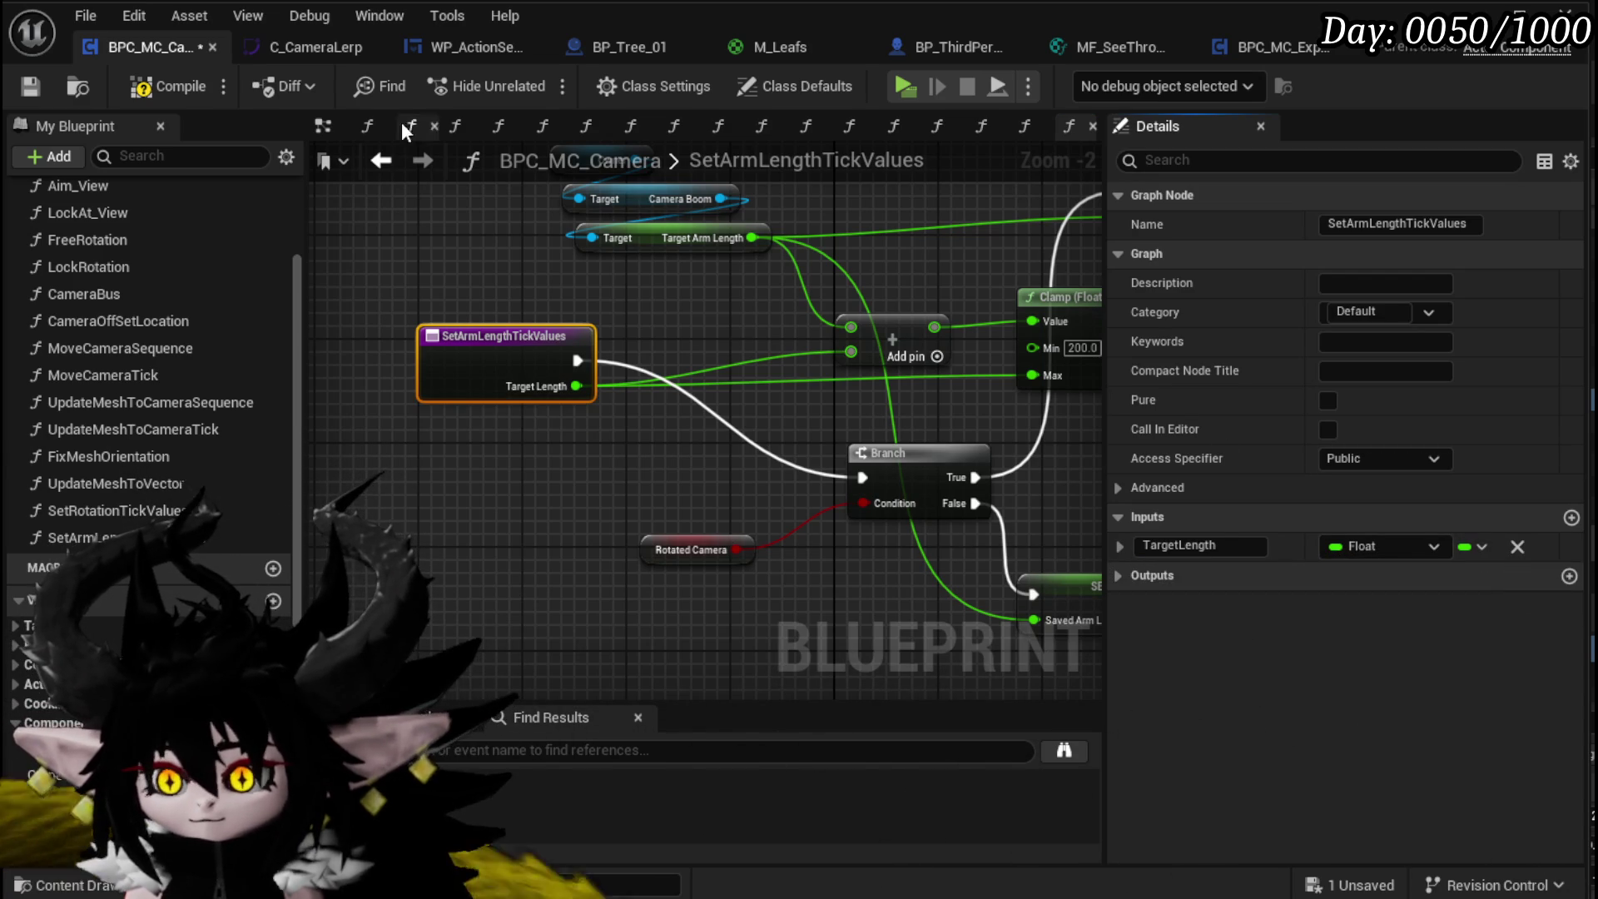
click(26, 89)
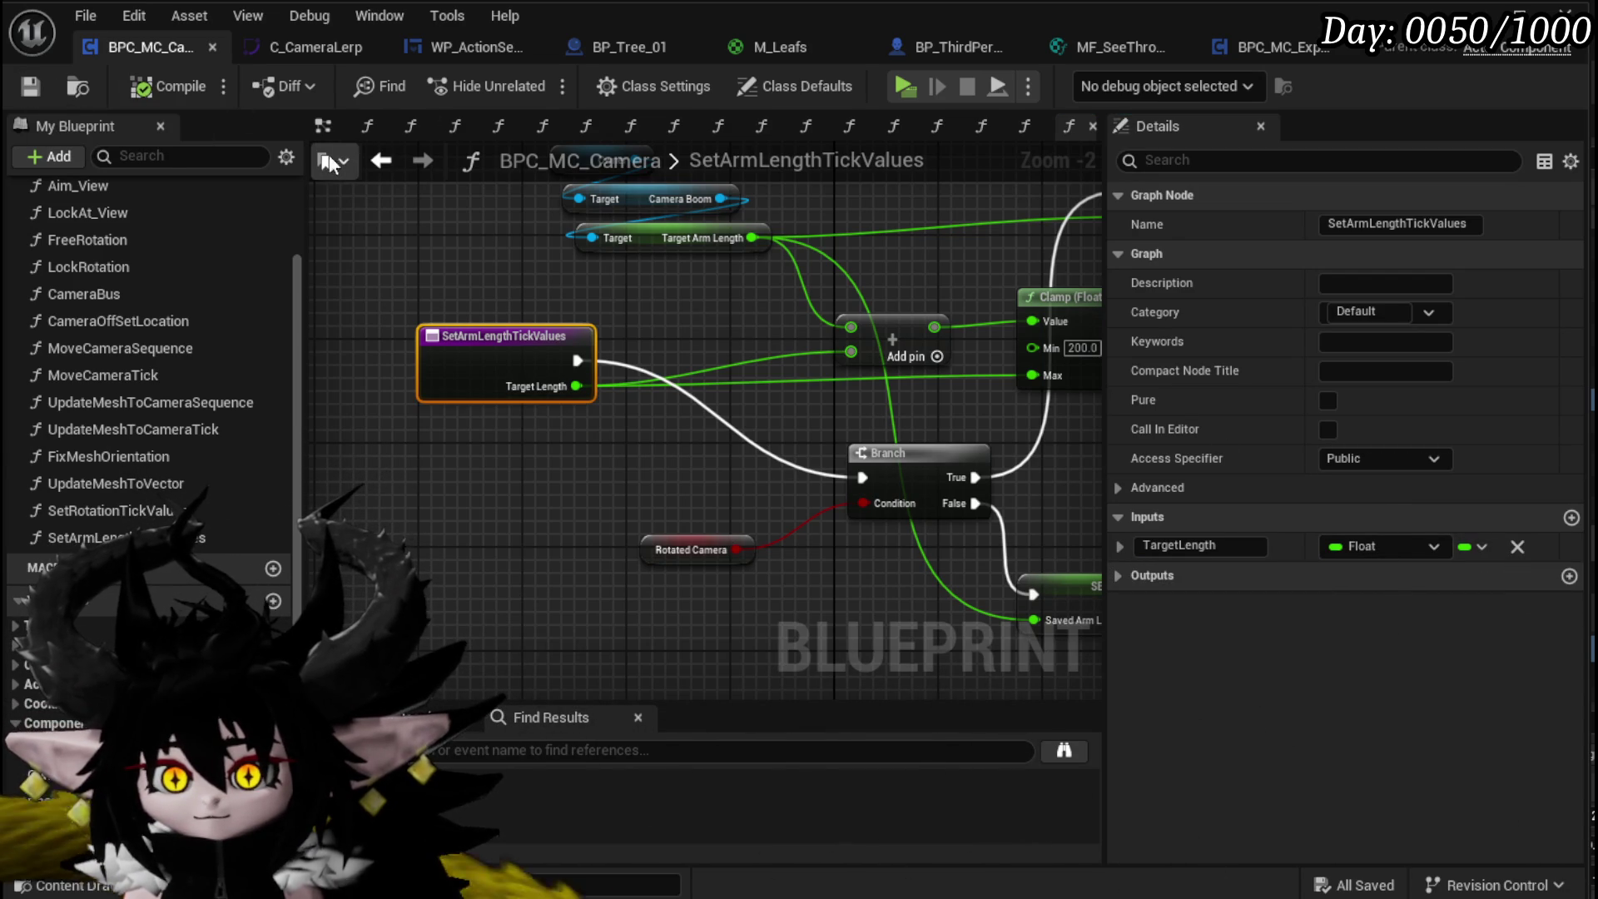
click(379, 162)
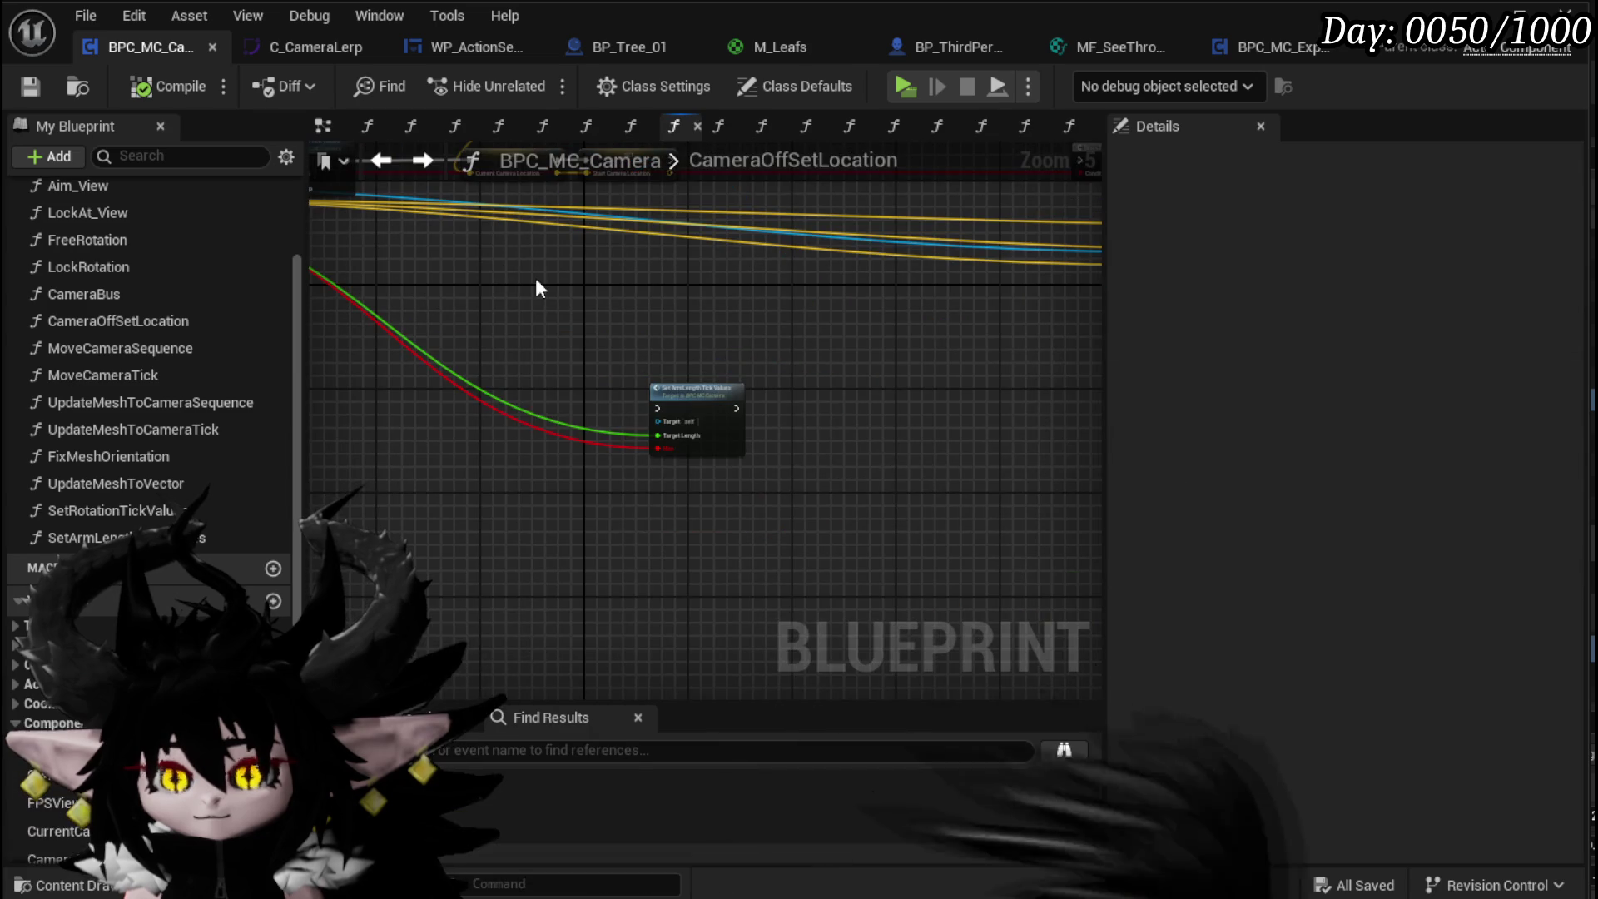
Step: Place the Set Arm Length Tick Values node beside the SET chain
click(672, 456)
mouse_move(688, 426)
mouse_down()
mouse_move(832, 123)
mouse_move(856, 348)
mouse_up()
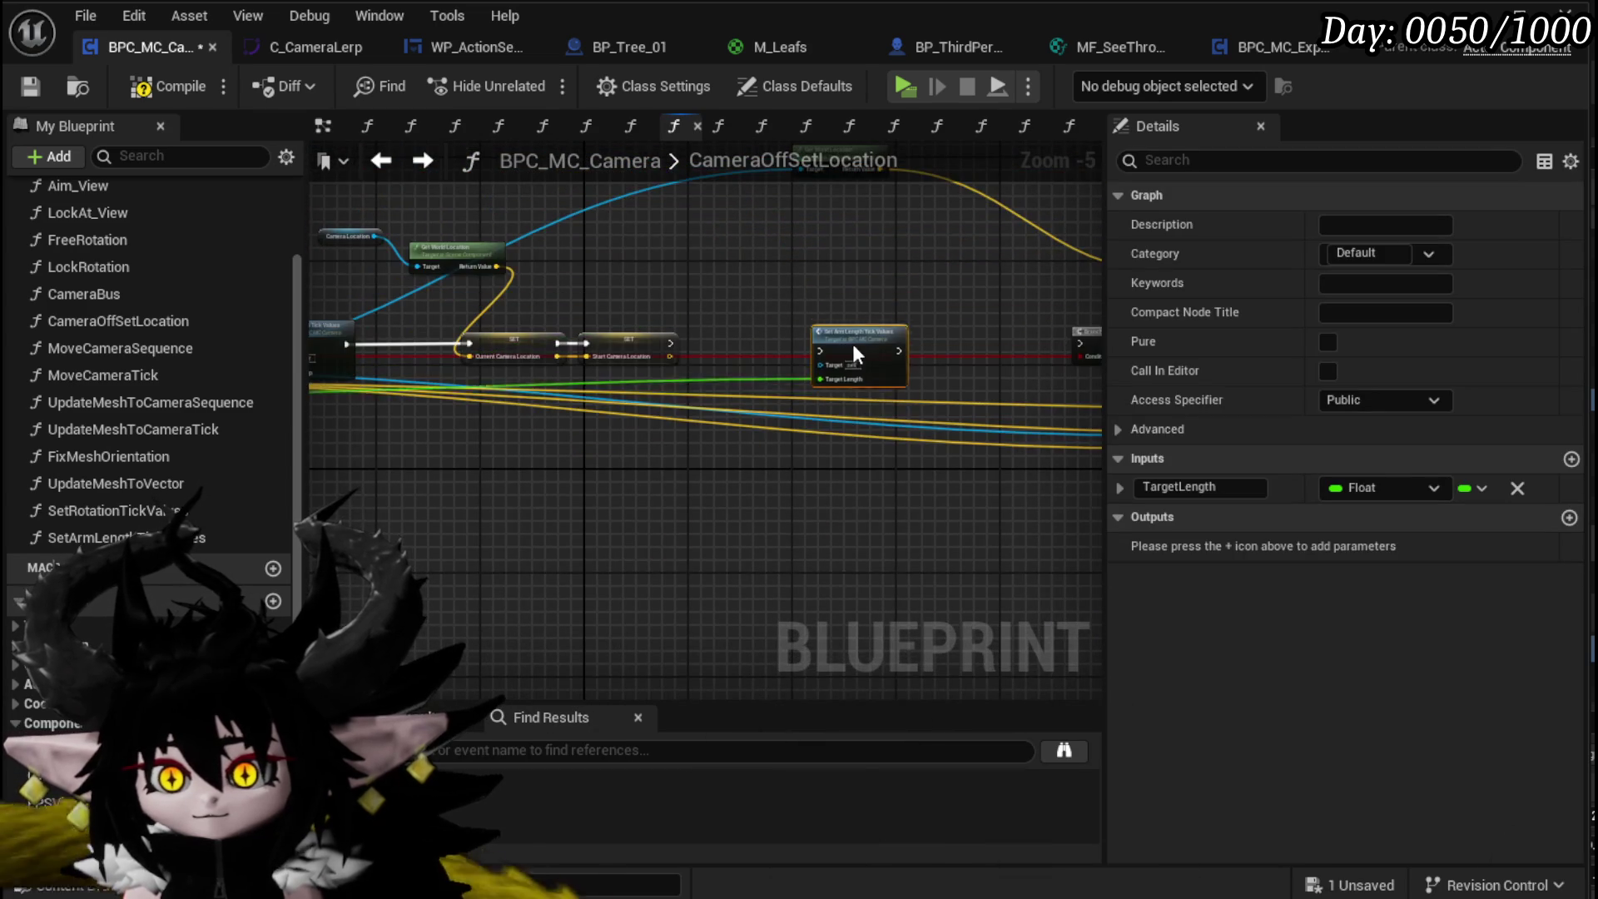
scroll(855, 348, up, 3)
Step: Wire Set Arm Length Tick Values' execution output into the Branch and compile the blueprint
drag(537, 344, 842, 332)
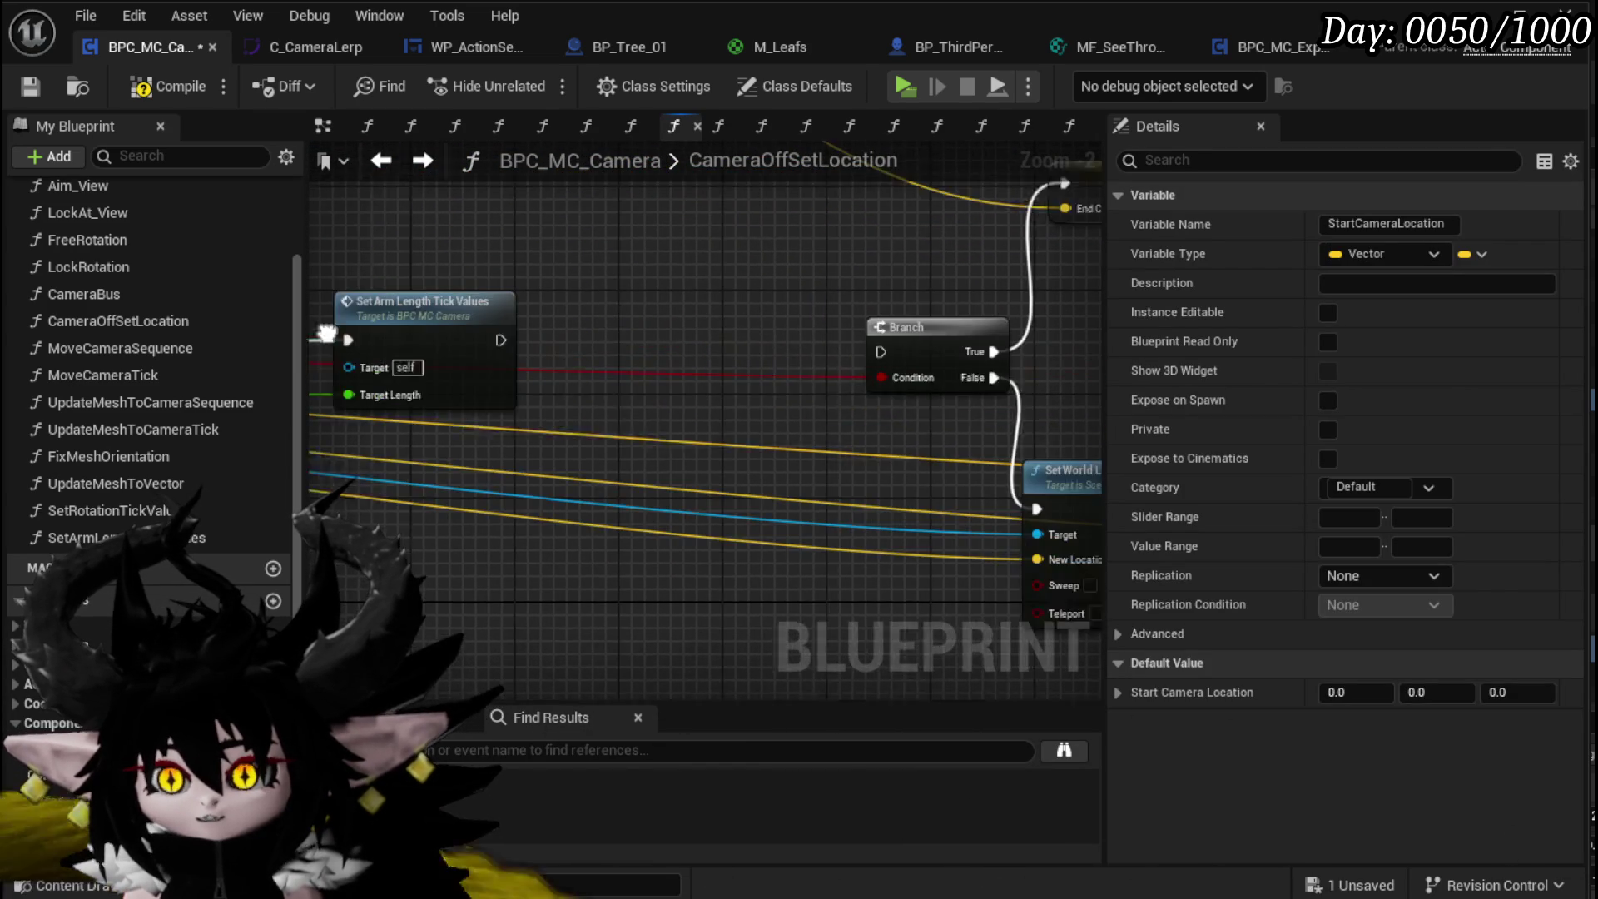
drag(465, 343, 834, 352)
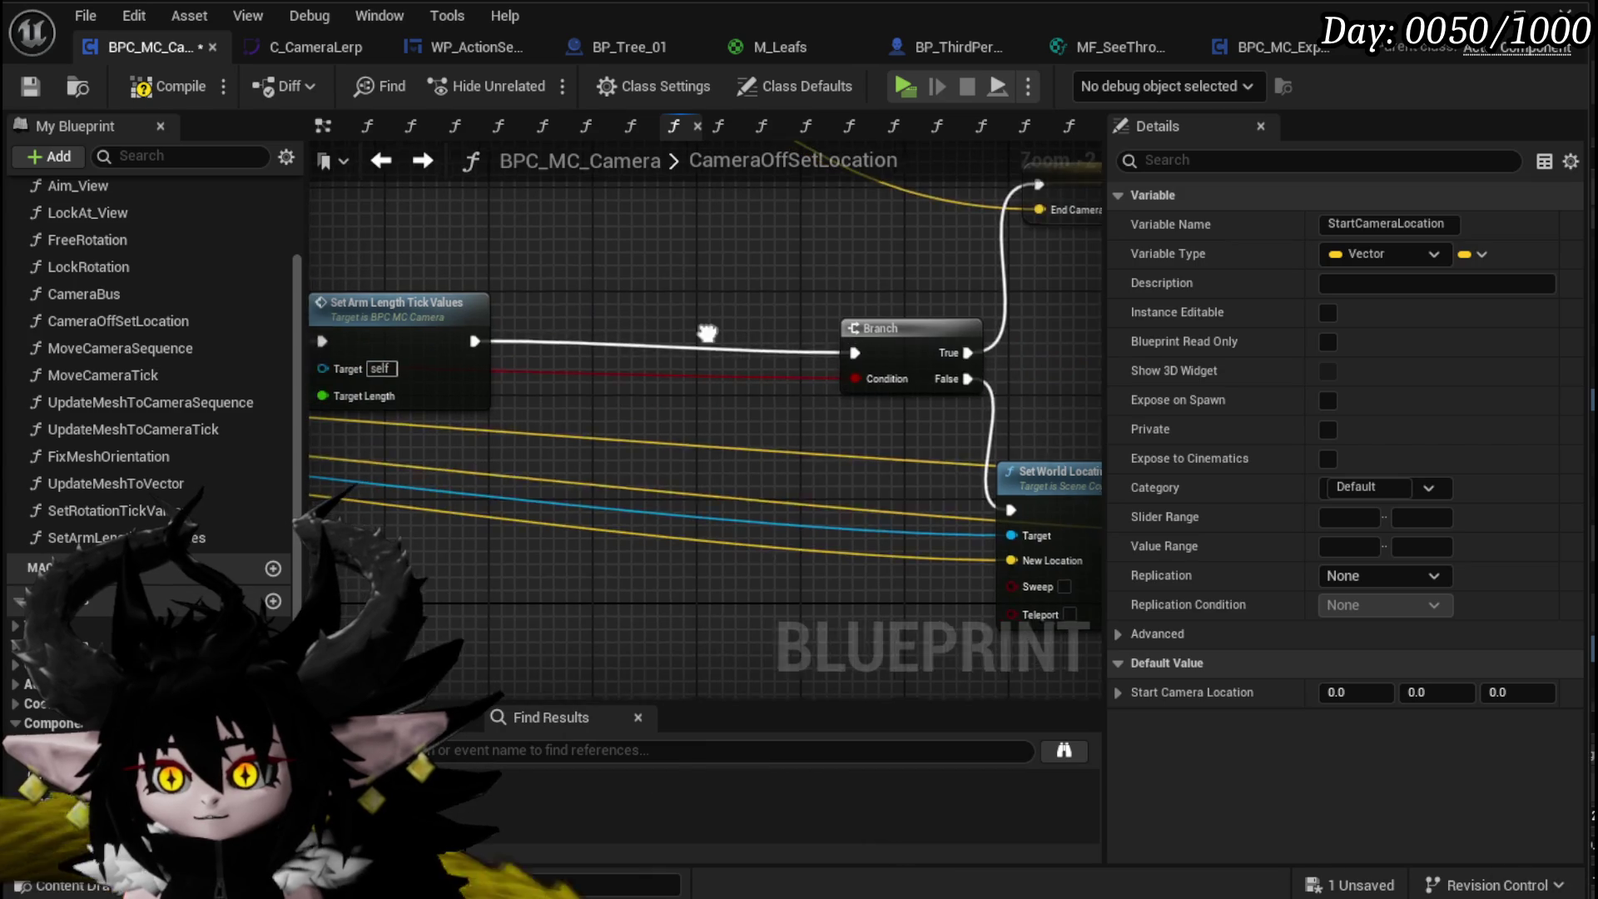
drag(571, 323, 625, 329)
click(486, 222)
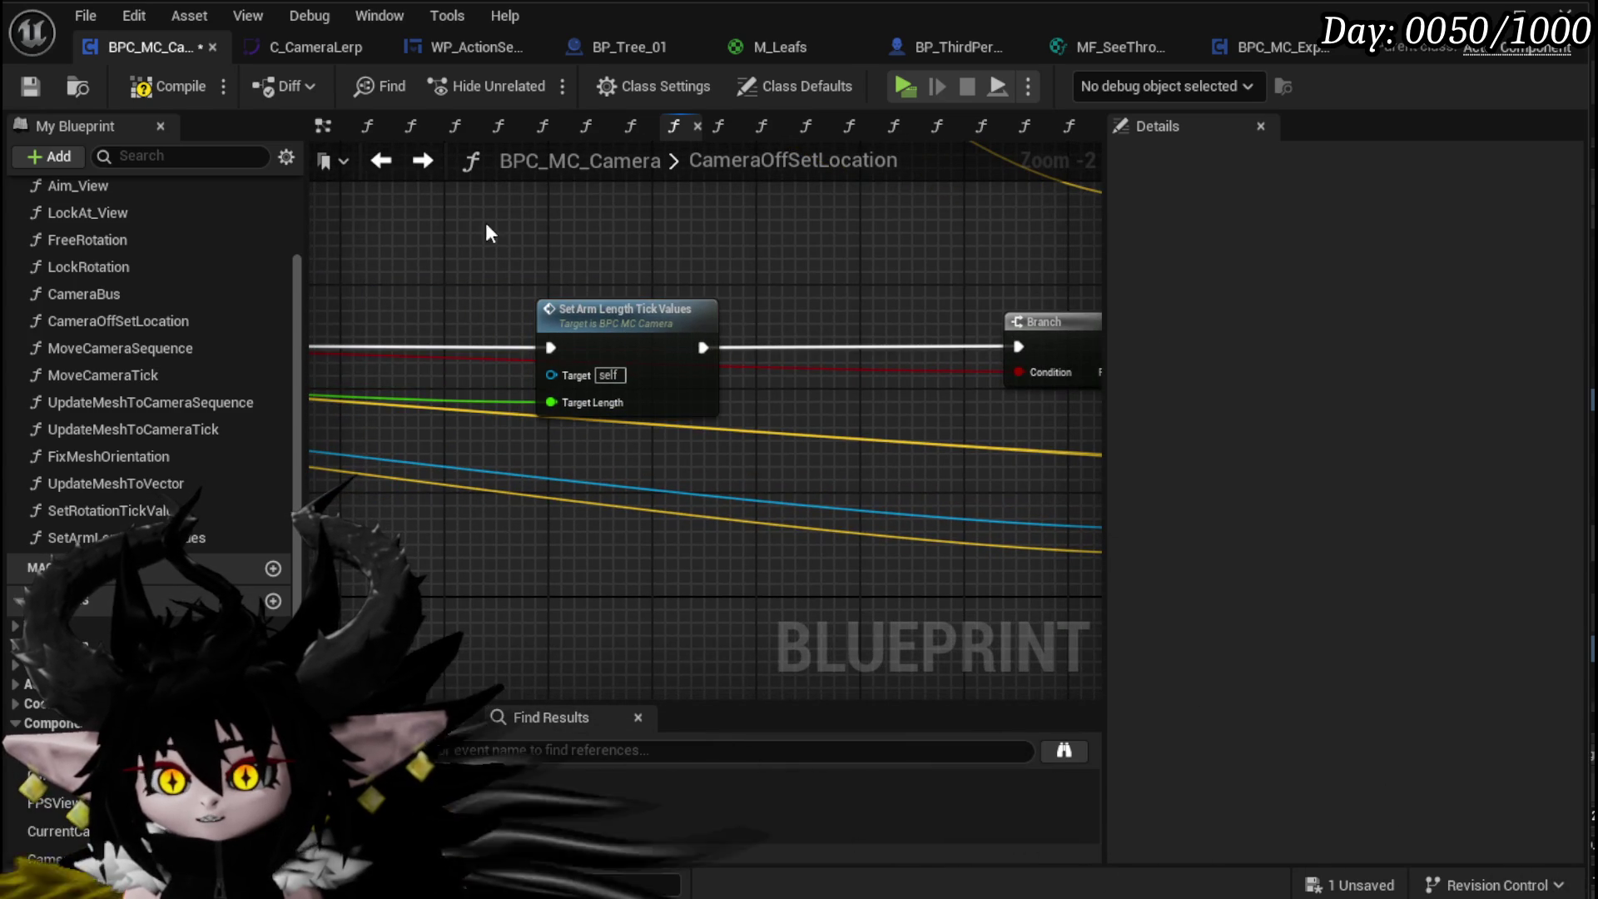
click(163, 89)
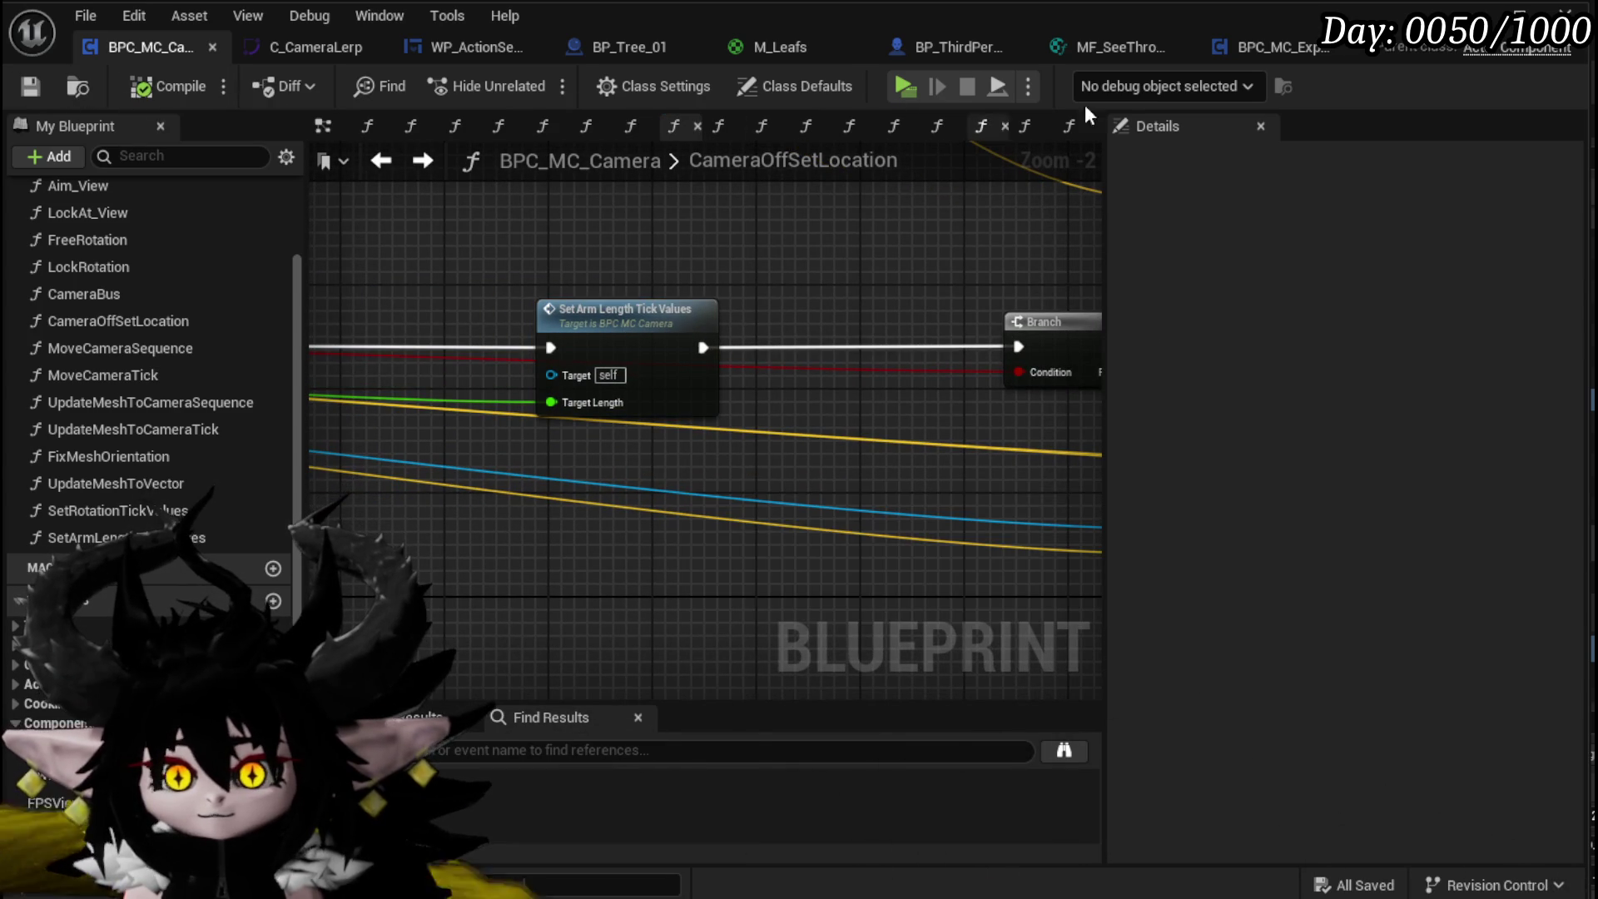
click(1475, 15)
Step: Play-test the level through a Slime_Fire battle, then stop the preview
click(528, 82)
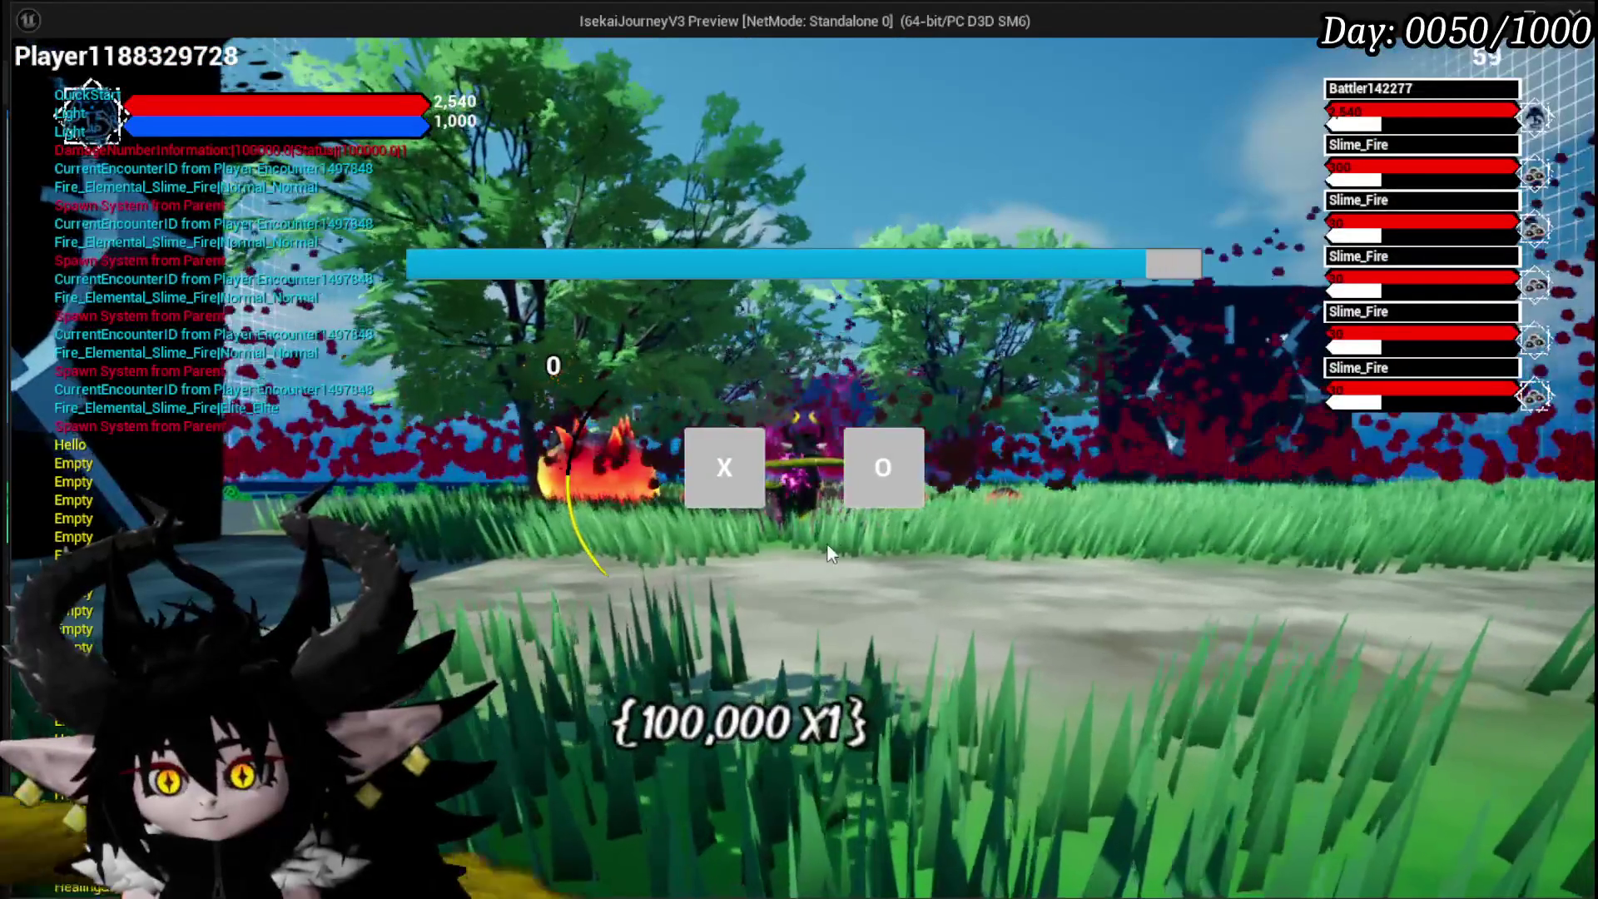
click(738, 482)
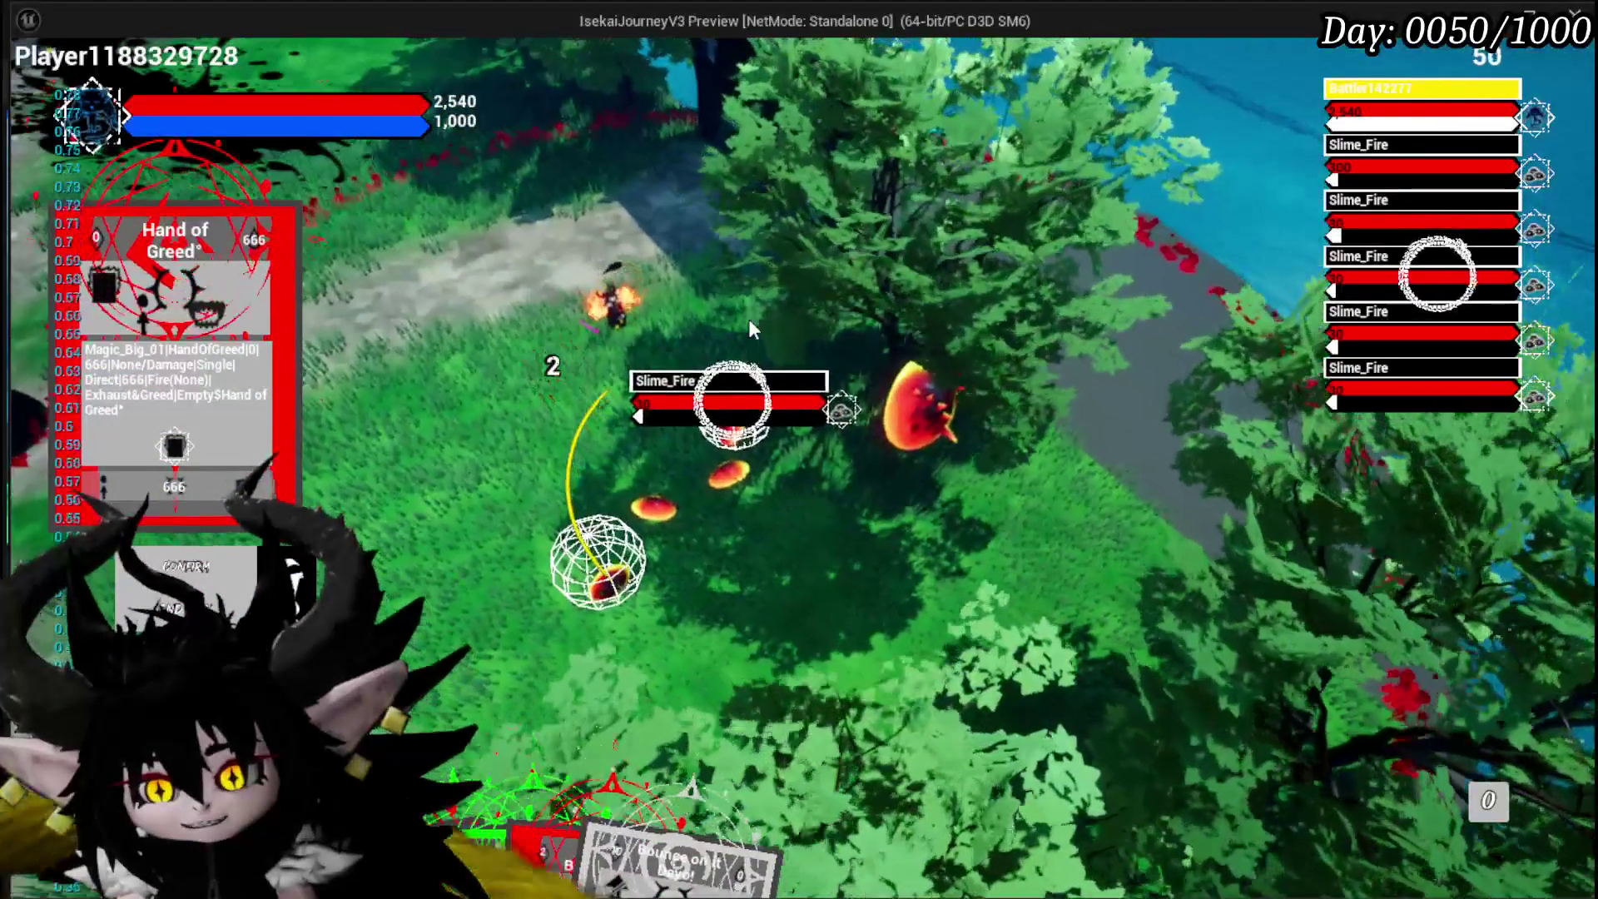
key(Escape)
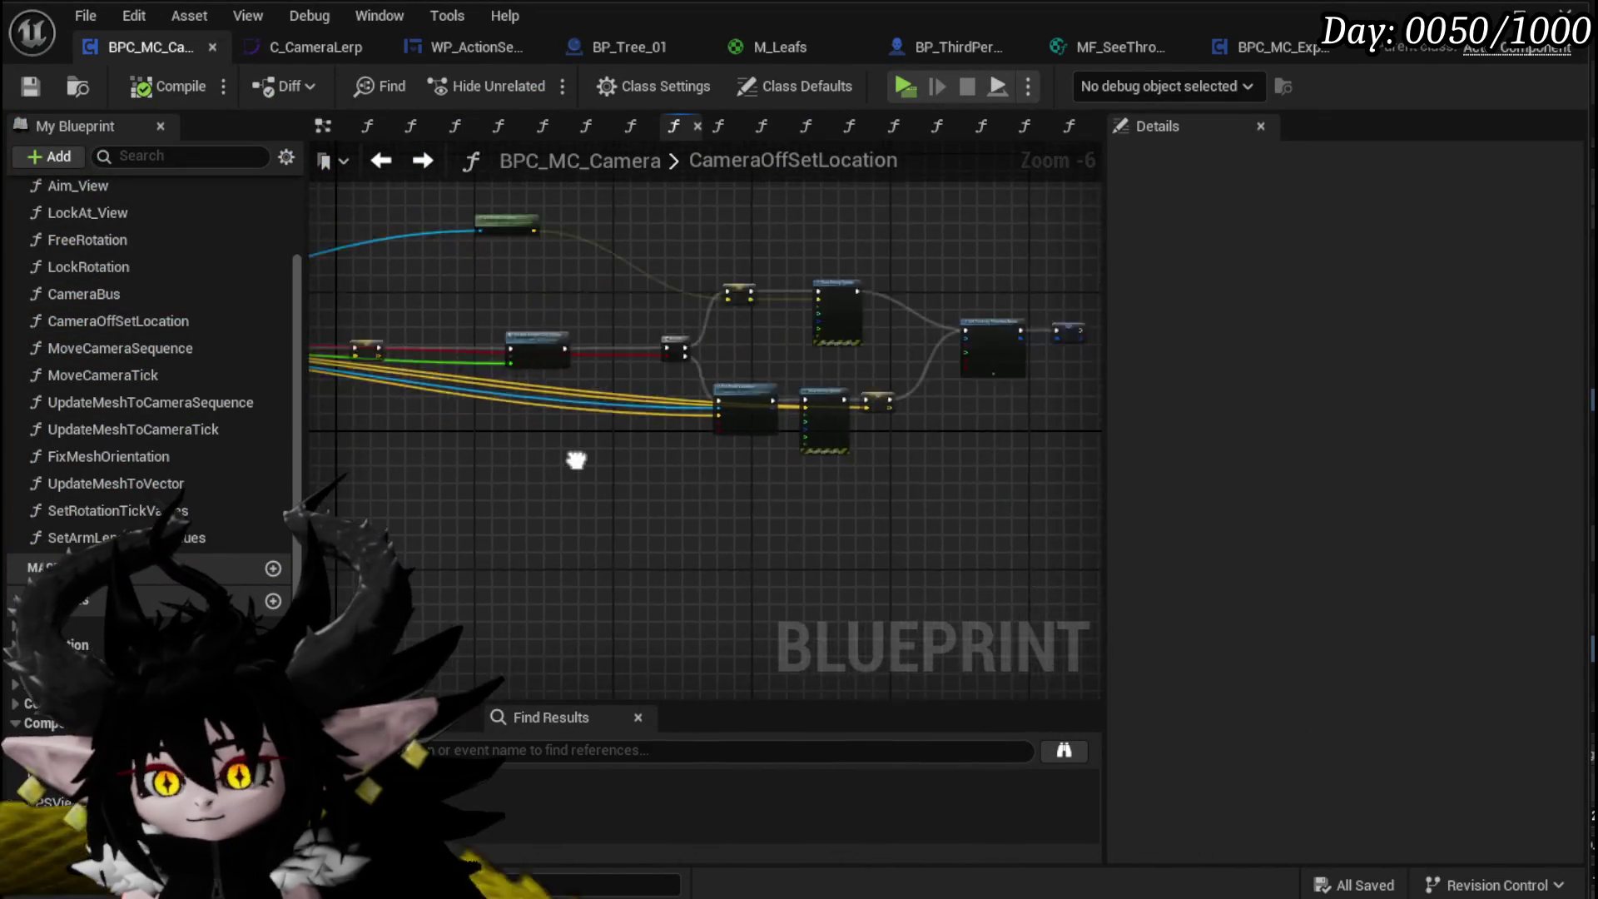
Step: Delete the Update Mesh to Vector node from the CameraBus graph
scroll(576, 461, down, 3)
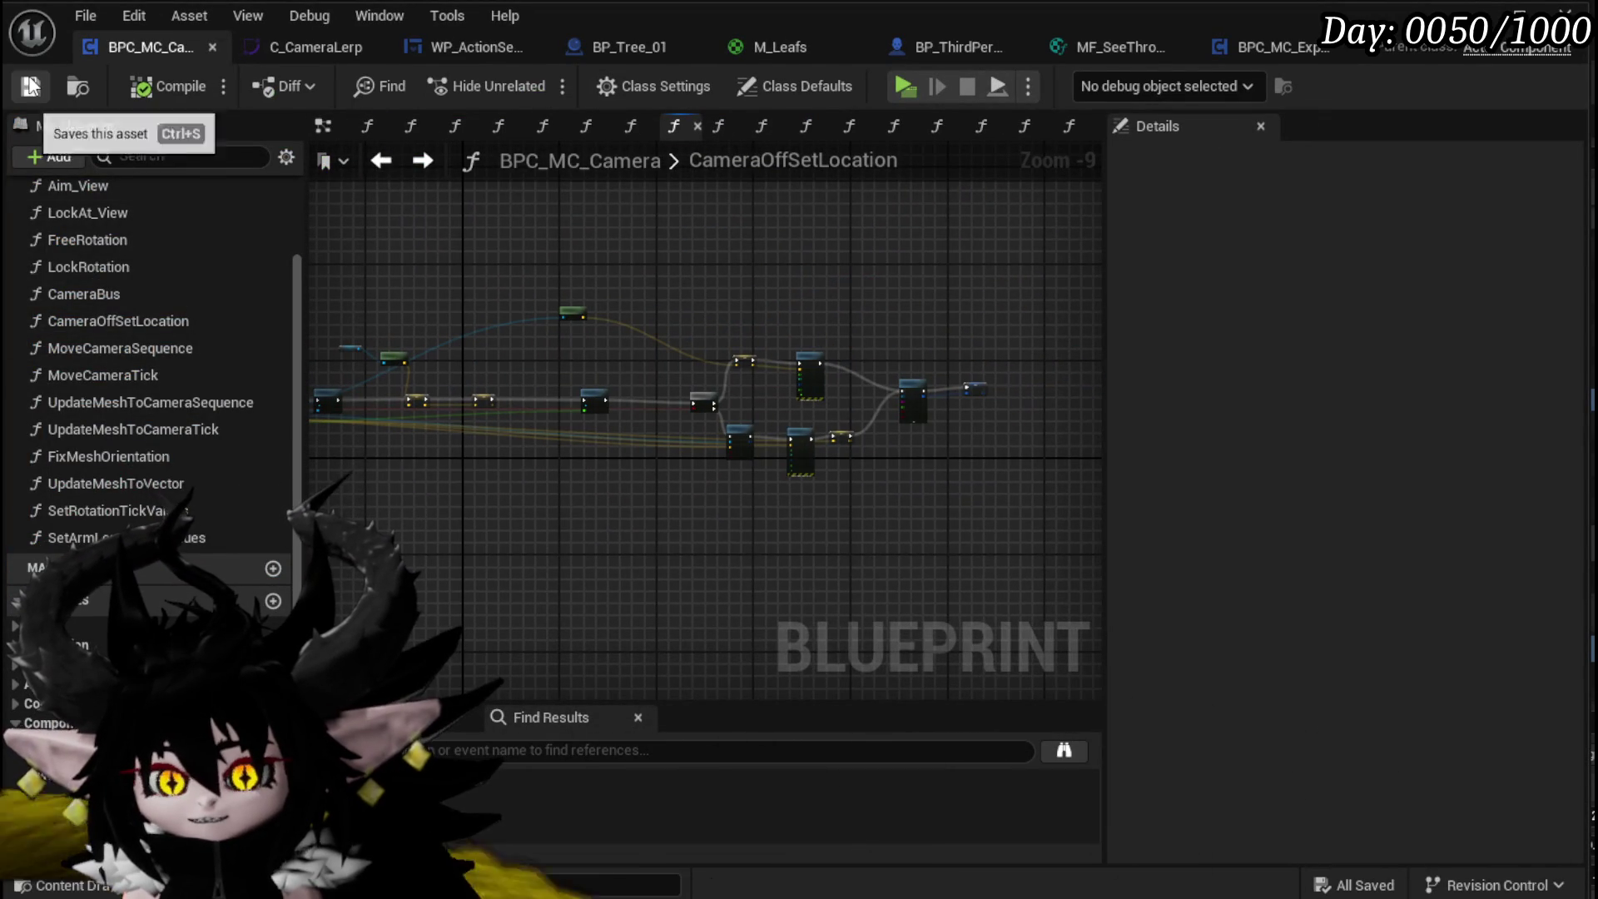
click(381, 161)
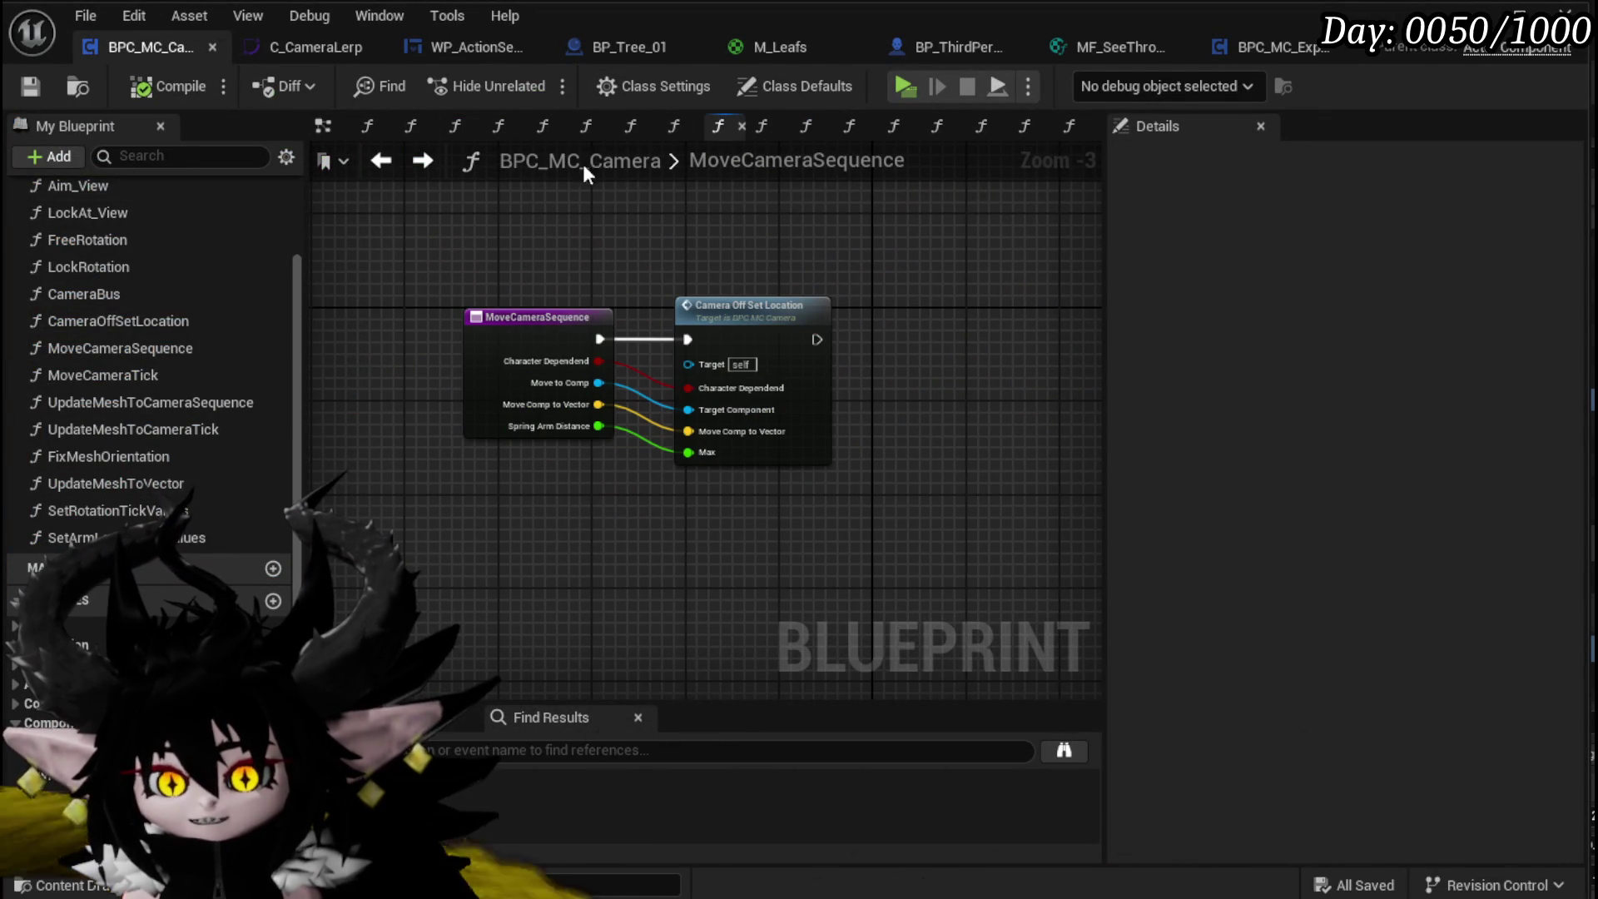
scroll(134, 432, up, 2)
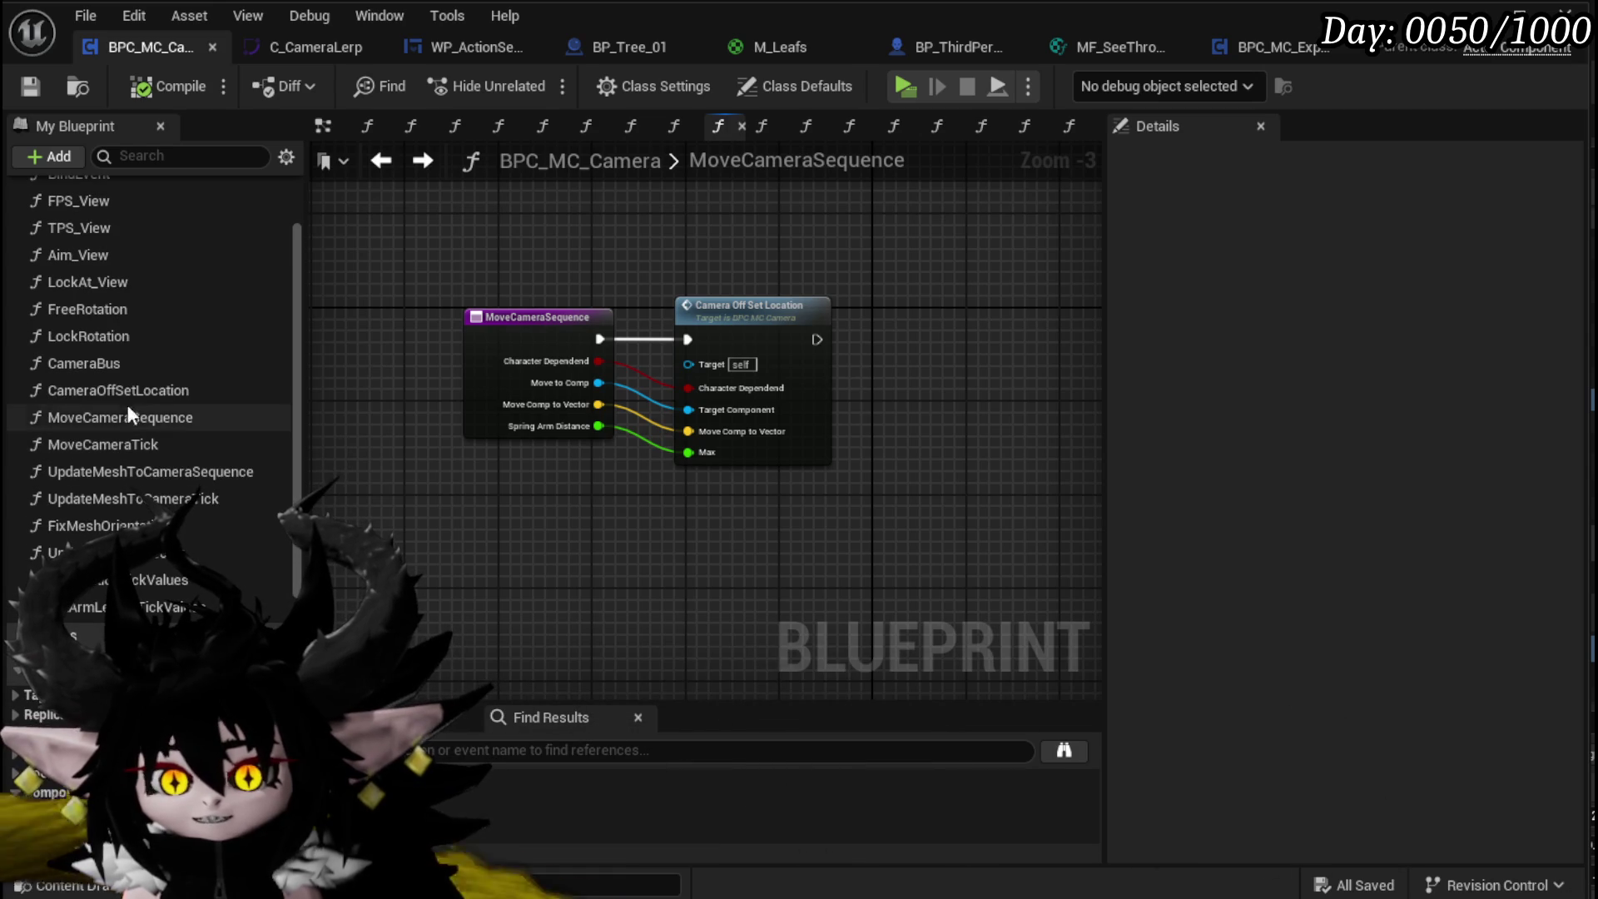
double_click(115, 370)
drag(773, 486, 881, 303)
scroll(880, 303, down, 7)
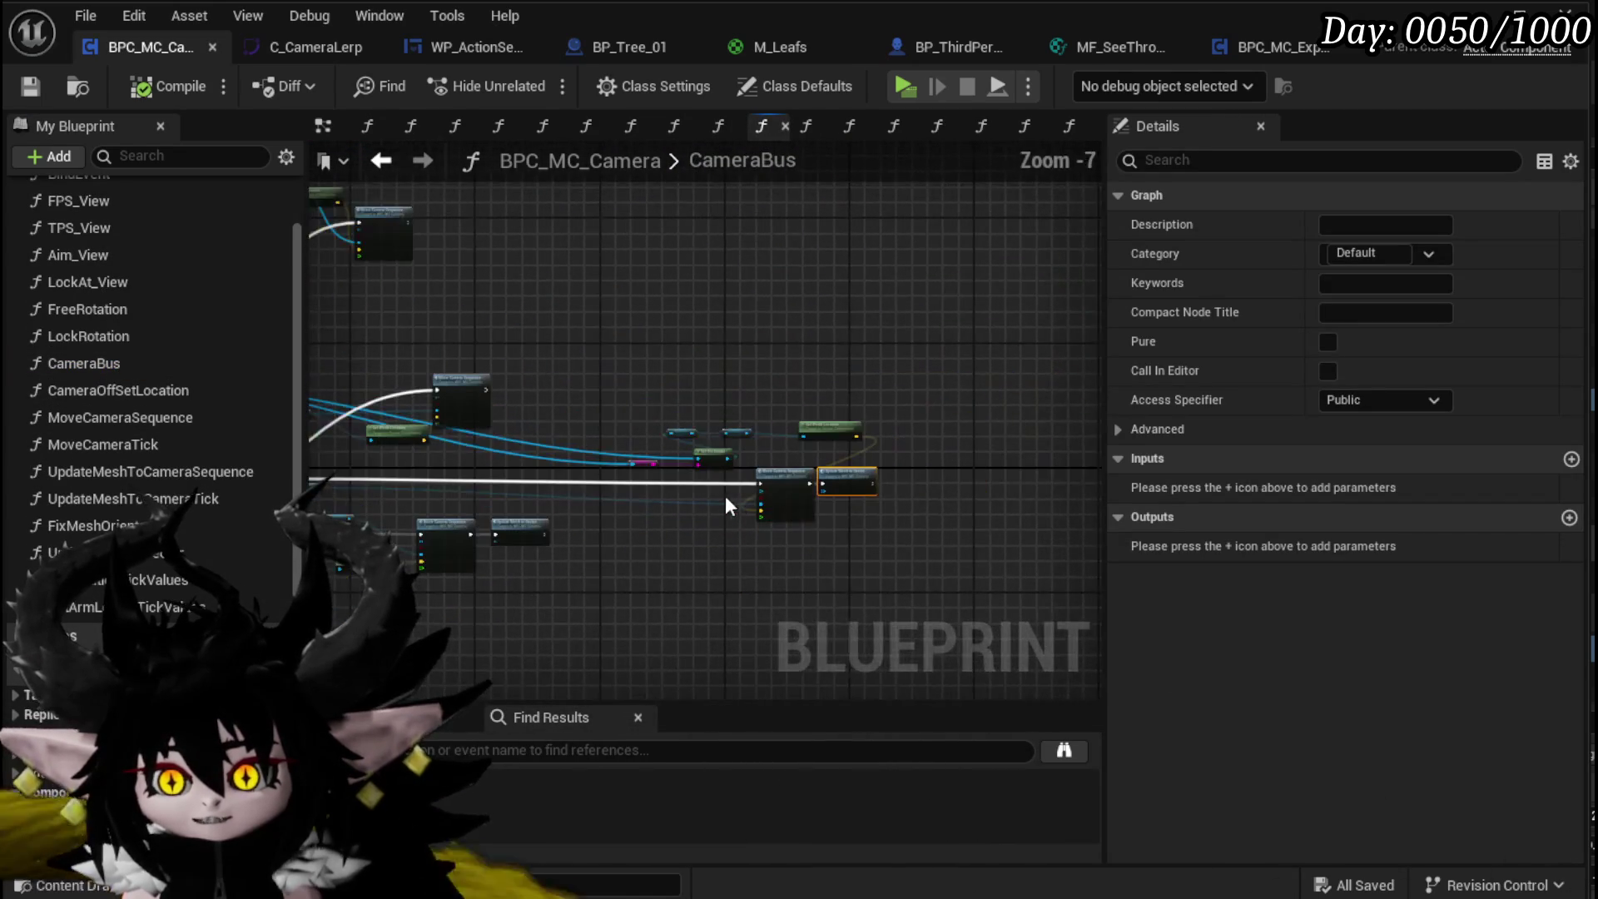
scroll(536, 460, up, 6)
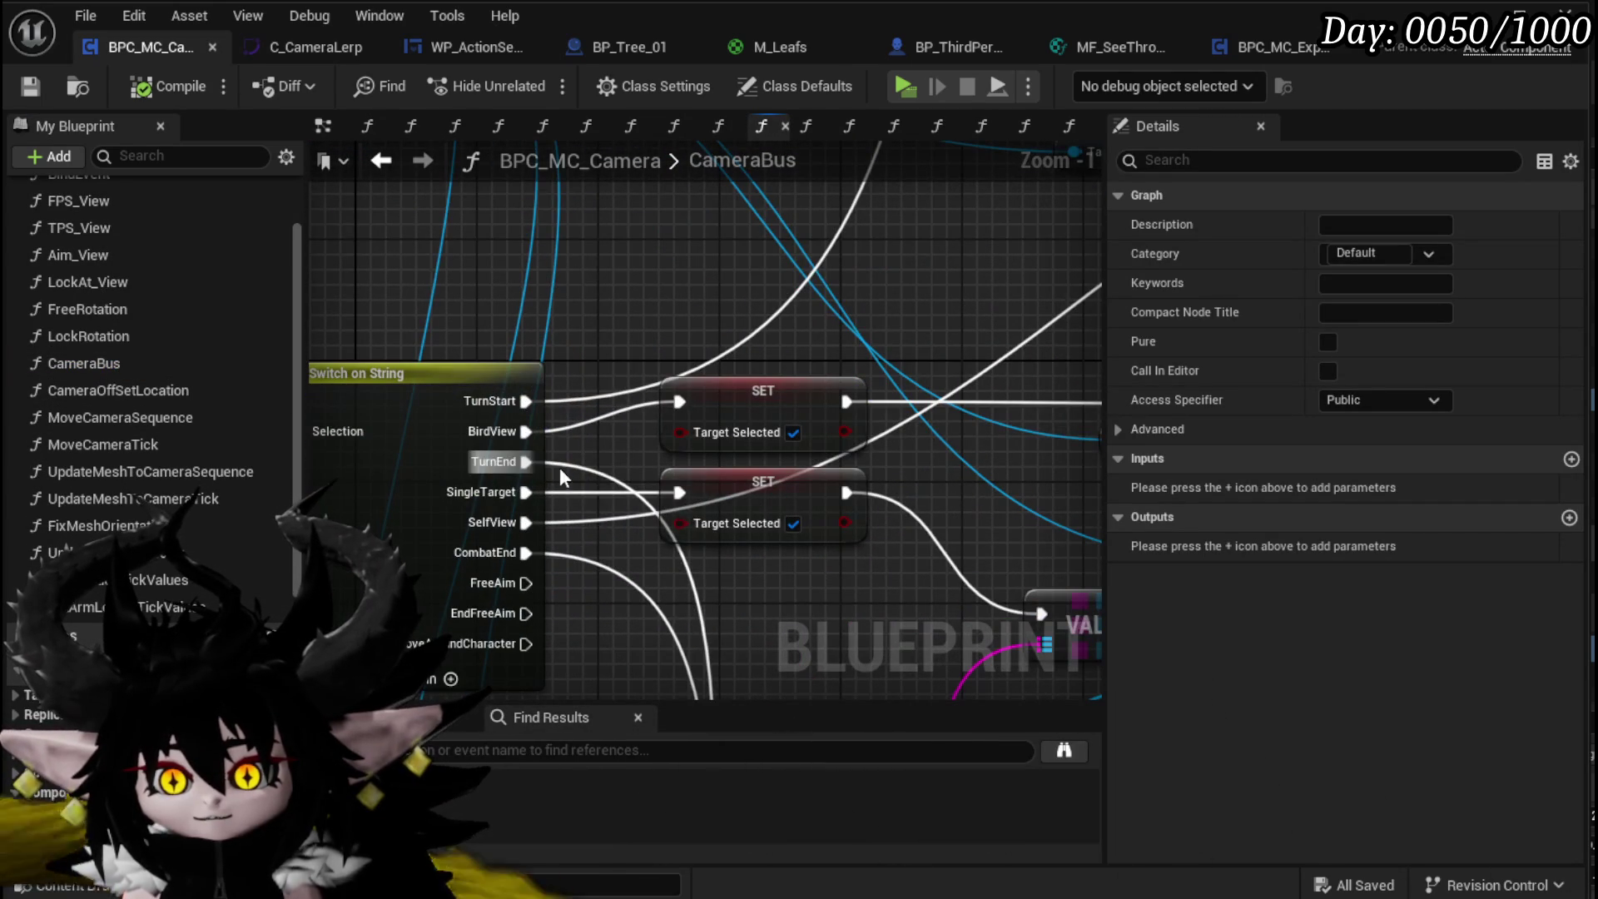
drag(911, 492, 608, 473)
scroll(703, 471, down, 2)
scroll(866, 374, up, 3)
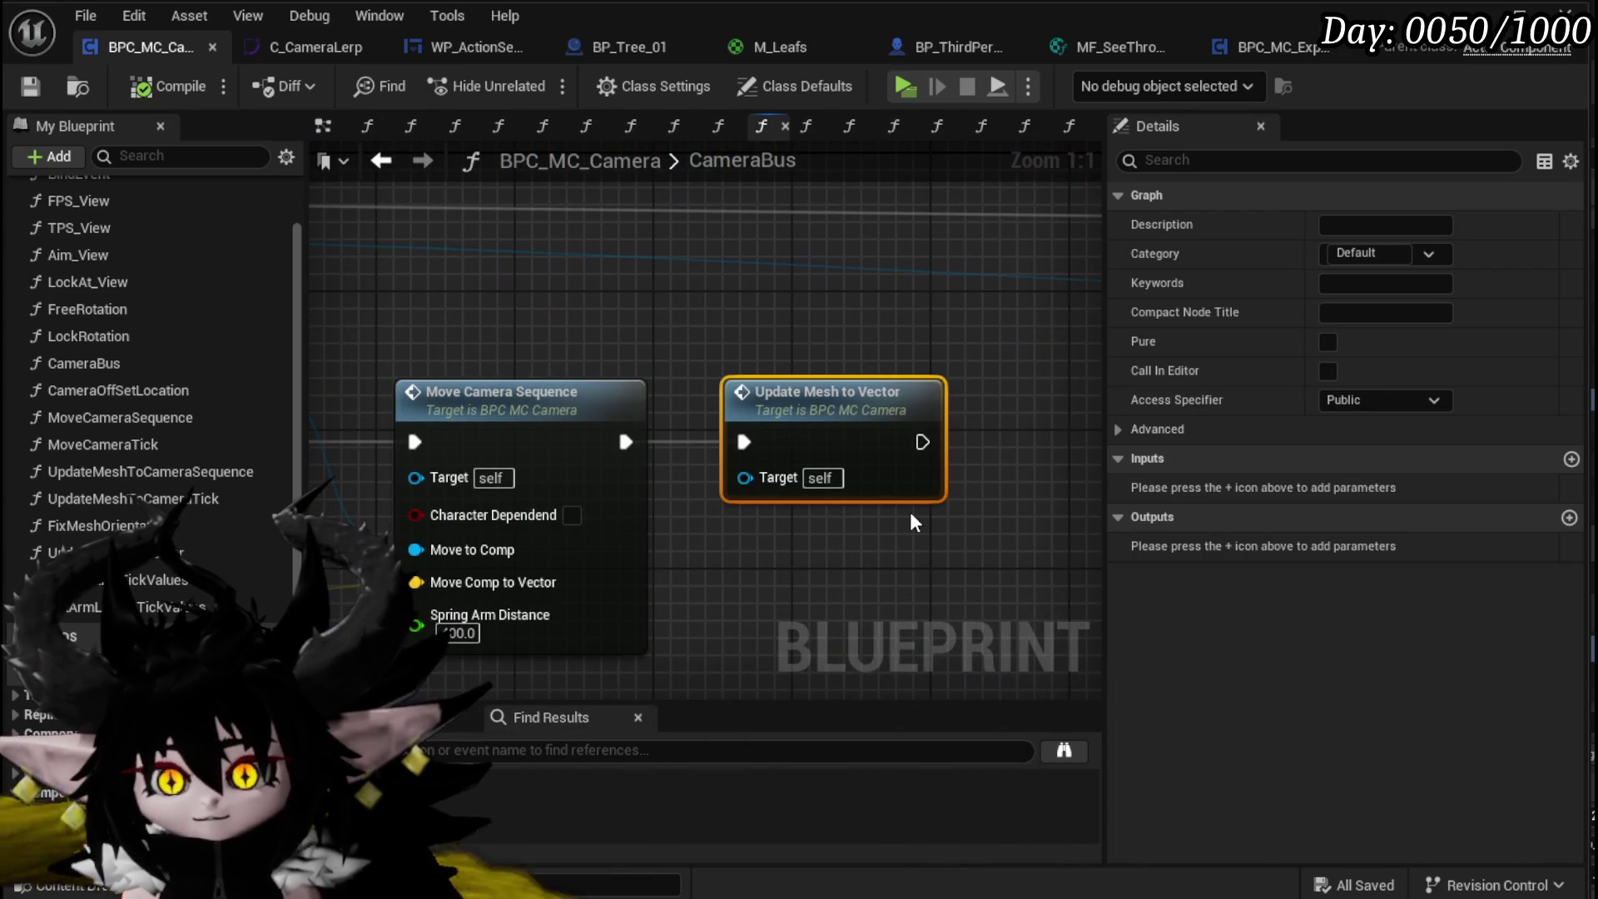
key(Delete)
Step: Open CameraOffSetLocation via Move Camera Sequence and select its Set Timer and SET nodes
double_click(516, 395)
click(737, 339)
double_click(737, 339)
scroll(716, 431, up, 6)
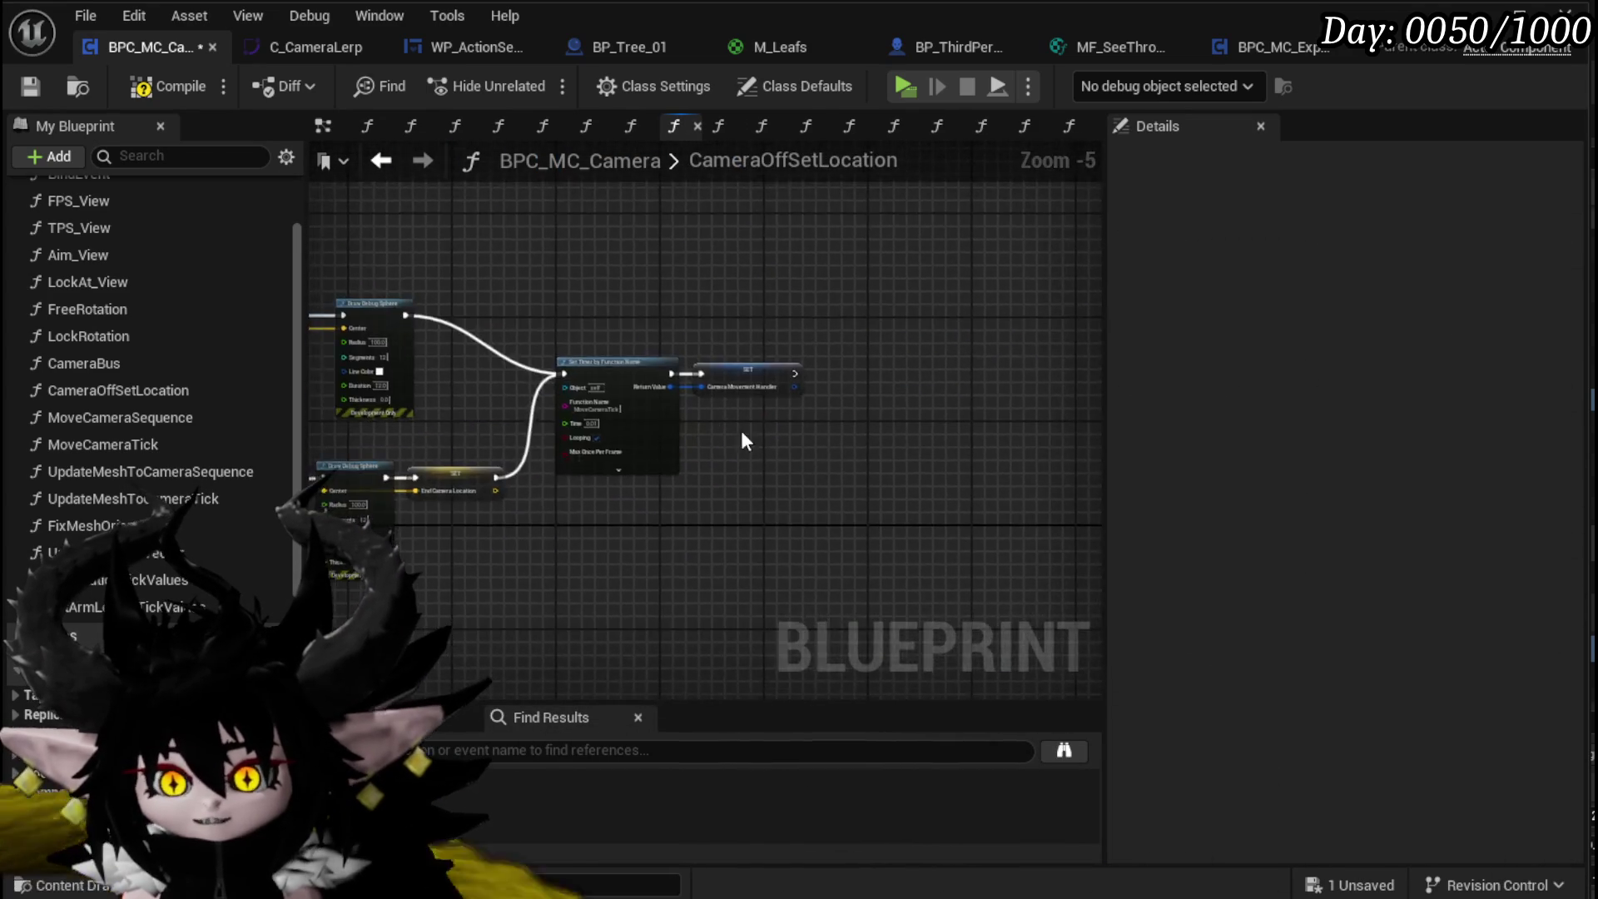
scroll(793, 422, down, 1)
drag(499, 541, 826, 273)
click(658, 232)
scroll(658, 232, down, 3)
click(574, 268)
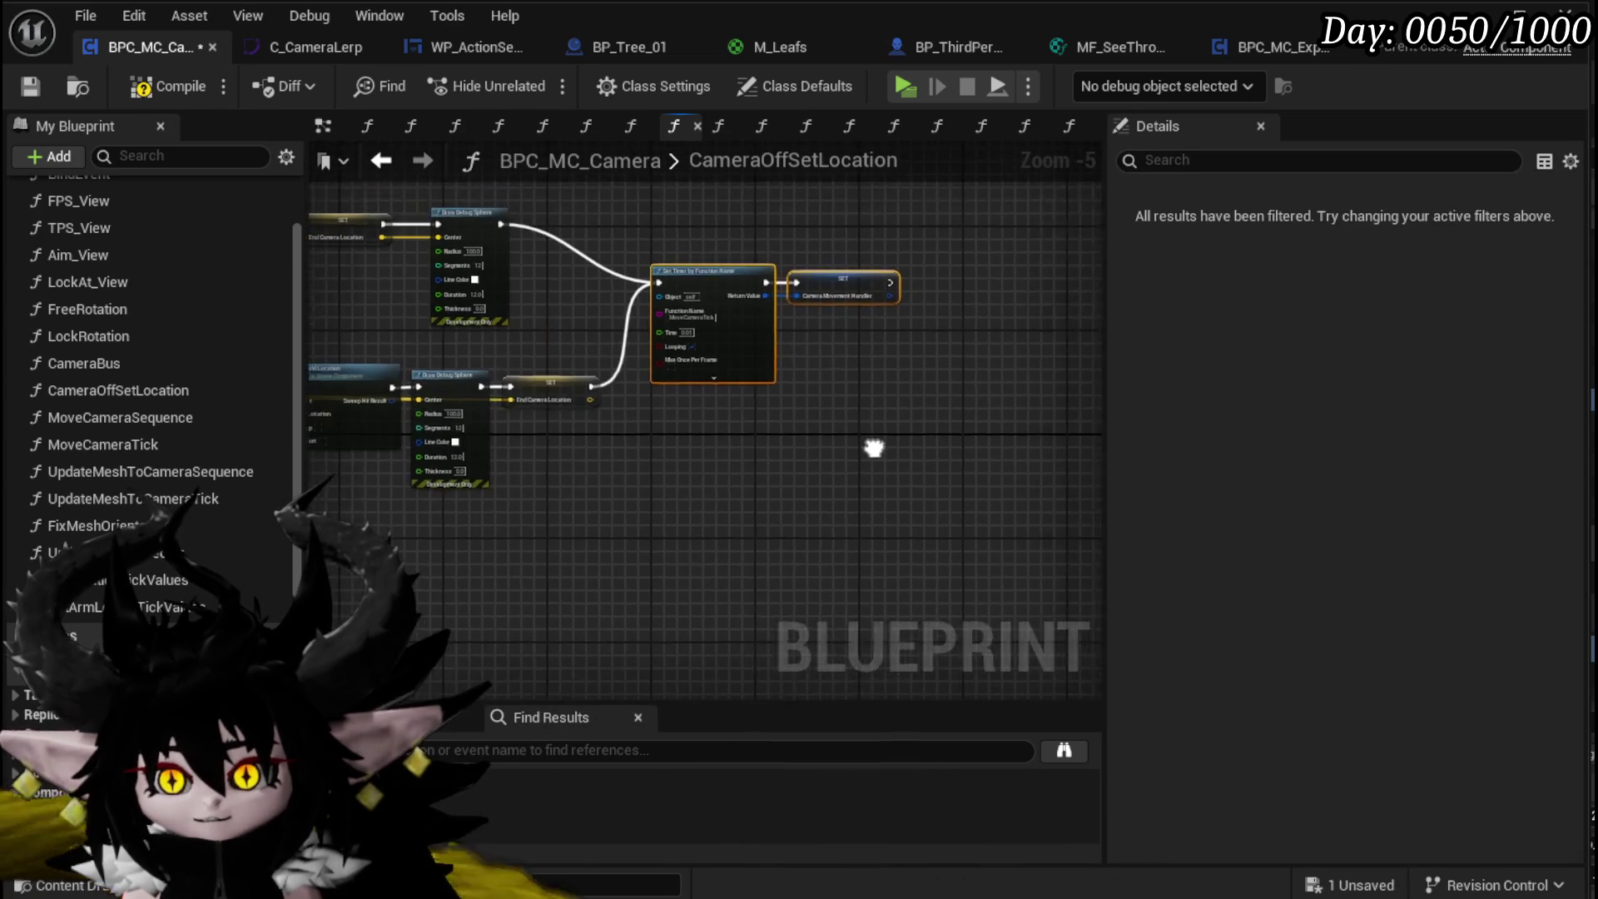
drag(679, 279, 536, 332)
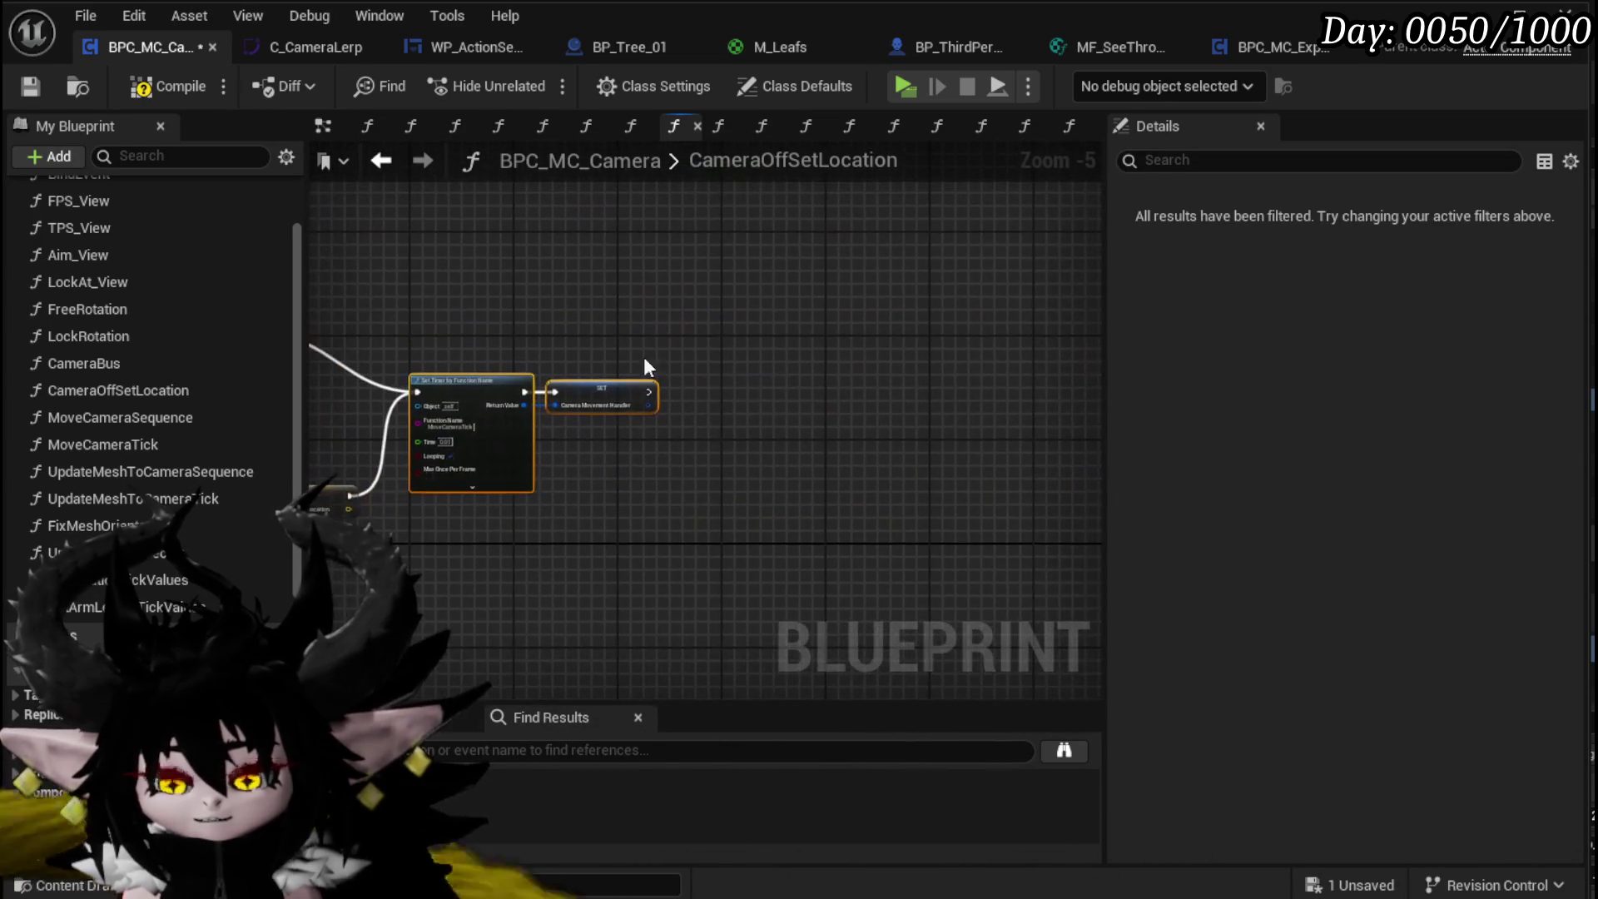
Step: Paste Update Mesh to Vector there, remove it again, and open MoveCameraTick instead
key(ctrl+v)
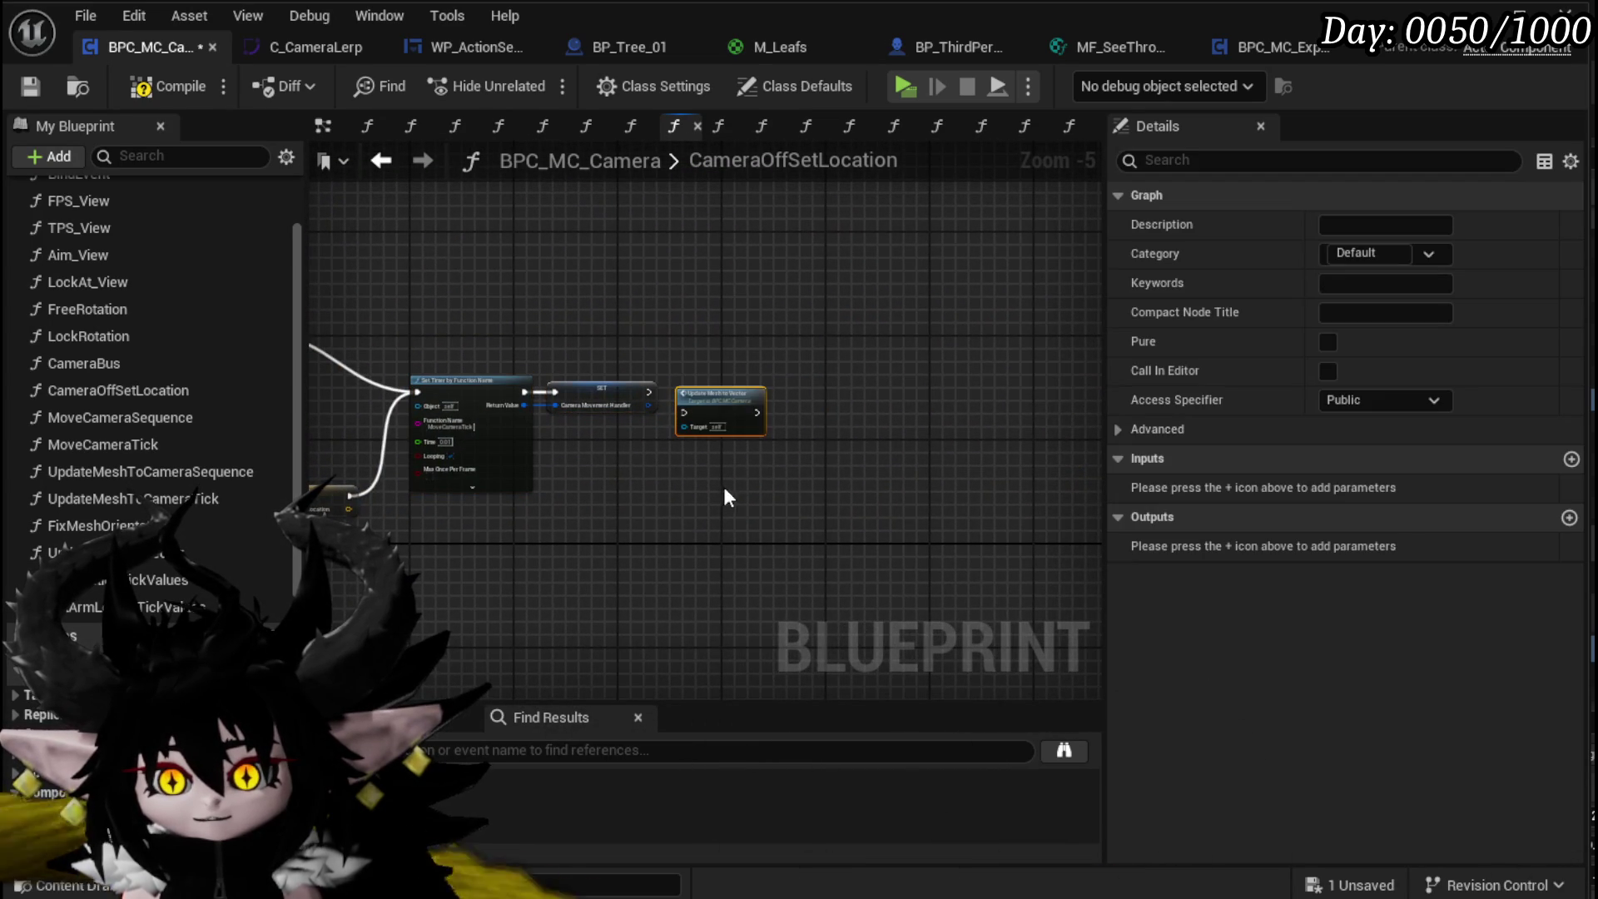
key(Delete)
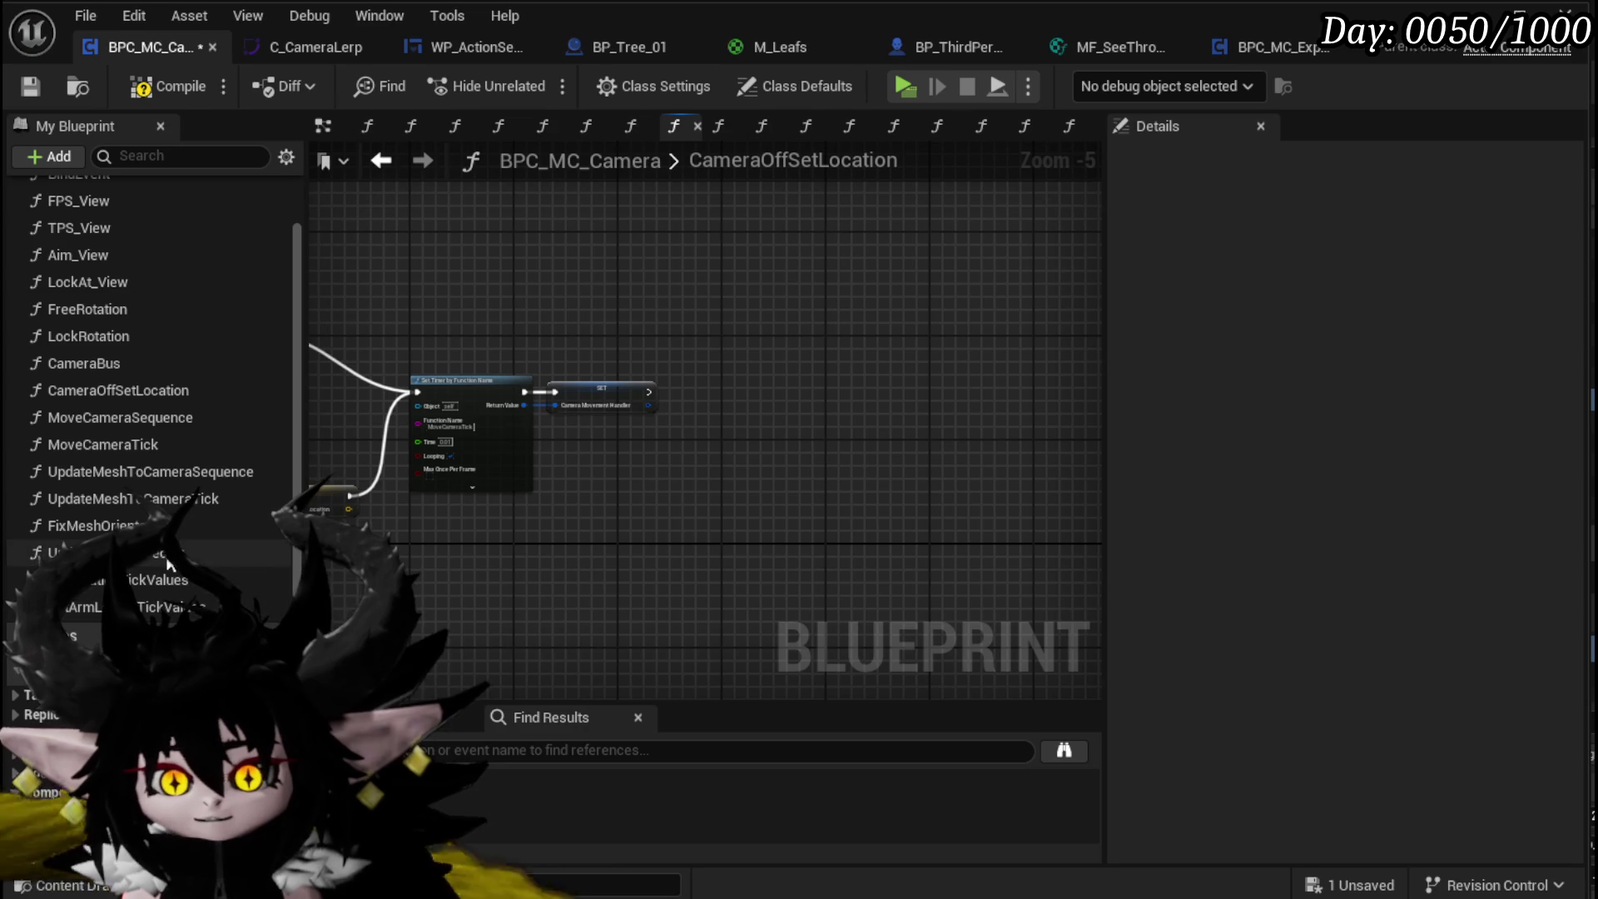
double_click(135, 447)
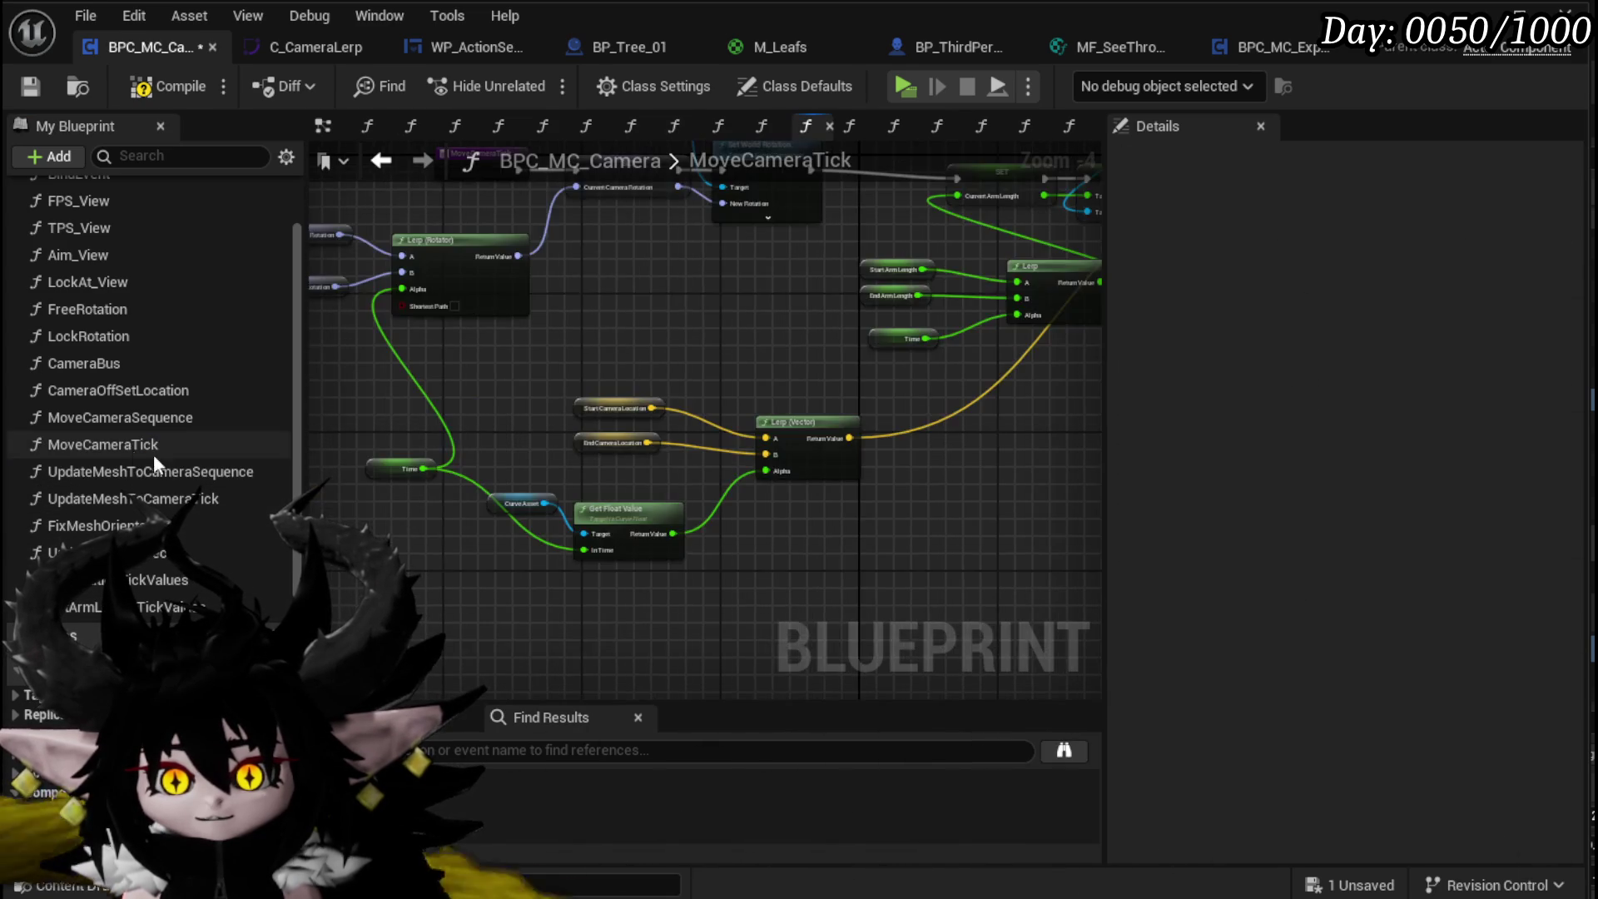
Step: Paste Update Mesh to Vector after MoveCameraTick's SET node and wire its exec
mouse_move(436, 535)
mouse_down()
mouse_move(438, 557)
mouse_move(518, 487)
mouse_move(836, 400)
mouse_up()
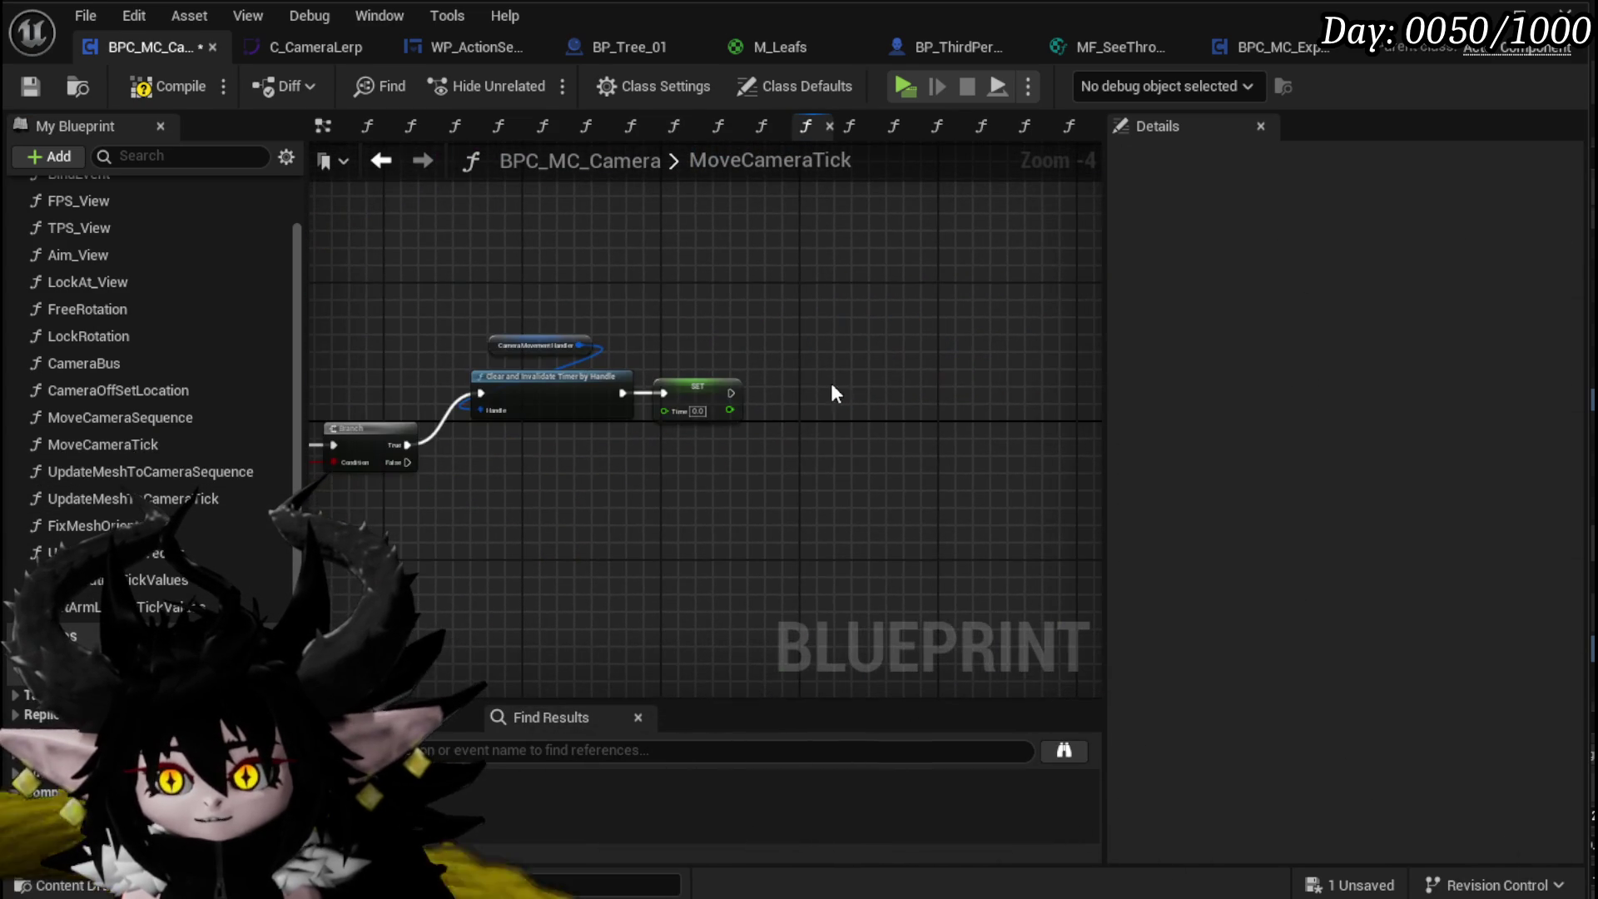
key(ctrl+v)
drag(730, 393, 801, 392)
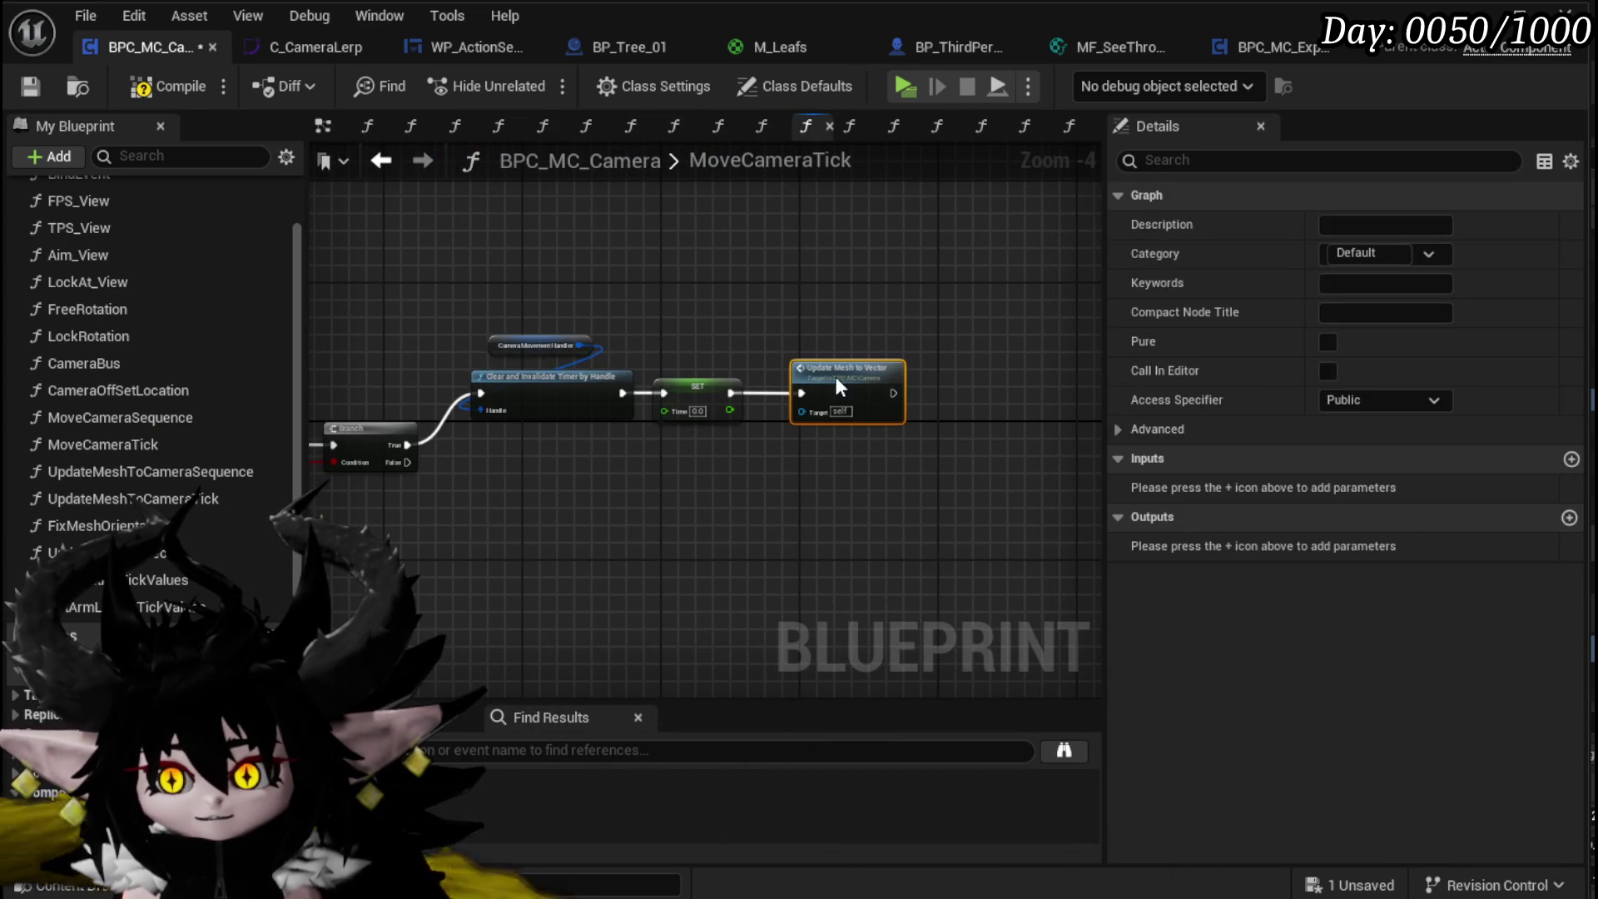
Step: Compile and save the BPC_MC_Camera blueprint
click(178, 88)
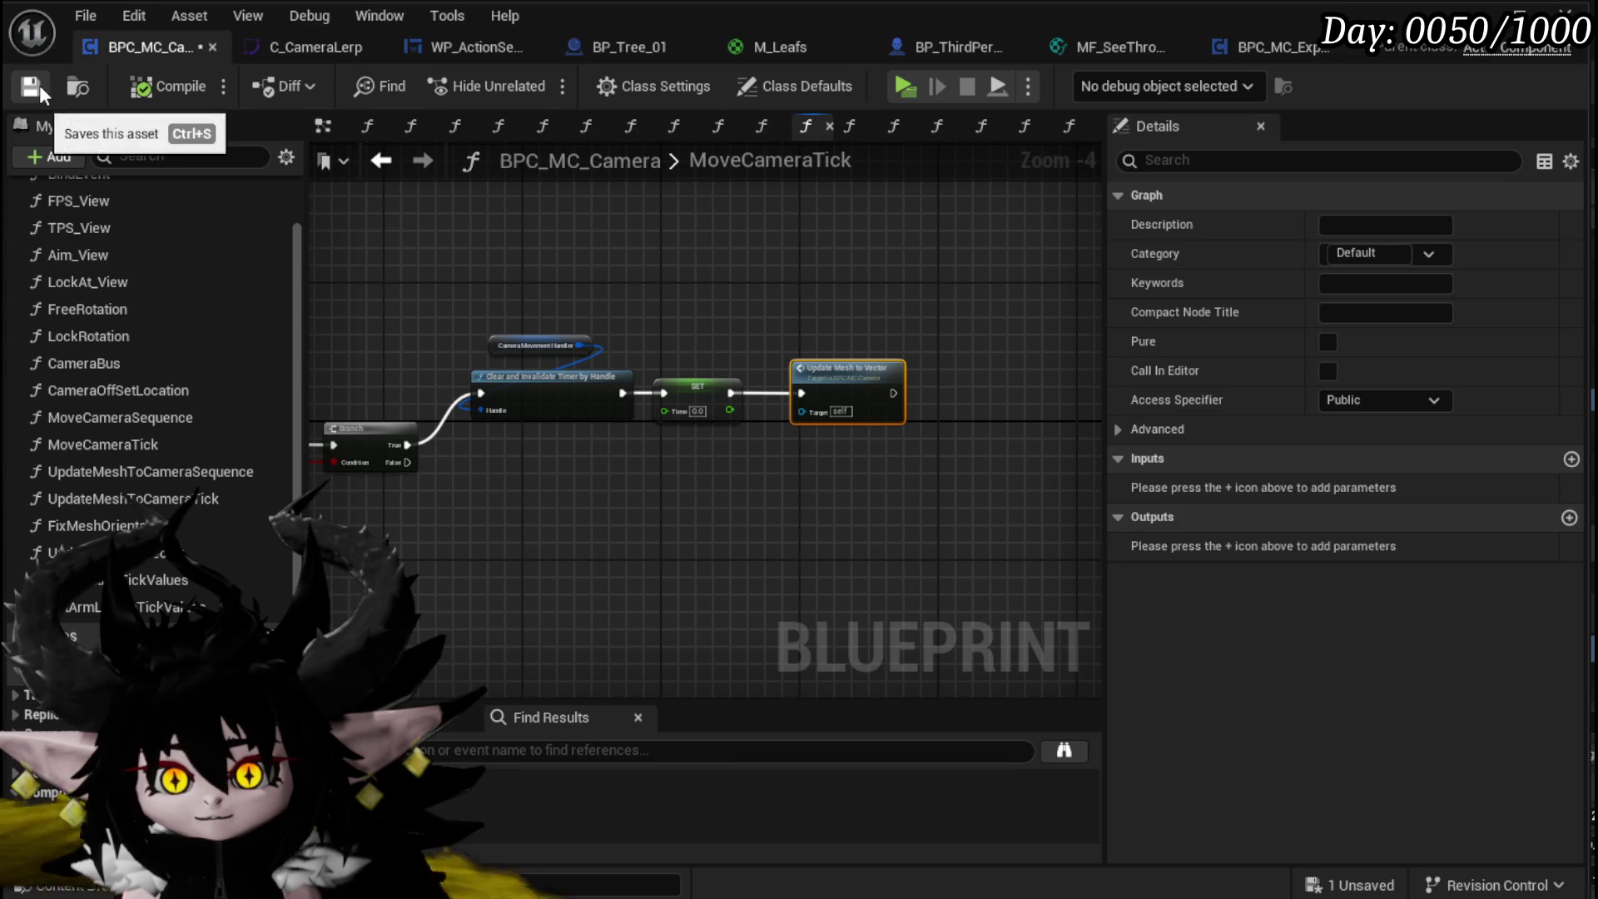
click(34, 85)
drag(867, 350, 791, 493)
click(789, 493)
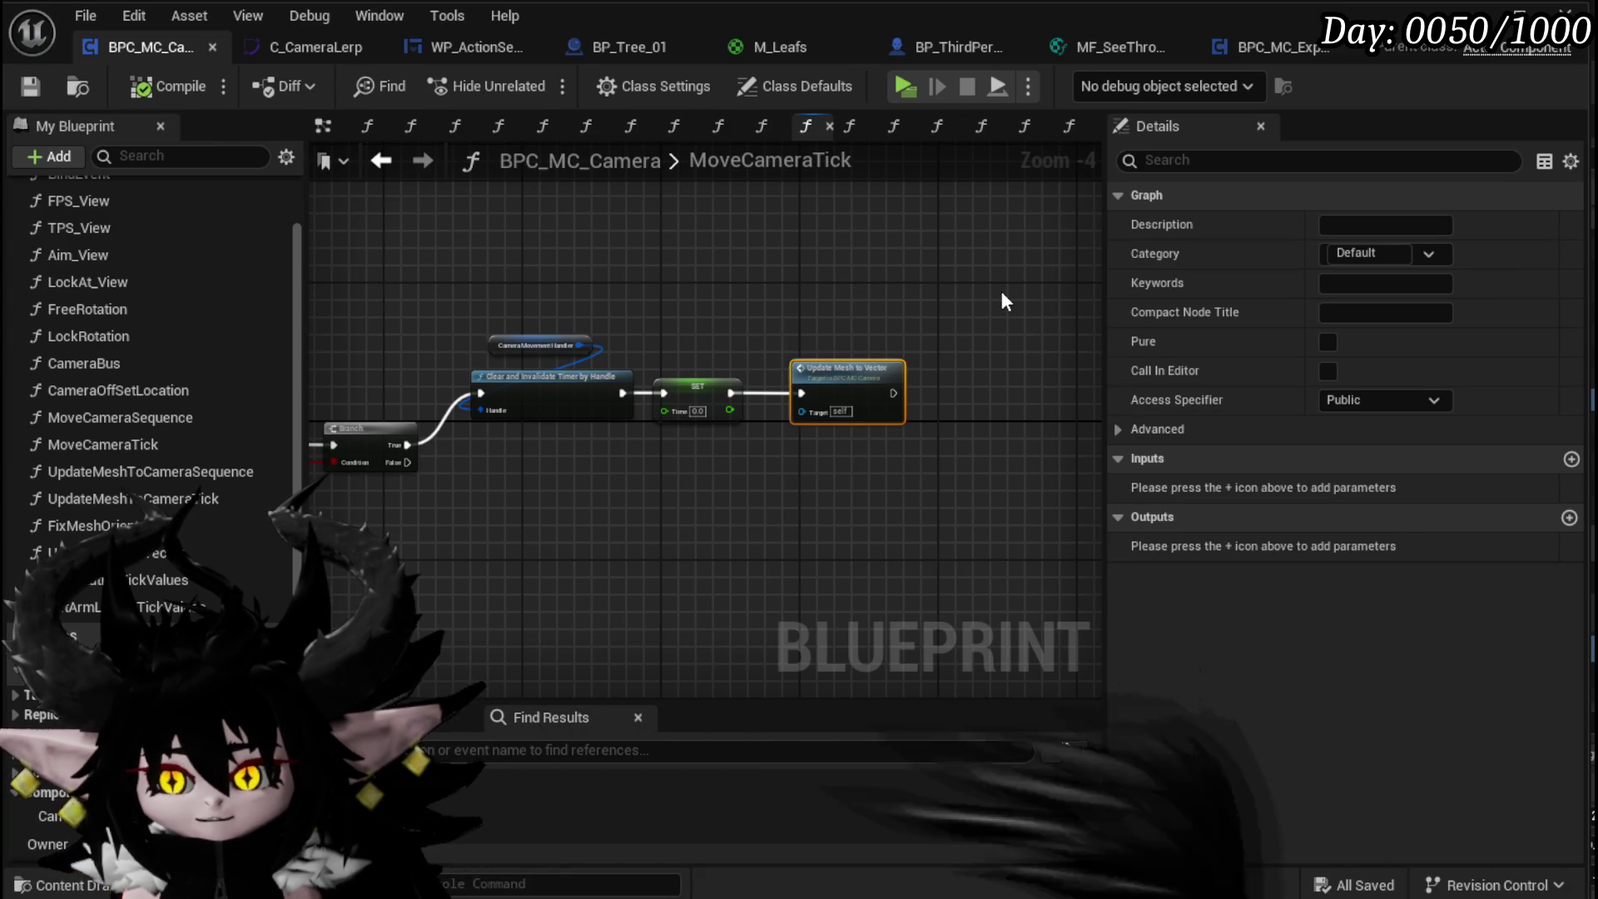
click(999, 492)
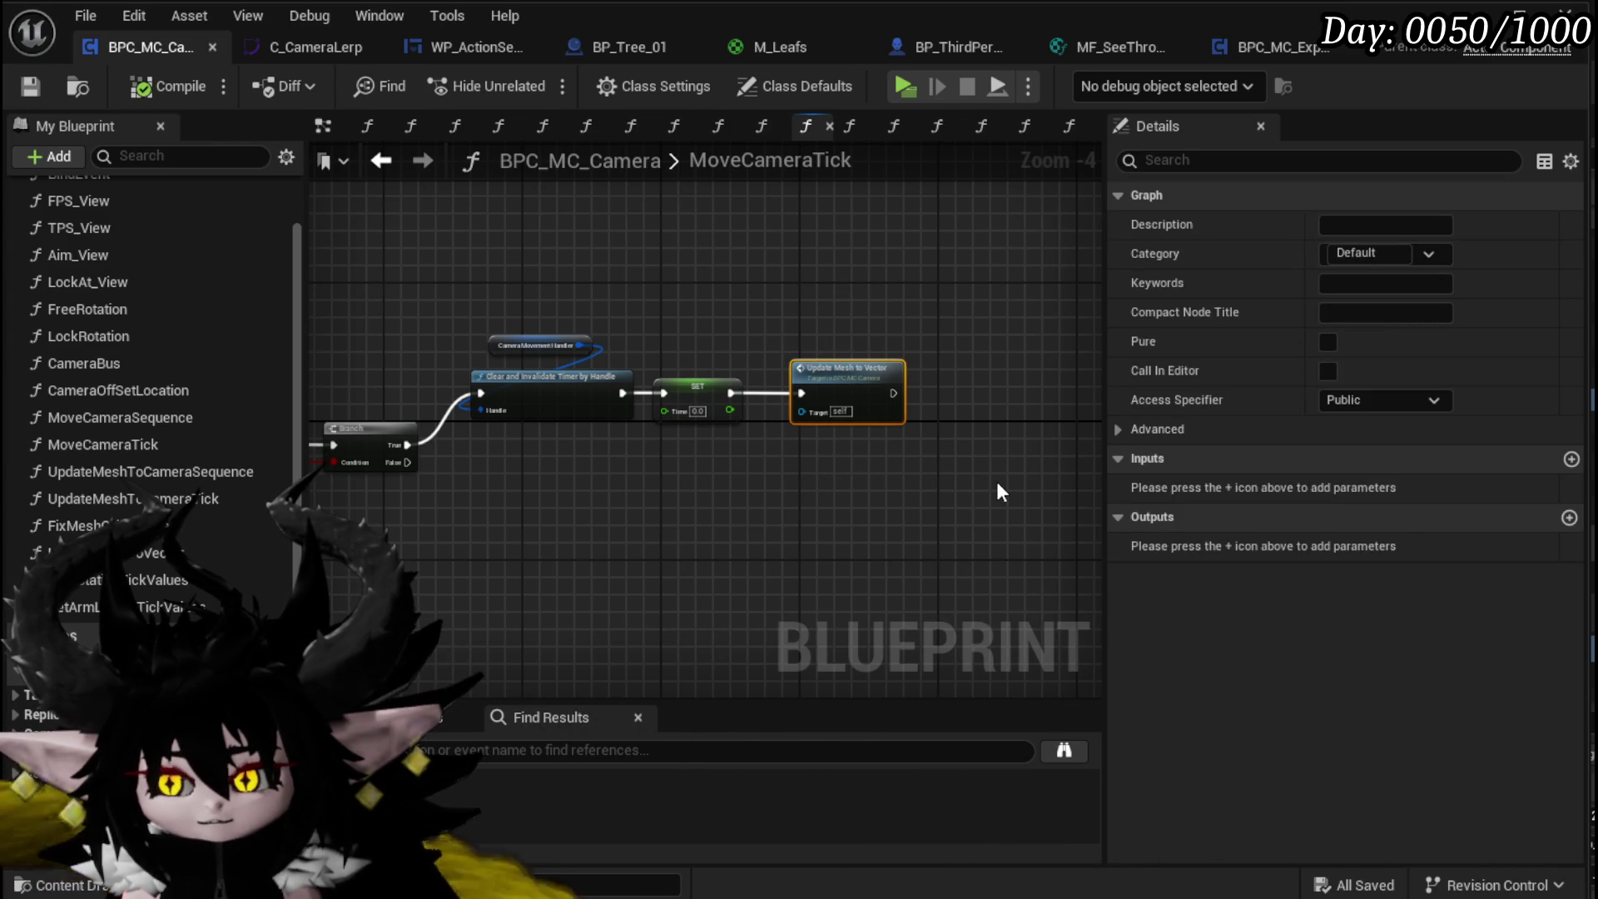
click(1000, 492)
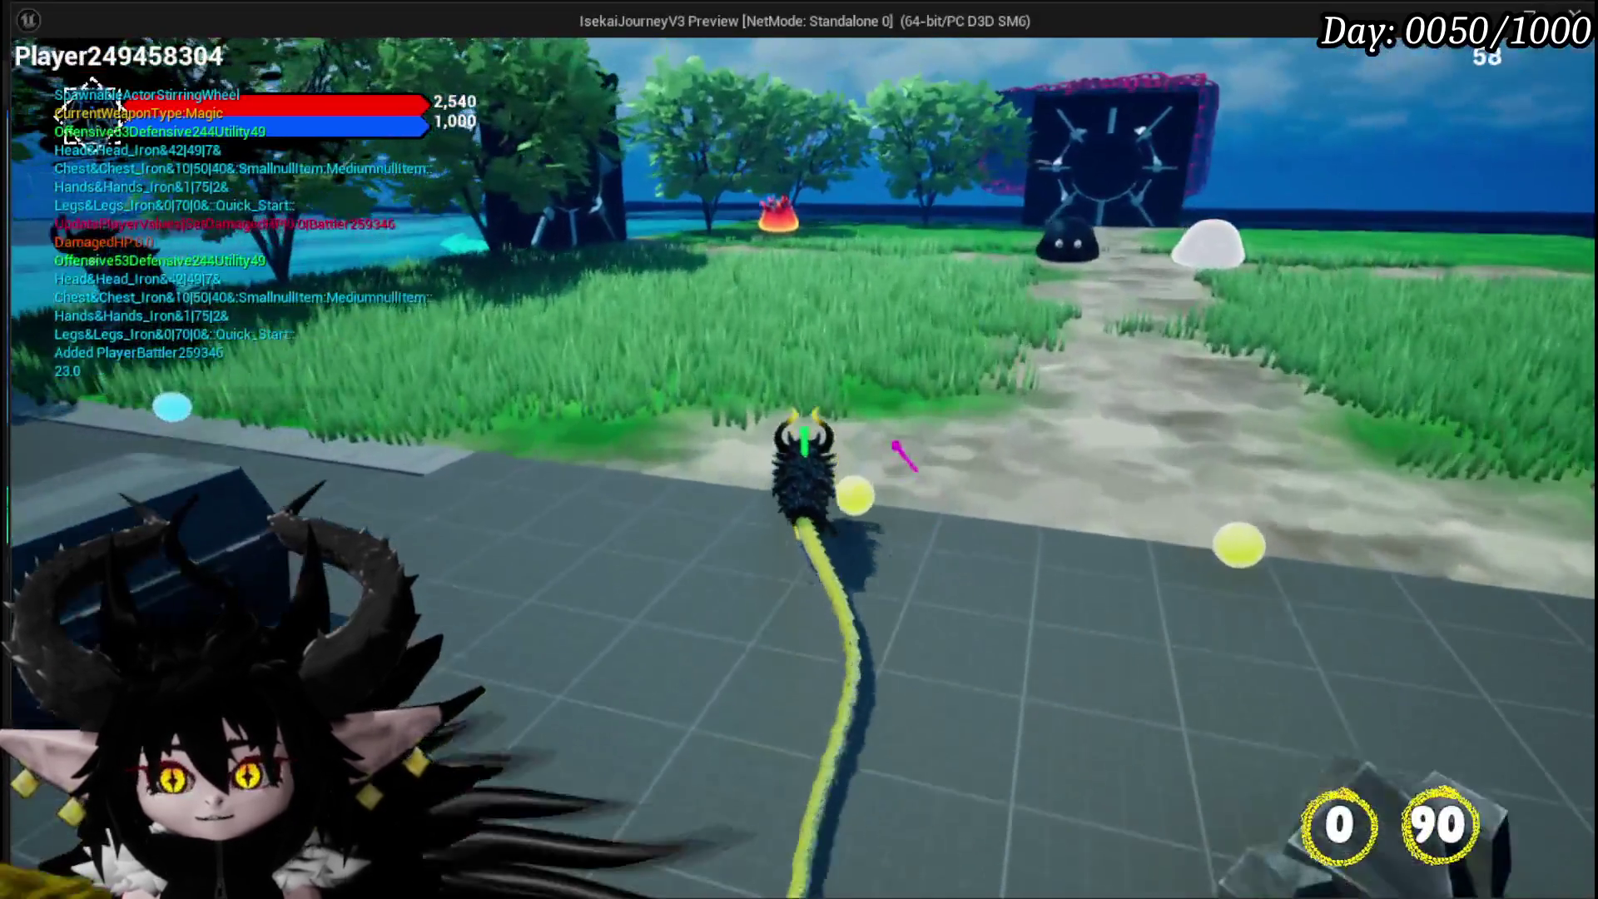
Step: Fight the fire slime with a magic slash and the Splash Move card, then stop and save all
key(w)
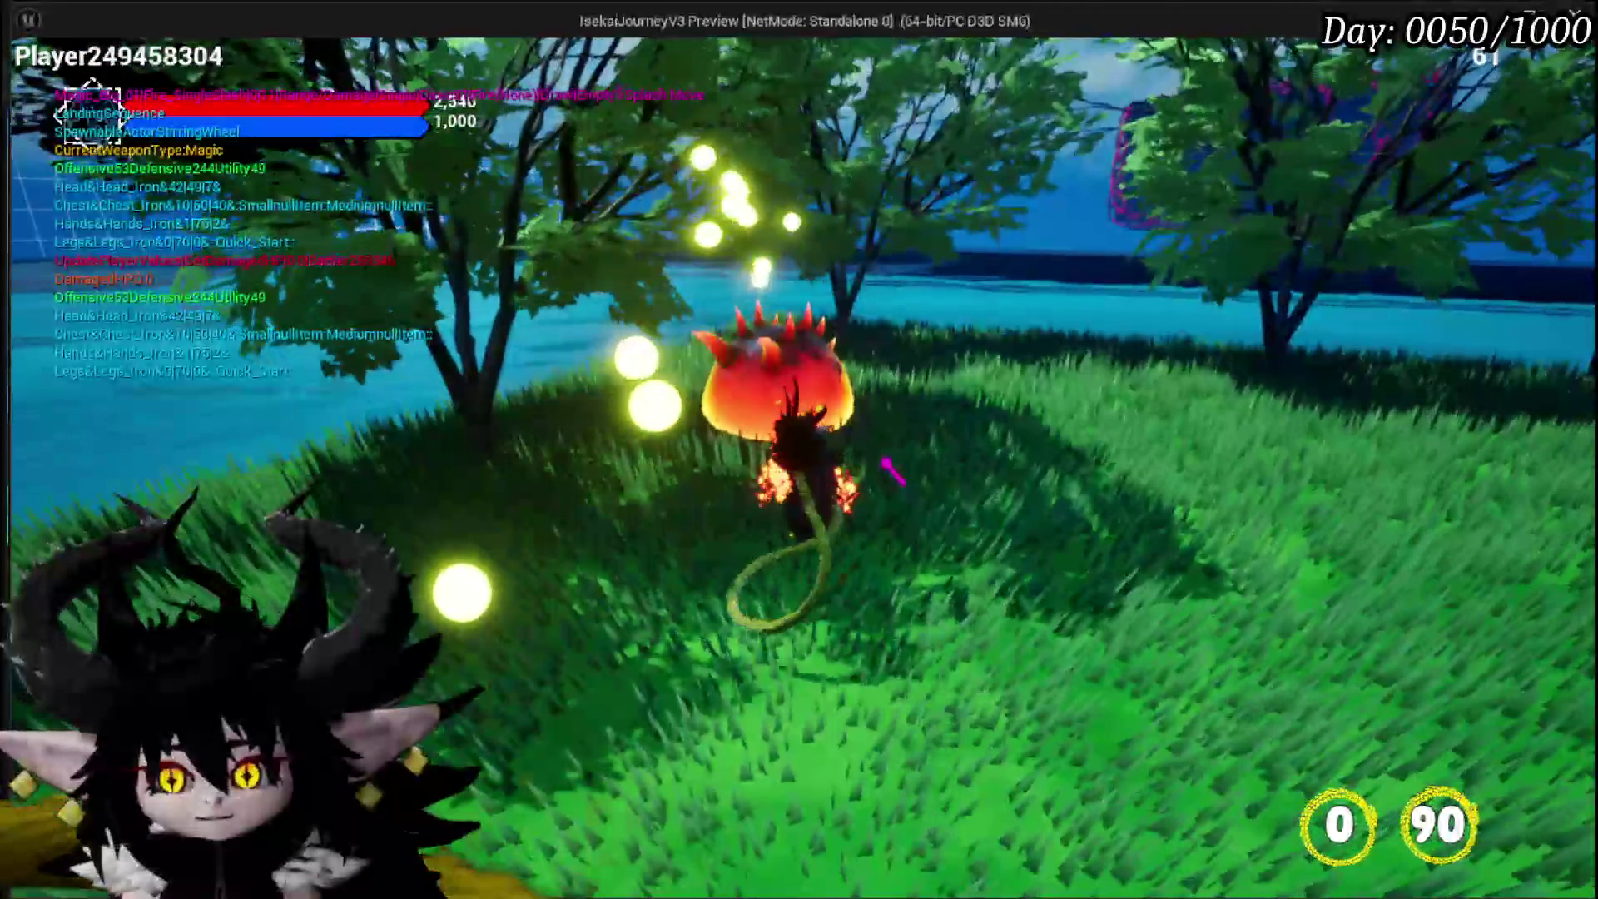
click(895, 470)
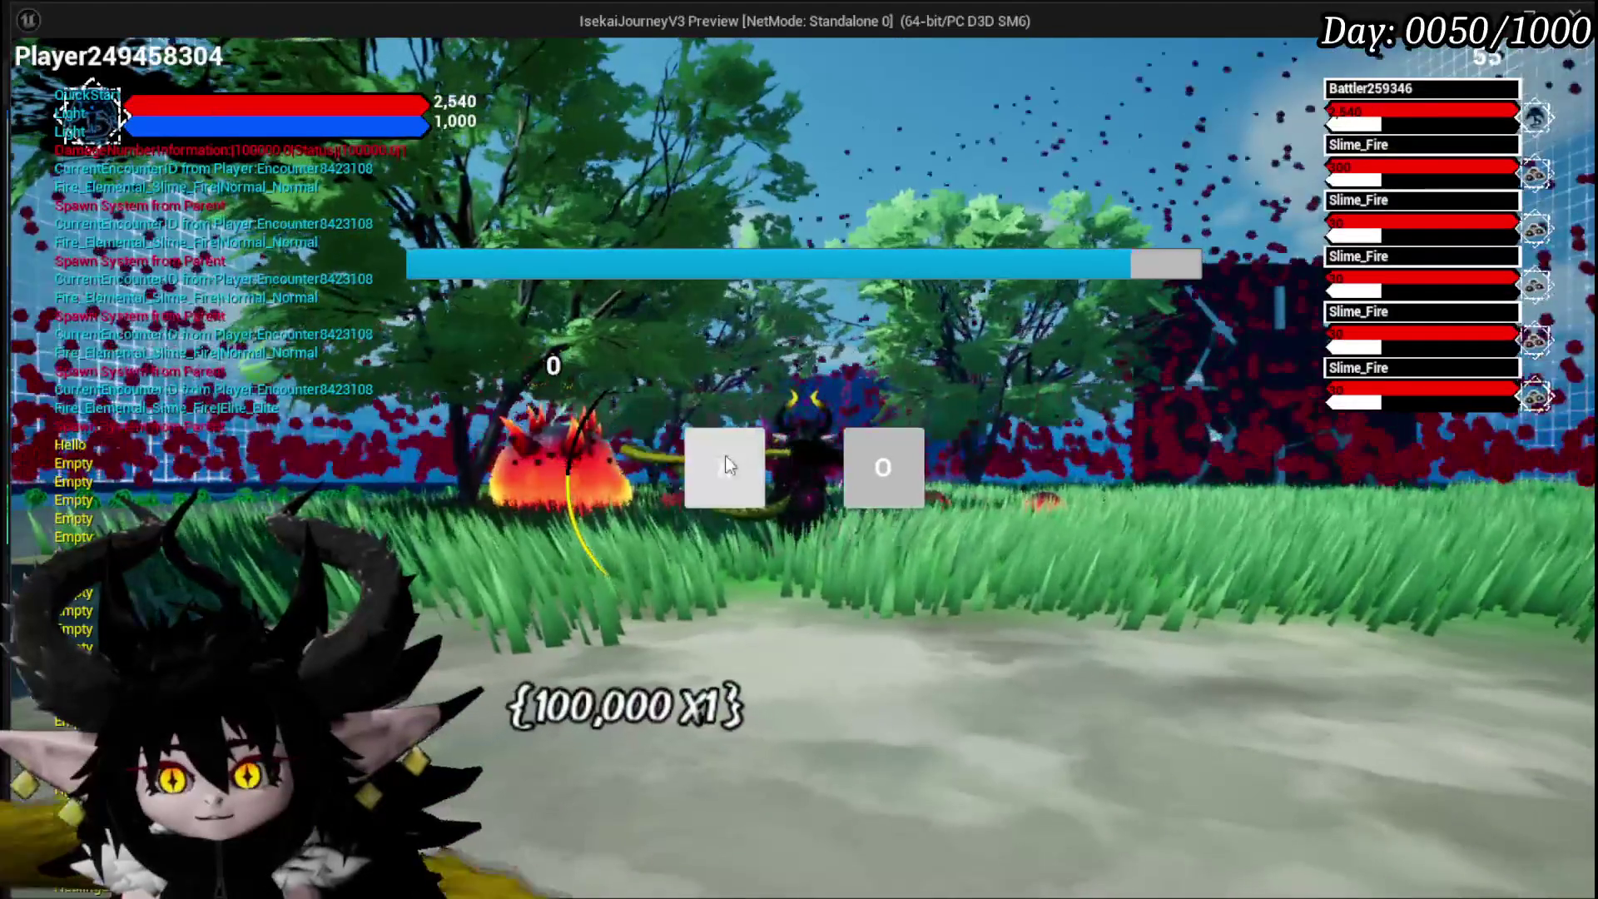
click(726, 459)
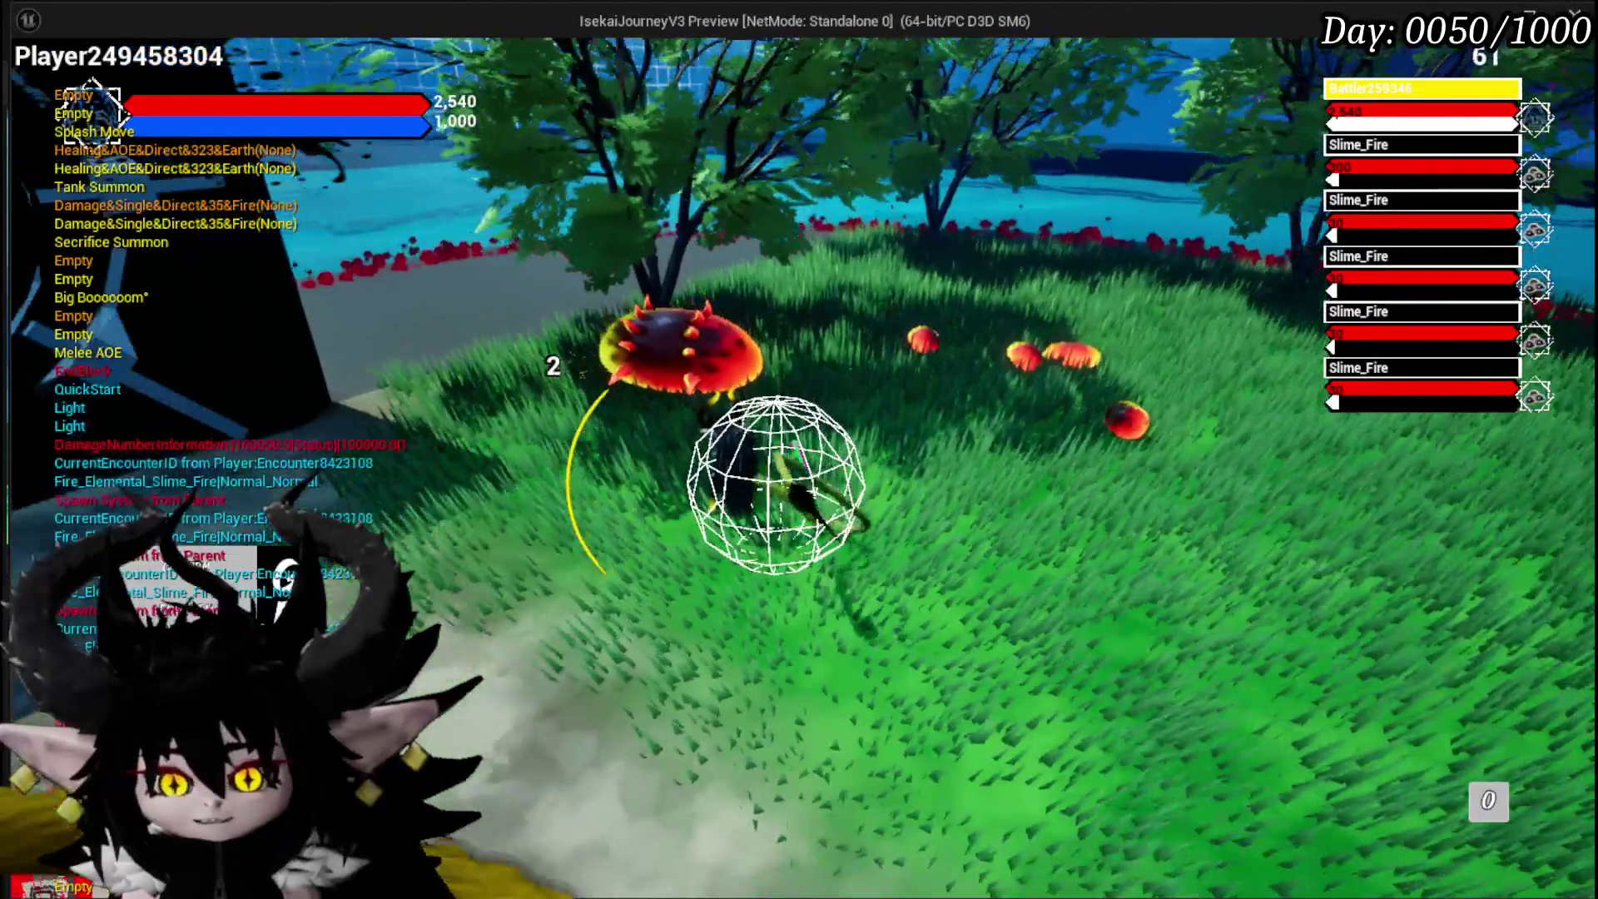
click(786, 670)
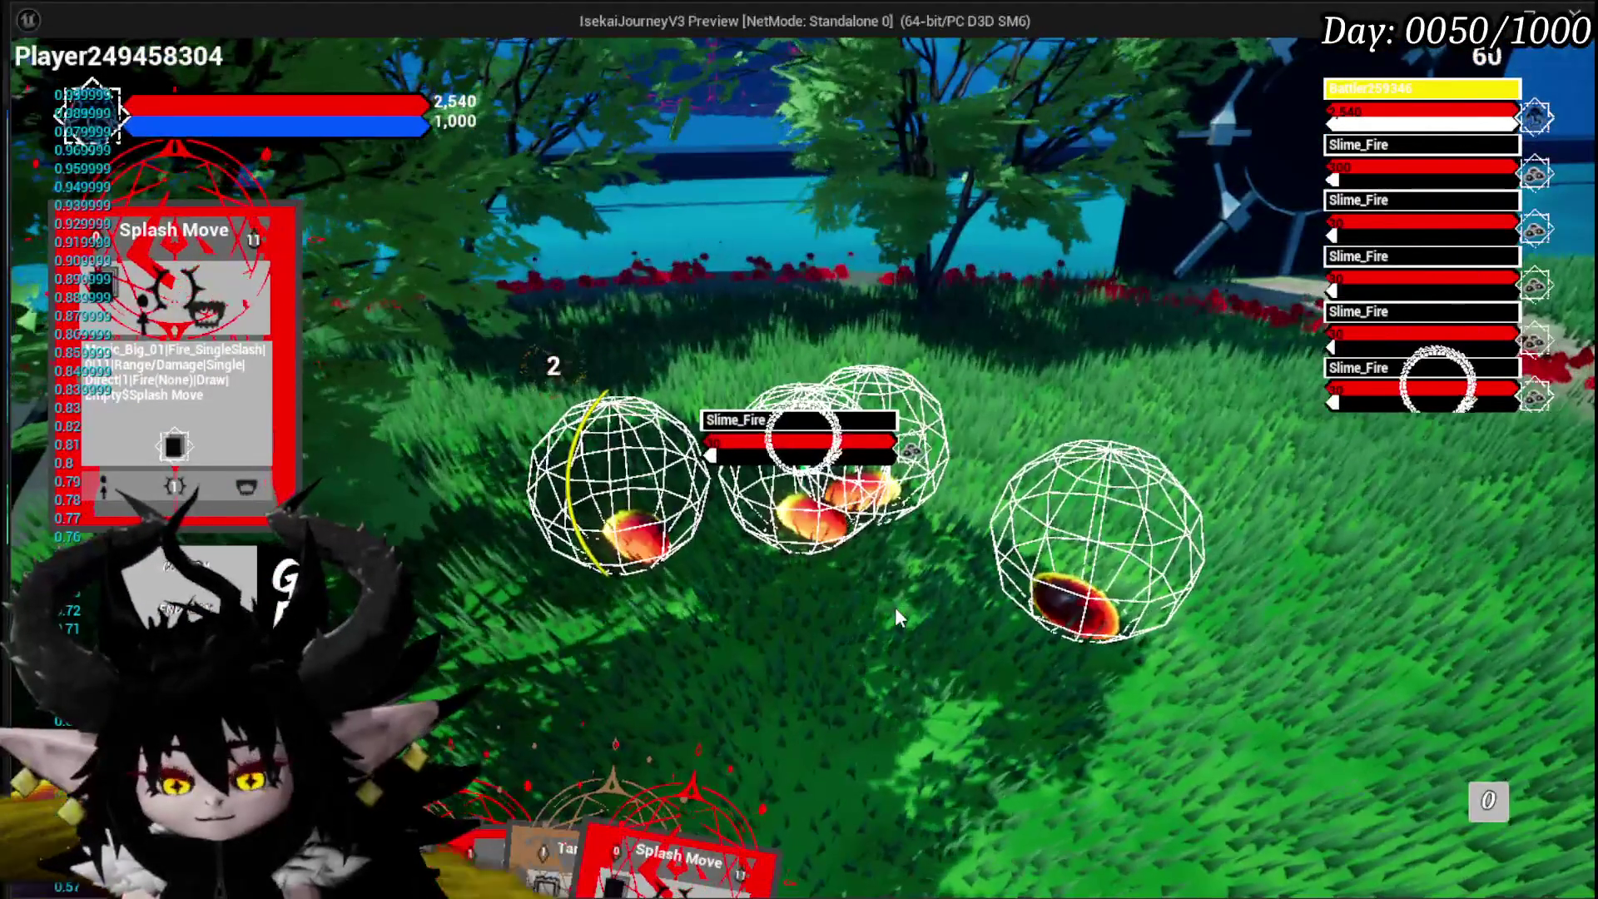
key(Escape)
click(18, 85)
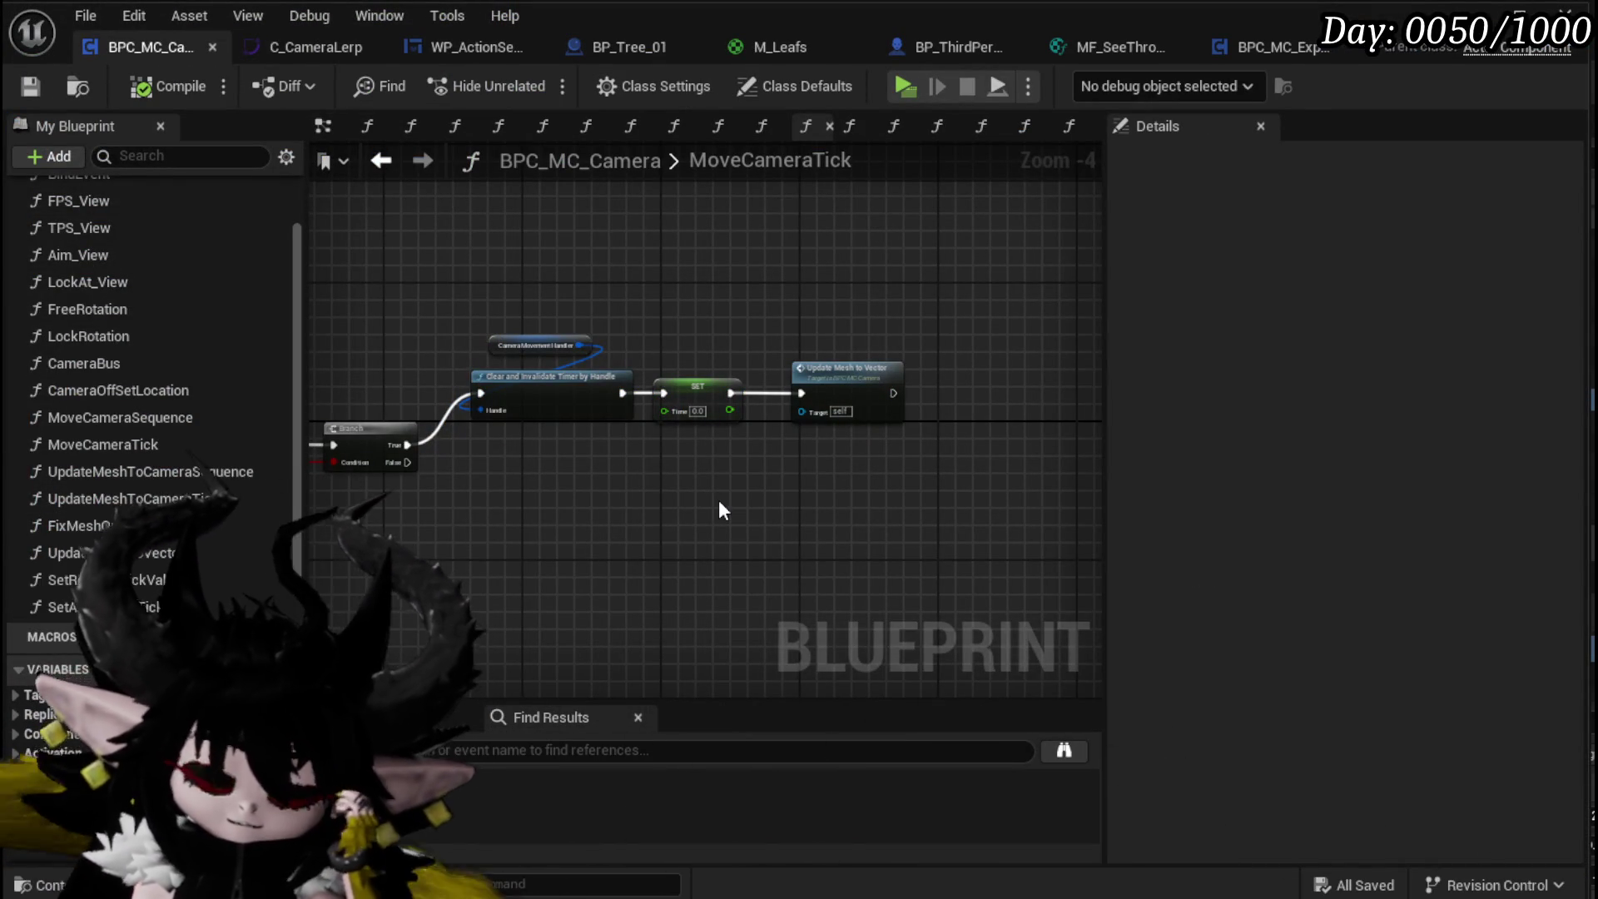
Step: Remove the Update Mesh to Vector node ending MoveCameraTick and save with Ctrl+S
drag(756, 492, 871, 308)
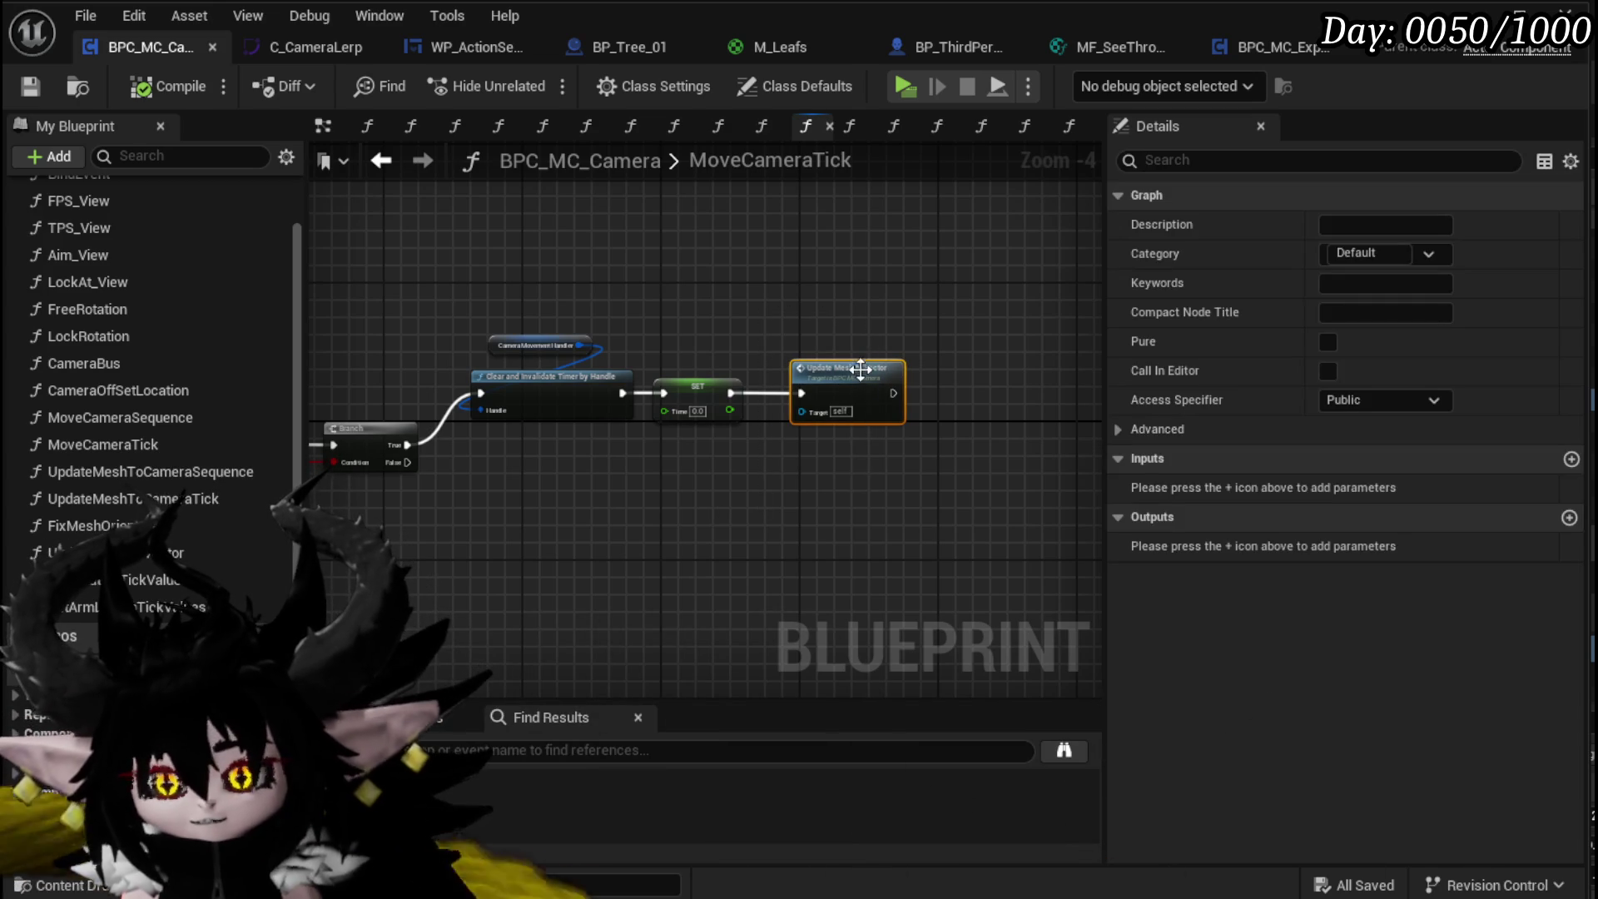
key(Delete)
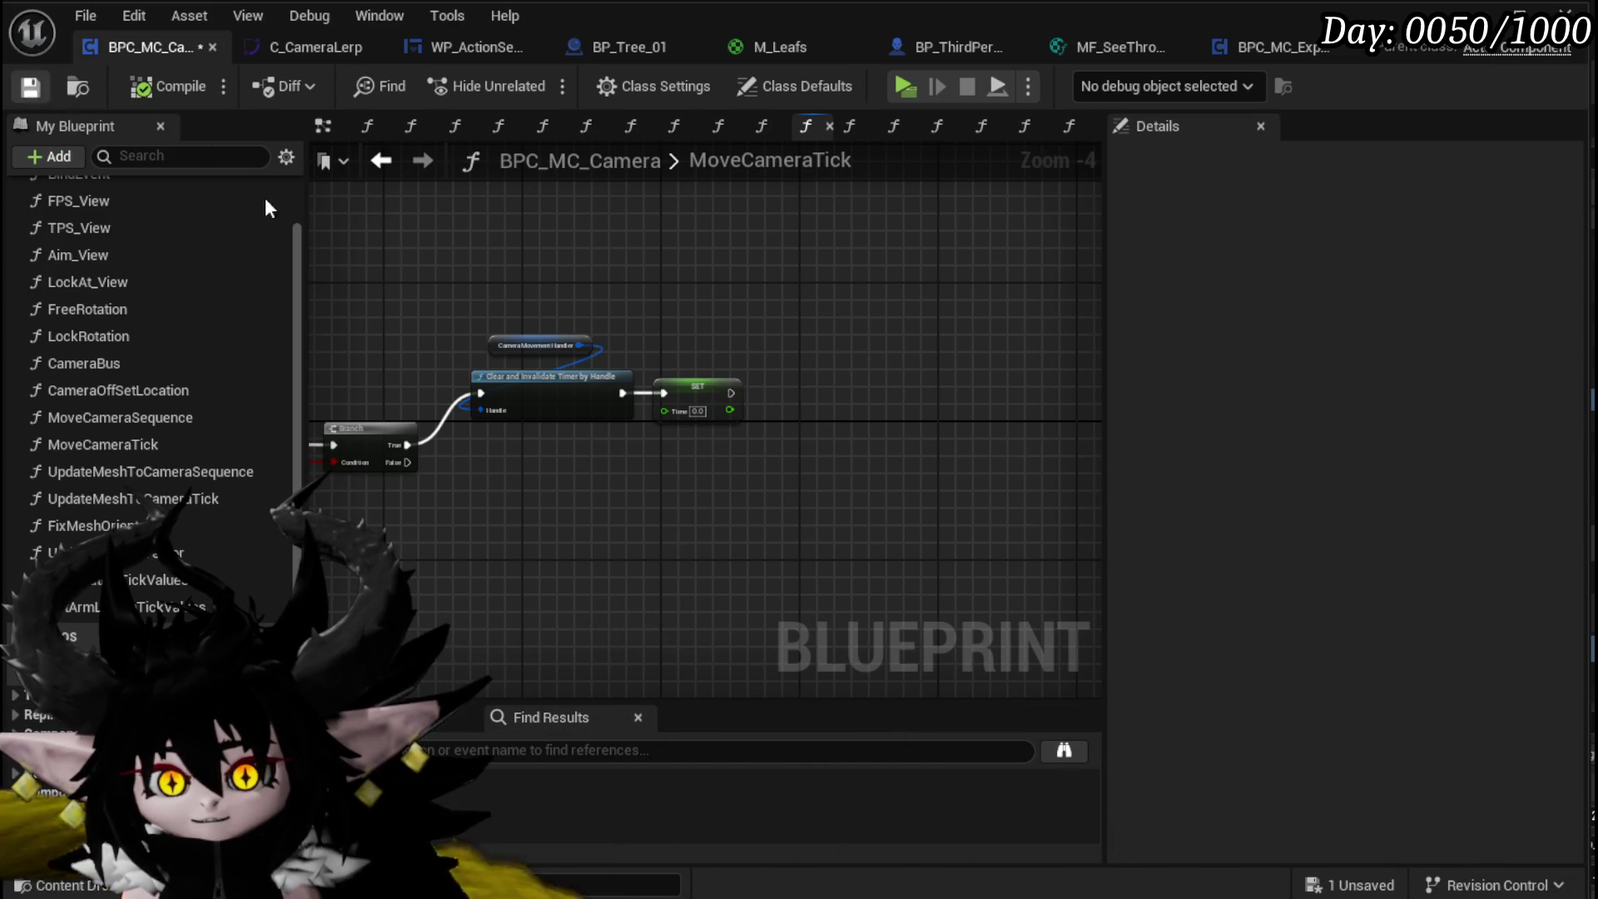
key(ctrl+s)
scroll(813, 308, down, 3)
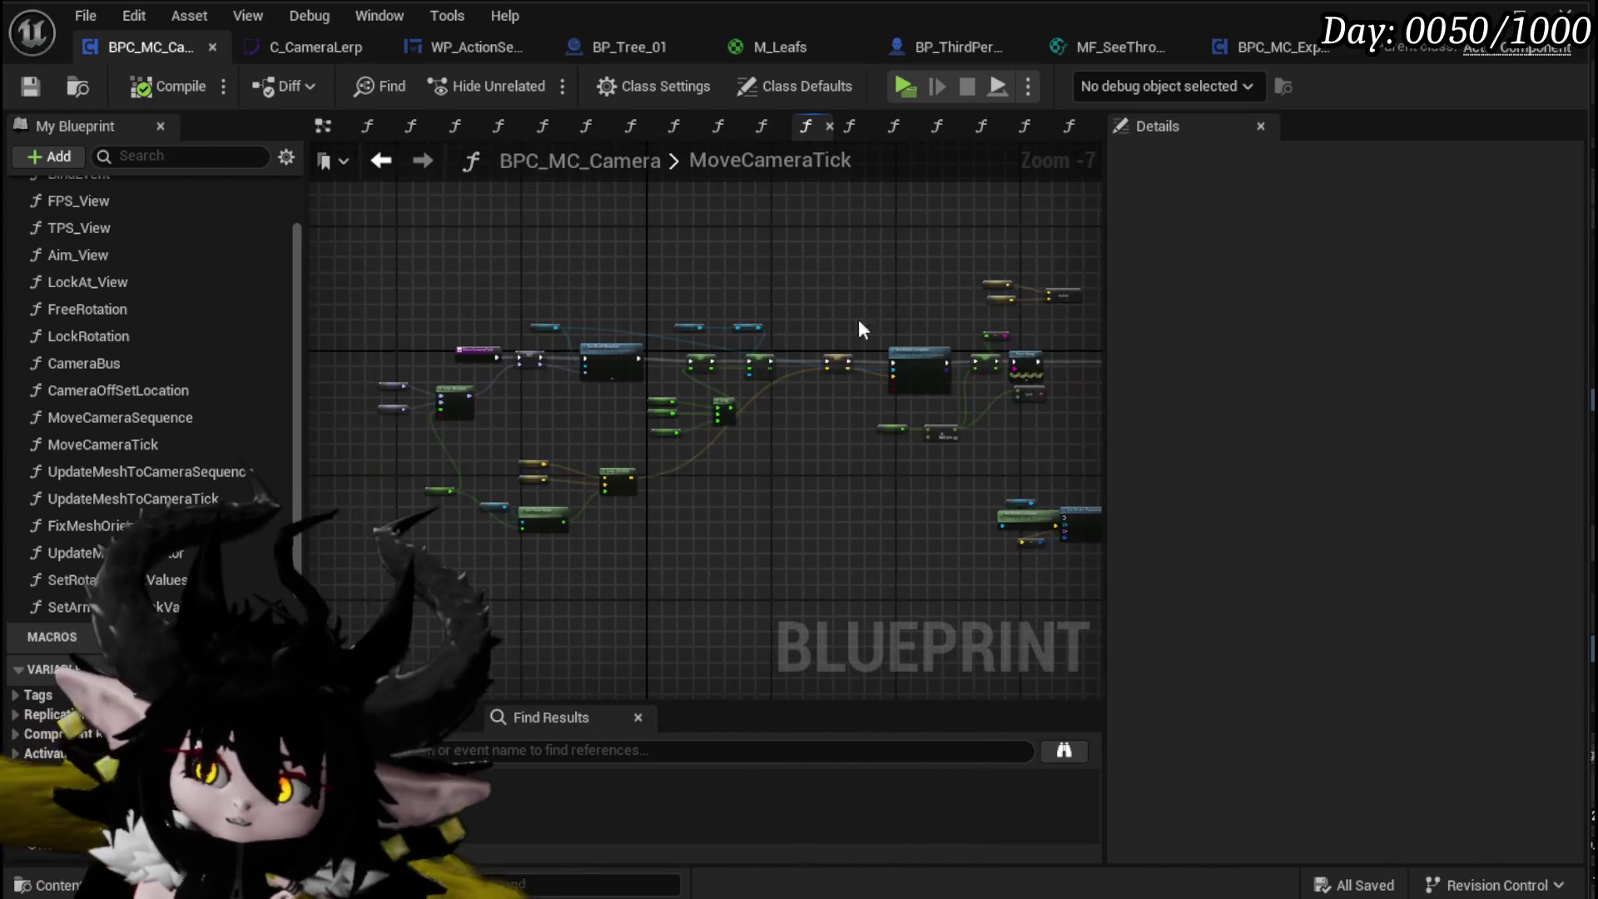
scroll(676, 297, up, 4)
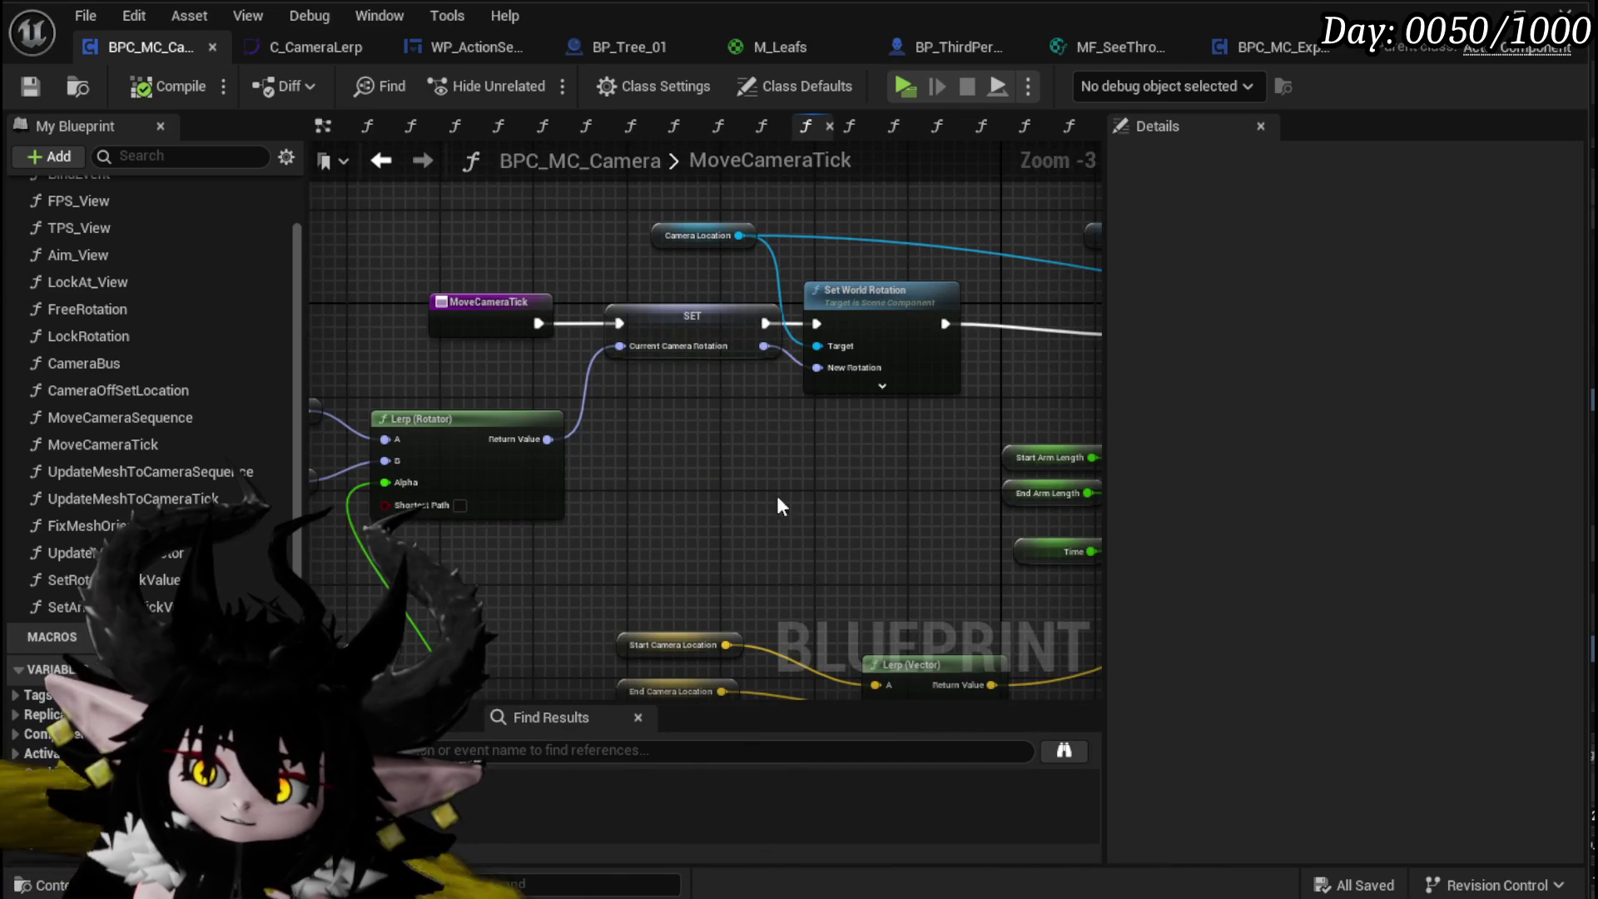
scroll(736, 433, down, 2)
mouse_move(736, 433)
mouse_down()
mouse_move(632, 400)
mouse_move(483, 388)
mouse_move(624, 400)
mouse_move(695, 433)
mouse_up()
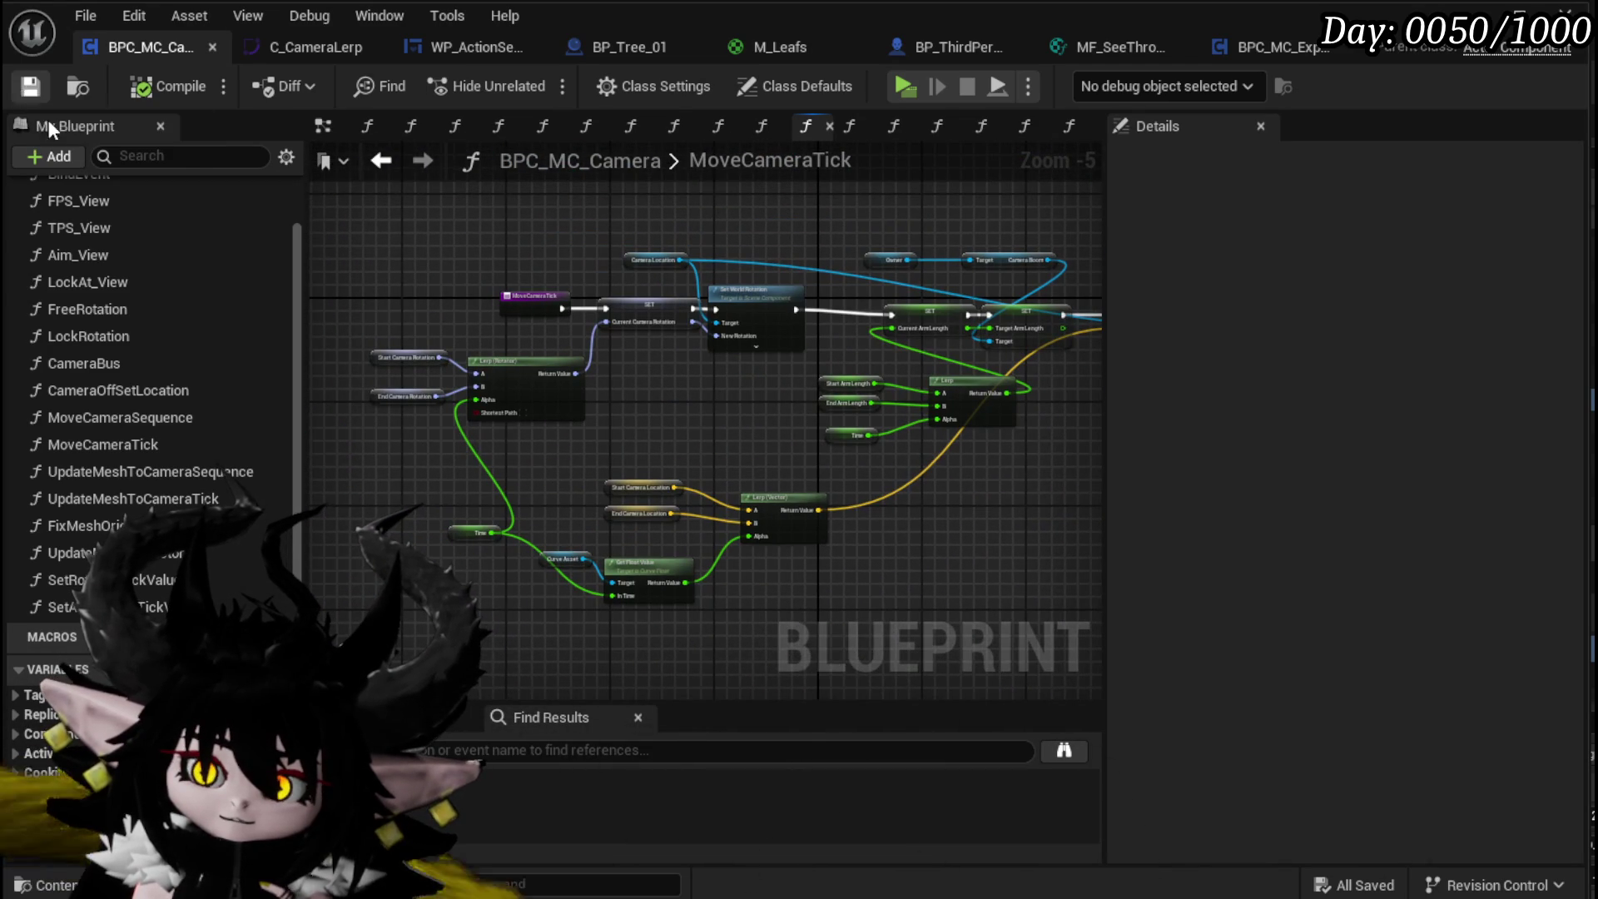
Step: Back in CameraOffSetLocation, move Get World Location left and SET Start Camera Location beside Set Arm Length
click(381, 161)
mouse_move(535, 365)
mouse_down()
mouse_move(967, 277)
mouse_move(824, 340)
mouse_move(1034, 375)
mouse_up()
scroll(600, 408, up, 3)
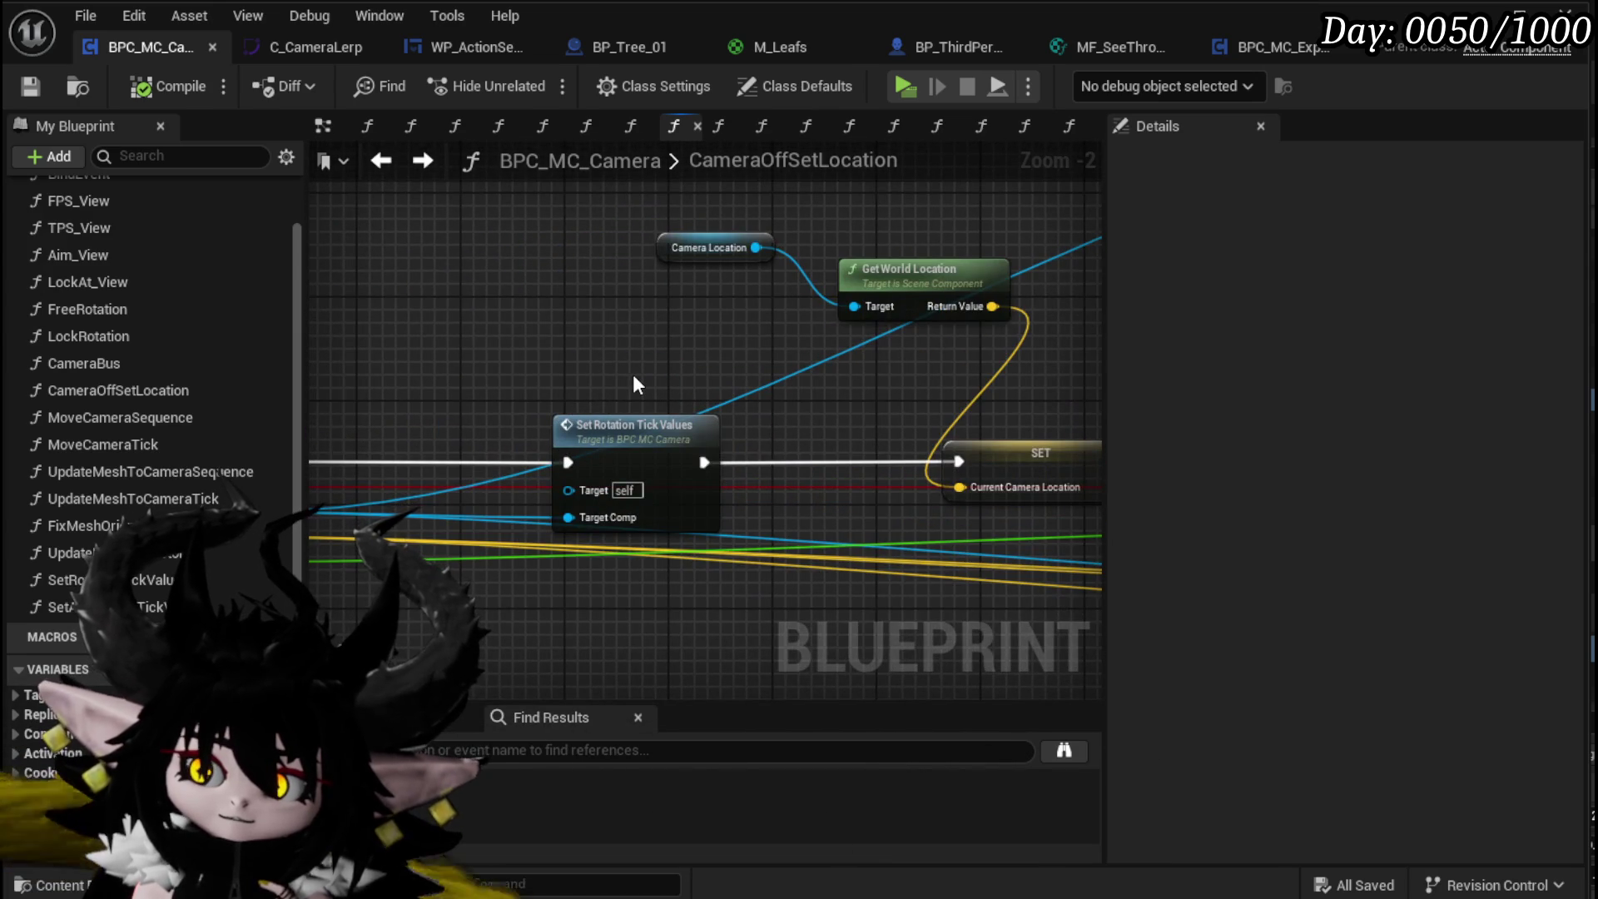
drag(634, 379, 324, 366)
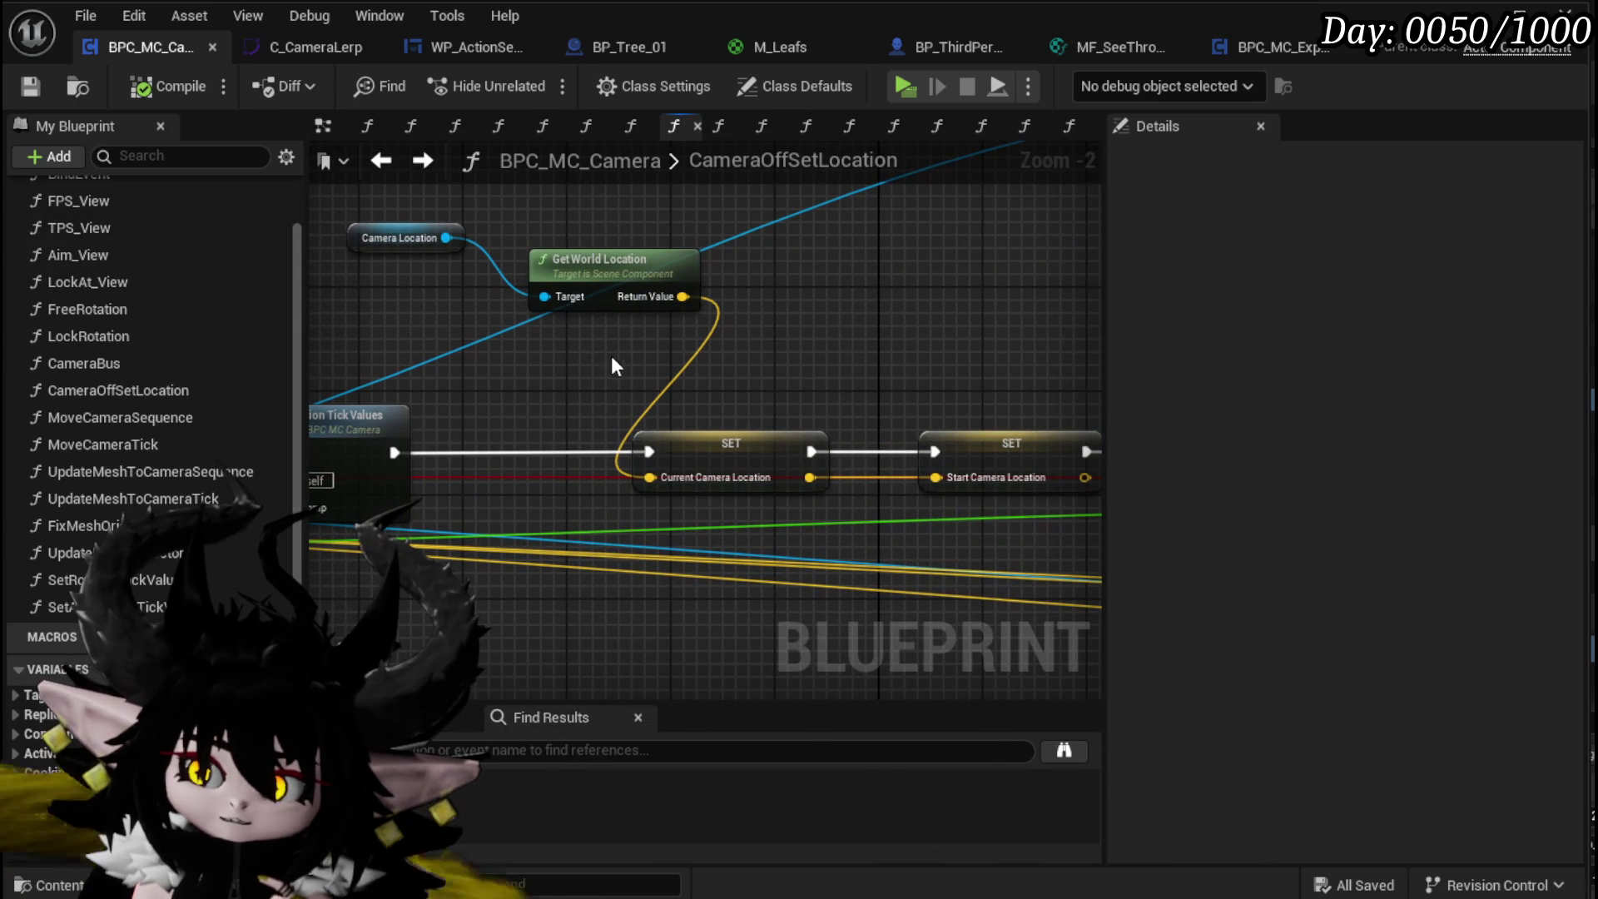
drag(623, 275, 531, 327)
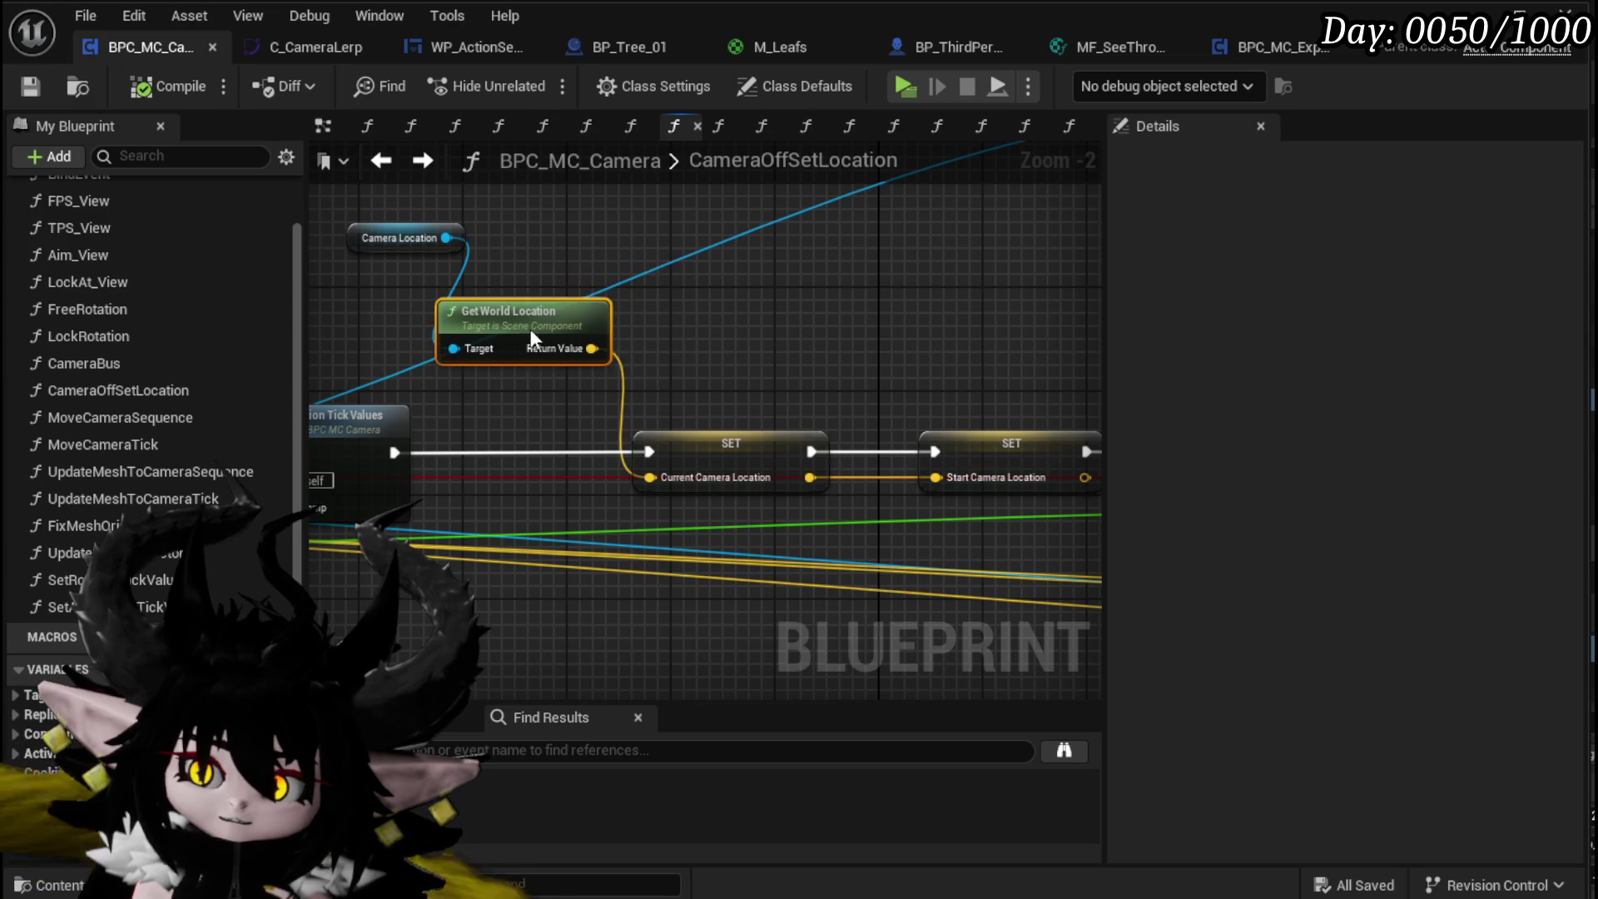
click(733, 358)
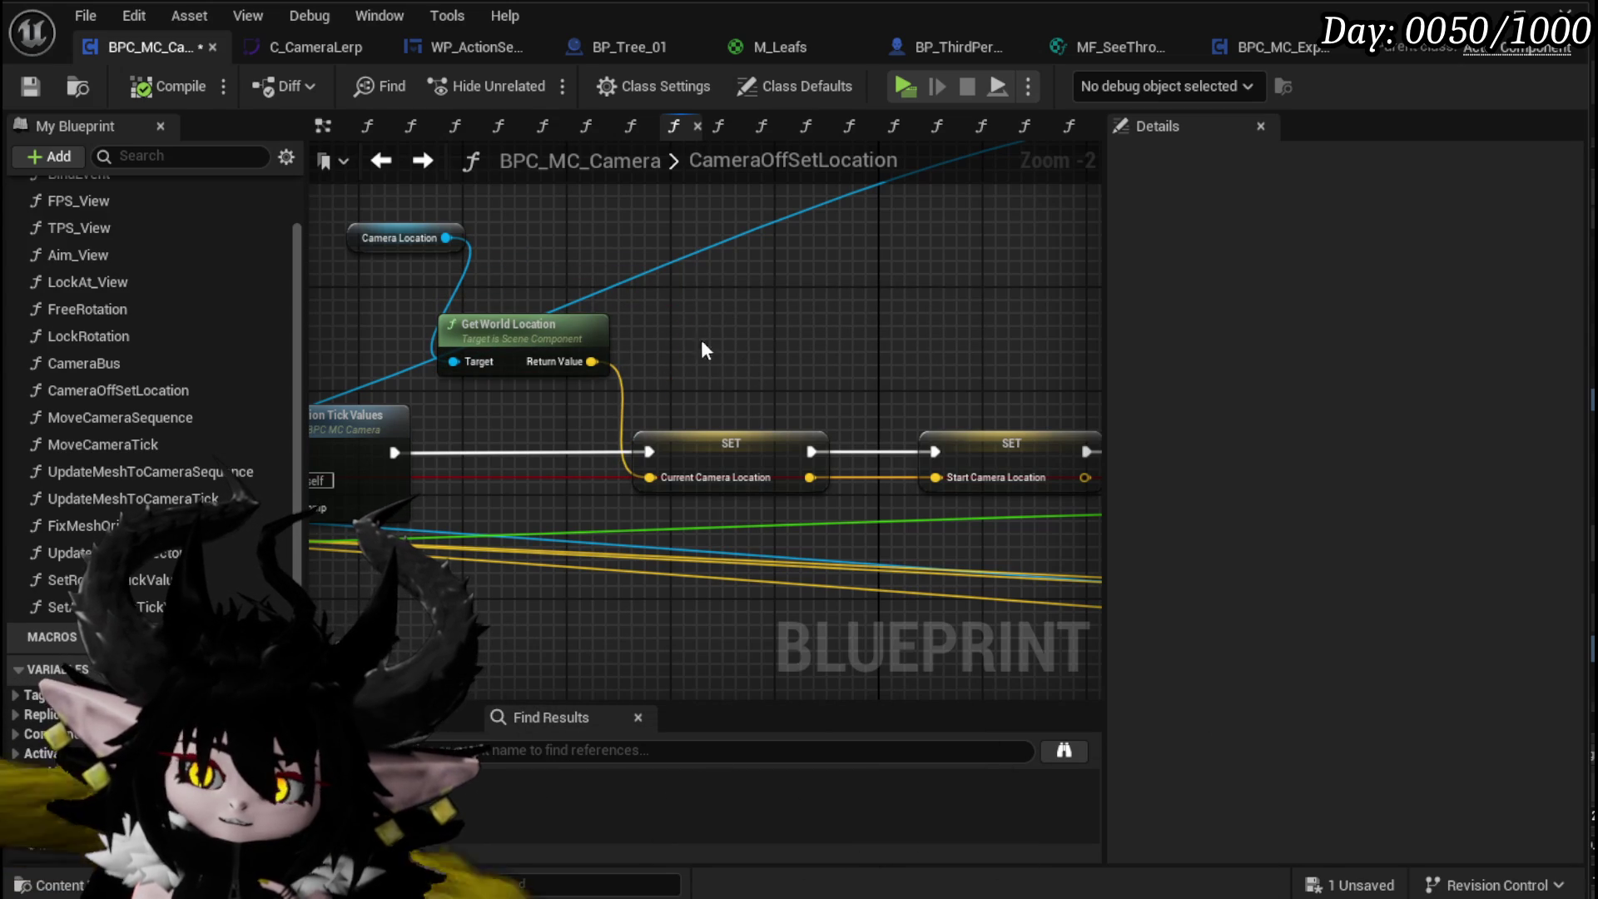
scroll(391, 288, down, 2)
drag(815, 332, 237, 304)
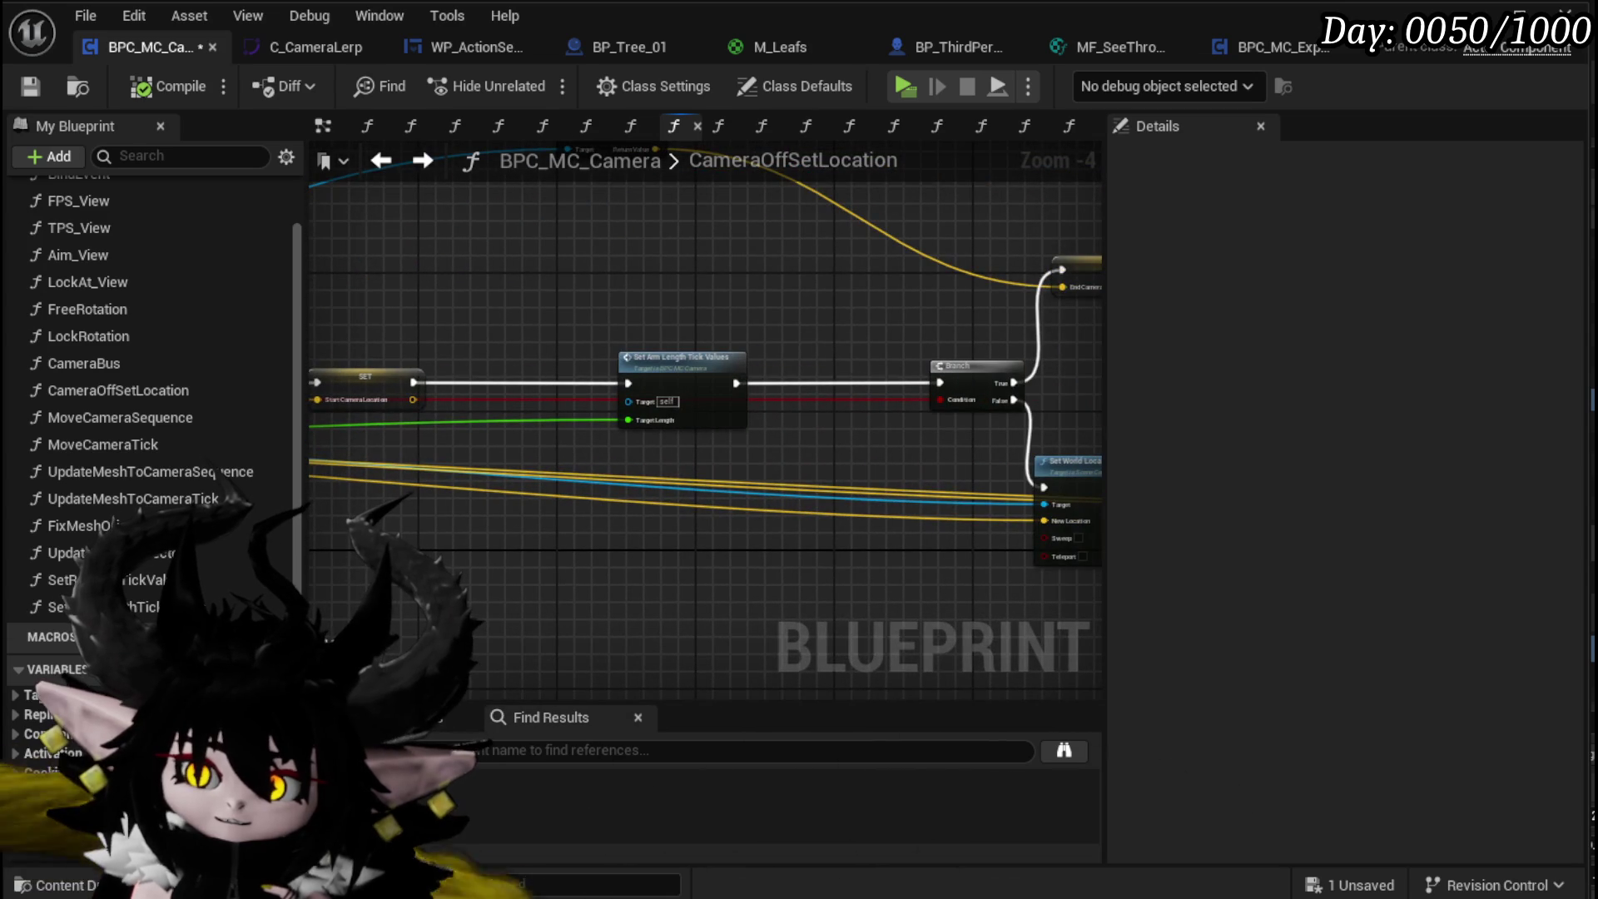
mouse_move(333, 325)
mouse_down()
mouse_move(1099, 325)
mouse_move(708, 296)
mouse_up()
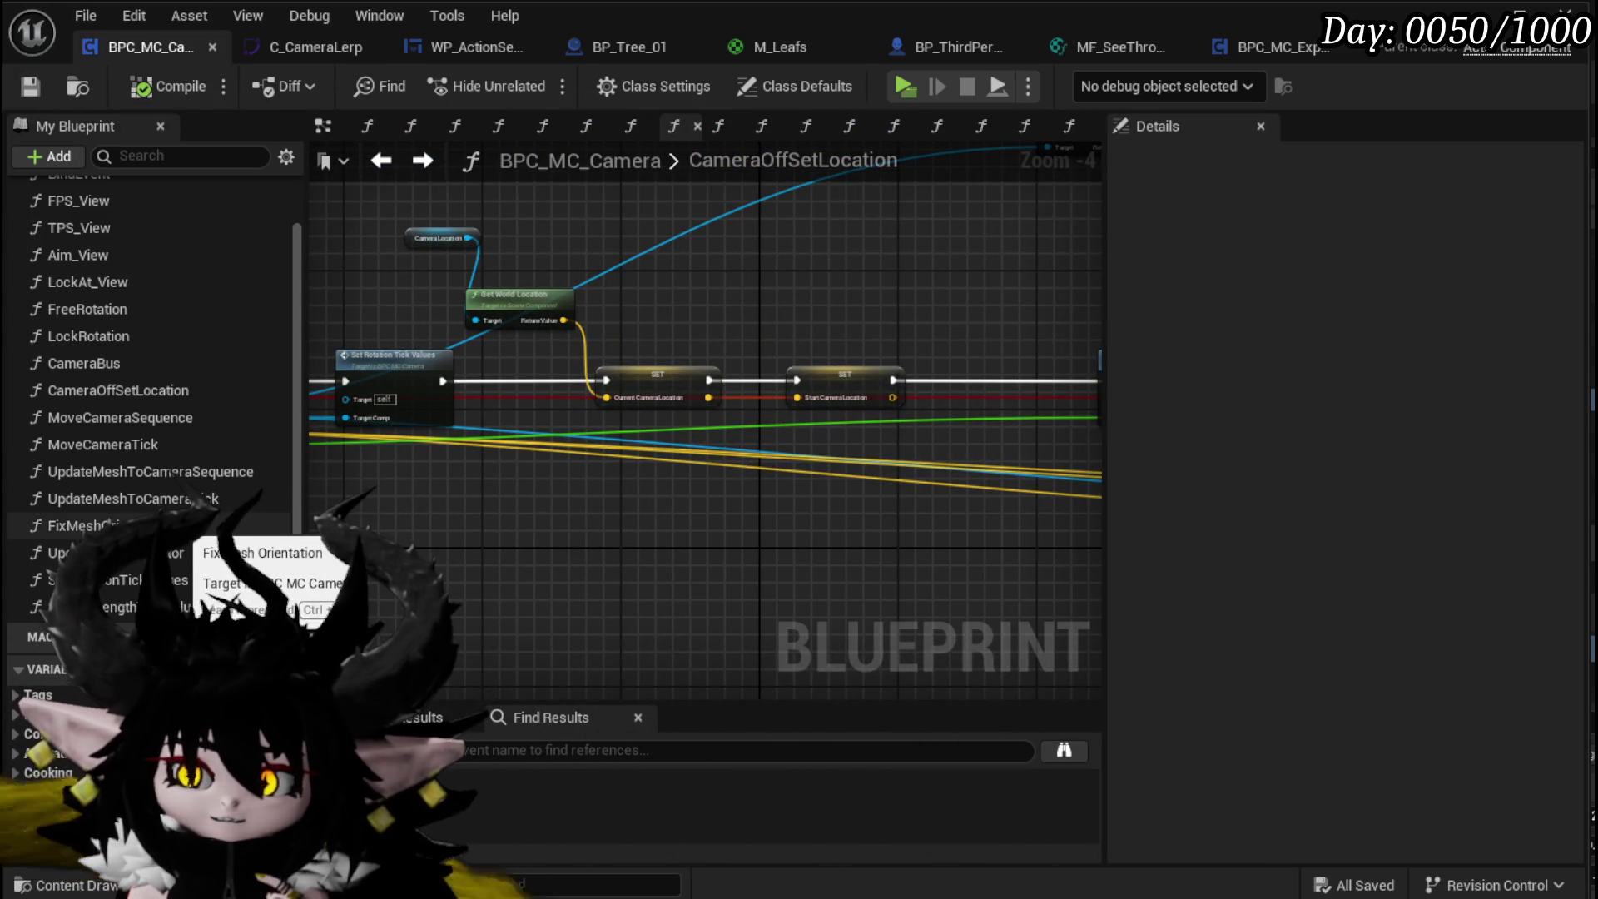
mouse_move(821, 366)
mouse_down()
mouse_move(550, 367)
mouse_move(757, 393)
mouse_move(824, 383)
mouse_up()
click(523, 393)
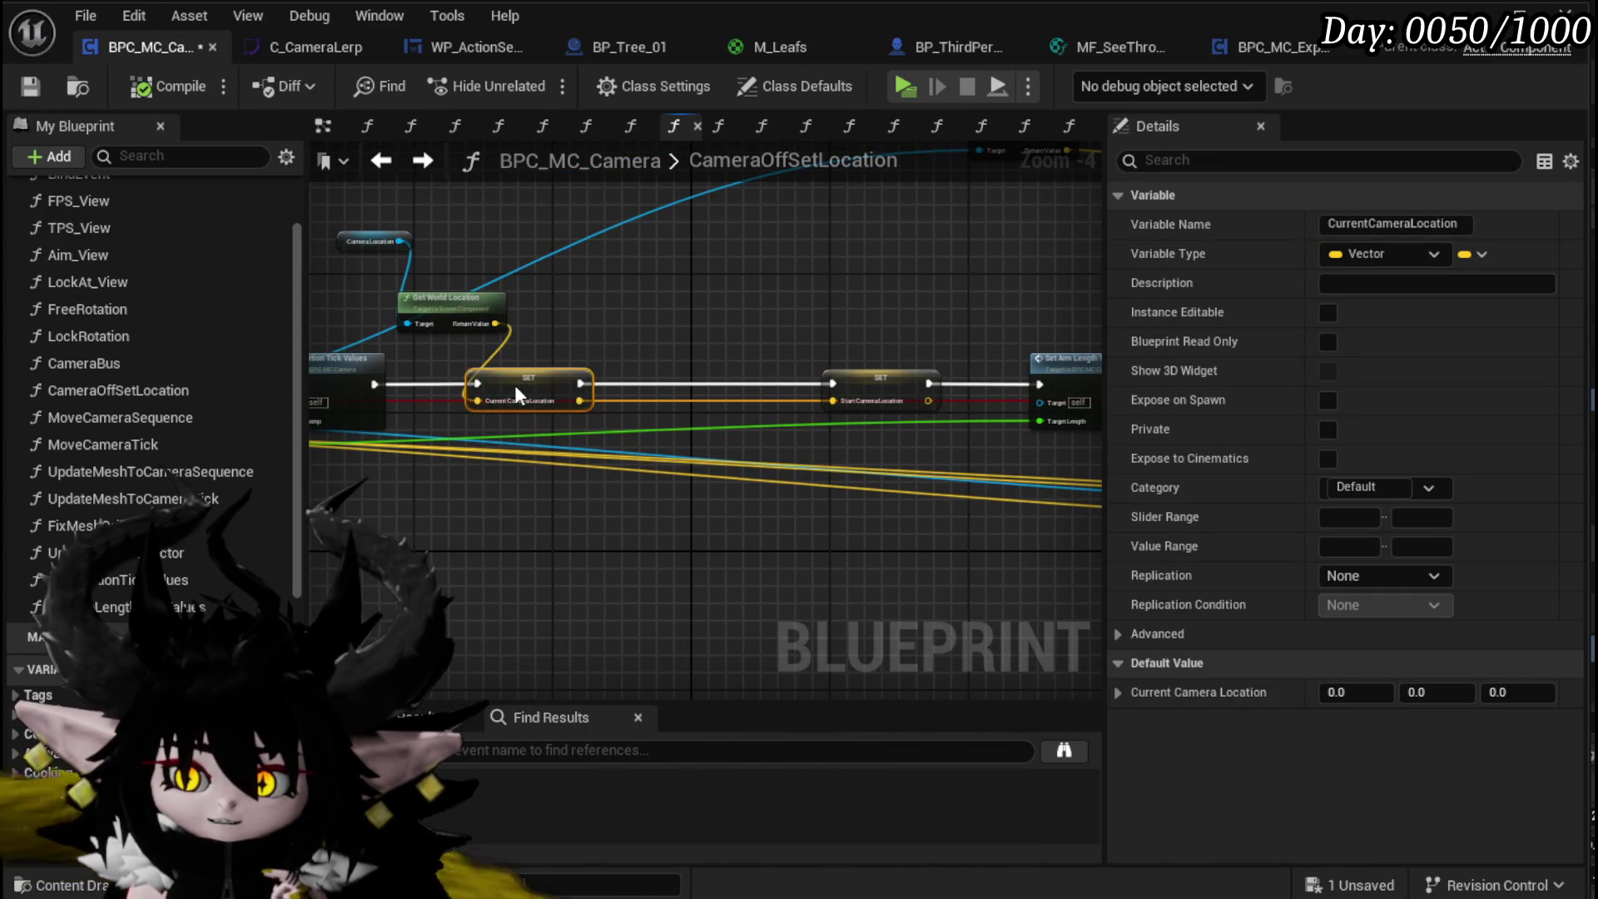
Step: Add a Draw Debug Sphere node and connect the SET node's exec into it
right_click(617, 308)
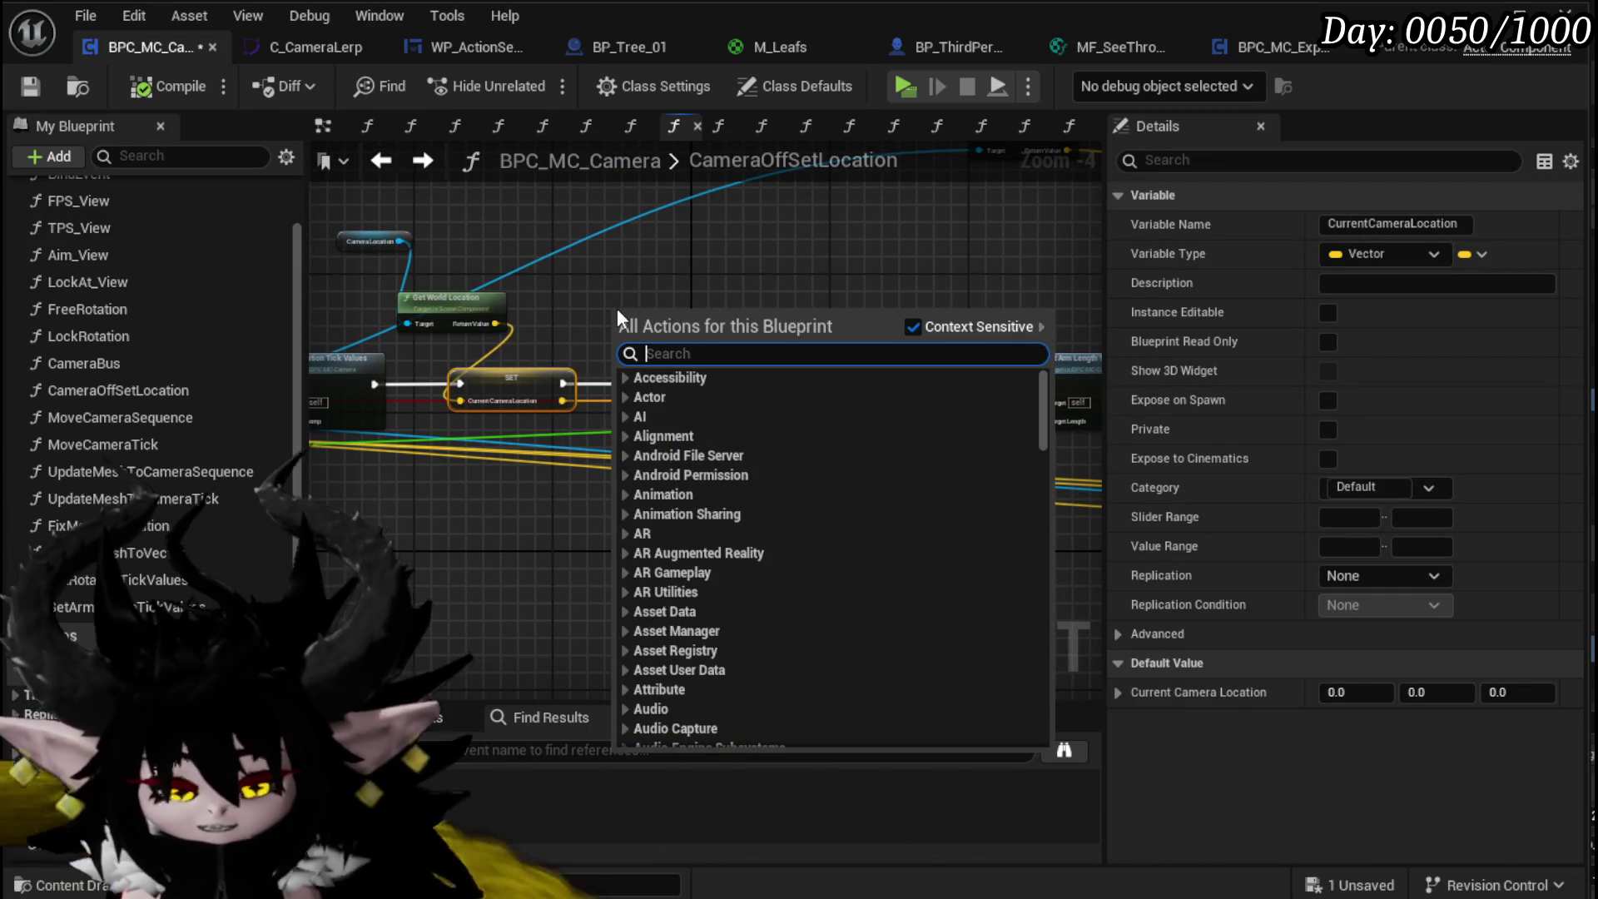
text(Debug Speher)
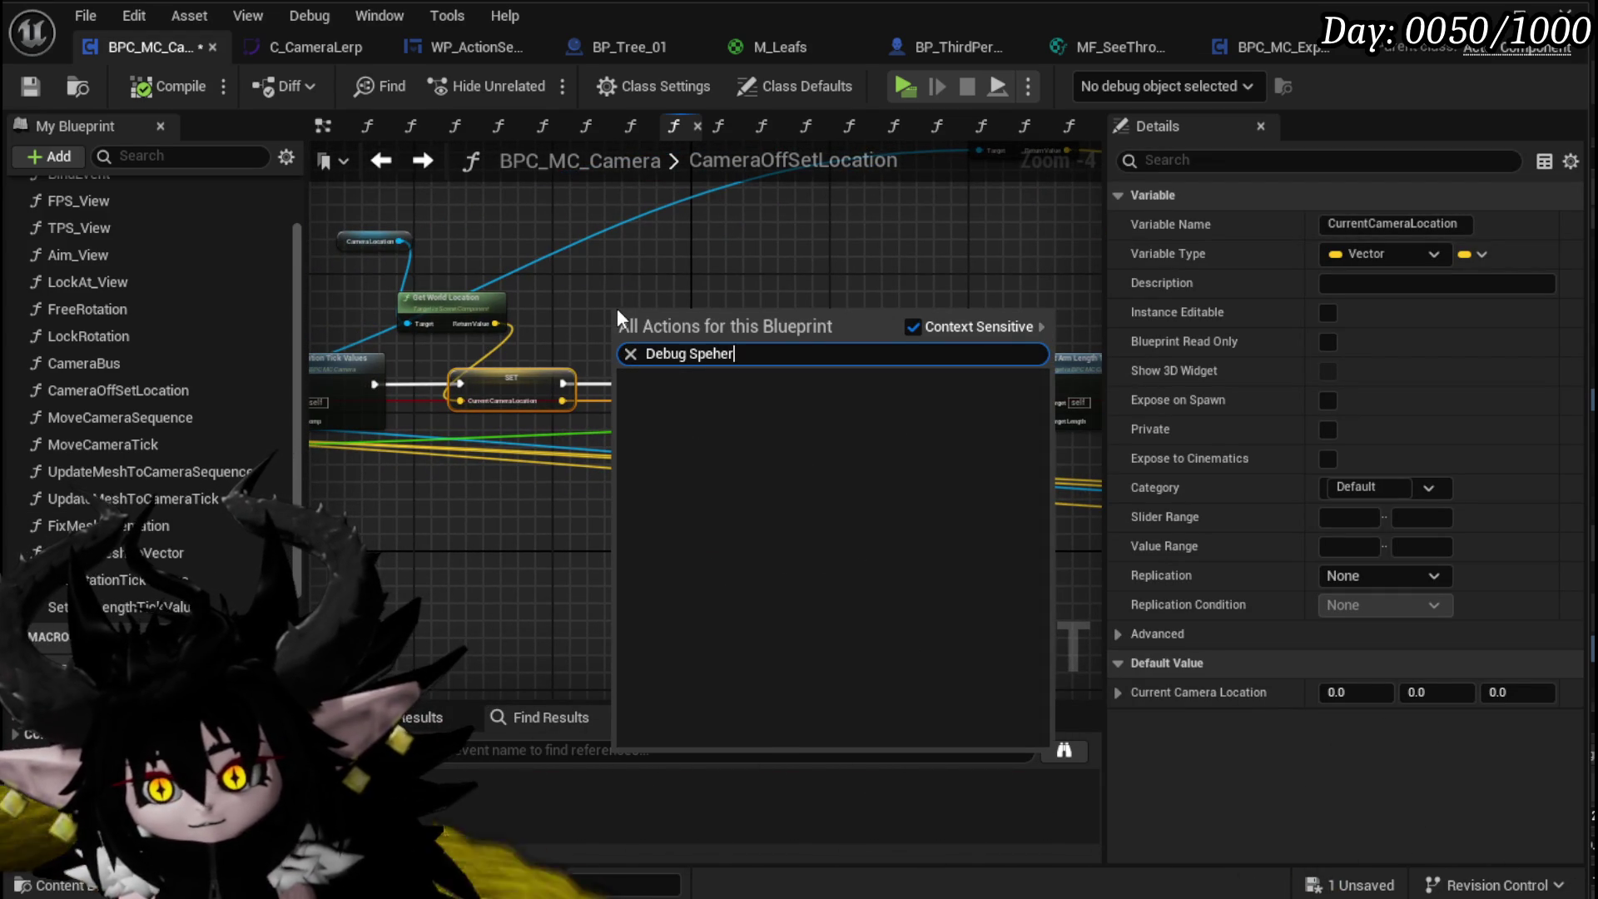
key(BackSpace)
key(BackSpace)
key(BackSpace)
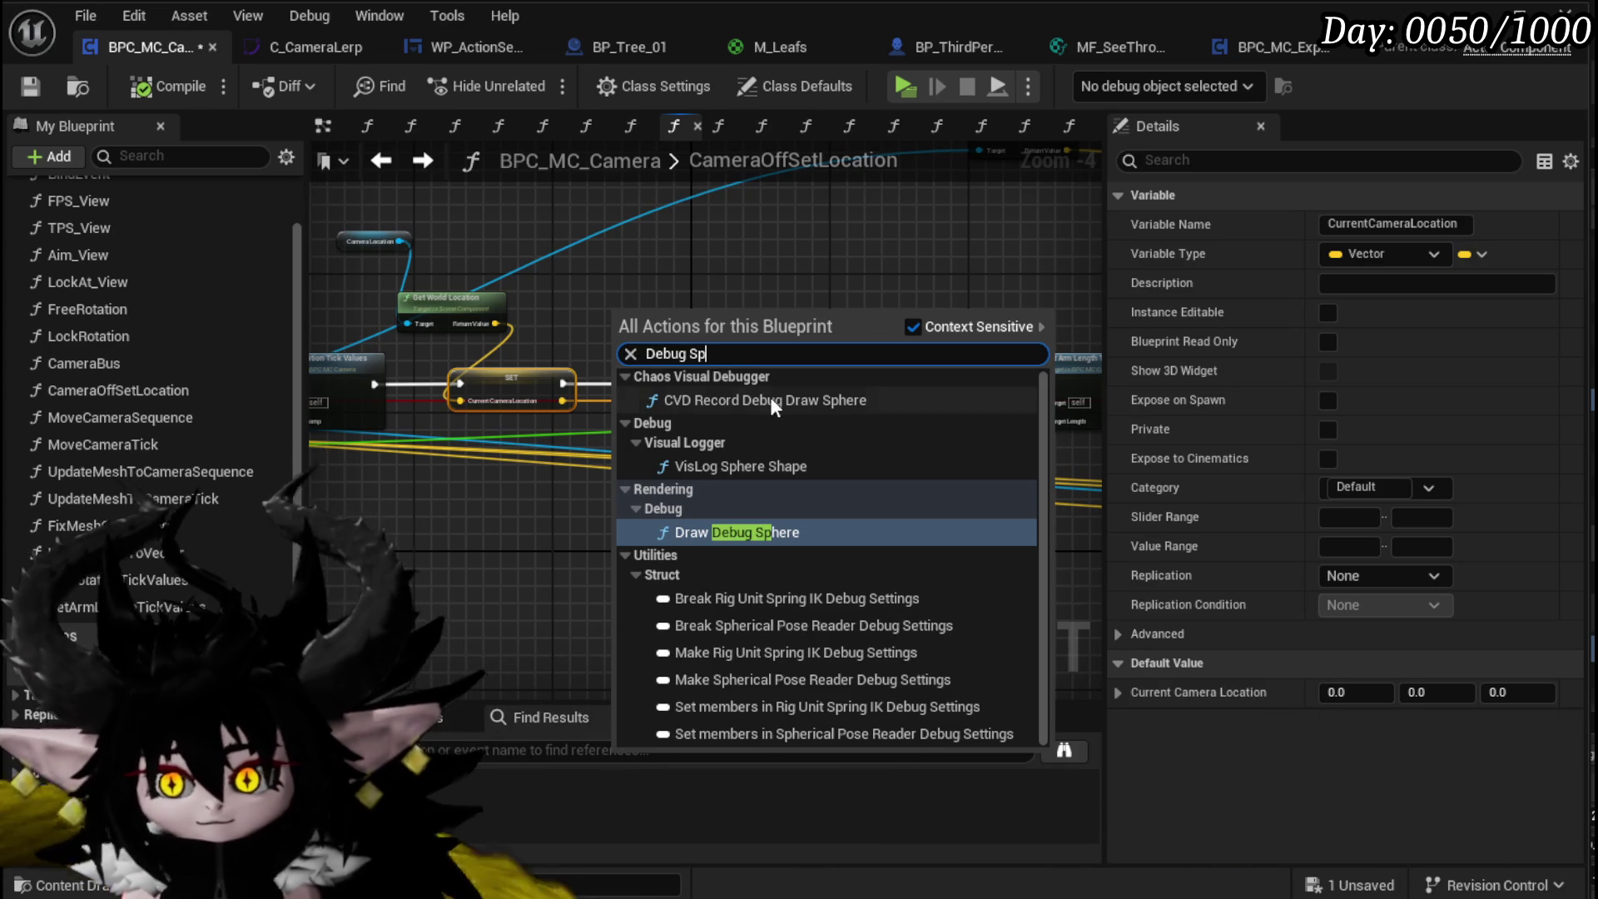
click(786, 524)
scroll(643, 265, up, 3)
mouse_move(535, 398)
mouse_down()
mouse_move(610, 308)
mouse_move(711, 398)
mouse_up()
drag(533, 428, 626, 439)
click(548, 456)
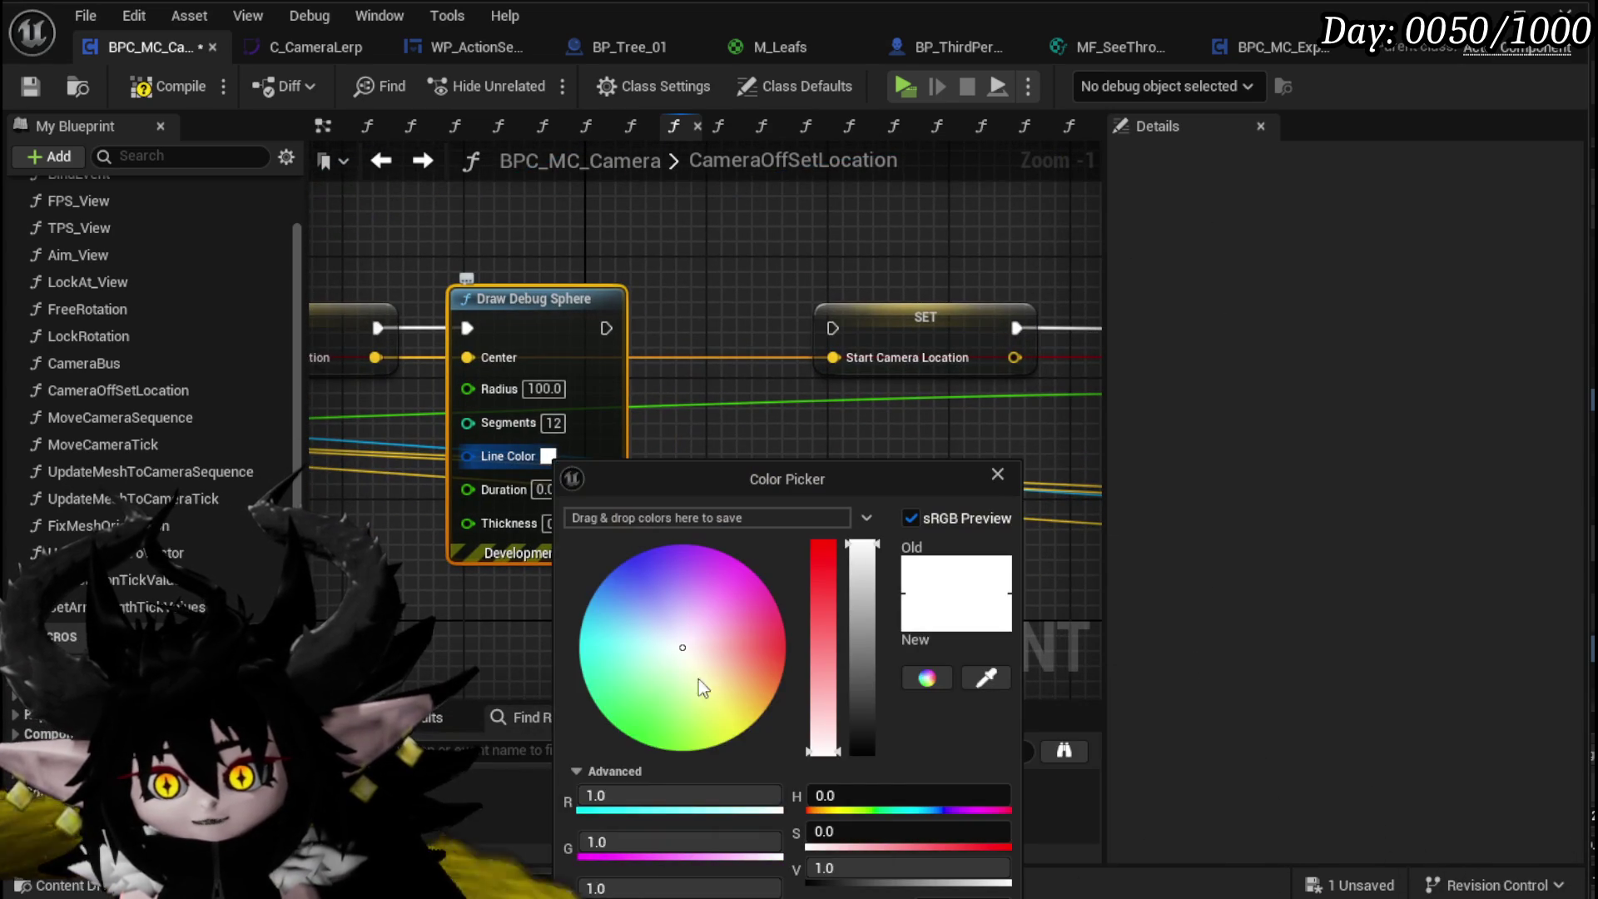
key(Escape)
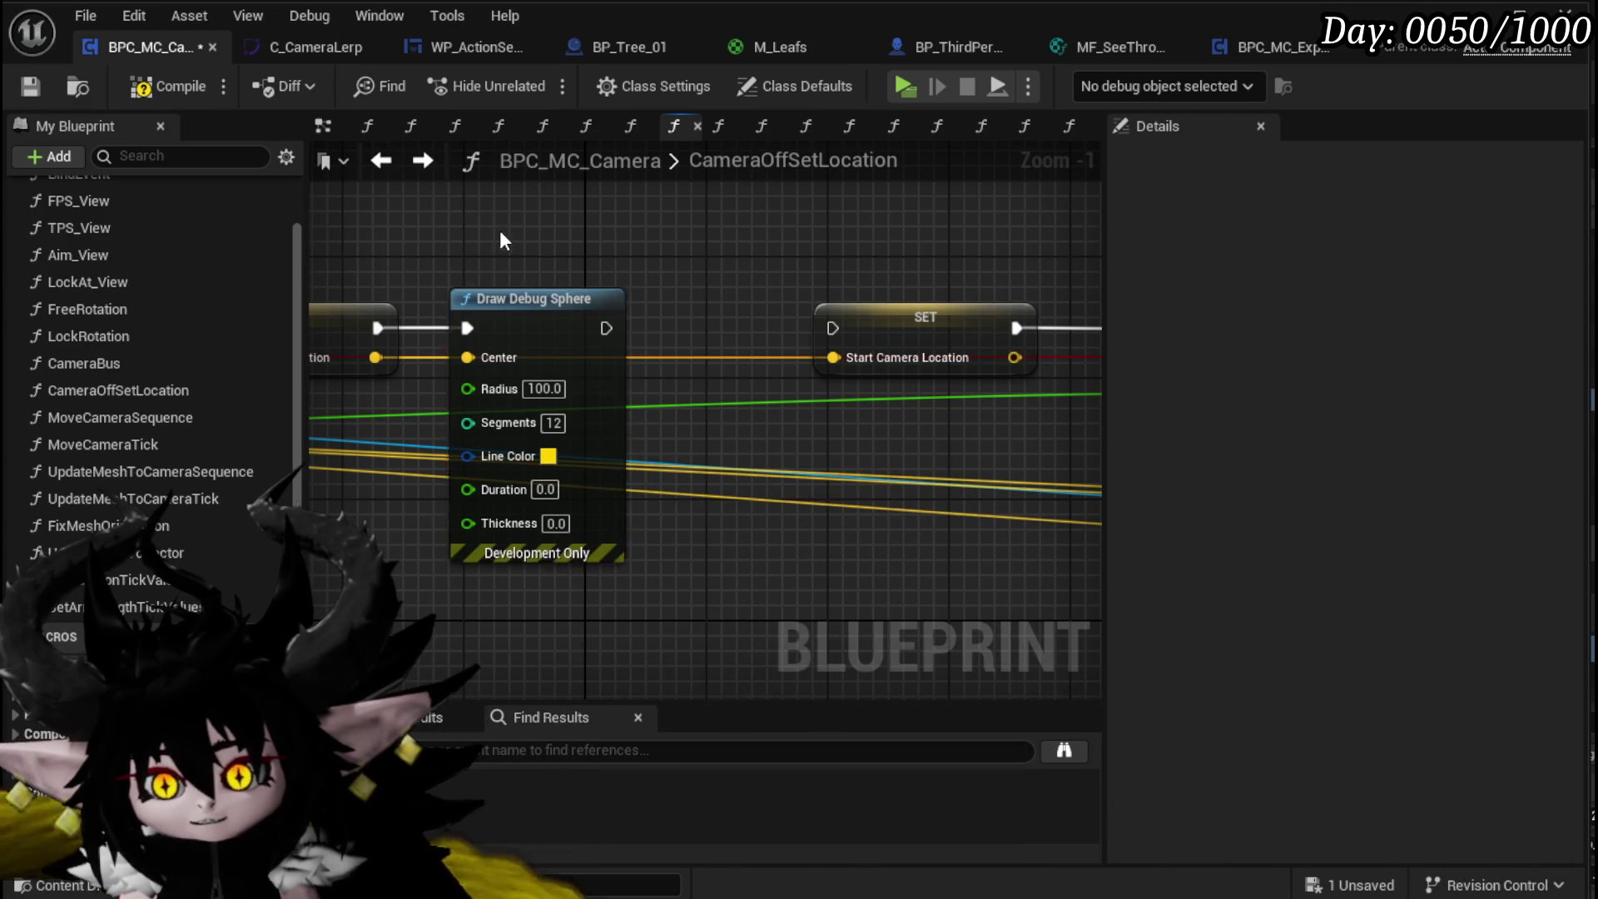
Step: Place the debug sphere after SET Start Camera Location and wire it into Set Arm Length Tick Values
click(657, 328)
mouse_move(591, 334)
mouse_down()
mouse_move(1147, 372)
mouse_move(900, 318)
mouse_move(681, 324)
mouse_up()
mouse_move(542, 314)
mouse_down()
mouse_move(250, 304)
mouse_move(870, 279)
mouse_up()
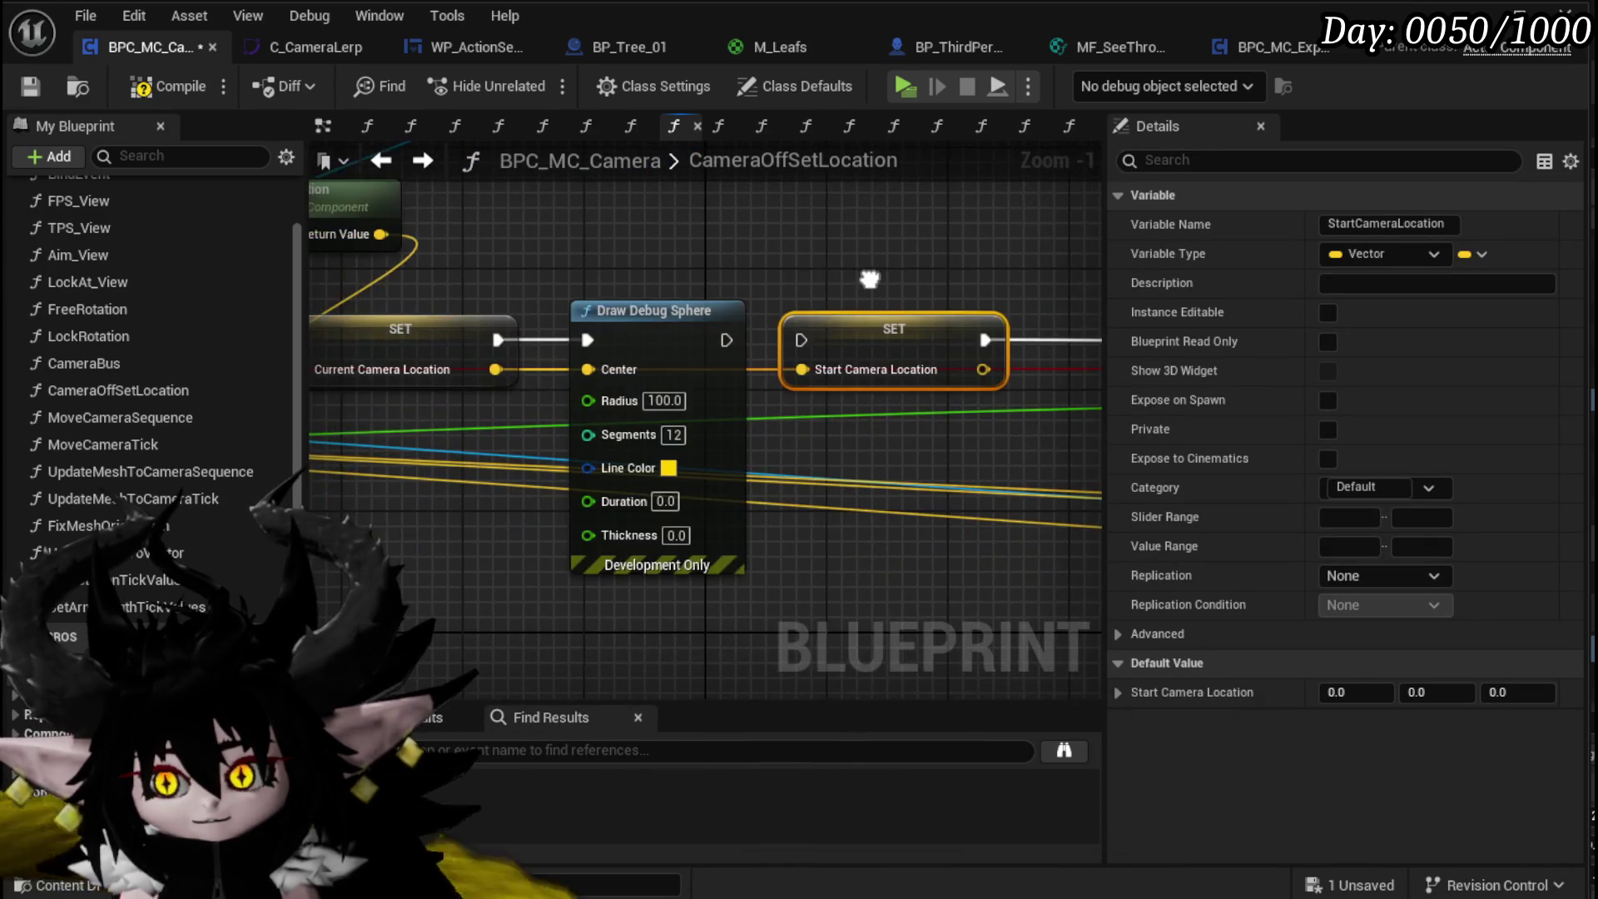
drag(681, 310, 907, 478)
drag(901, 343, 648, 341)
mouse_move(879, 500)
mouse_down()
mouse_move(881, 340)
mouse_move(863, 333)
mouse_up()
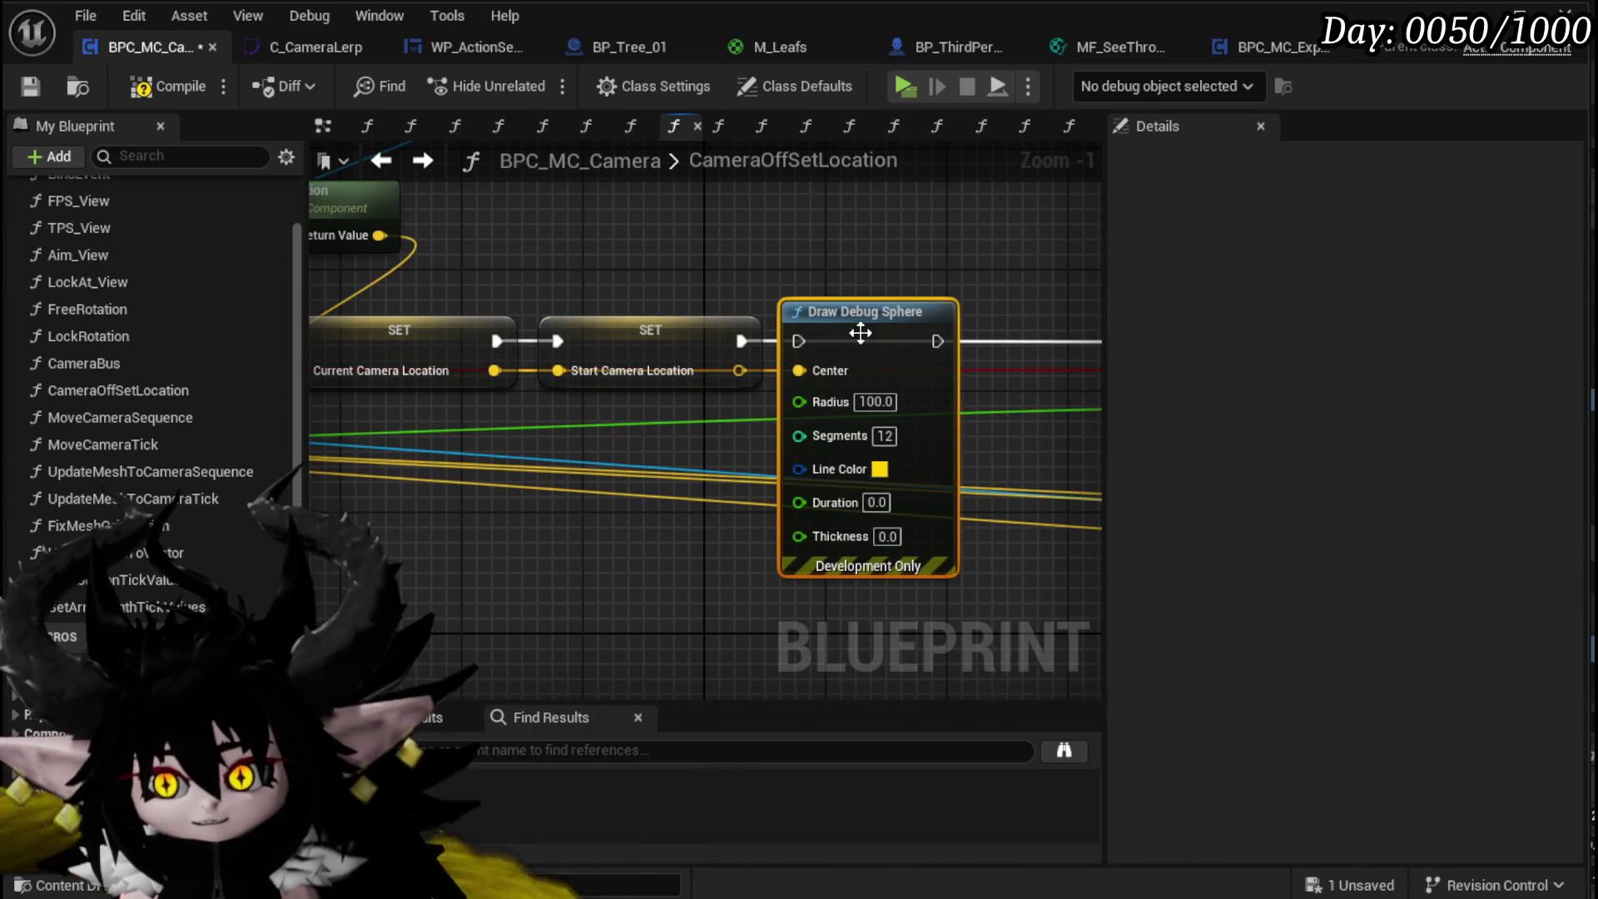
drag(720, 383, 781, 383)
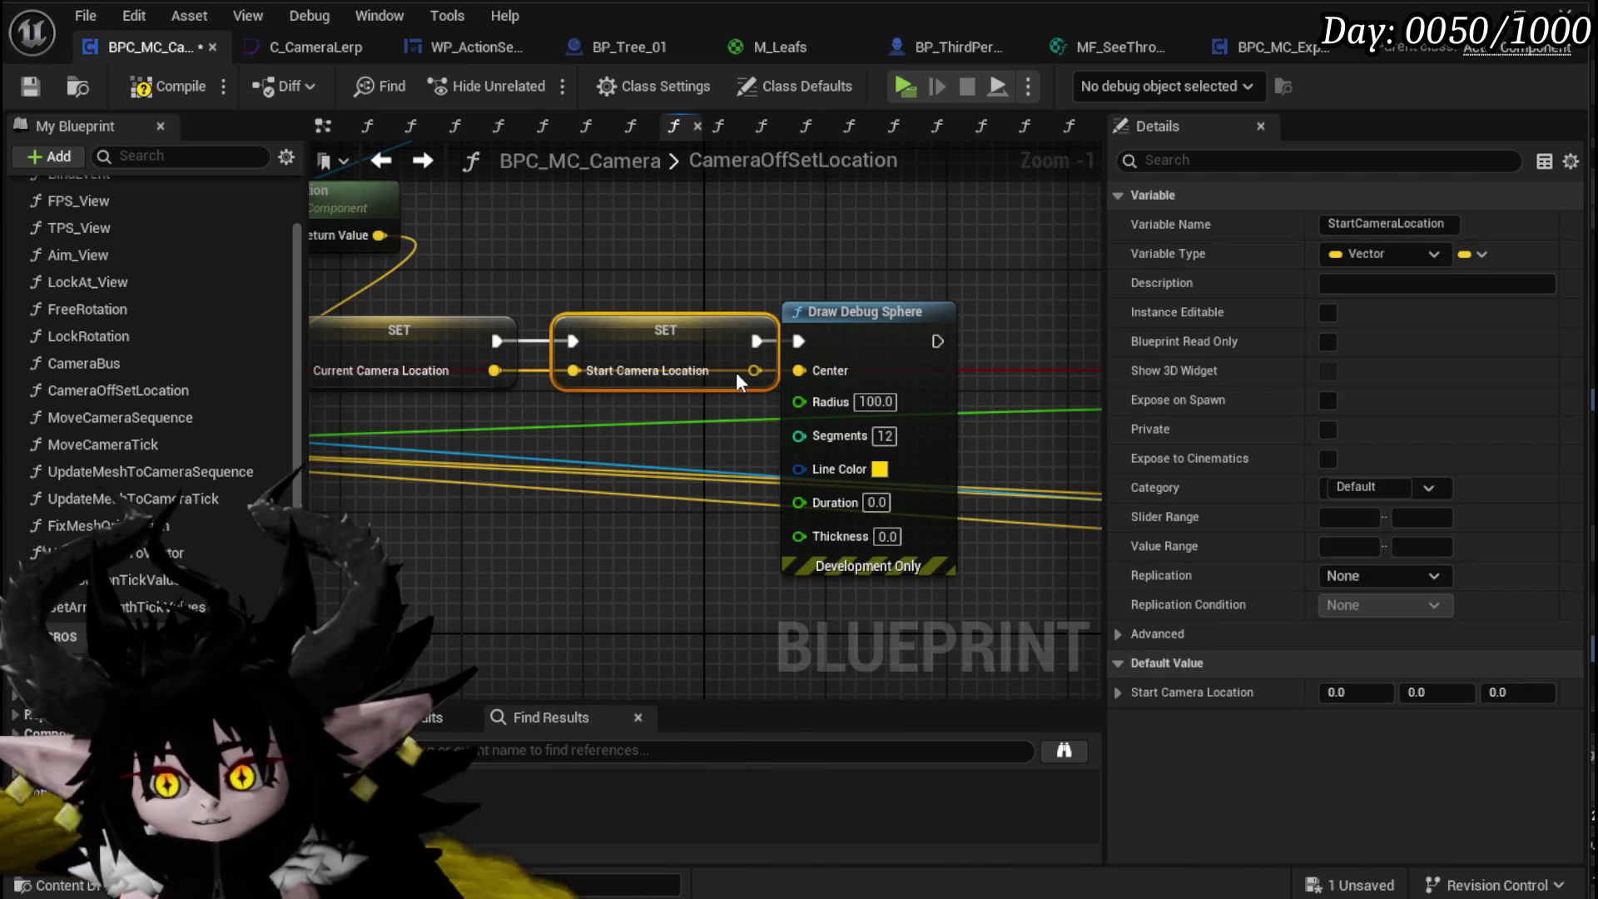
click(772, 333)
mouse_move(628, 346)
mouse_down()
mouse_move(815, 358)
mouse_move(1007, 343)
mouse_up()
scroll(1006, 343, down, 2)
mouse_move(832, 450)
mouse_down()
mouse_move(982, 447)
mouse_move(710, 432)
mouse_move(845, 439)
mouse_move(582, 463)
mouse_up()
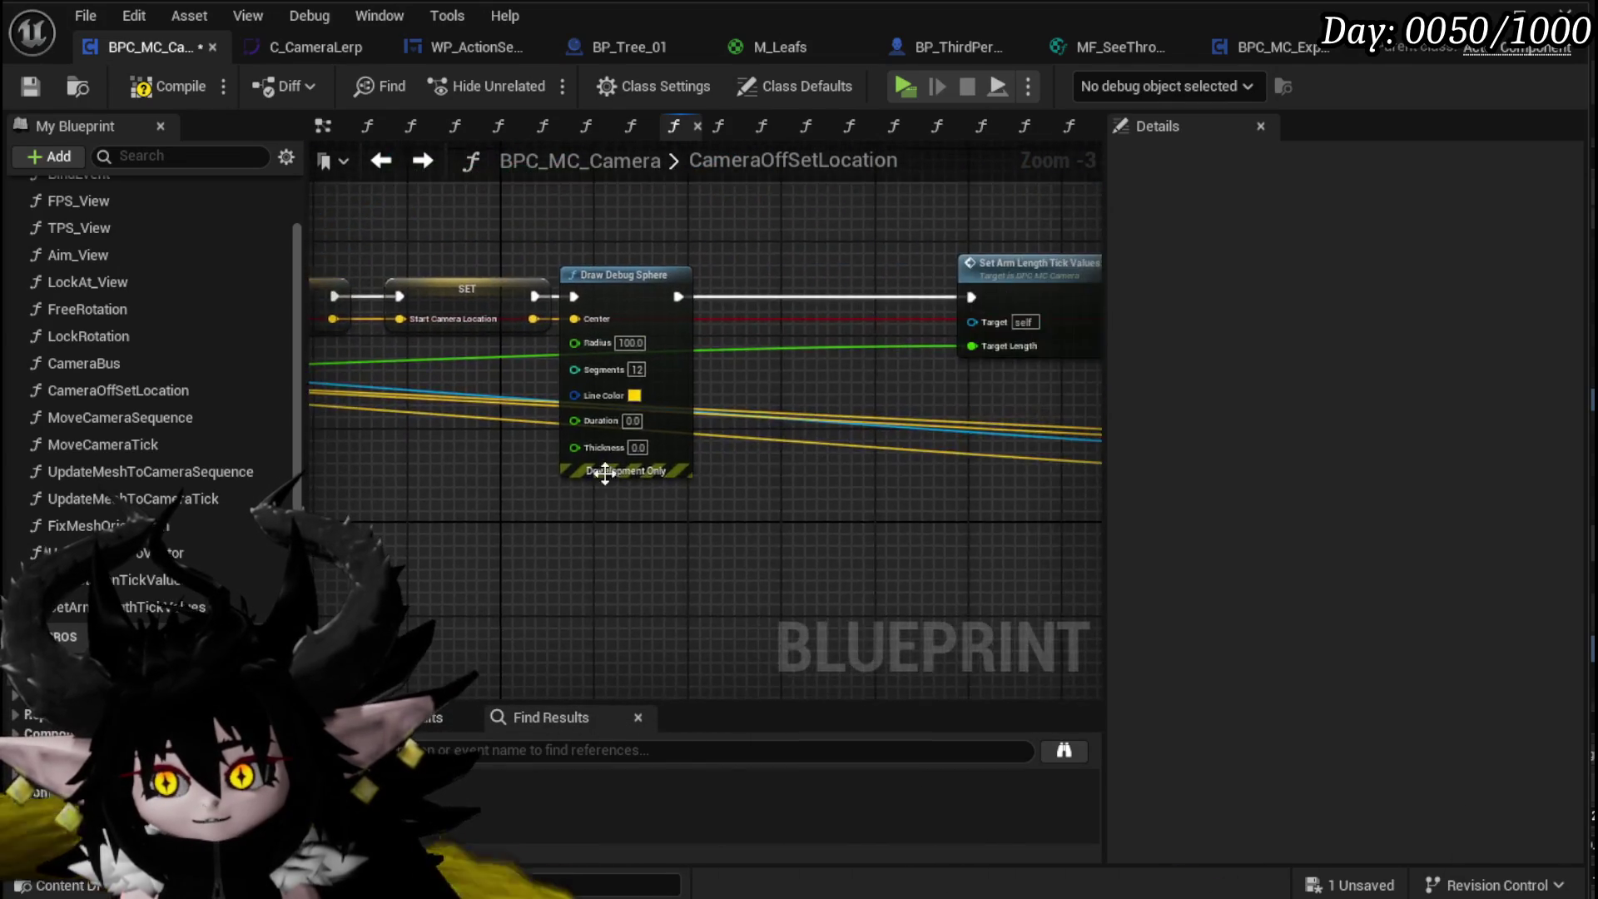
mouse_move(903, 495)
mouse_down()
mouse_move(597, 471)
mouse_move(506, 416)
mouse_move(537, 272)
mouse_up()
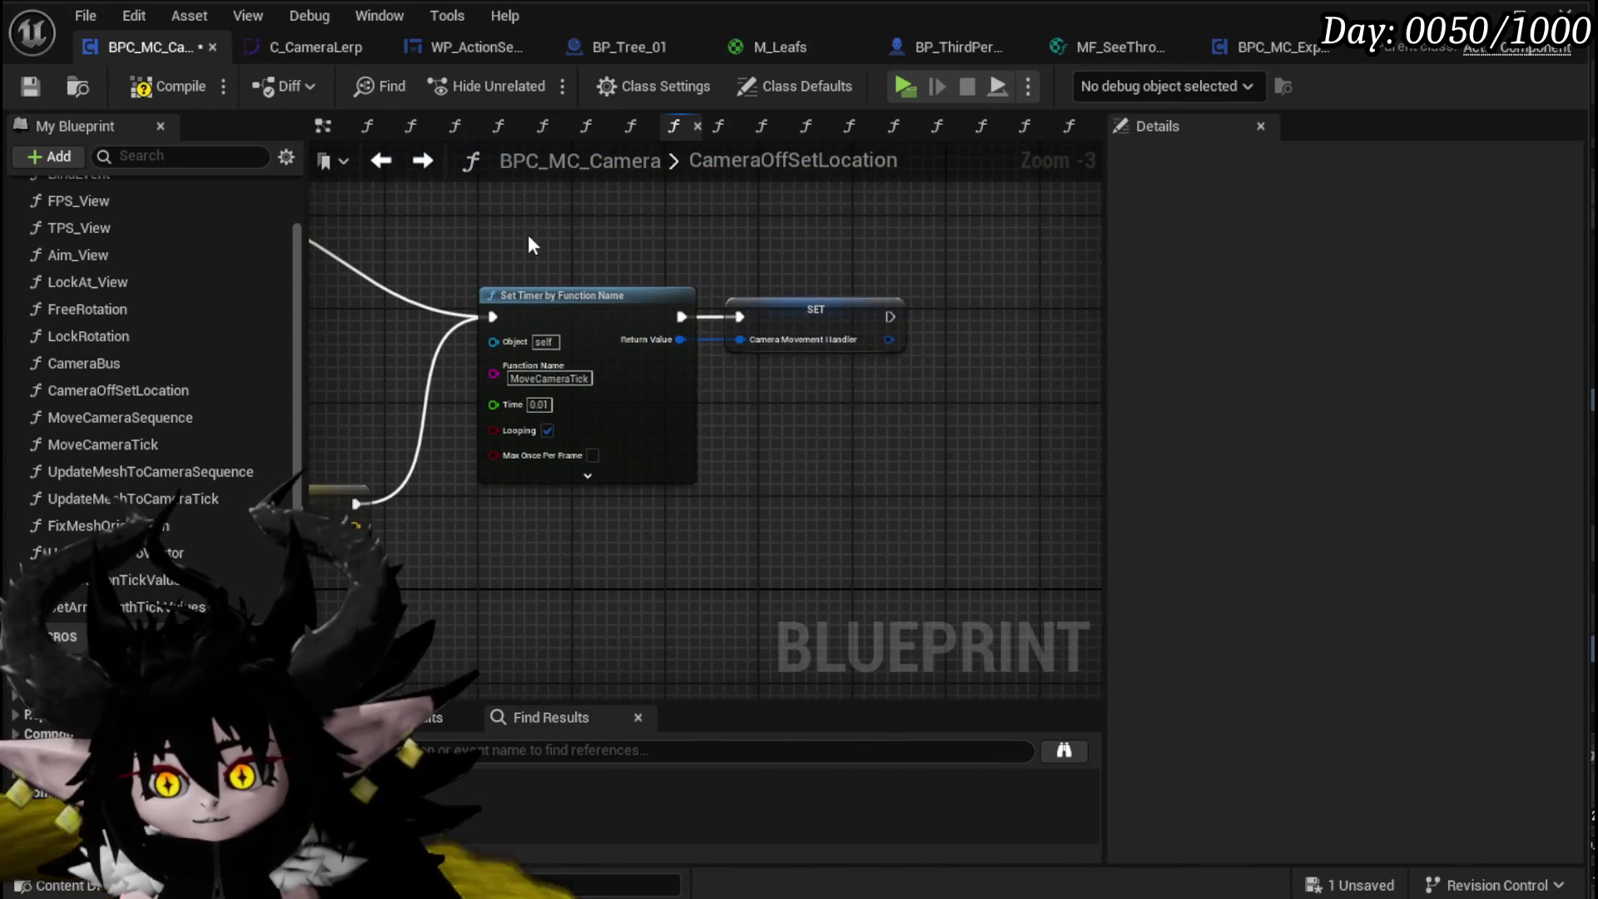
mouse_move(347, 347)
mouse_down()
mouse_move(661, 346)
mouse_move(707, 318)
mouse_move(804, 323)
mouse_move(667, 324)
mouse_up()
Step: Paste a Draw Debug Sphere before Set Timer by Function Name, centred on End Camera Location
key(ctrl+v)
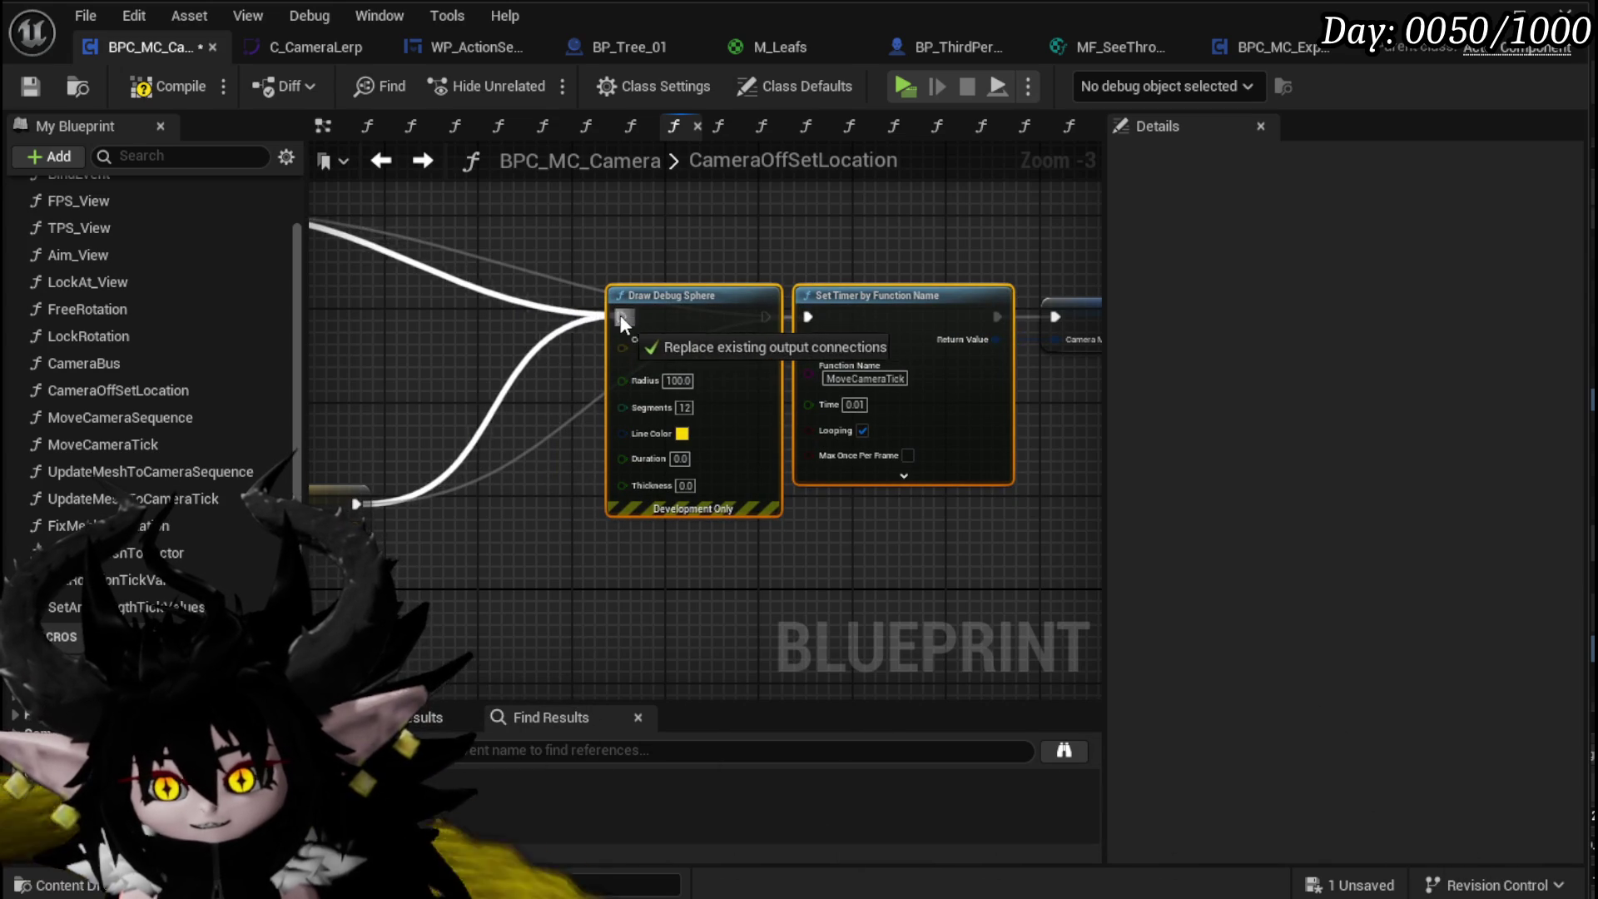
drag(766, 316, 809, 317)
scroll(150, 375, down, 5)
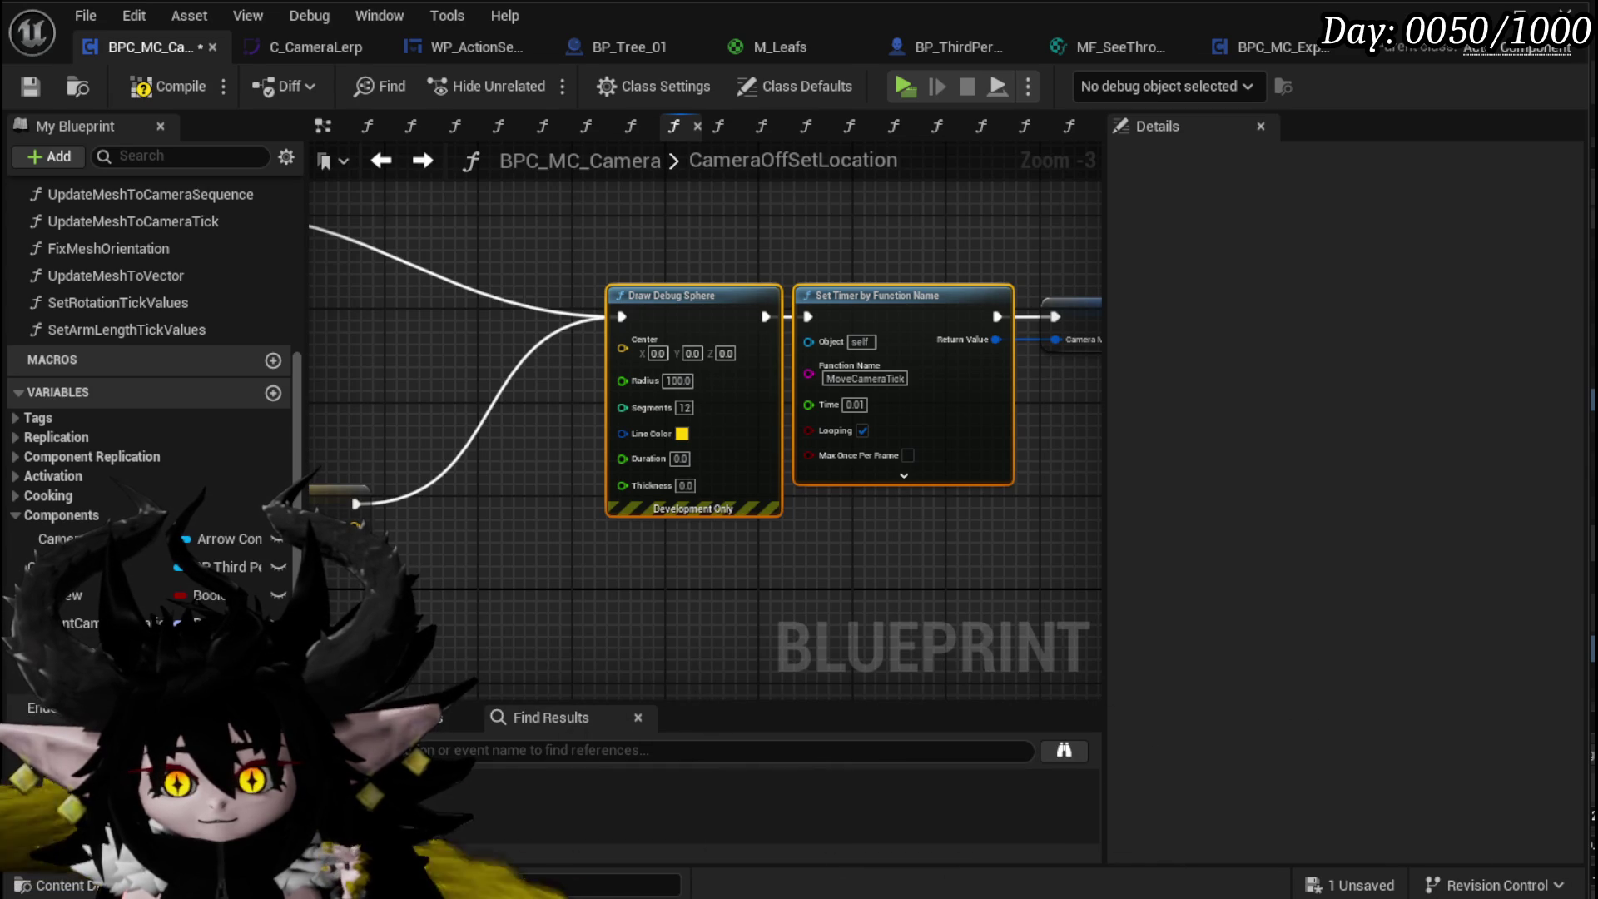
drag(427, 583, 497, 522)
click(550, 535)
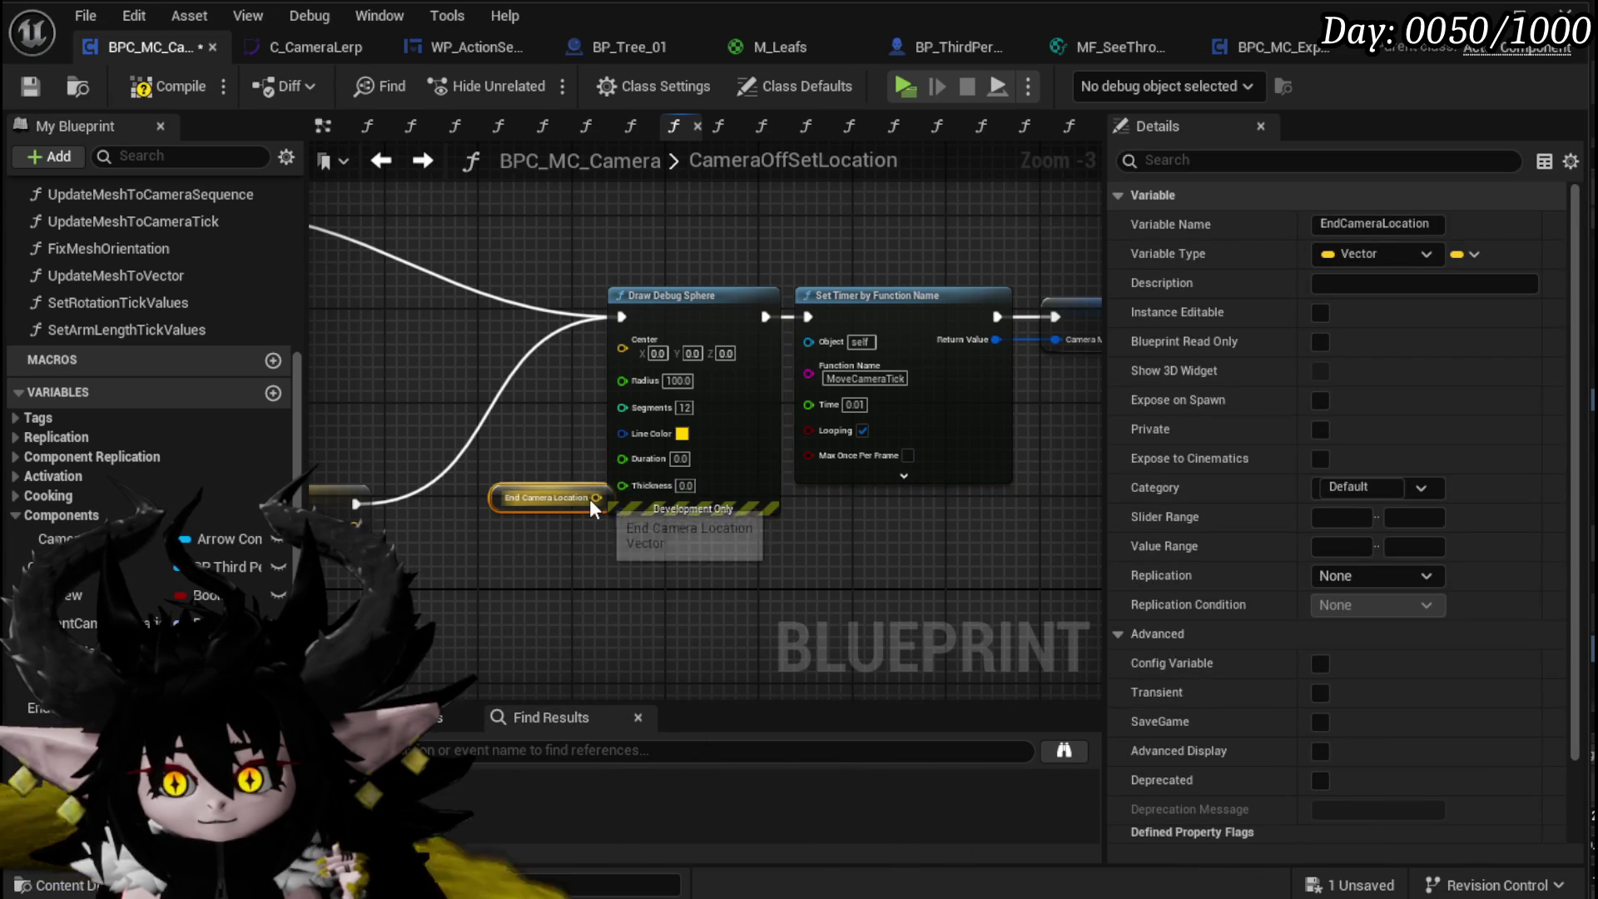
drag(639, 351, 640, 351)
drag(528, 496, 464, 367)
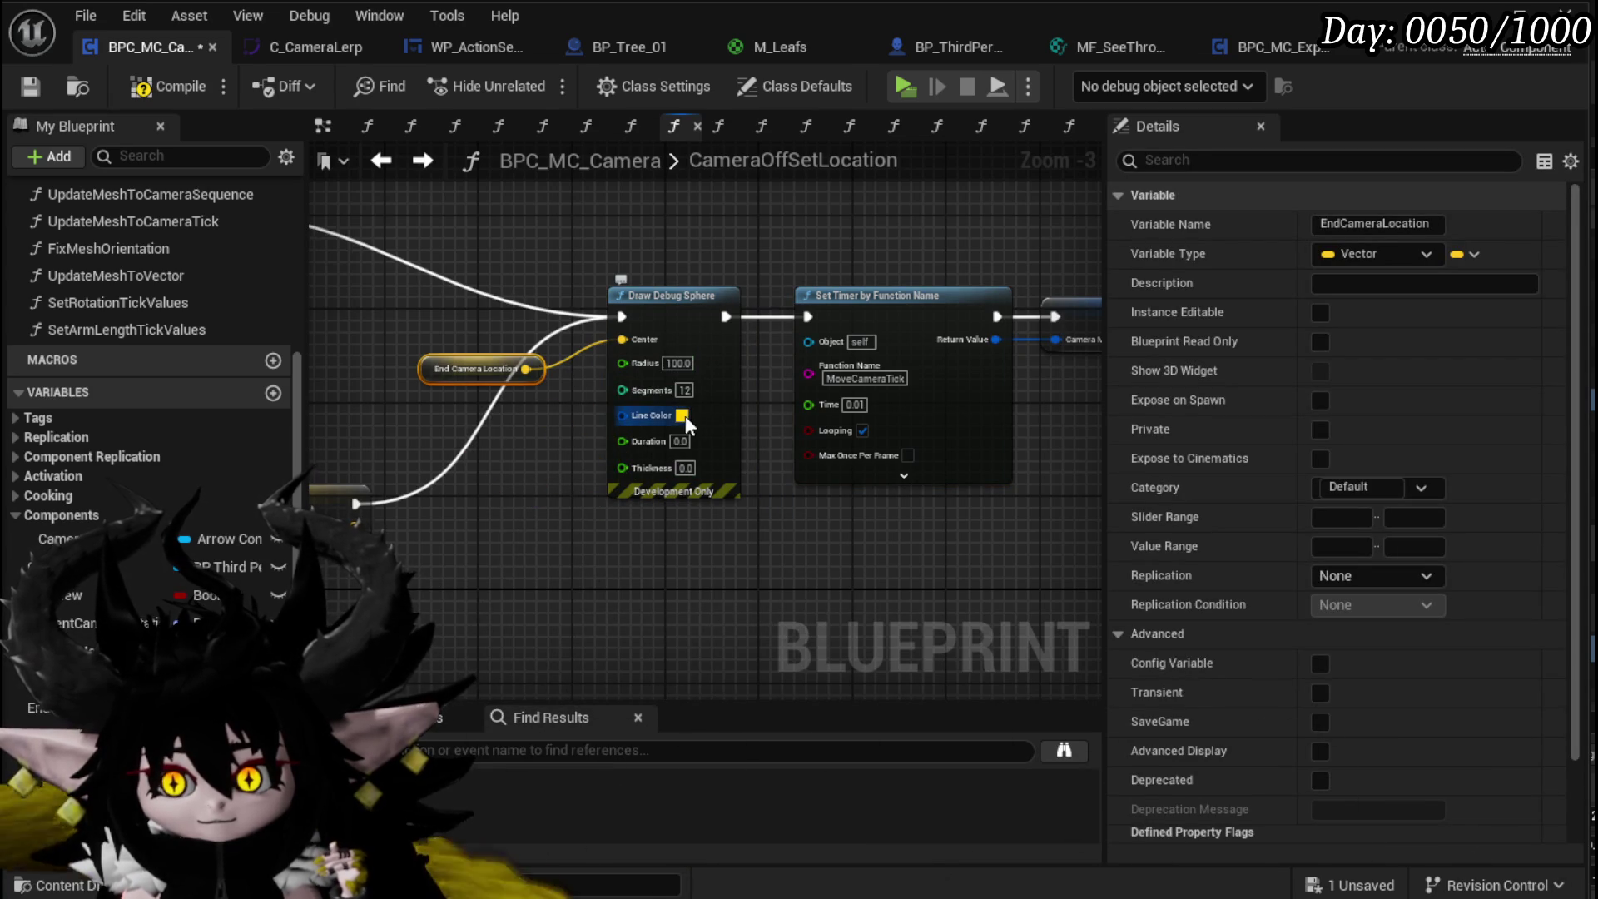
Step: Make the second debug sphere's line colour green and save the blueprint
click(686, 416)
drag(813, 687, 756, 716)
click(502, 542)
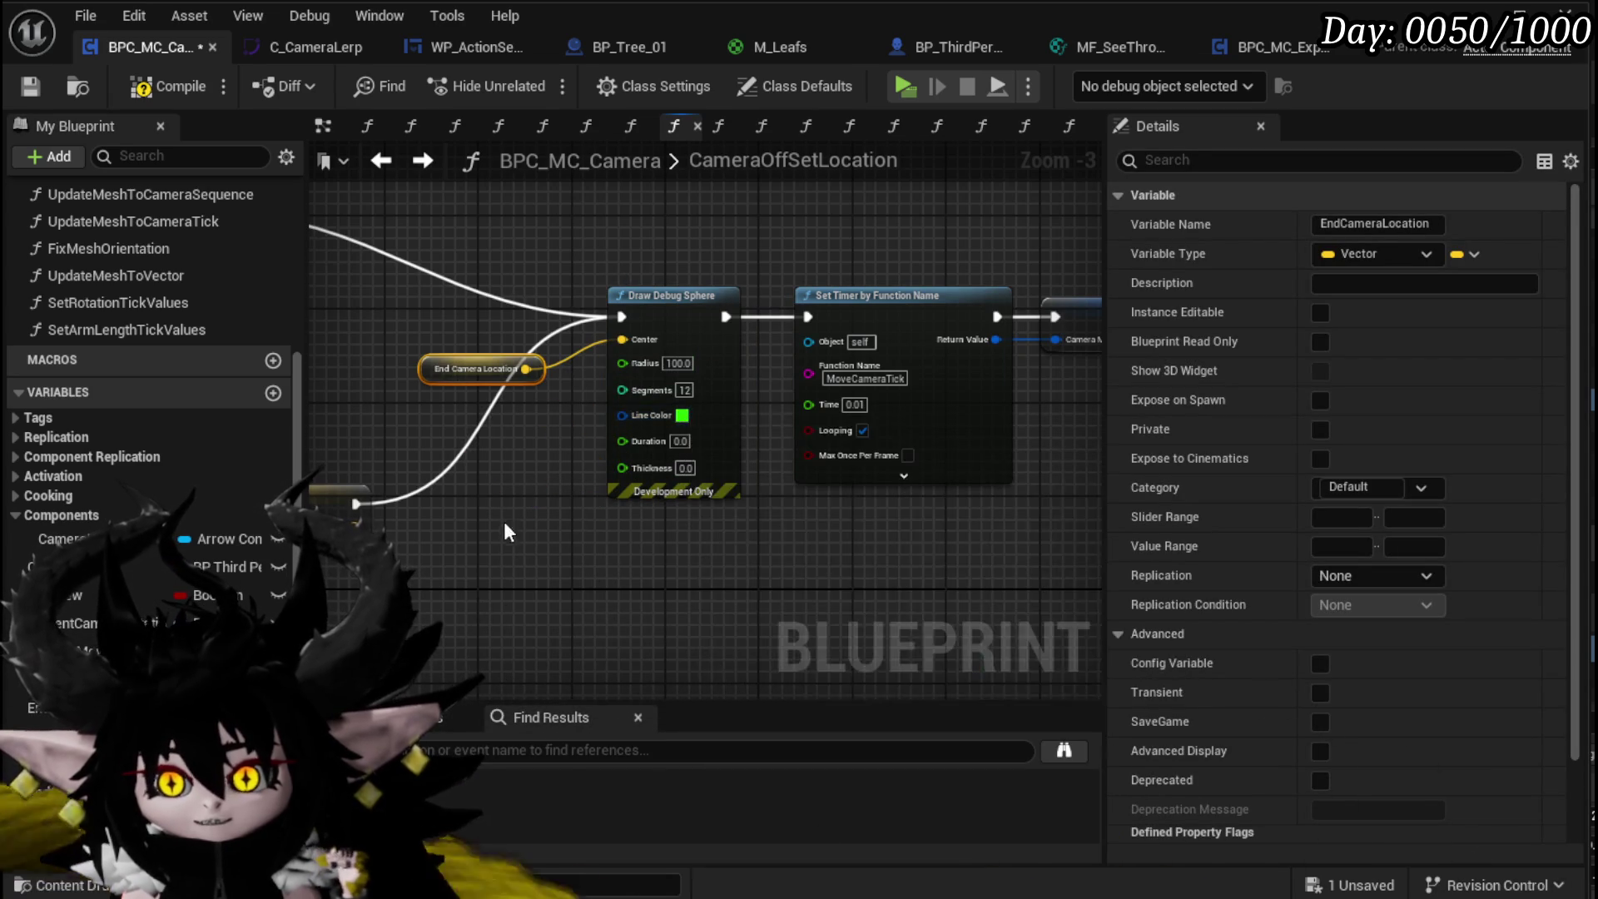
scroll(503, 542, down, 4)
click(41, 88)
drag(774, 274, 925, 266)
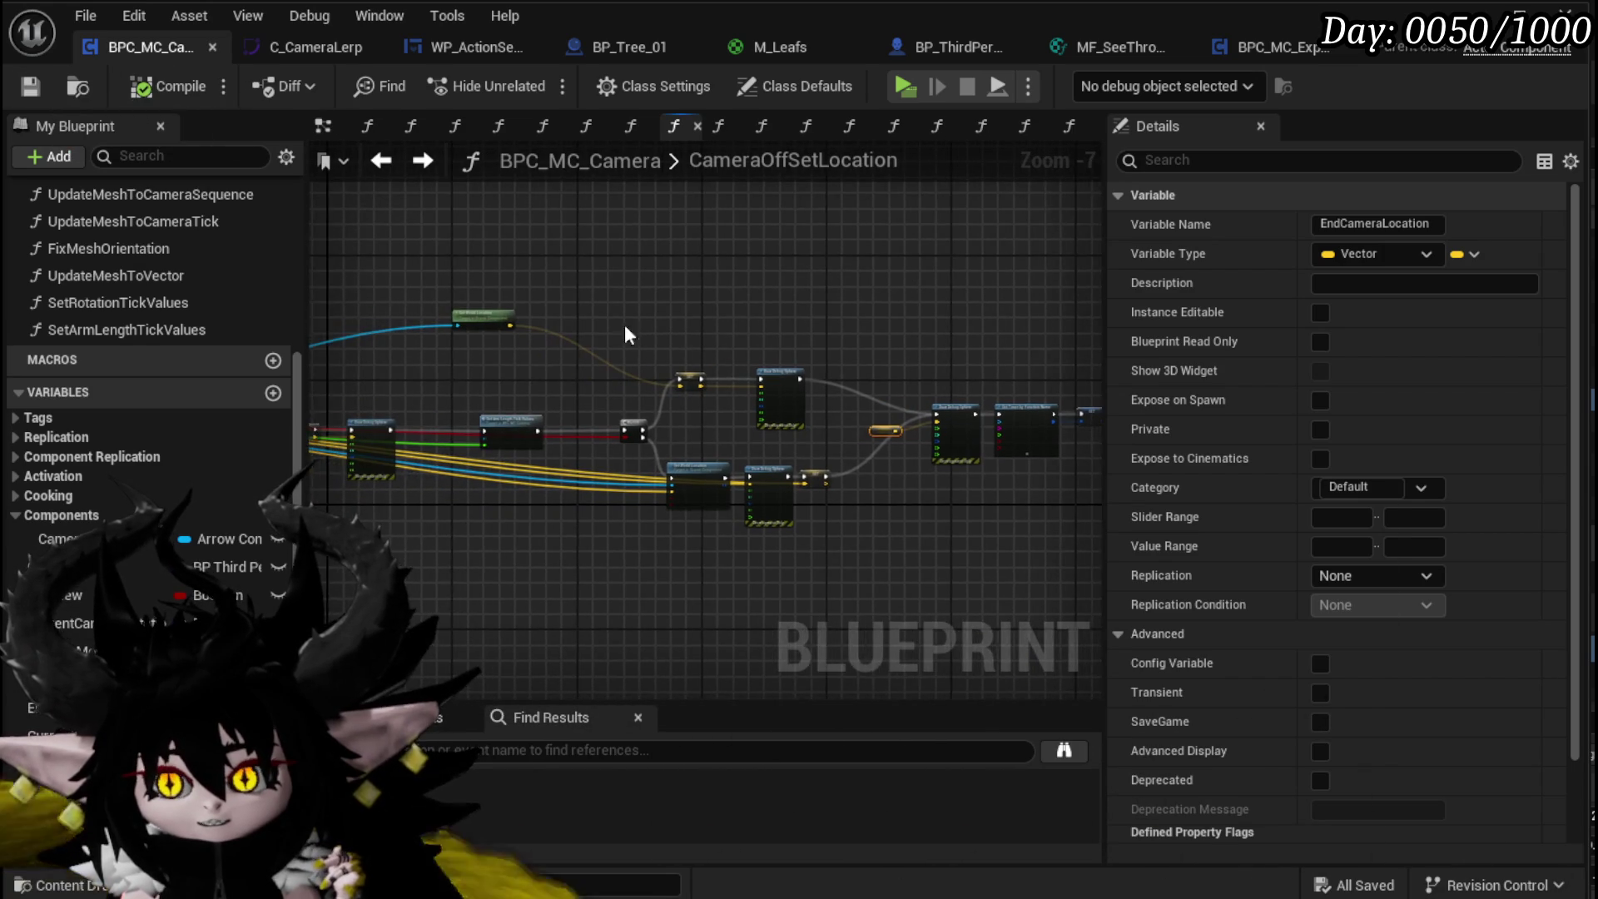
scroll(502, 307, up, 3)
mouse_move(511, 343)
mouse_down()
mouse_move(583, 499)
mouse_move(637, 483)
mouse_up()
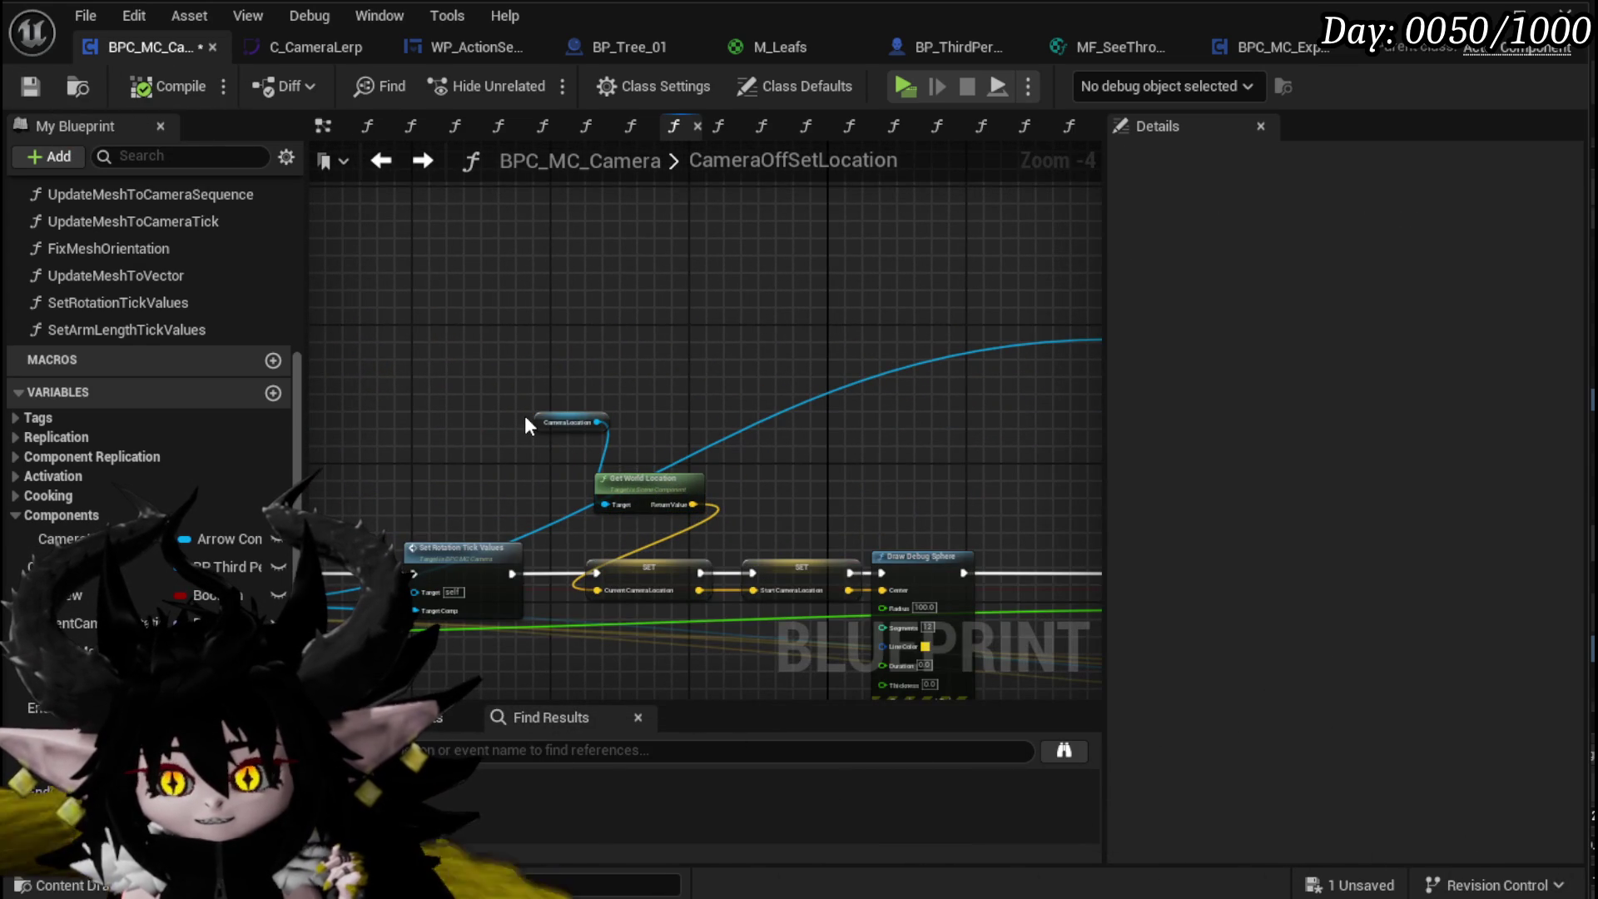
Step: Save the blueprint and open the CameraBus function graph
key(ctrl+s)
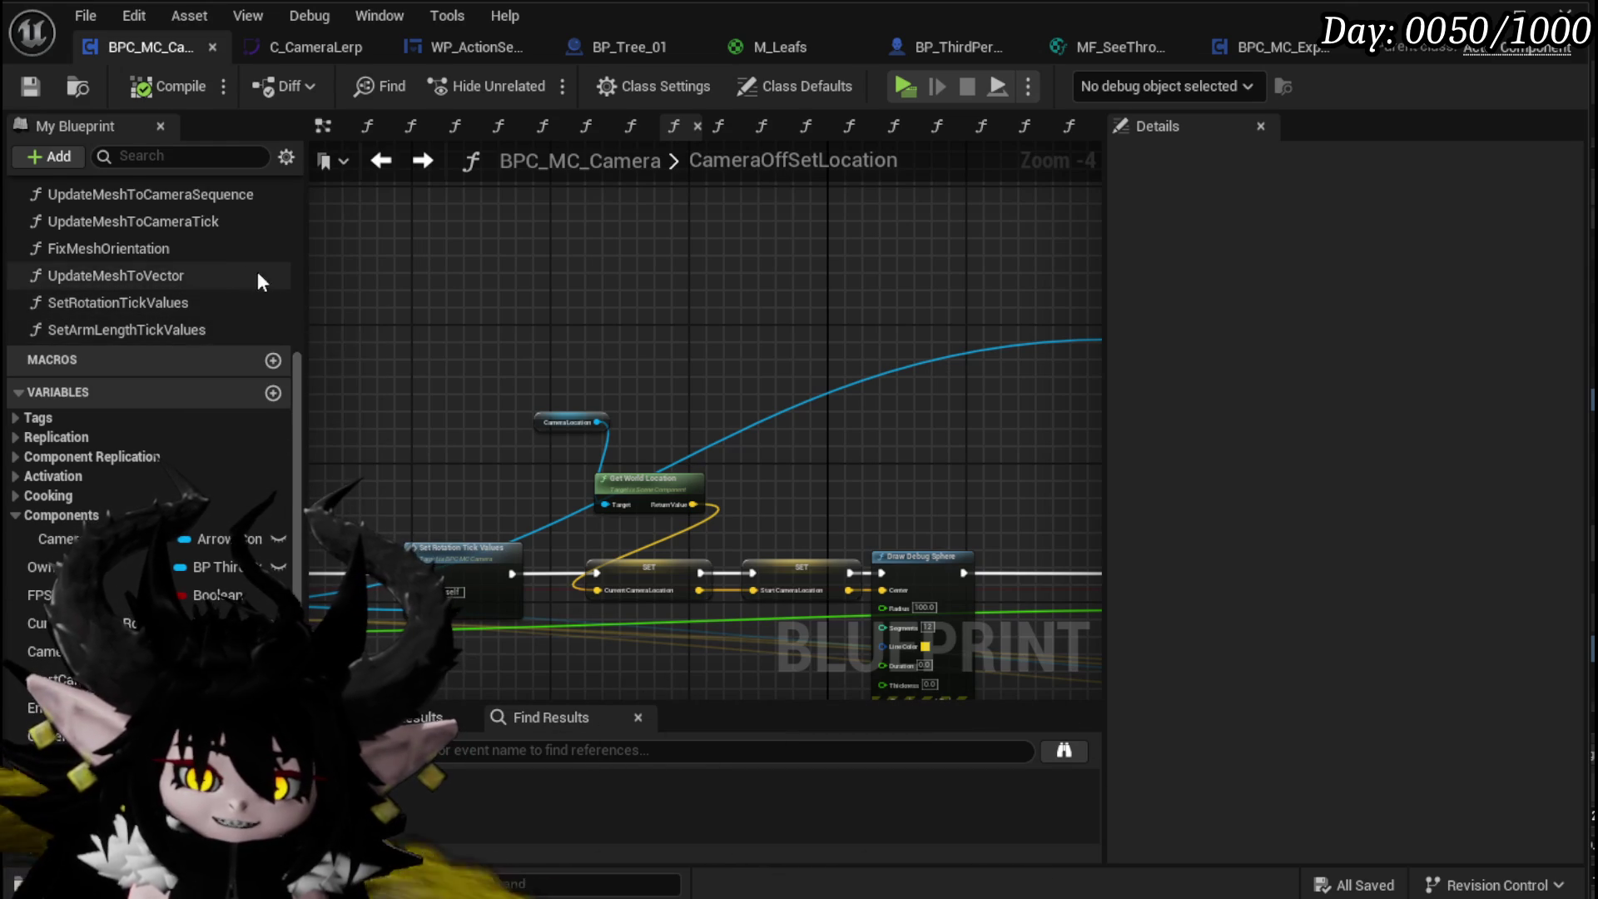
scroll(233, 277, up, 2)
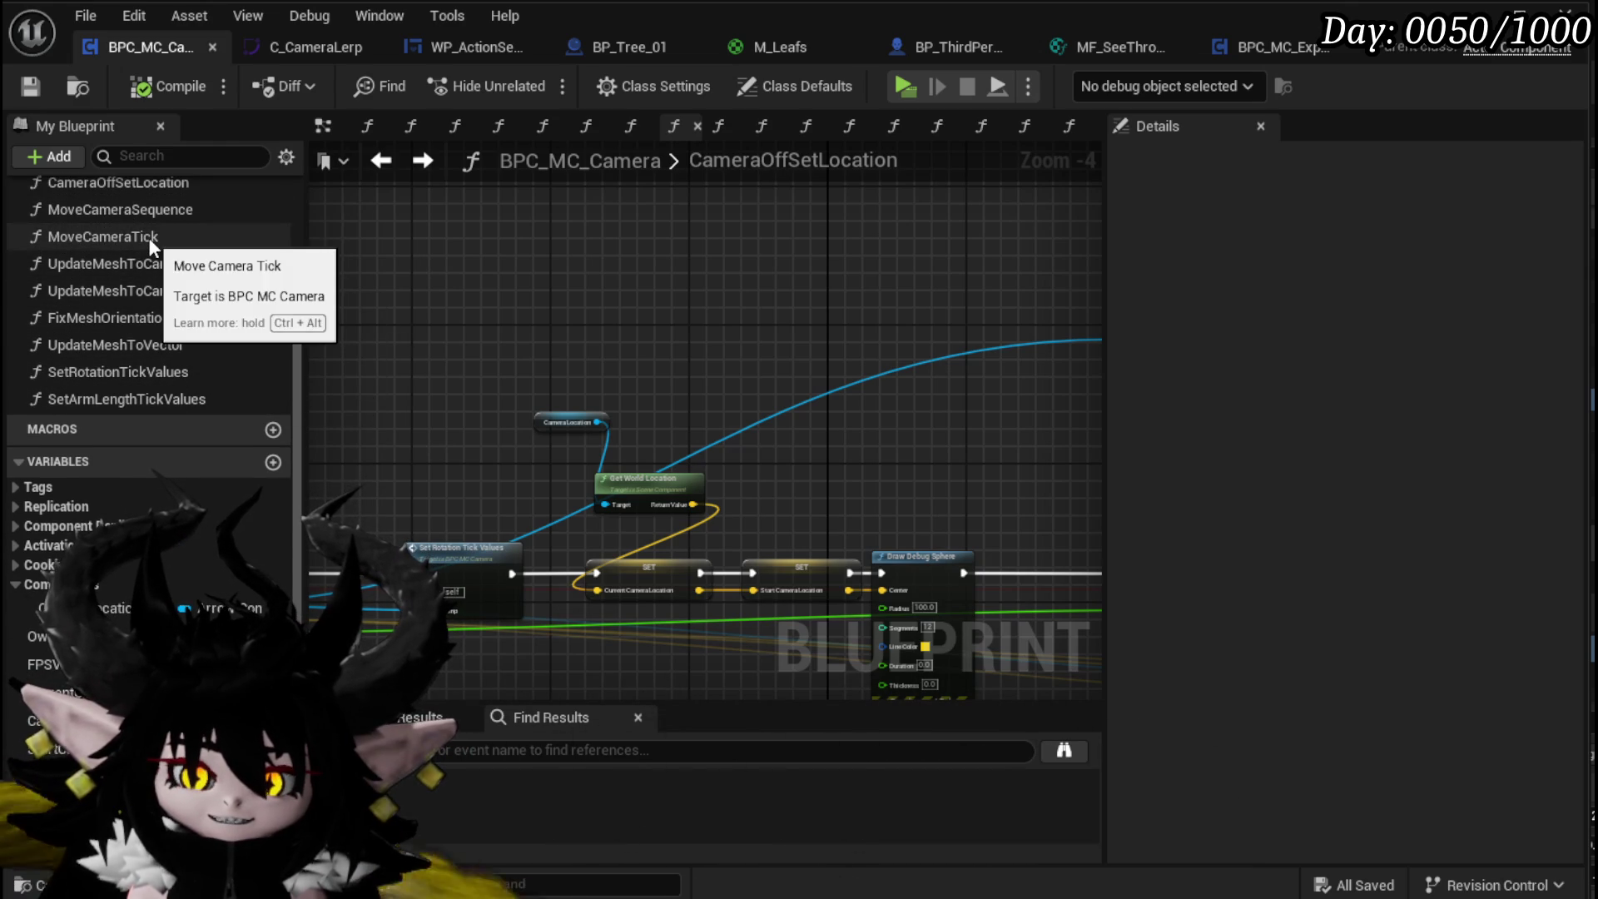
scroll(149, 237, up, 2)
double_click(118, 221)
scroll(932, 319, down, 3)
scroll(934, 313, down, 2)
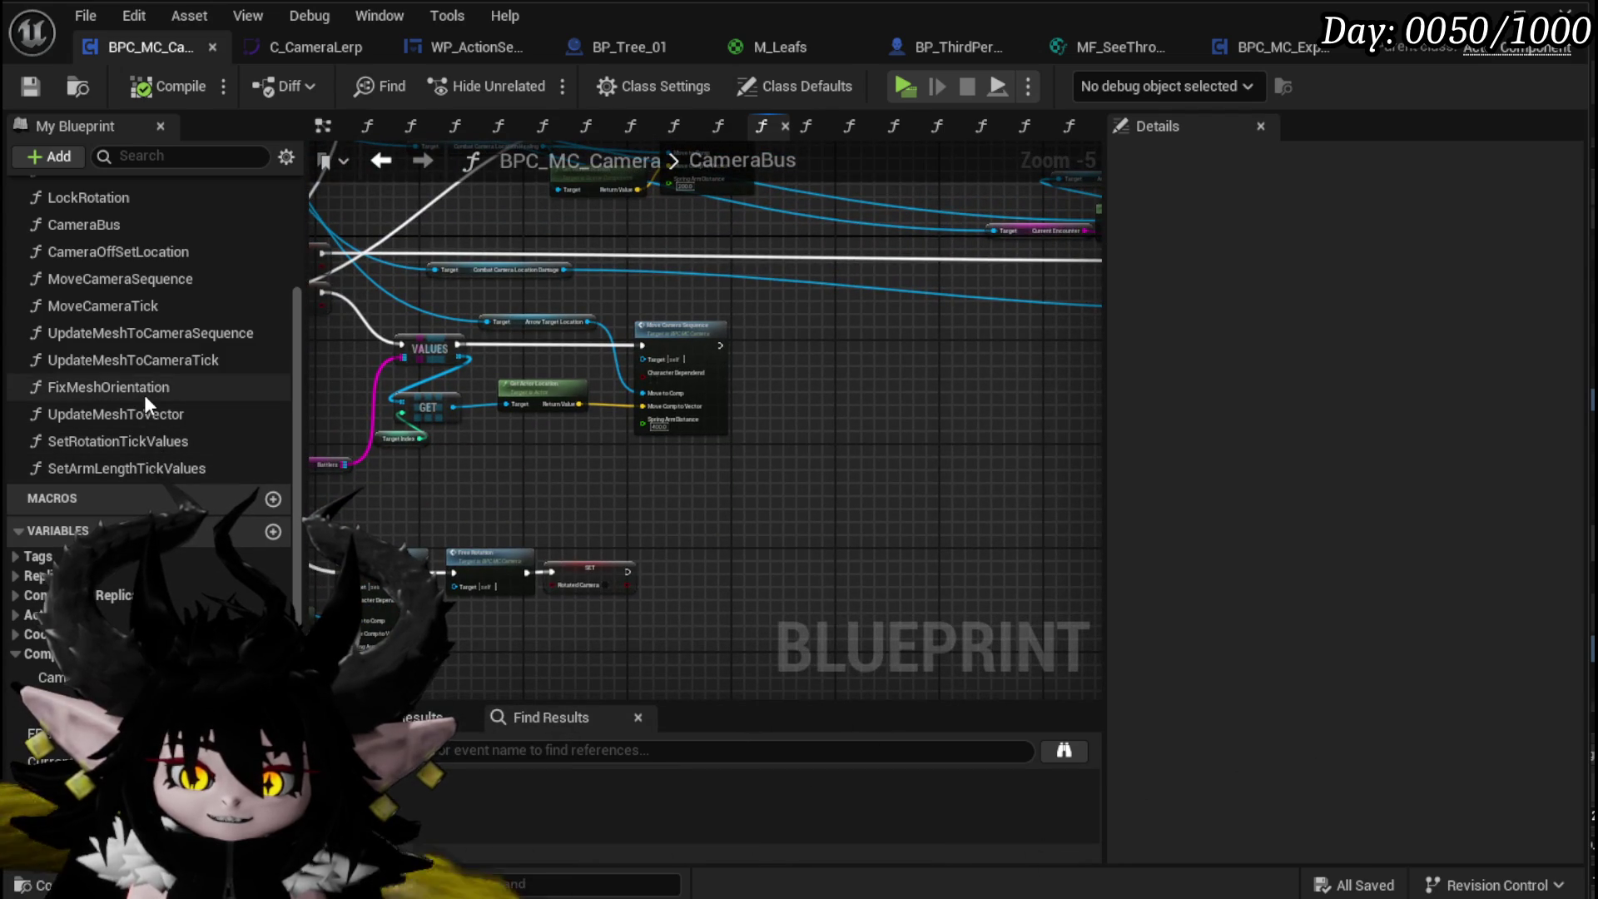
Step: Add an UpdateMeshToVector call and chain it right after Move Camera Sequence
mouse_move(153, 416)
mouse_down()
mouse_move(749, 378)
mouse_move(725, 339)
mouse_up()
scroll(429, 292, up, 4)
scroll(737, 431, down, 3)
scroll(426, 392, up, 1)
mouse_move(427, 391)
mouse_down()
mouse_move(396, 382)
mouse_move(733, 408)
mouse_up()
drag(813, 372, 609, 393)
click(609, 393)
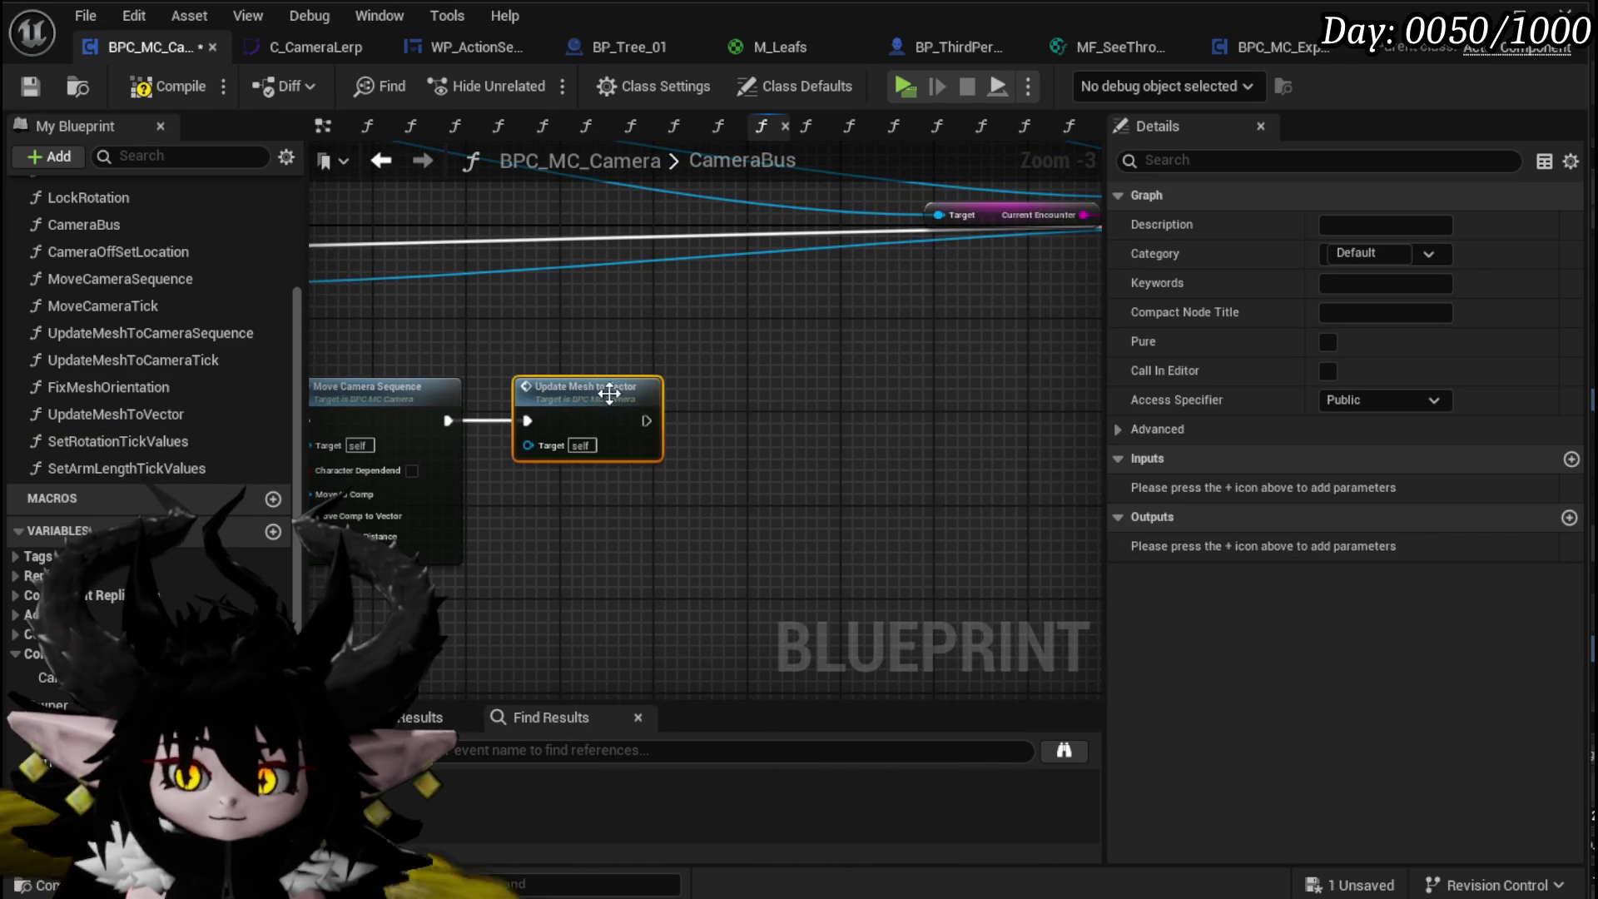
Step: In UpdateMeshToVector, add a Get Mesh node pulled from Owner and save the blueprint
double_click(609, 393)
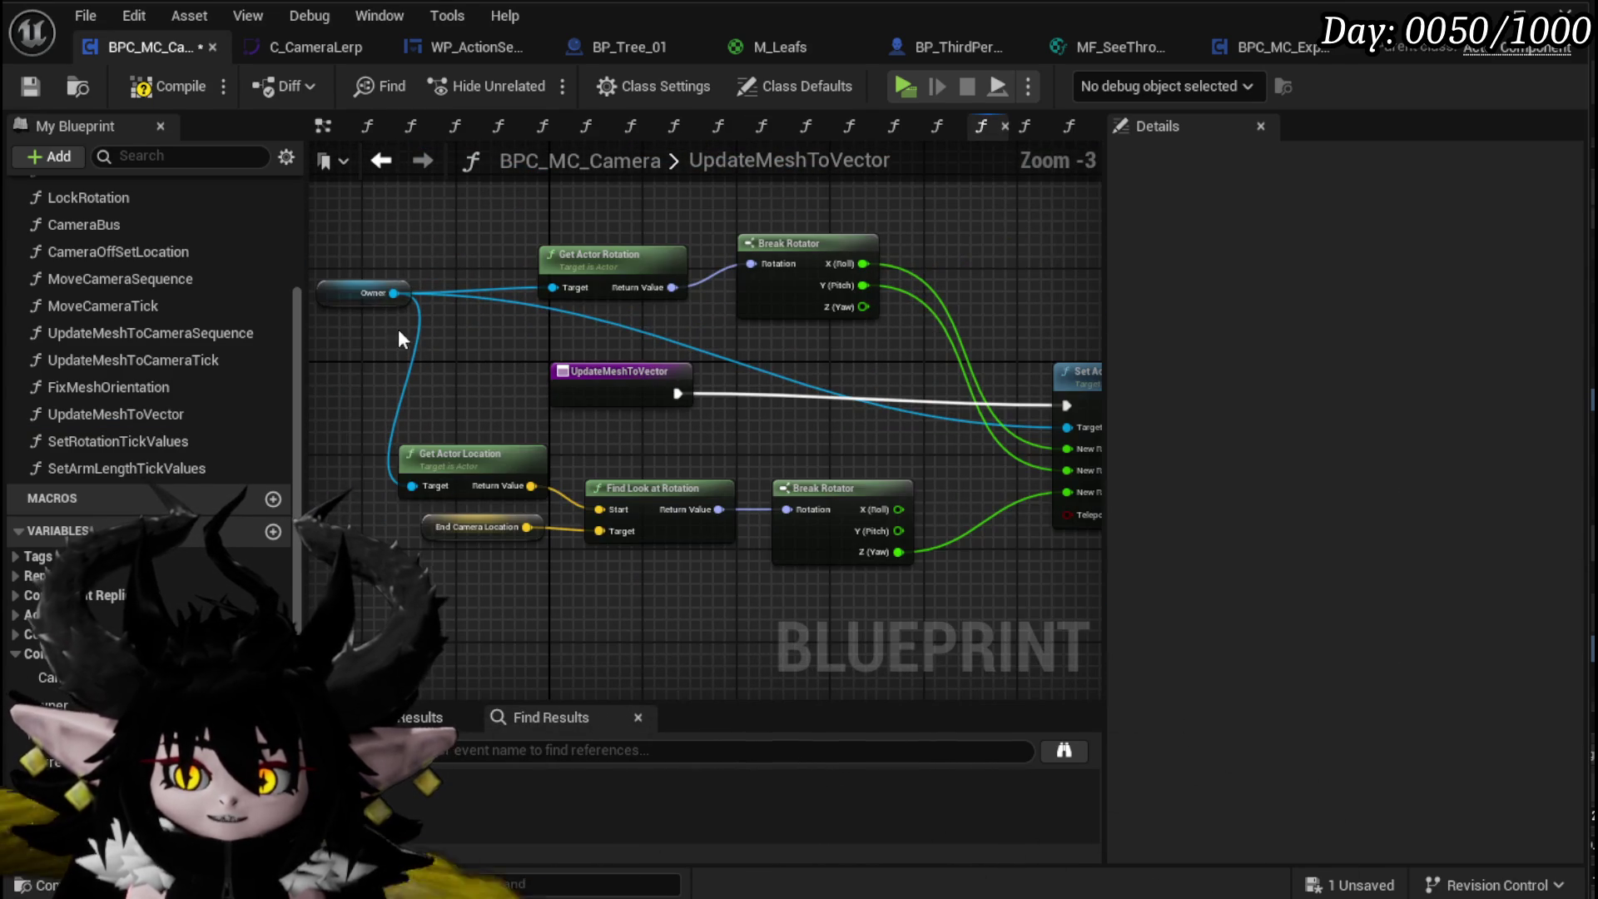
drag(392, 297, 393, 381)
text(ge)
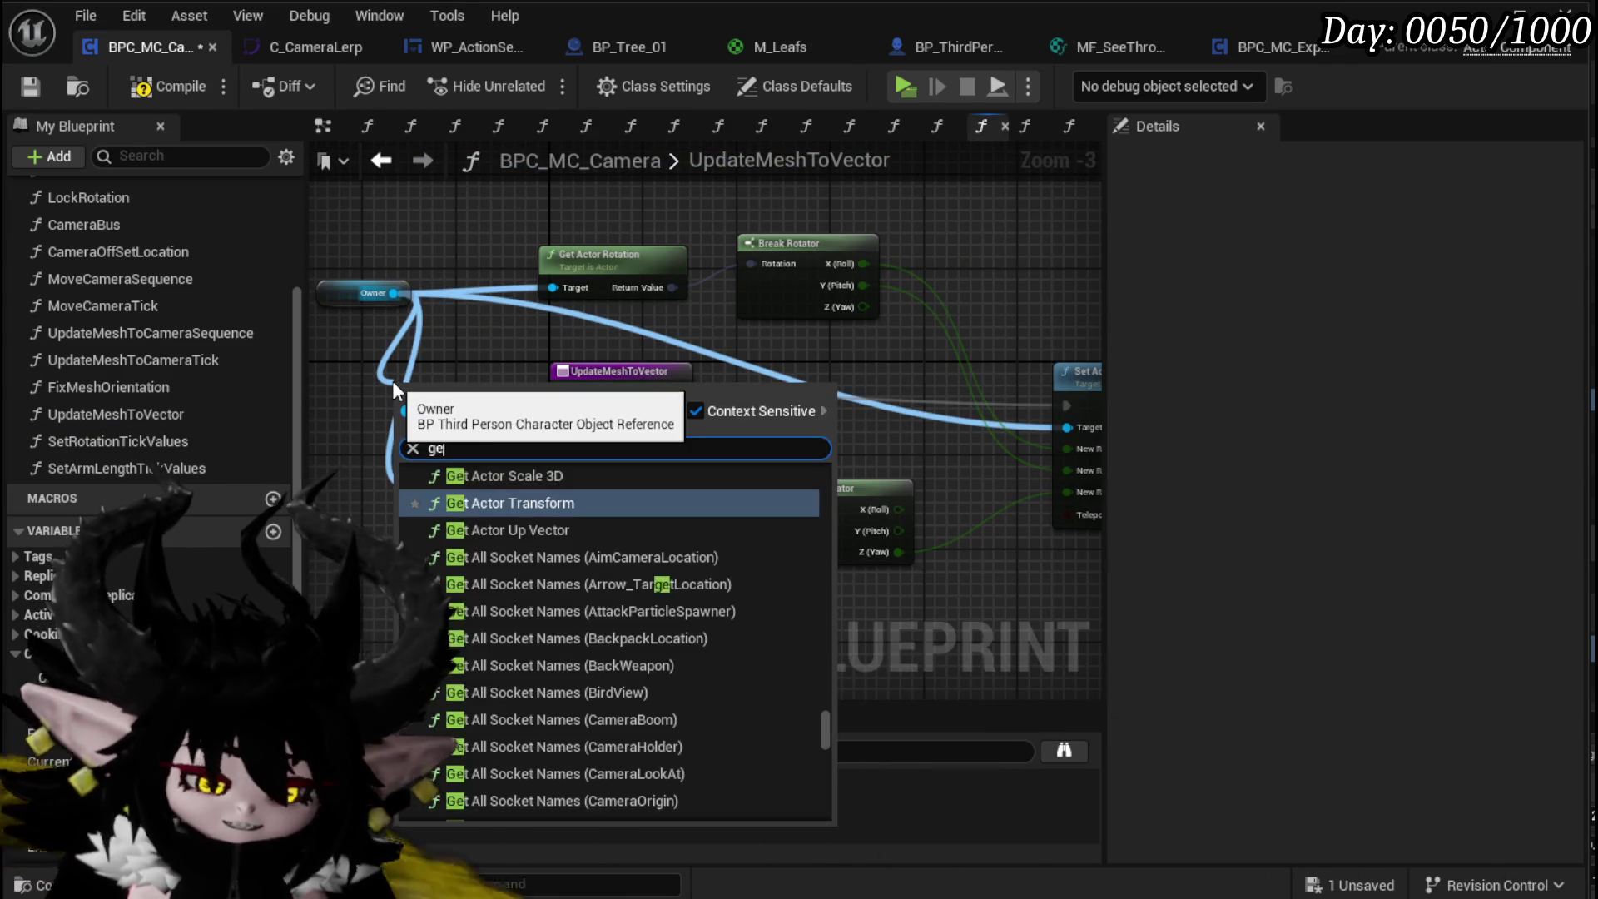
text(t Mesh)
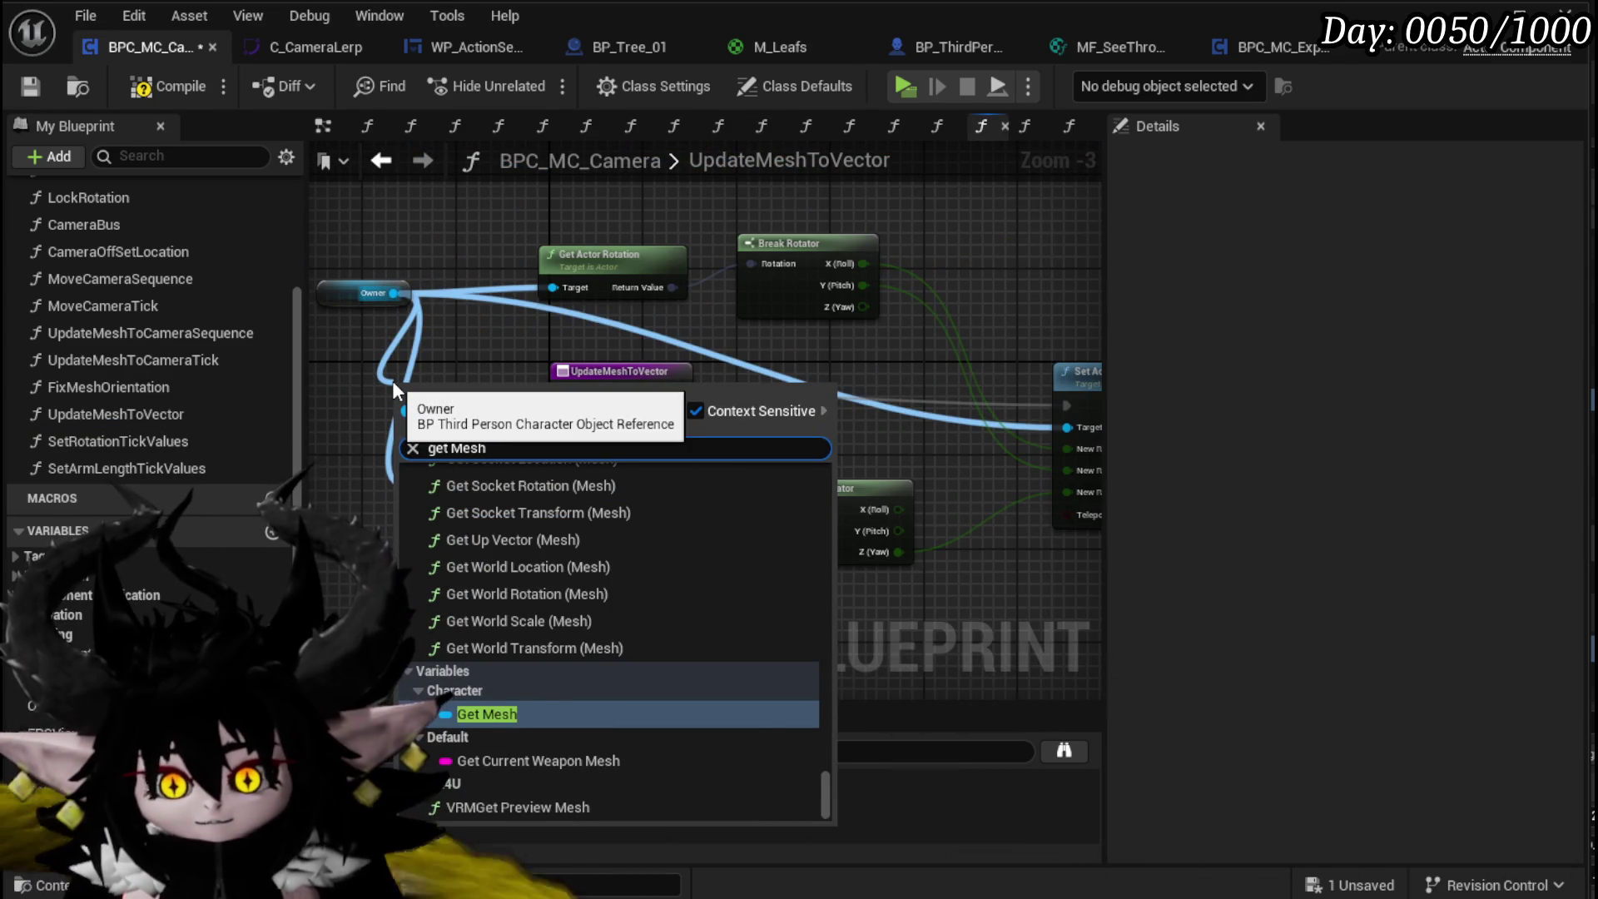
click(487, 714)
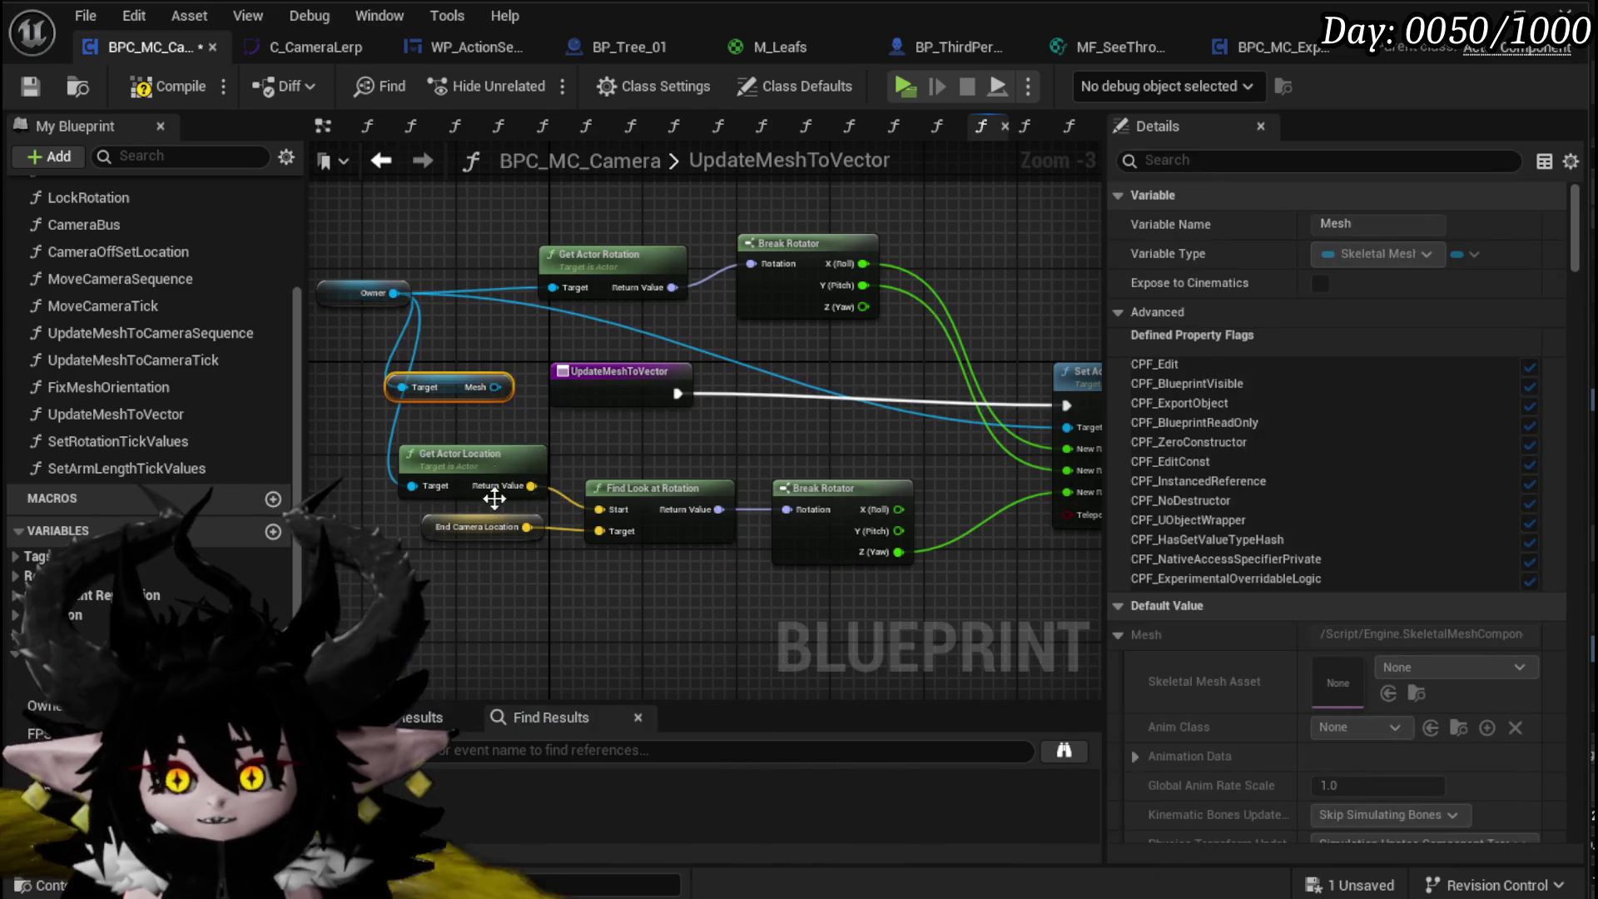
drag(466, 397, 454, 408)
click(521, 433)
mouse_move(334, 300)
mouse_down()
mouse_move(536, 341)
mouse_move(359, 330)
mouse_up()
click(491, 281)
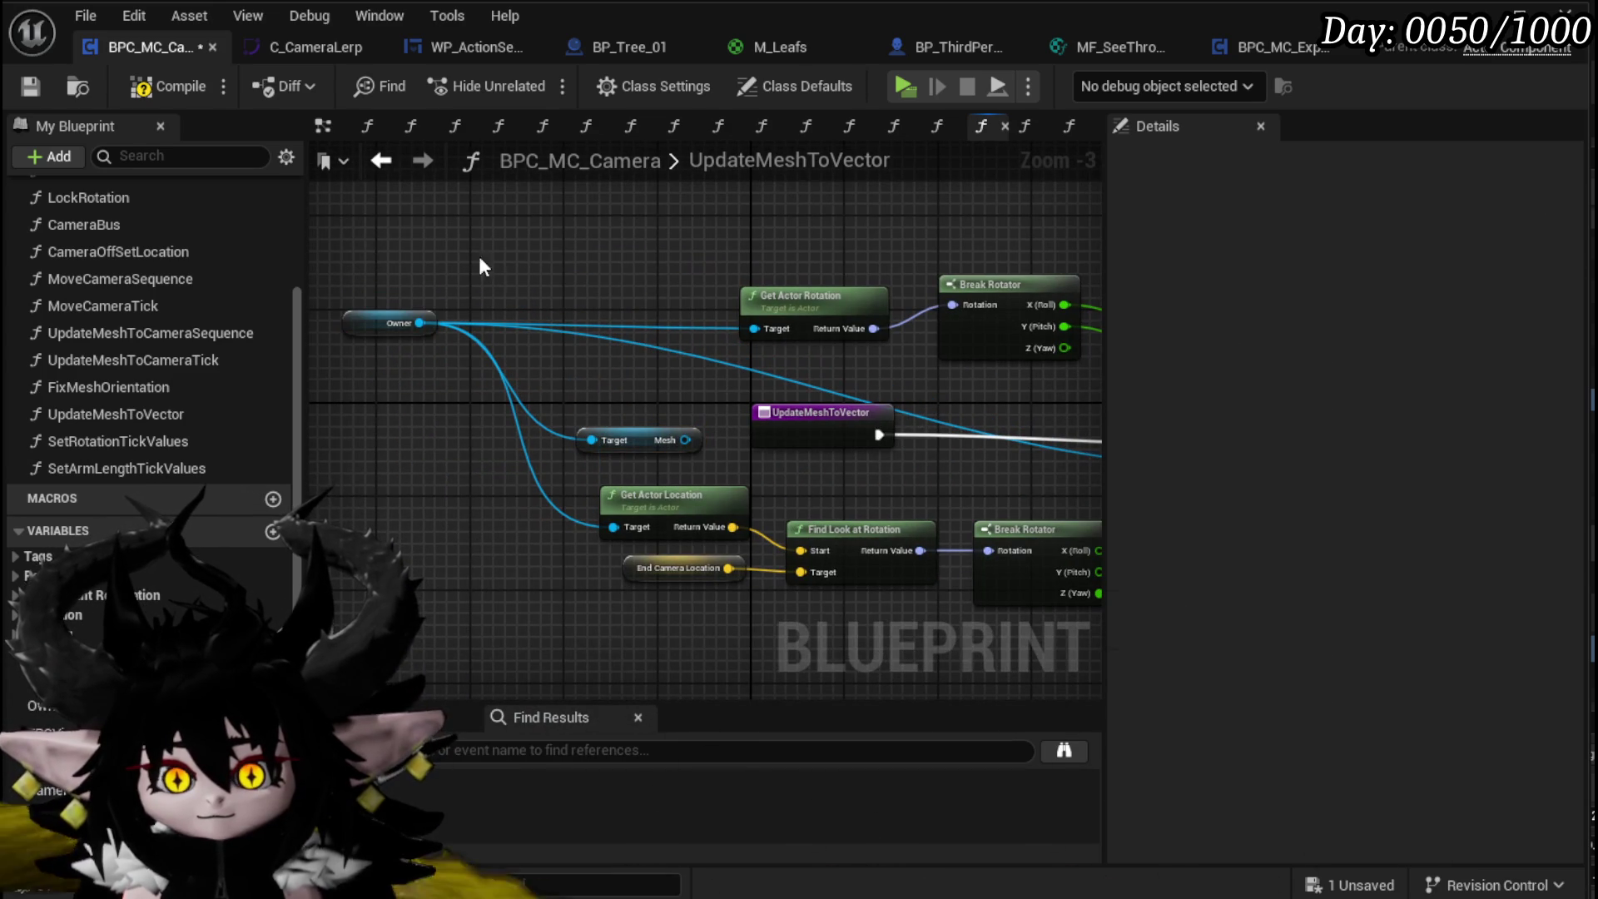
click(30, 86)
drag(685, 294, 326, 274)
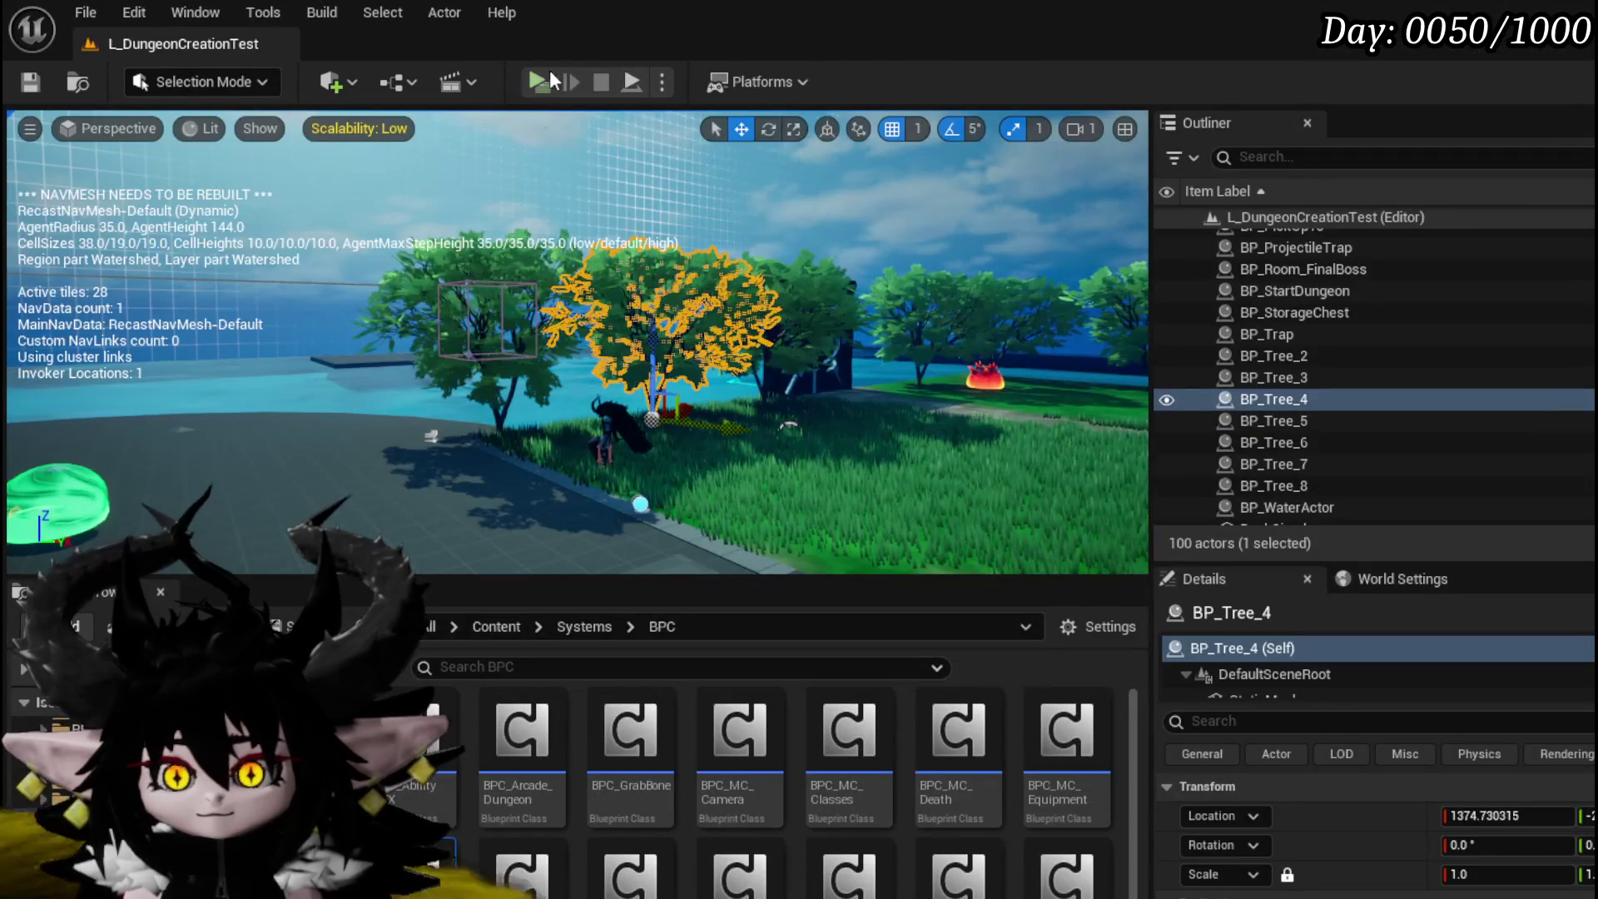
Step: Play-test in standalone, run up to the fire slimes and play the Hand of Greed card
click(554, 76)
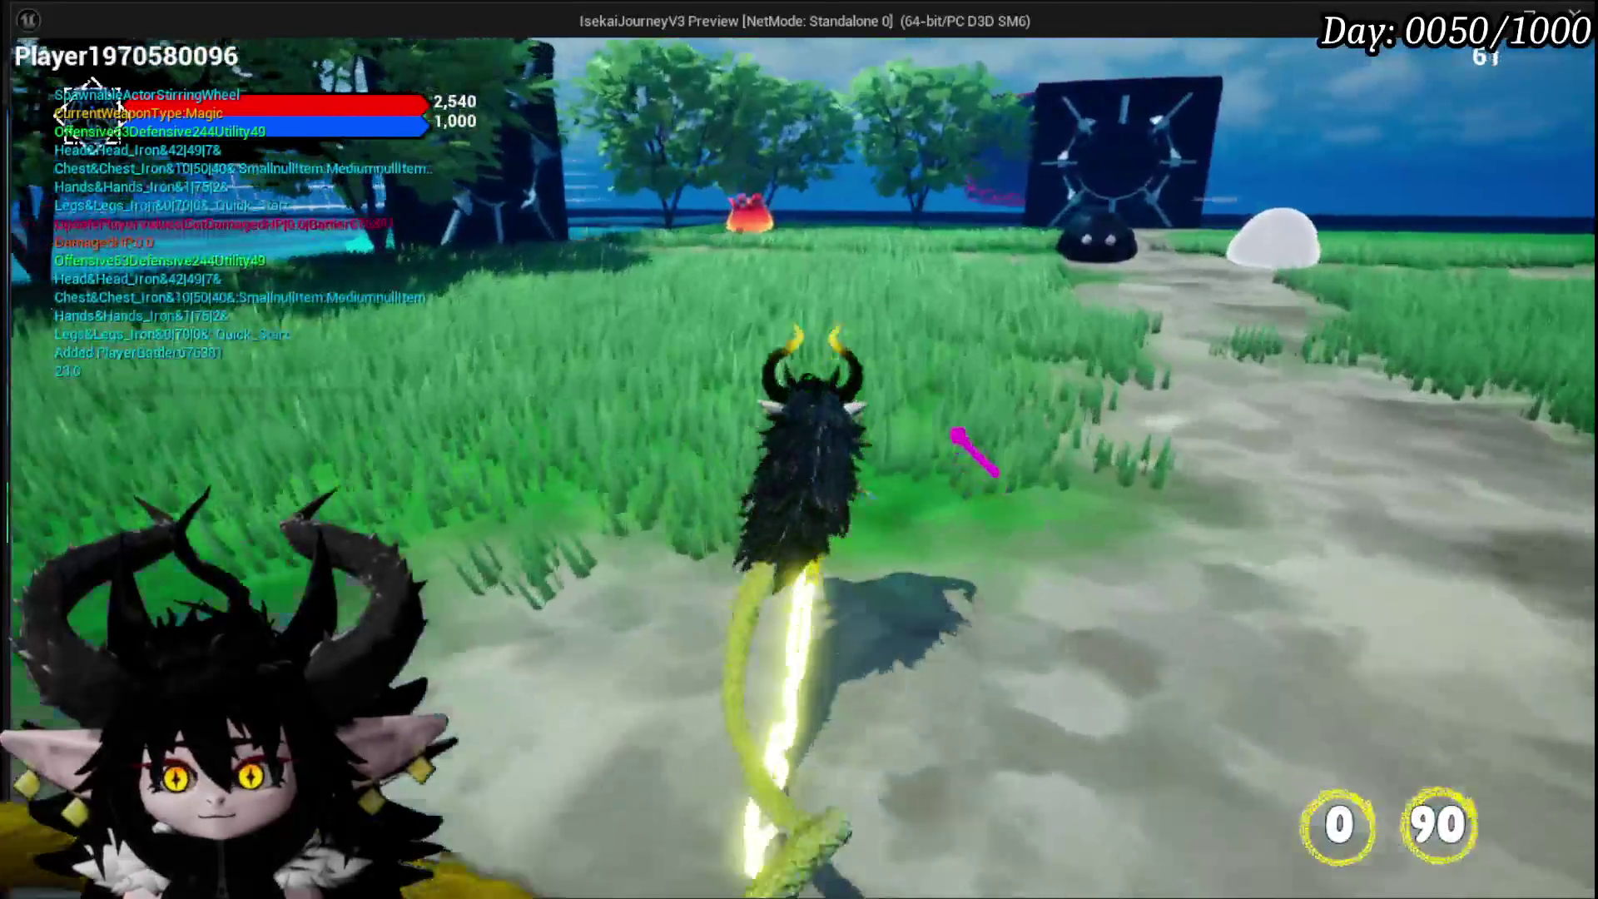
key(w)
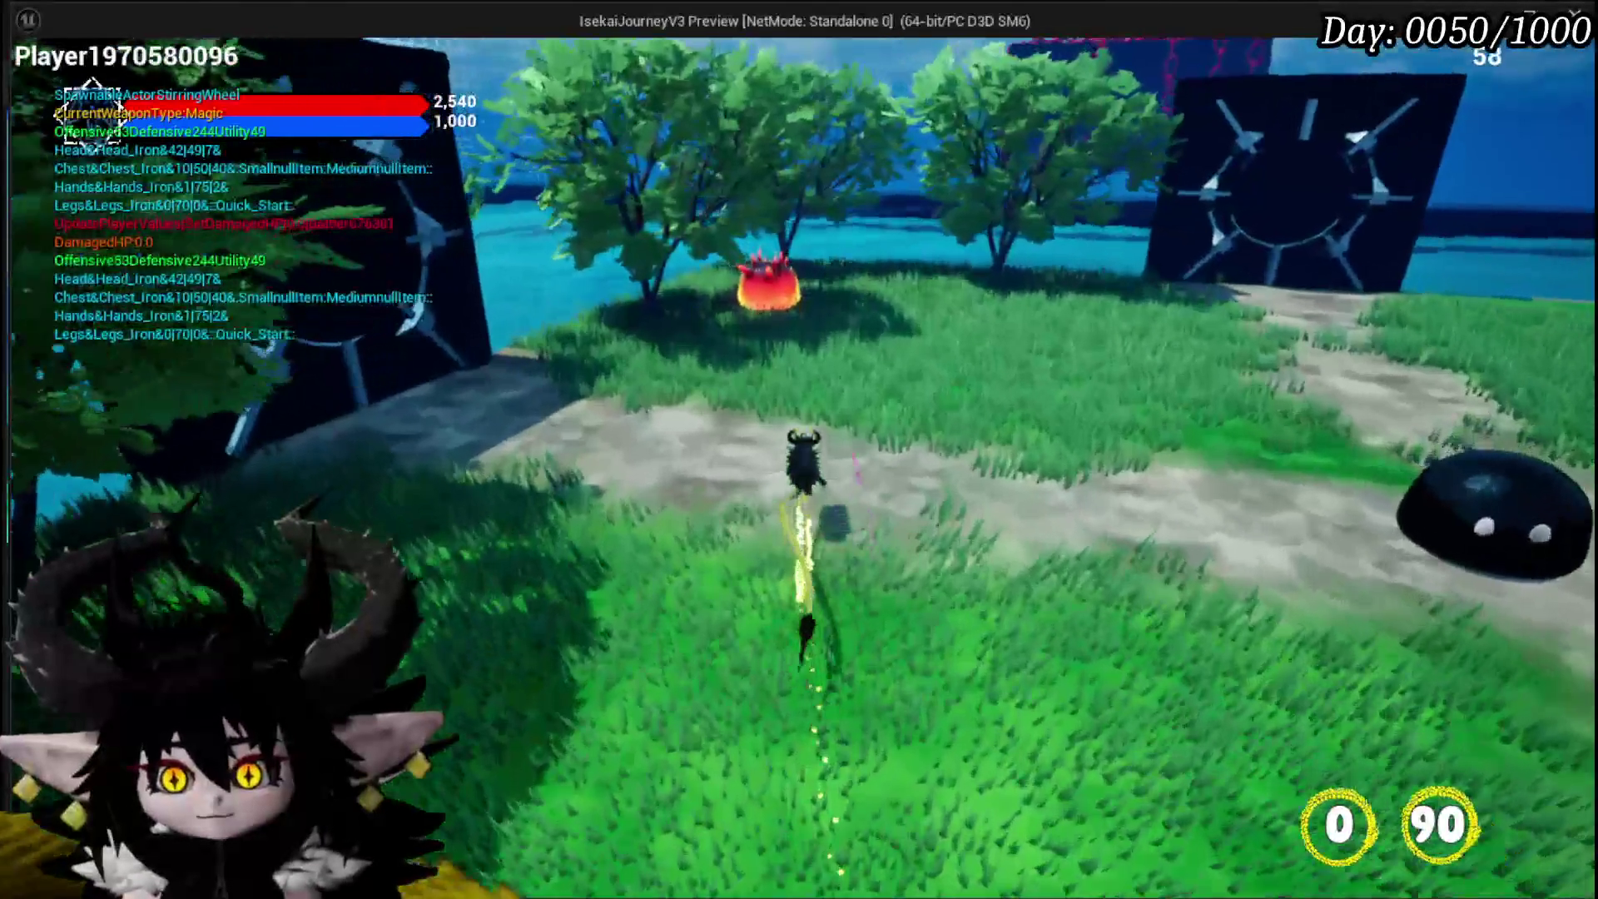
key(w)
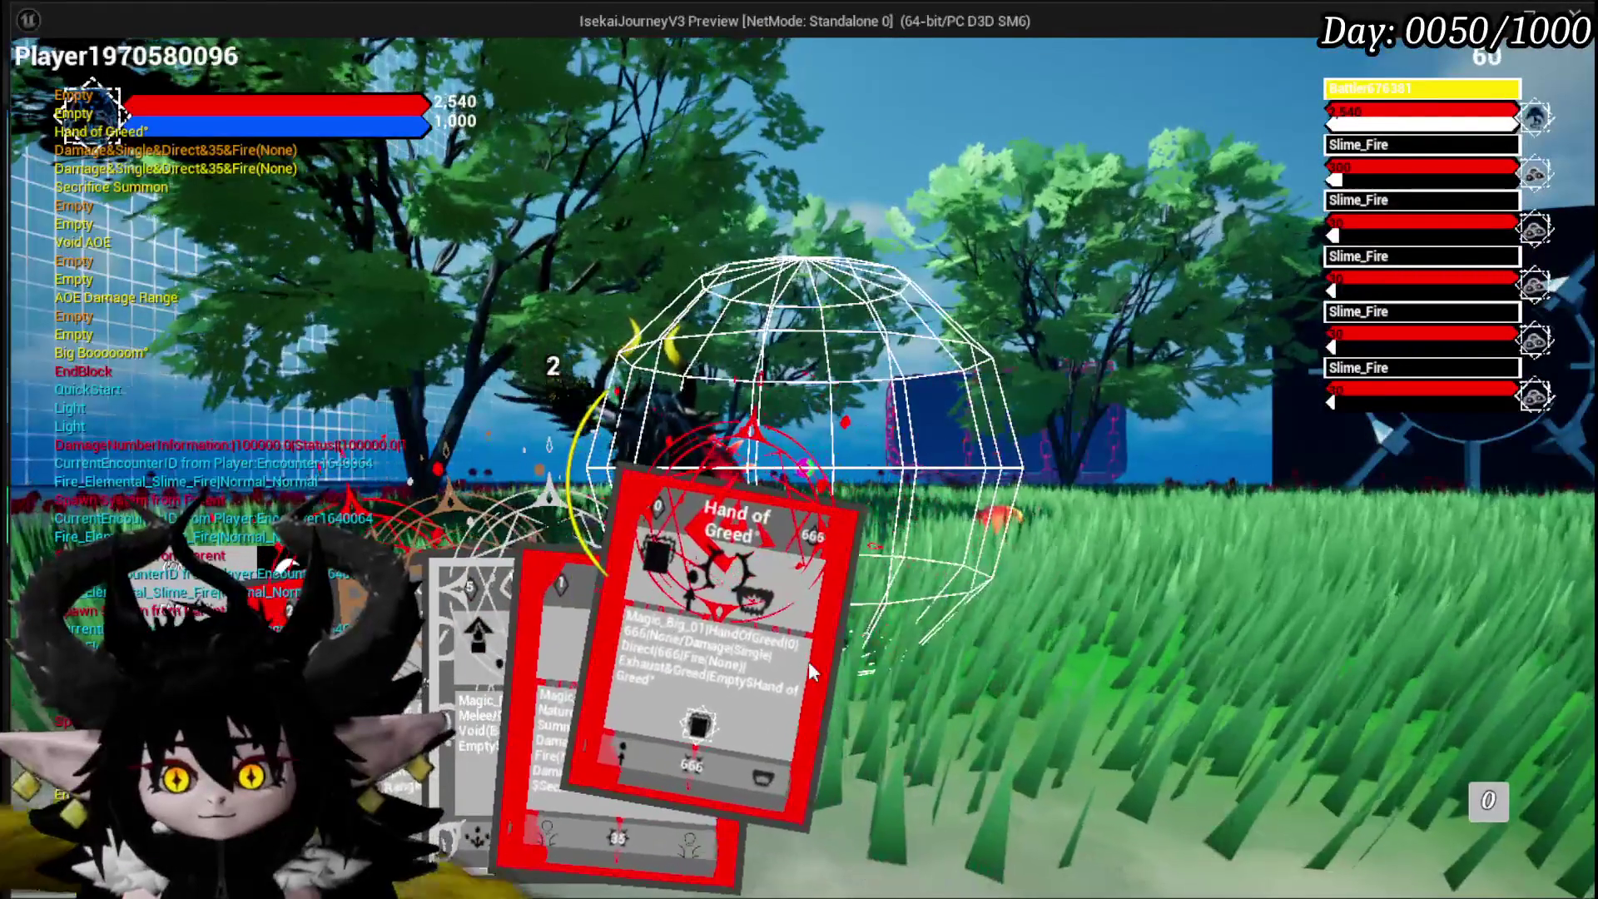
click(811, 671)
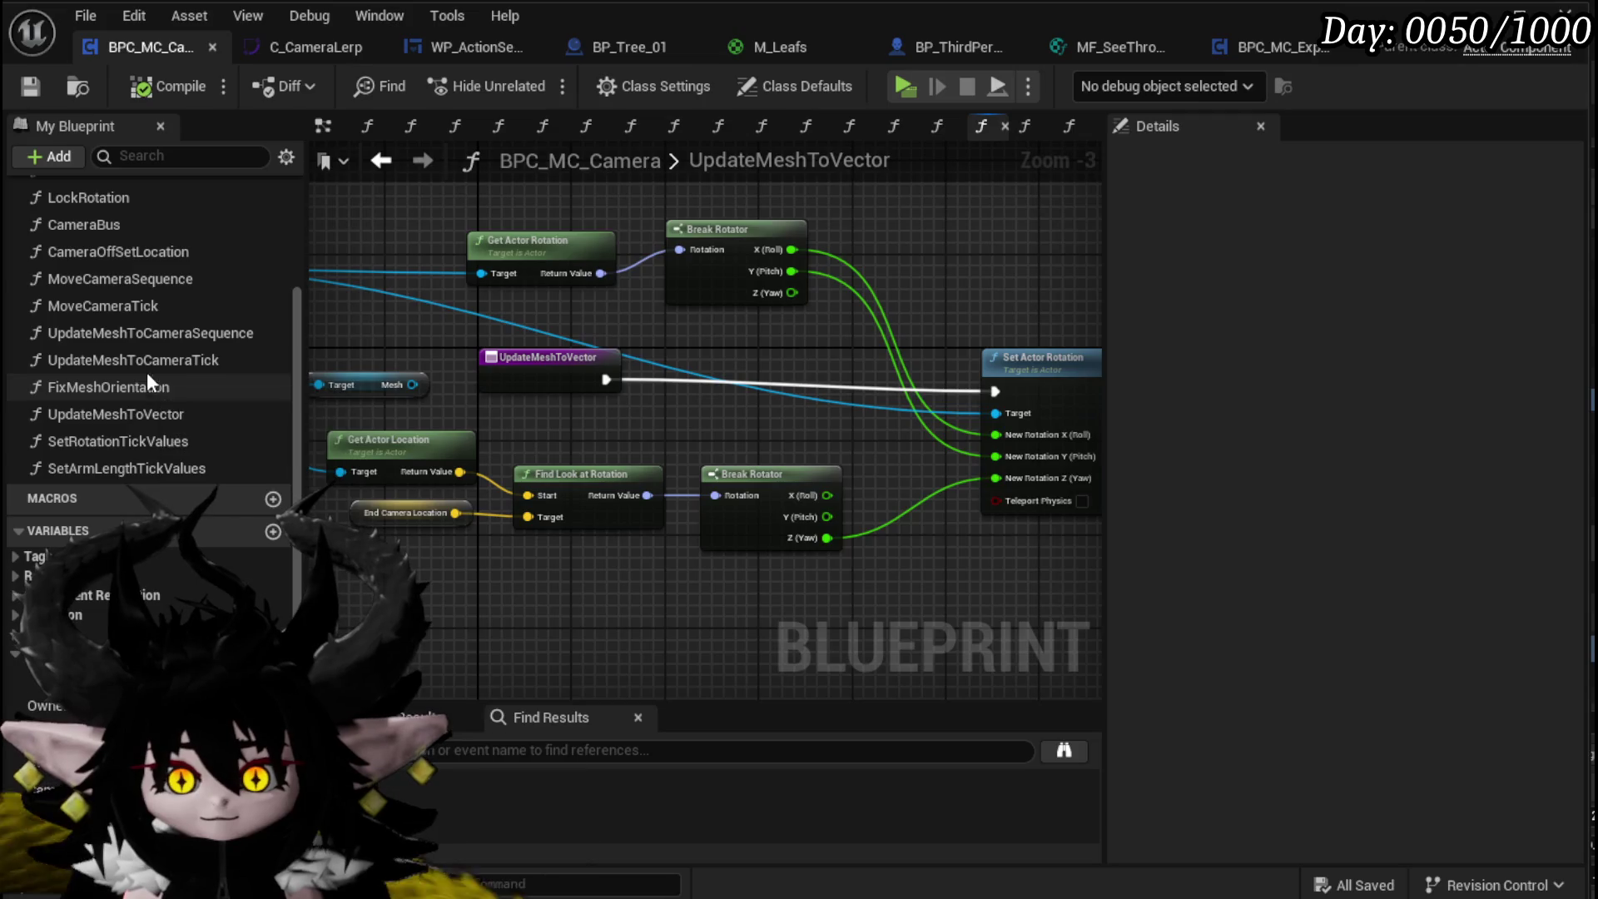
Step: Look through UpdateMeshToCameraSequence, UpdateMeshToCameraTick, MoveCameraSequence and MoveCameraTick, ending on CameraOffSetLocation
double_click(151, 334)
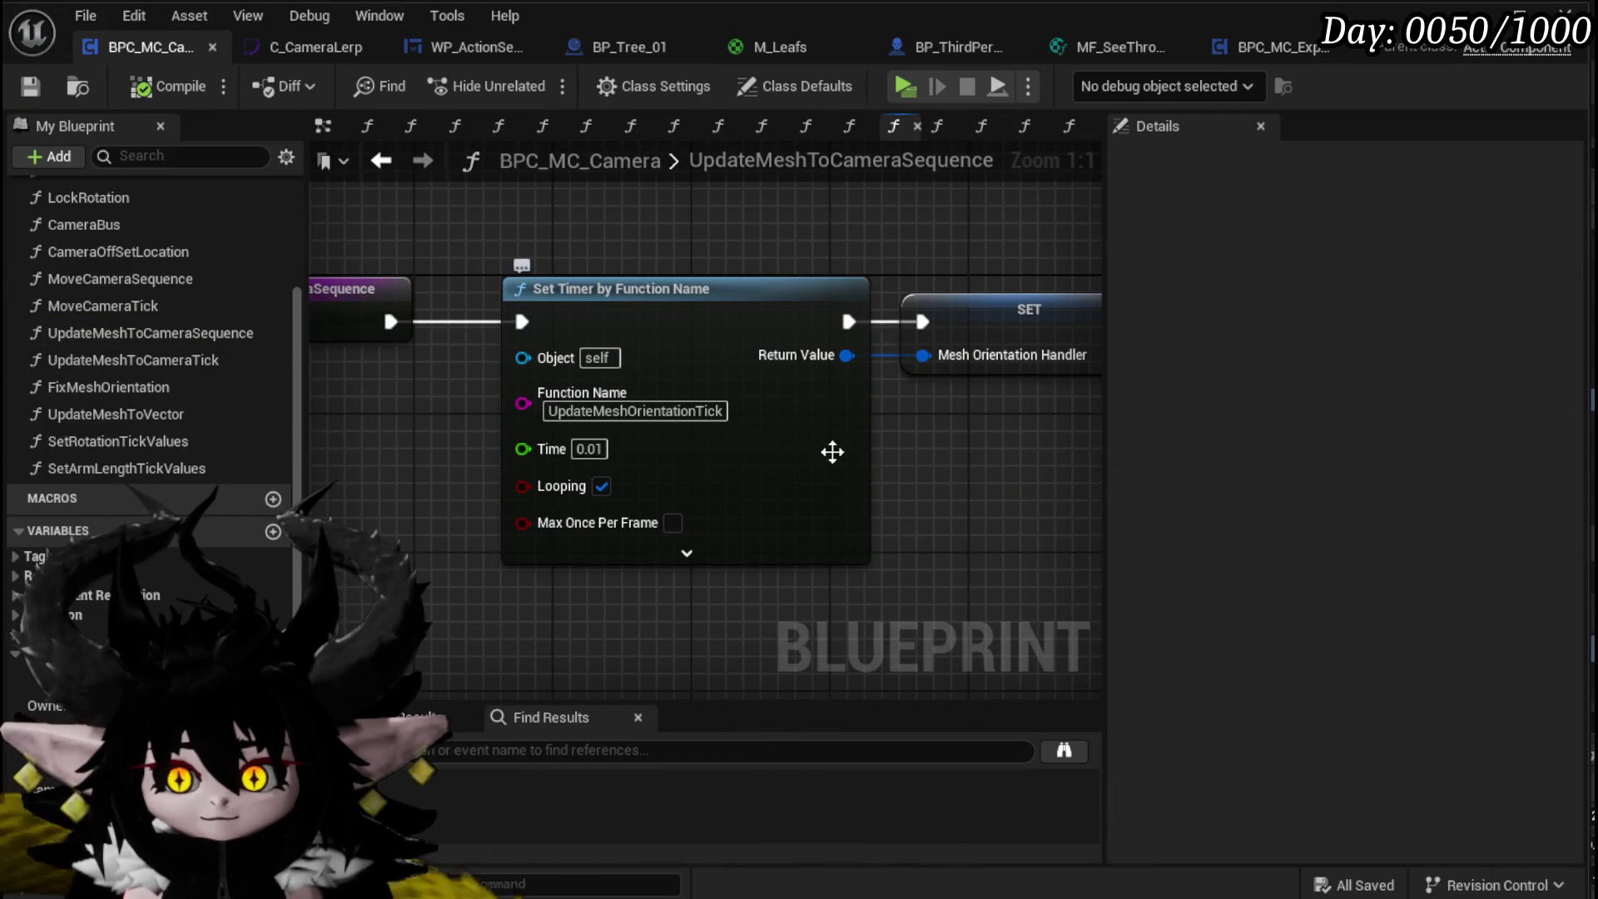
double_click(175, 366)
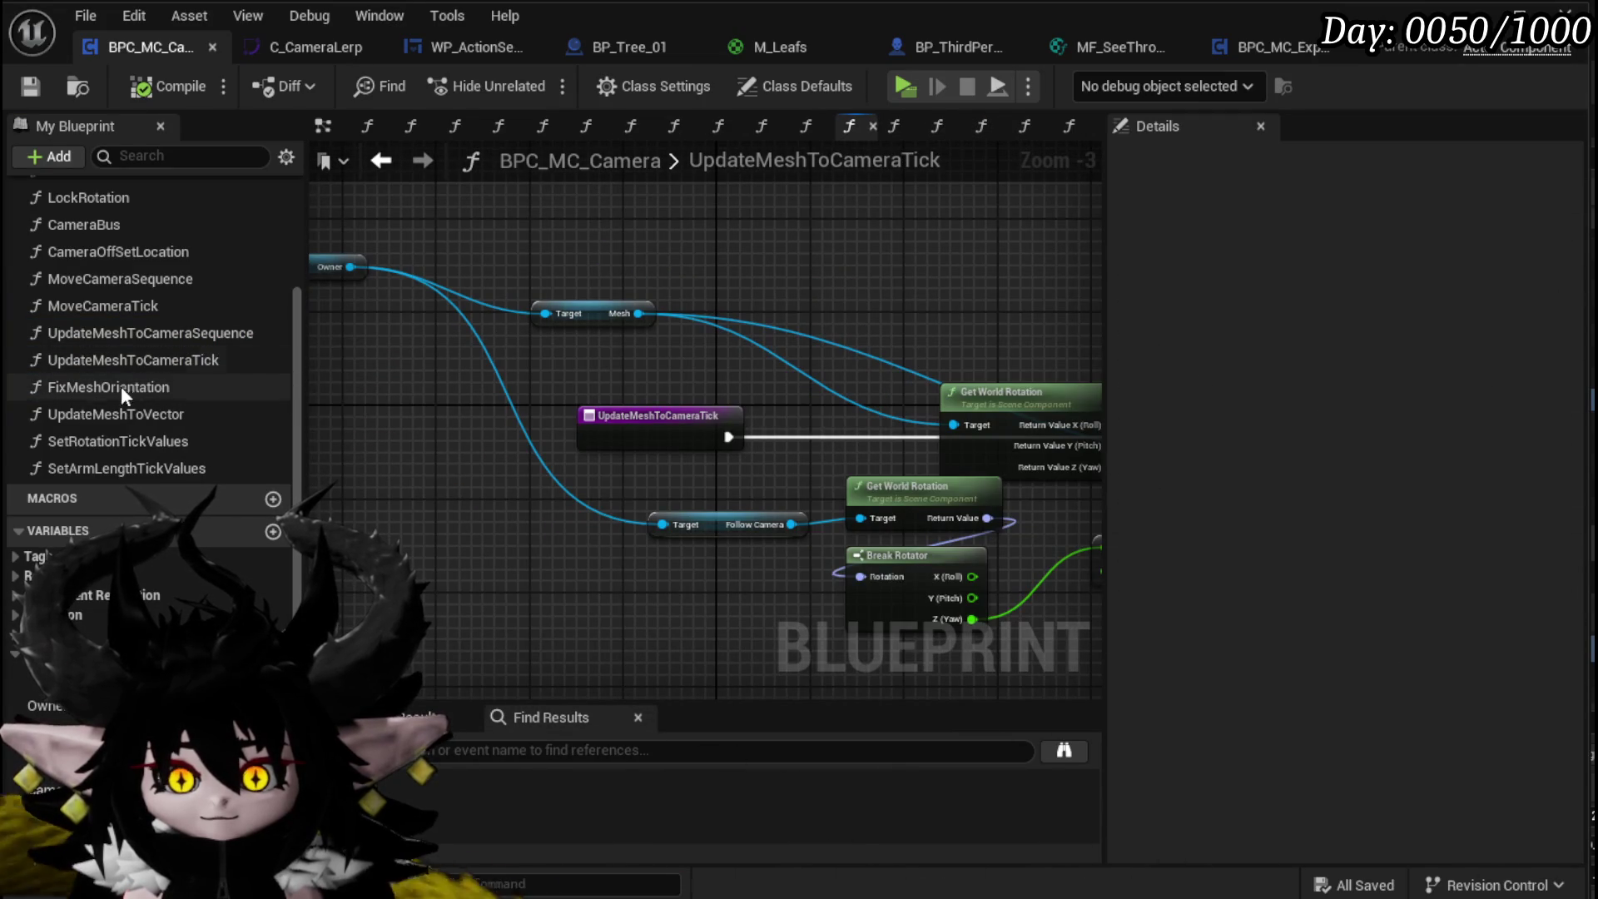
double_click(126, 281)
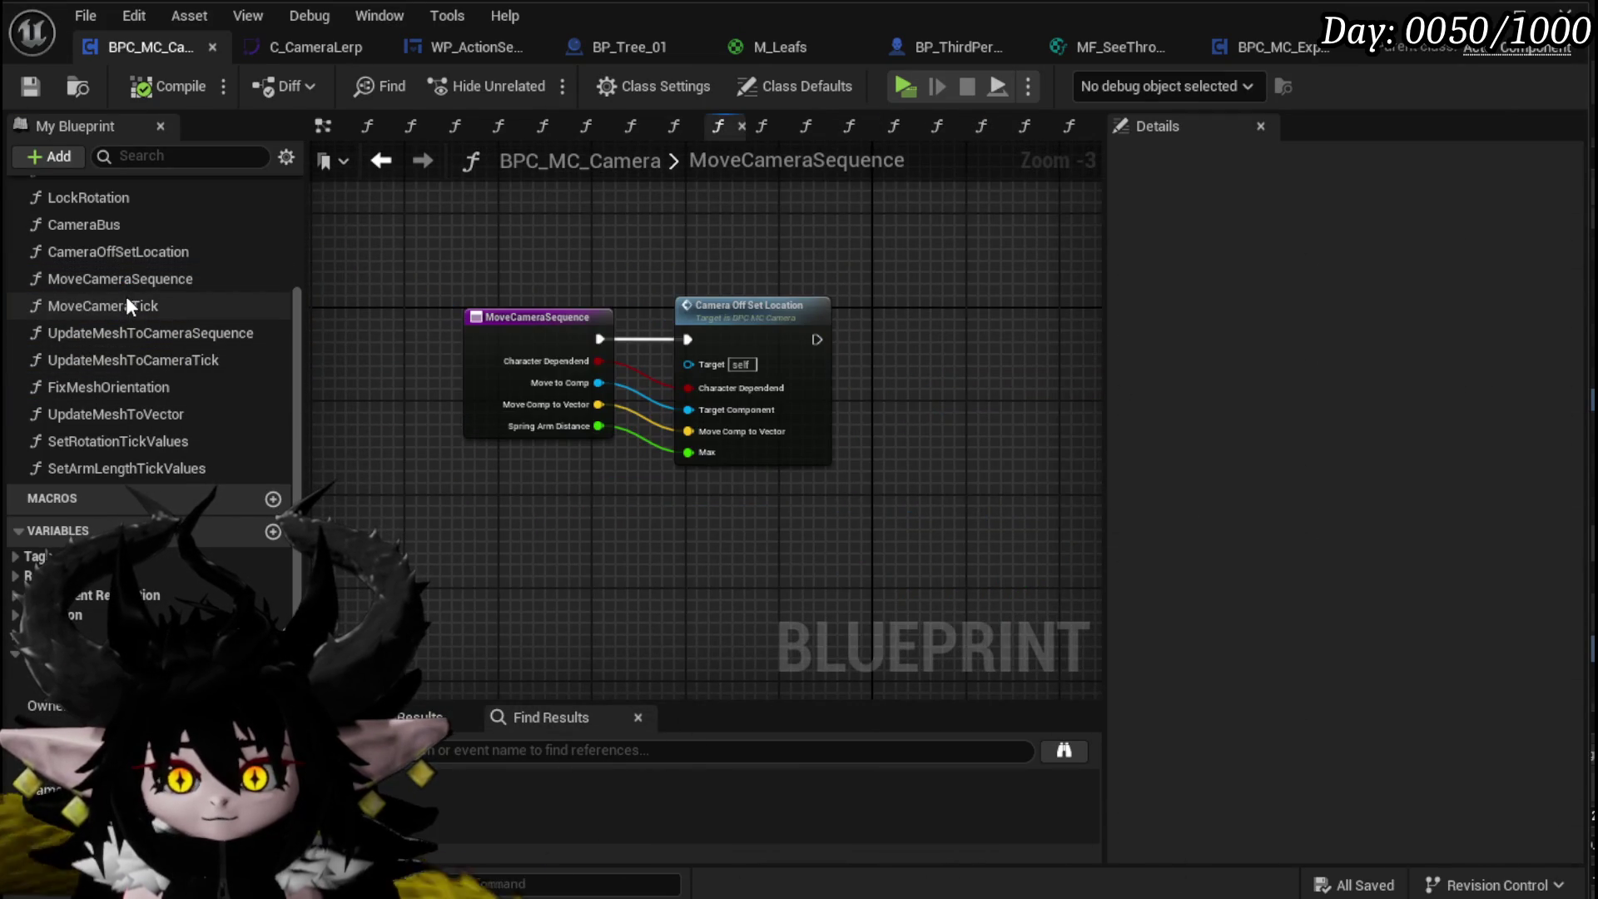
double_click(126, 304)
scroll(854, 438, up, 3)
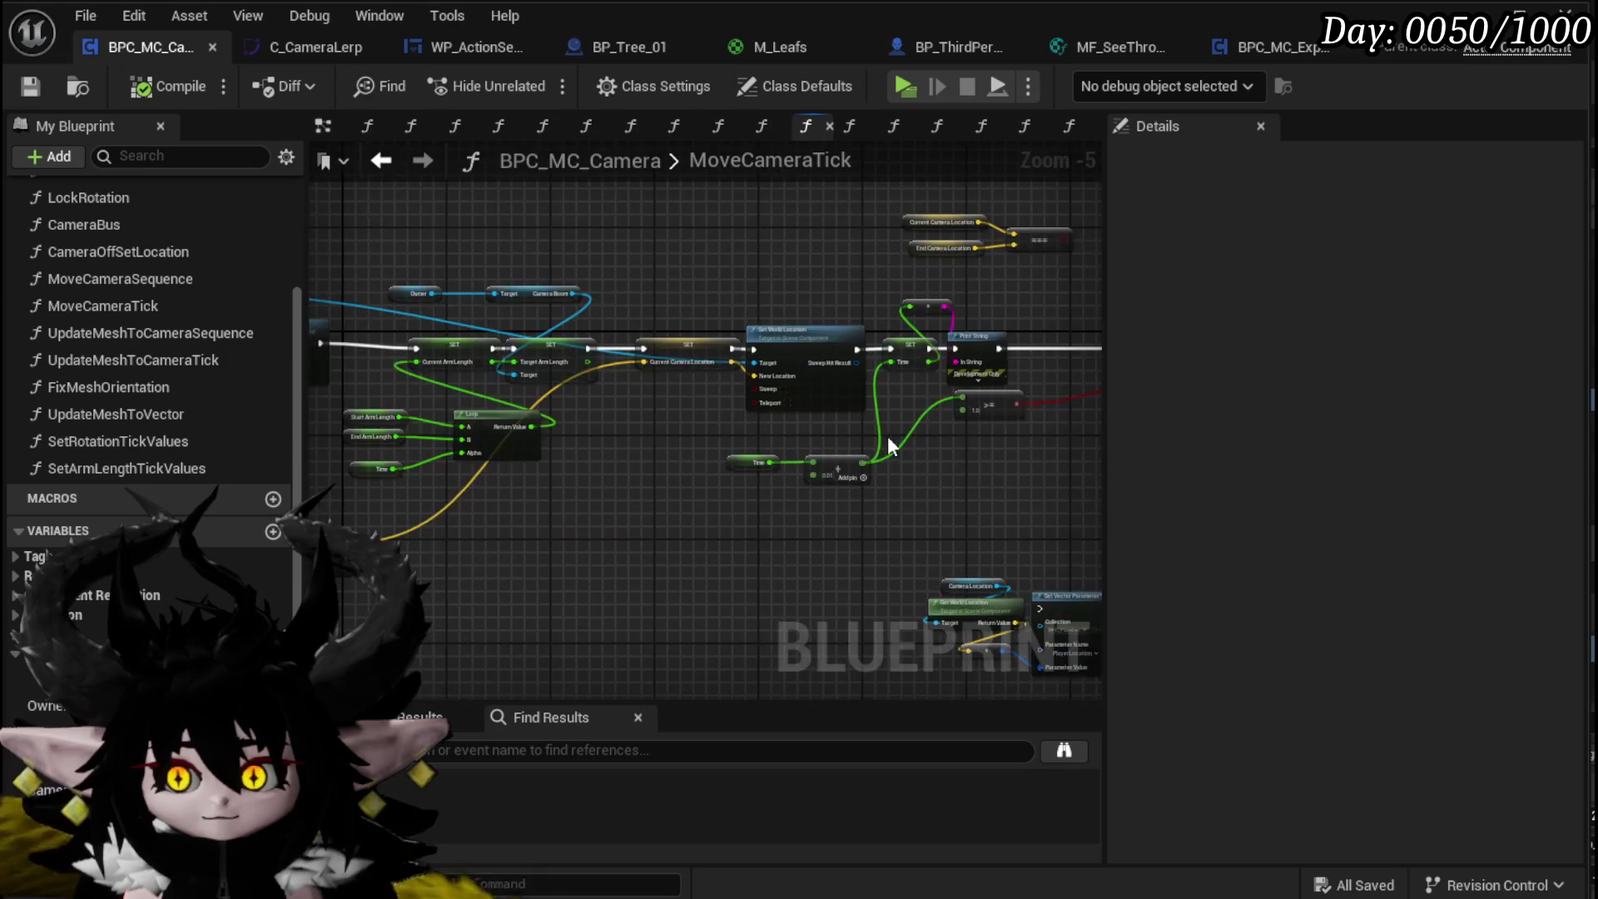
scroll(626, 473, down, 4)
mouse_move(643, 463)
mouse_down()
mouse_move(411, 457)
mouse_move(921, 450)
mouse_move(594, 445)
mouse_up()
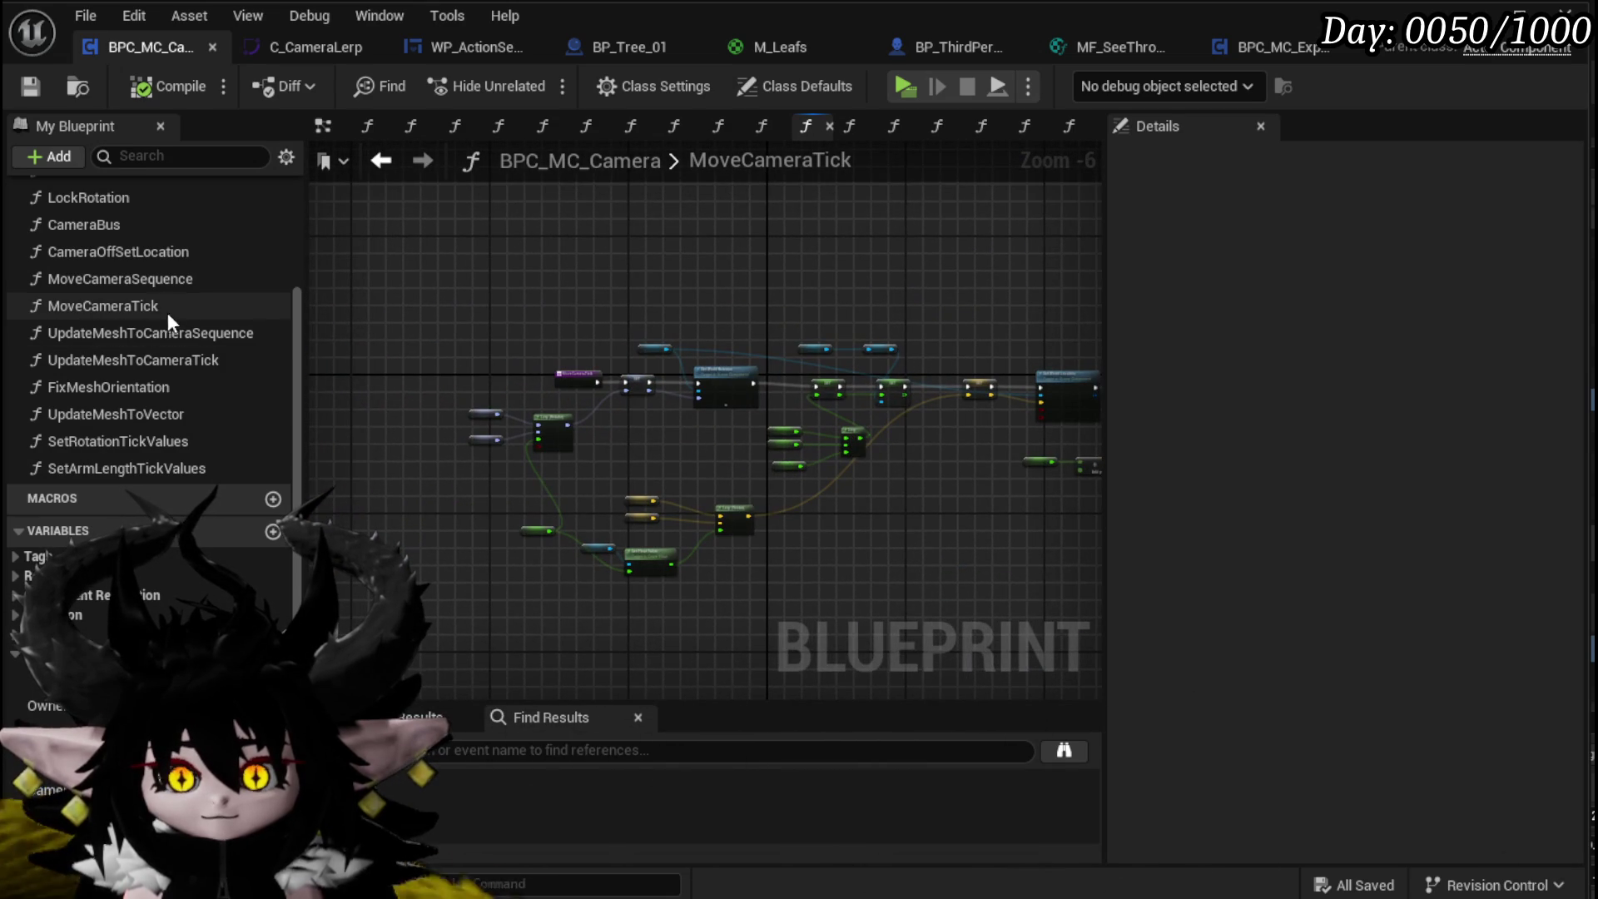
click(150, 278)
double_click(158, 250)
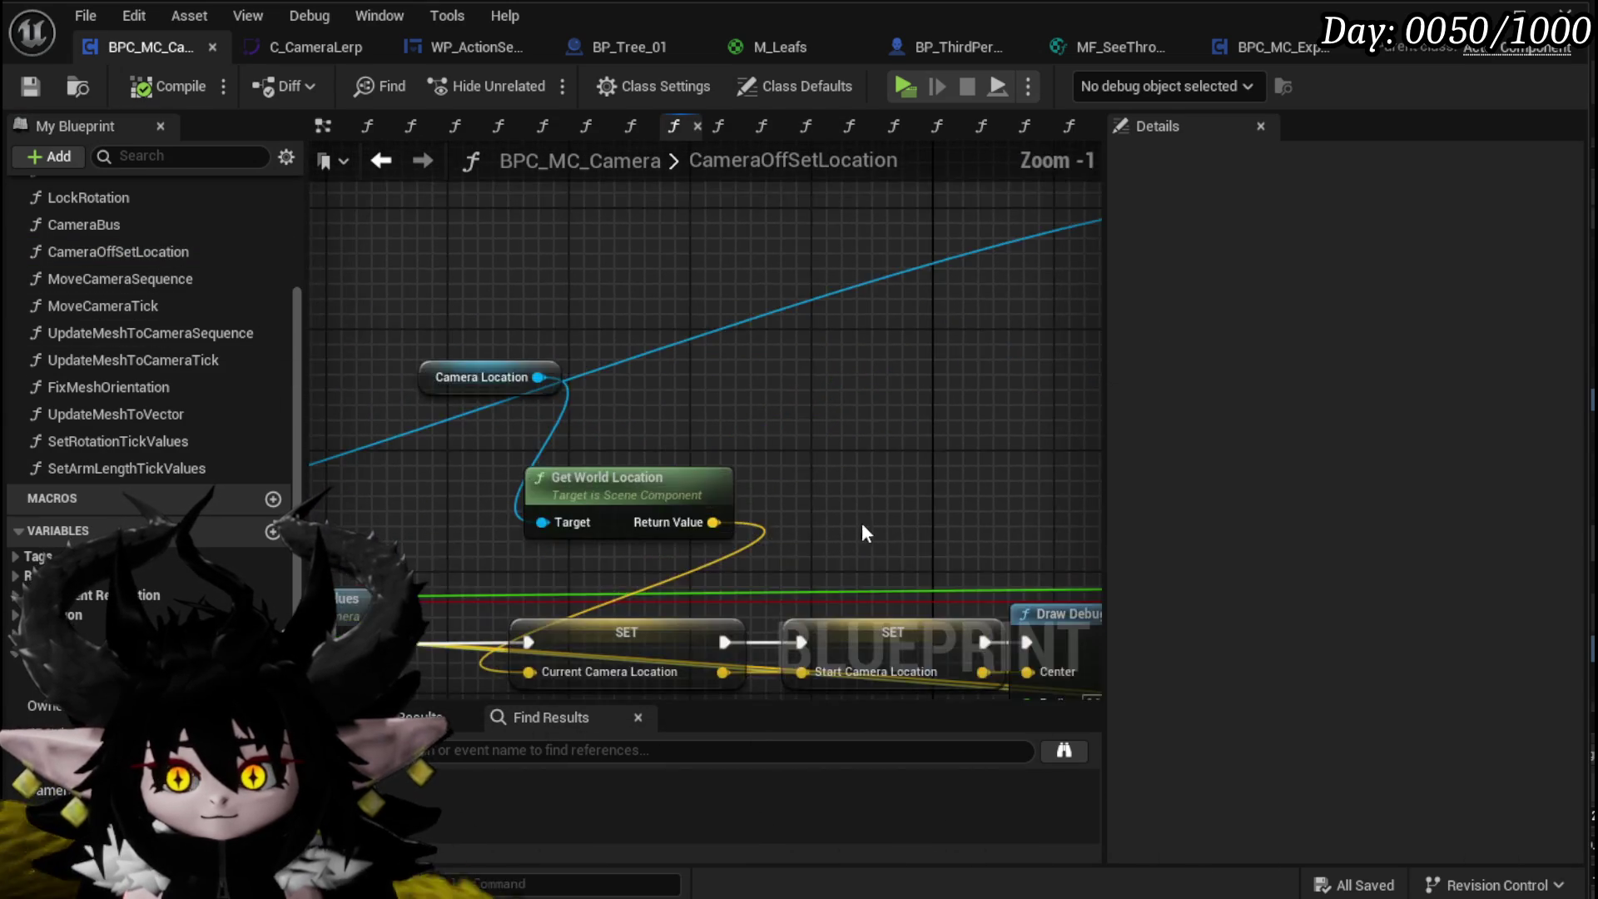
Step: Set the Draw Debug Sphere duration to 12 seconds
drag(815, 530, 417, 303)
scroll(716, 502, up, 1)
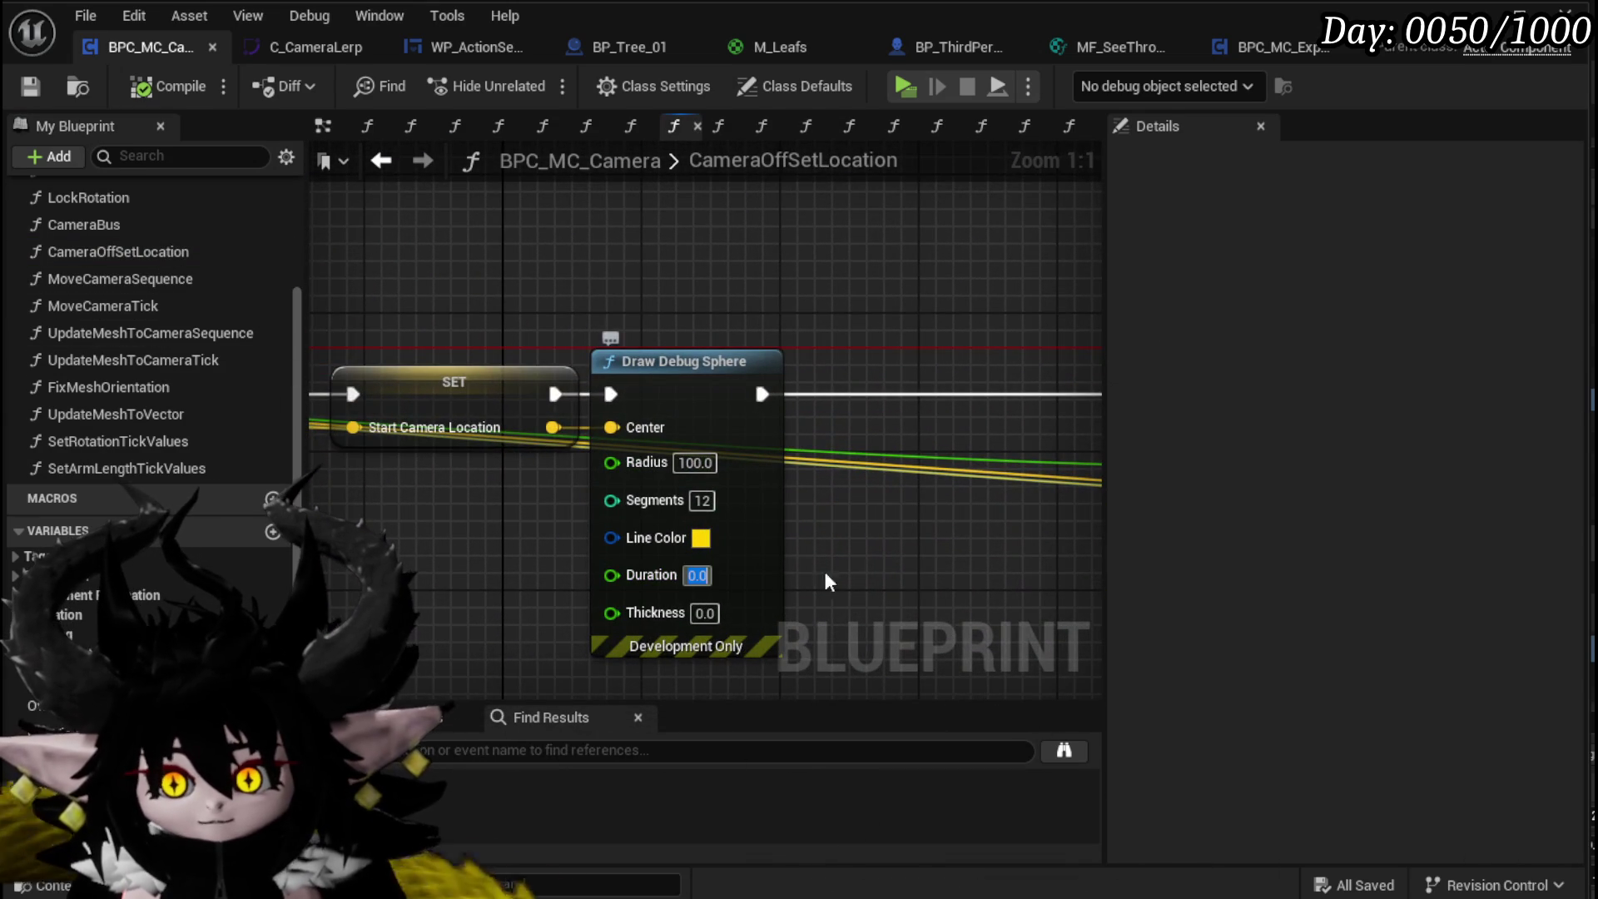
text(12)
key(Return)
Step: Wire the Draw Debug Sphere's exec output into the SET node
scroll(881, 553, down, 6)
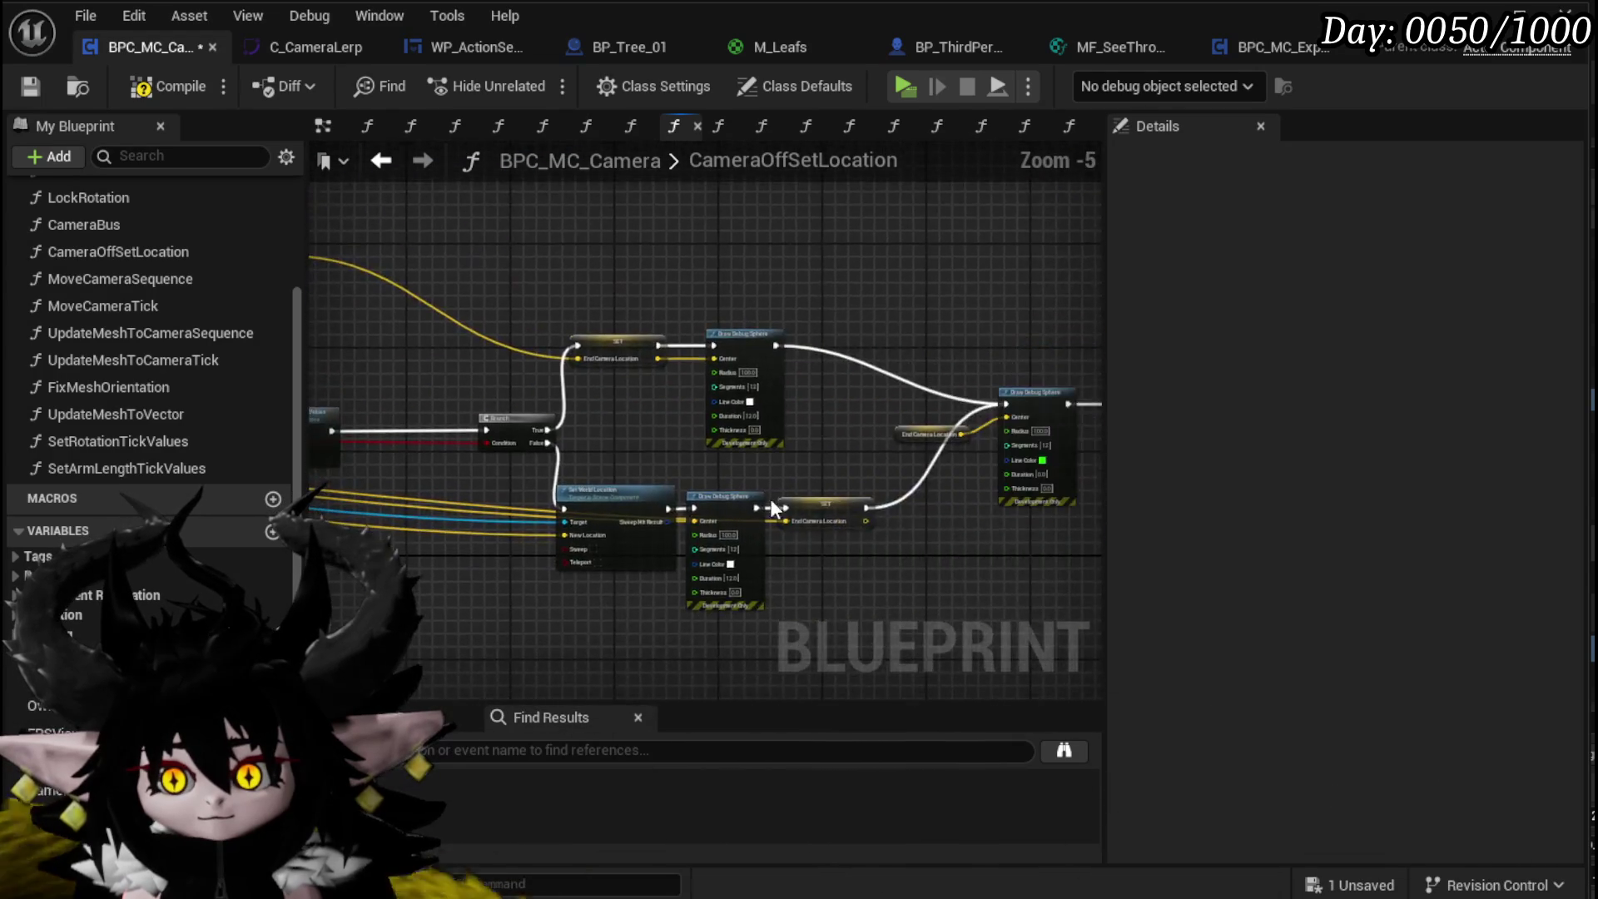
scroll(756, 501, up, 3)
mouse_move(763, 433)
mouse_down()
mouse_move(583, 437)
mouse_move(924, 441)
mouse_move(1471, 368)
mouse_up()
drag(815, 435, 727, 498)
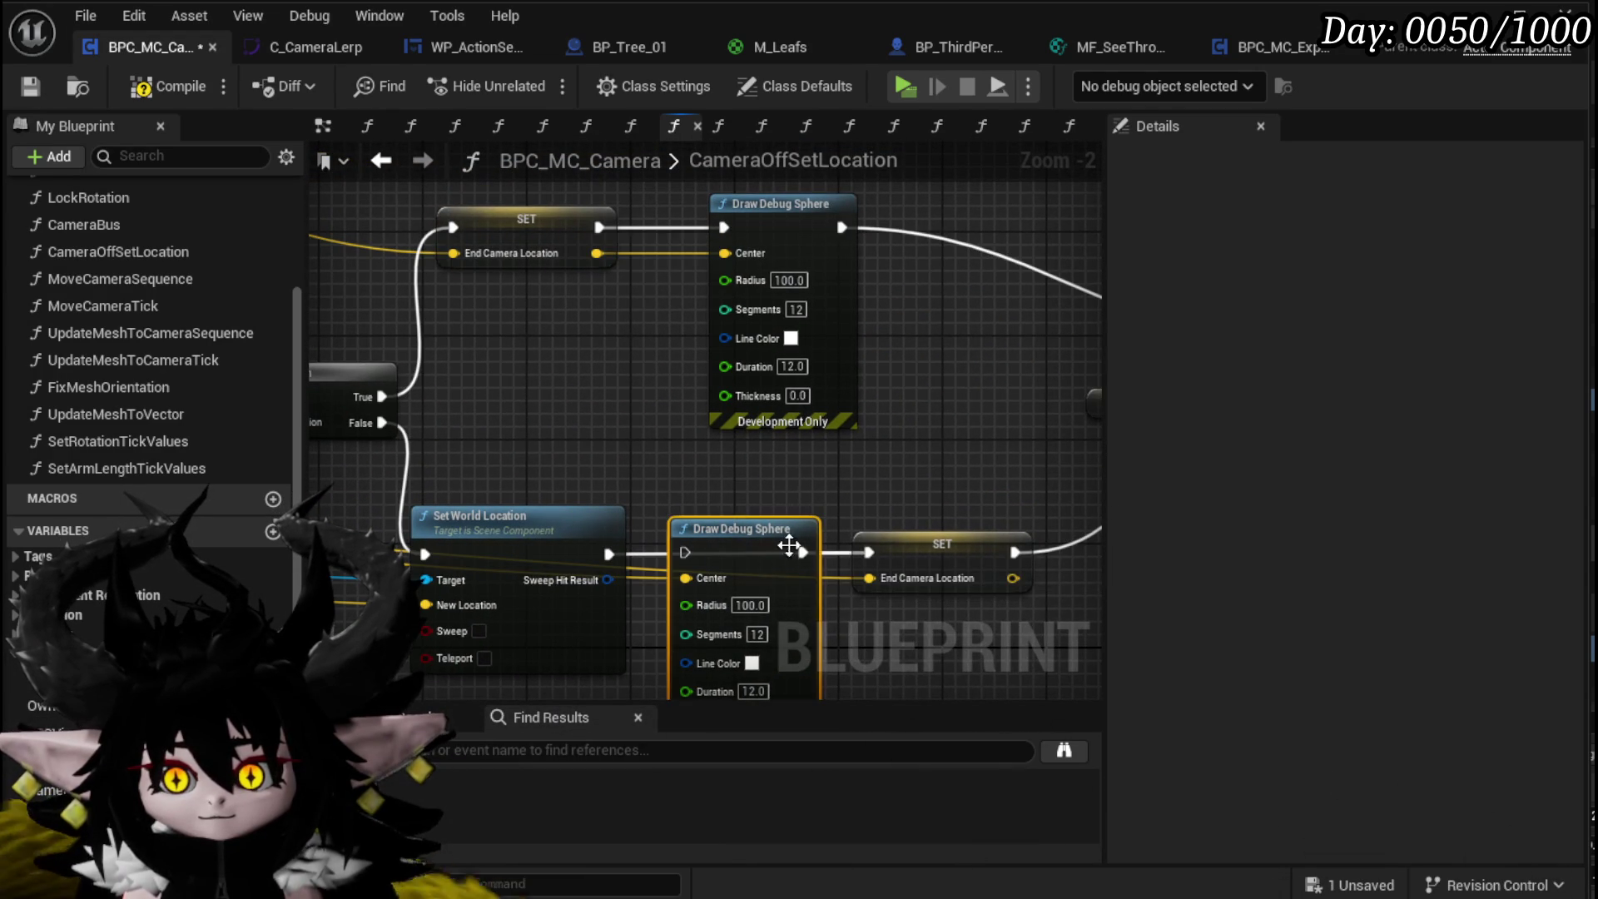
drag(780, 480, 641, 578)
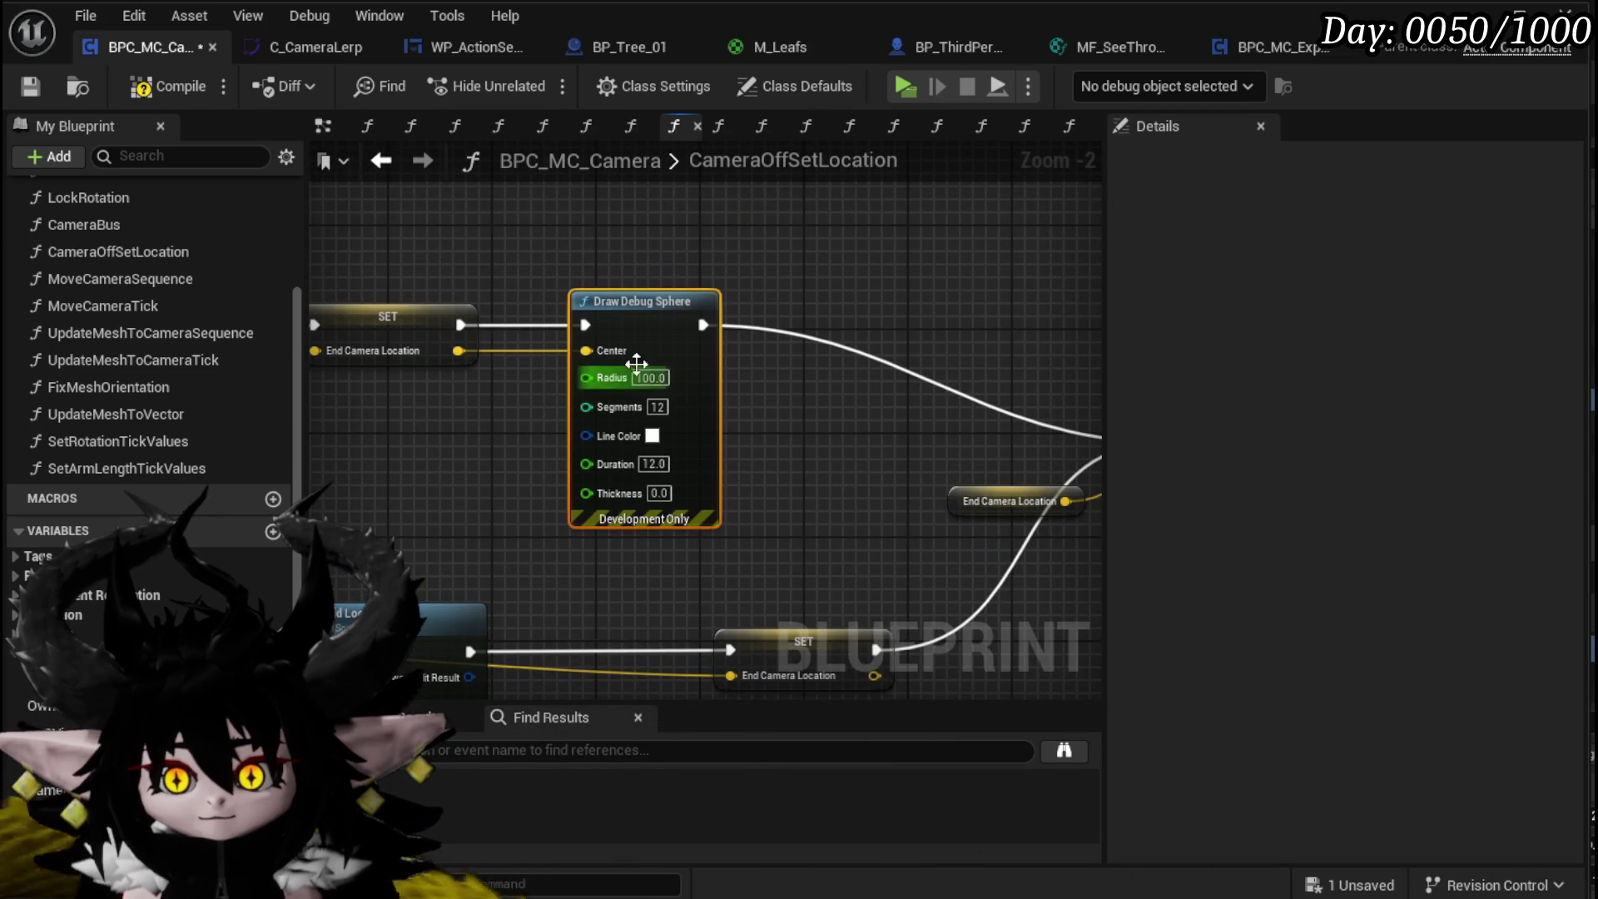
drag(711, 326, 458, 325)
Step: Set the other debug sphere's radius to 50.0, then compile and save BPC_MC_Camera
drag(942, 360, 425, 359)
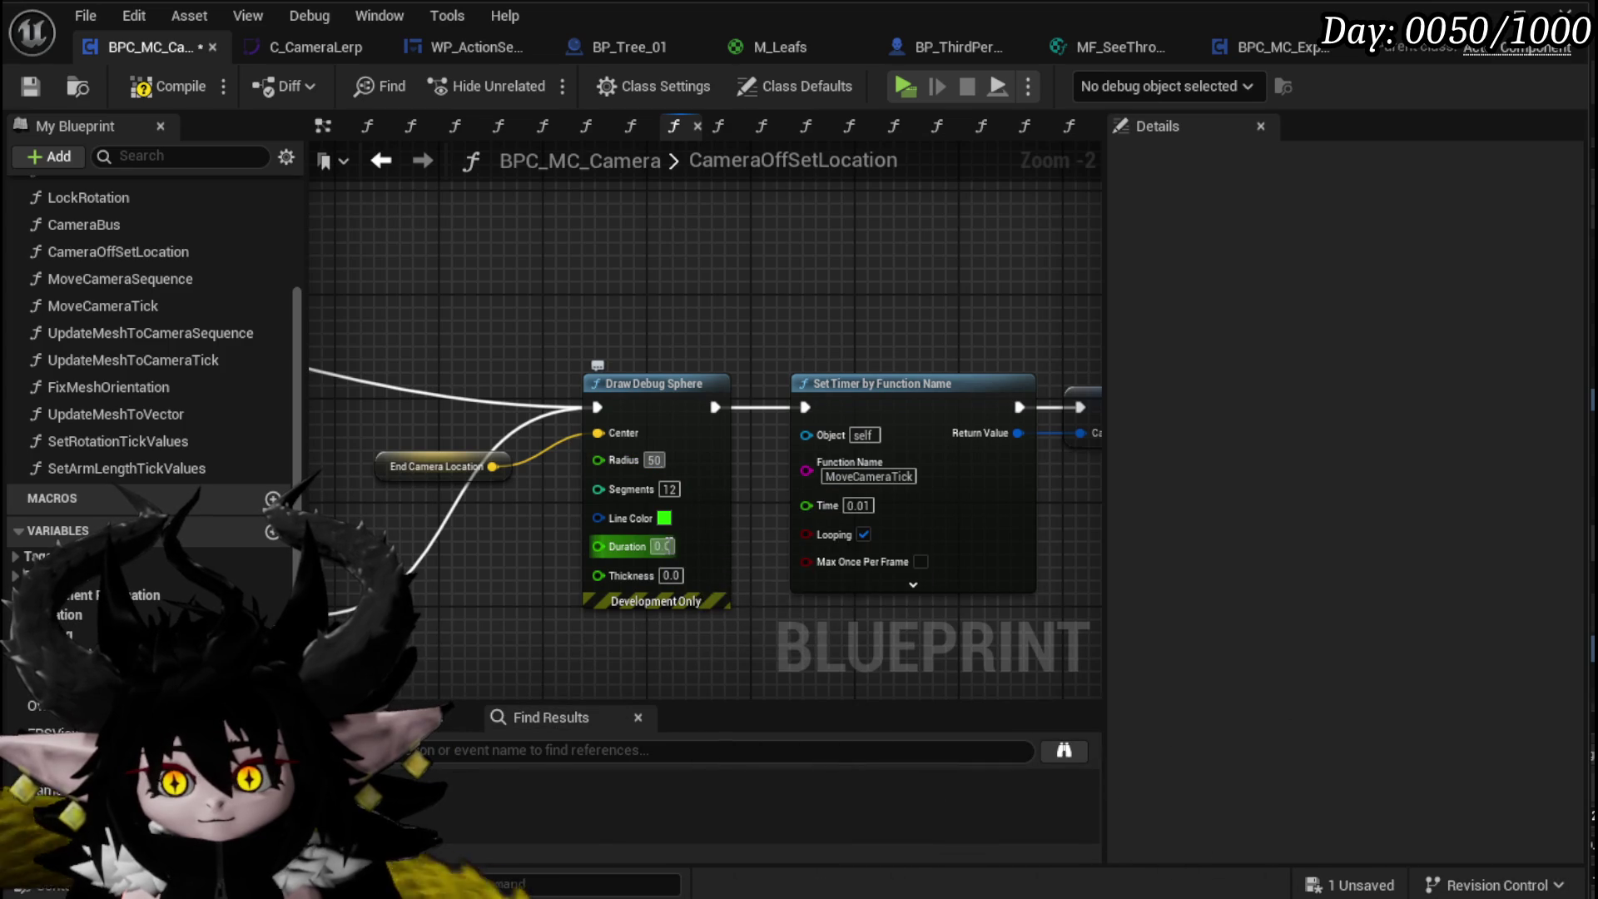
scroll(798, 498, down, 3)
scroll(838, 506, up, 4)
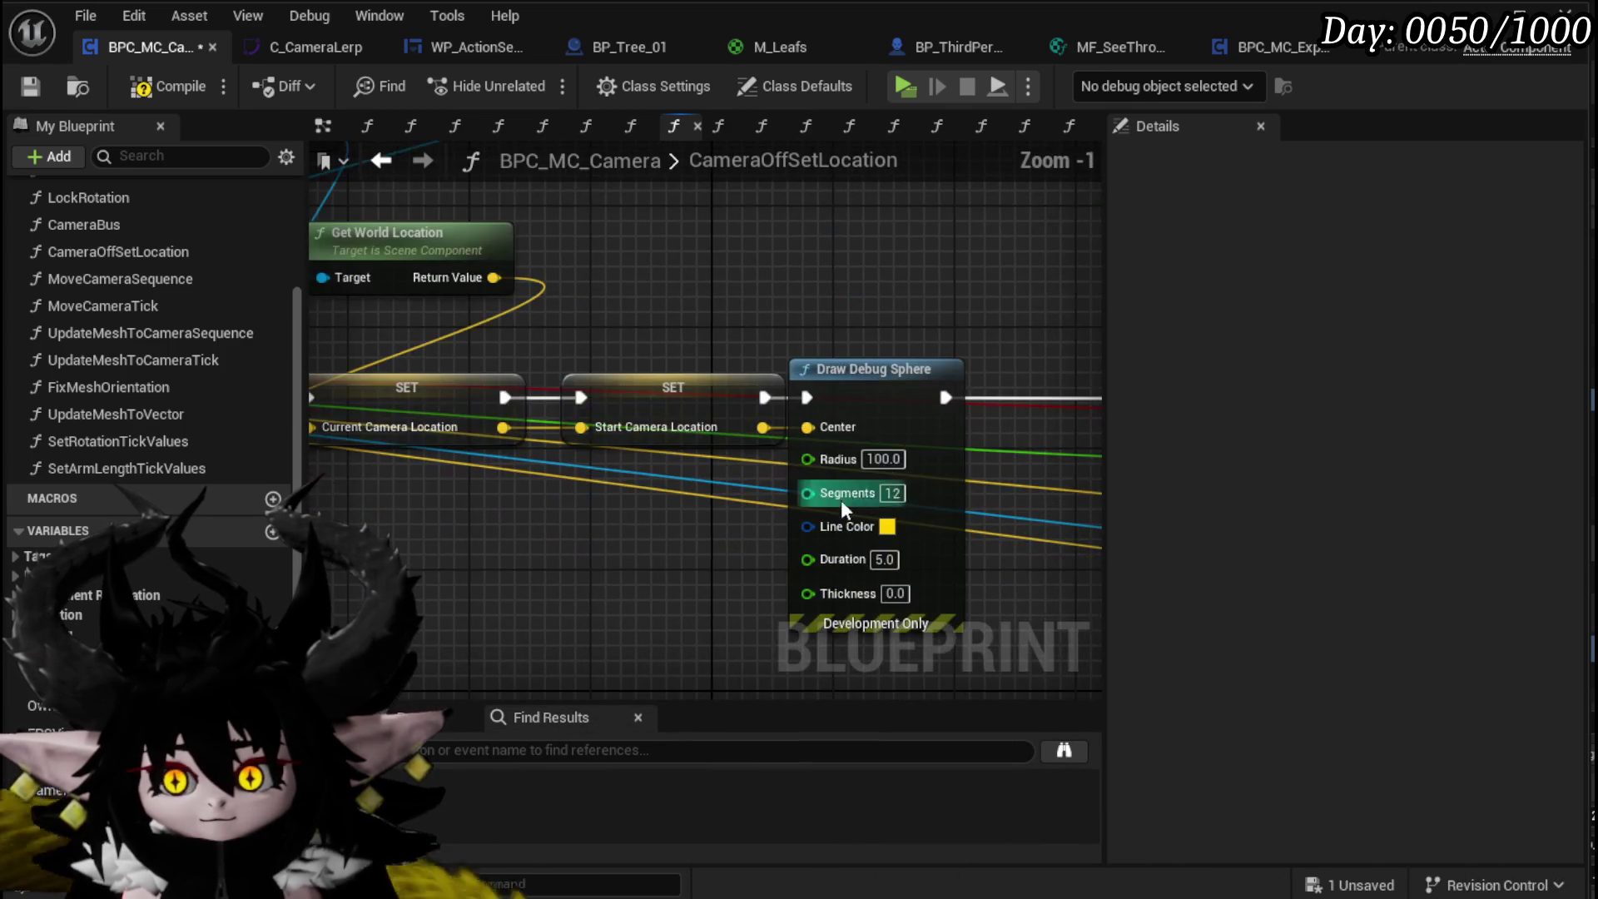
text(50)
key(Return)
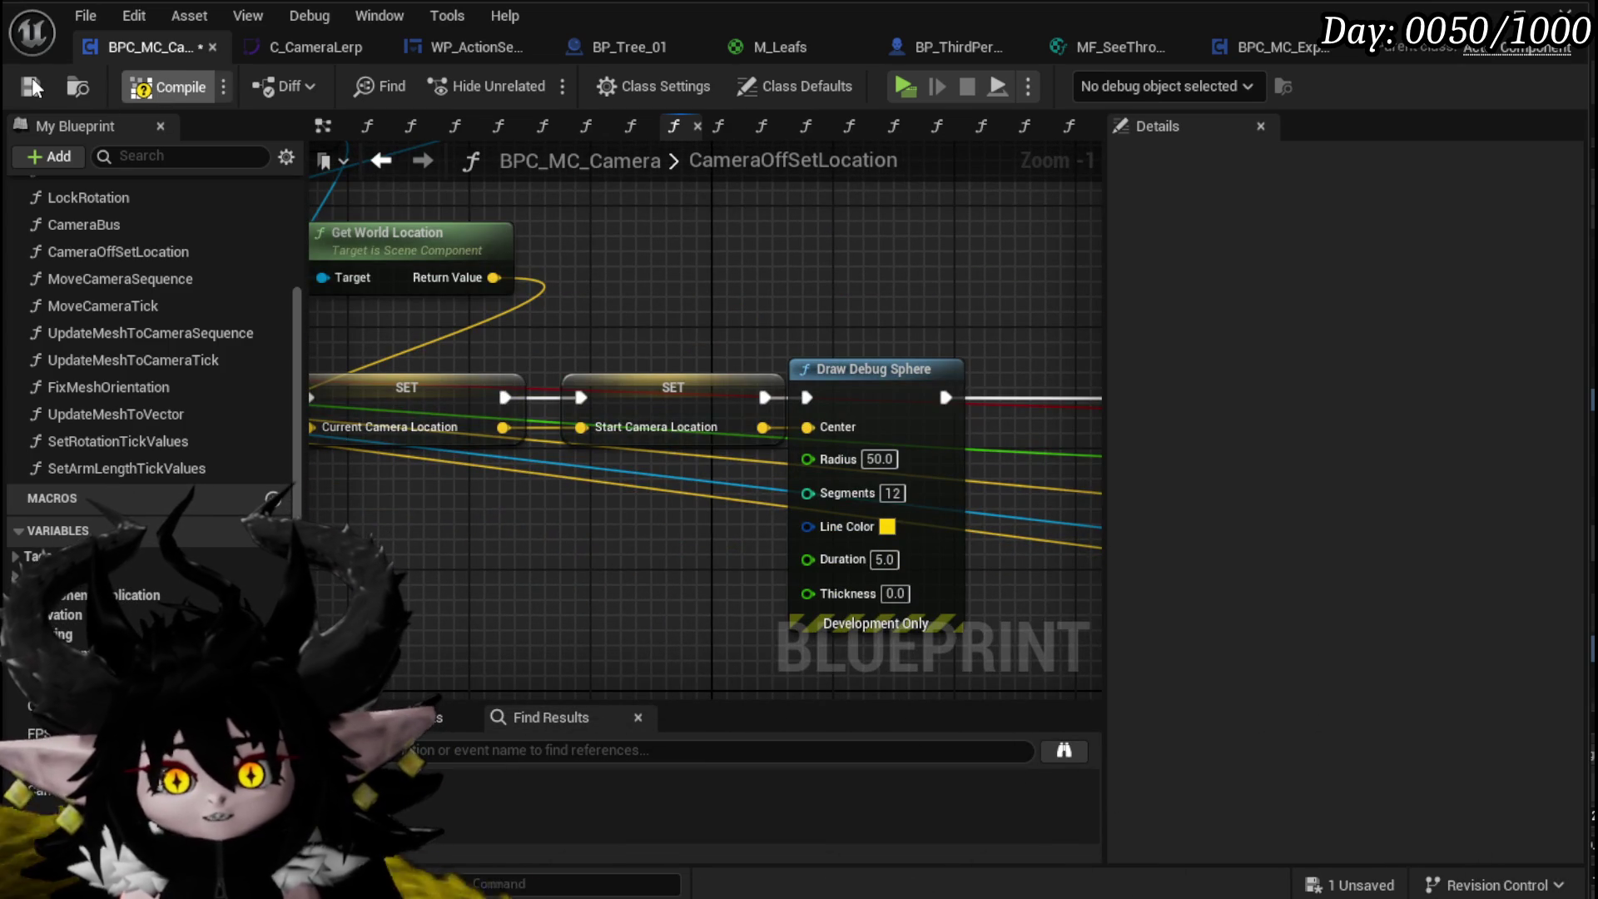
click(34, 86)
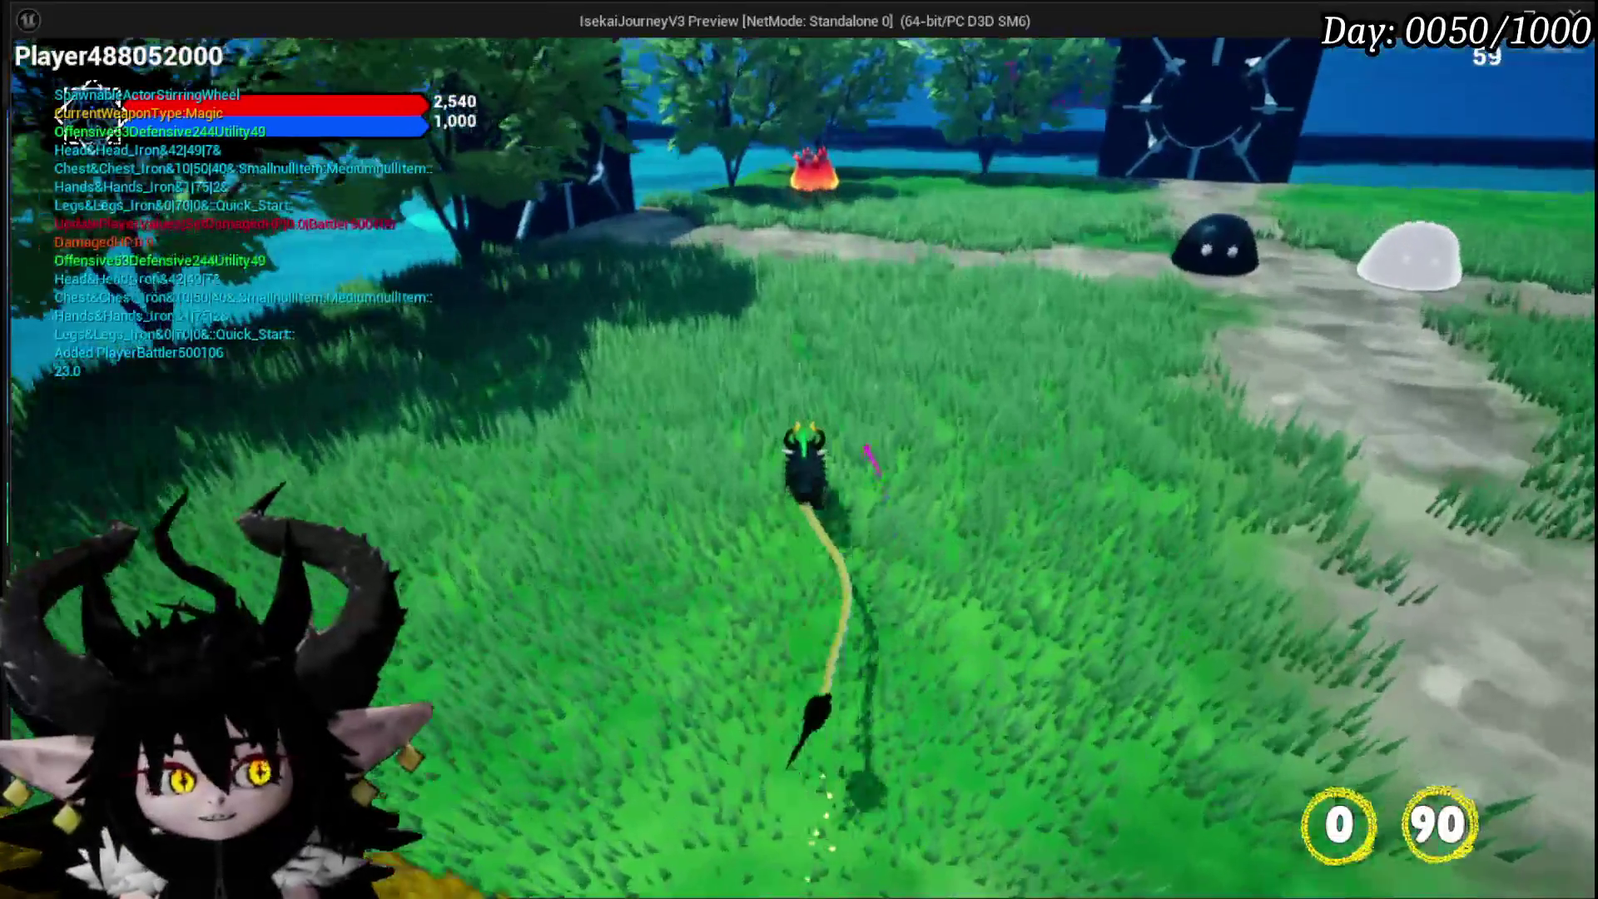
Step: Walk the character toward the fire slimes and fight them, then stop the preview with Esc
key(w)
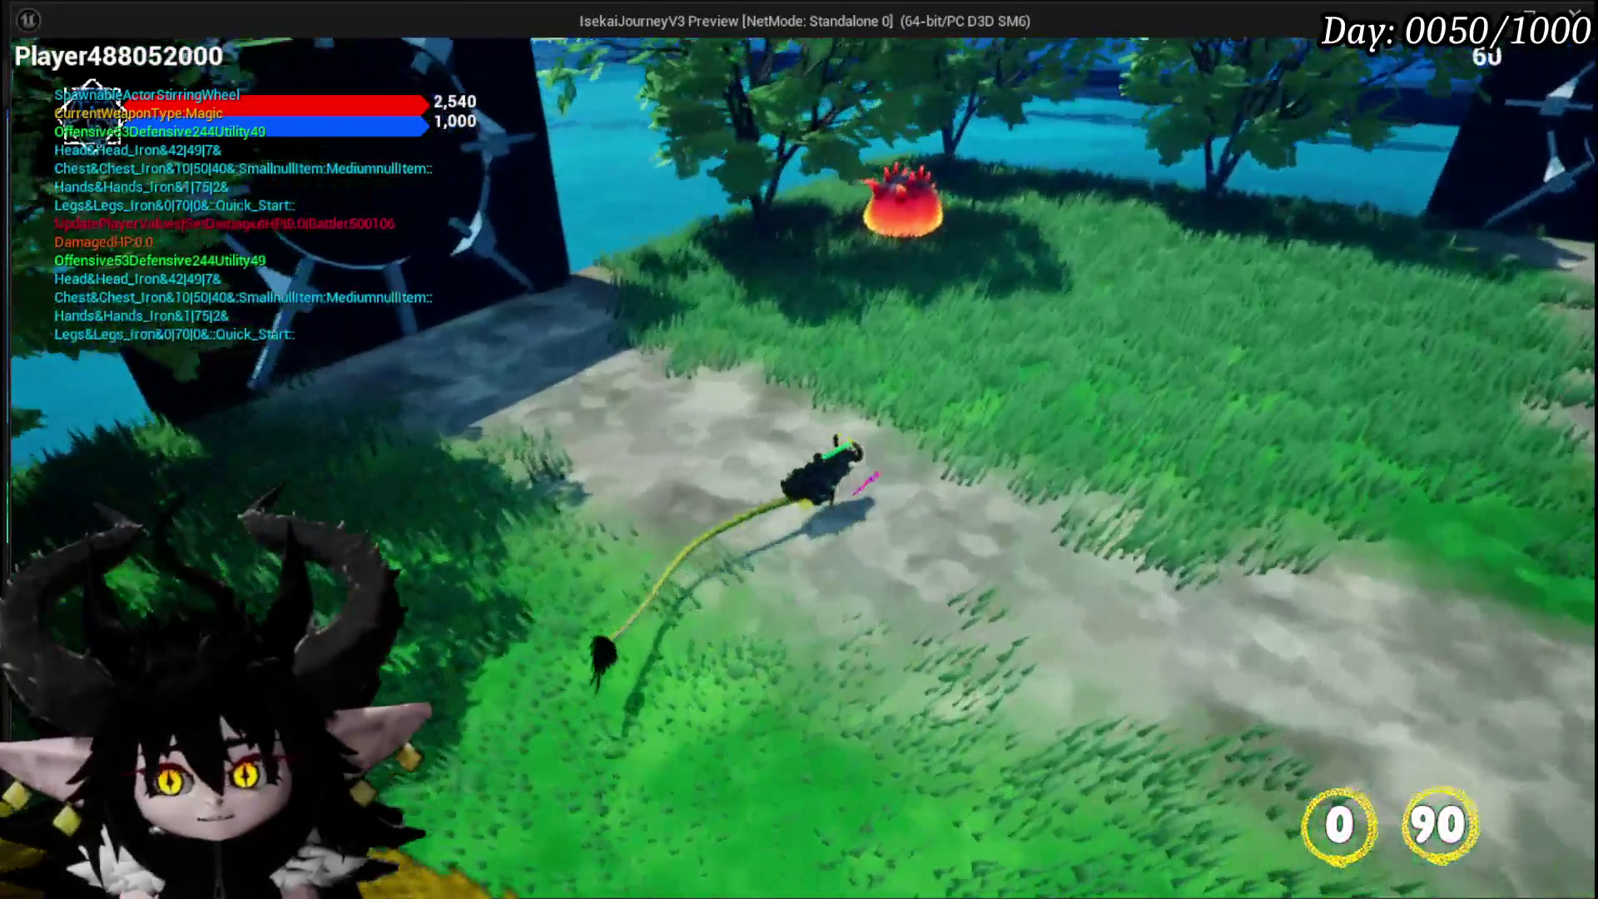
key(w)
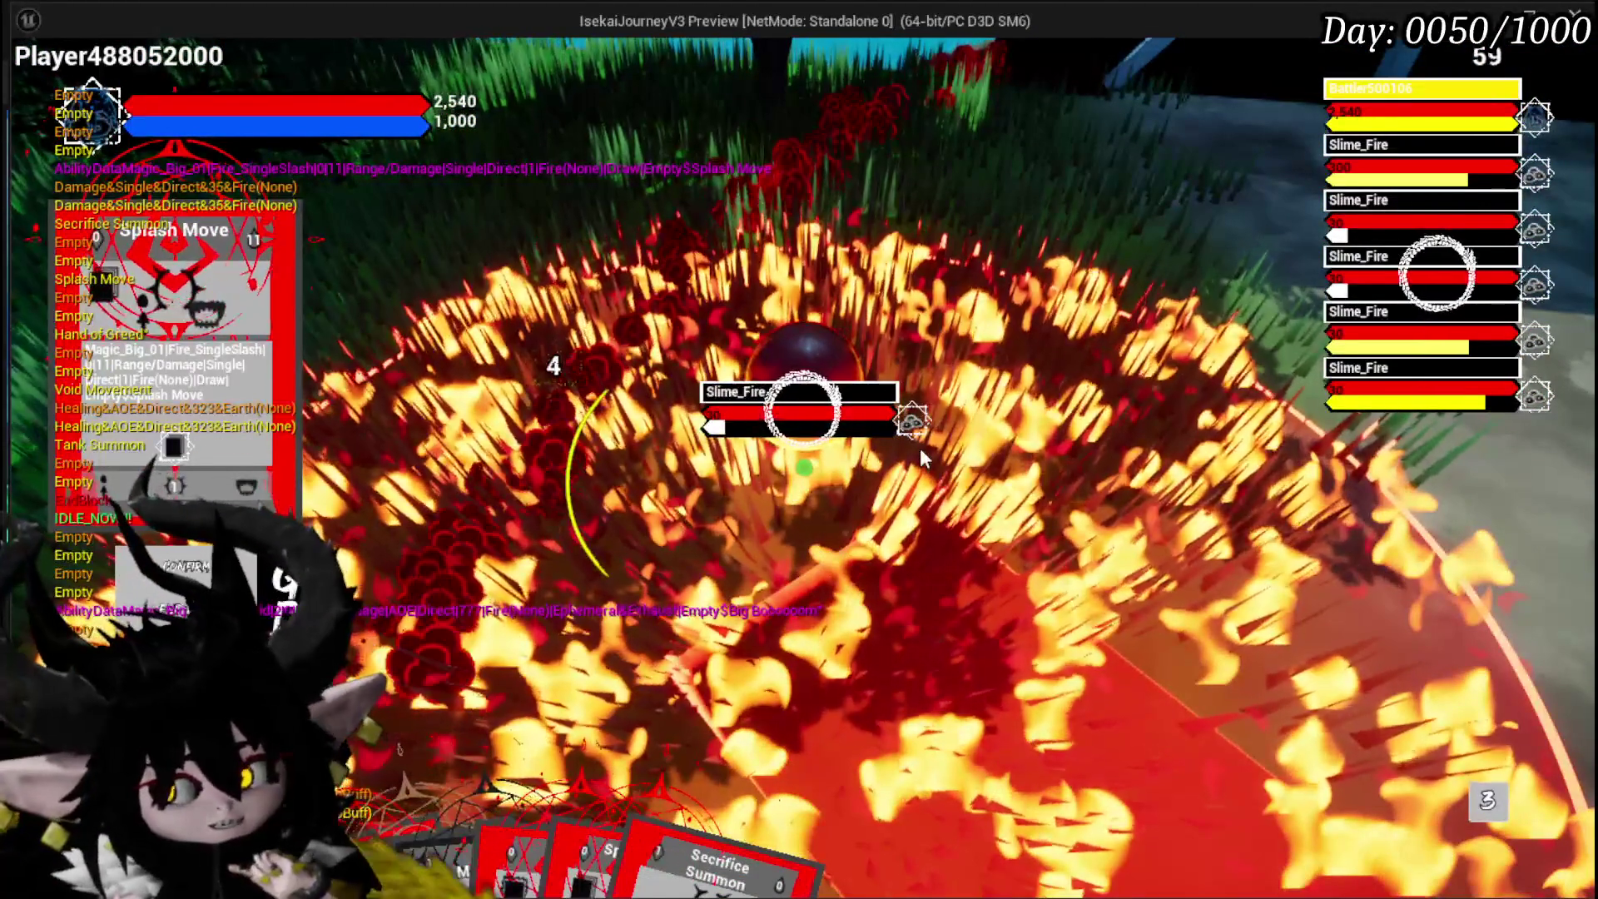
key(Escape)
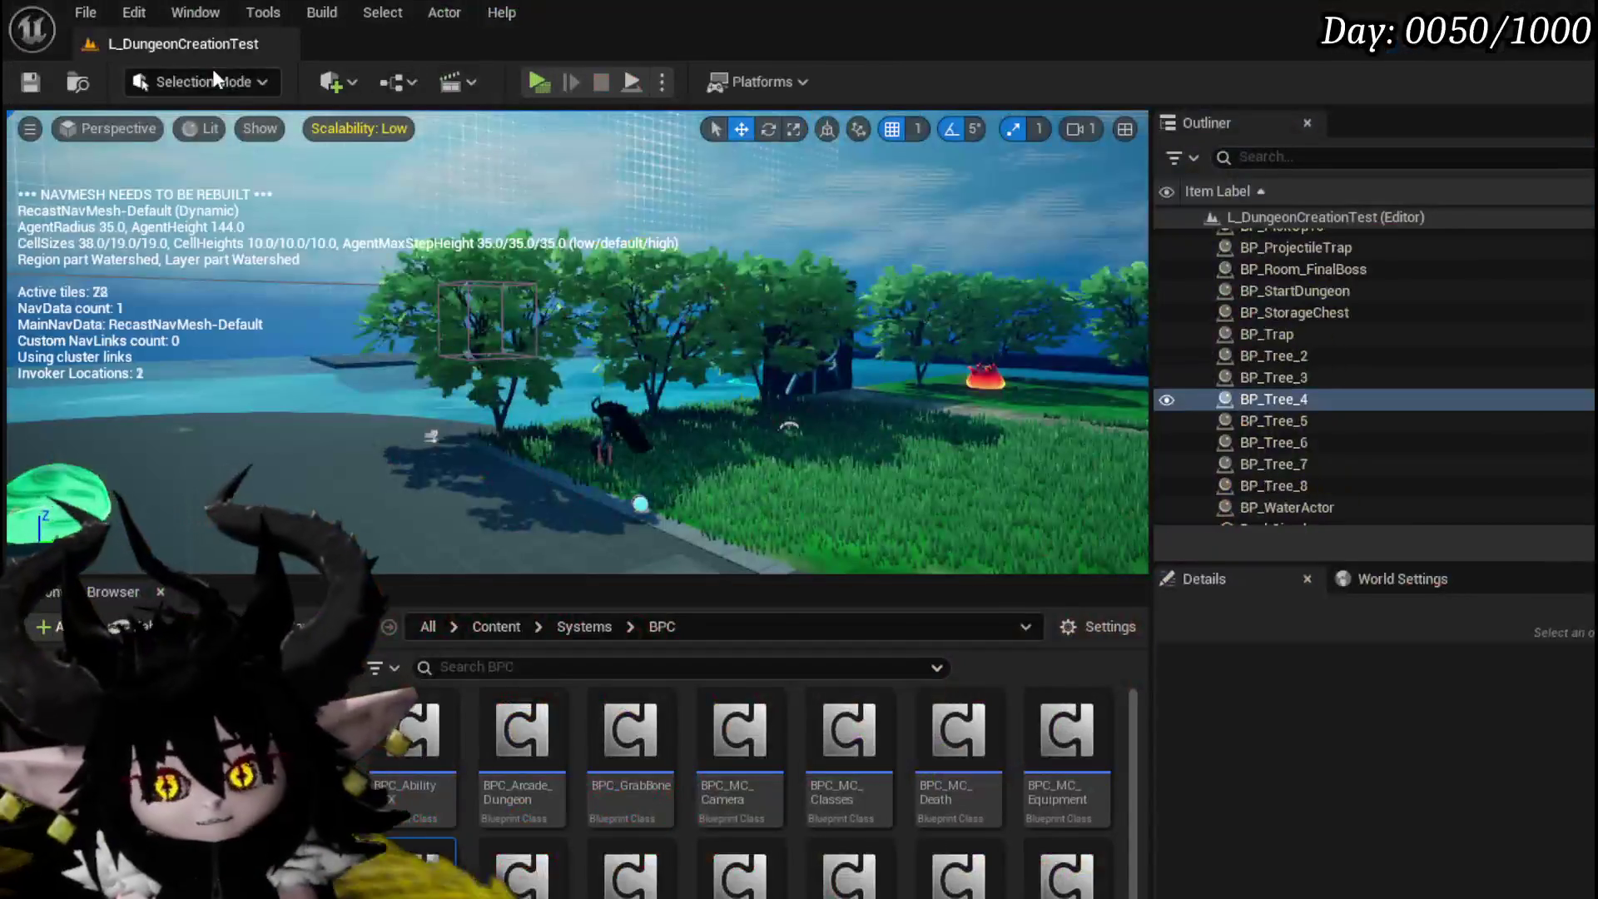
Step: Save the level, then inspect BPC_MC_Camera's UpdateMeshToVector function graph
click(43, 82)
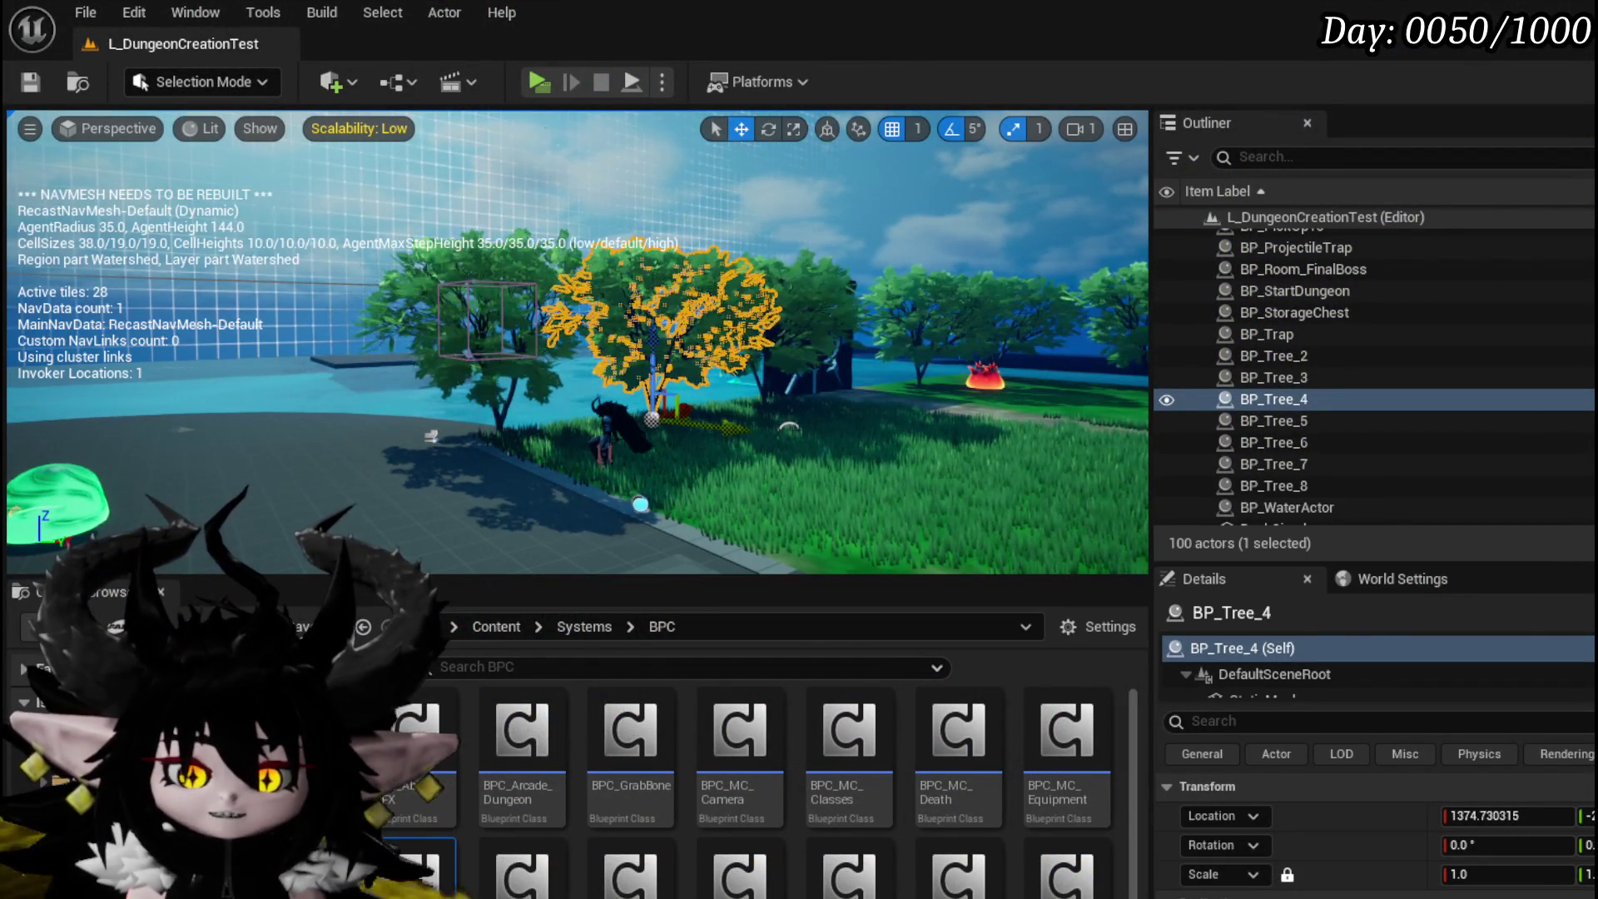
key(alt+Tab)
drag(500, 367, 357, 367)
scroll(357, 368, down, 3)
mouse_move(684, 343)
mouse_down()
mouse_move(377, 344)
mouse_move(1004, 342)
mouse_up()
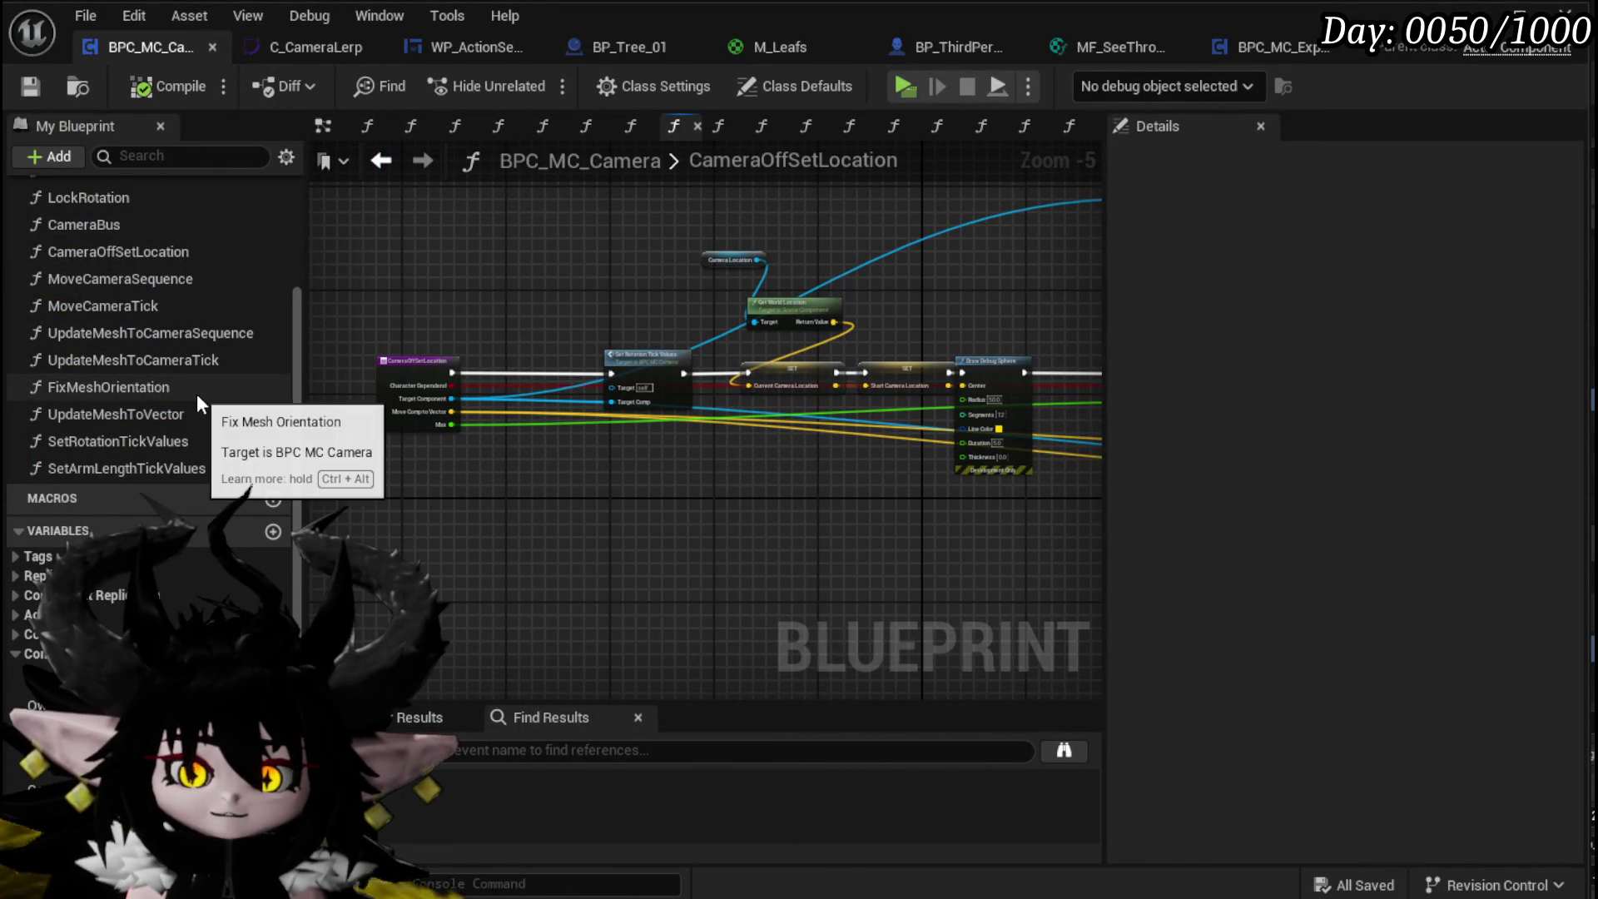
double_click(193, 417)
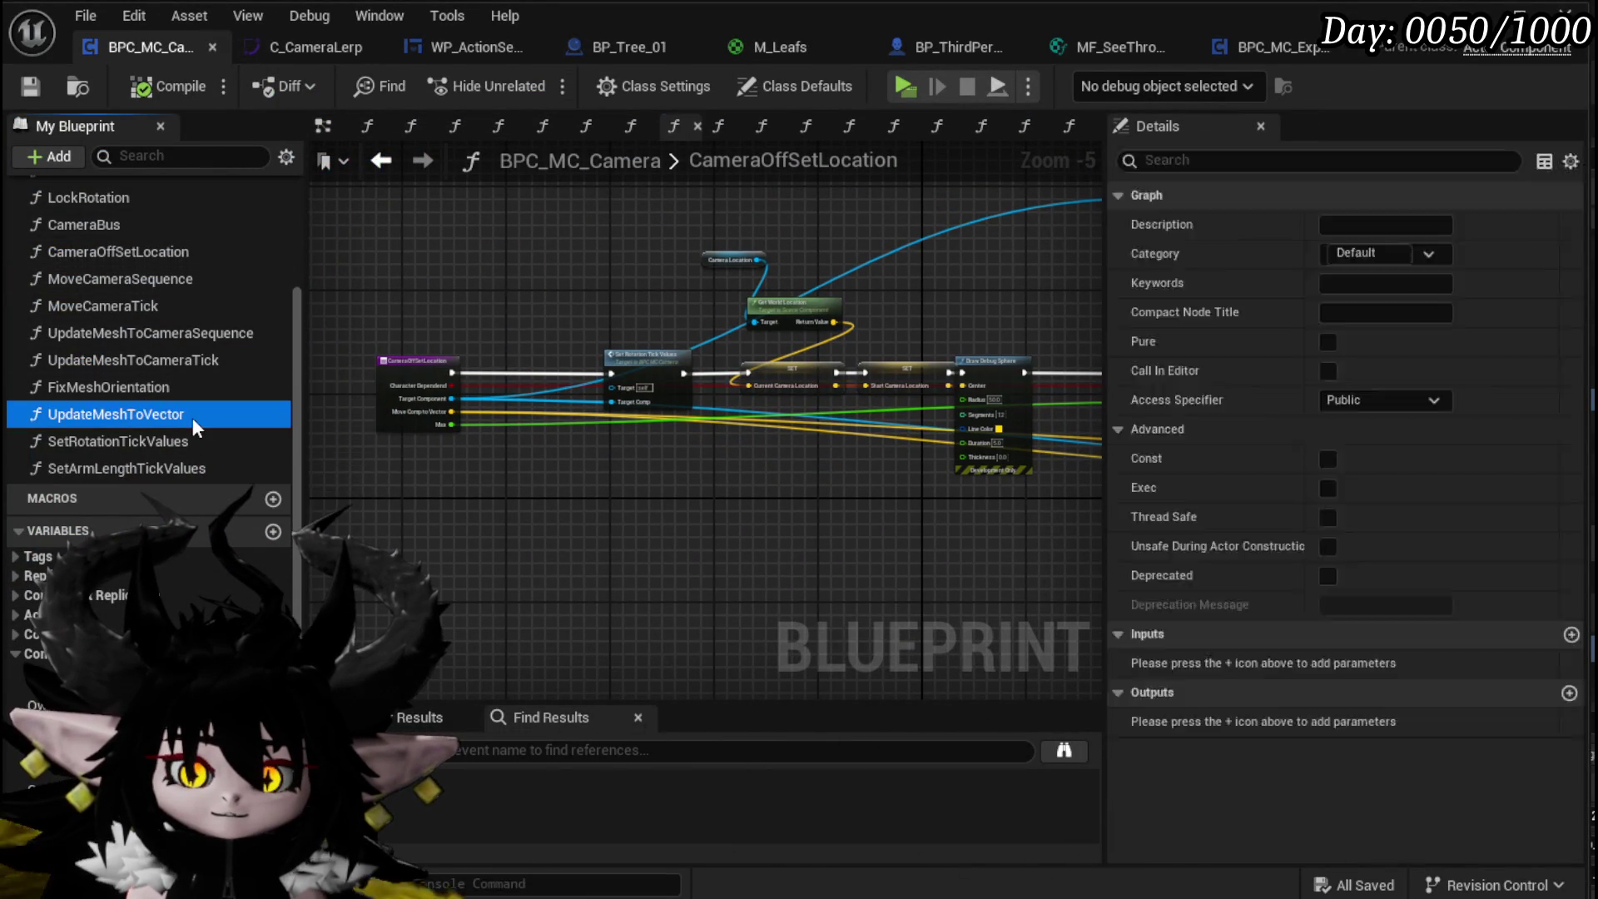
mouse_move(581, 318)
mouse_down()
mouse_move(882, 333)
mouse_move(586, 361)
mouse_up()
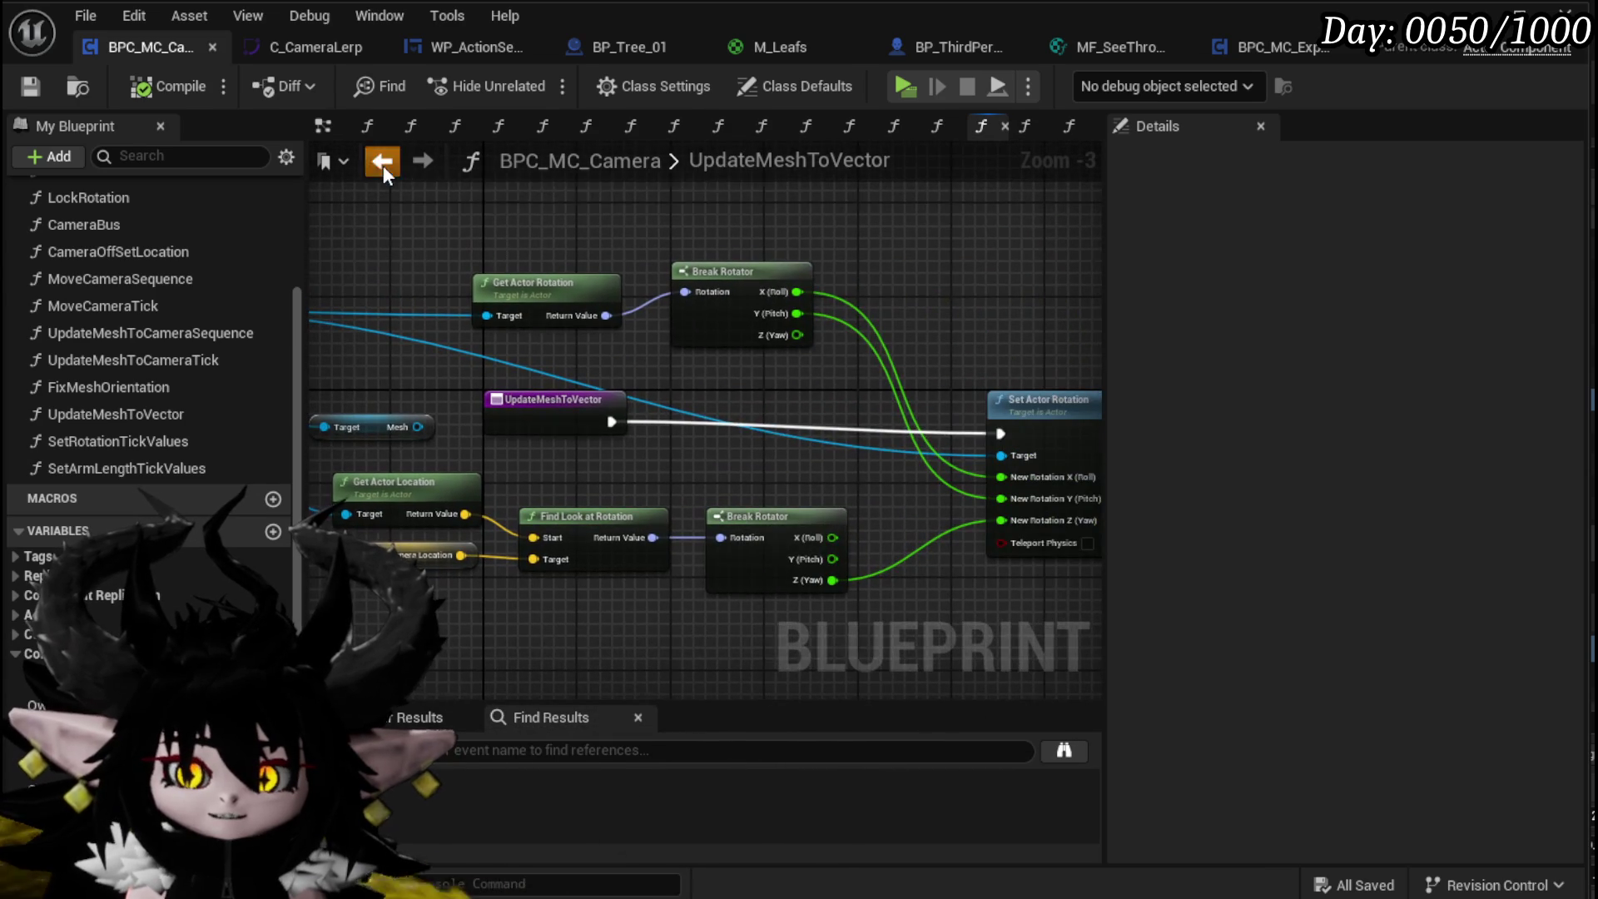
Step: Step back through the earlier graphs, review the CameraBus graph, and save the blueprint
click(381, 162)
click(380, 162)
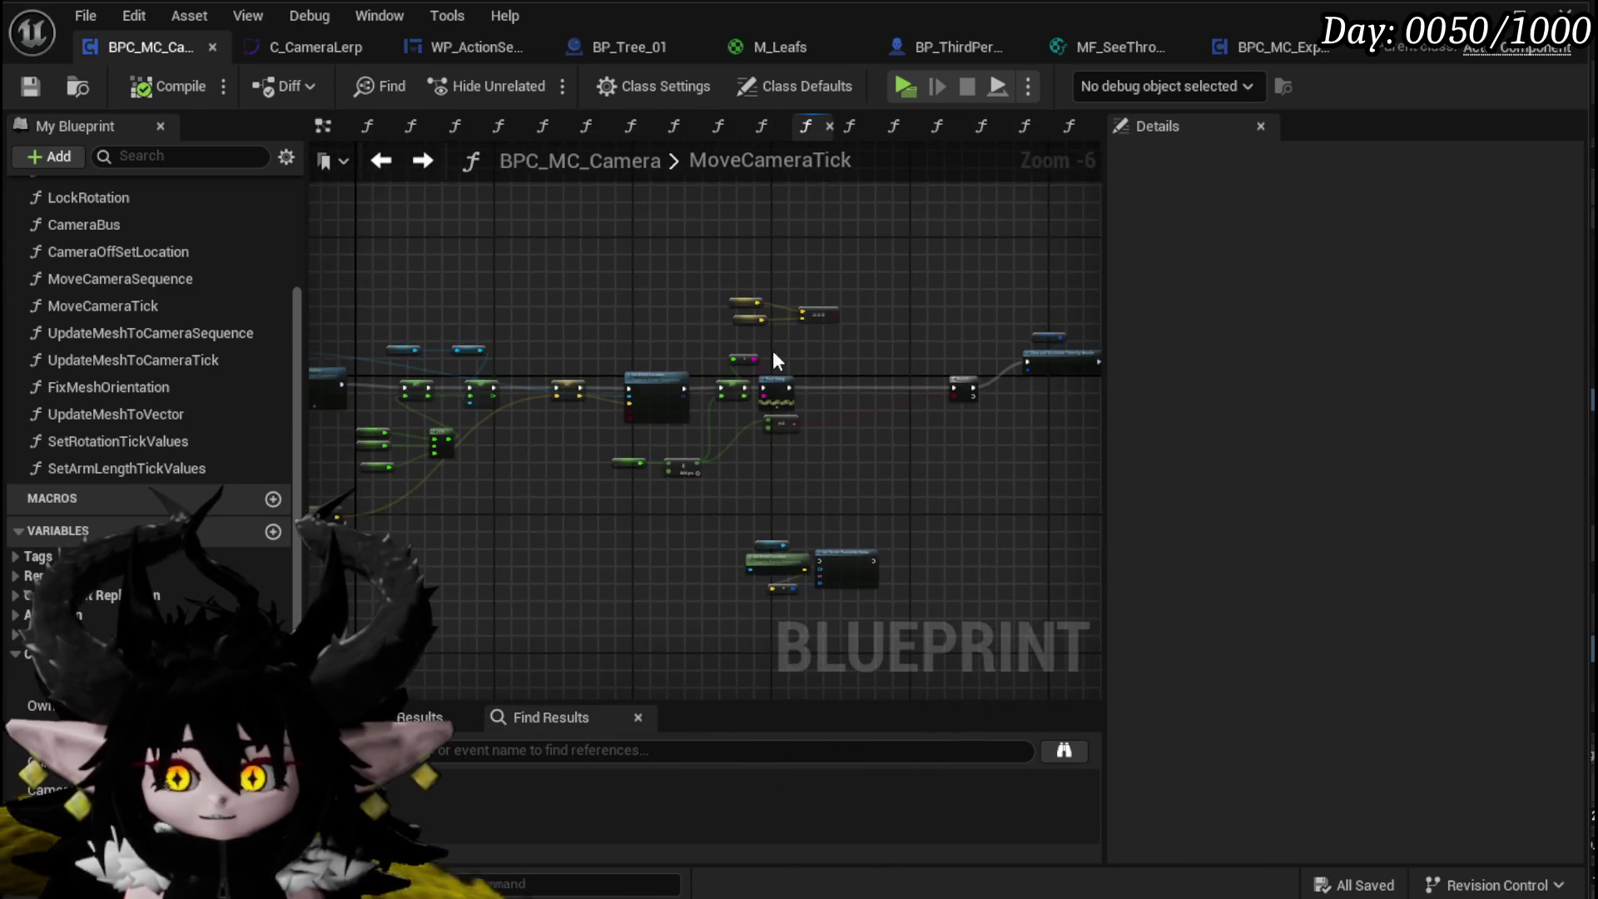
click(392, 163)
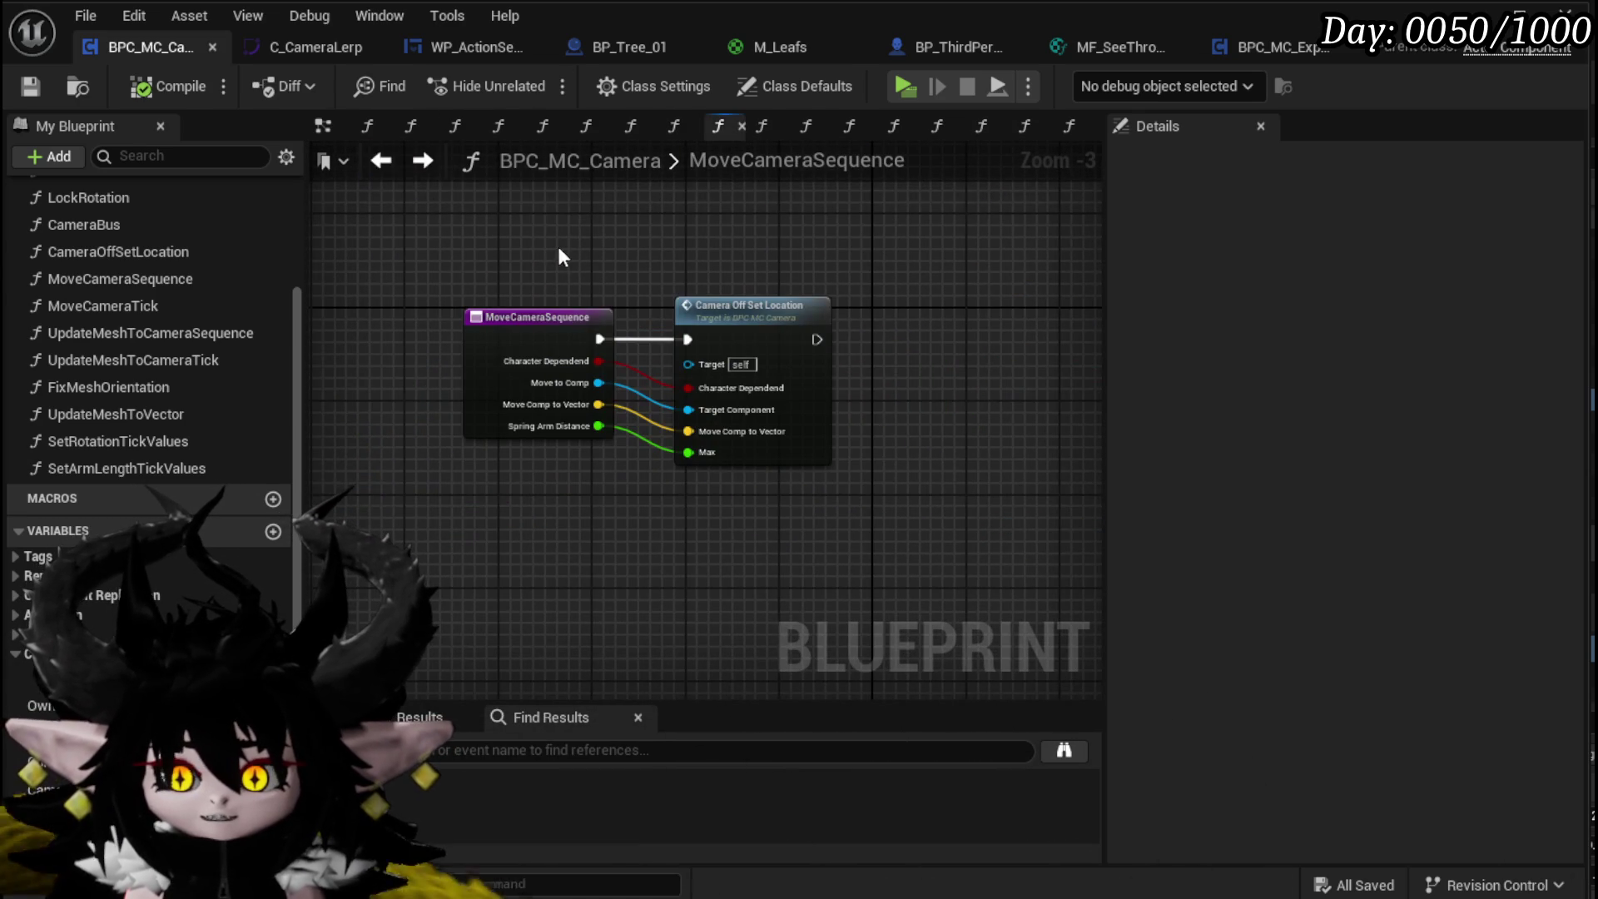
click(382, 162)
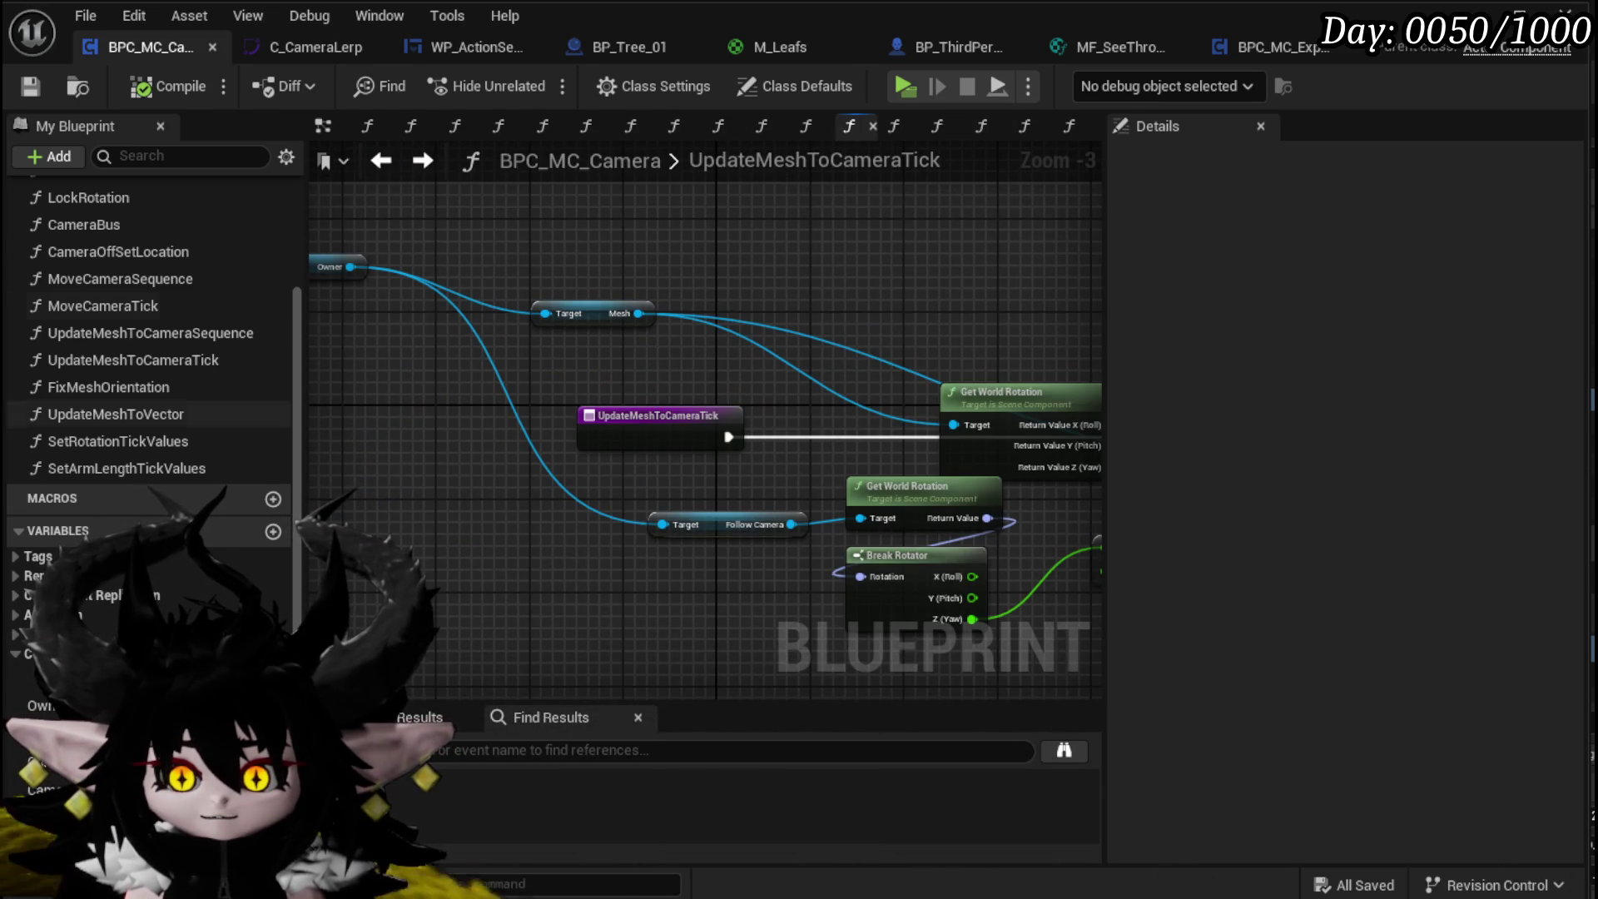
double_click(111, 231)
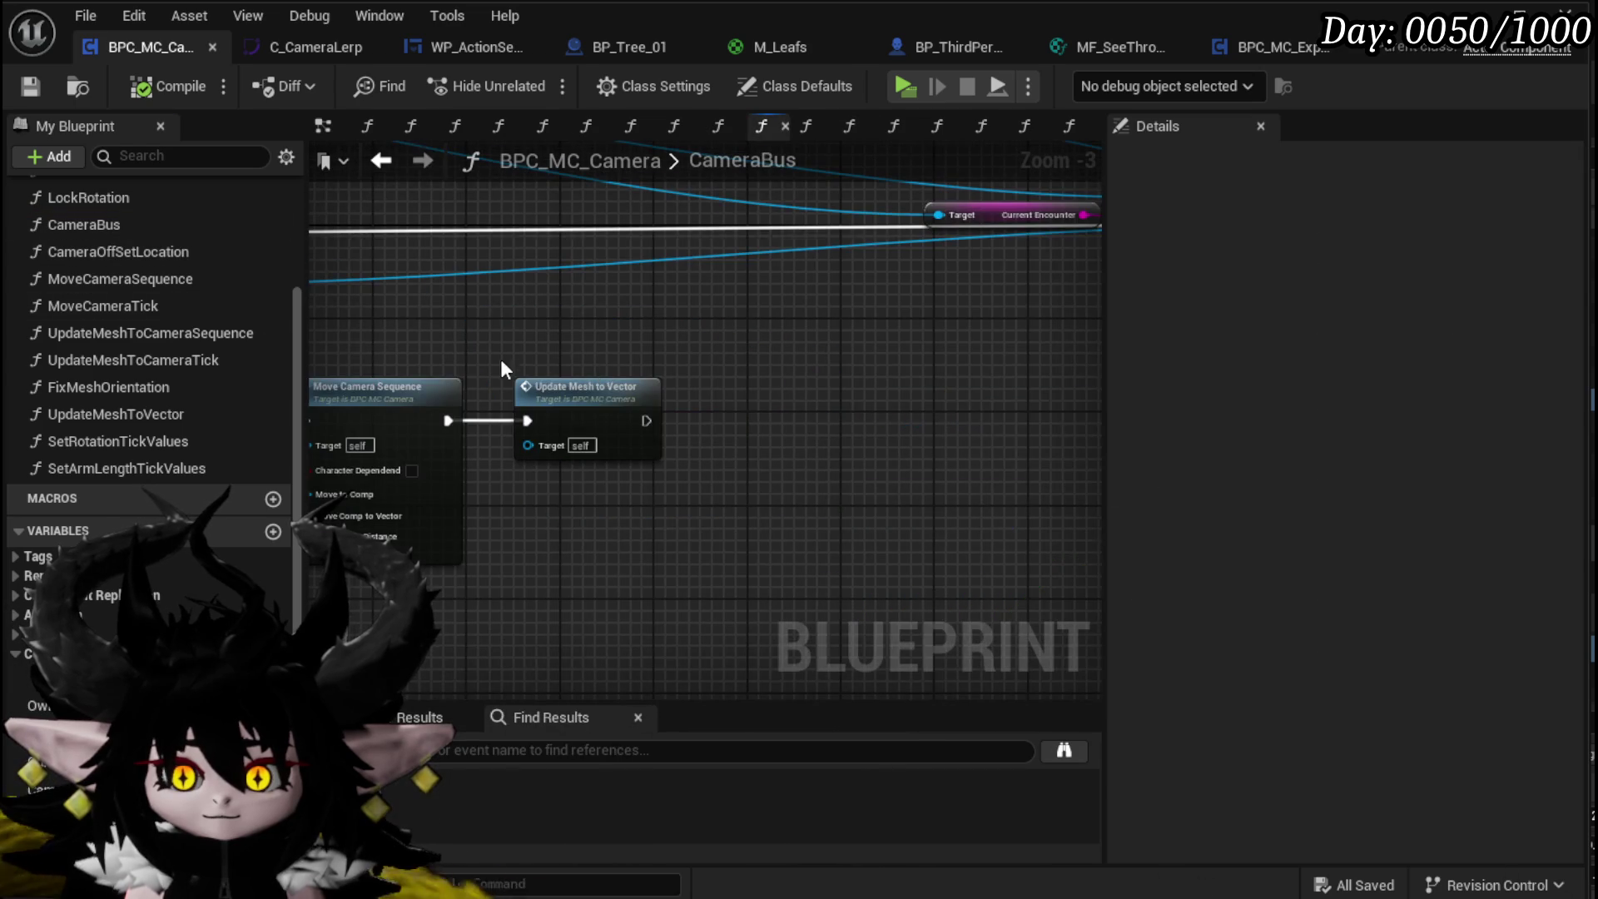
mouse_move(748, 424)
mouse_down()
mouse_move(778, 445)
mouse_move(804, 385)
mouse_up()
drag(670, 394, 524, 354)
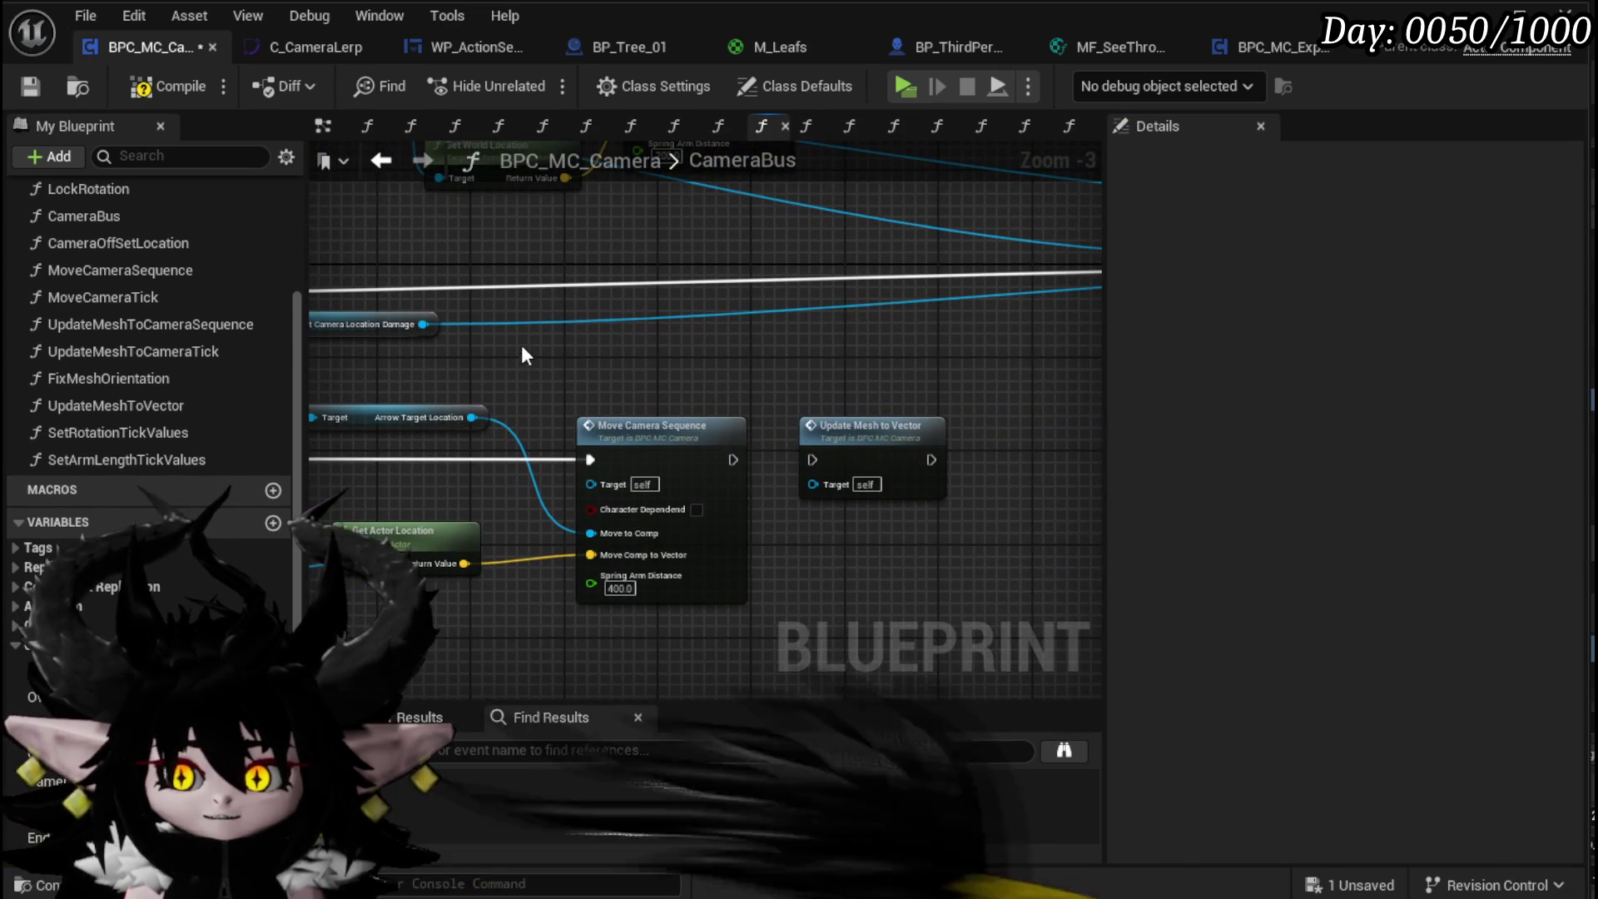
click(35, 86)
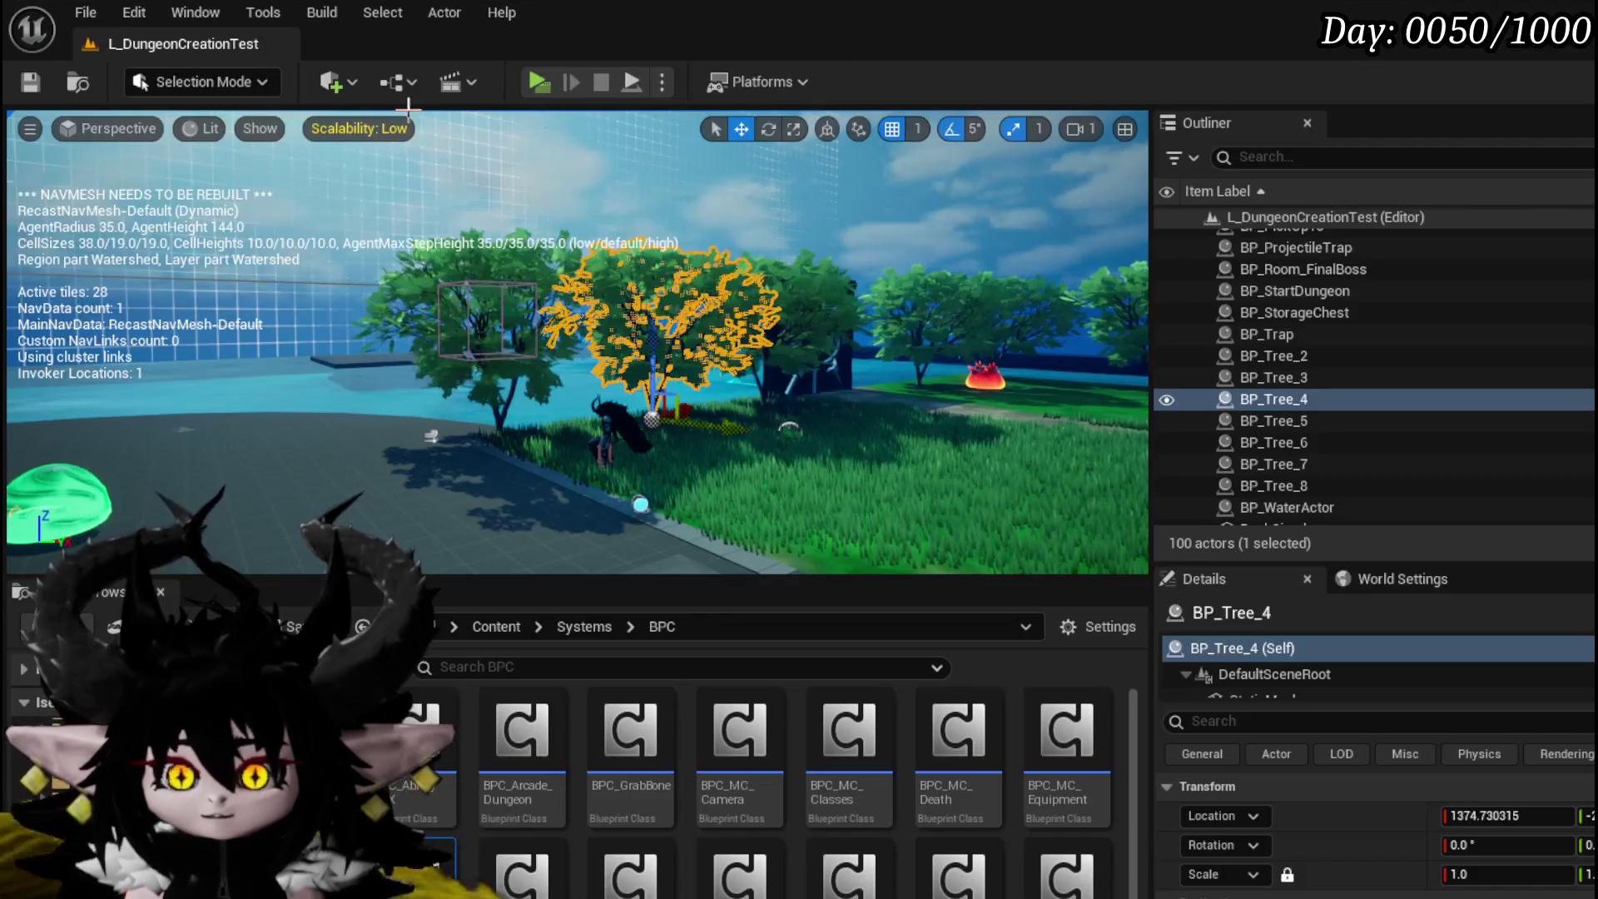
Step: Play-test: walk toward the fire enemy, cast a fire spell and play the Support Summon card
click(532, 83)
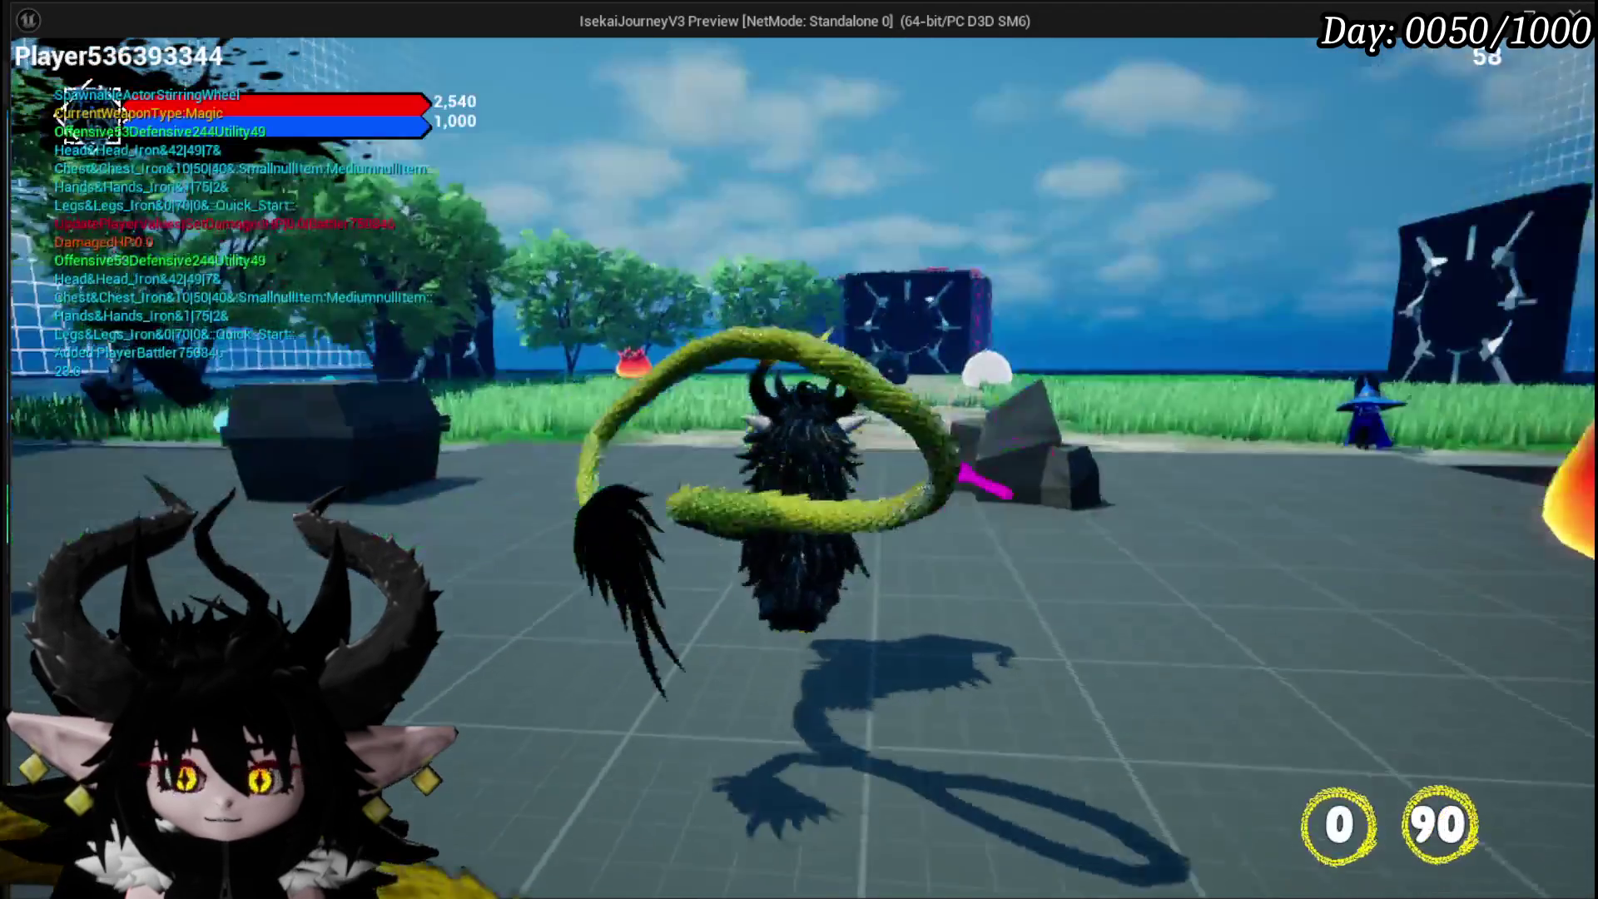
key(w)
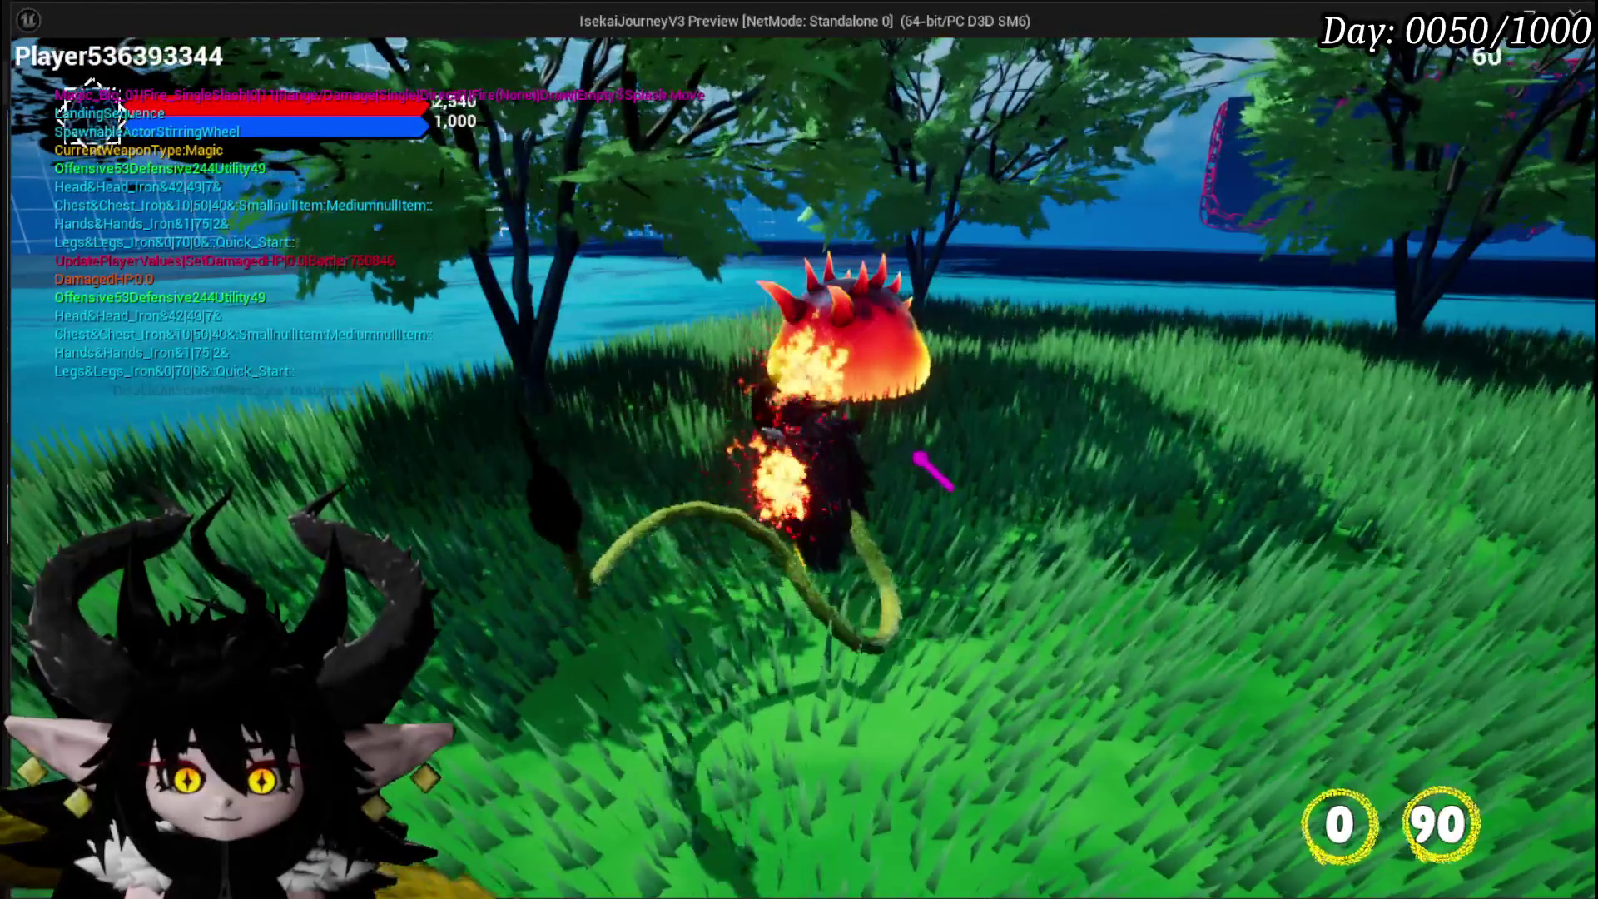
click(924, 461)
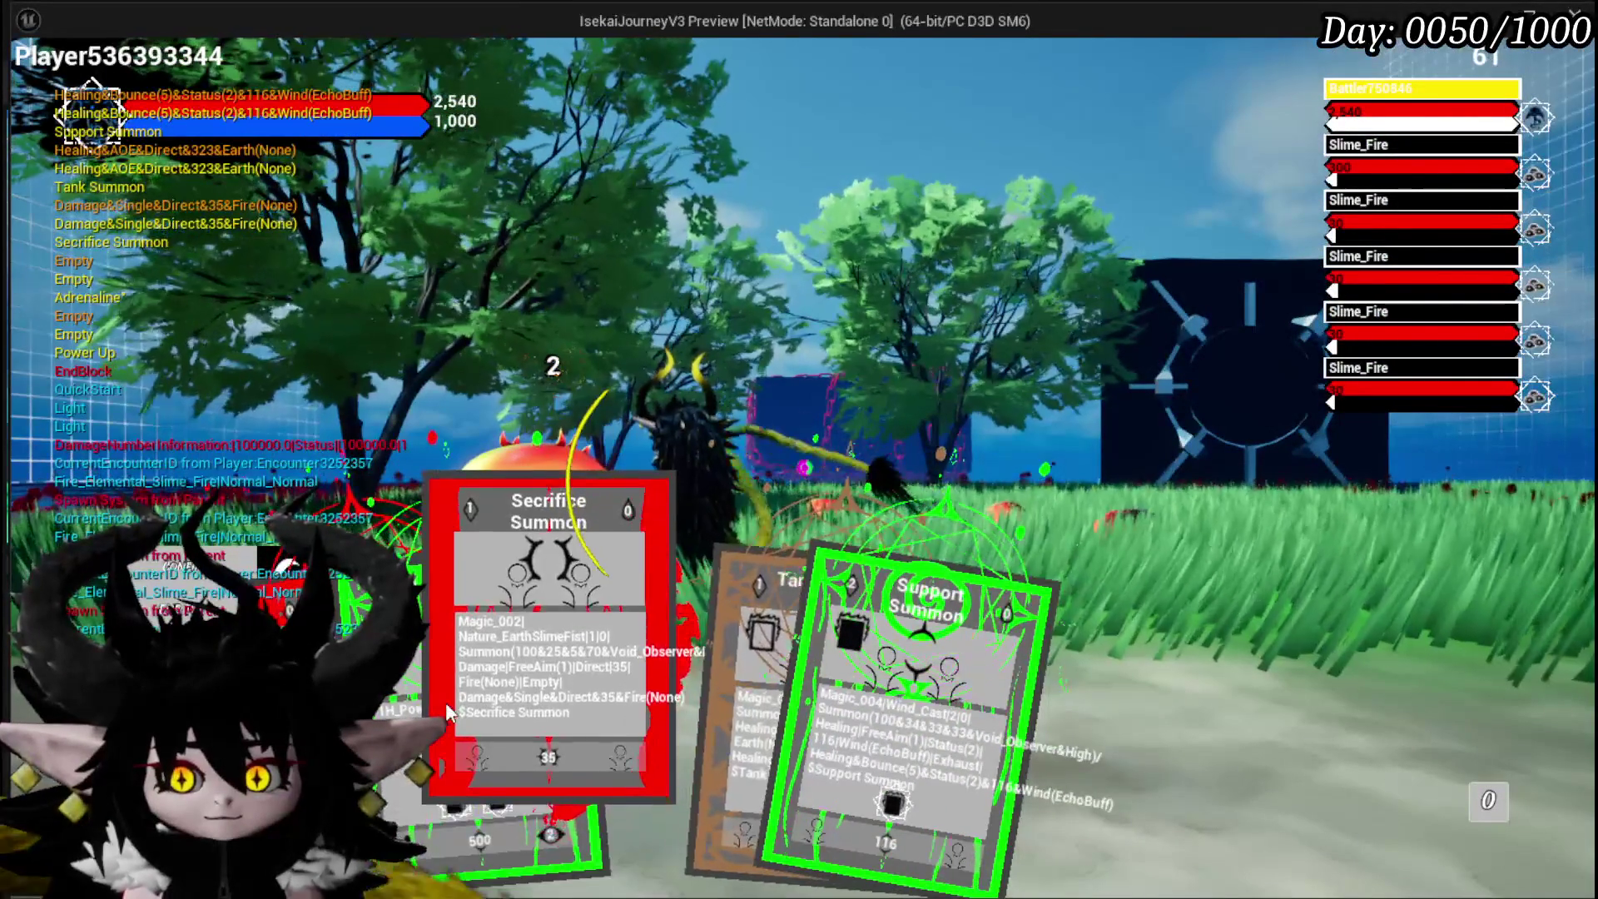
click(889, 714)
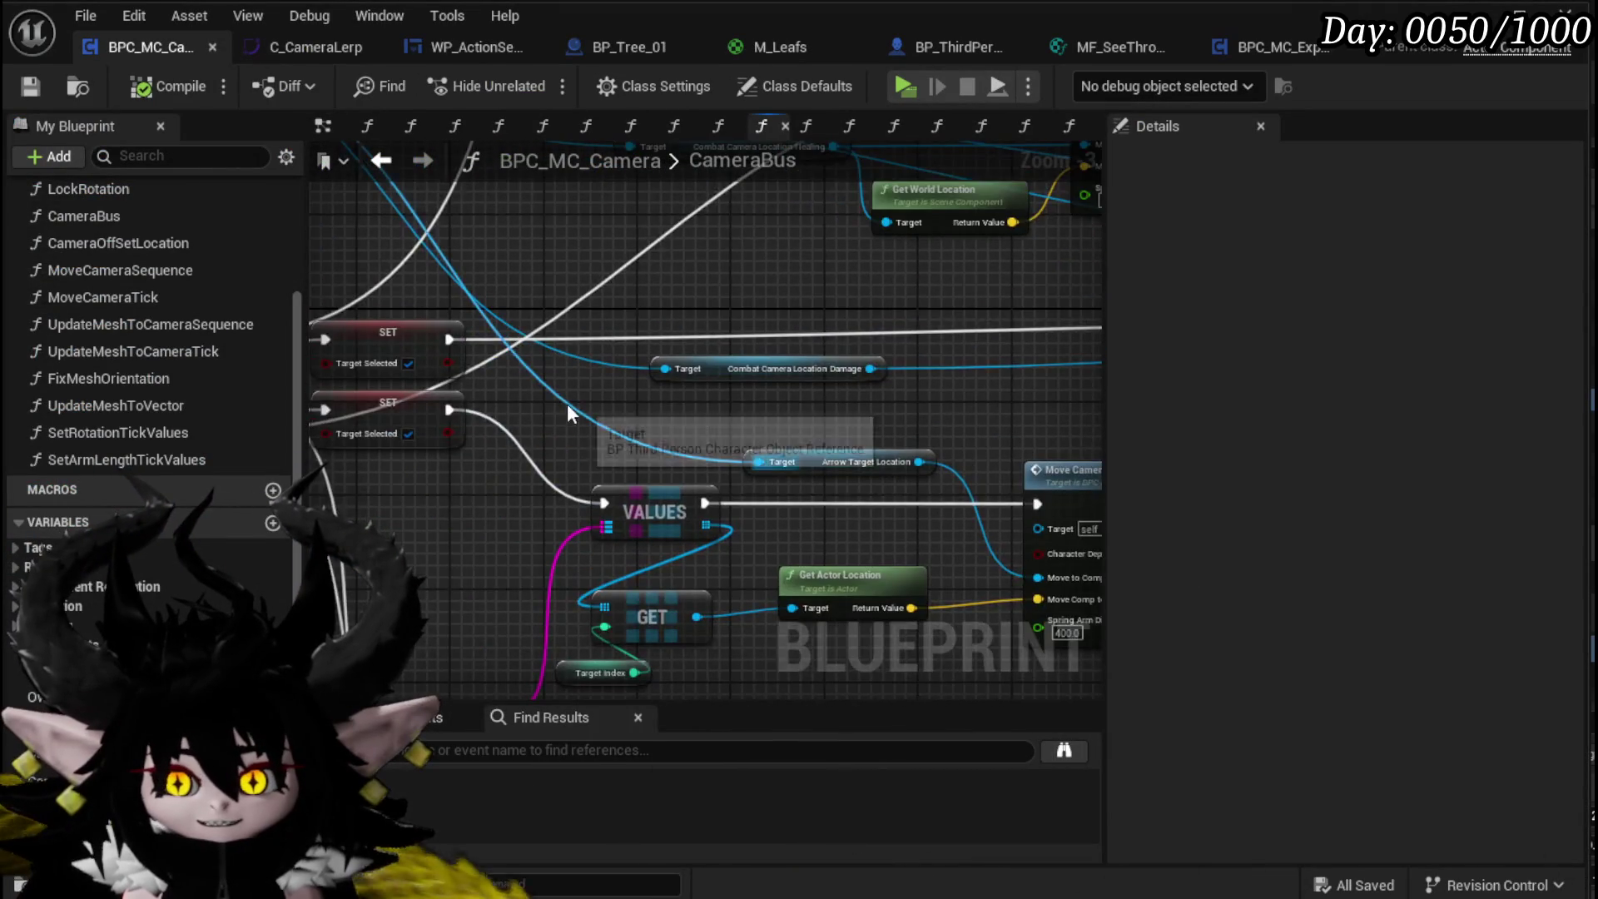
scroll(636, 474, down, 1)
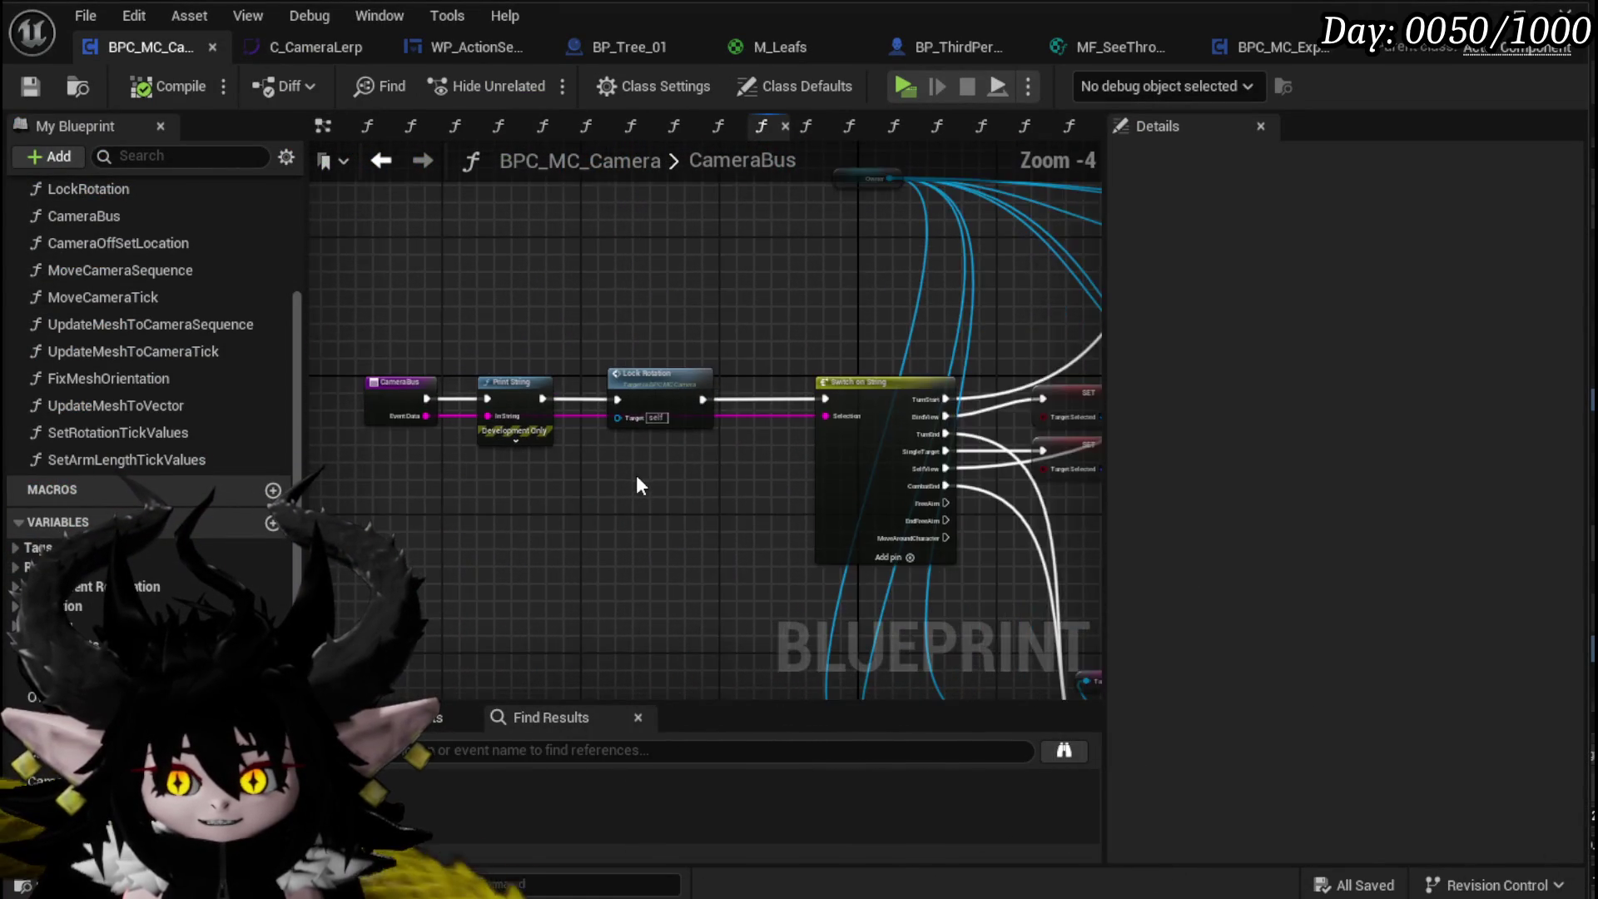
scroll(581, 542, up, 2)
click(608, 416)
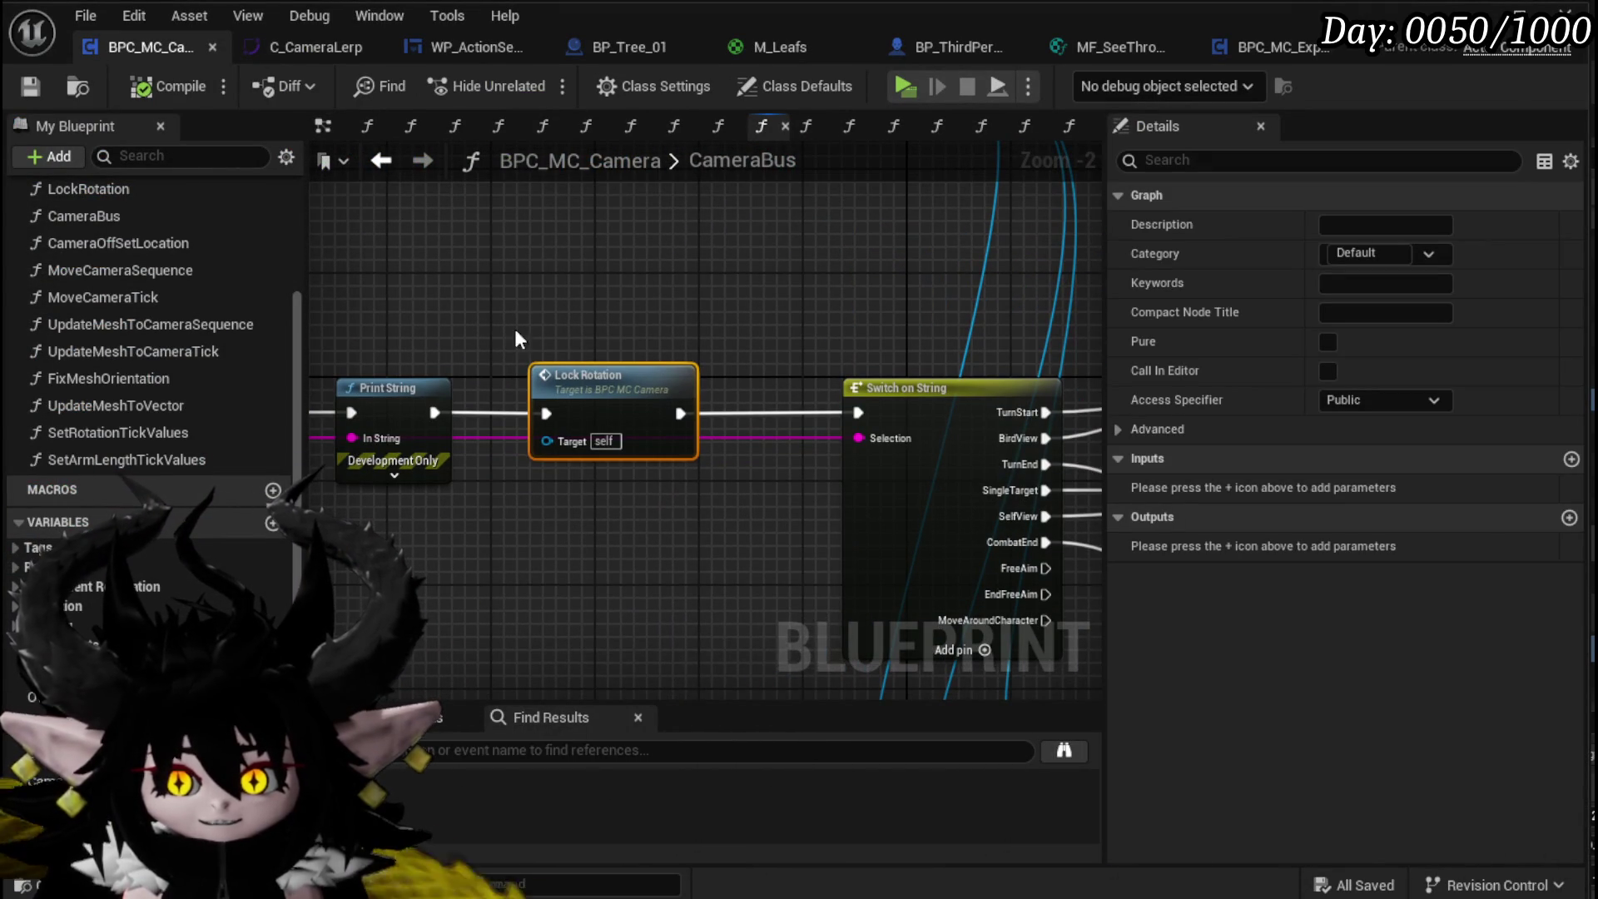
scroll(696, 533, down, 2)
mouse_move(695, 532)
mouse_down()
mouse_move(547, 446)
mouse_move(682, 458)
mouse_move(569, 466)
mouse_up()
scroll(534, 341, up, 2)
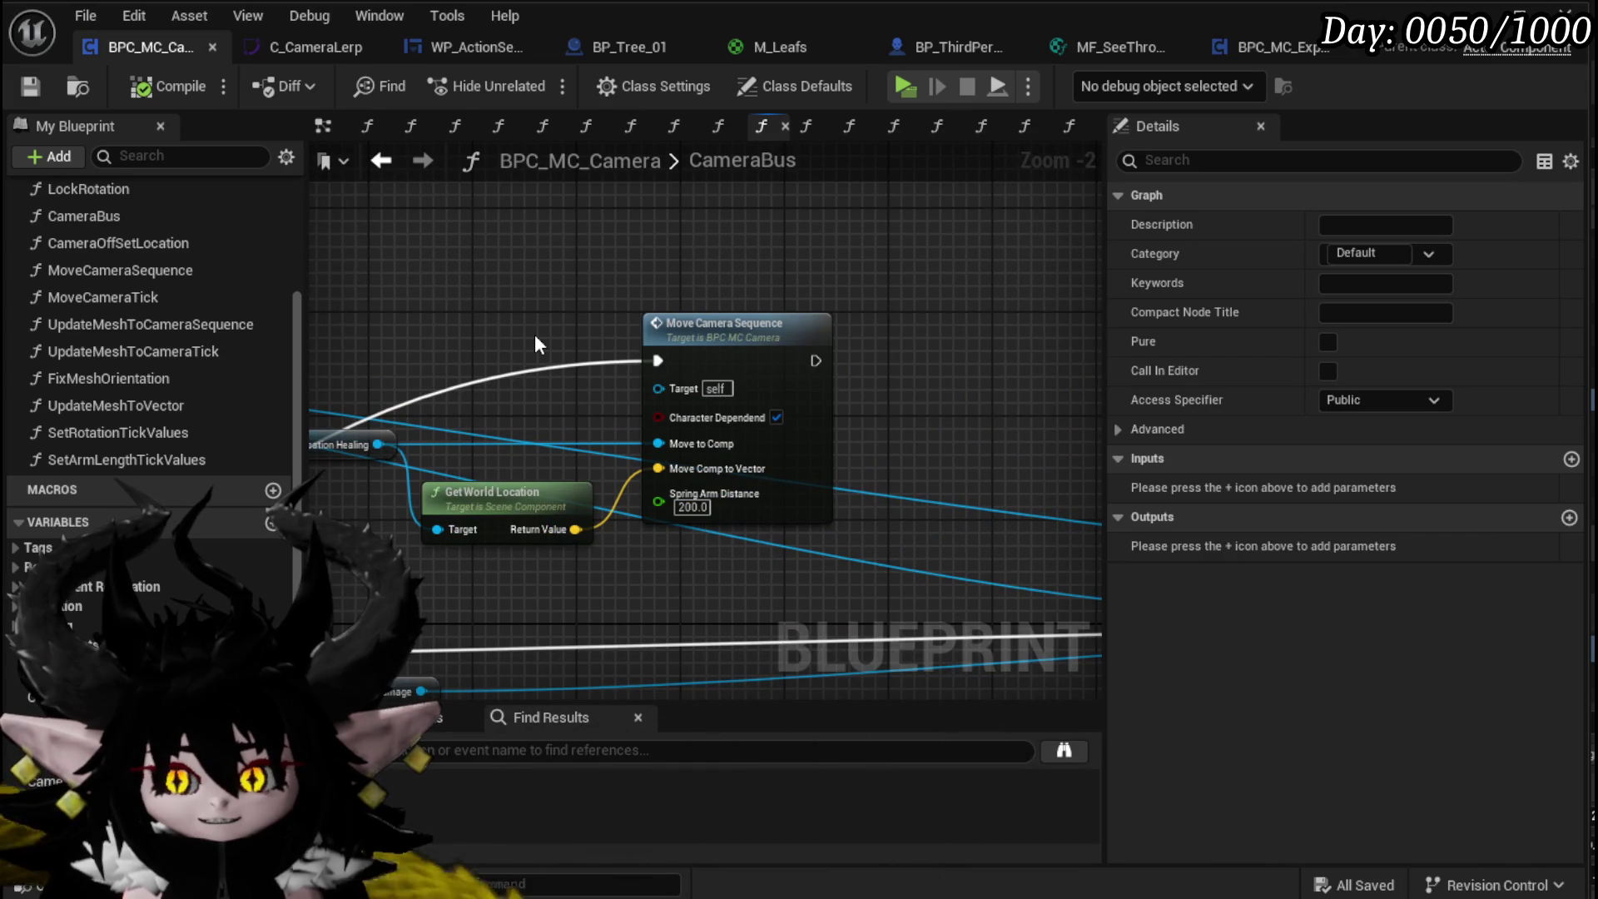
drag(769, 560, 525, 466)
scroll(544, 440, down, 3)
scroll(544, 440, up, 2)
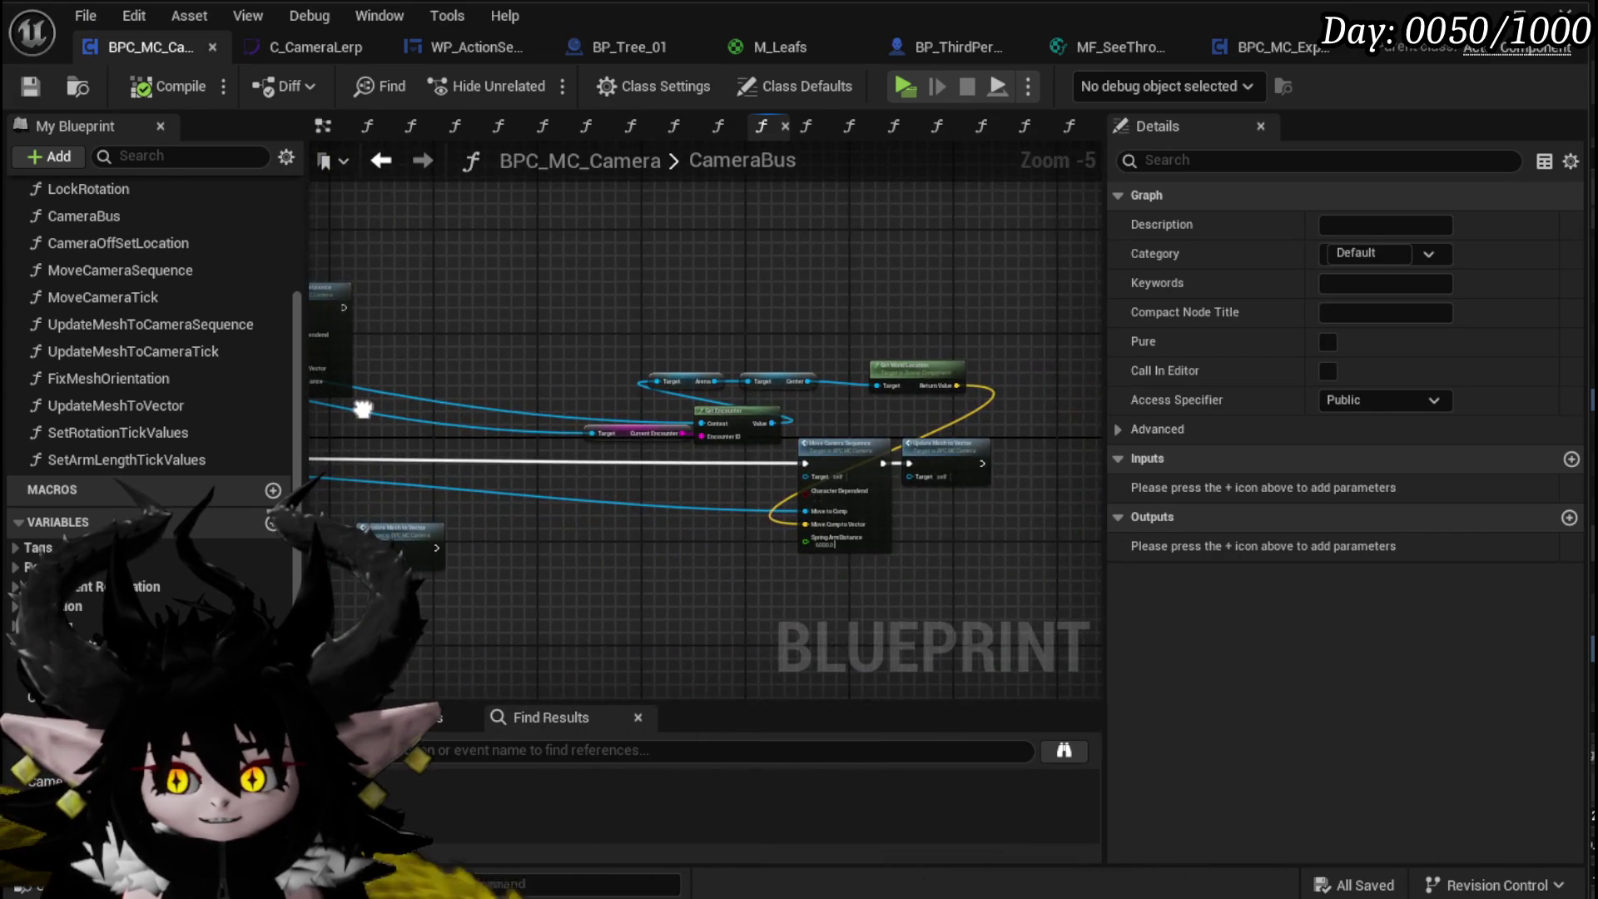
mouse_move(727, 527)
mouse_down()
mouse_move(565, 529)
mouse_move(1091, 522)
mouse_up()
scroll(564, 529, down, 2)
scroll(487, 554, up, 2)
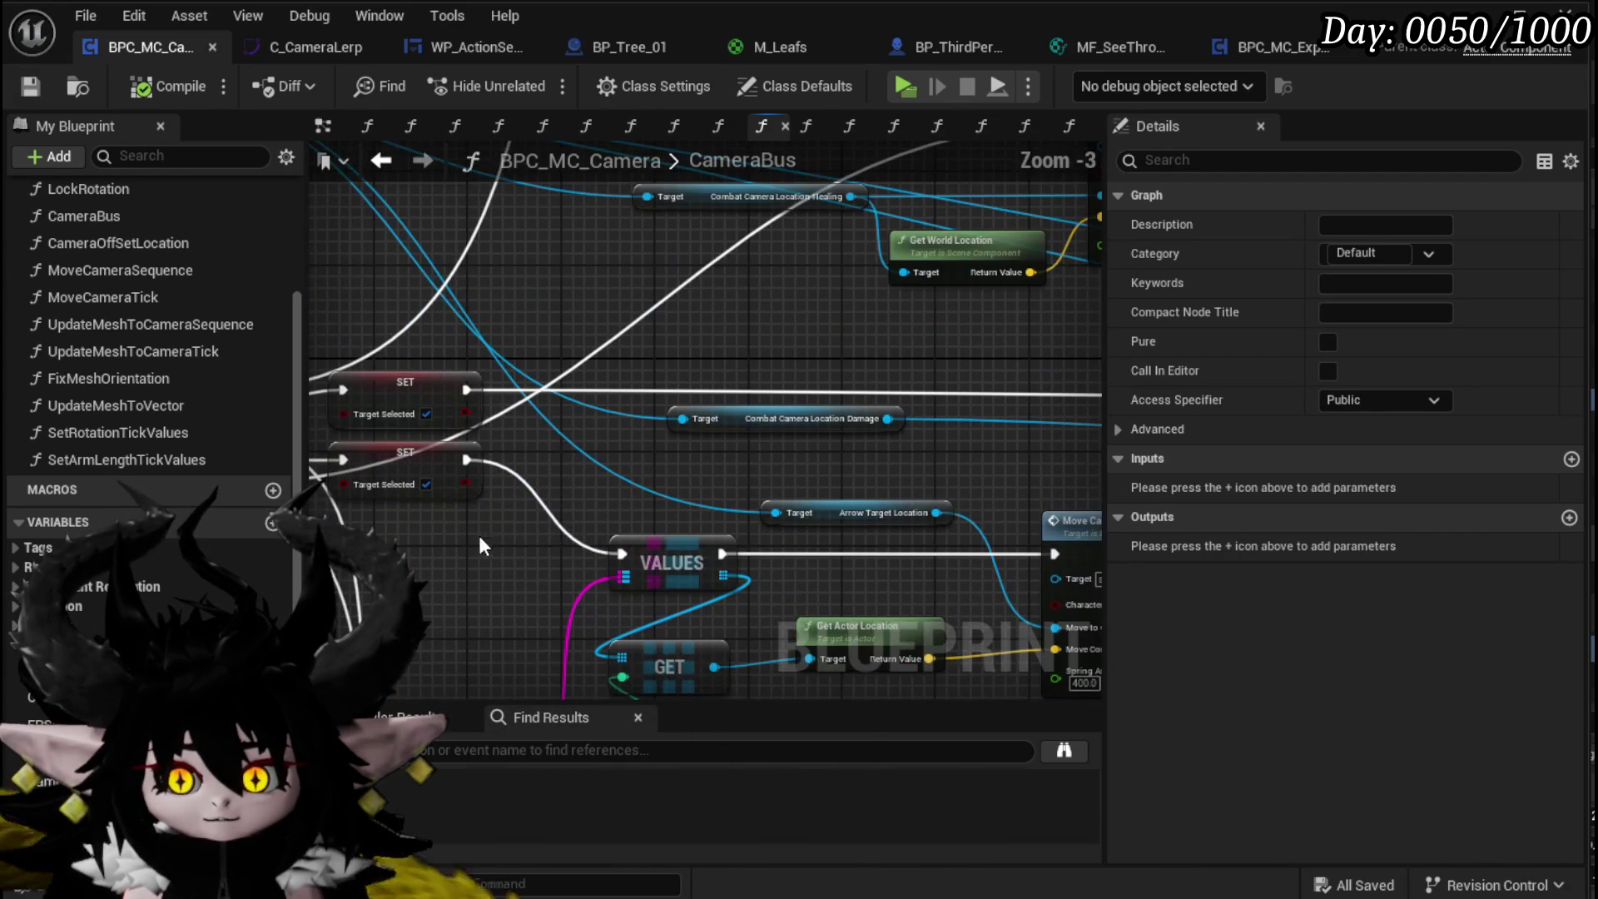
mouse_move(548, 562)
mouse_down()
mouse_move(521, 548)
mouse_move(712, 543)
mouse_move(306, 407)
mouse_up()
drag(683, 492, 716, 453)
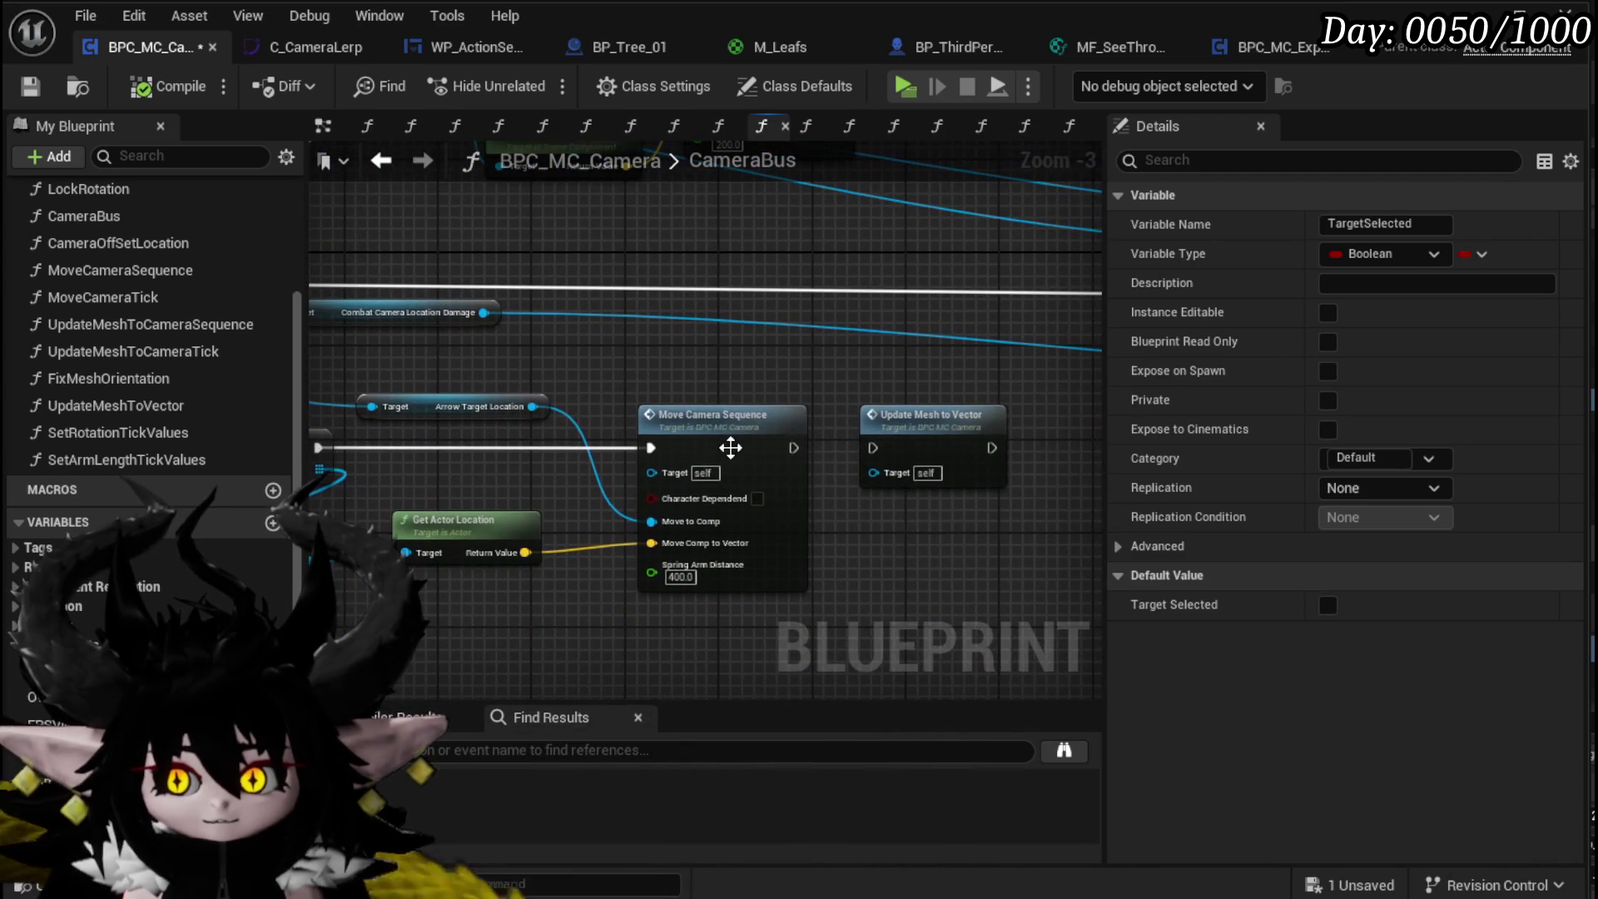
double_click(751, 430)
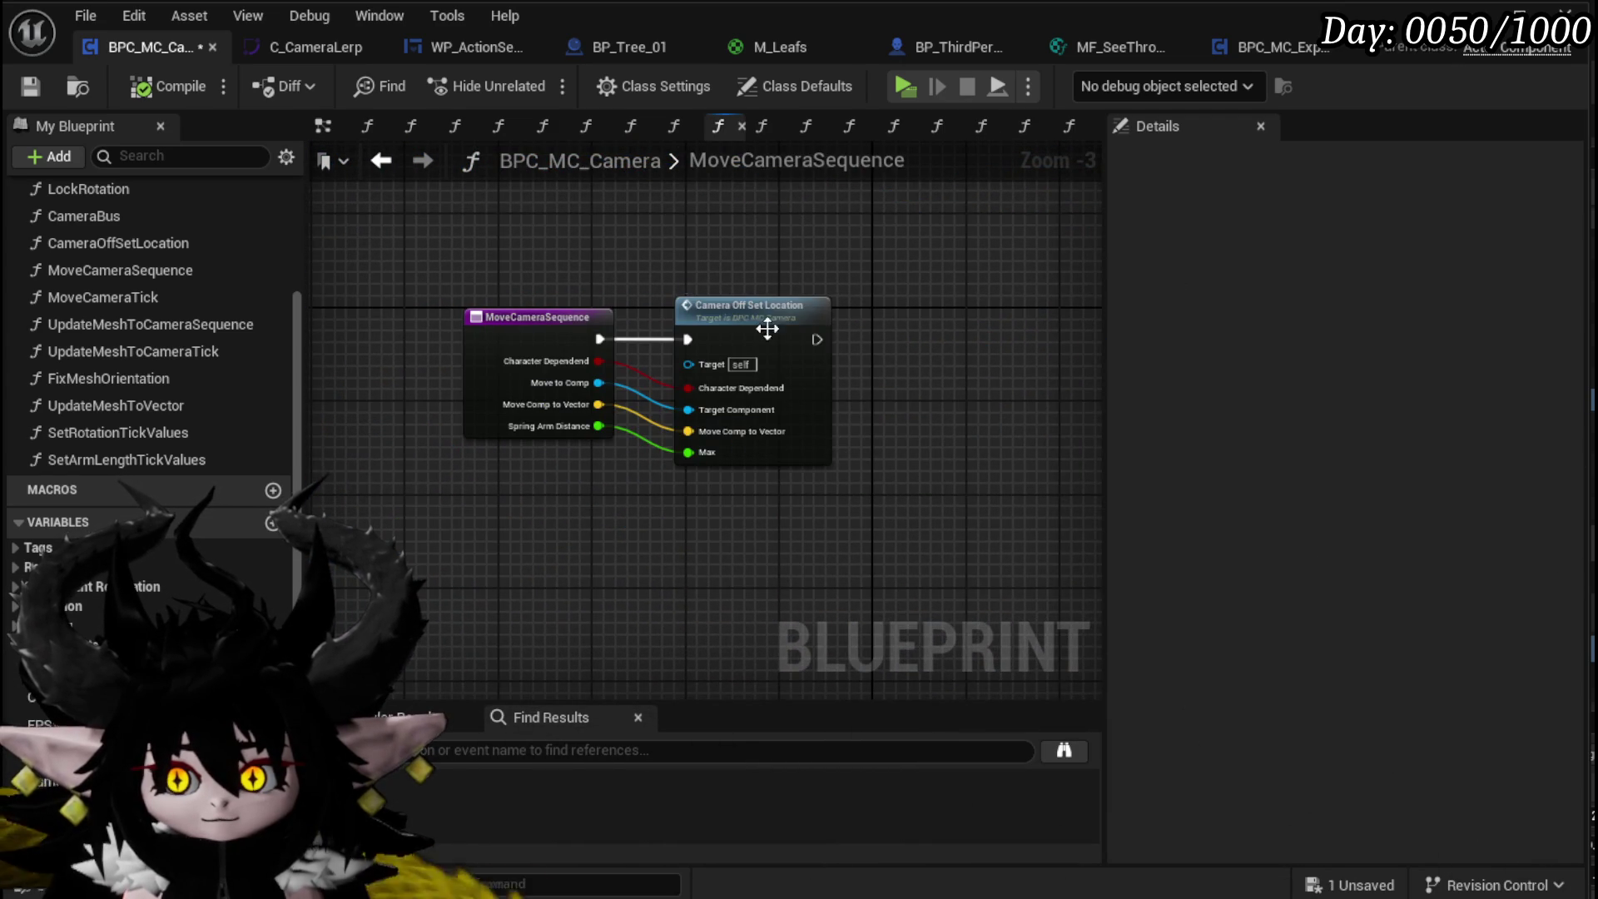
double_click(779, 334)
mouse_move(522, 382)
mouse_down()
mouse_move(453, 396)
mouse_move(772, 388)
mouse_up()
click(396, 163)
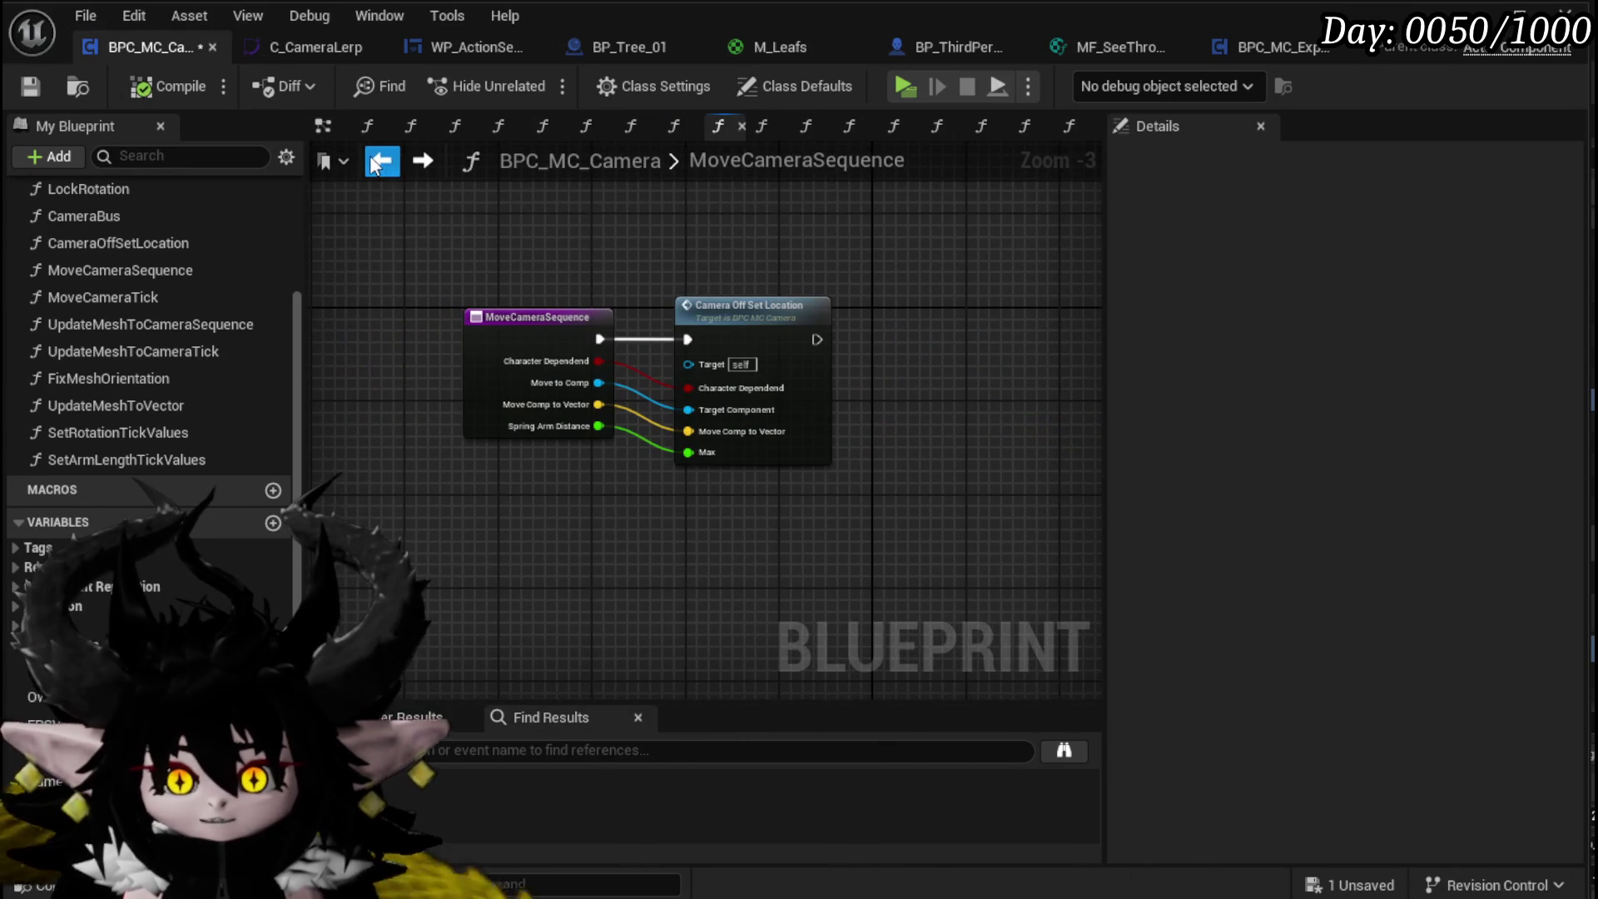
click(373, 163)
scroll(523, 368, down, 3)
scroll(610, 458, up, 3)
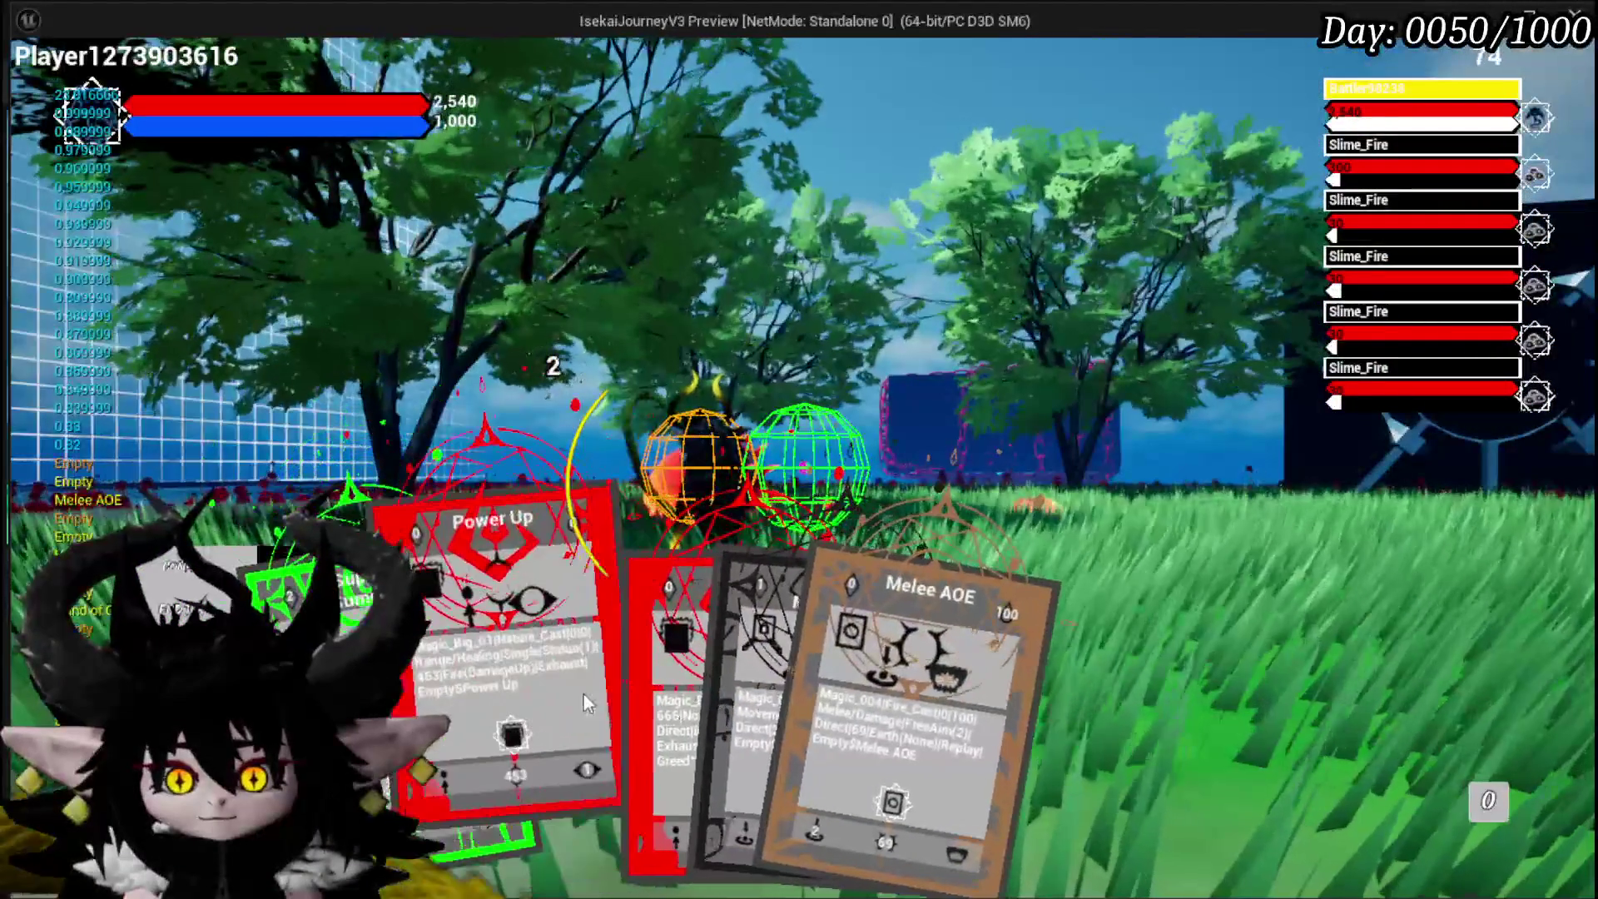
Step: Play the Hand of Greed card against the slimes, then stop the preview with Esc
click(654, 691)
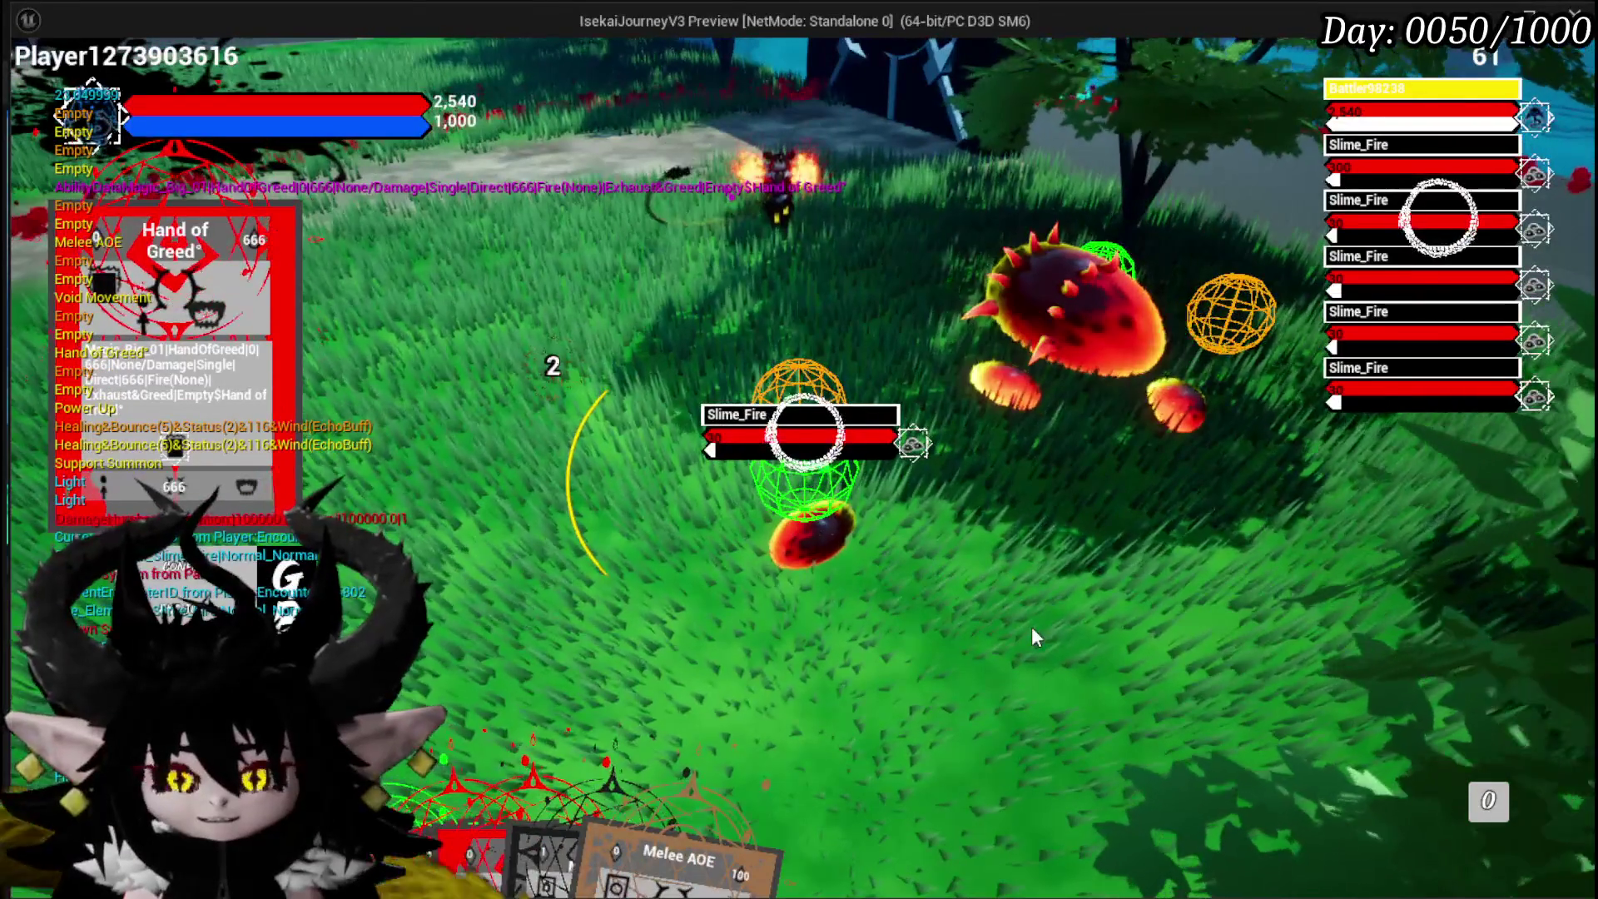
key(Escape)
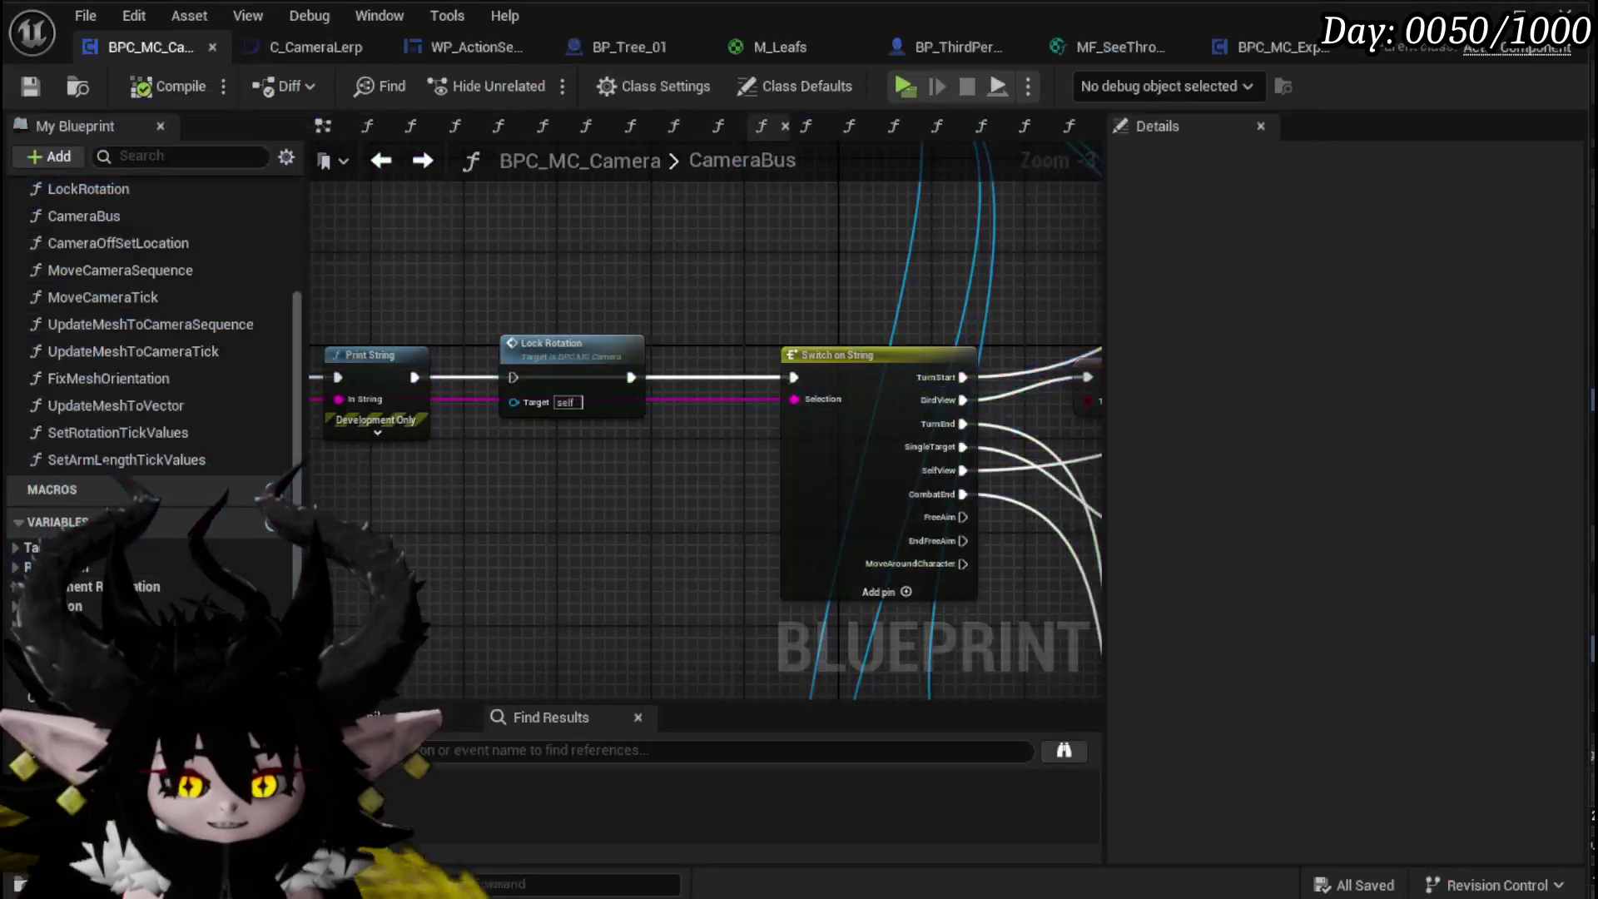
Step: Connect Print String into Lock Rotation's exec input in CameraBus and compile
drag(721, 353, 818, 333)
drag(593, 368, 601, 369)
key(F7)
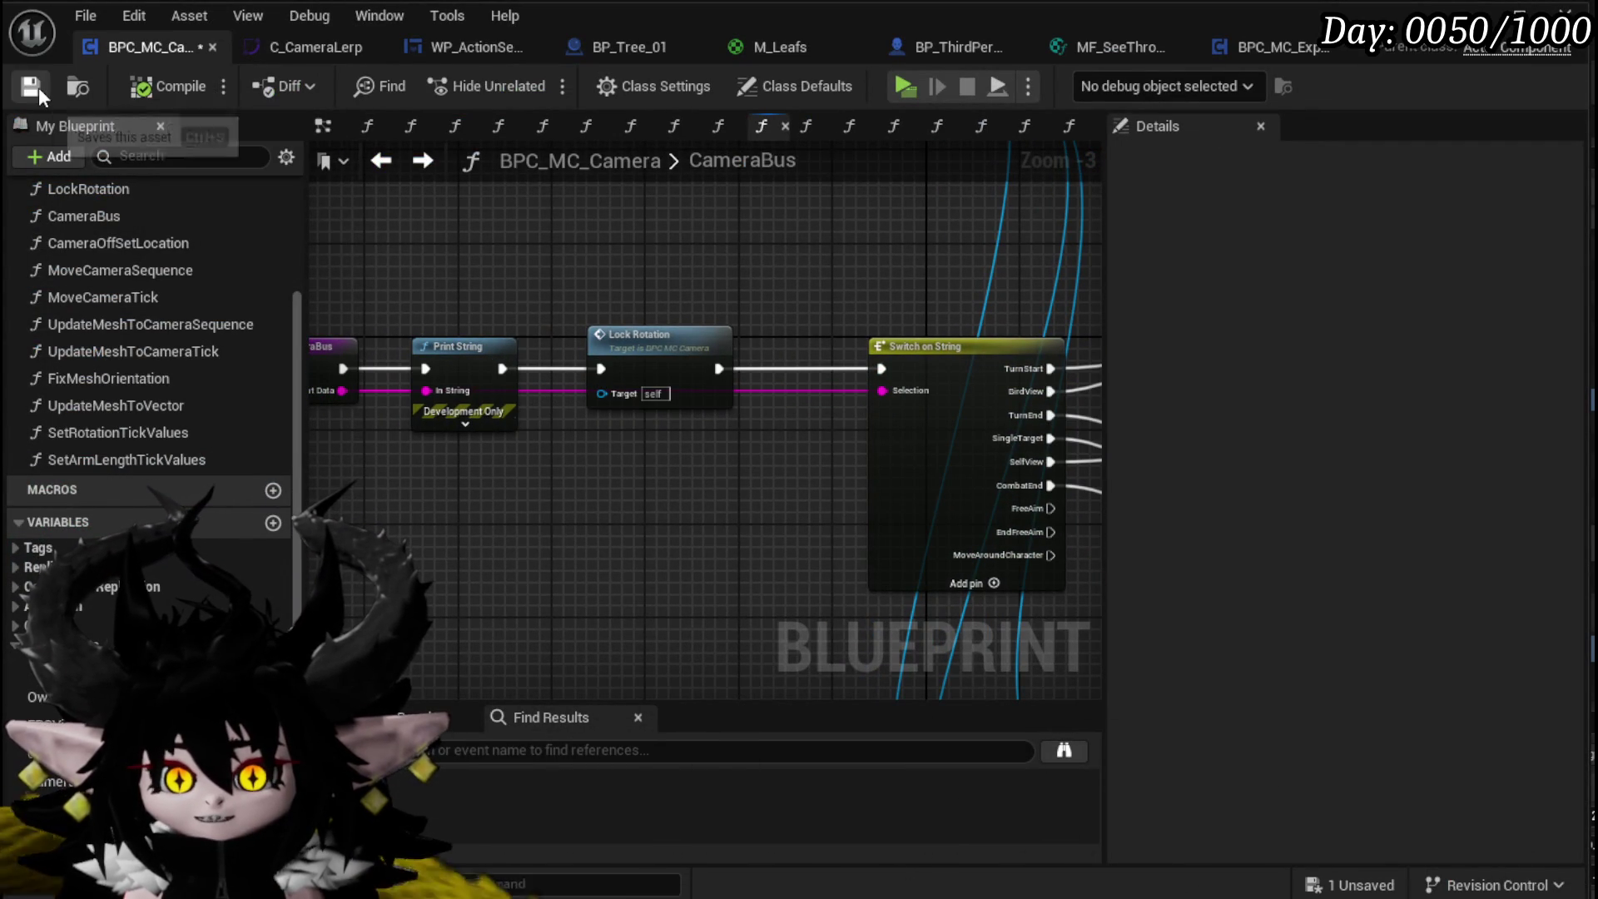
Step: In WP_ActionSelection's event graph, open the Camera Bus node's CameraBus function and return
click(421, 46)
mouse_move(1208, 366)
mouse_down()
mouse_move(1191, 374)
mouse_move(1187, 453)
mouse_up()
scroll(571, 207, down, 3)
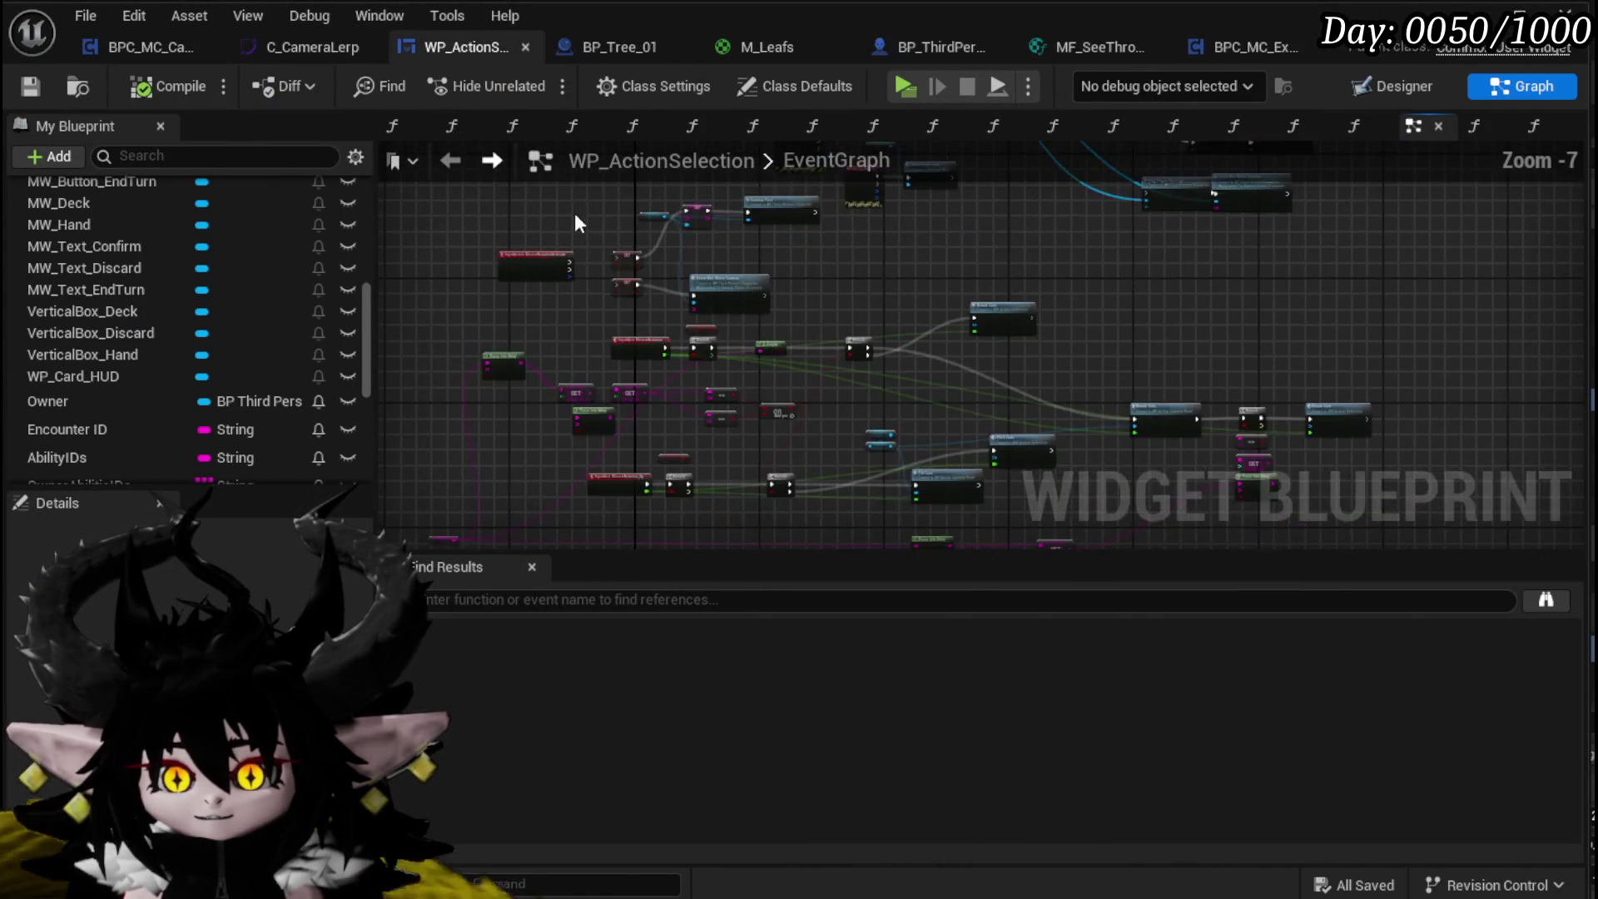
scroll(1034, 366, down, 4)
scroll(917, 278, up, 4)
scroll(916, 278, up, 4)
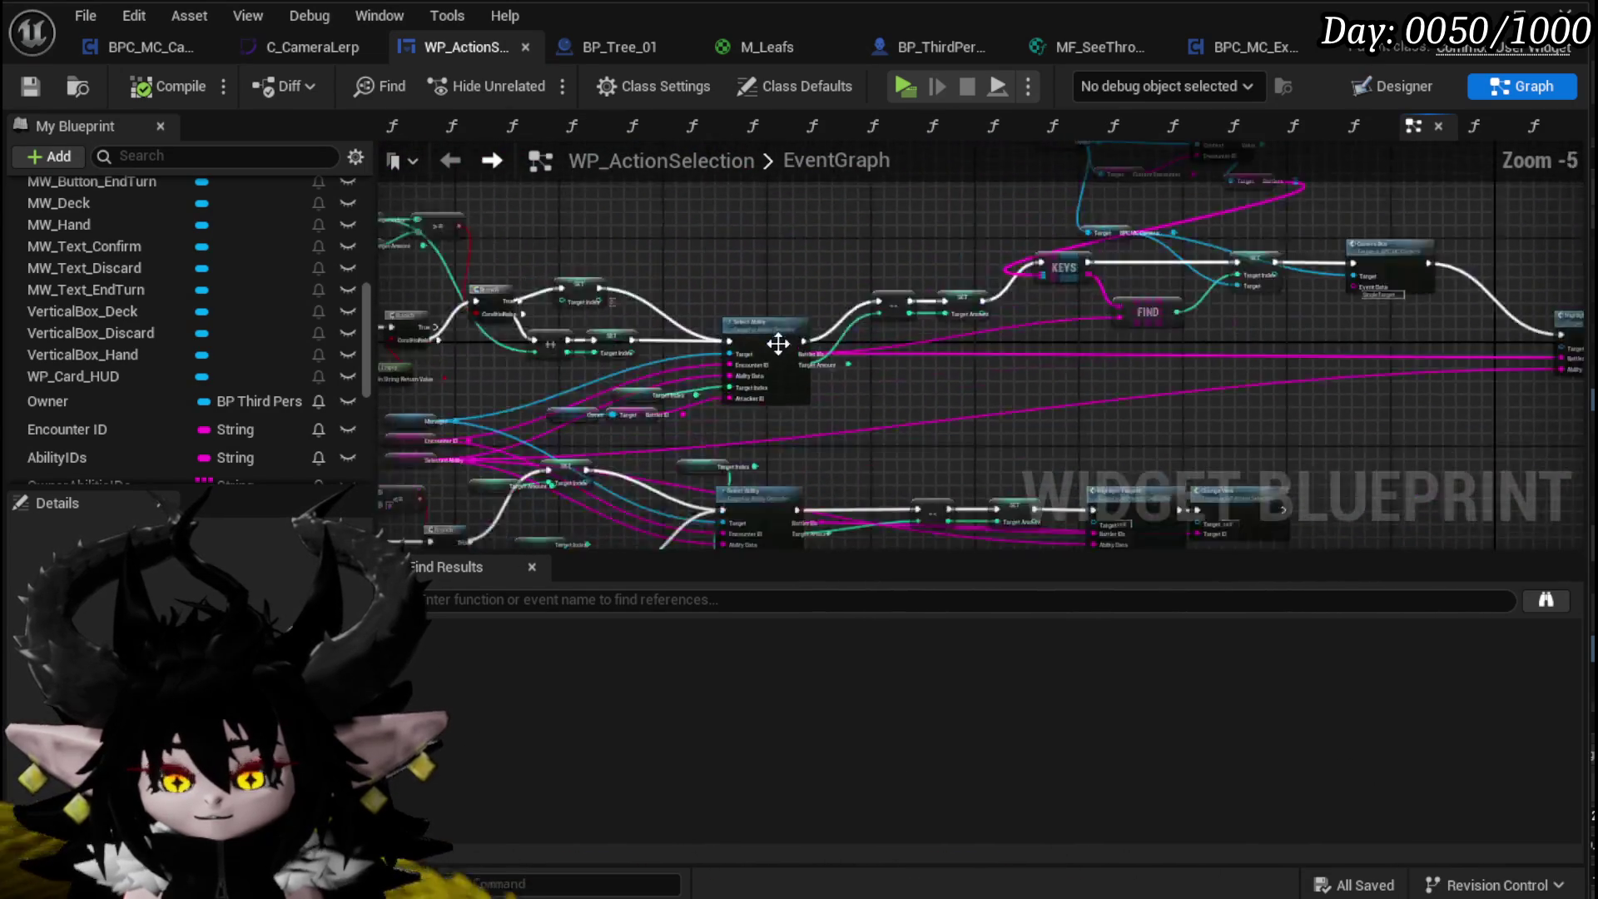
mouse_move(801, 293)
mouse_down()
mouse_move(1125, 373)
mouse_move(730, 397)
mouse_move(839, 368)
mouse_move(801, 369)
mouse_move(815, 227)
mouse_up()
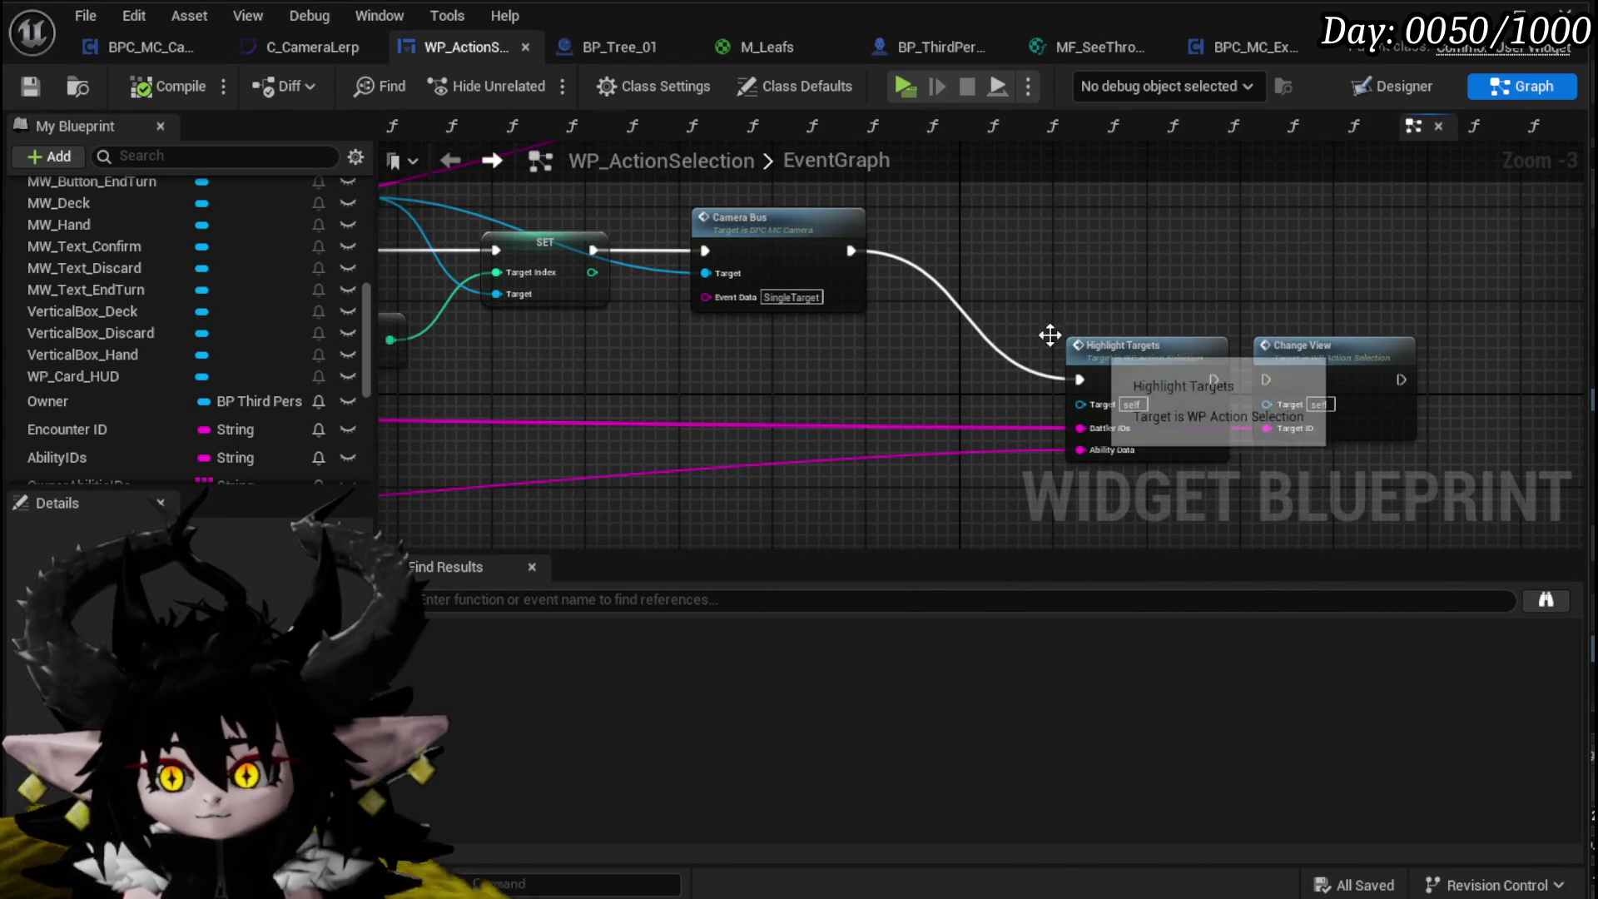
double_click(776, 262)
scroll(905, 308, down, 3)
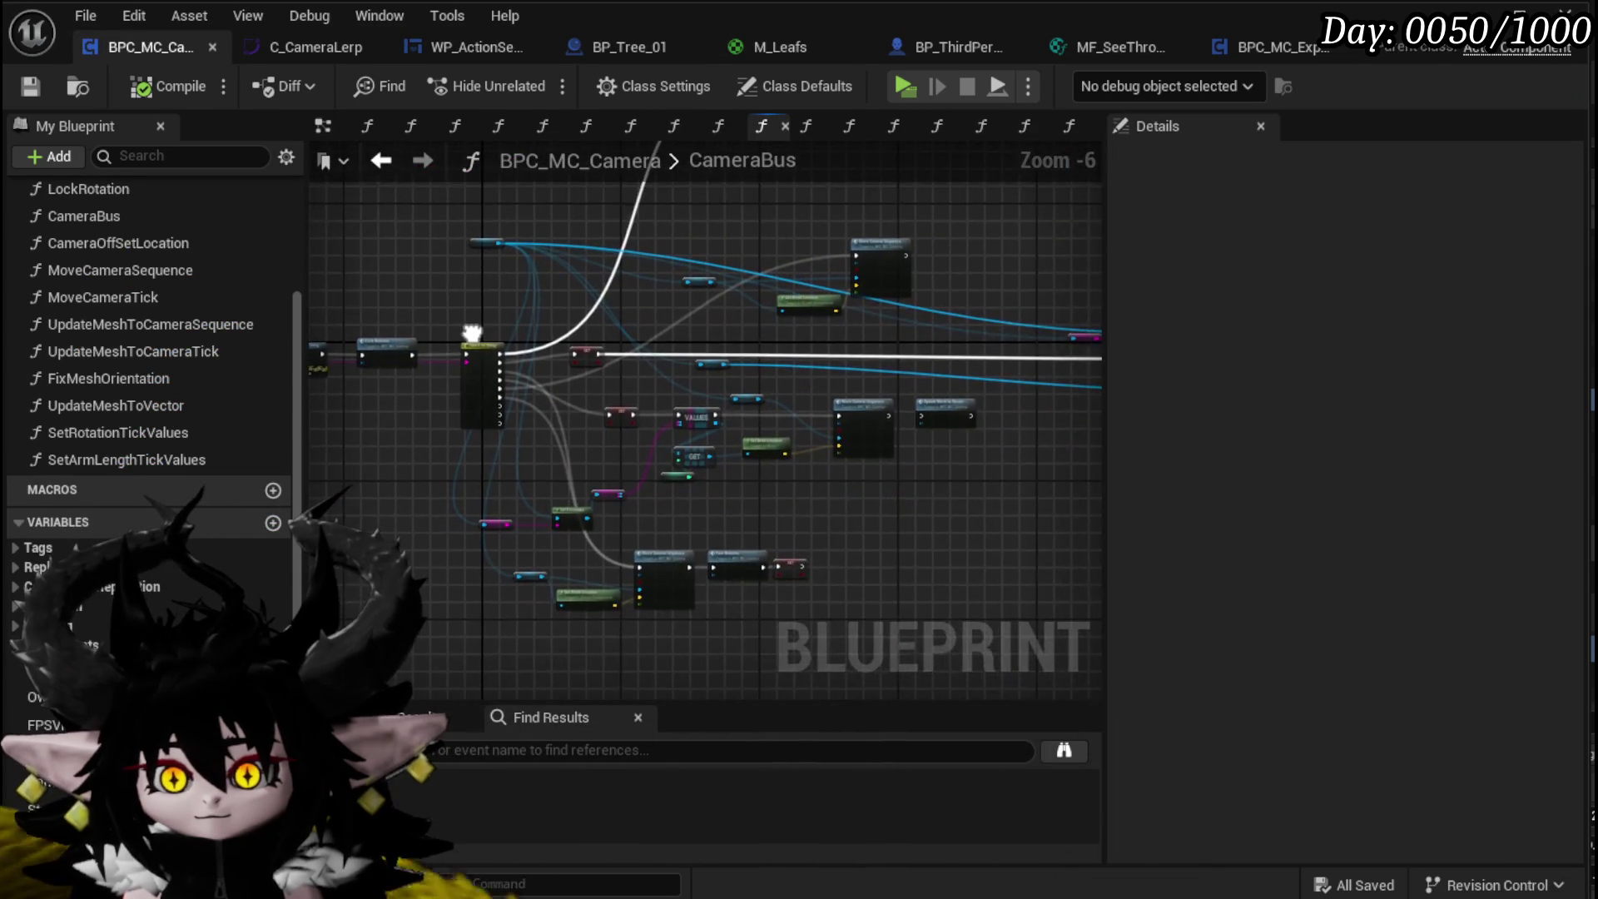
scroll(527, 336, up, 3)
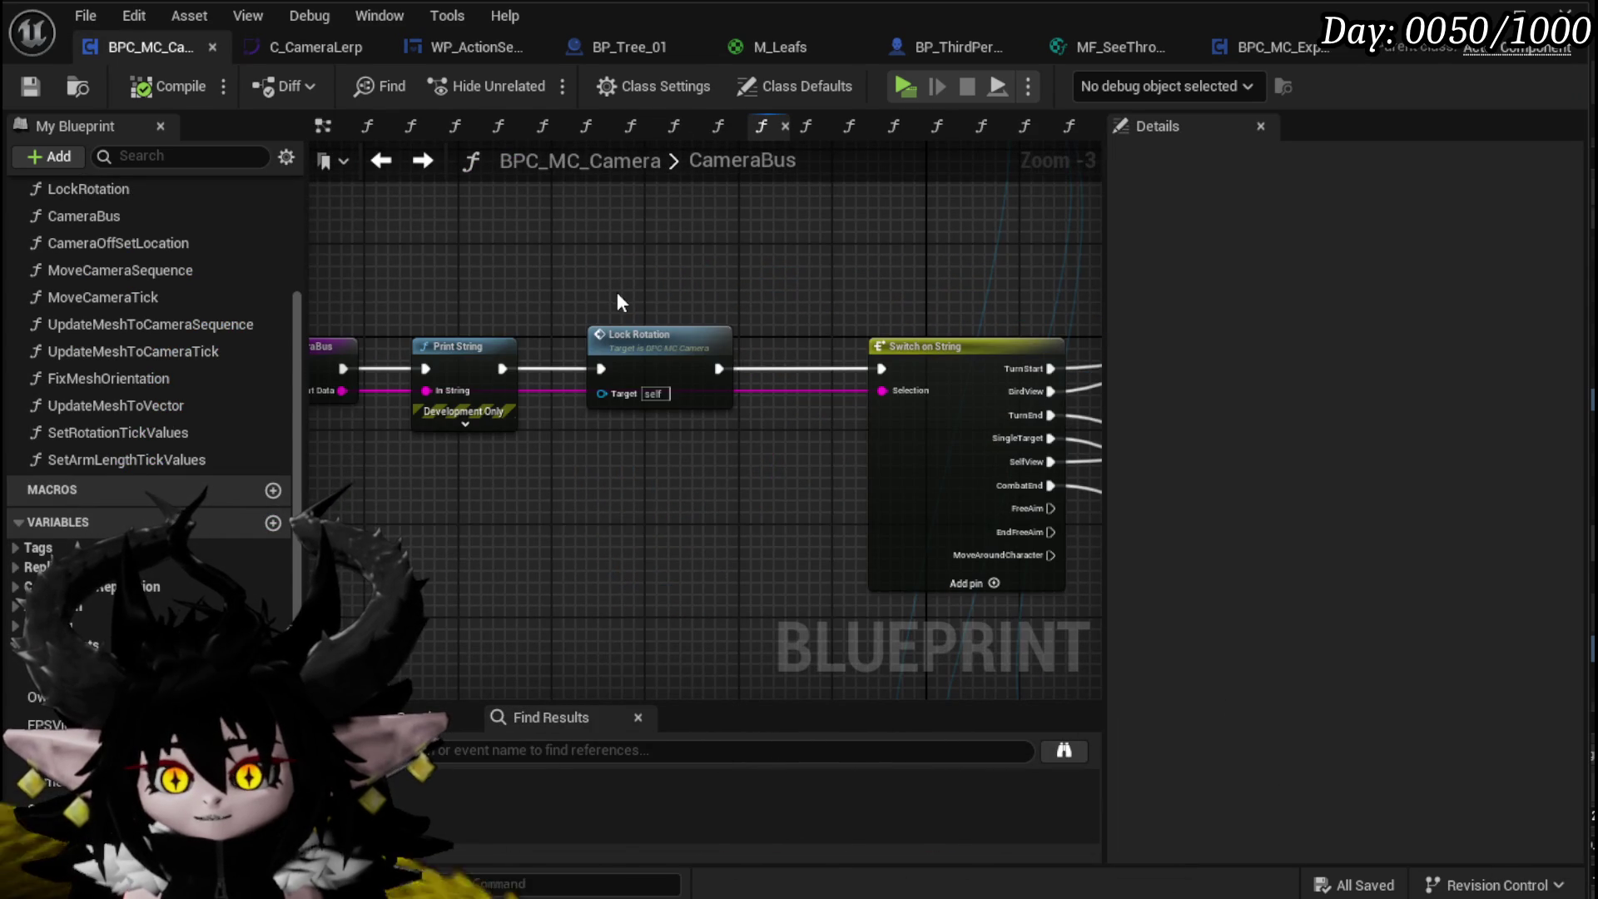
scroll(414, 179, down, 3)
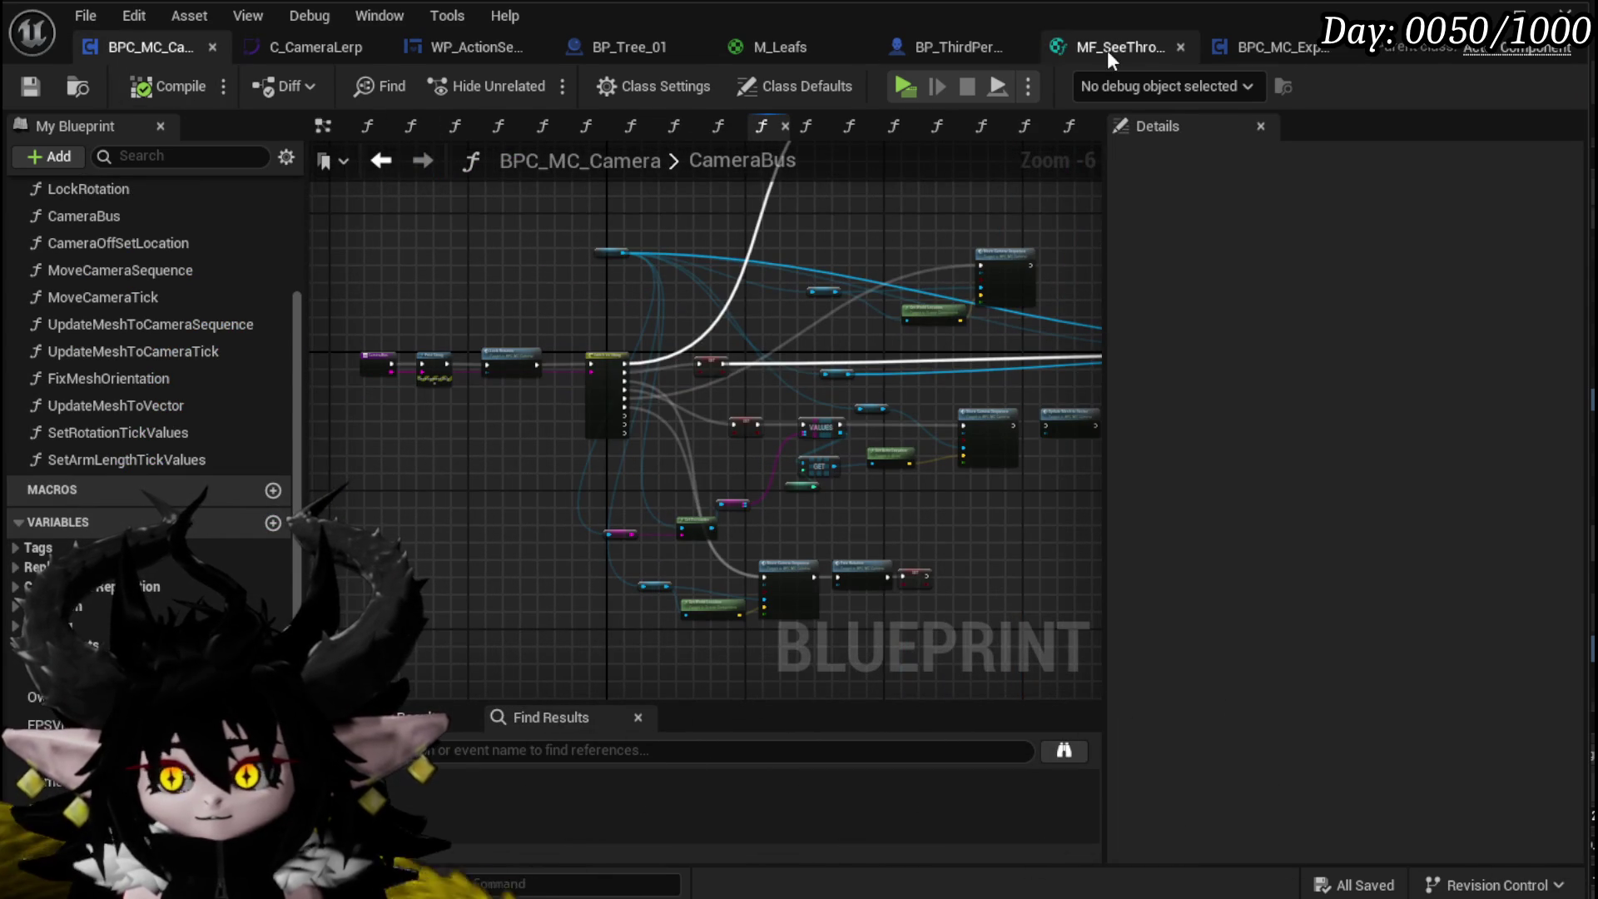
click(447, 46)
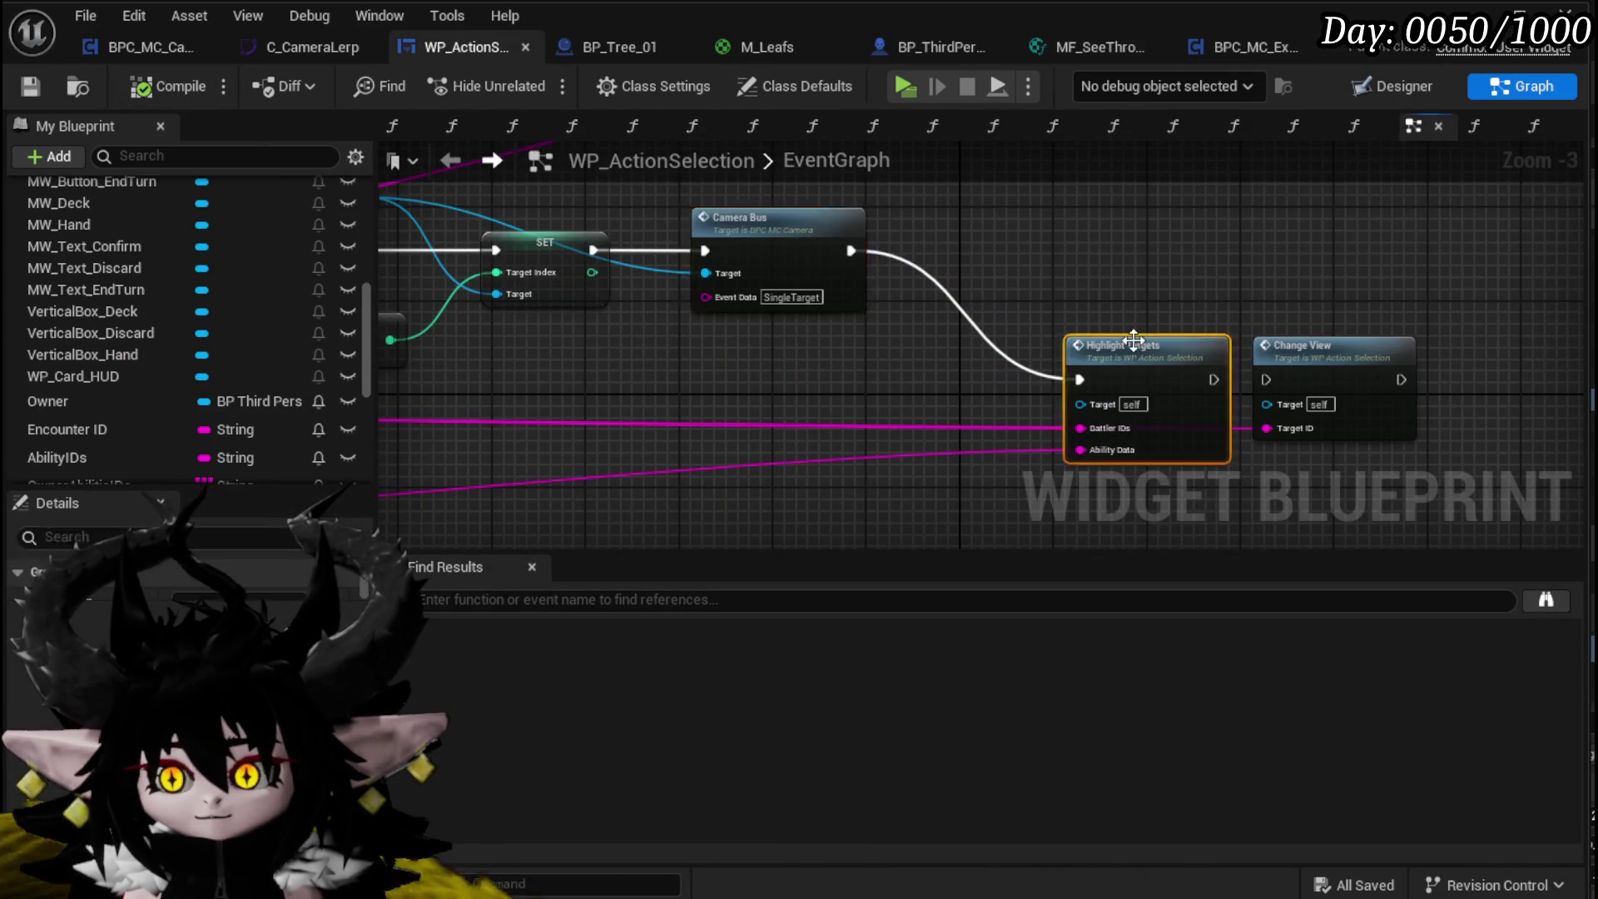
Step: Check HighlightTargets, then follow AbilityDecoder's SelectAbility into Encounter_Object's GetTargets function
double_click(1134, 340)
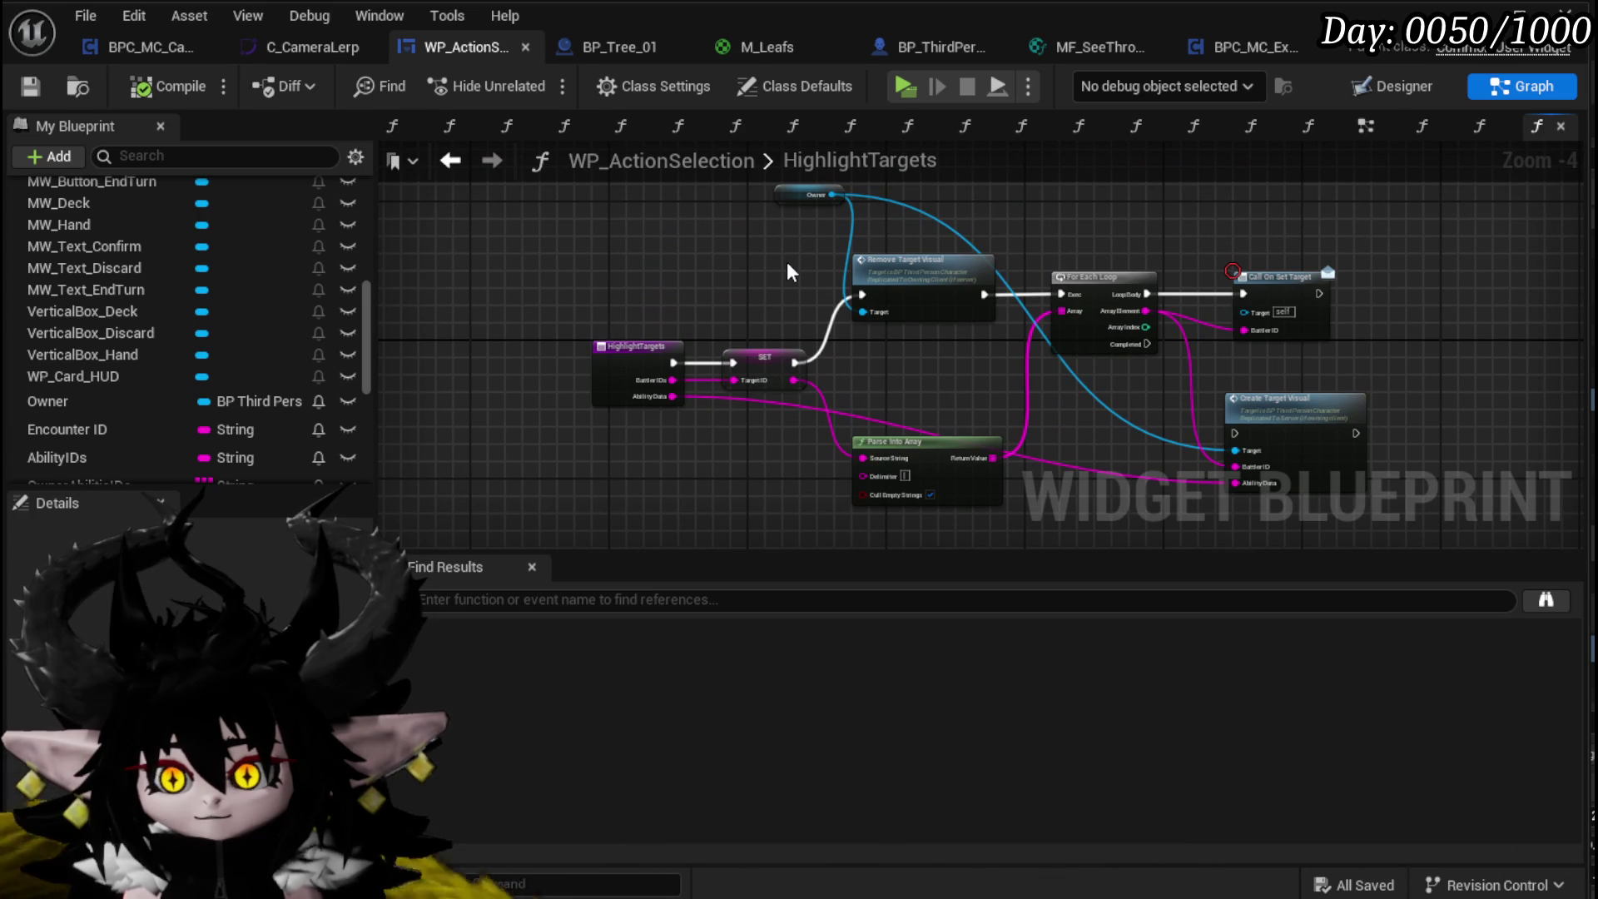
click(456, 164)
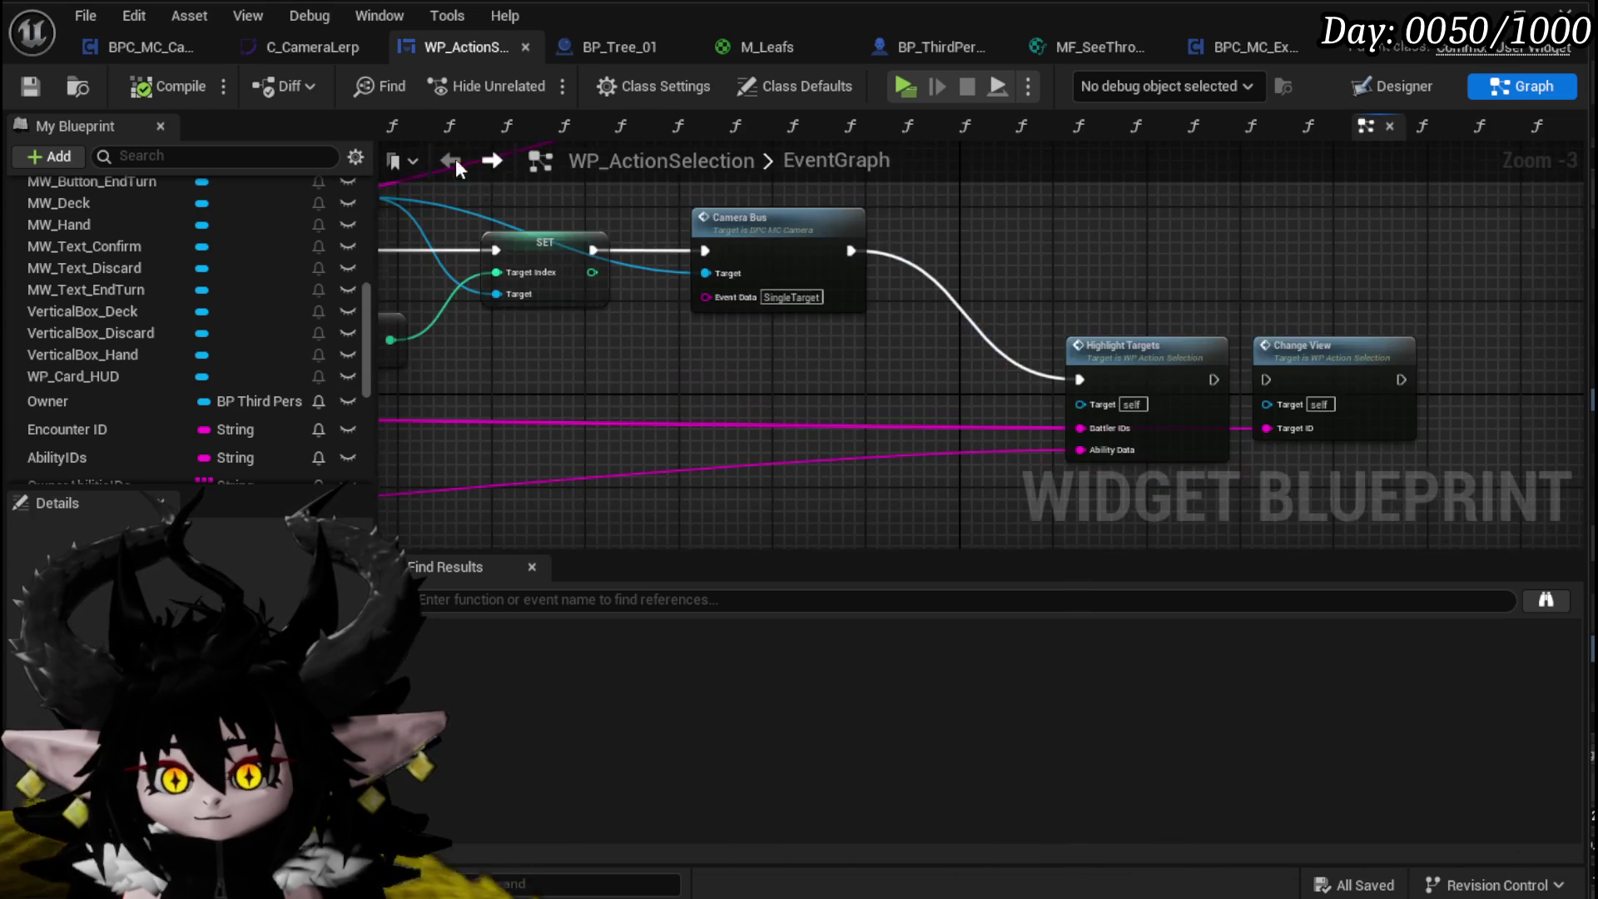
scroll(881, 279, down, 5)
scroll(877, 280, up, 1)
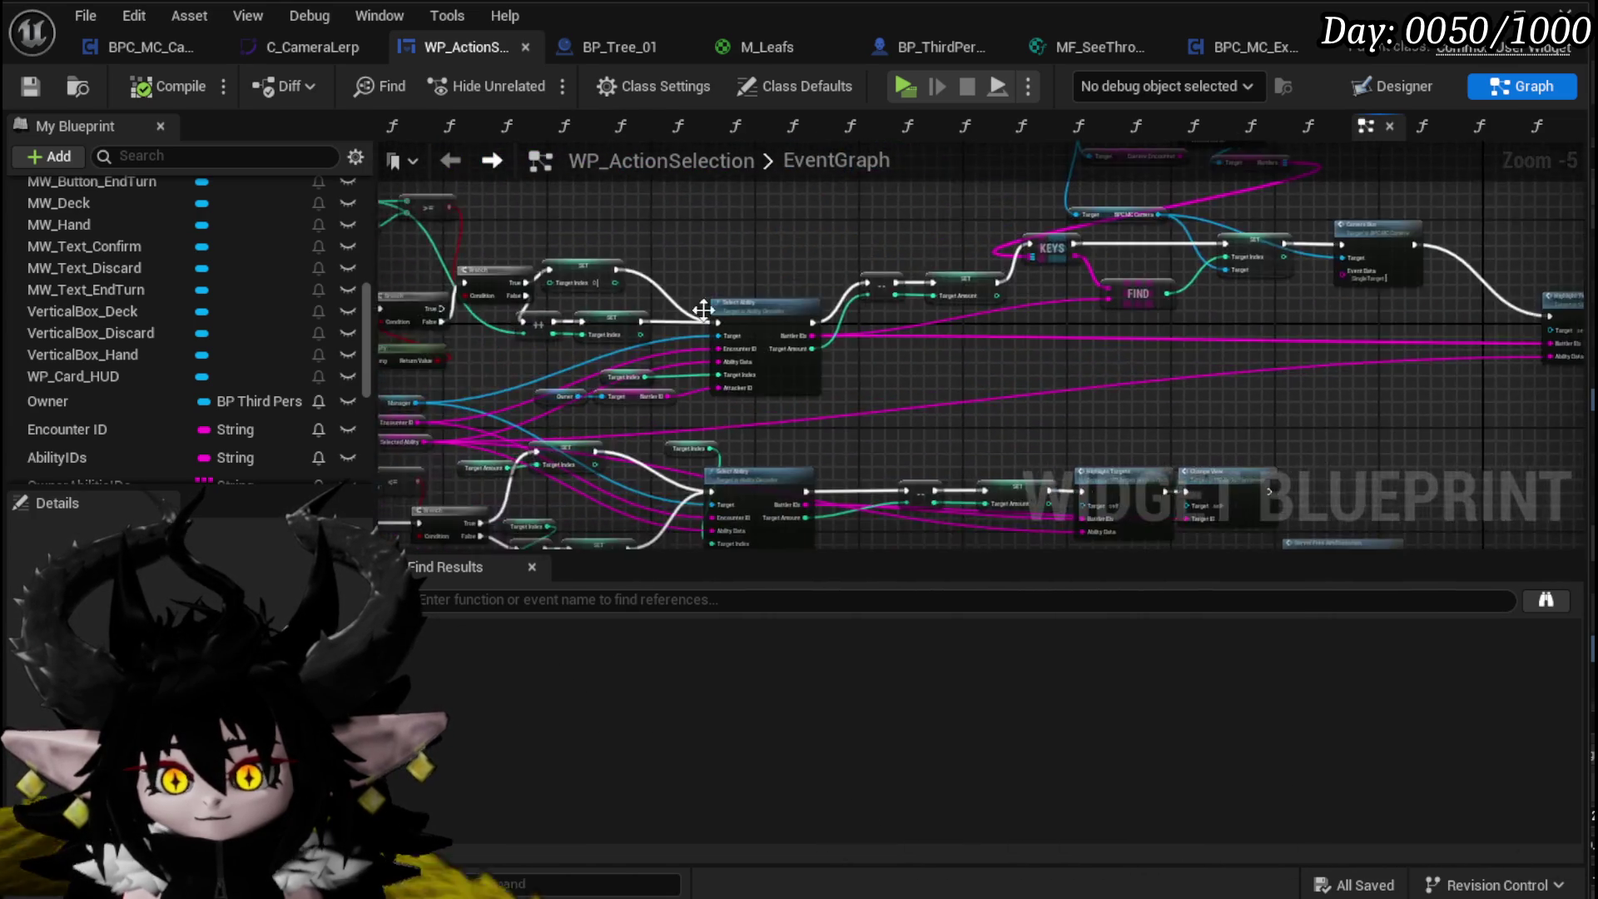
scroll(774, 301, up, 4)
double_click(831, 285)
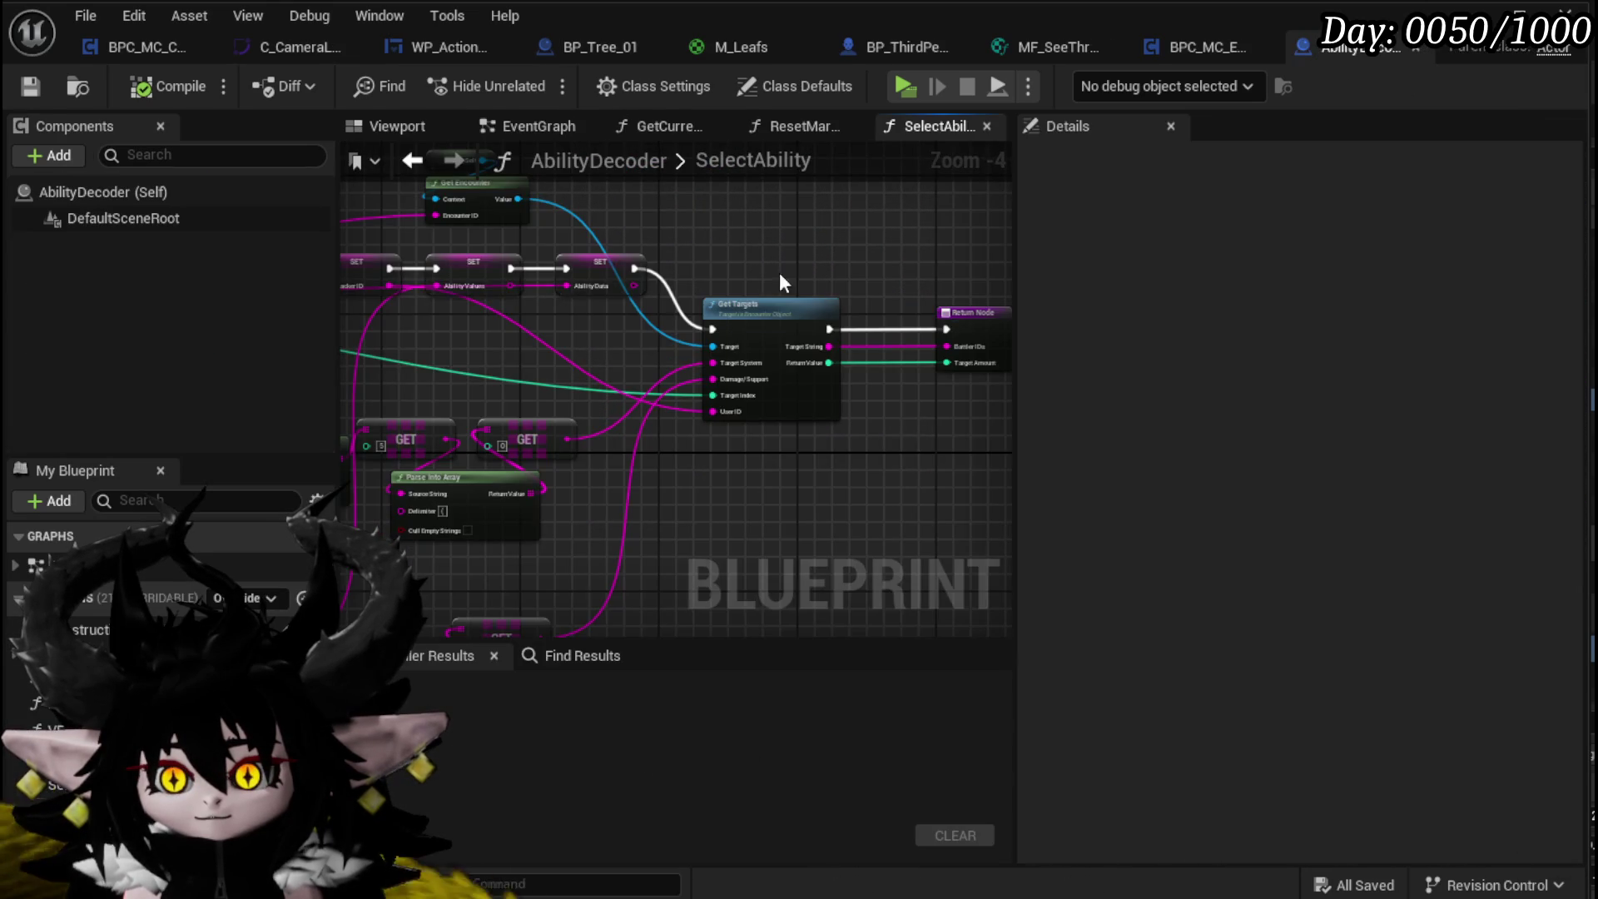
drag(500, 276, 725, 291)
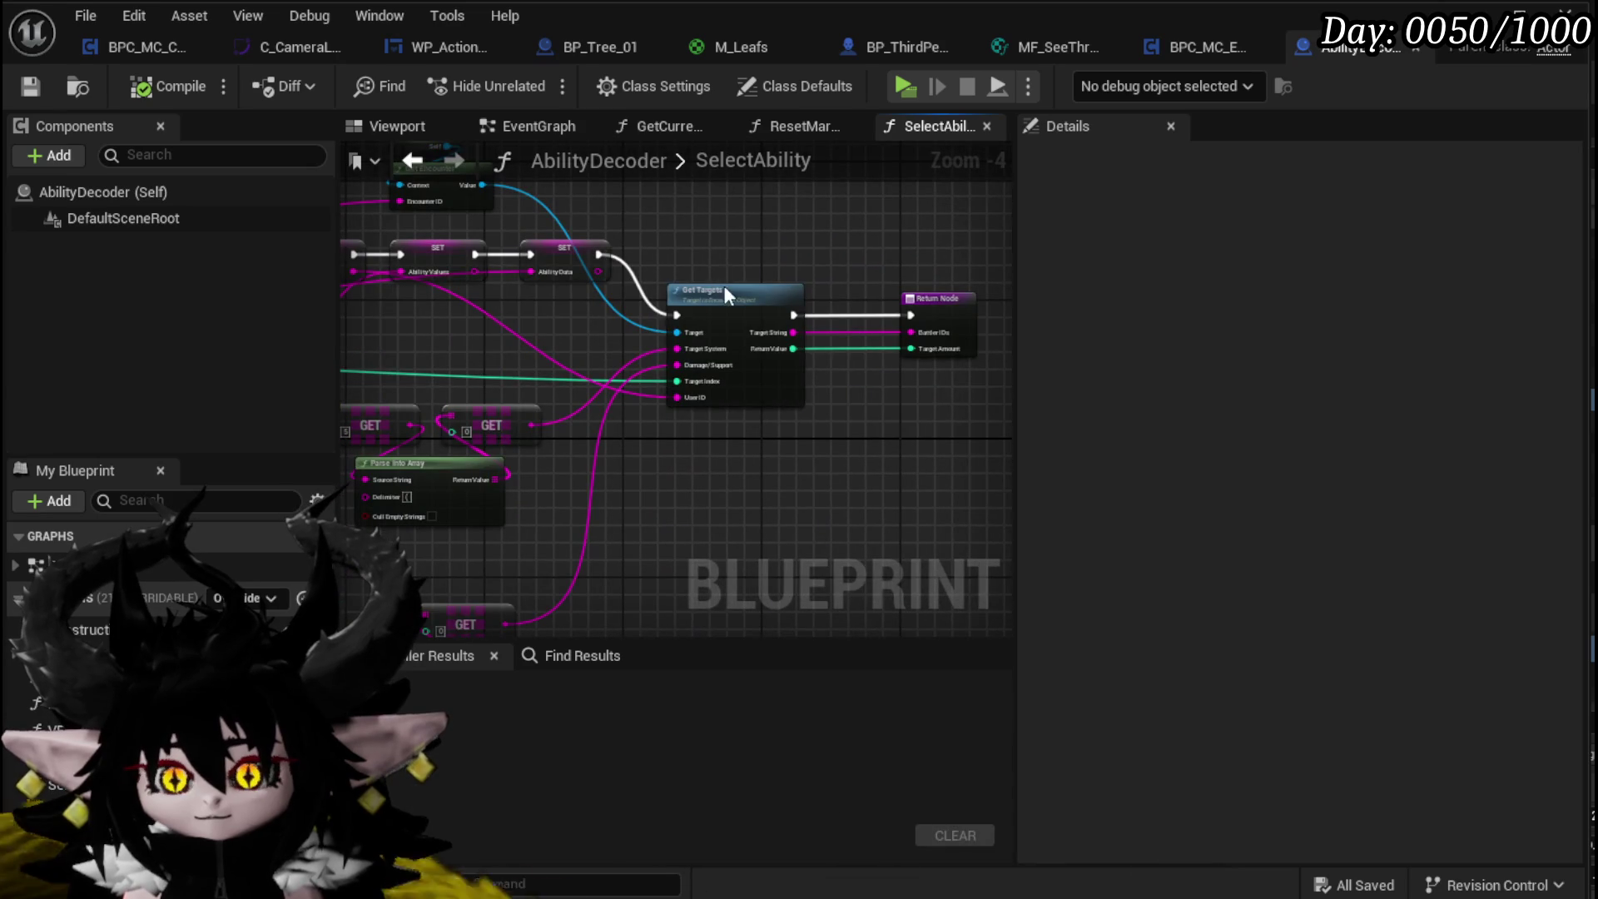
double_click(721, 289)
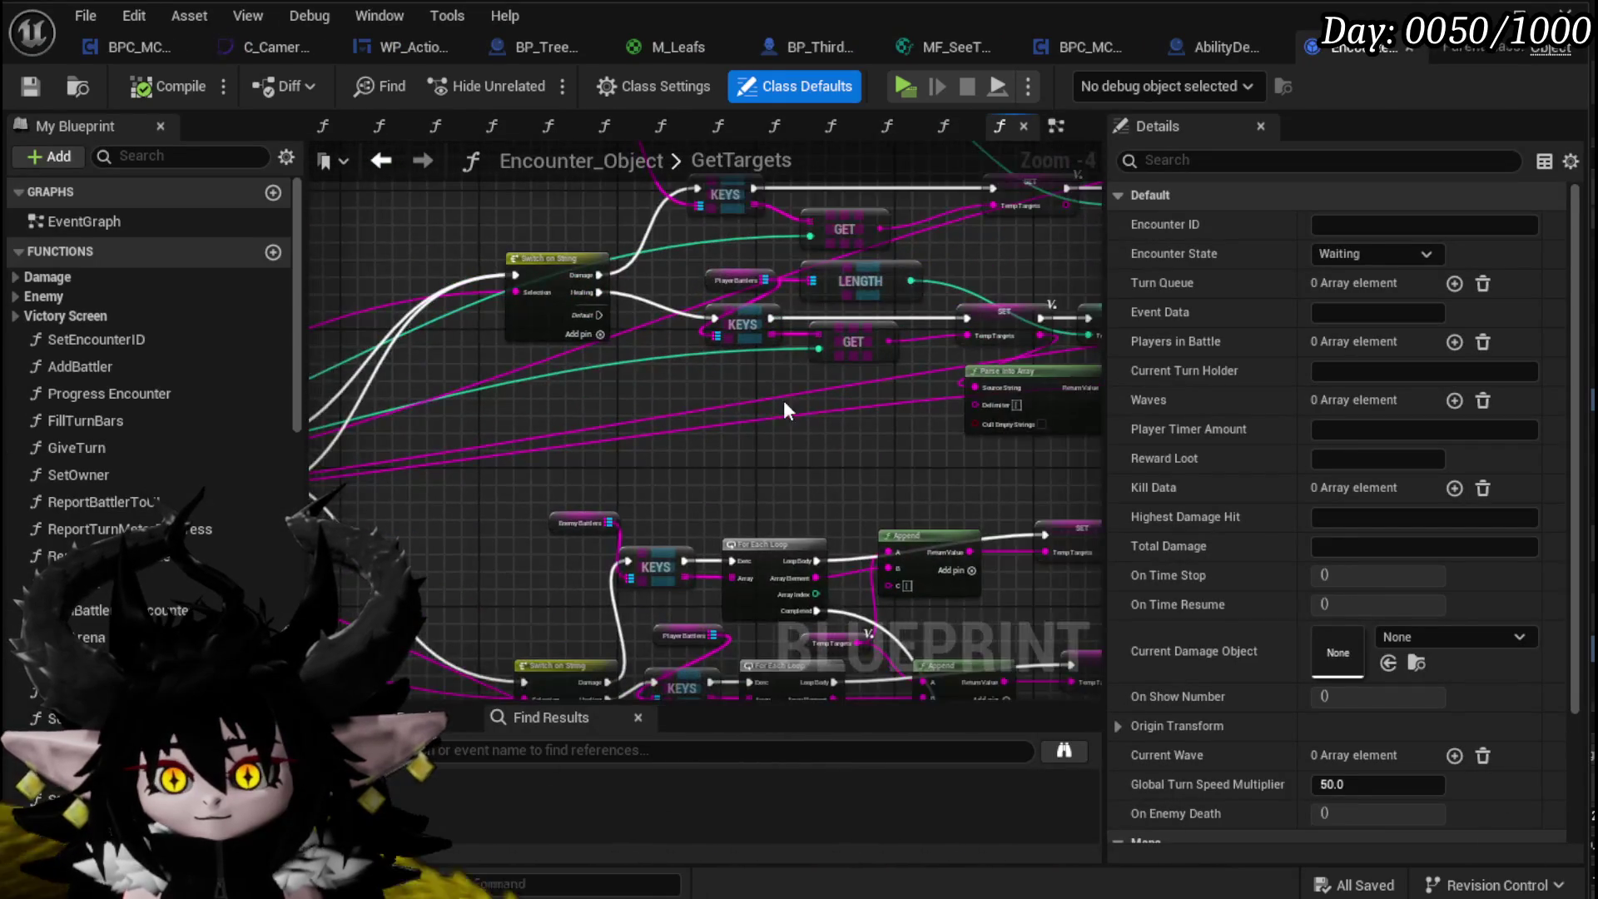
Step: Move GetTargets' Return Node, wire an exec output into it, and save Encounter_Object
scroll(831, 425, up, 4)
mouse_move(782, 633)
mouse_down()
mouse_move(602, 473)
mouse_move(728, 349)
mouse_move(696, 212)
mouse_up()
scroll(727, 350, down, 4)
drag(724, 553, 820, 283)
mouse_move(532, 290)
mouse_down()
mouse_move(913, 435)
mouse_move(949, 417)
mouse_move(795, 418)
mouse_move(744, 439)
mouse_up()
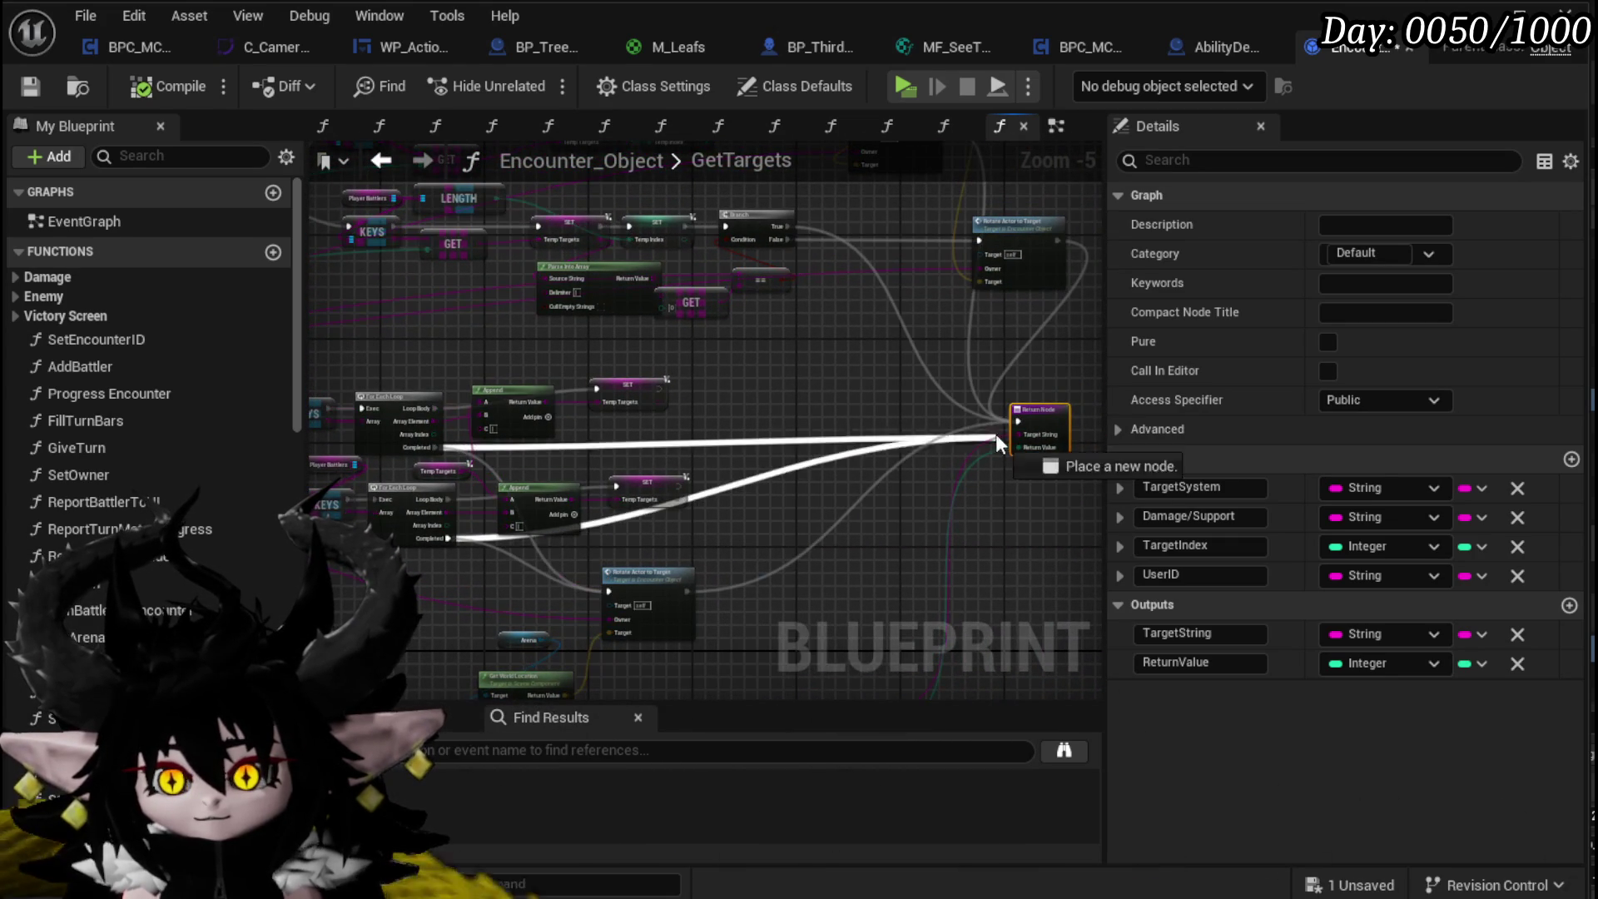
mouse_move(779, 345)
mouse_down()
mouse_move(715, 462)
mouse_move(606, 457)
mouse_up()
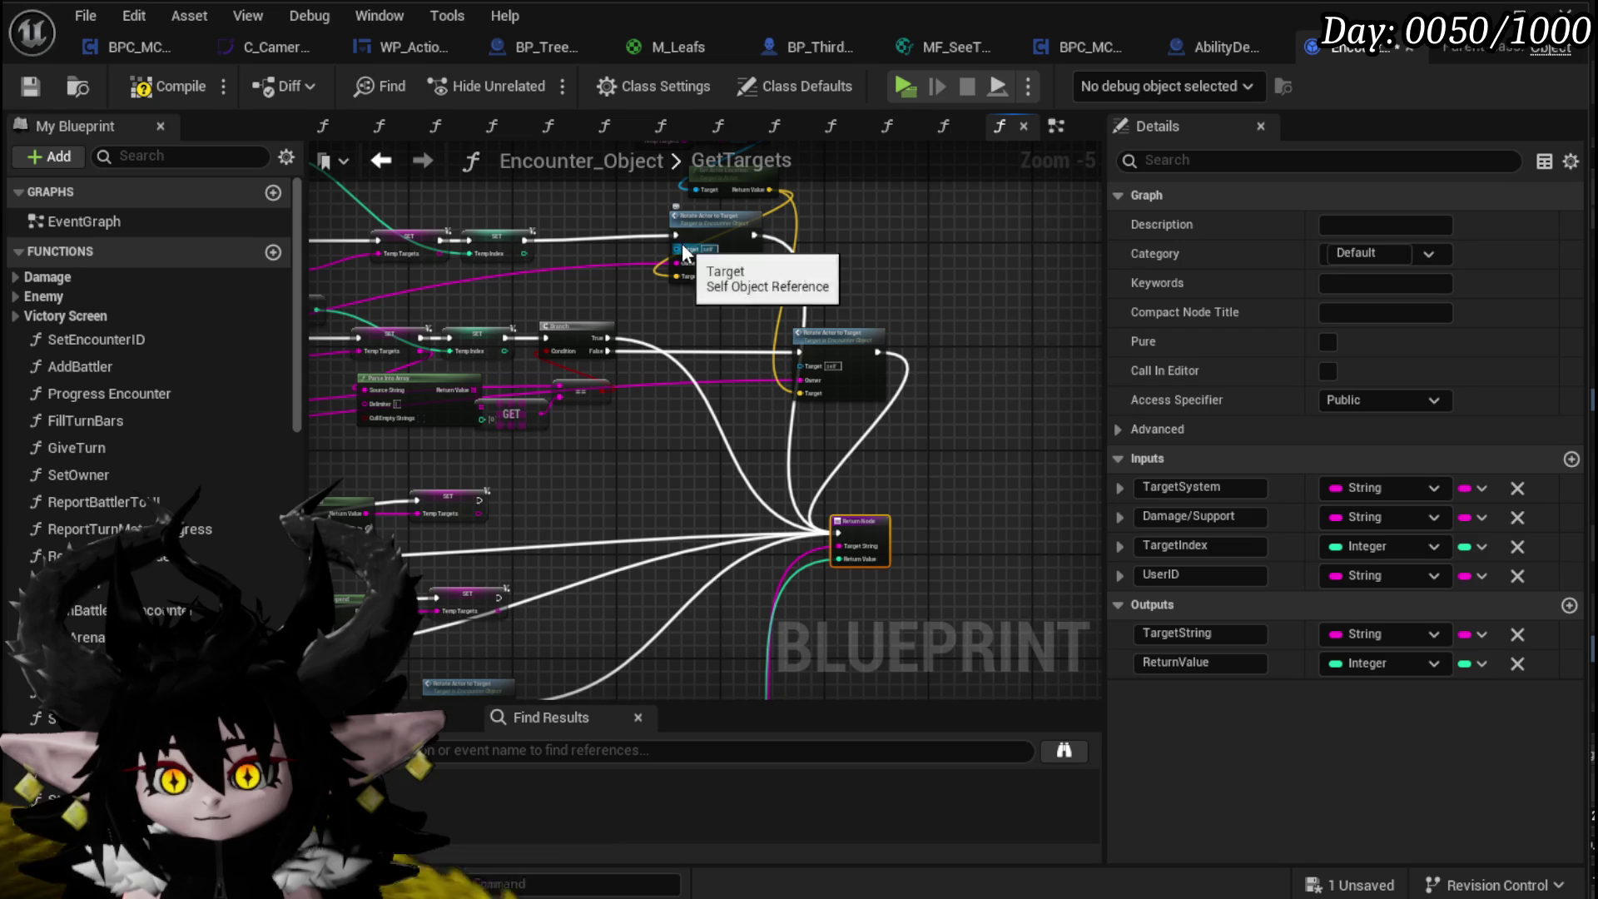
mouse_move(849, 517)
mouse_down()
mouse_move(846, 537)
mouse_move(837, 423)
mouse_move(906, 466)
mouse_move(1082, 466)
mouse_move(731, 554)
mouse_up()
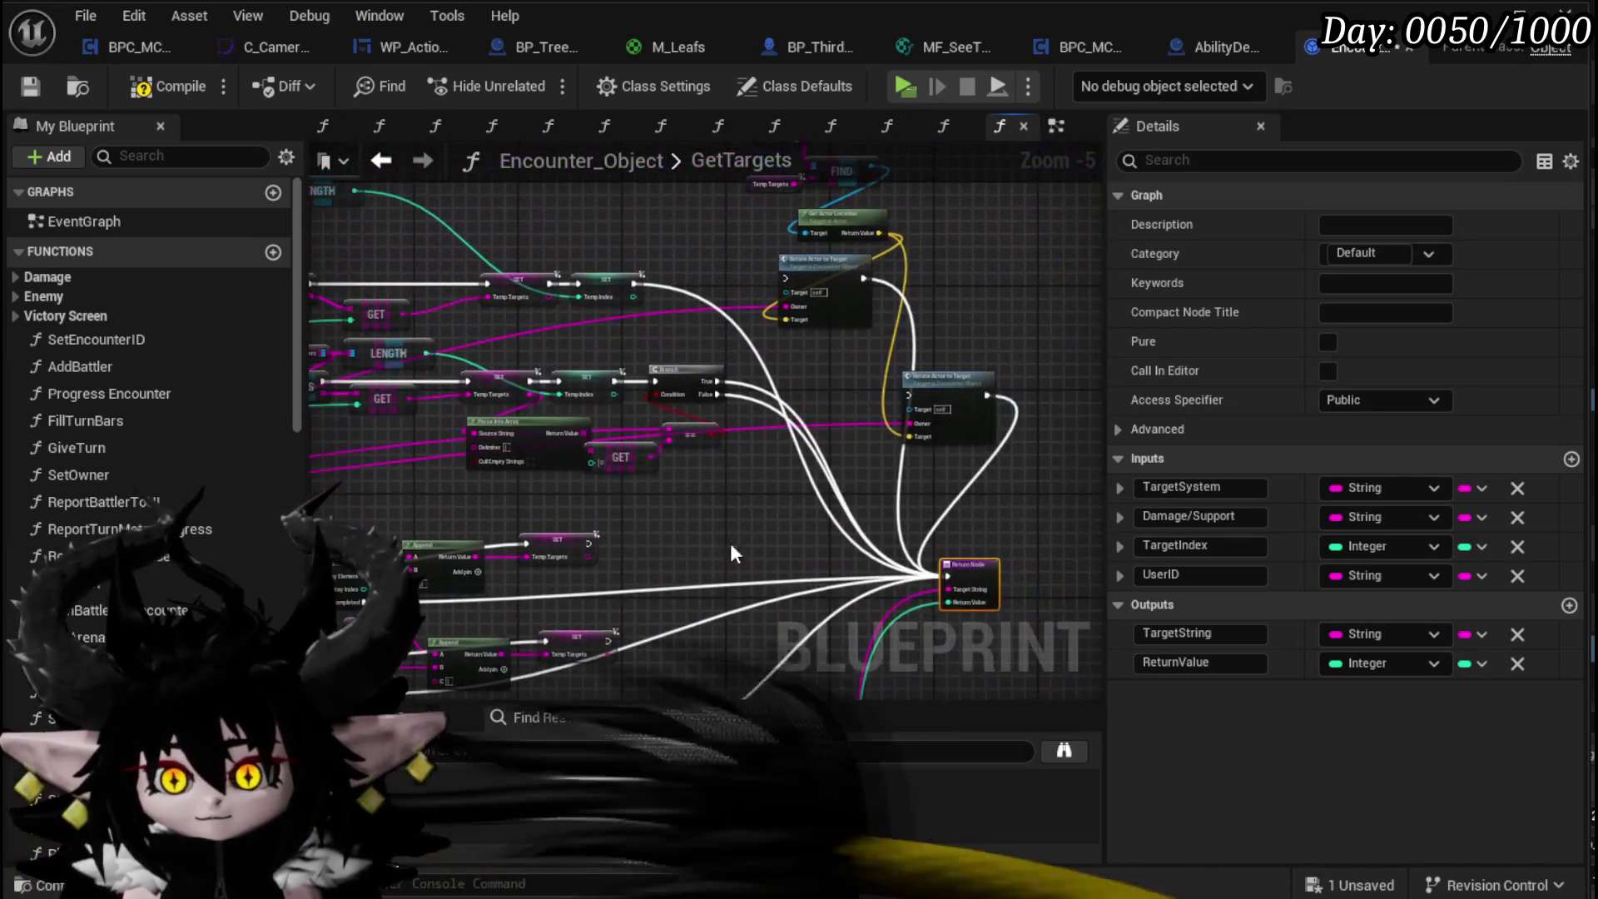
click(35, 83)
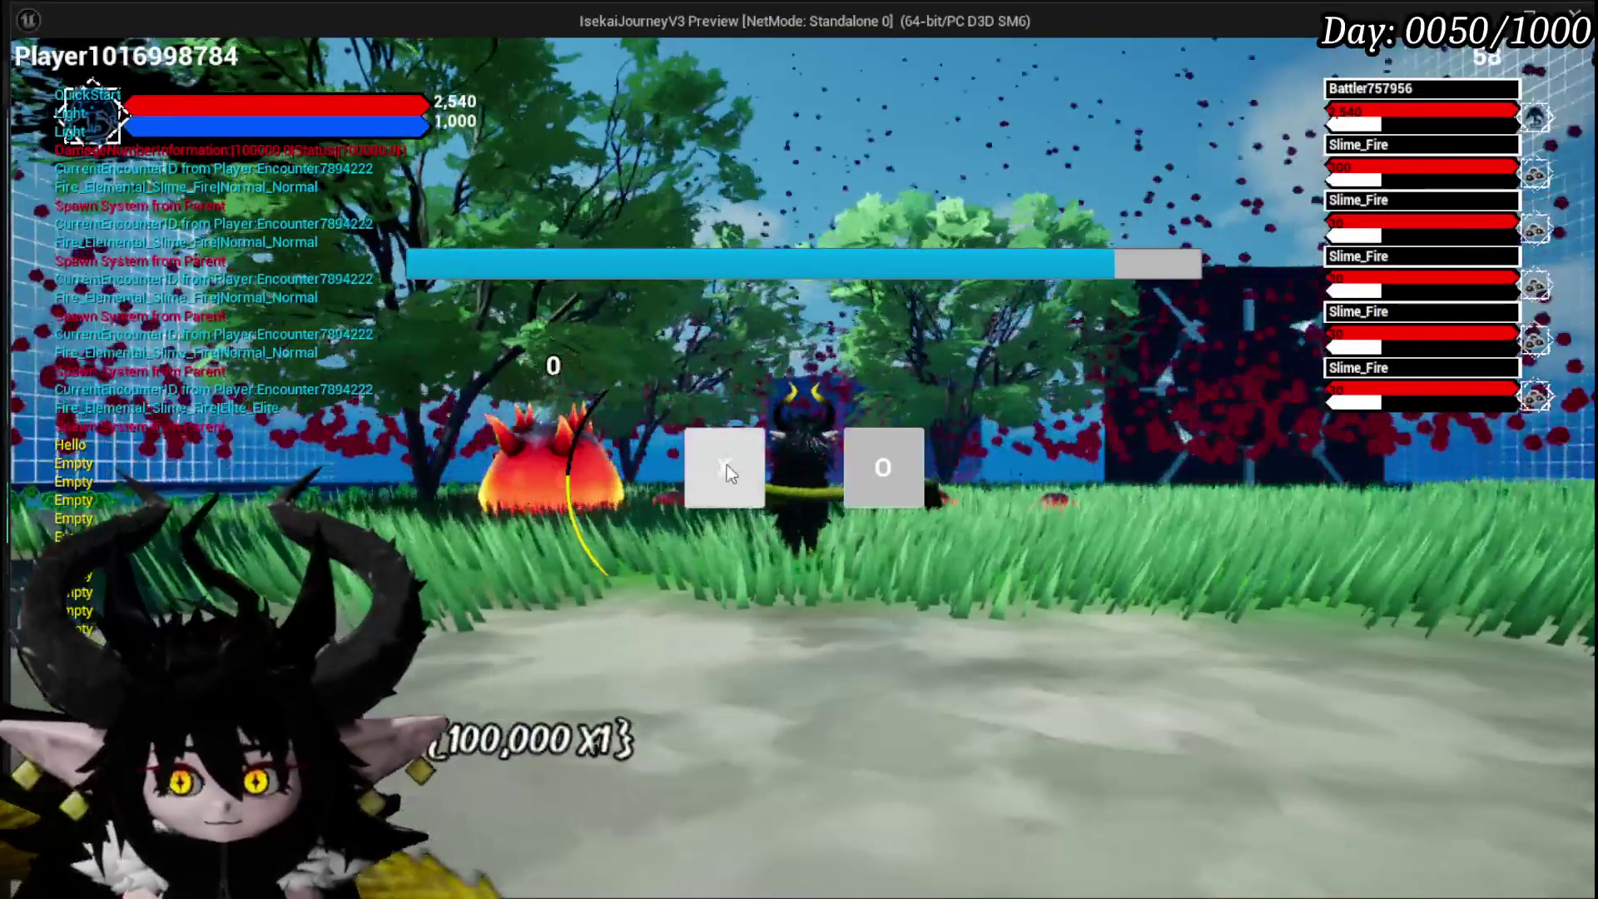
Step: Start the fire slime combat encounter and play the Adrenaline card
click(727, 468)
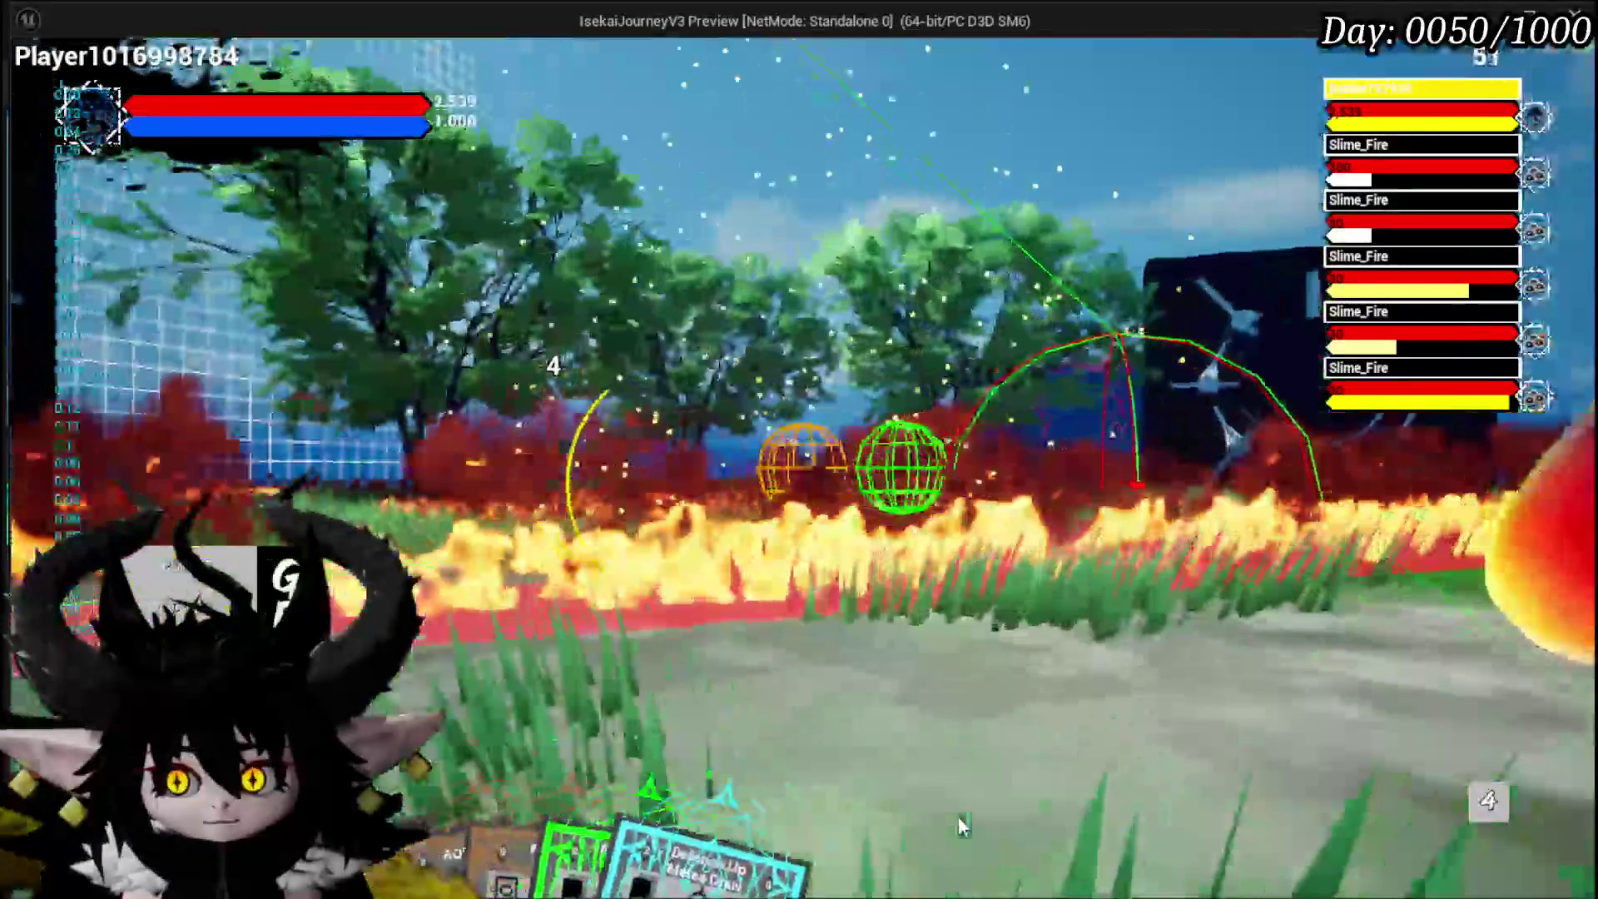
mouse_move(707, 832)
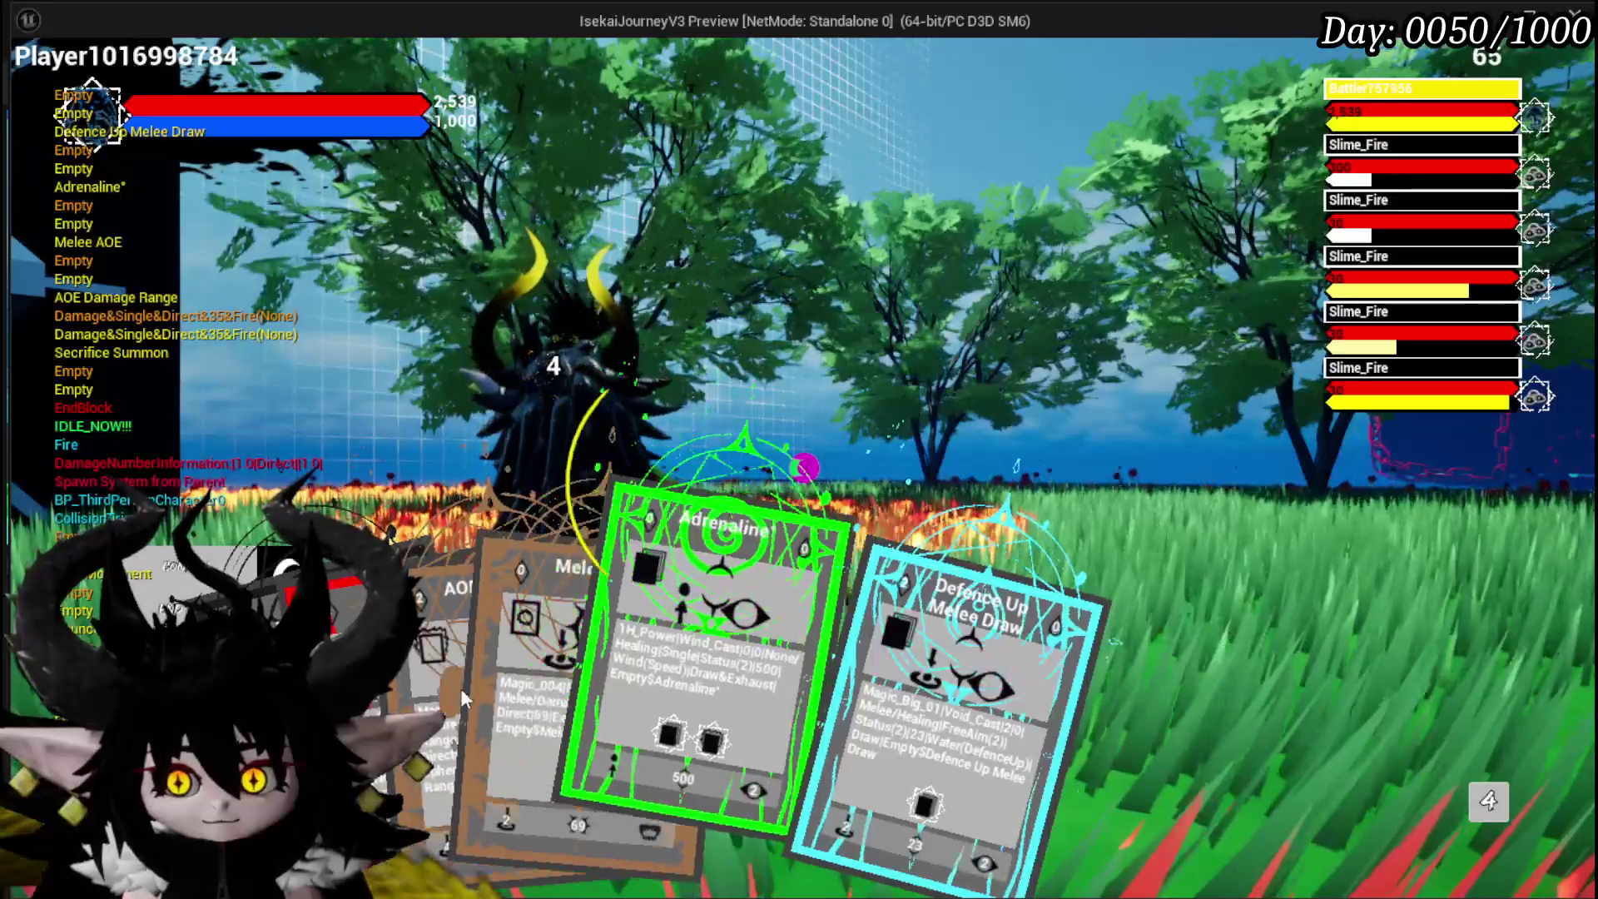
click(707, 701)
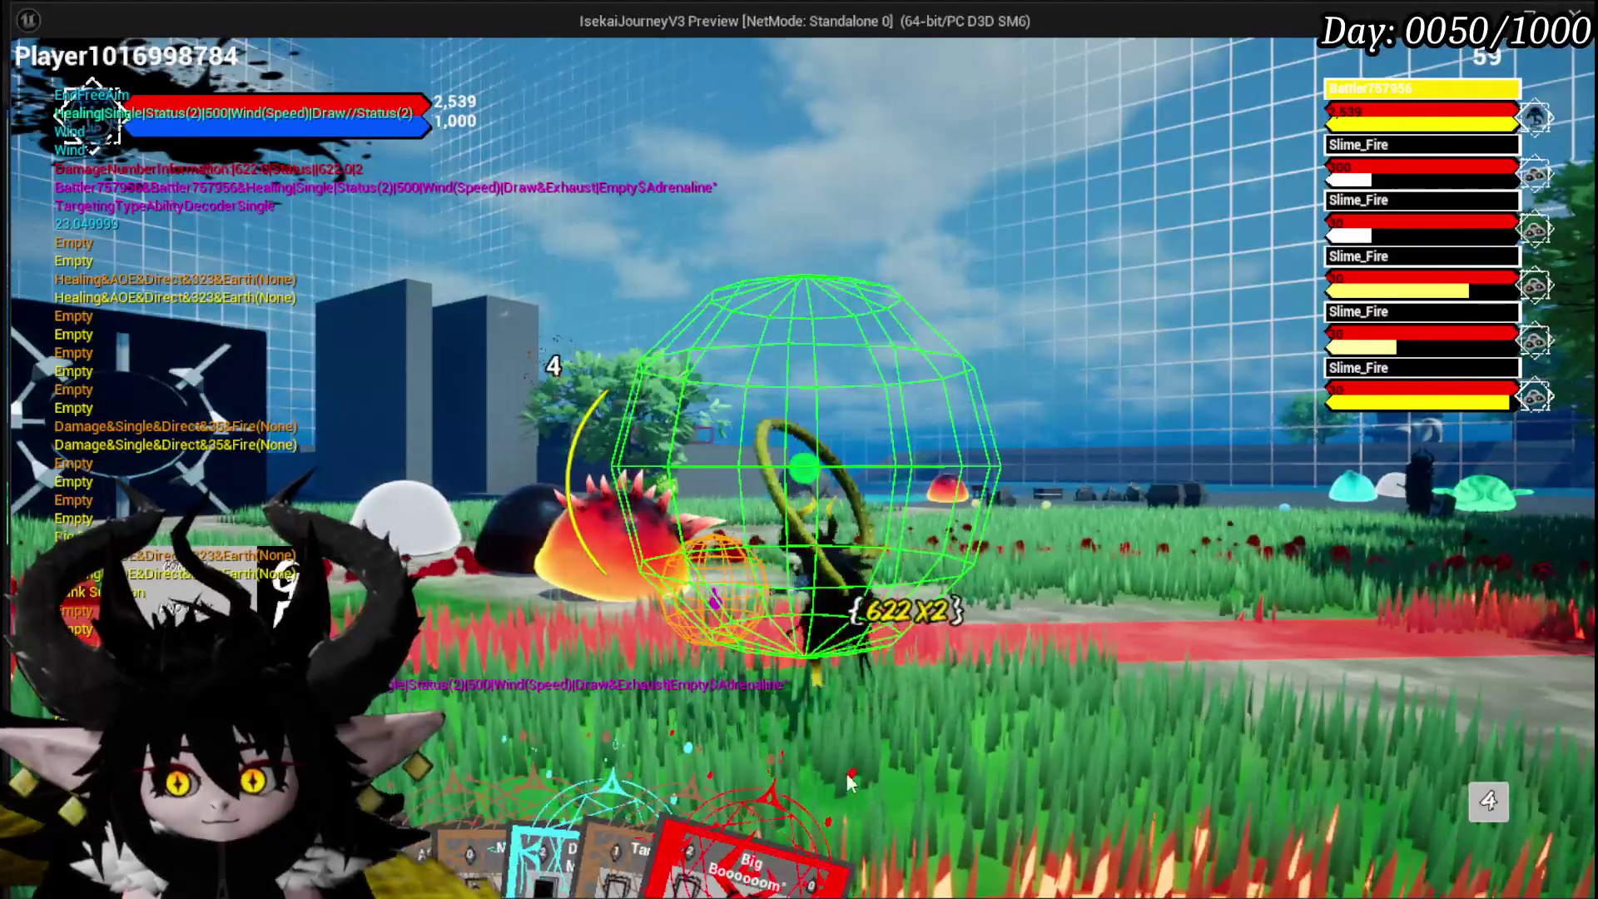
mouse_move(877, 757)
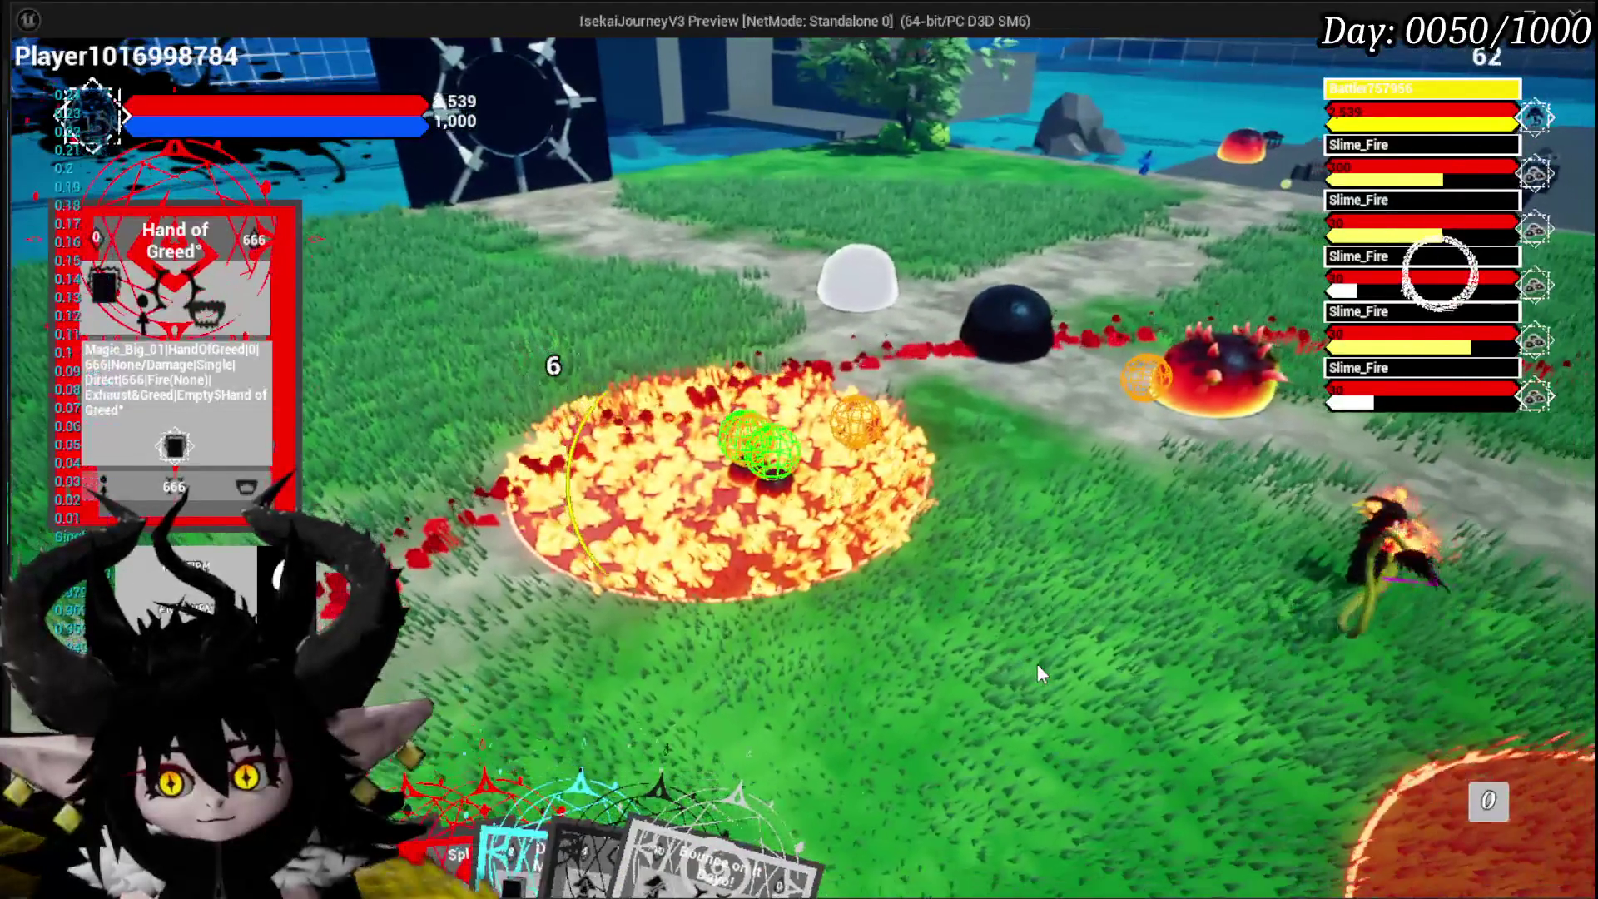
Step: Run the character around the slime field with WASD, then stop the play session with Esc
key(s)
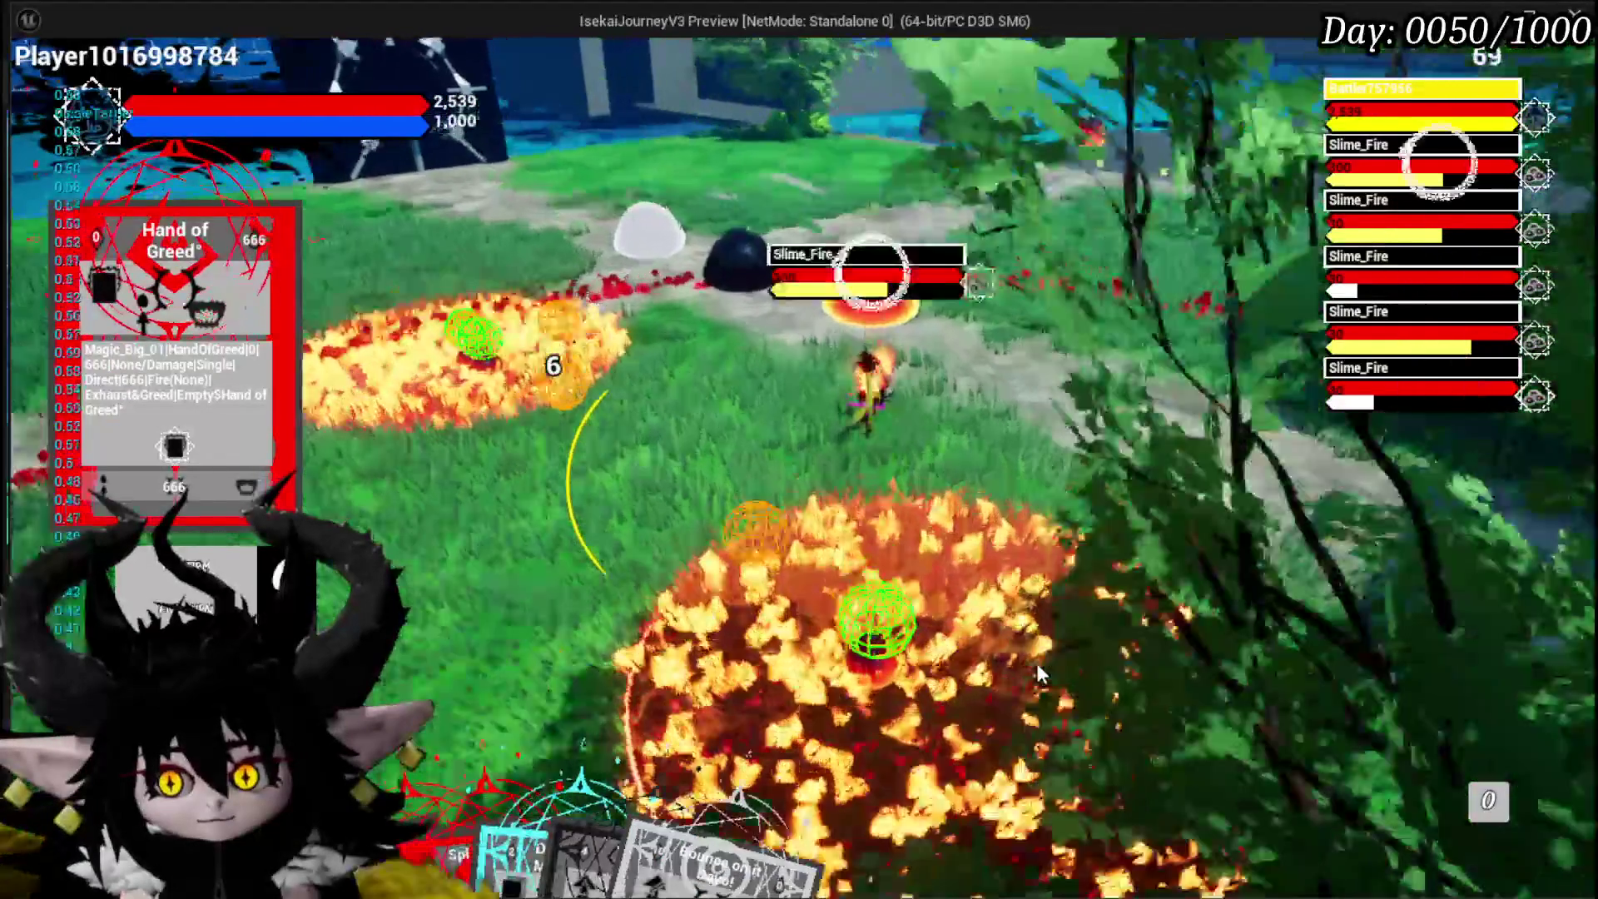
key(d)
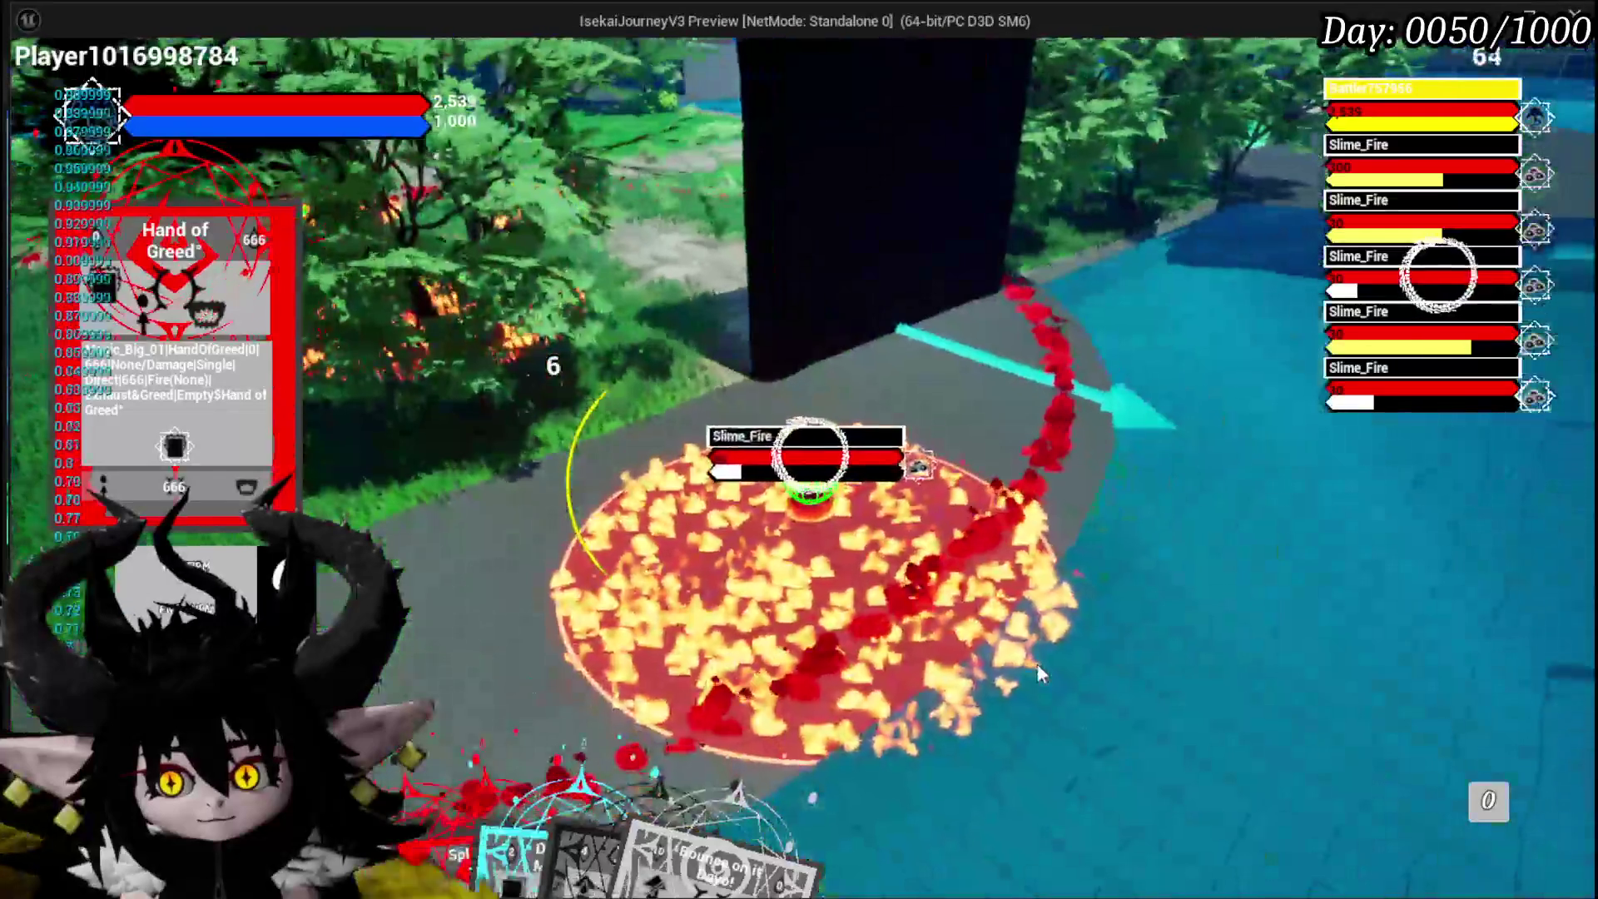
key(a)
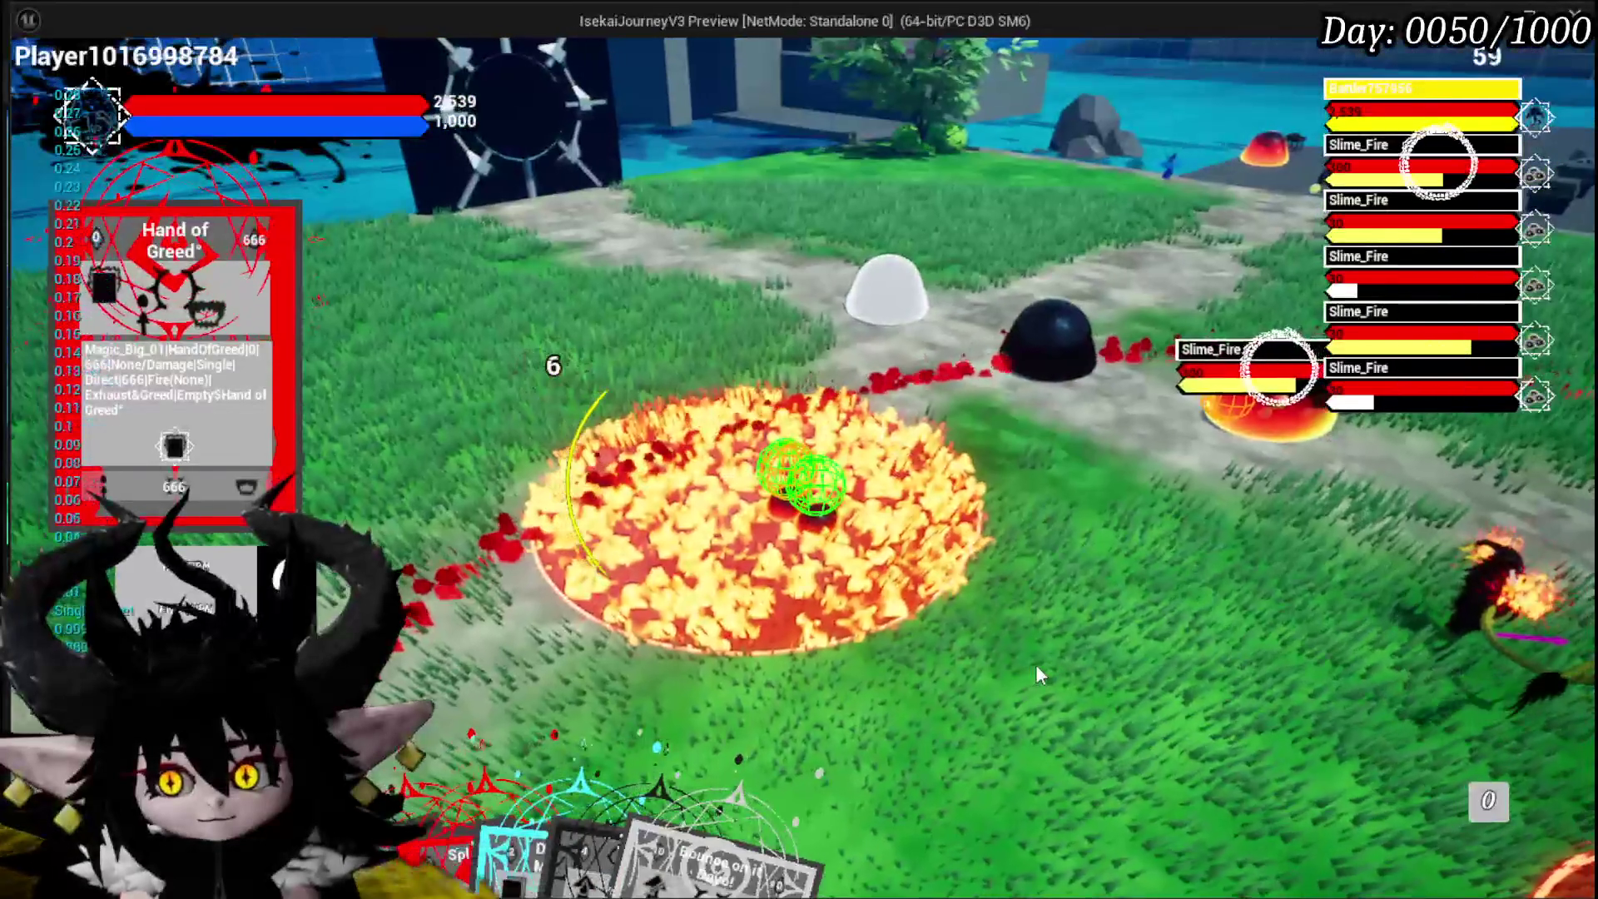
key(w)
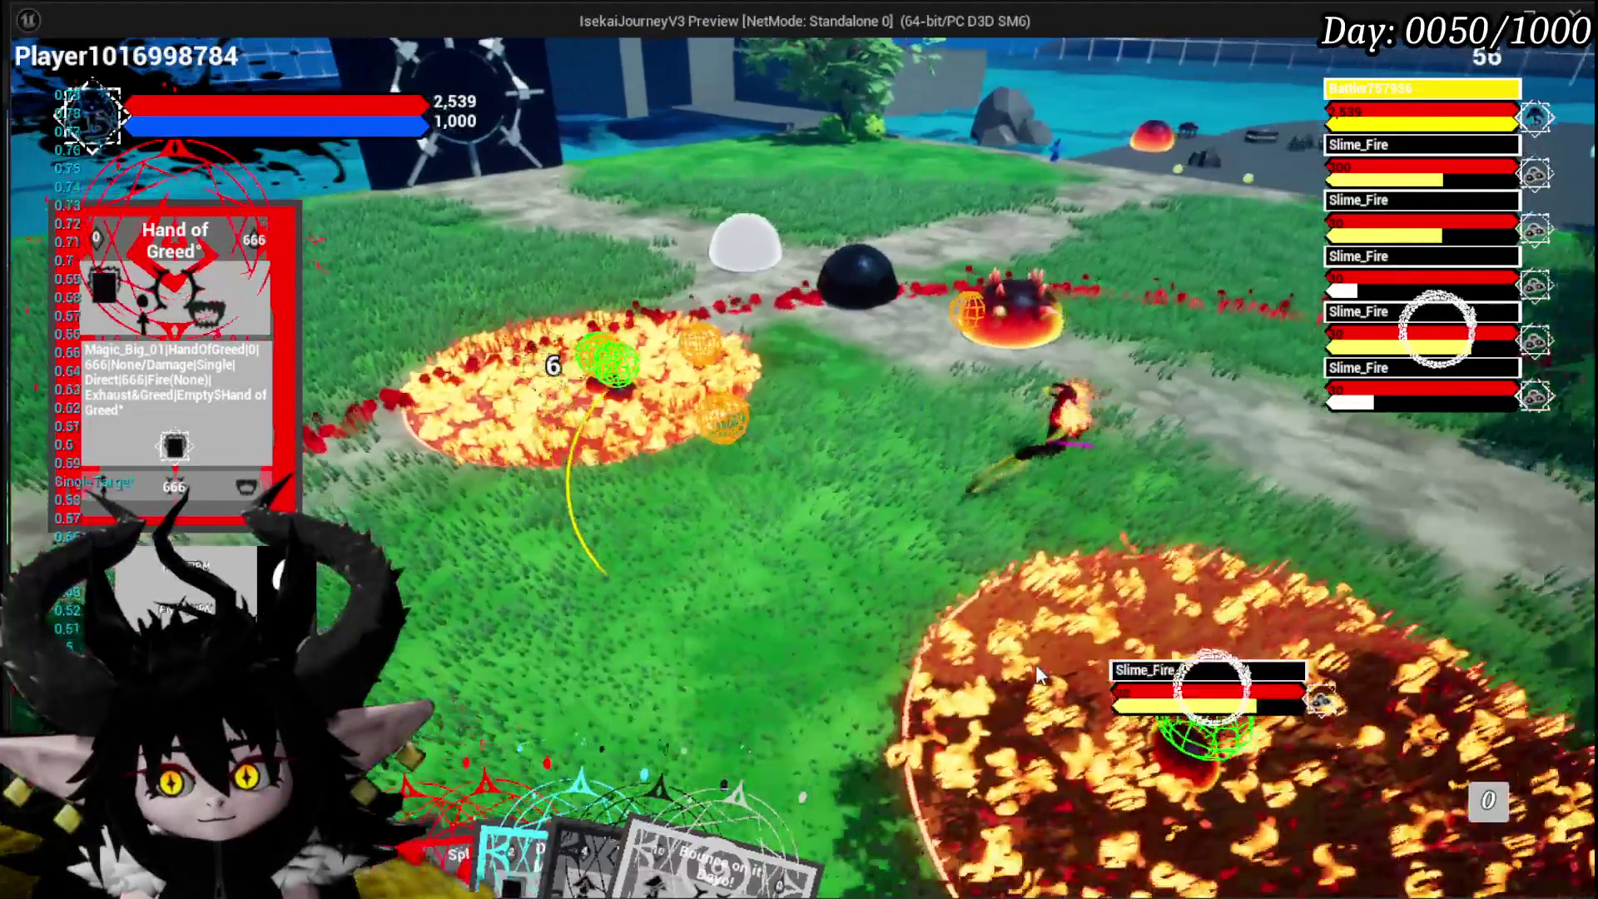
key(w)
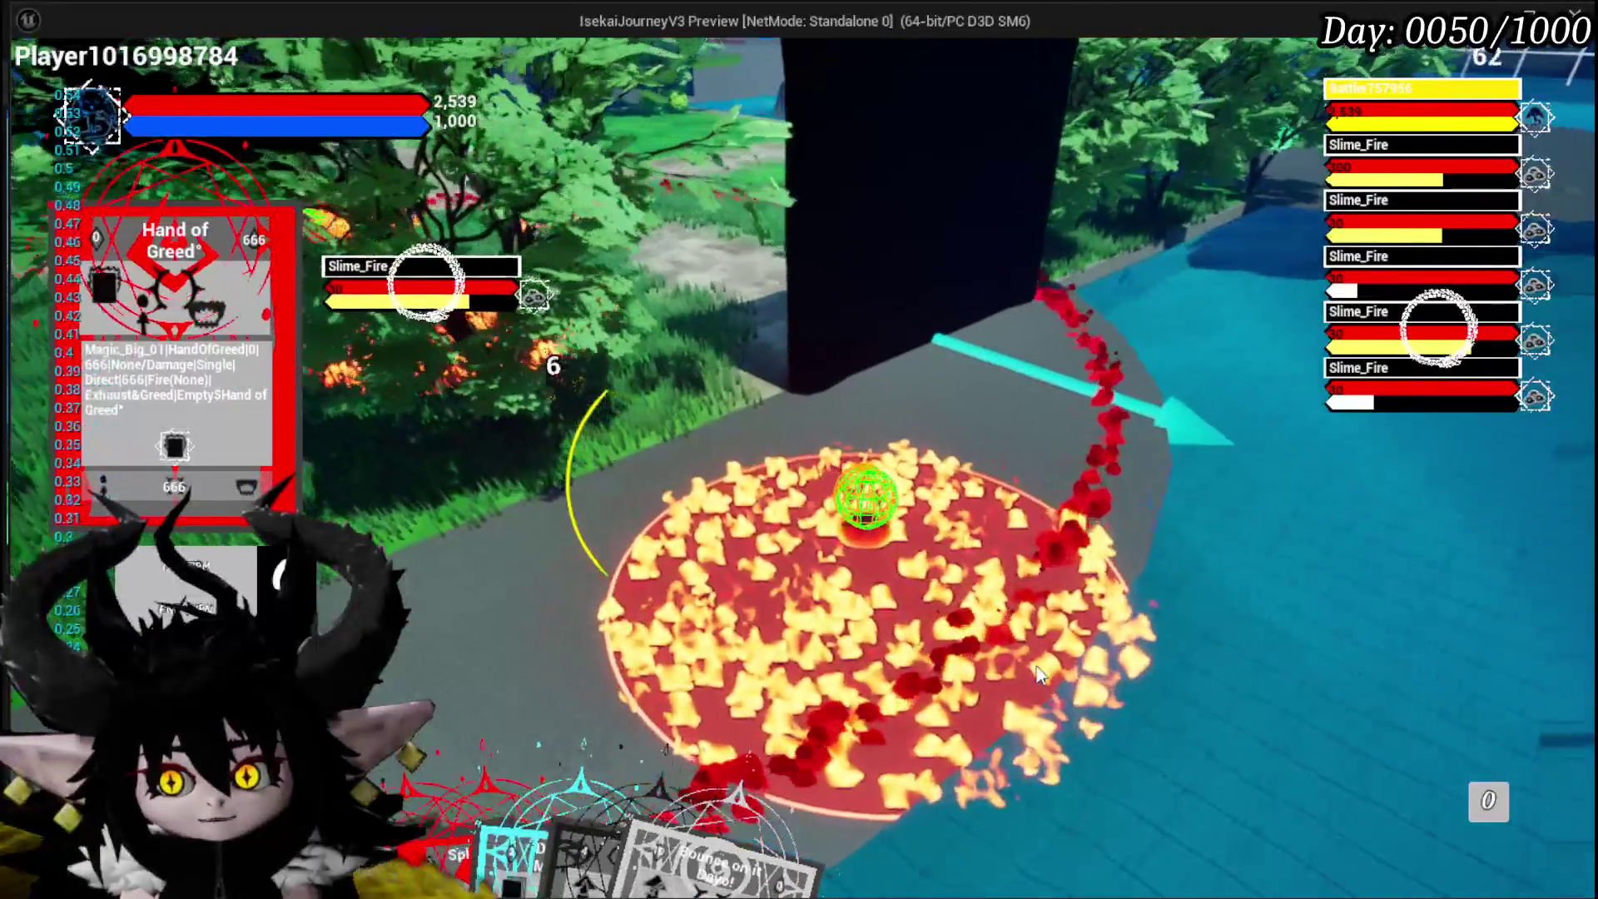
key(s)
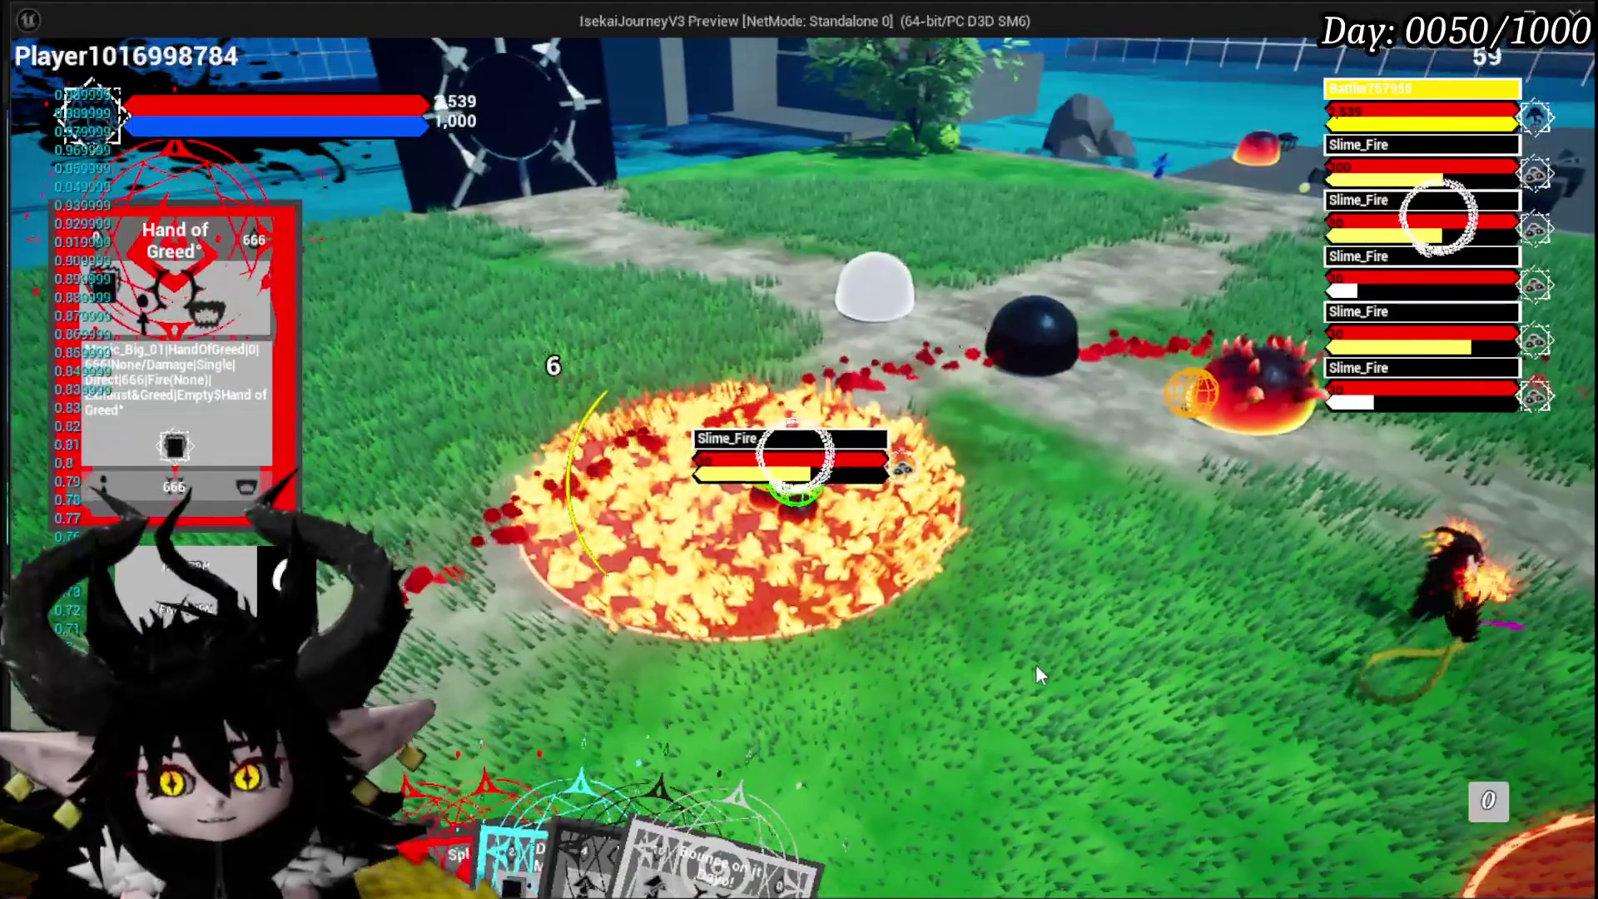
key(Escape)
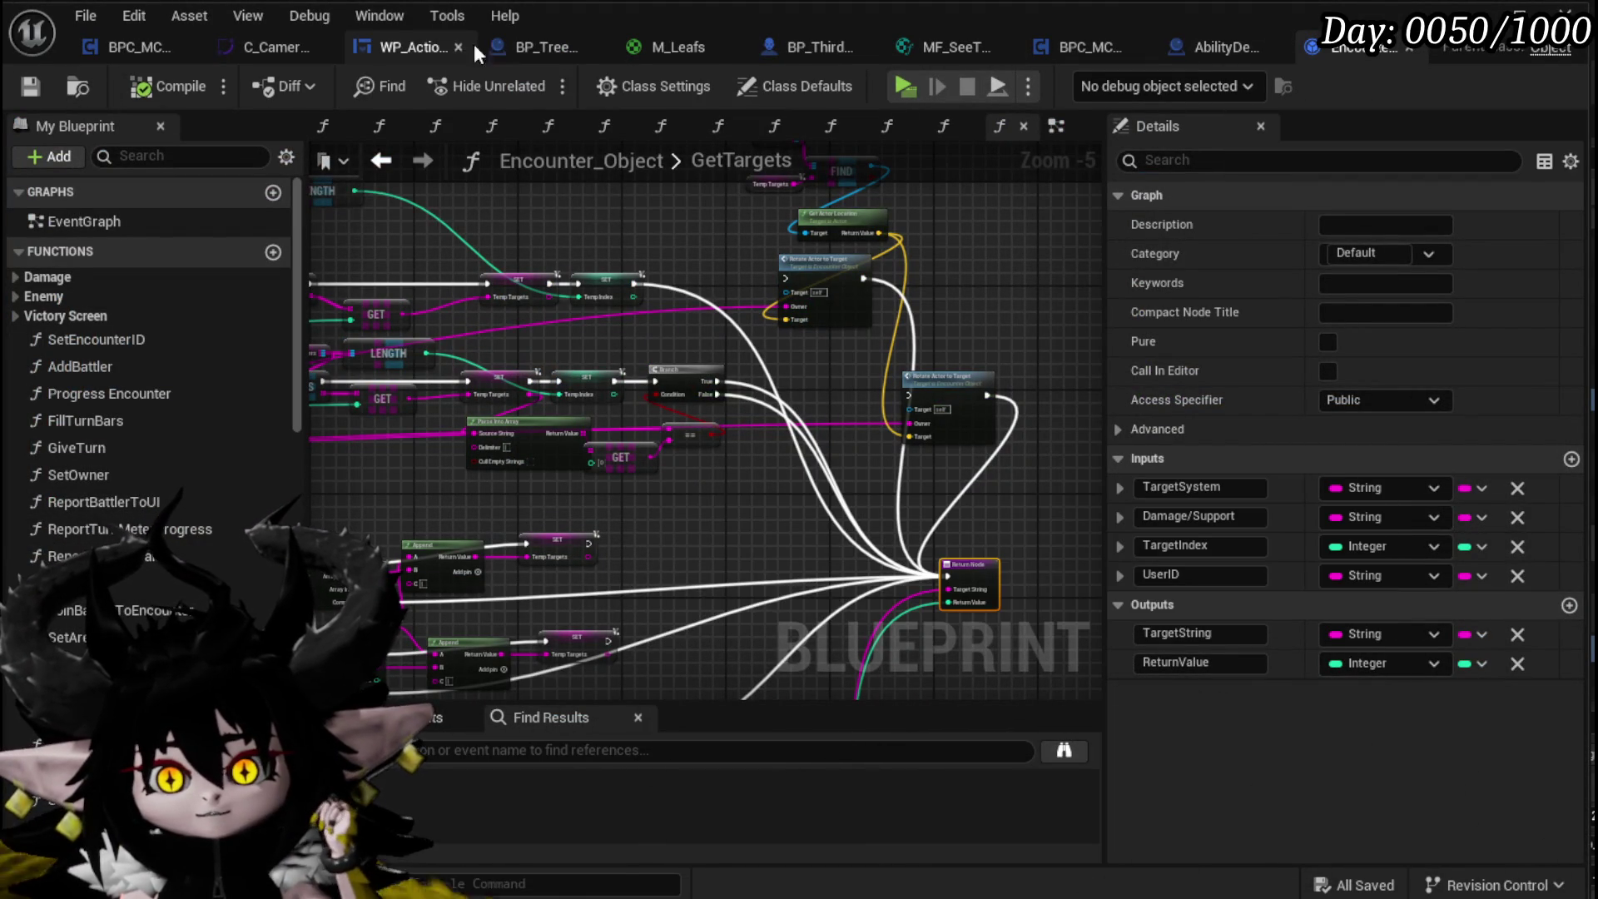
Step: In BPC_MC_Camera, inspect CameraBus's Update Mesh to Vector call and its UpdateMeshToVector graph
click(135, 46)
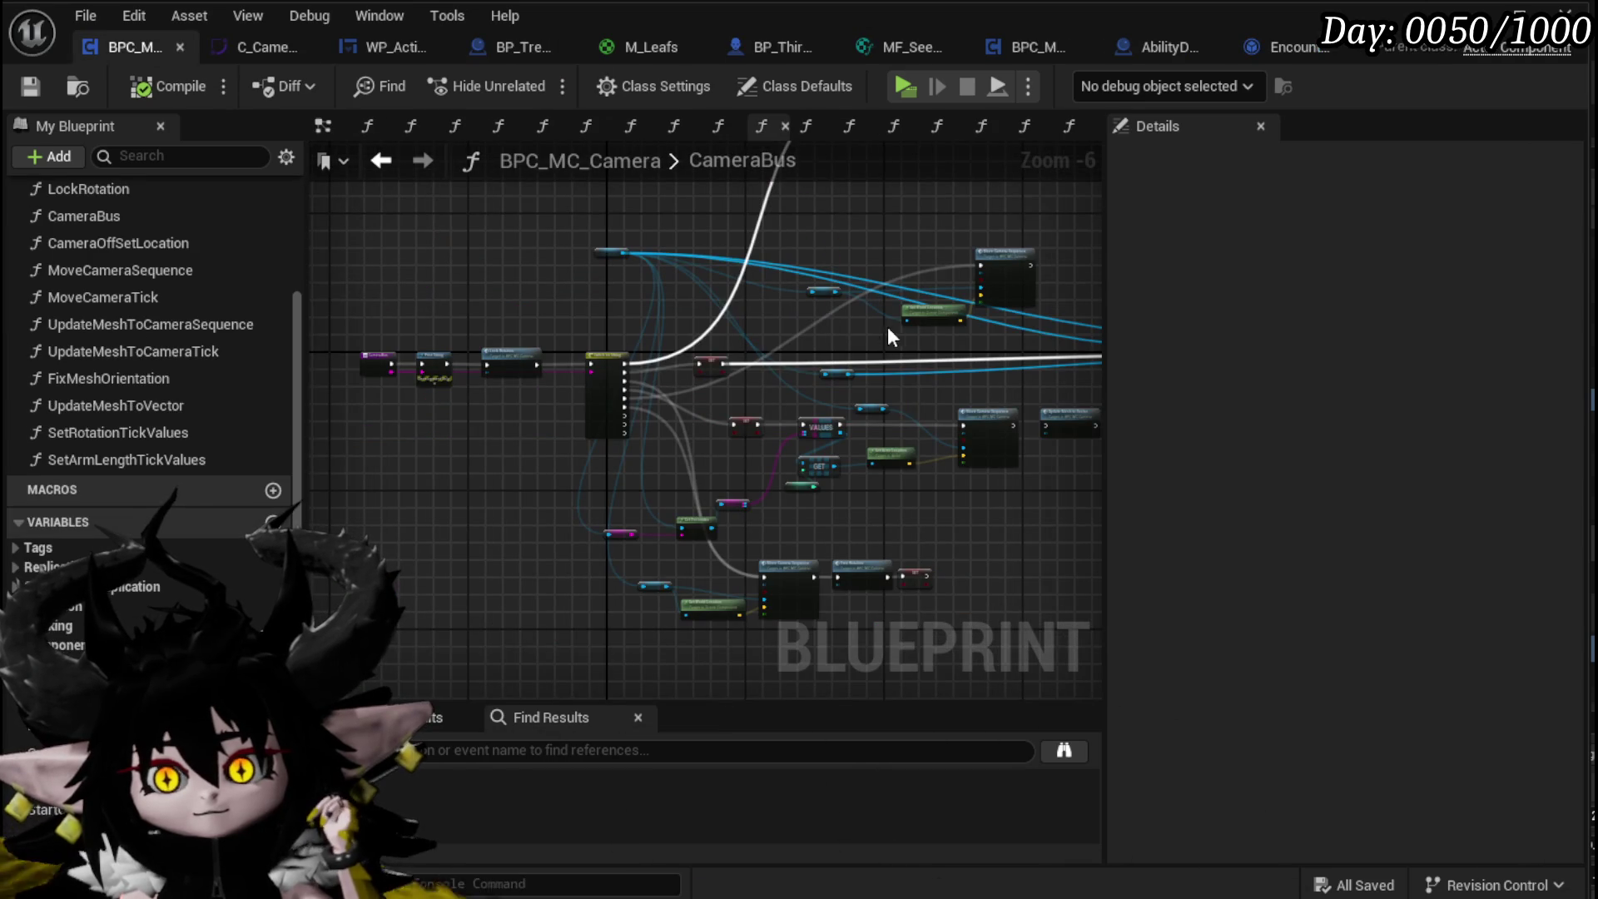
scroll(999, 328, up, 6)
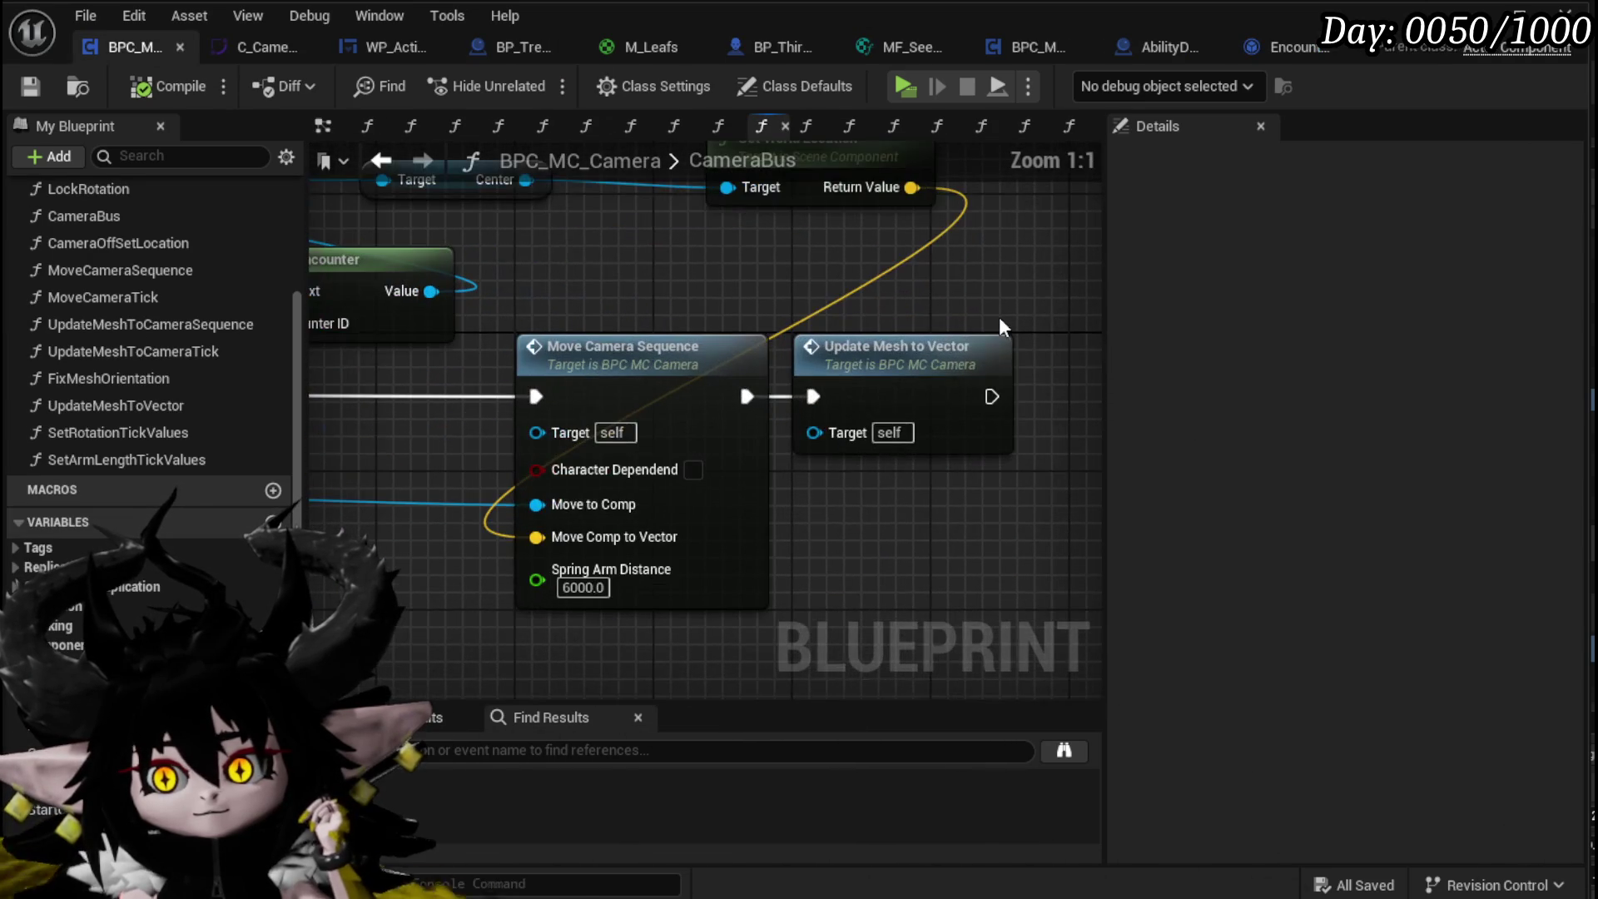
scroll(949, 301, down, 4)
drag(781, 337, 317, 357)
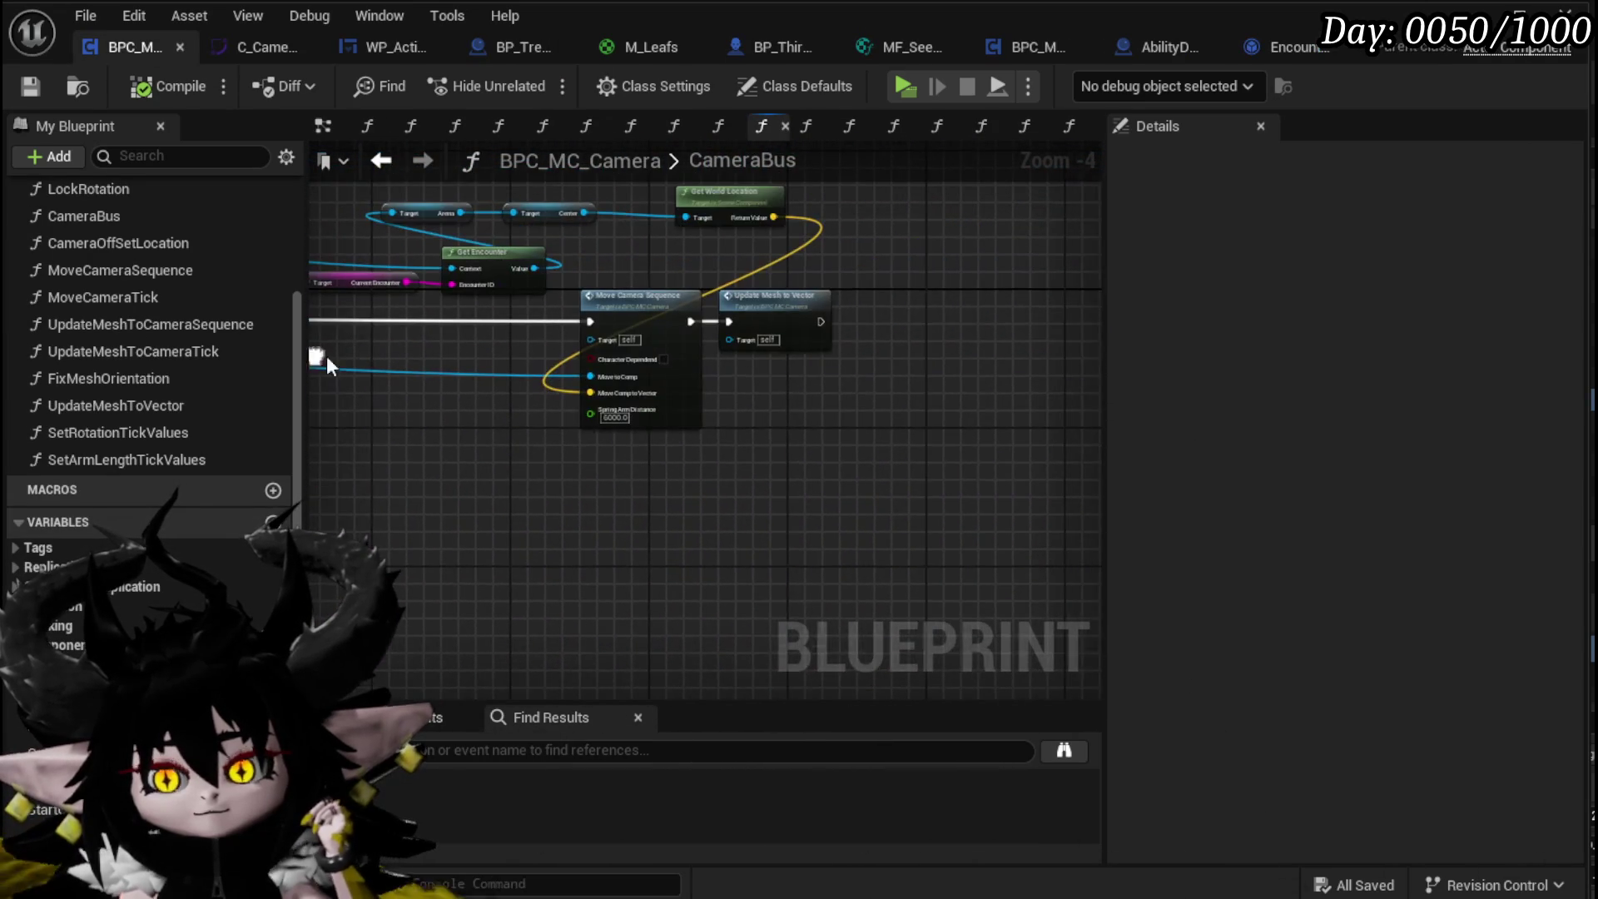
scroll(771, 299, up, 3)
click(771, 300)
double_click(780, 305)
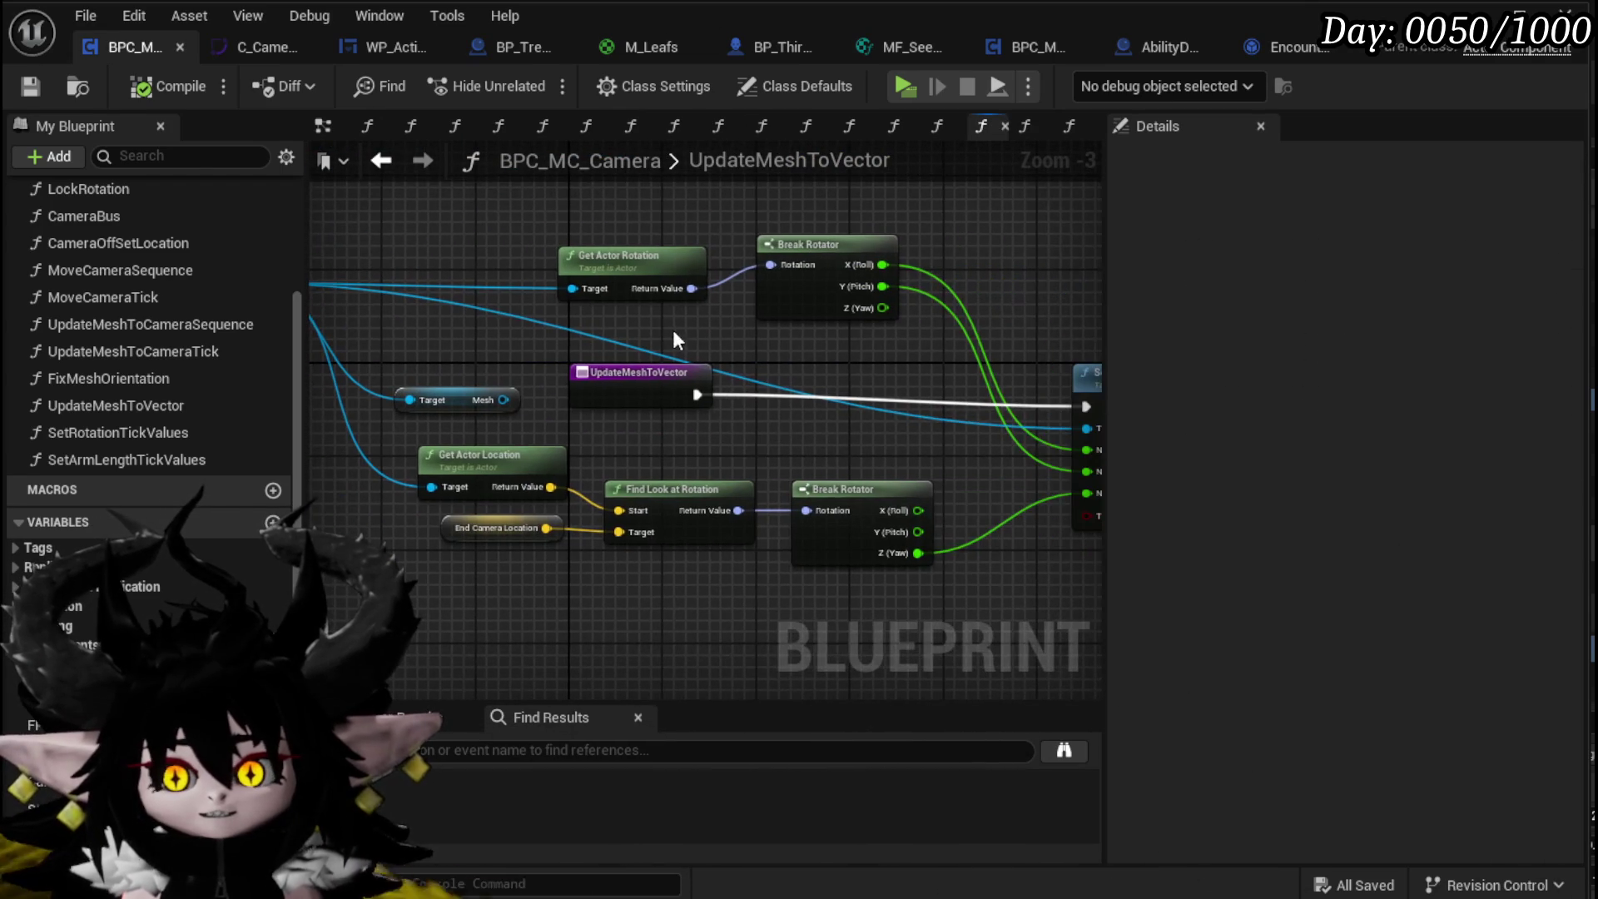
Step: Paste an Update Mesh to Vector call after SET in the MoveCameraTick graph
click(380, 162)
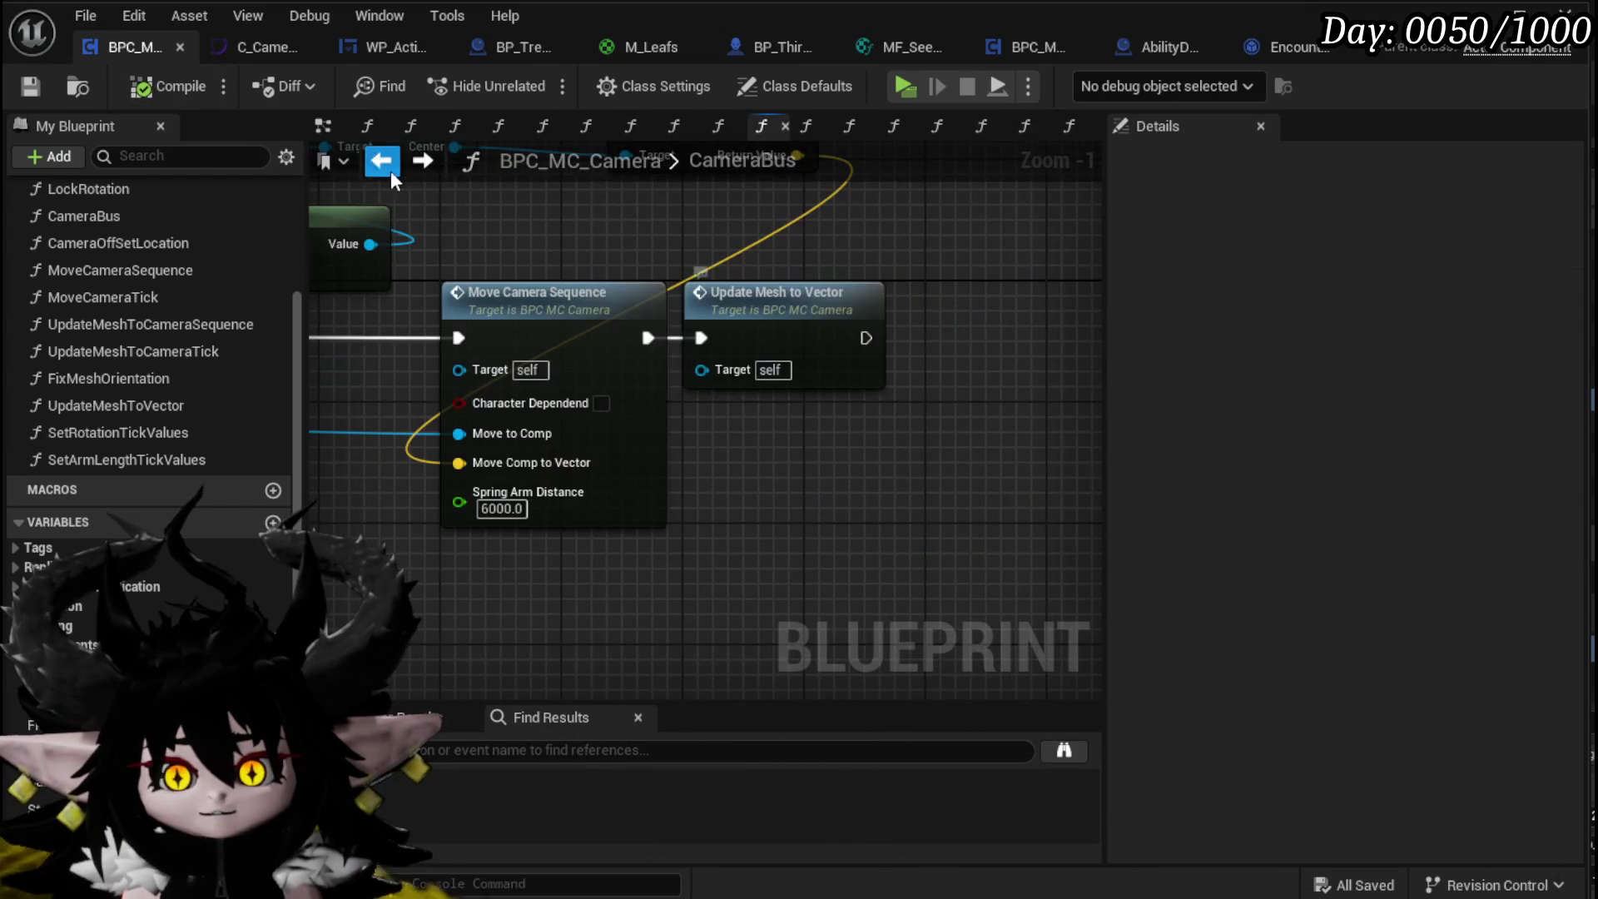
scroll(626, 296, down, 2)
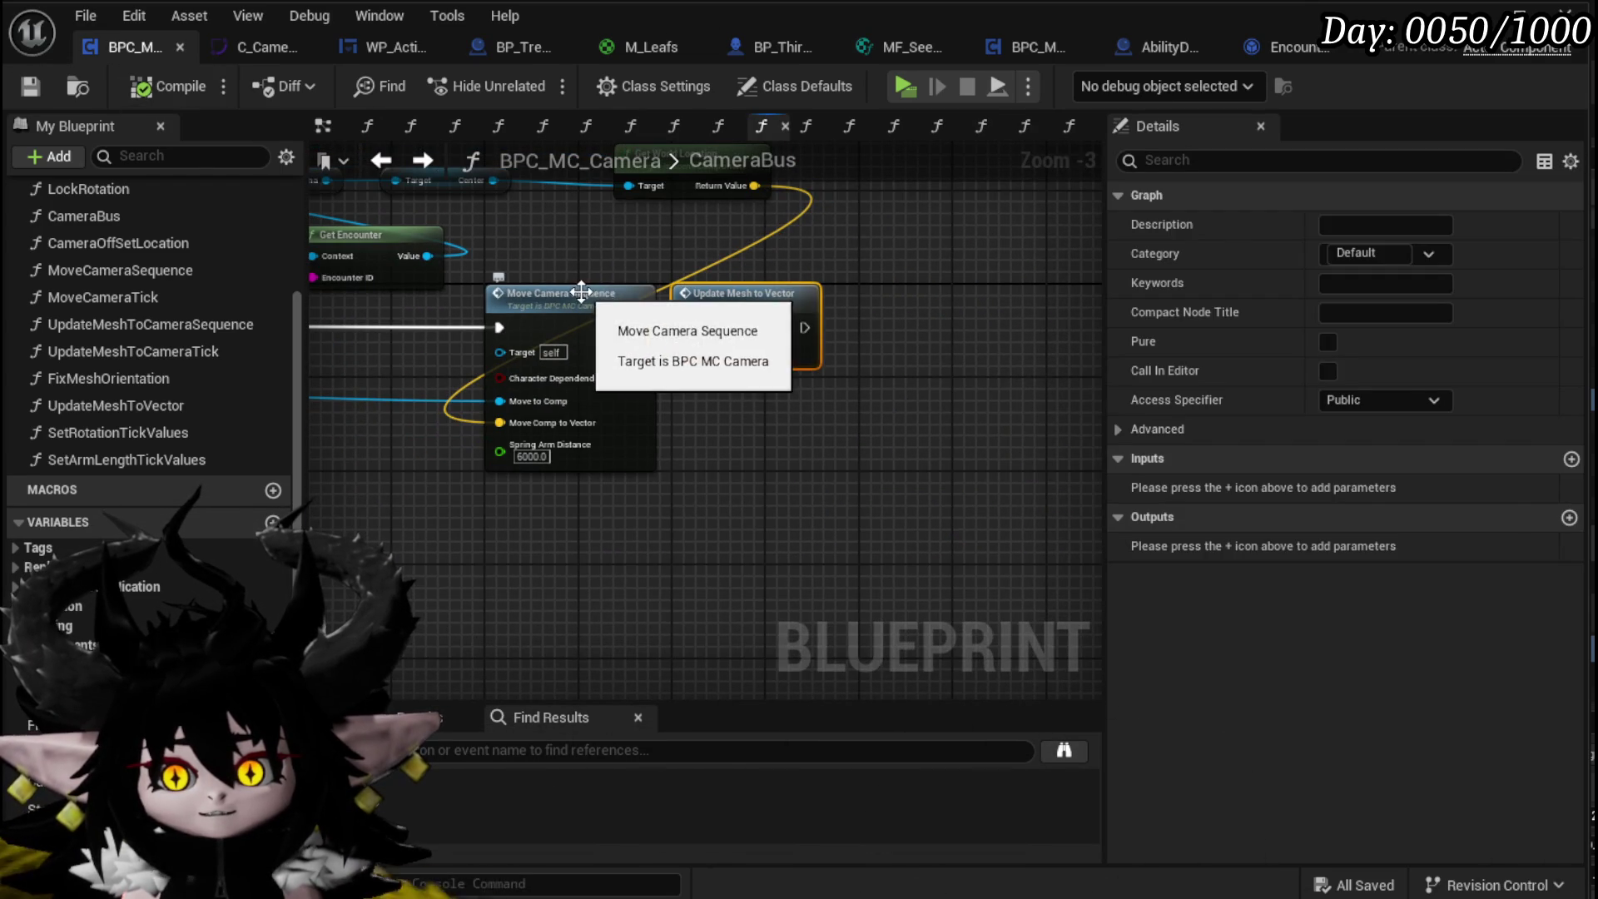
double_click(581, 291)
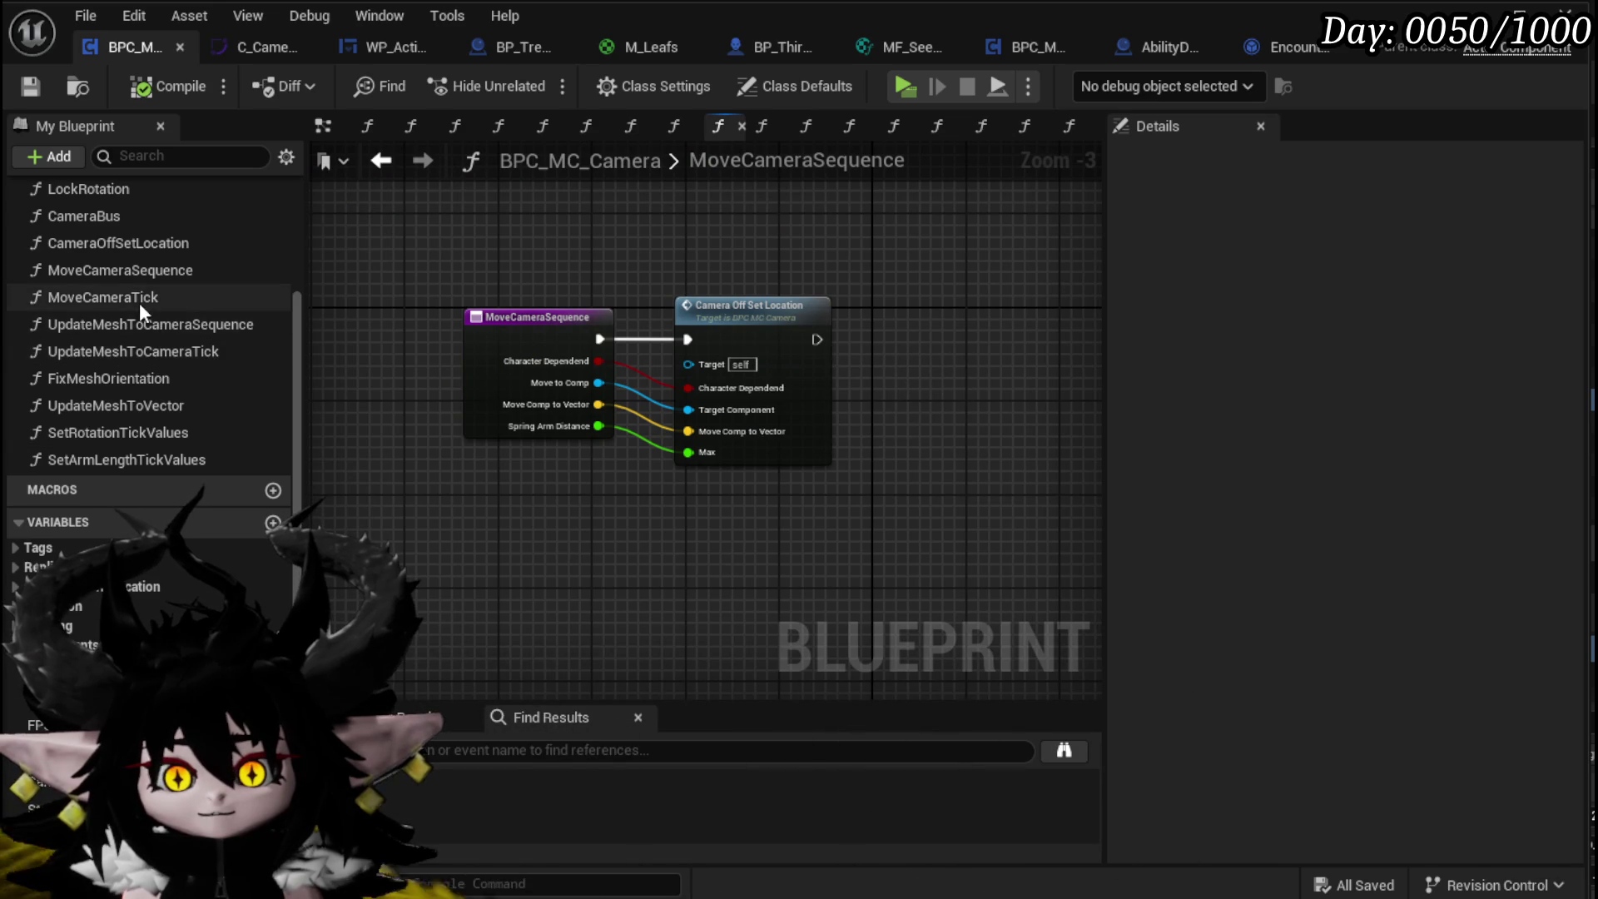
double_click(104, 297)
scroll(767, 295, up, 3)
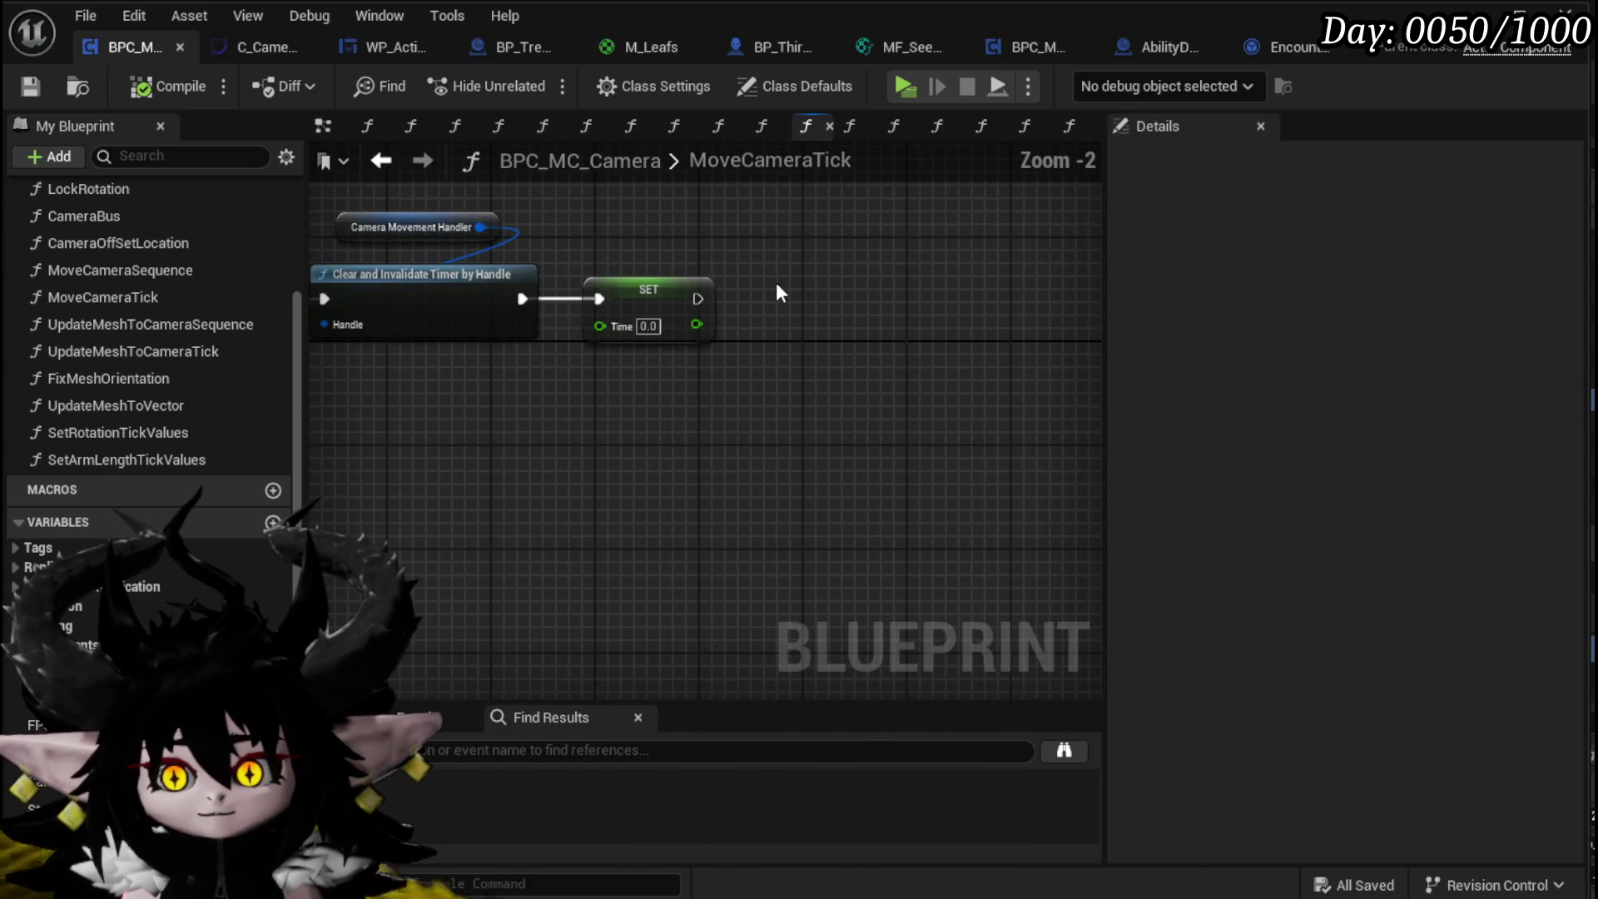
key(ctrl+v)
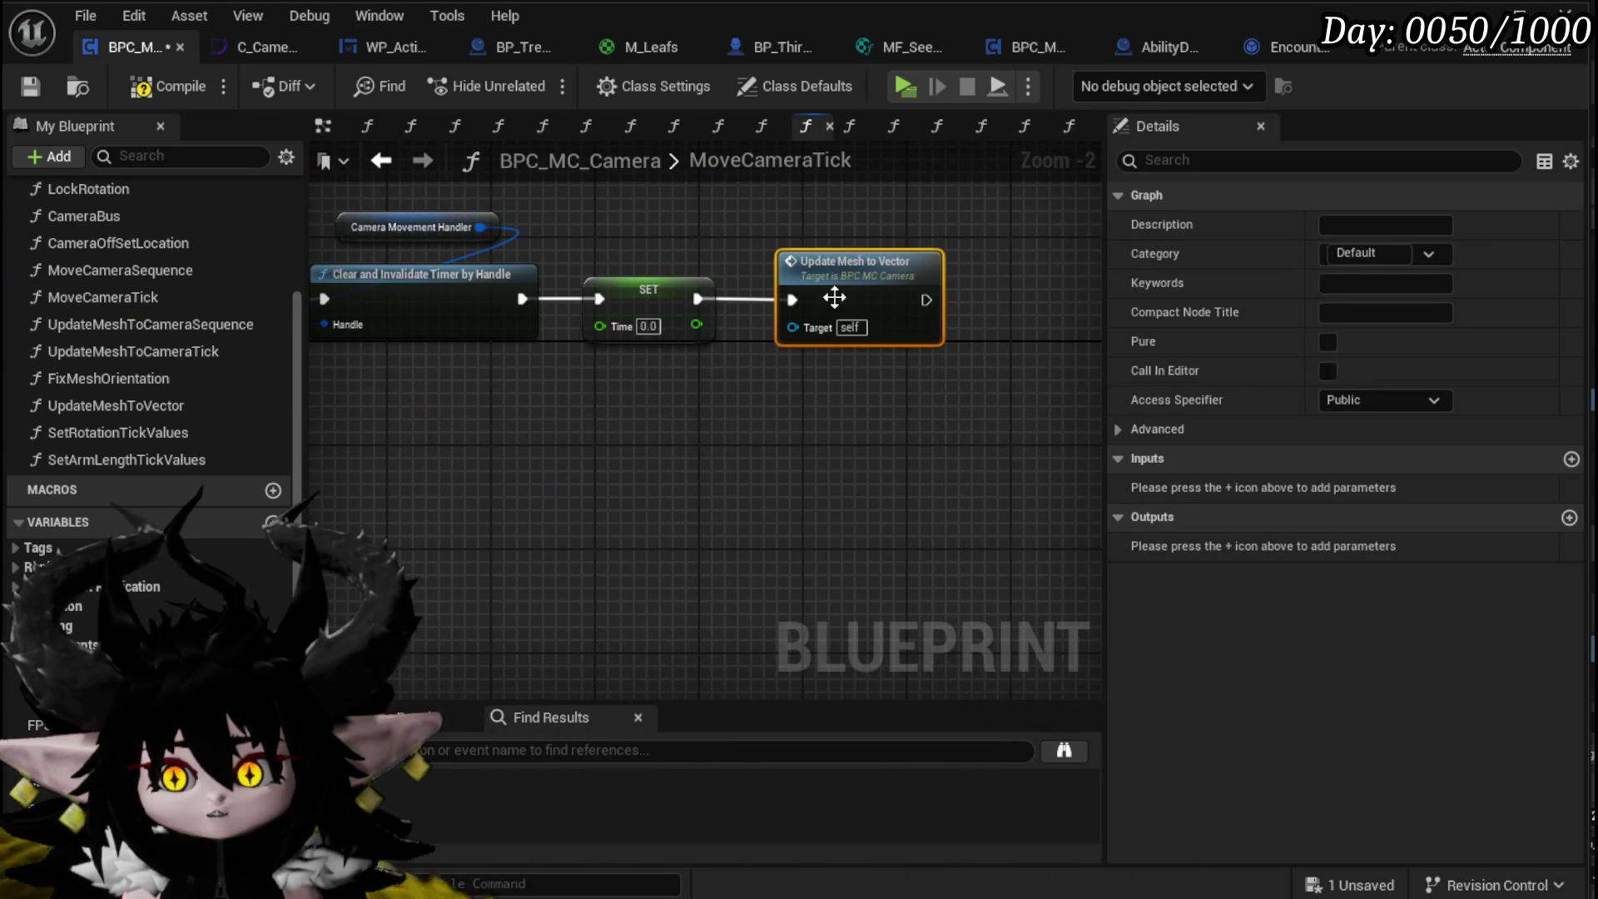
click(623, 345)
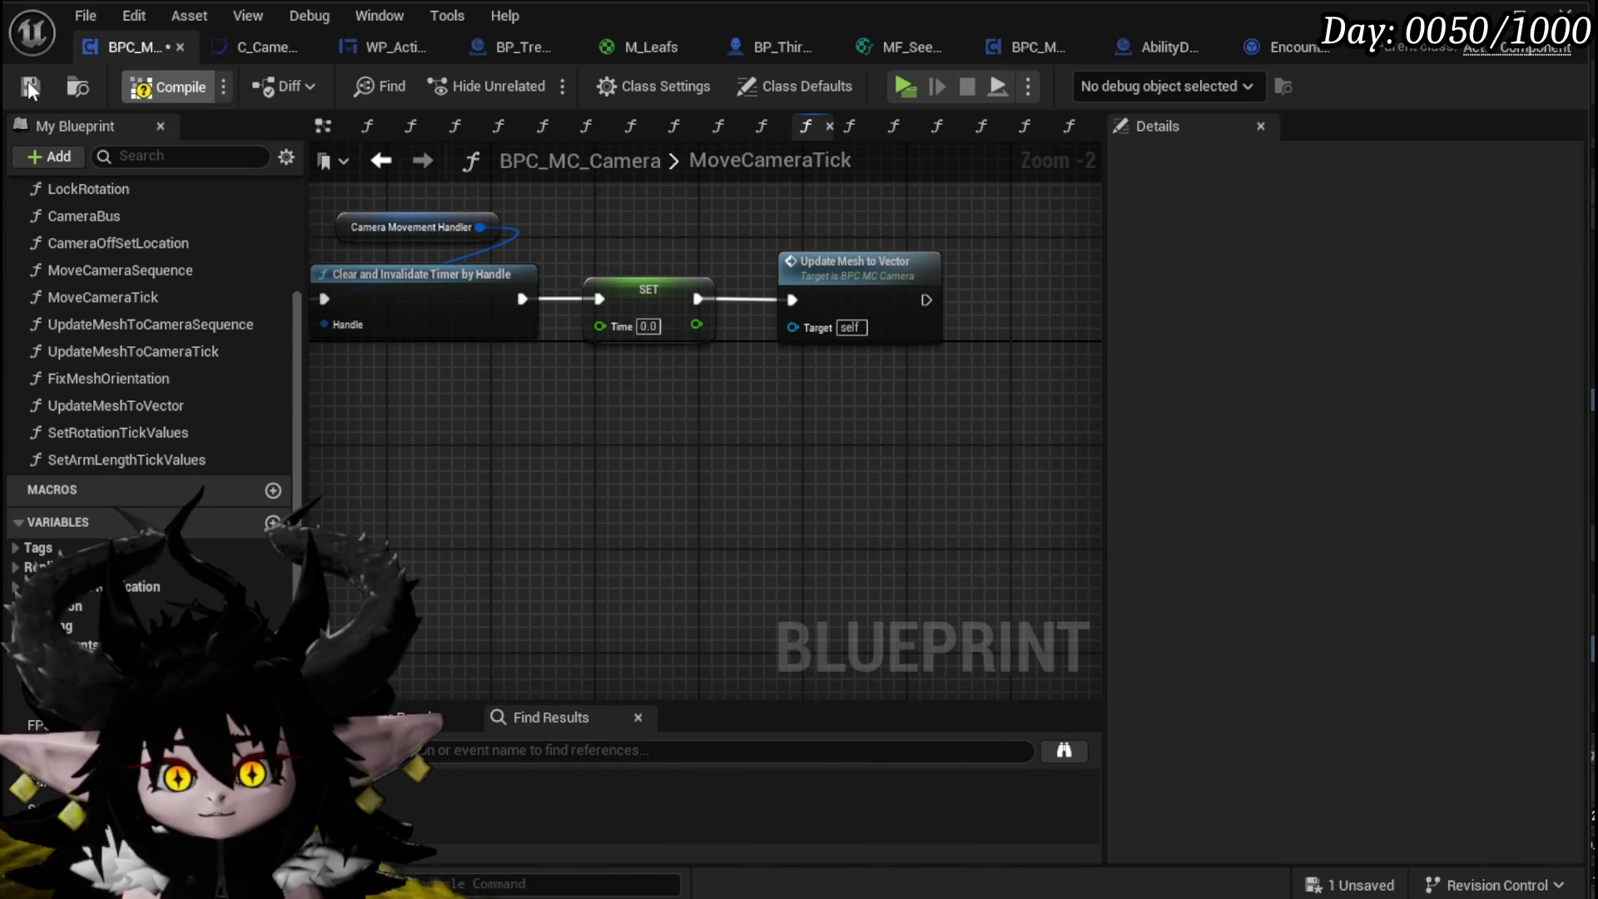
Step: Open UpdateMeshToVector and look over its End Camera Location node
double_click(826, 290)
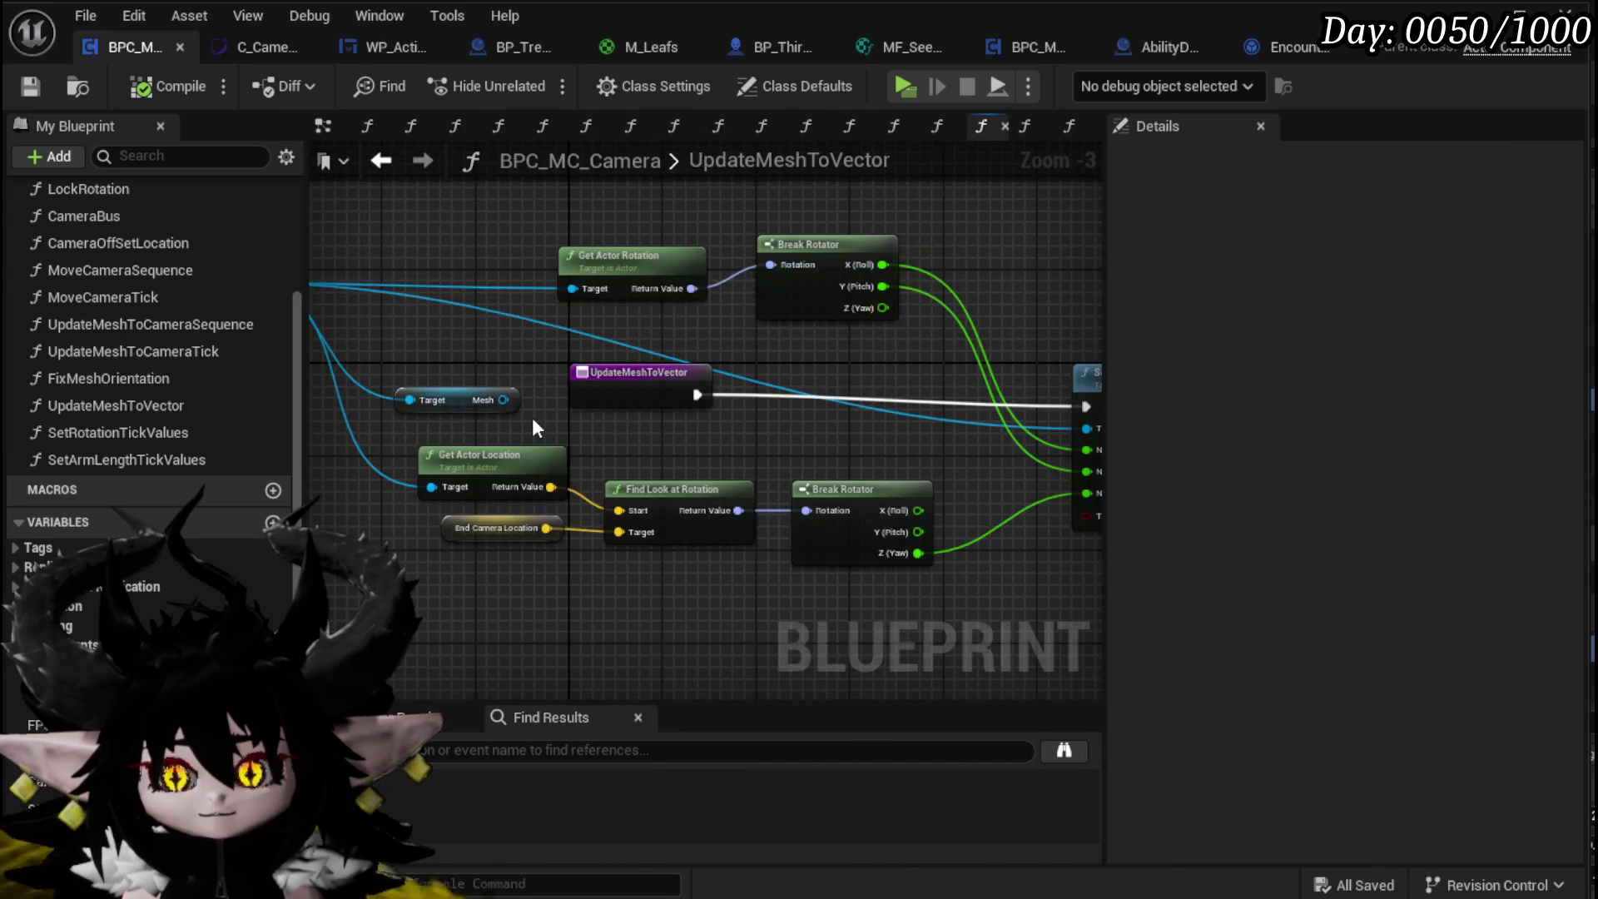
click(425, 551)
click(715, 437)
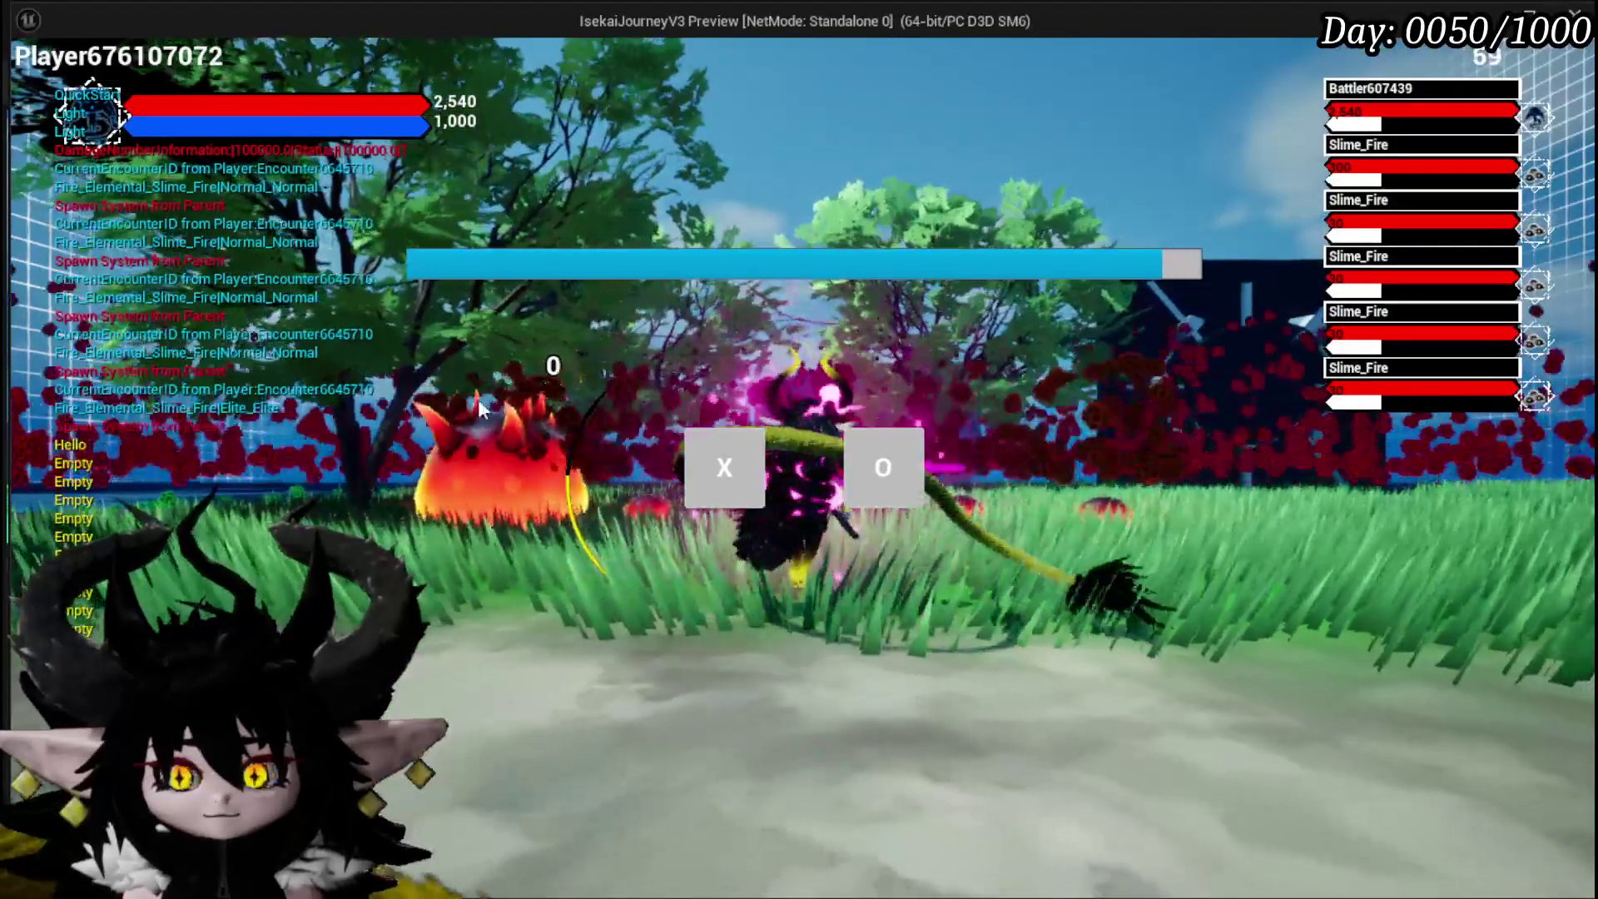
Step: Launch the battle attack, play Hand of Greed, stop the session and save L_DungeonCreationTest
click(746, 440)
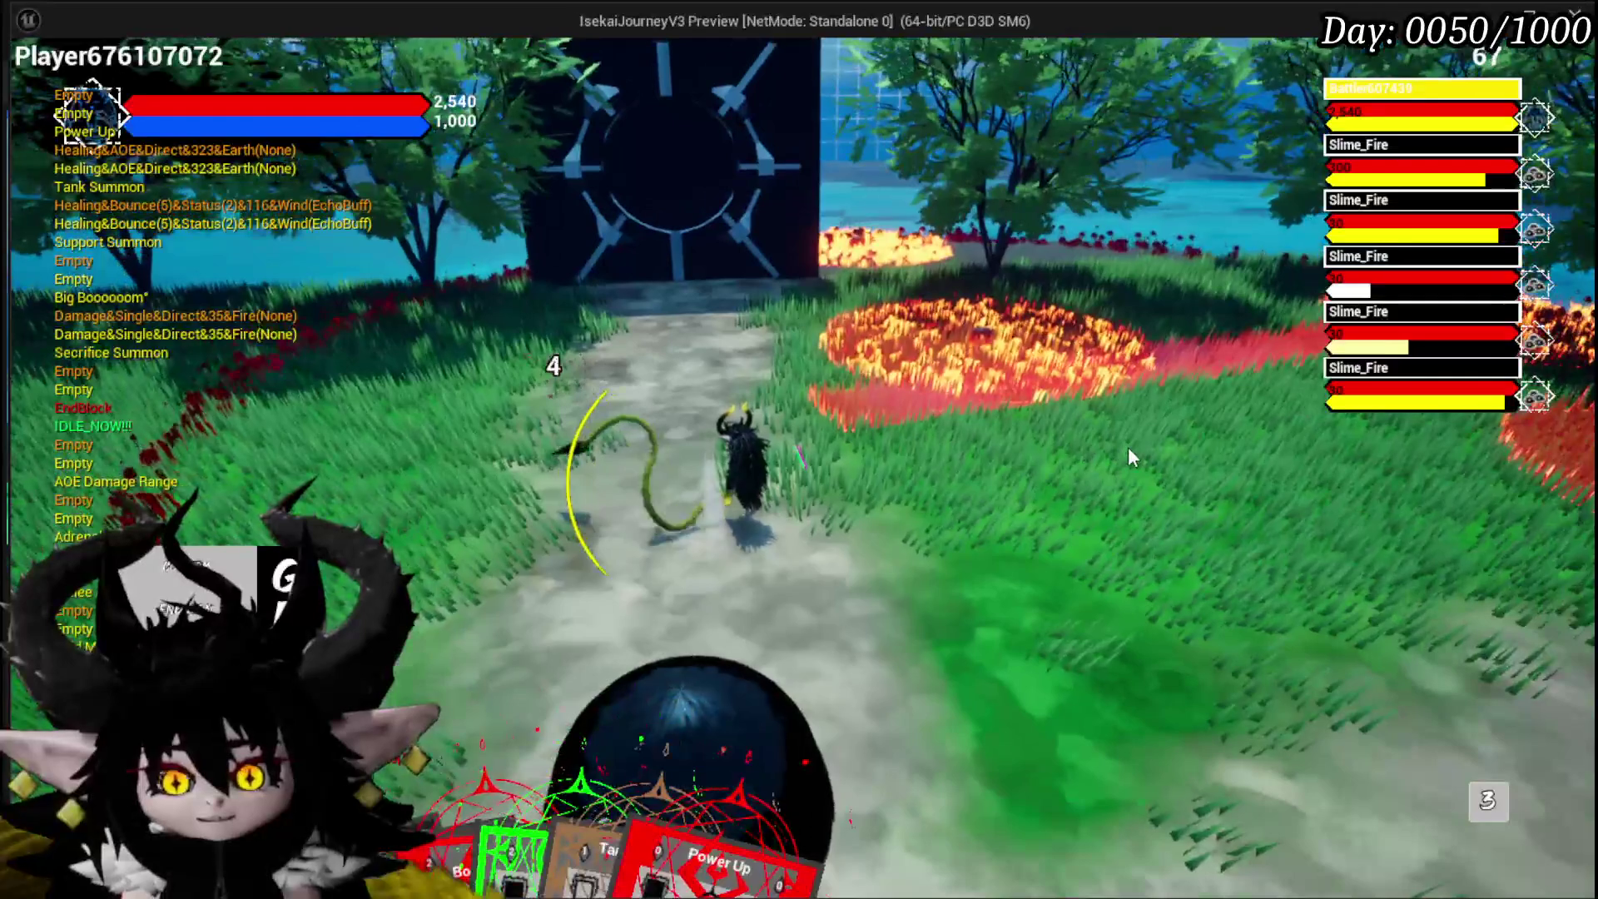
mouse_move(586, 786)
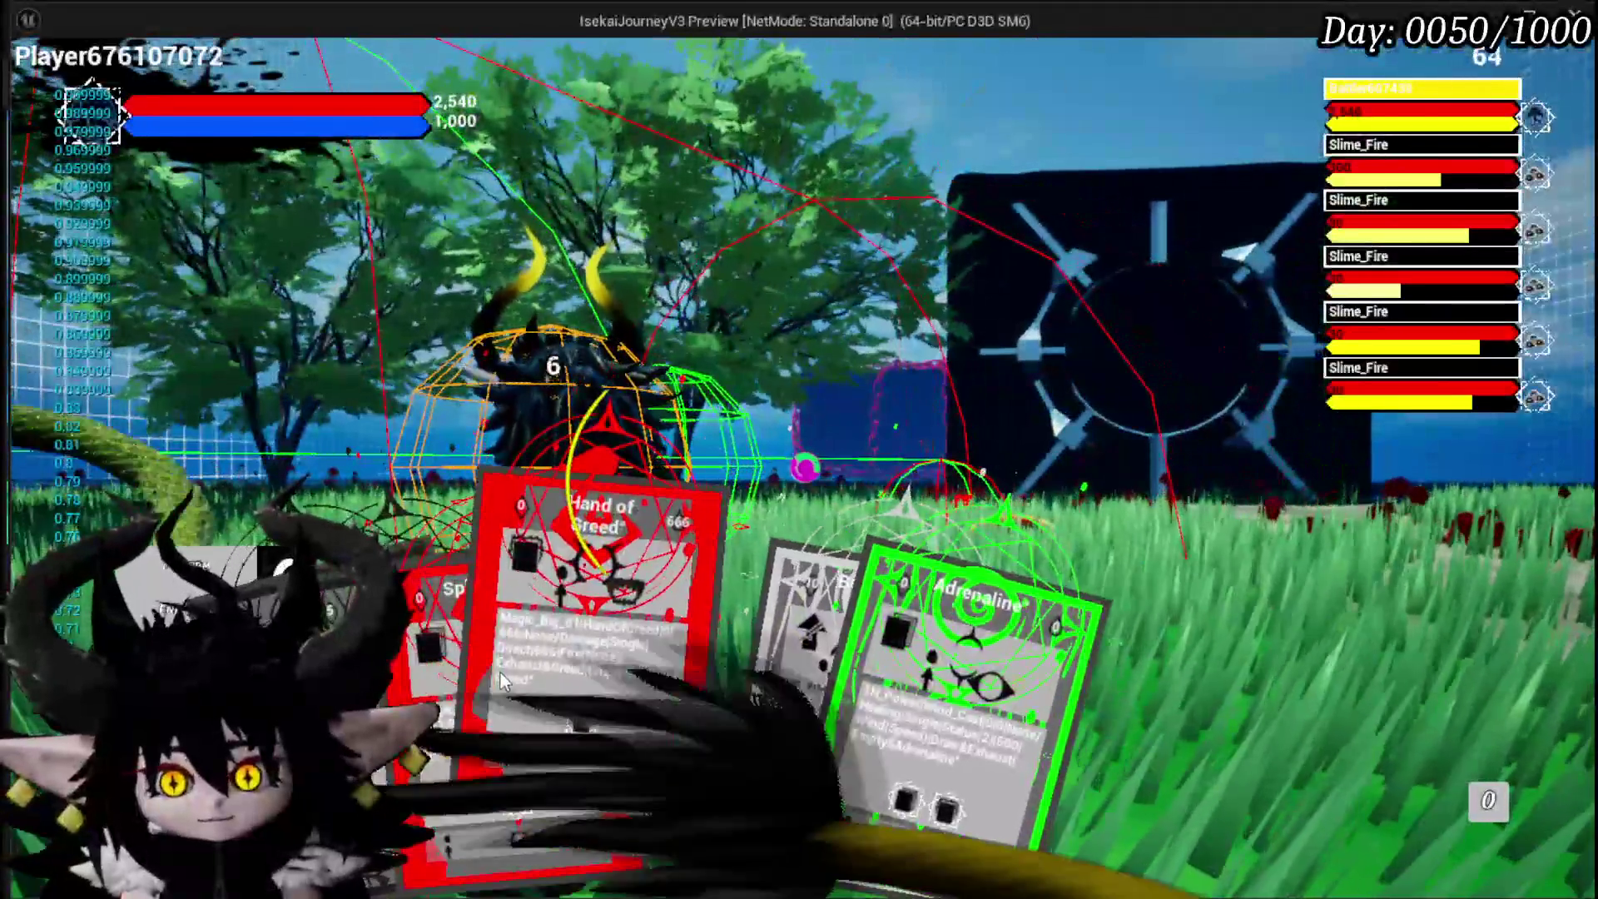
click(502, 681)
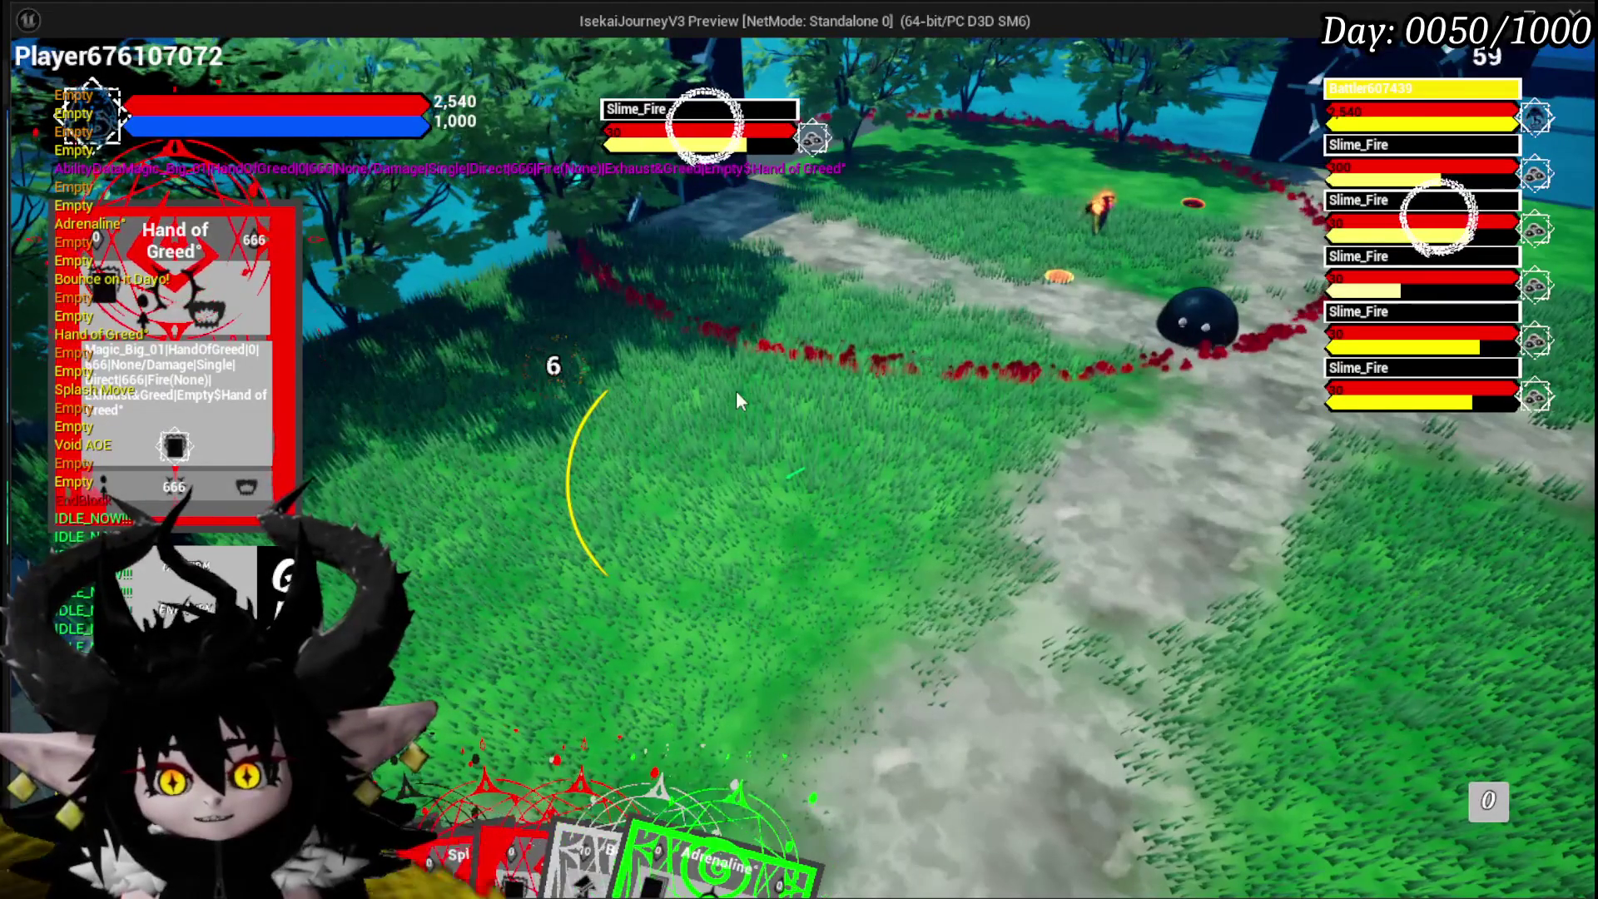
key(Escape)
key(ctrl+s)
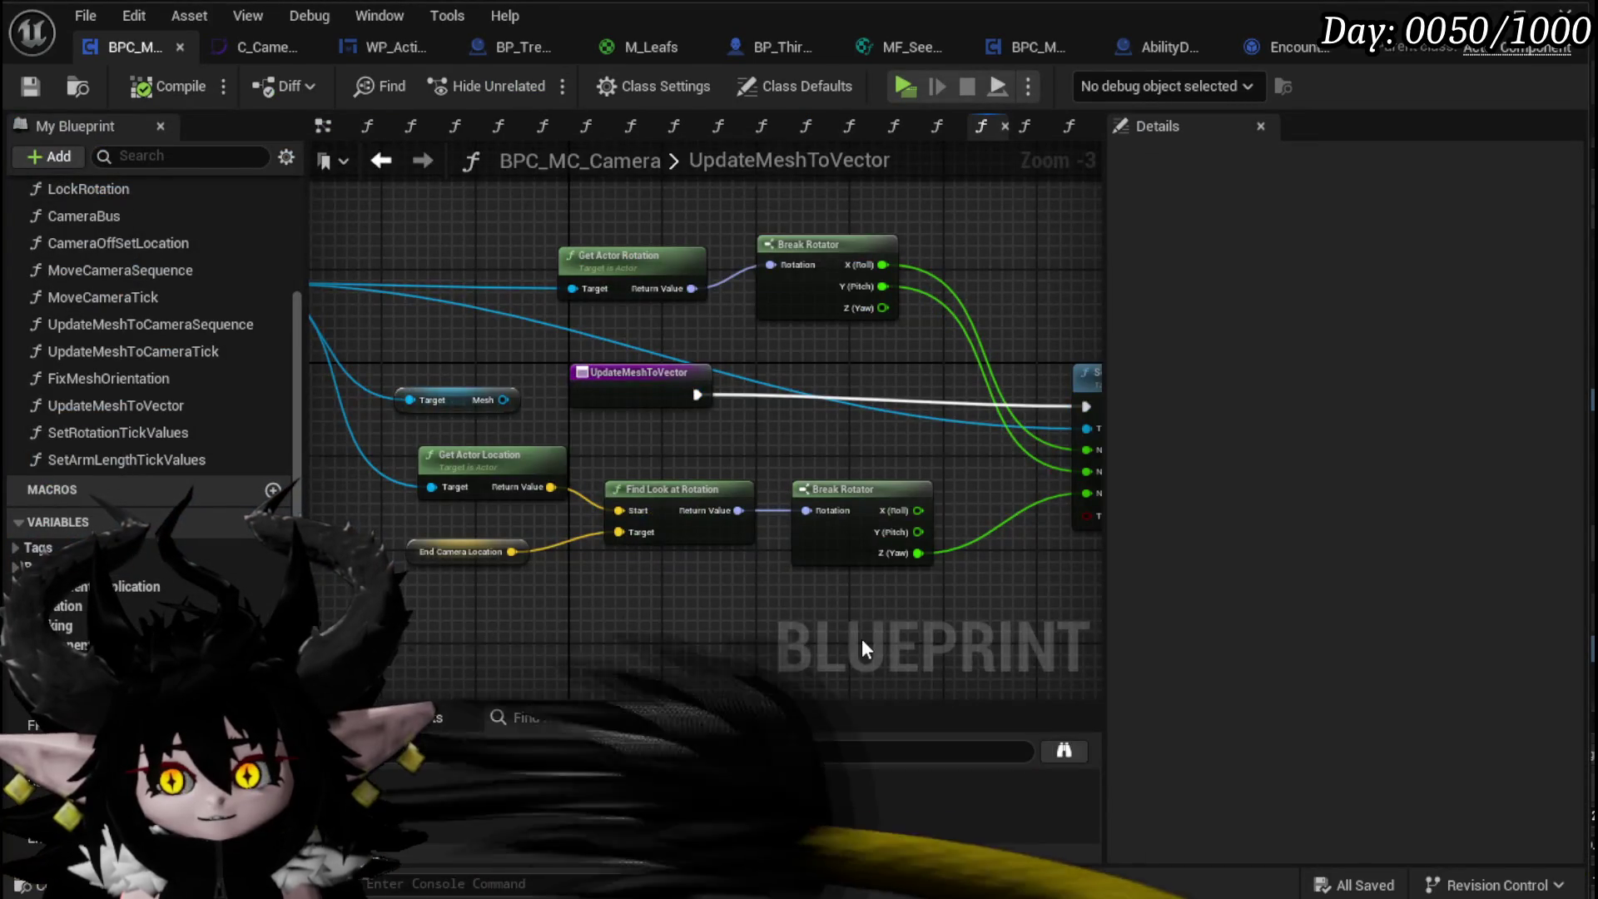
Step: Add a Set World Rotation node targeting the Mesh in UpdateMeshToVector
mouse_move(861, 637)
mouse_down()
mouse_move(520, 604)
mouse_move(739, 596)
mouse_up()
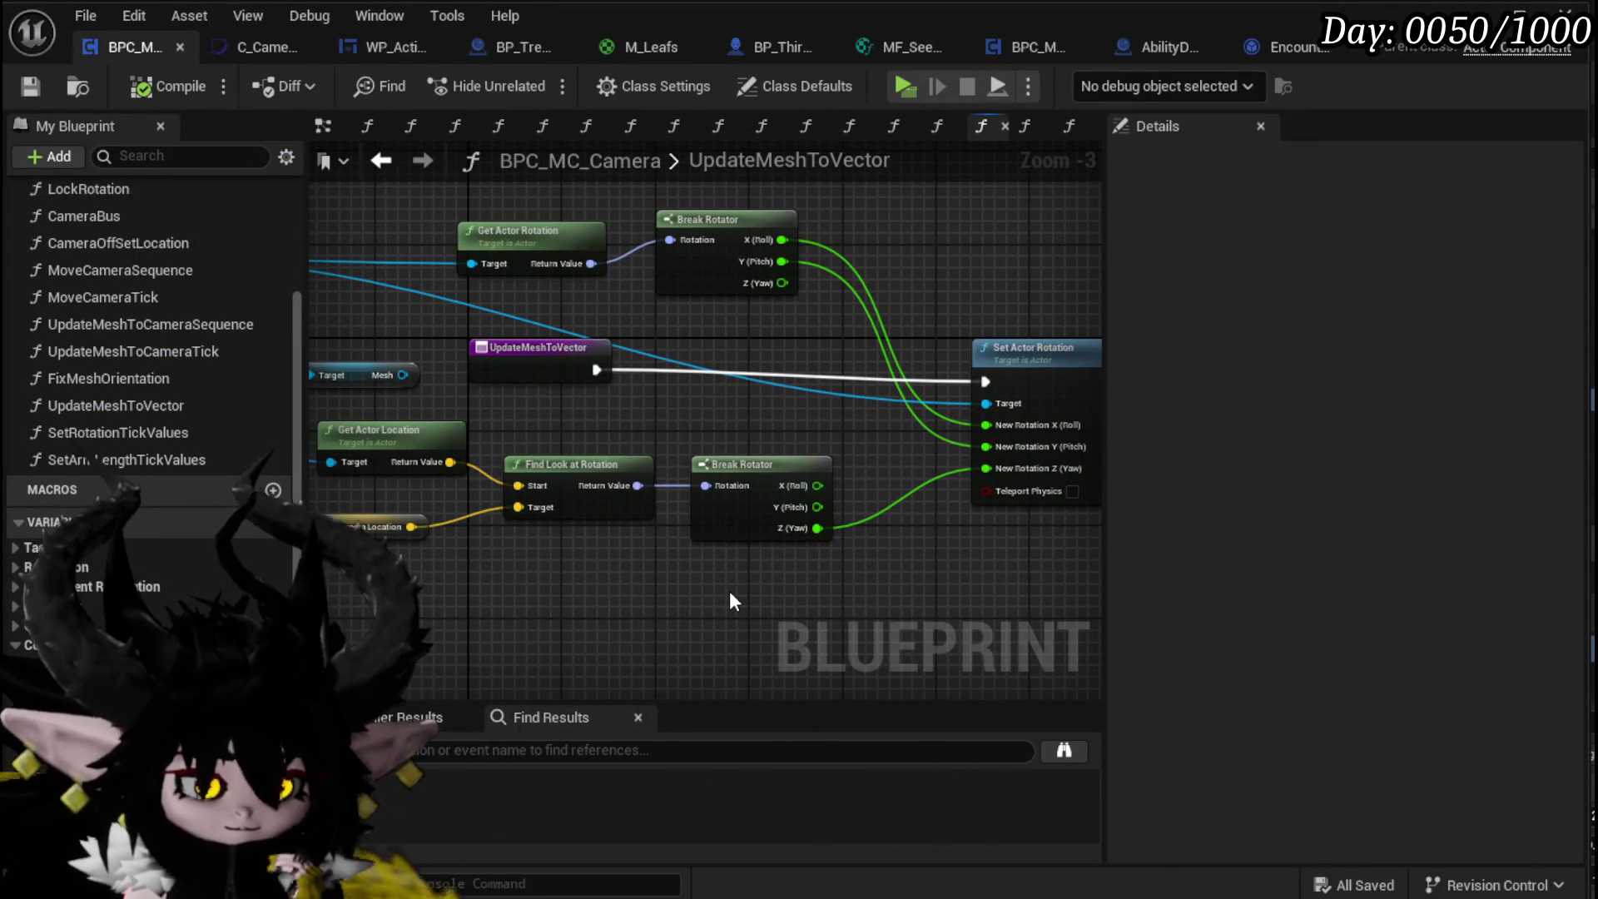
drag(460, 407, 578, 416)
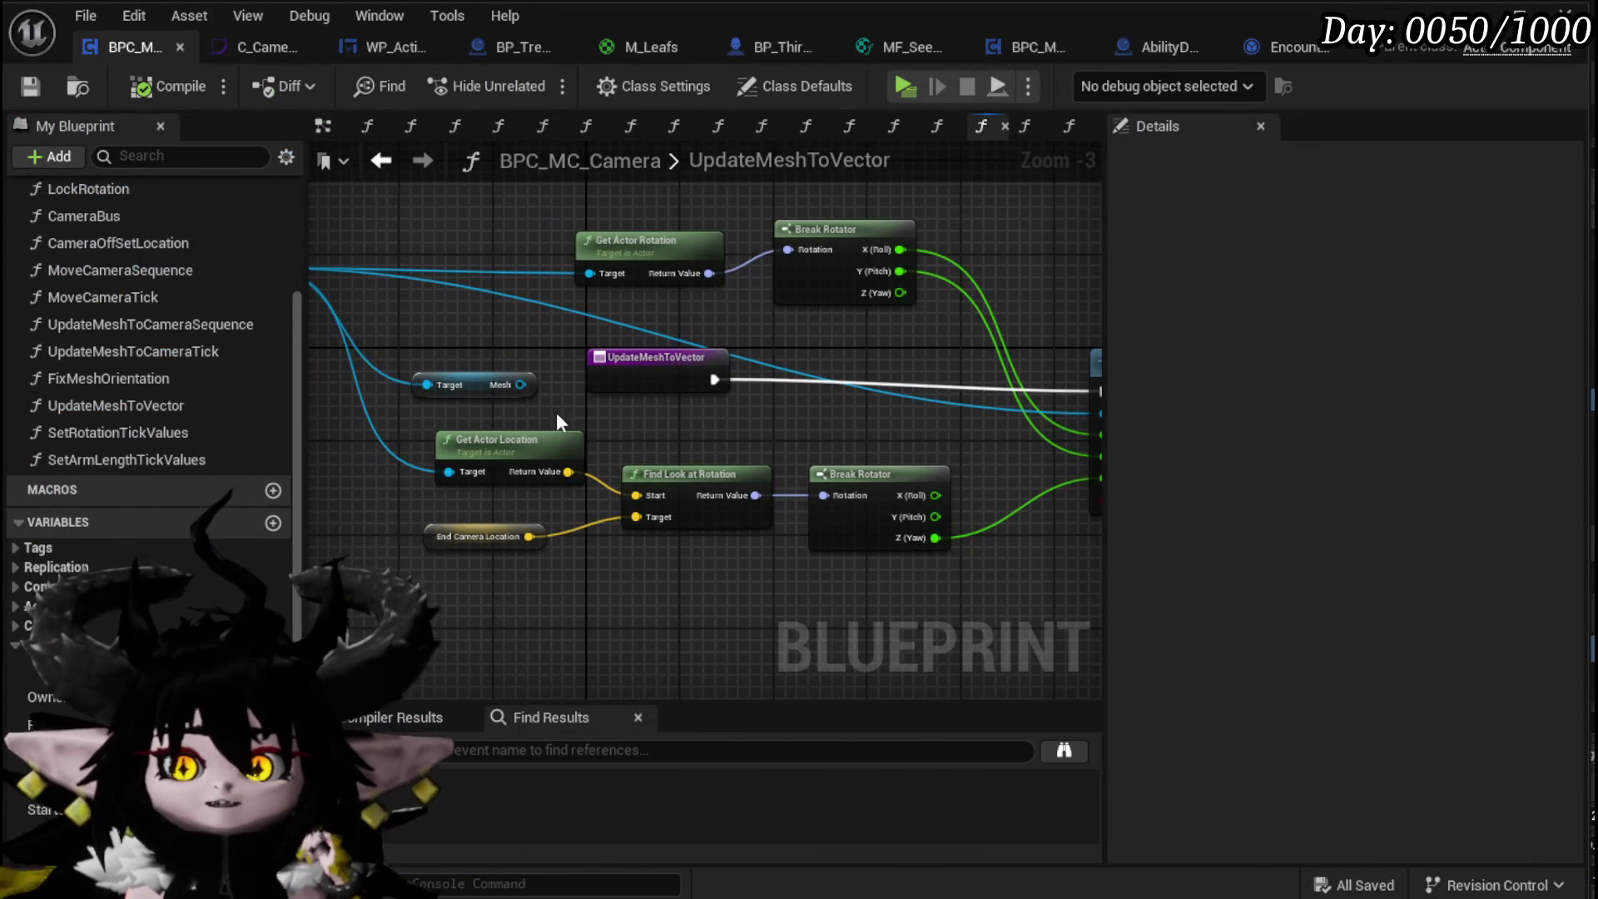
drag(470, 387, 488, 396)
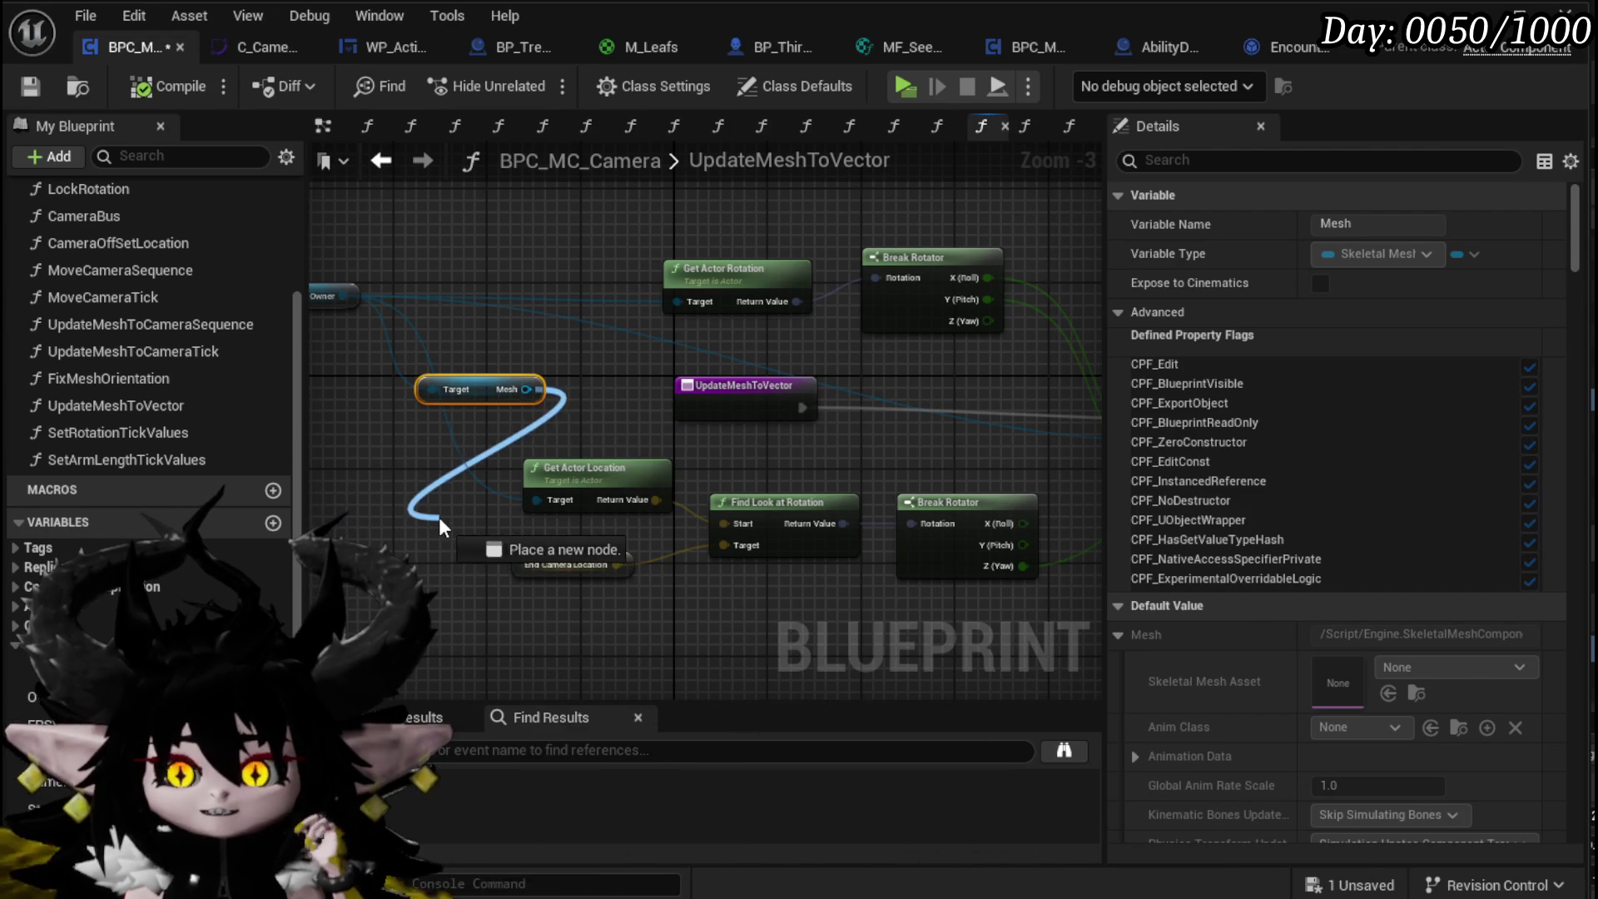
drag(452, 513, 412, 520)
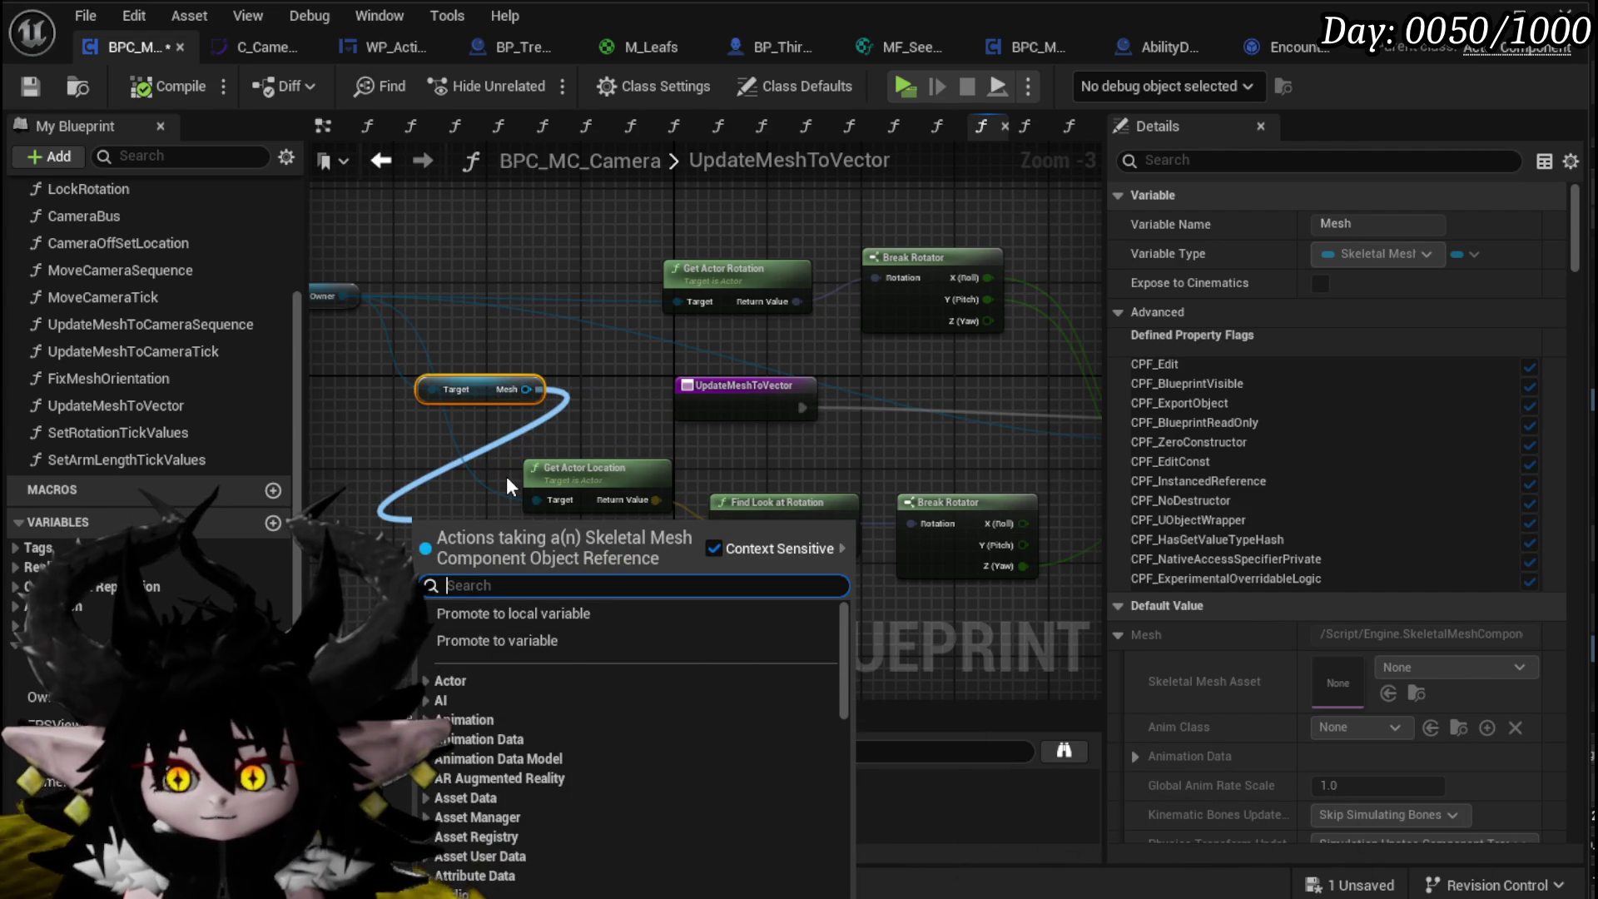
text(Set)
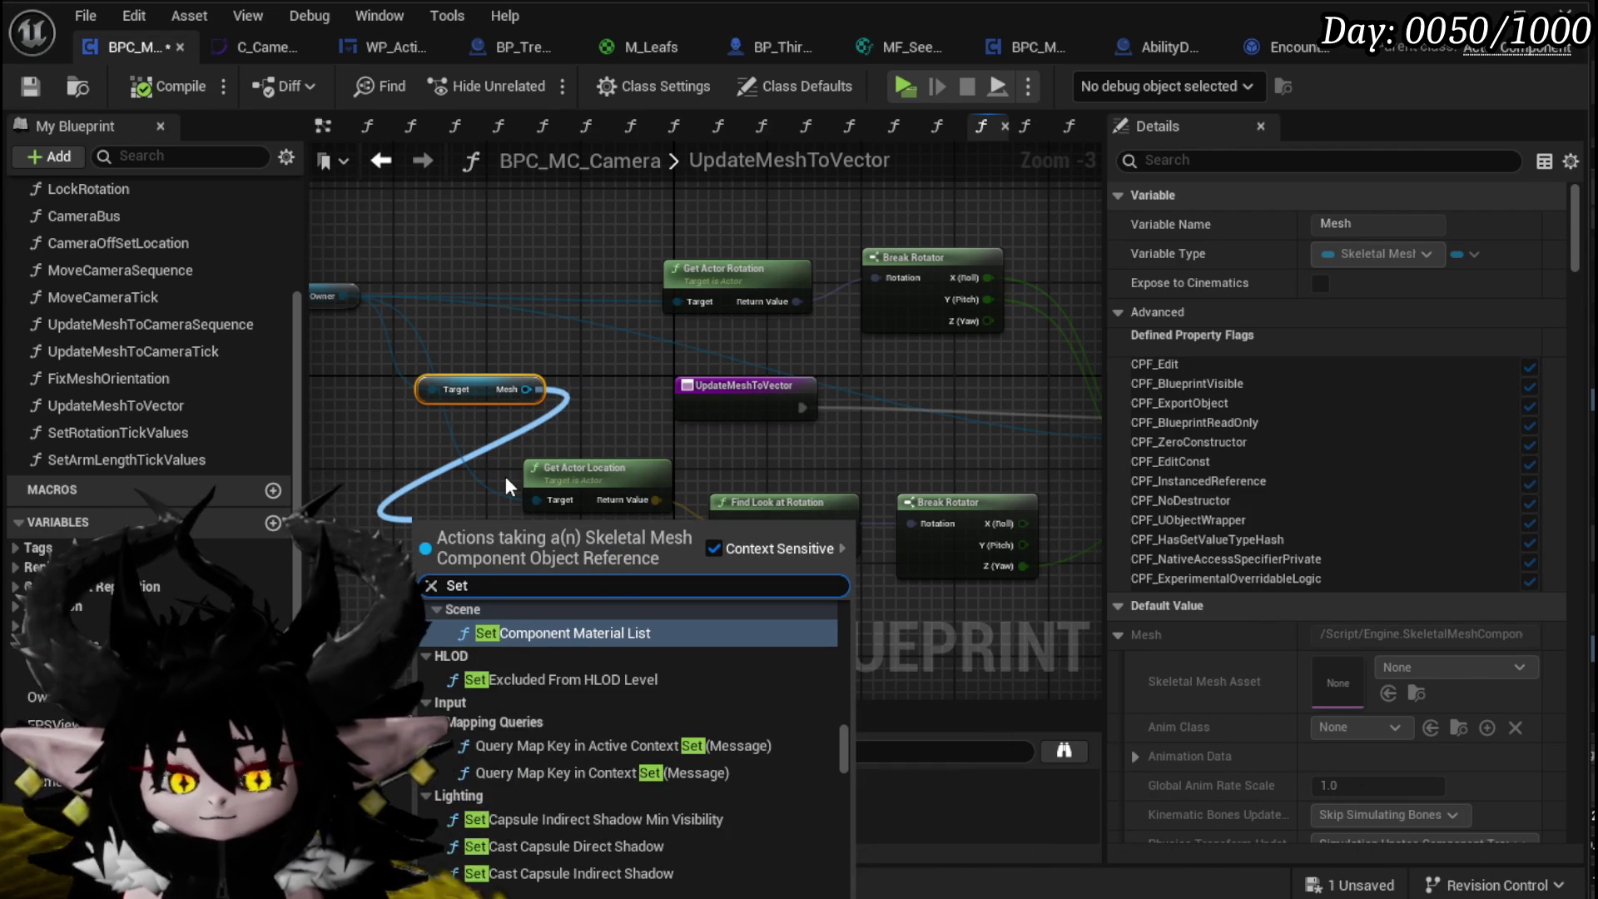
text( World rotati)
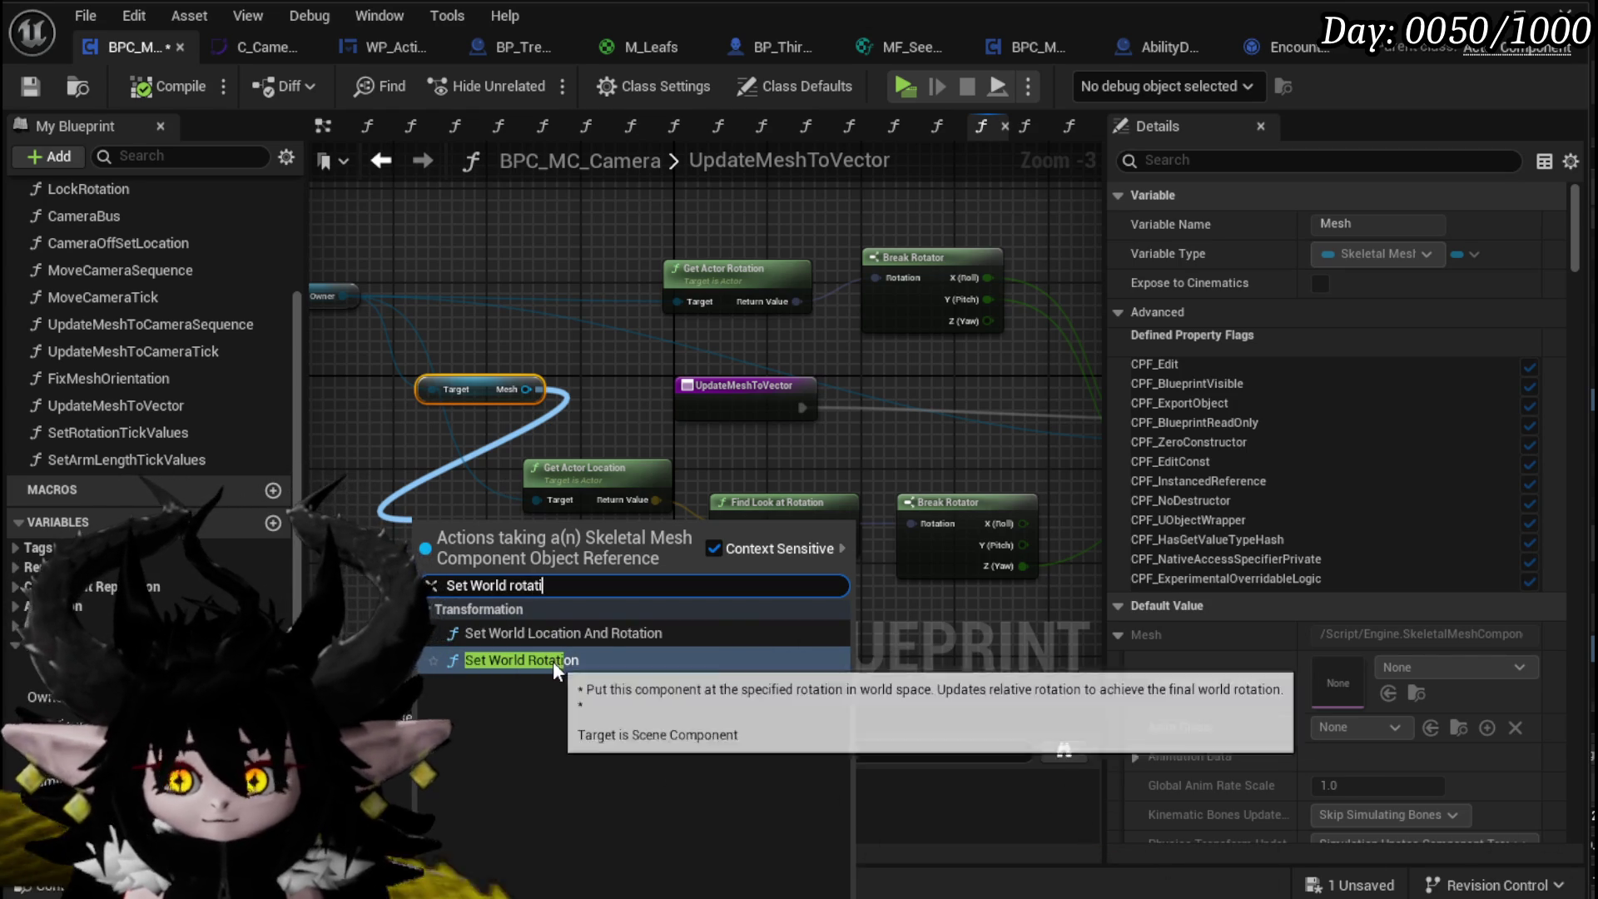
click(553, 661)
Step: Split the New Rotation pin and wire the actor's roll into its X input
drag(672, 463, 837, 348)
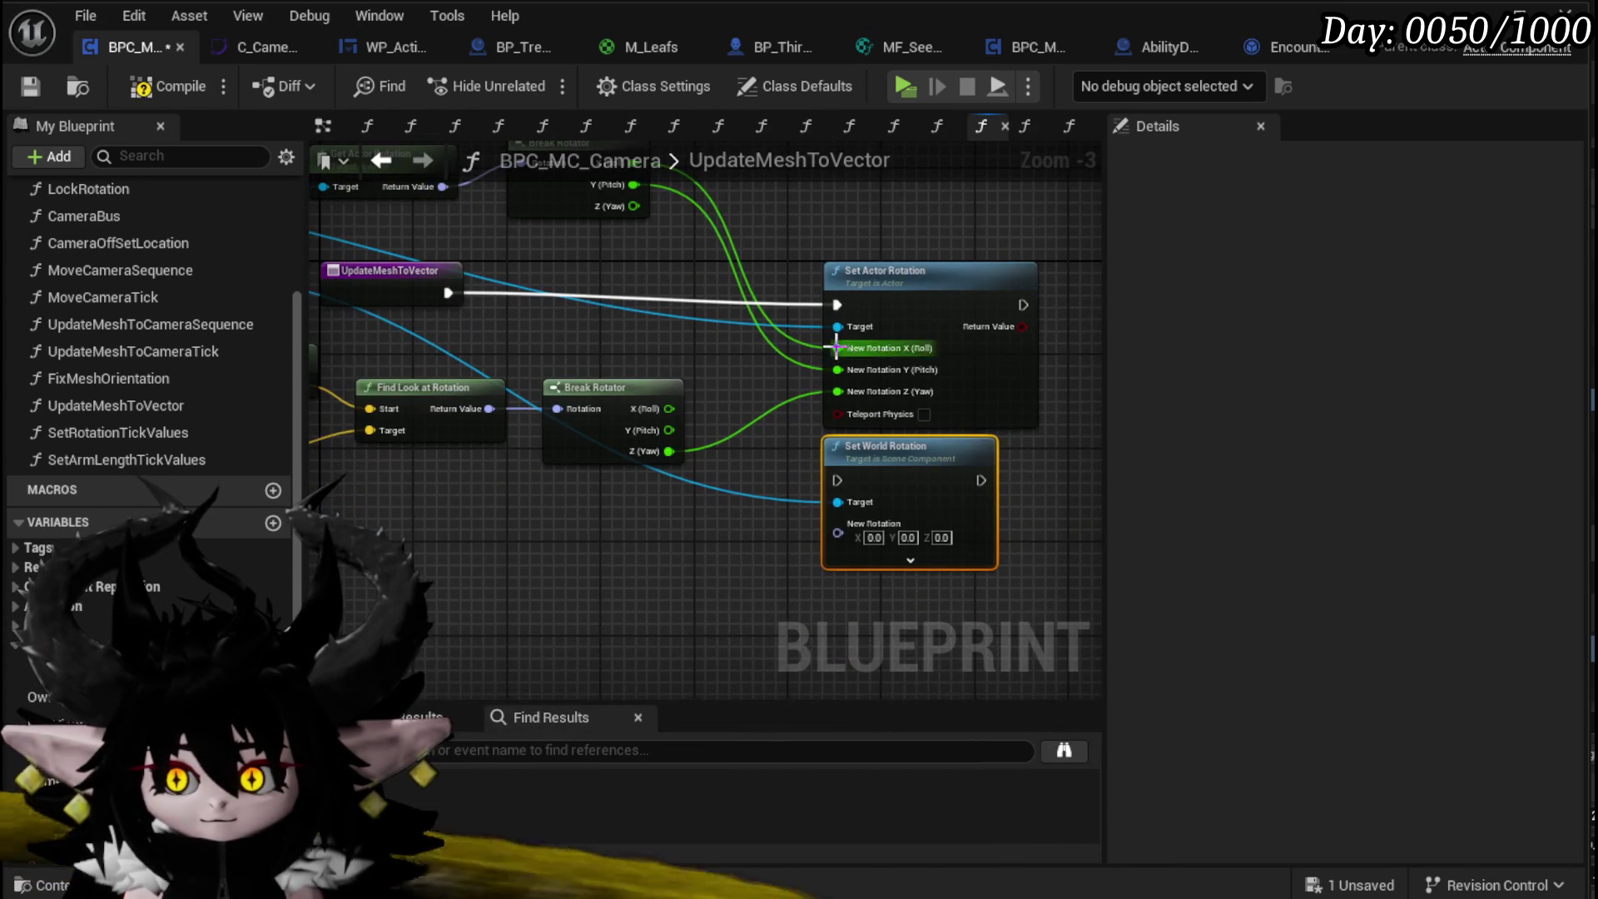
right_click(837, 536)
click(897, 639)
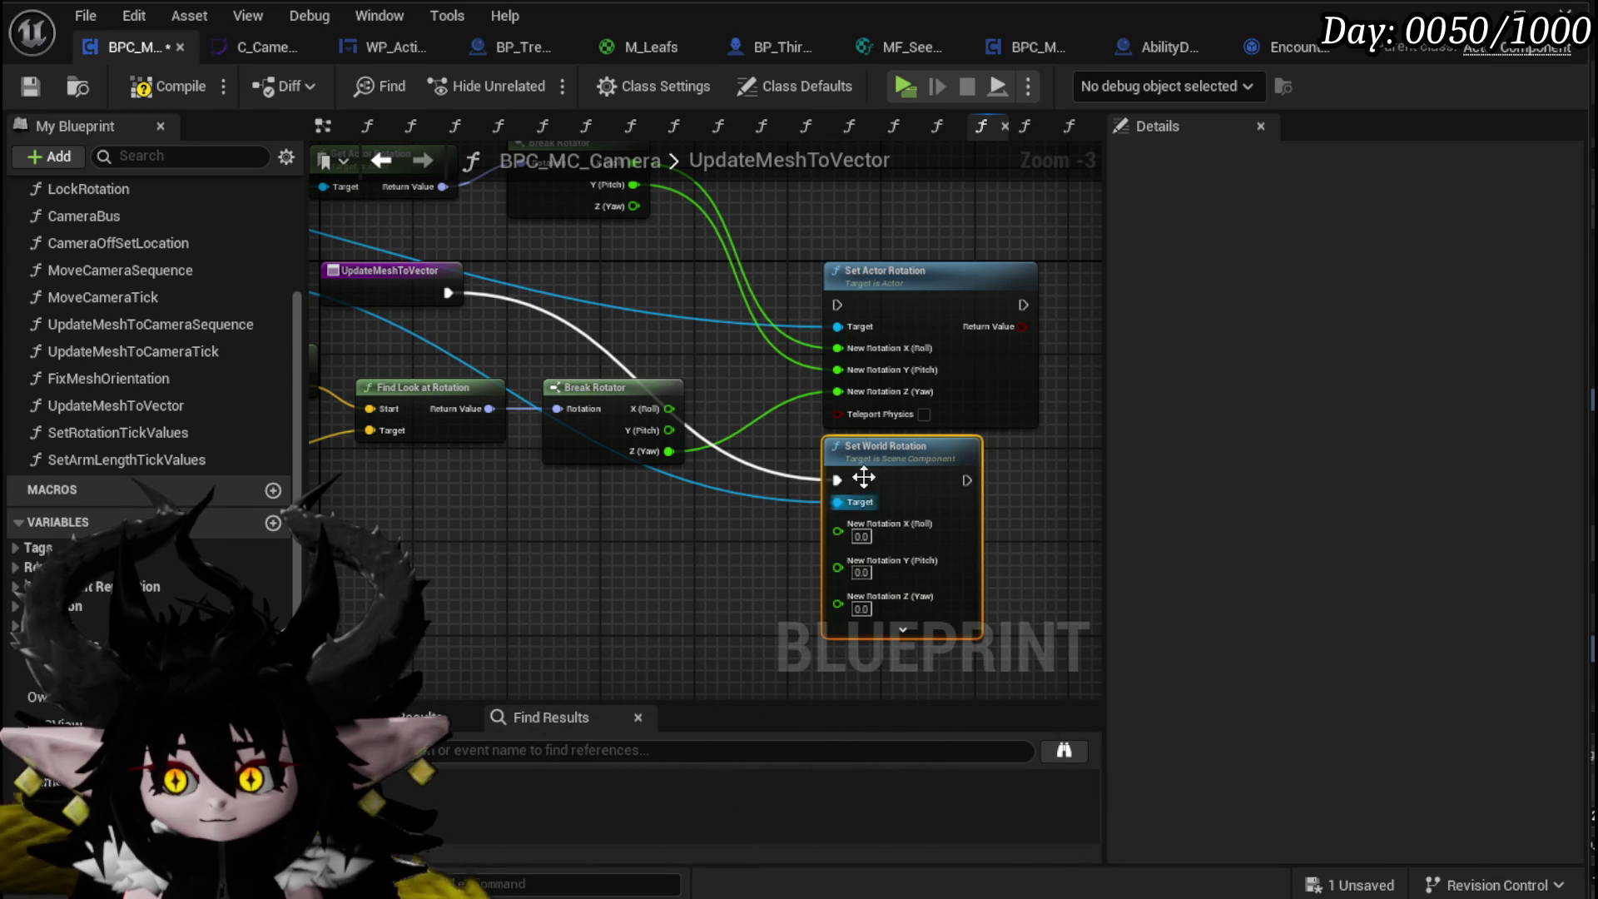
mouse_move(847, 348)
mouse_down()
mouse_move(839, 524)
mouse_move(859, 553)
mouse_move(846, 573)
mouse_up()
drag(770, 517, 812, 508)
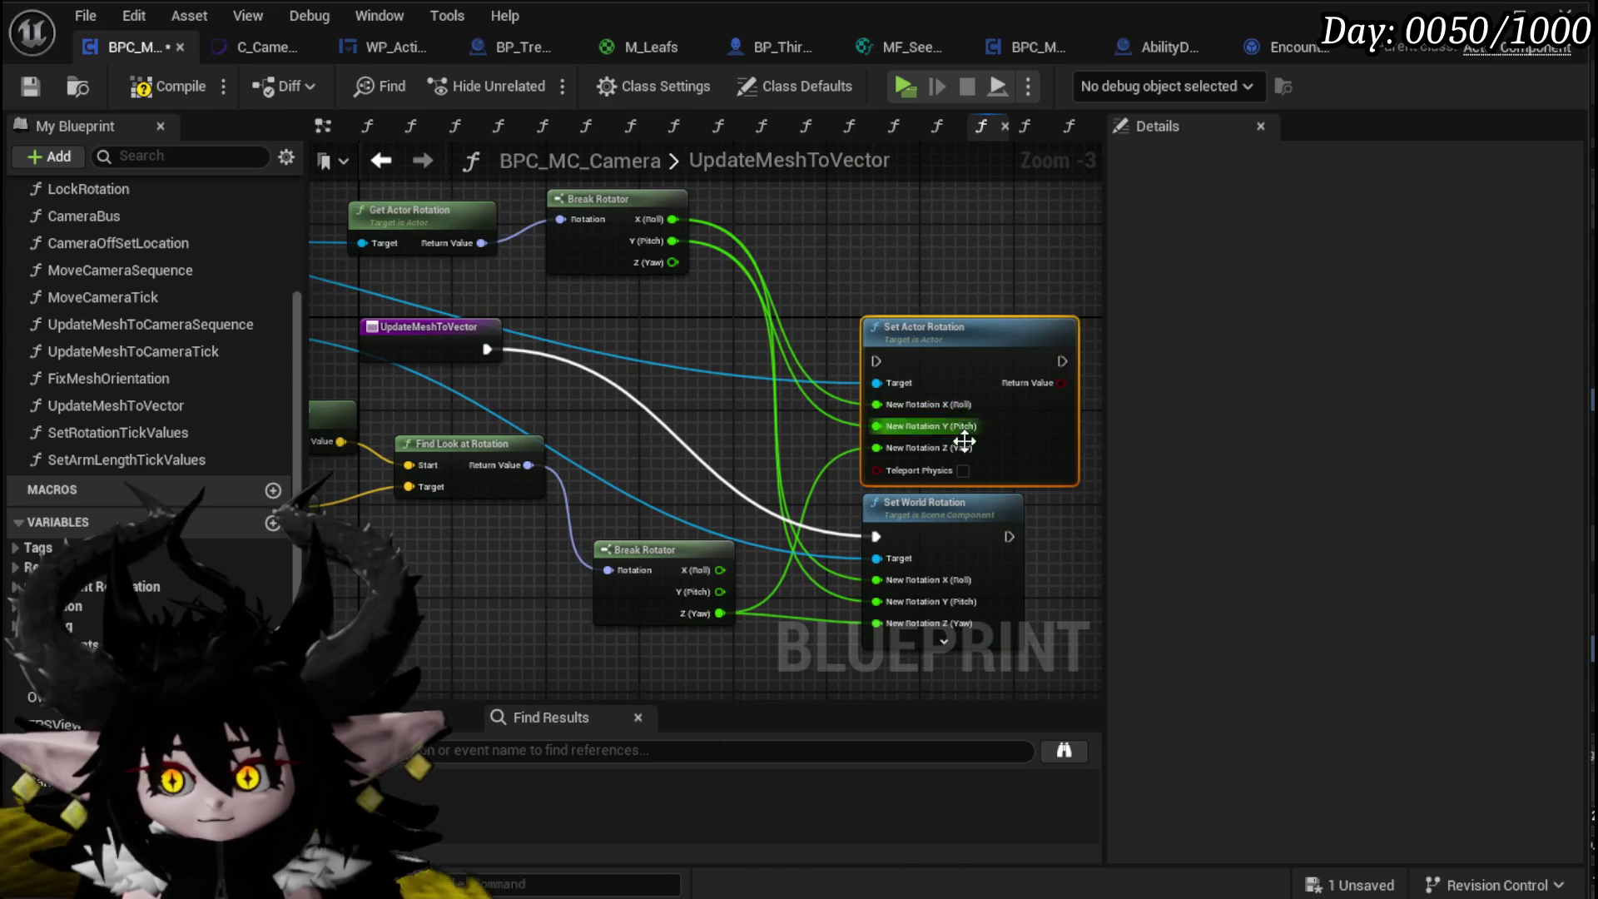
mouse_move(804, 543)
mouse_down()
mouse_move(699, 526)
mouse_move(736, 508)
mouse_up()
Step: Feed the look-at yaw plus 270 into New Rotation Z, then start a play-test
text(+)
click(816, 700)
text(70)
drag(844, 512, 867, 417)
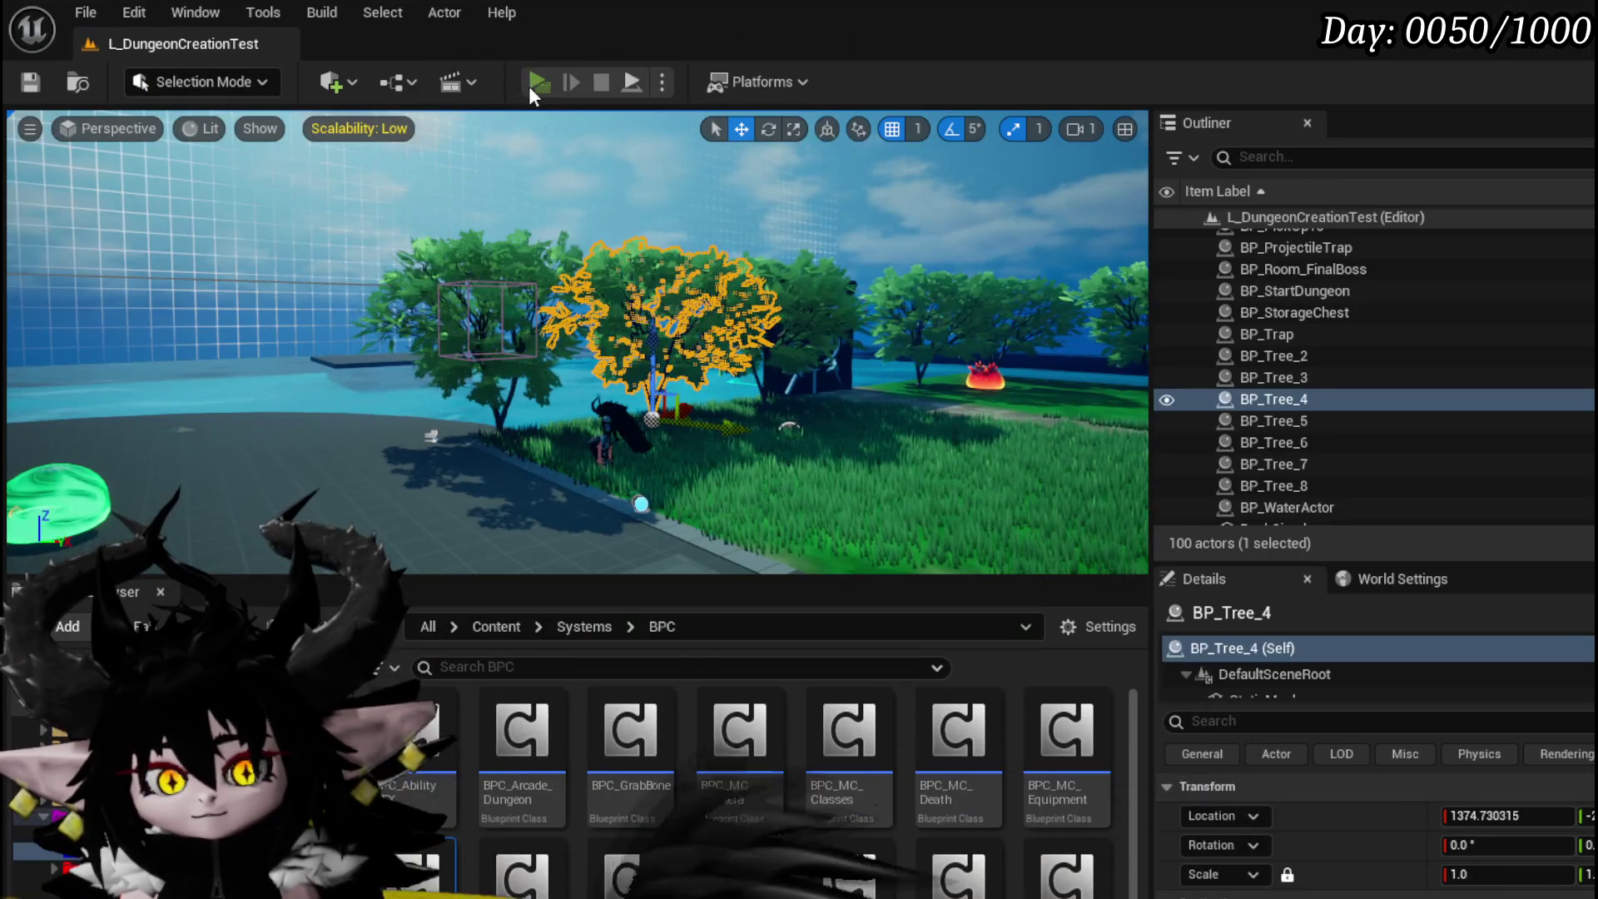
click(533, 85)
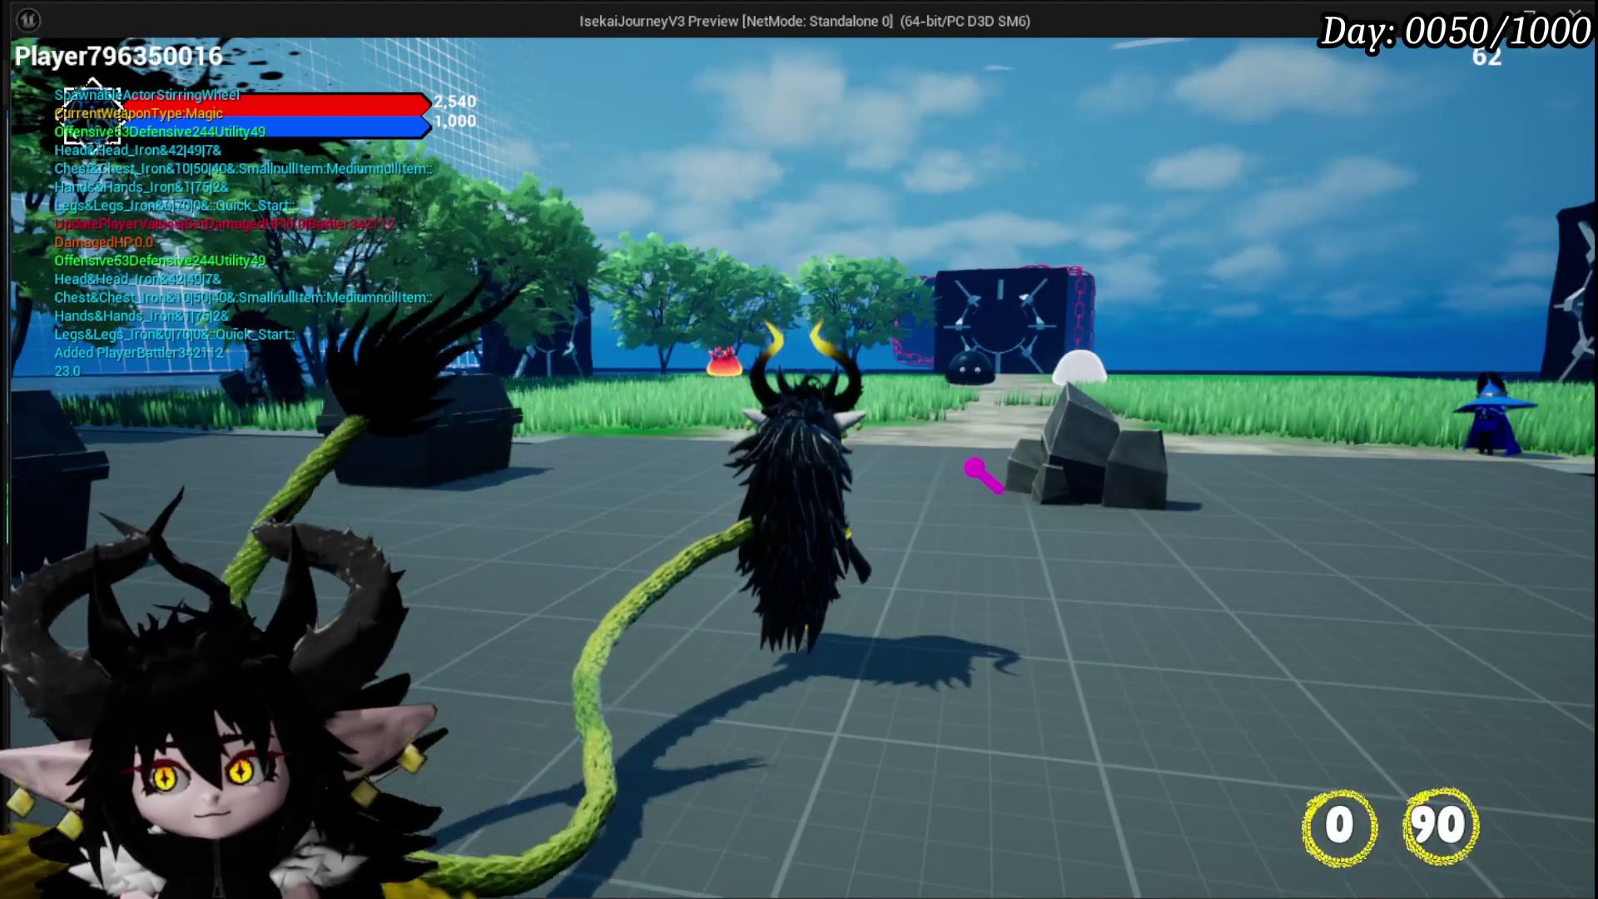
Step: Run to the fire creature, play Splash Move, a fire attack and Hand of Greed, then stop
key(w)
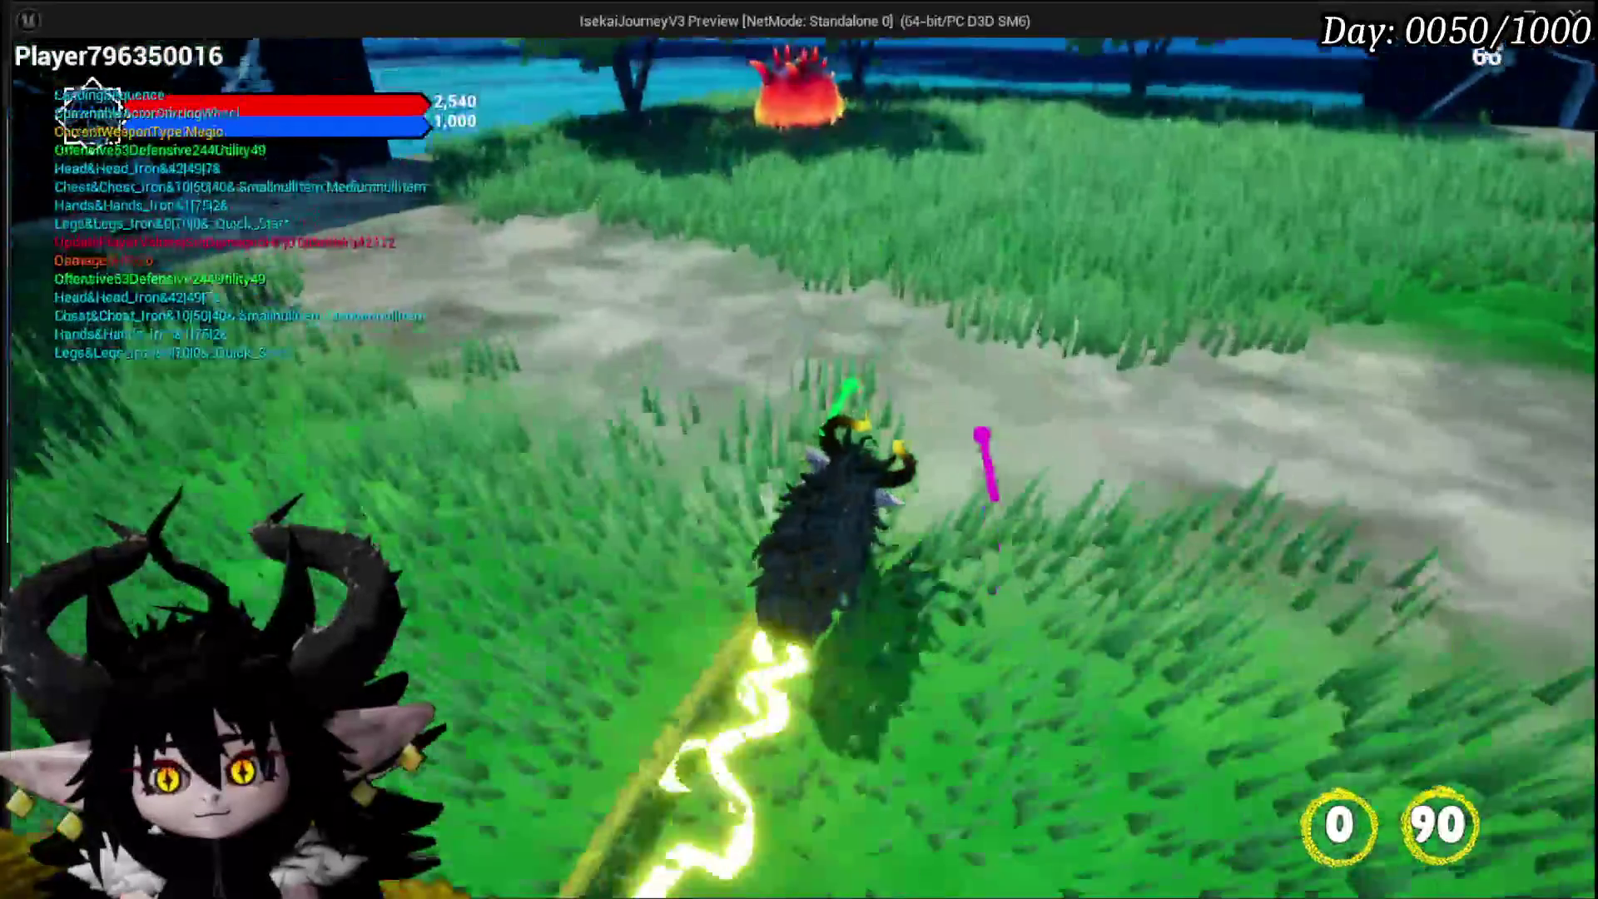
key(w)
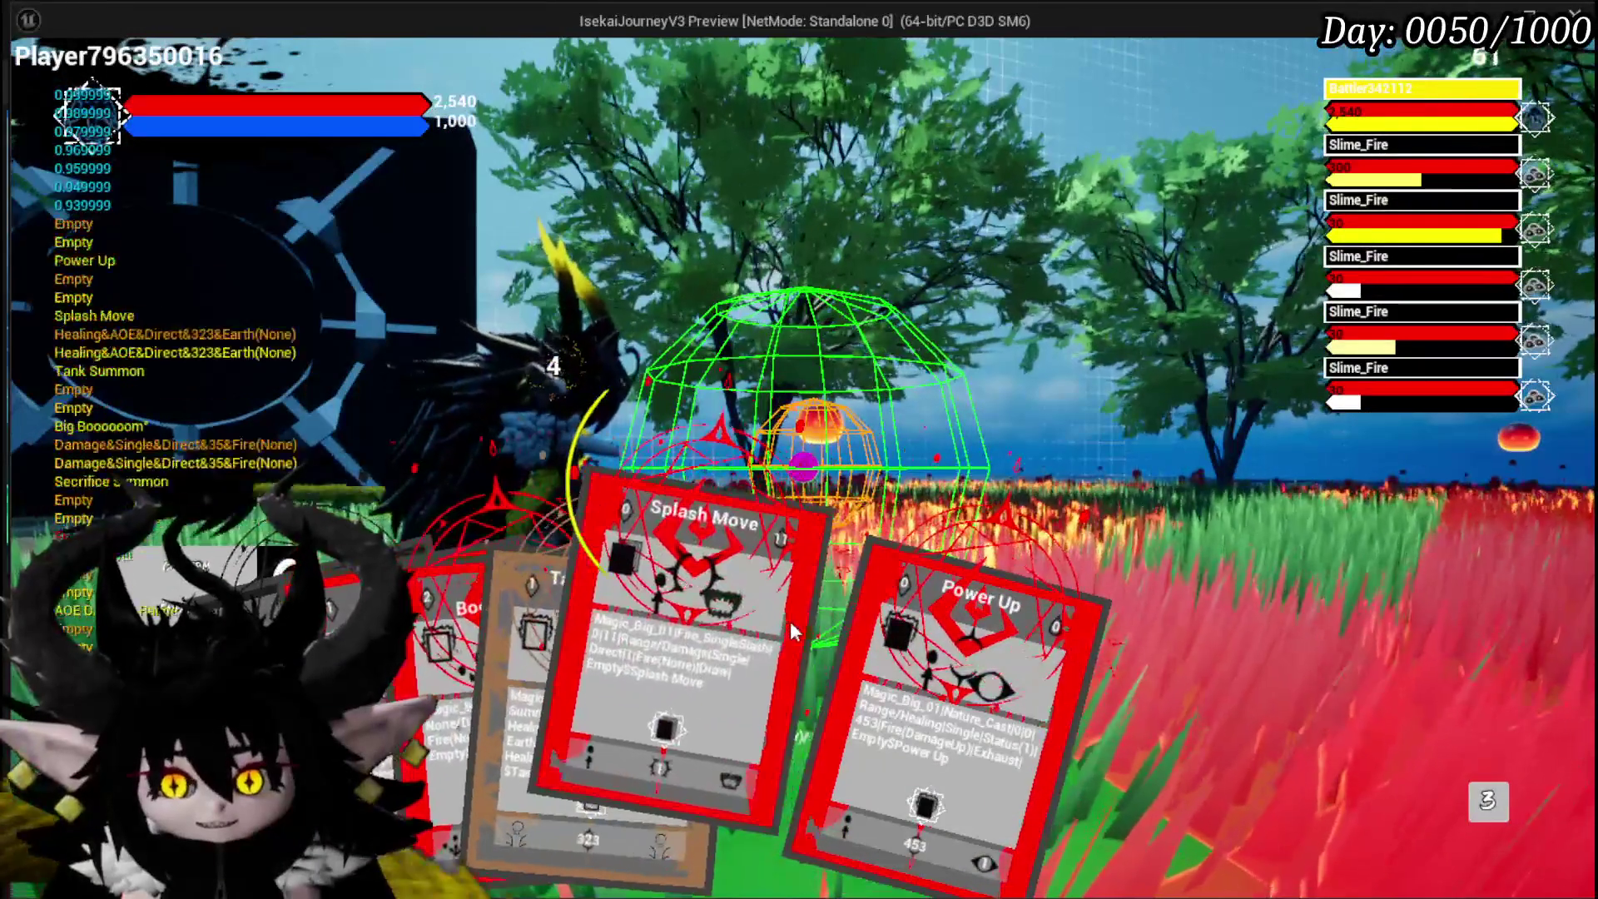
click(736, 612)
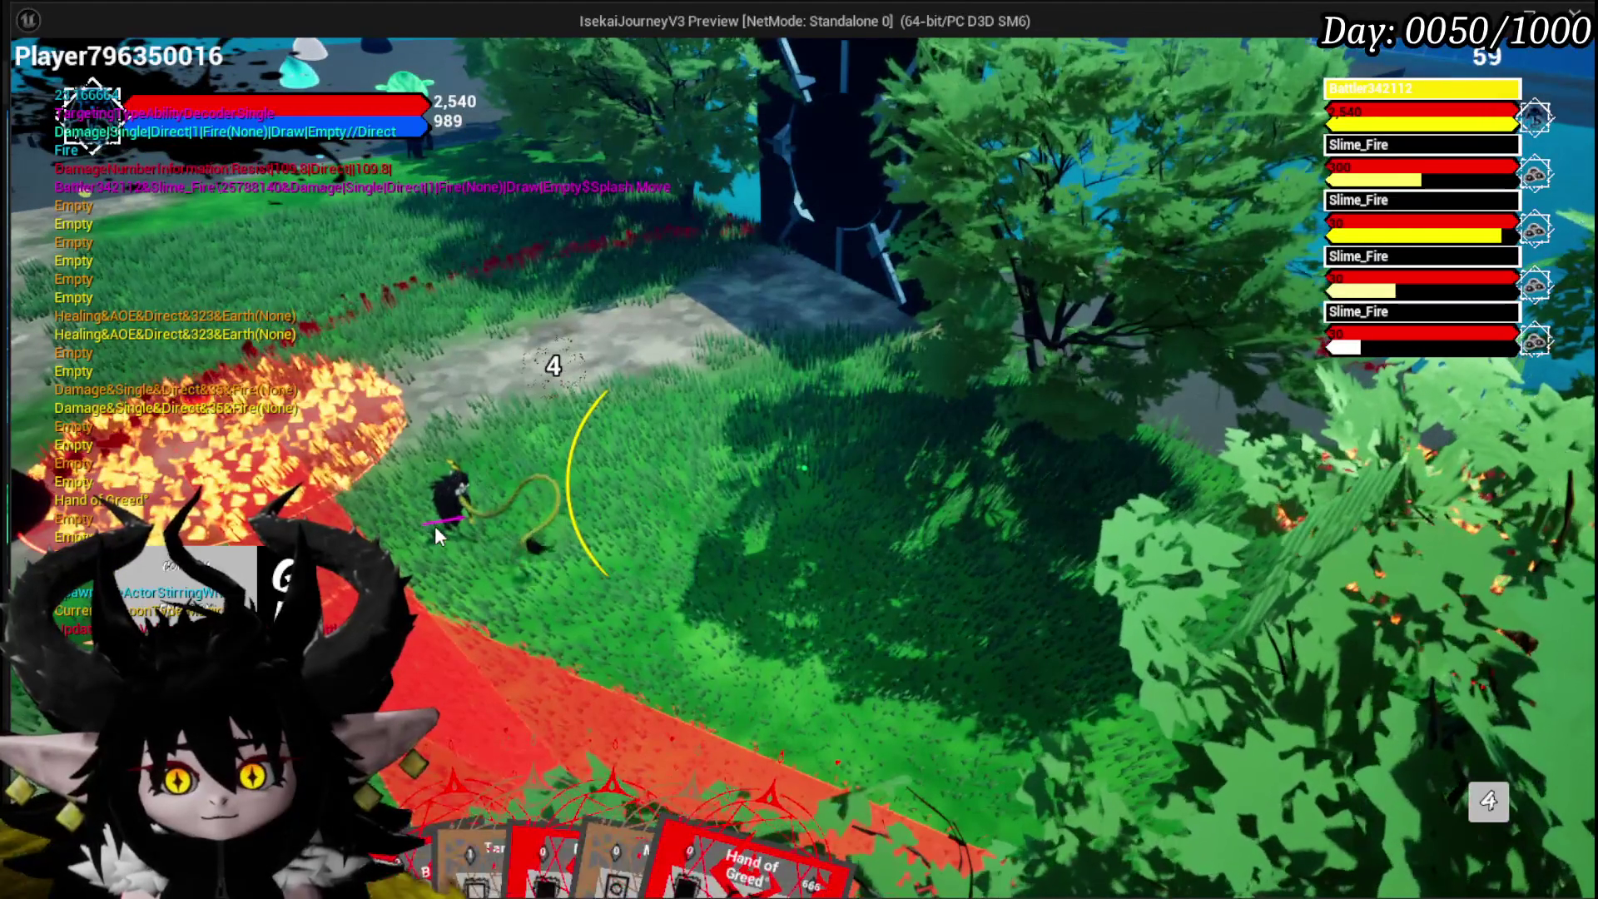
mouse_move(791, 801)
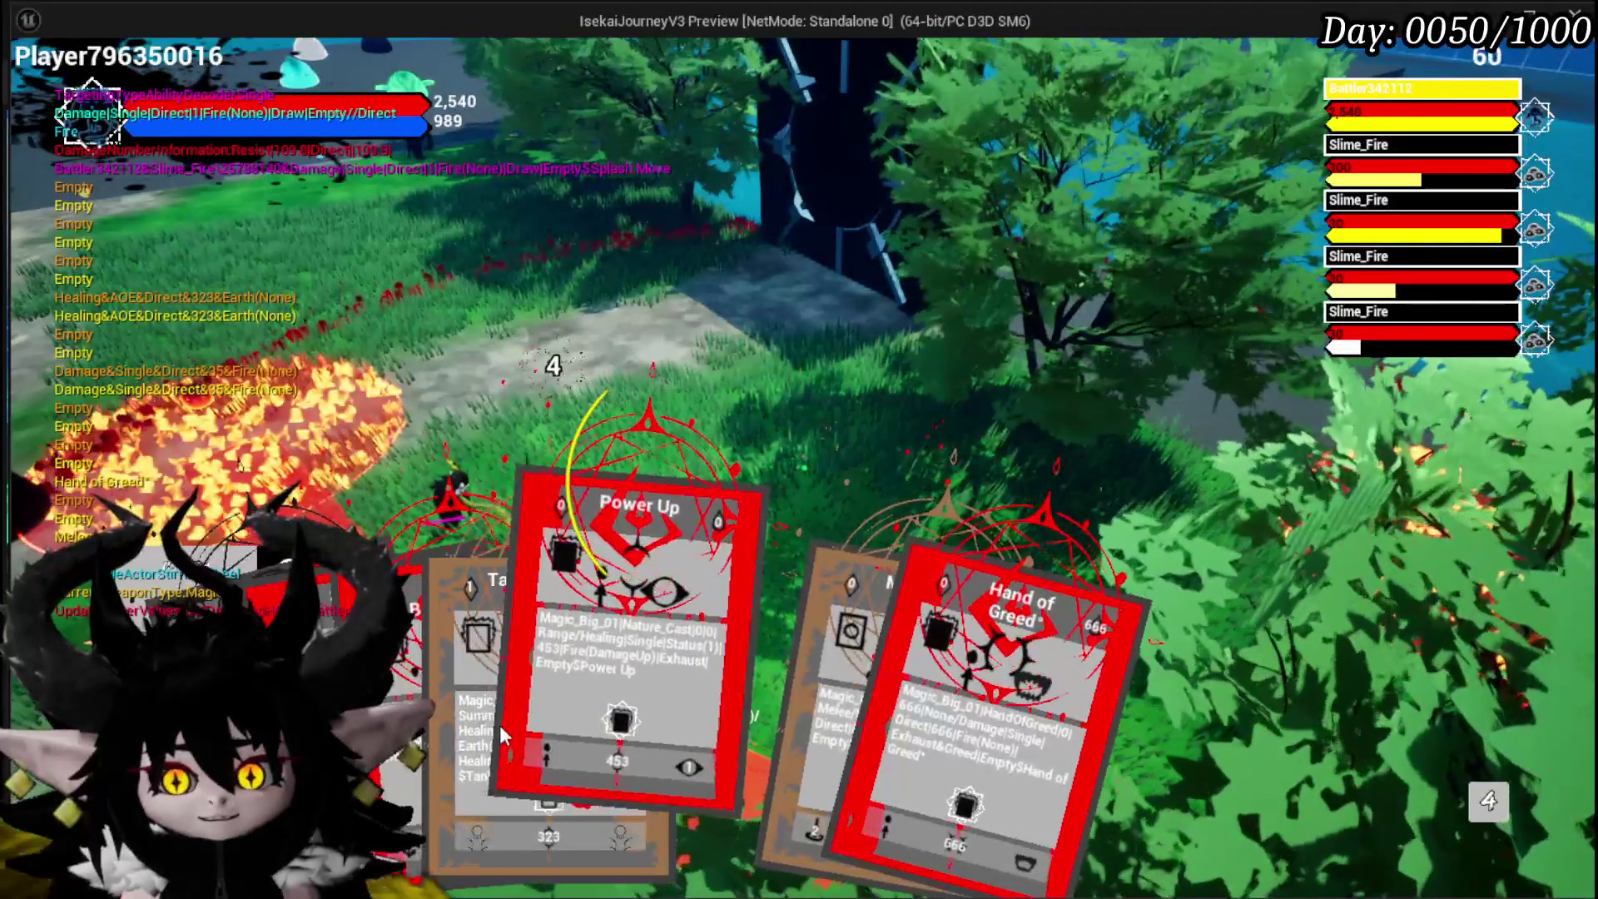
click(566, 690)
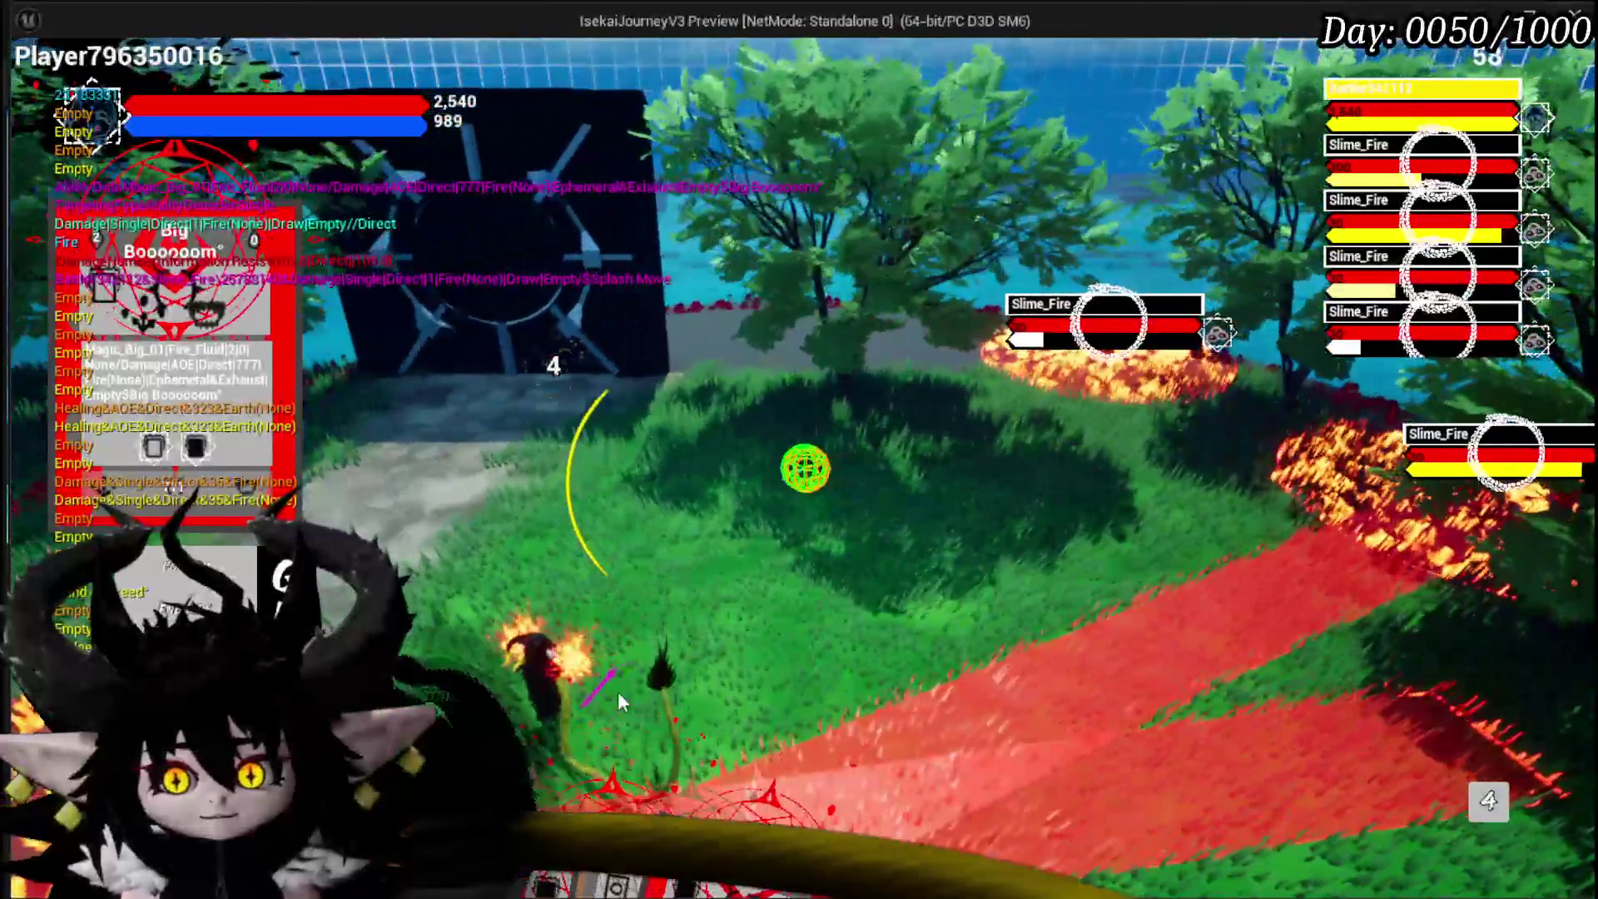
mouse_move(724, 780)
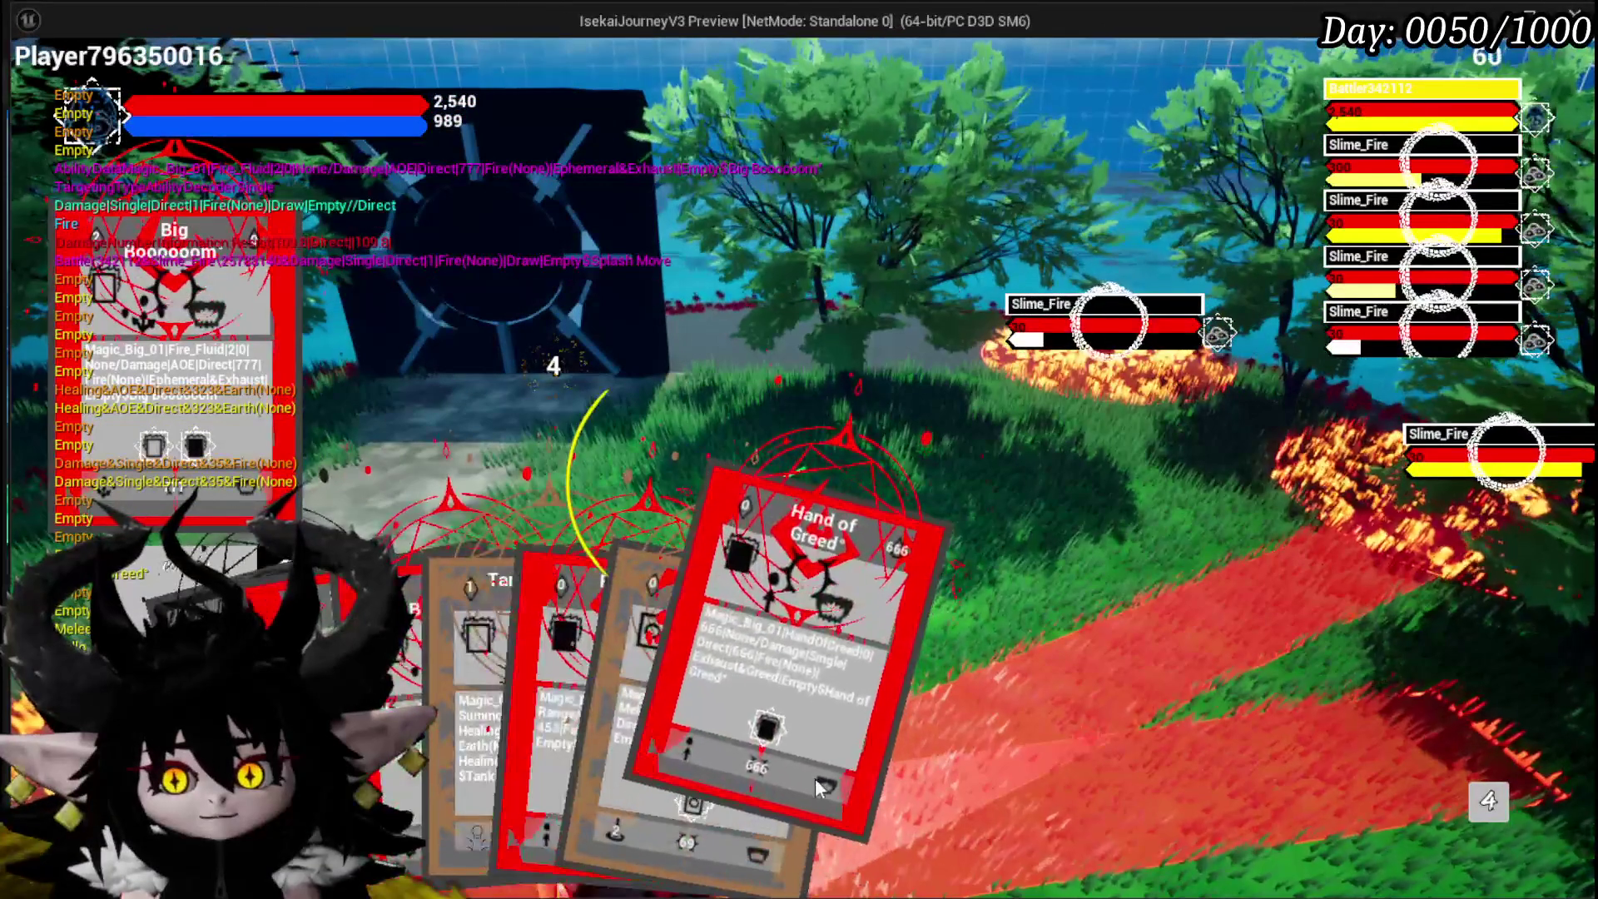
click(866, 737)
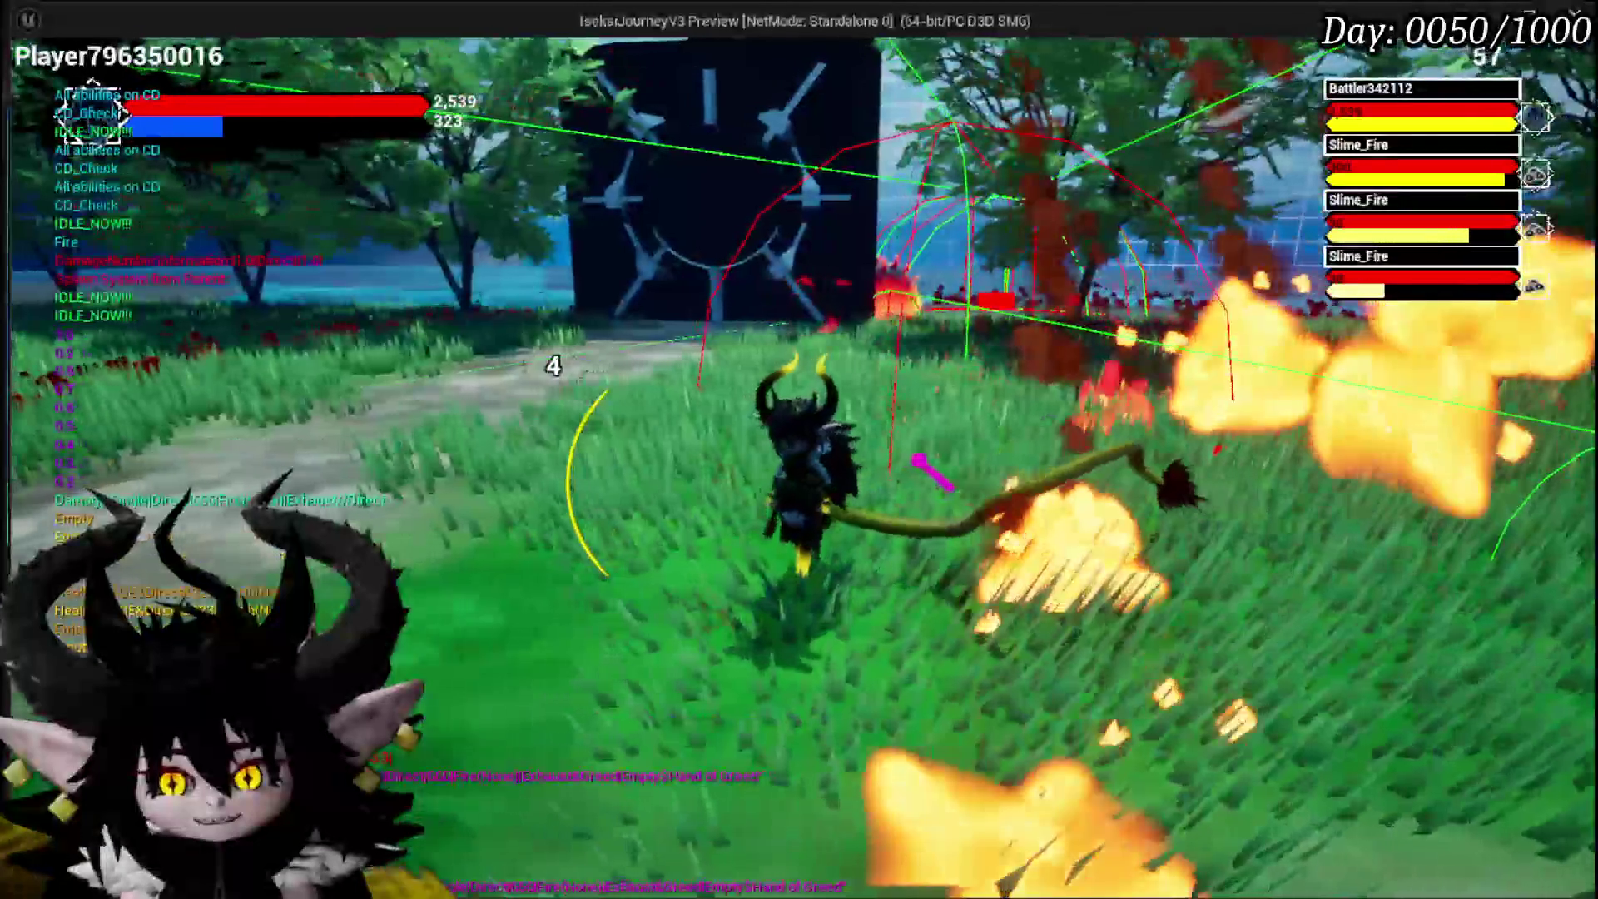
key(Escape)
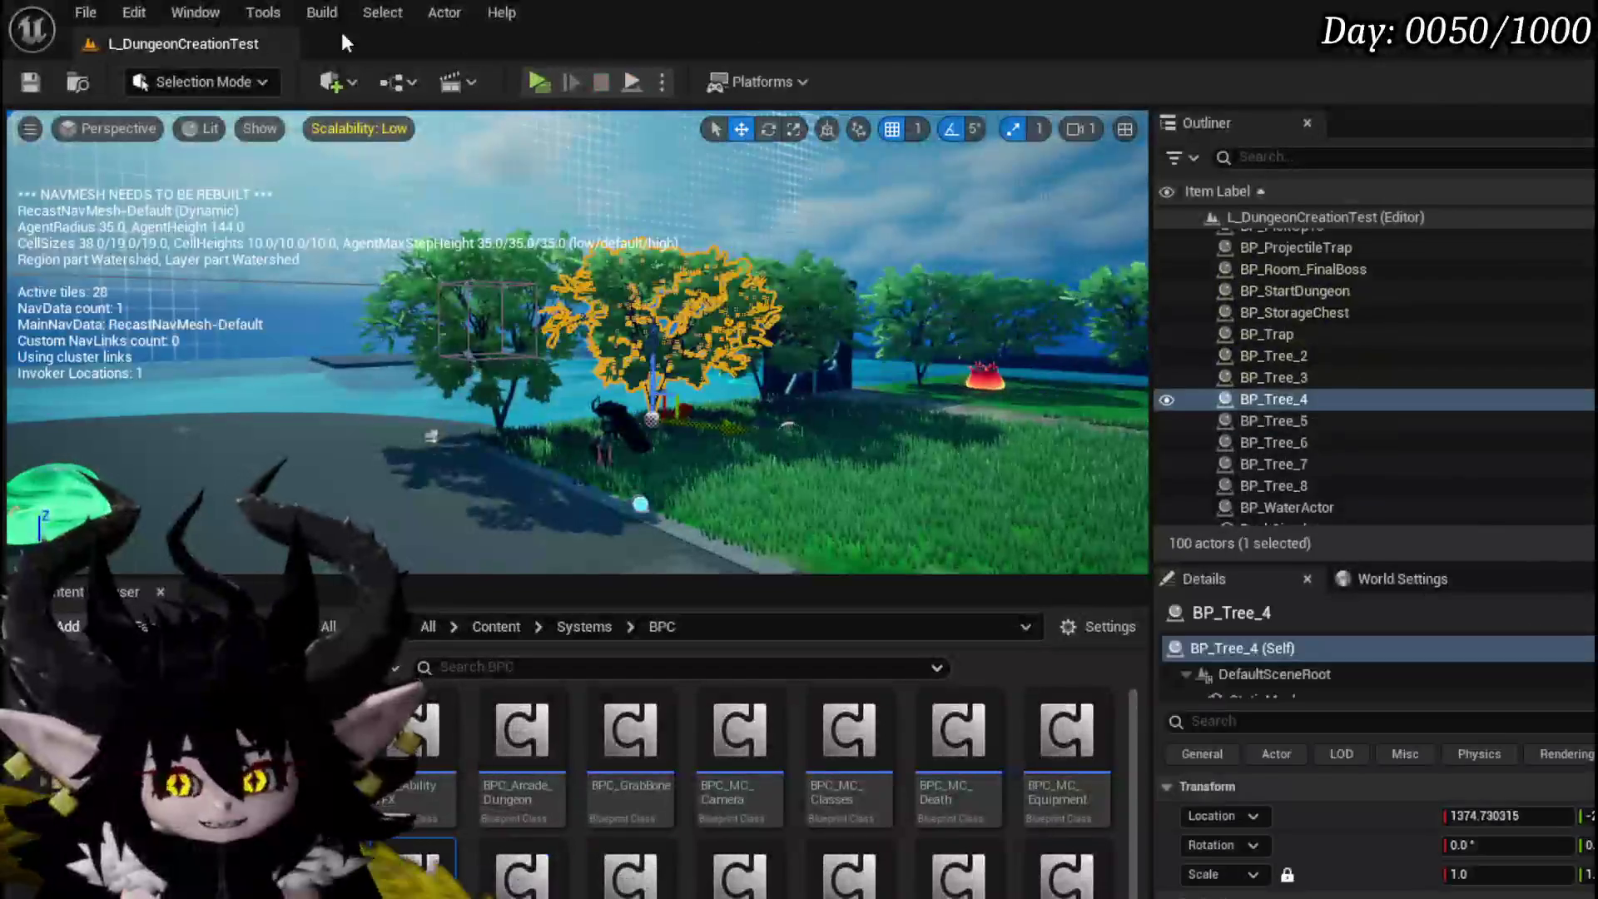
Step: Save the level and move FixMeshOrientation's Owner and Follow Camera nodes lower left
click(31, 81)
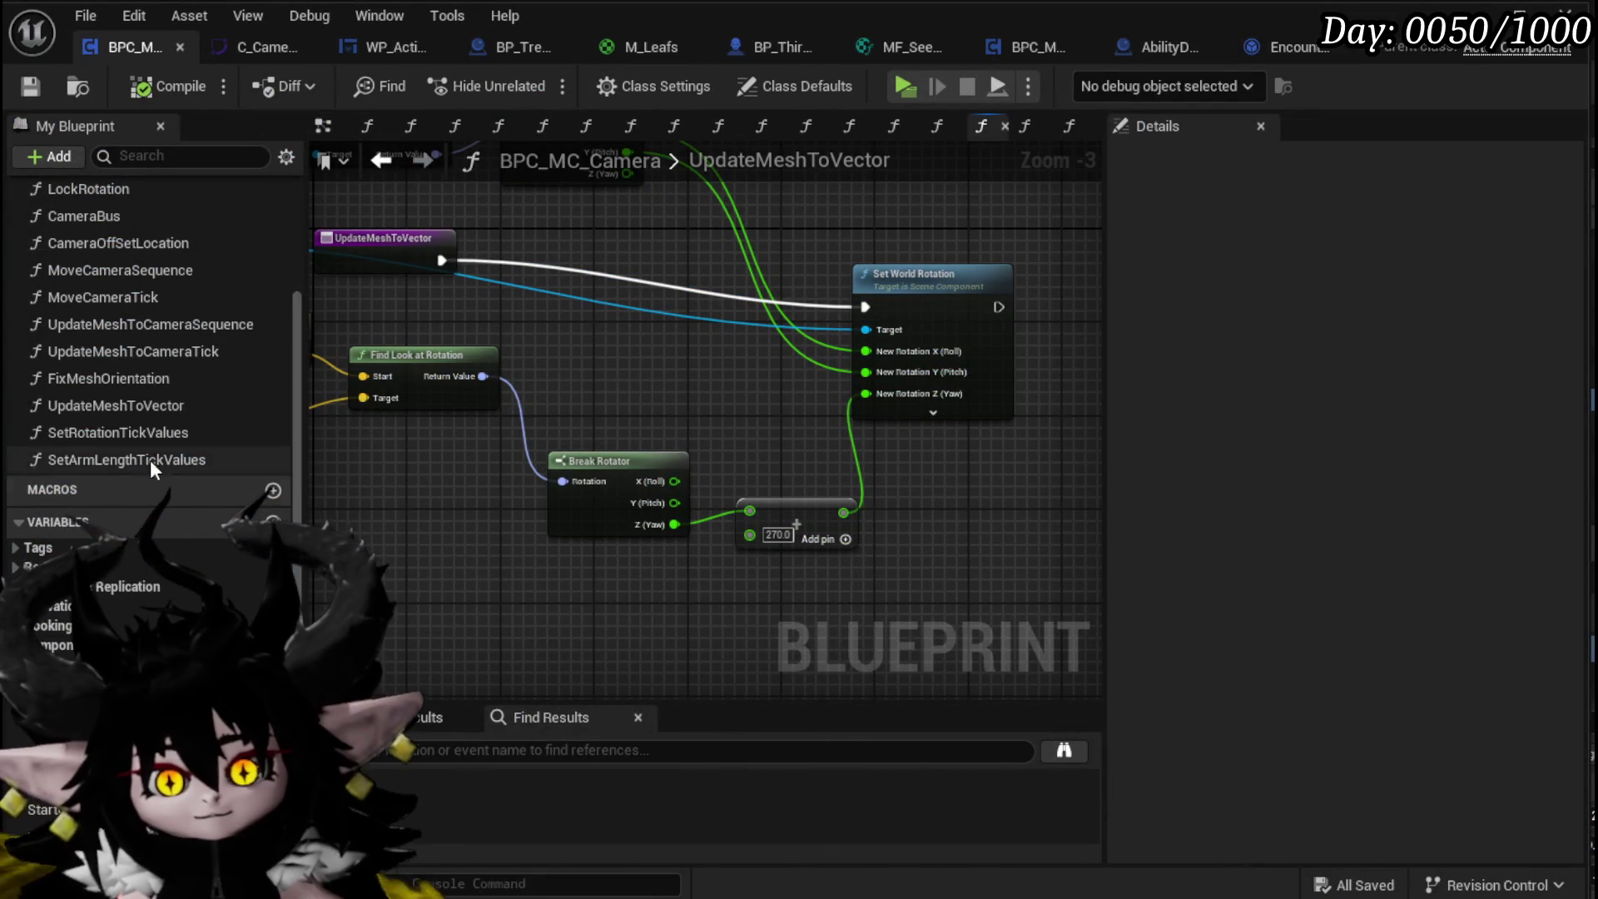
drag(329, 404, 588, 415)
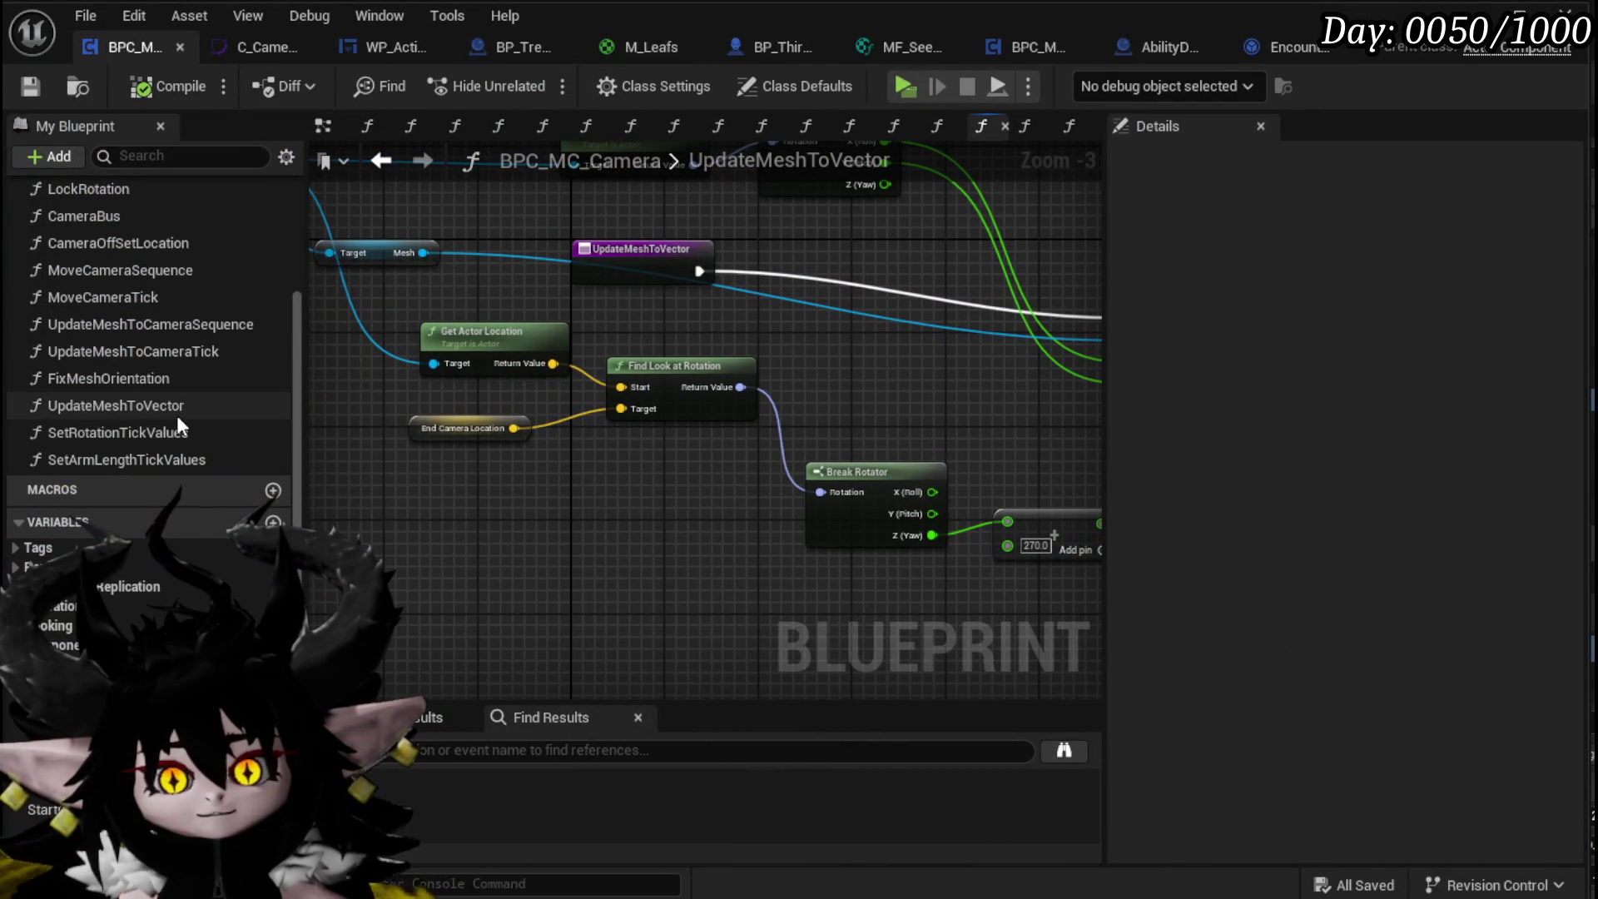
double_click(143, 379)
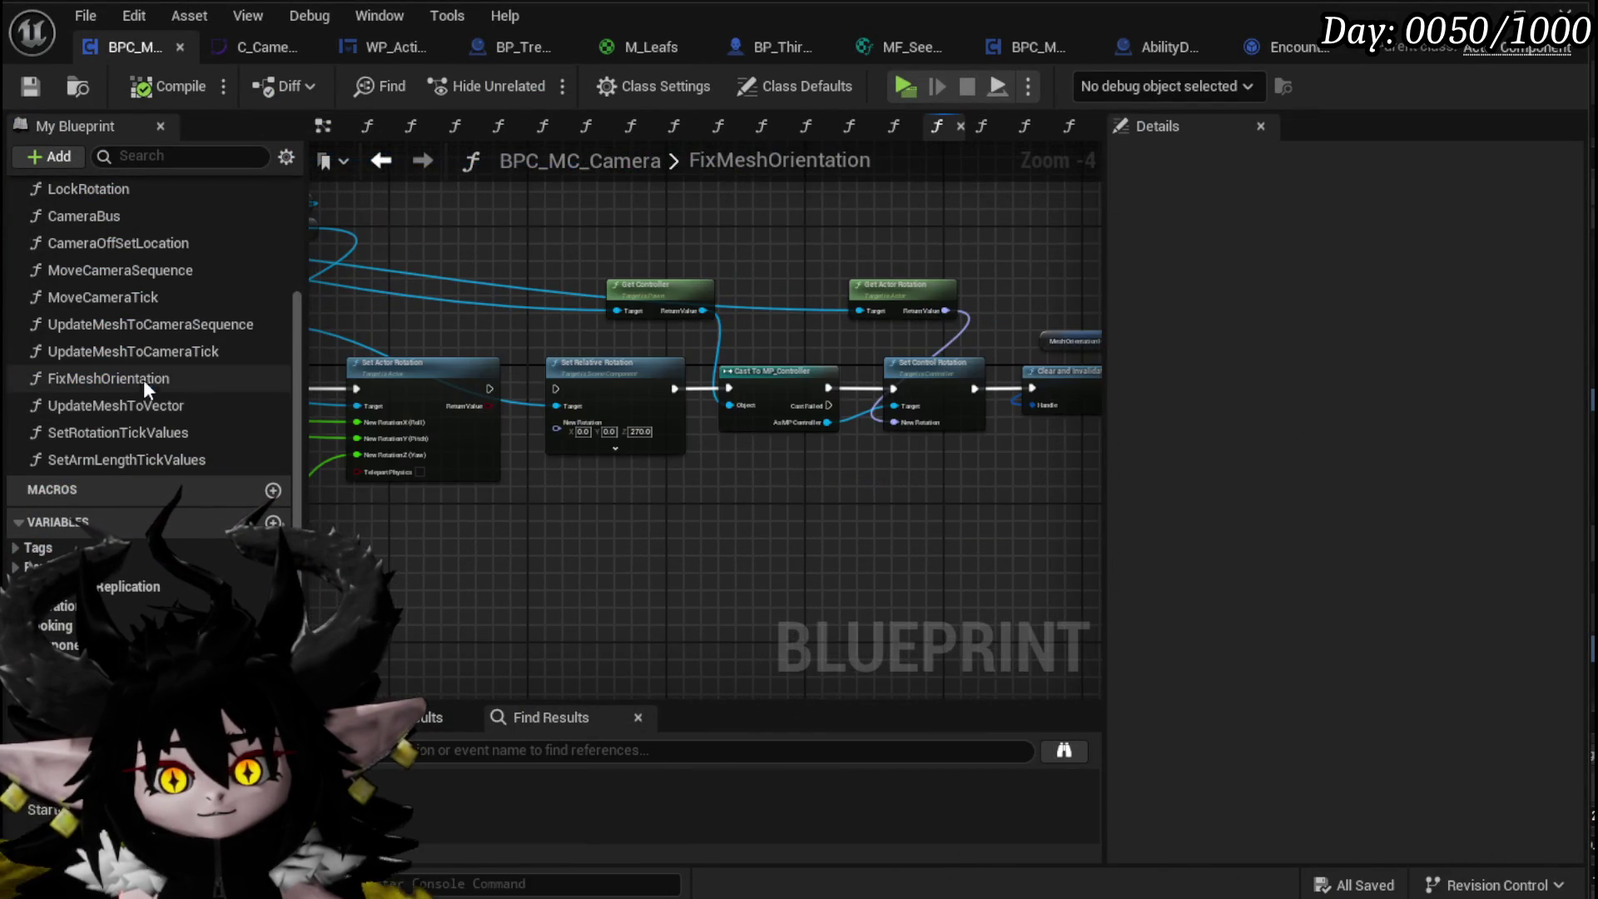
drag(521, 467, 964, 497)
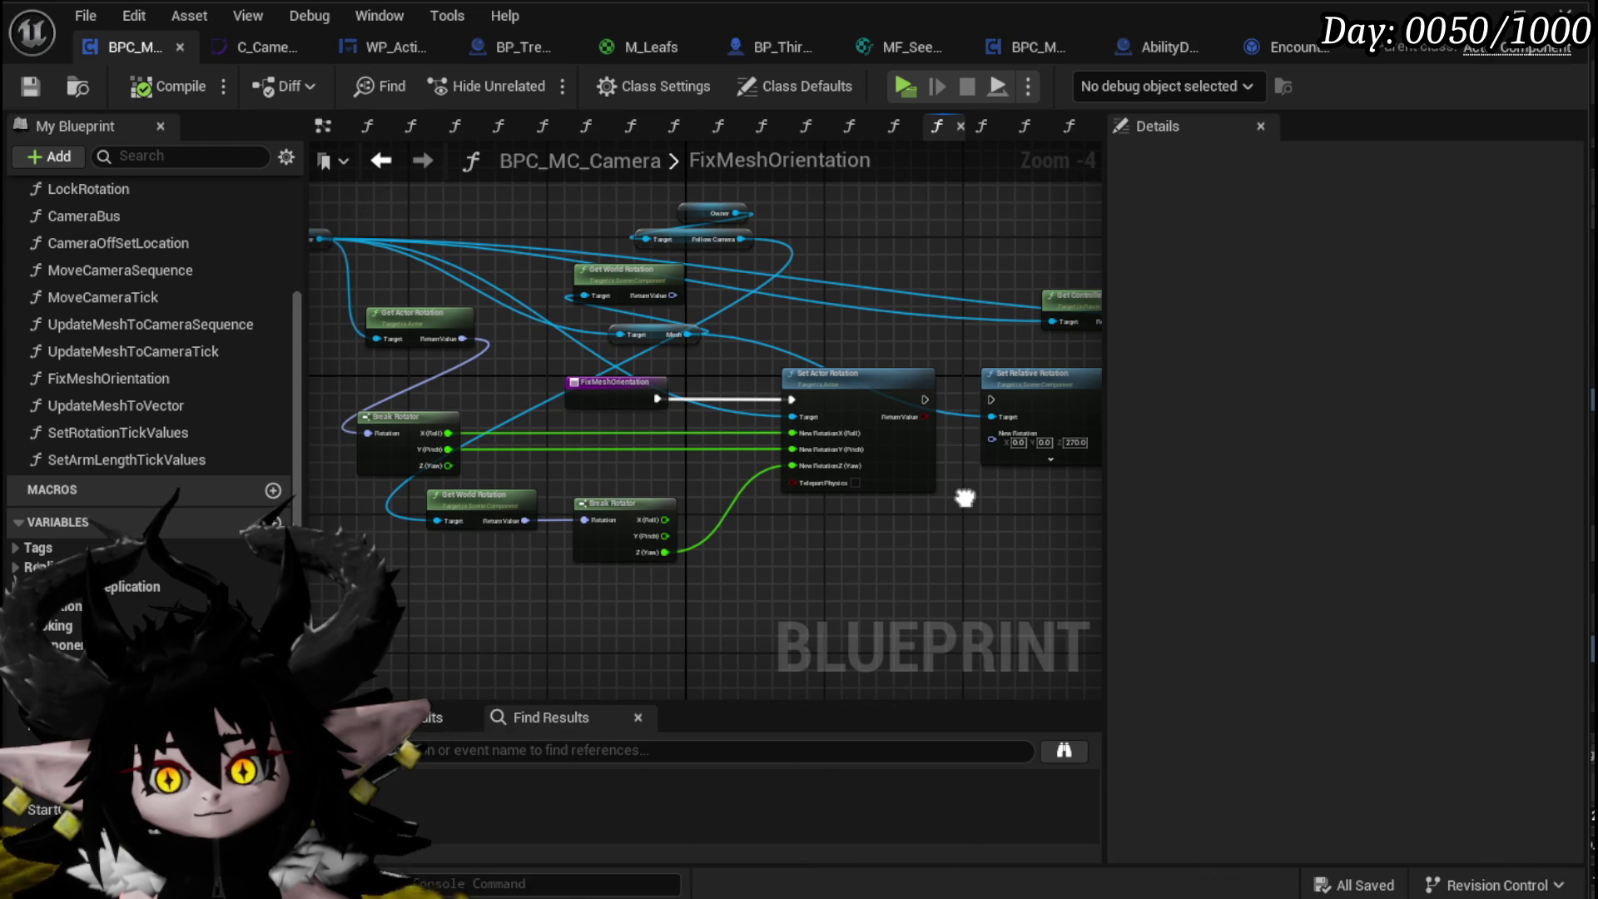
mouse_move(611, 197)
mouse_down()
mouse_move(706, 241)
mouse_move(347, 512)
mouse_up()
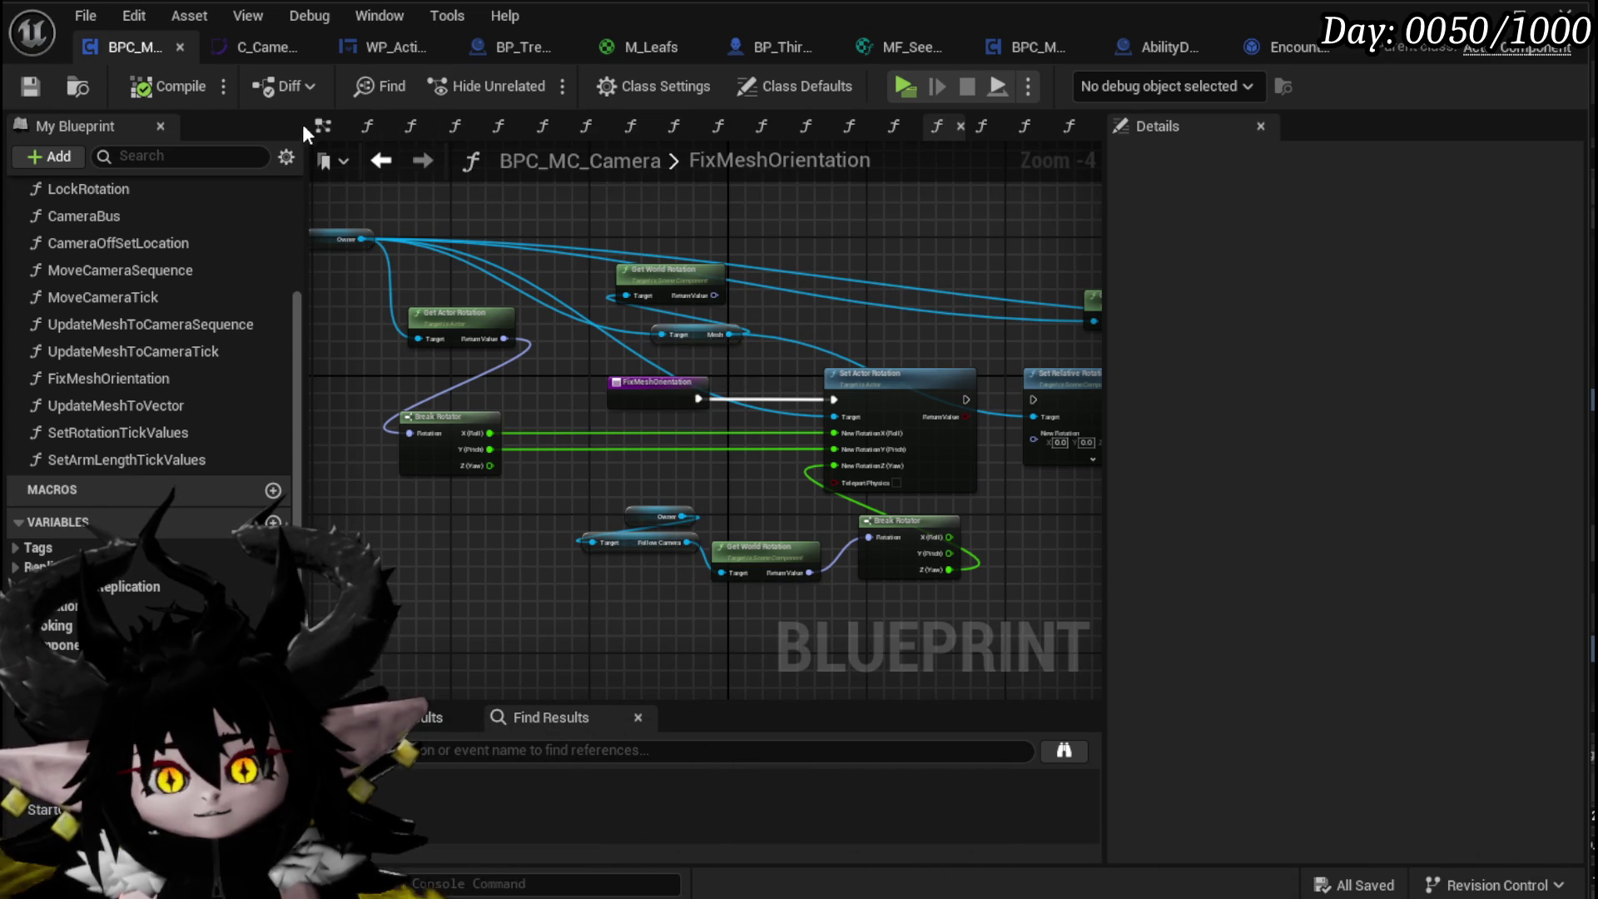
double_click(103, 221)
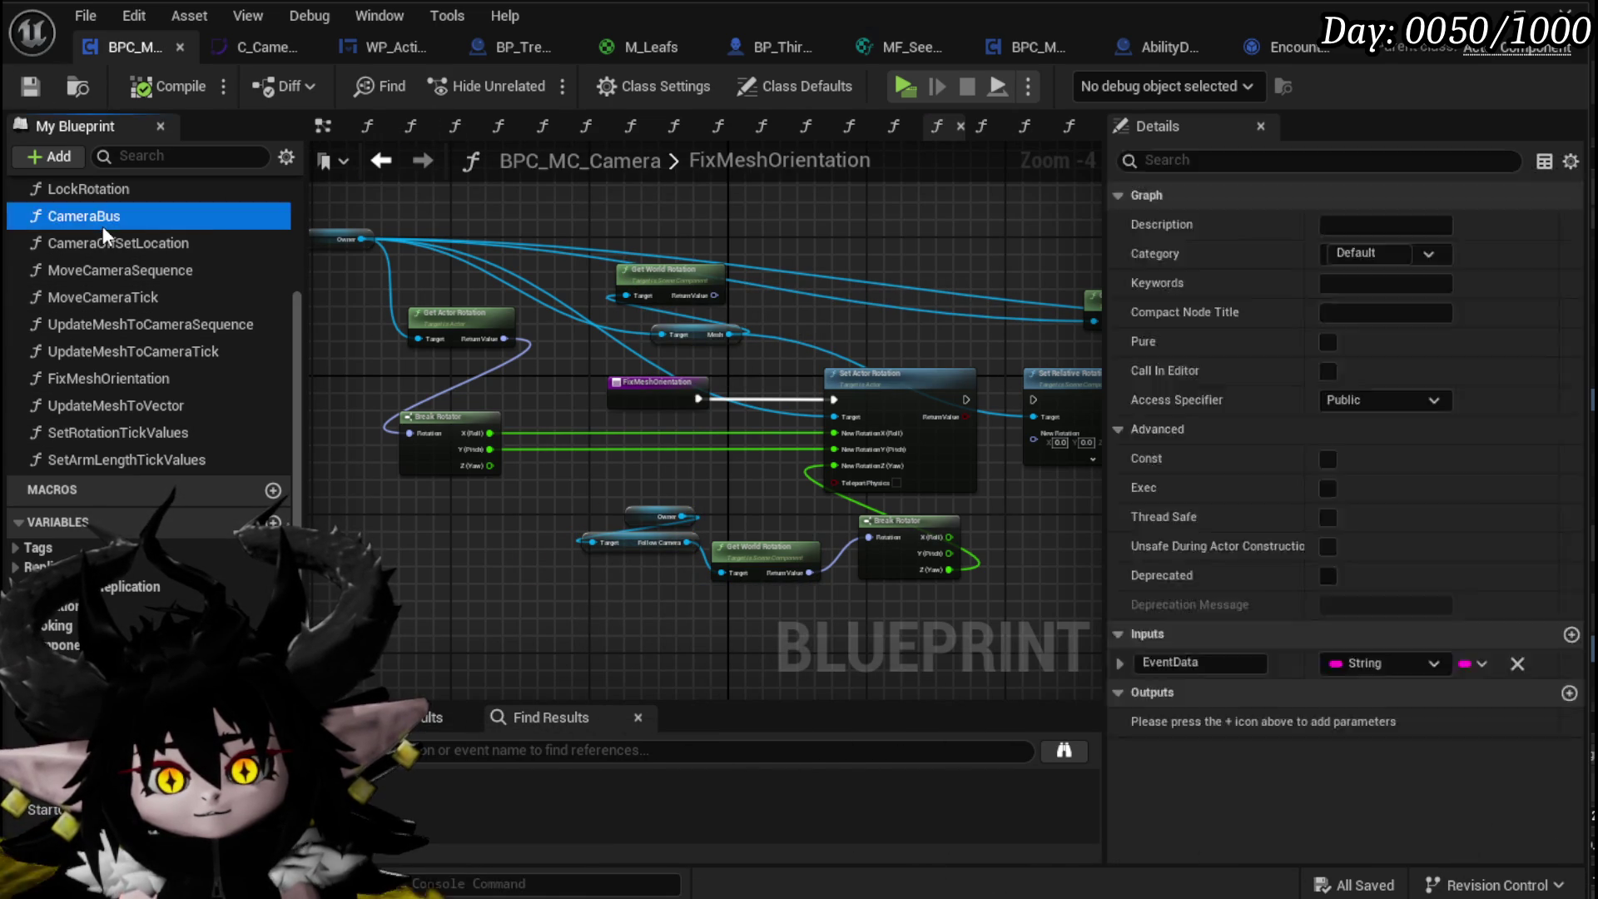
Step: Replace Update Mesh to Vector with a Fix Mesh Orientation call wired after the Rotated Camera SET
scroll(701, 468, down, 6)
scroll(729, 459, up, 6)
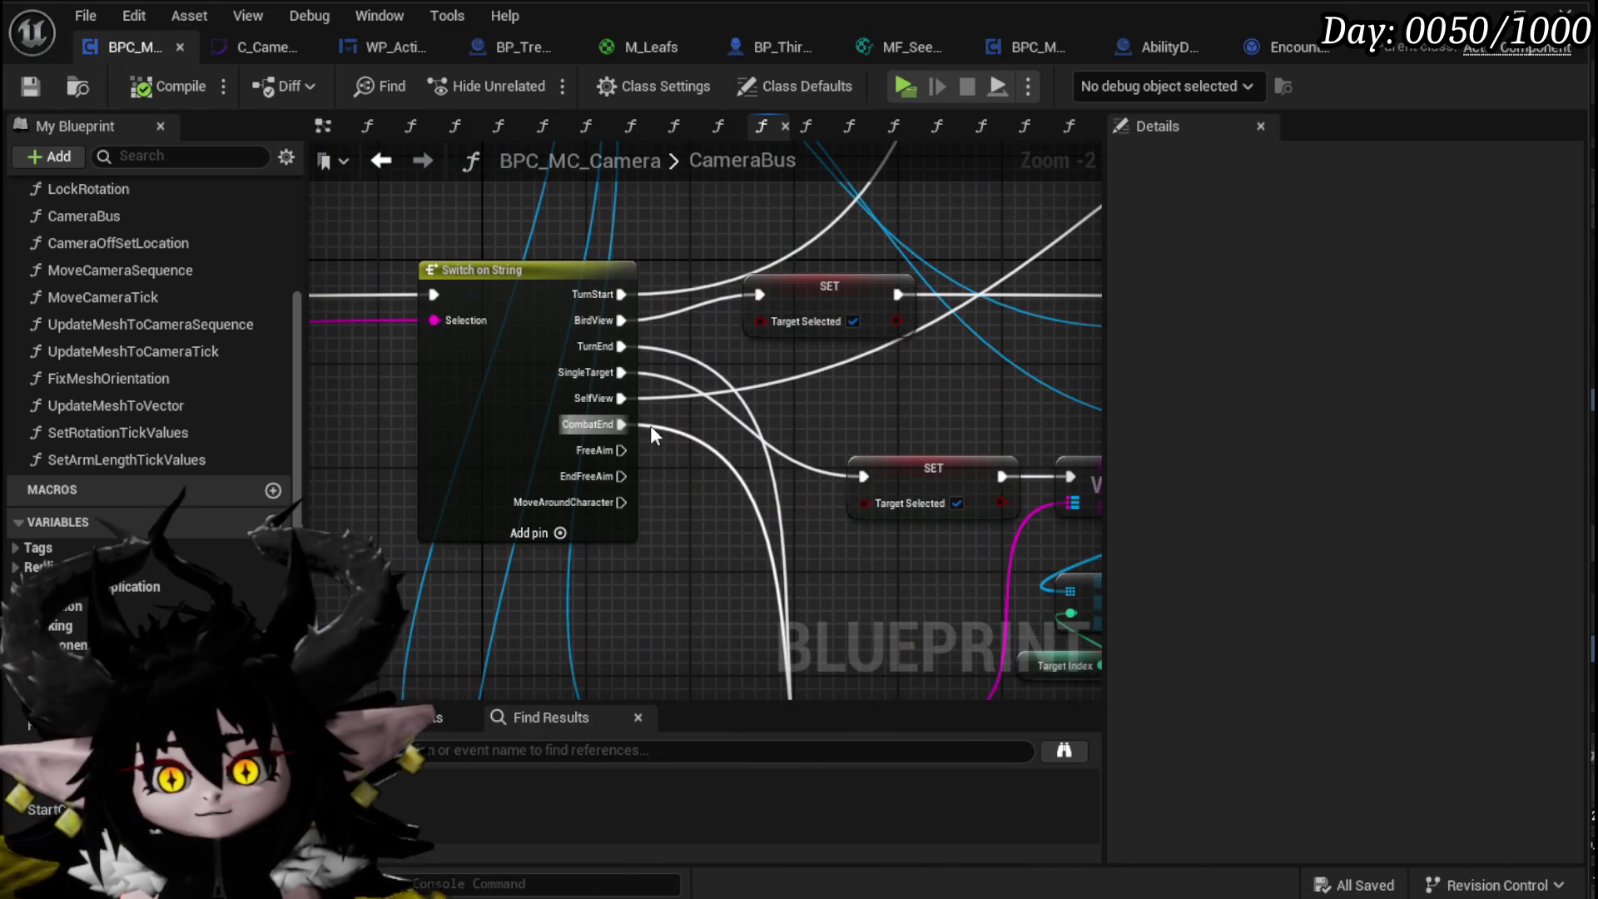
mouse_move(787, 606)
mouse_down()
mouse_move(700, 535)
mouse_move(613, 568)
mouse_move(756, 571)
mouse_move(692, 562)
mouse_up()
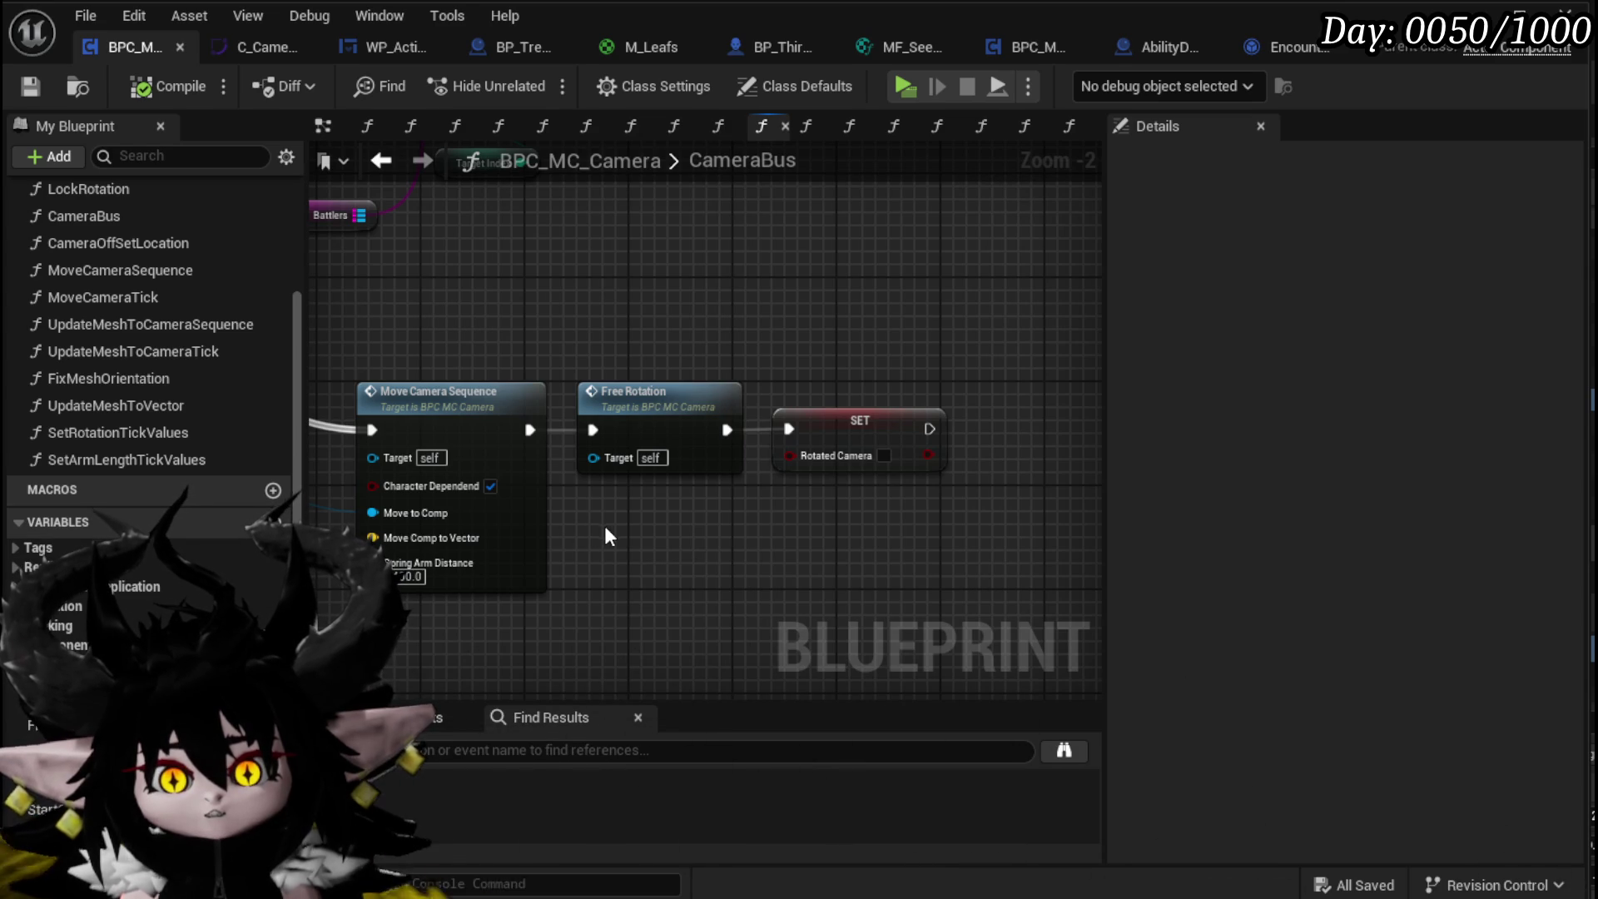
mouse_move(174, 406)
mouse_down()
mouse_move(825, 363)
mouse_move(214, 391)
mouse_up()
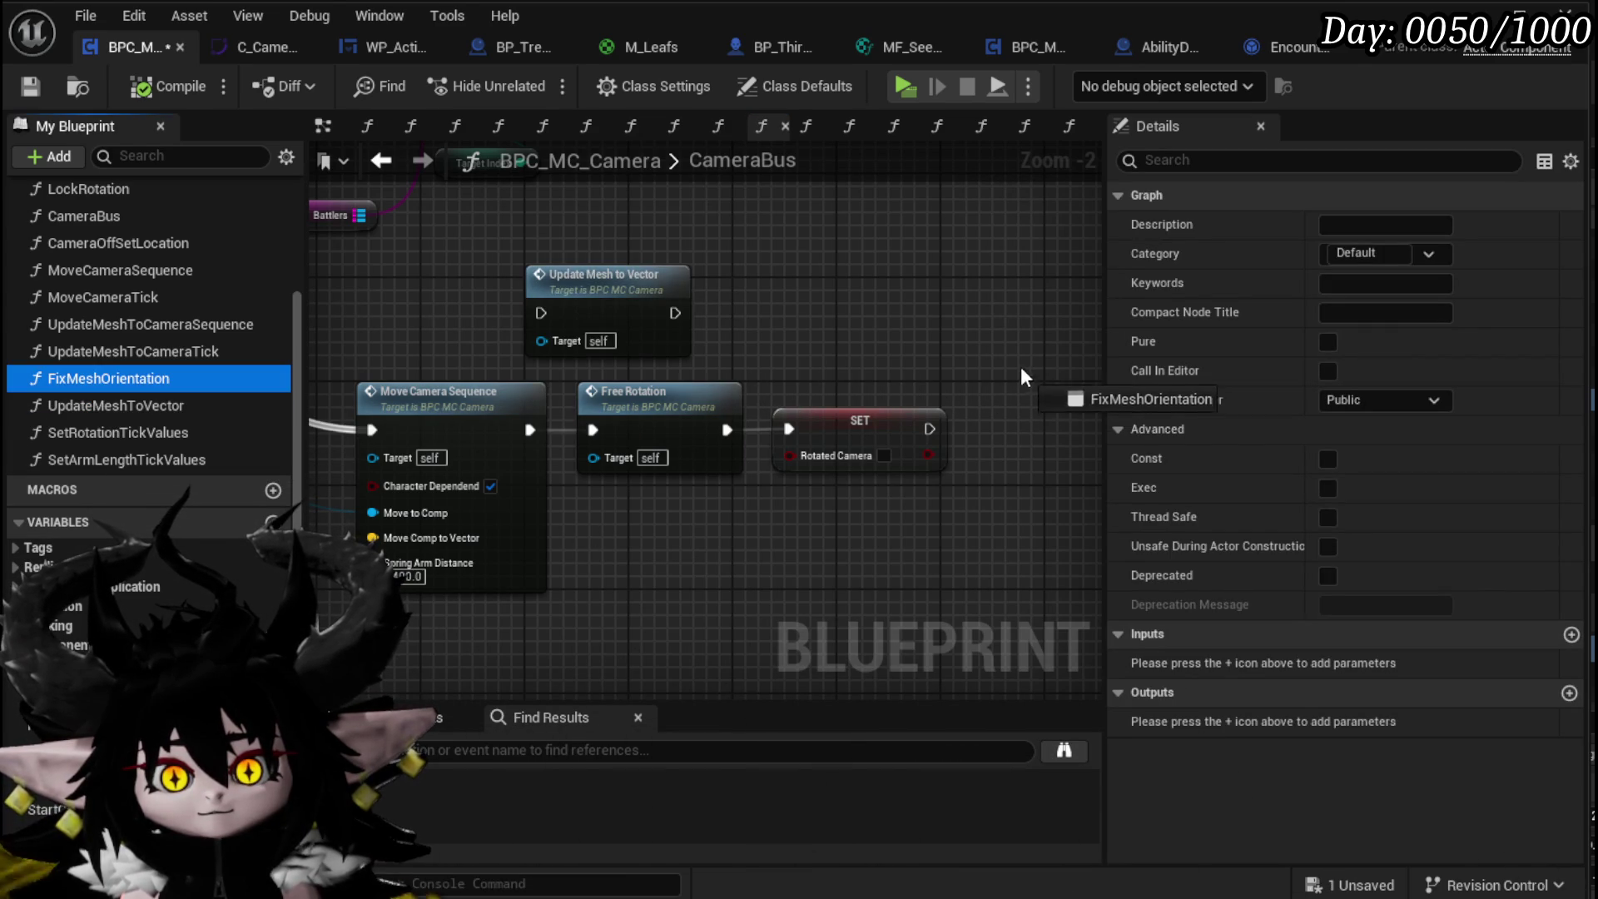
click(684, 285)
key(Delete)
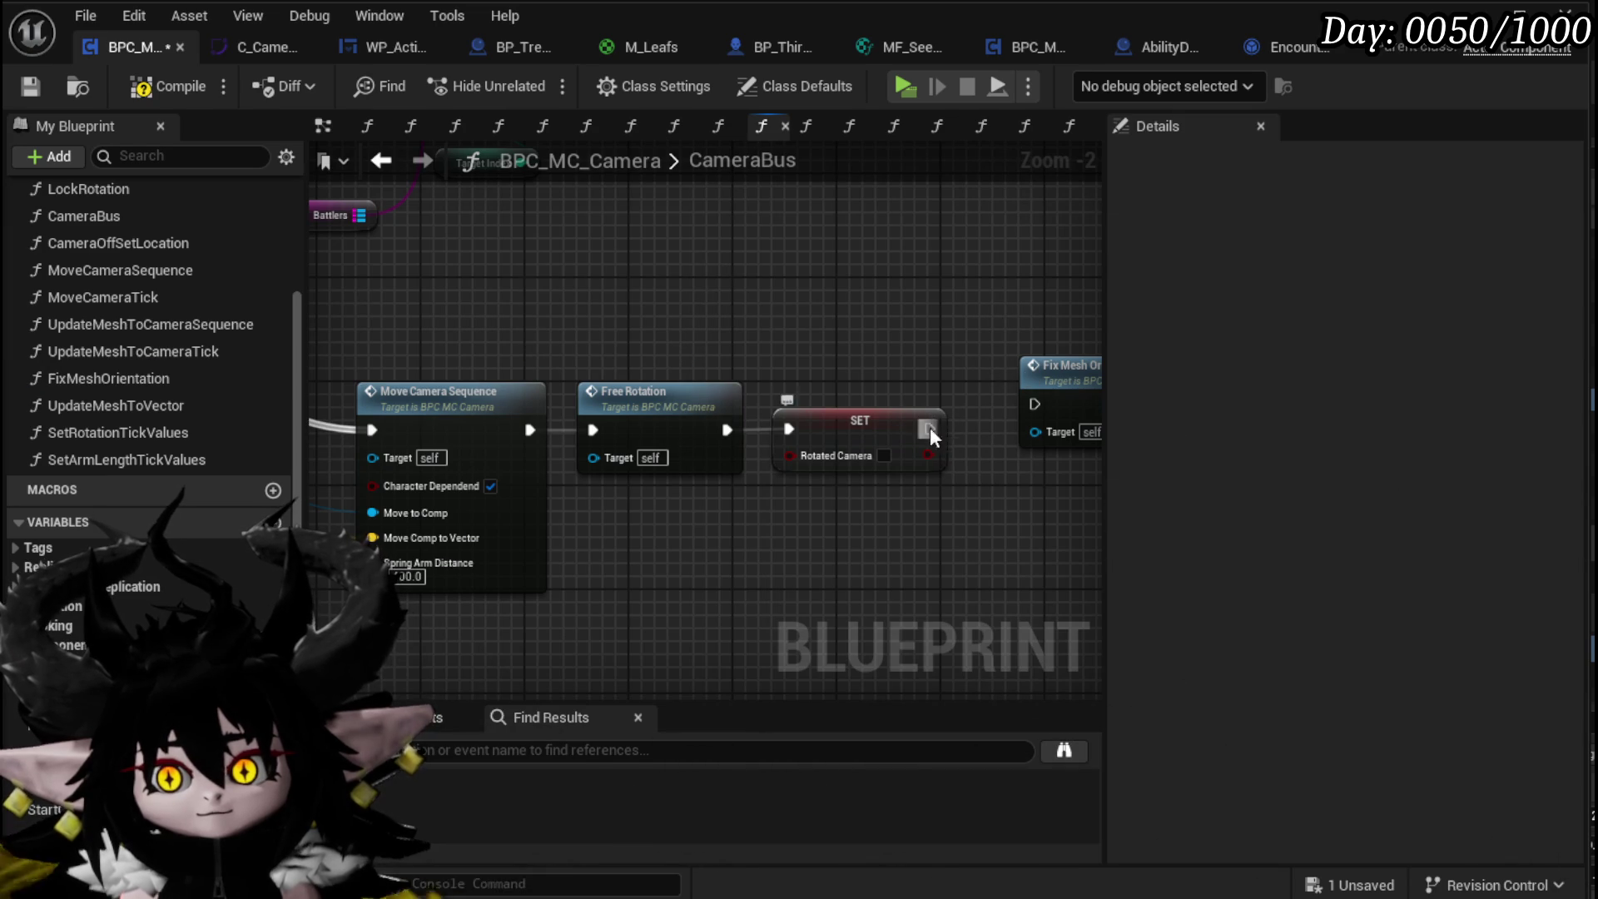
drag(1063, 402, 1009, 416)
click(874, 331)
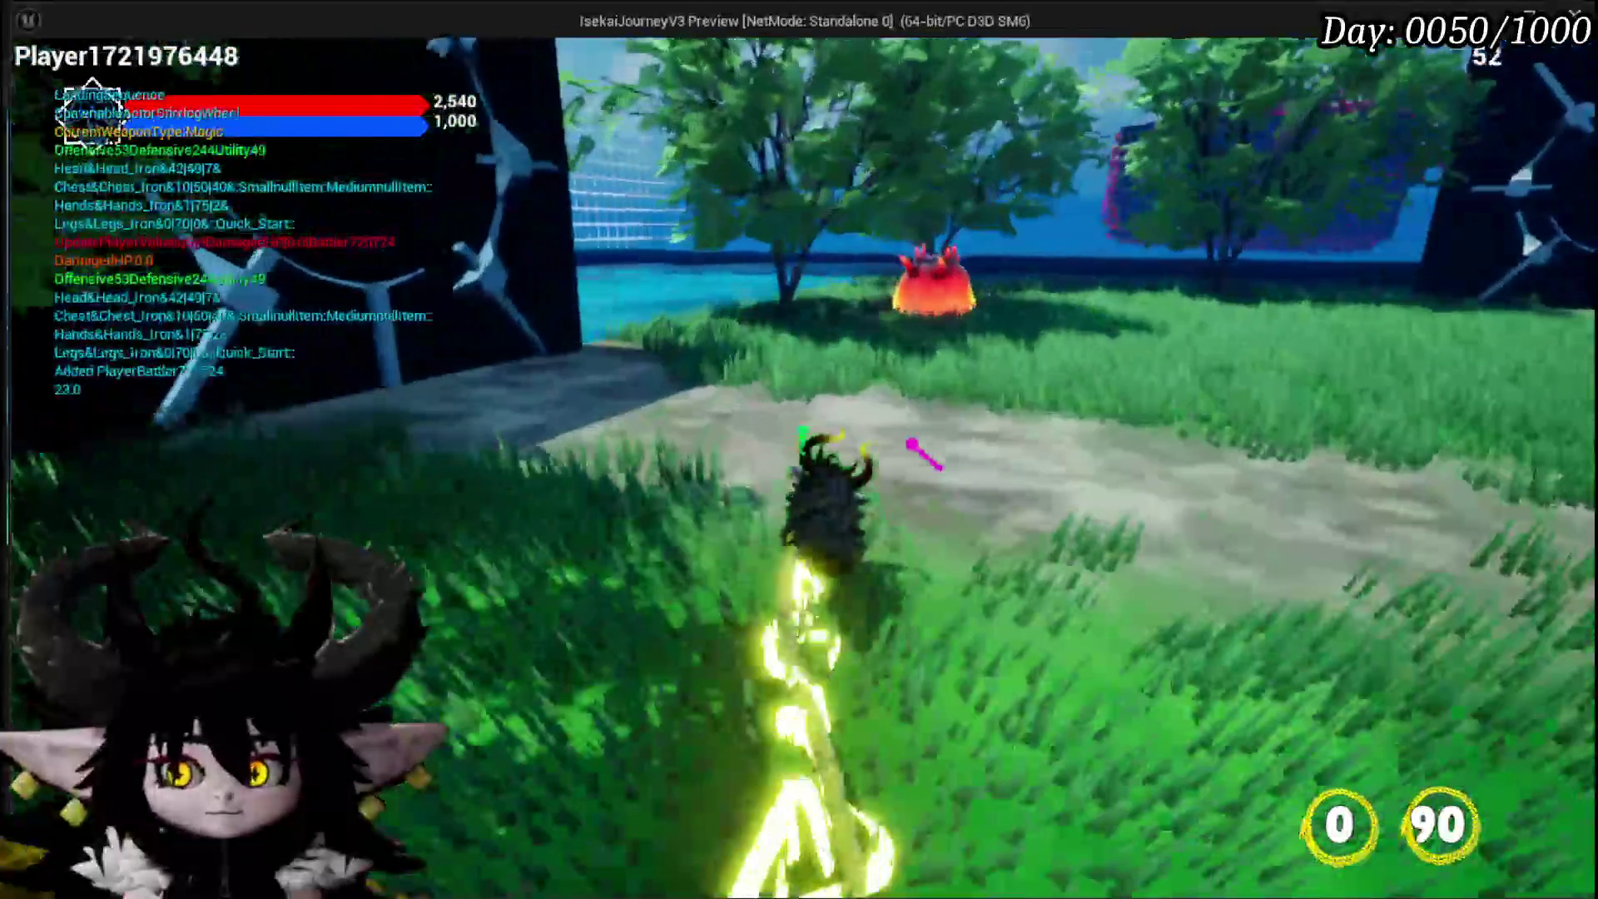
Step: Fight the fire slime, swinging the camera between attack cards, then stop and save the level
key(w)
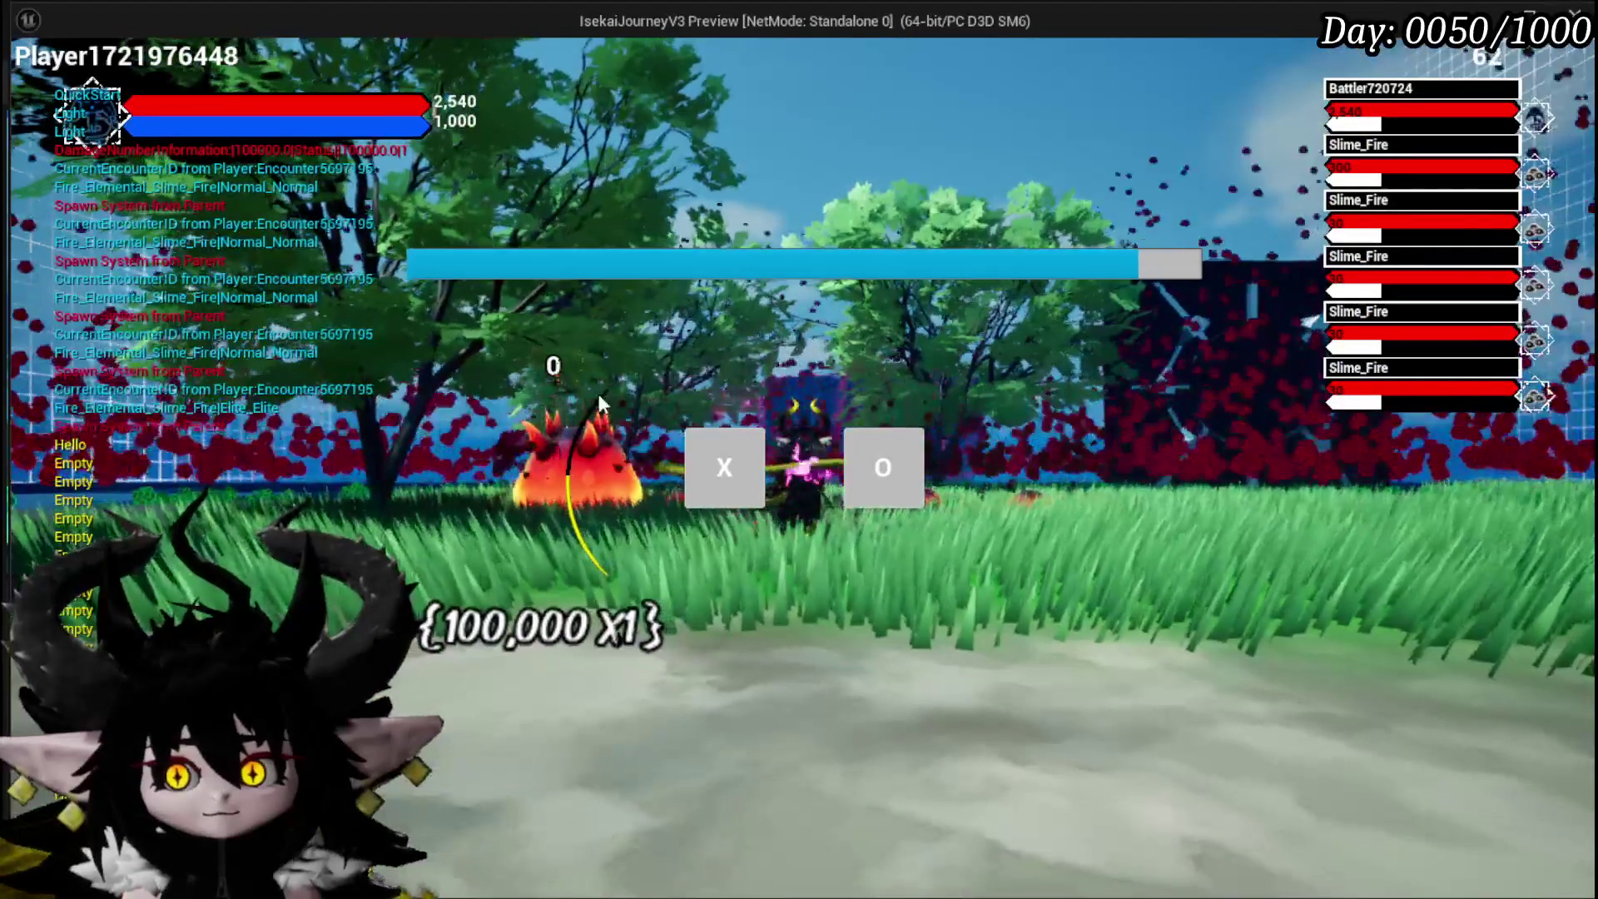
click(728, 447)
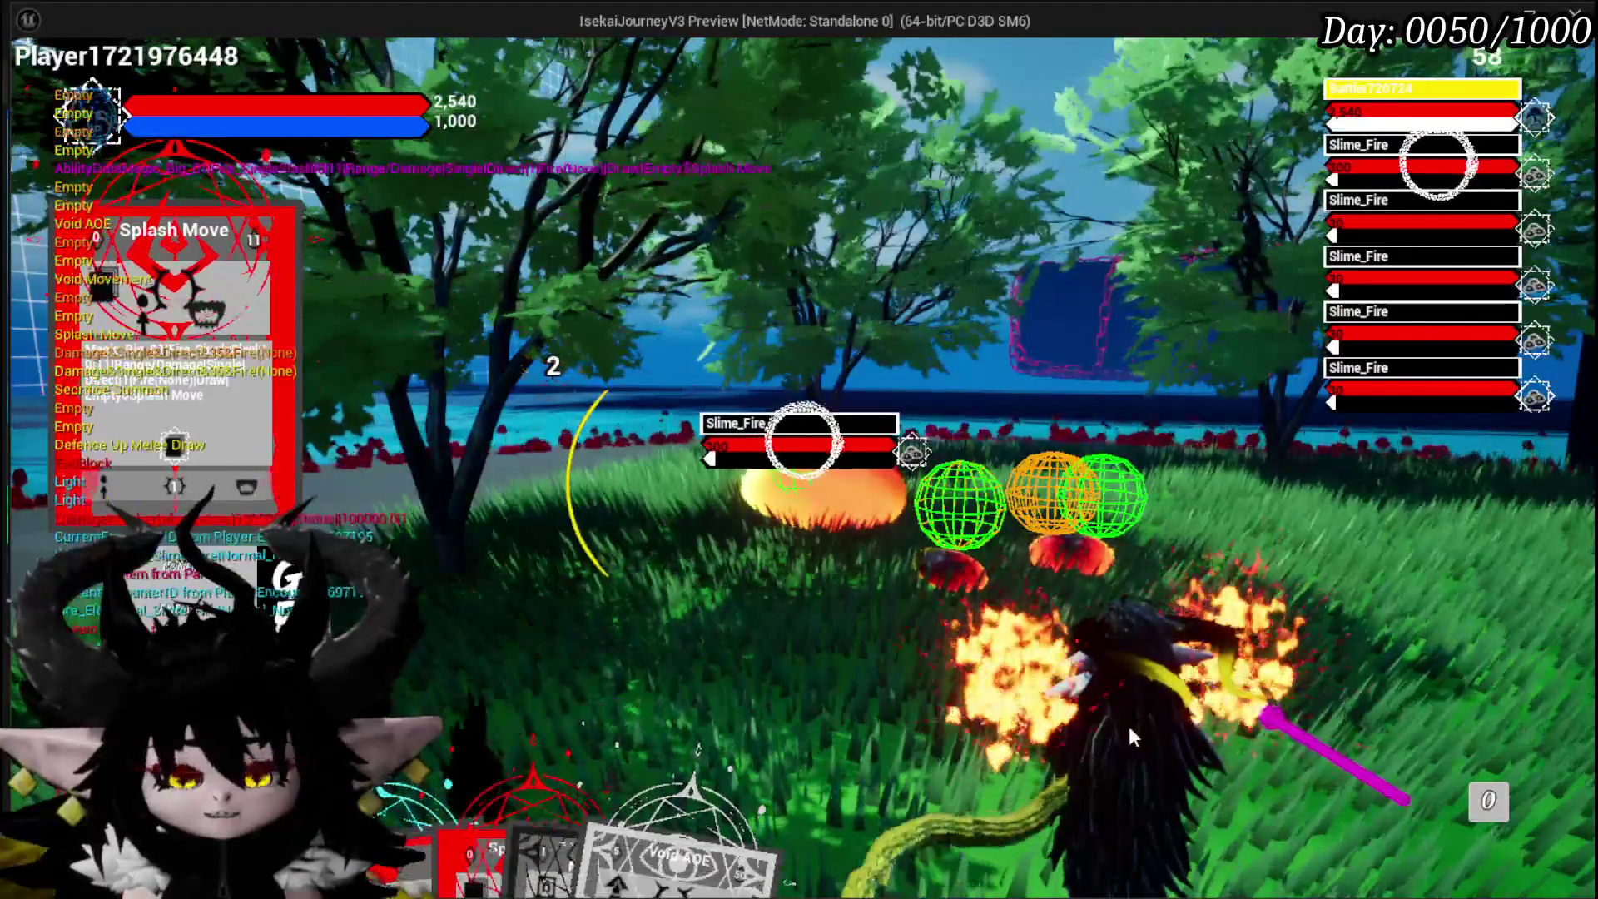
key(w)
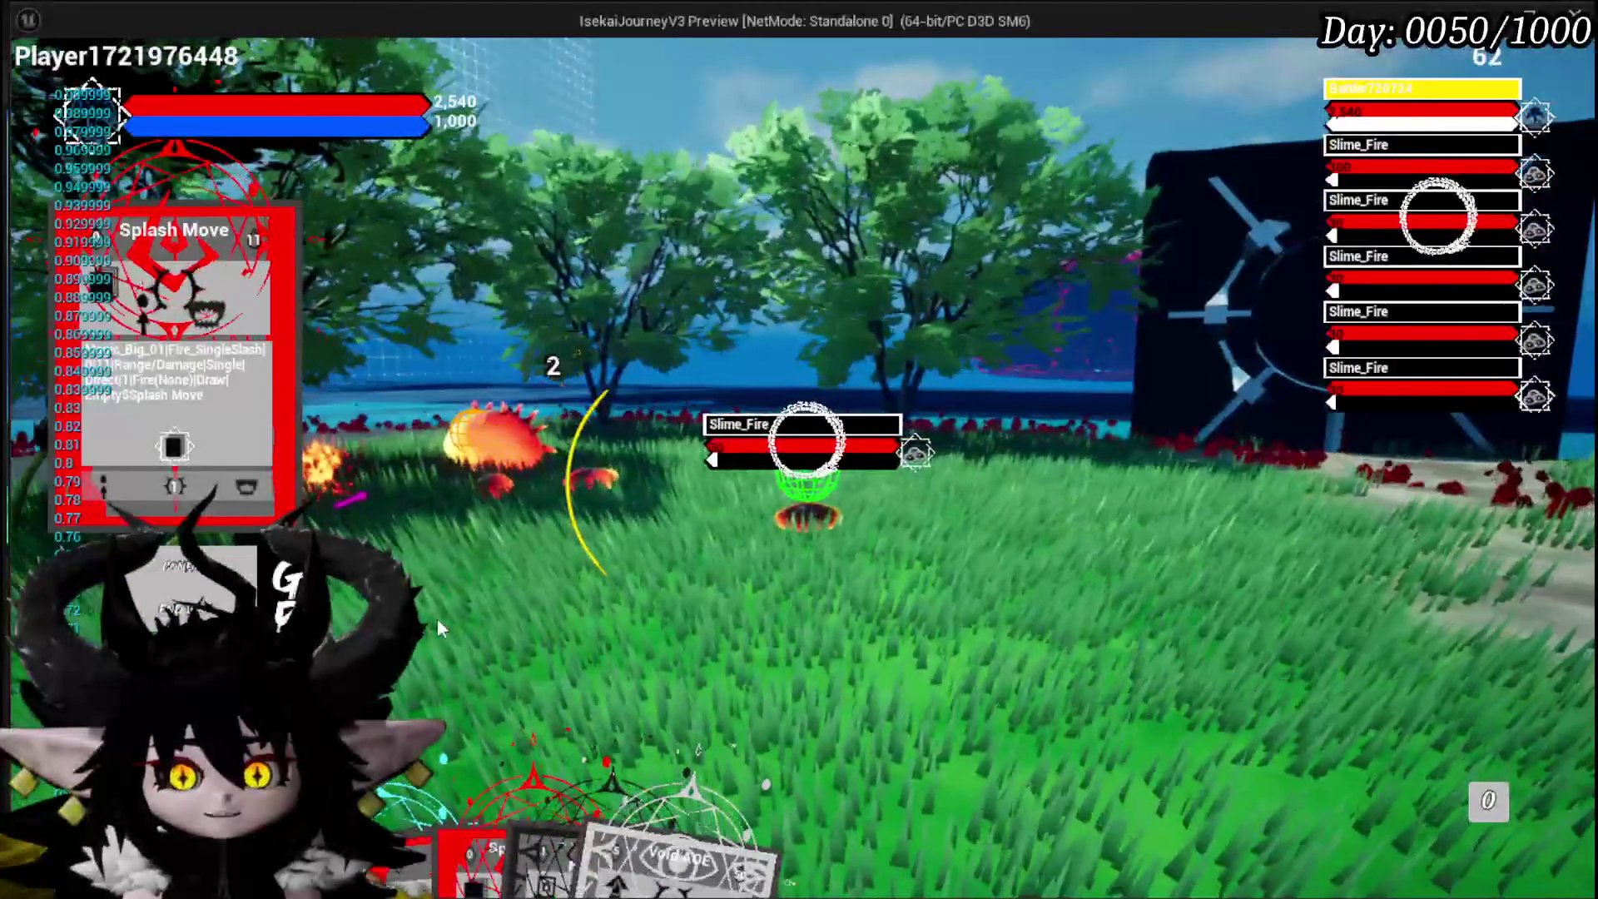
click(536, 637)
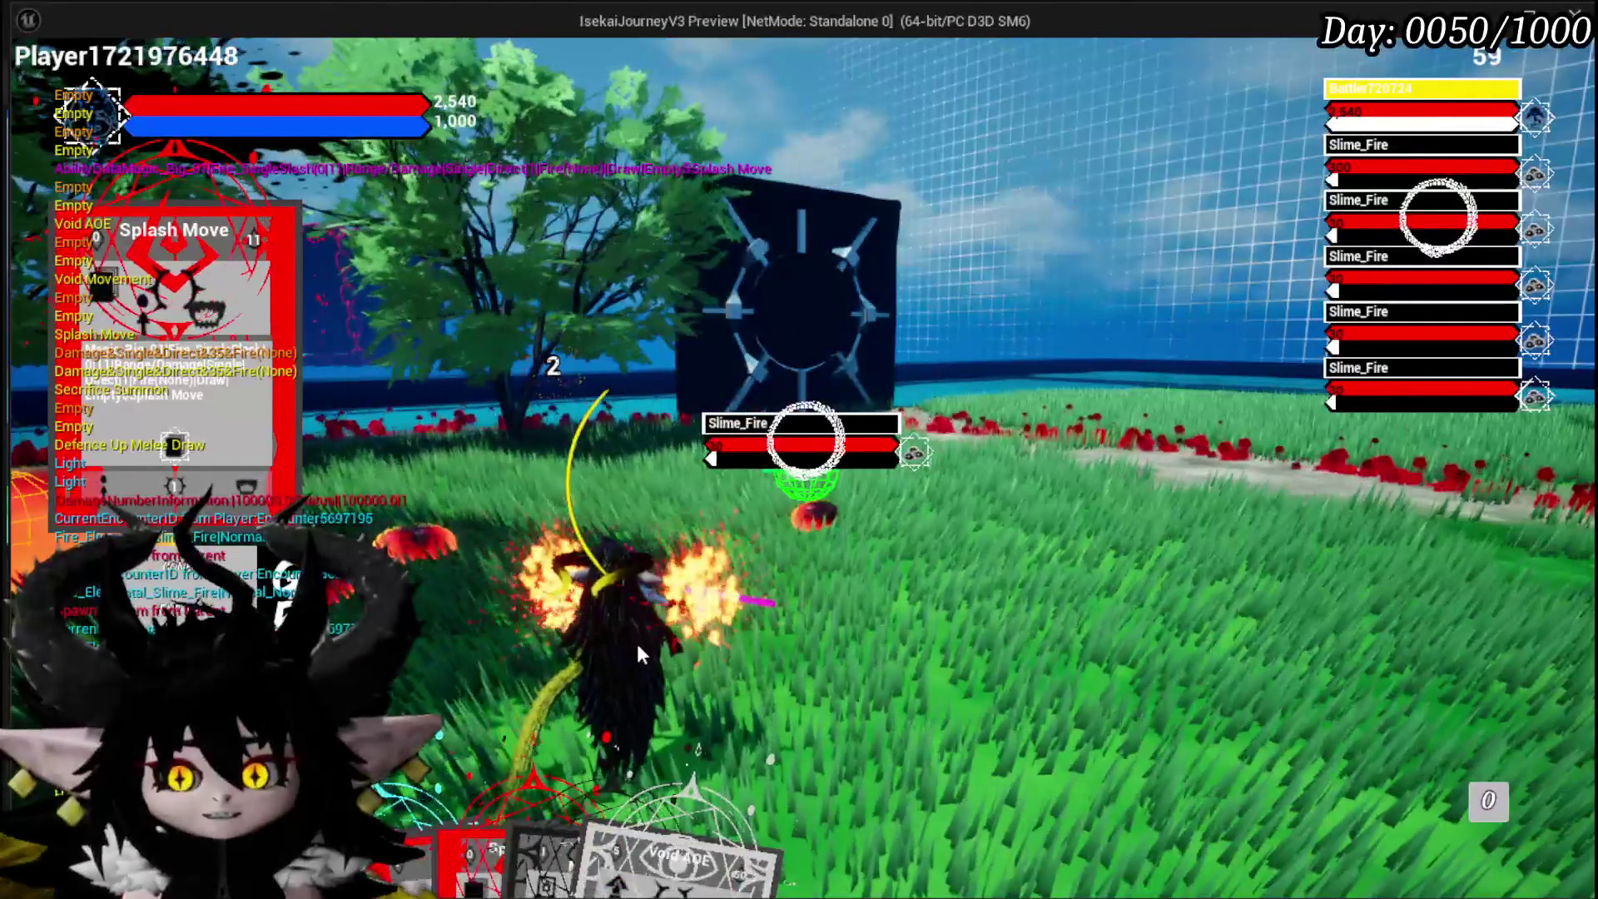
click(636, 641)
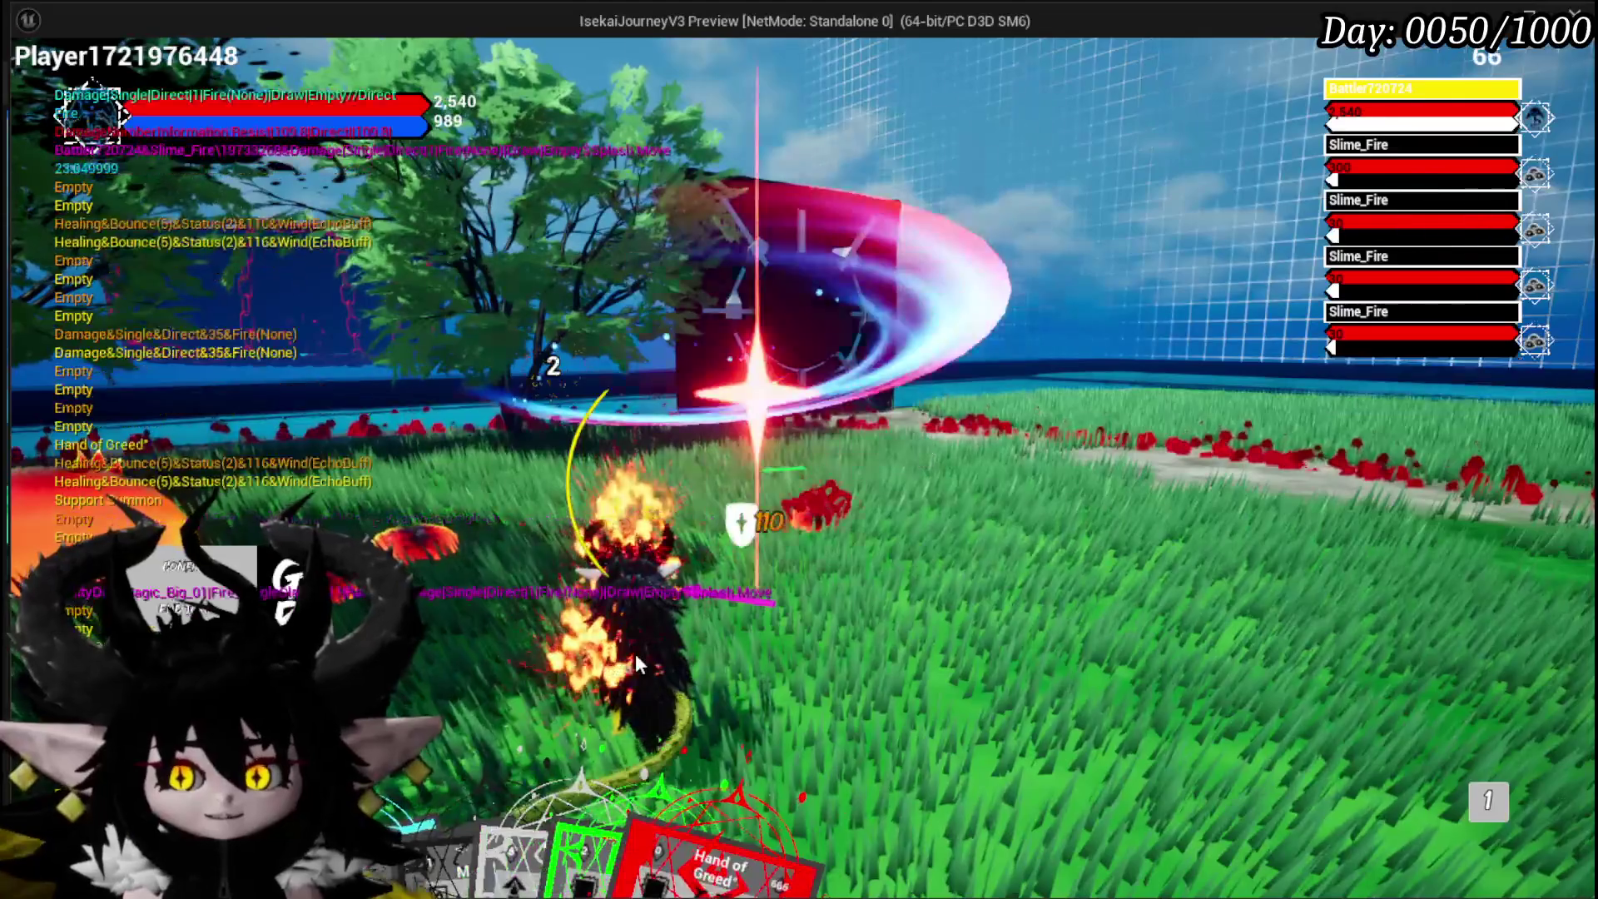
click(636, 652)
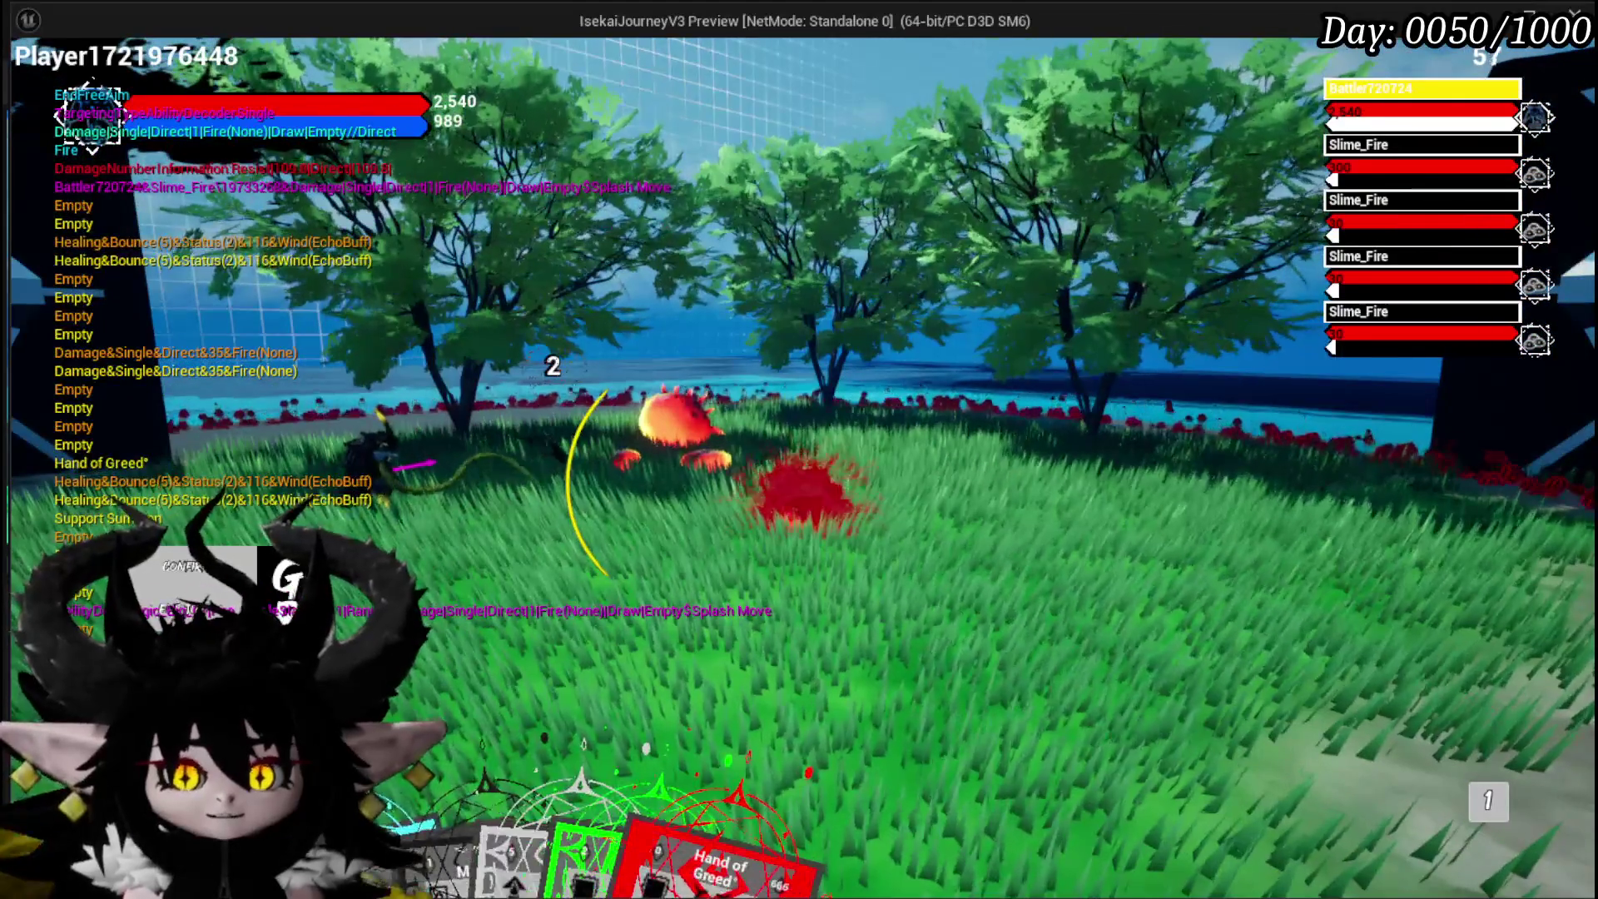
click(800, 450)
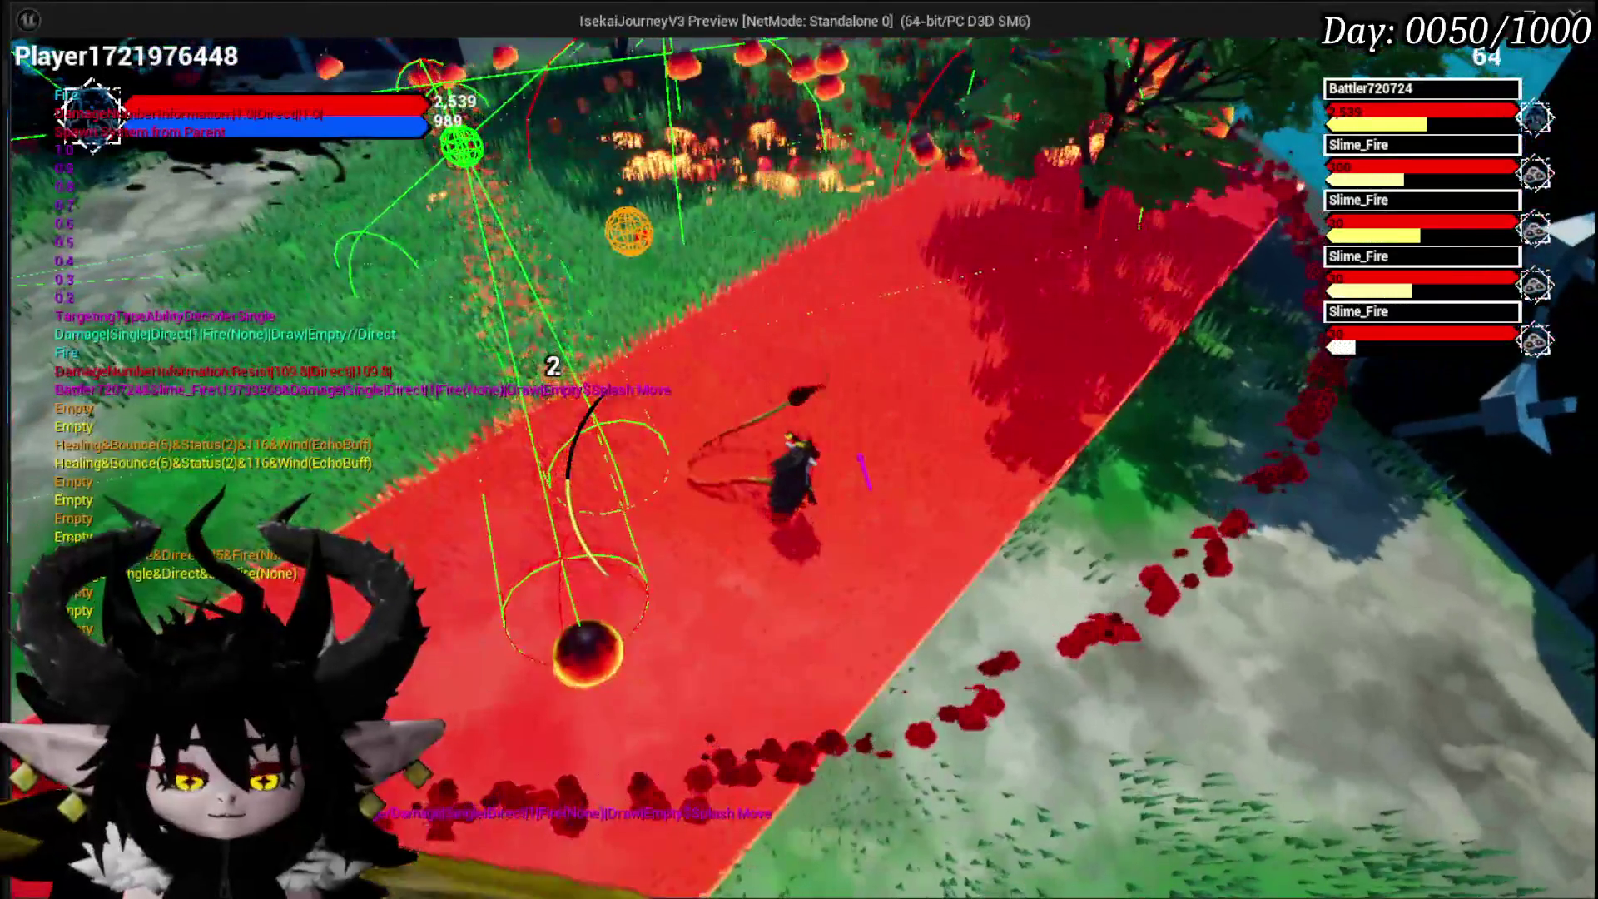
key(Escape)
click(30, 81)
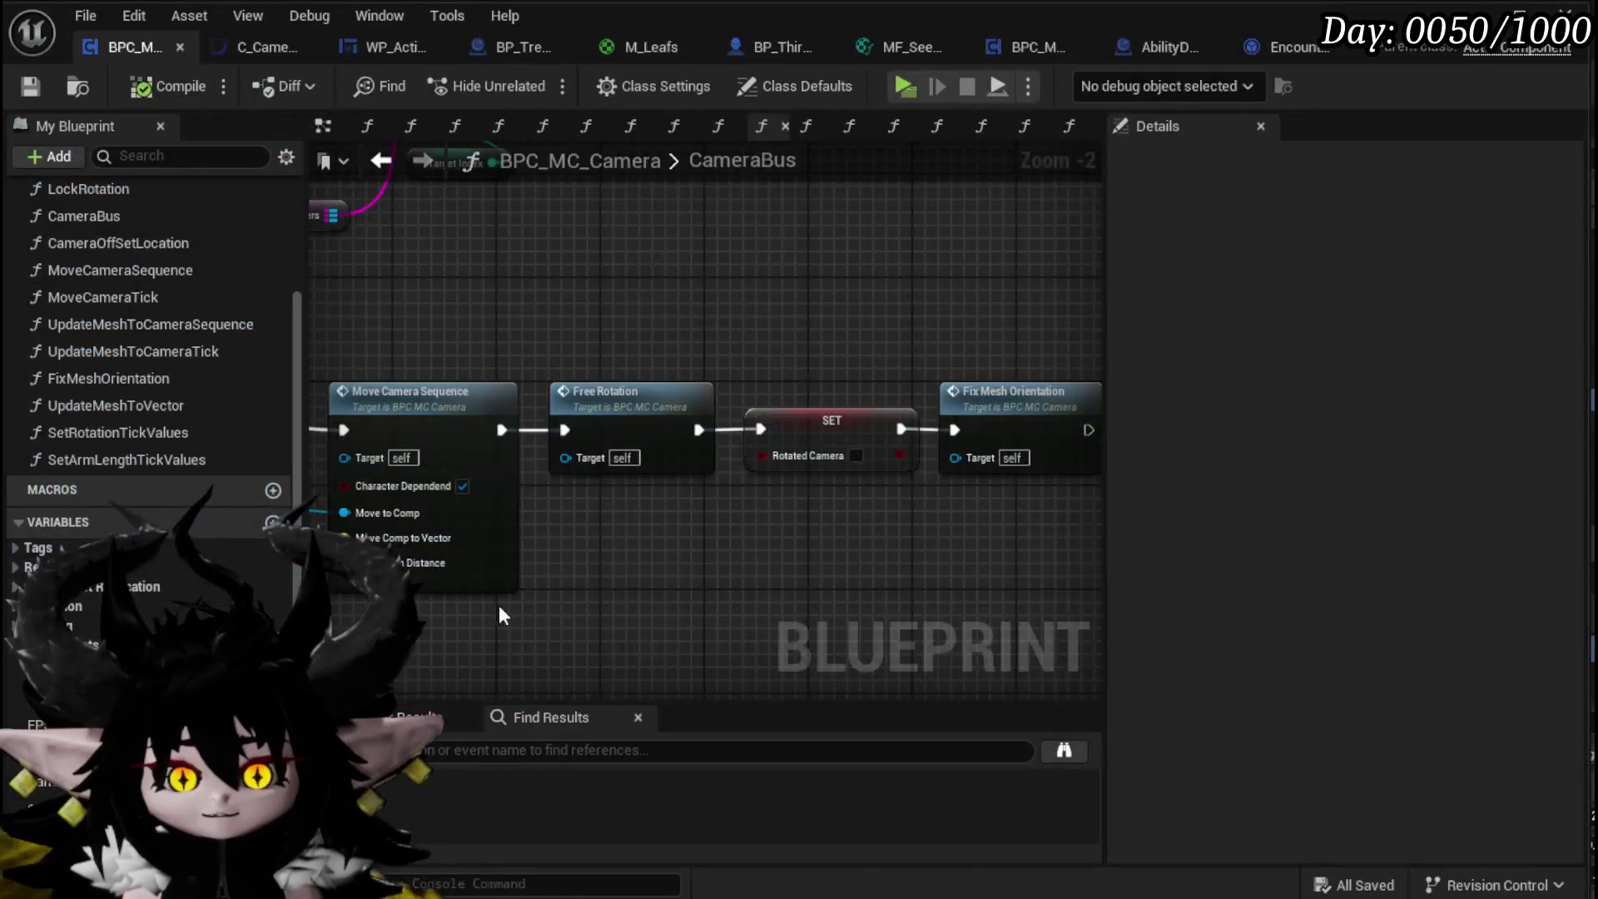
Step: Box-select the Fix Mesh Orientation node in CameraBus and wrap it in a 'did not work' comment
scroll(614, 583, down, 2)
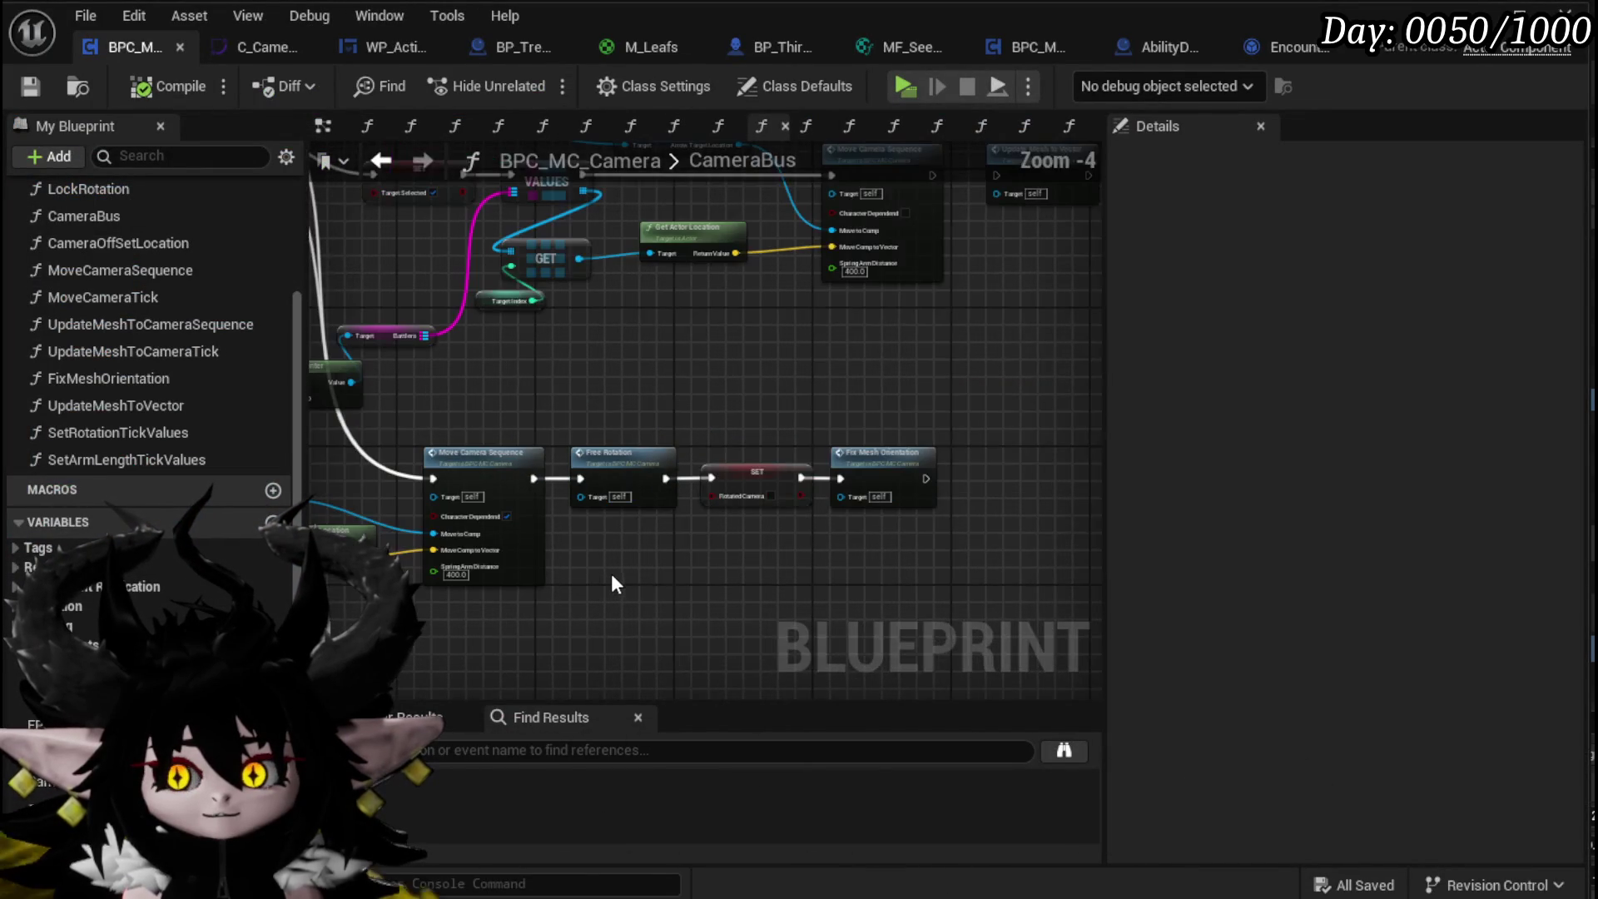
mouse_move(886, 358)
mouse_down()
mouse_move(896, 546)
mouse_move(923, 604)
mouse_up()
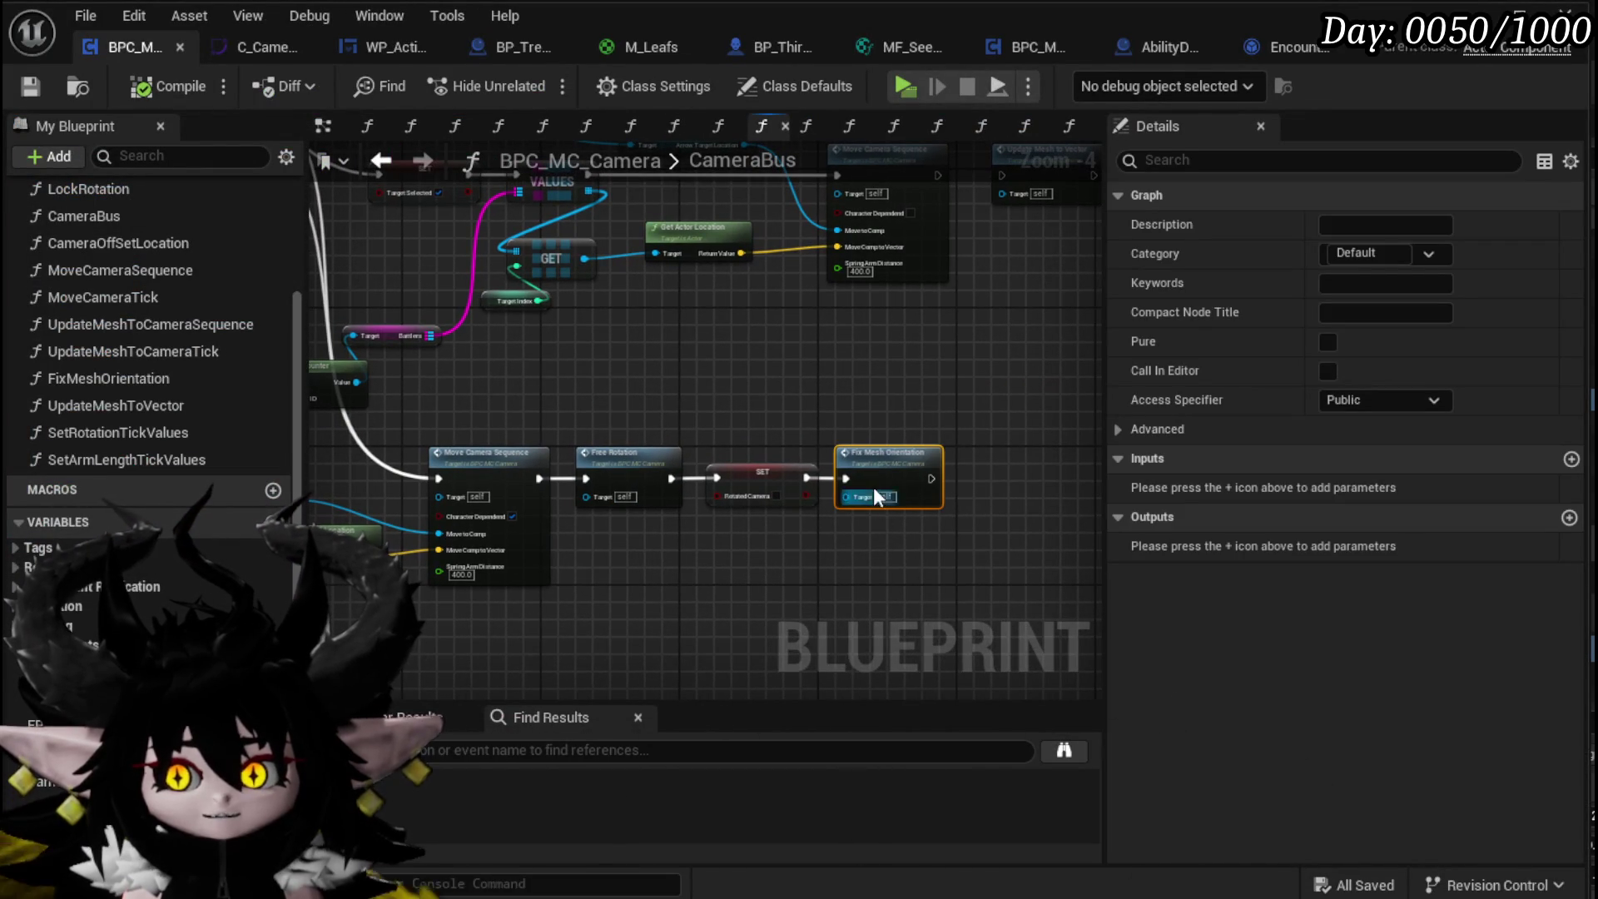
key(c)
text(did not work)
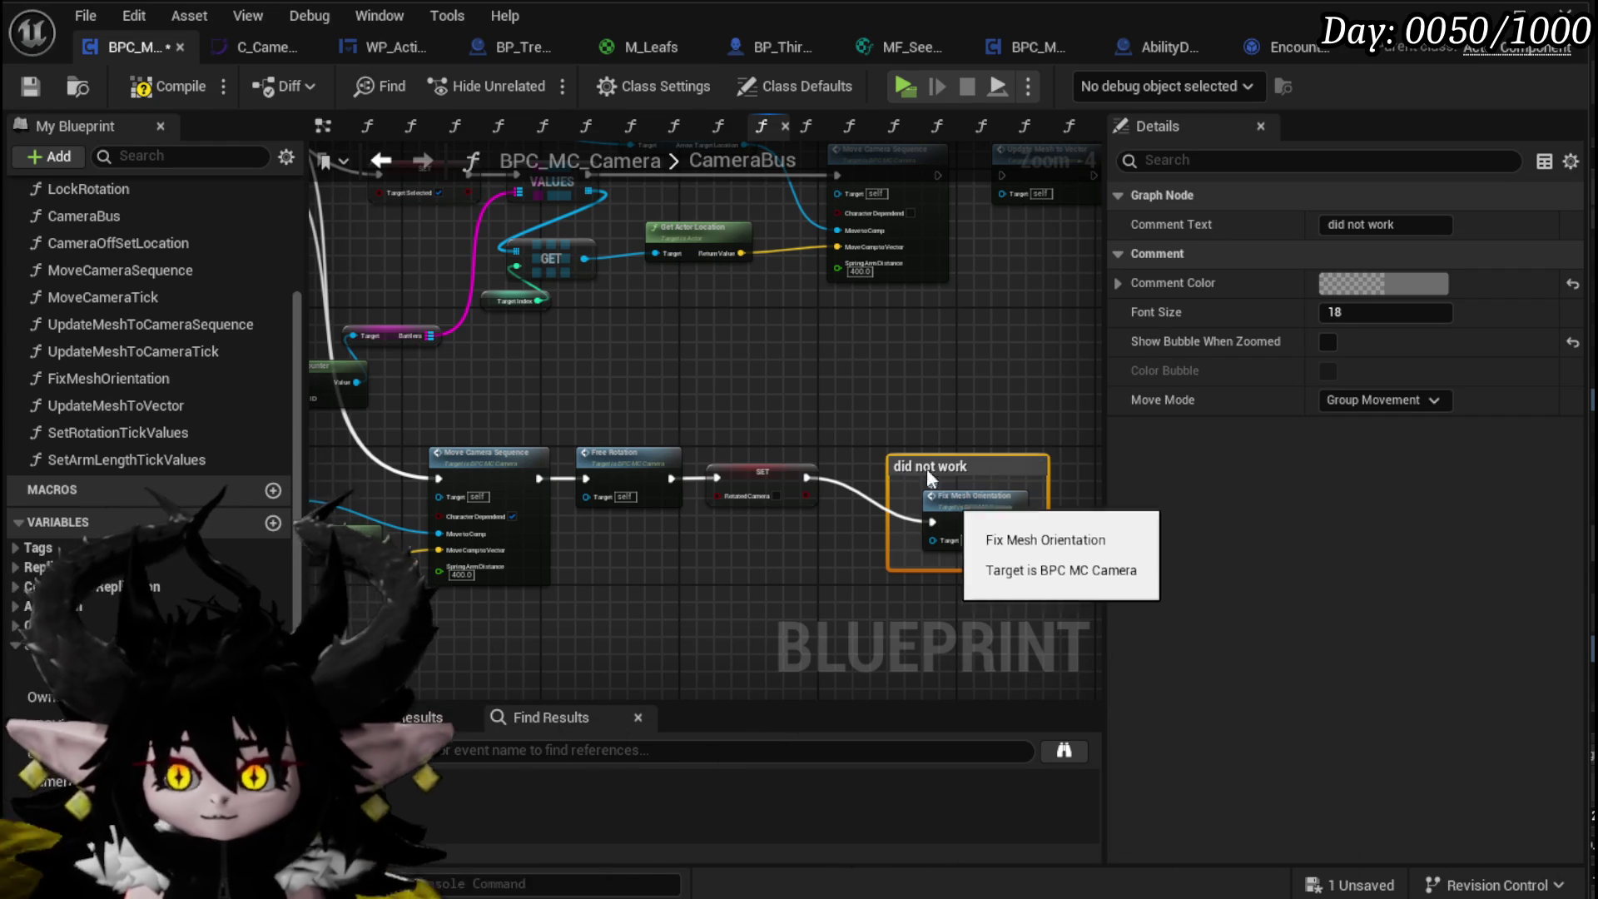
mouse_move(926, 468)
mouse_down()
mouse_move(626, 679)
mouse_move(658, 479)
mouse_up()
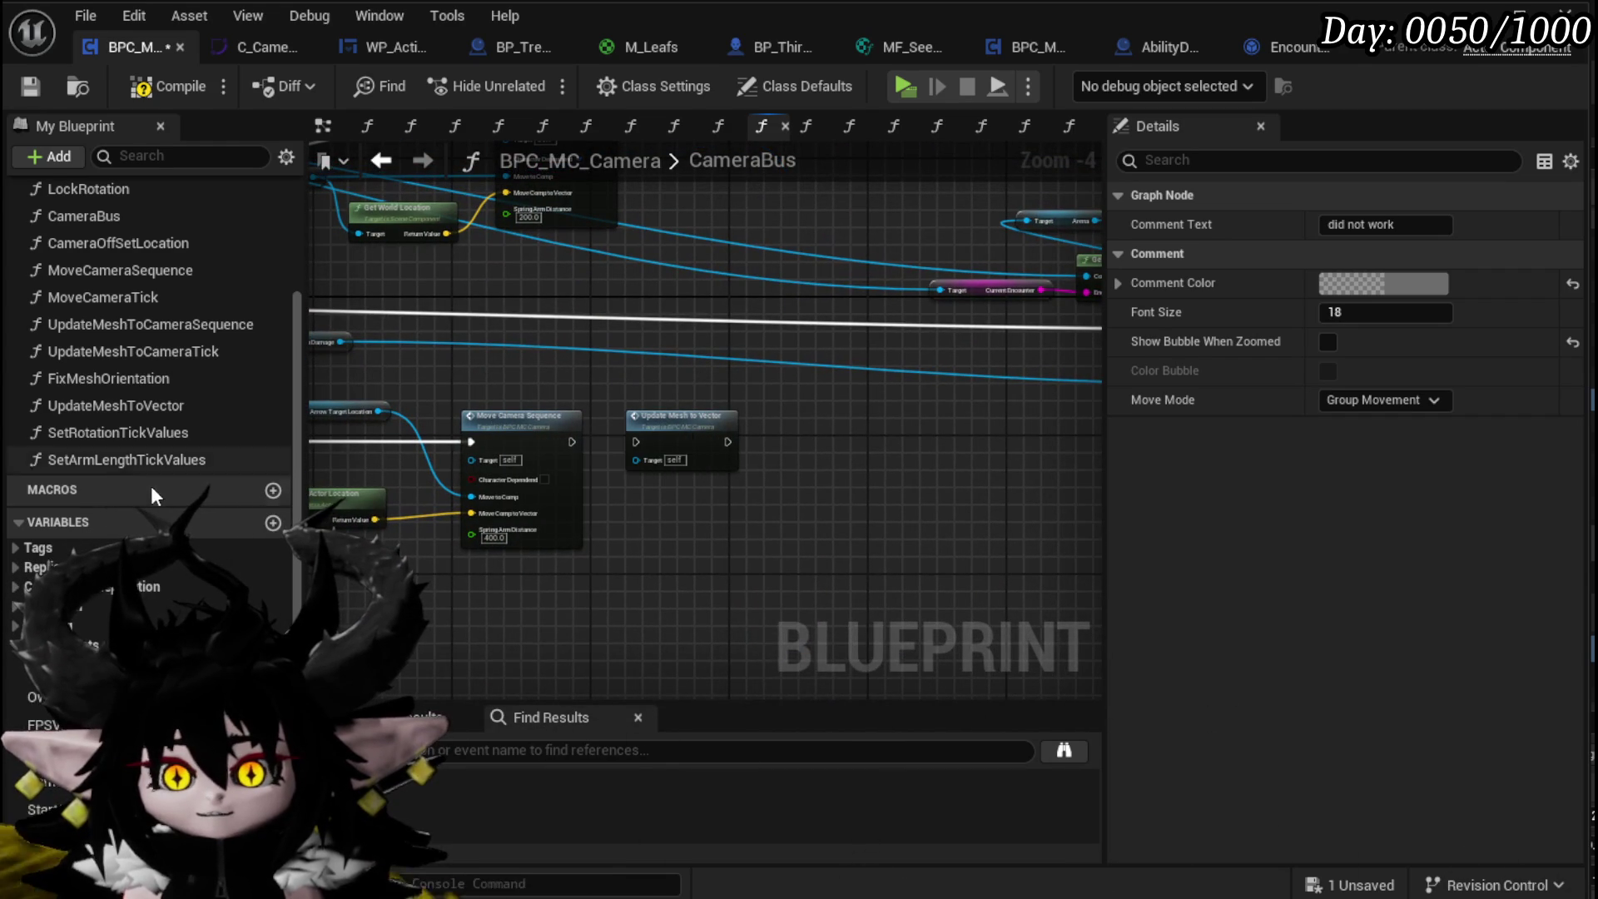